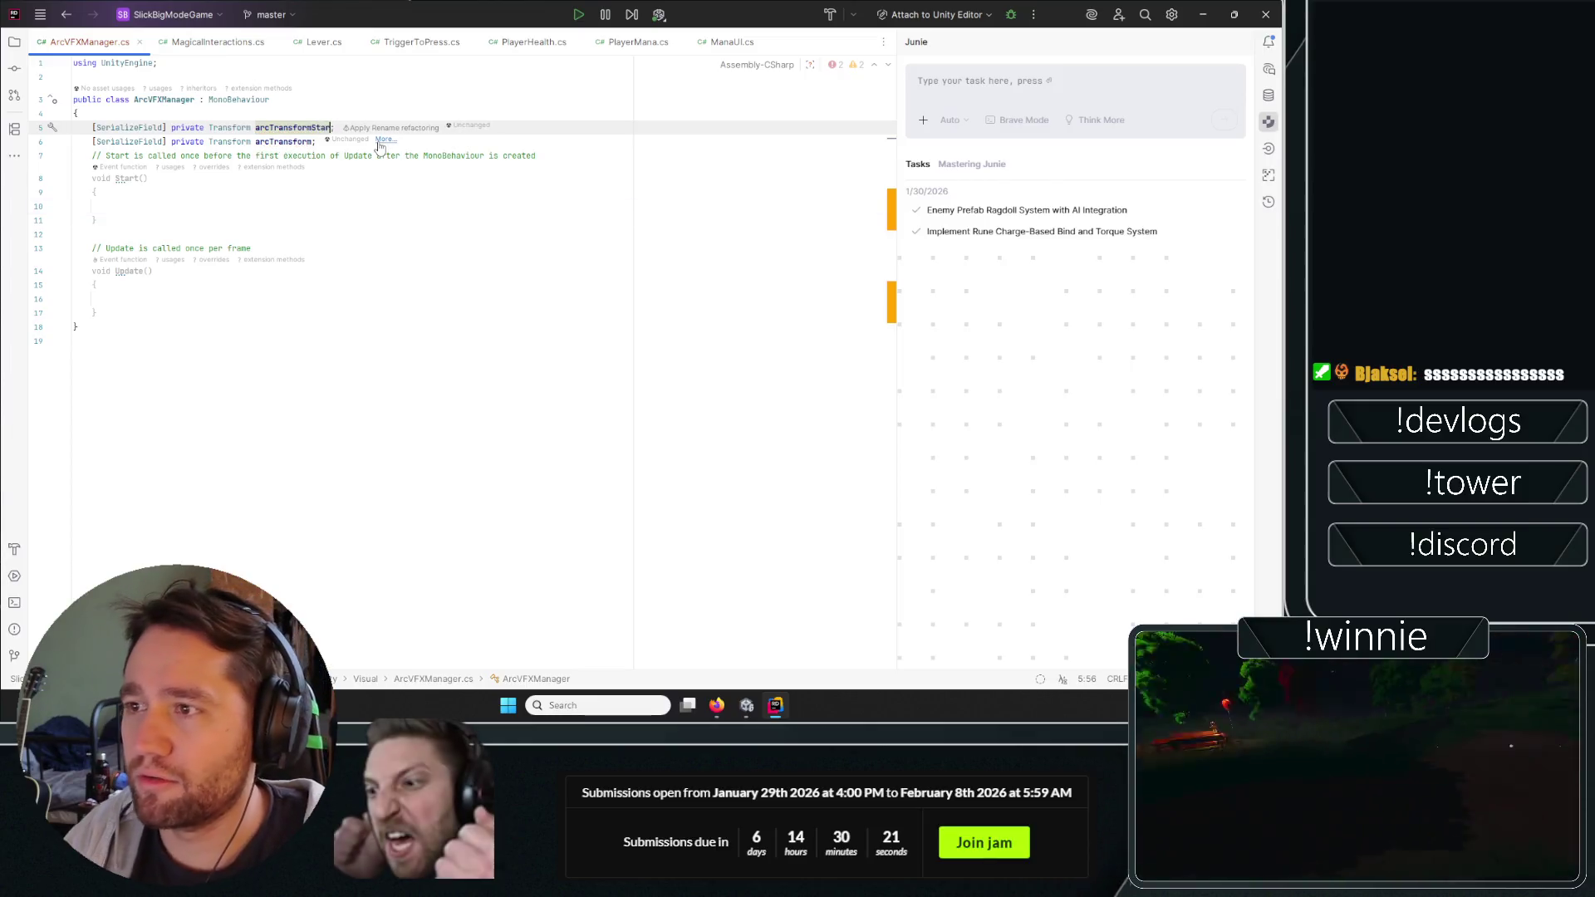
Rename the two Transform fields to arcTransformStart and arcTransformEnd.
text(Start)
click(297, 179)
click(314, 143)
text(End)
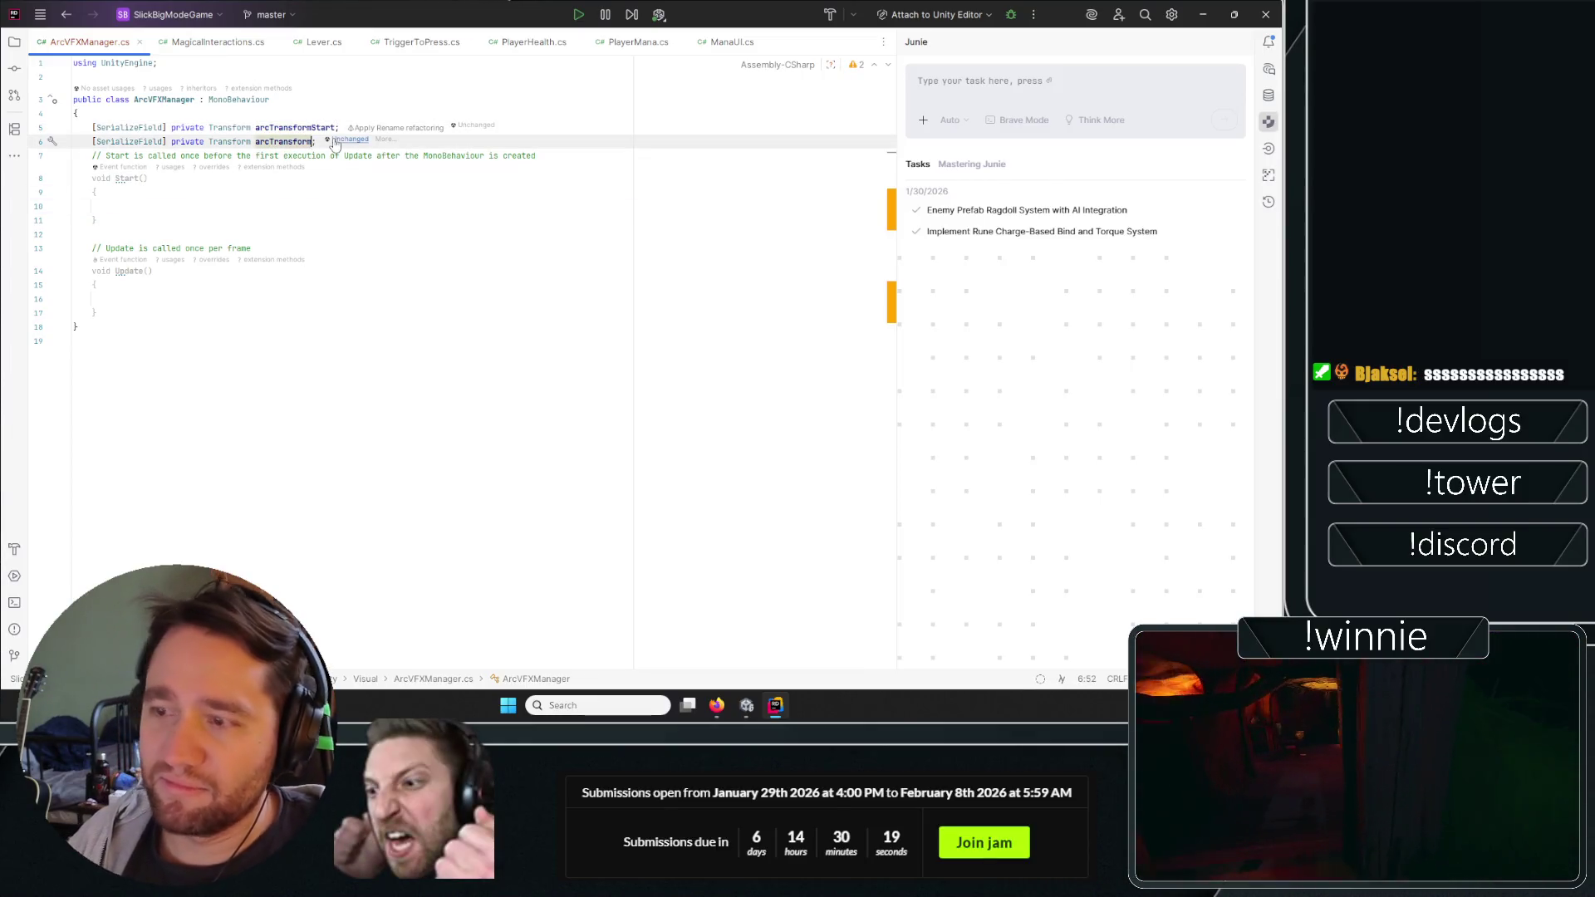
Place the caret inside the Start() and Update() method bodies.
click(412, 299)
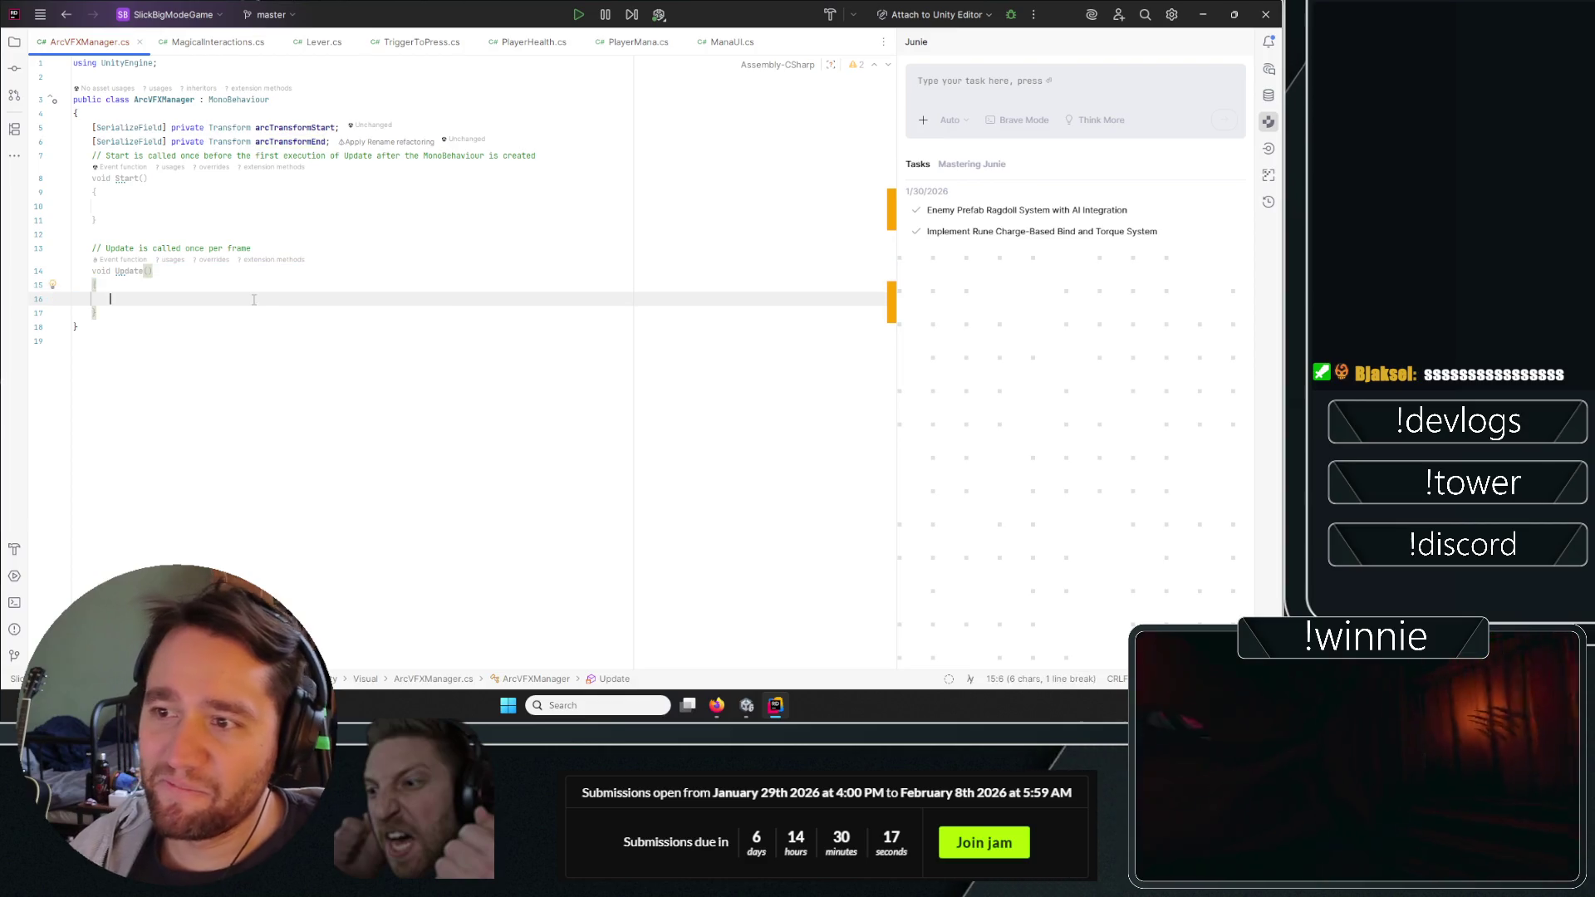
click(377, 207)
click(735, 709)
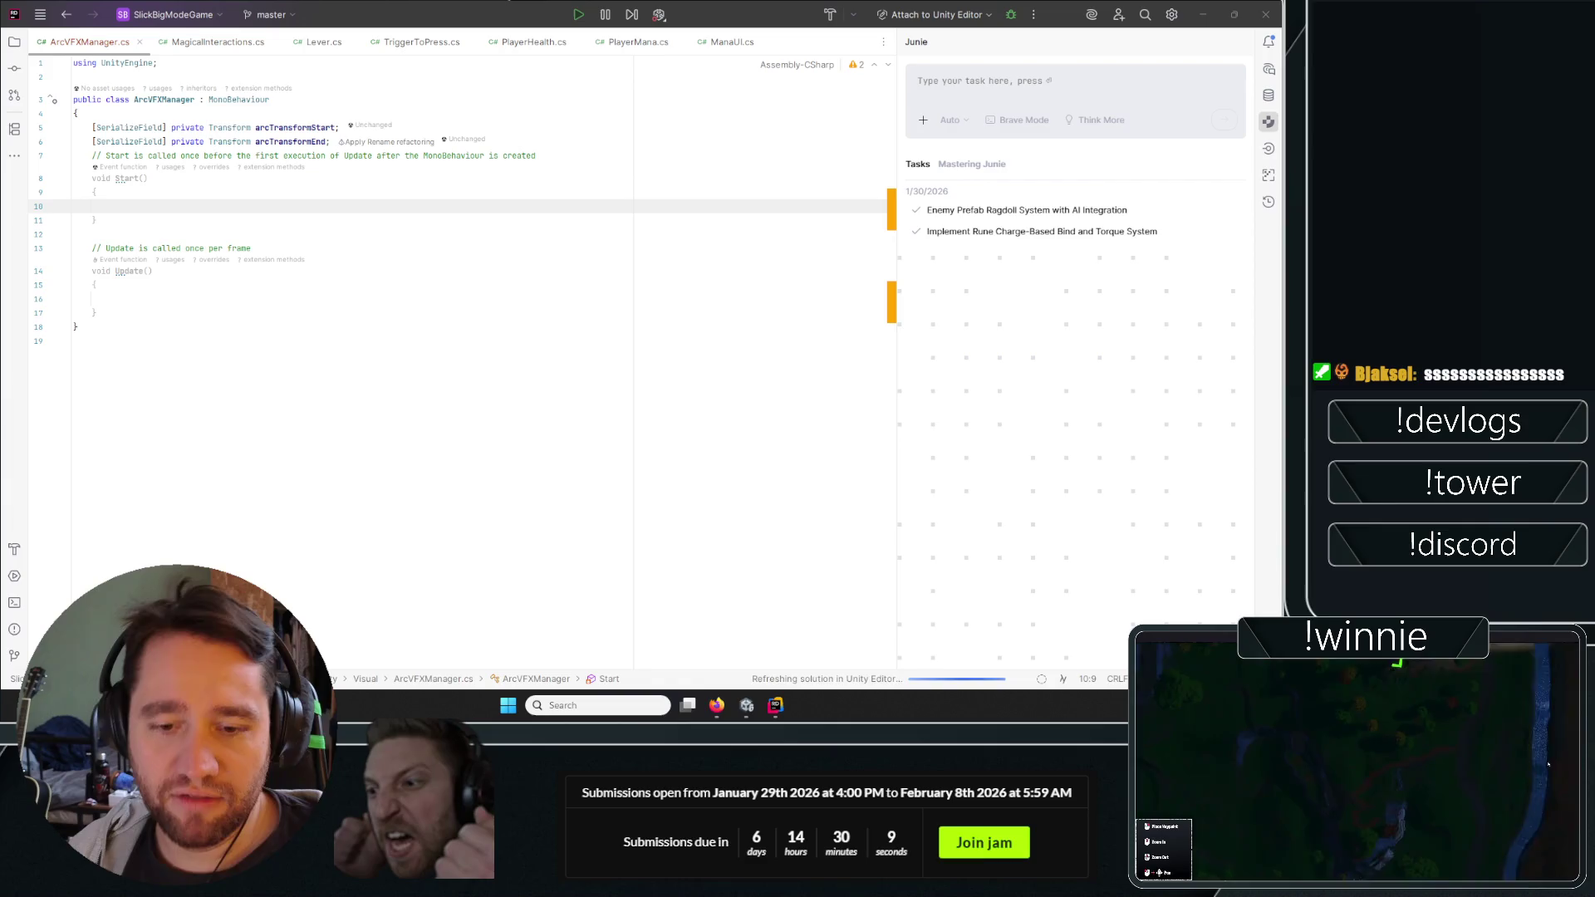
click(346, 341)
click(243, 249)
click(392, 206)
click(314, 370)
click(385, 301)
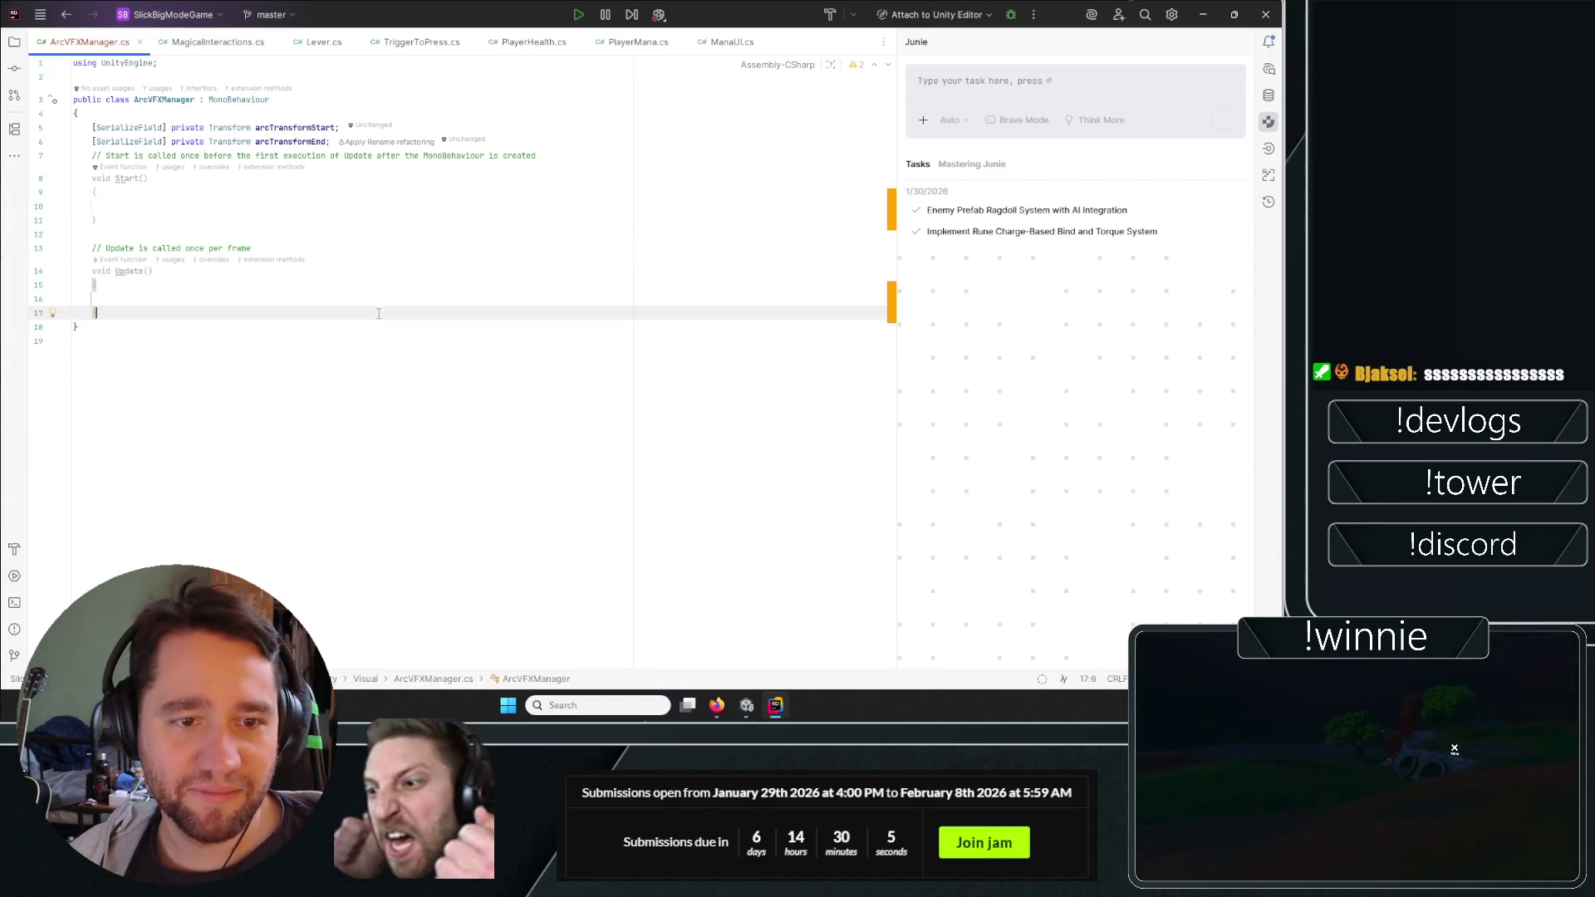
click(469, 264)
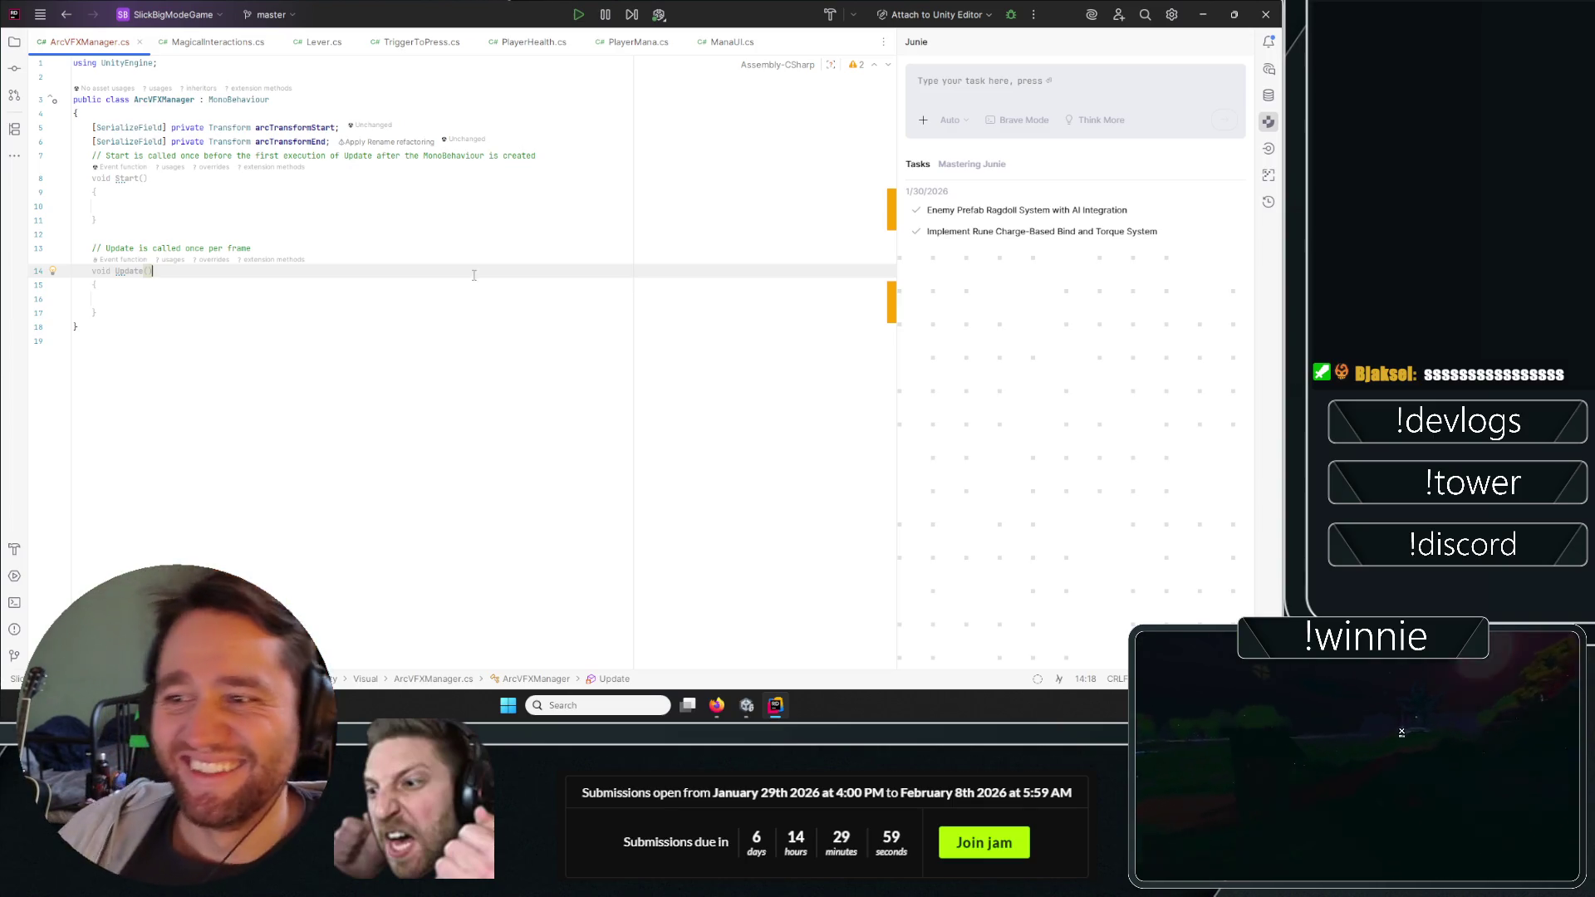
key(Up)
key(Up)
key(Up)
key(Down)
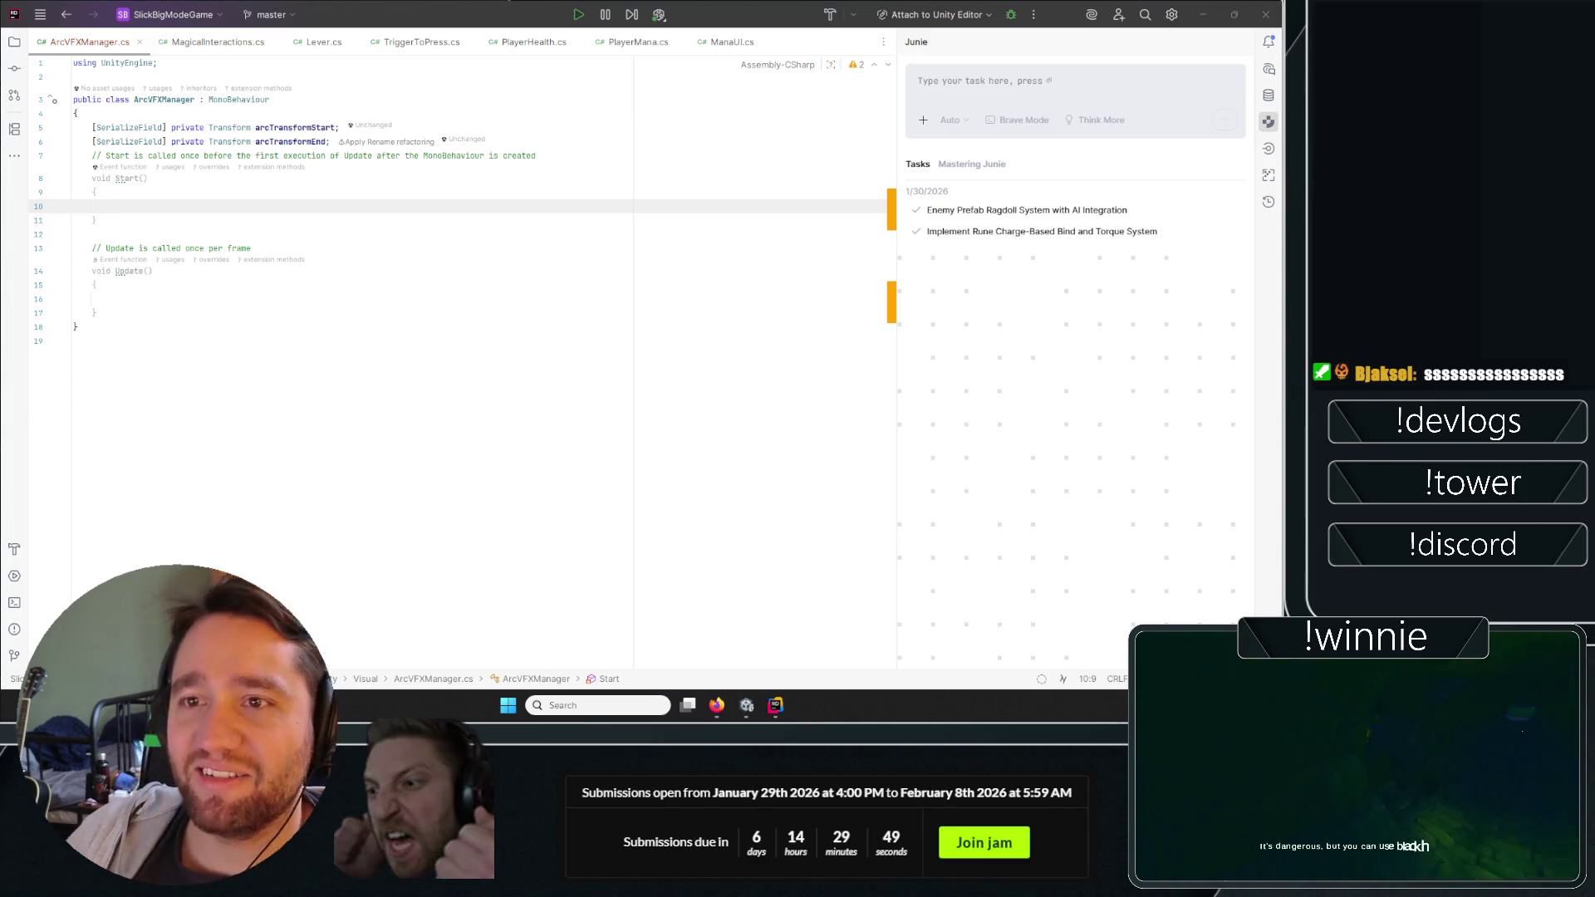
Select the Start/Update methods and the whole script, then switch to Unity.
click(188, 316)
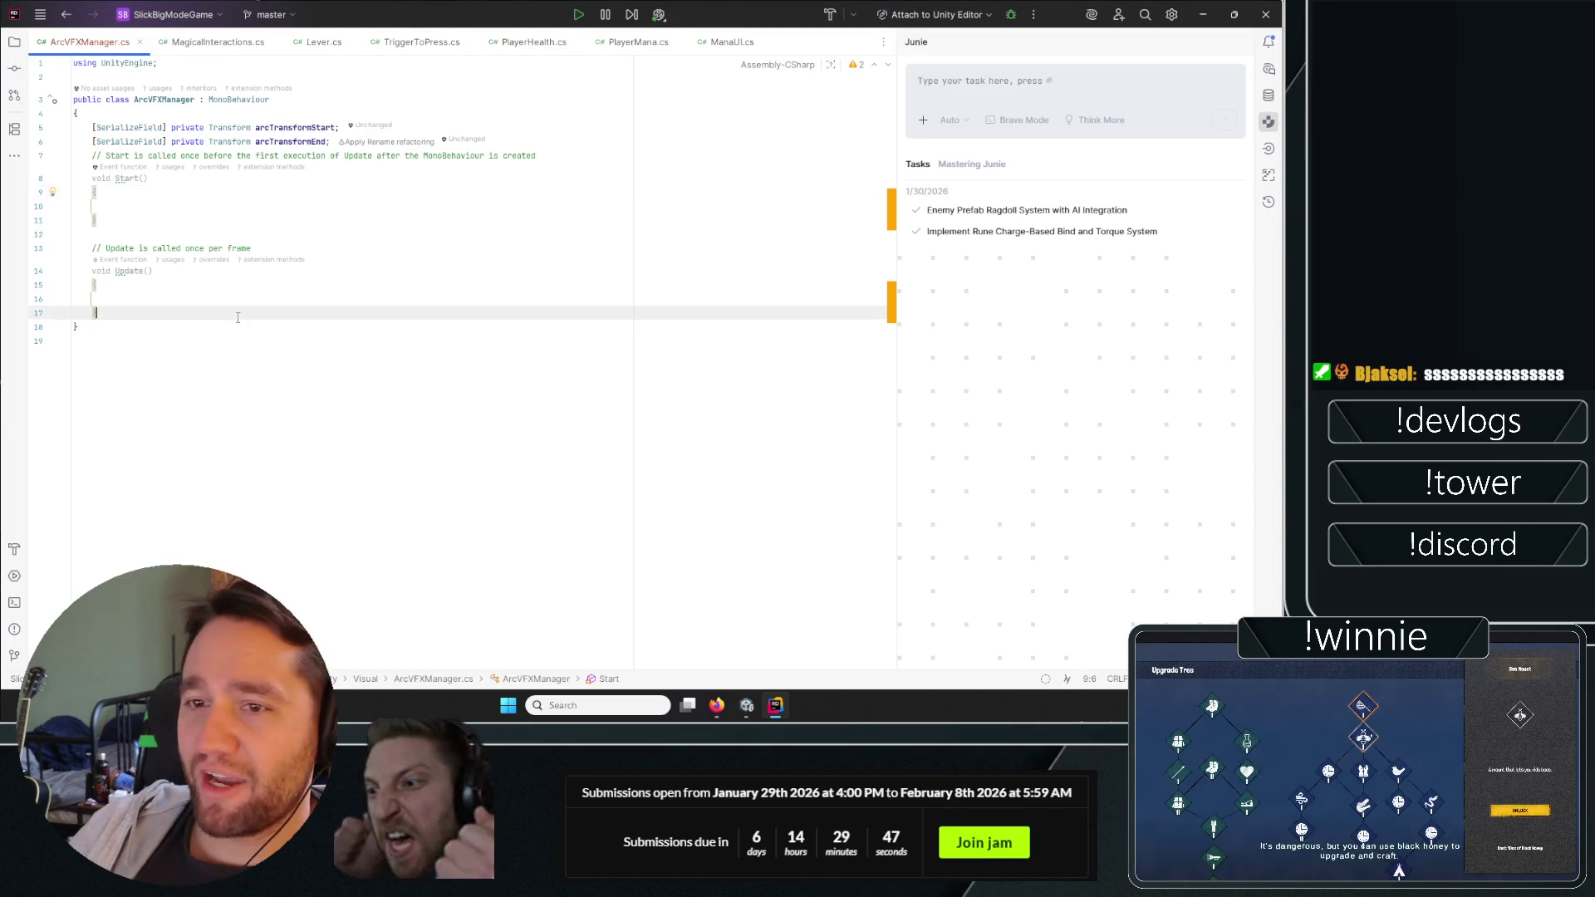
mouse_move(187, 316)
mouse_down()
mouse_move(83, 285)
mouse_move(25, 125)
mouse_move(8, 174)
mouse_move(17, 75)
mouse_move(56, 454)
mouse_up()
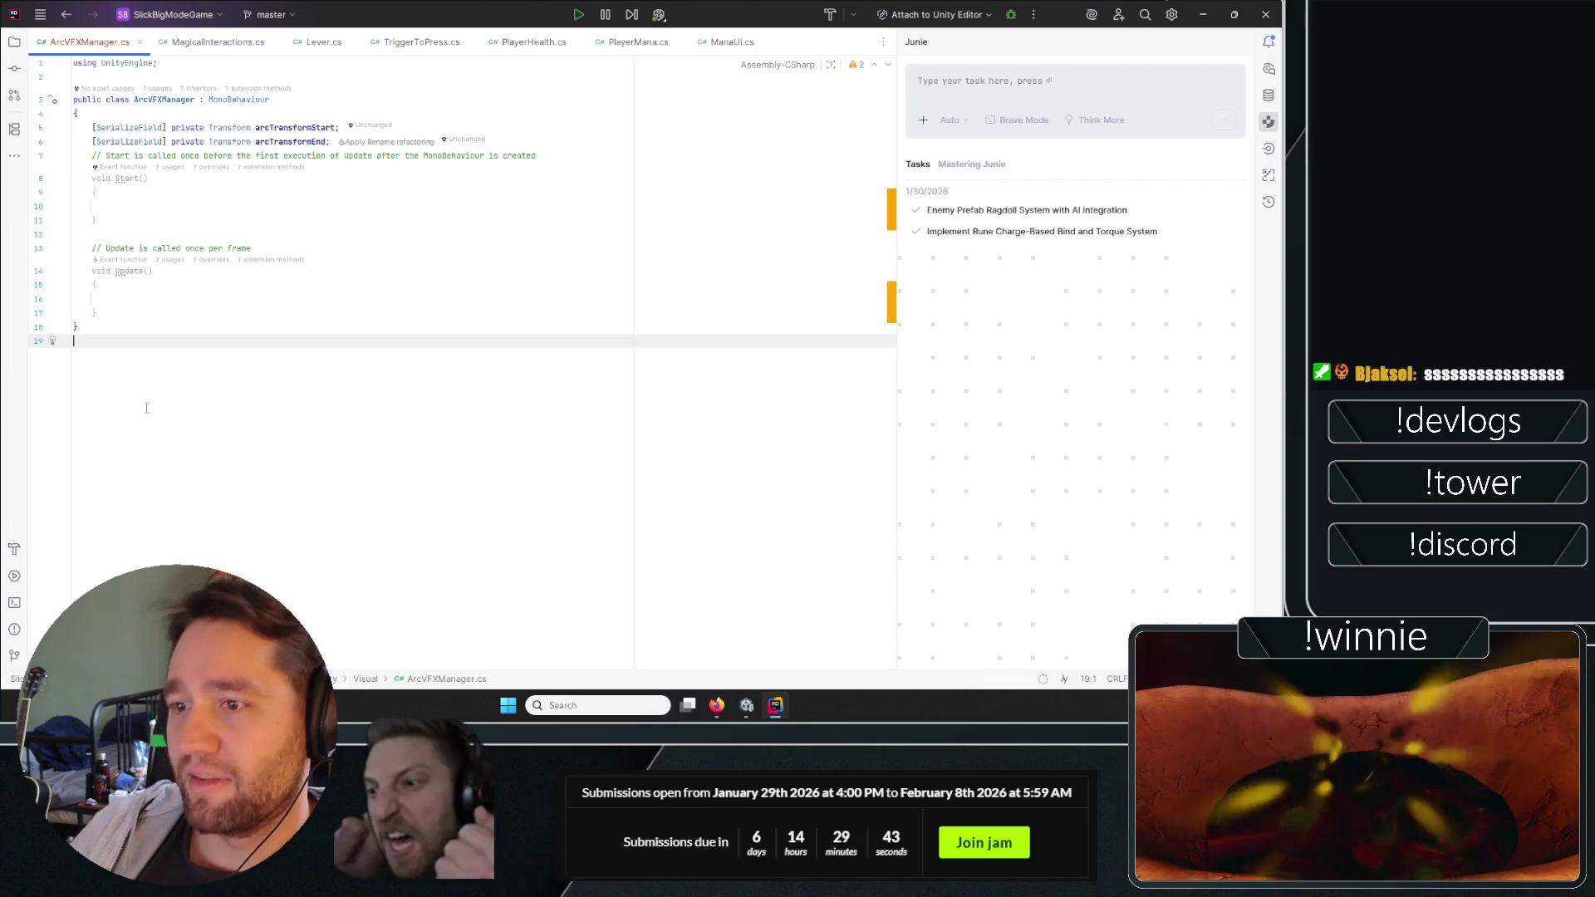
drag(148, 418, 73, 62)
click(153, 440)
mouse_move(153, 440)
mouse_down()
mouse_move(84, 248)
mouse_move(84, 66)
mouse_up()
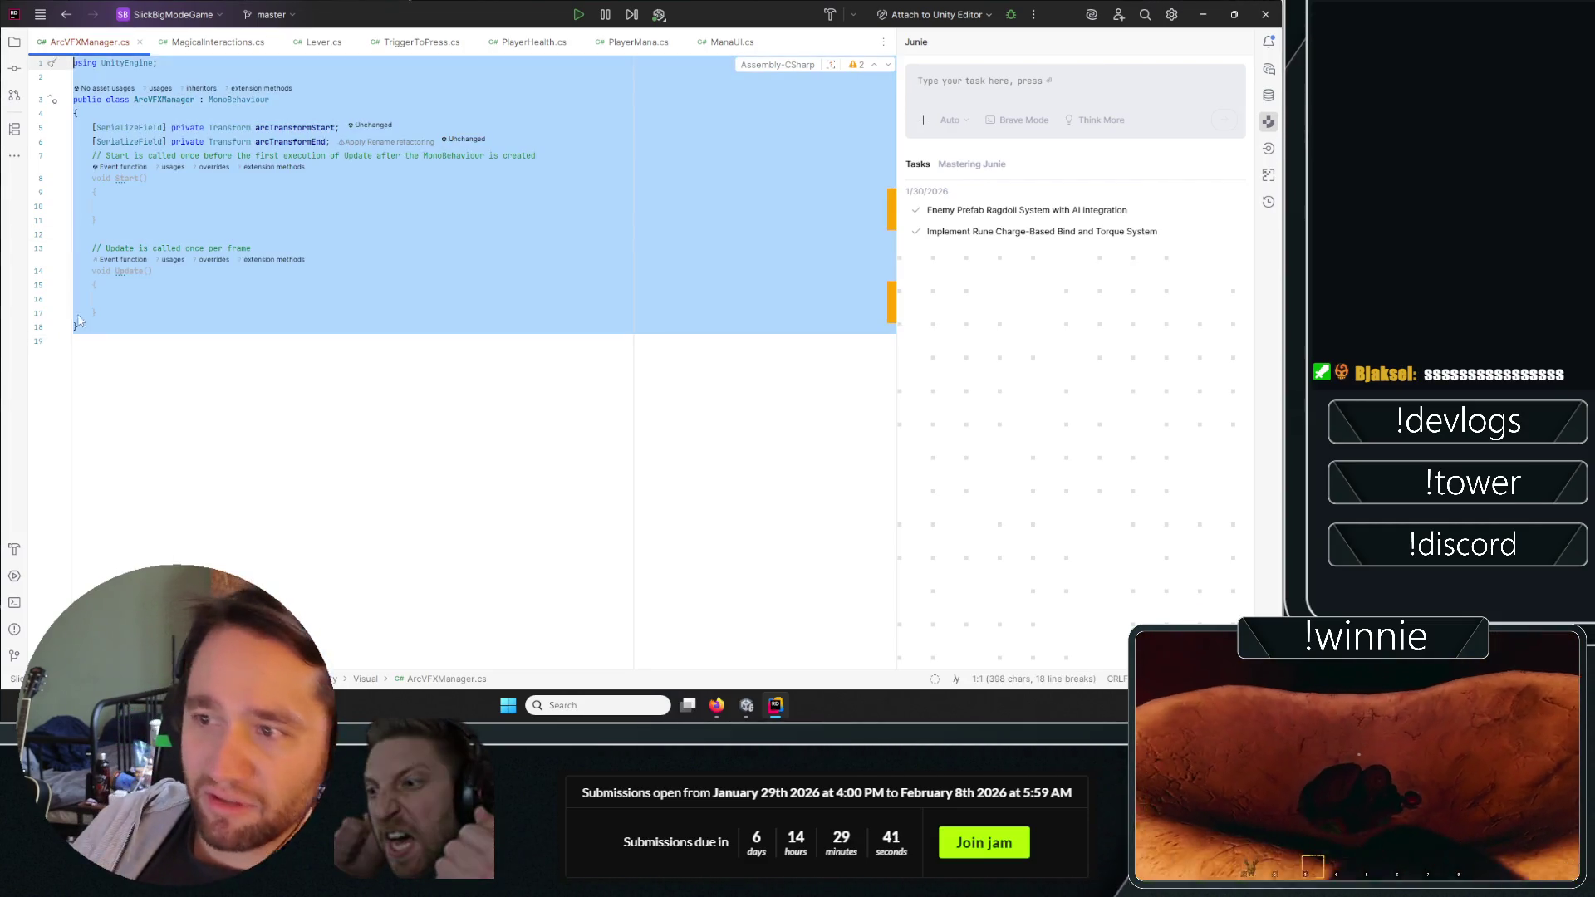
click(115, 463)
drag(49, 380, 7, 59)
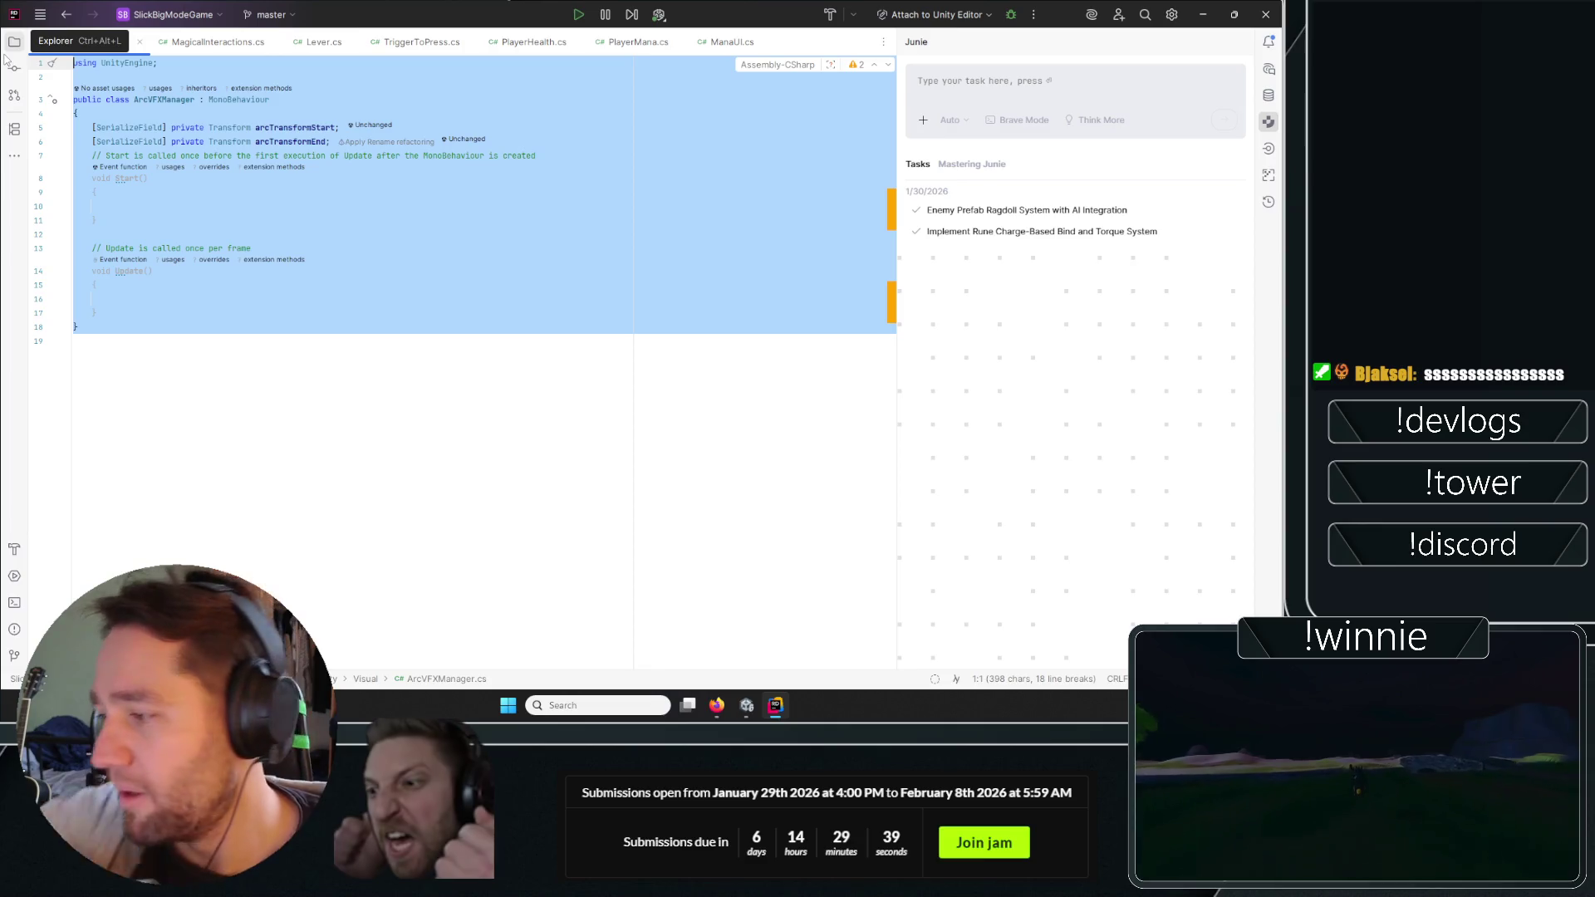
click(396, 357)
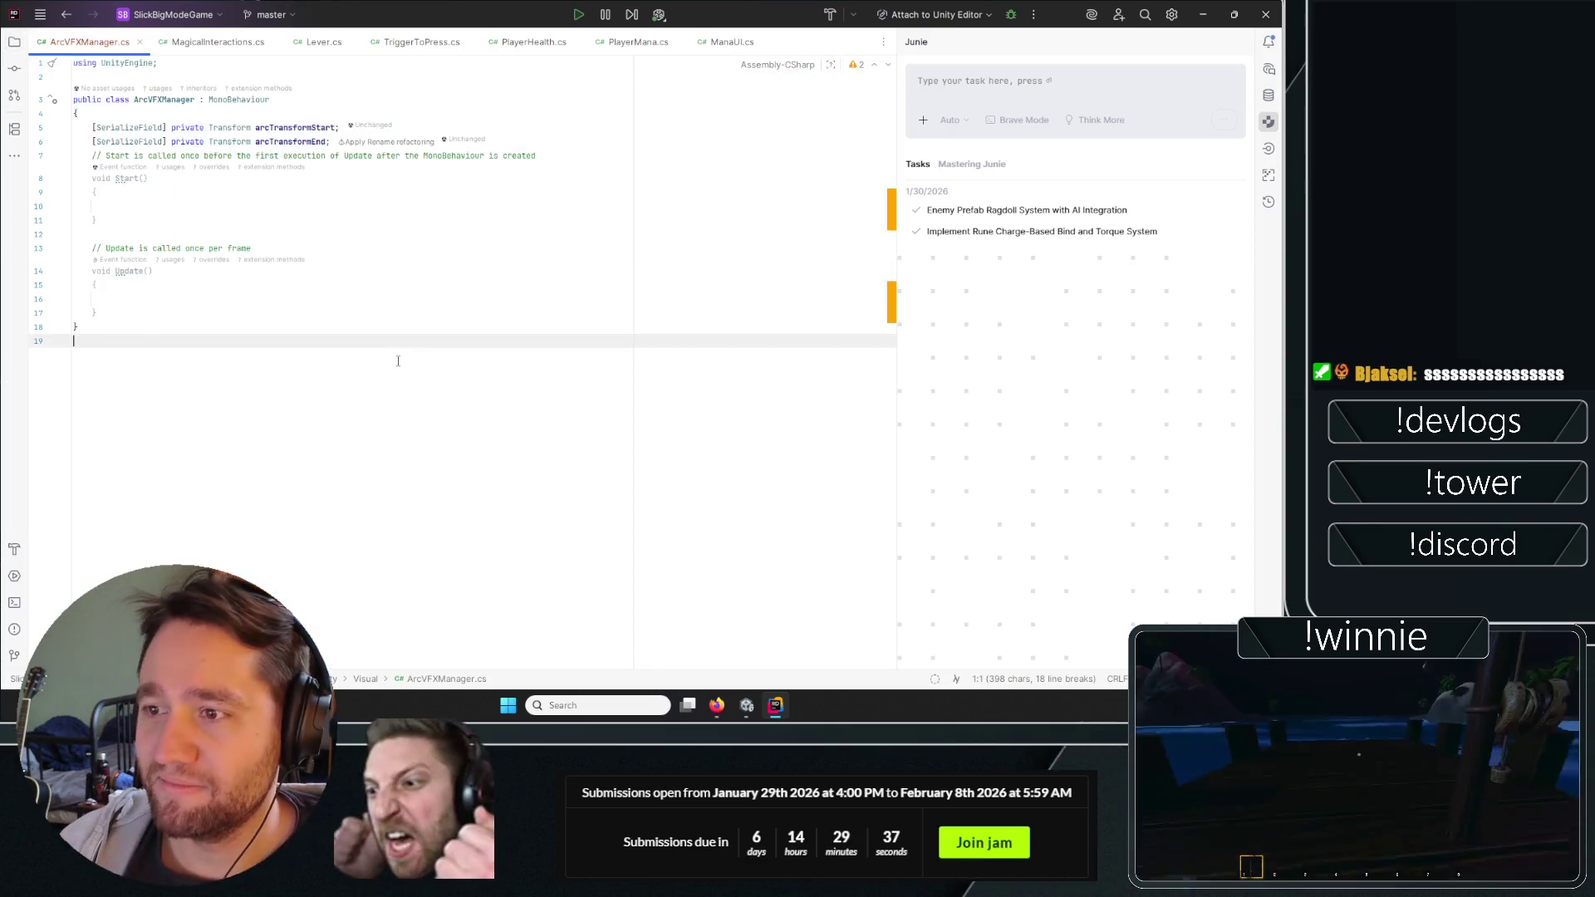
key(Up)
key(Up)
key(Up)
key(alt+Tab)
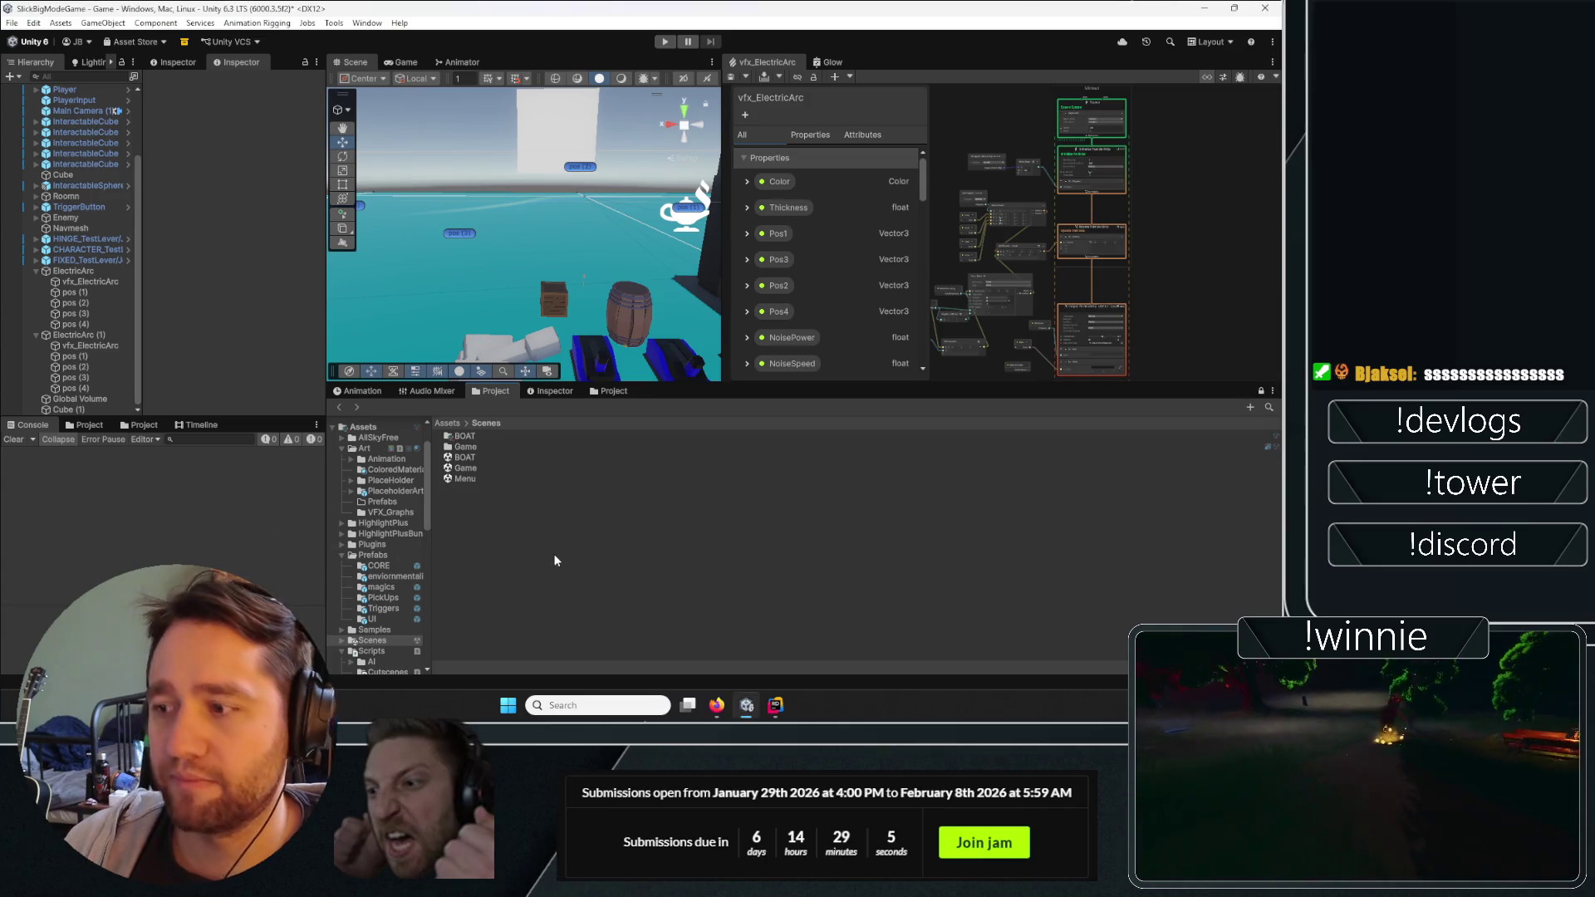
click(775, 705)
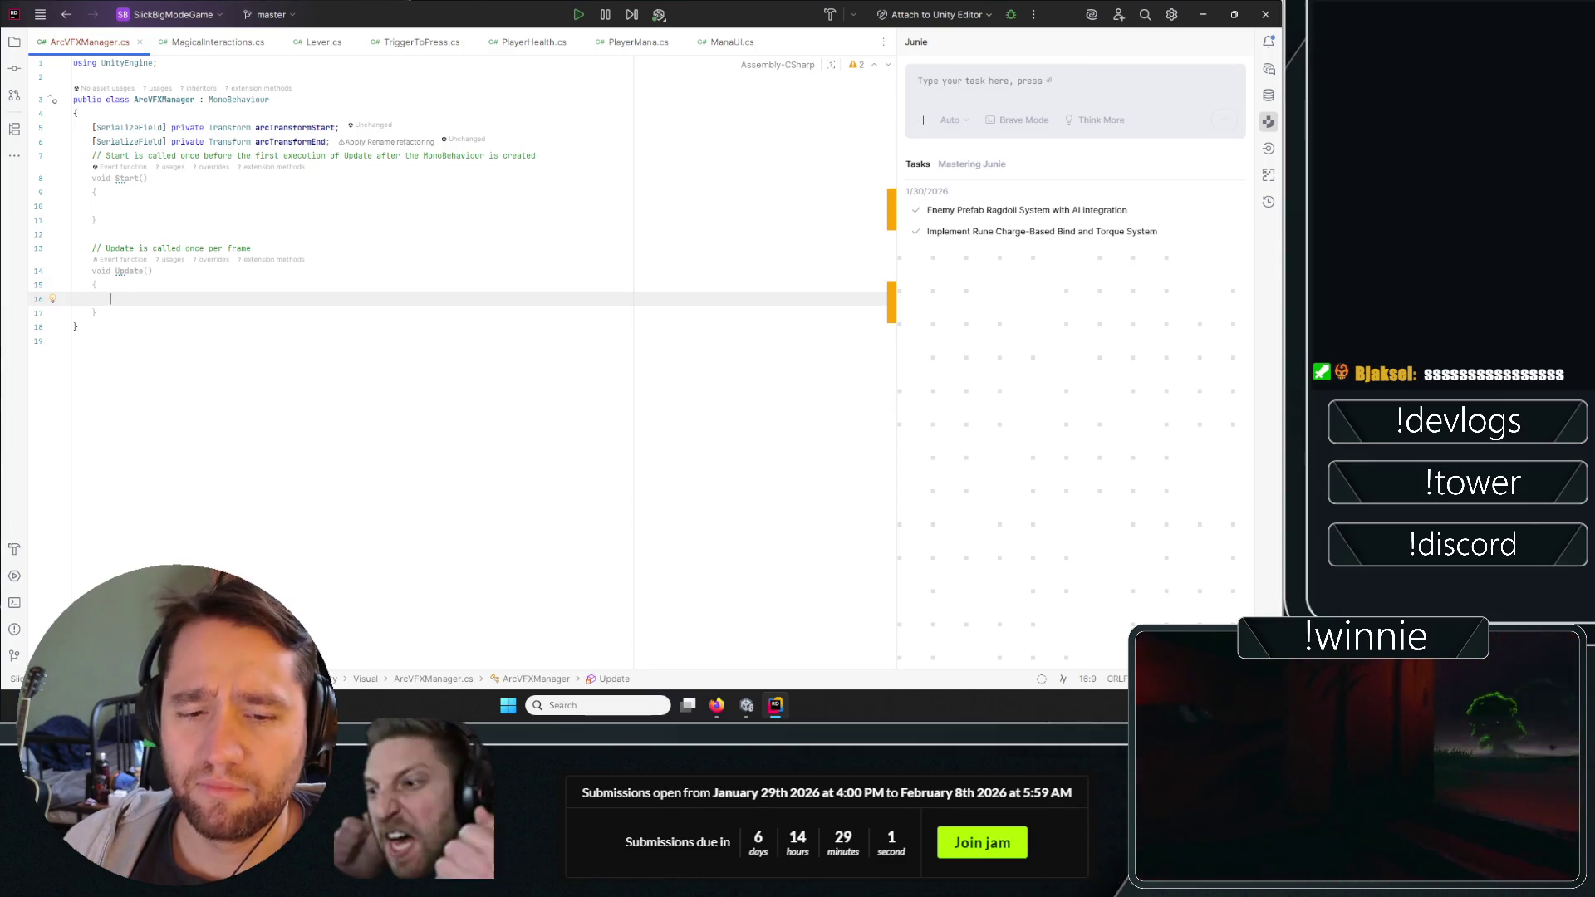
key(alt+Tab)
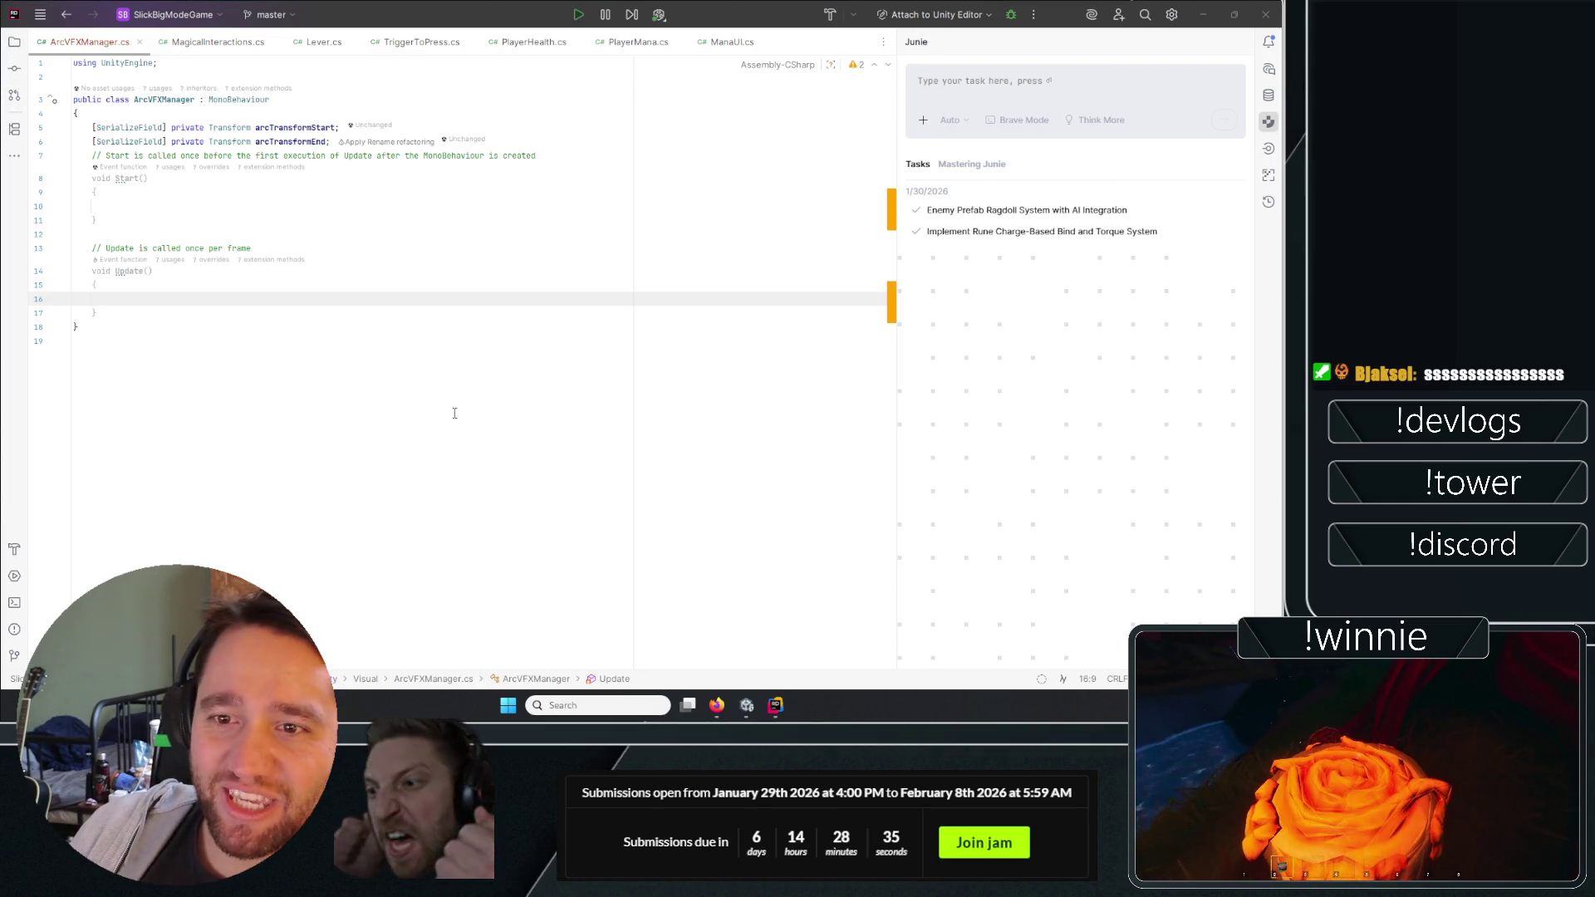
click(395, 248)
click(398, 220)
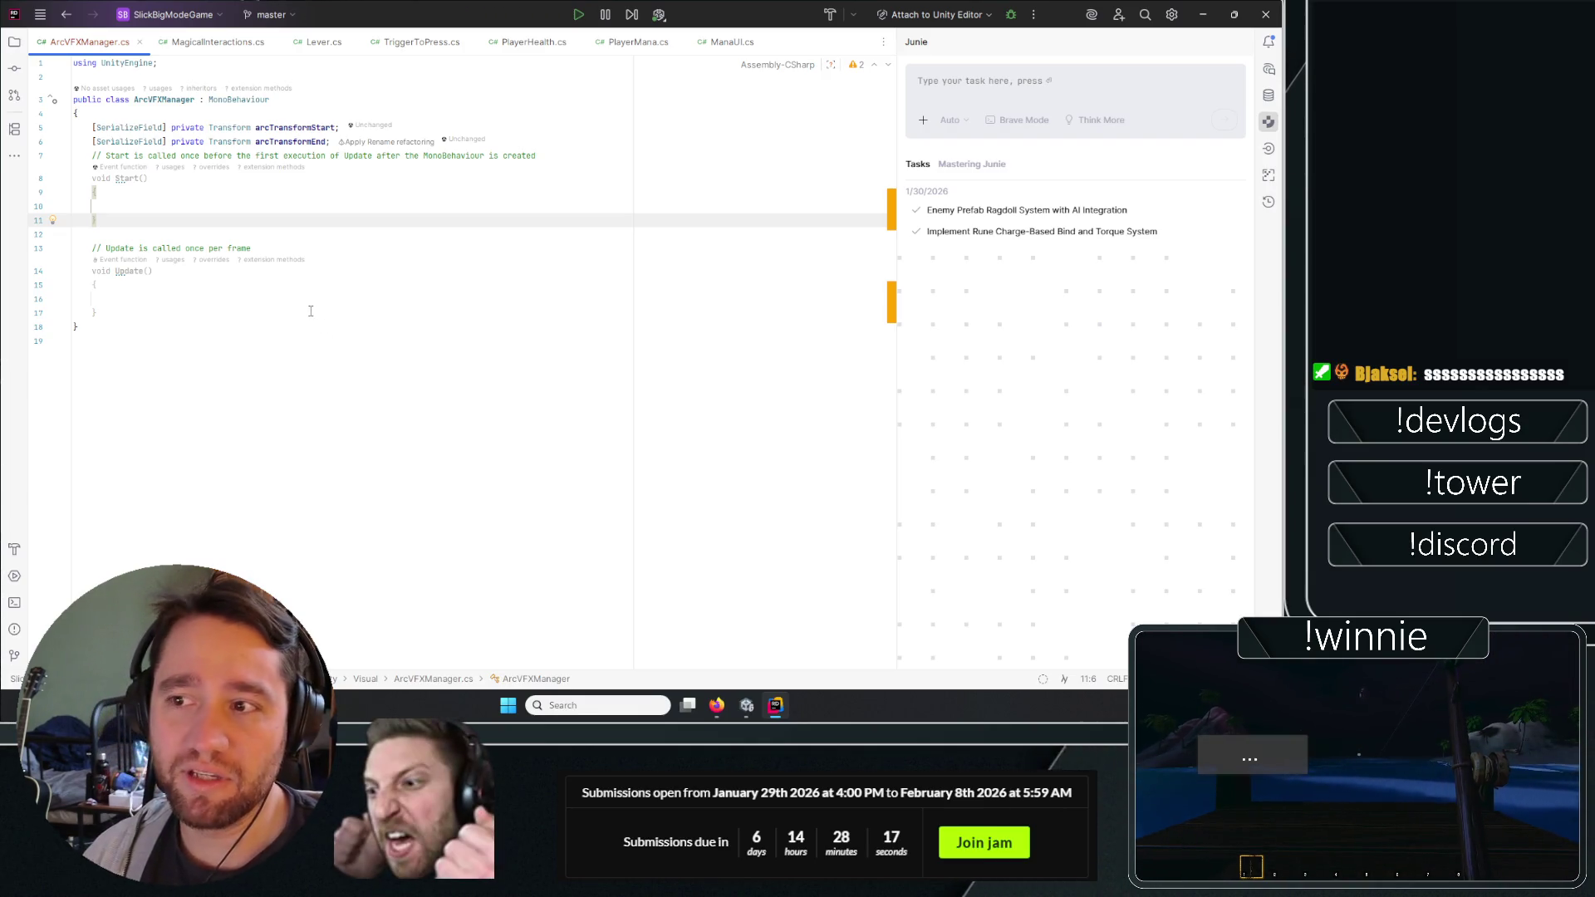
key(Down)
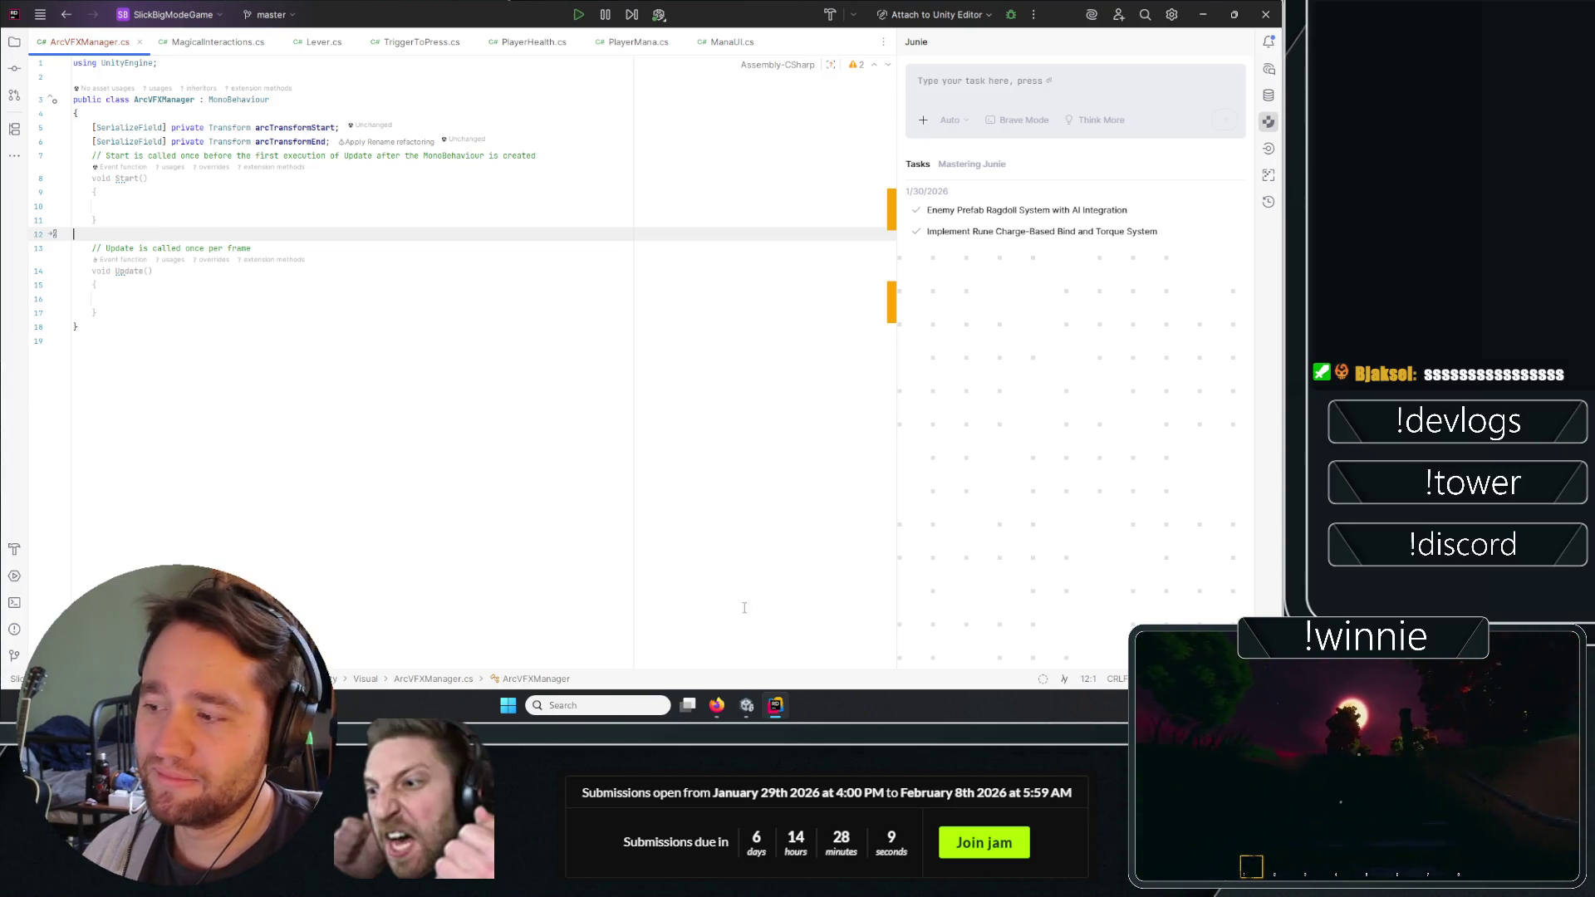
click(747, 704)
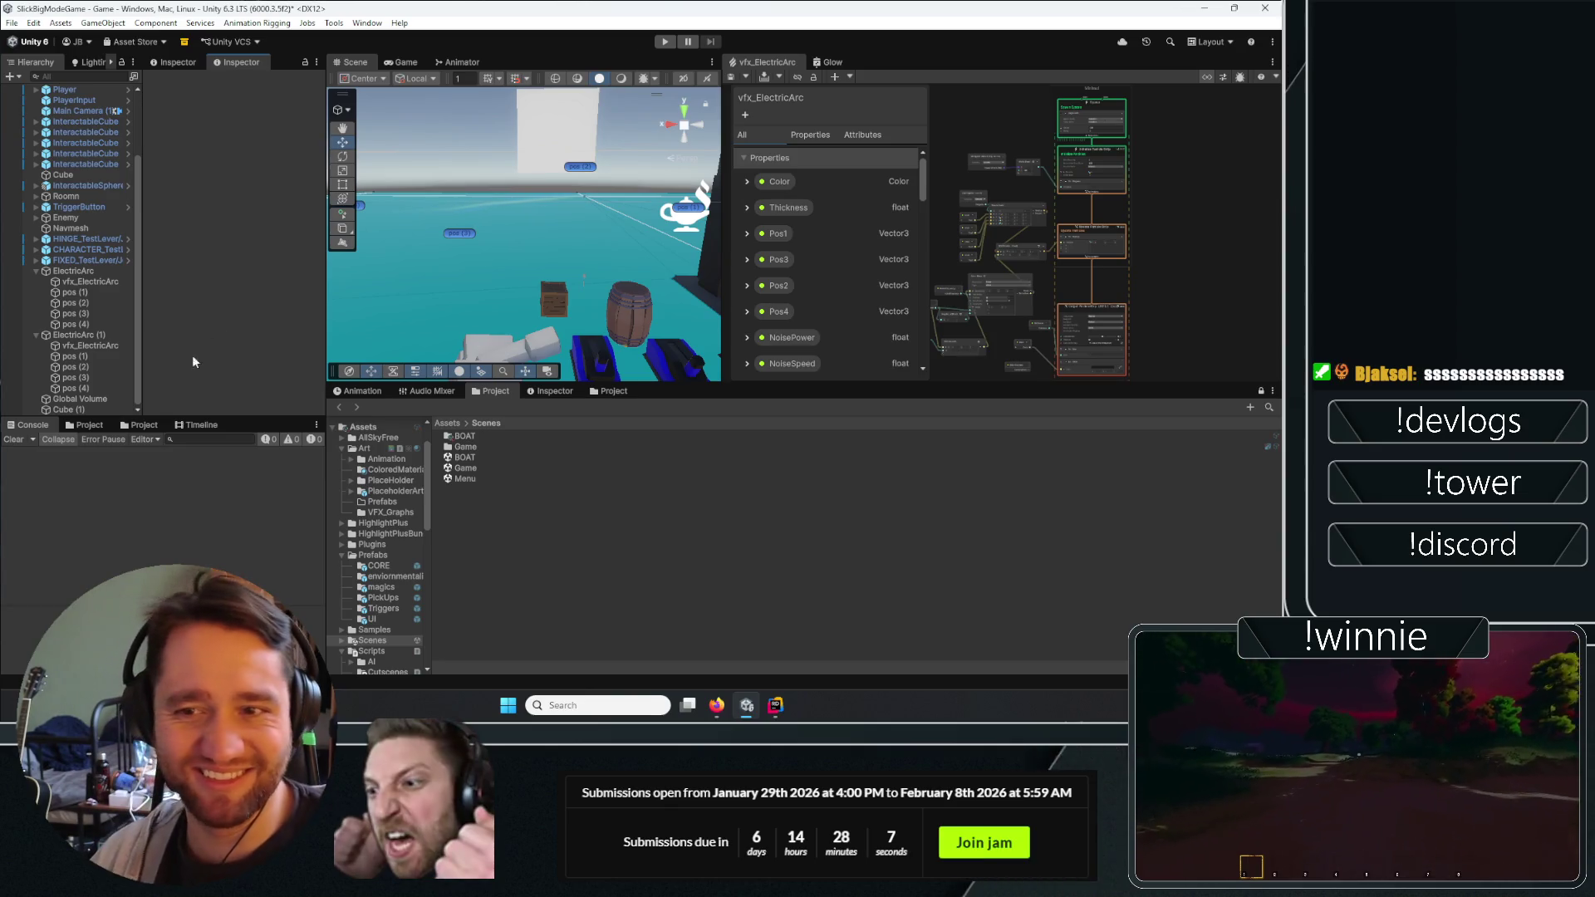
Add the Arc VFX Manager component to ElectricArc and assign pos (1) as its start transform.
scroll(122, 333, up, 3)
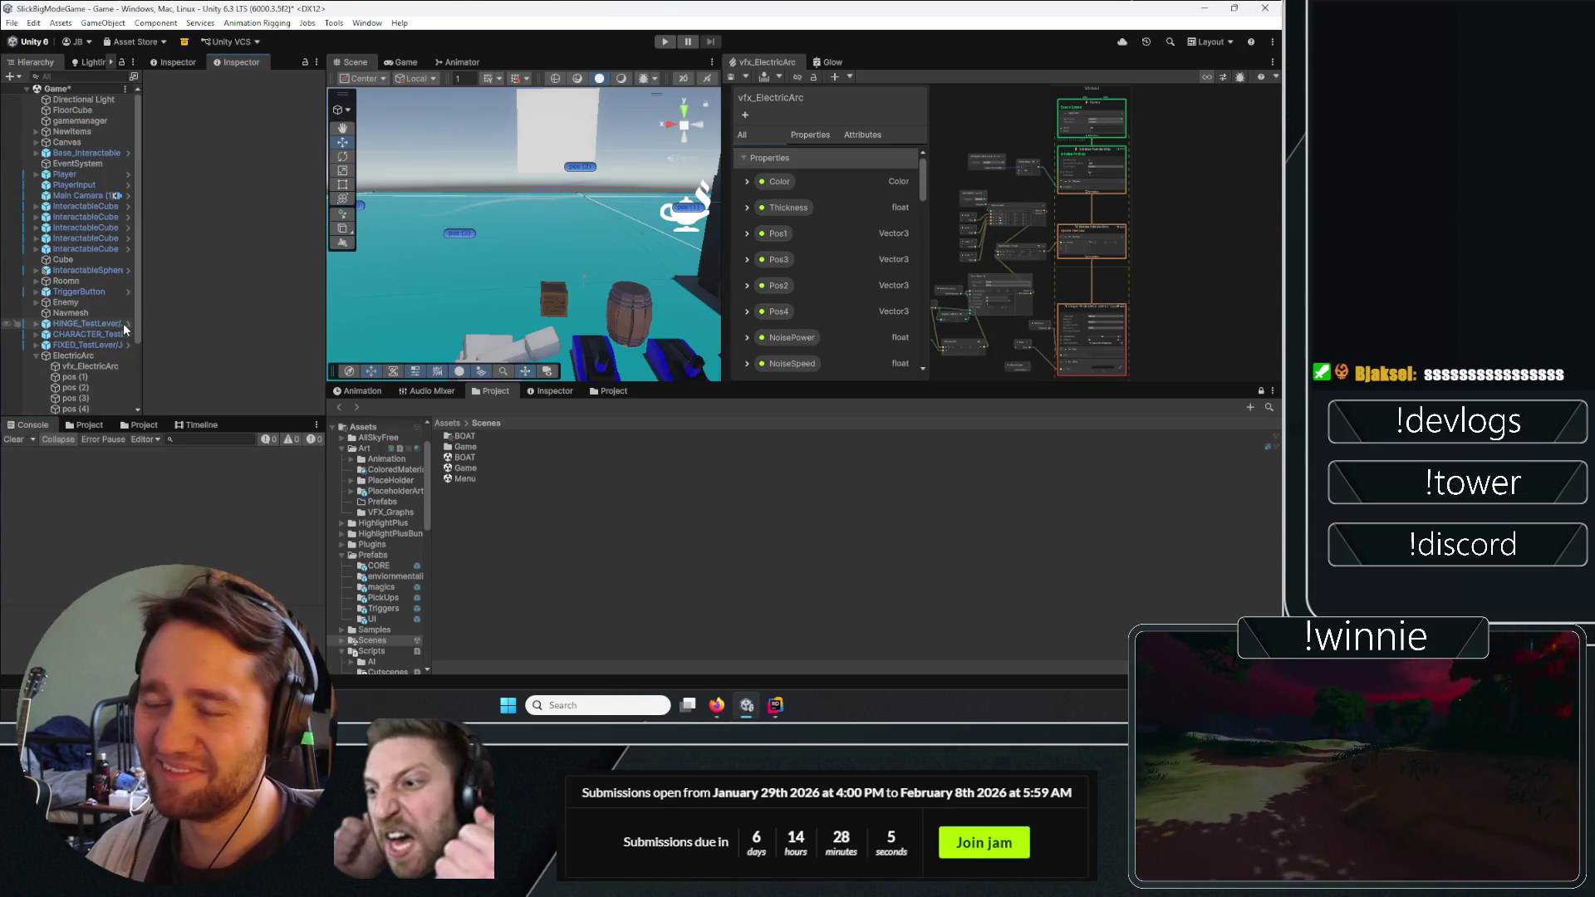
click(89, 356)
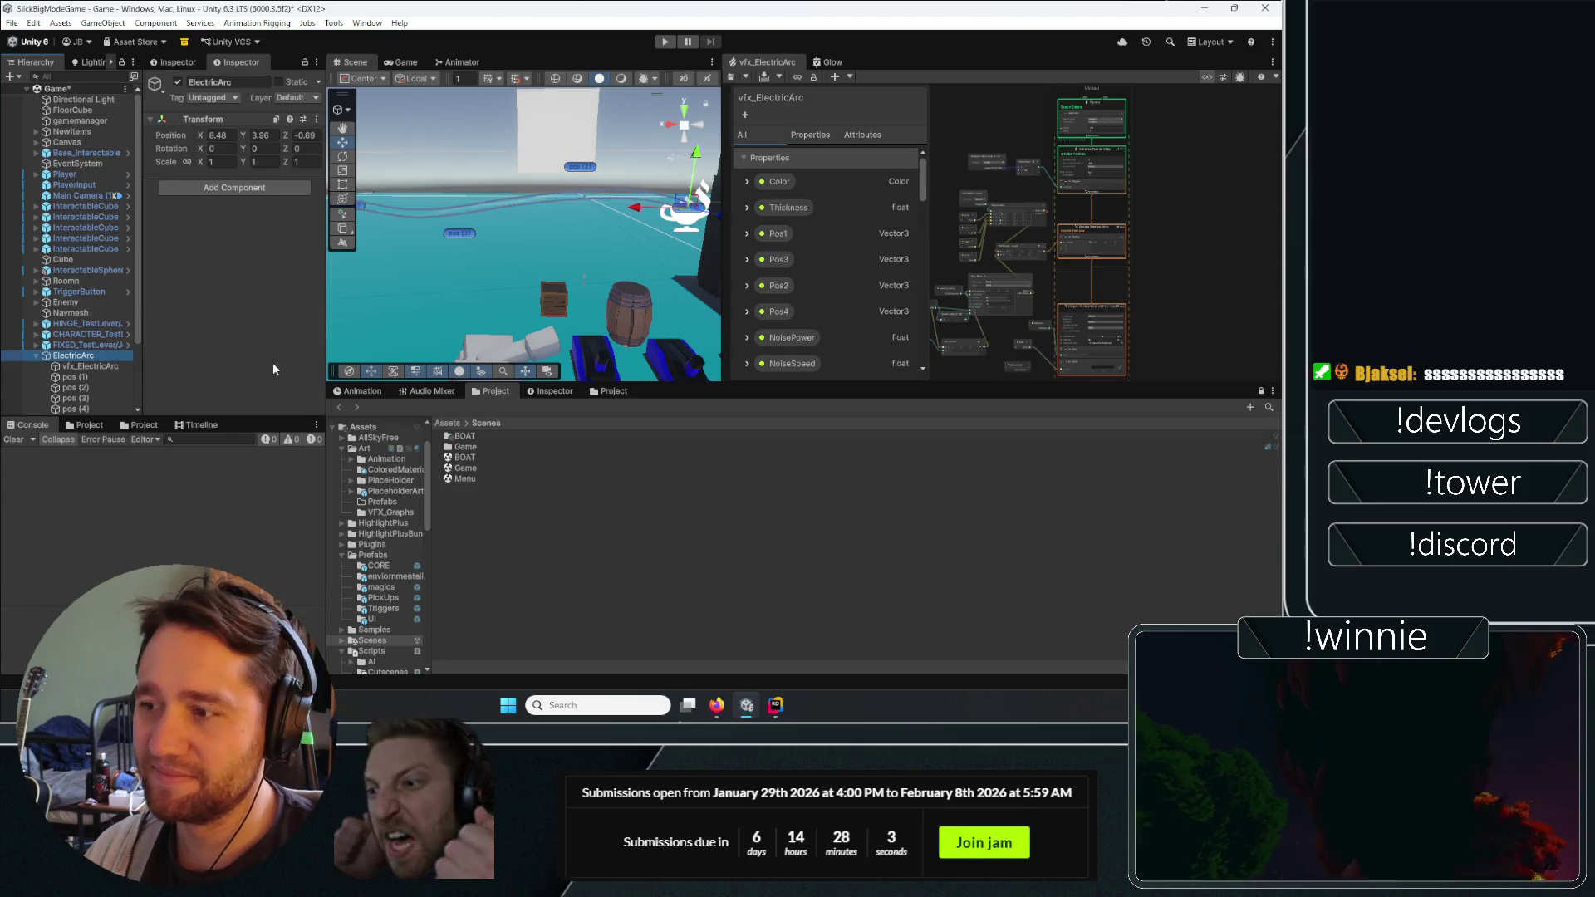
click(246, 190)
text(arc)
click(269, 233)
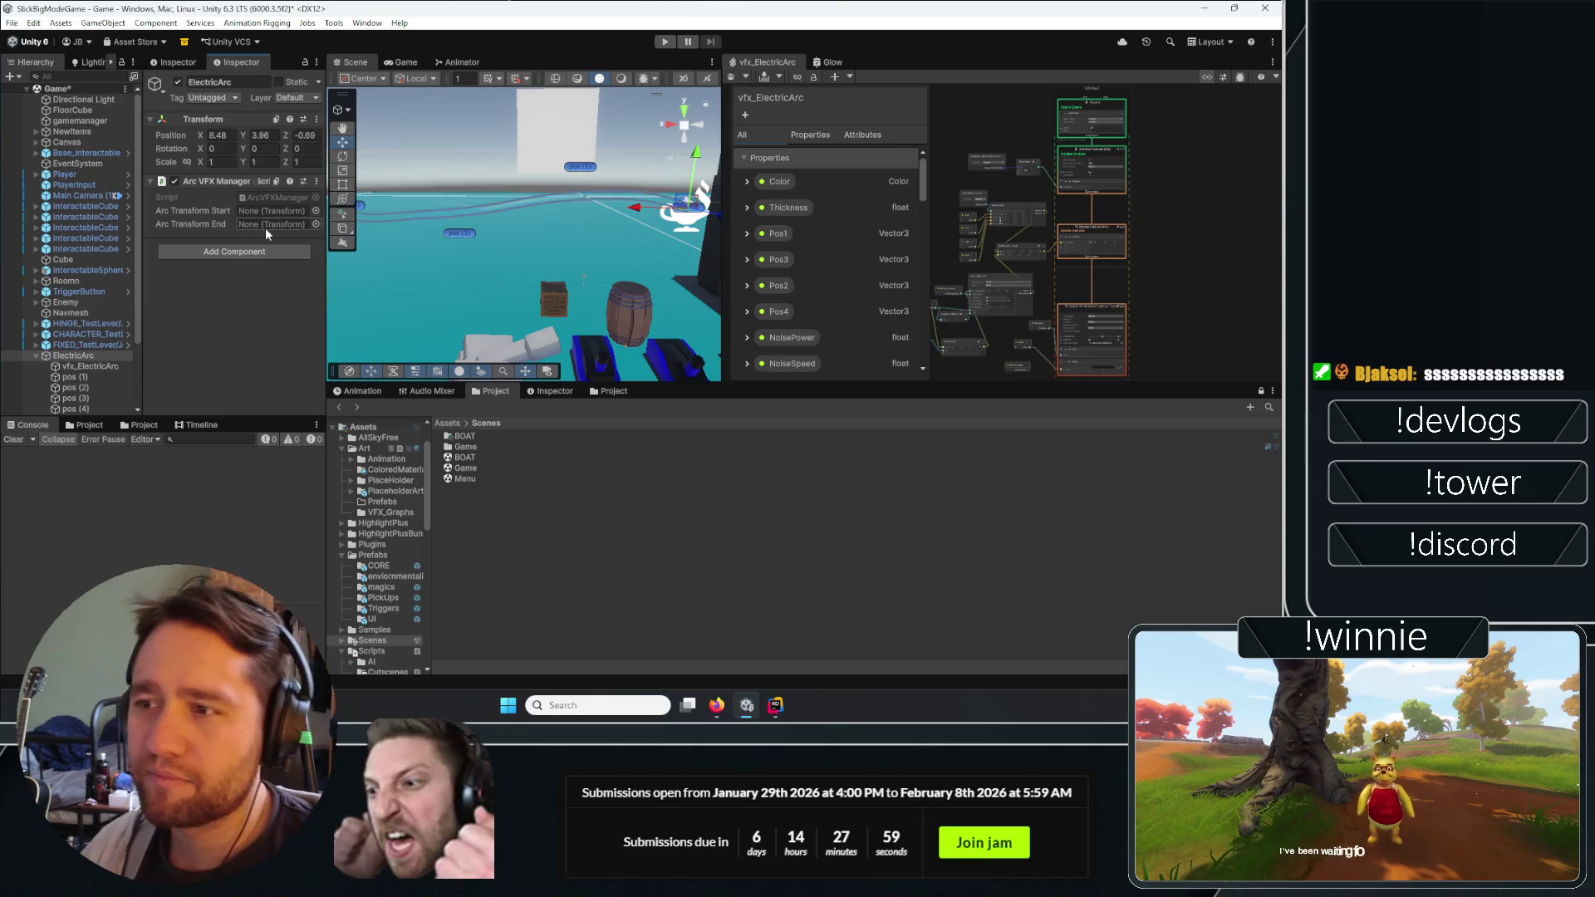
mouse_move(76, 378)
mouse_down()
mouse_move(249, 216)
mouse_move(275, 224)
mouse_up()
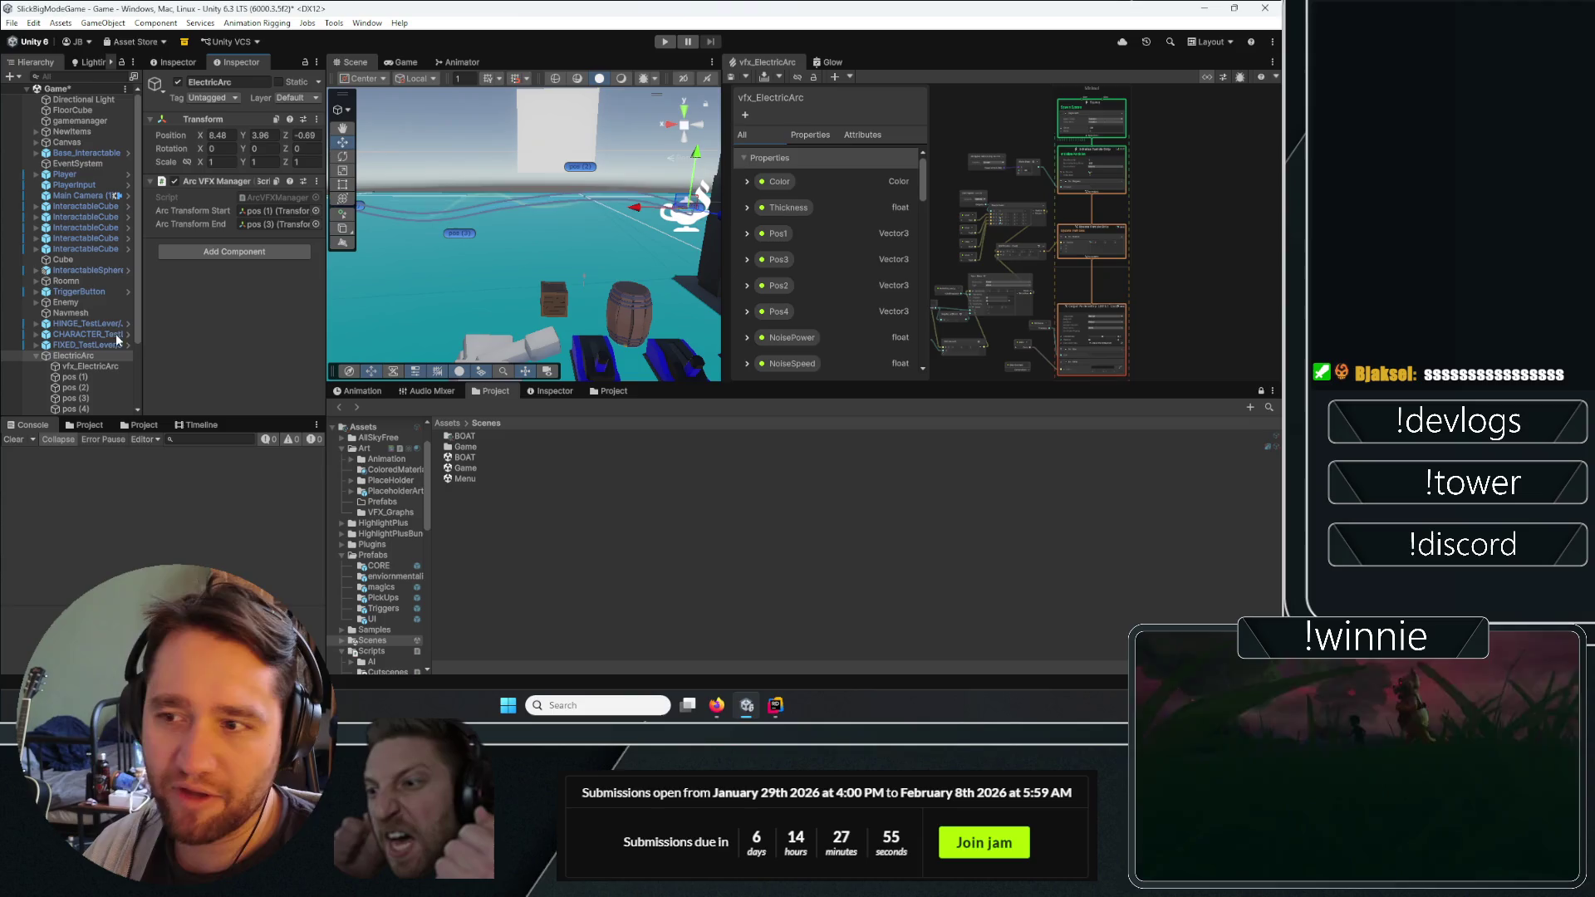
click(86, 425)
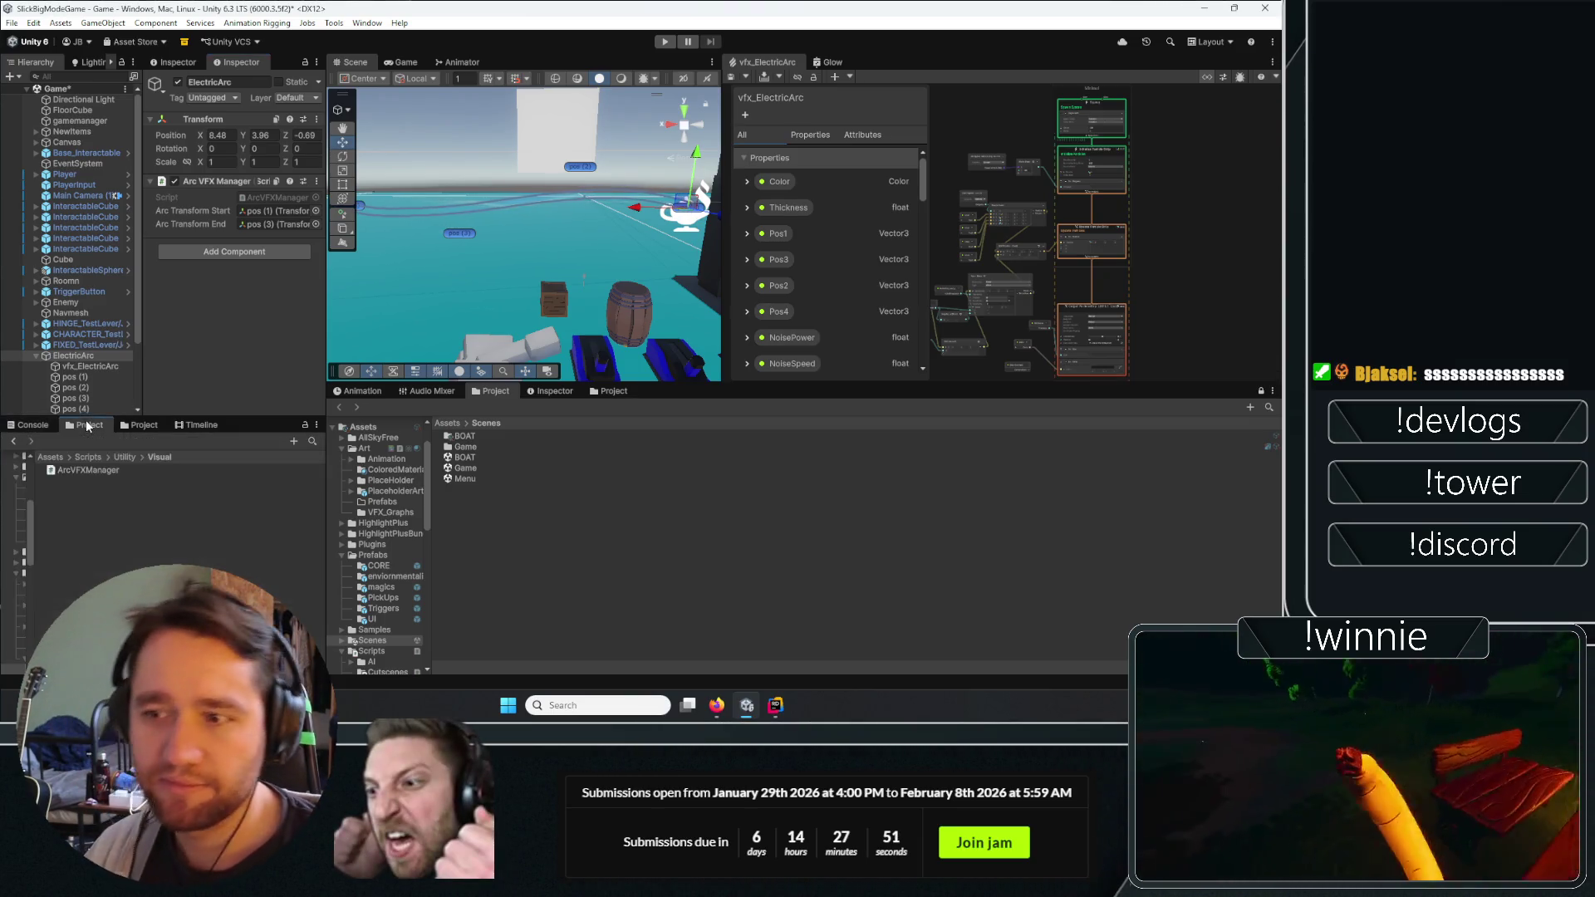
Browse from the top-level Assets folder into the Prefabs folder.
click(50, 457)
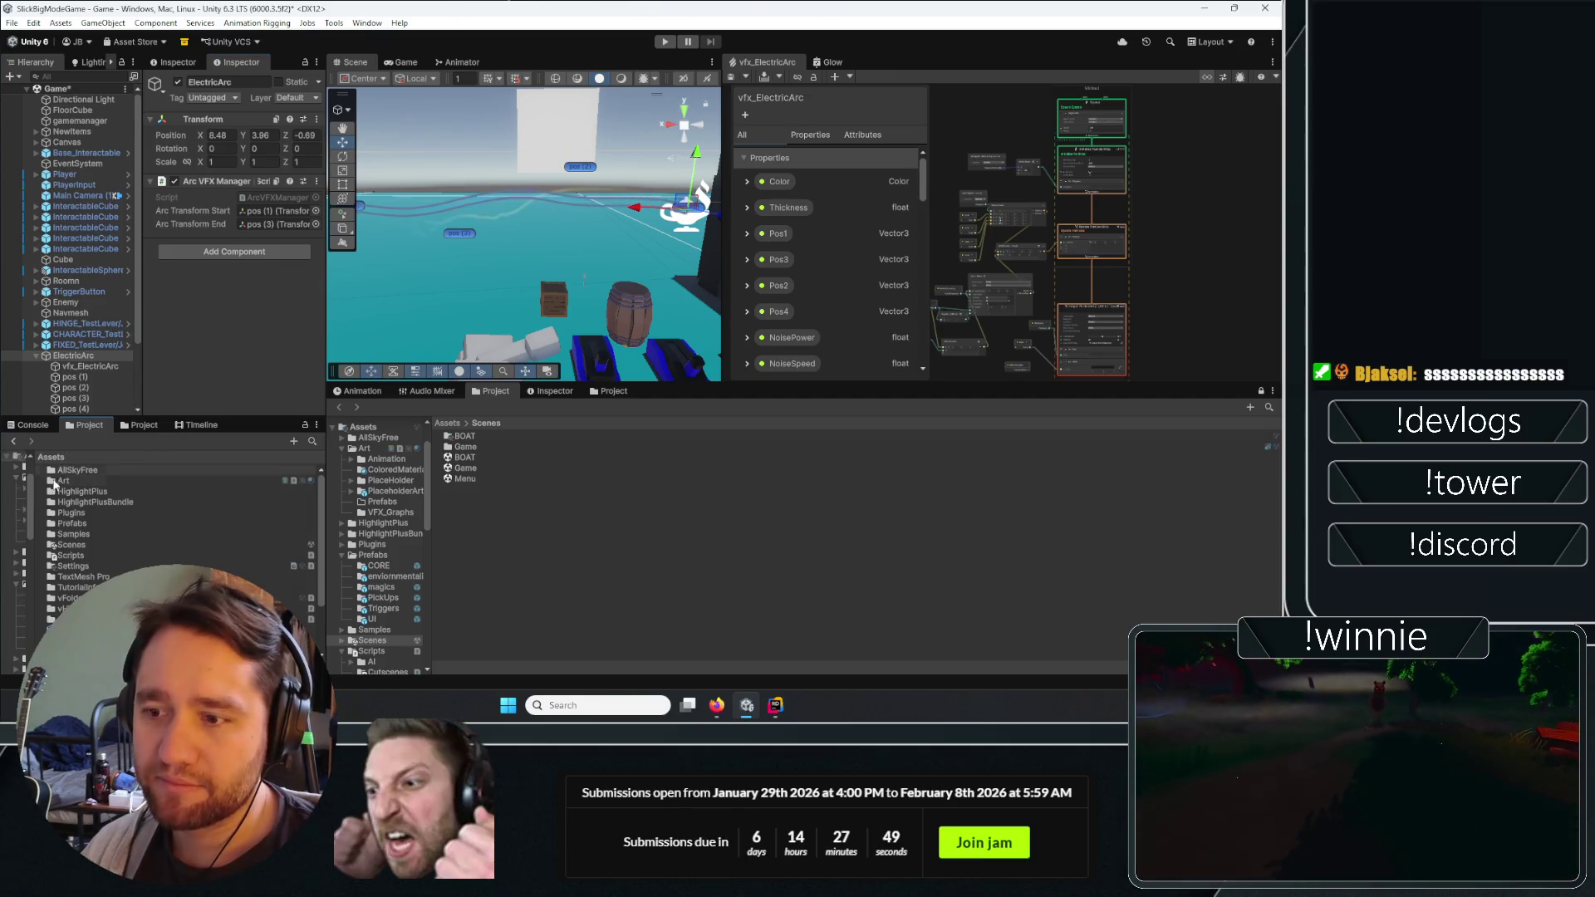
double_click(71, 523)
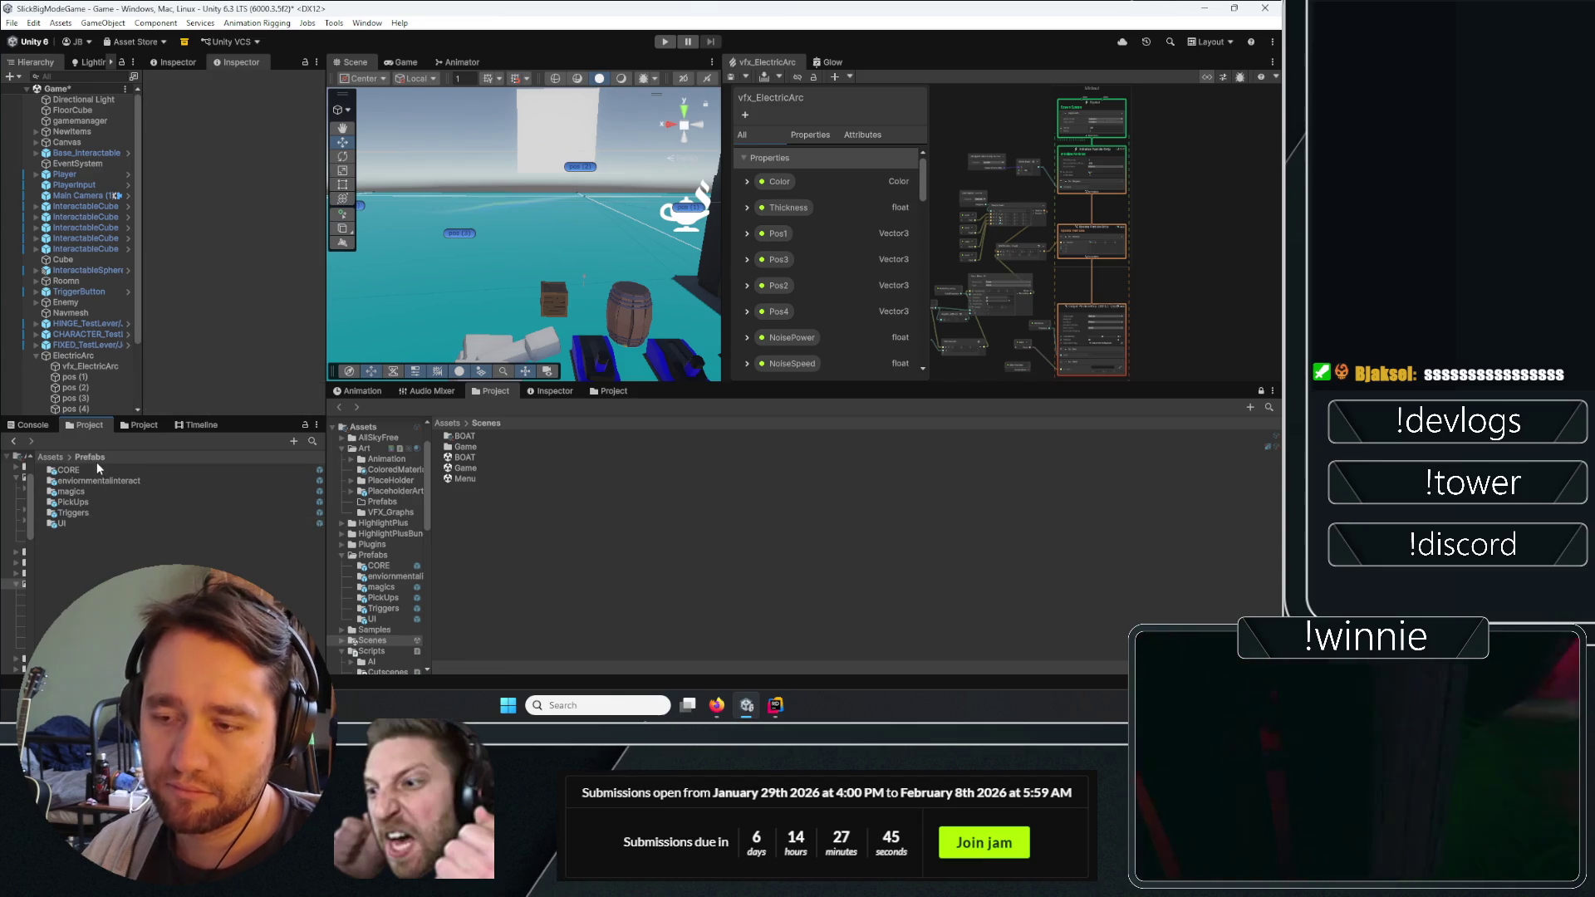
click(76, 551)
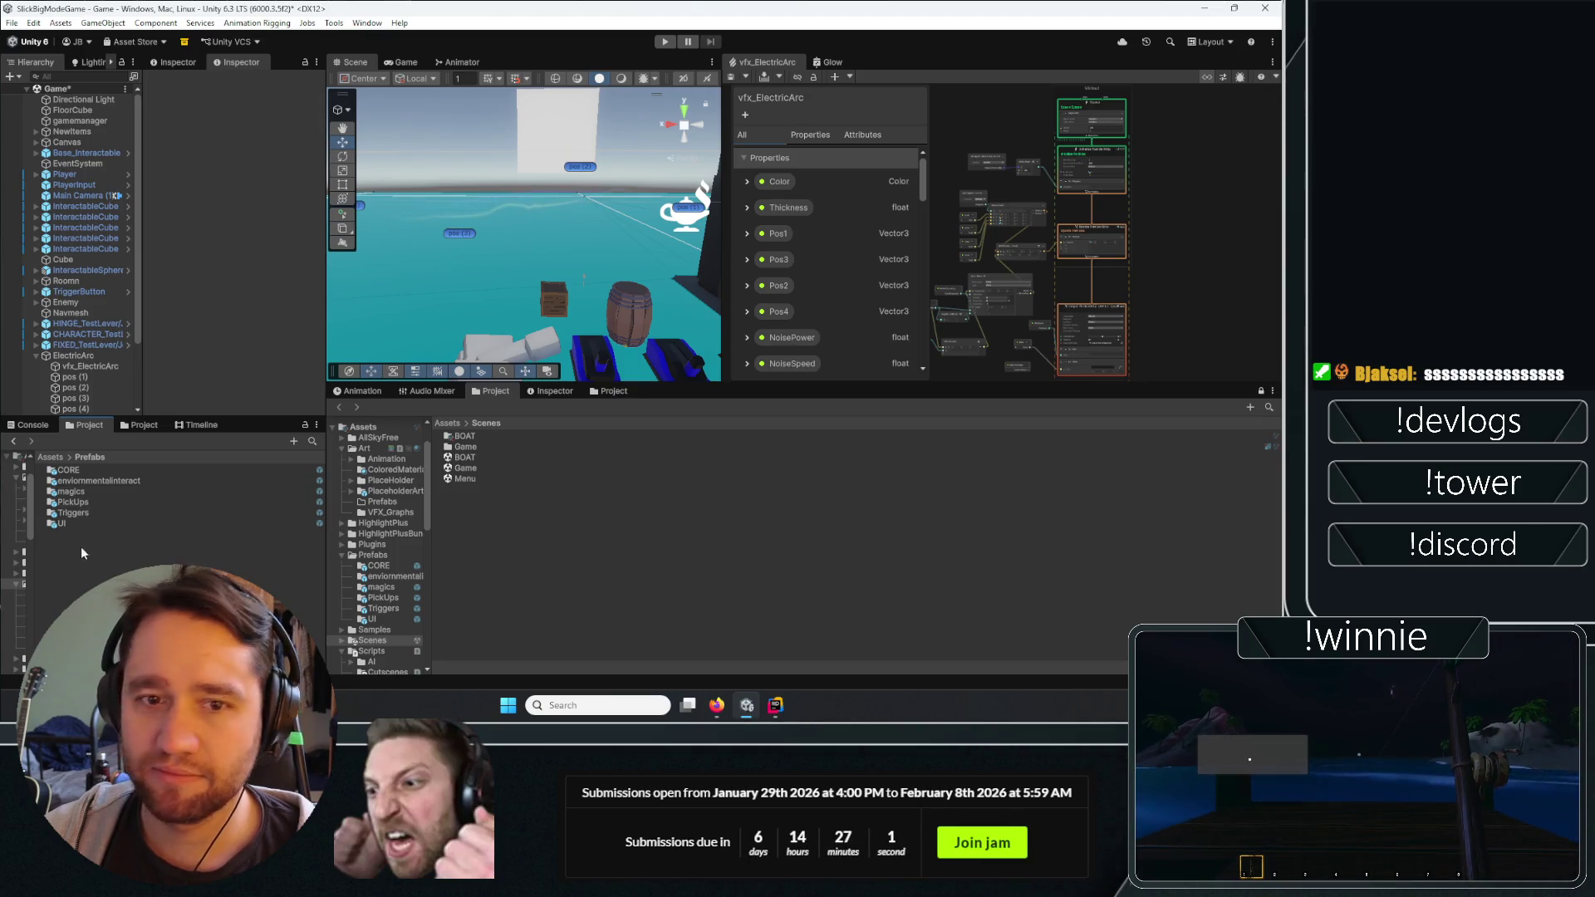
Create a new folder inside Prefabs named 'sad'.
right_click(93, 570)
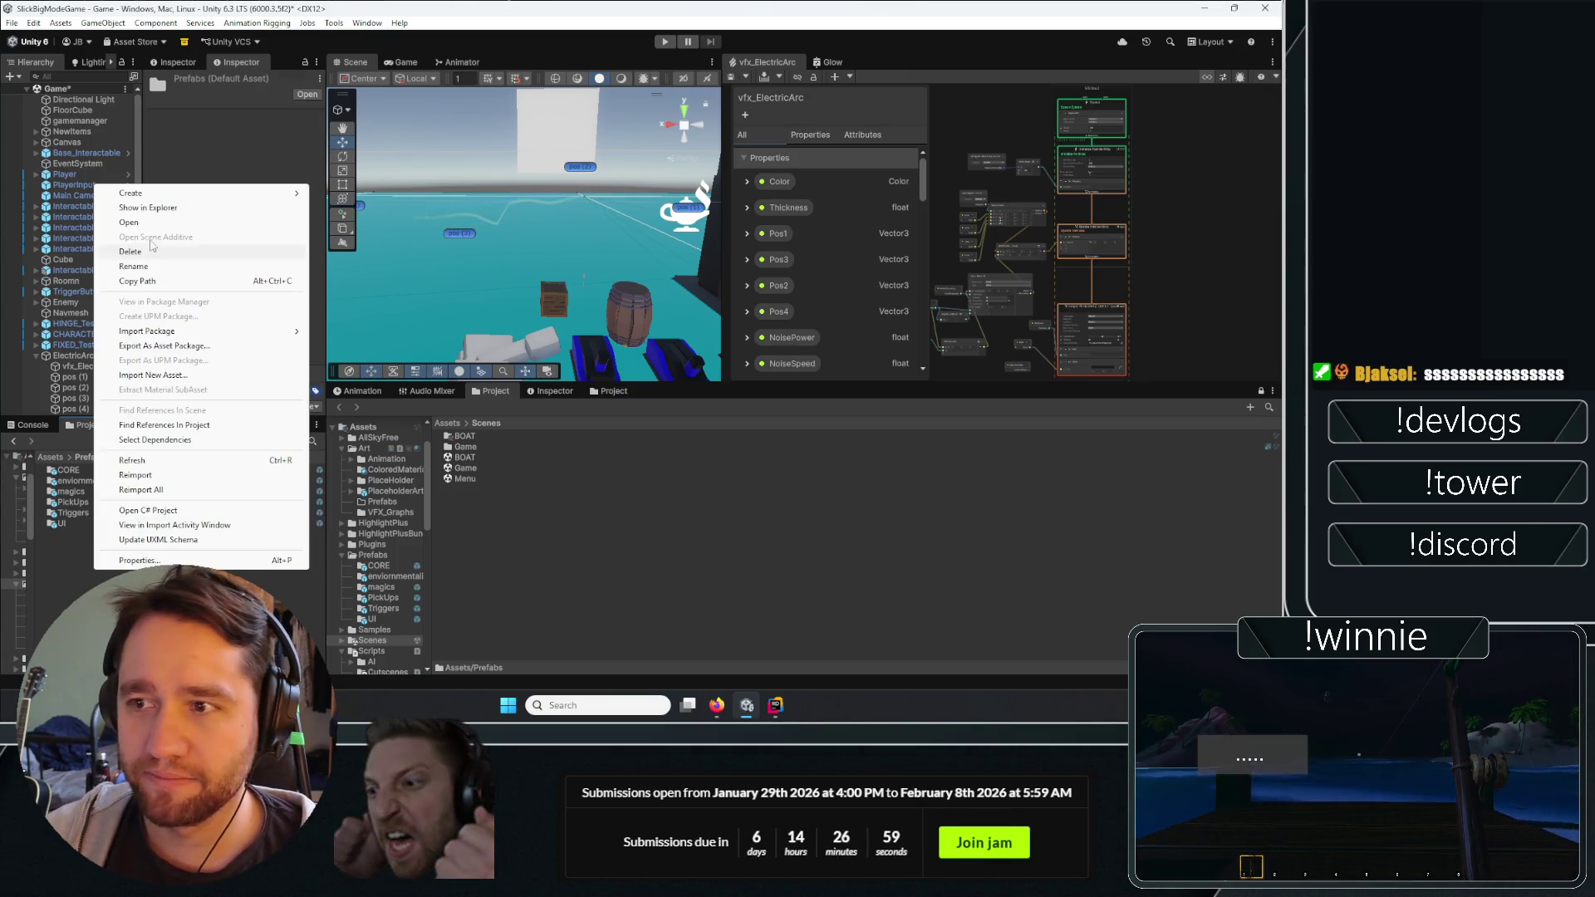
mouse_move(147, 202)
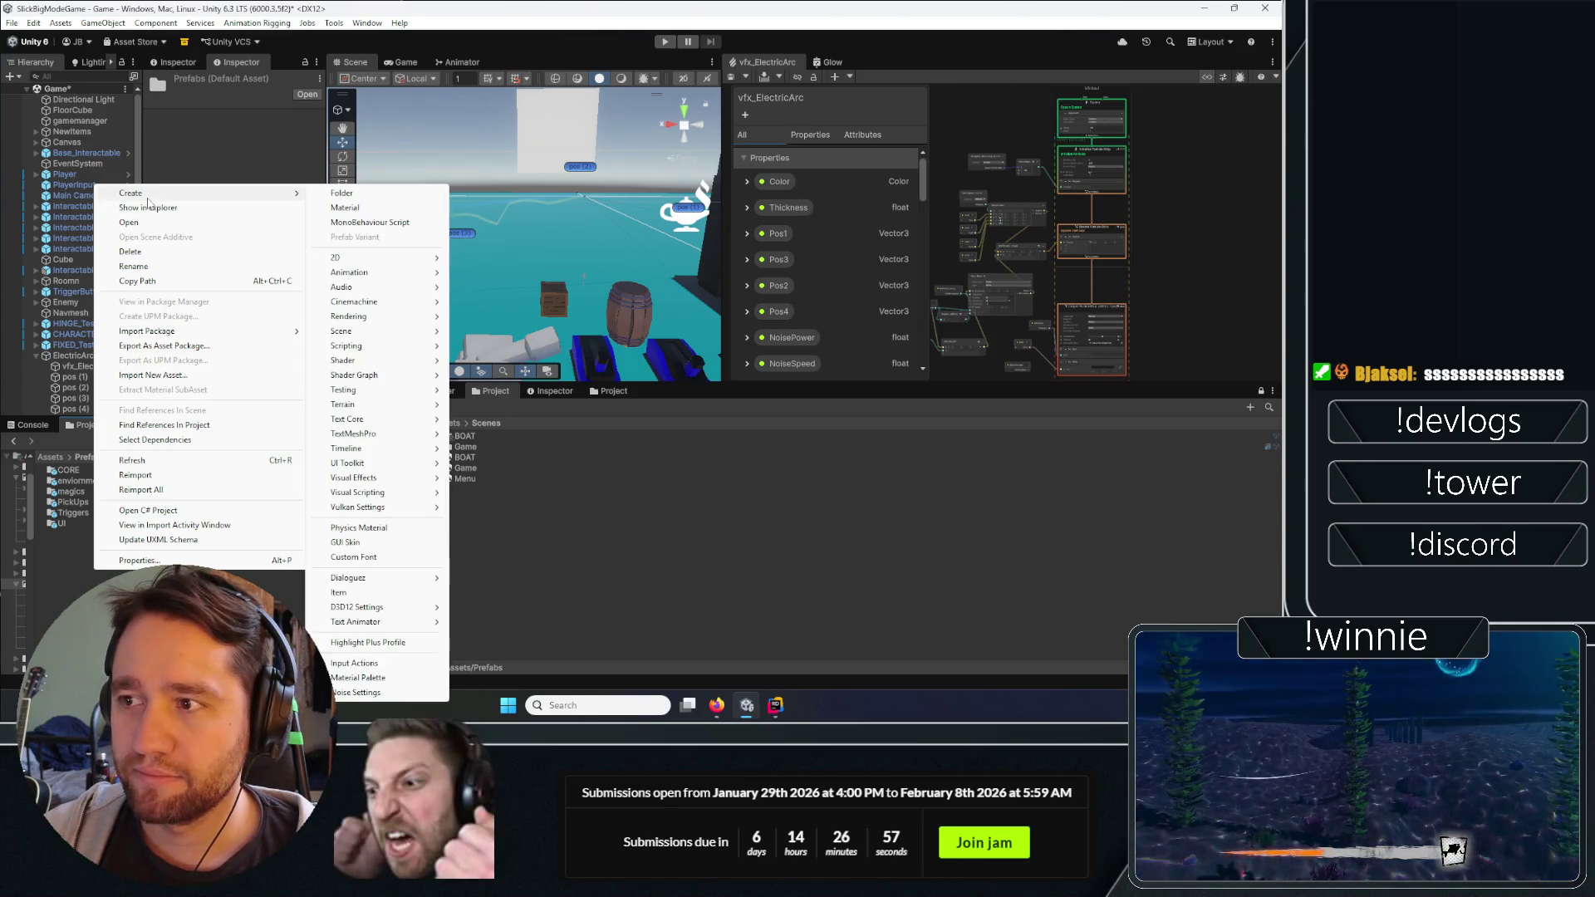
click(357, 194)
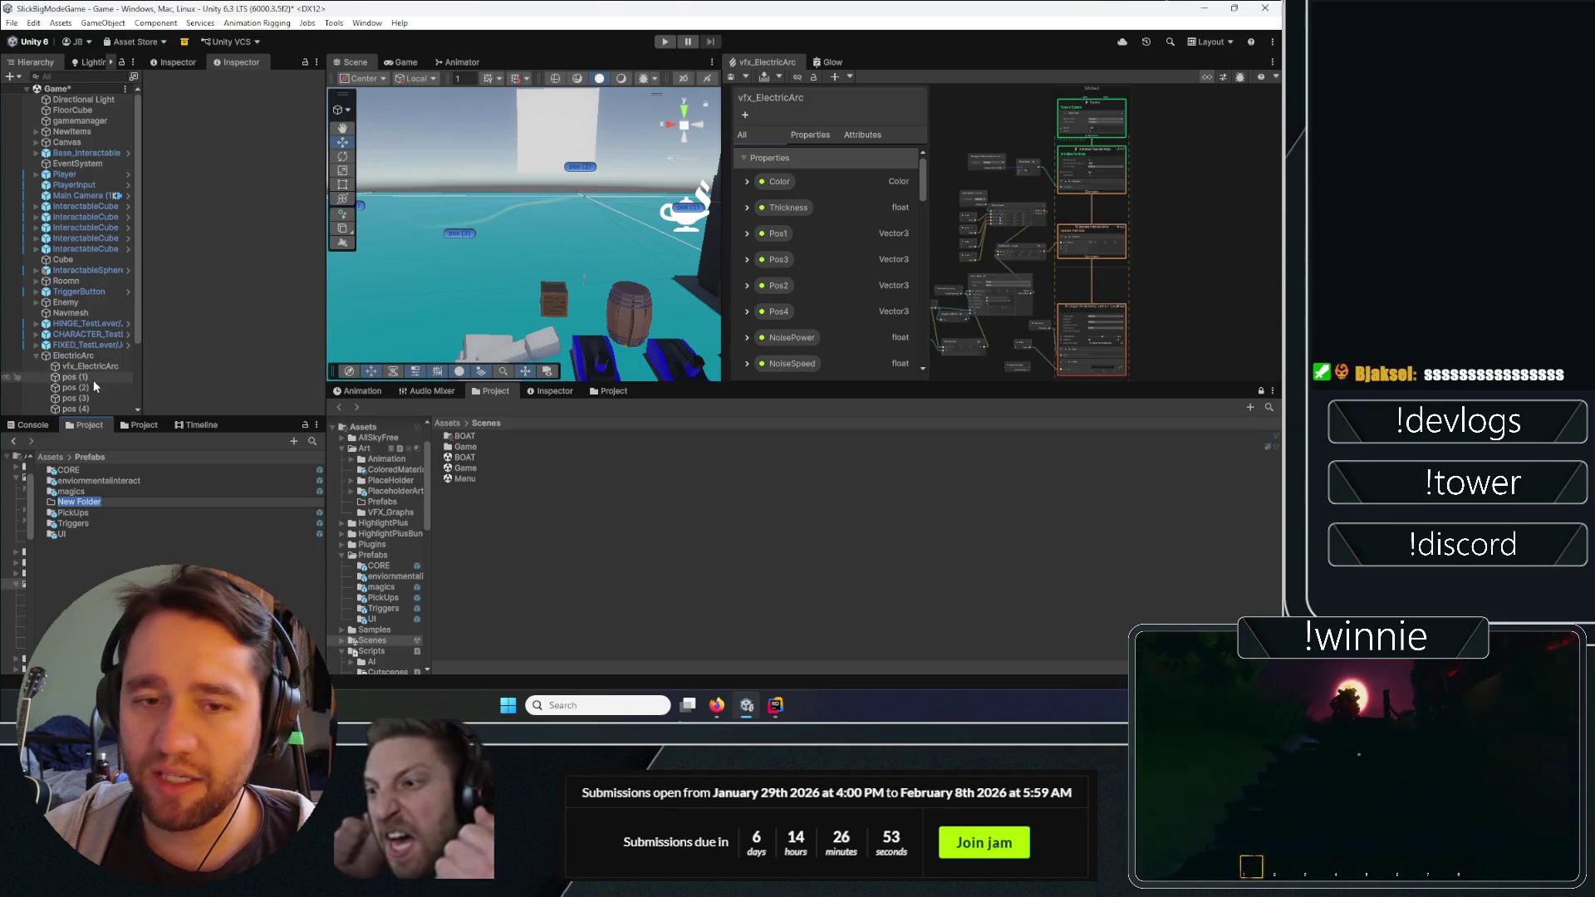
scroll(133, 376, down, 3)
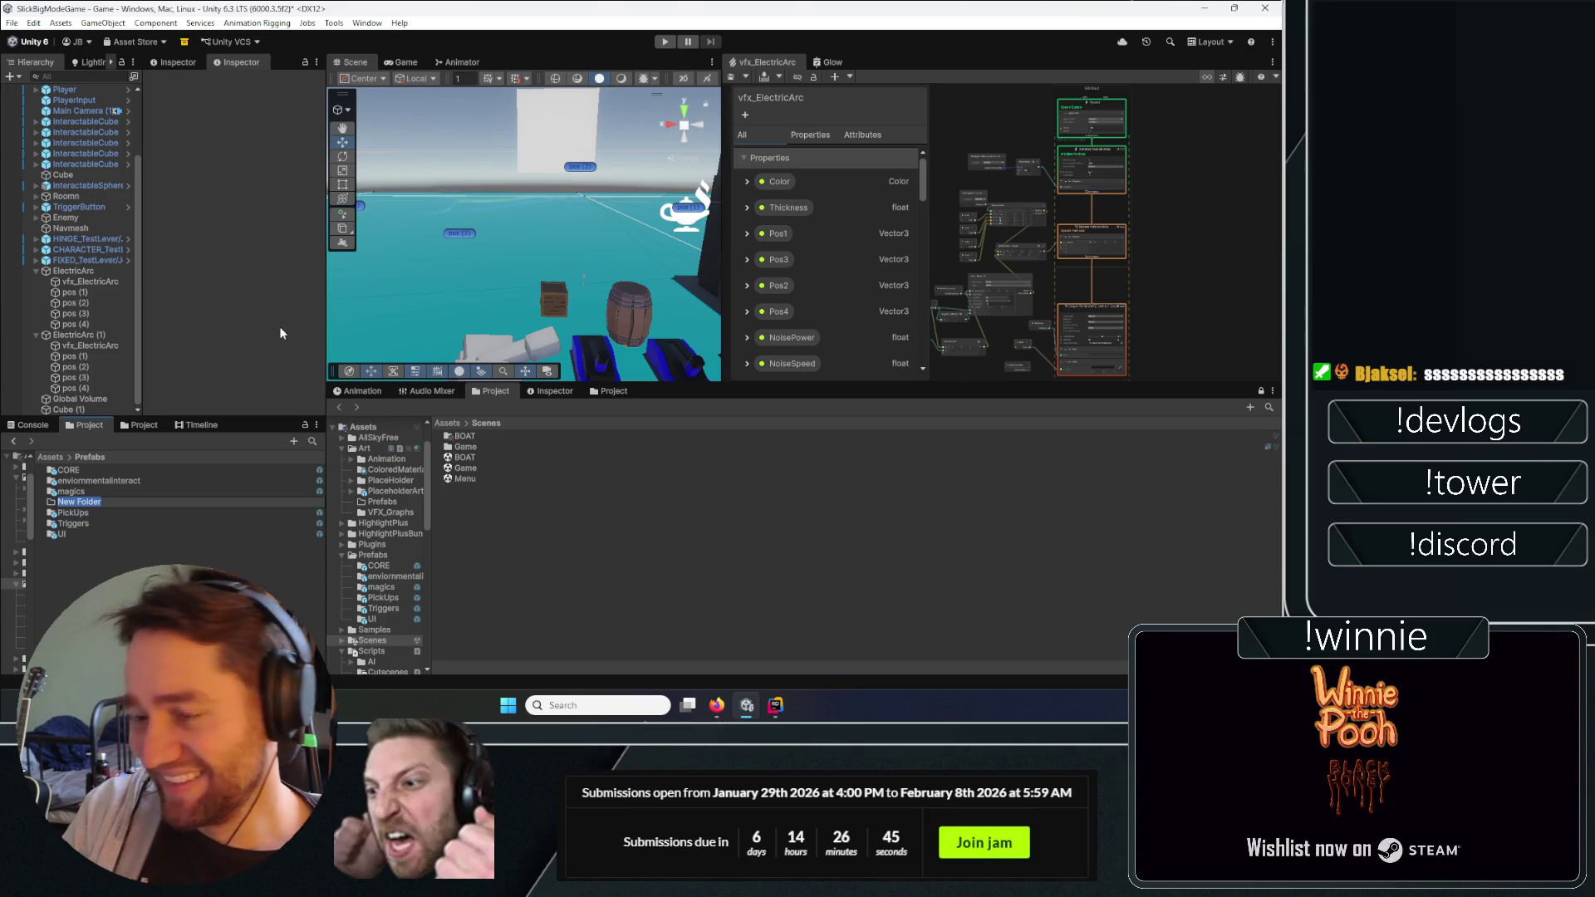
key(BackSpace)
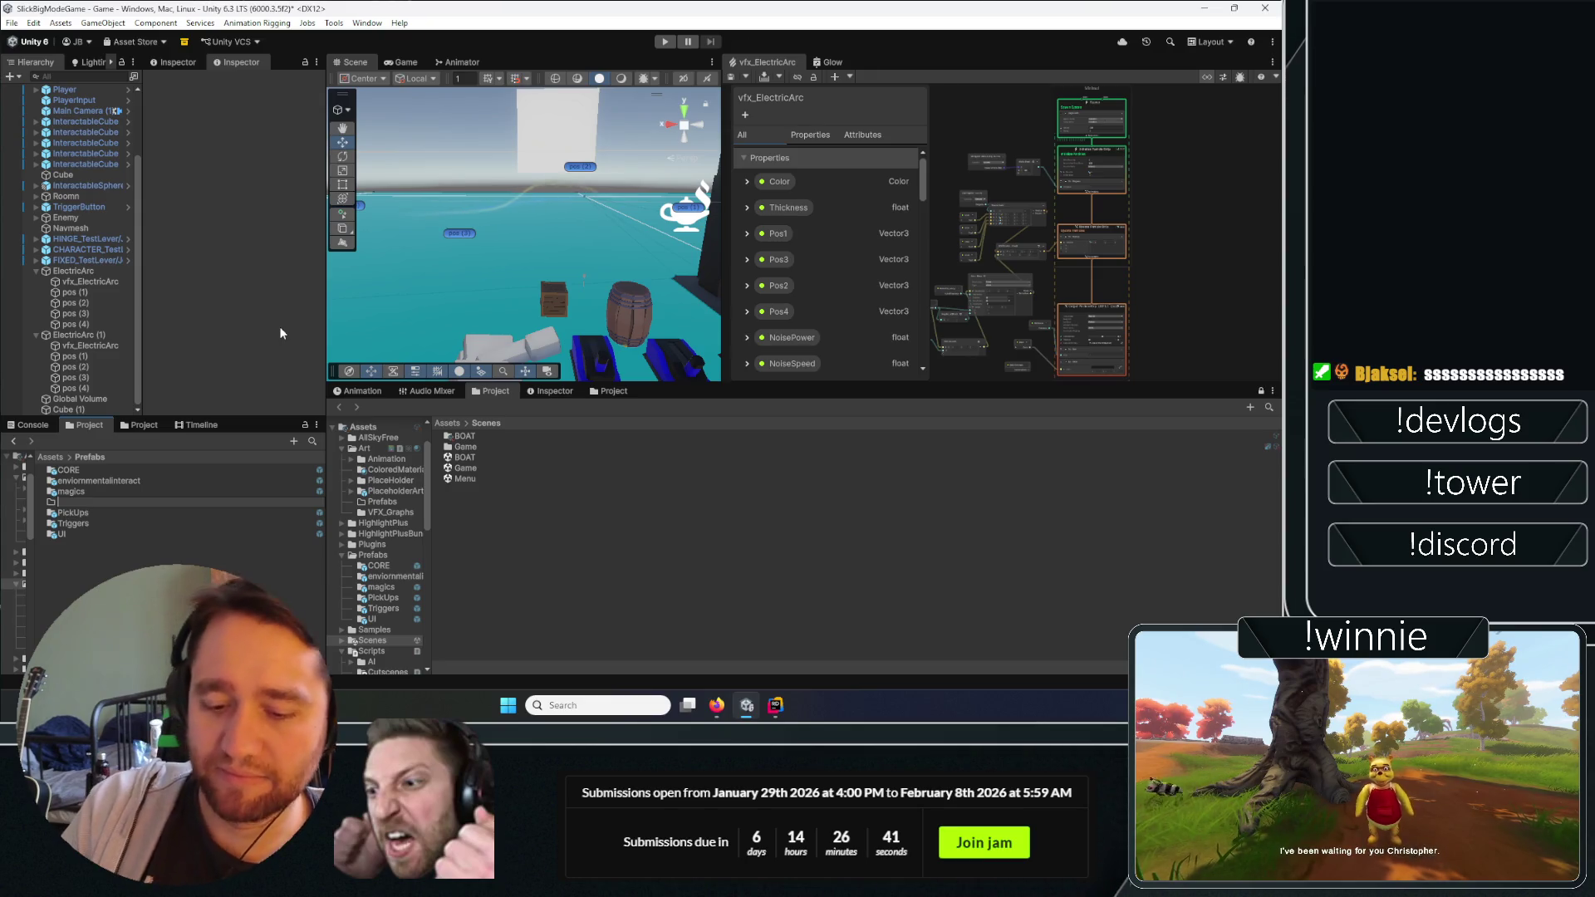
text(sad)
key(Return)
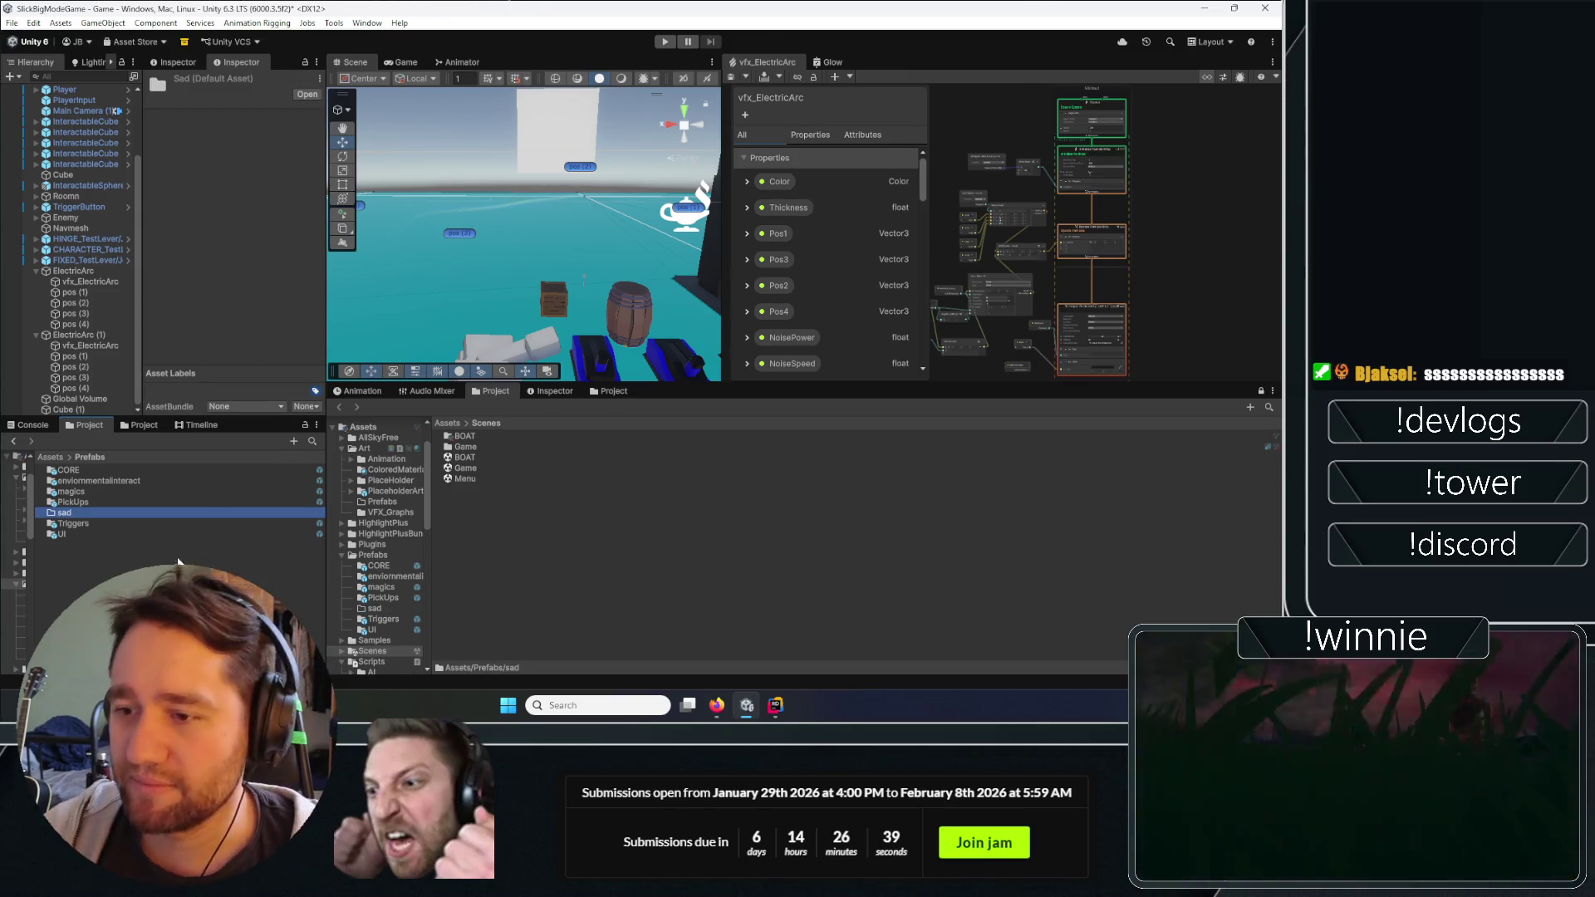
Open the sad folder, return to Prefabs, and delete sad.
click(133, 544)
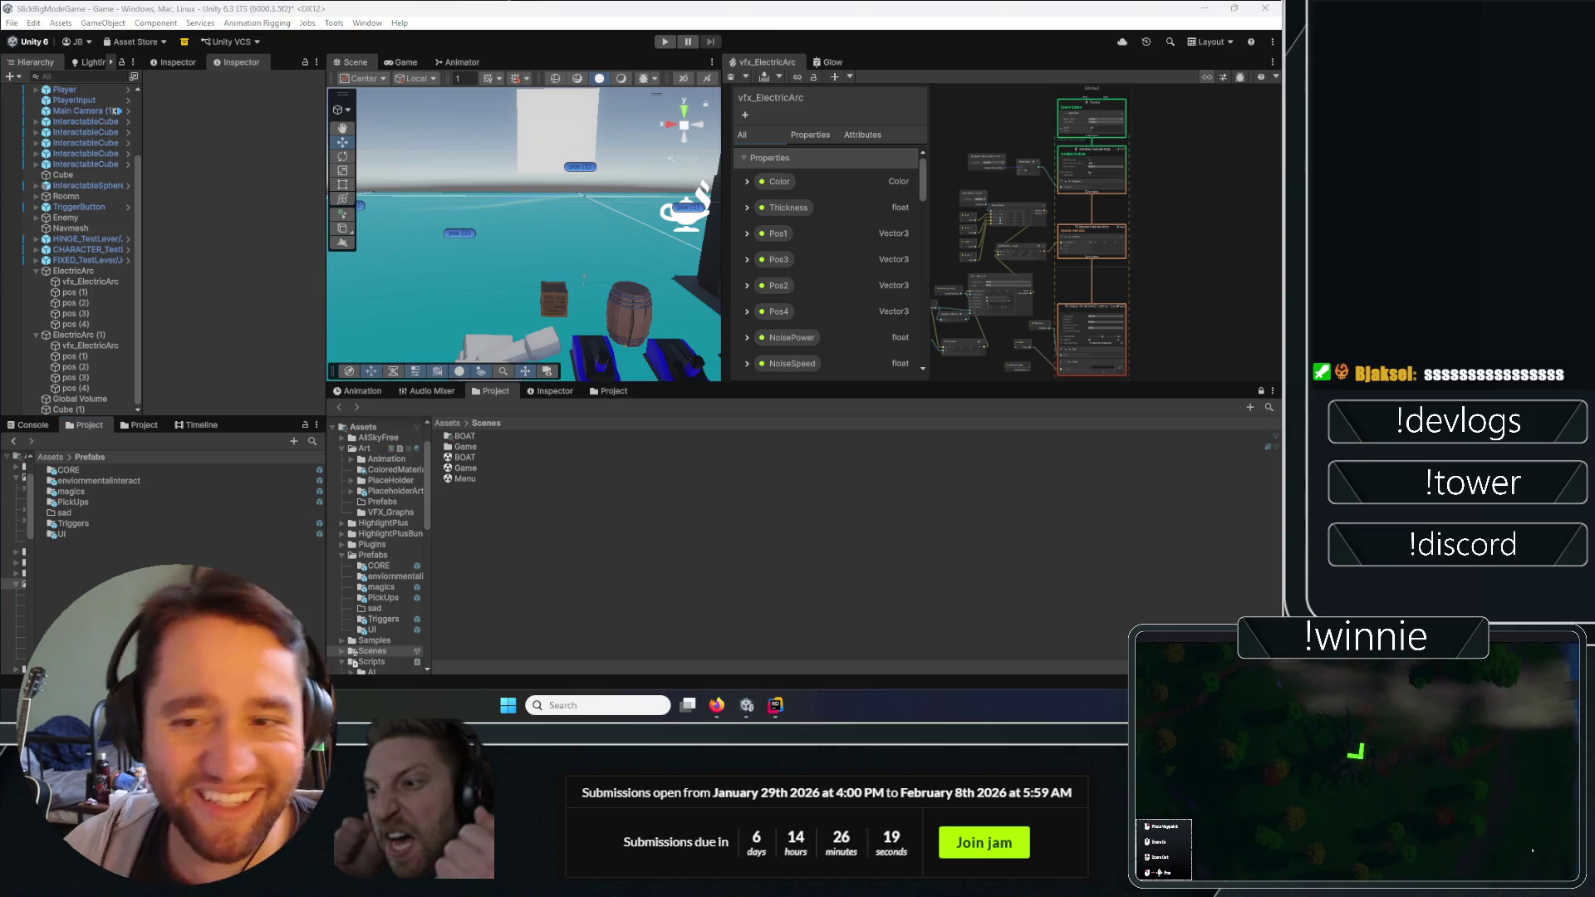
double_click(112, 512)
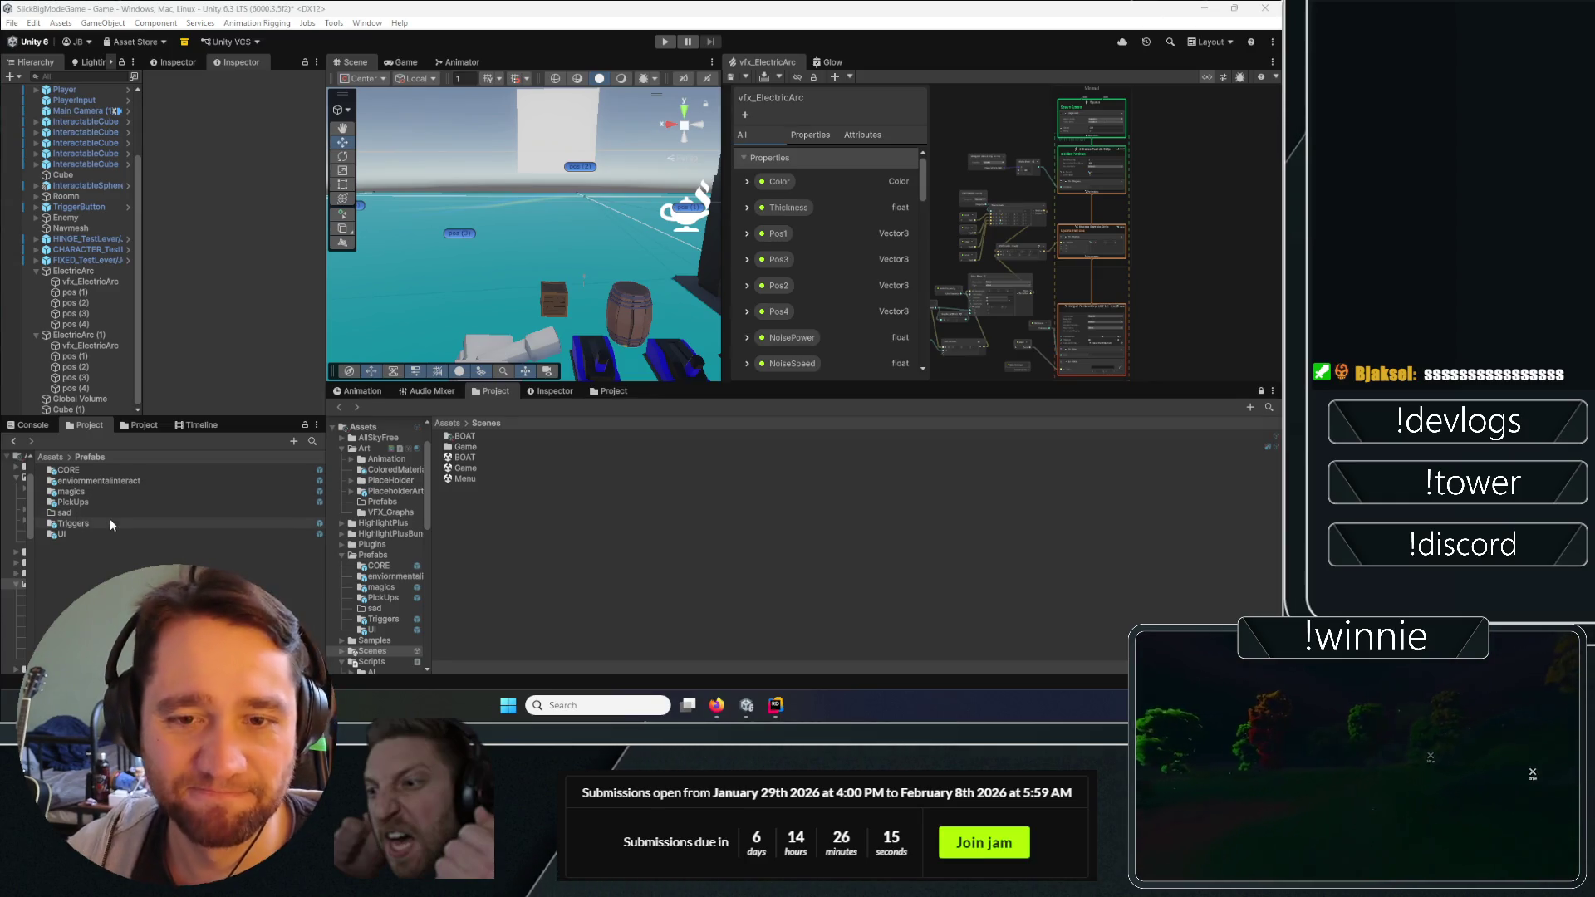
click(88, 457)
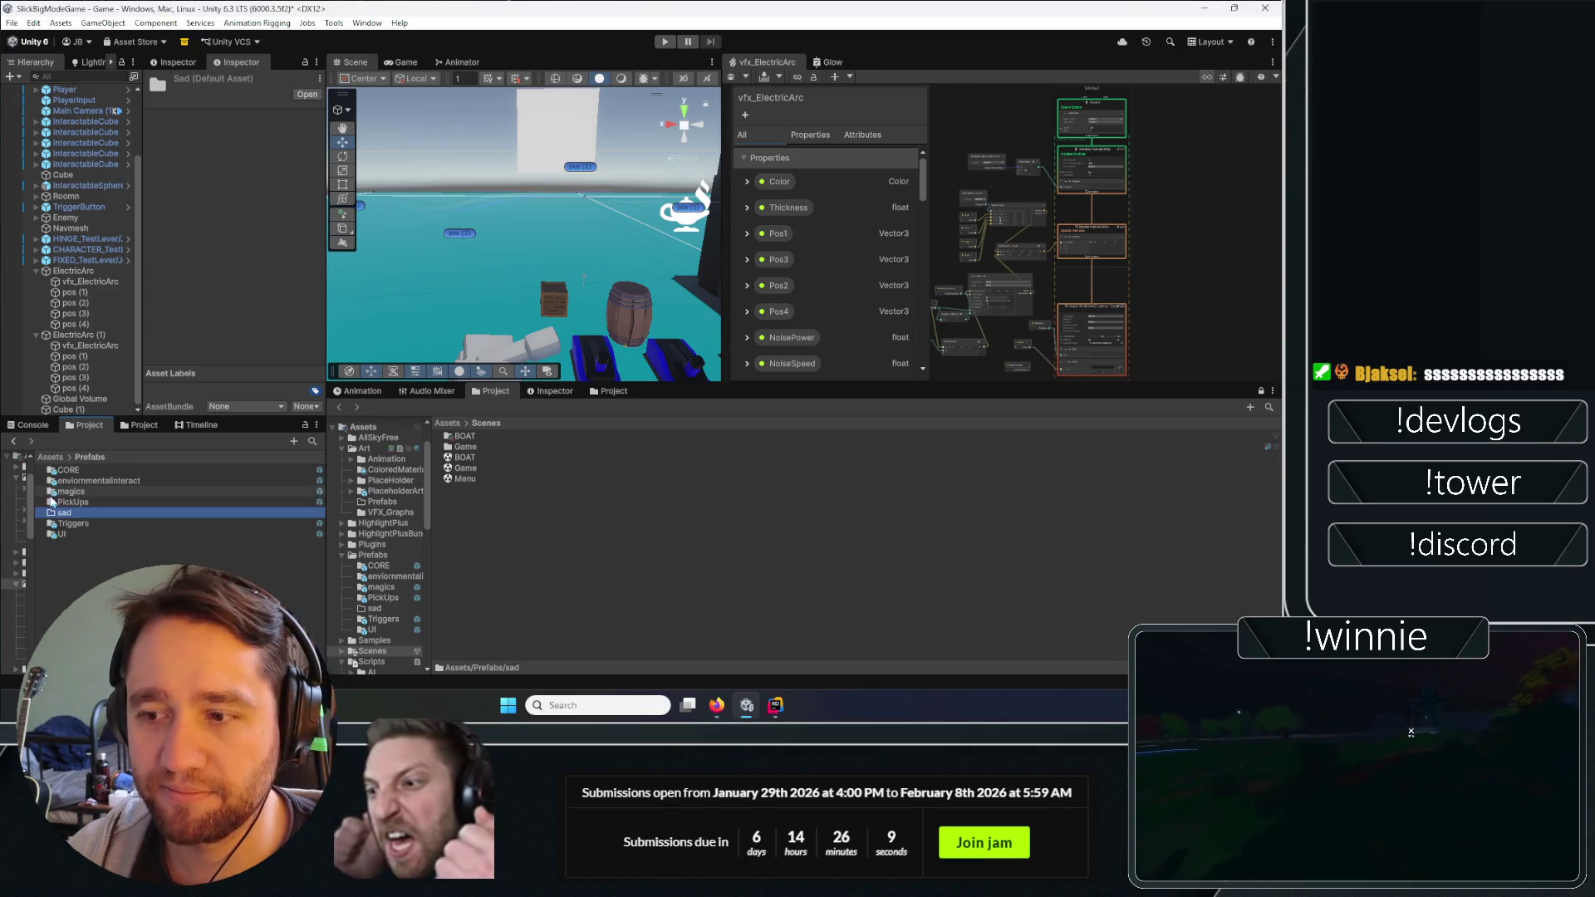
key(Delete)
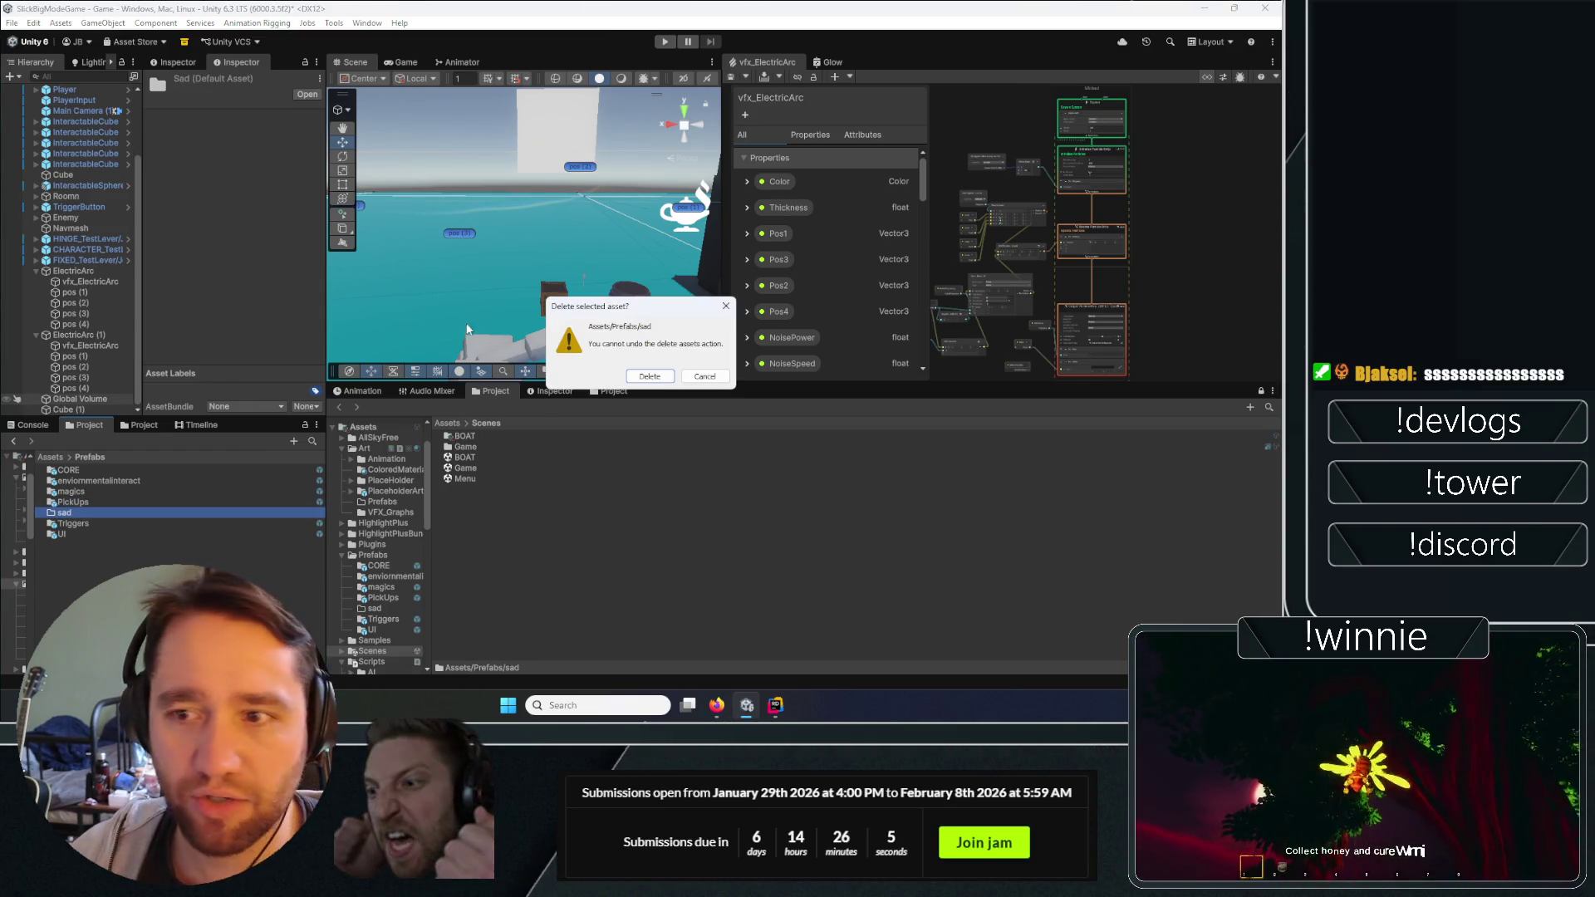
key(Return)
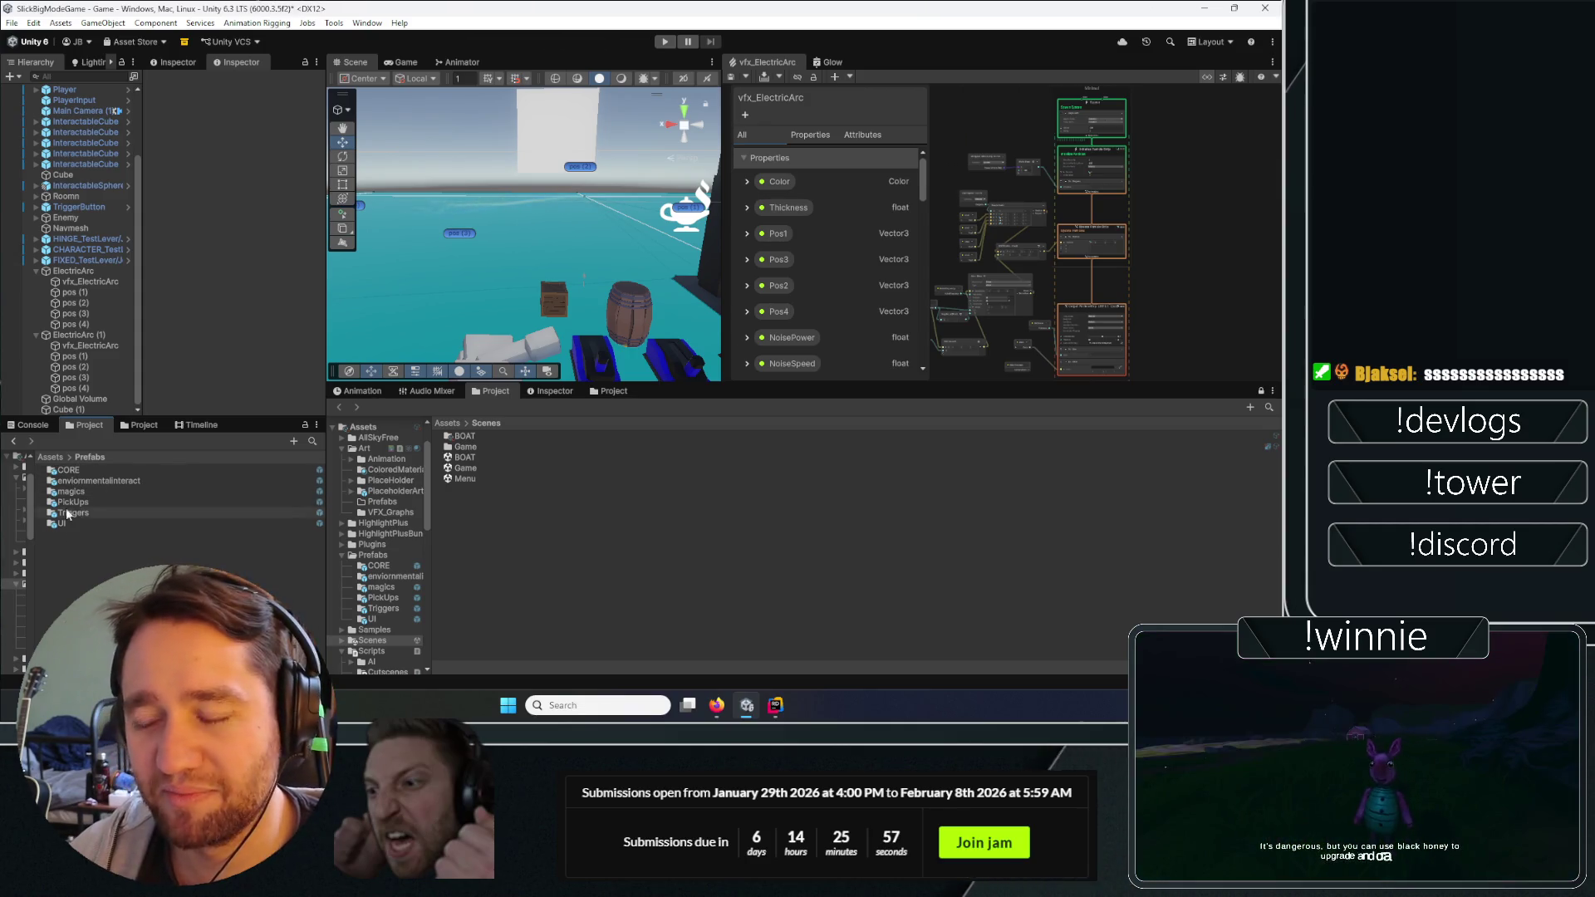
Save ElectricArc as a prefab in the Prefabs/magics folder.
double_click(63, 470)
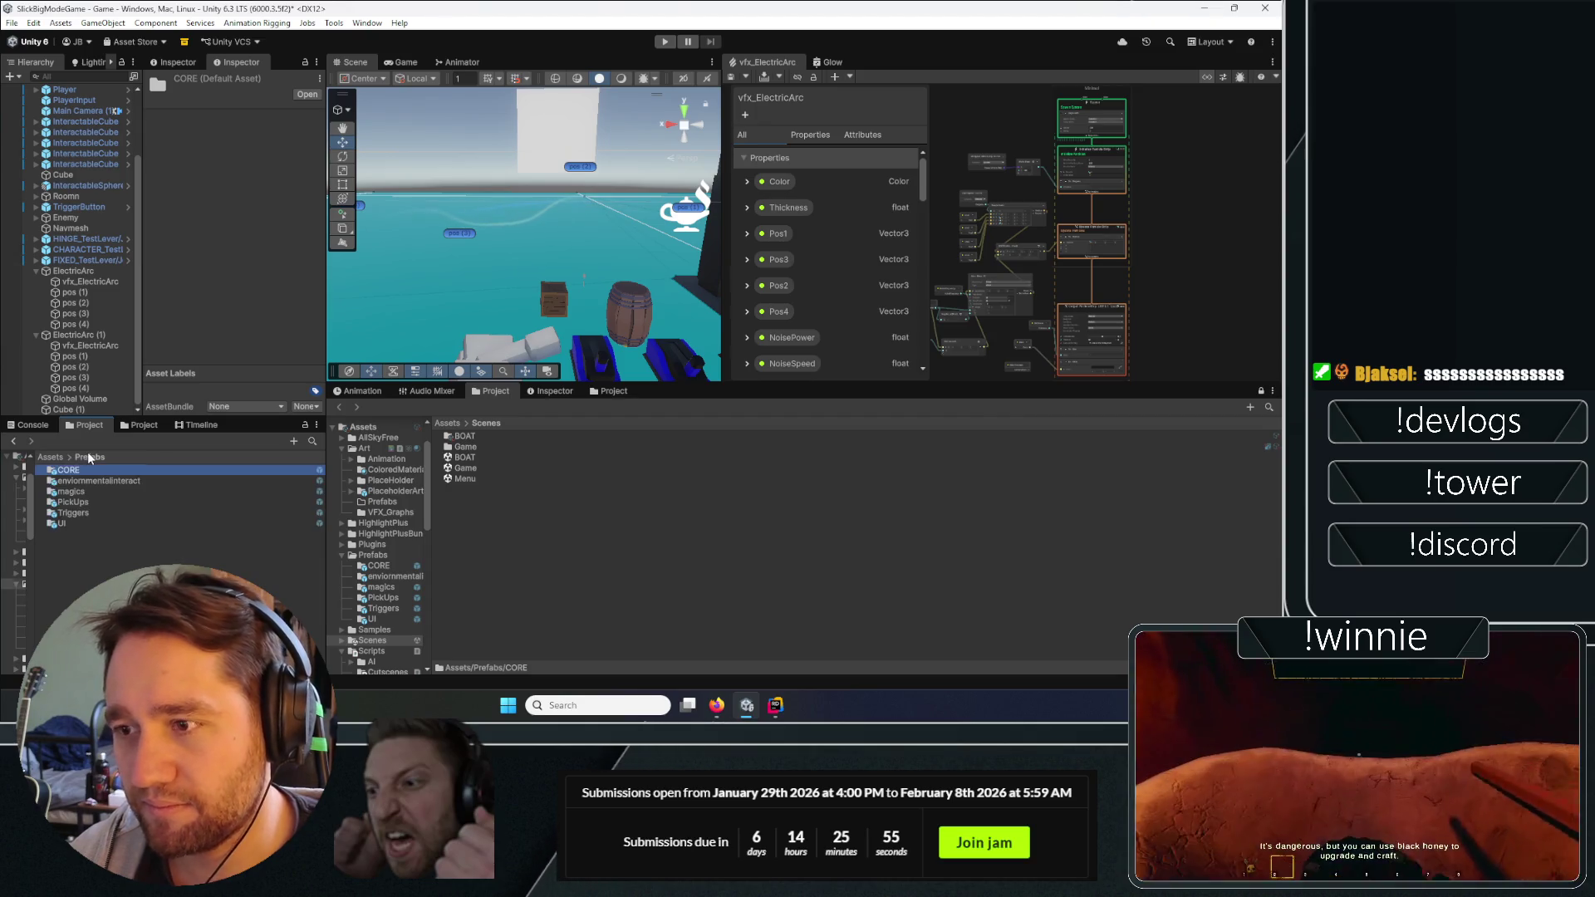
click(89, 458)
click(97, 455)
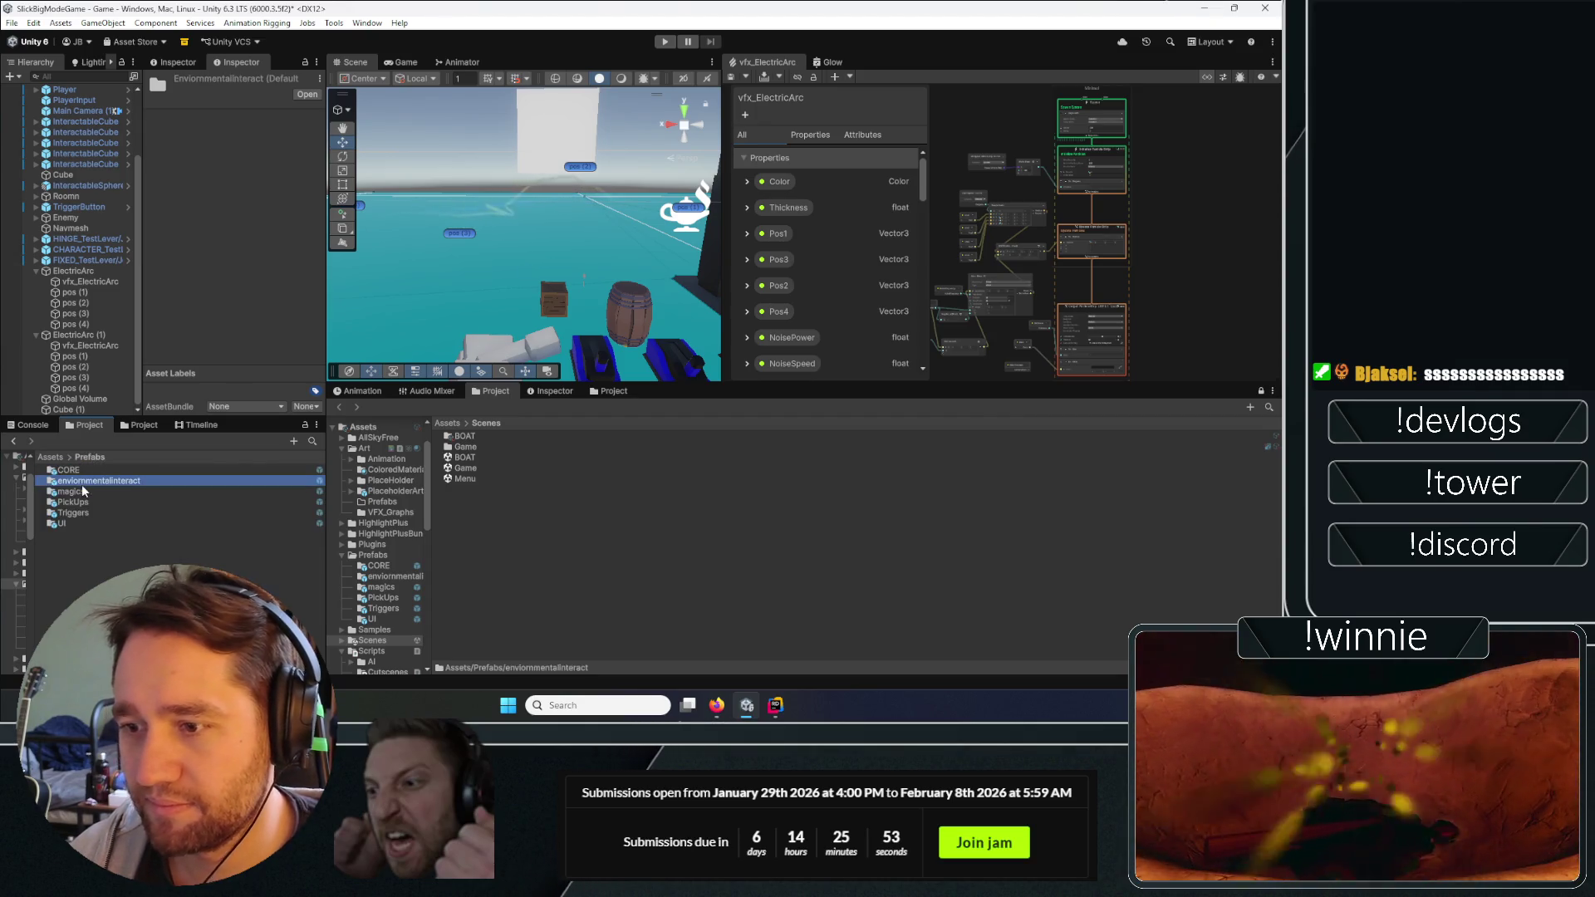
double_click(82, 492)
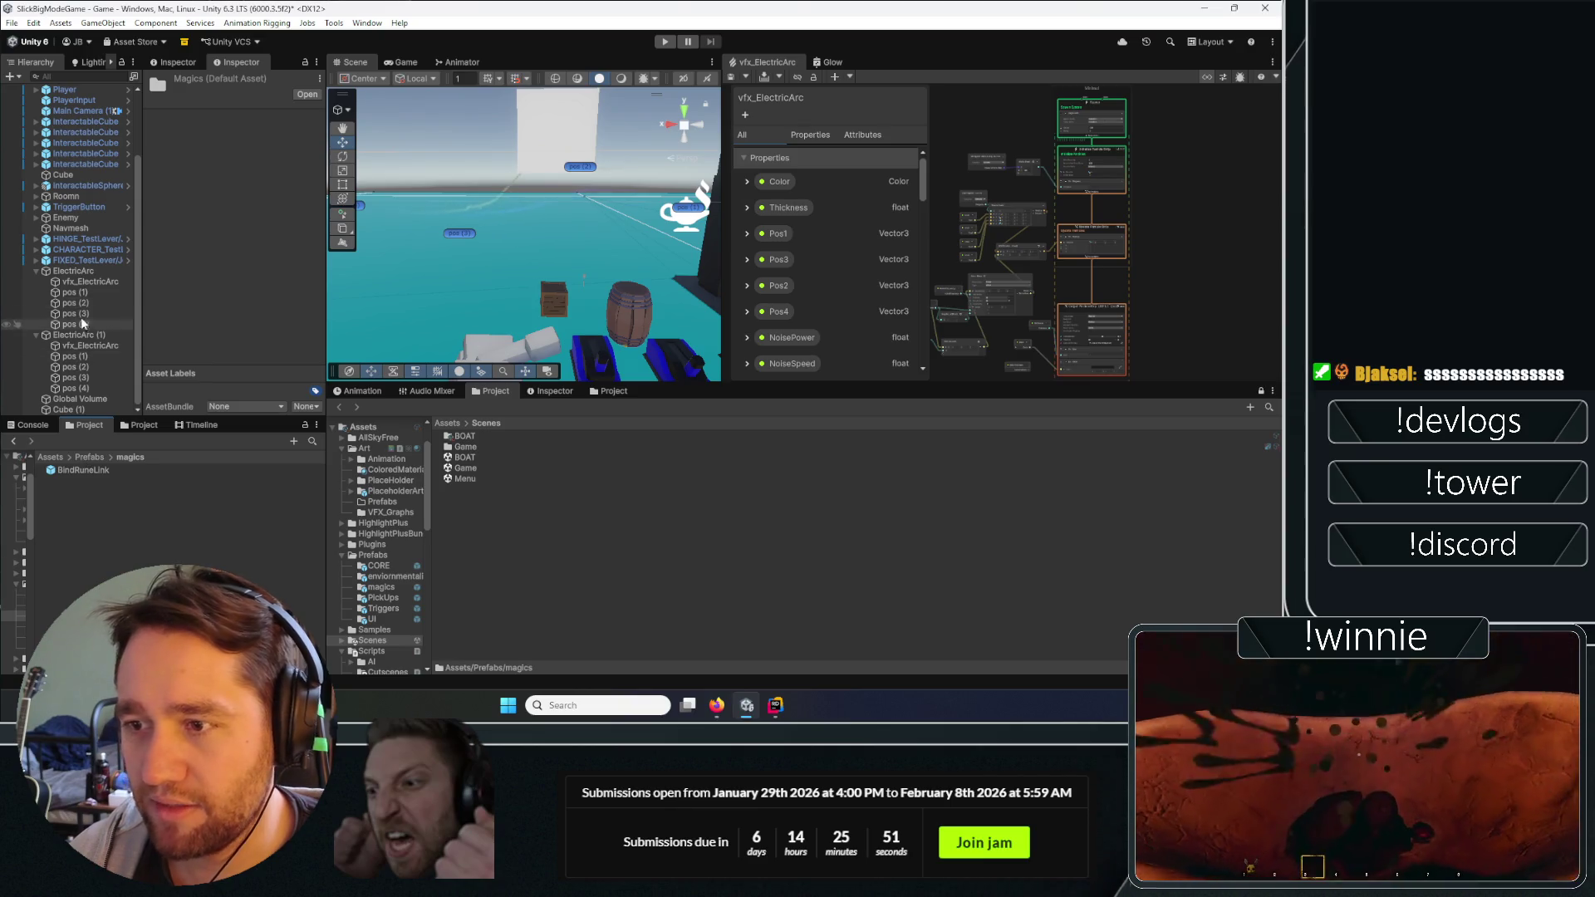
drag(108, 521, 105, 515)
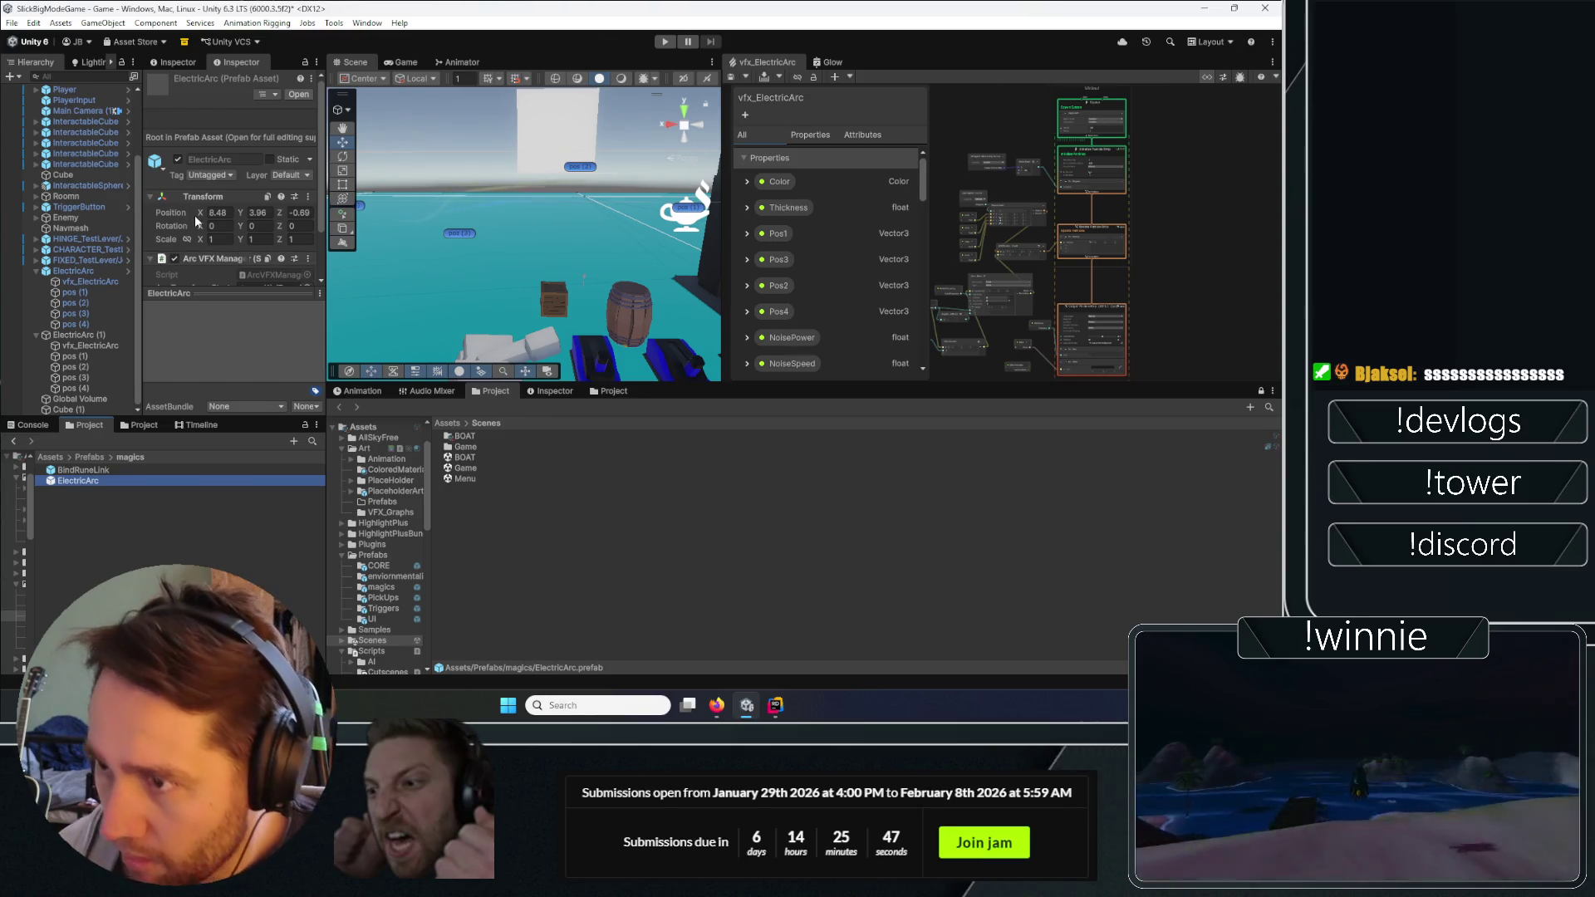
Delete the duplicate ElectricArc (1) from the scene and select the pos (1) point.
click(83, 335)
key(Delete)
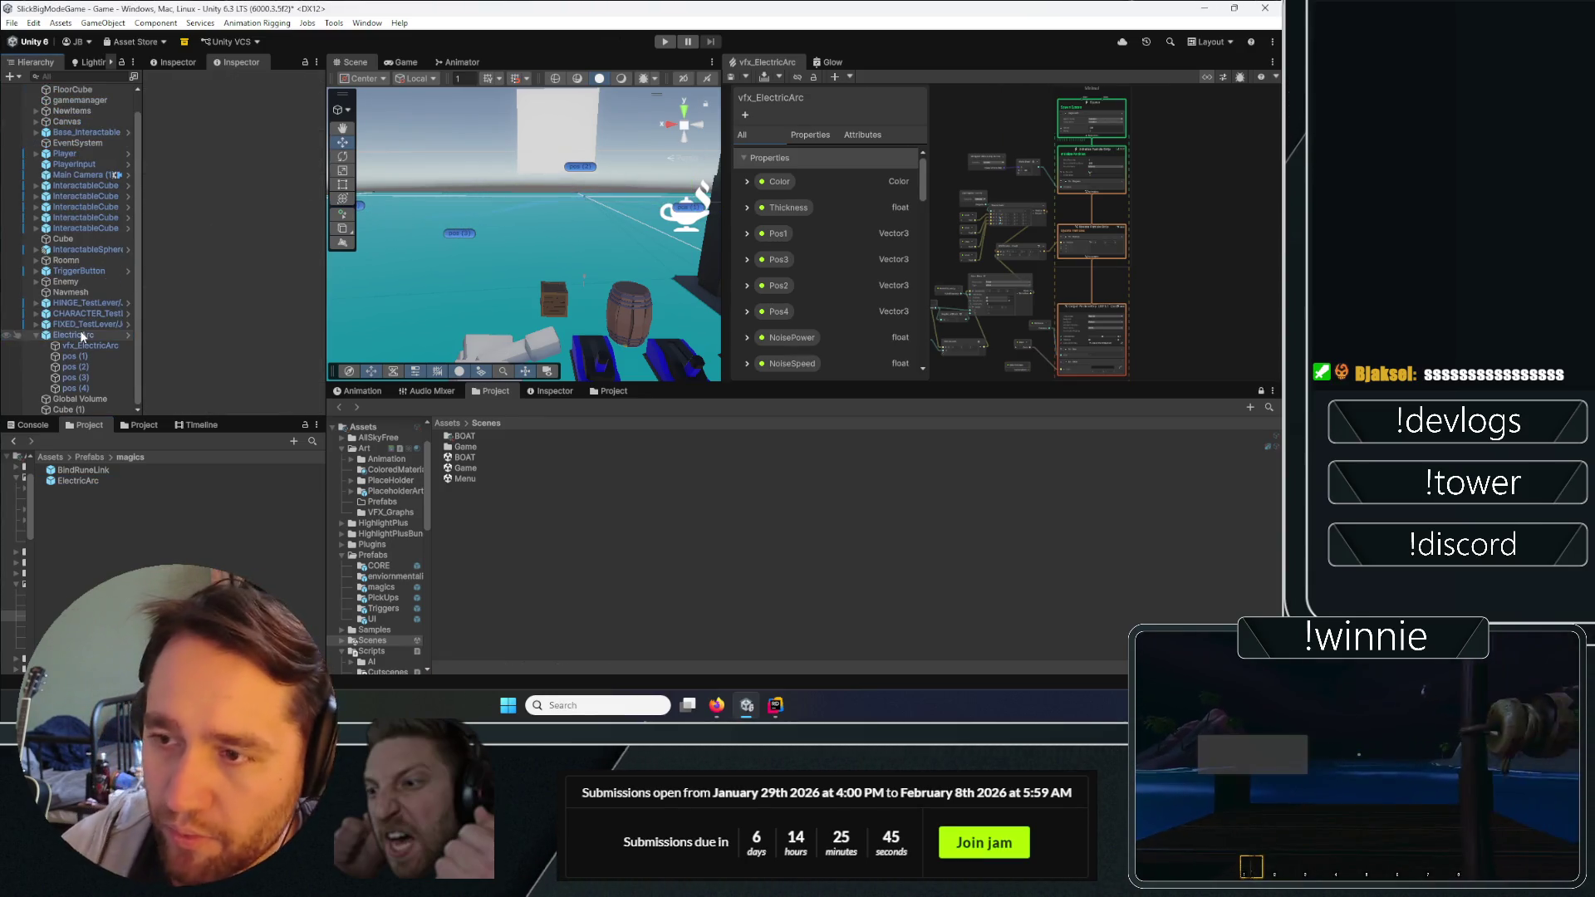
click(99, 486)
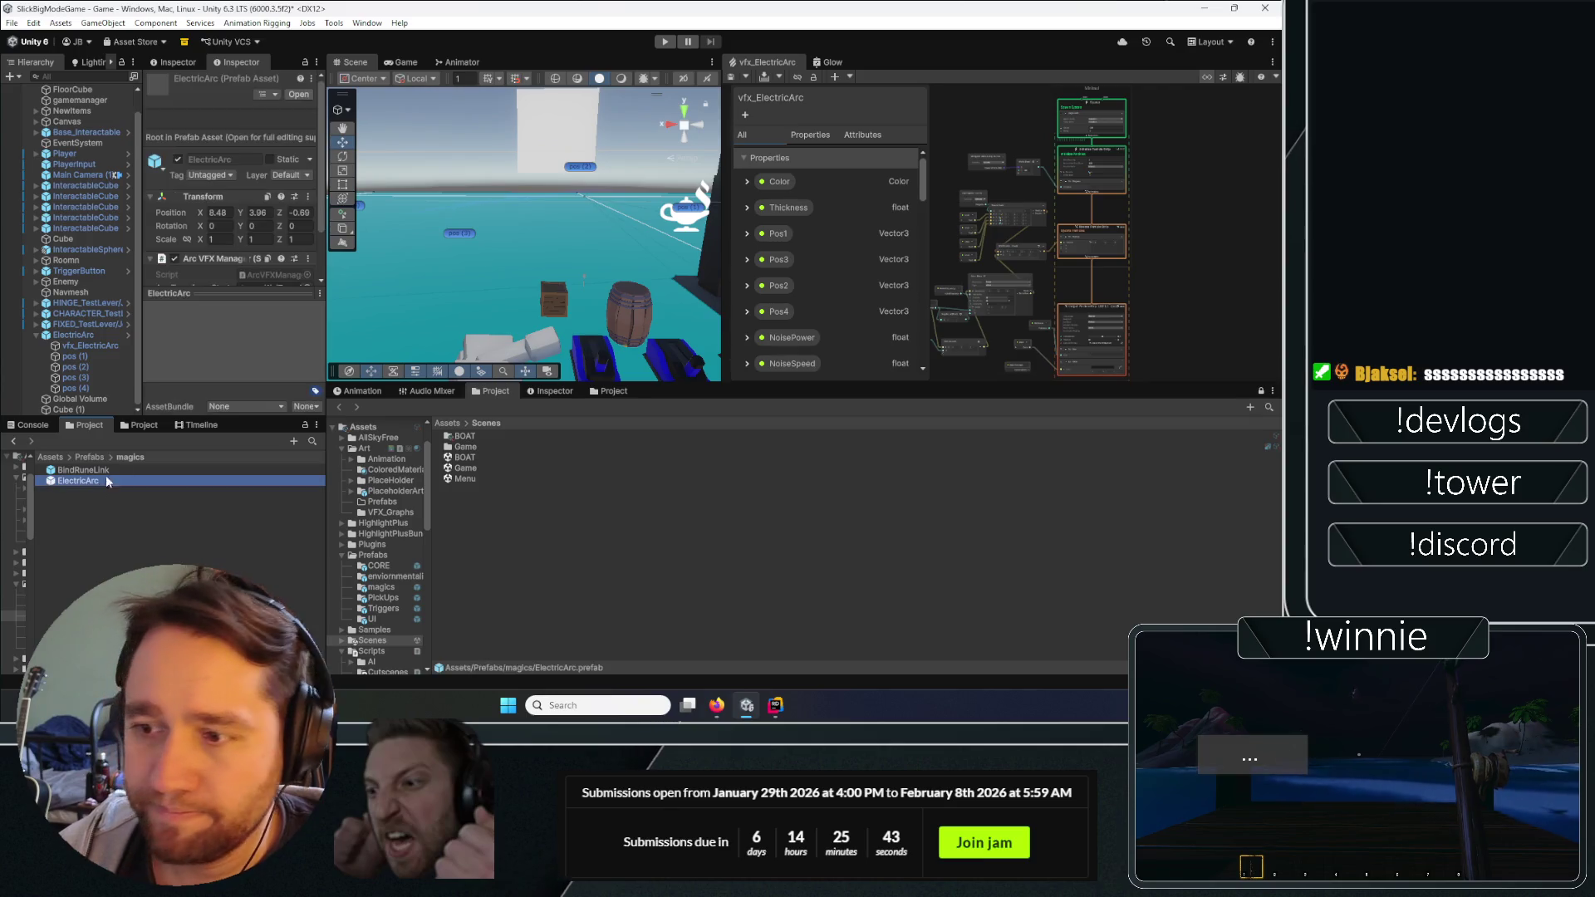
click(83, 358)
mouse_move(598, 226)
mouse_down()
mouse_move(609, 184)
mouse_move(562, 245)
mouse_move(564, 196)
mouse_move(593, 183)
mouse_up()
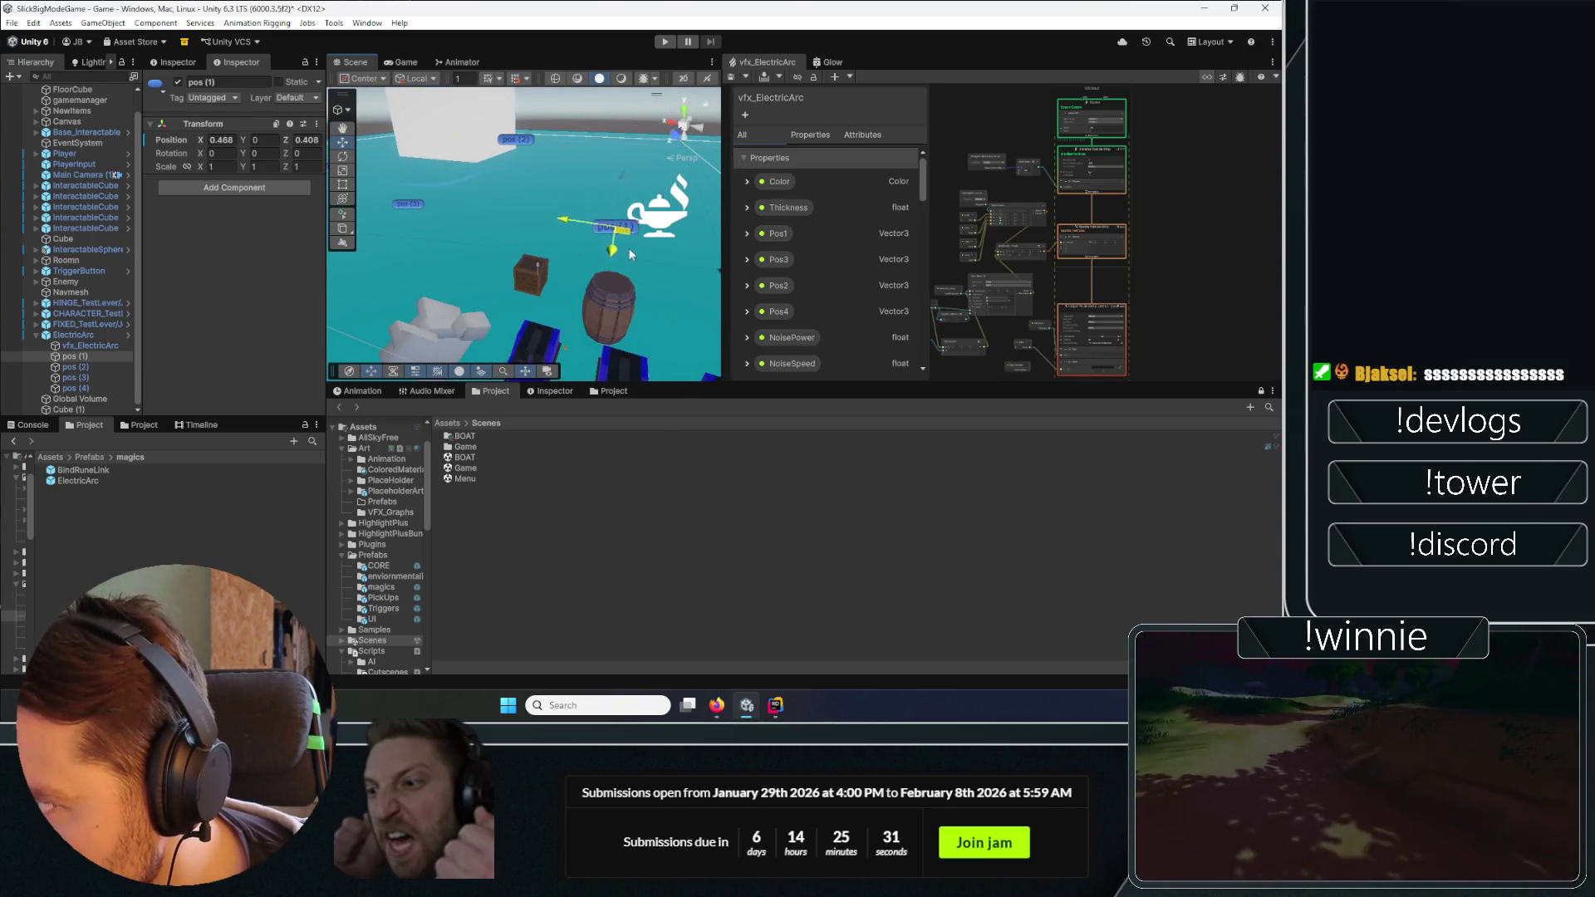
Drag pos (1) to X 0.424, Z 1.108 in the Scene view, then deselect.
mouse_move(637, 272)
mouse_down()
mouse_move(682, 176)
mouse_move(505, 256)
mouse_up()
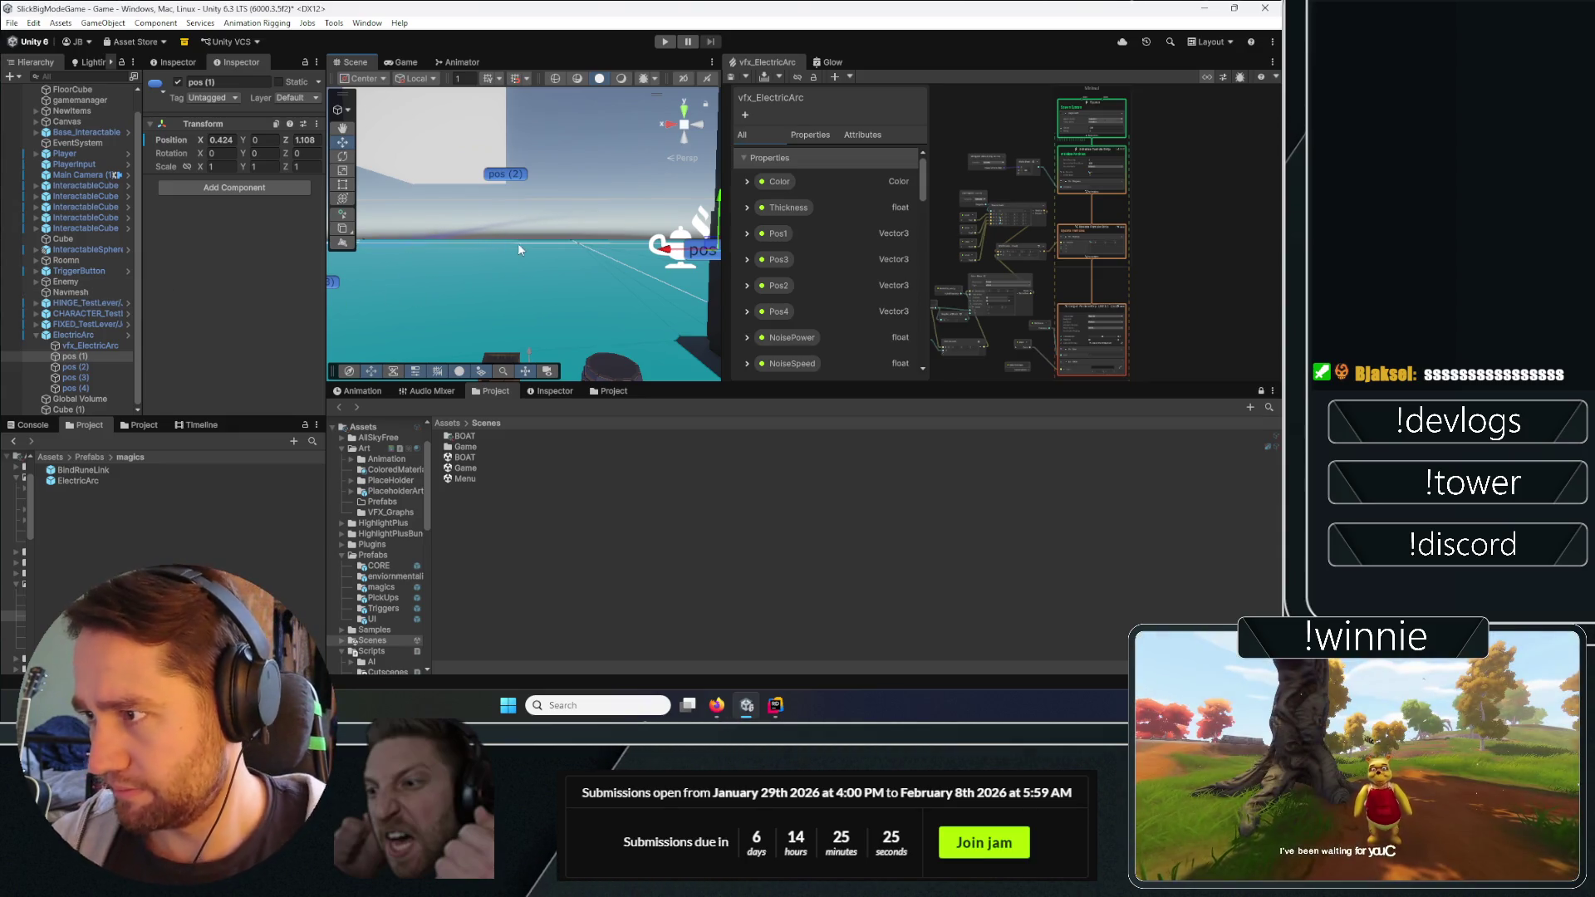
scroll(510, 246, down, 6)
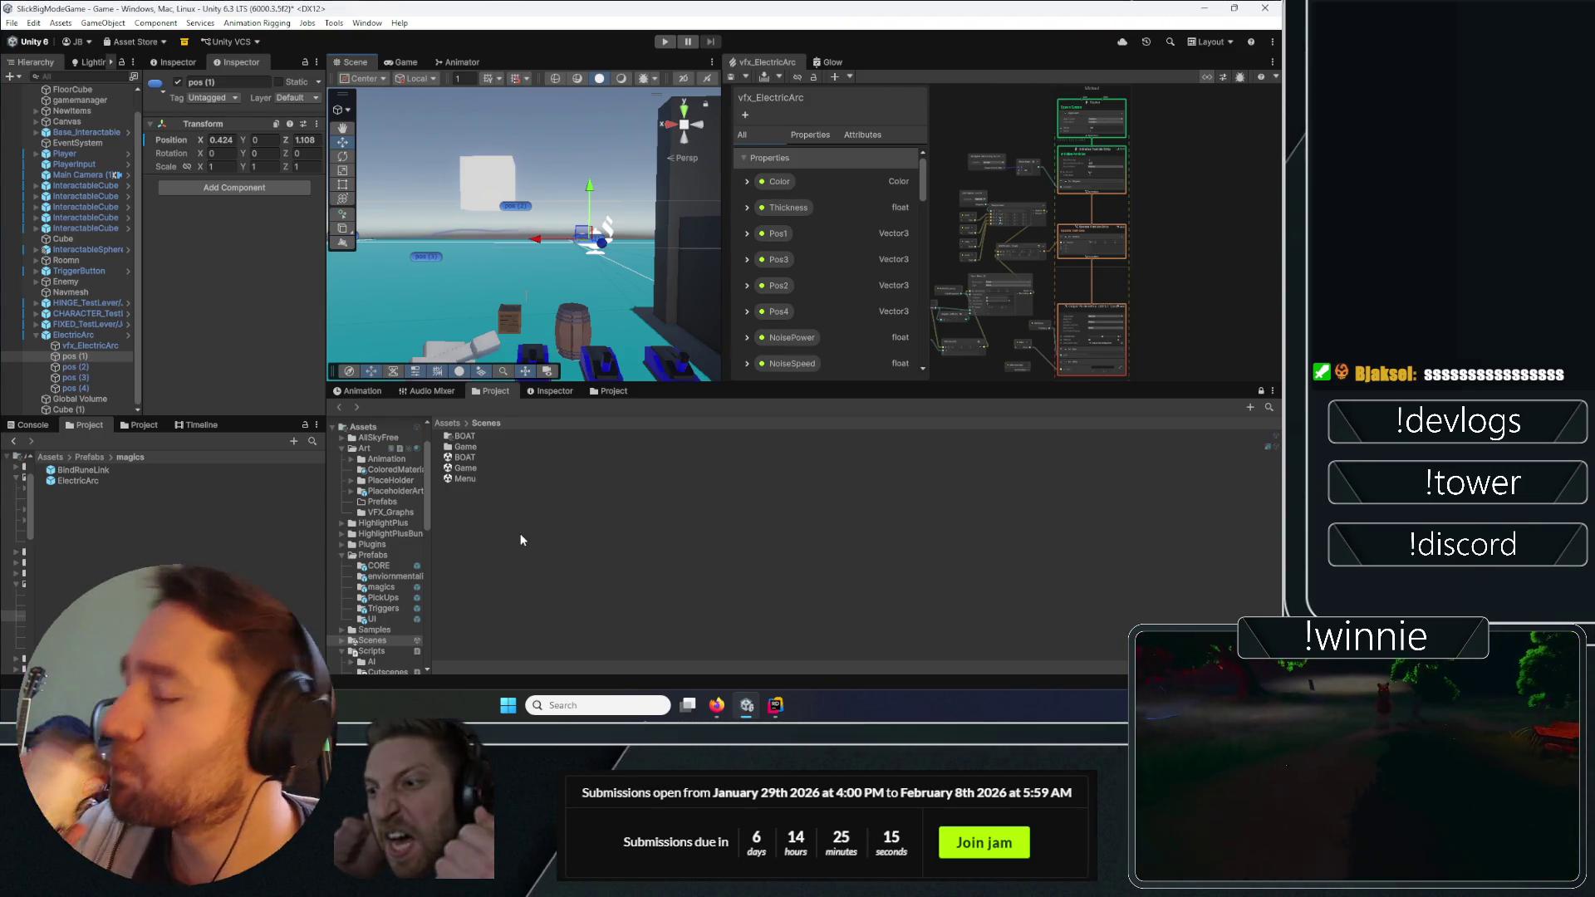
click(187, 492)
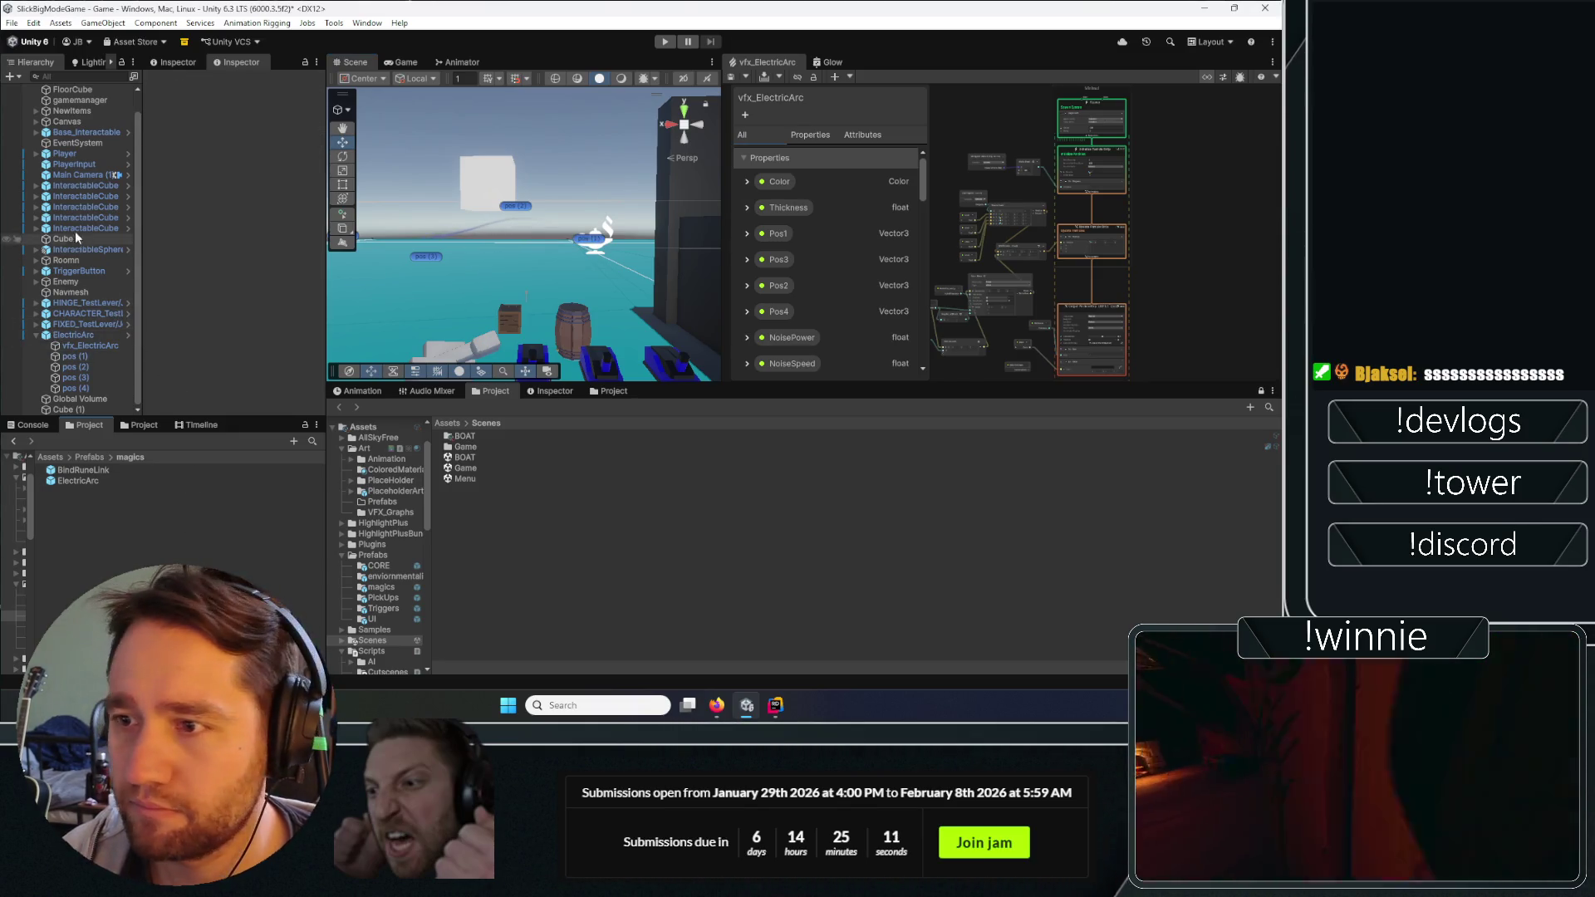
On Player, expand Player Spell Casting in the Inspector and choose Edit Script.
scroll(73, 182, up, 2)
click(122, 176)
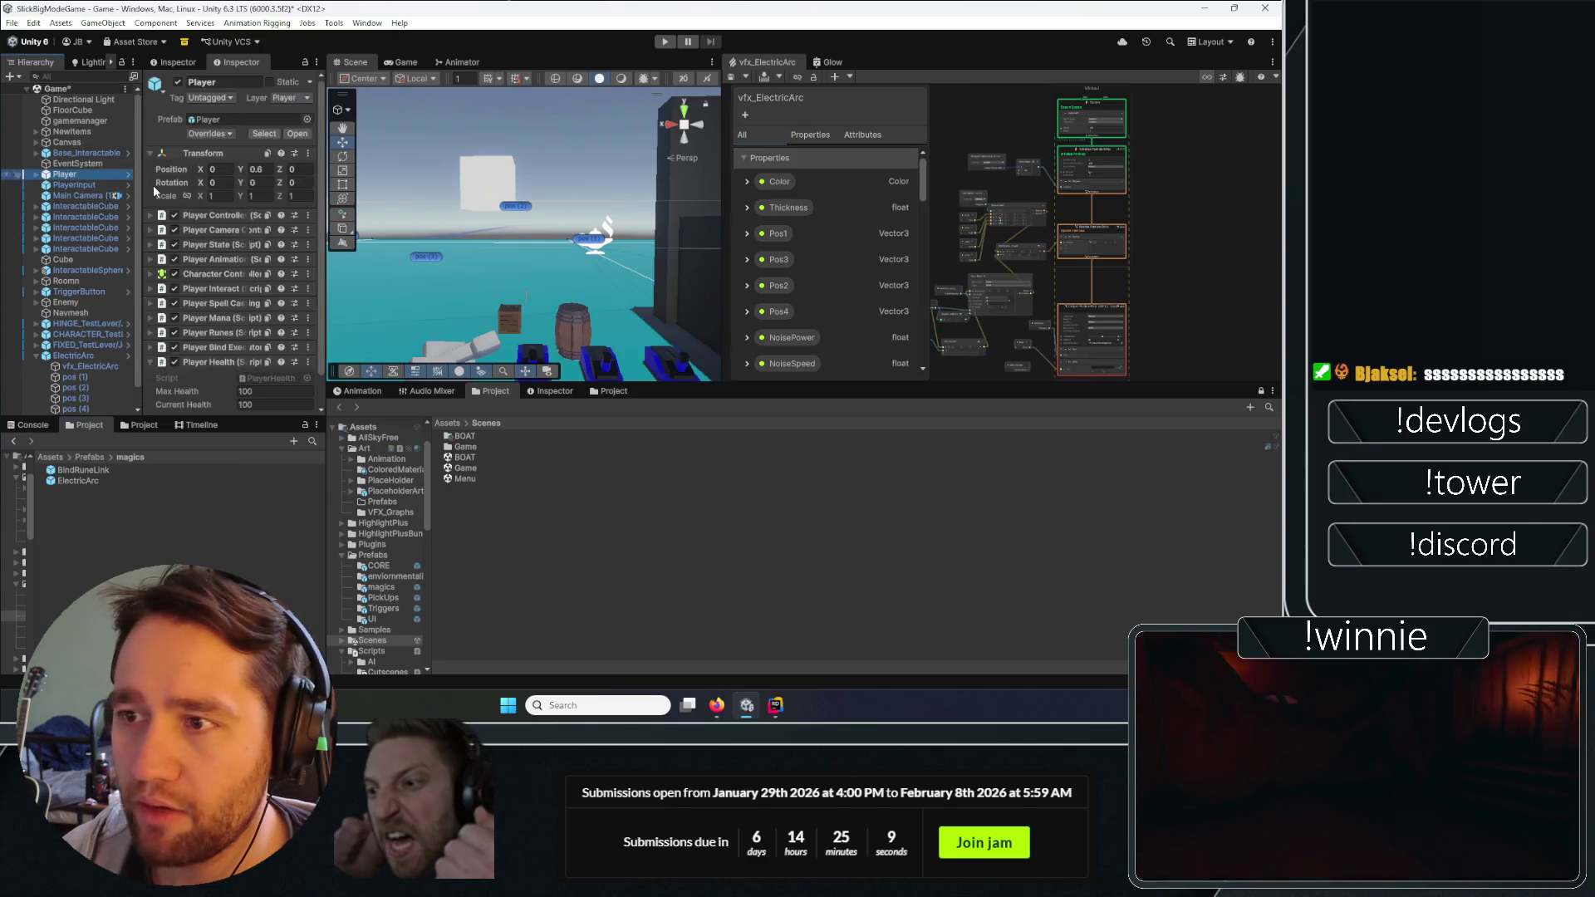
scroll(222, 246, down, 1)
click(210, 332)
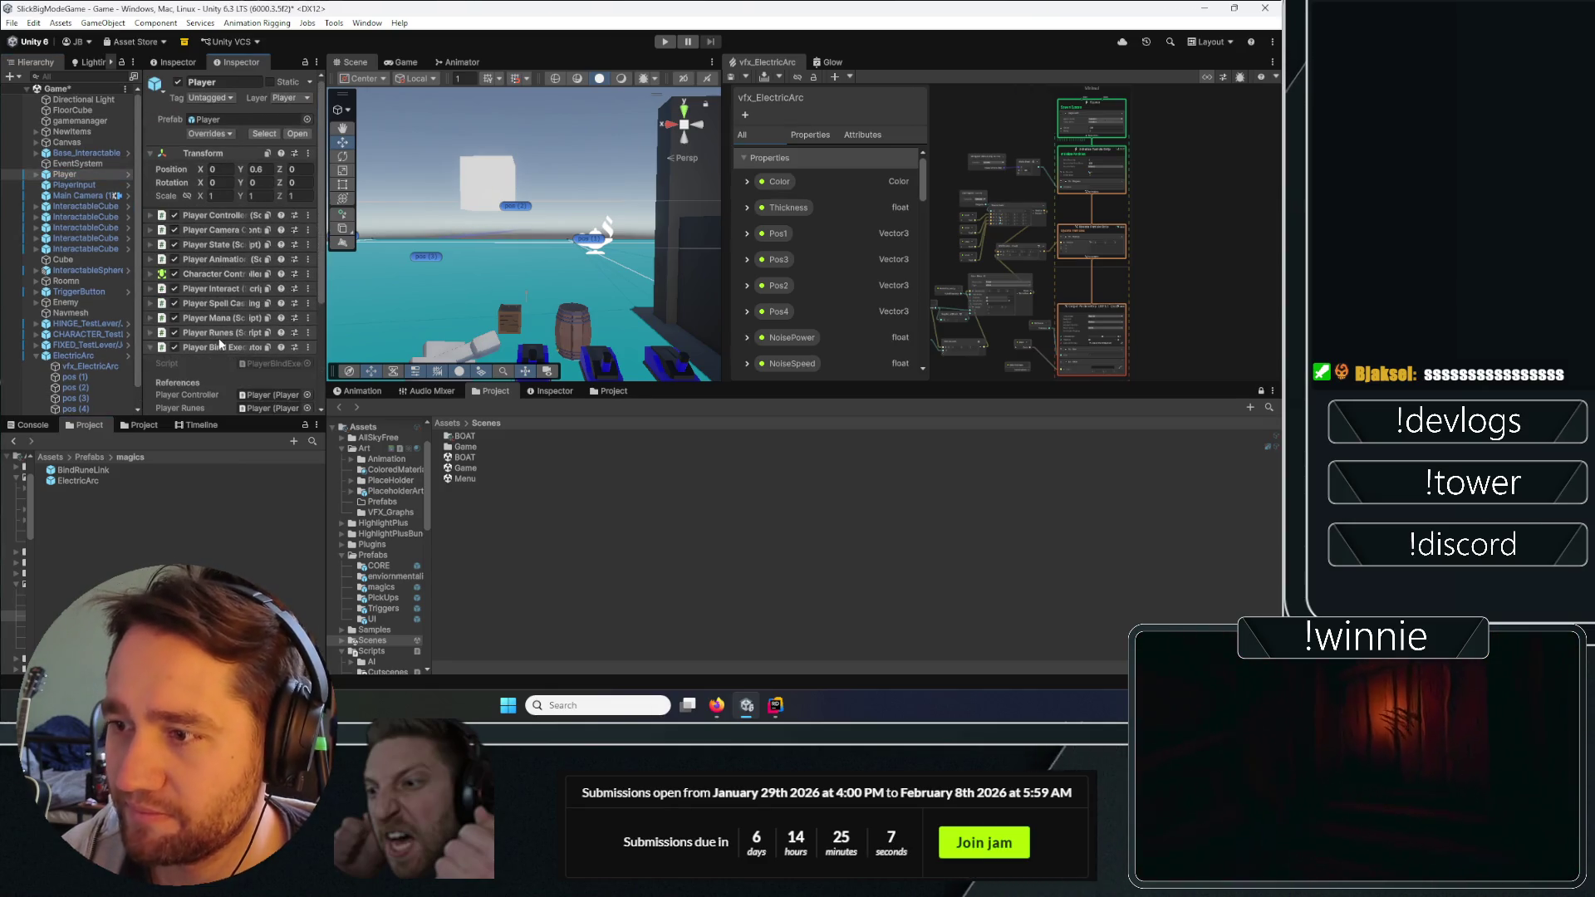
click(217, 345)
scroll(220, 333, down, 3)
scroll(207, 301, down, 2)
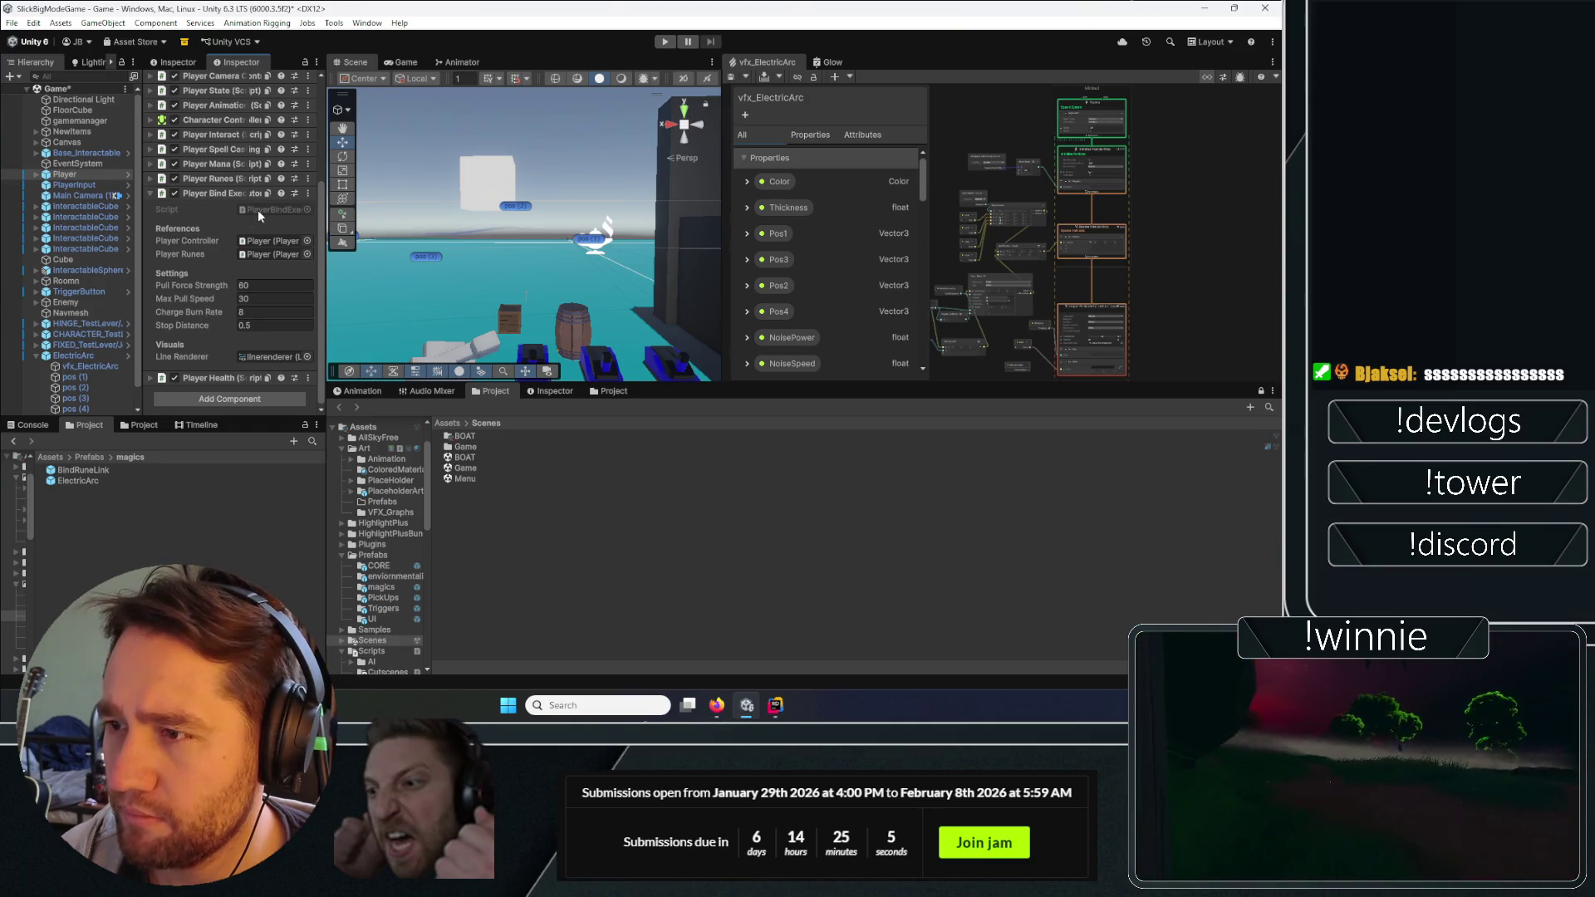
click(251, 178)
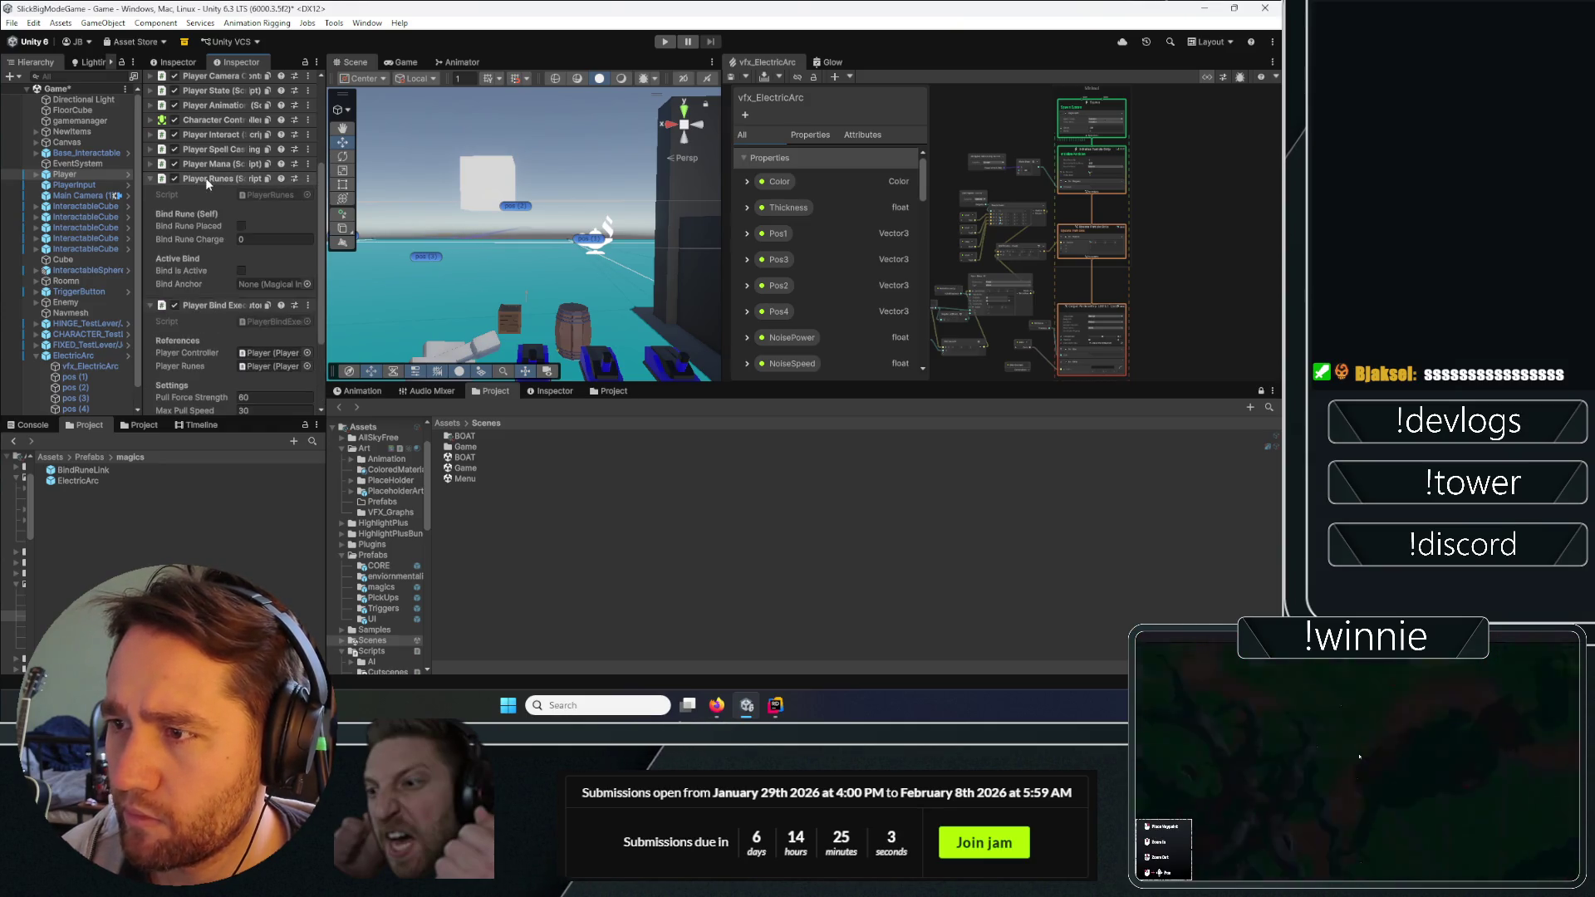
click(208, 174)
click(215, 151)
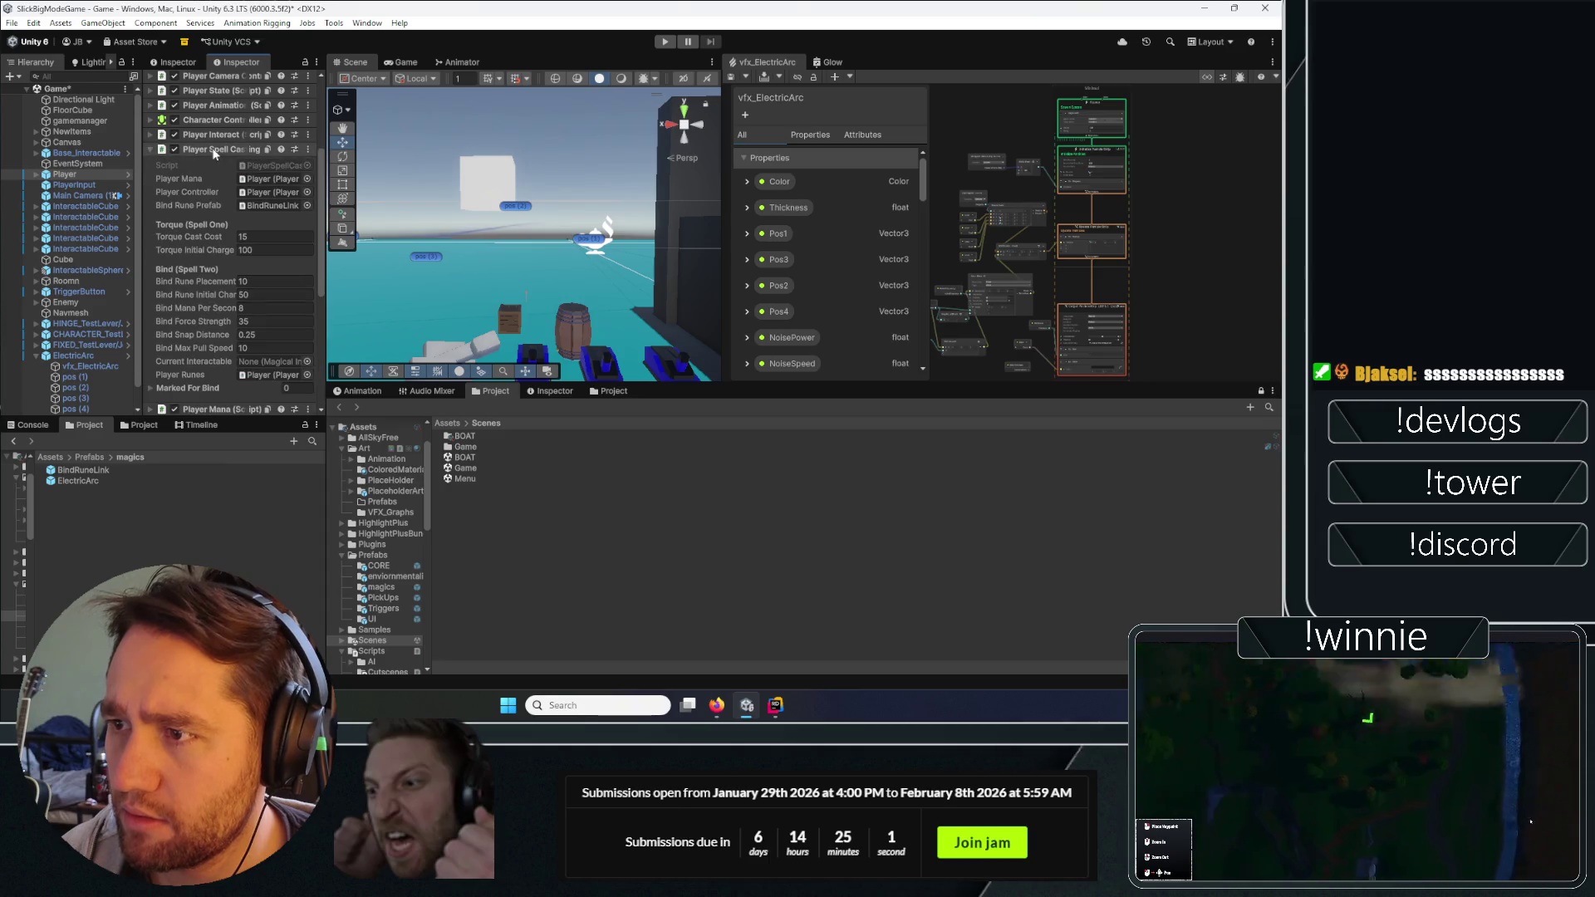
click(307, 149)
click(345, 314)
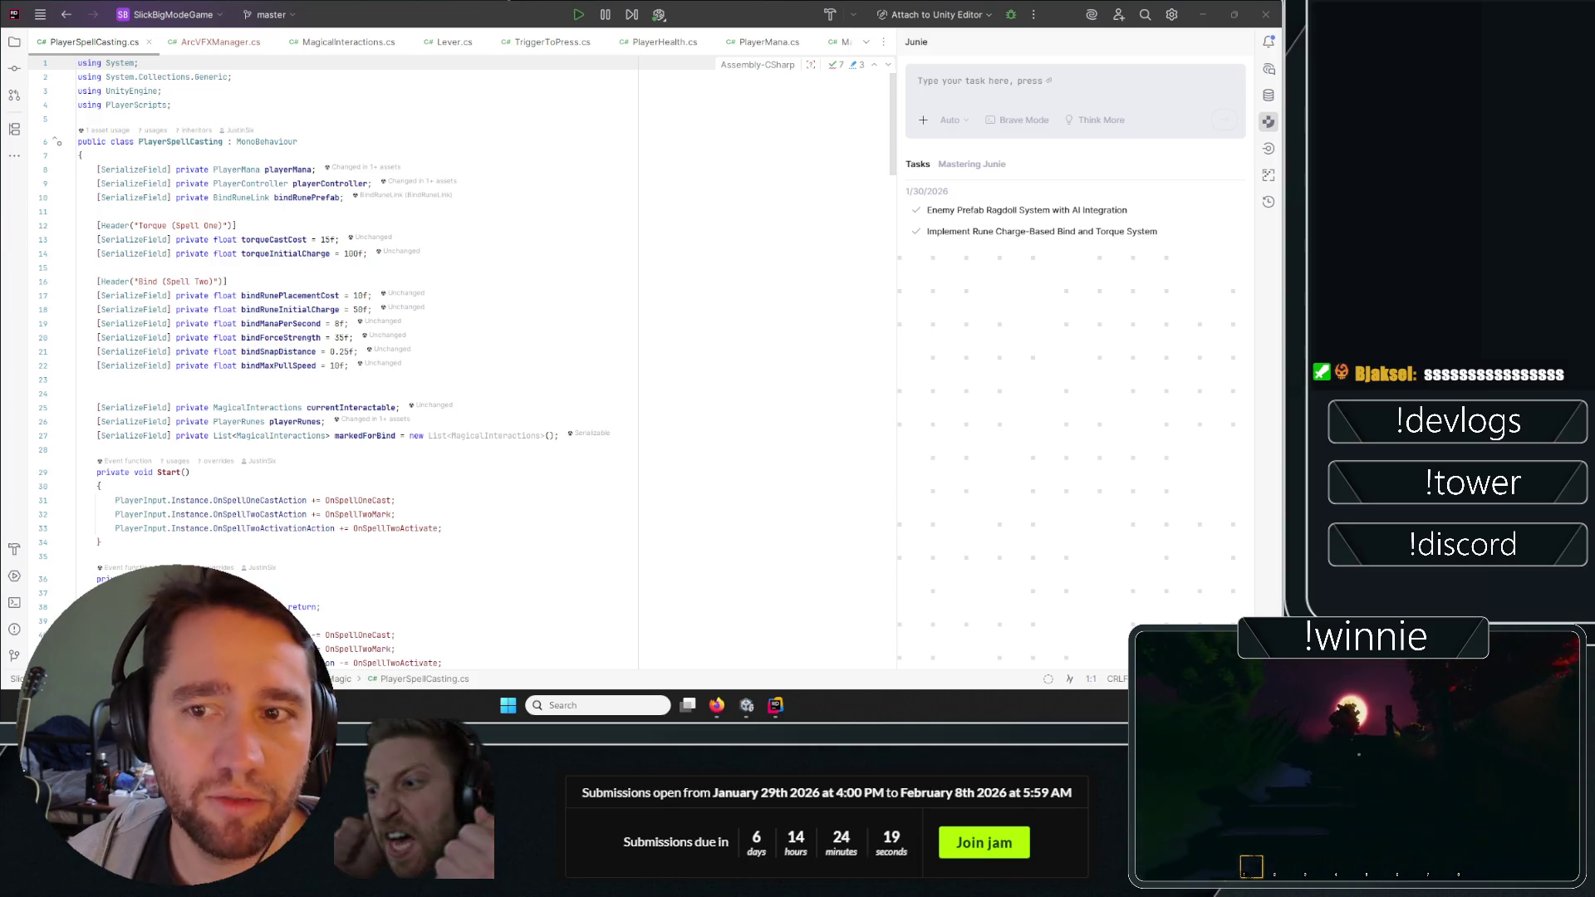
Hide the Junie assistant panel and return to PlayerSpellCasting.cs.
click(508, 239)
click(493, 101)
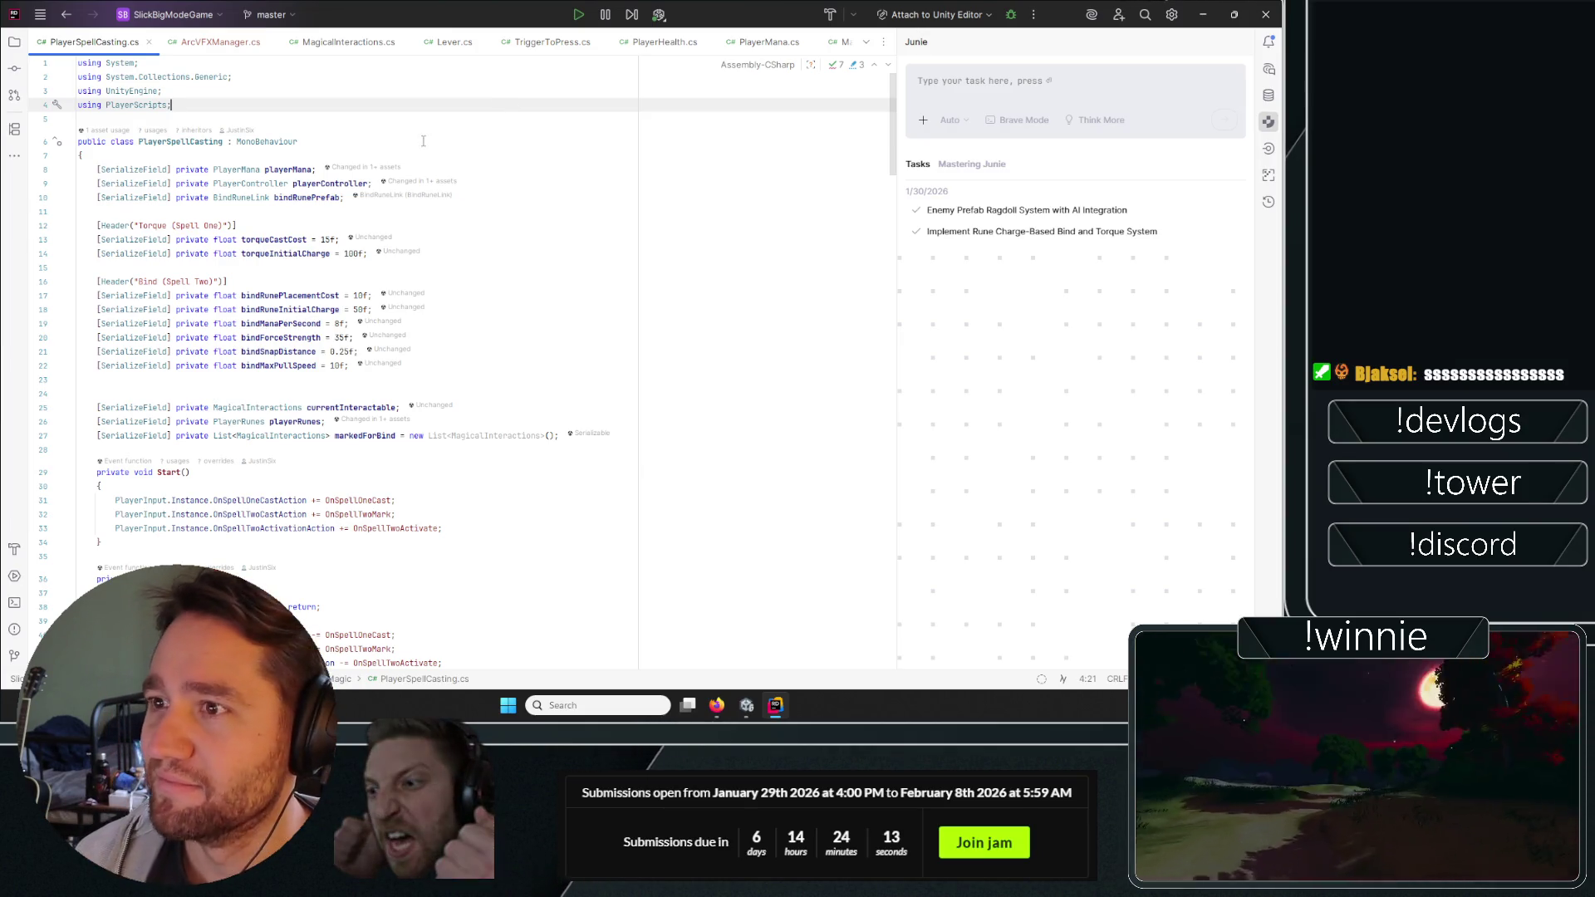
click(1268, 122)
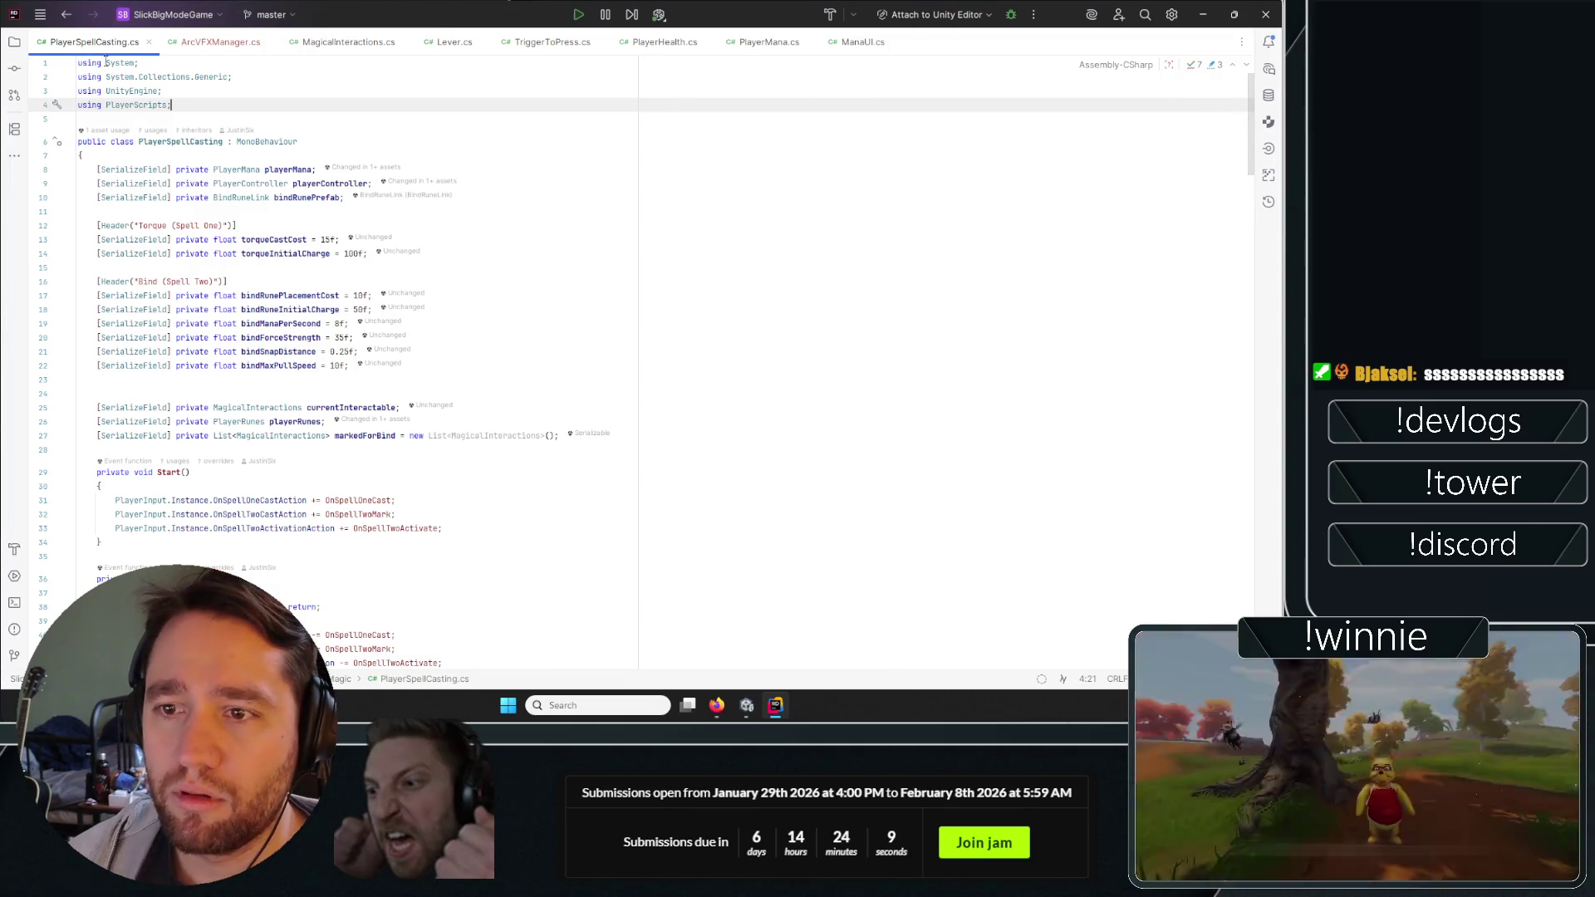
click(218, 42)
click(87, 43)
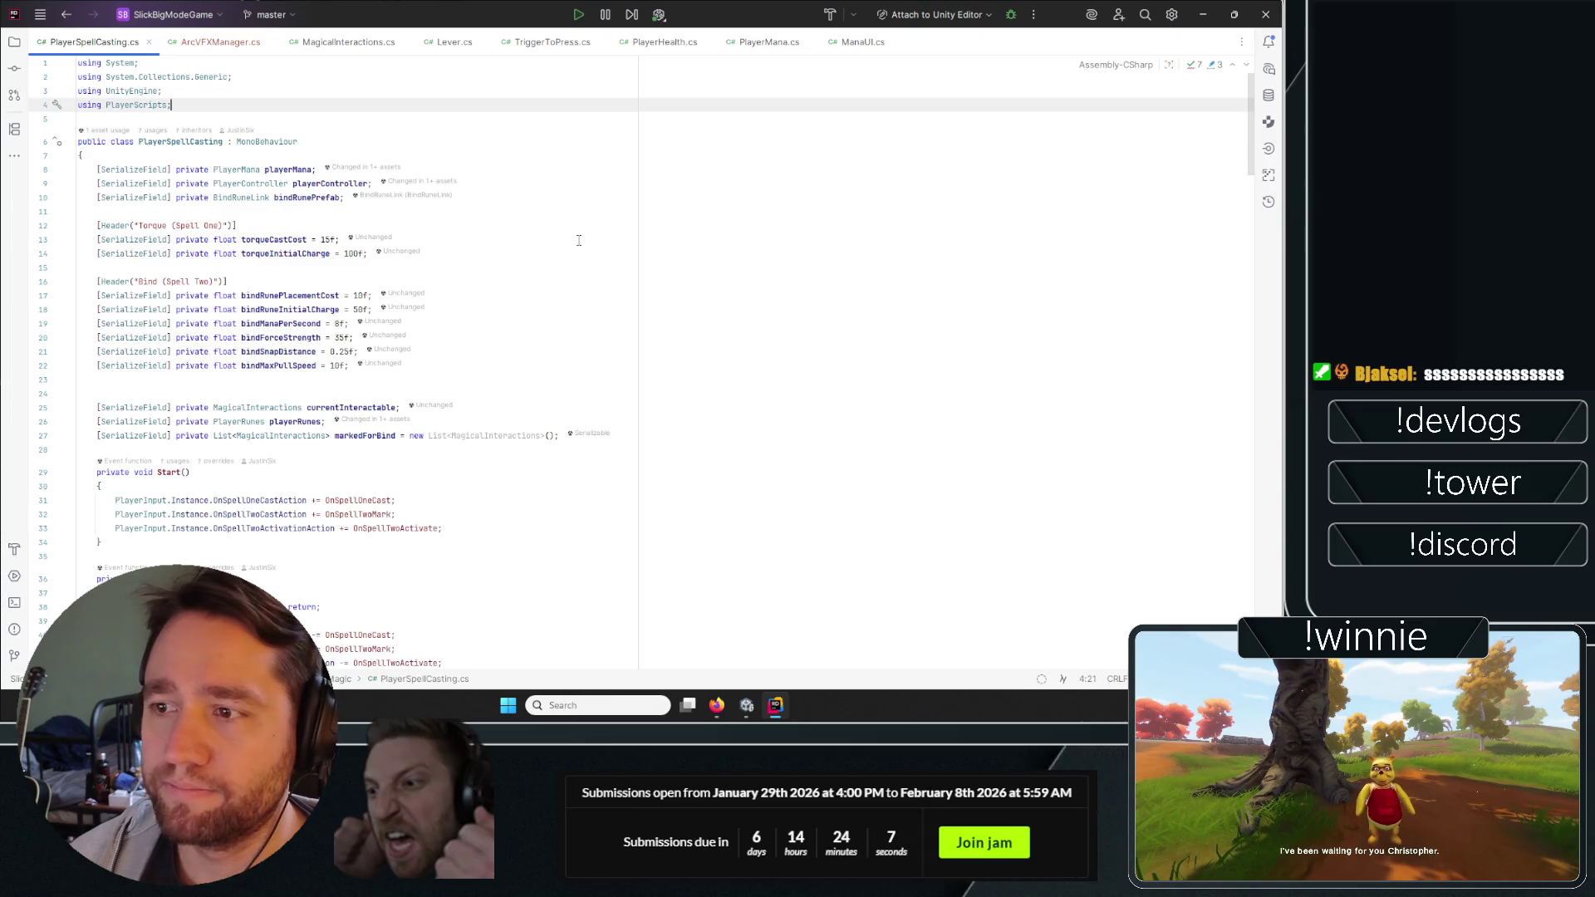
scroll(579, 240, down, 19)
scroll(372, 376, up, 19)
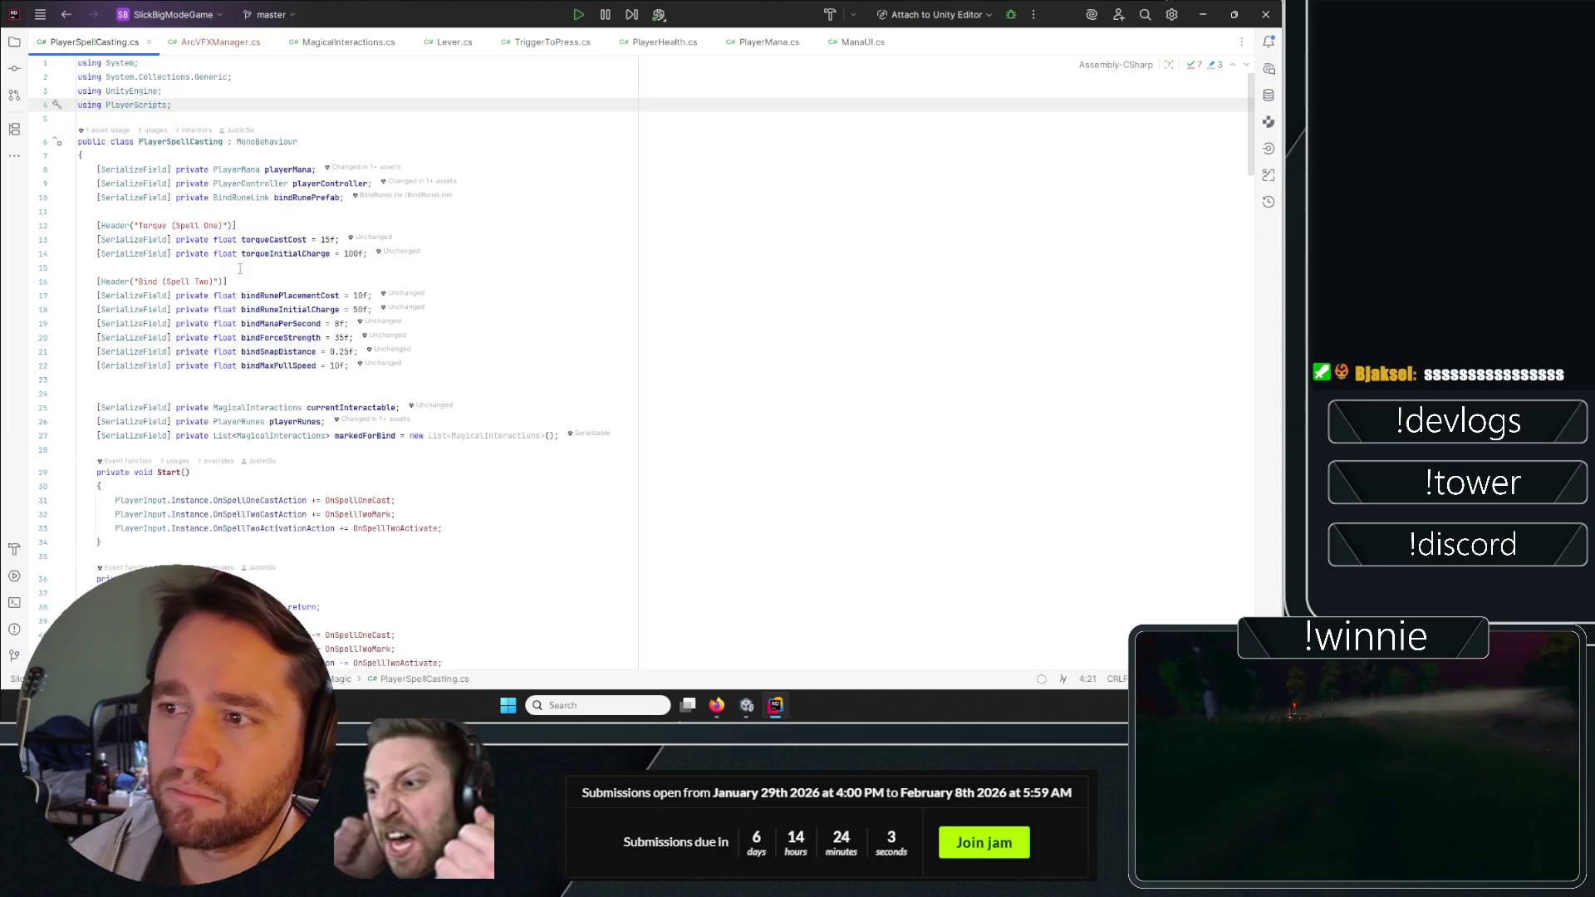
scroll(565, 249, down, 10)
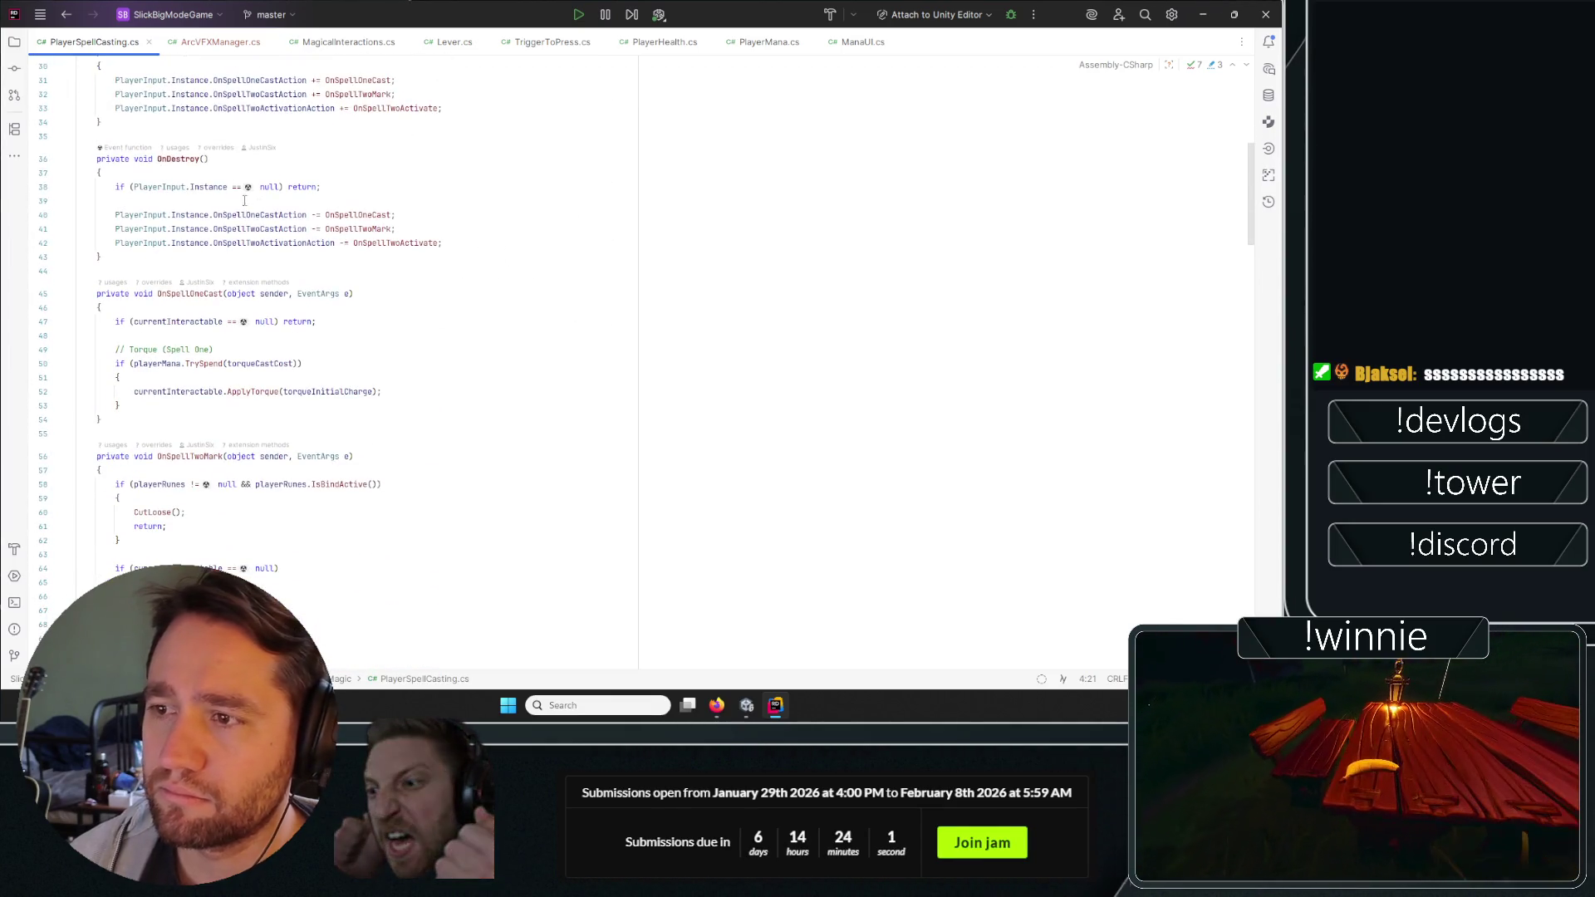
Inspect the Instance calls and OnSpellTwoMark, then close the PlayerHealth.cs tab.
double_click(199, 215)
double_click(199, 229)
scroll(218, 251, down, 6)
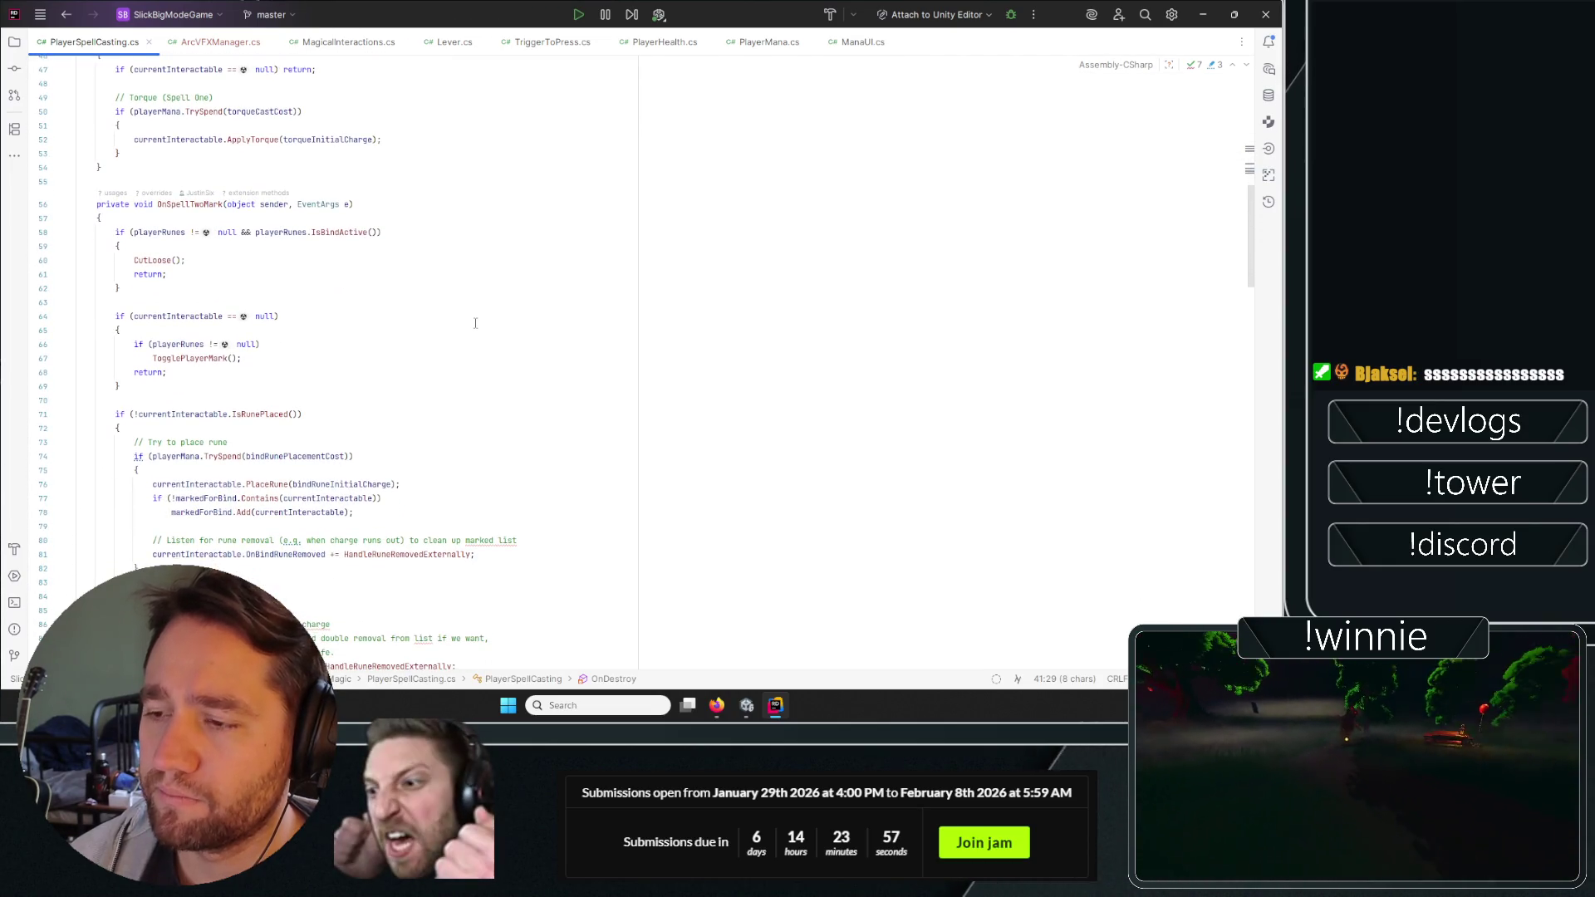
scroll(217, 283, down, 7)
scroll(274, 332, down, 4)
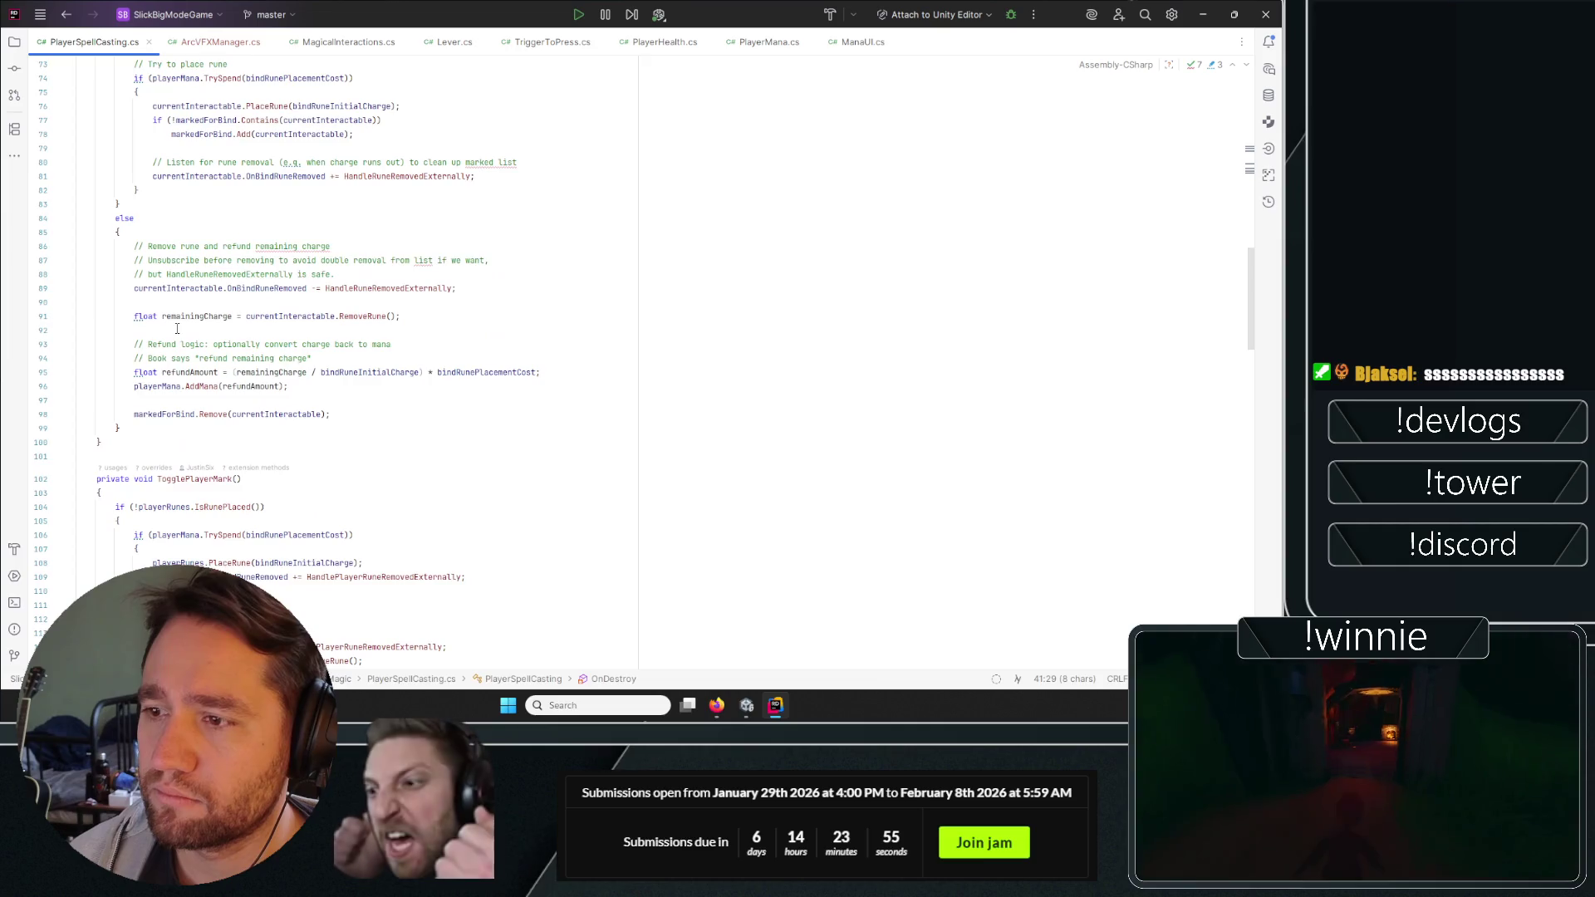
scroll(329, 355, up, 11)
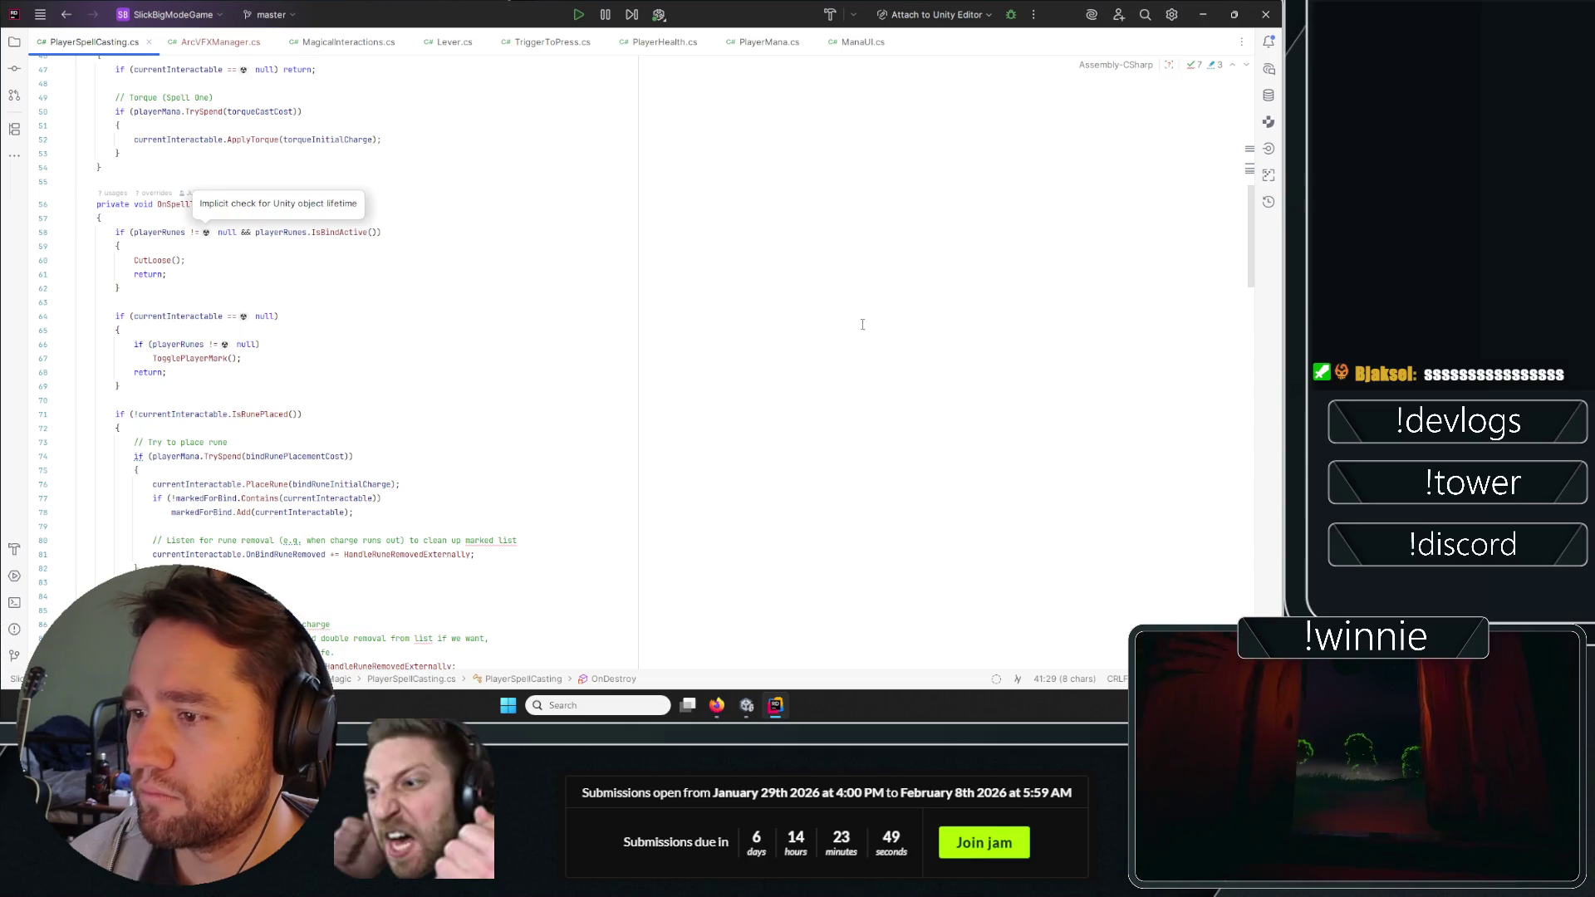
click(633, 216)
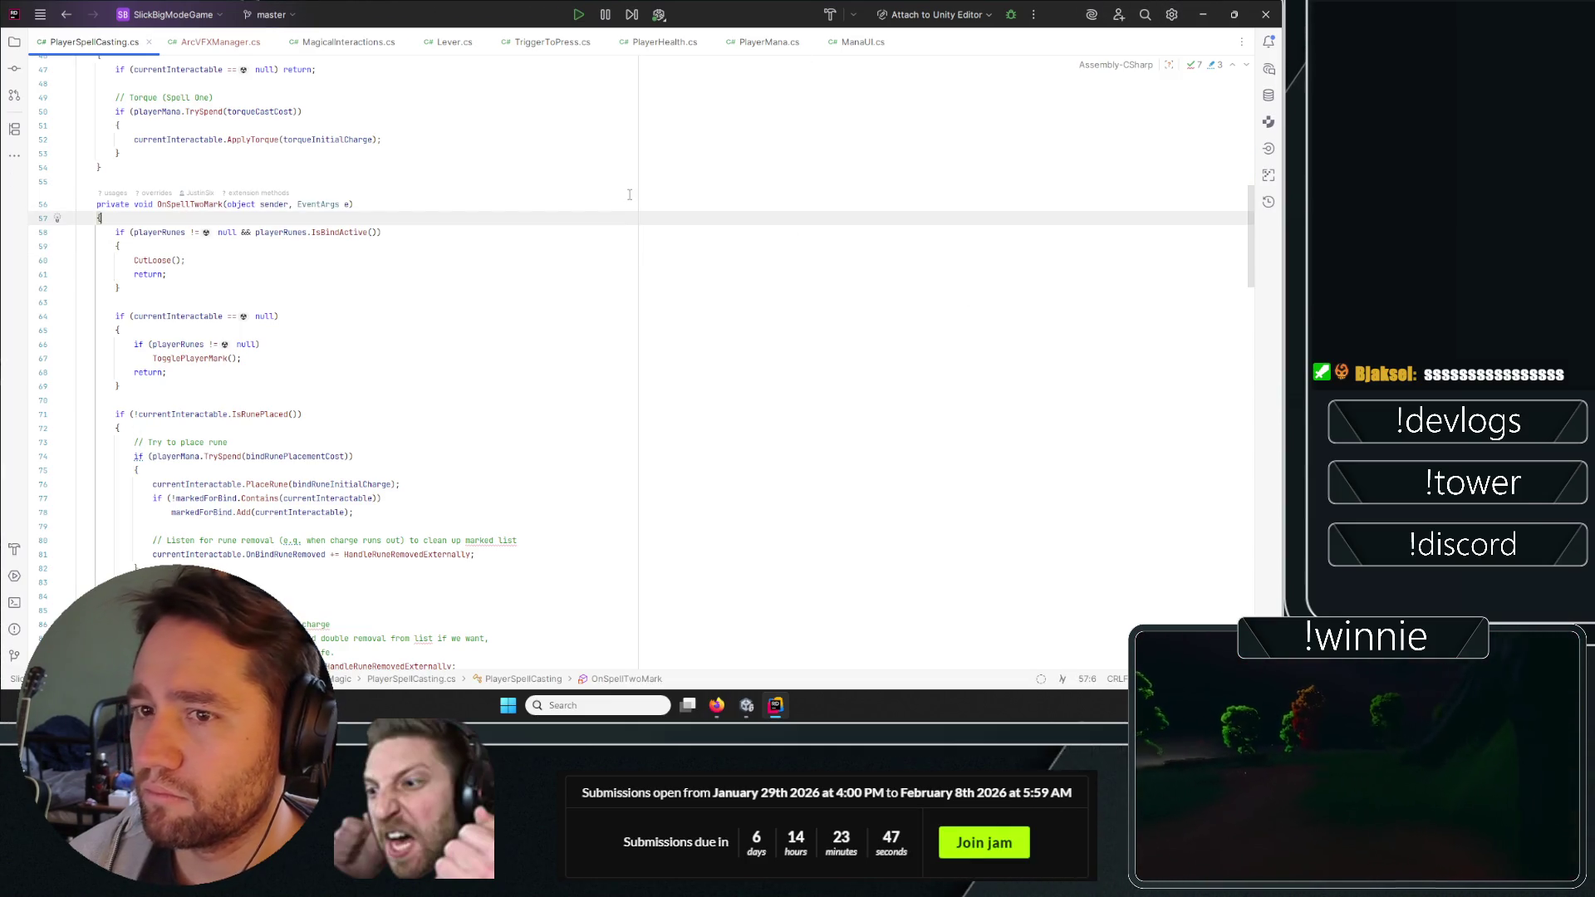
click(590, 41)
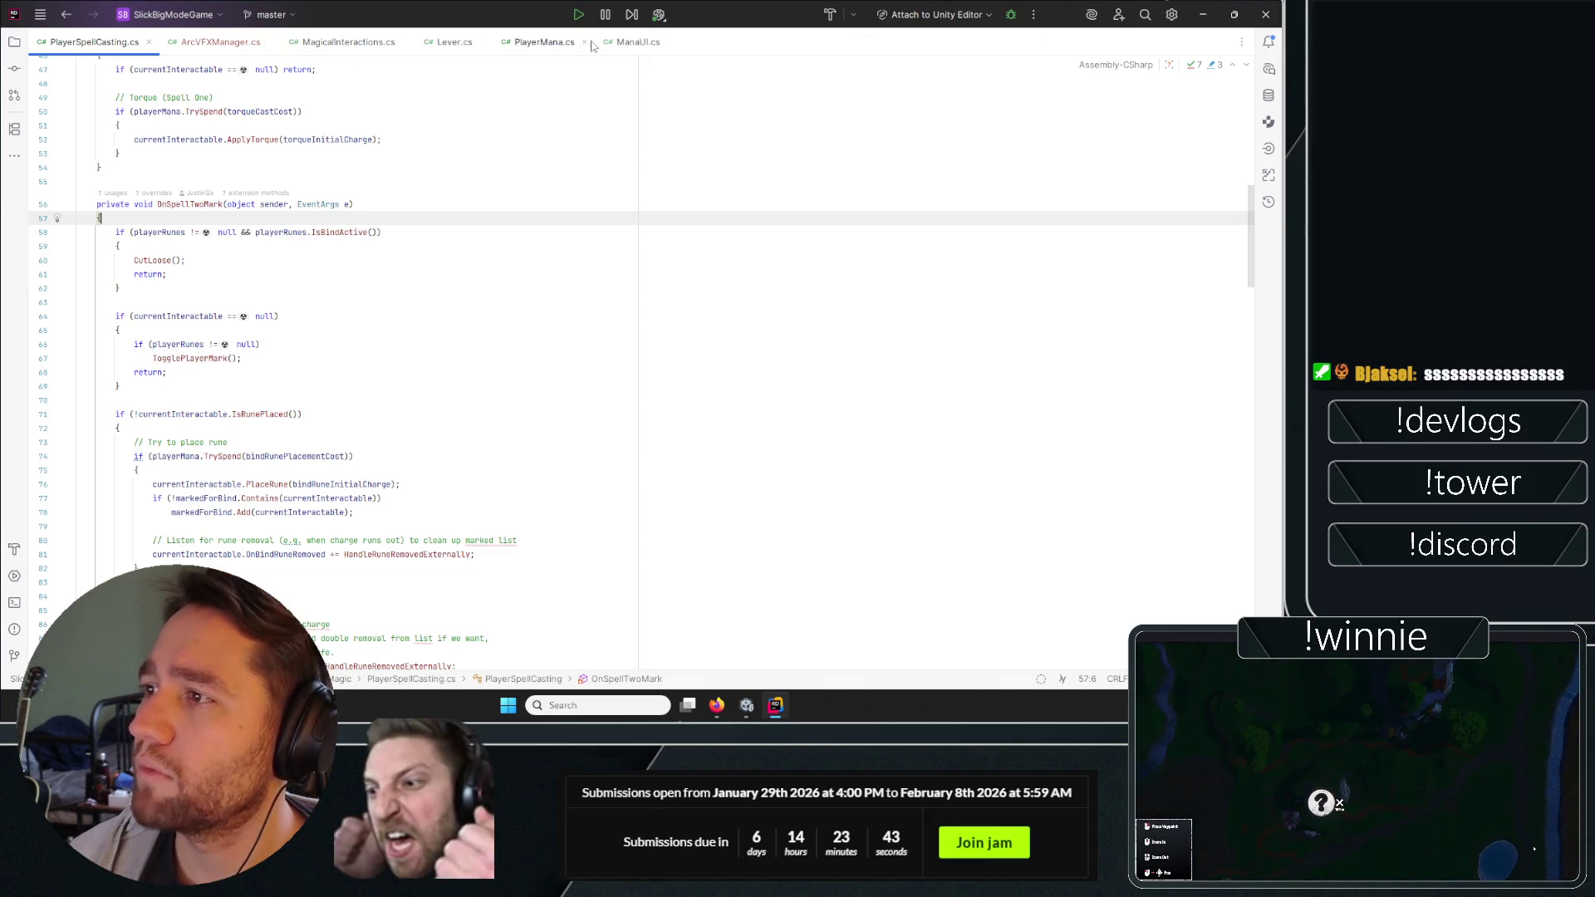
Close Lever.cs, then view MagicalInteractions.cs from its class declaration.
click(444, 46)
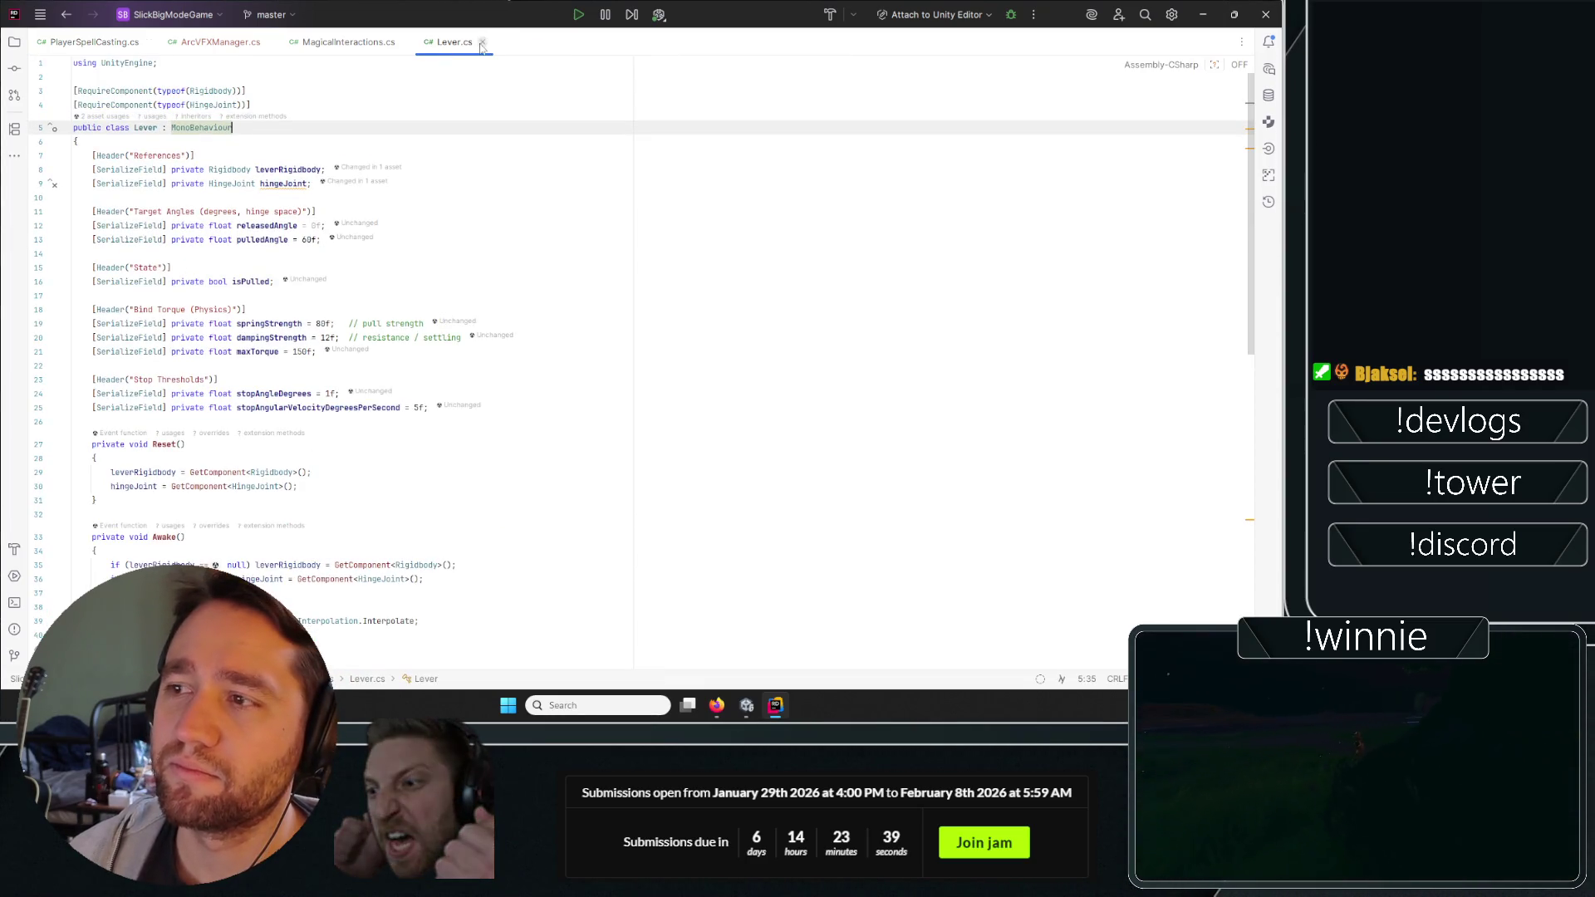
click(482, 43)
click(220, 41)
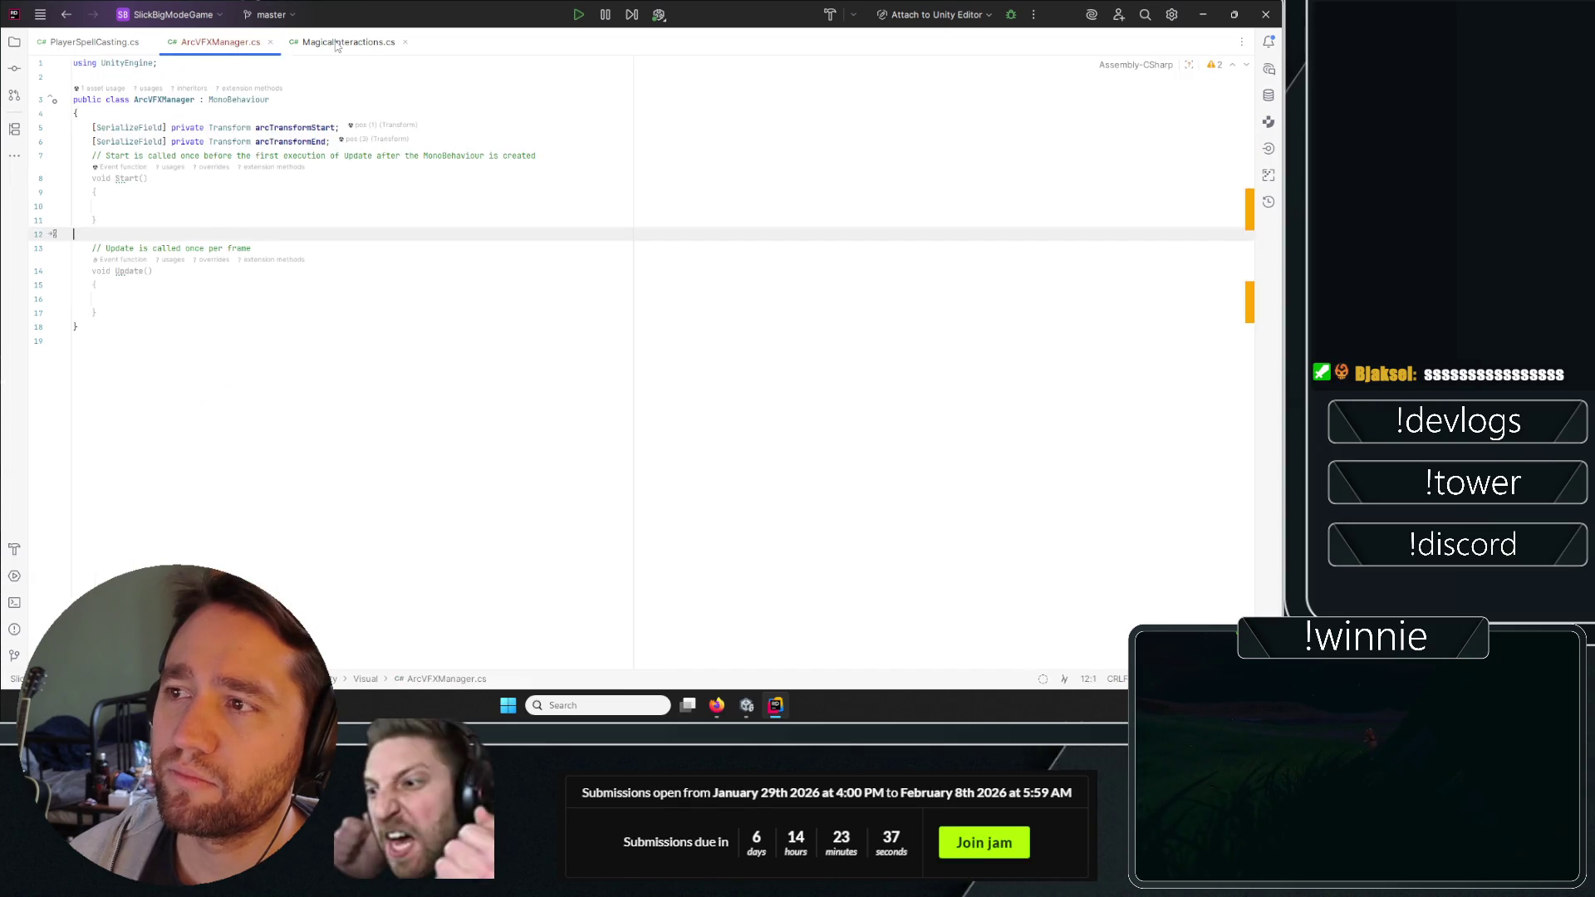
click(349, 42)
scroll(1169, 329, down, 10)
scroll(1168, 329, up, 20)
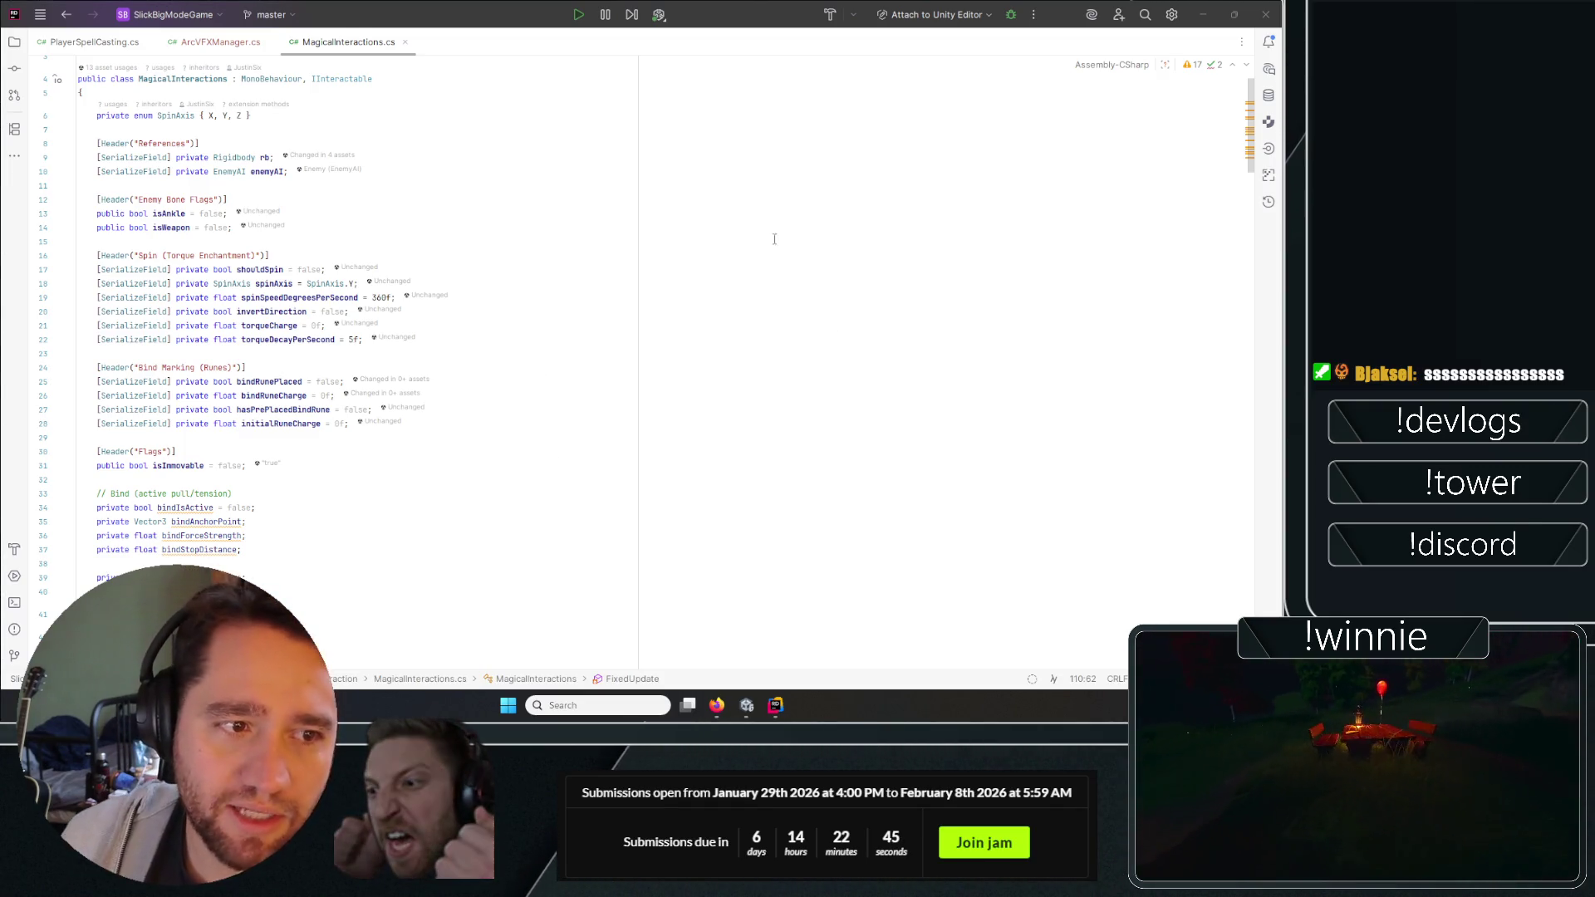
click(558, 242)
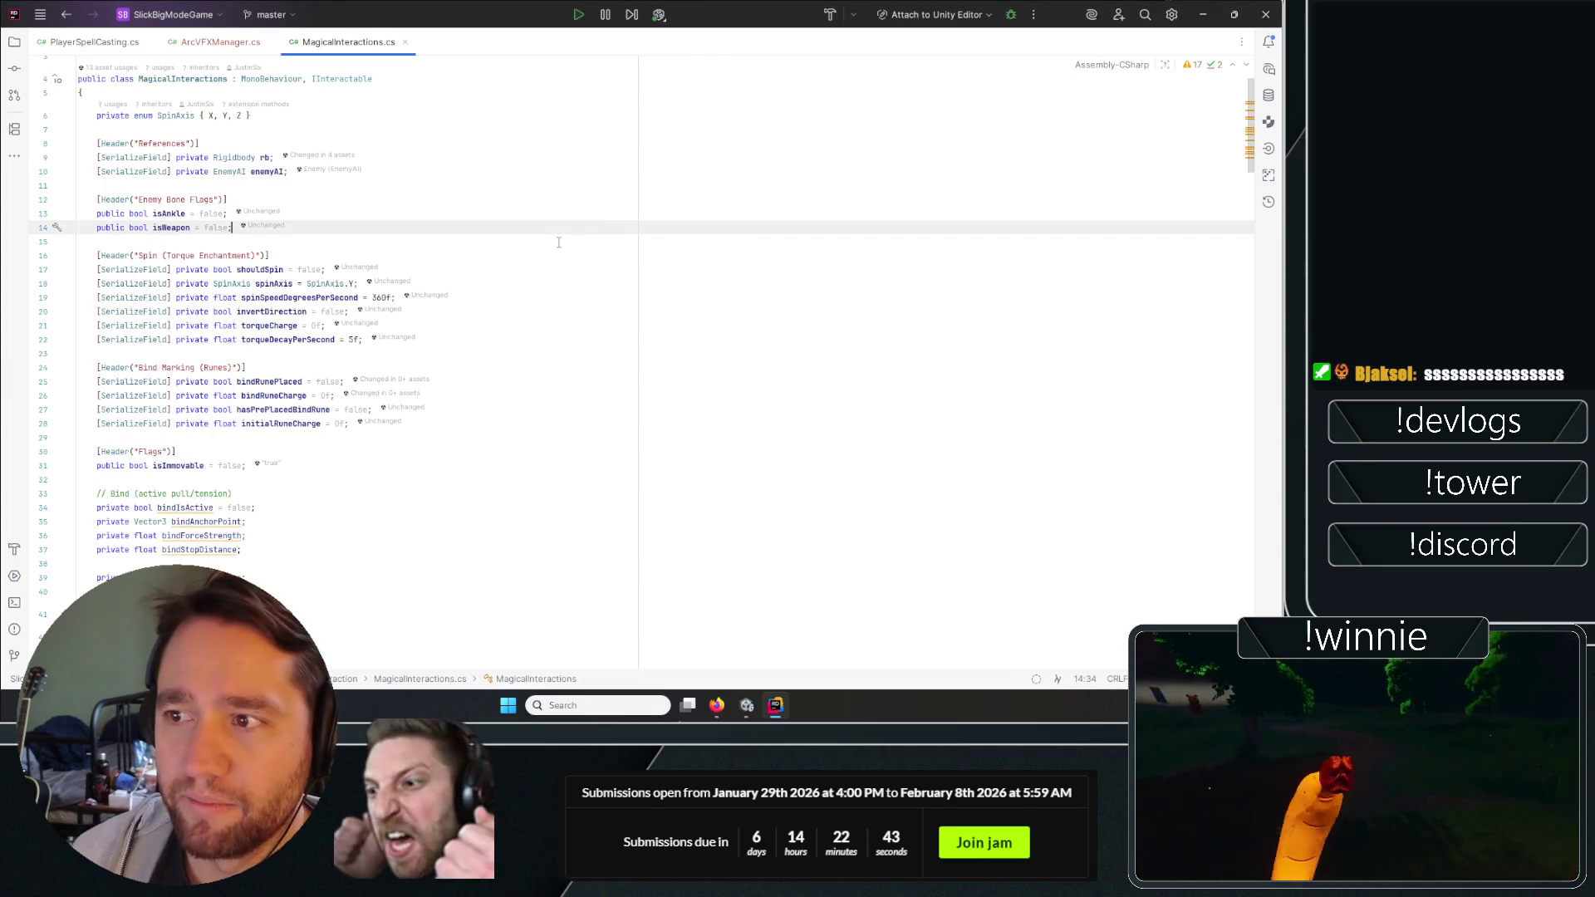
double_click(164, 228)
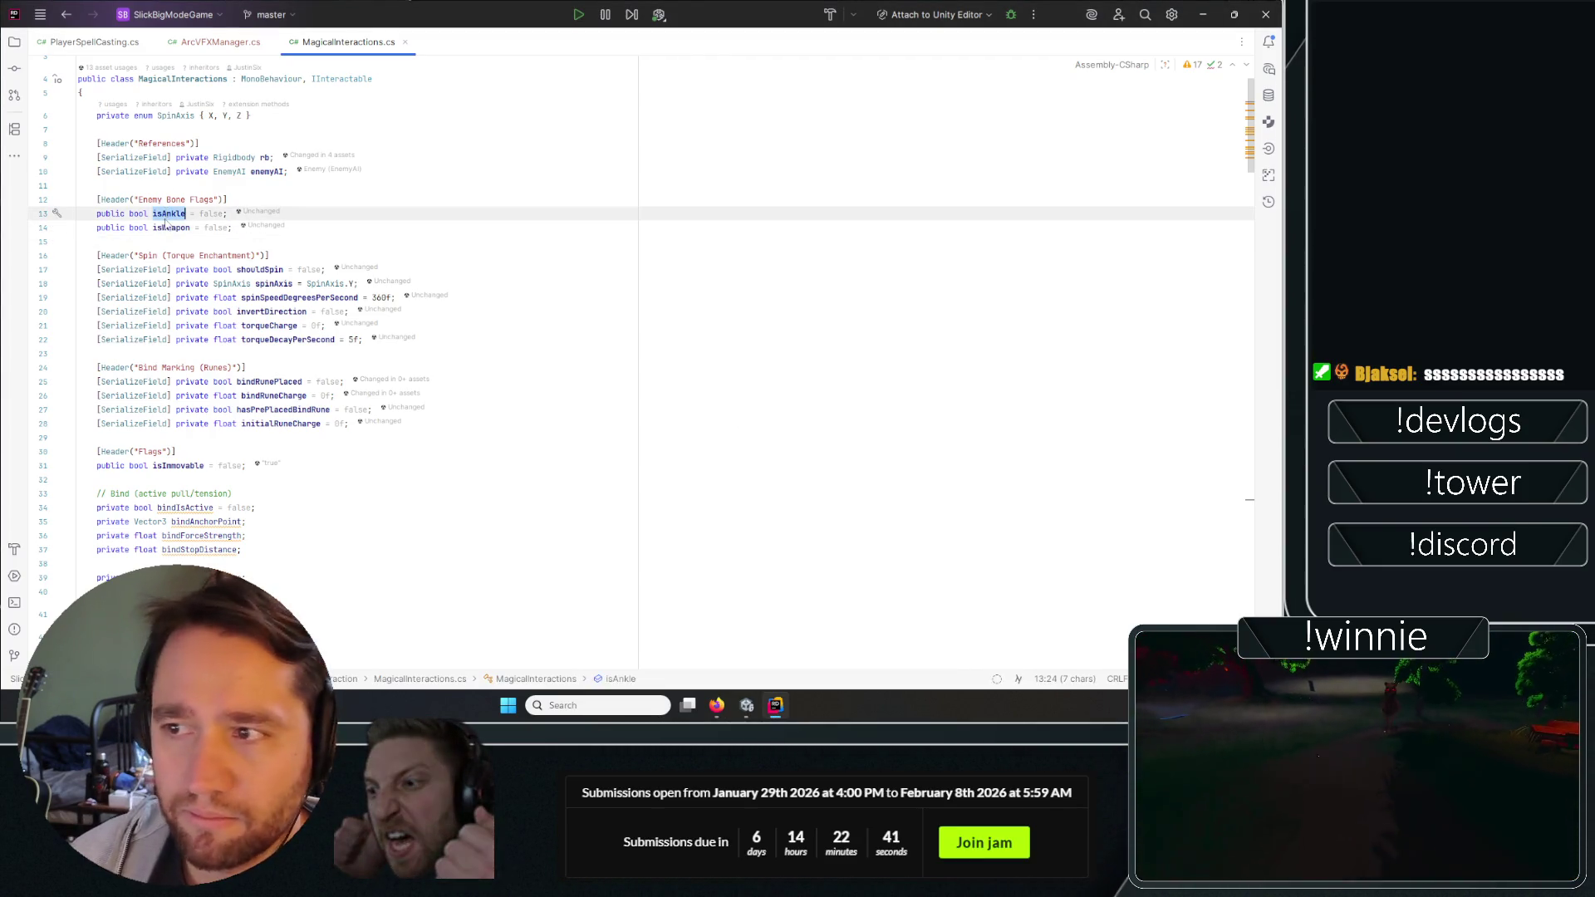
scroll(280, 281, down, 12)
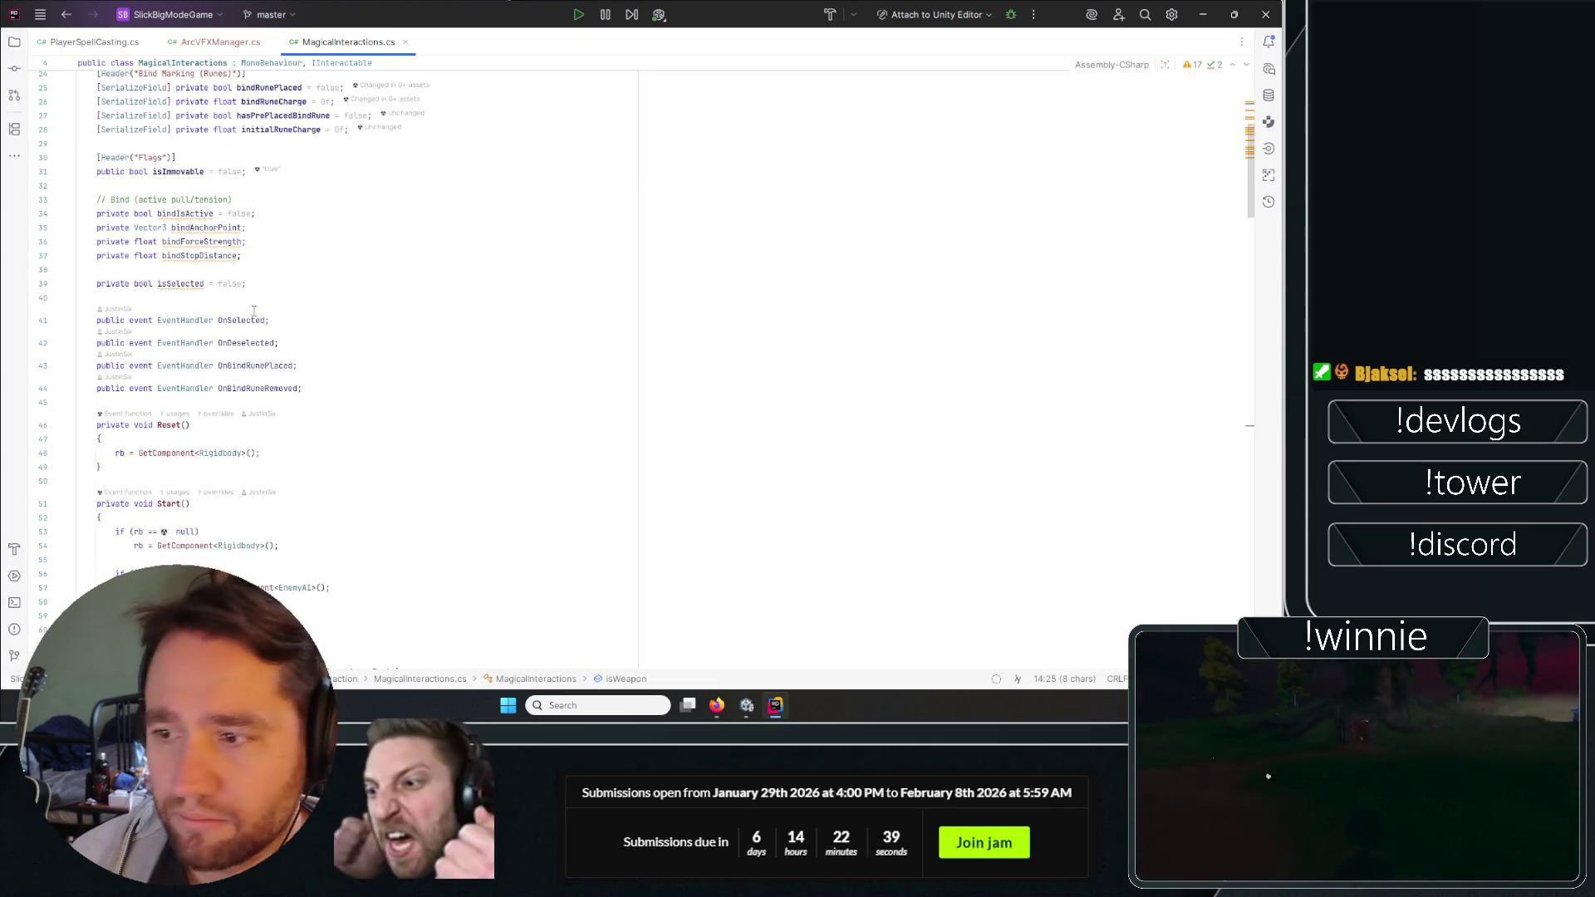
scroll(372, 325, down, 5)
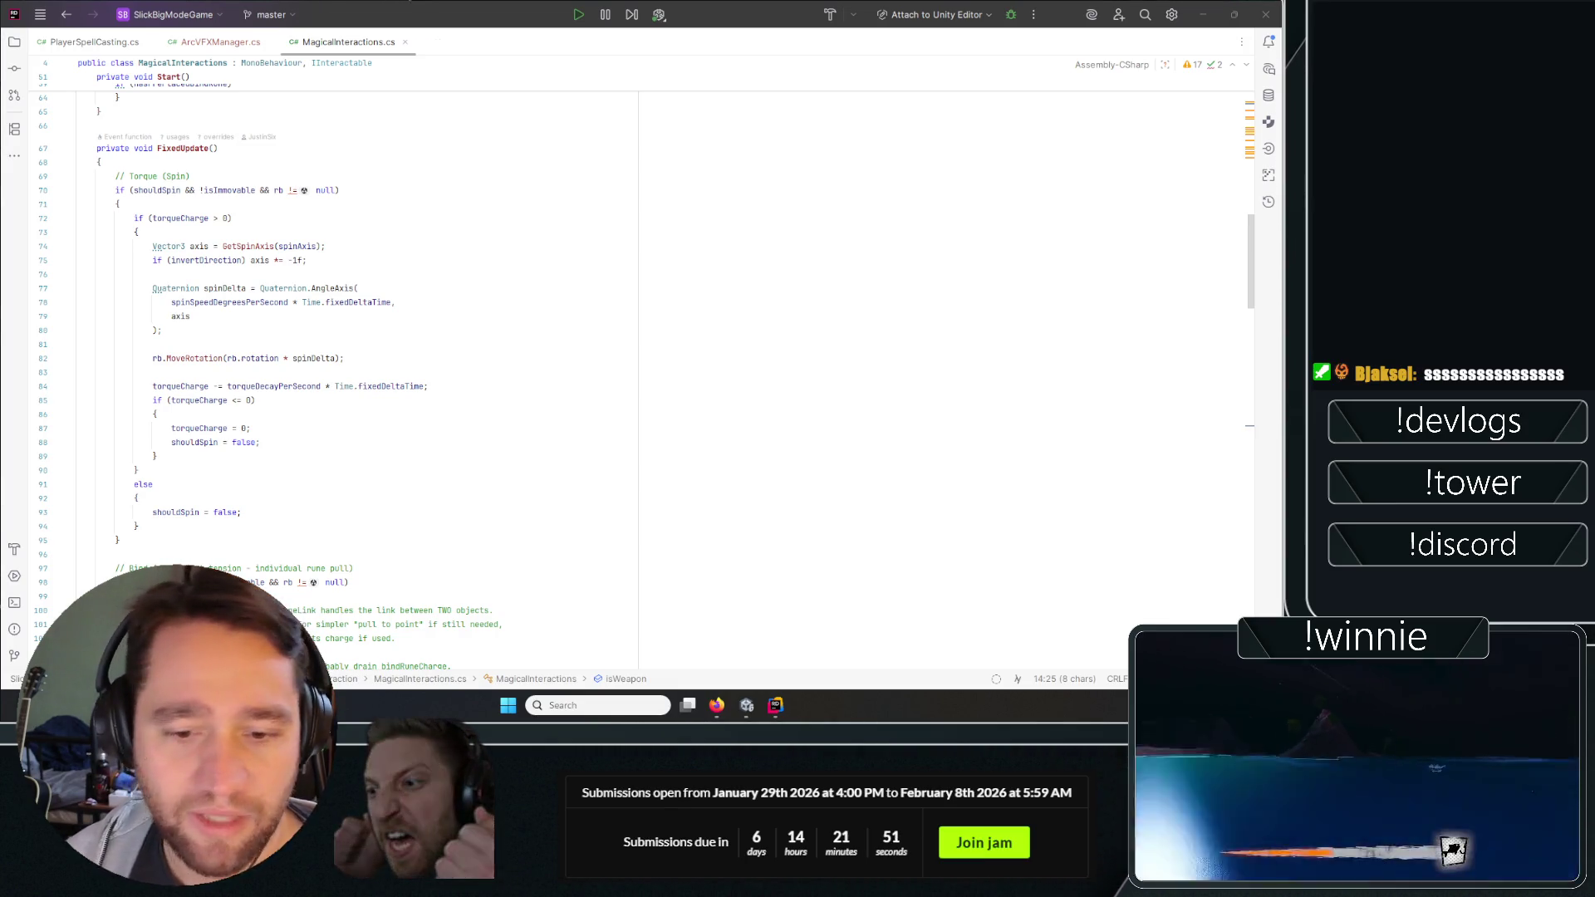
click(545, 301)
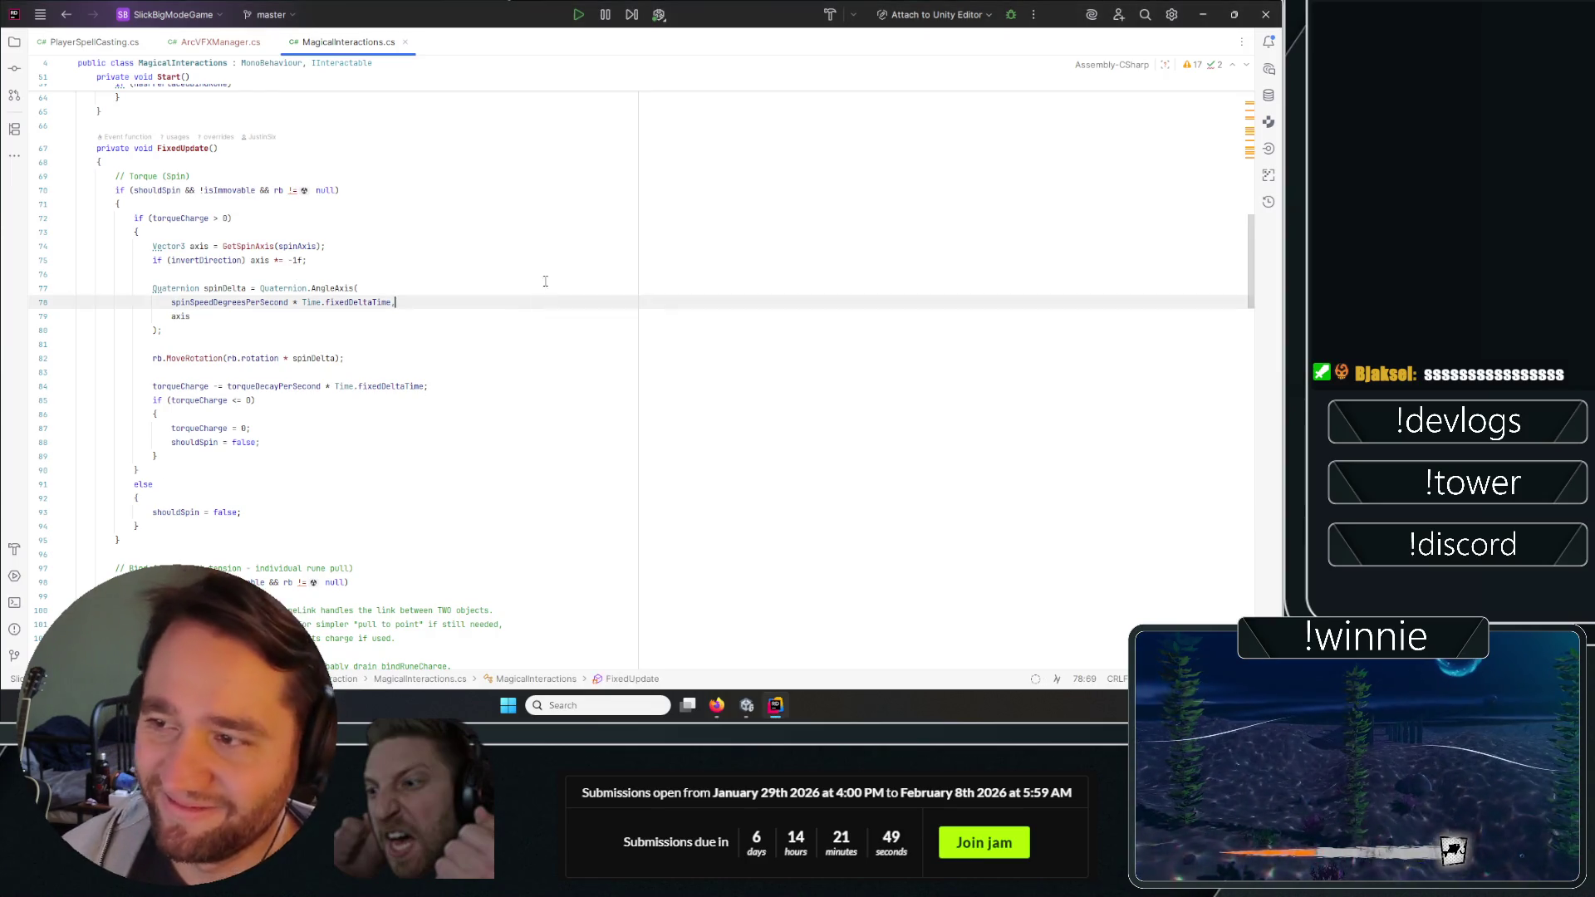
scroll(469, 284, up, 5)
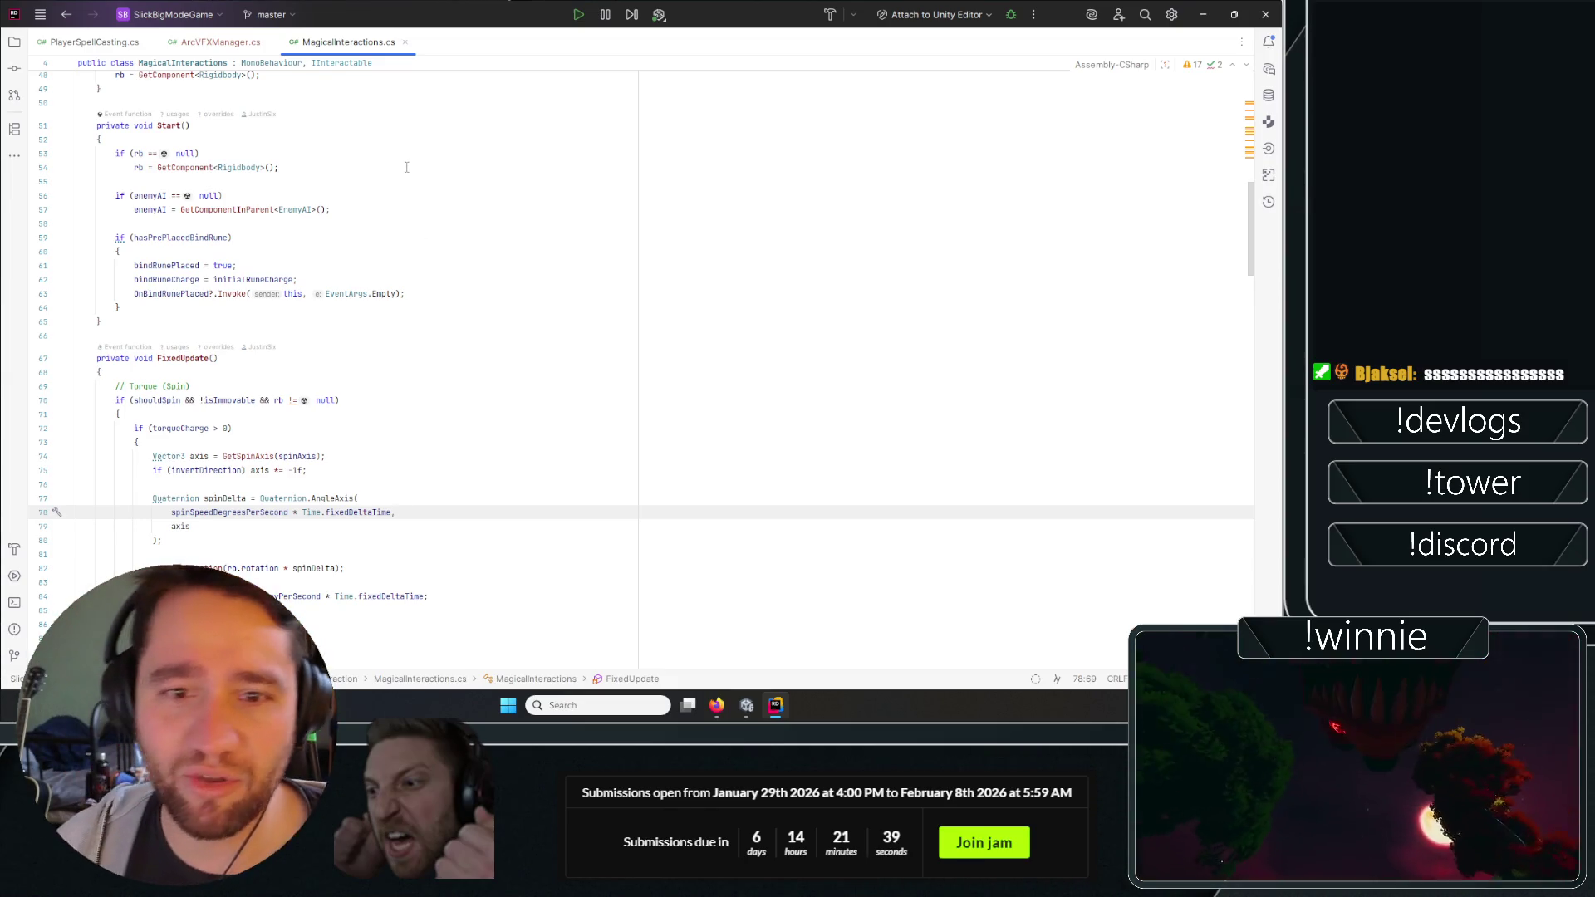
scroll(318, 250, down, 7)
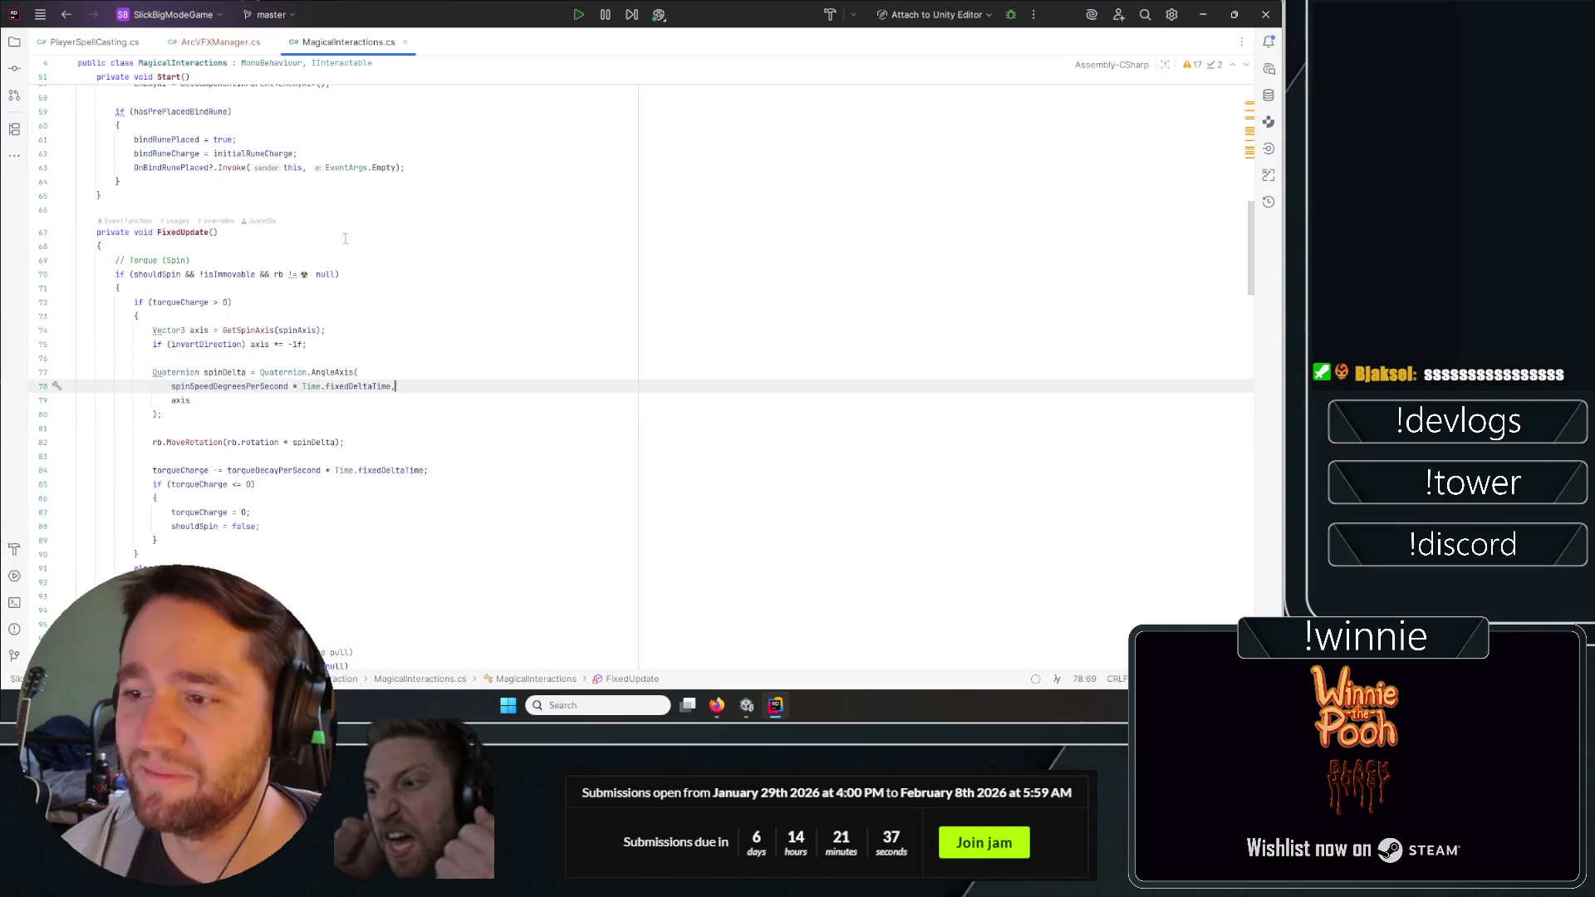
scroll(400, 241, down, 2)
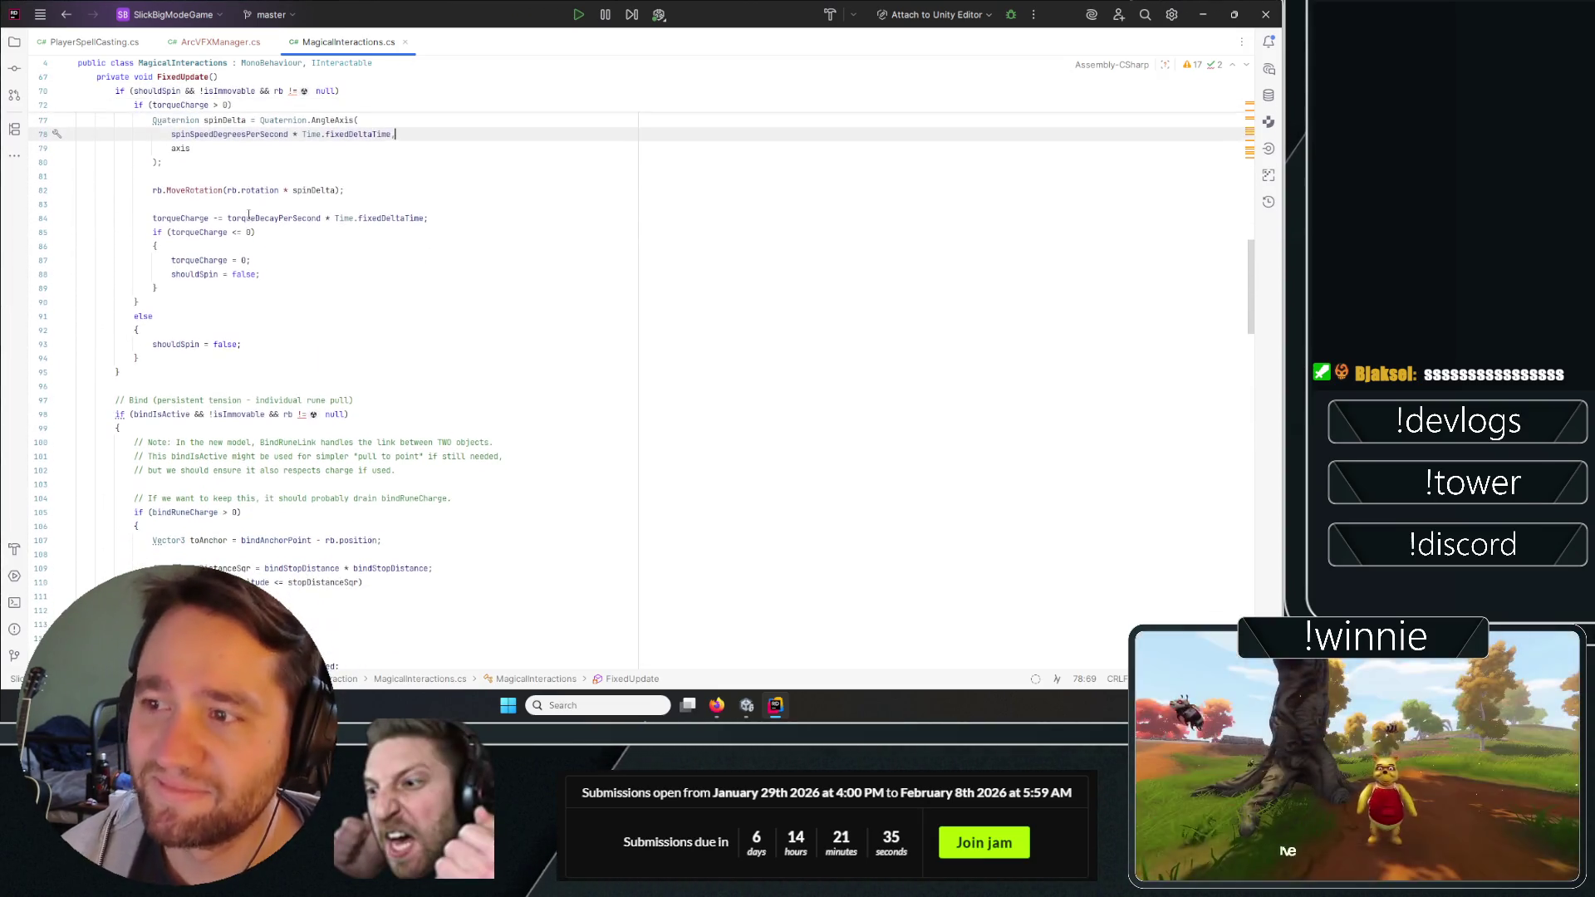
click(210, 191)
click(208, 274)
double_click(200, 190)
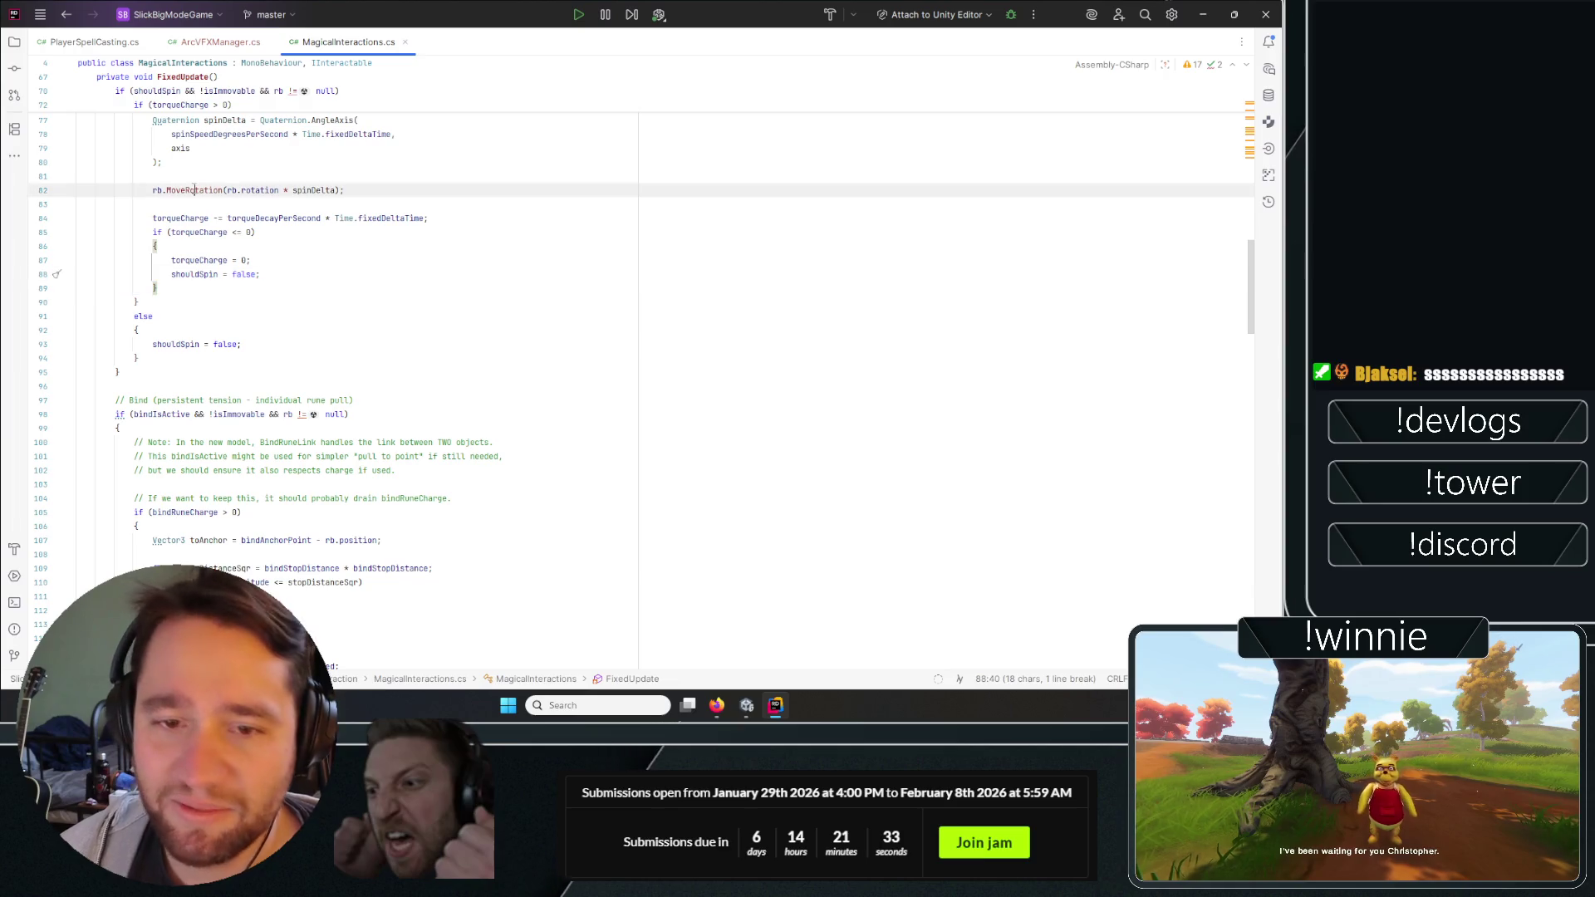
click(240, 175)
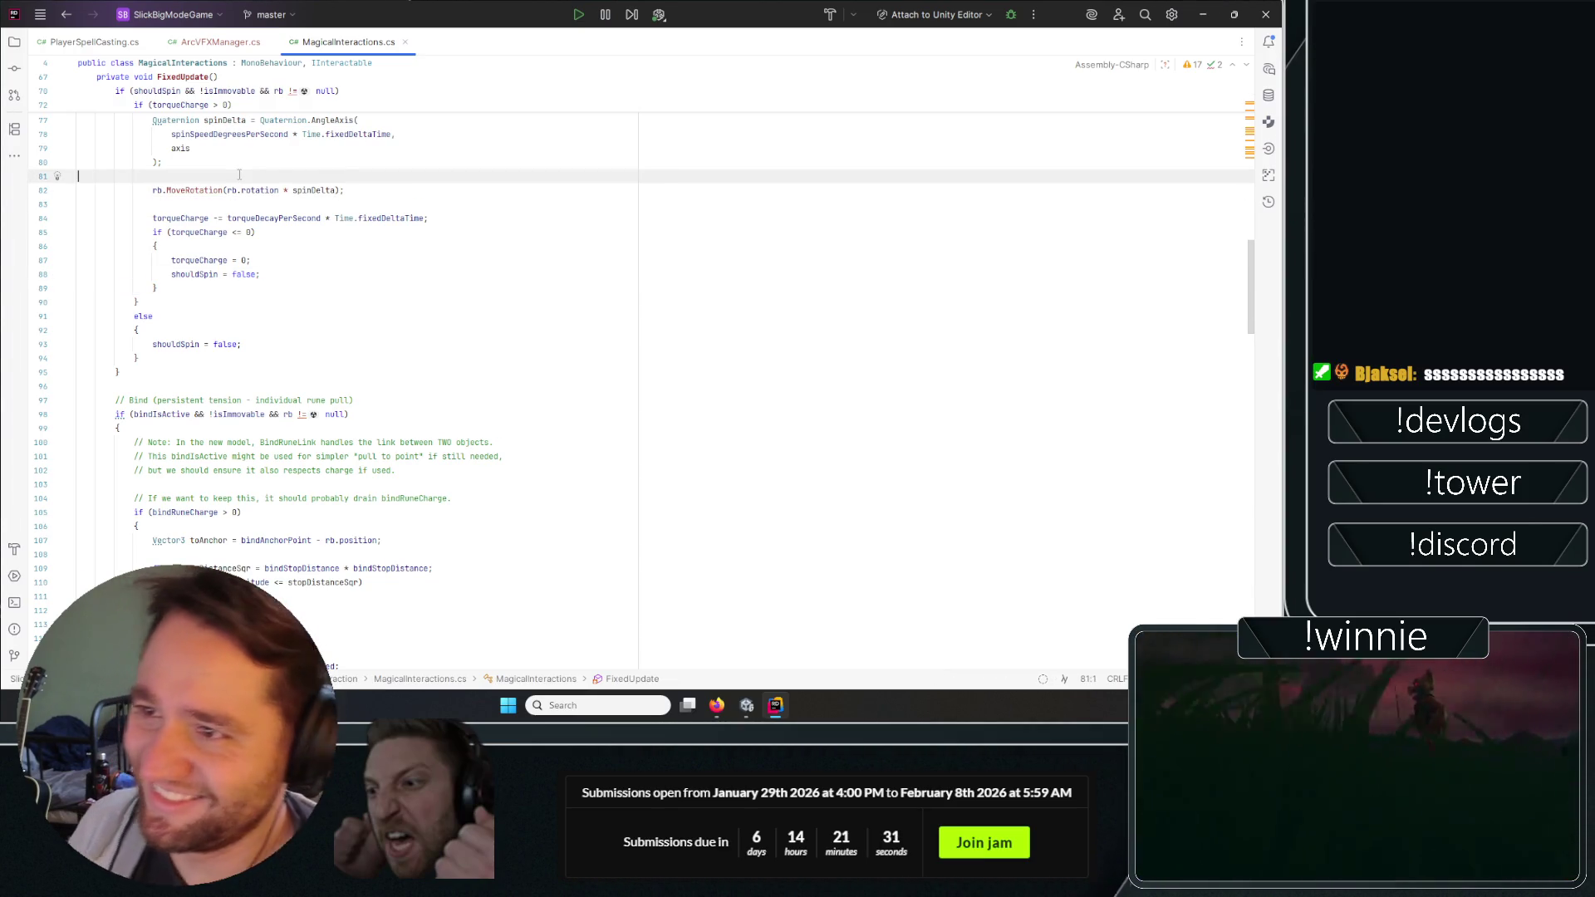
scroll(242, 181, down, 6)
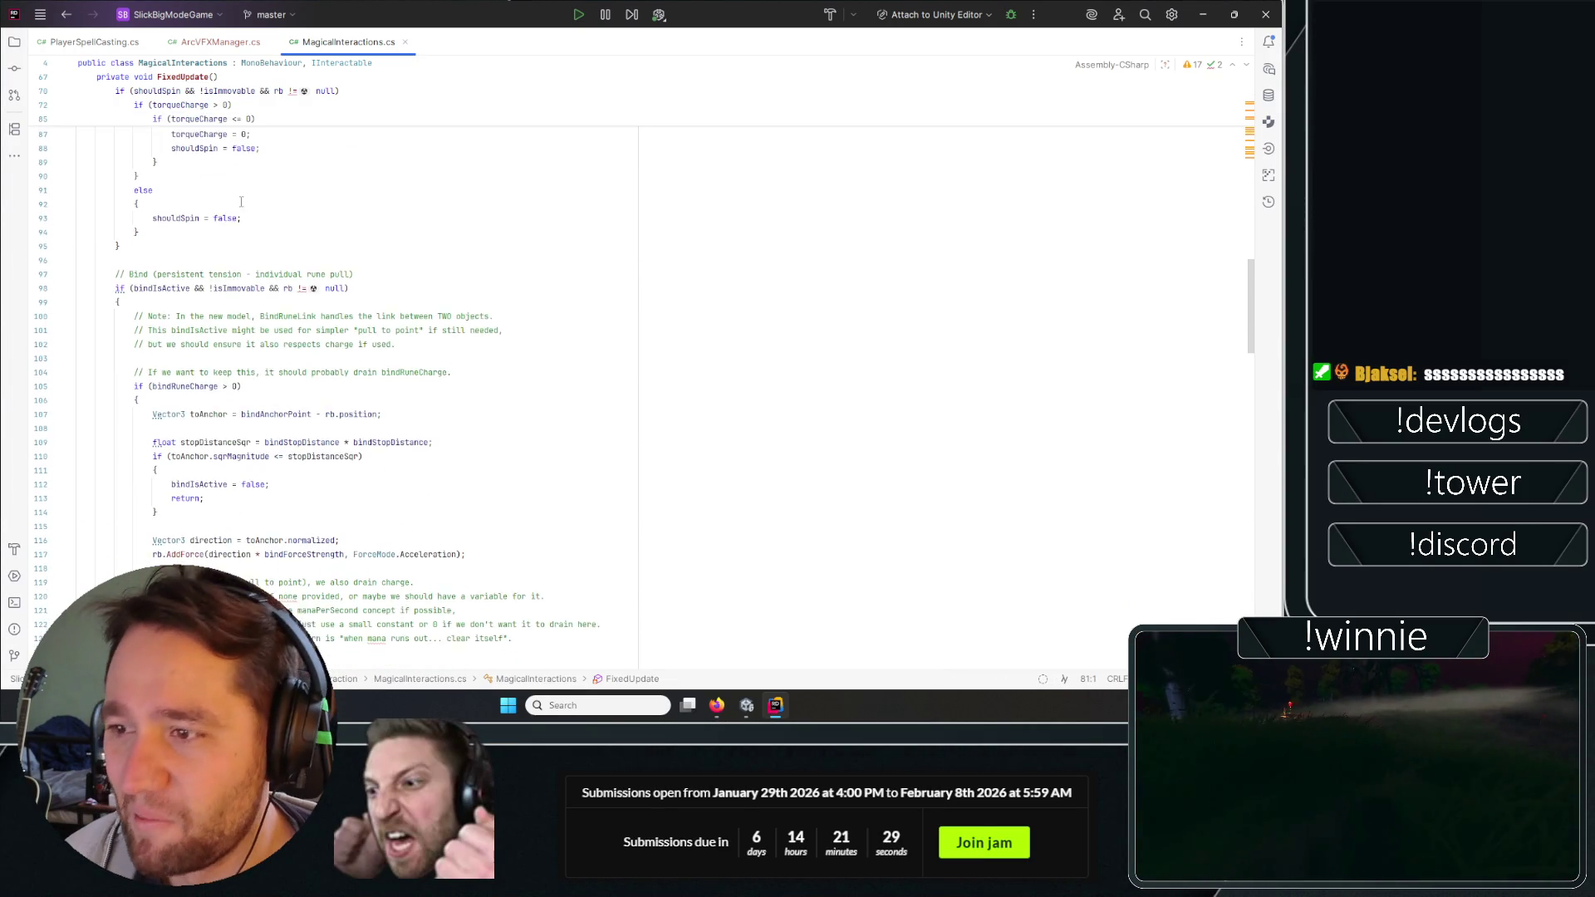
scroll(1243, 315, up, 20)
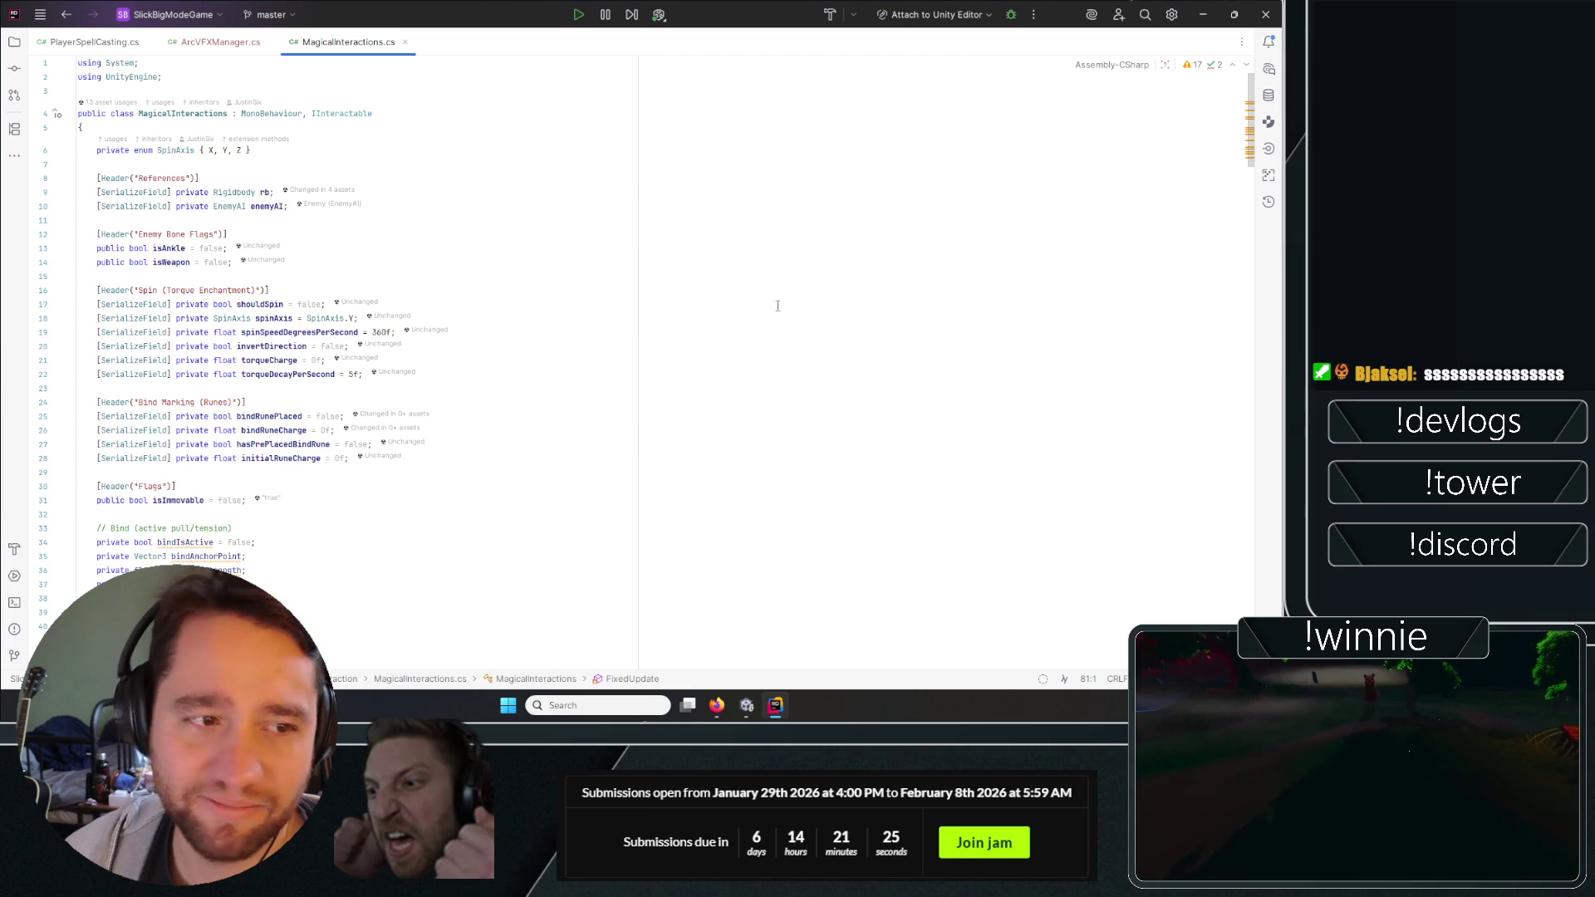
Step through the bind field lines, including bindIsActive and bindAnchorPoint.
scroll(715, 332, down, 9)
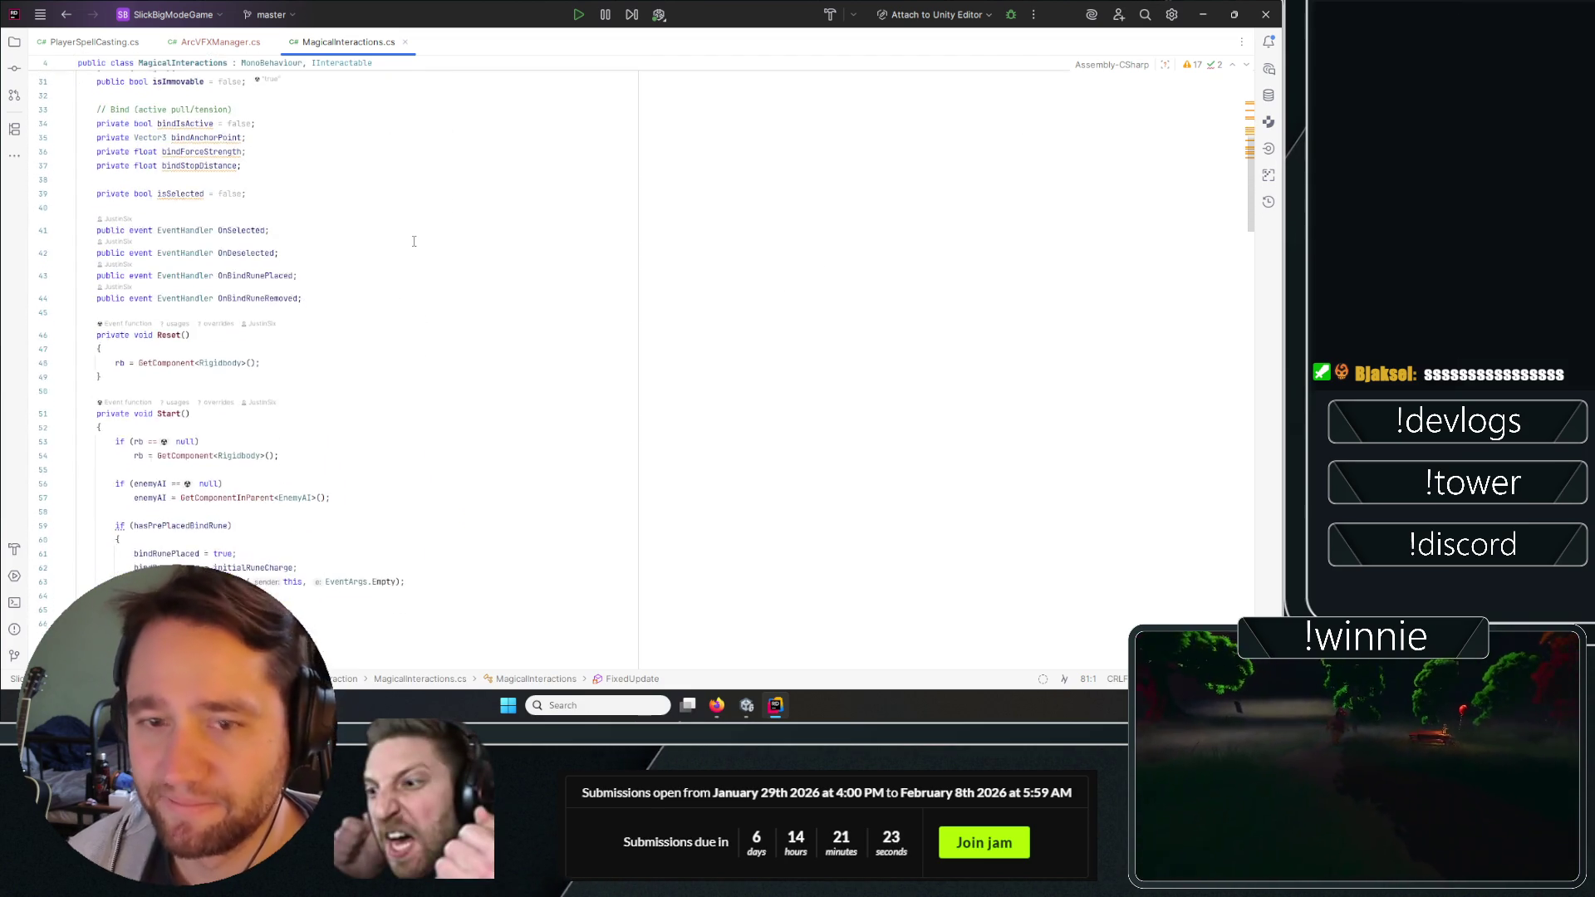
scroll(412, 246, up, 4)
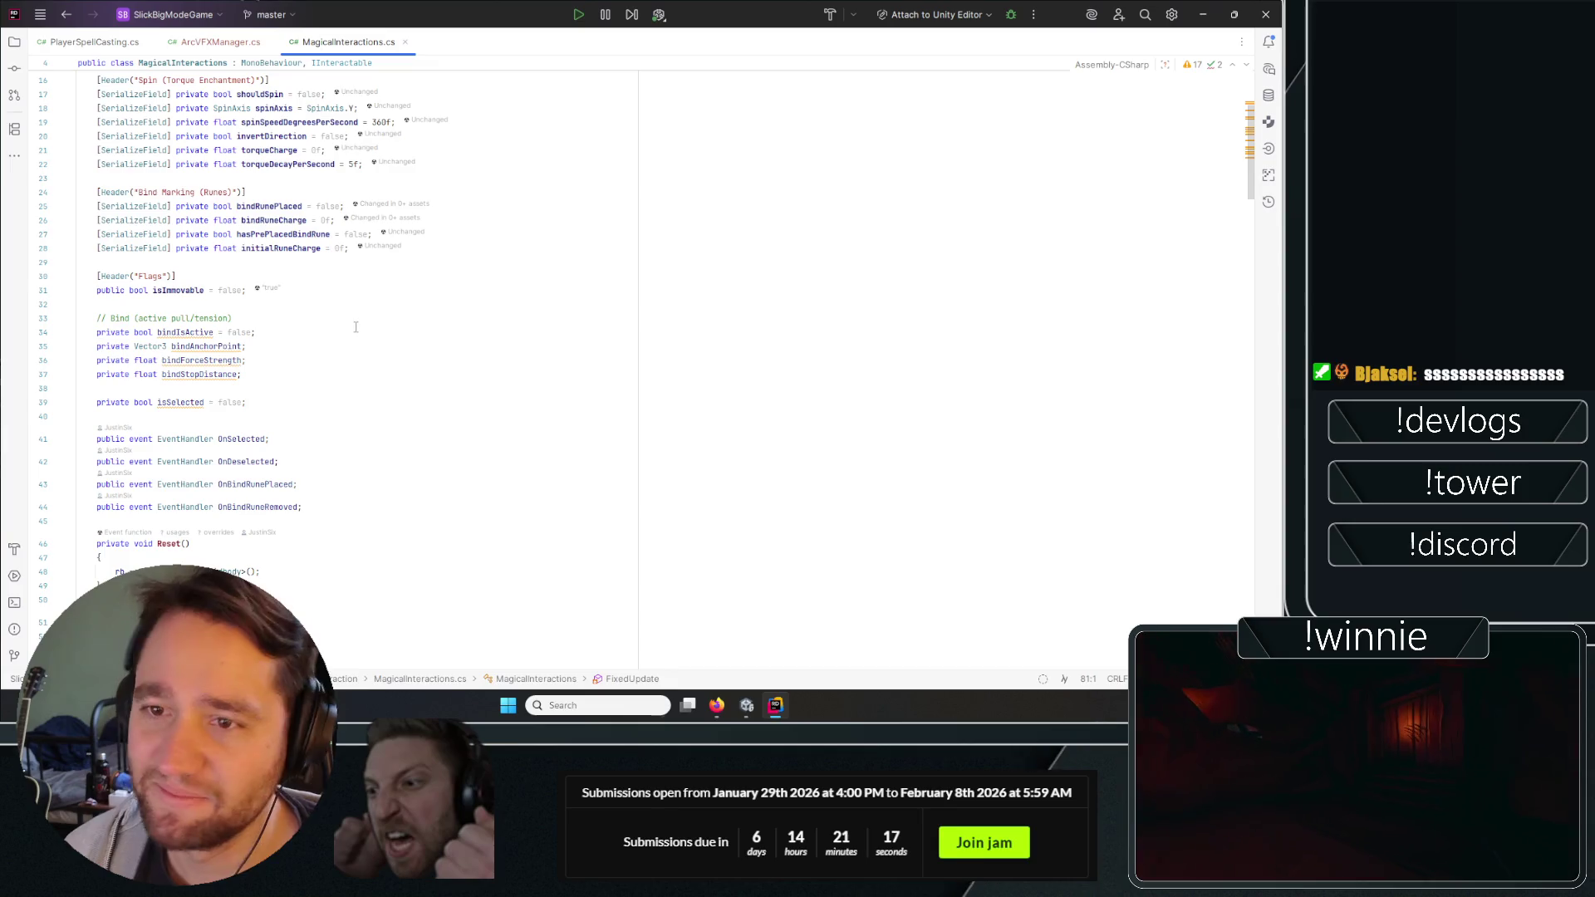
click(319, 304)
click(303, 318)
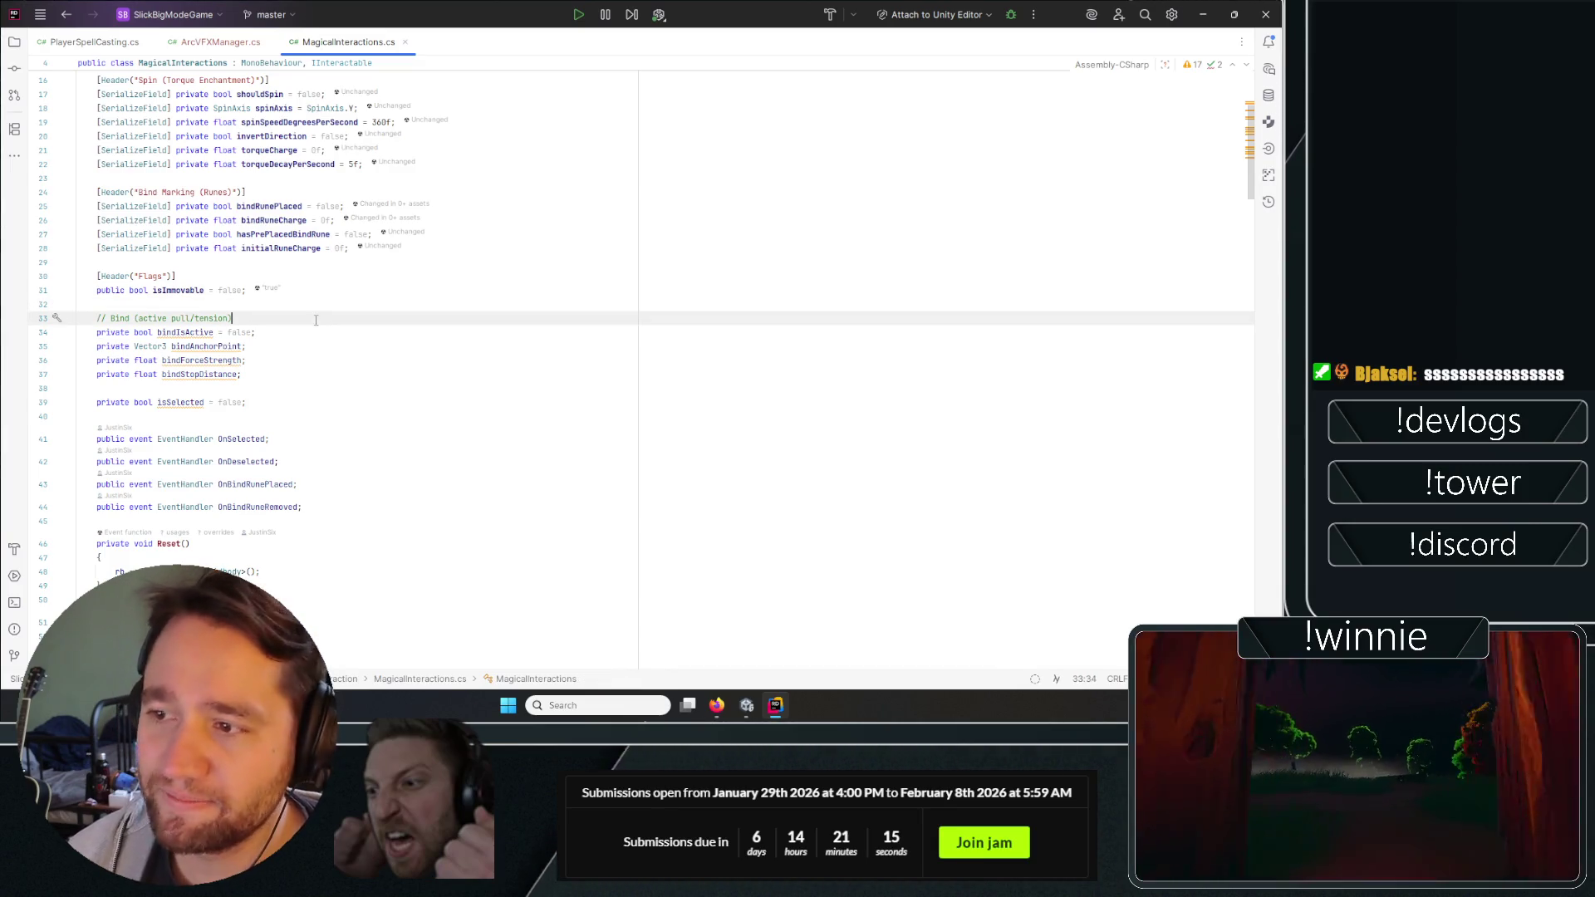
click(288, 328)
click(291, 338)
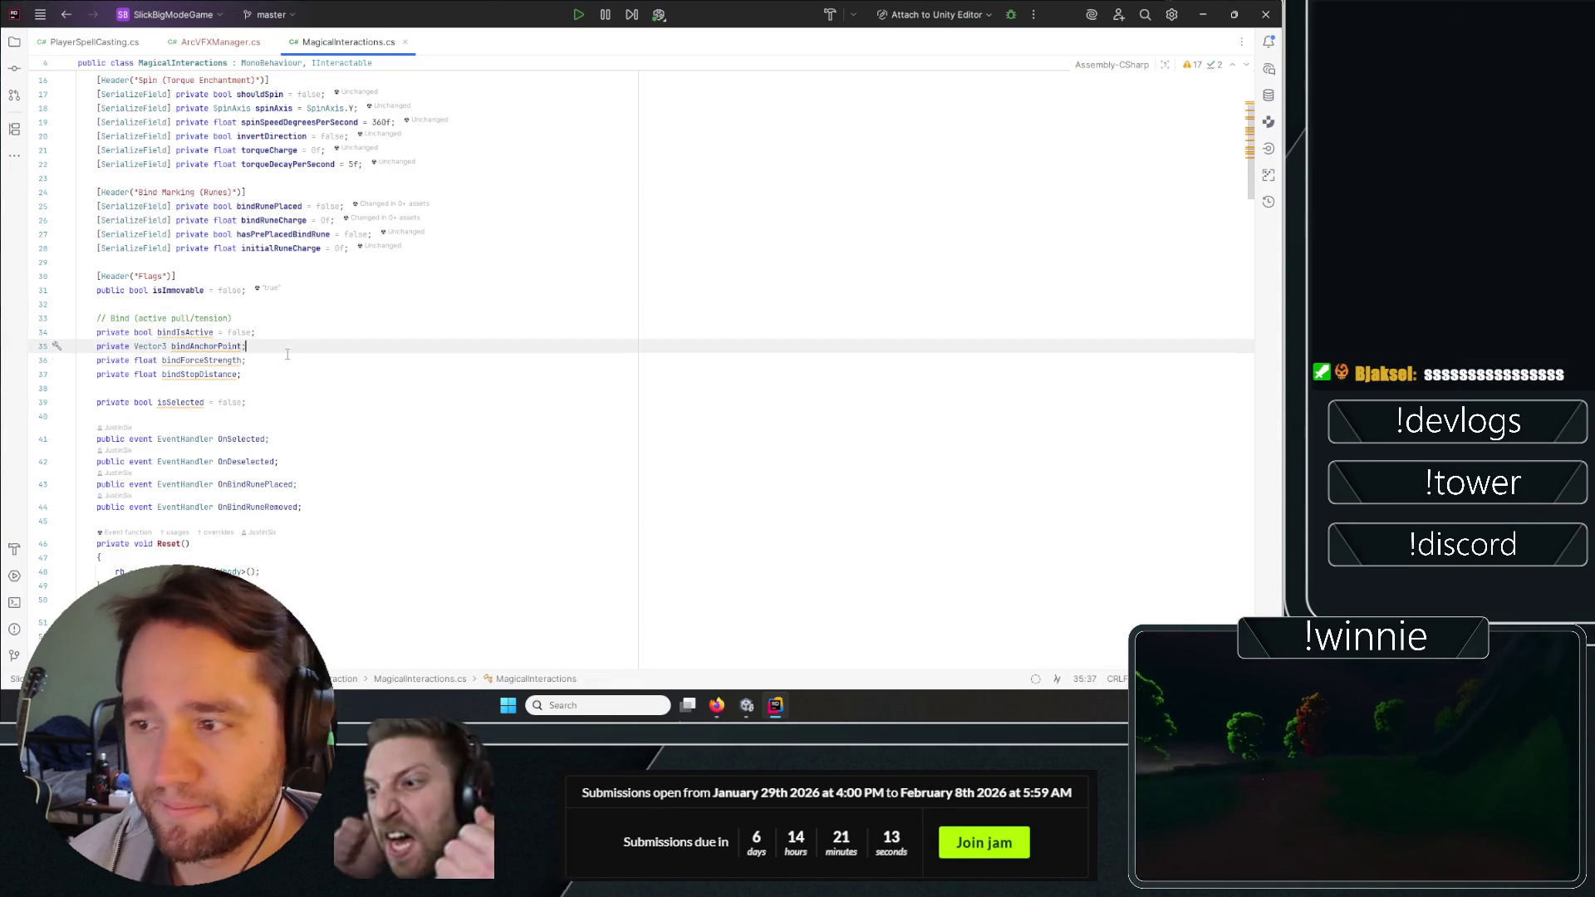
Select the bindIsActive field name and view PlayerSpellCasting.cs from the top.
scroll(294, 338, down, 4)
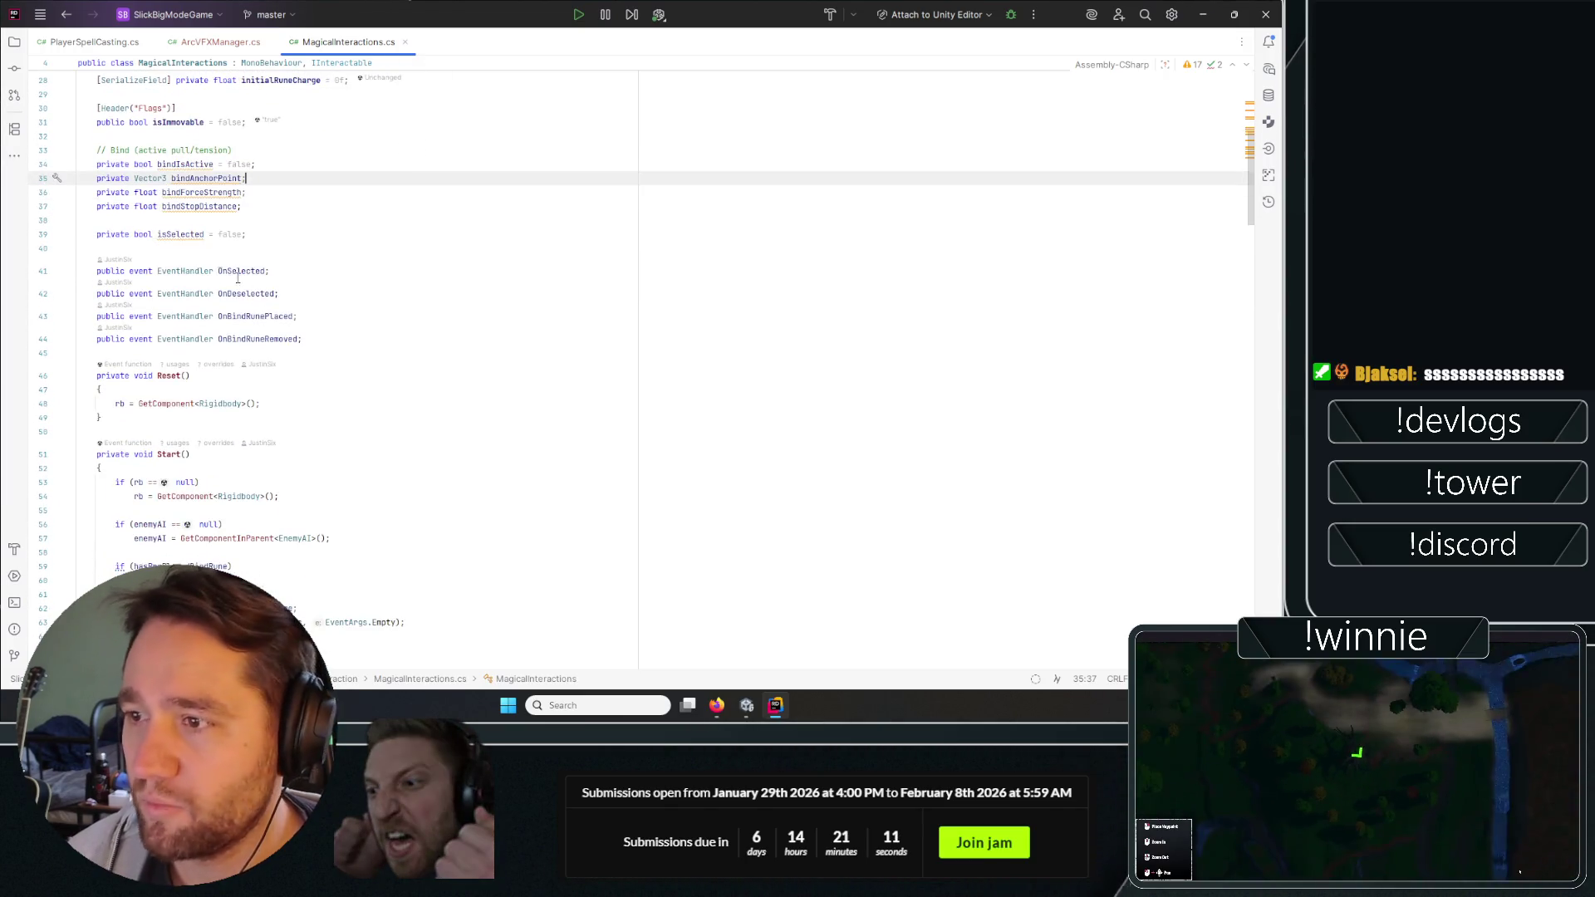
click(192, 165)
key(alt+Tab)
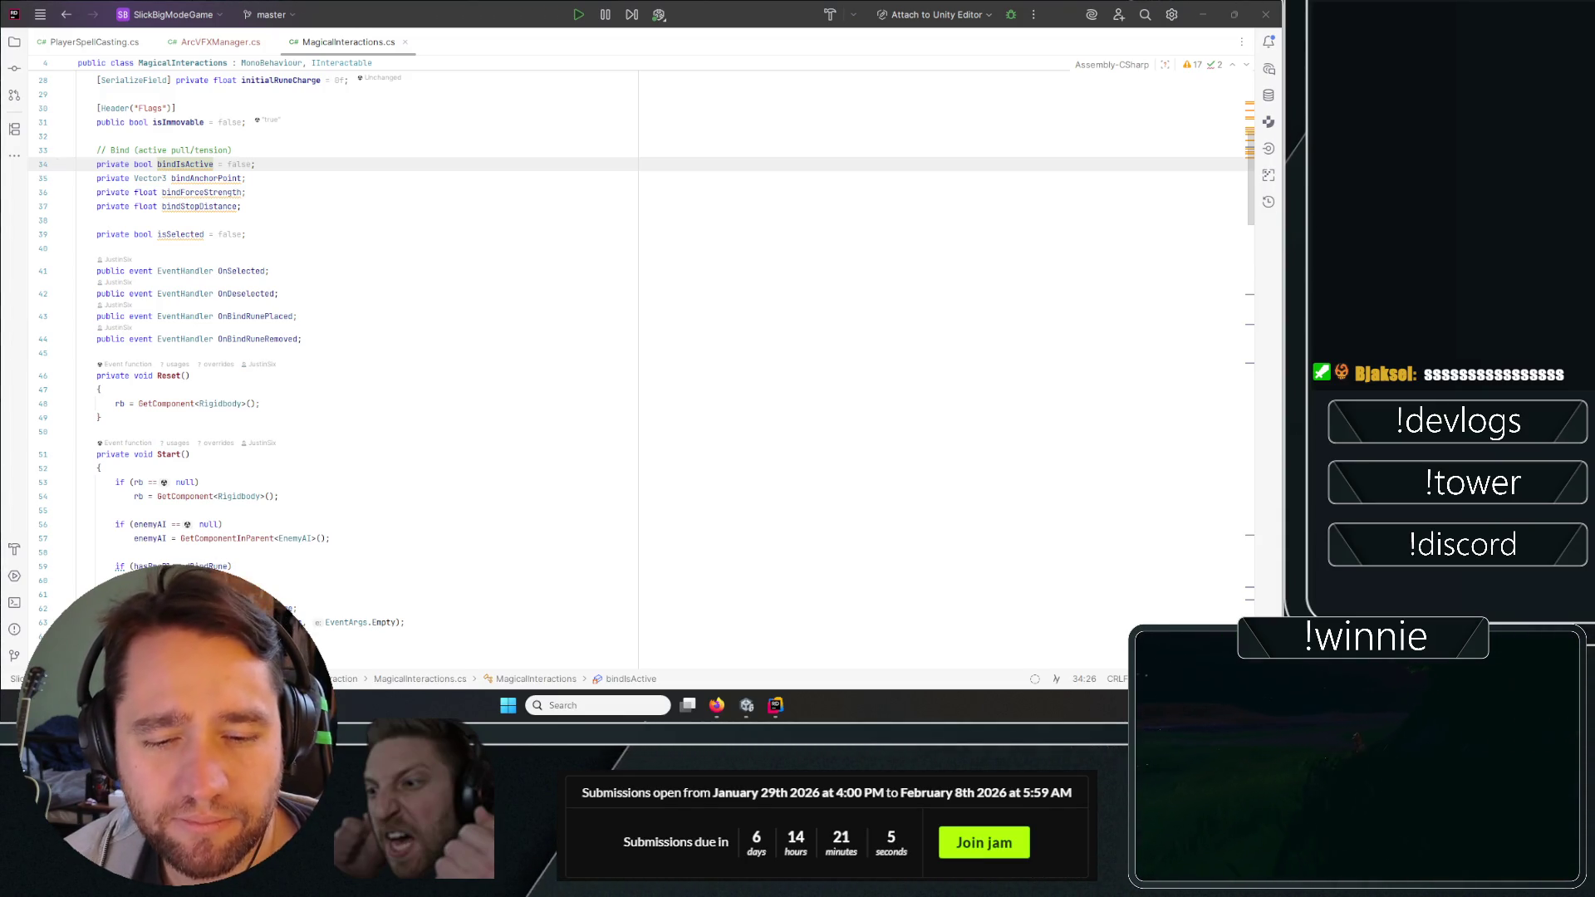
key(alt+Tab)
key(alt+Tab)
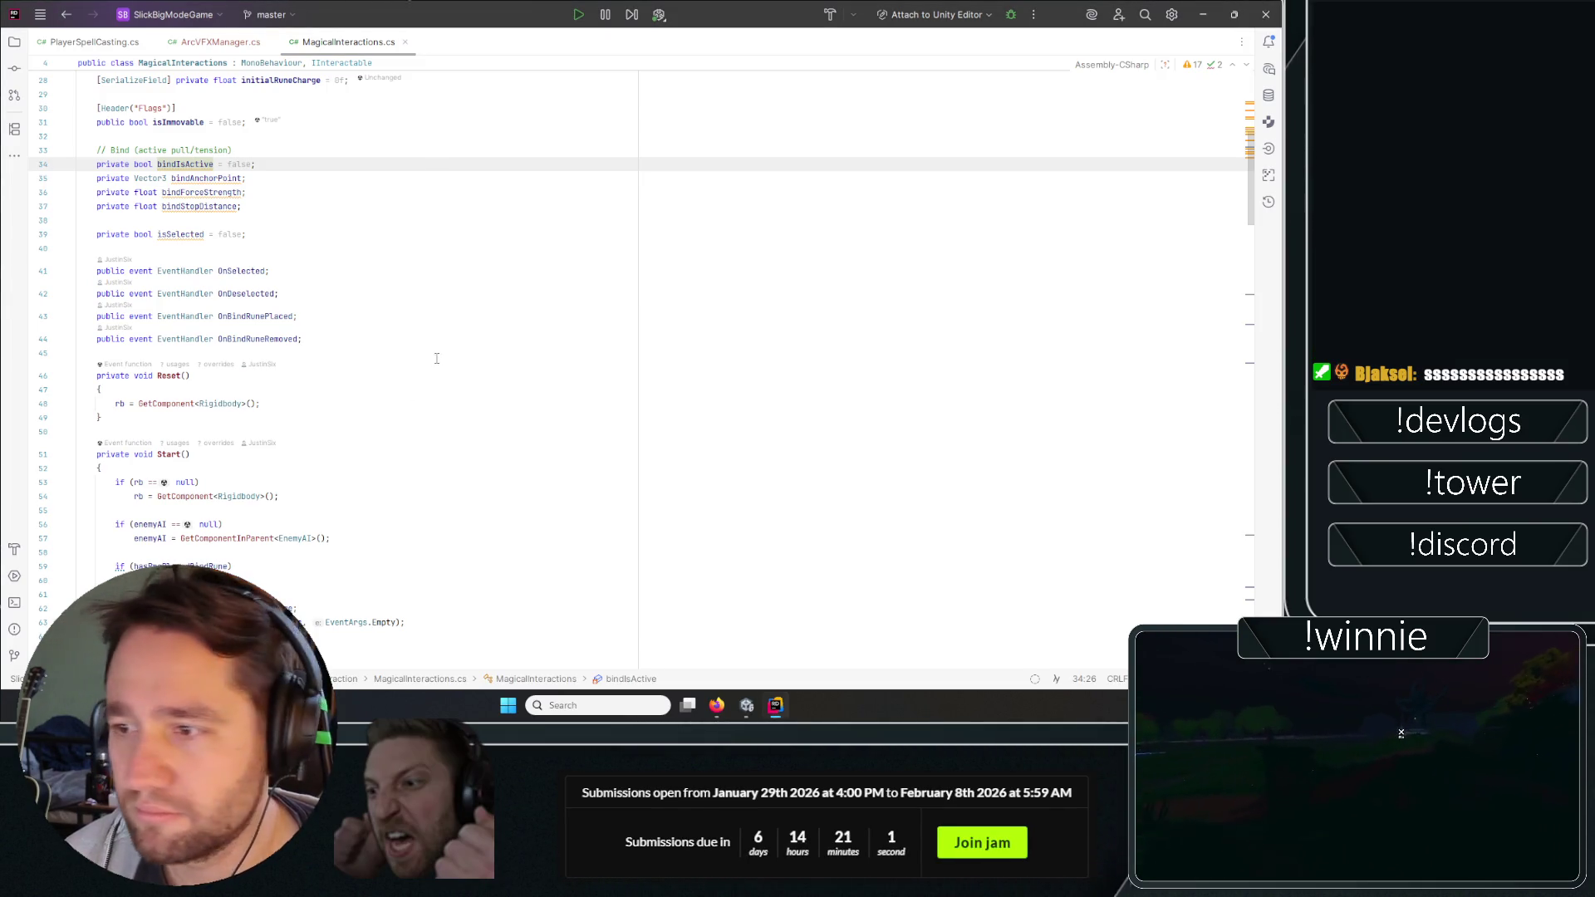
click(403, 271)
double_click(194, 161)
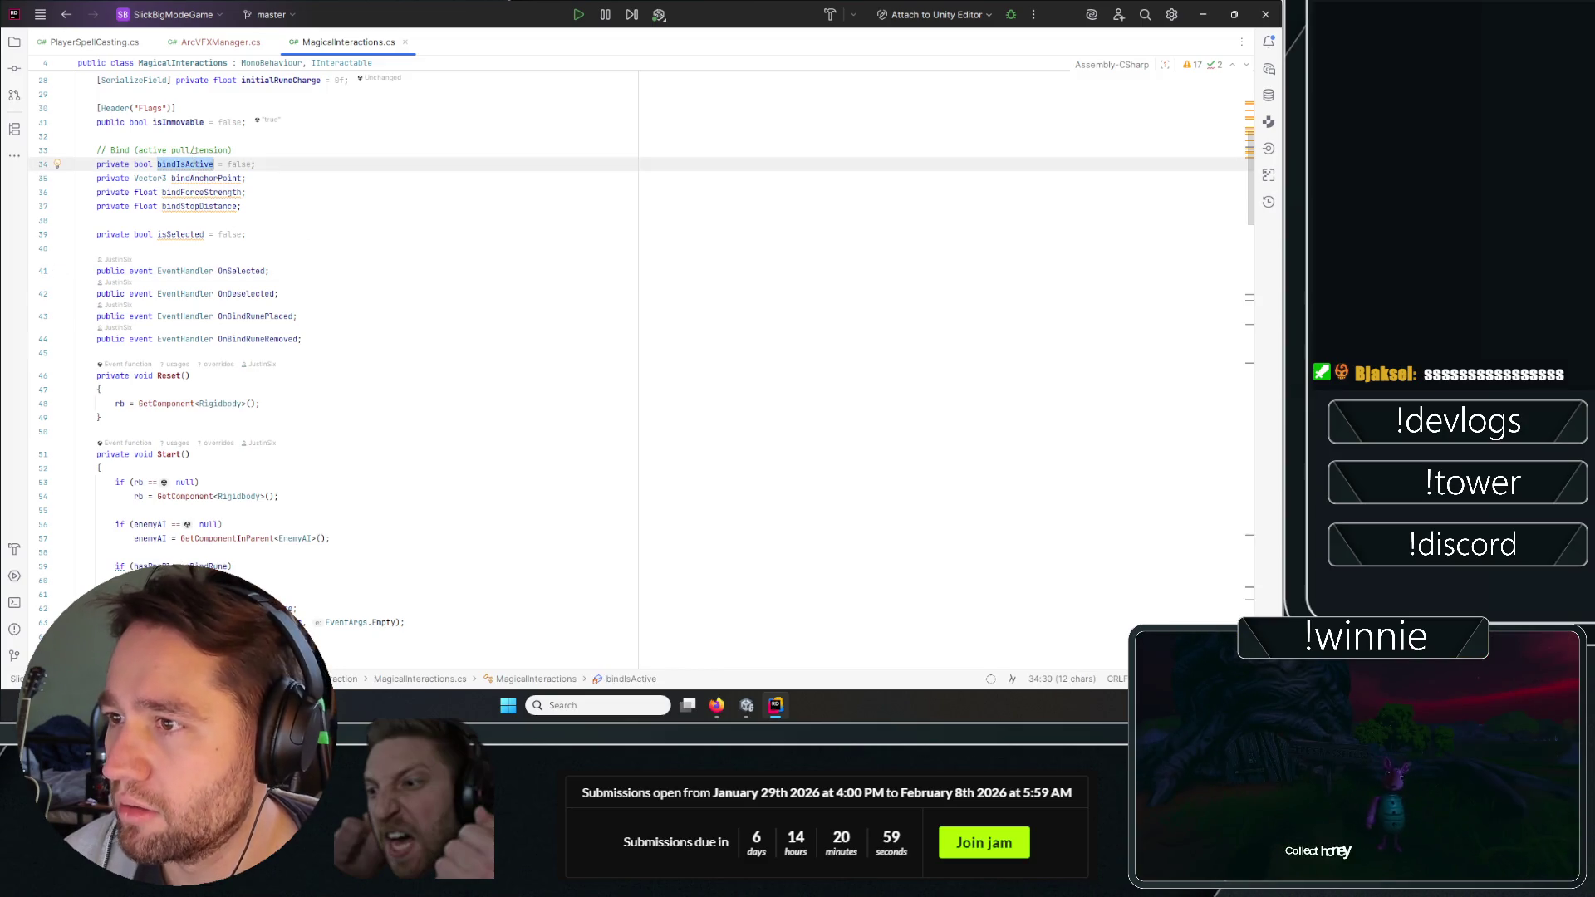
scroll(430, 443, down, 20)
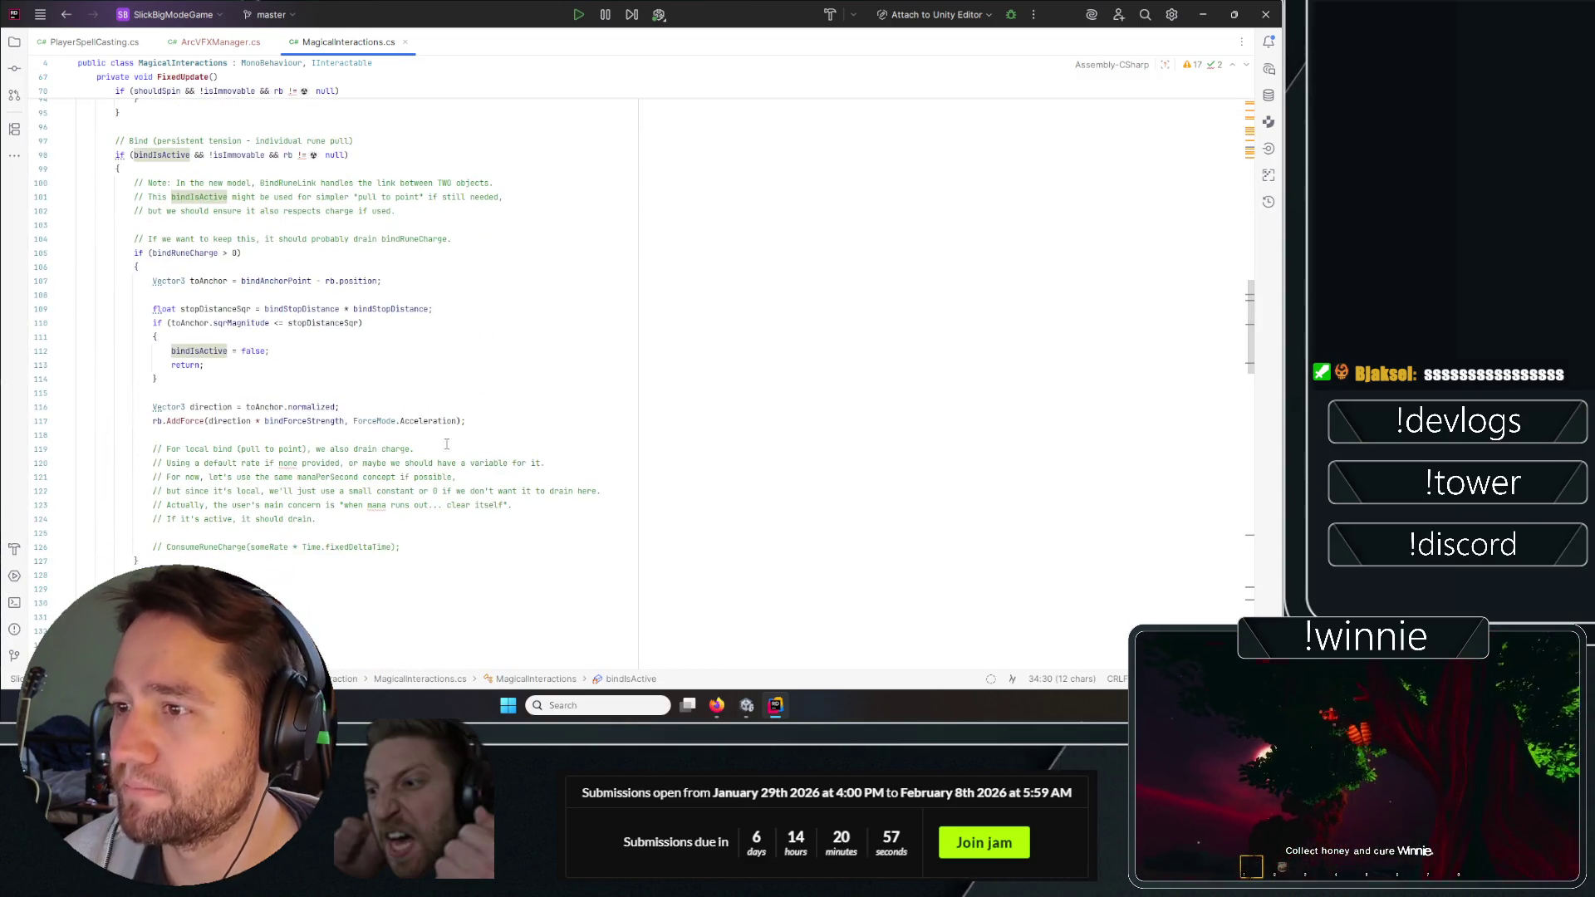
scroll(431, 443, up, 20)
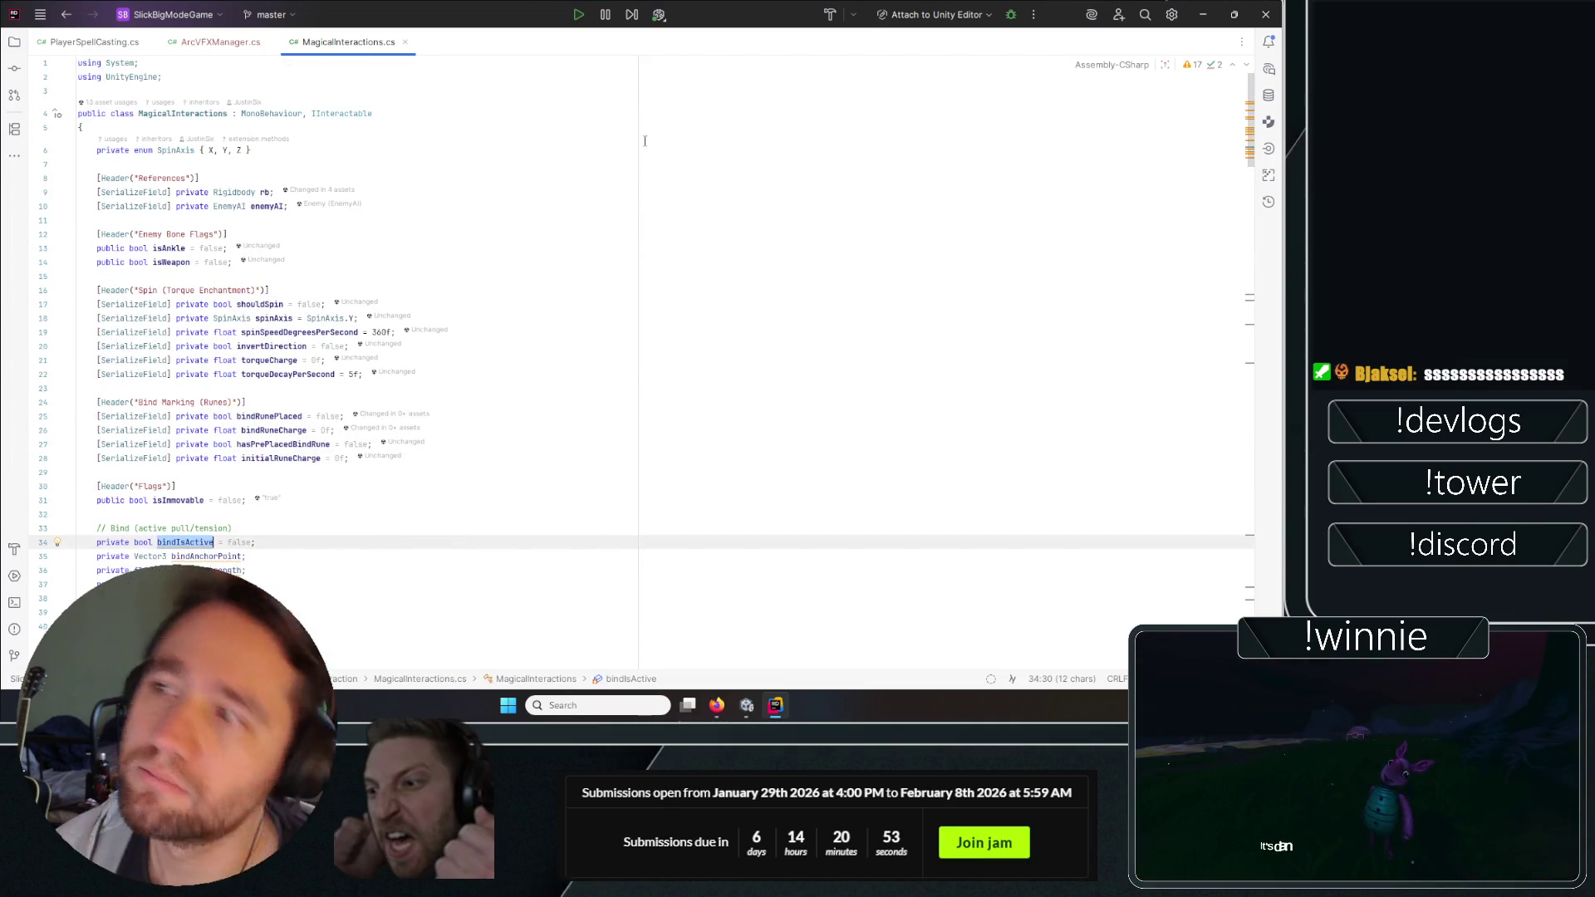
click(93, 43)
scroll(463, 304, up, 15)
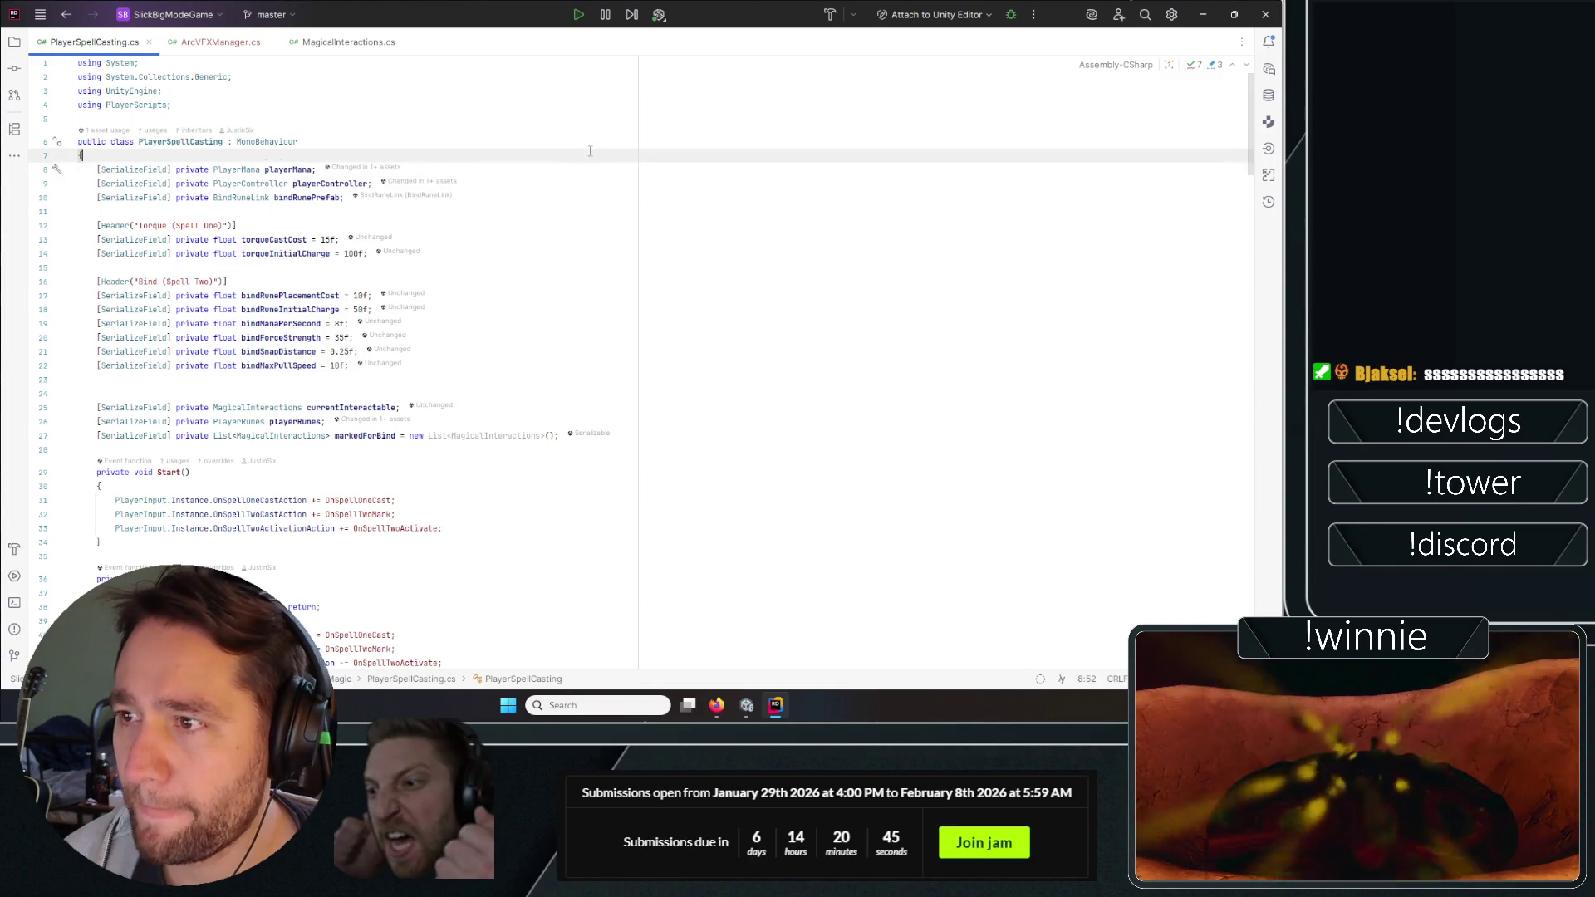
Add a [Header("References")] attribute at the top of the PlayerSpellCasting class.
click(637, 156)
key(Return)
text([)
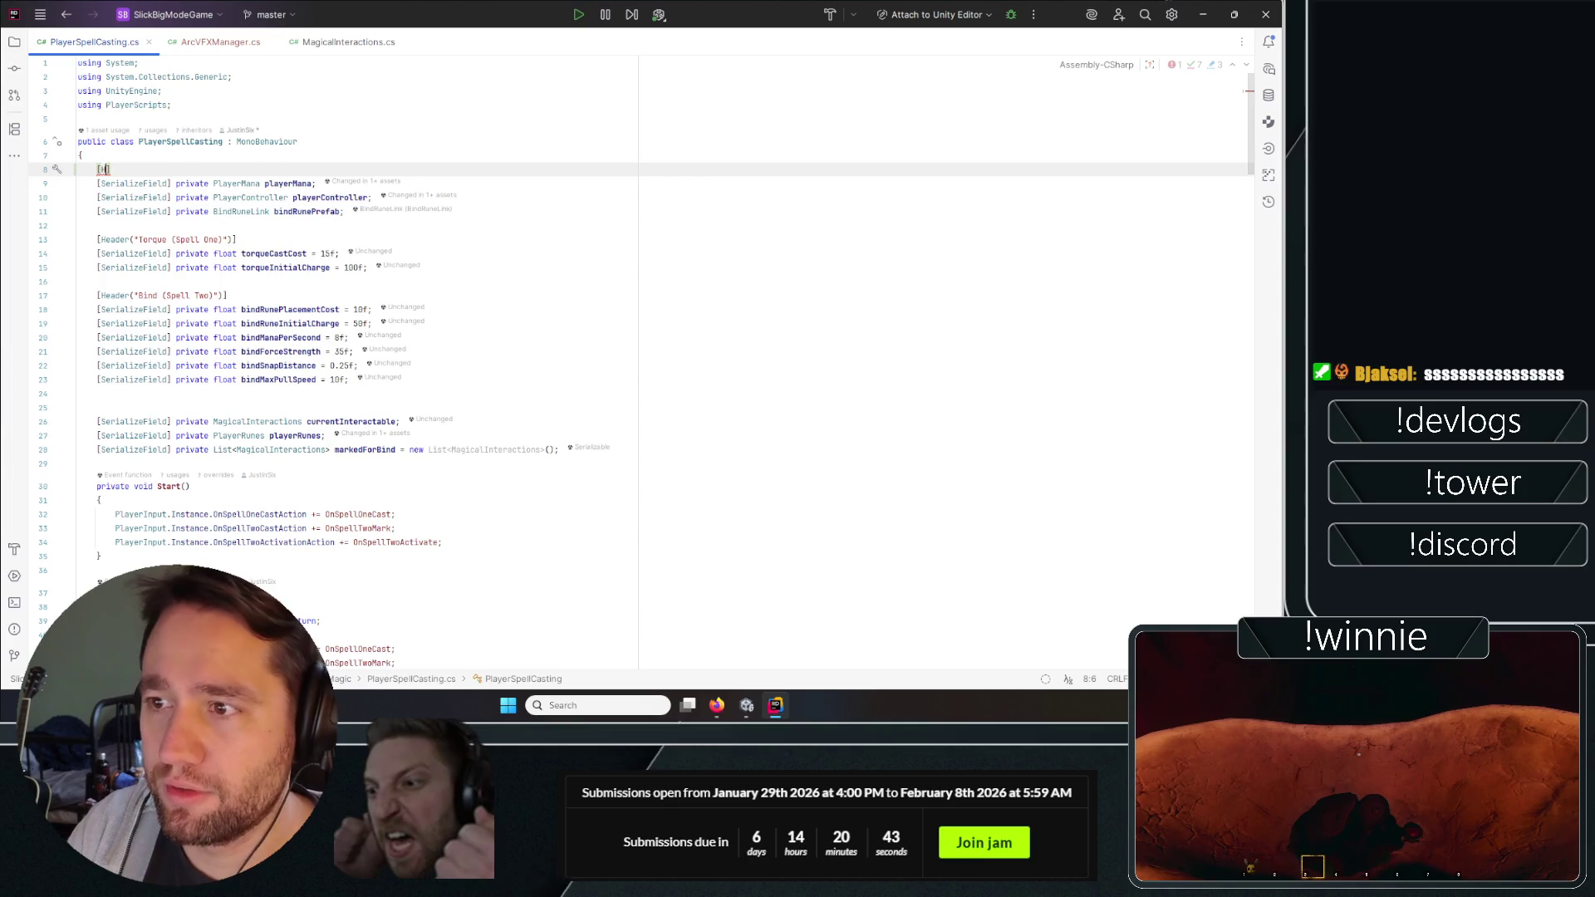
text(Header("References)
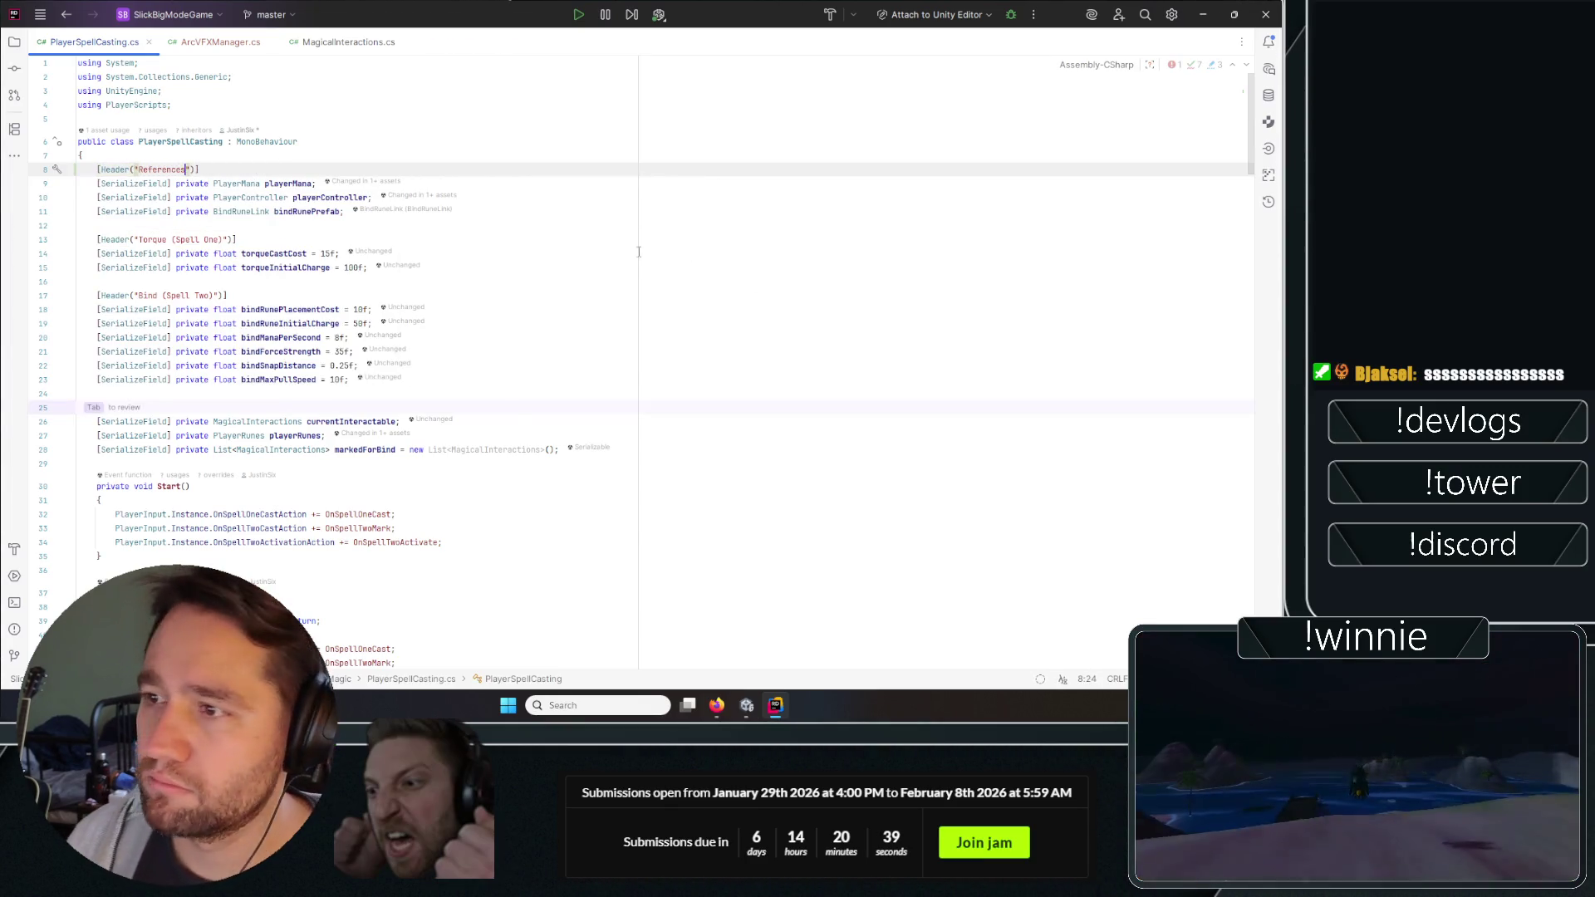
Add a [Header("Prefabs")] attribute below bindRunePrefab, followed by a new serialized prefab field.
click(645, 208)
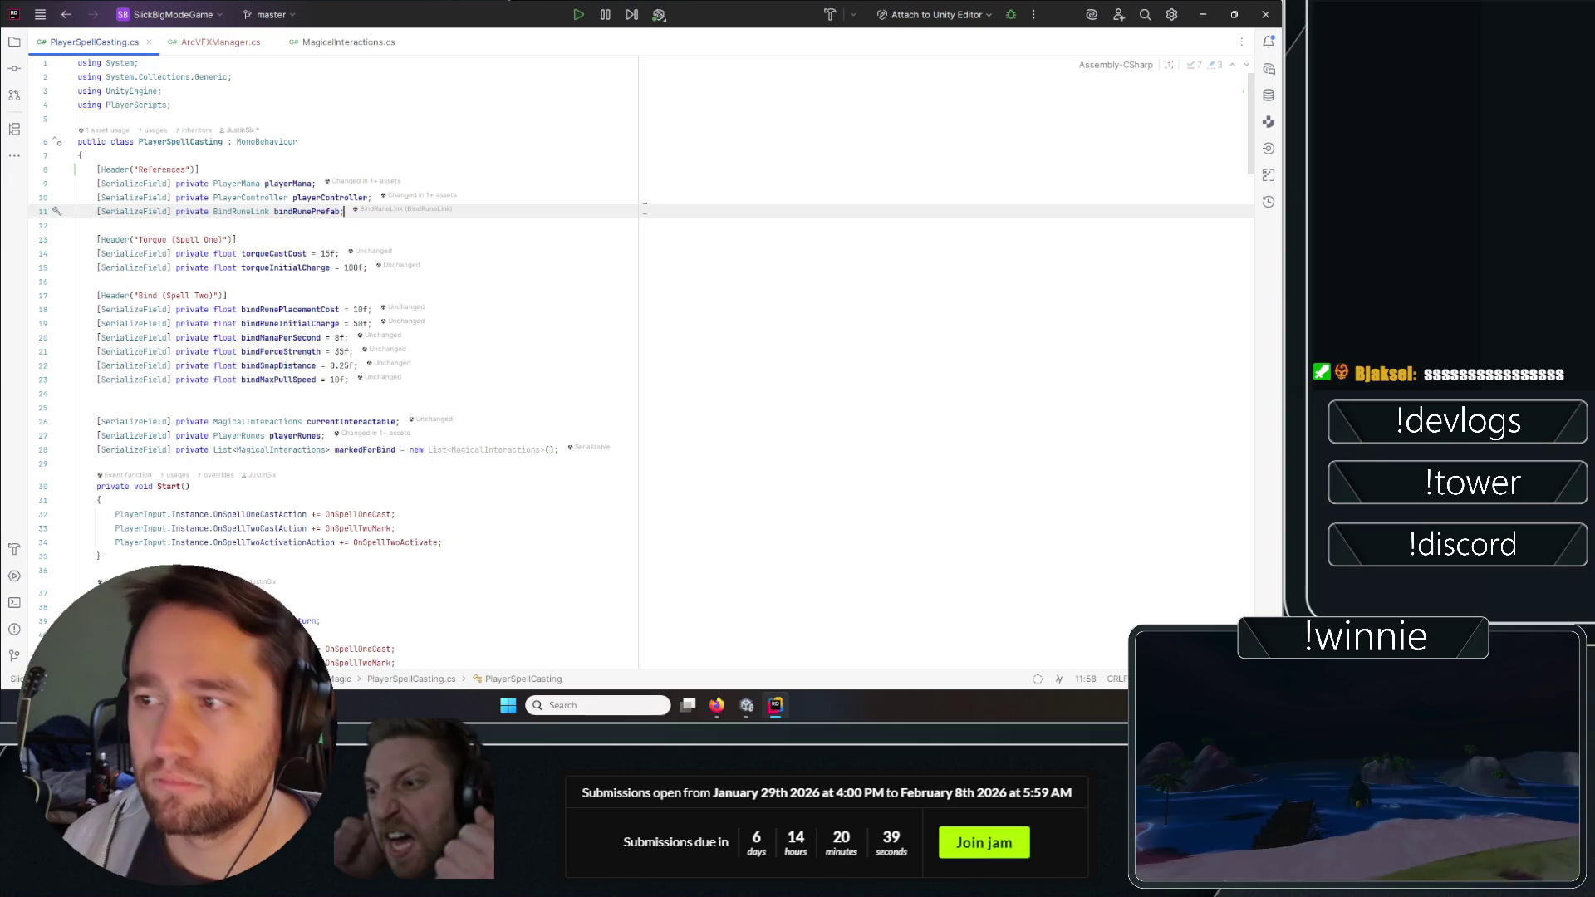
key(Return)
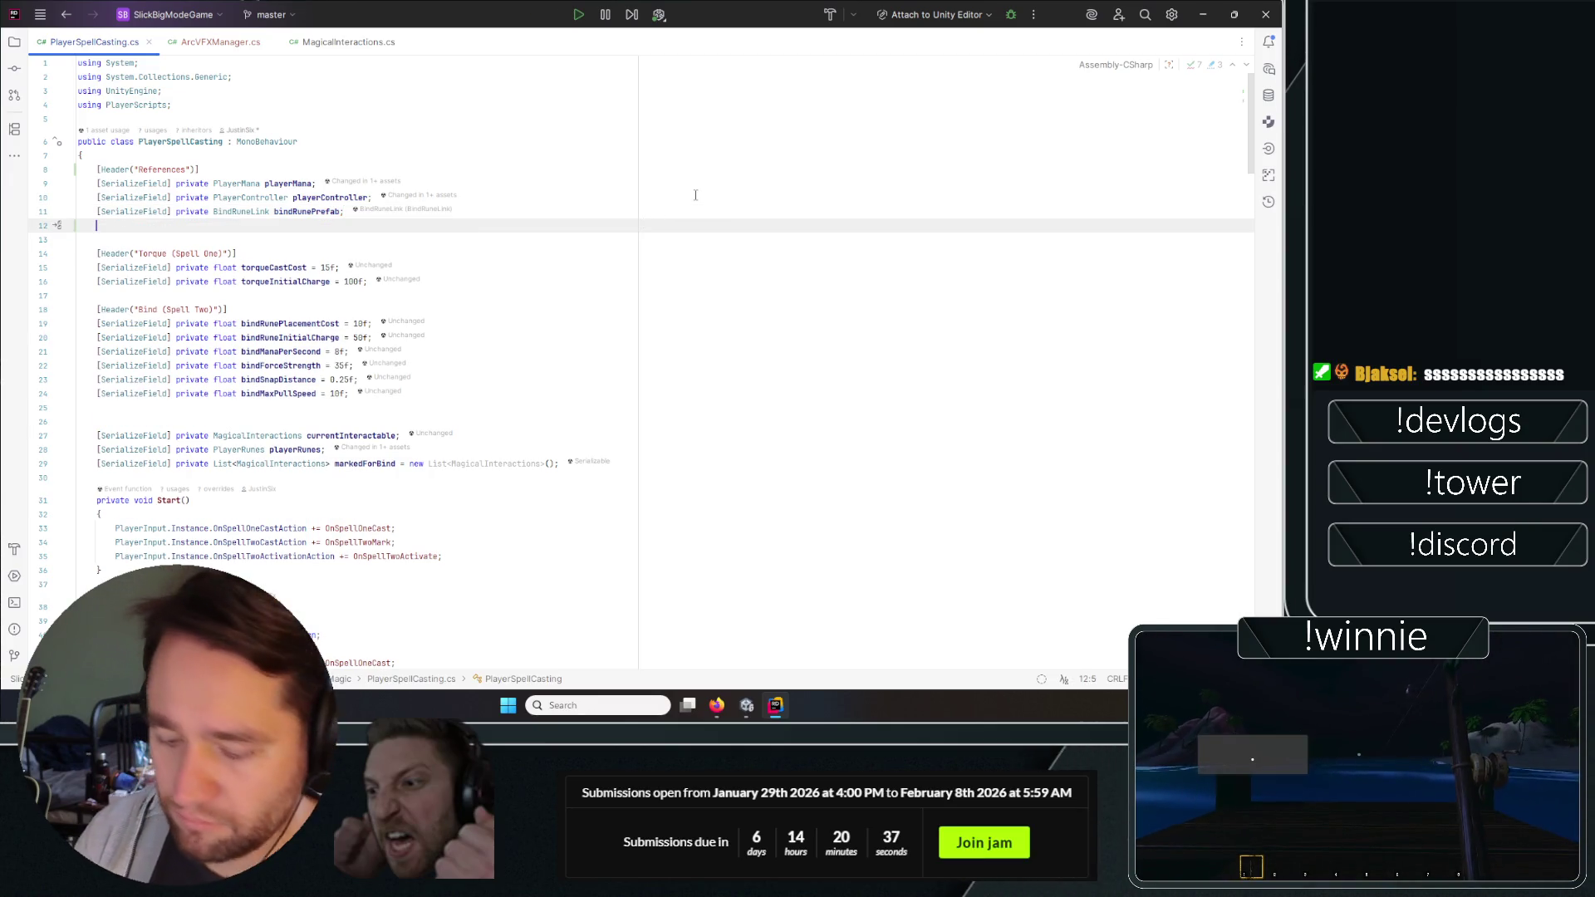
text([Header(")
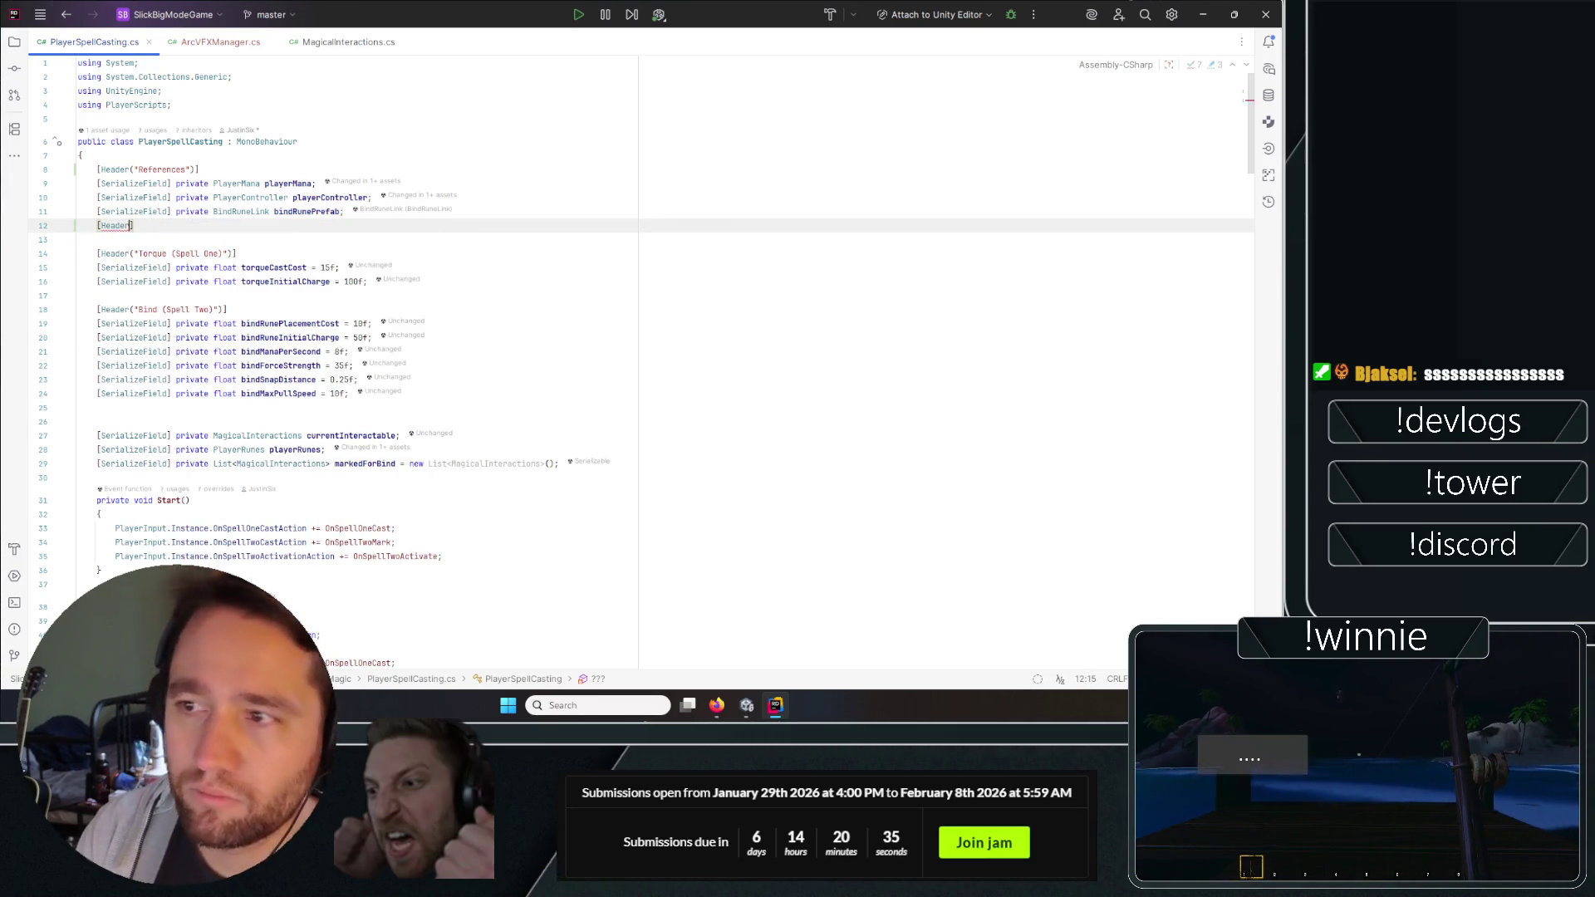
text(("Prefabs")
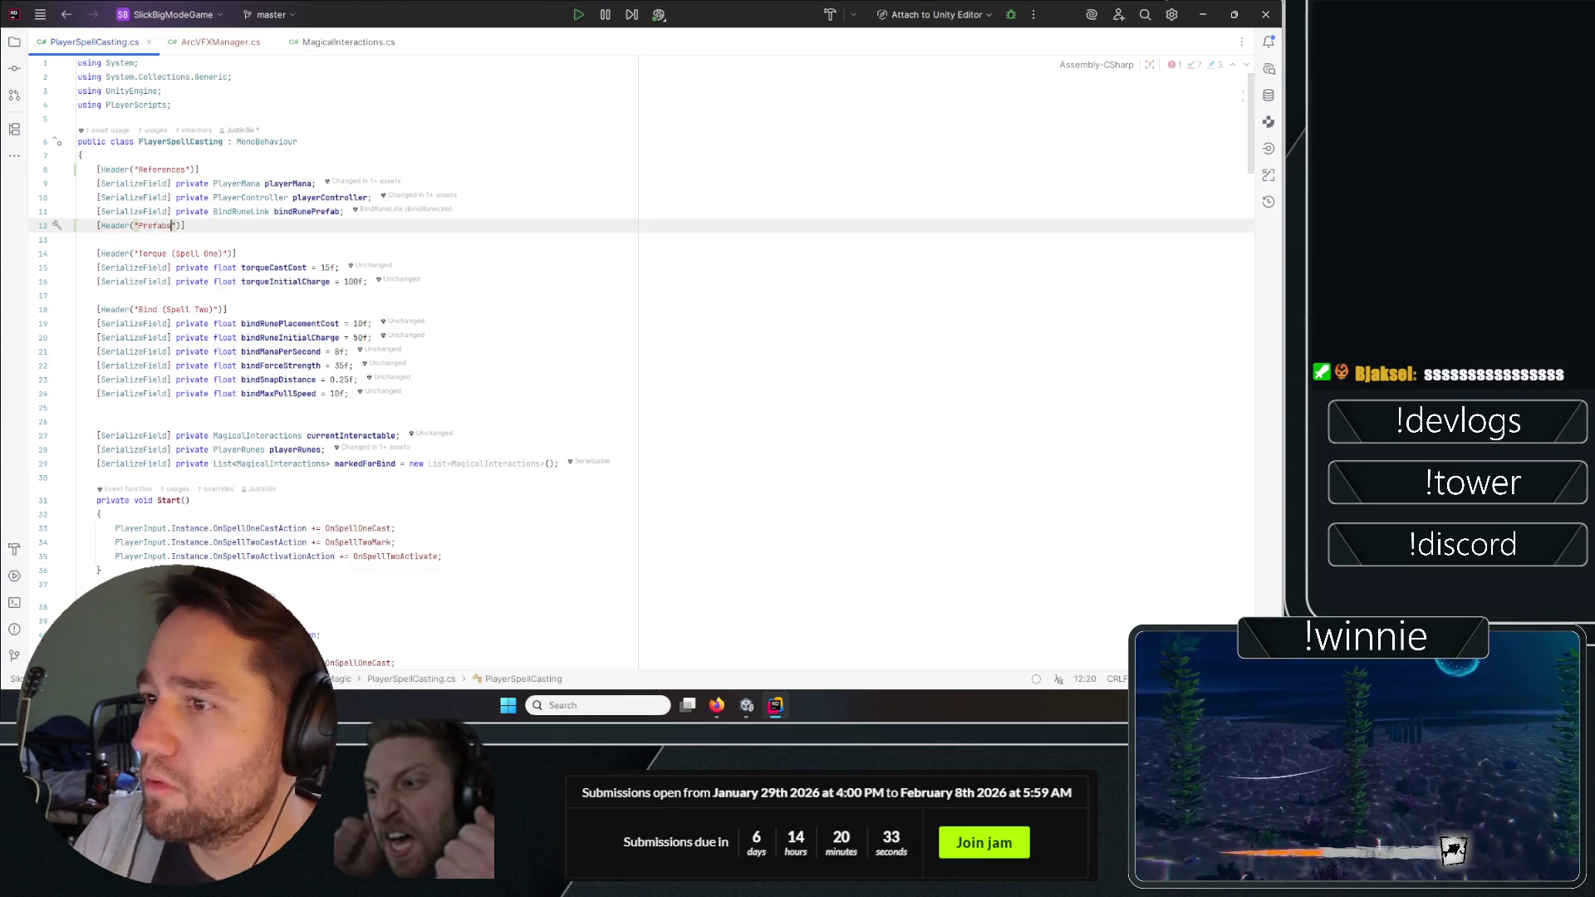
key(Return)
text([SerializeField] private GameObject spellOnePrefab;)
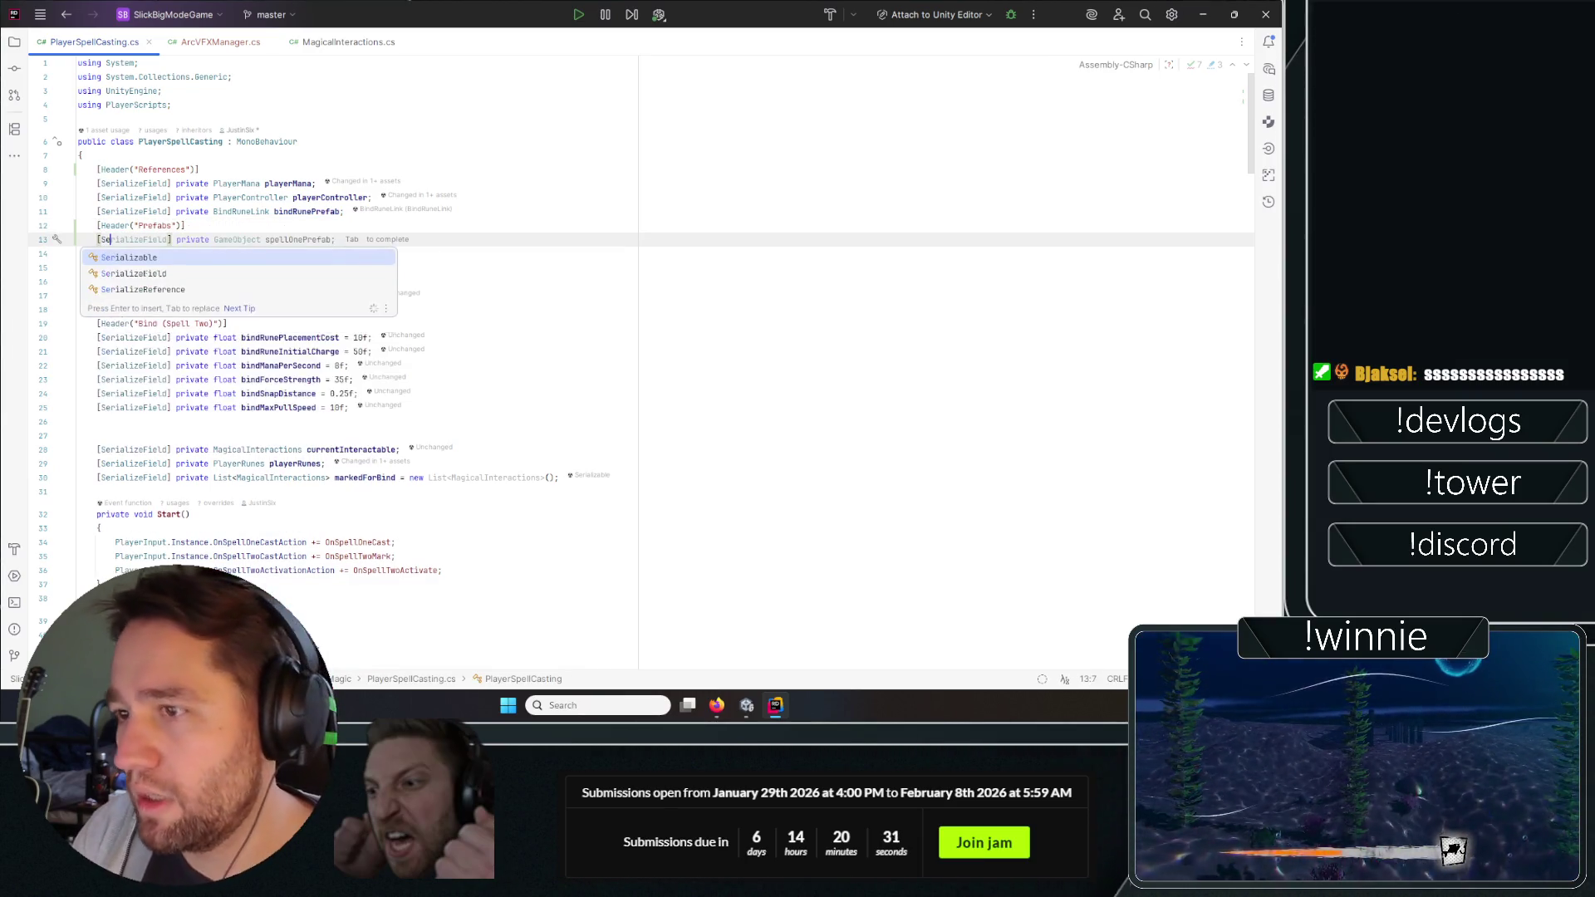
Check the ArcVFXManager class name, make the field ArcVFXManager arcVFXPrefab, and let Unity reload.
click(241, 44)
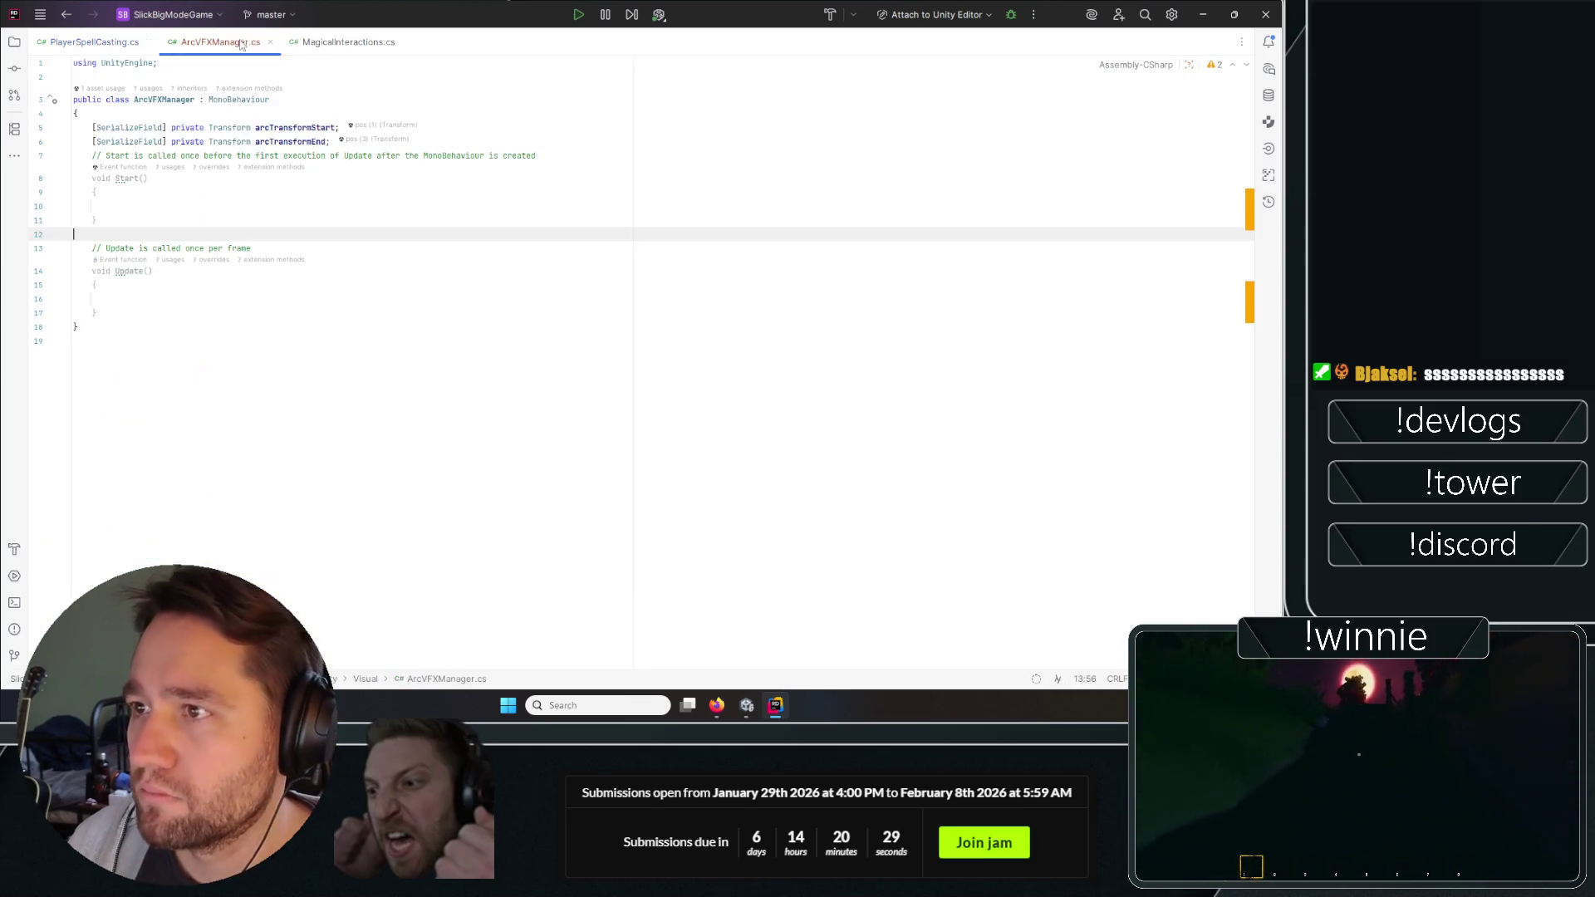
click(157, 99)
click(114, 43)
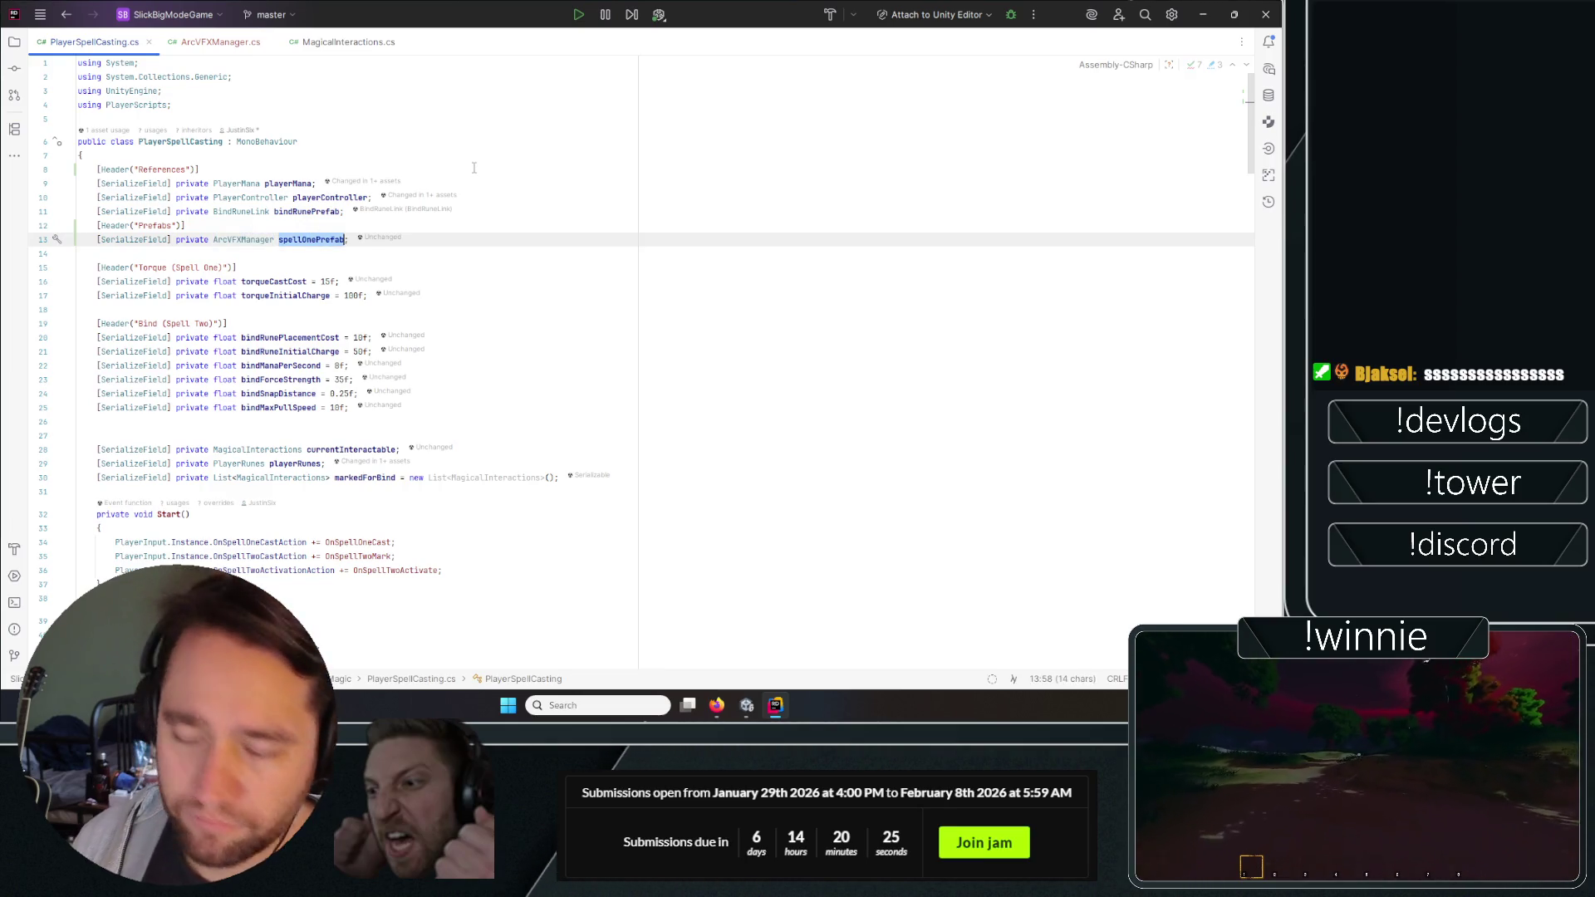
text(arcVFX)
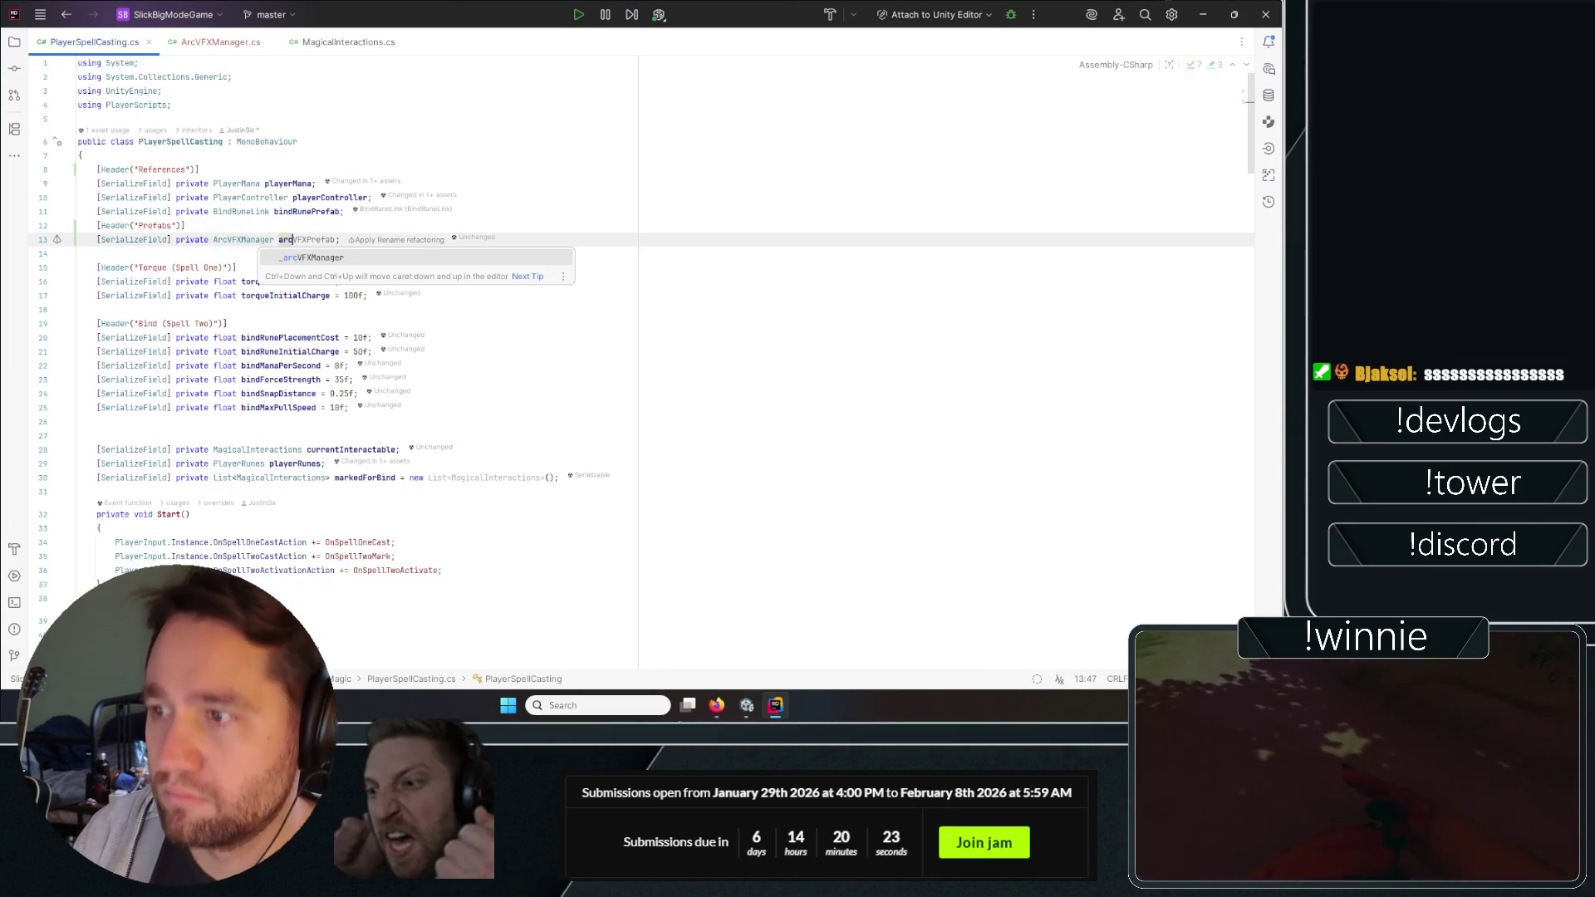
key(Tab)
click(681, 266)
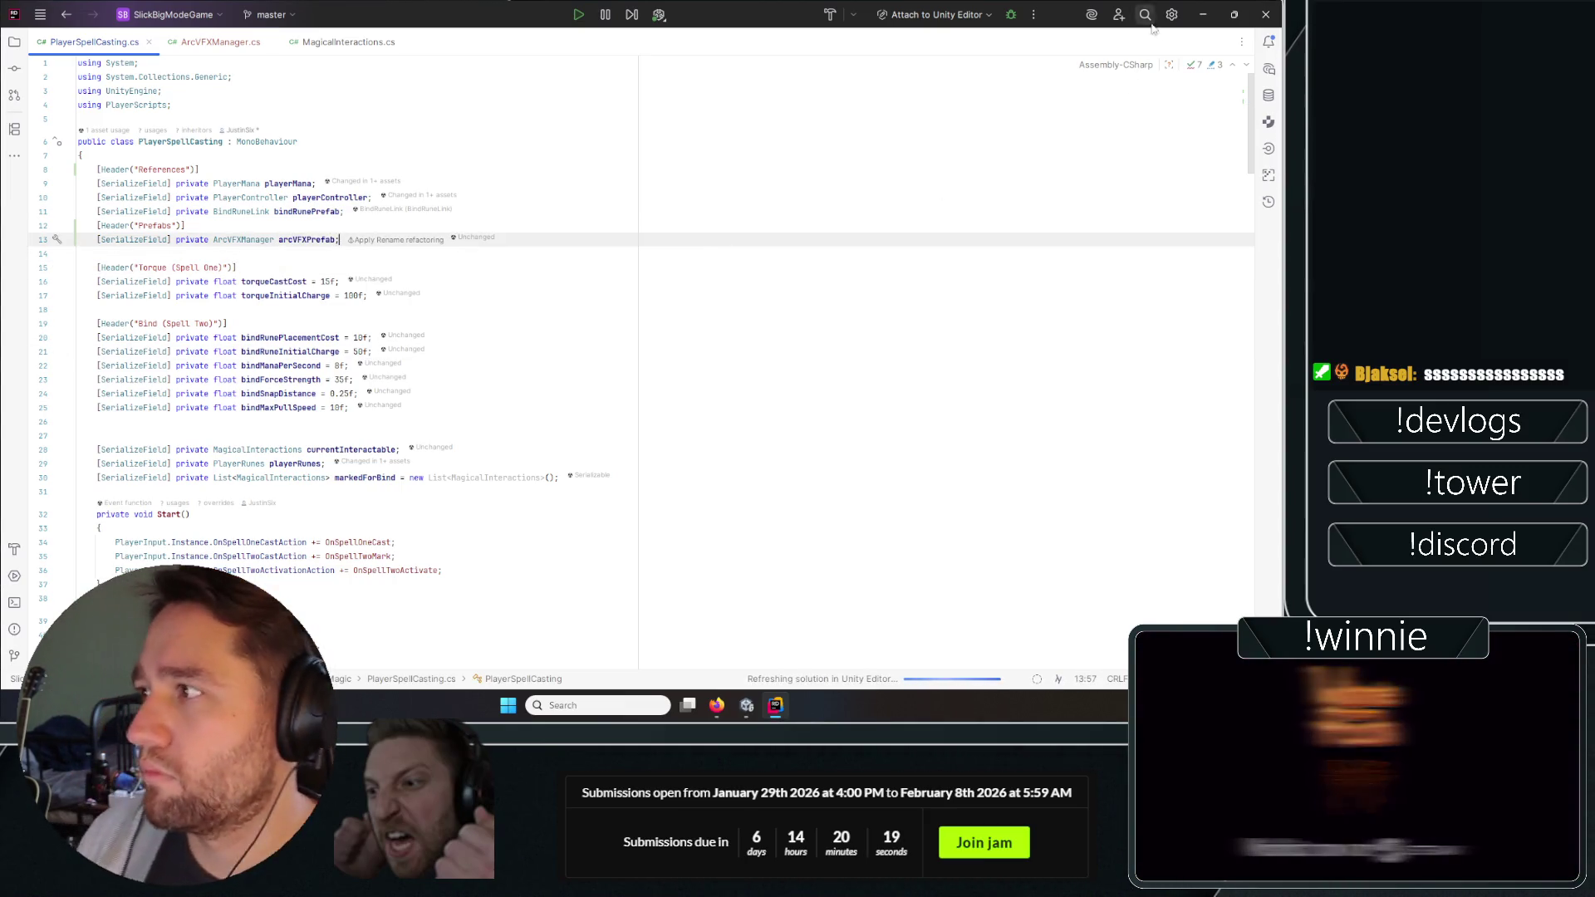
key(alt+Tab)
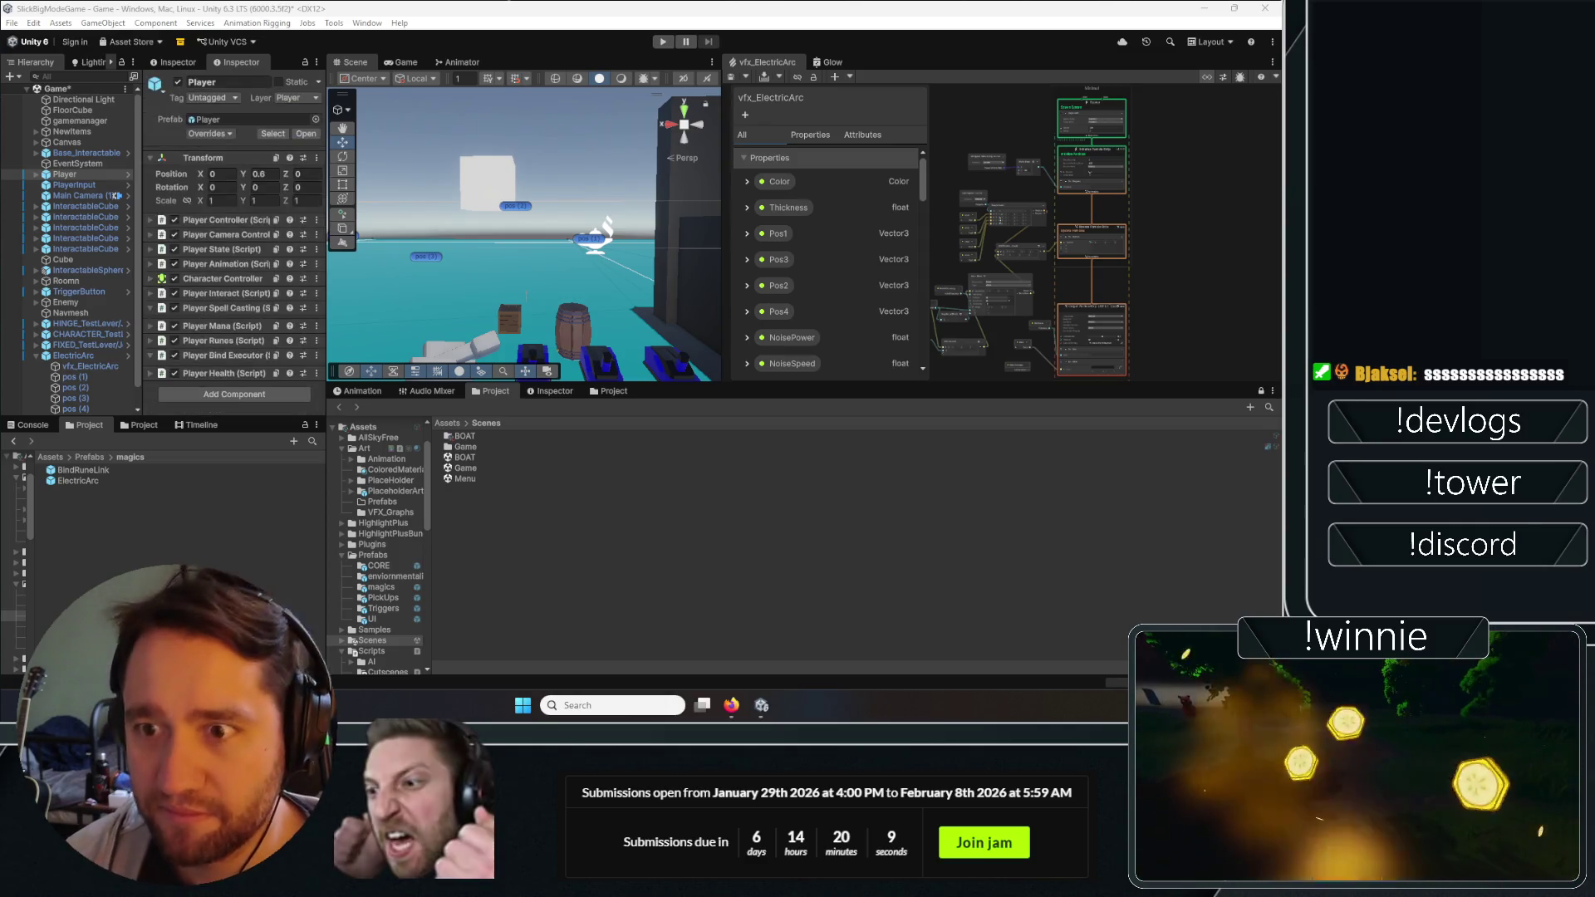
Check the Console for compile errors after the reload, then show the Game view with the Console reopened.
click(38, 427)
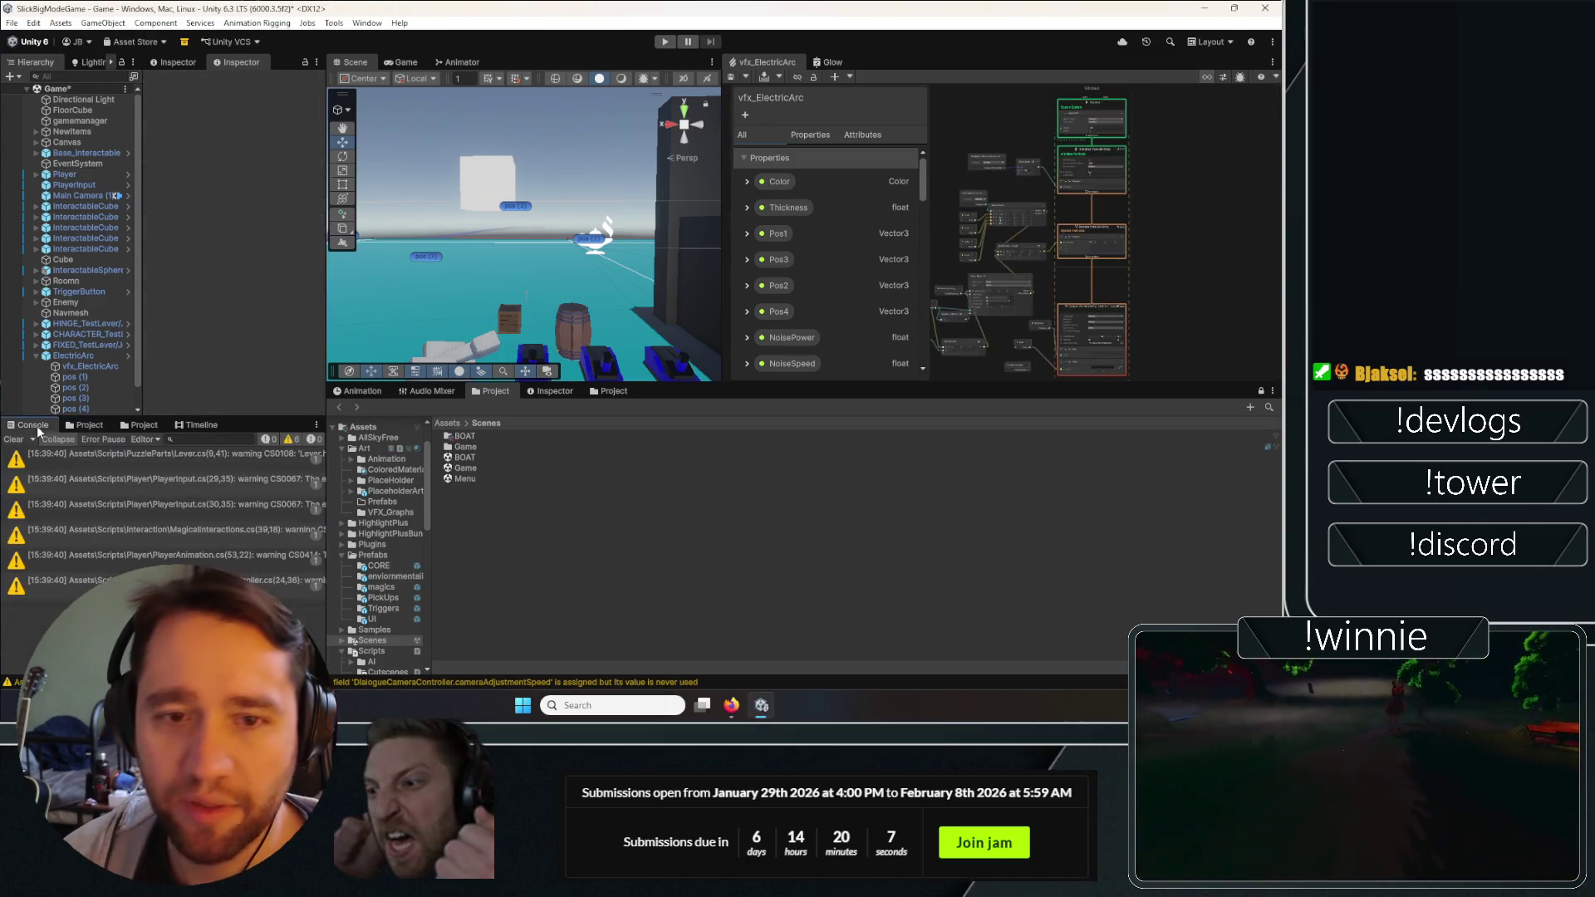
click(84, 426)
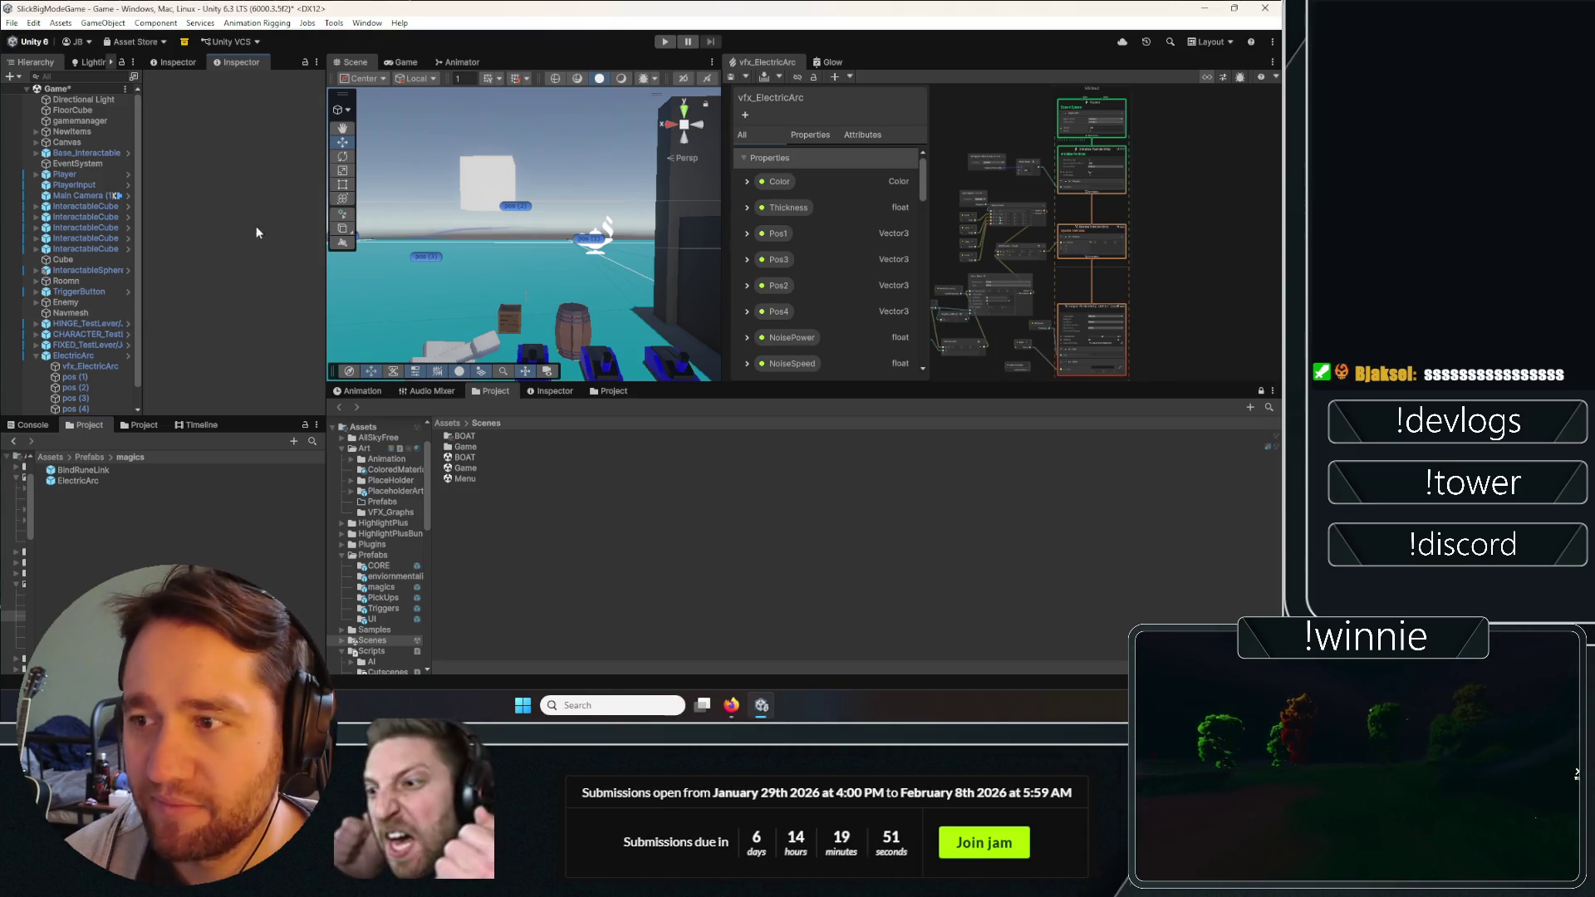
click(403, 64)
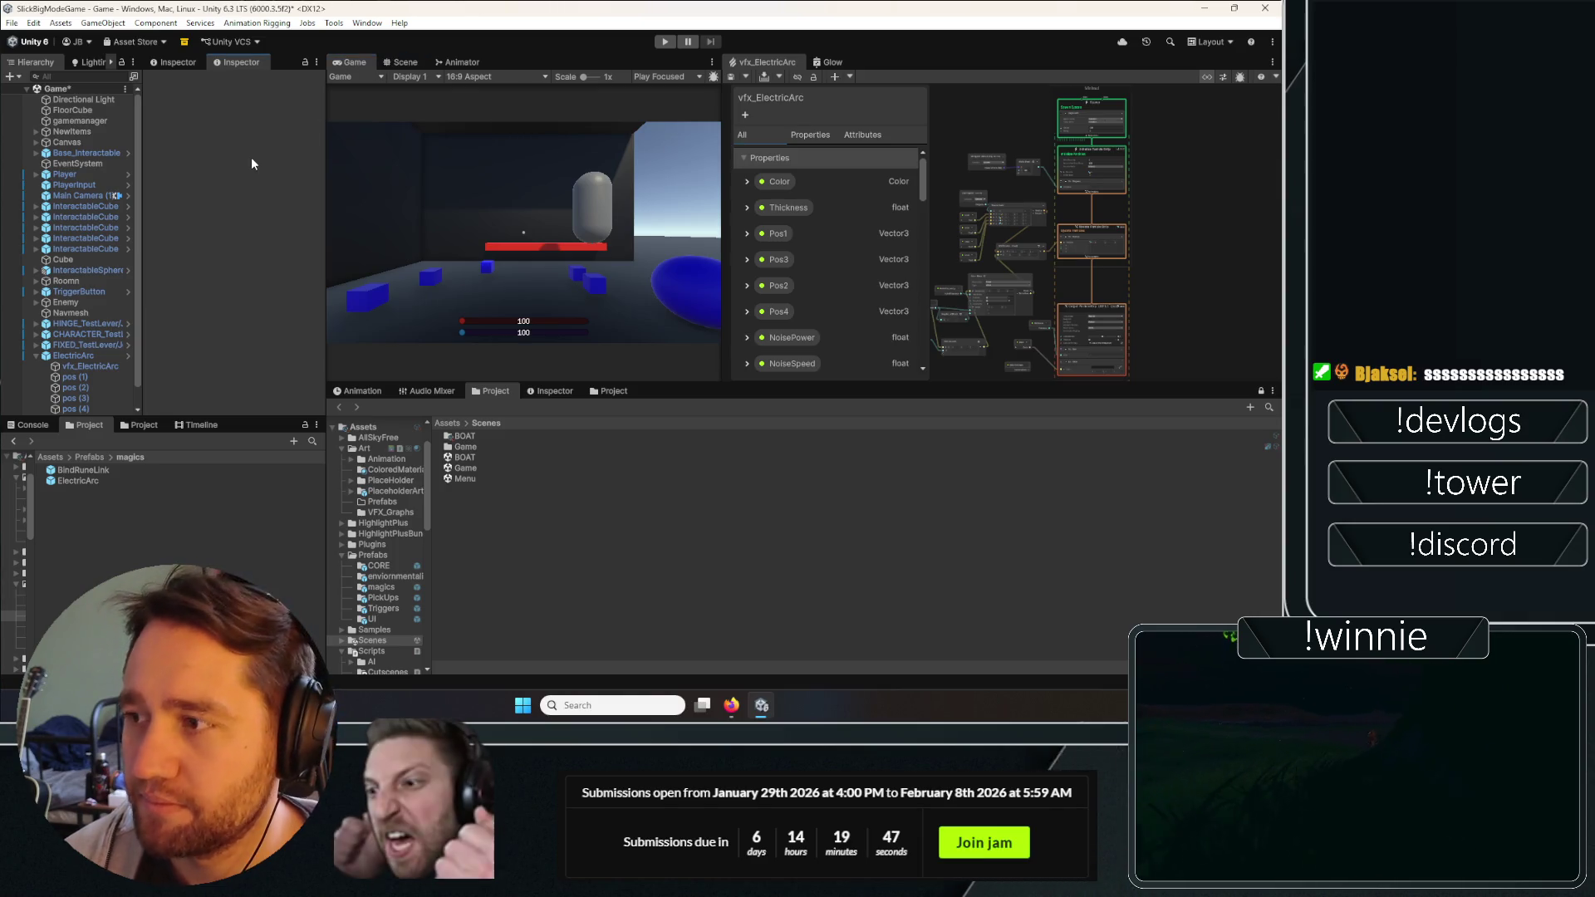
click(32, 425)
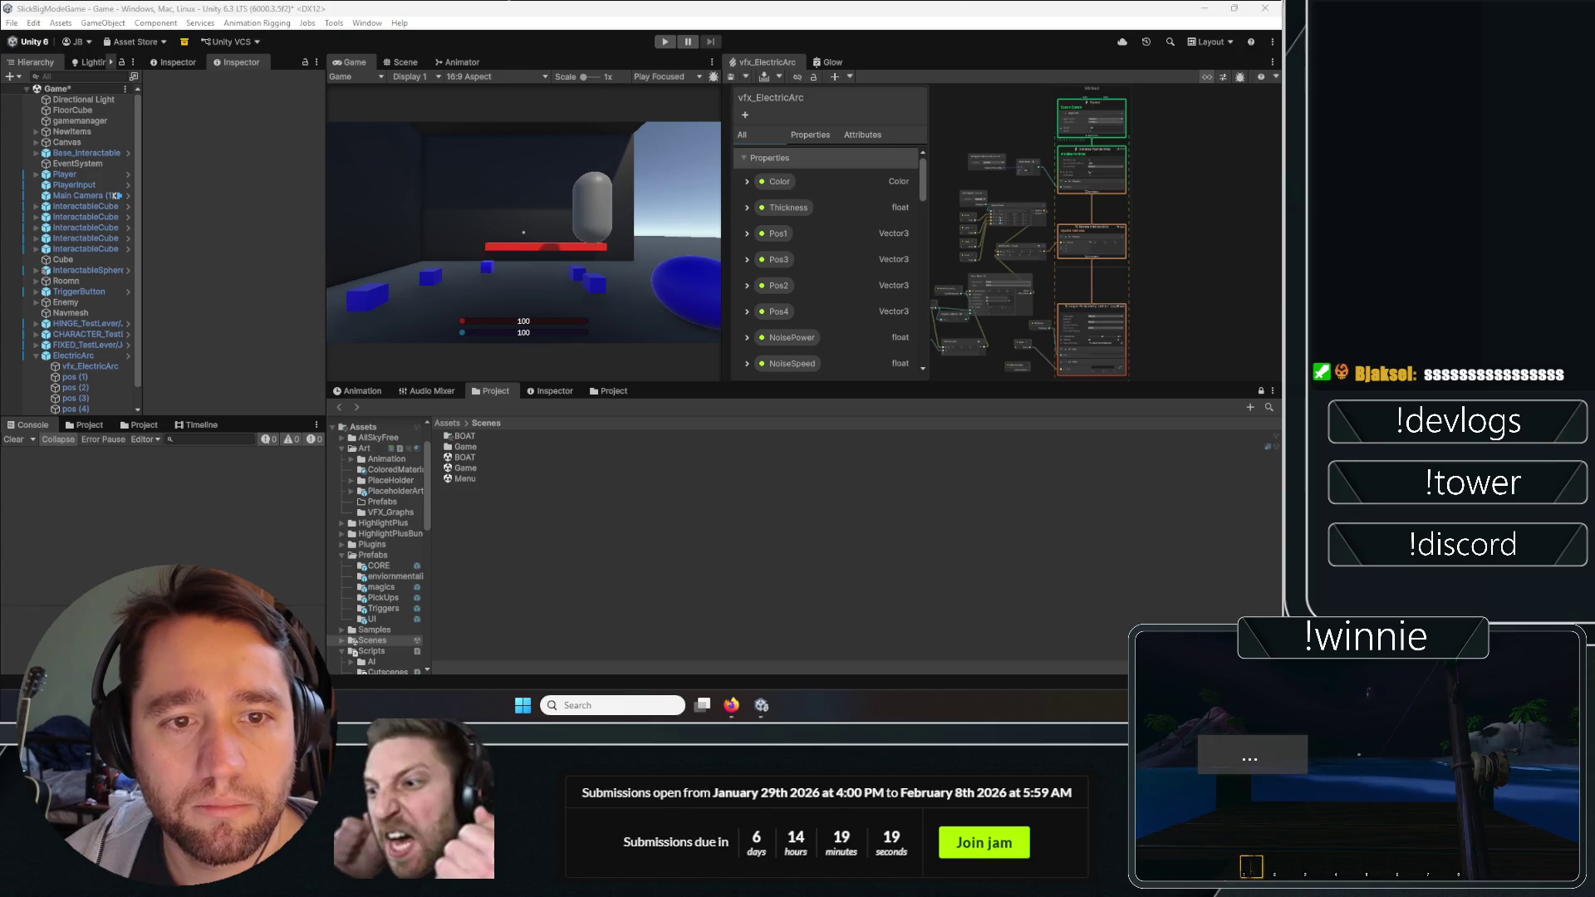
key(alt+Tab)
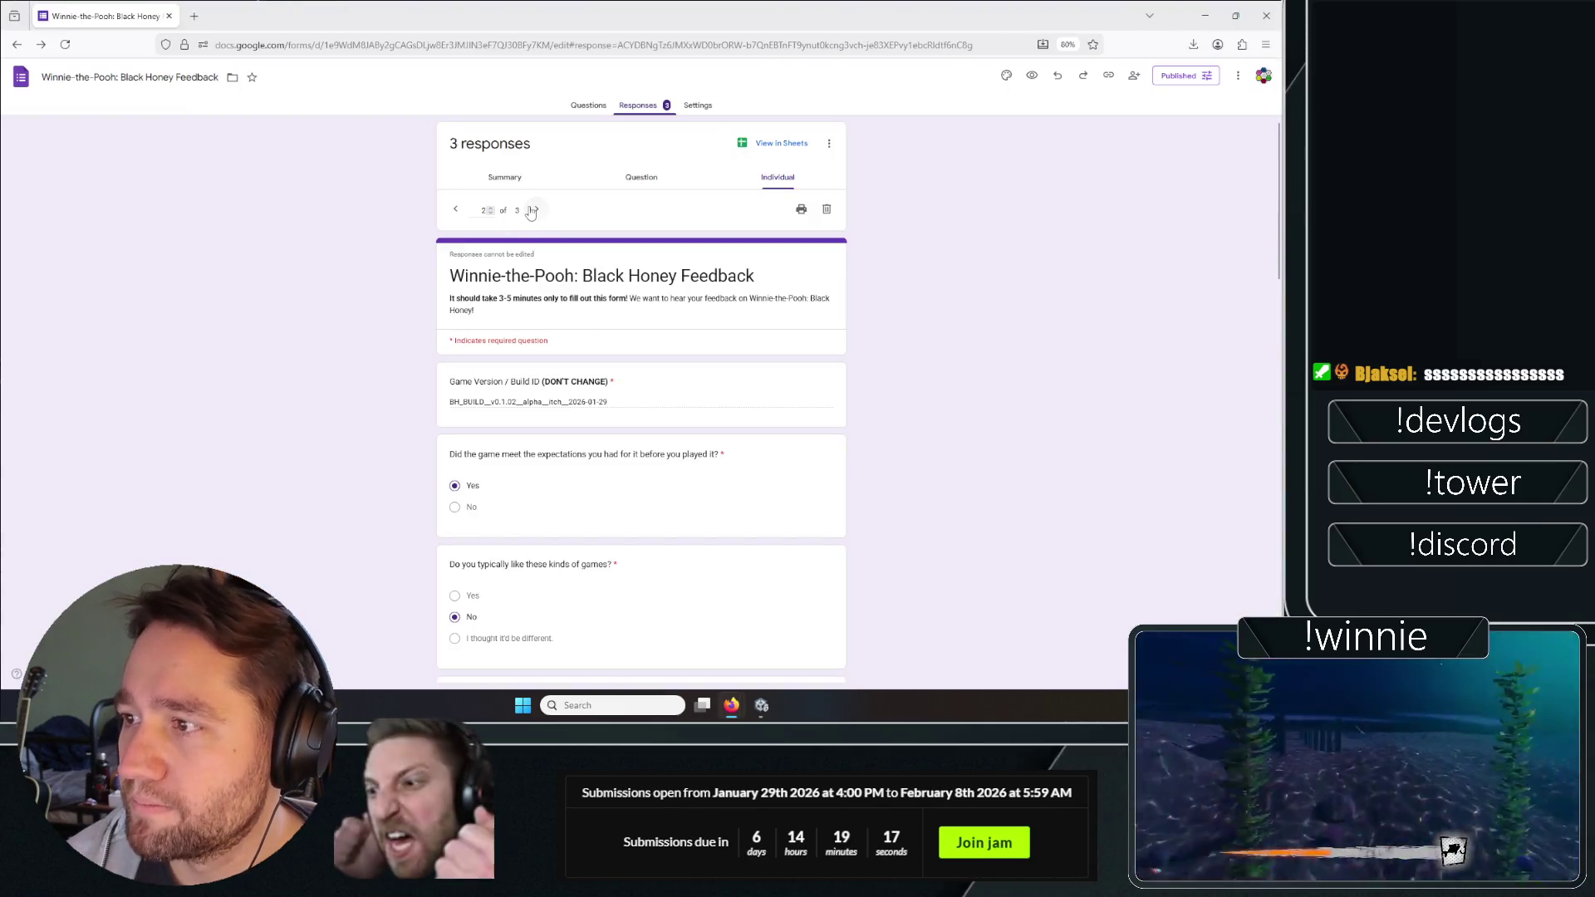
Open the third individual response to the Black Honey feedback form and read its first answers.
double_click(535, 210)
middle_click(327, 168)
middle_click(298, 300)
middle_click(145, 359)
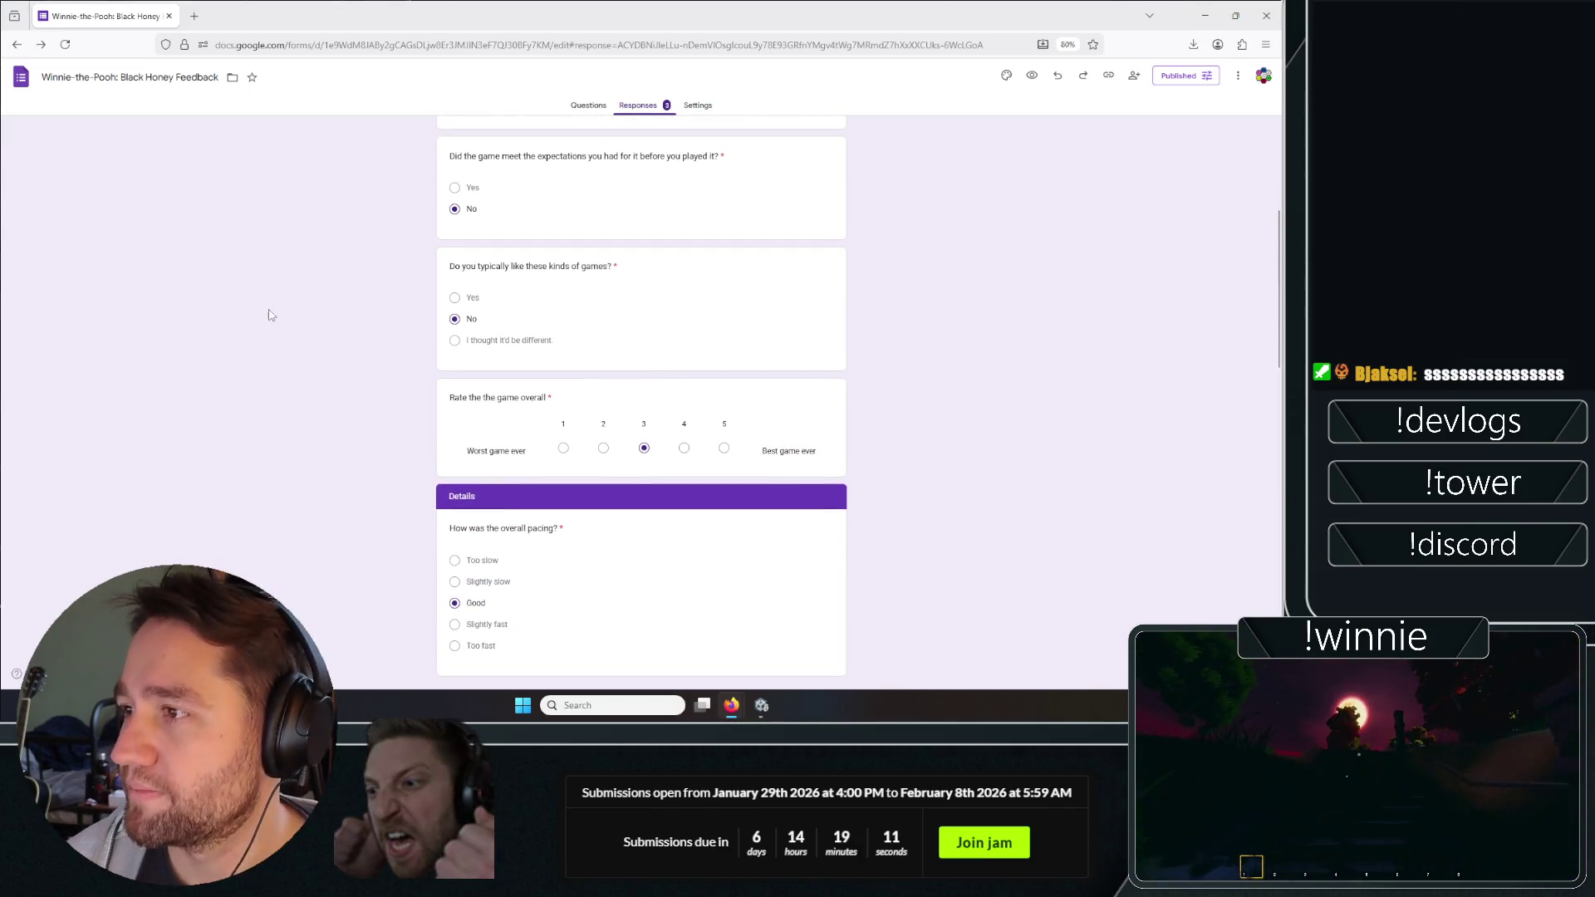
drag(1278, 239, 1278, 243)
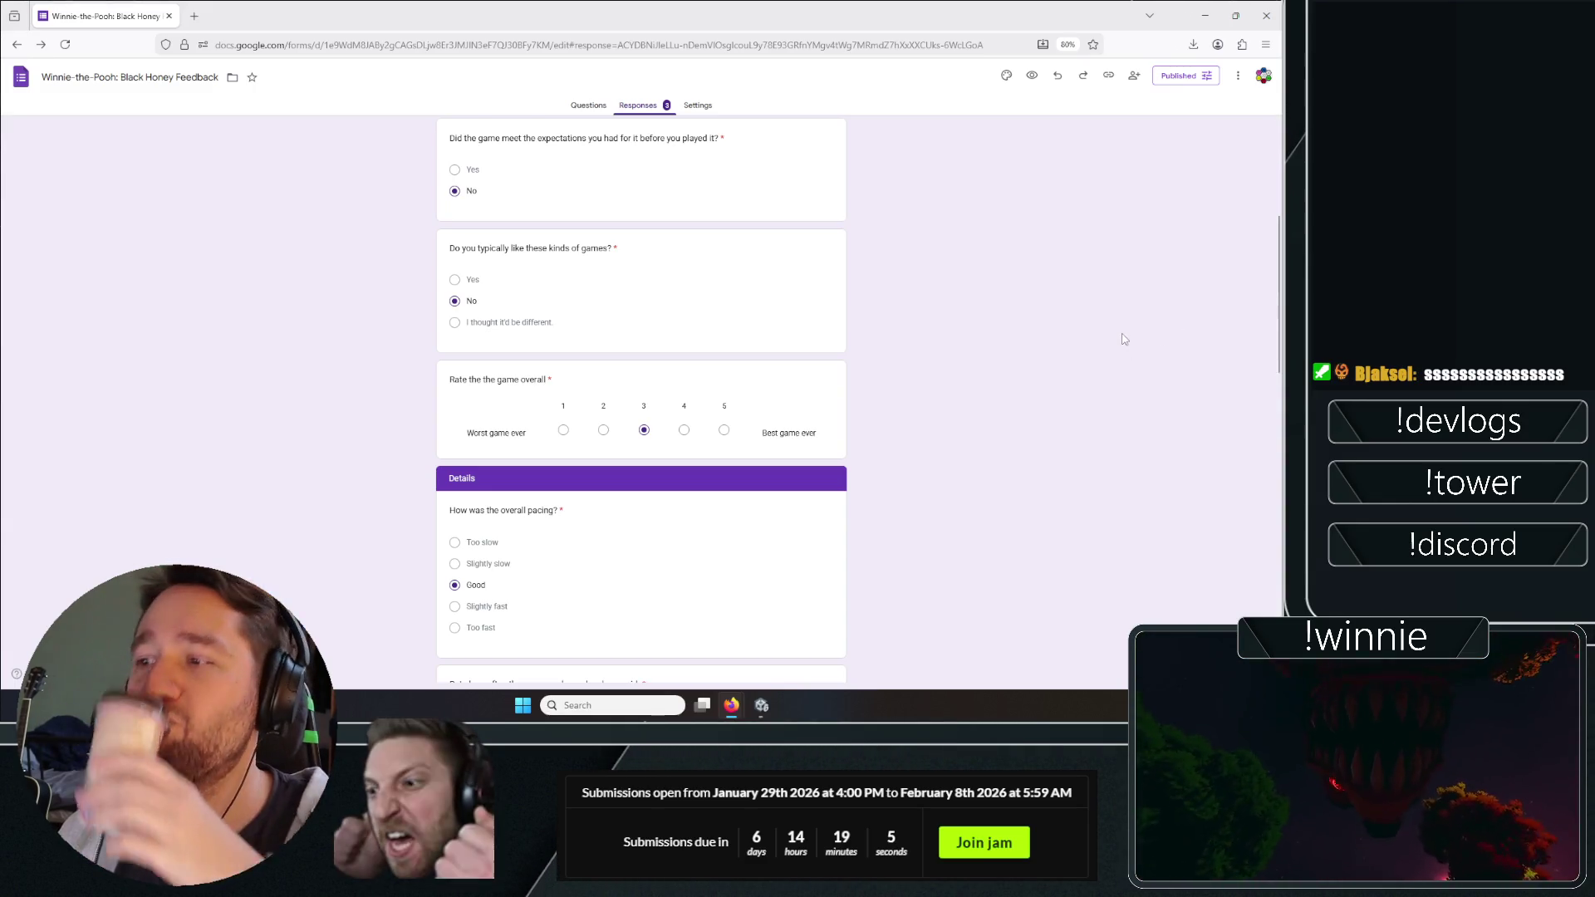
scroll(1138, 333, down, 5)
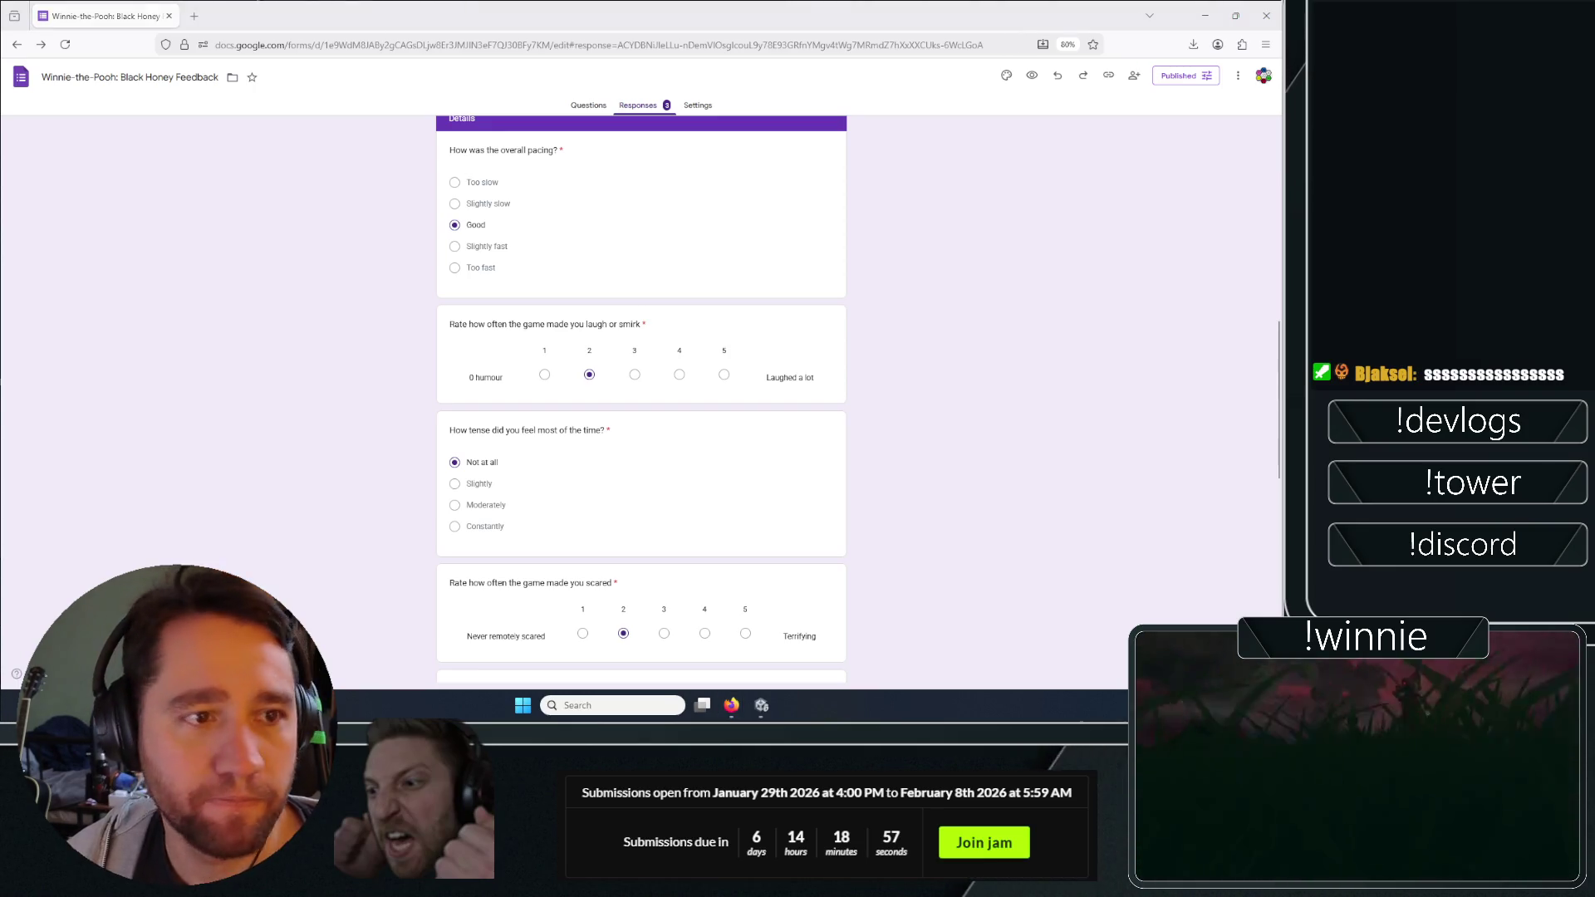
middle_click(299, 352)
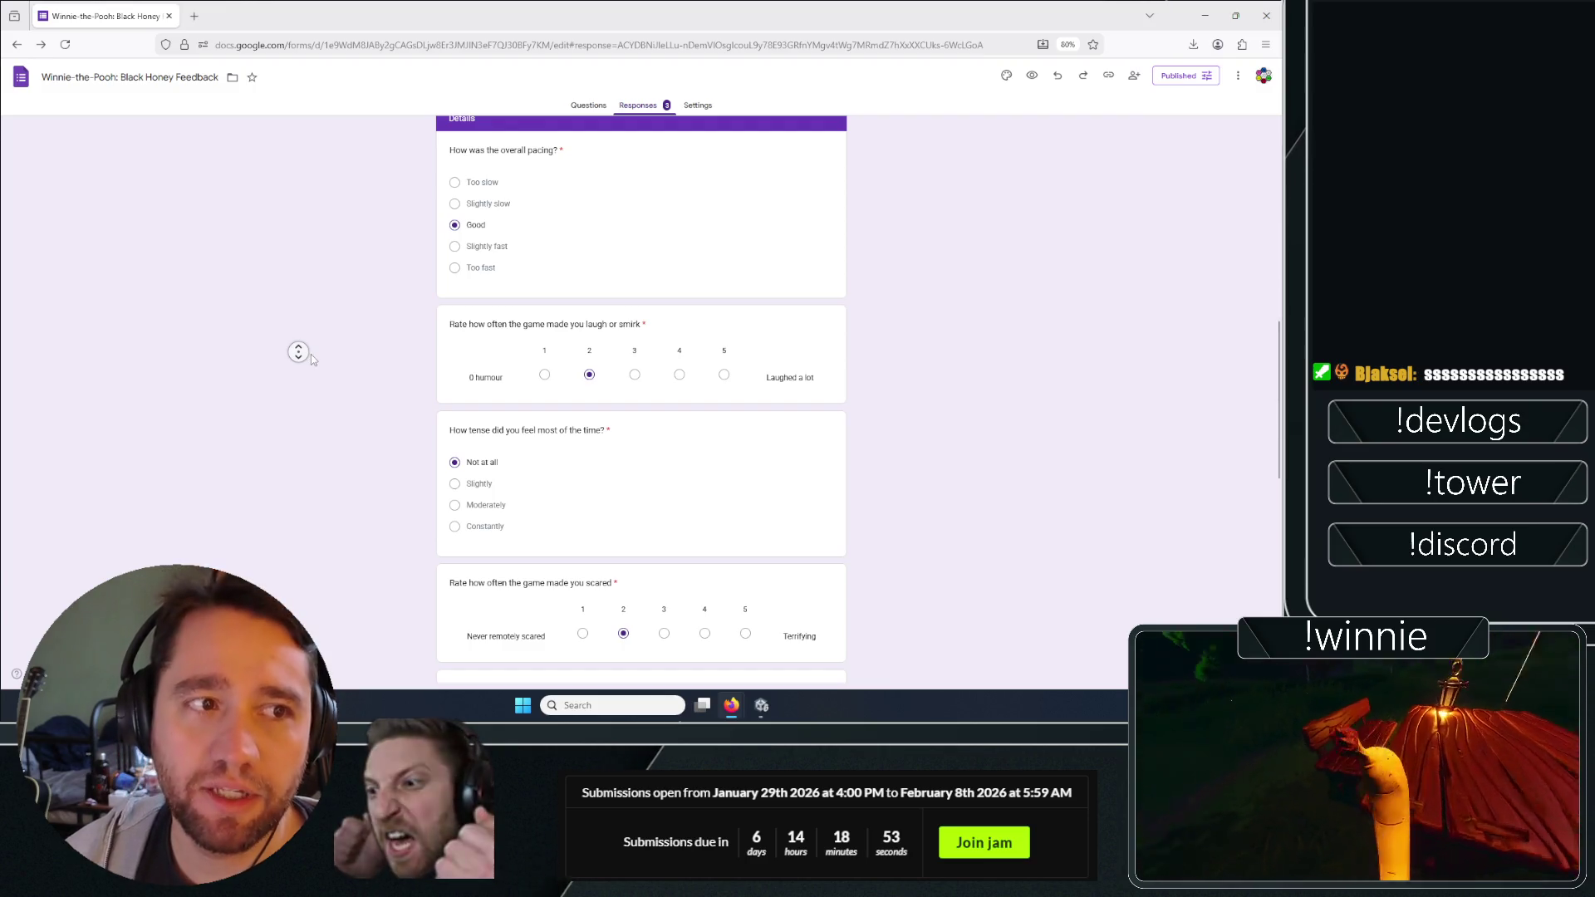
click(336, 351)
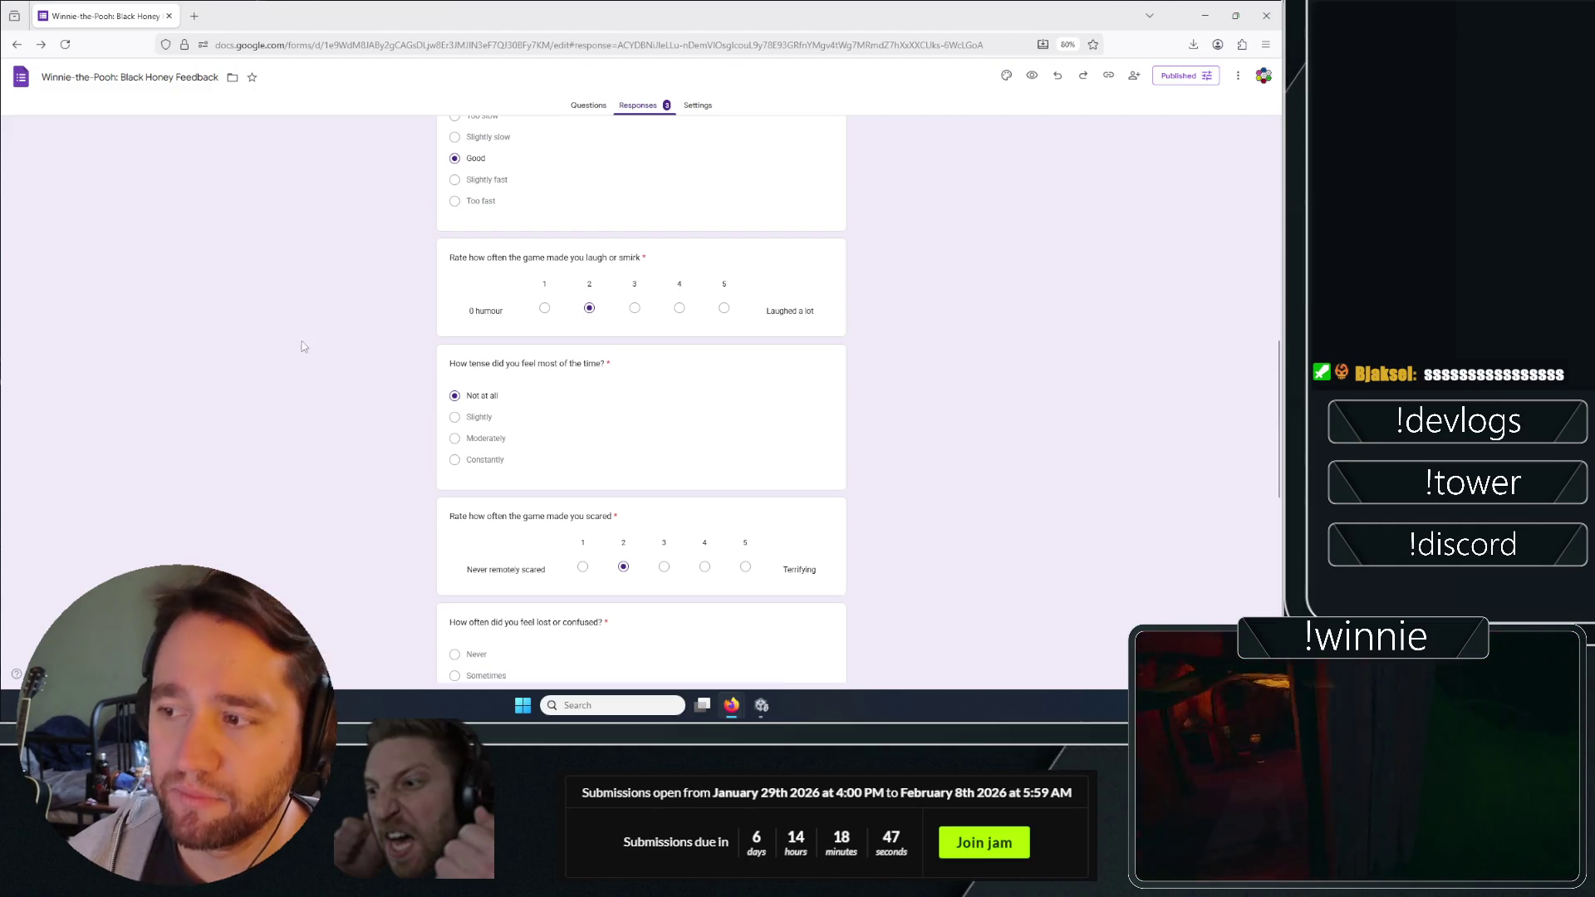
middle_click(306, 311)
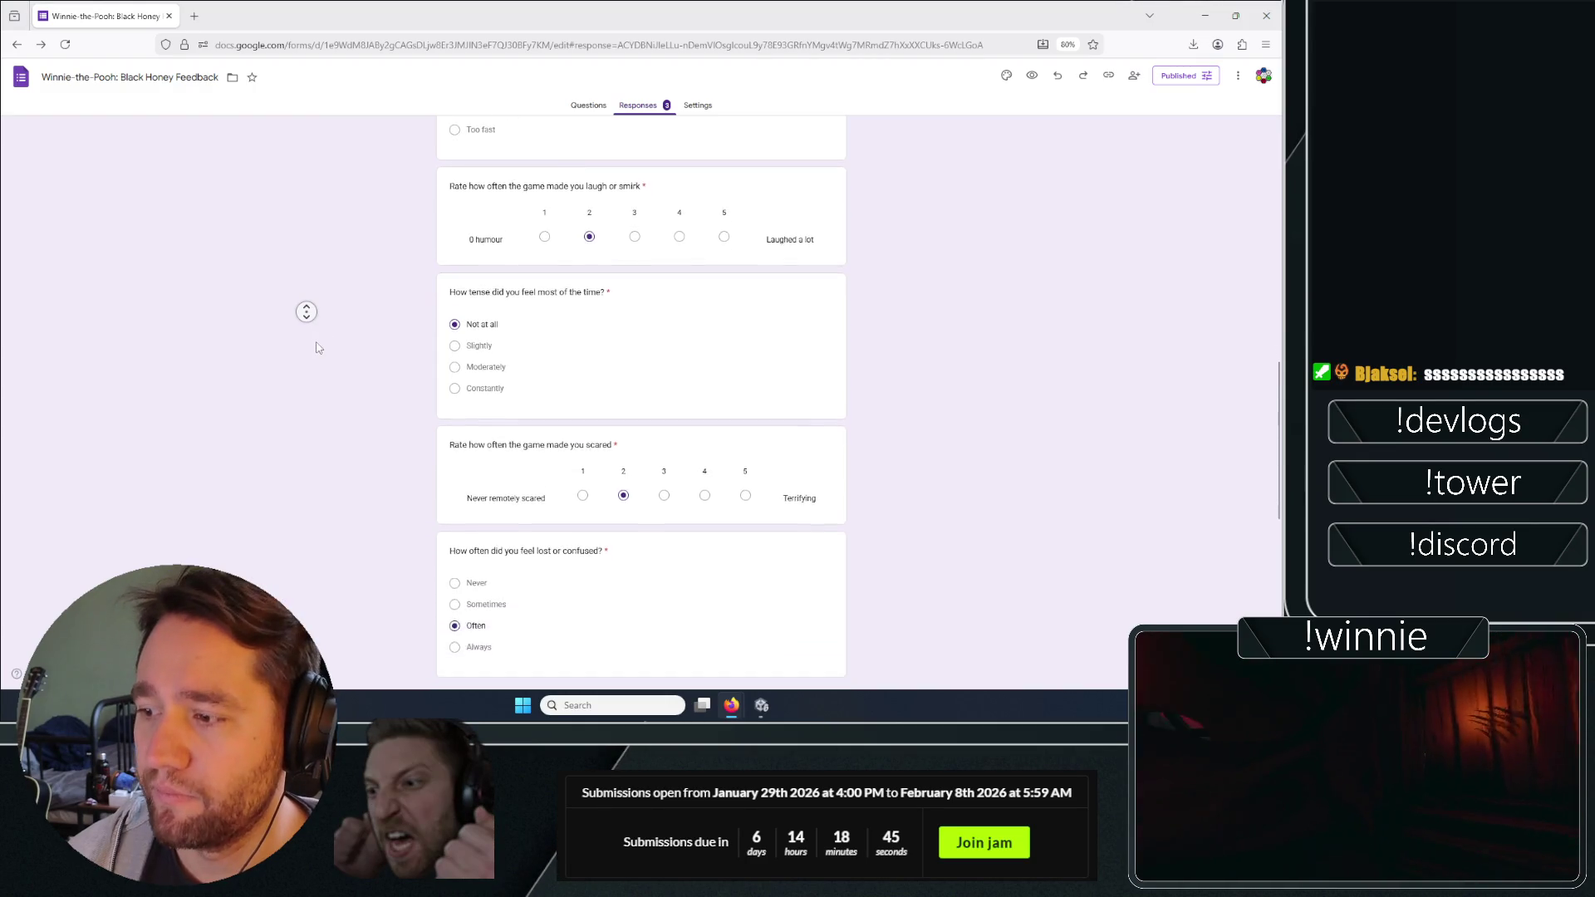
click(314, 342)
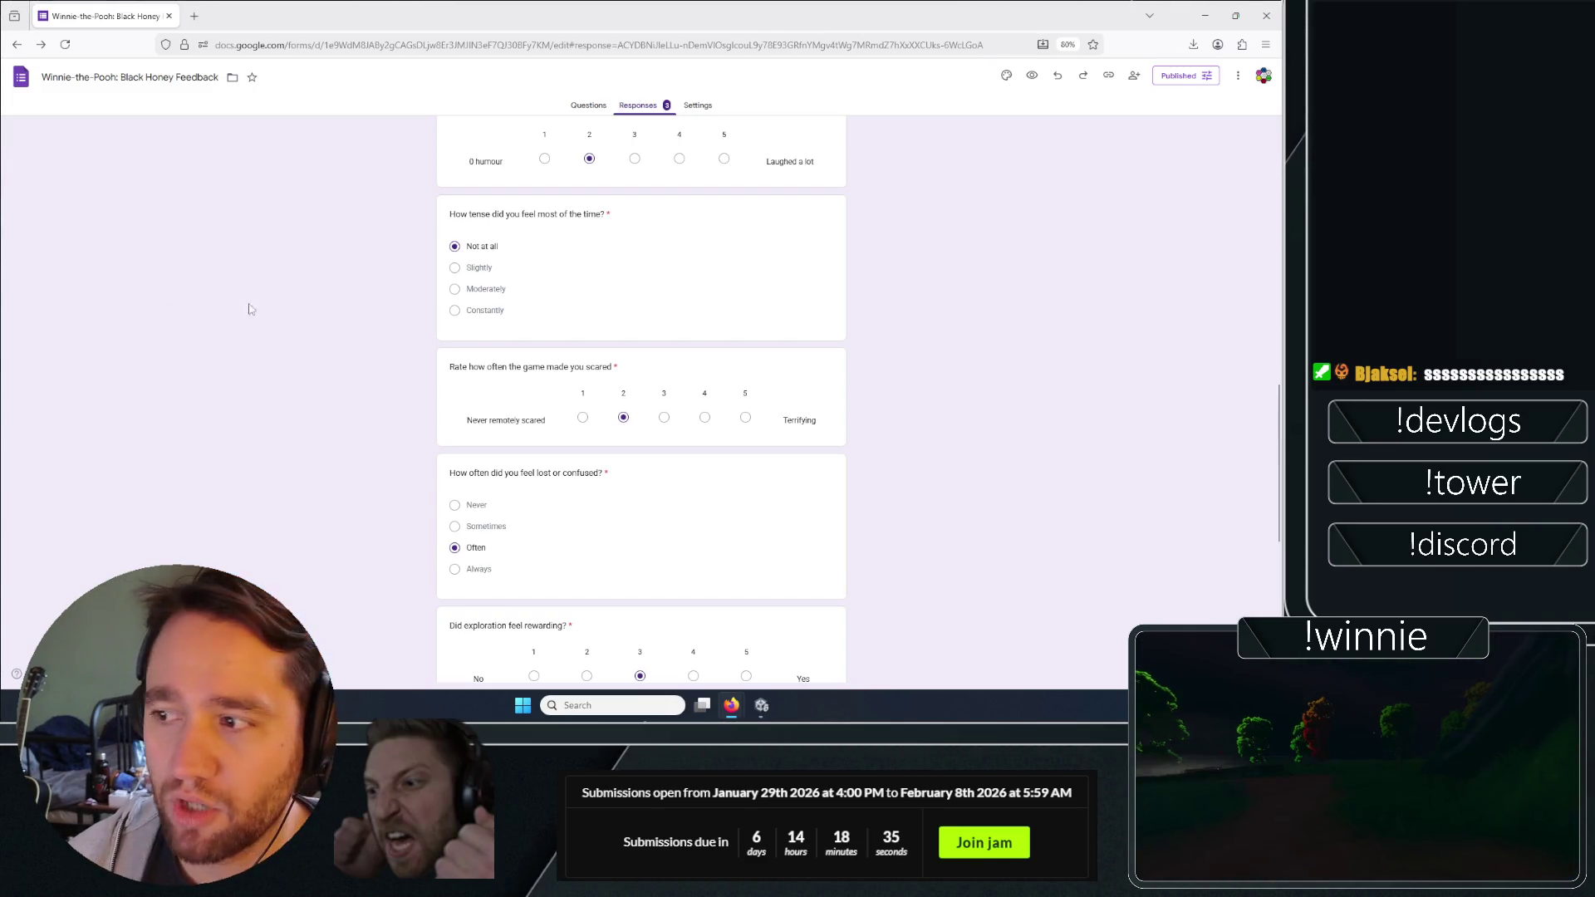
Read the rest of the third response, down to the final price question.
scroll(338, 298, down, 3)
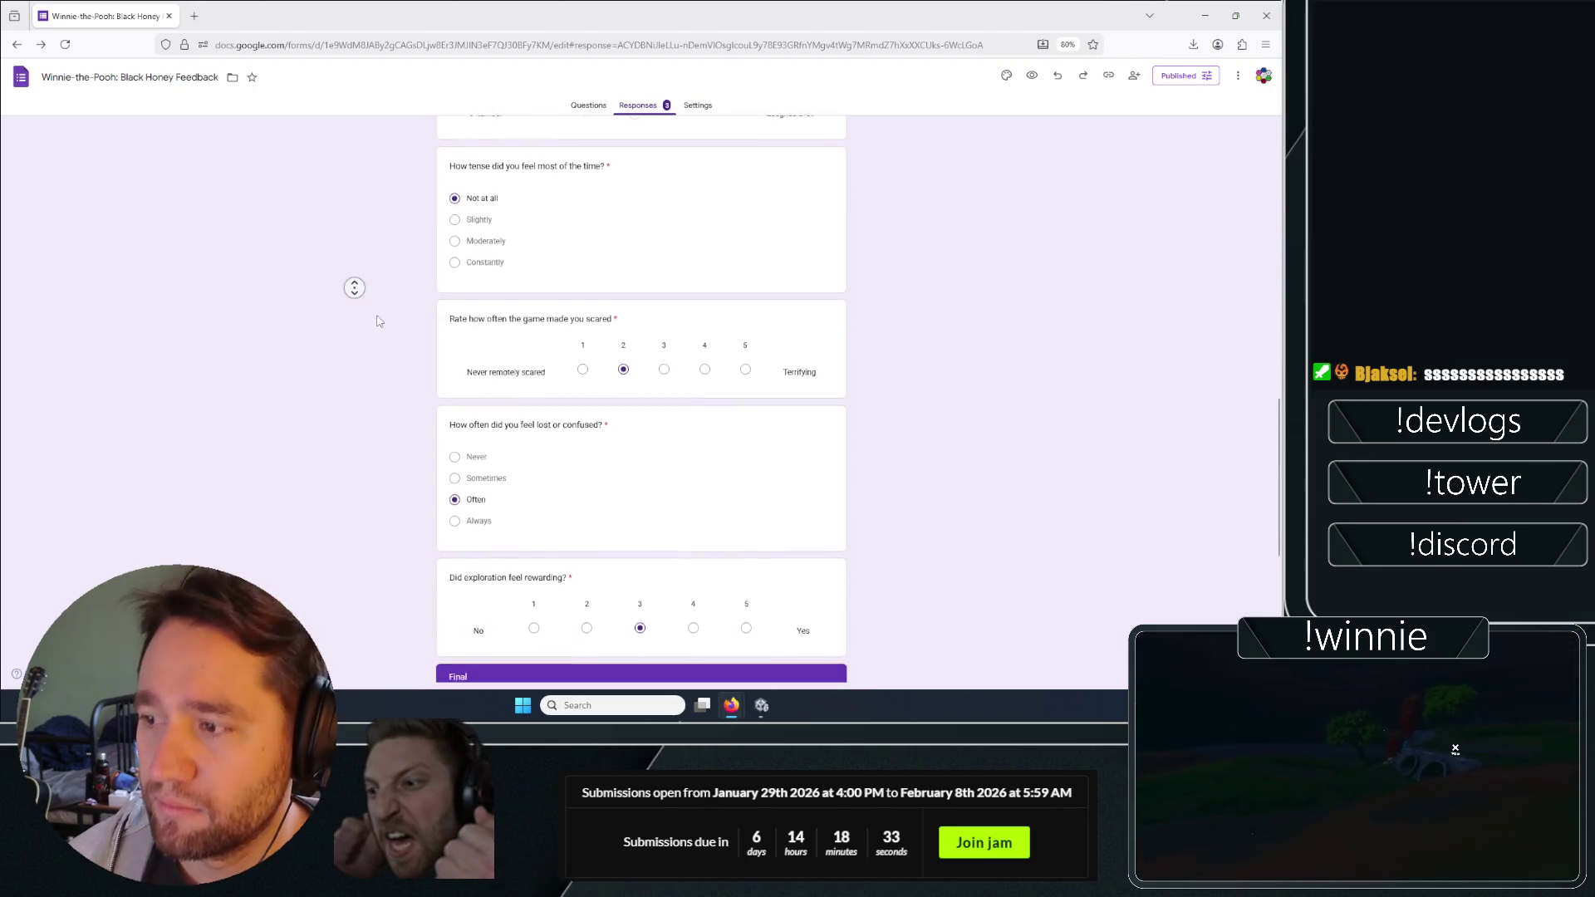
scroll(340, 294, down, 5)
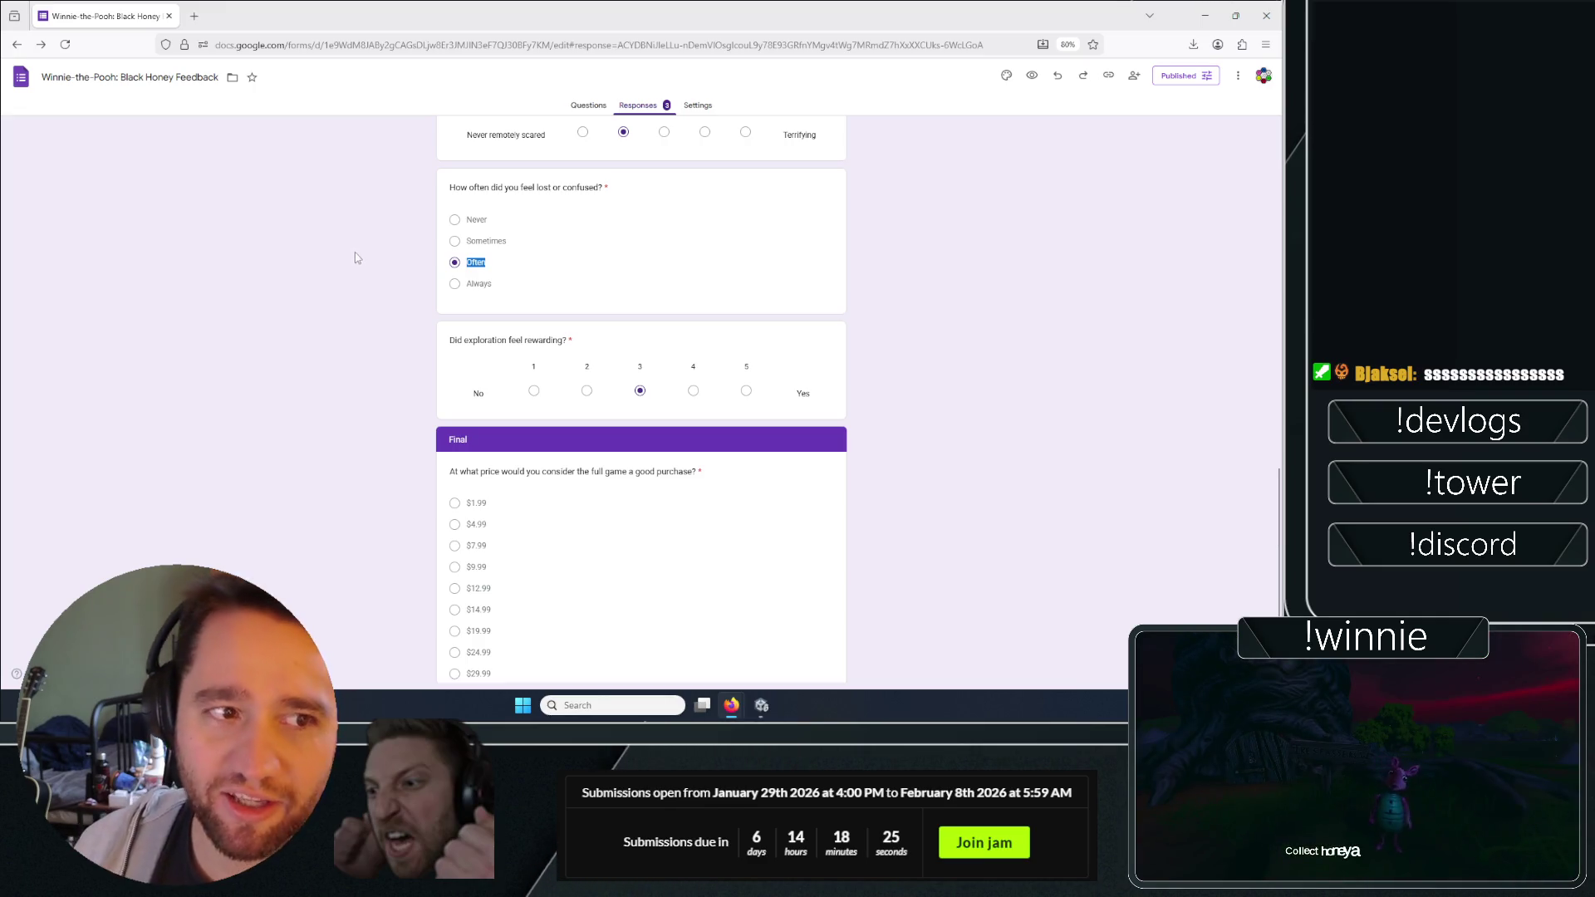
click(372, 288)
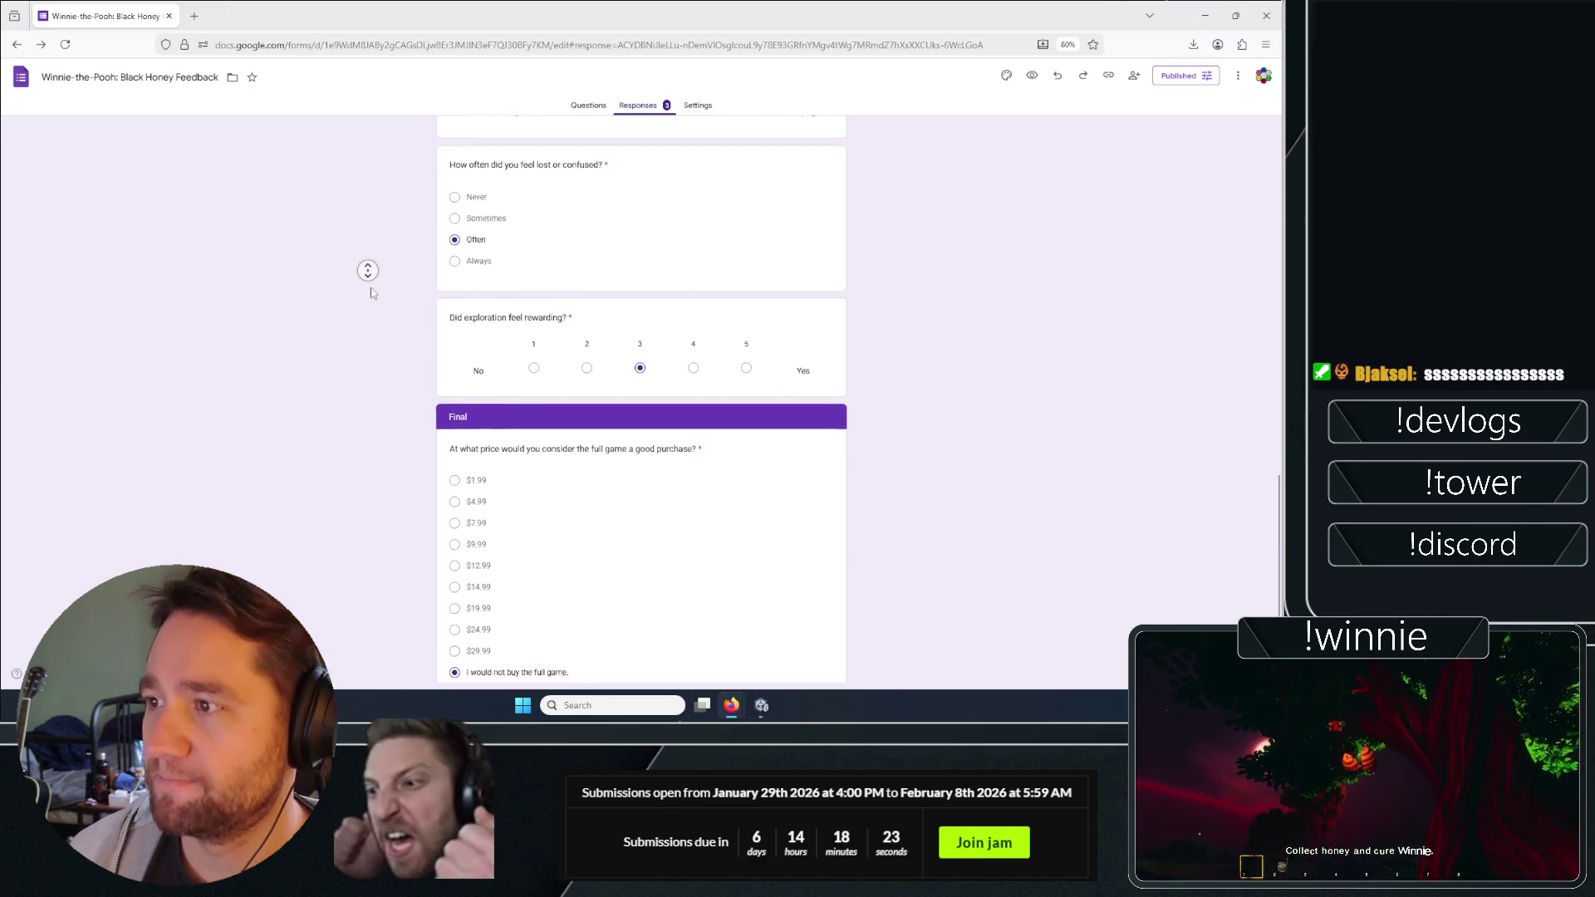
click(372, 287)
middle_click(314, 218)
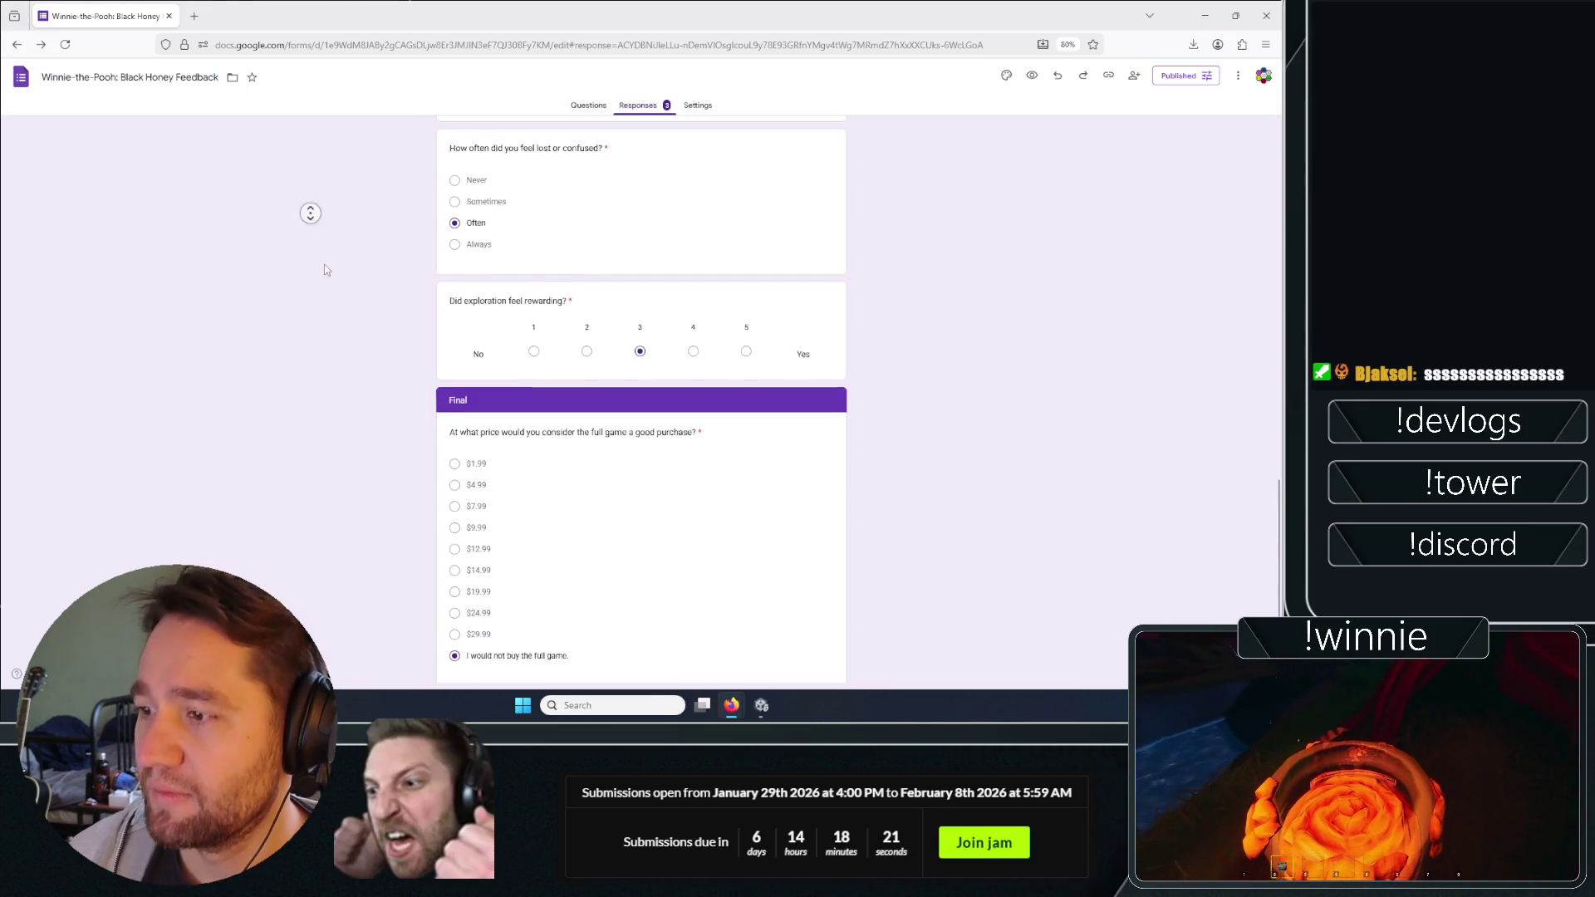
drag(611, 595, 399, 532)
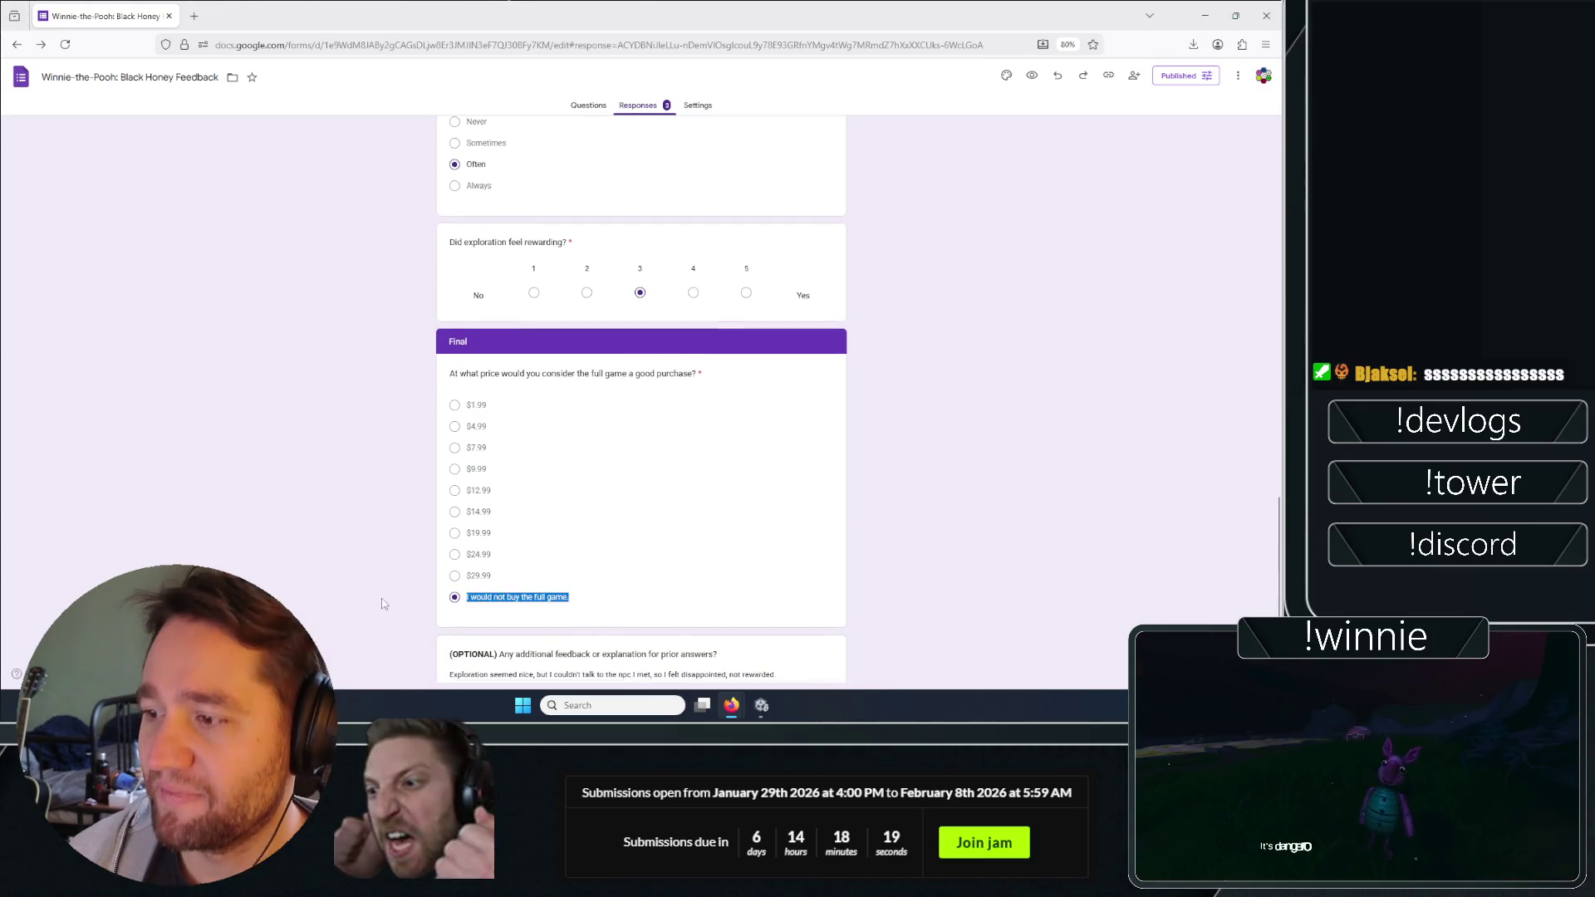
double_click(338, 359)
click(296, 242)
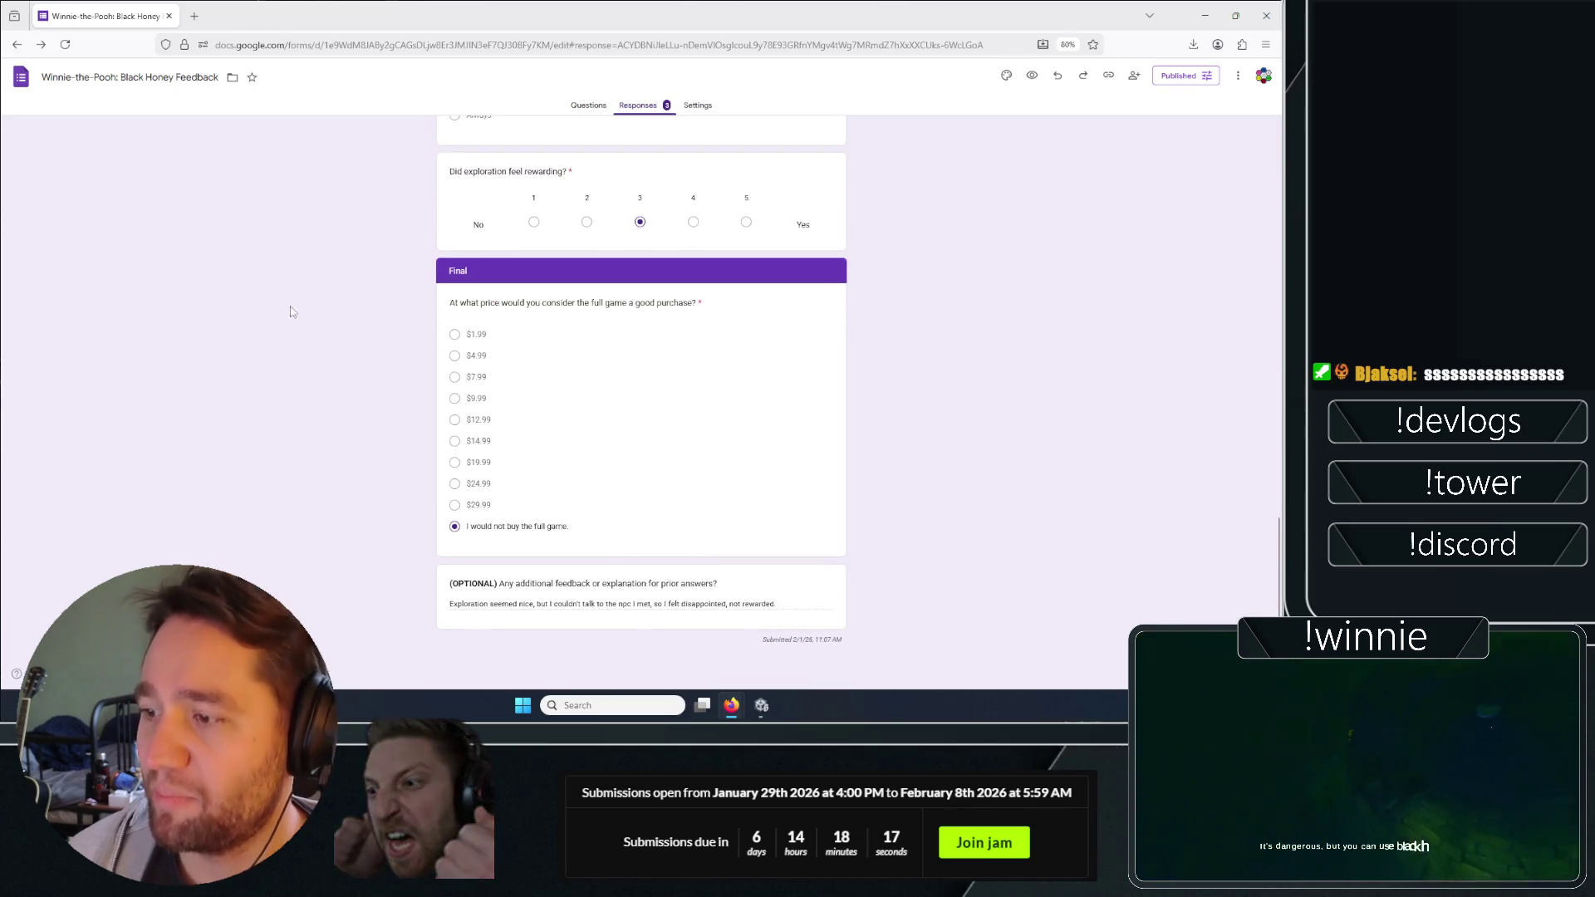
scroll(281, 413, up, 20)
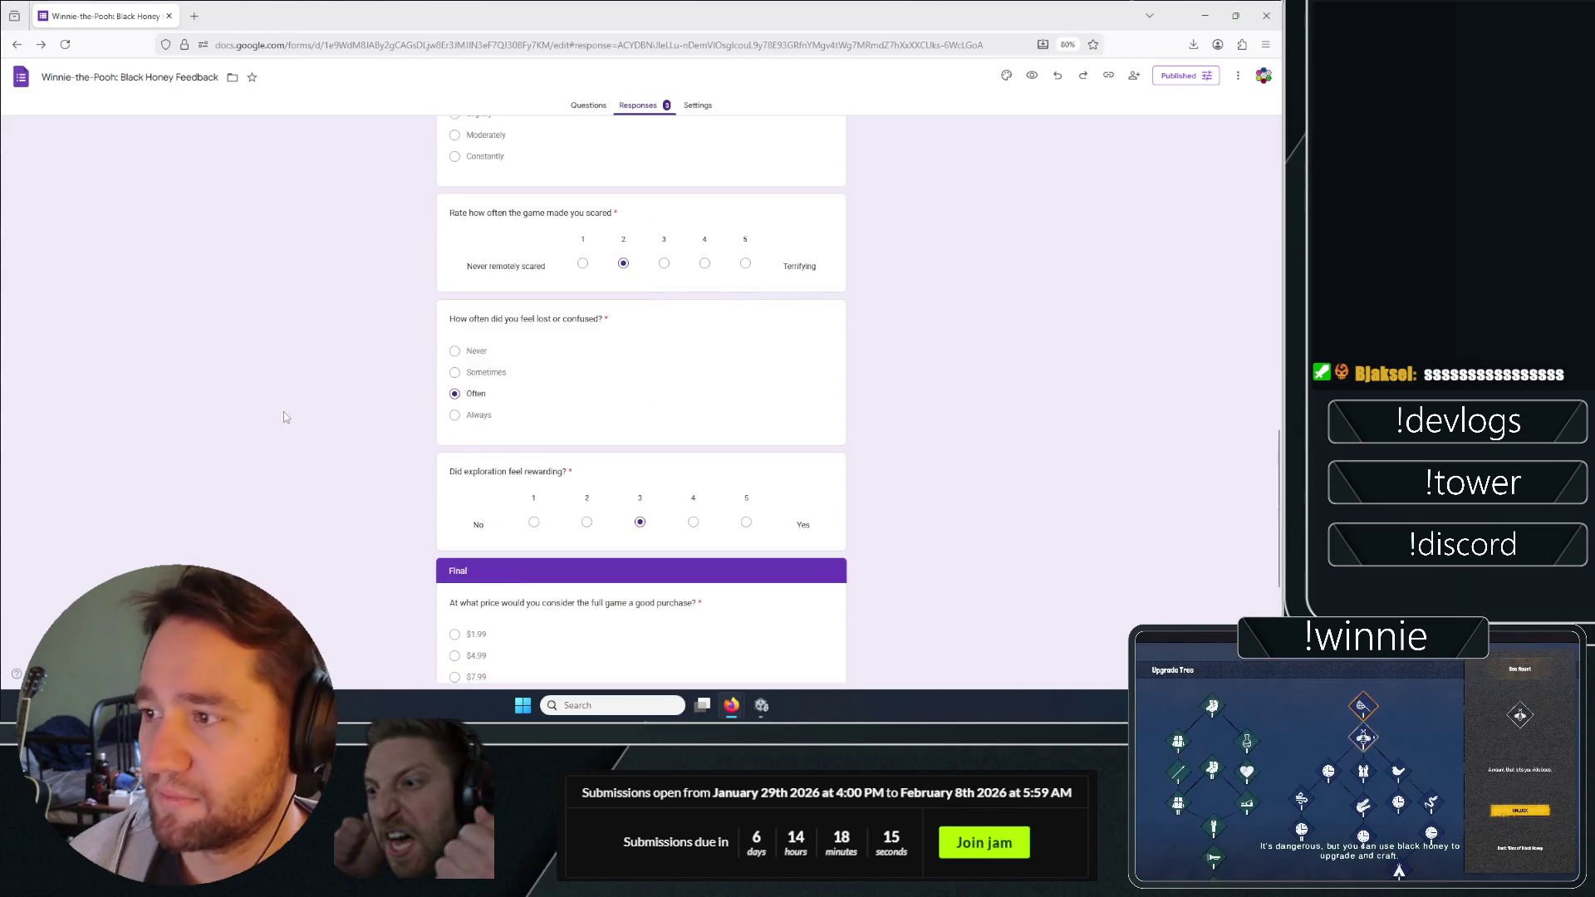
key(alt+Tab)
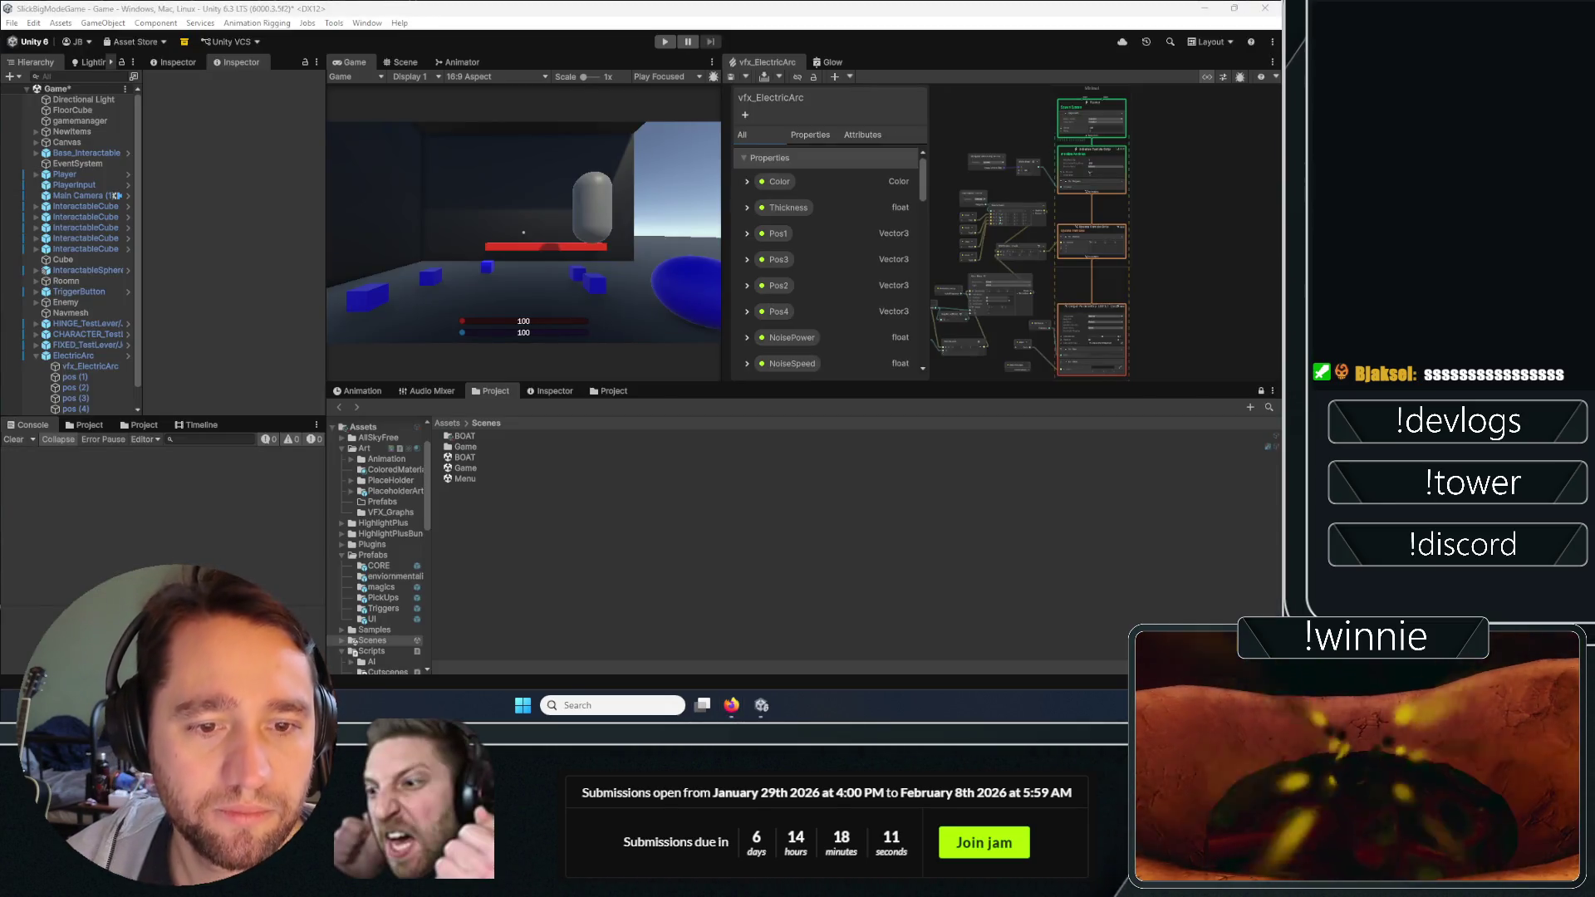
key(alt+Tab)
scroll(348, 555, down, 20)
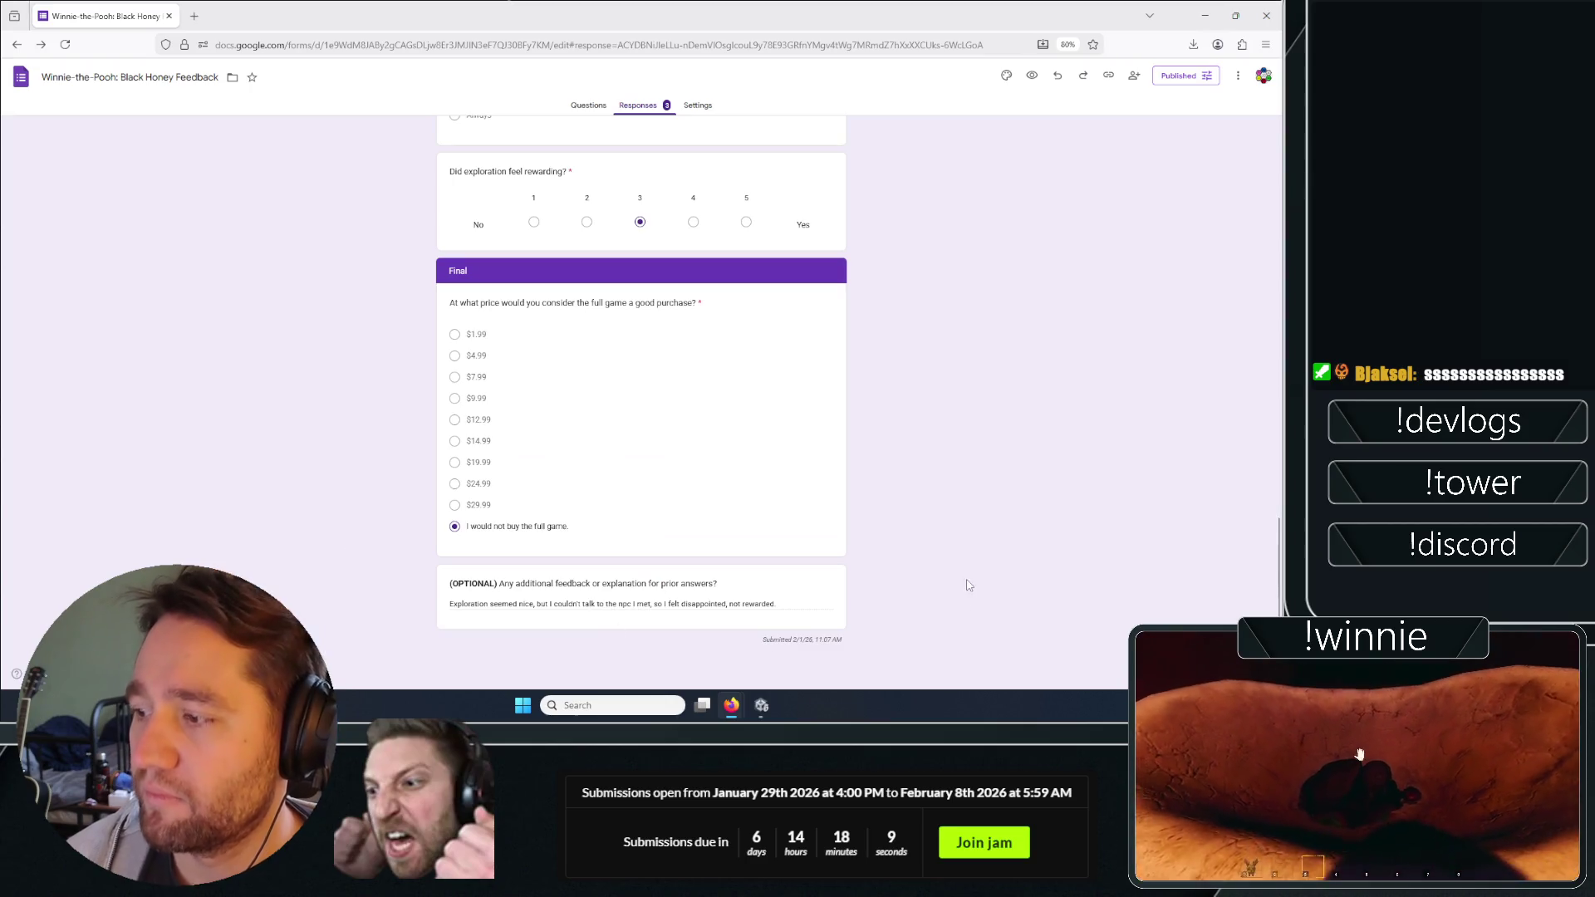
scroll(352, 510, up, 20)
key(alt+Tab)
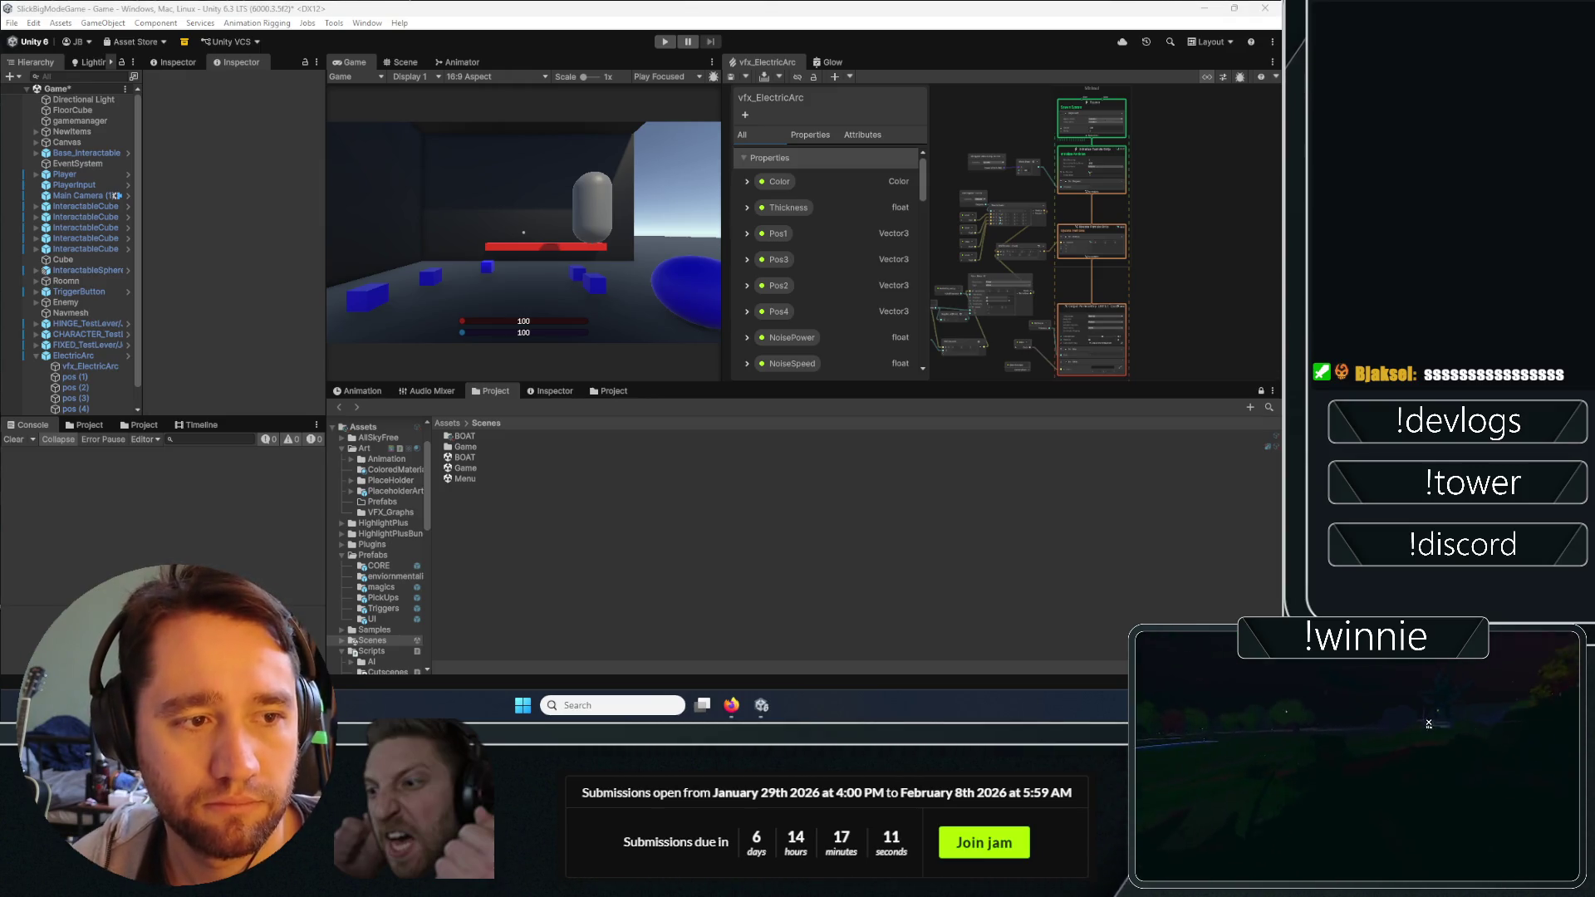
click(487, 610)
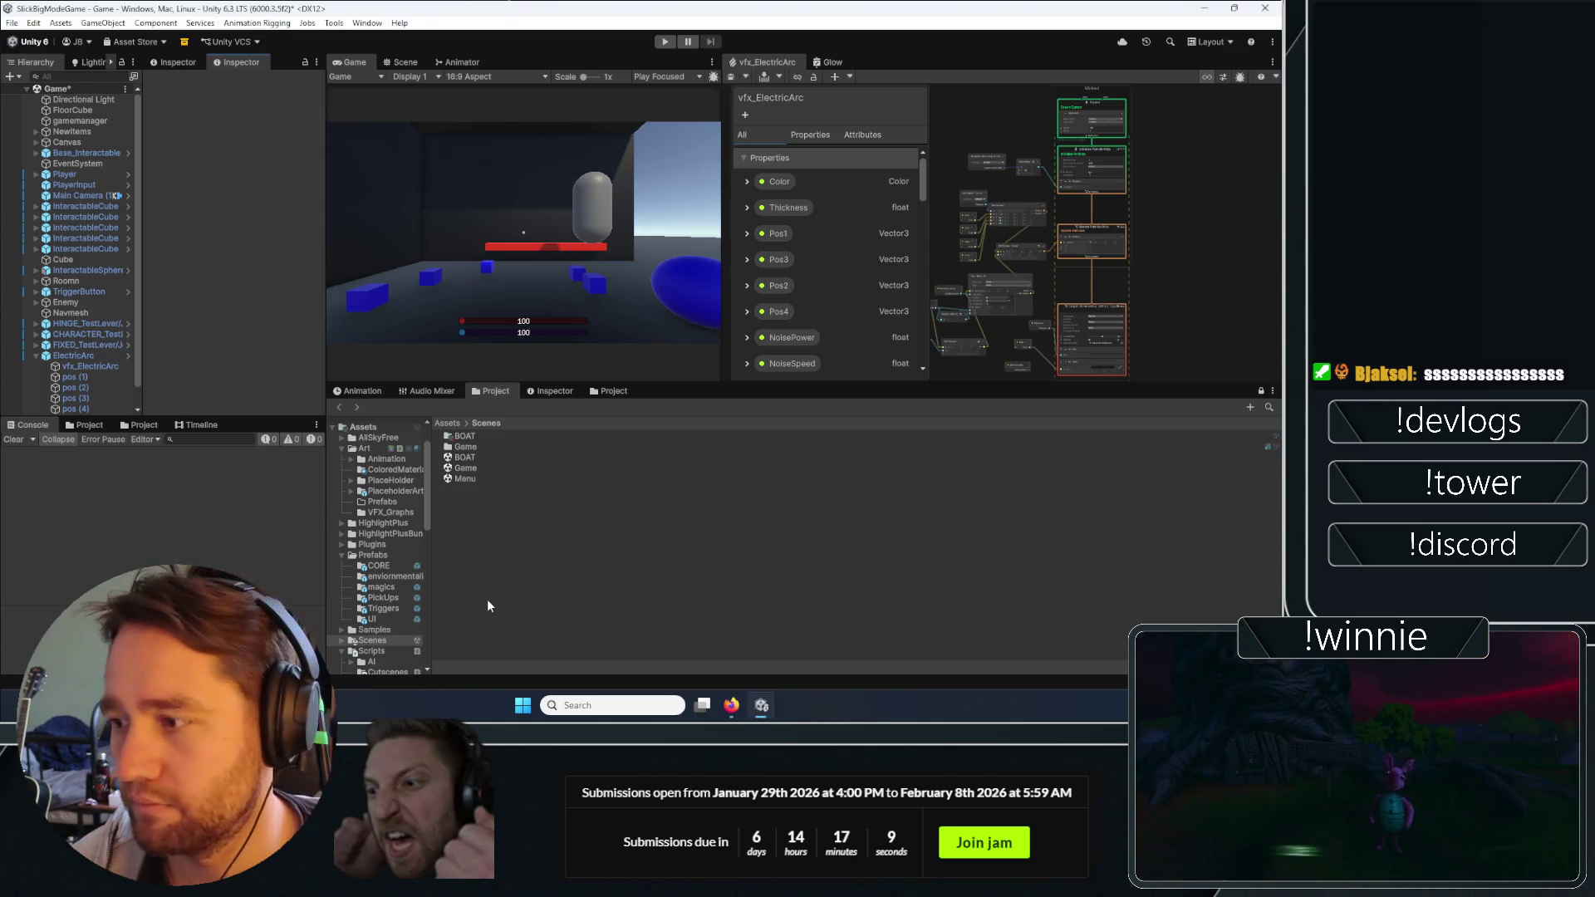
Locate the ElectricArc prefab in the magics project folder.
click(73, 356)
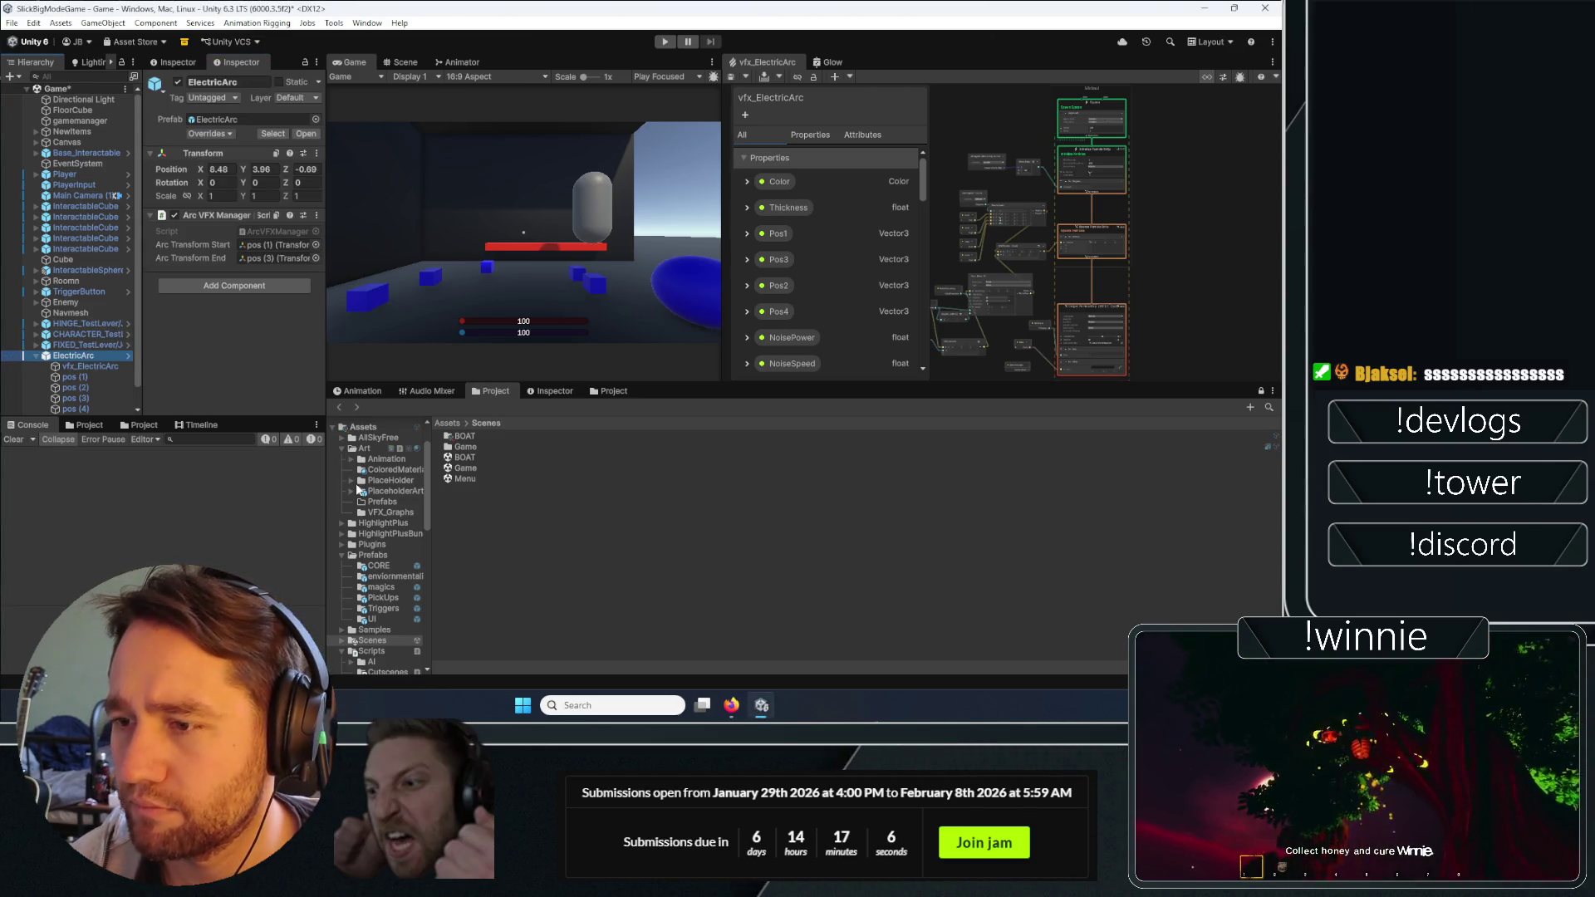
click(82, 172)
click(73, 356)
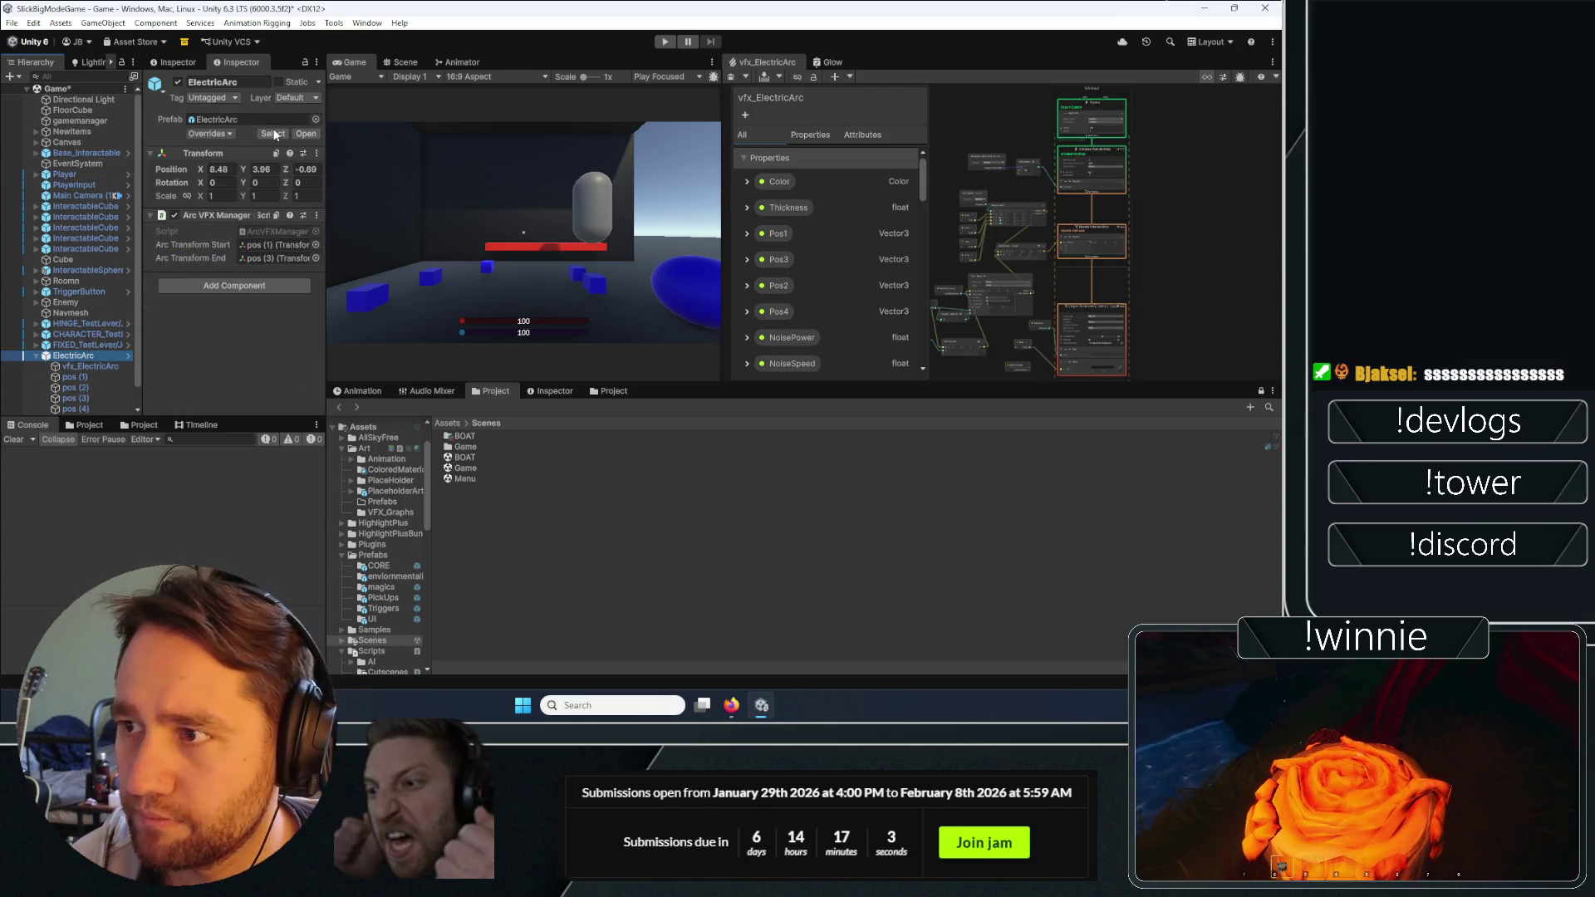
click(264, 134)
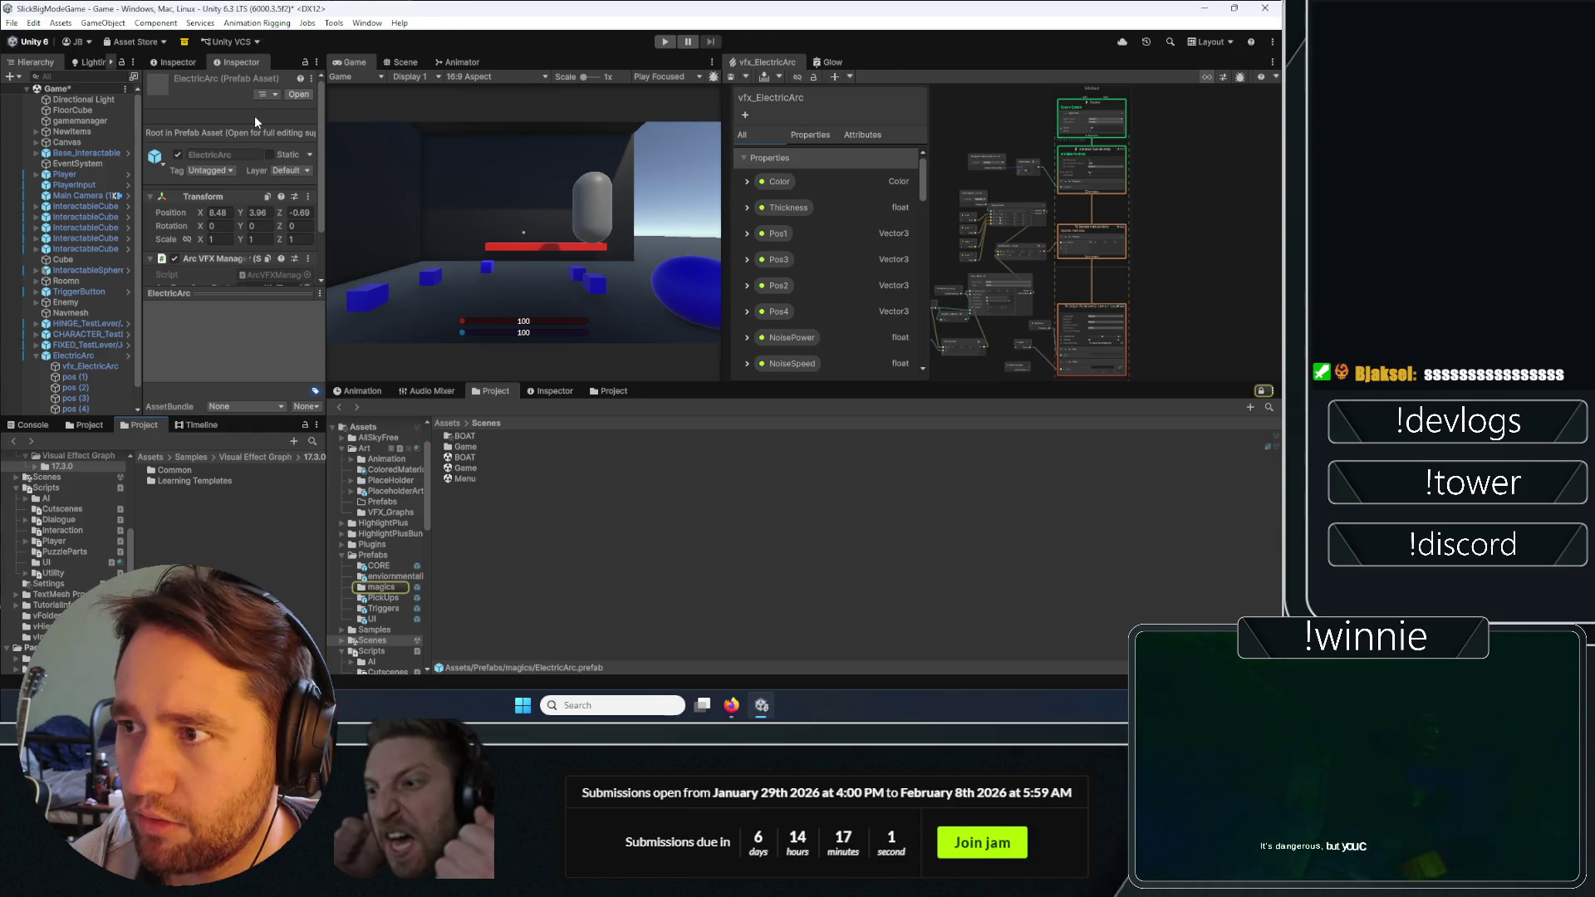
click(85, 358)
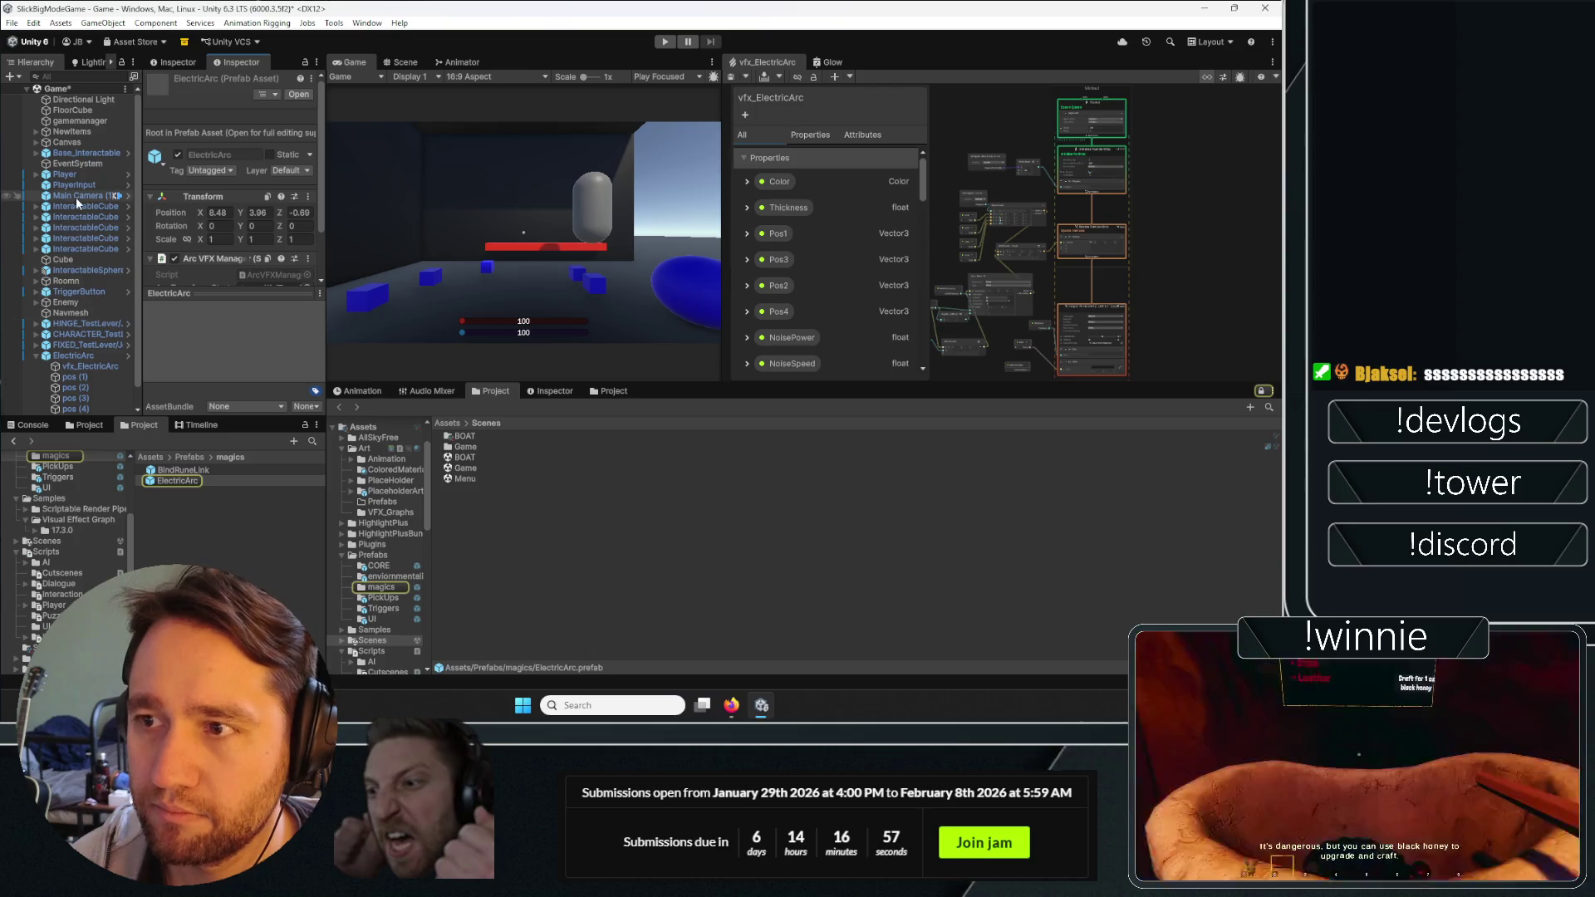
Drag the ElectricArc prefab into the Player's Arc VFX Prefab slot.
click(64, 175)
scroll(231, 301, down, 2)
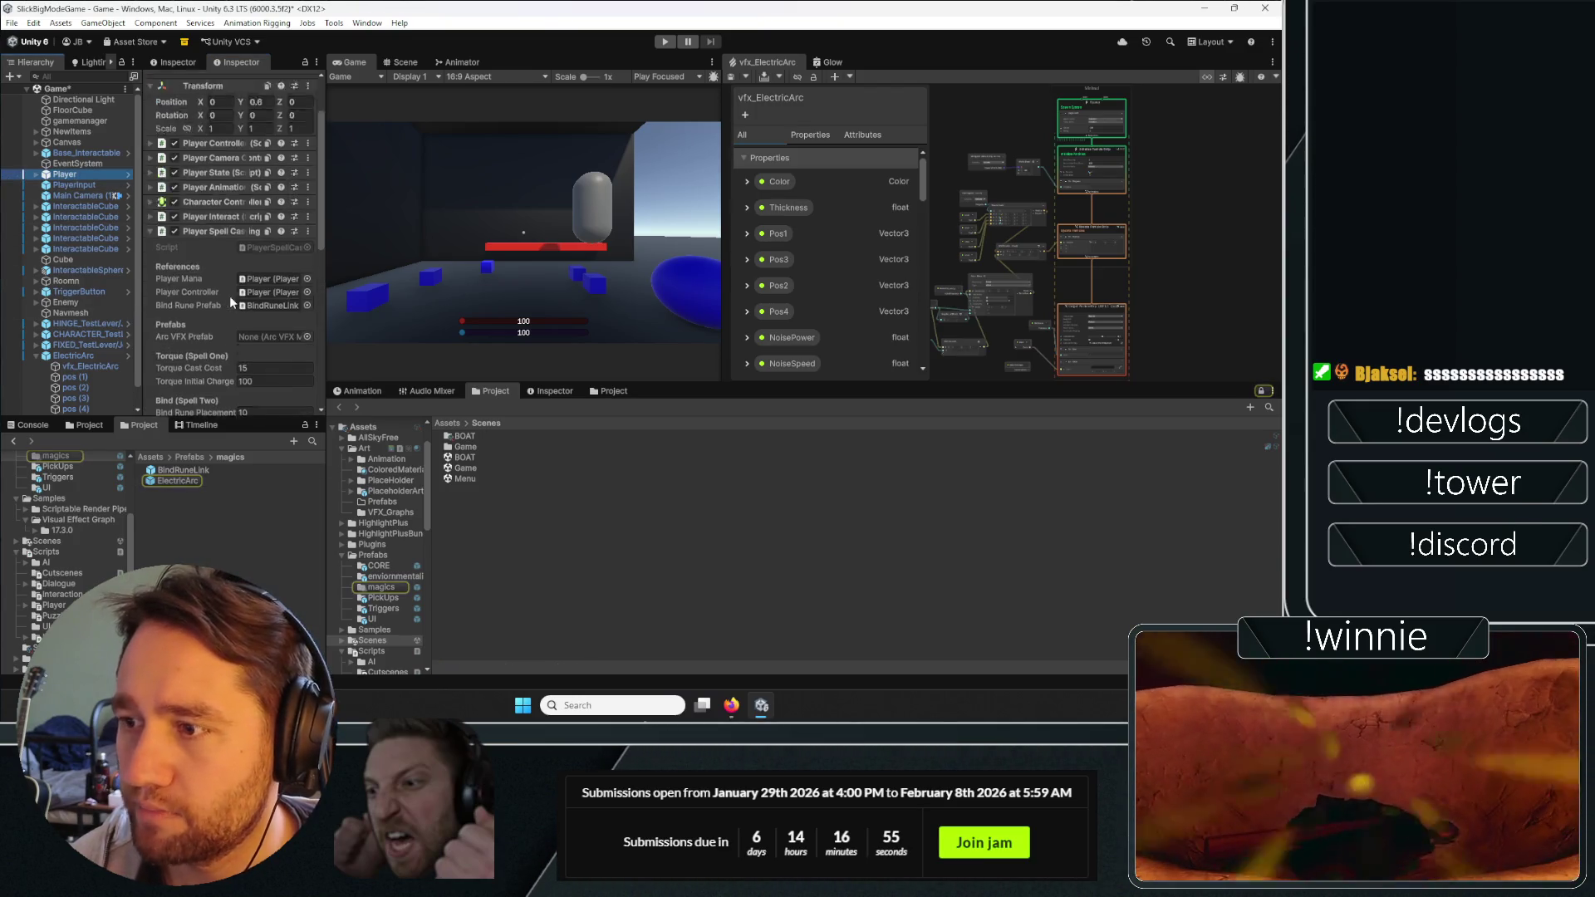
scroll(230, 295, down, 2)
drag(162, 480, 272, 258)
click(266, 264)
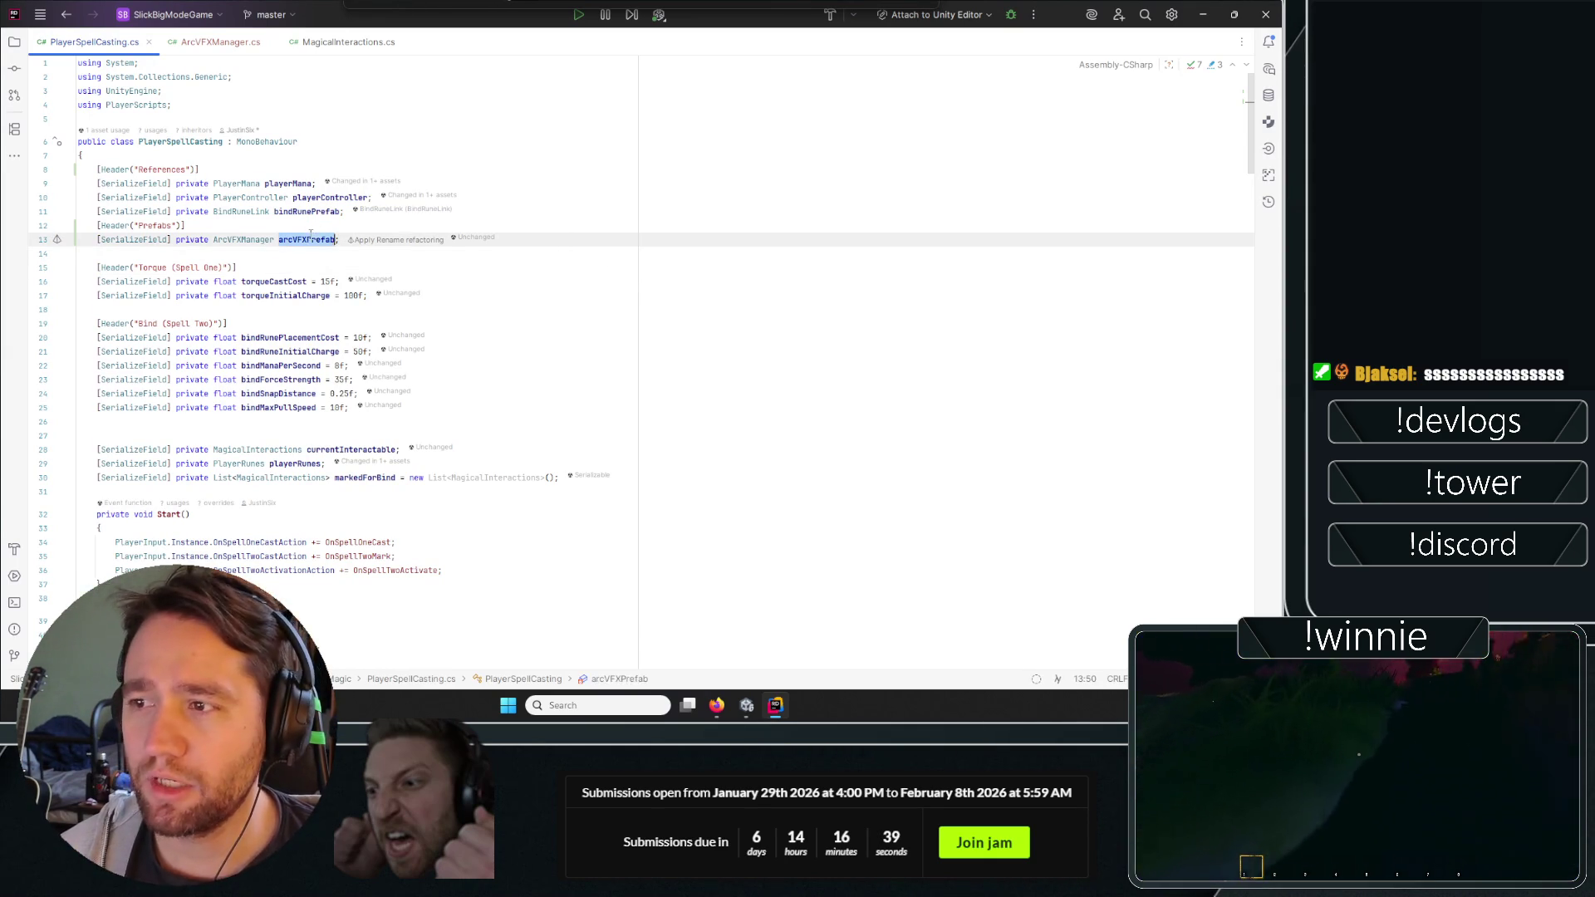
Scroll down PlayerSpellCasting.cs, highlighting IsRunePlaced usages, to the OnSpellTwoActivate method.
scroll(498, 240, down, 4)
click(518, 243)
scroll(518, 242, down, 5)
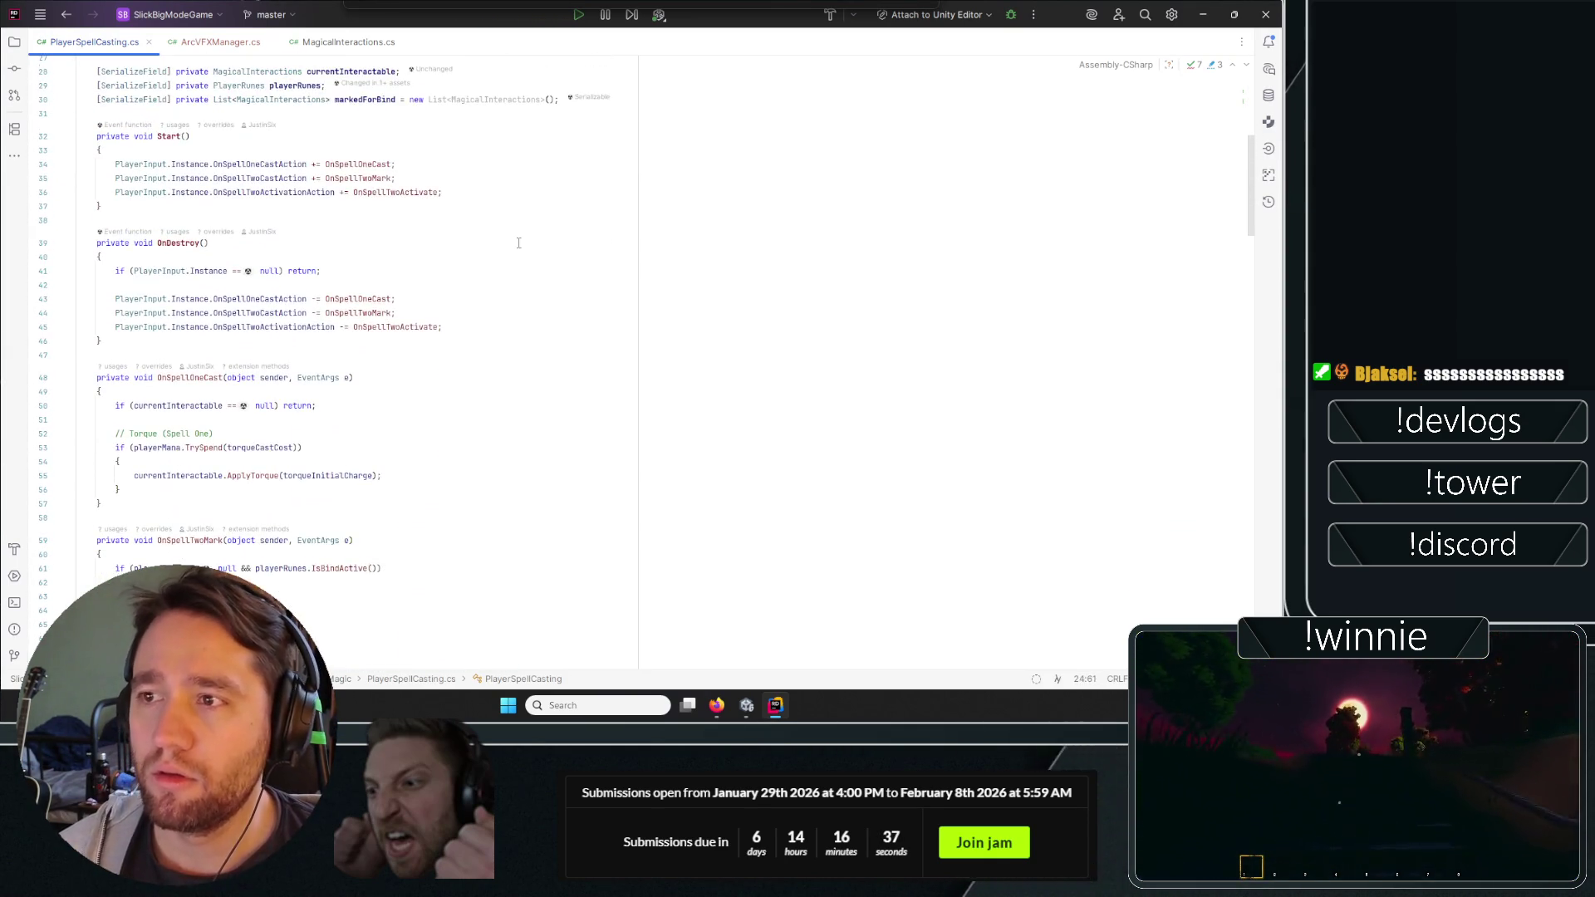
scroll(515, 228, down, 6)
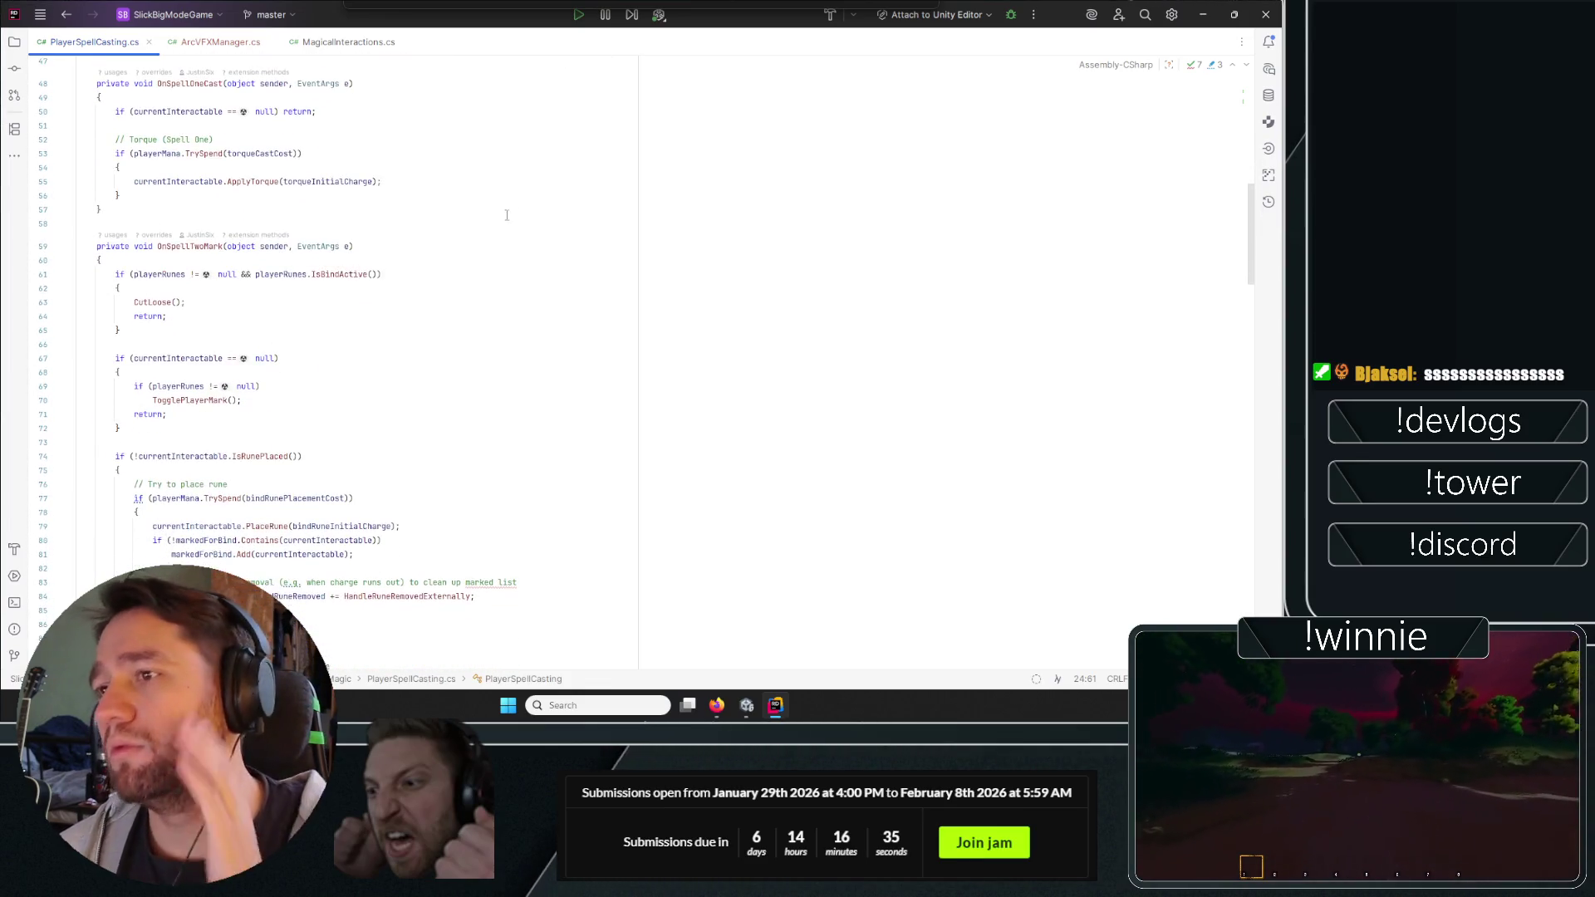
scroll(249, 295, down, 2)
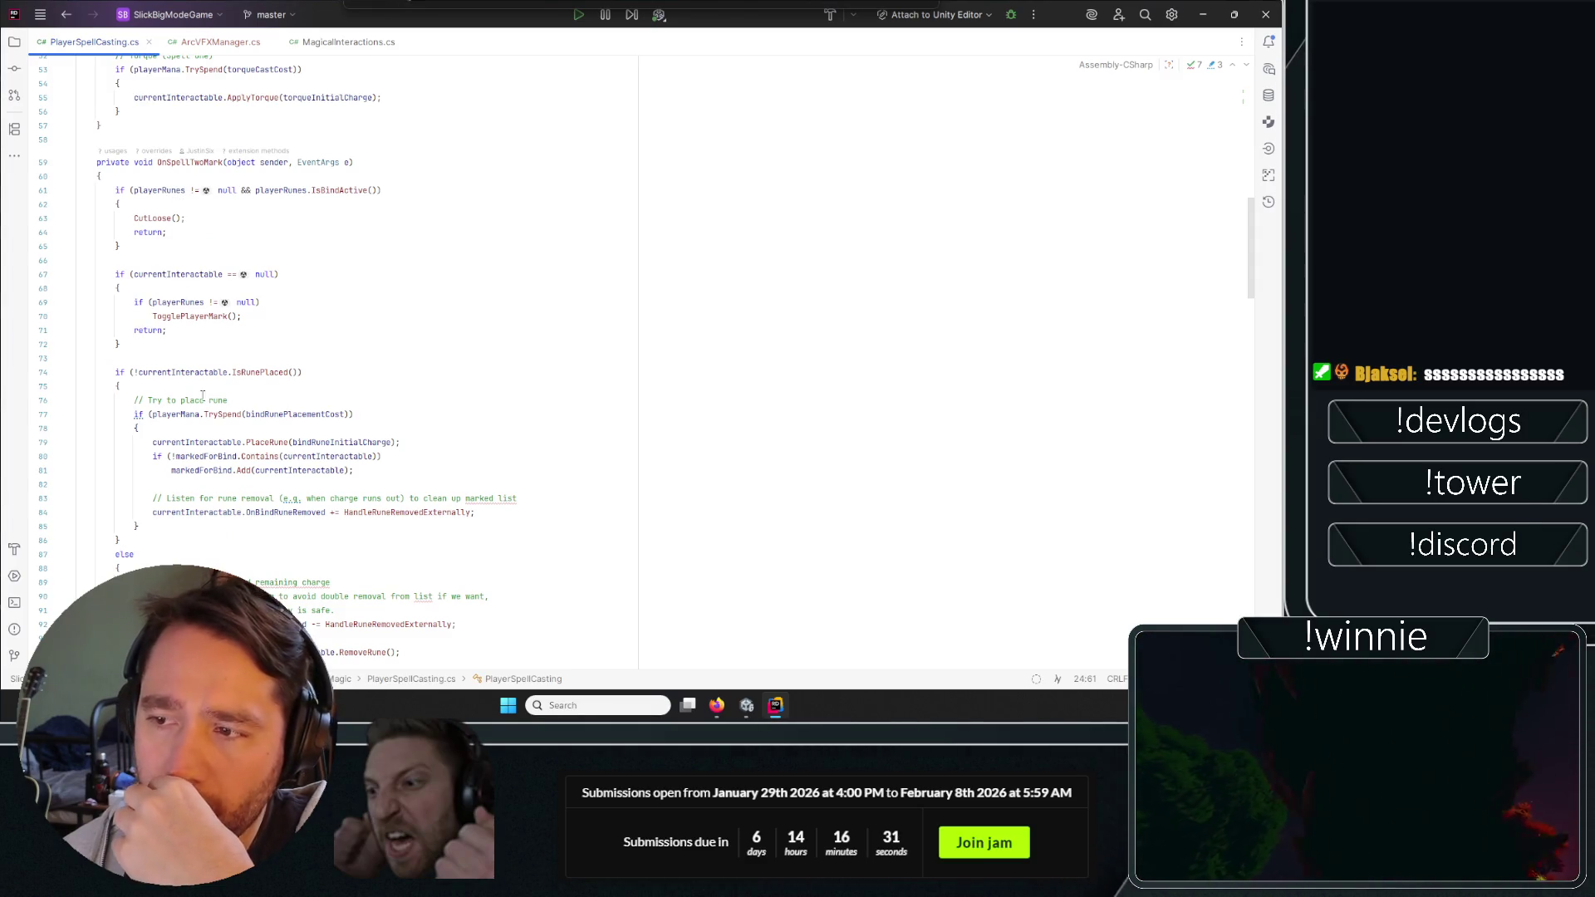
double_click(251, 372)
scroll(275, 391, down, 12)
scroll(294, 405, down, 12)
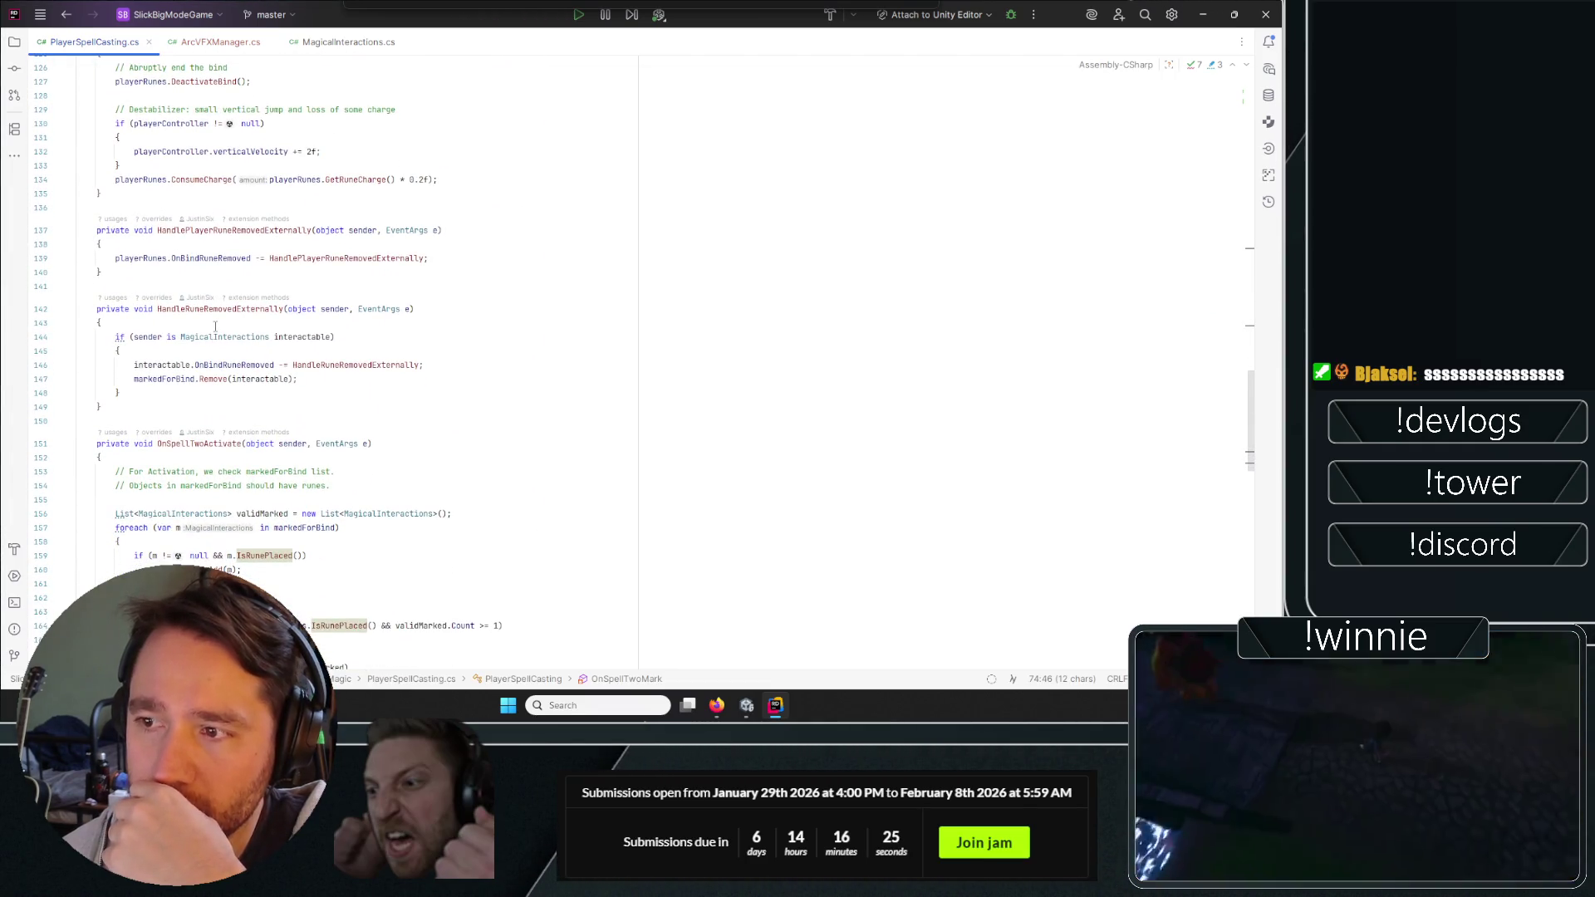
scroll(216, 349, down, 2)
click(241, 360)
Read through OnSpellTwoActivate and collapse its self-bind check block.
scroll(172, 199, down, 4)
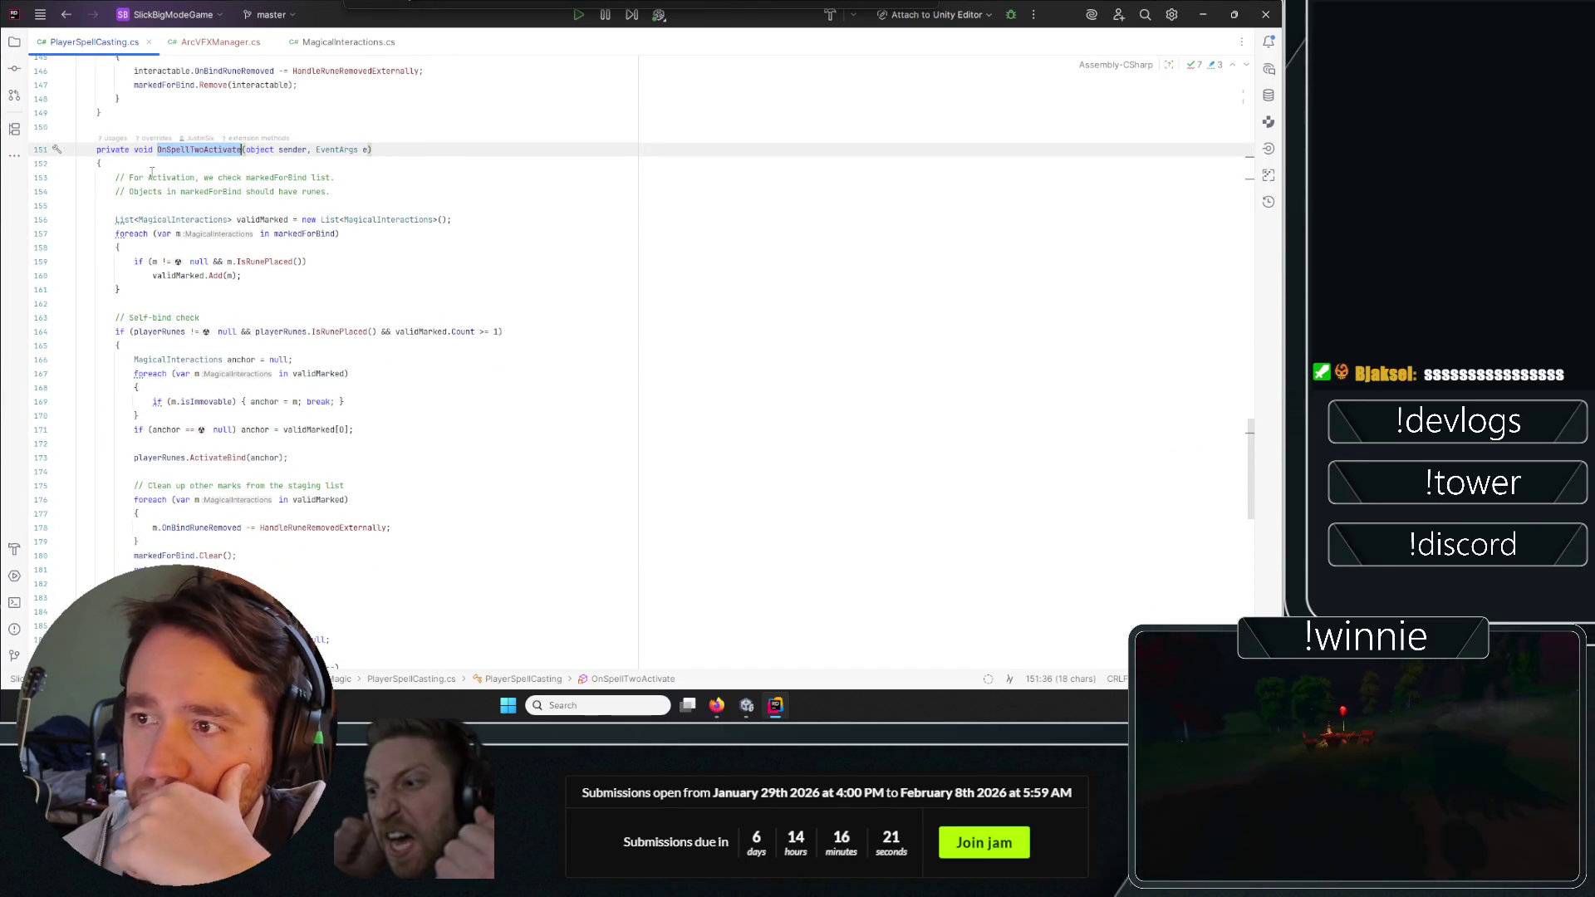
scroll(345, 279, down, 2)
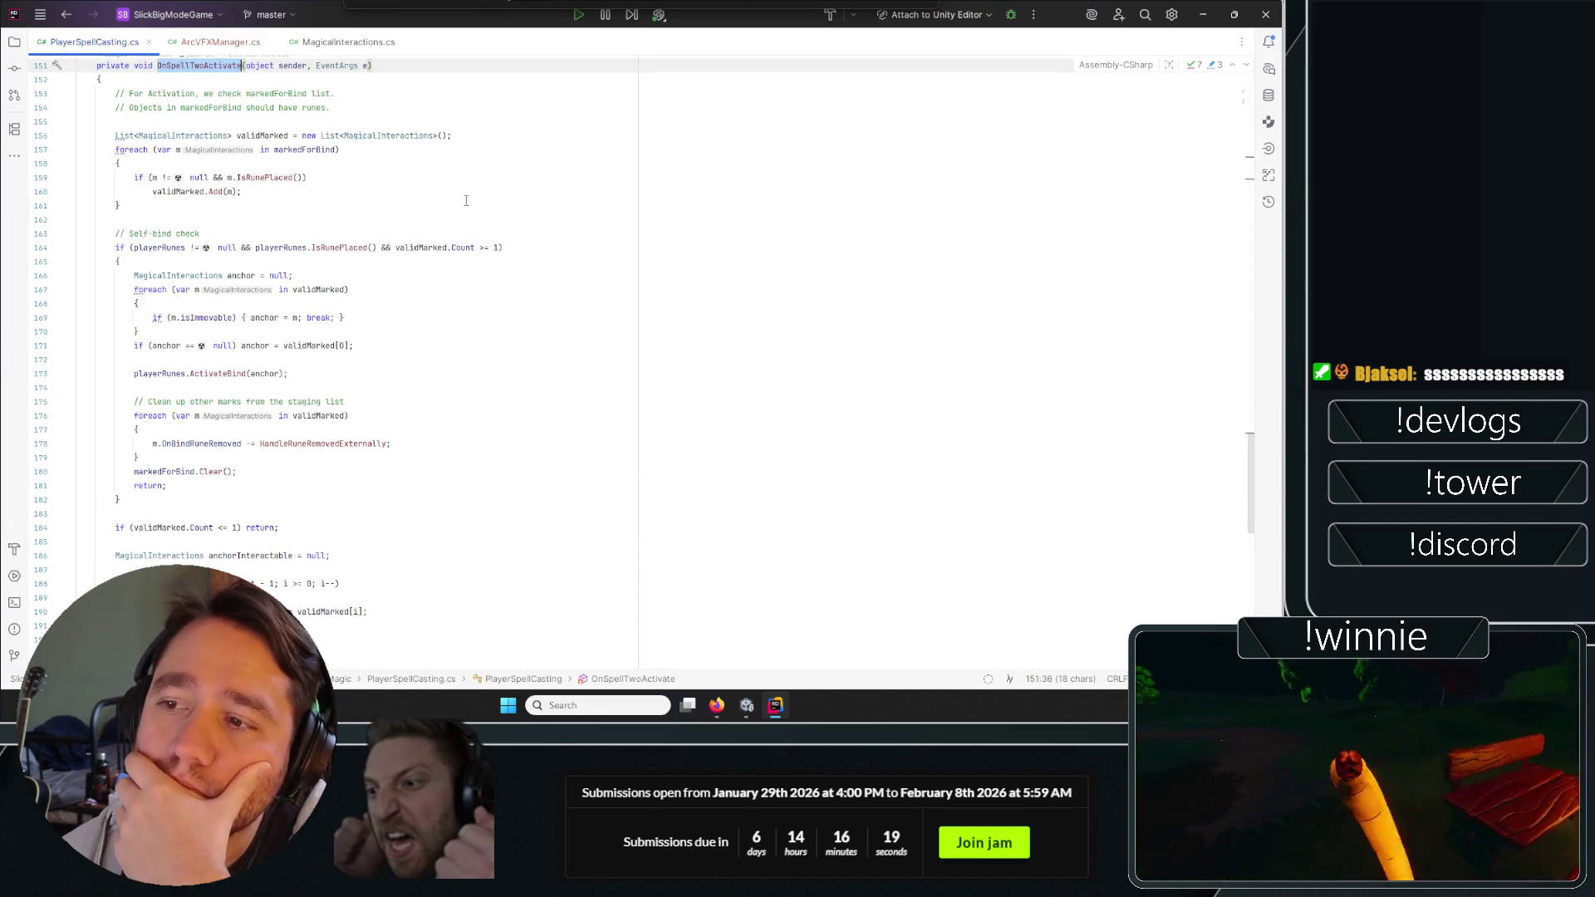
scroll(199, 225, down, 1)
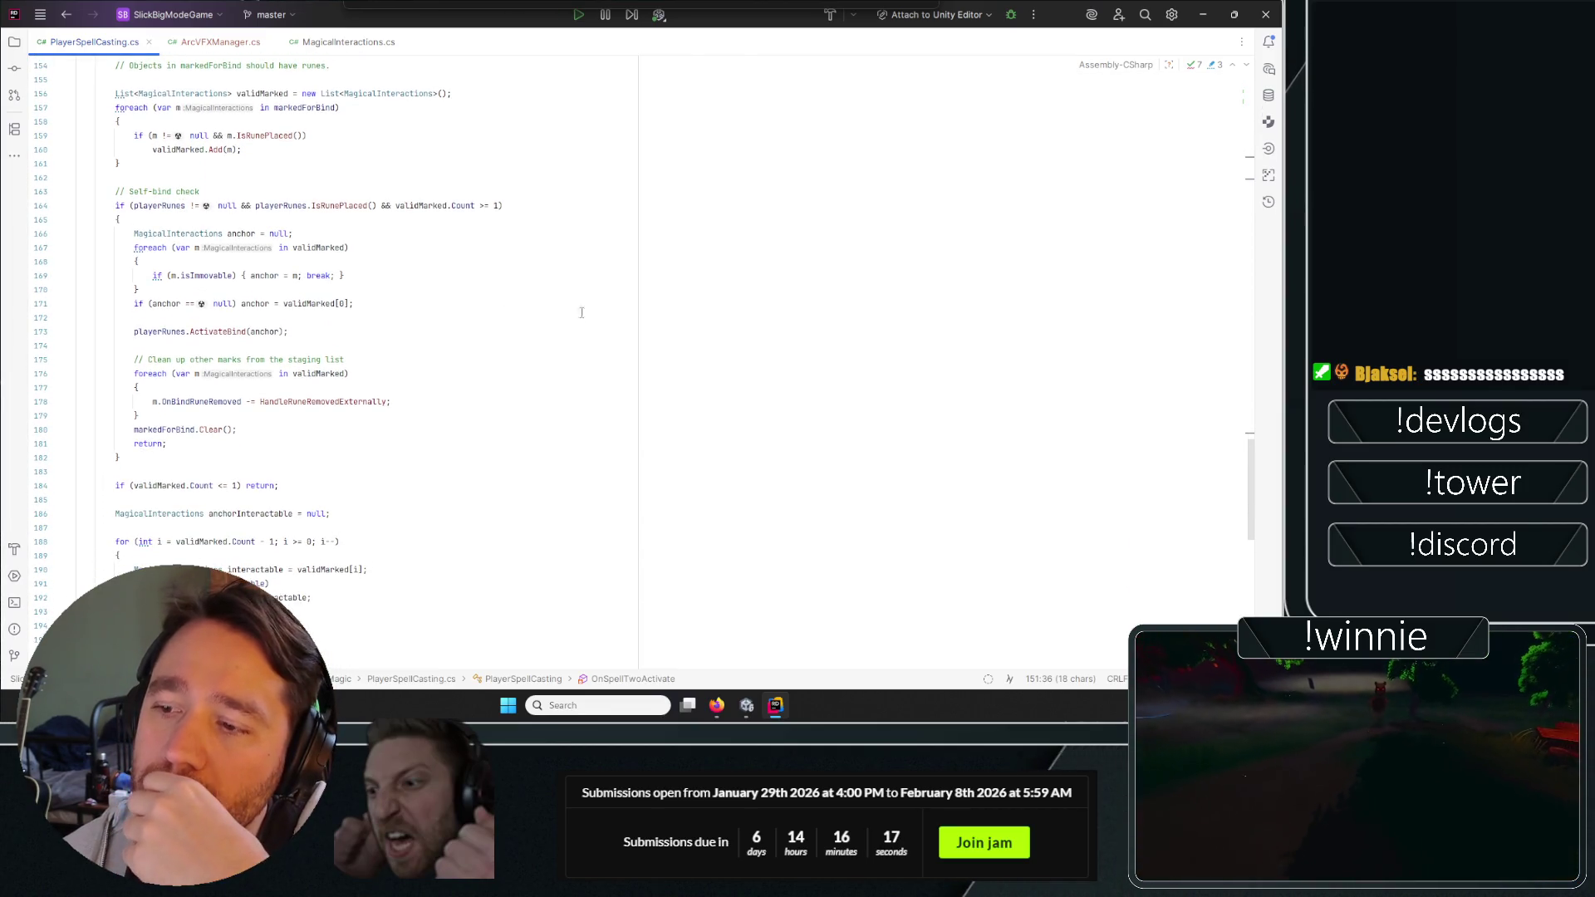
scroll(387, 296, down, 4)
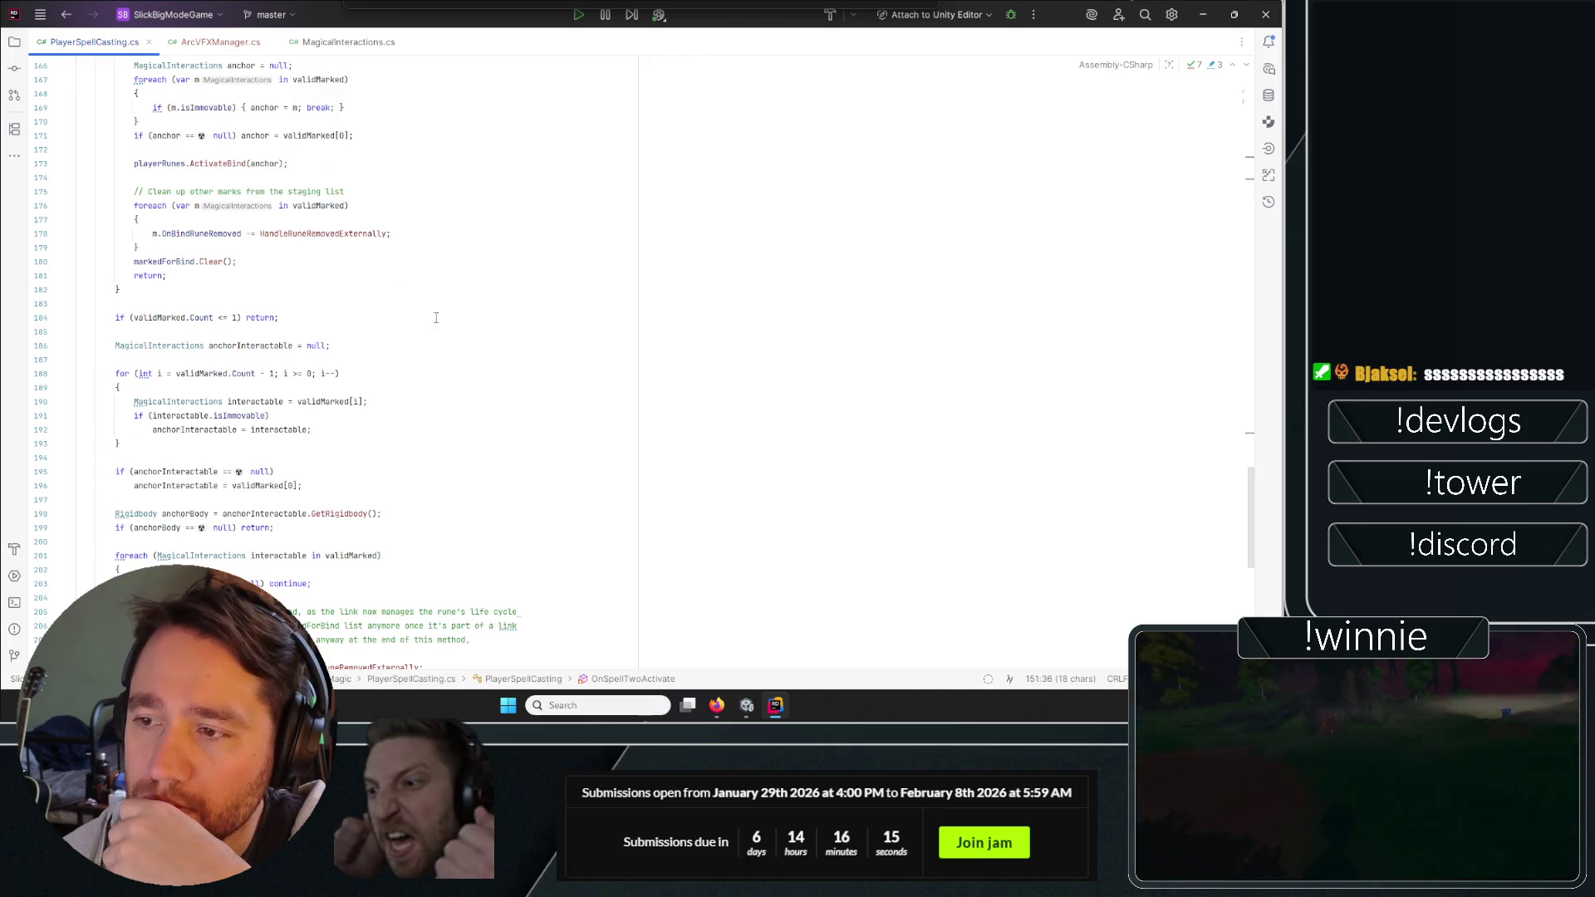
scroll(441, 323, up, 8)
scroll(441, 323, up, 2)
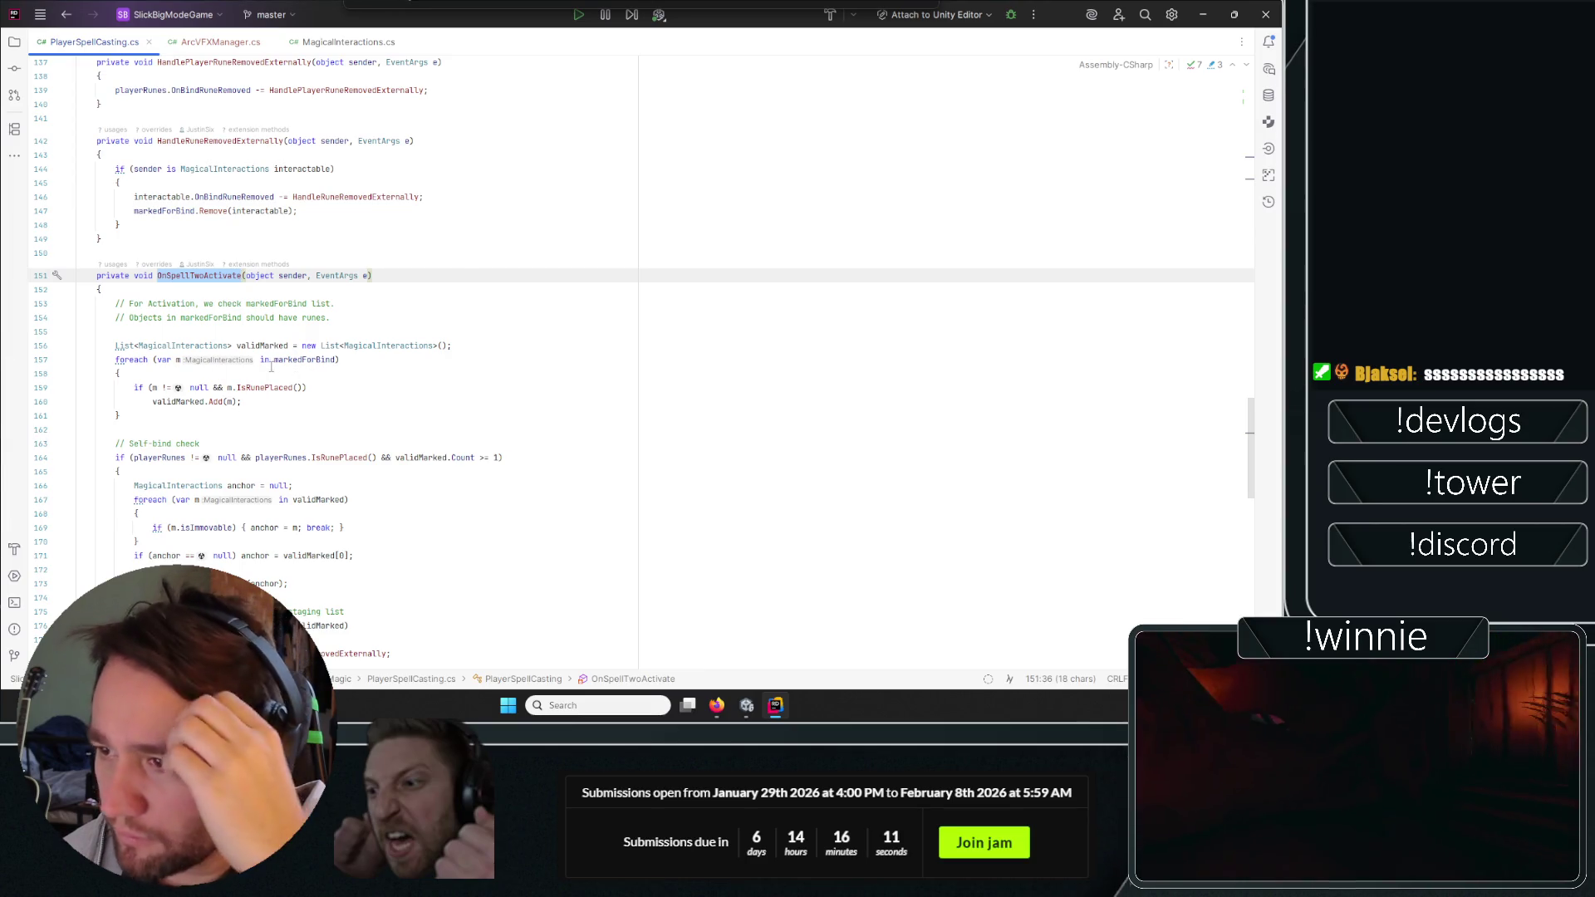
scroll(182, 445, down, 9)
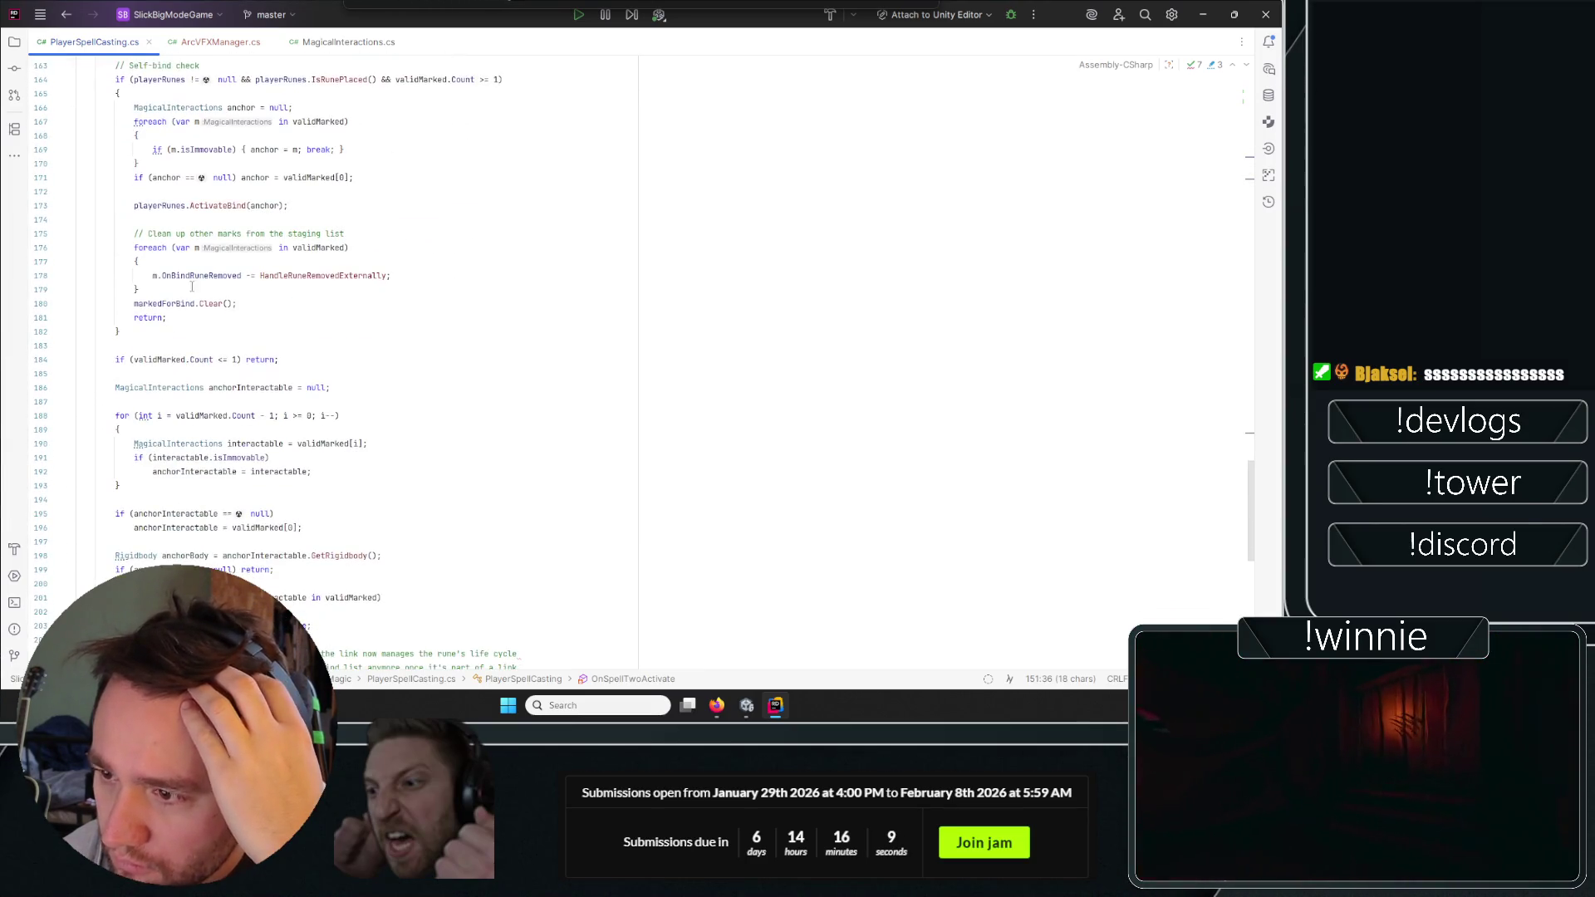
scroll(117, 176, up, 1)
click(98, 121)
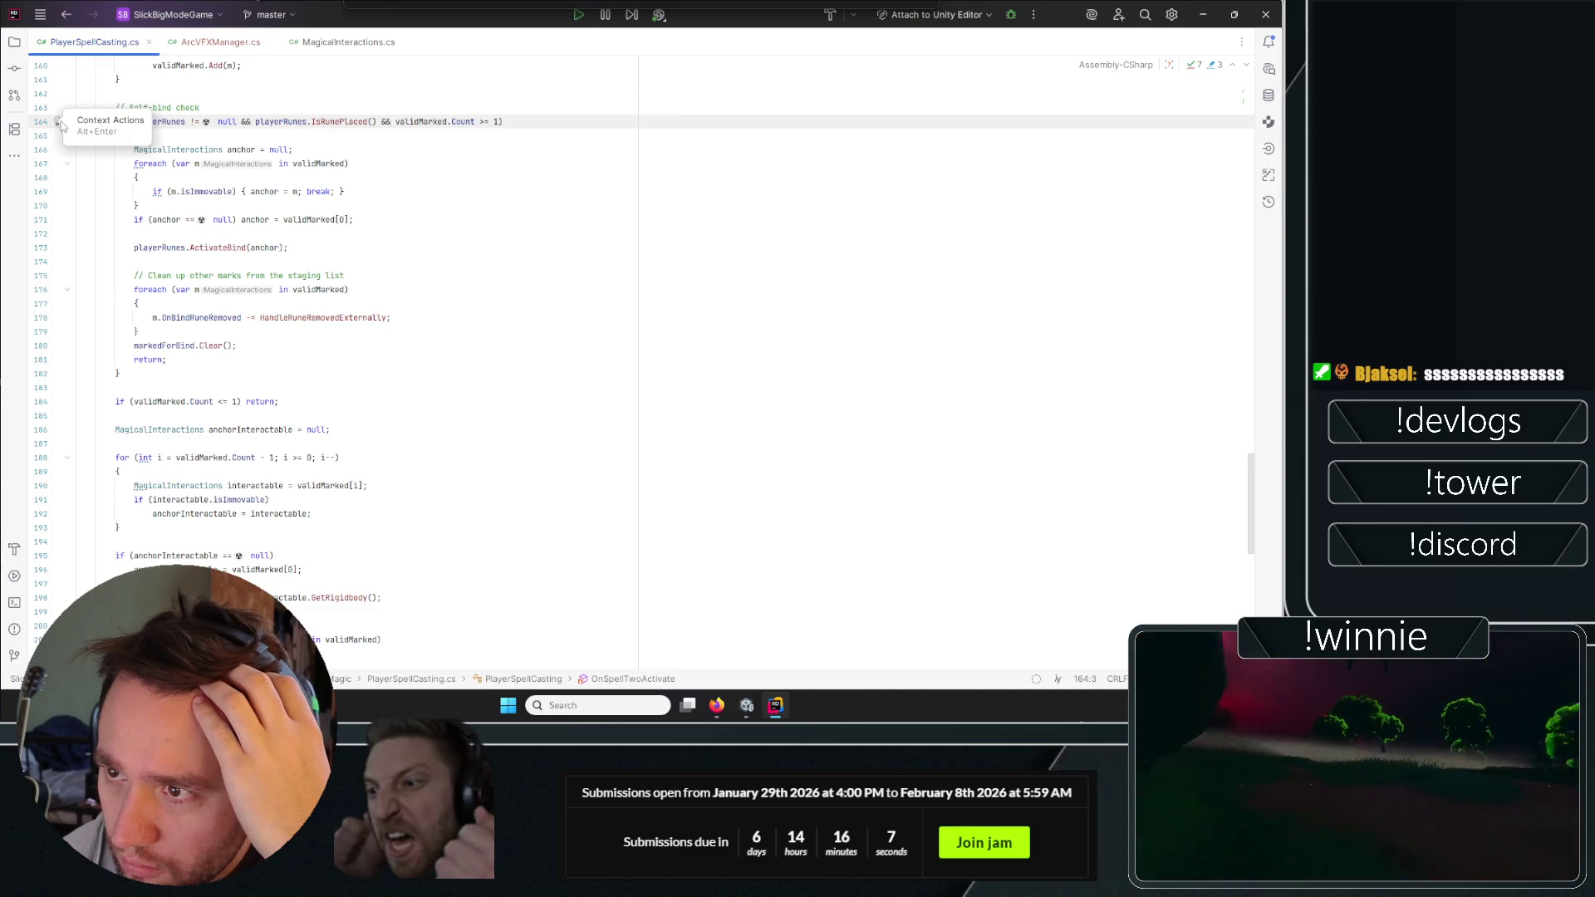
key(ctrl+minus)
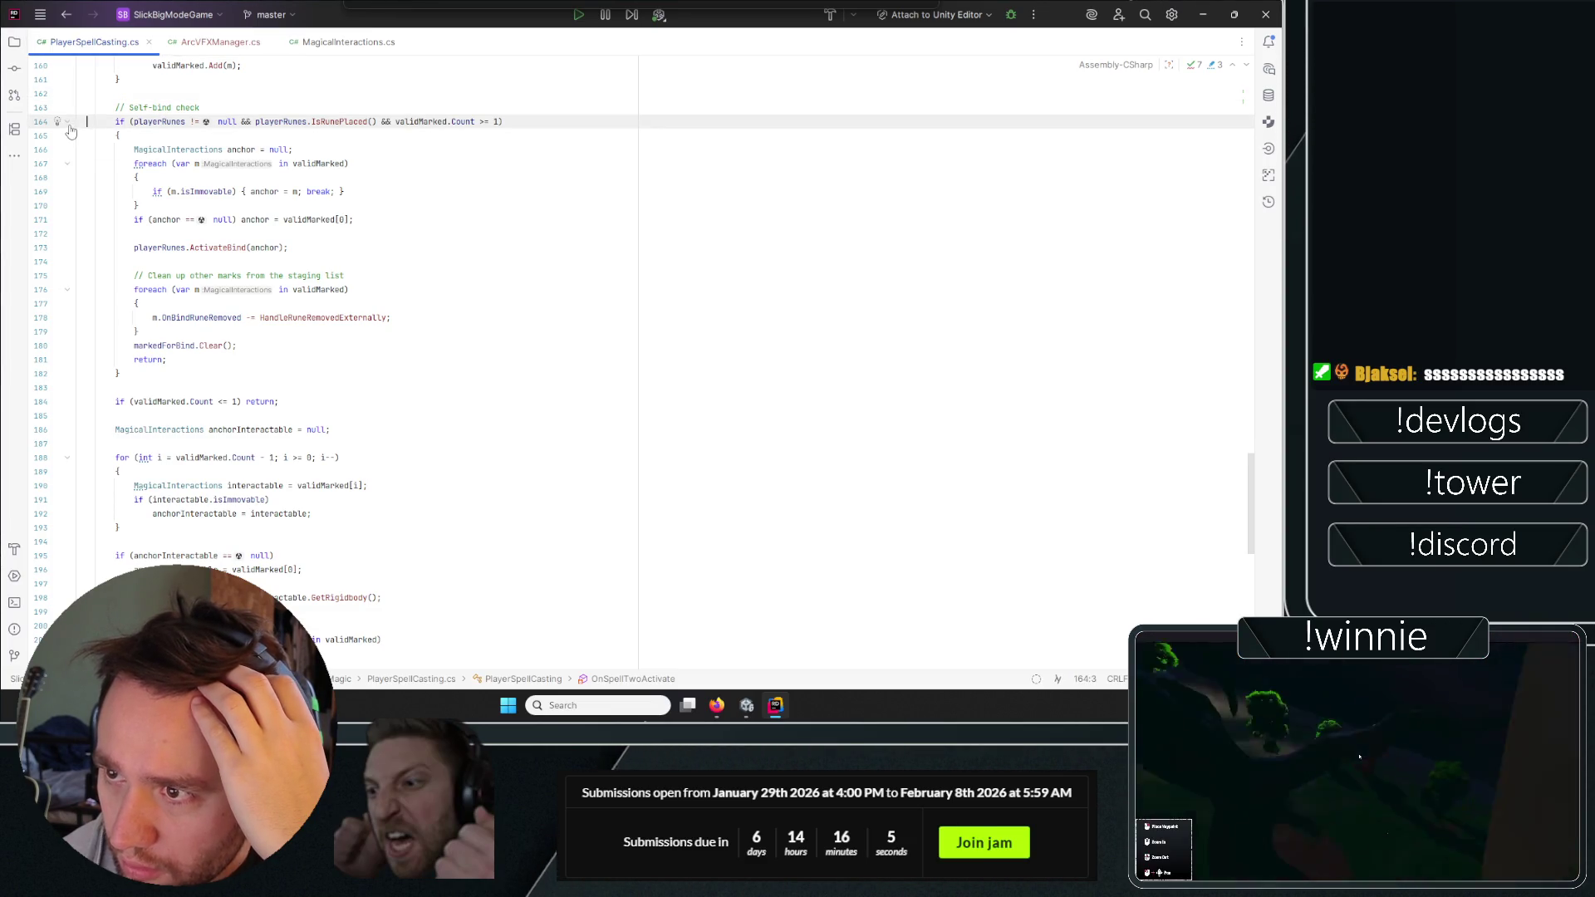
scroll(102, 178, down, 1)
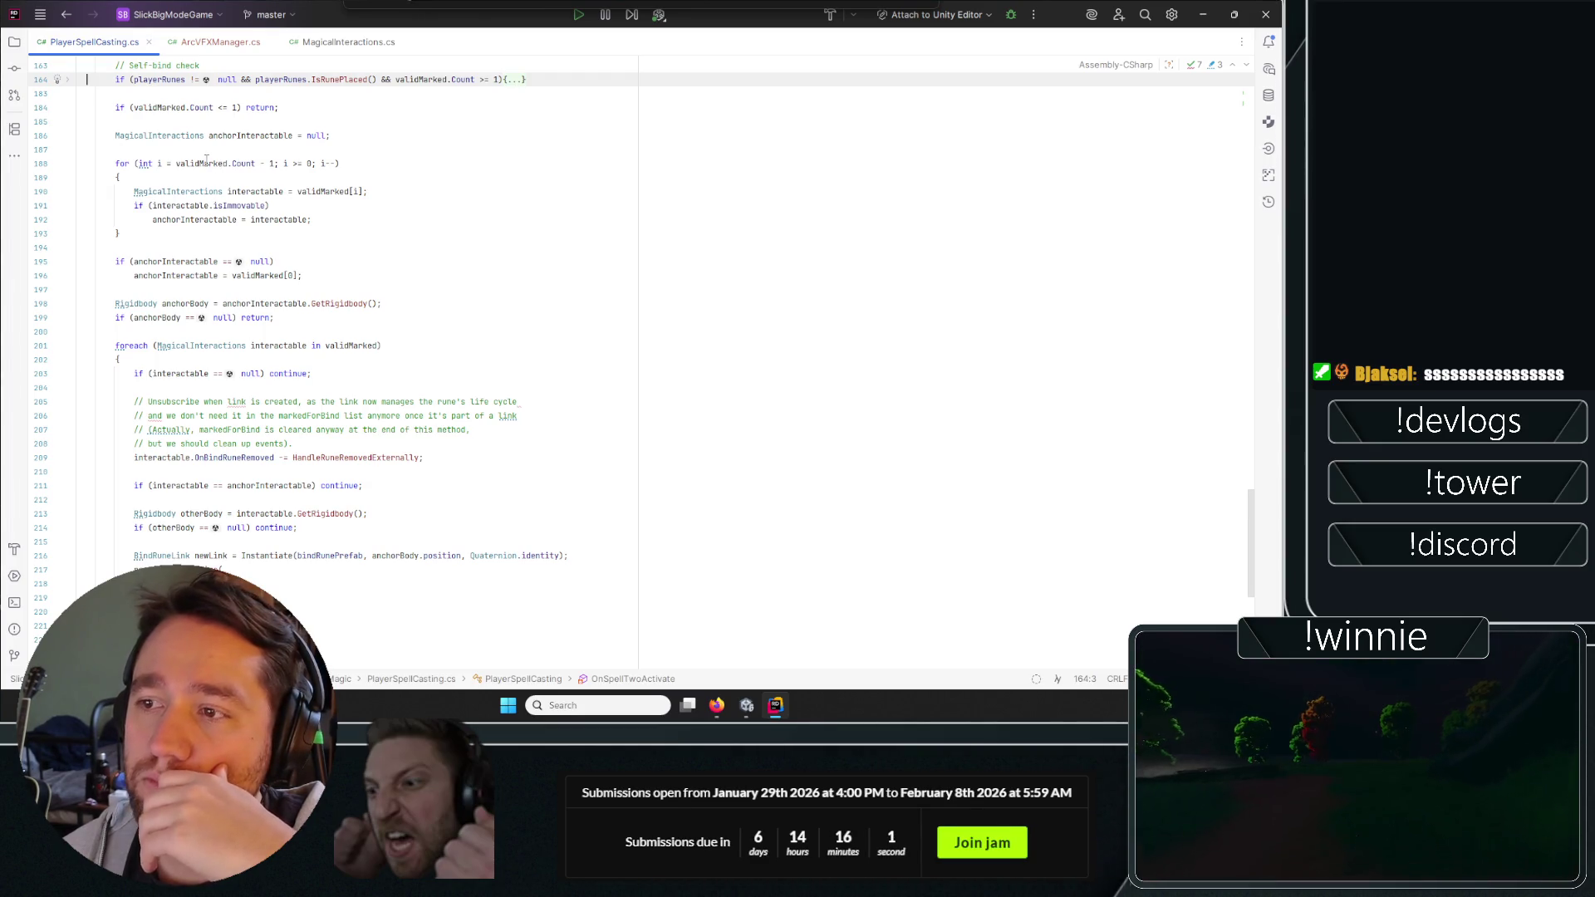
Highlight the uses of interactable and review where the marked interactables are collected.
double_click(243, 190)
scroll(433, 276, up, 2)
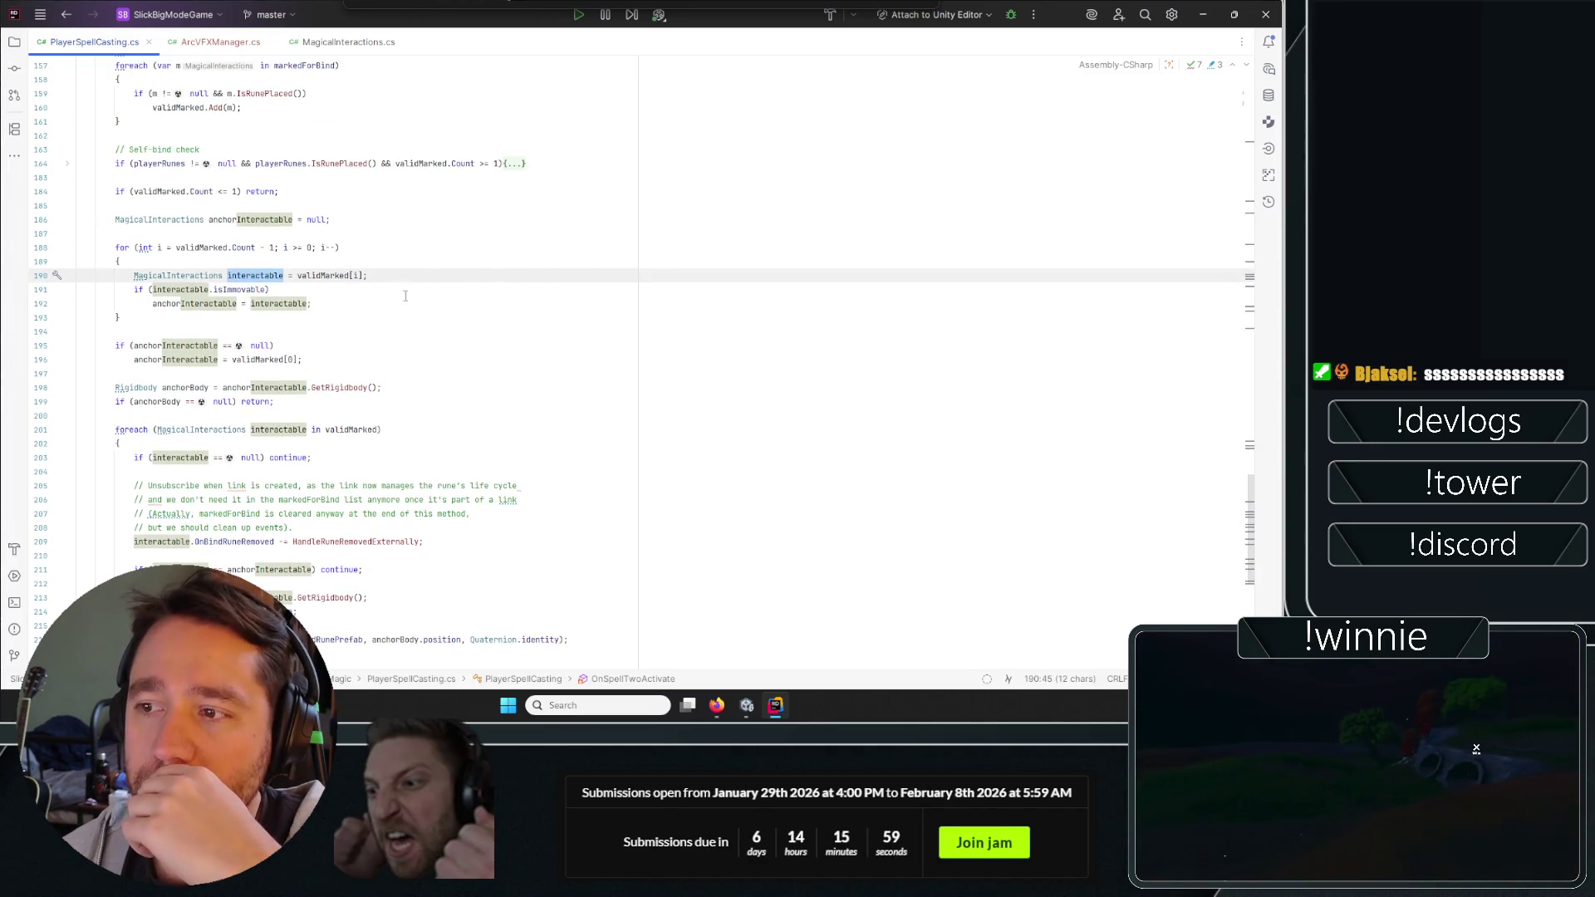
click(432, 218)
click(431, 191)
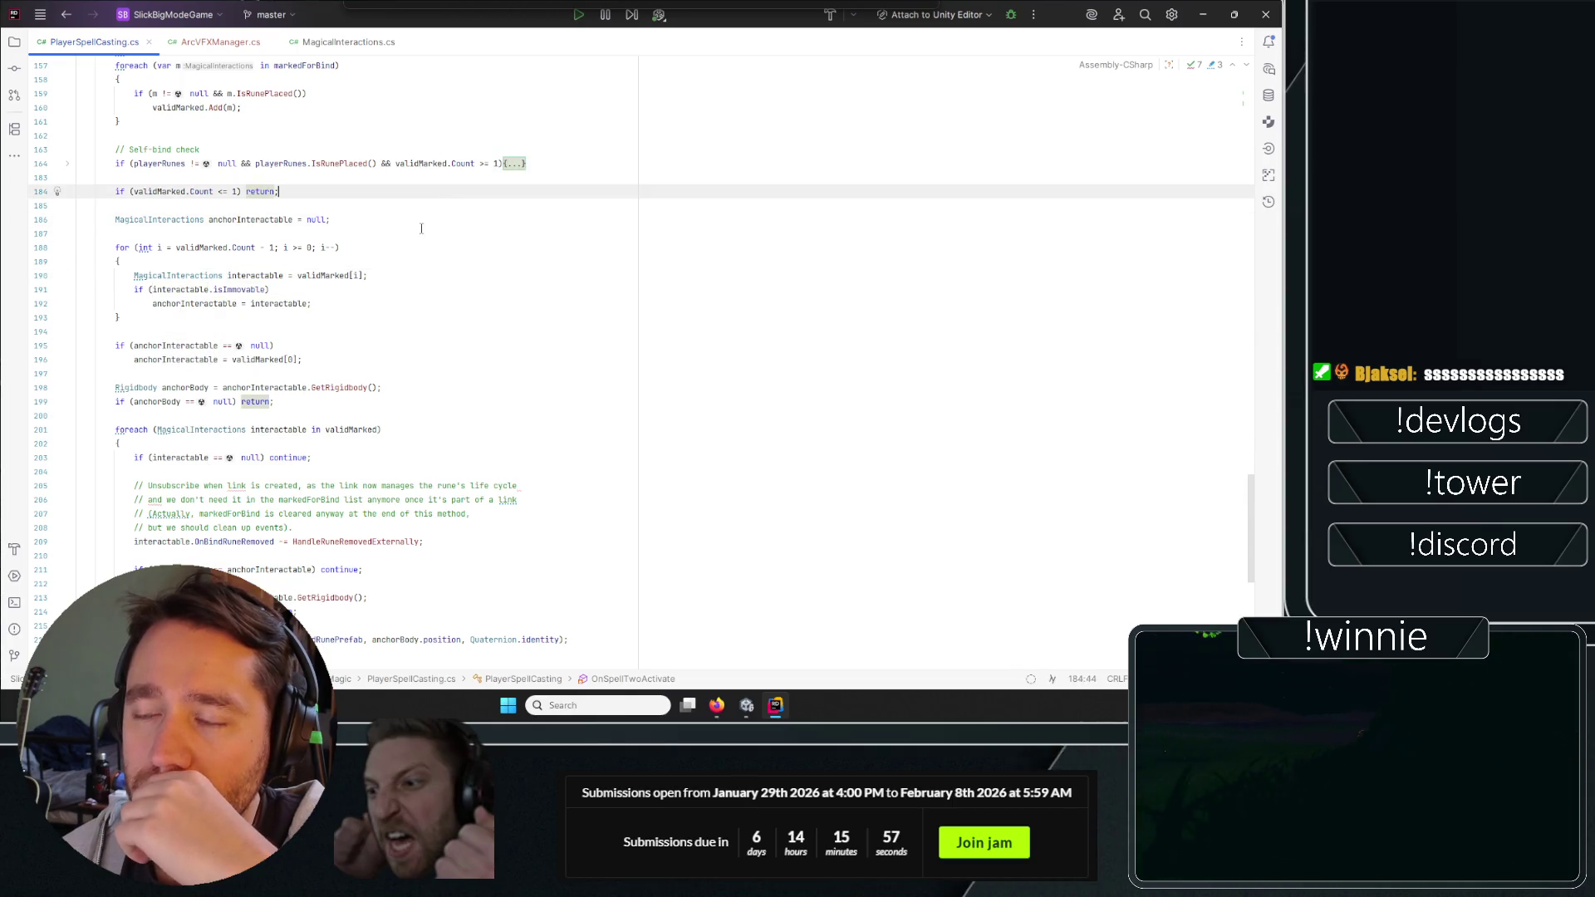
click(420, 239)
click(366, 107)
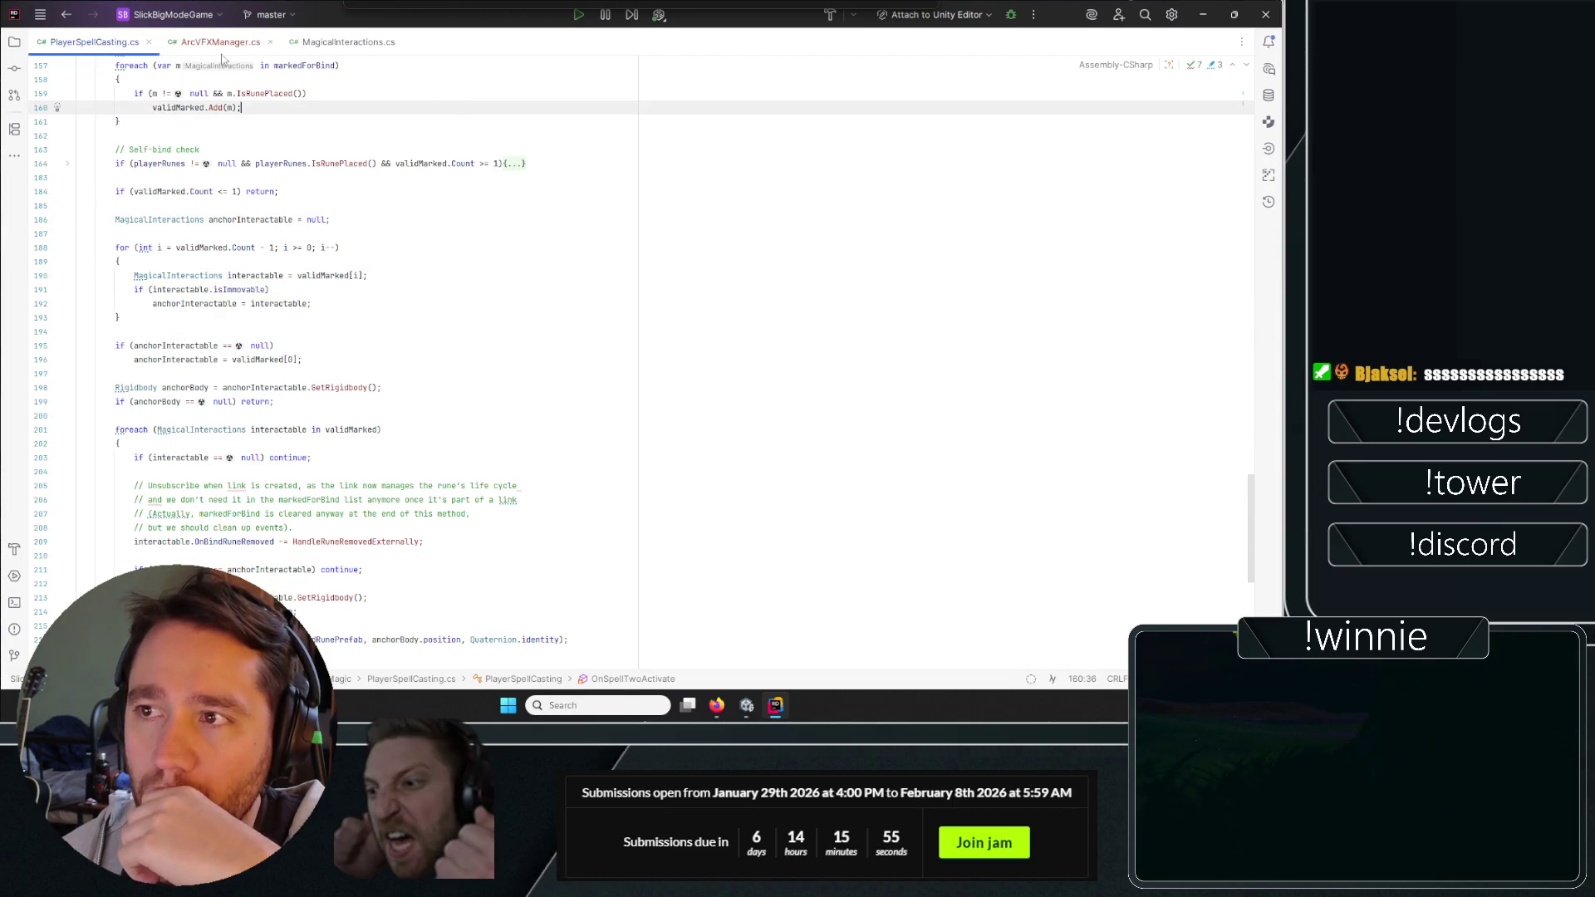
In ArcVFXManager.cs, declare [SerializeField] private Transform markedTransformOne; at the top of the class.
click(218, 43)
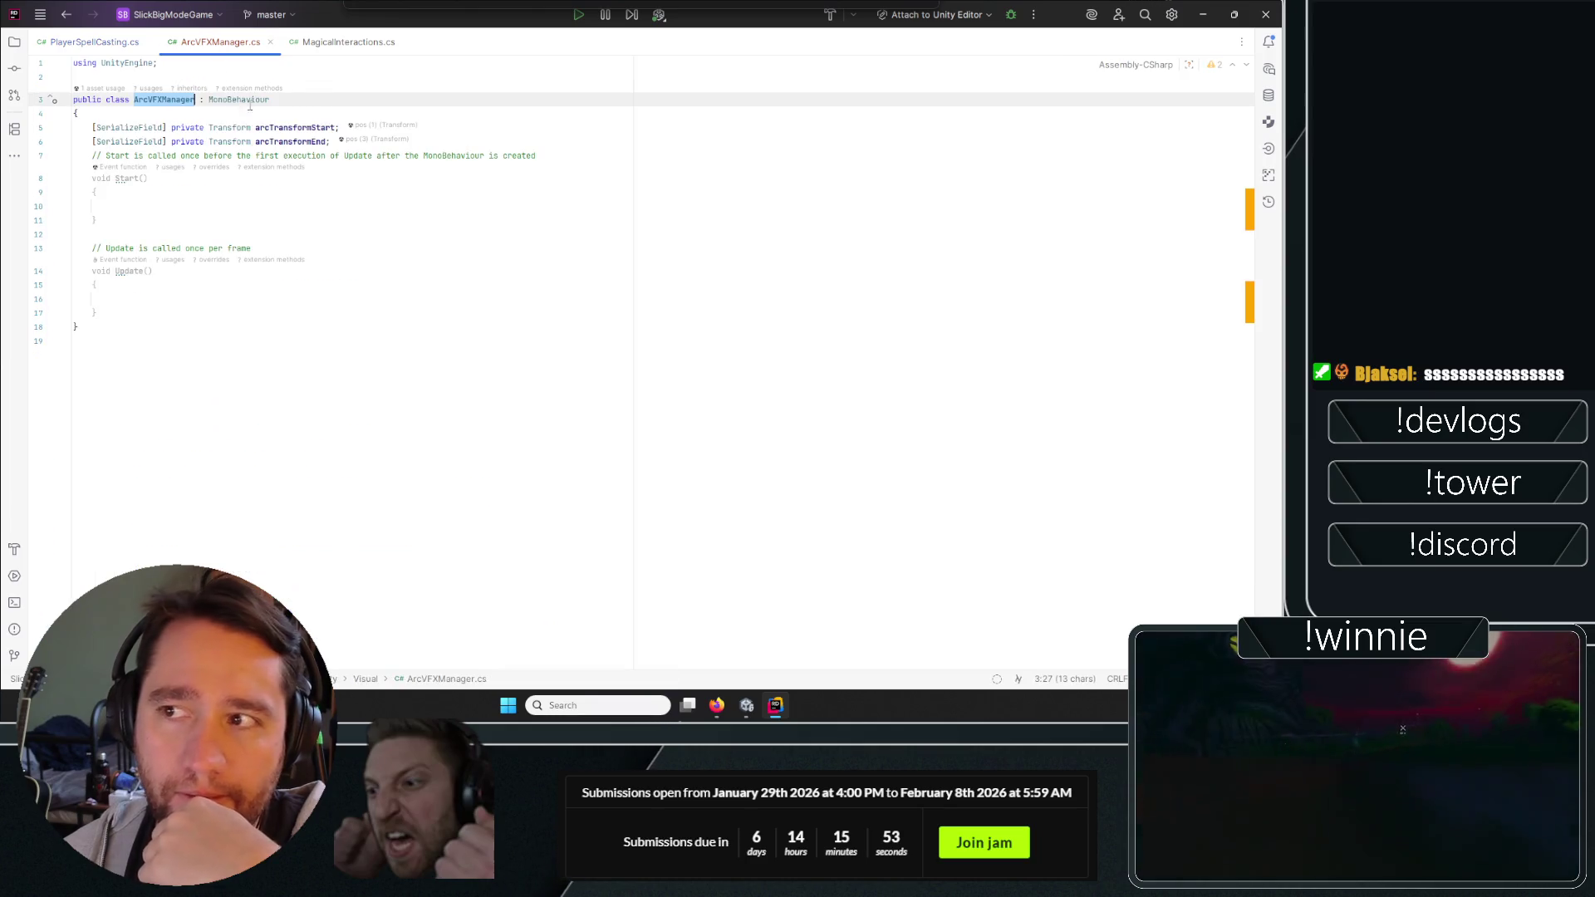
click(220, 327)
click(220, 234)
click(220, 284)
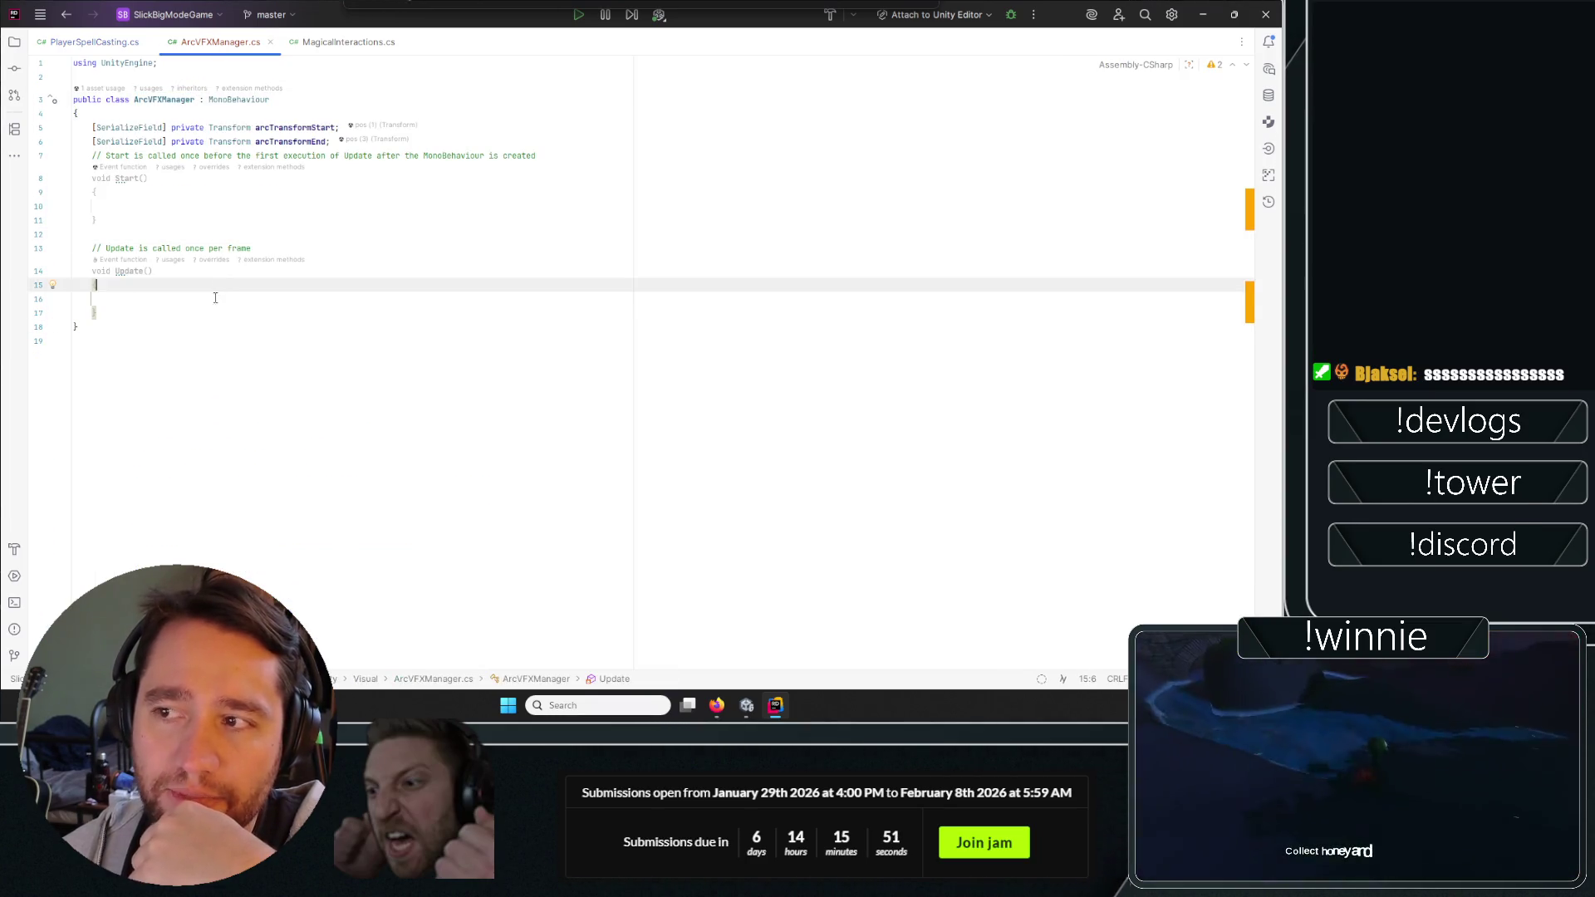
click(216, 290)
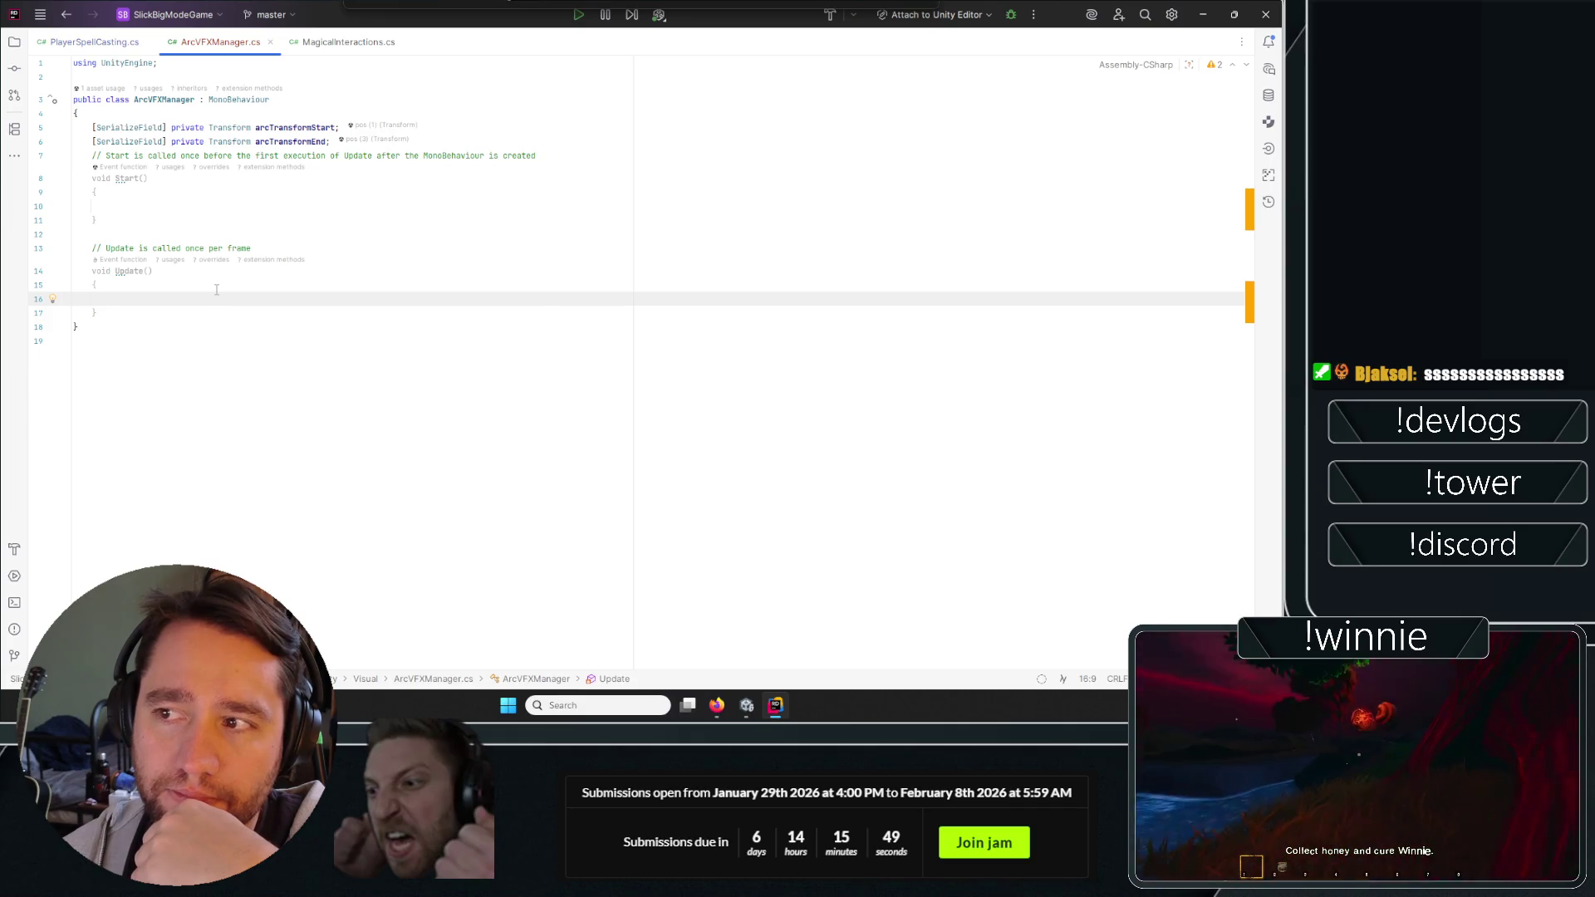
click(593, 115)
click(593, 102)
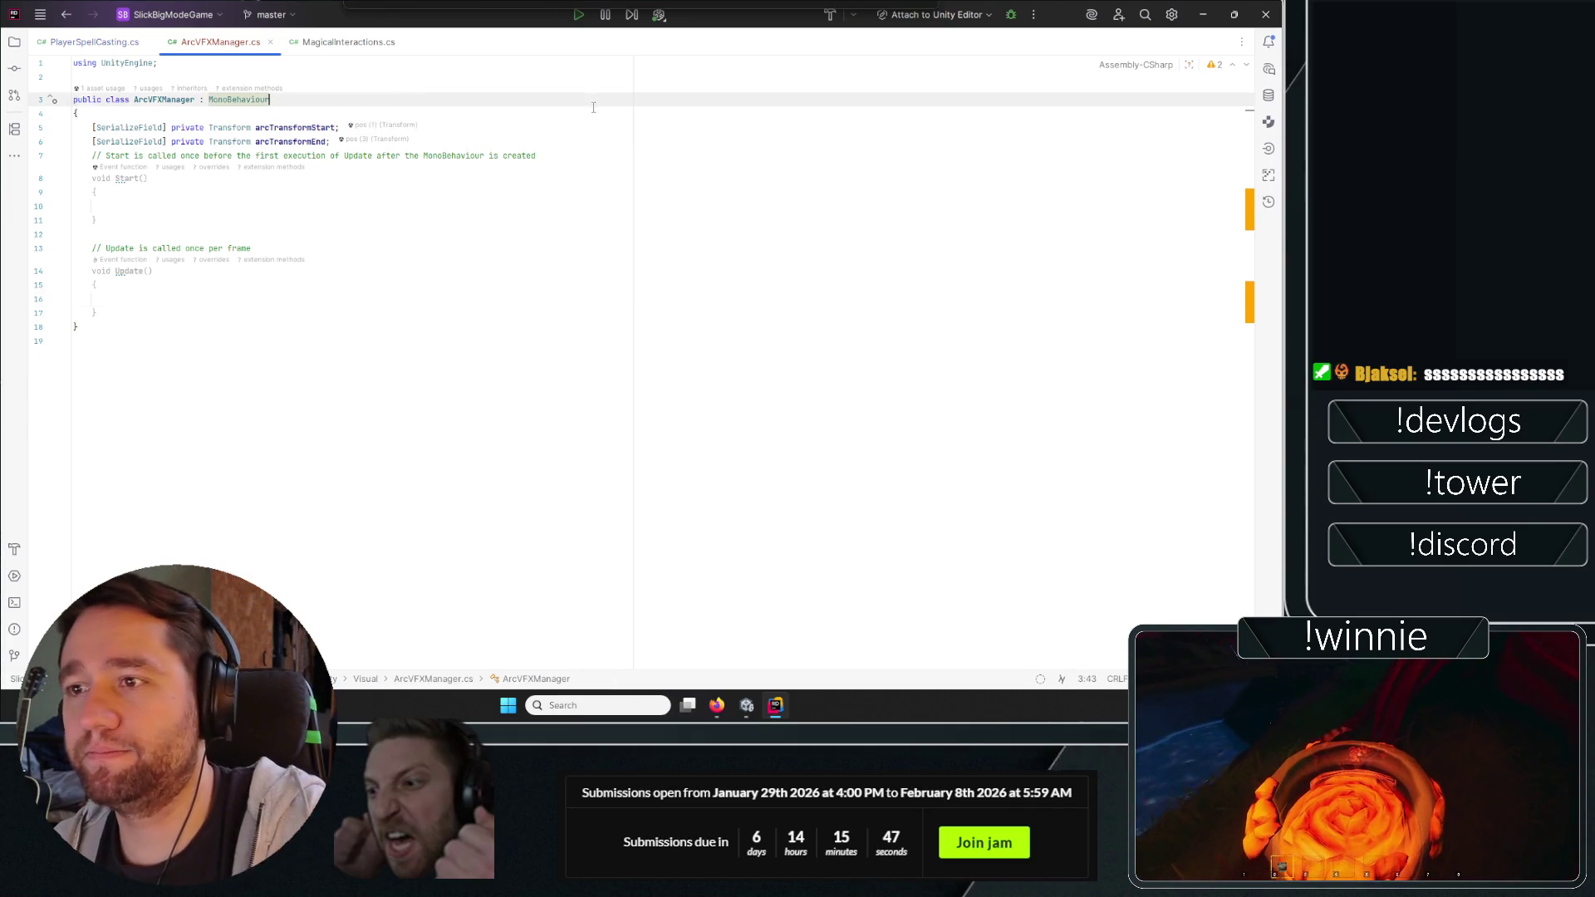
click(623, 114)
key(Return)
text(Ser)
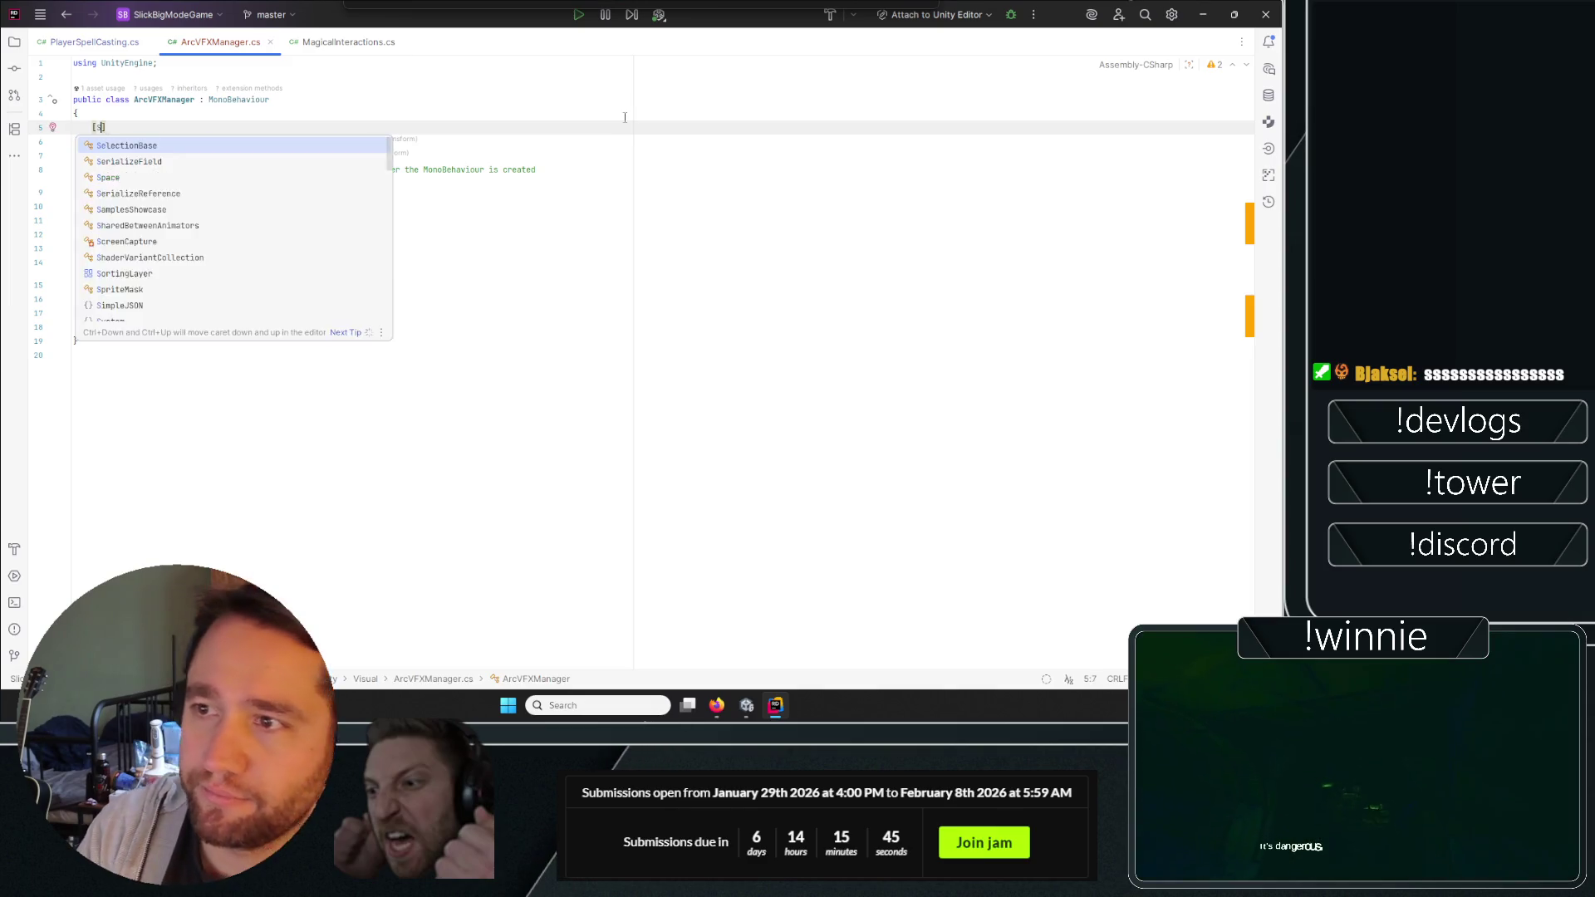
key(Return)
key(End)
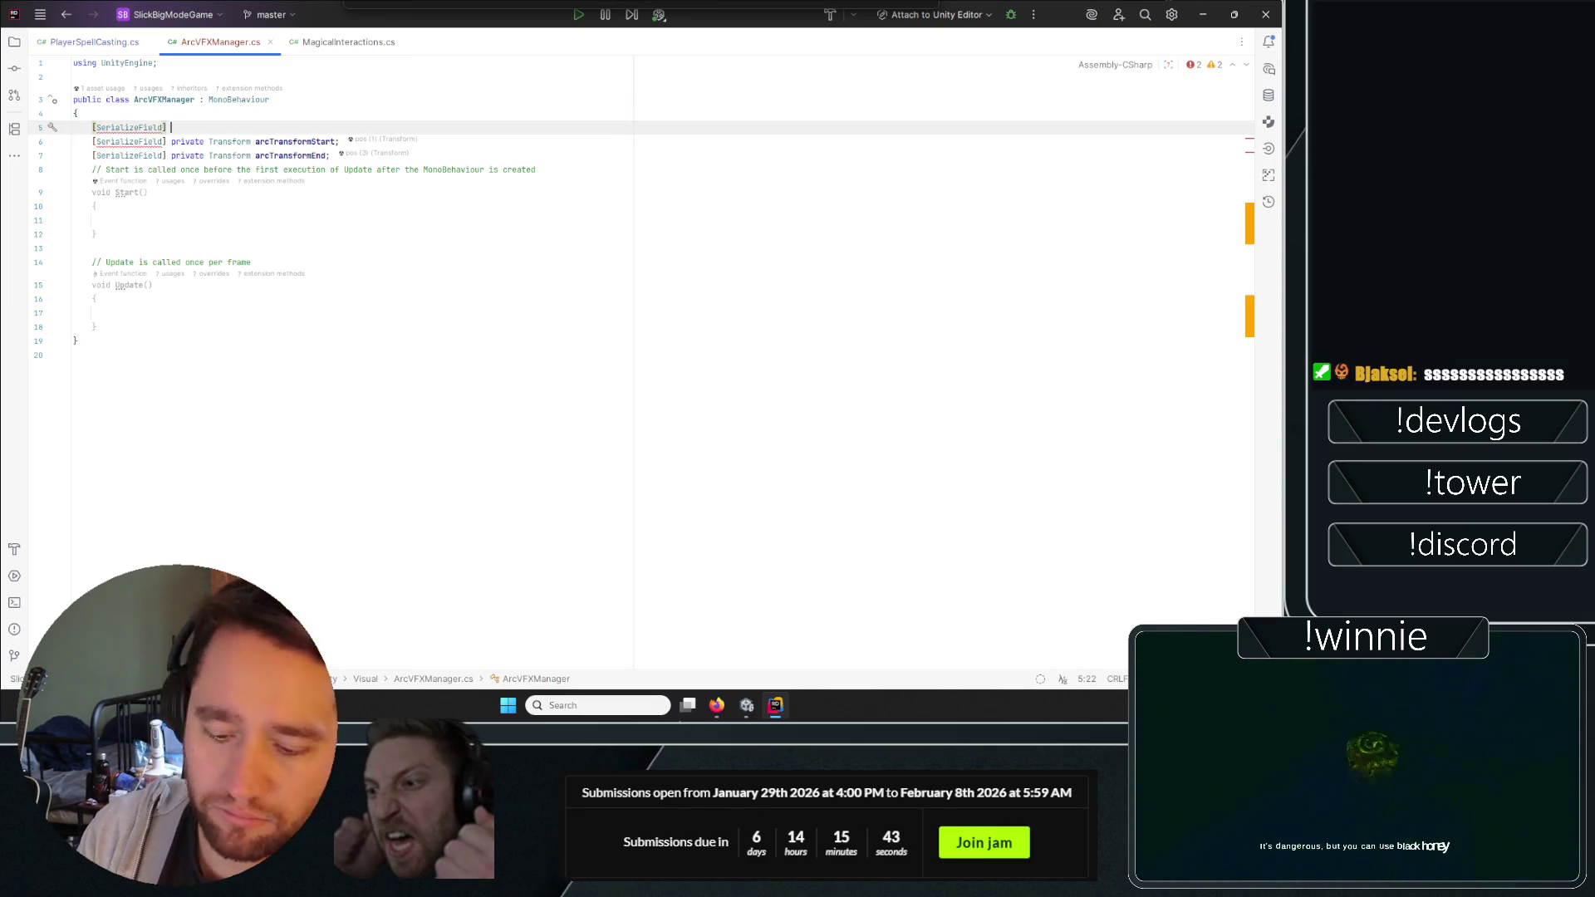
text(private Transform marked)
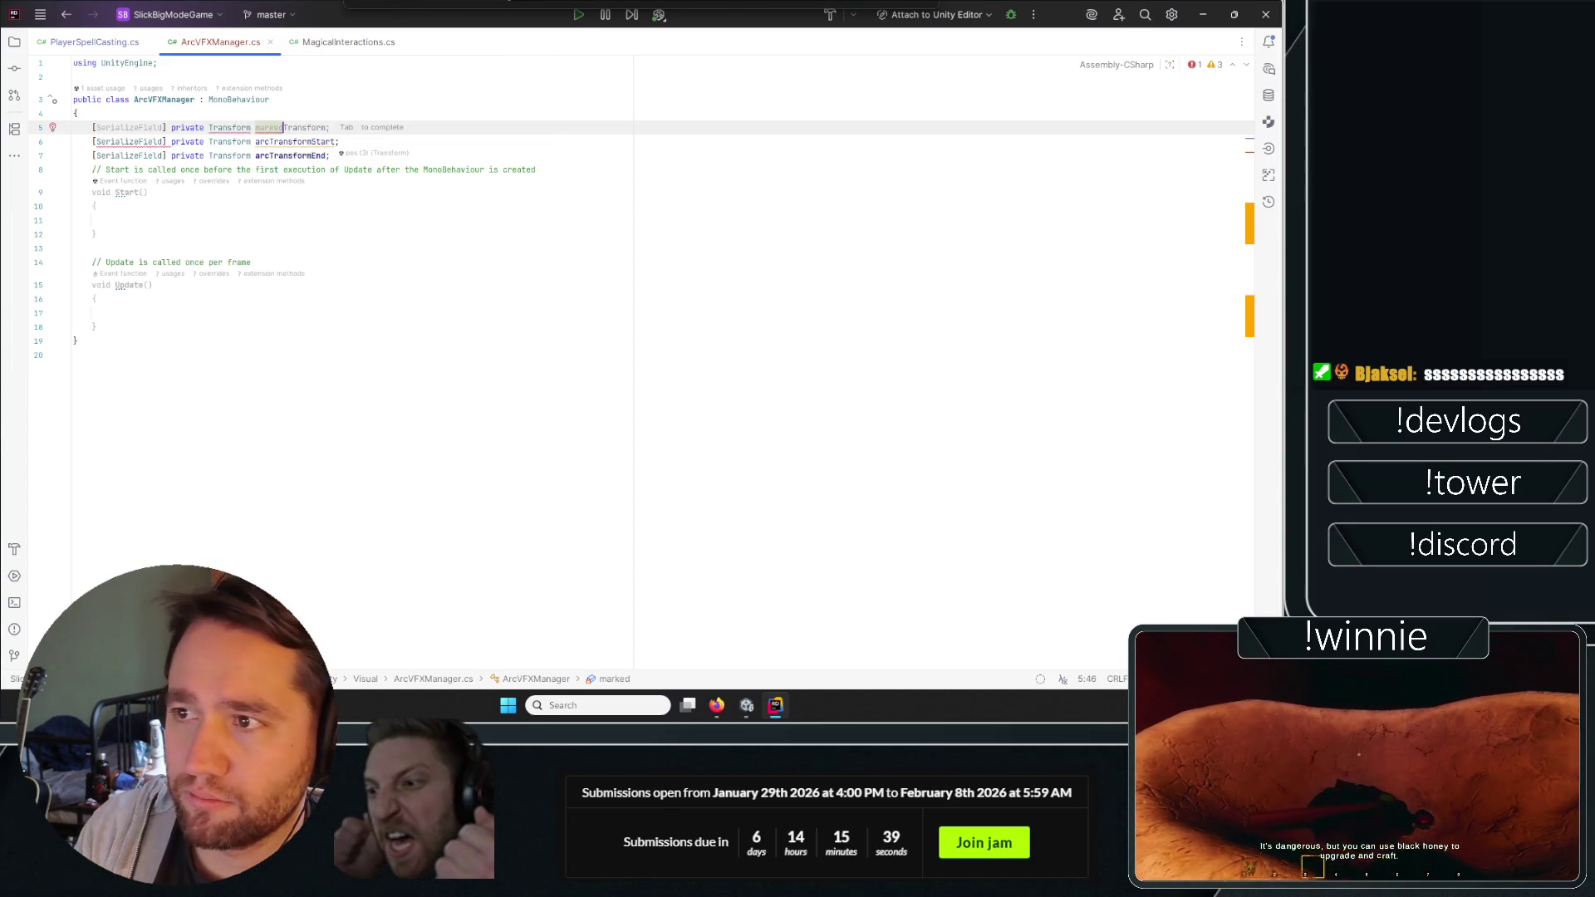
text(TransformOne;)
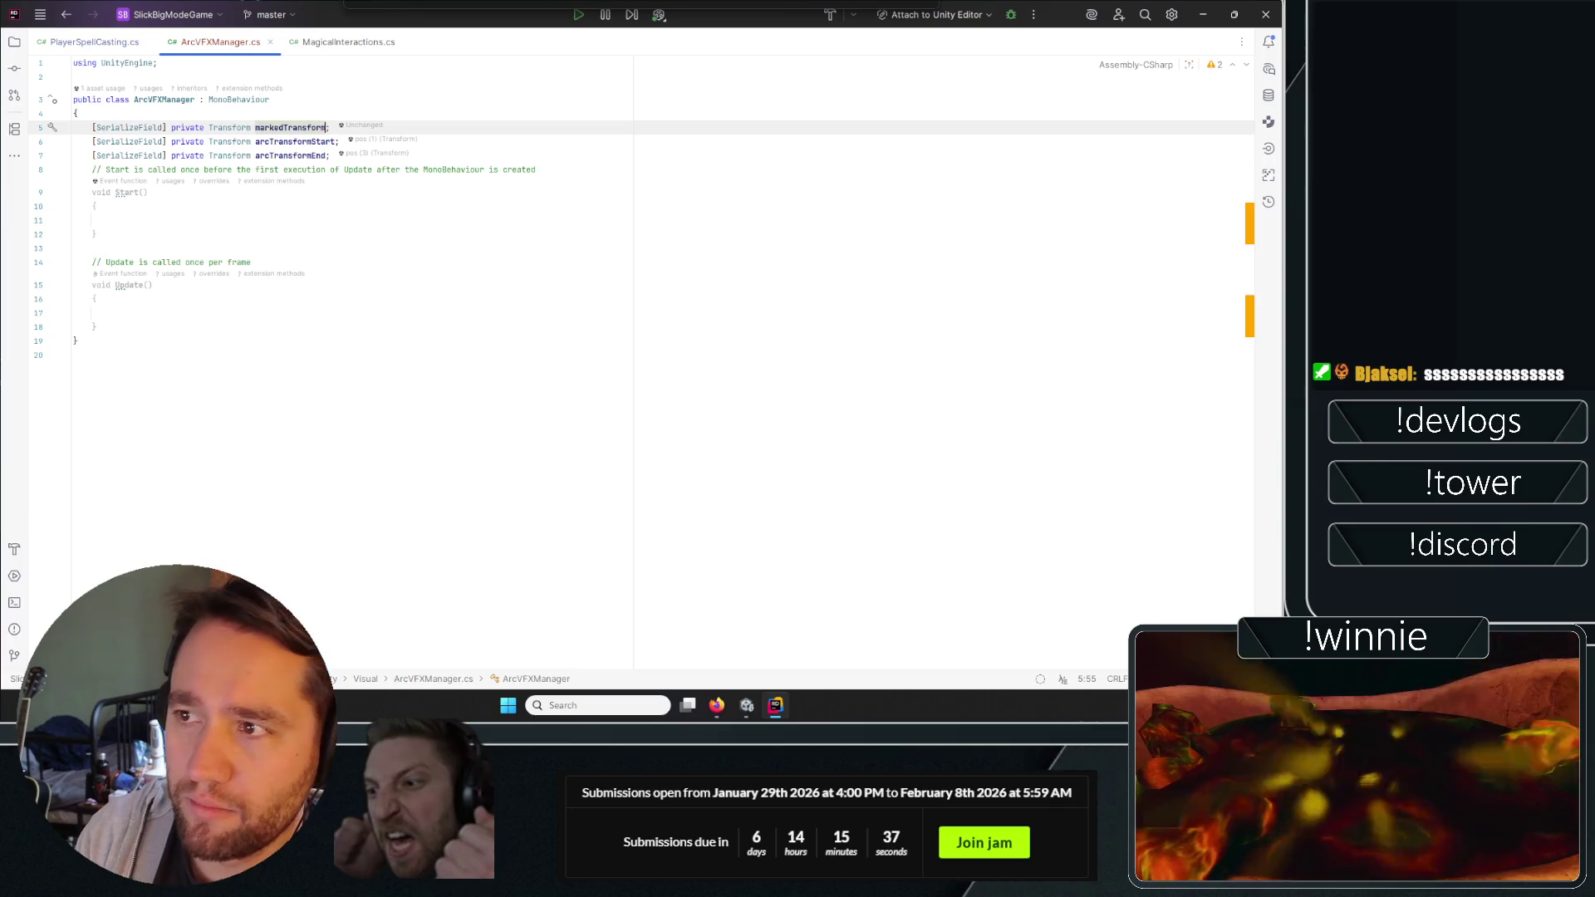
click(1017, 596)
Duplicate the markedTransformOne declaration and rename the copy to markedTransformTwo.
click(48, 129)
key(End)
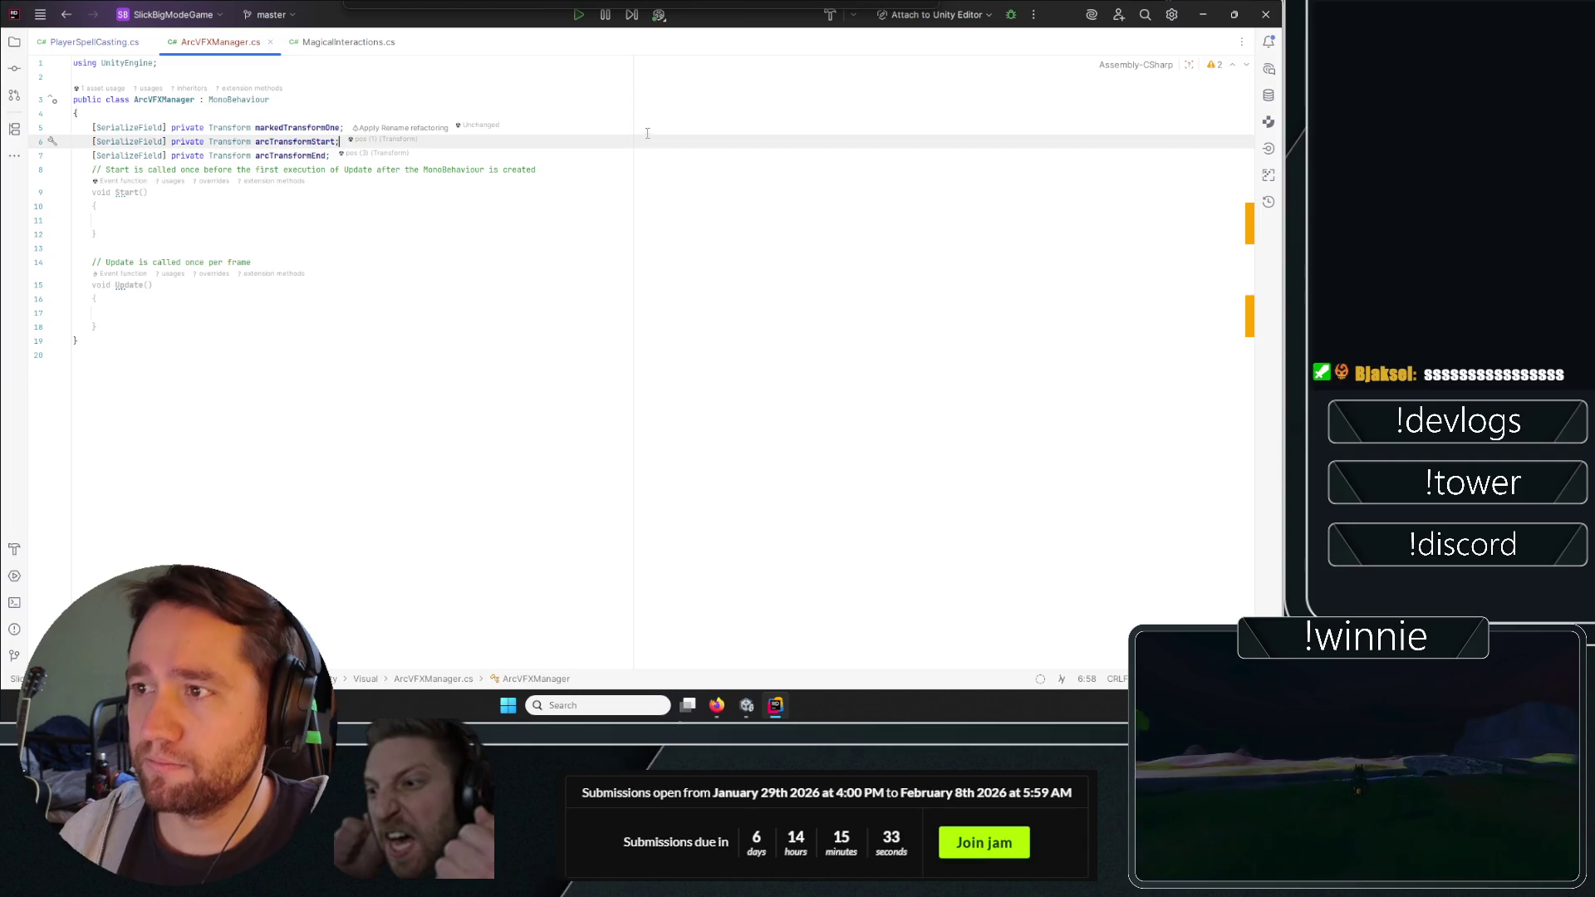
key(Return)
key(ctrl+z)
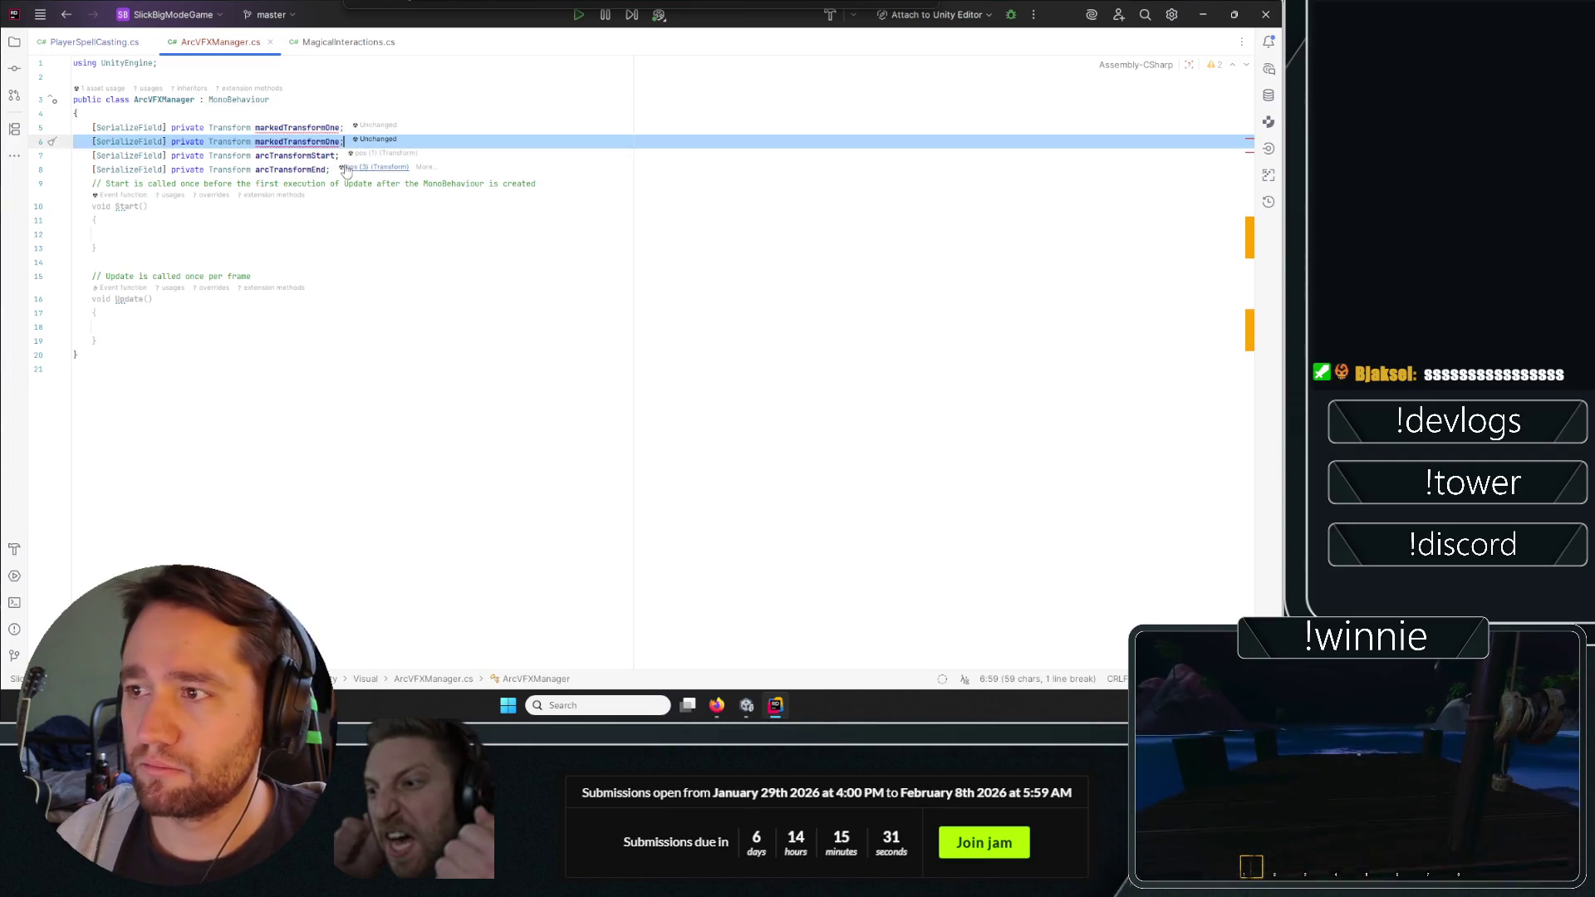
click(341, 142)
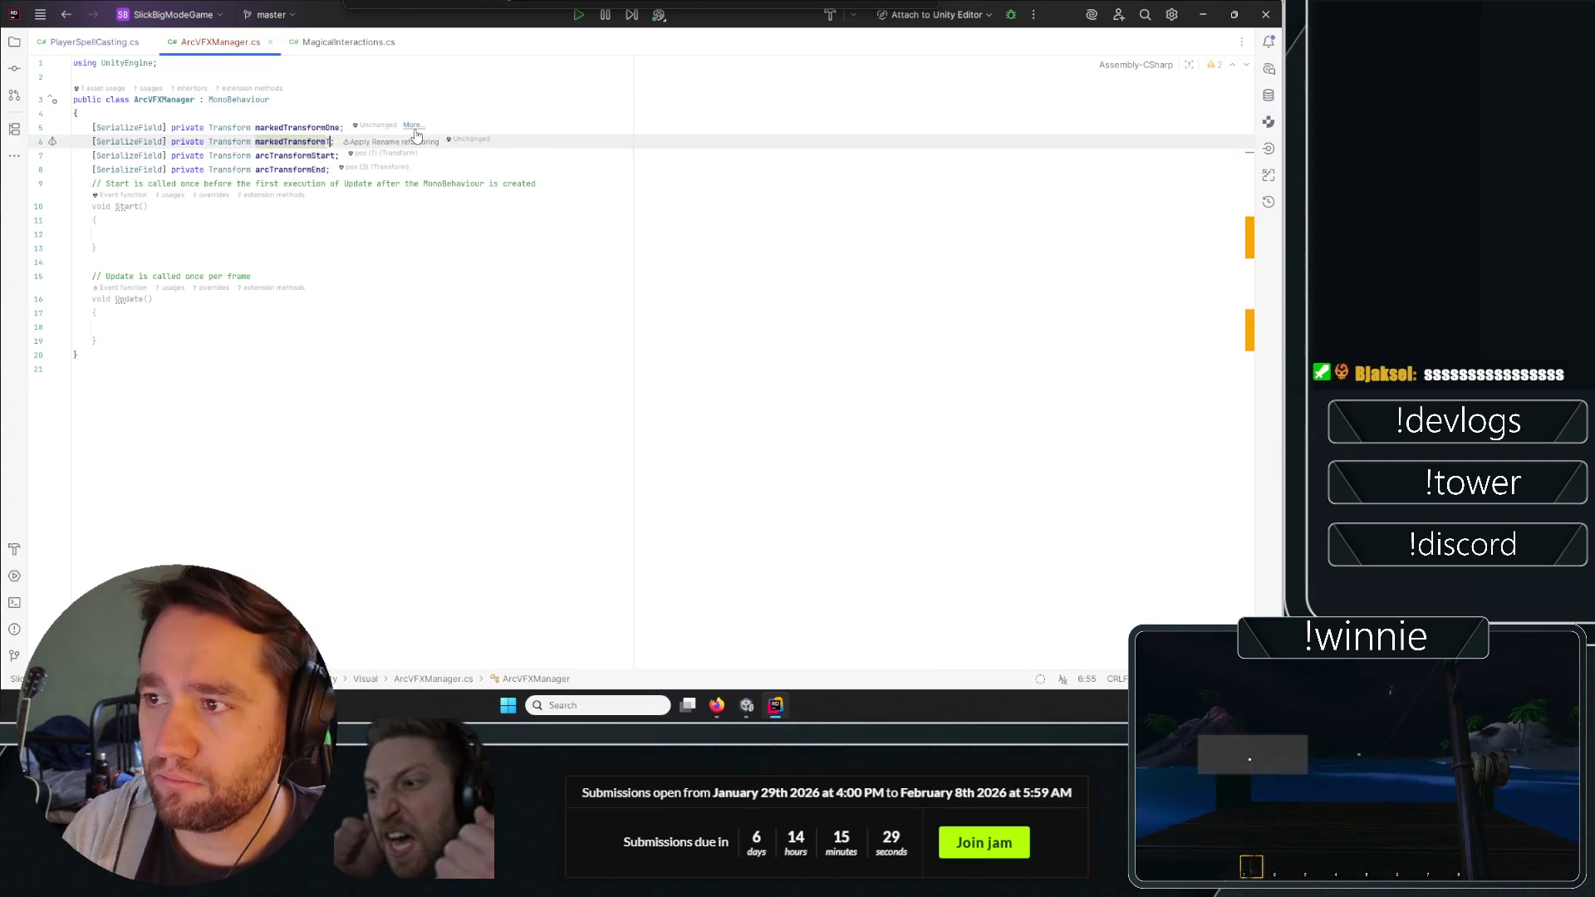
text(Two)
key(BackSpace)
key(BackSpace)
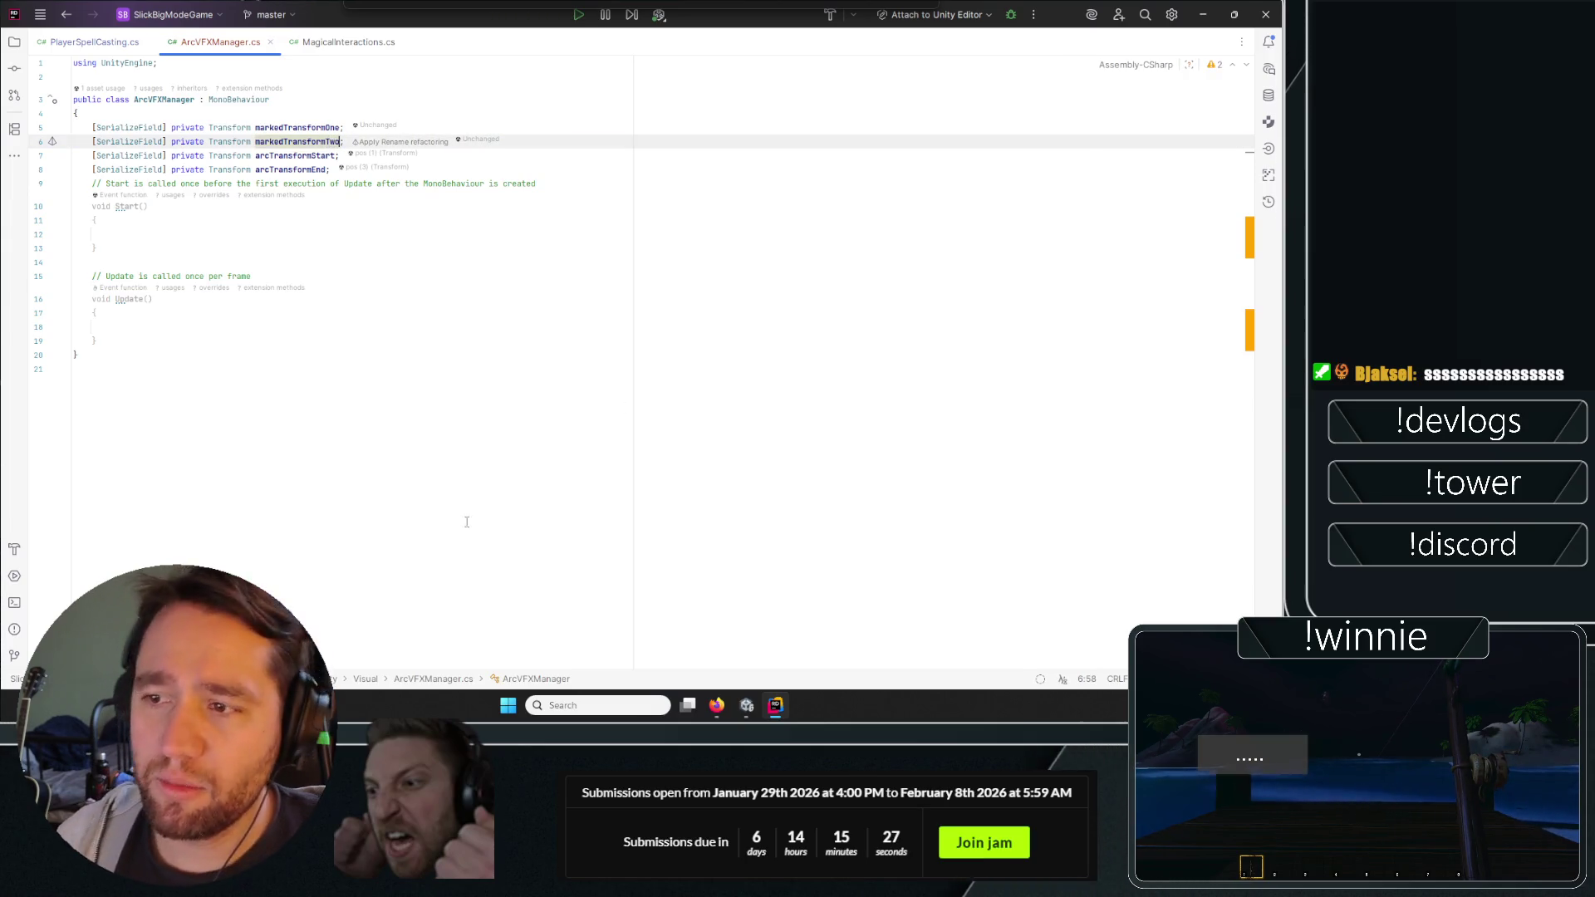
drag(97, 341, 16, 196)
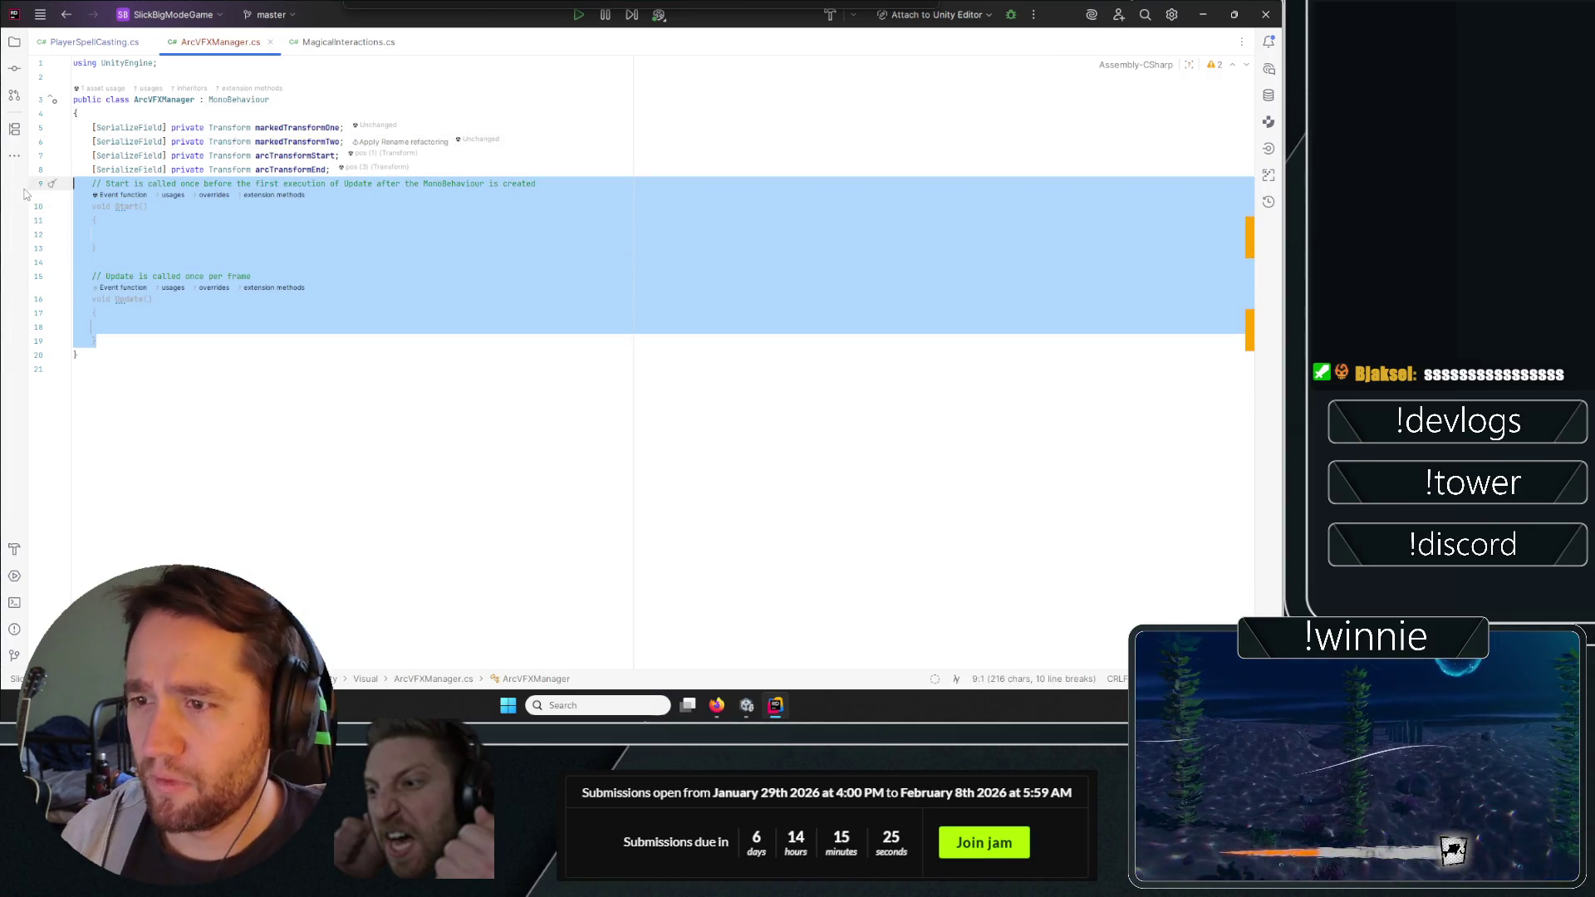
Swap Start/Update for a FixedUpdate copying markedTransformOne/Two positions to arcTransformStart/End.
key(Delete)
text(fixedu)
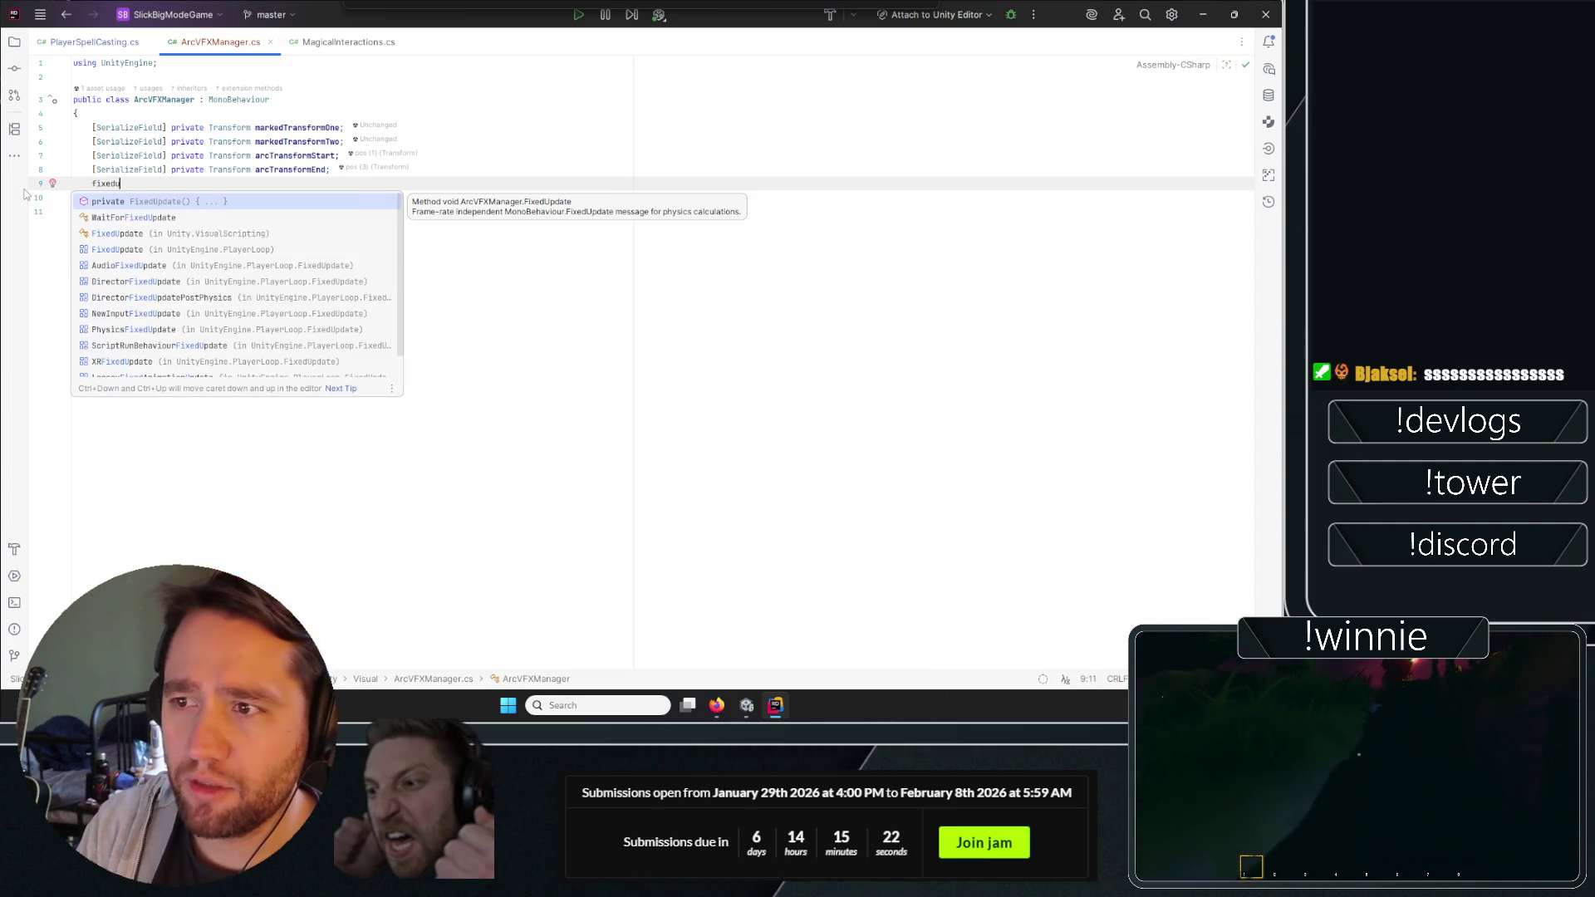
key(Return)
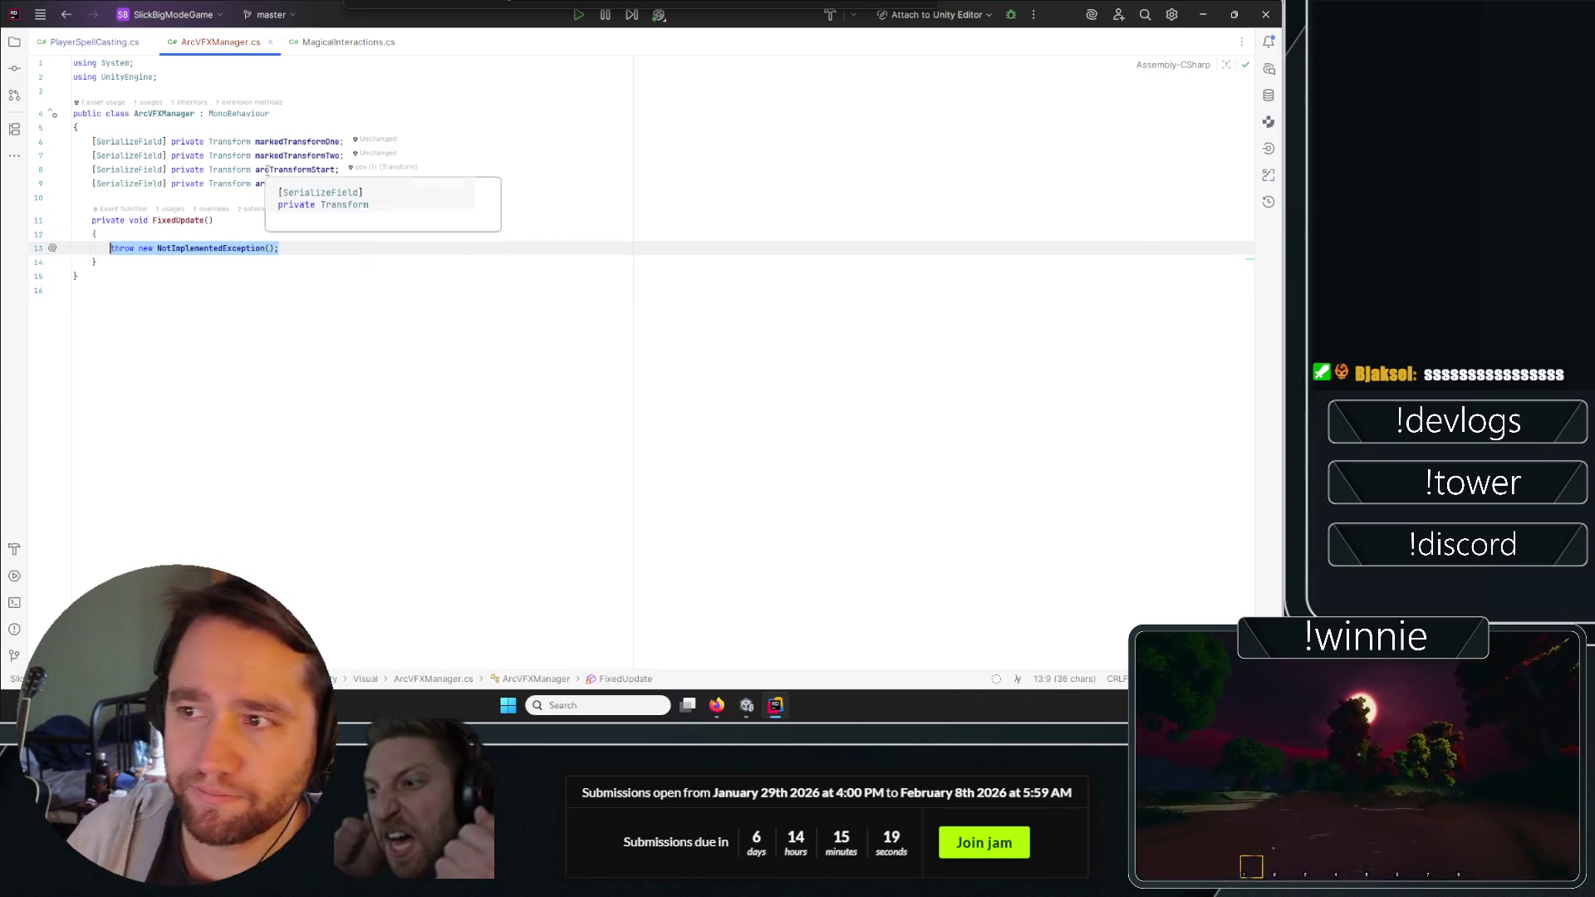
text(arc)
key(Down)
key(Return)
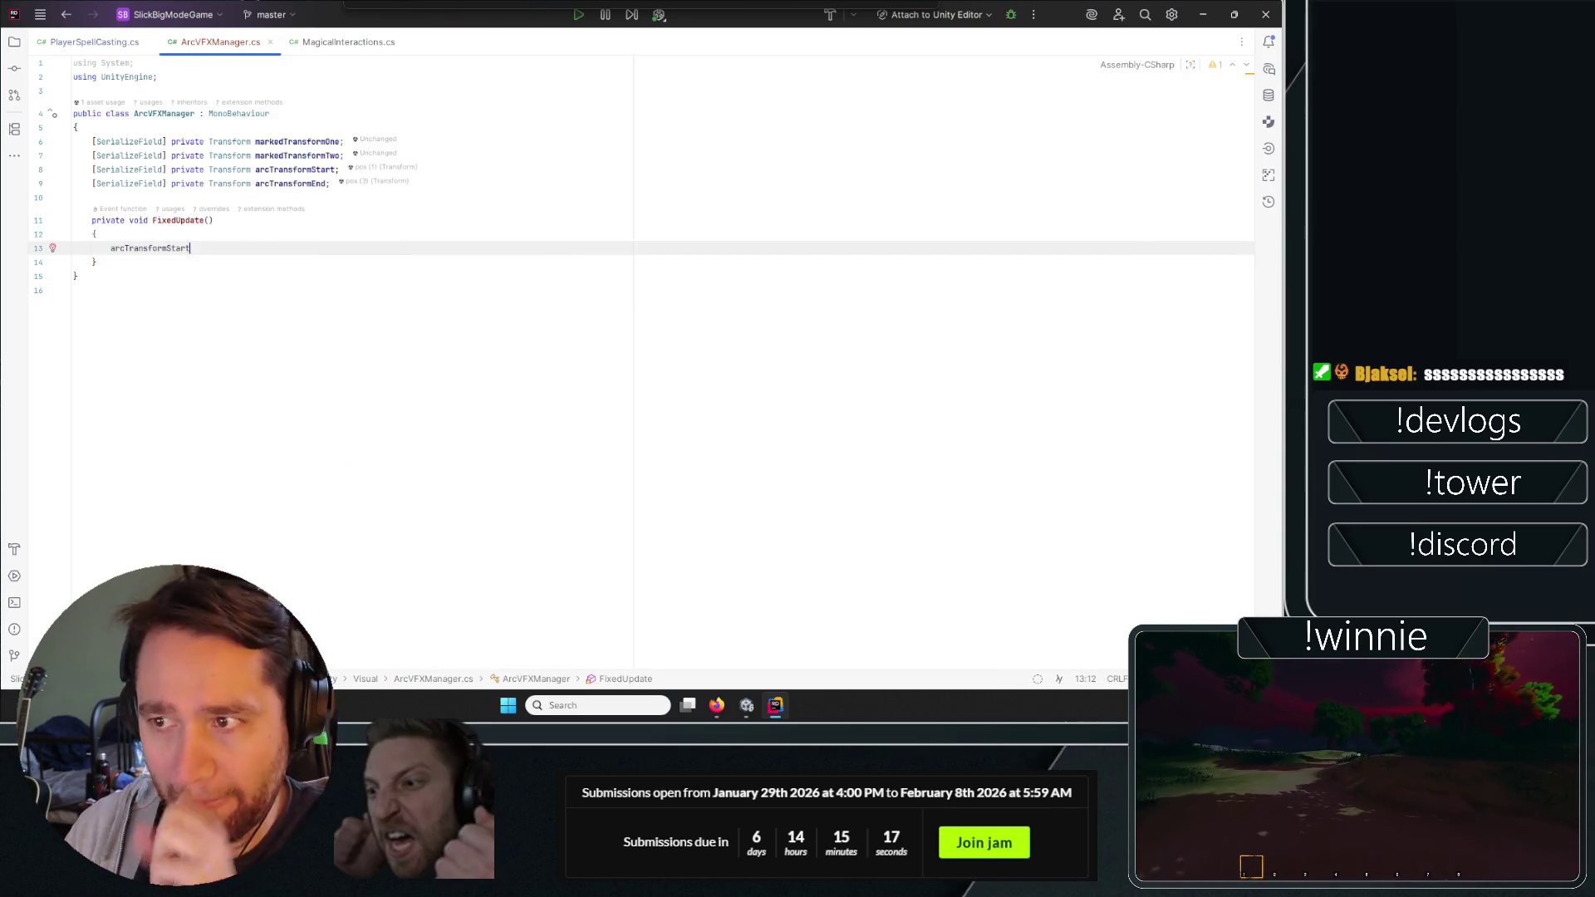
text(.)
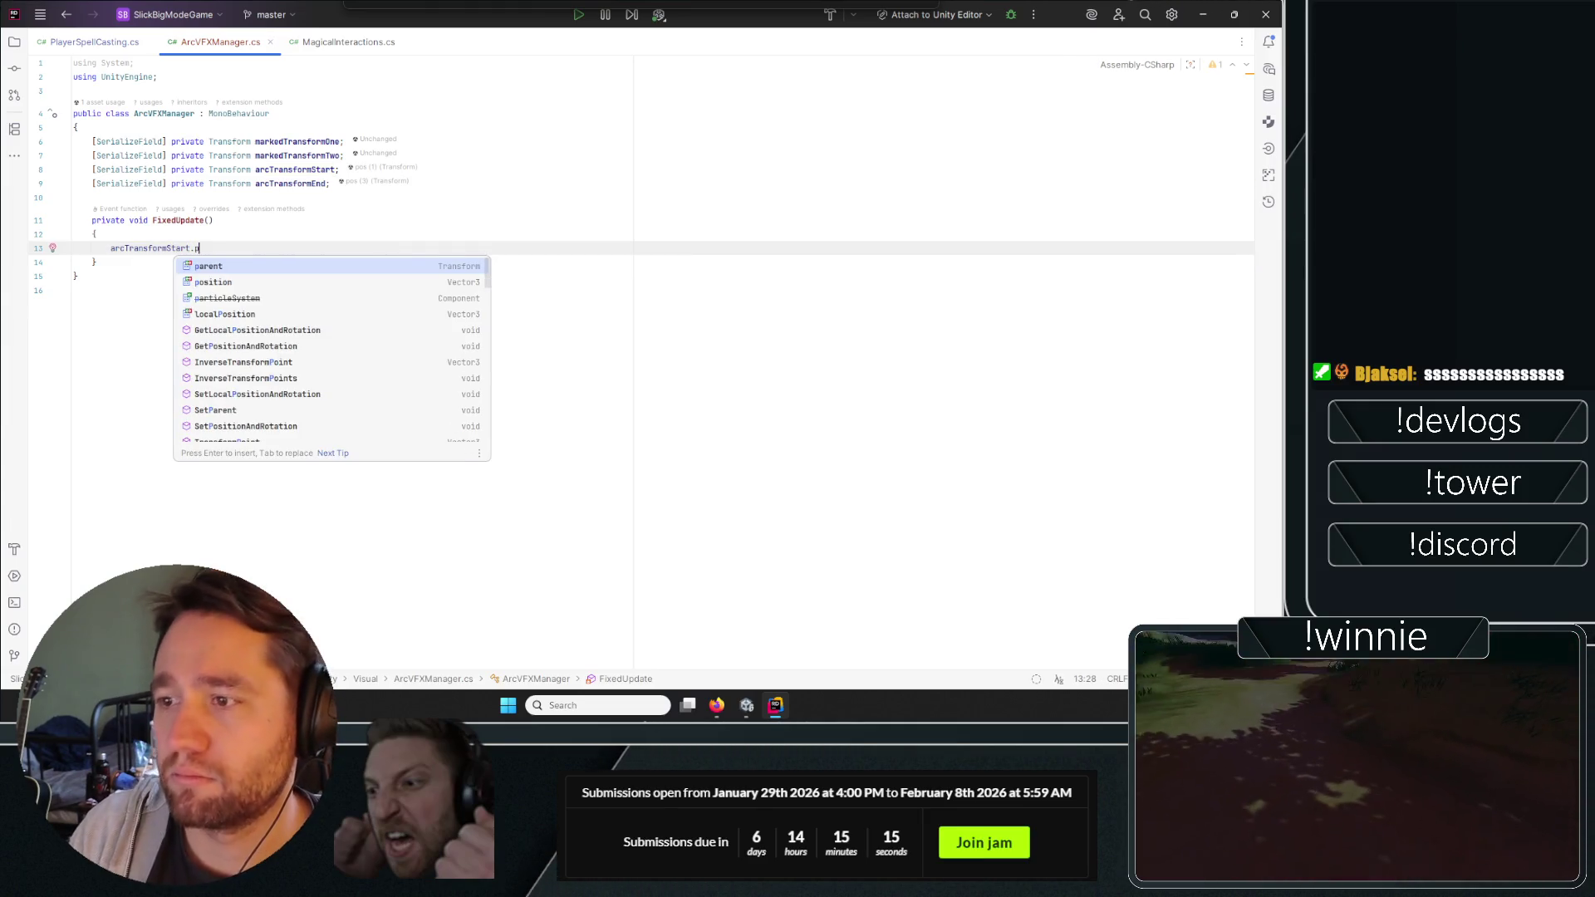
text(position)
key(Tab)
key(Return)
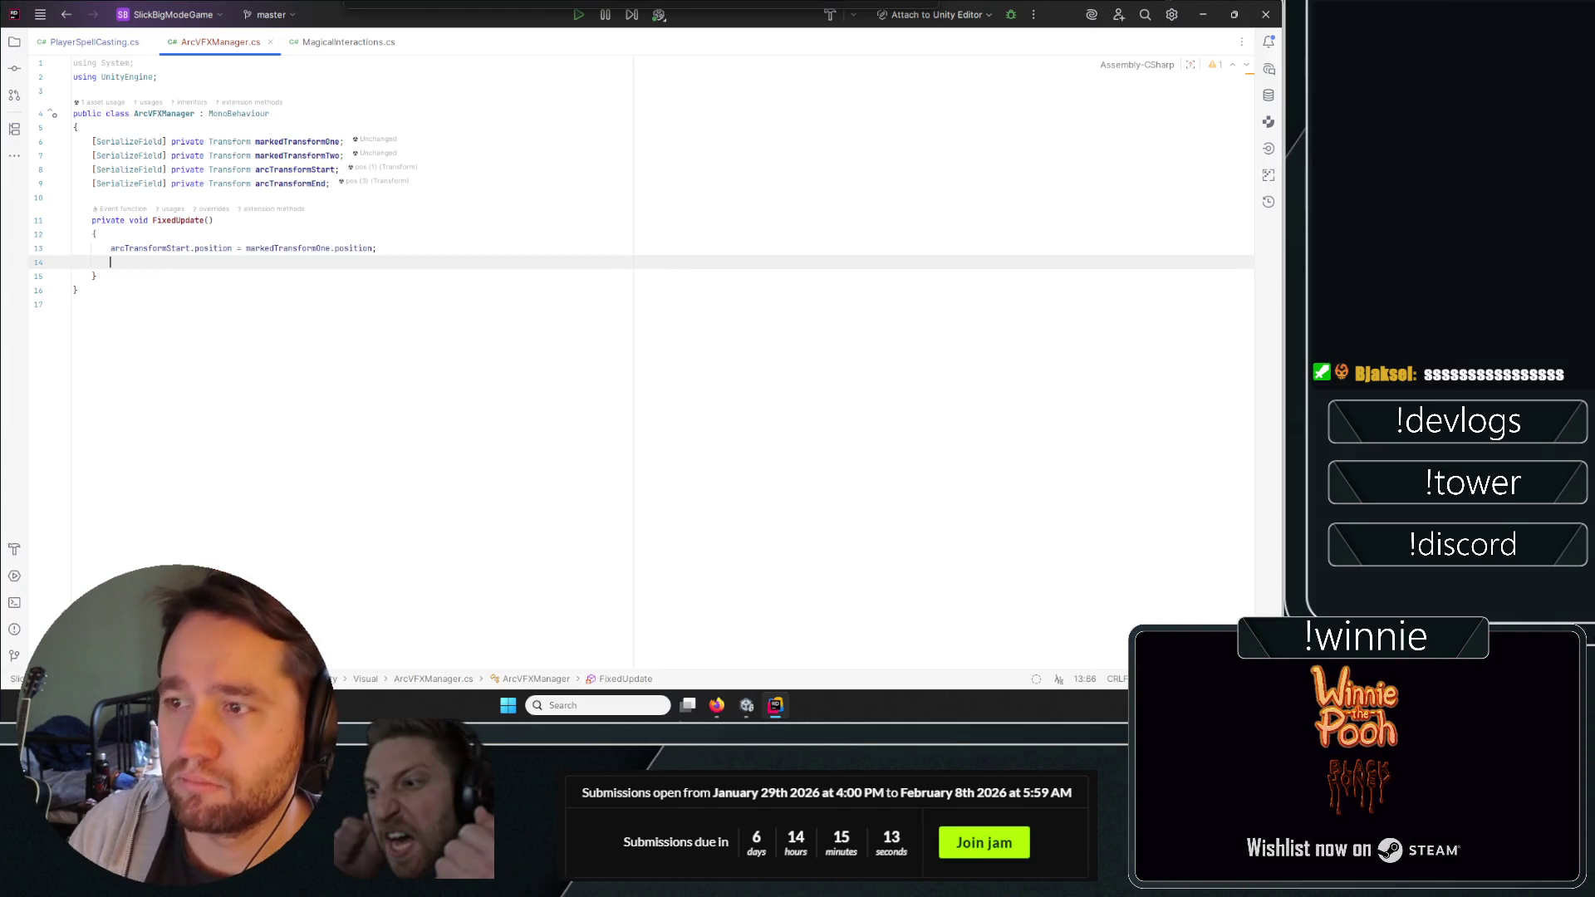
text(arcTransformEnd.position = markedTransformTwo.position;)
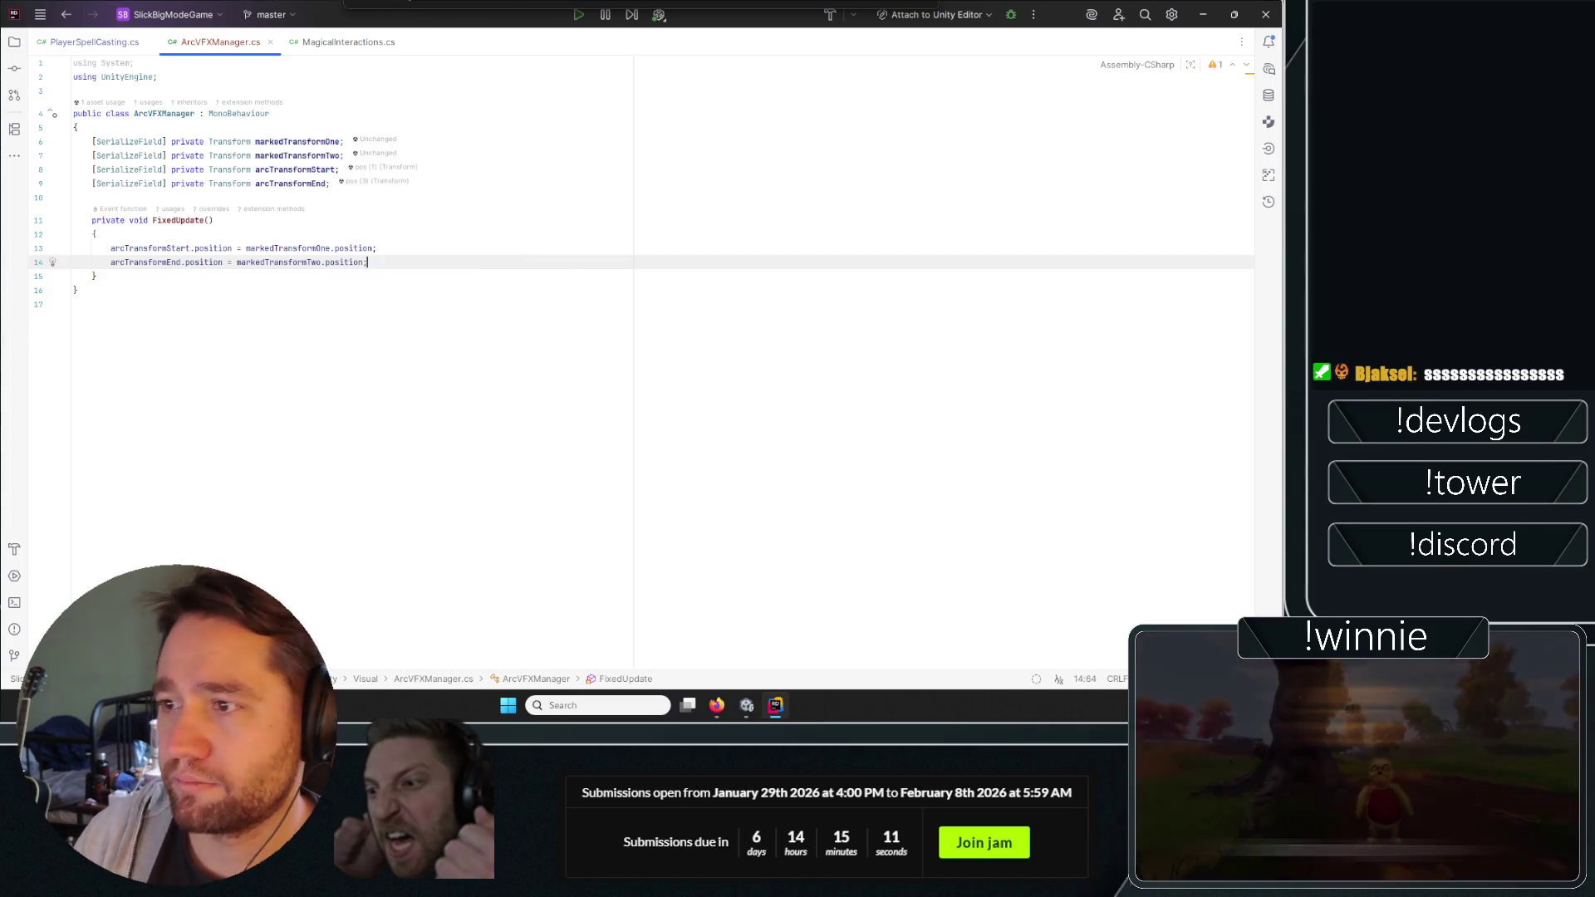
click(503, 298)
key(alt+Tab)
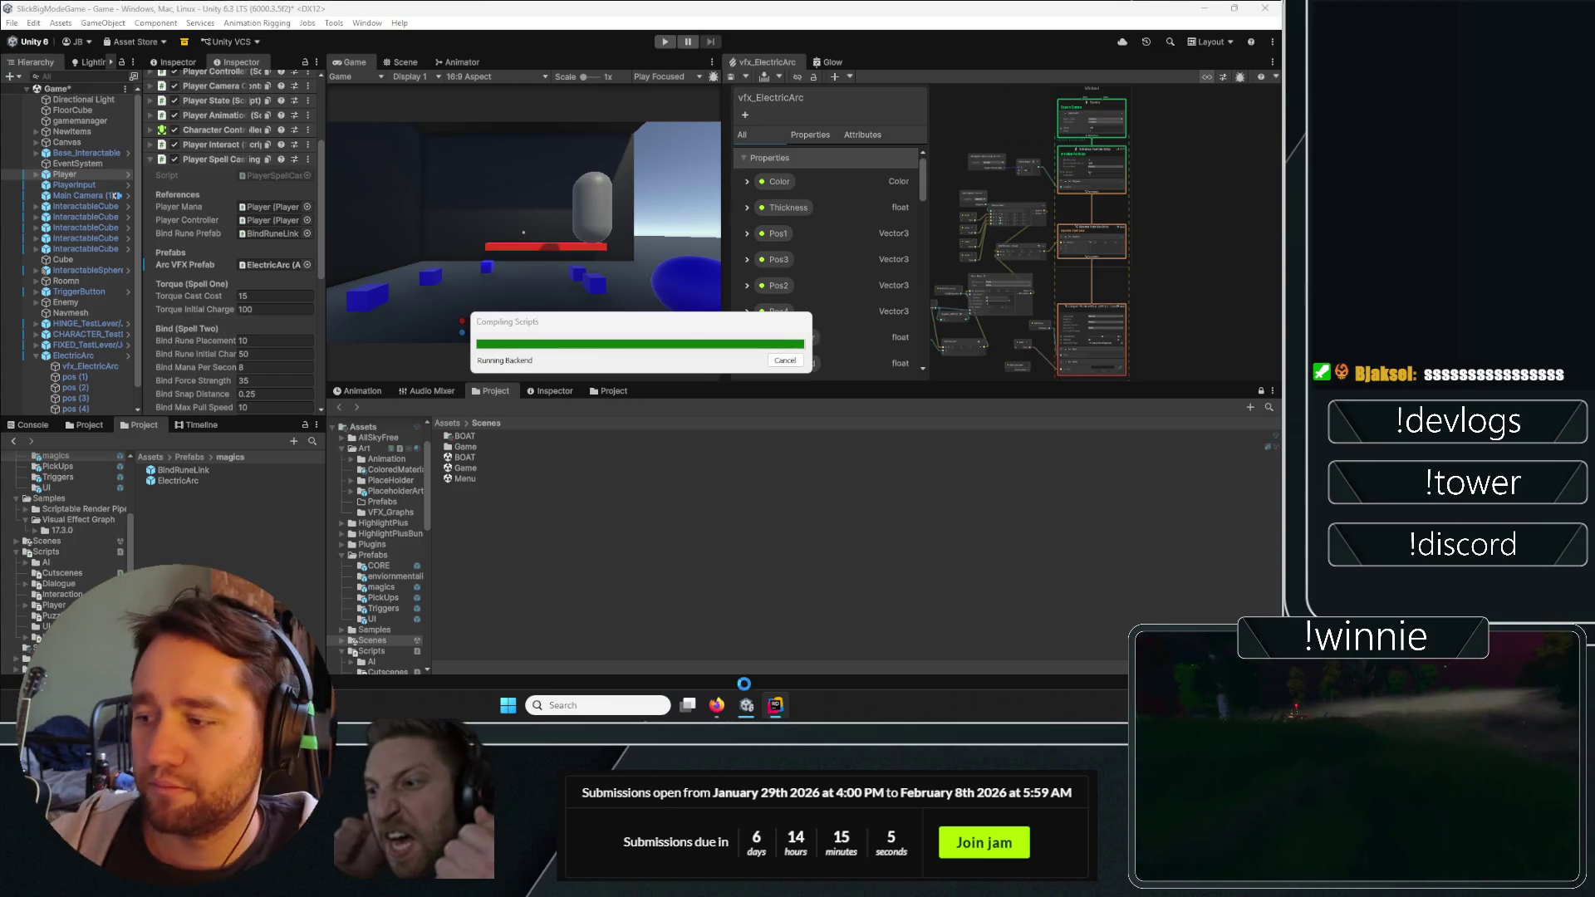
Add public void AssignMarkedTransforms(Transform transformOne, Transform transformTwo) below FixedUpdate, then recompile in Unity.
click(775, 706)
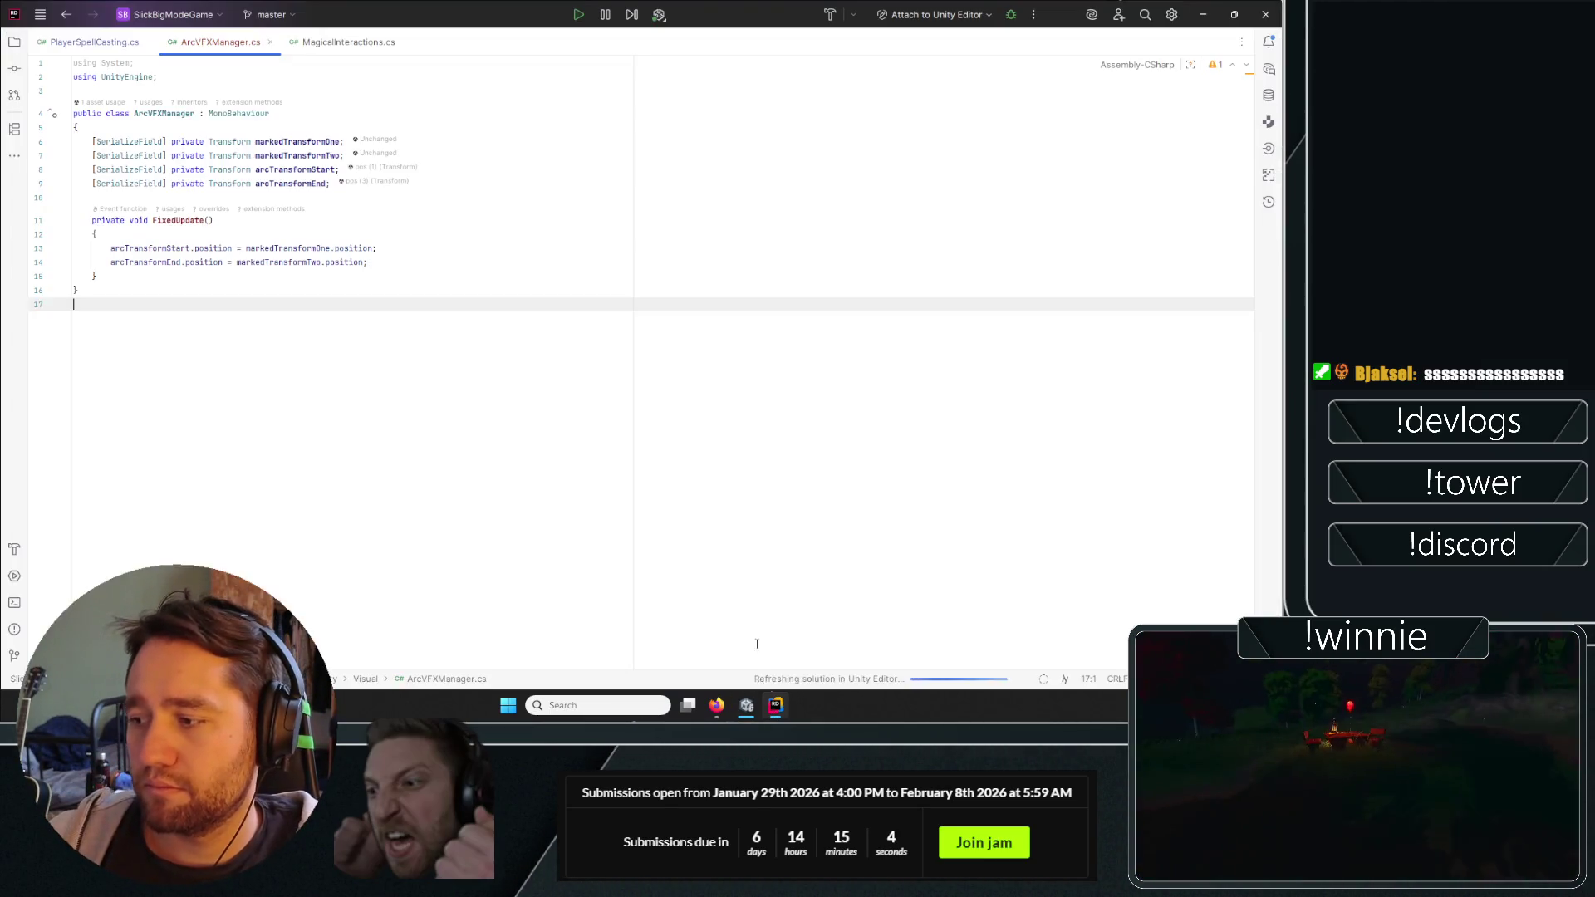
click(454, 159)
click(193, 294)
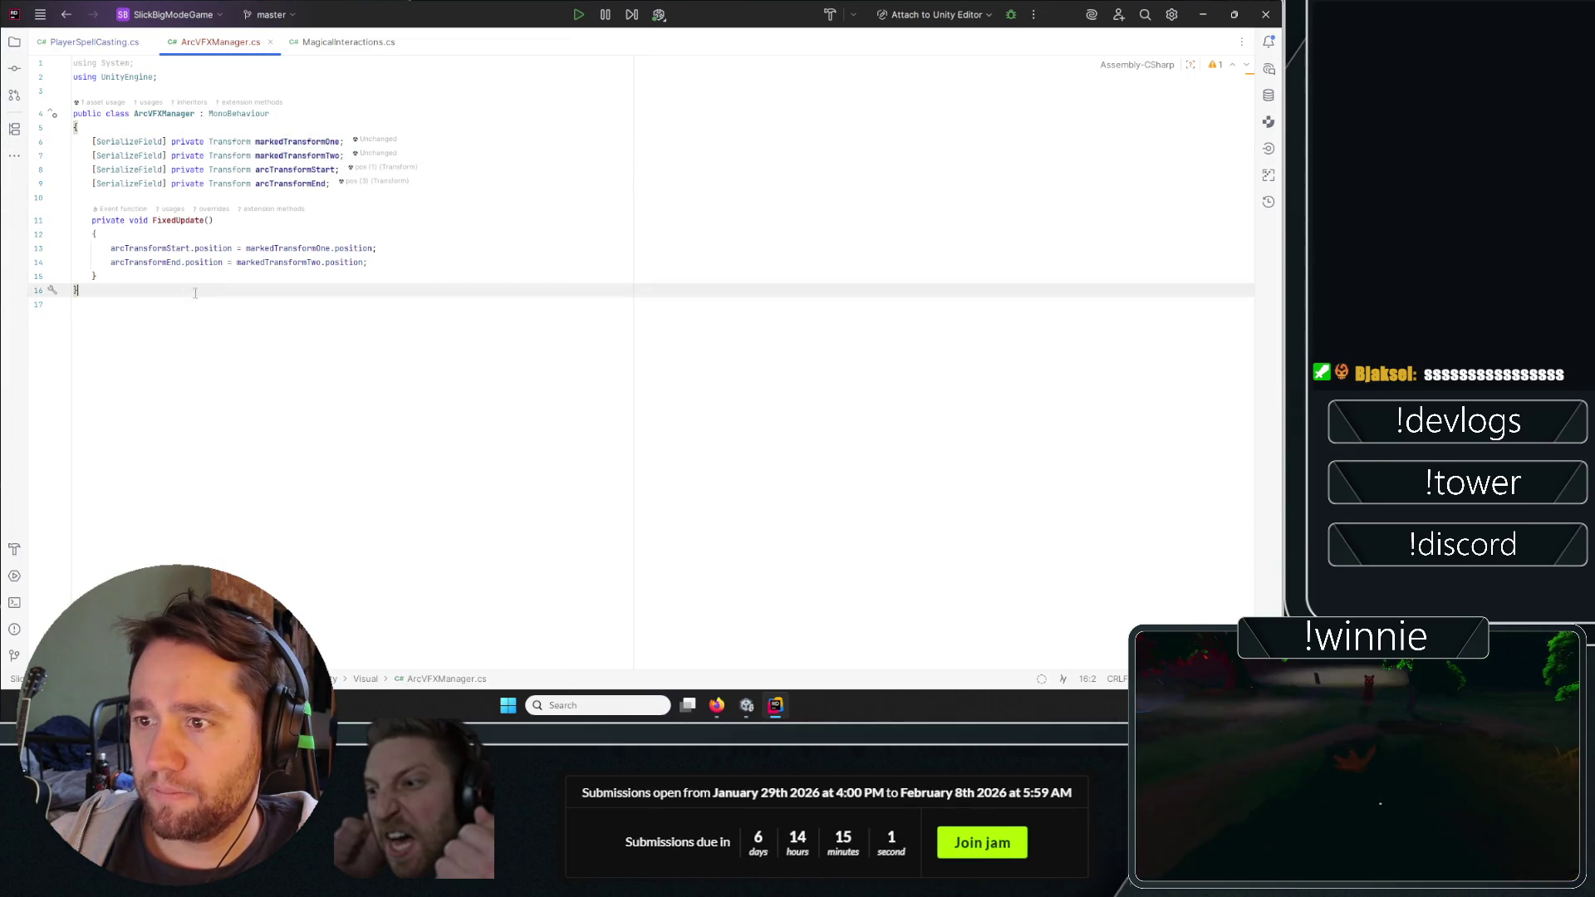
click(222, 280)
key(Return)
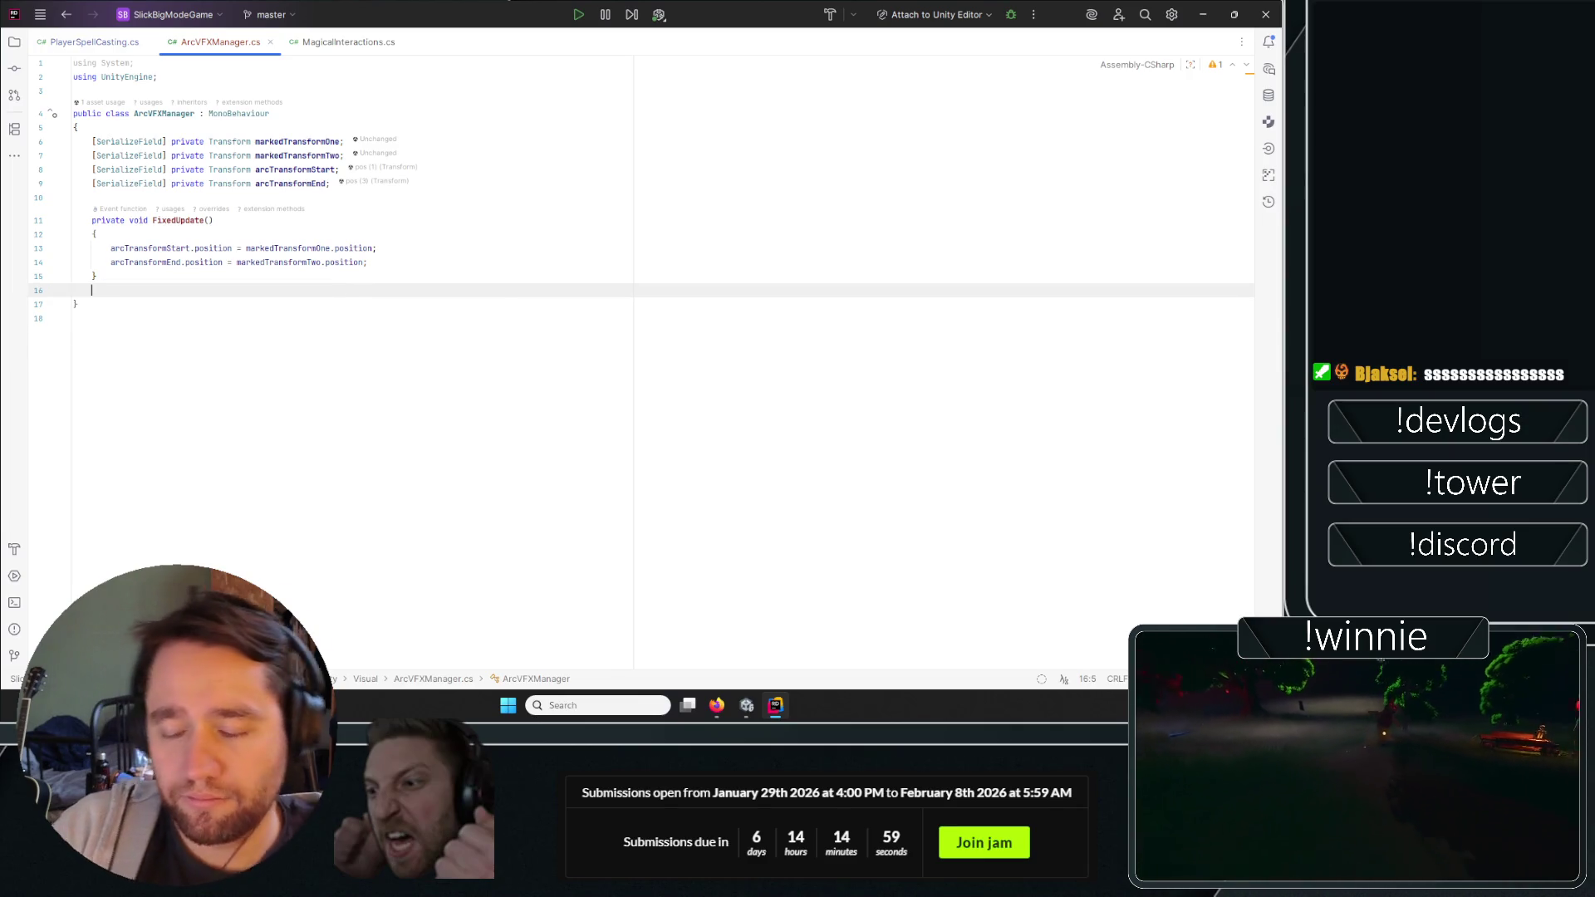
text(\public v)
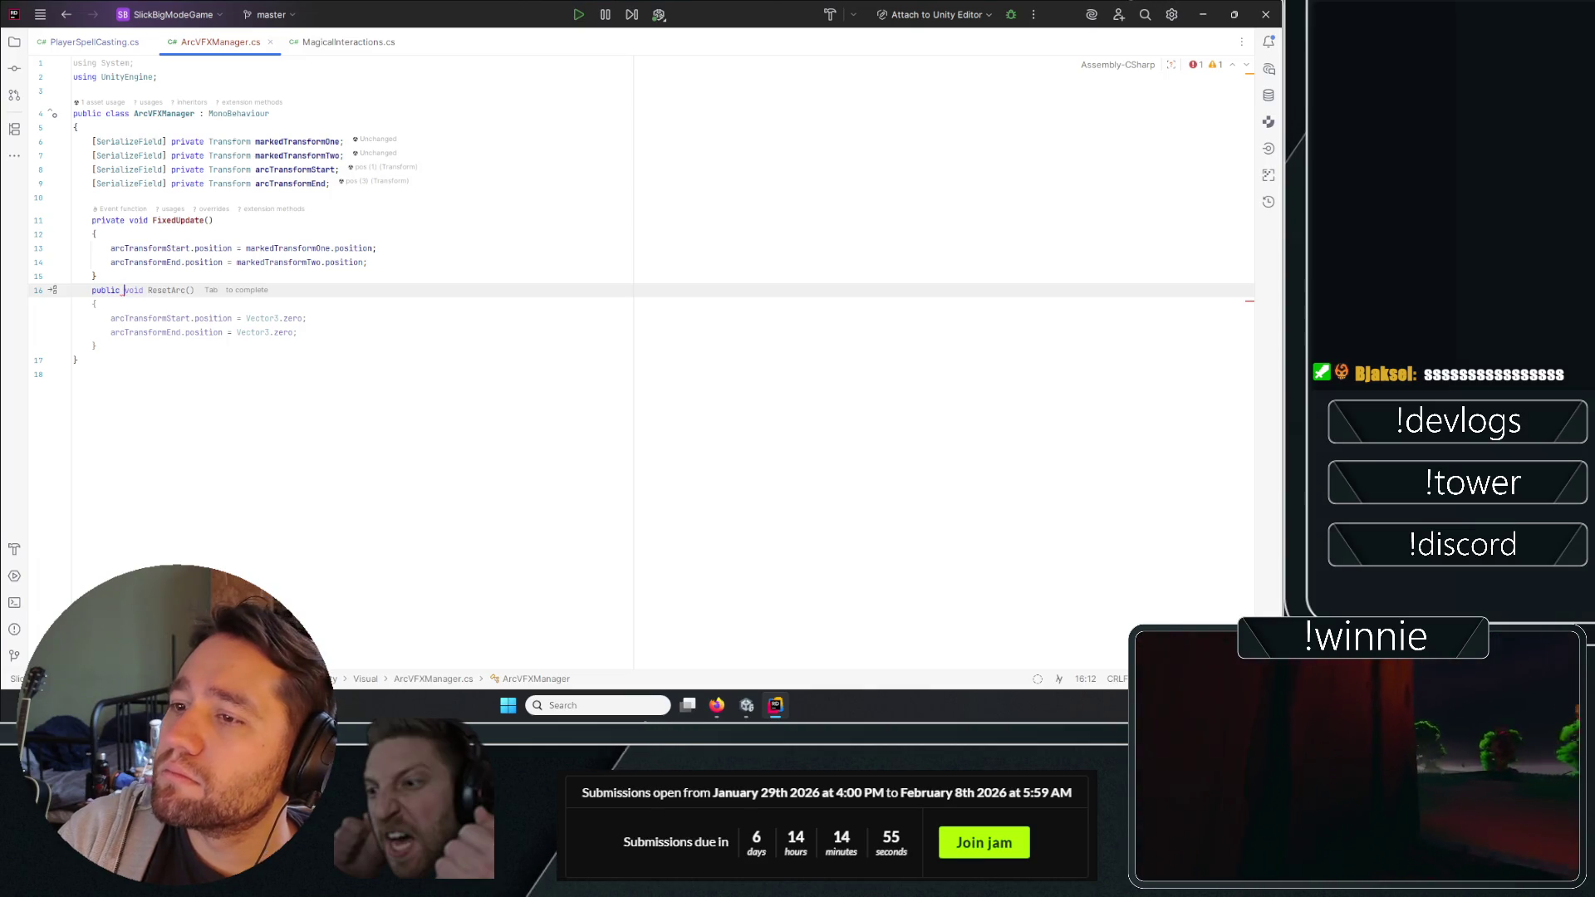
text(oid AssignMar)
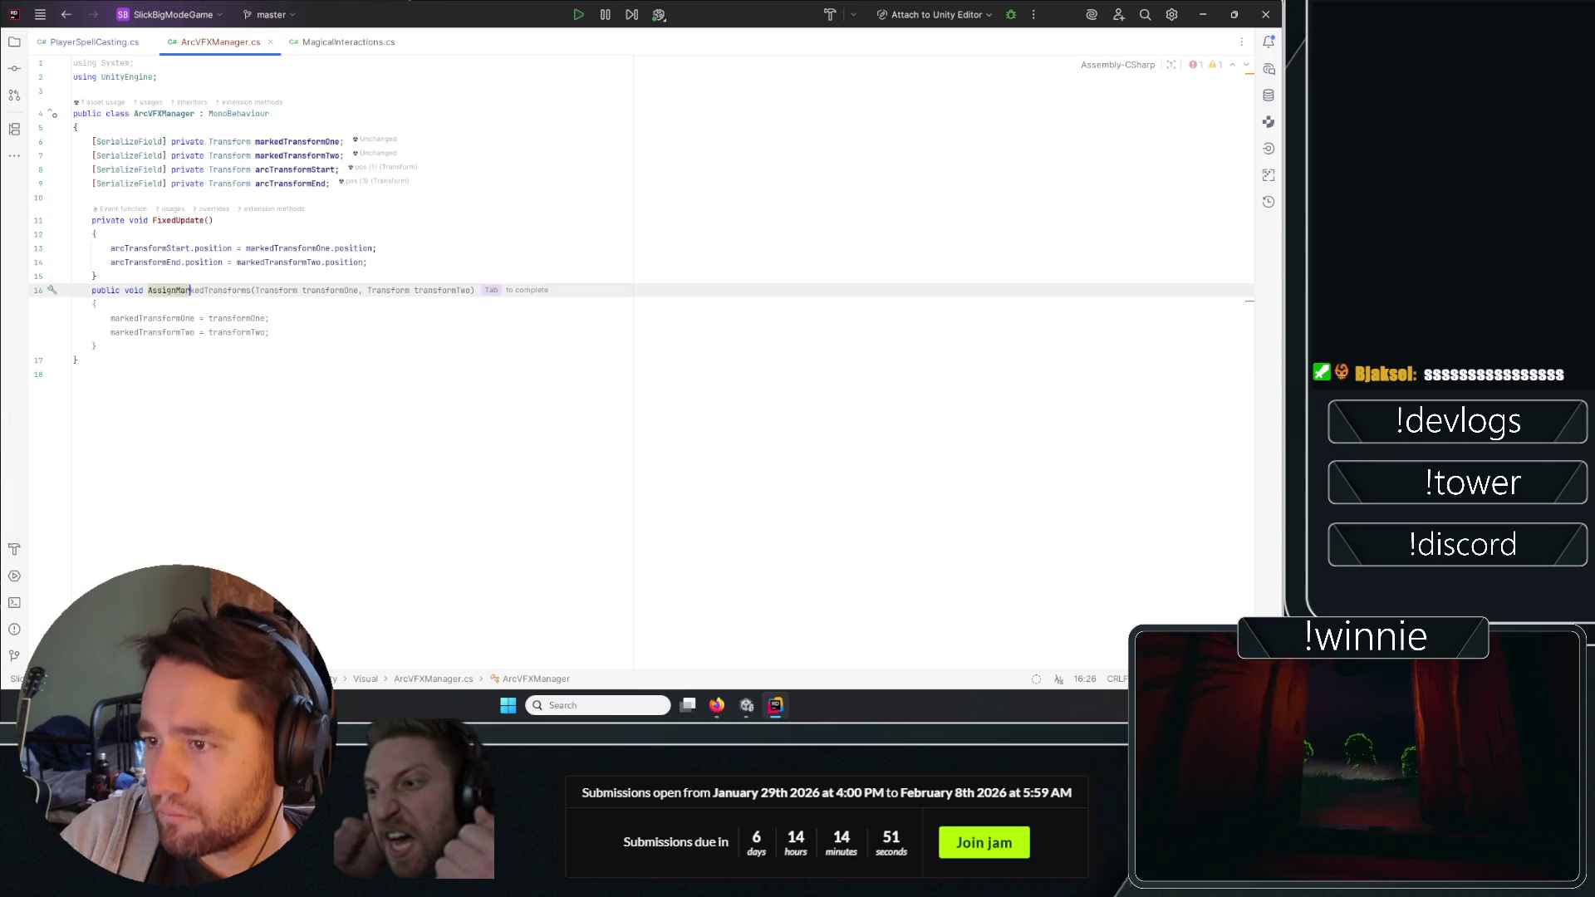
key(Tab)
click(617, 380)
key(Up)
key(Up)
key(Up)
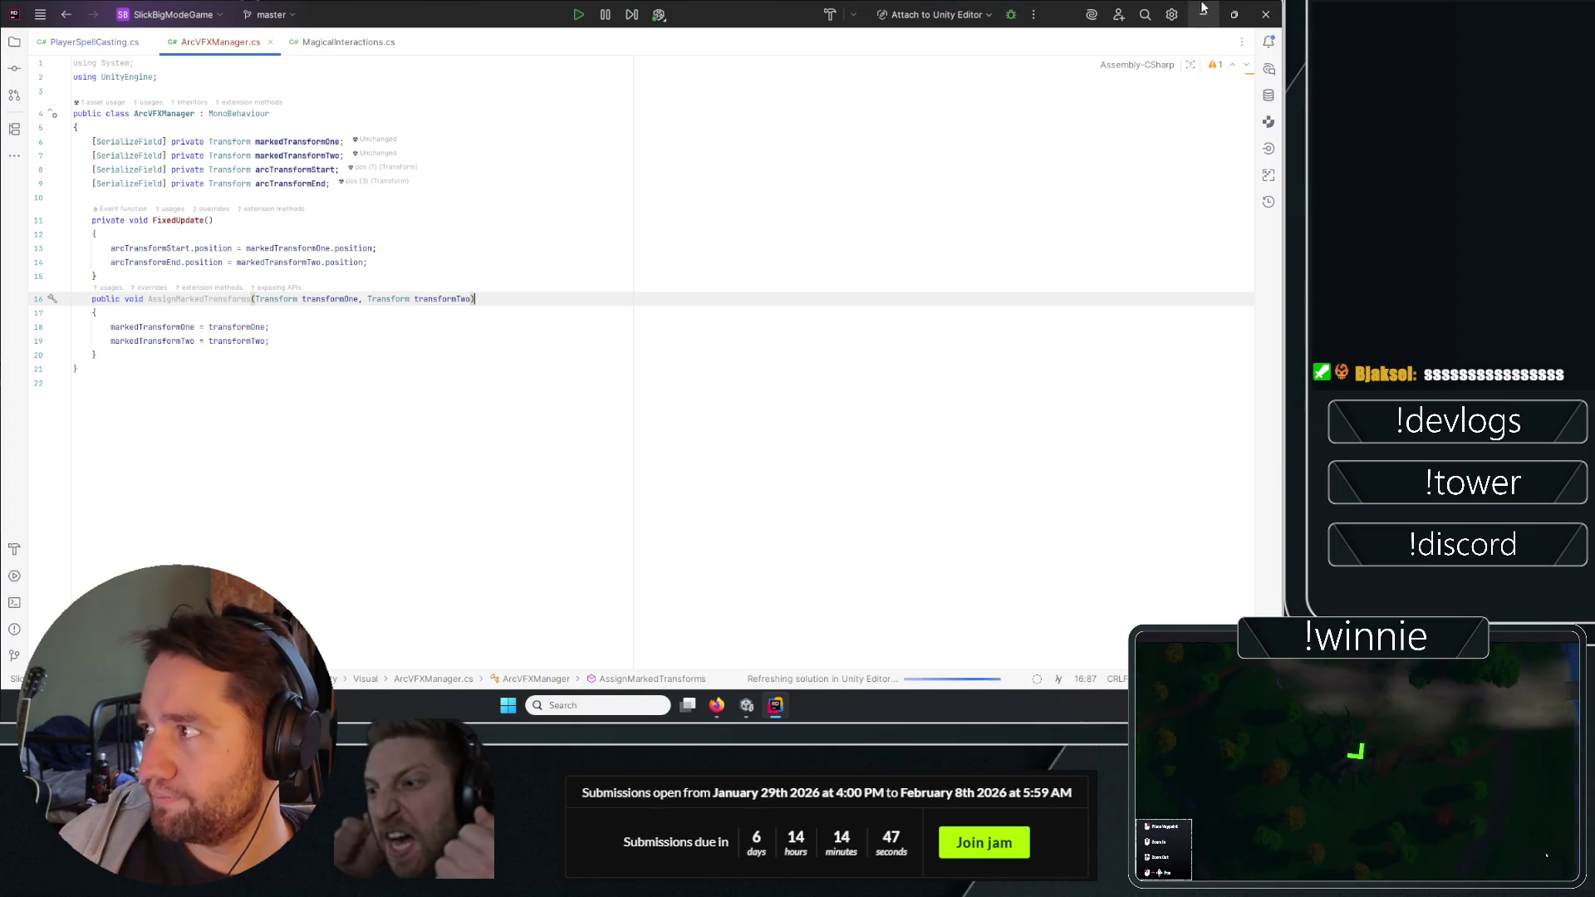
key(alt+Tab)
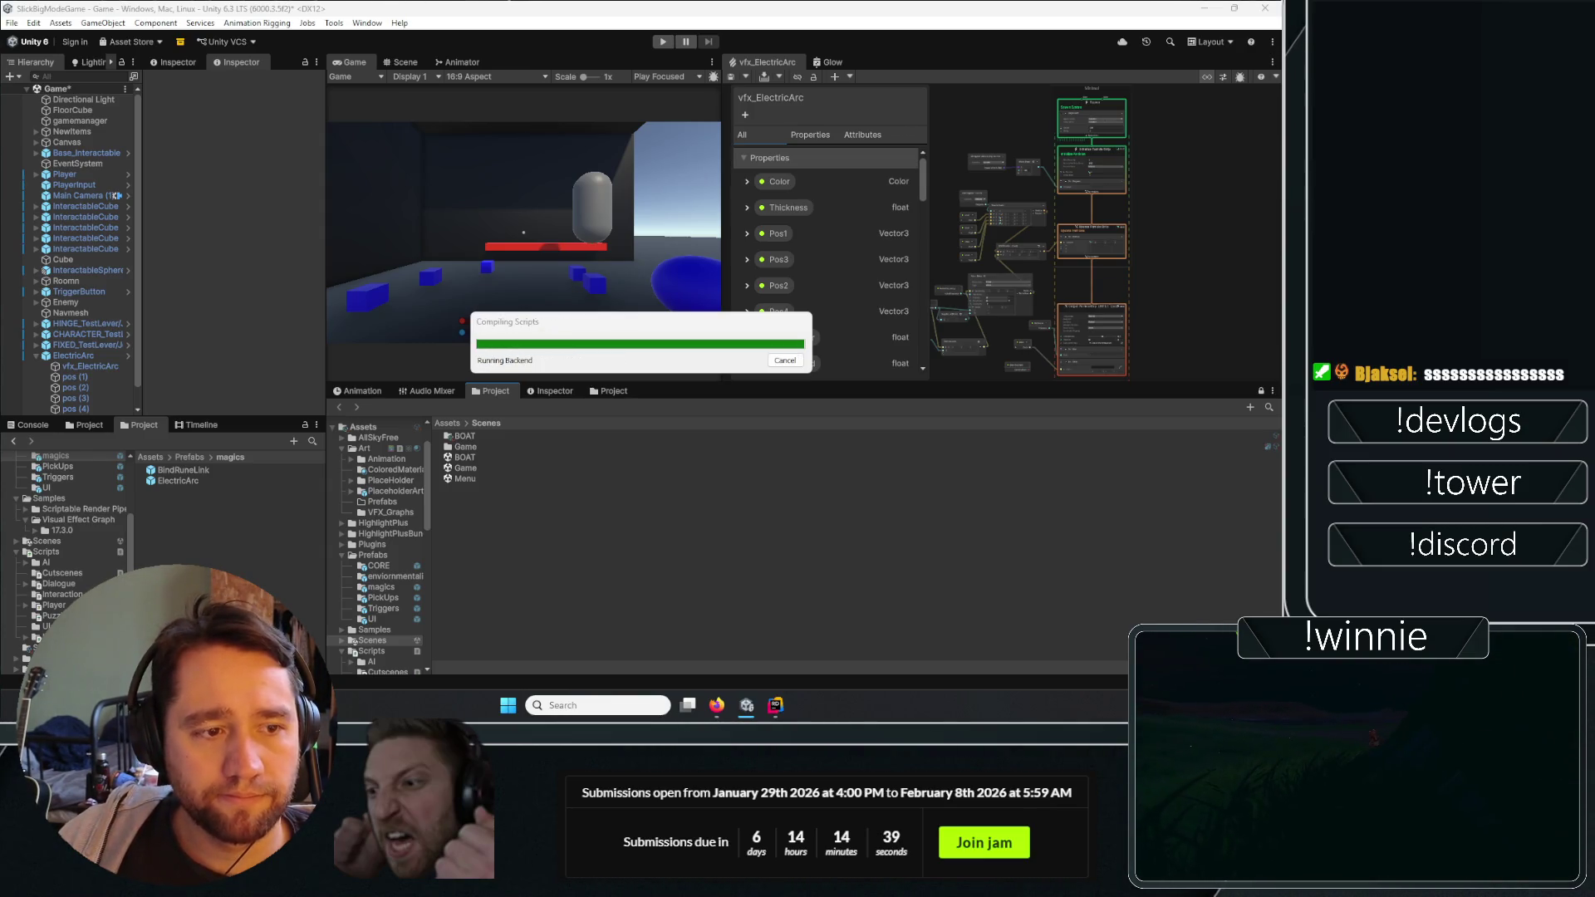
In ElectricArc's Prefab Mode, set Arc Transform End to pos (4) and save the prefab.
double_click(186, 481)
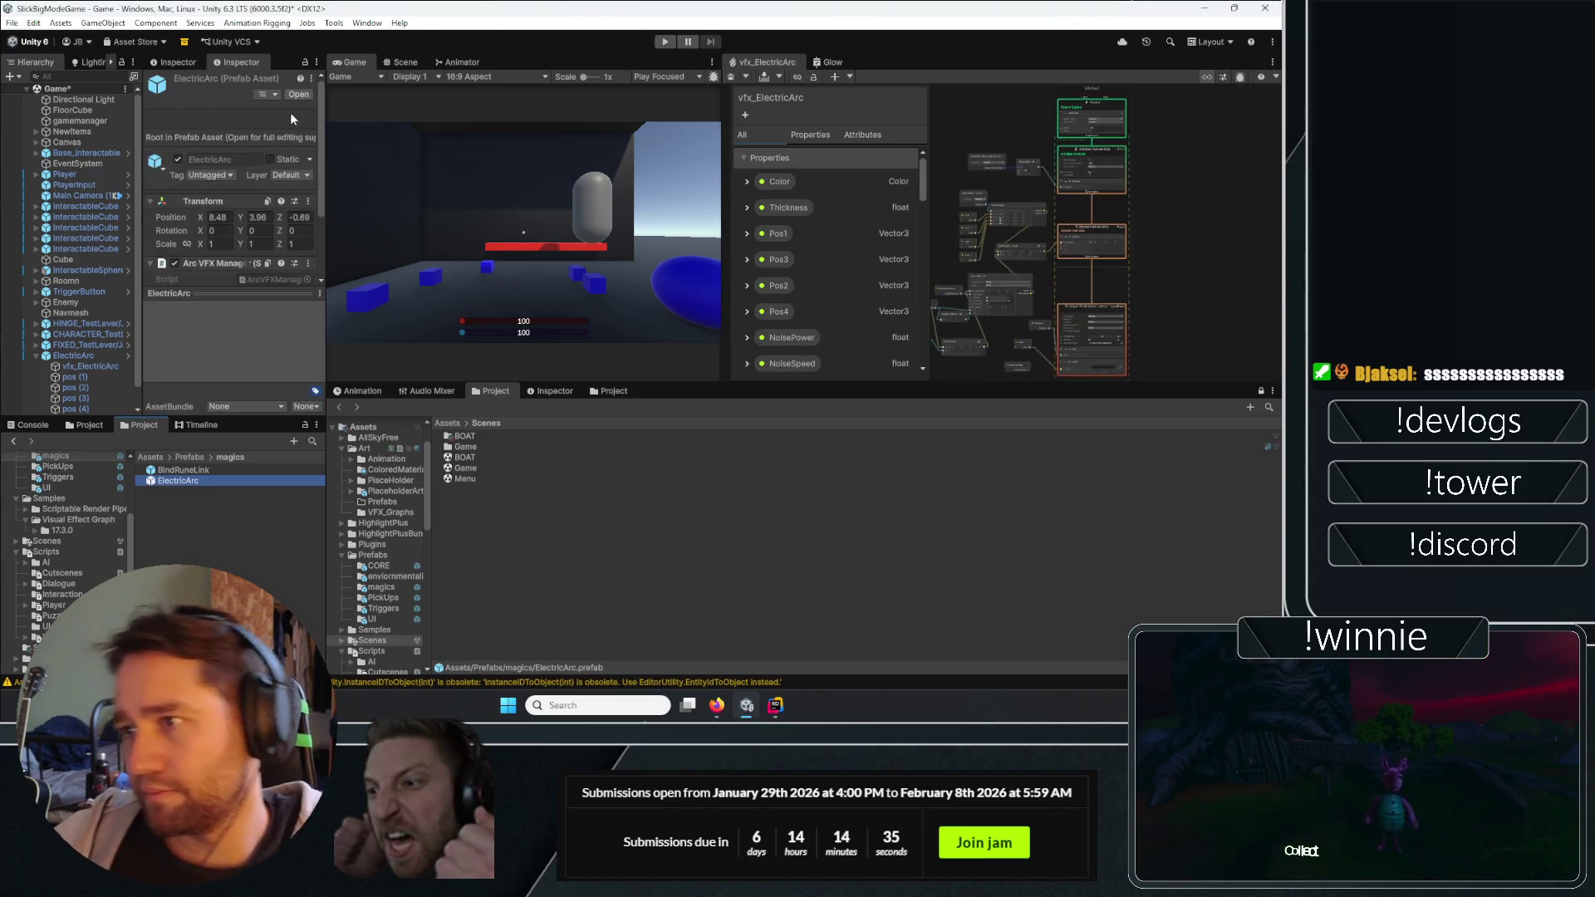
click(262, 241)
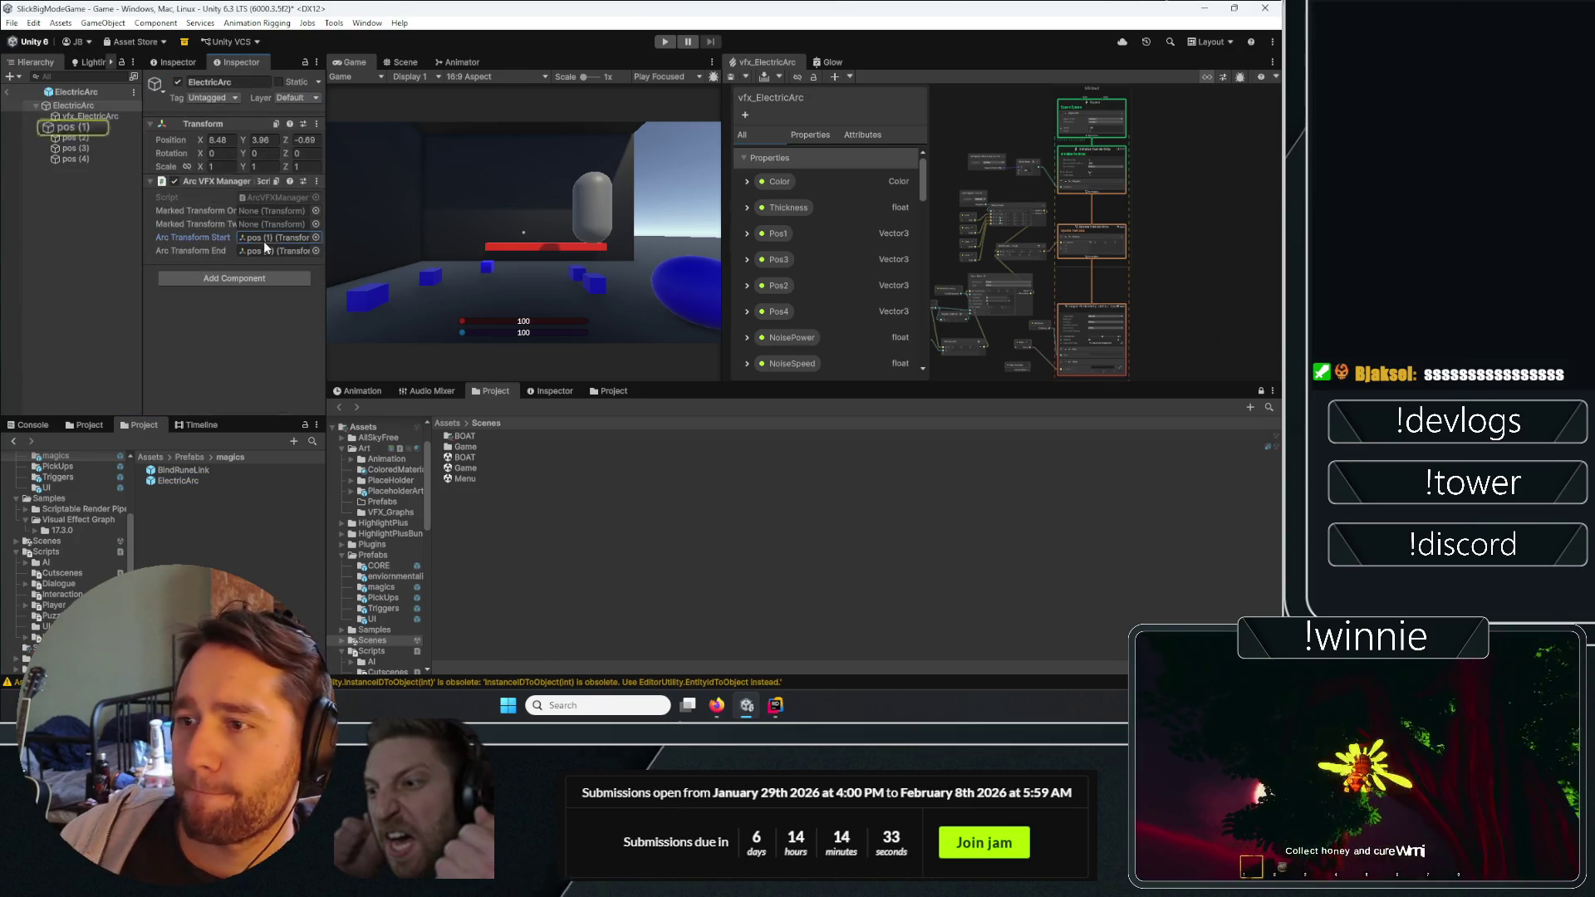
click(256, 249)
drag(87, 162, 274, 245)
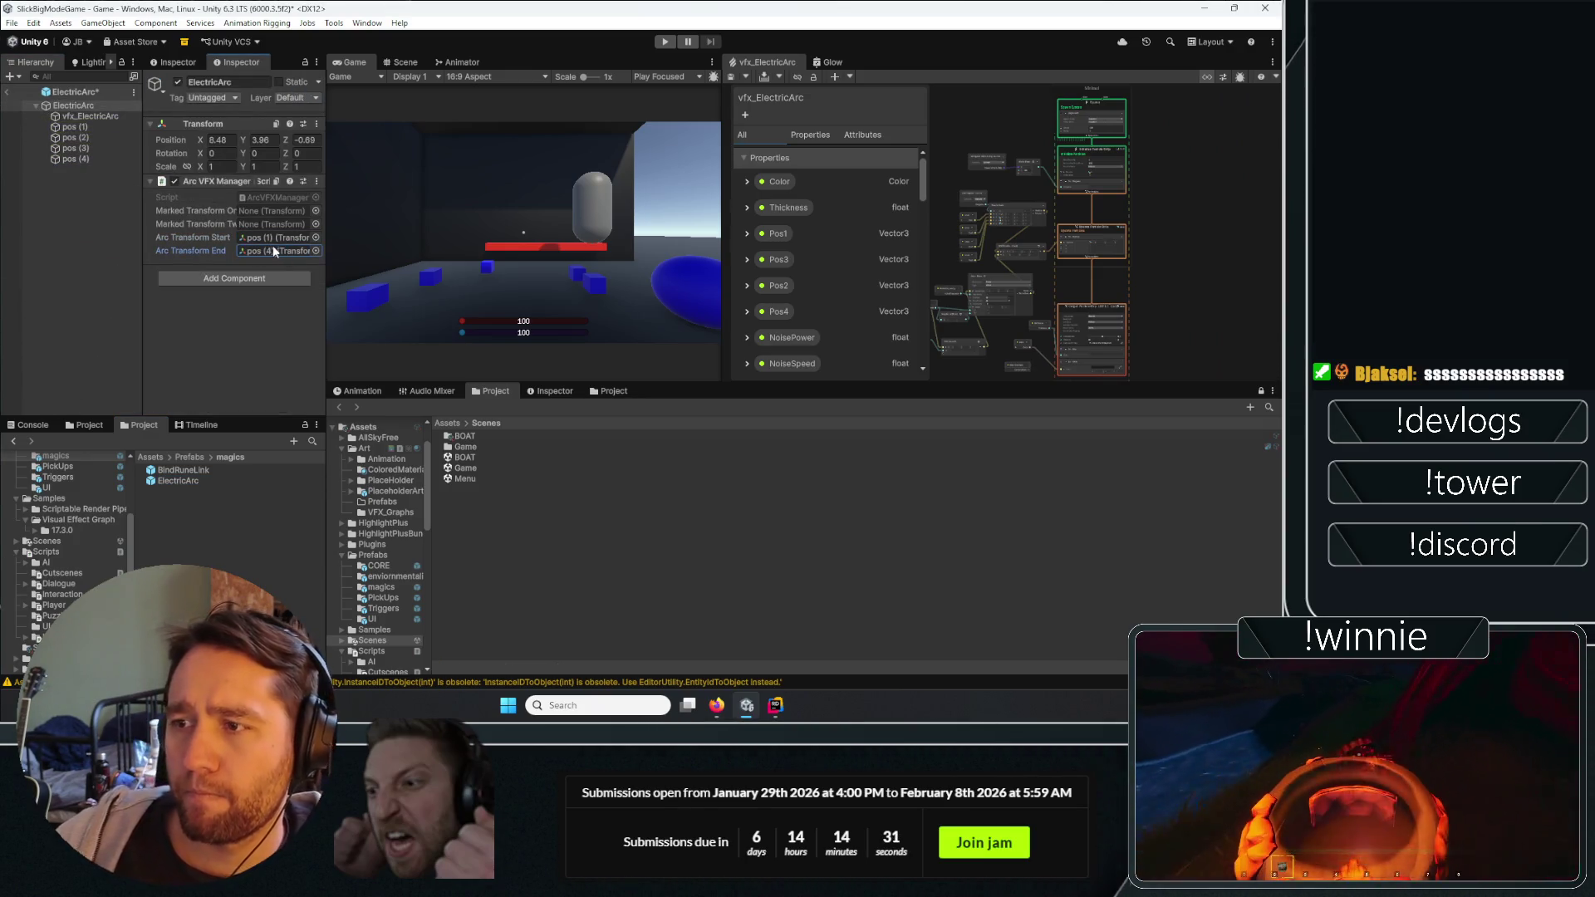
click(7, 96)
click(598, 374)
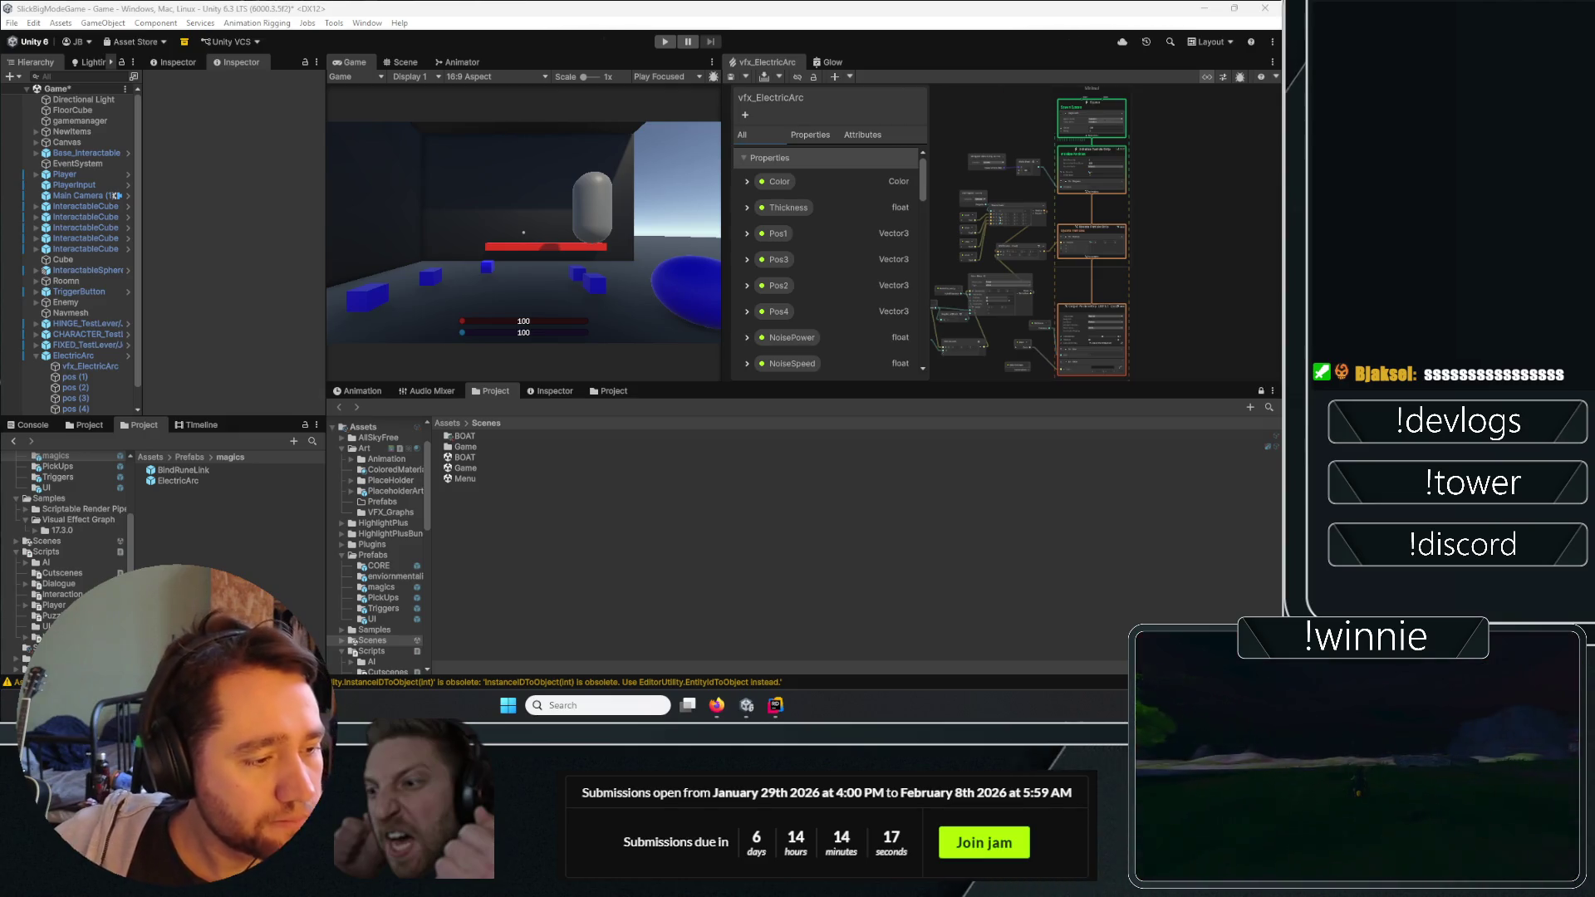
Bring PlayerSpellCasting.cs up in Rider.
click(780, 706)
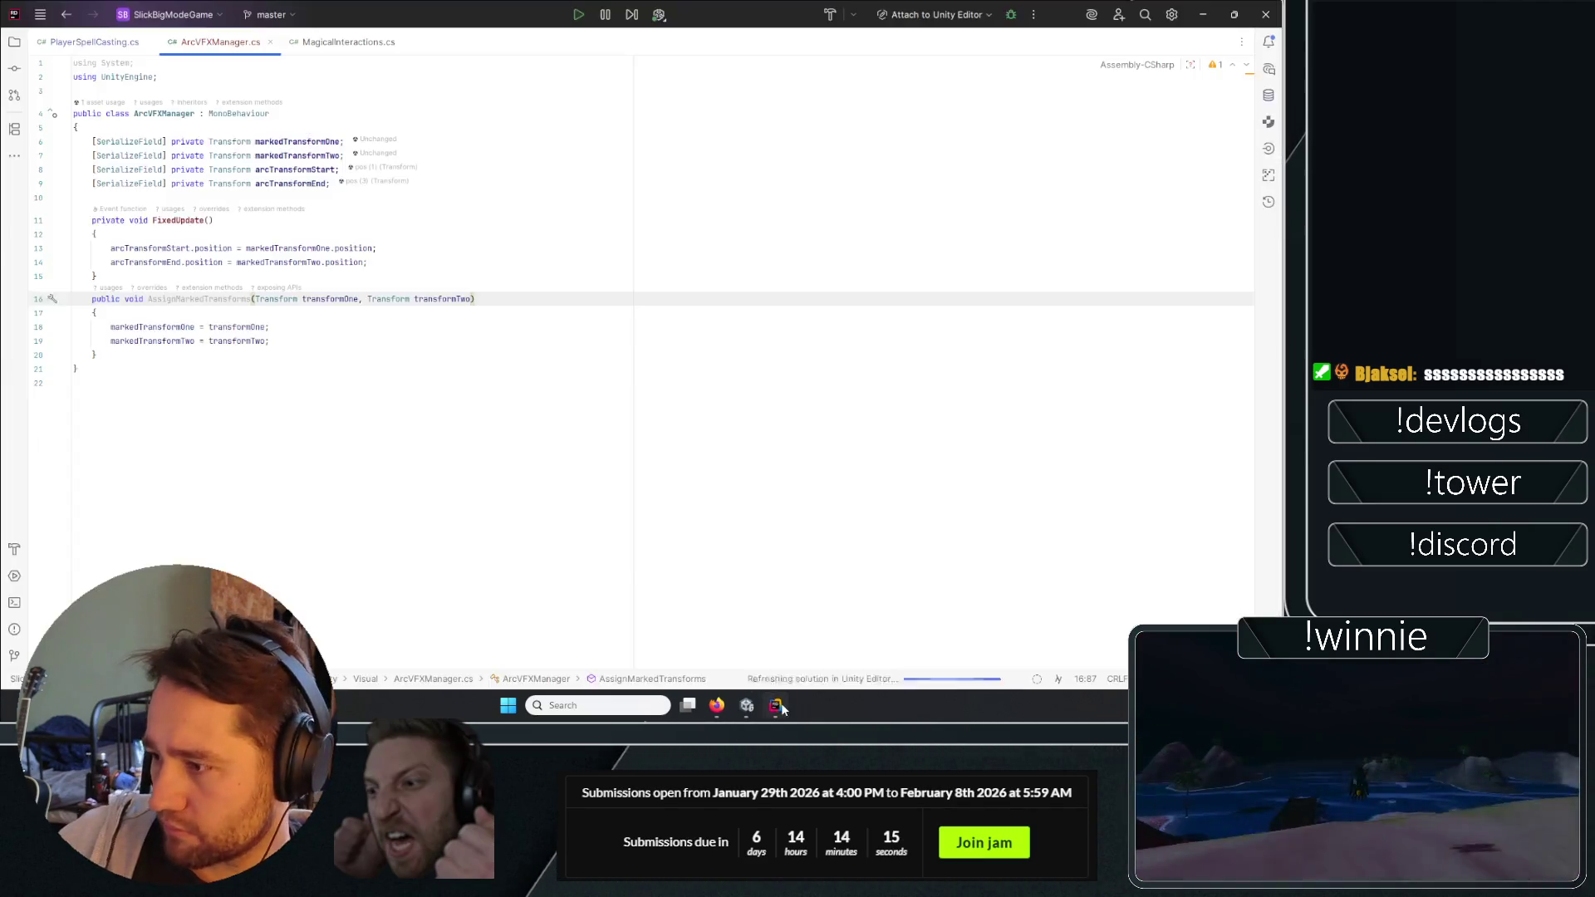
click(90, 42)
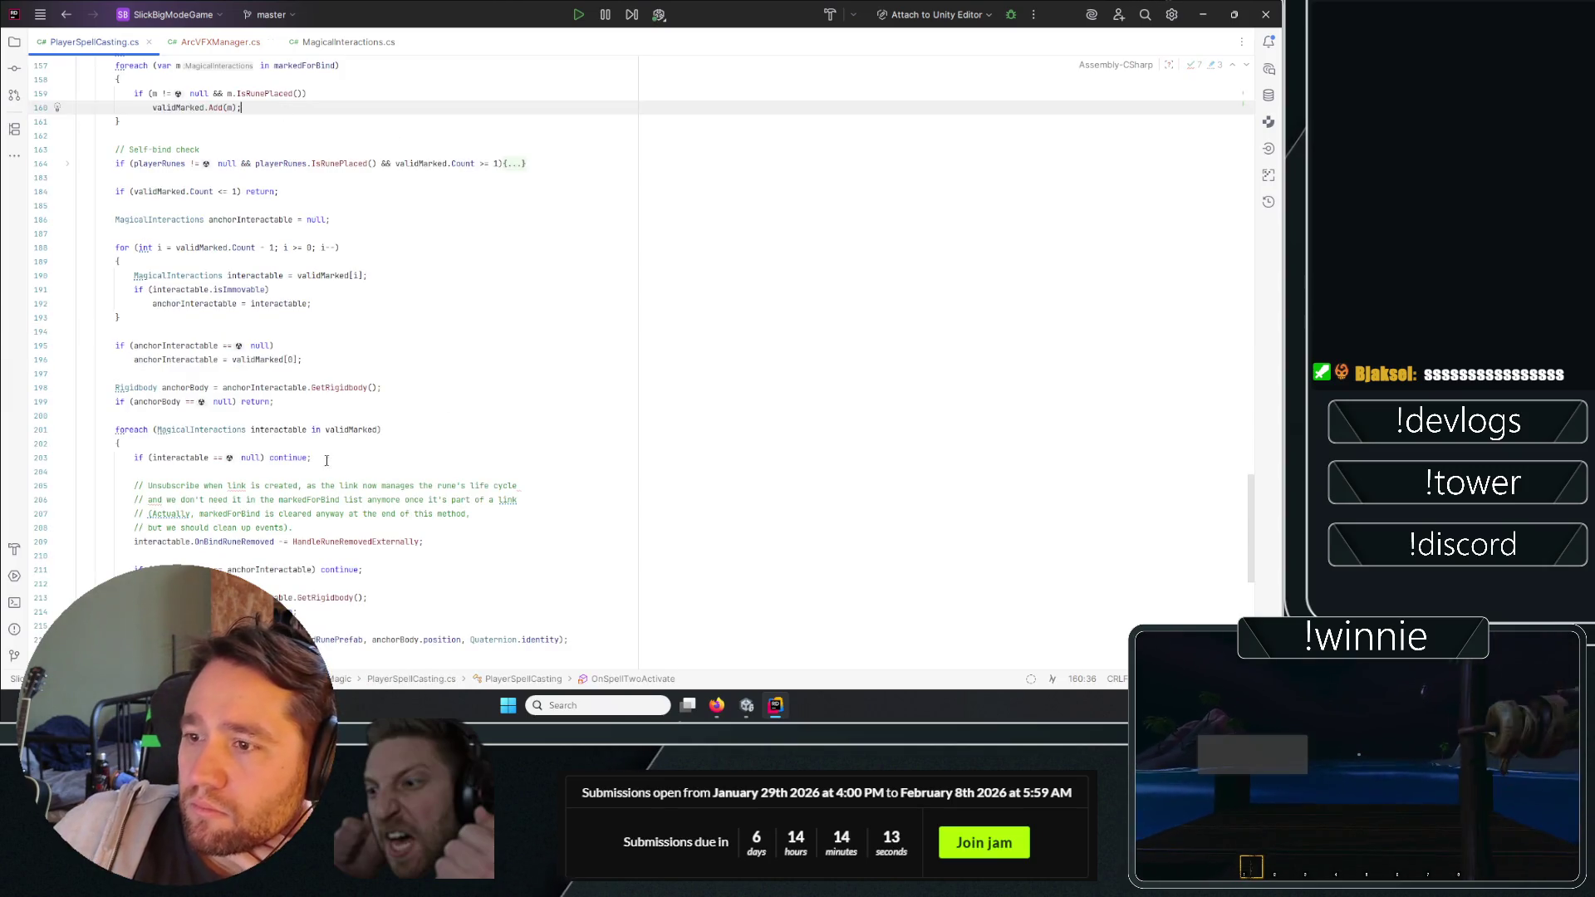
scroll(407, 375, up, 3)
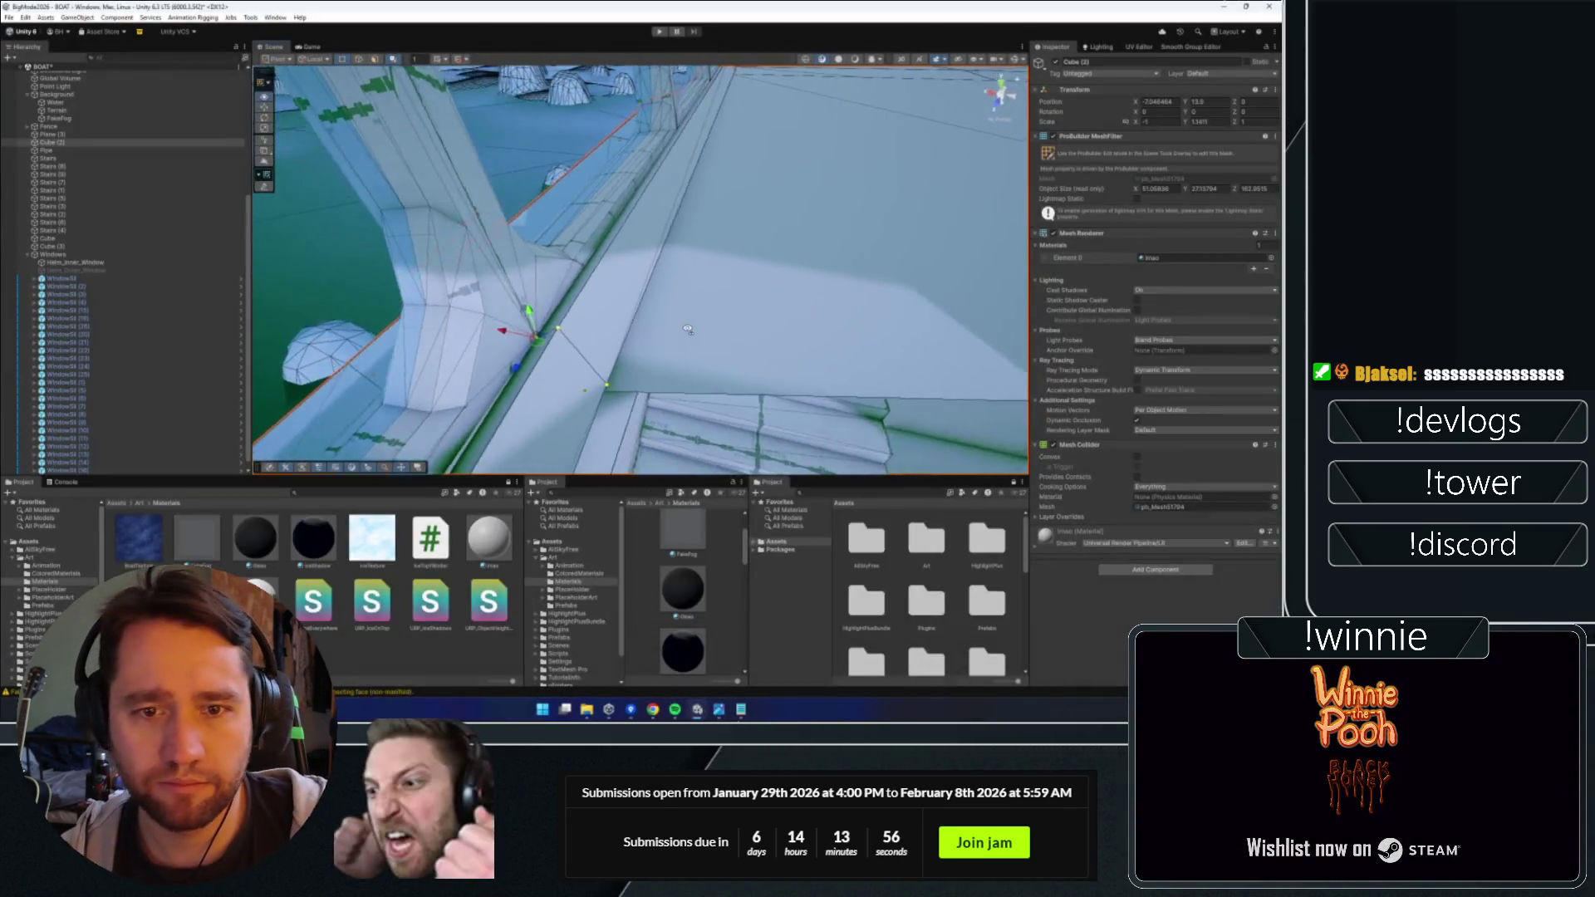
Fly the Scene view around the pillars, stairs and selected wall piece.
mouse_move(688, 330)
mouse_down()
mouse_move(447, 289)
mouse_move(625, 328)
mouse_up()
mouse_move(484, 299)
mouse_down()
mouse_move(660, 326)
mouse_move(553, 316)
mouse_move(600, 190)
mouse_move(615, 267)
mouse_up()
mouse_move(368, 319)
mouse_down()
mouse_move(641, 169)
mouse_move(646, 211)
mouse_move(529, 221)
mouse_move(595, 209)
mouse_move(582, 245)
mouse_move(551, 242)
mouse_move(649, 270)
mouse_move(701, 249)
mouse_move(693, 268)
mouse_up()
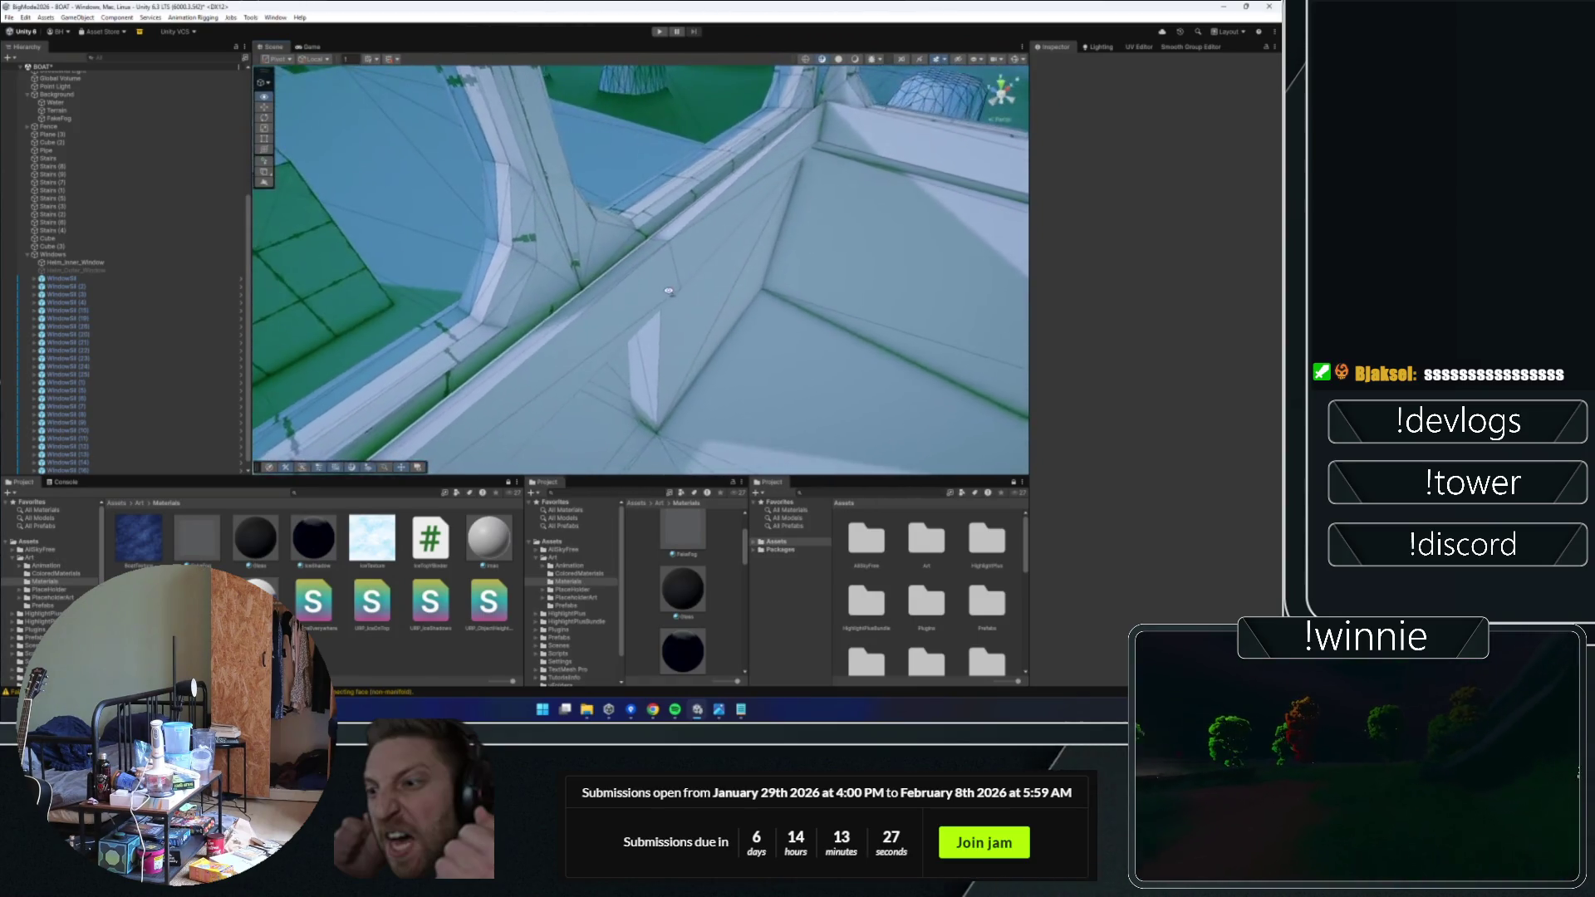
click(692, 270)
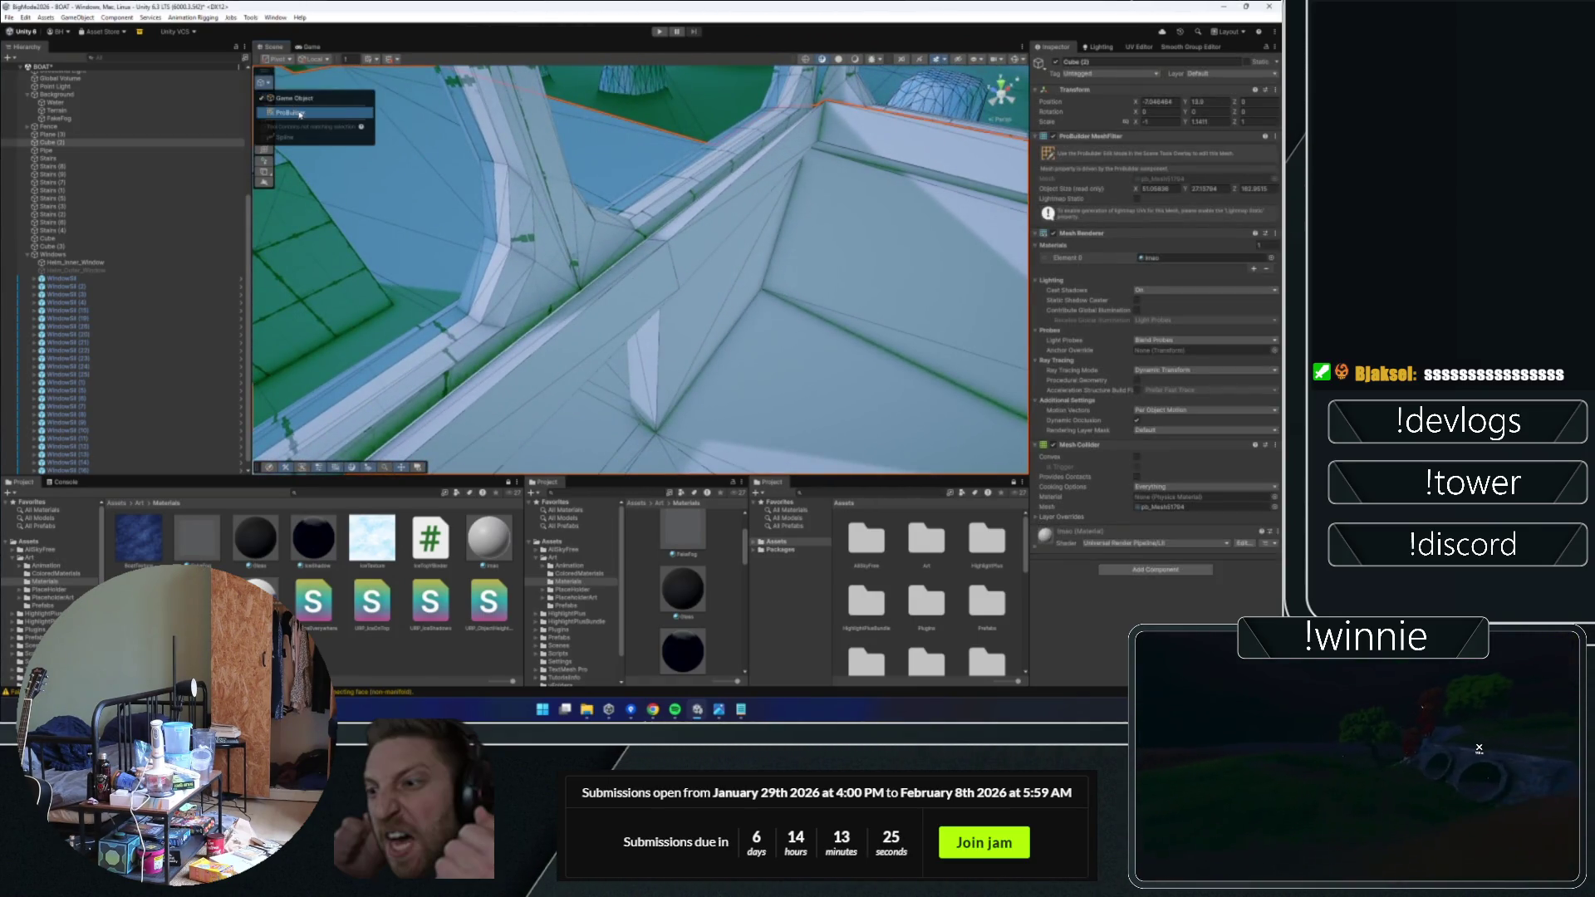
mouse_move(485, 189)
mouse_down()
mouse_move(610, 223)
mouse_move(631, 250)
mouse_move(577, 206)
mouse_move(614, 233)
mouse_move(677, 340)
mouse_move(712, 346)
mouse_move(641, 221)
mouse_move(593, 181)
mouse_move(696, 162)
mouse_move(623, 296)
mouse_move(646, 334)
mouse_move(555, 200)
mouse_move(548, 135)
mouse_up()
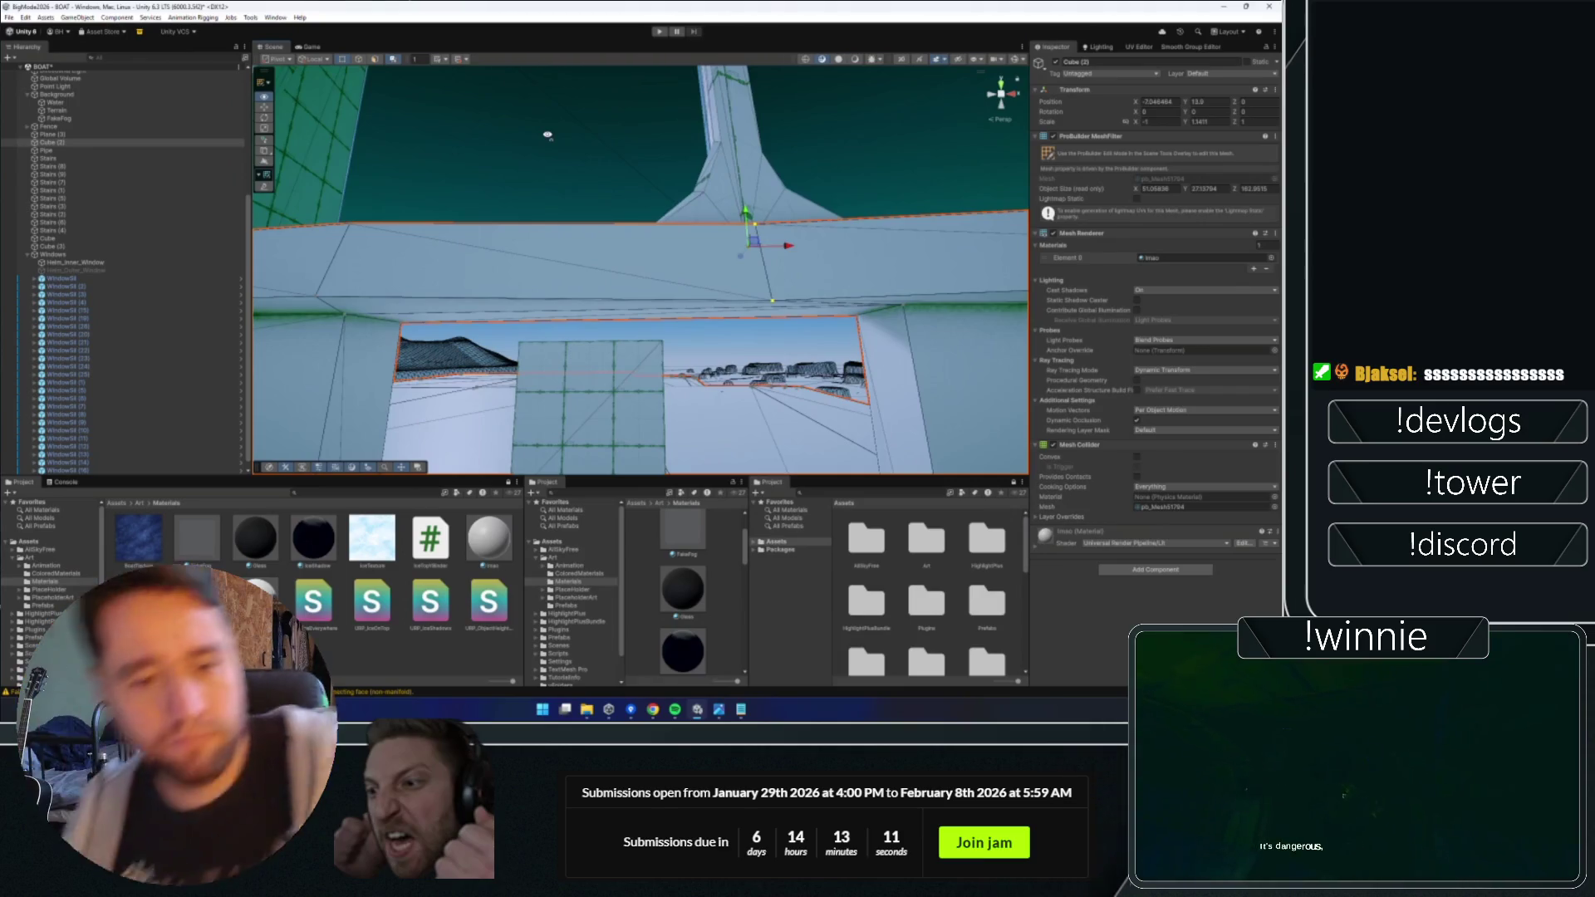
drag(547, 134, 433, 268)
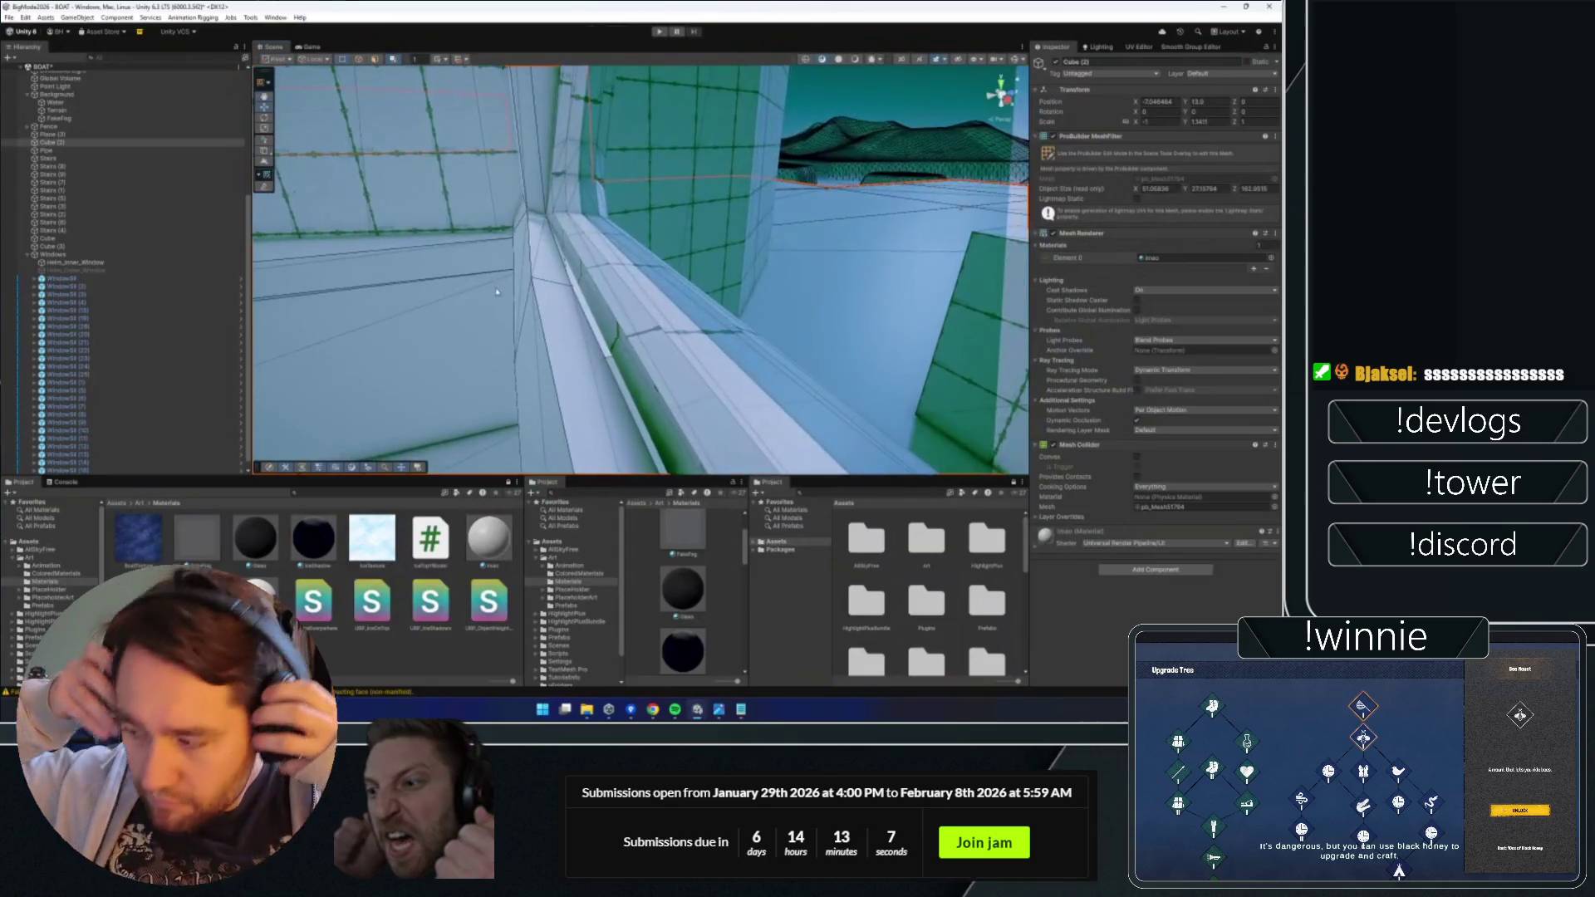
click(606, 285)
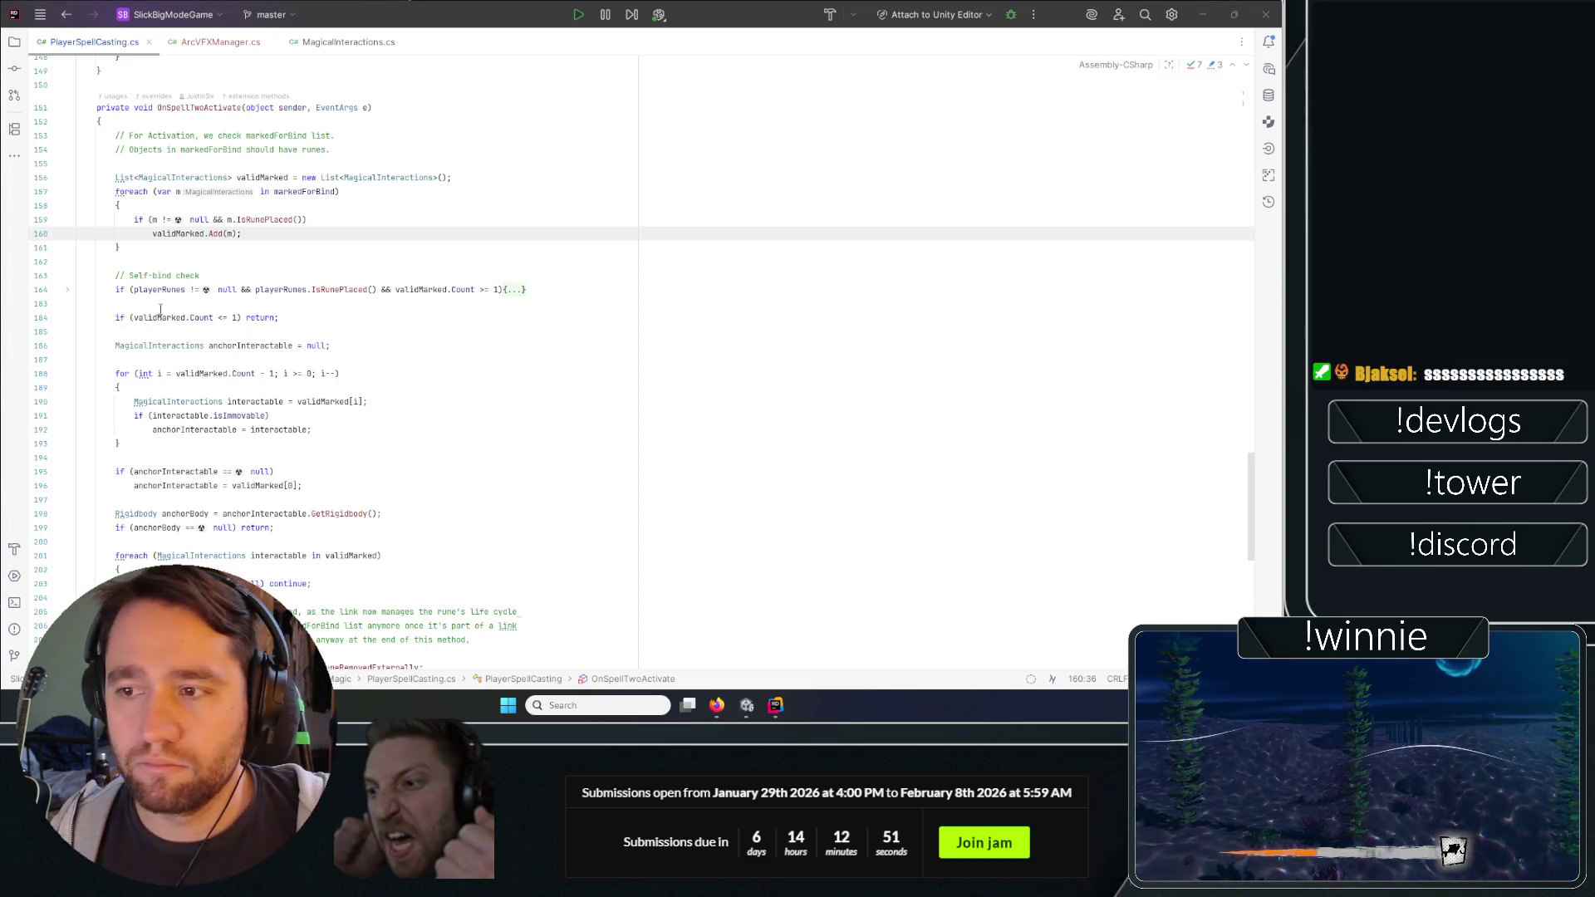
Add an Instantiate call with the suggested arcVFXPrefab arguments on a new line 188.
scroll(216, 320, down, 3)
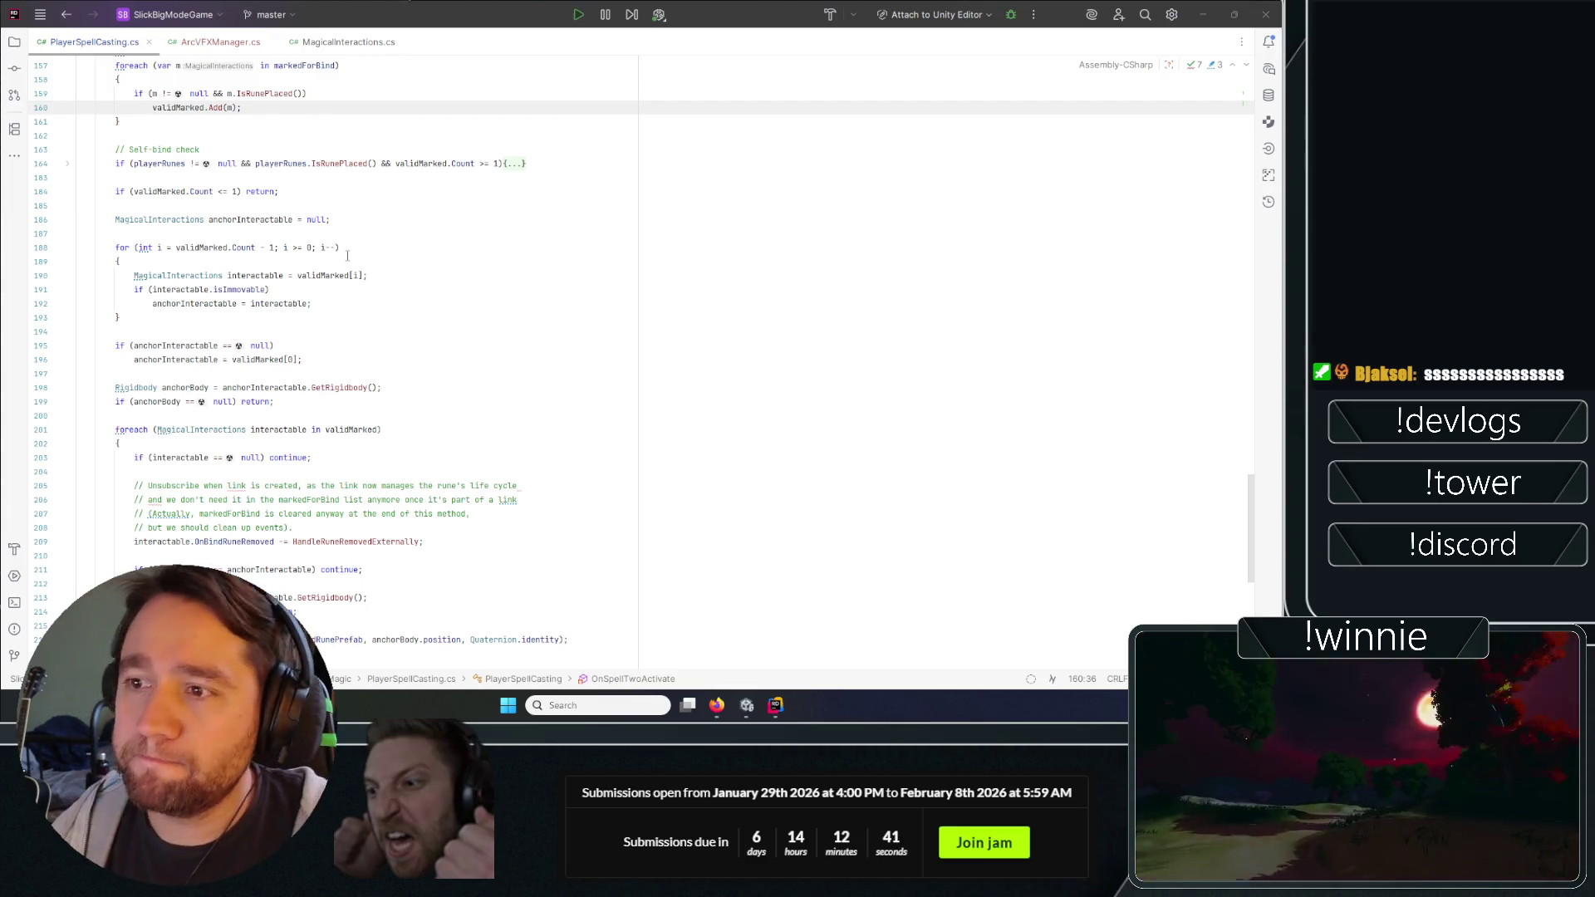
click(369, 229)
key(Return)
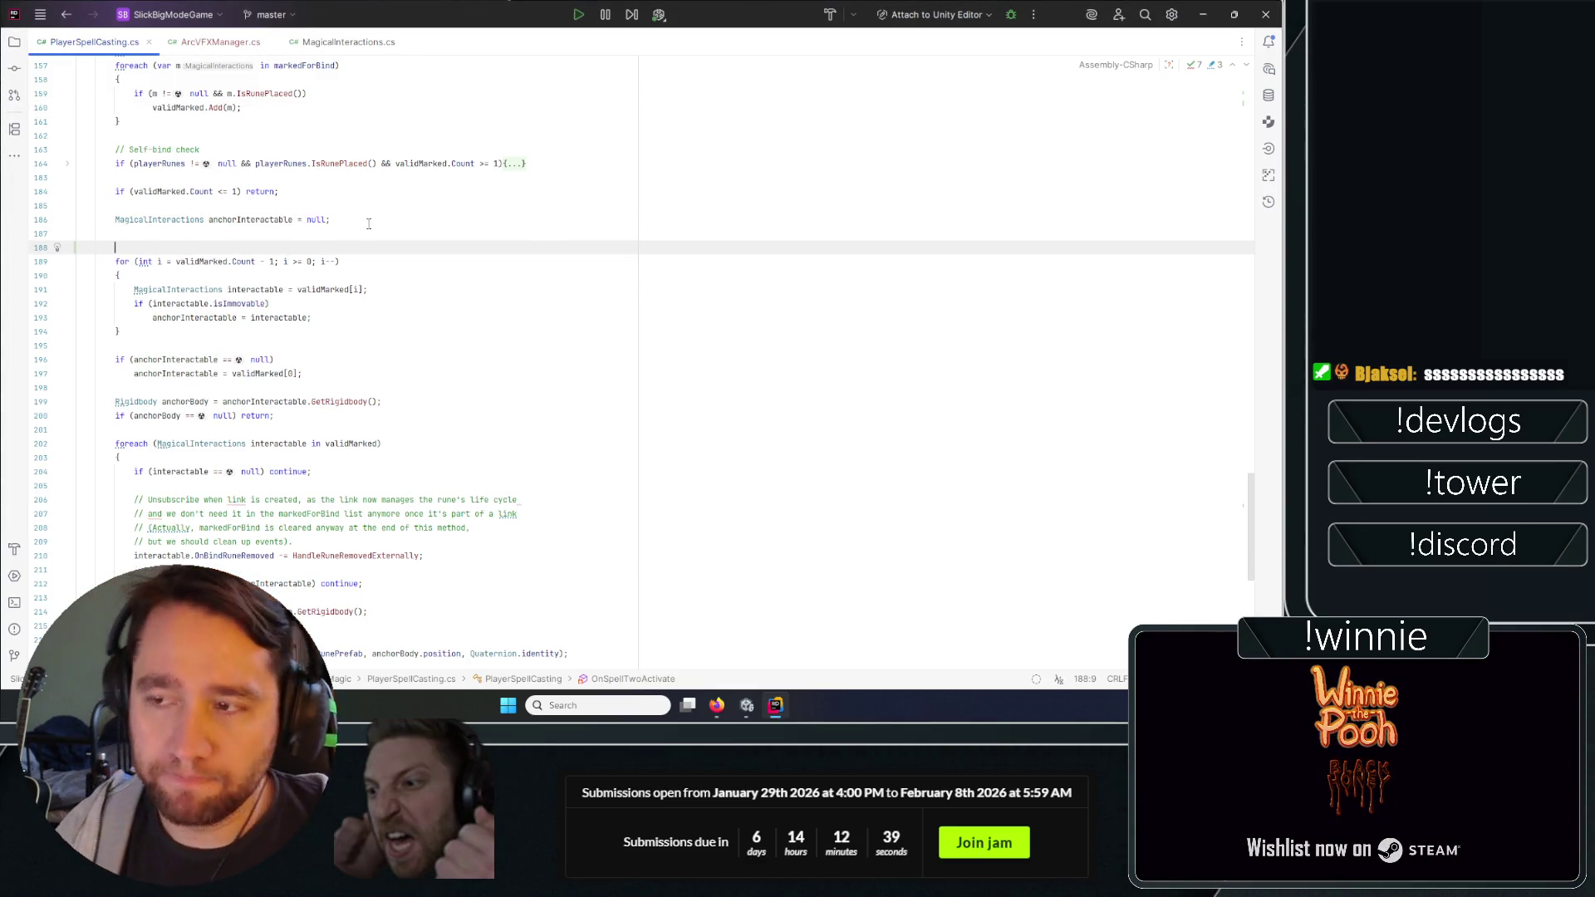
key(Return)
key(Up)
text(Inst)
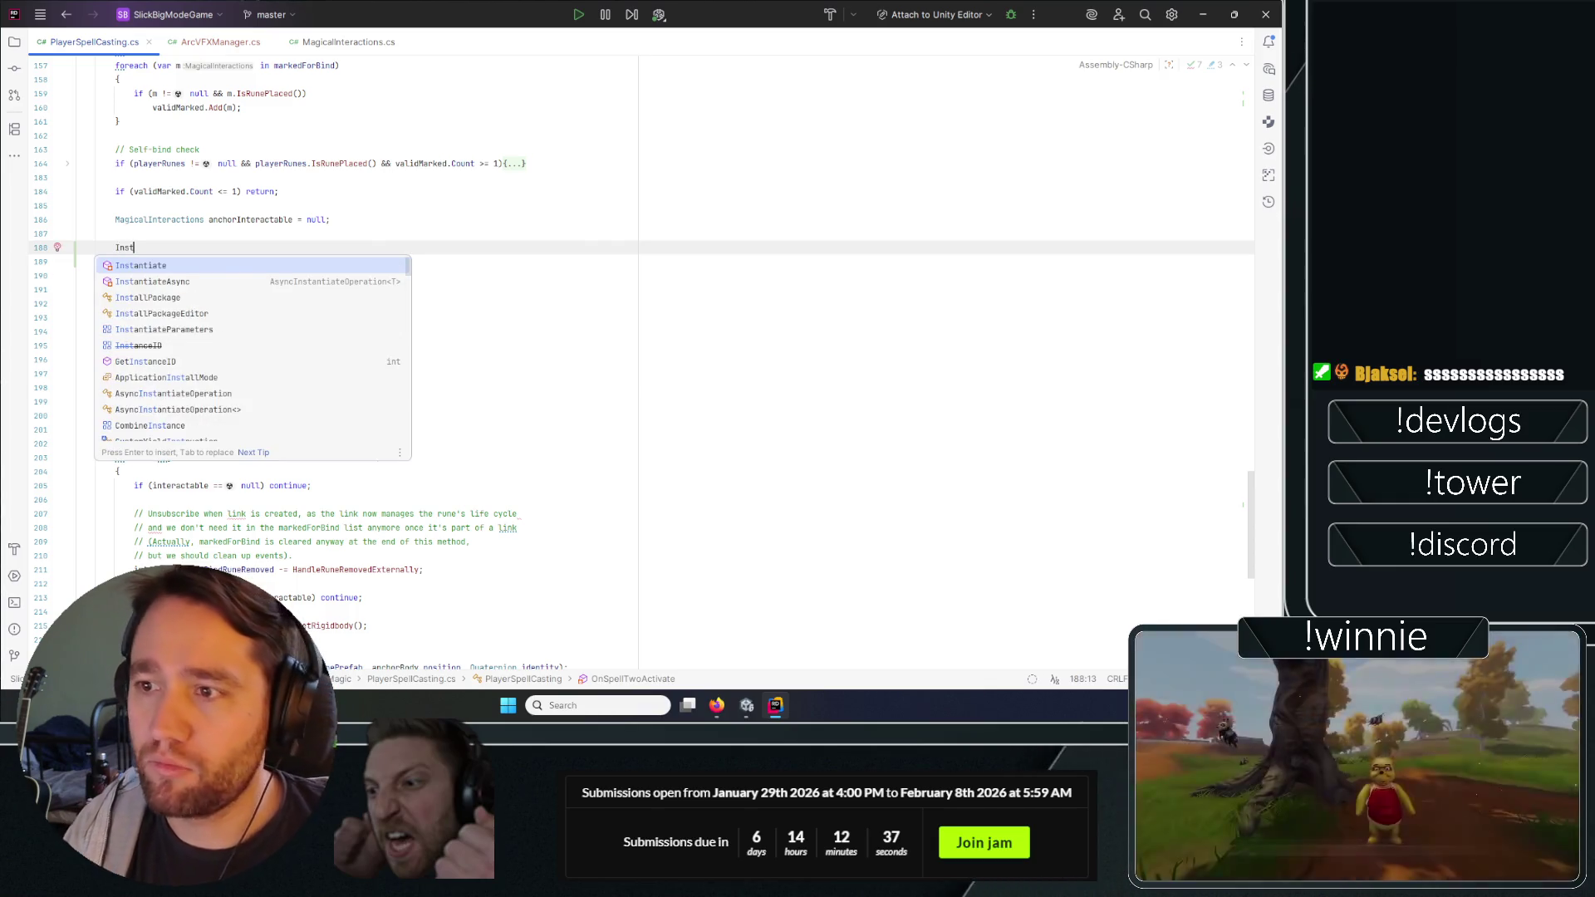
key(Return)
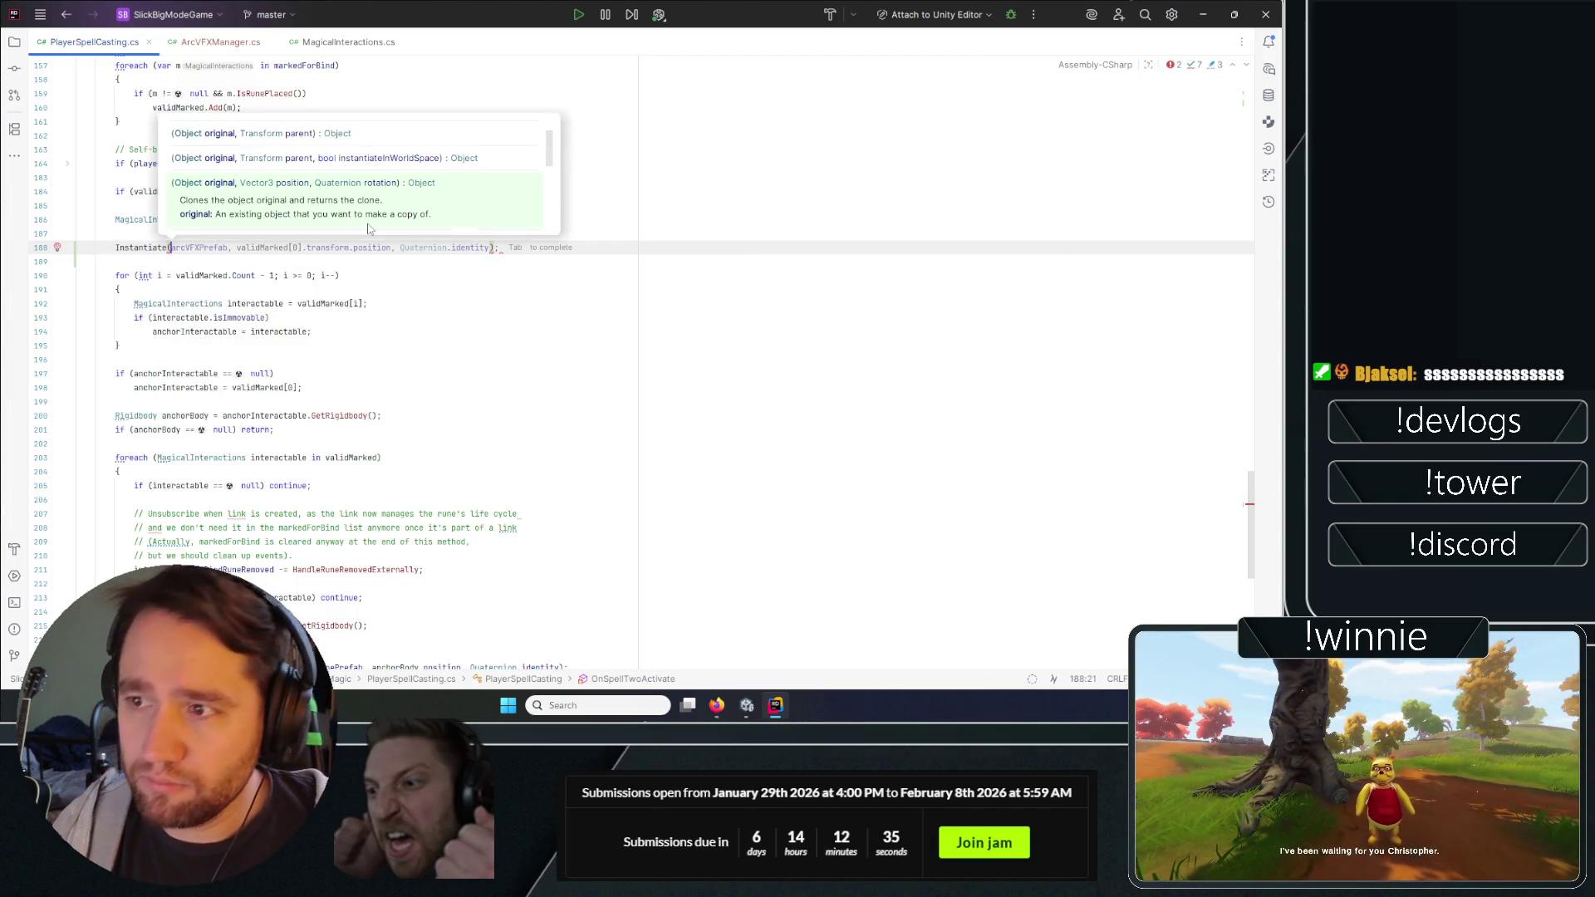
key(Tab)
Store the Instantiate result in a GameObject variable named spawnedArcVFXPrefab.
click(394, 276)
double_click(271, 248)
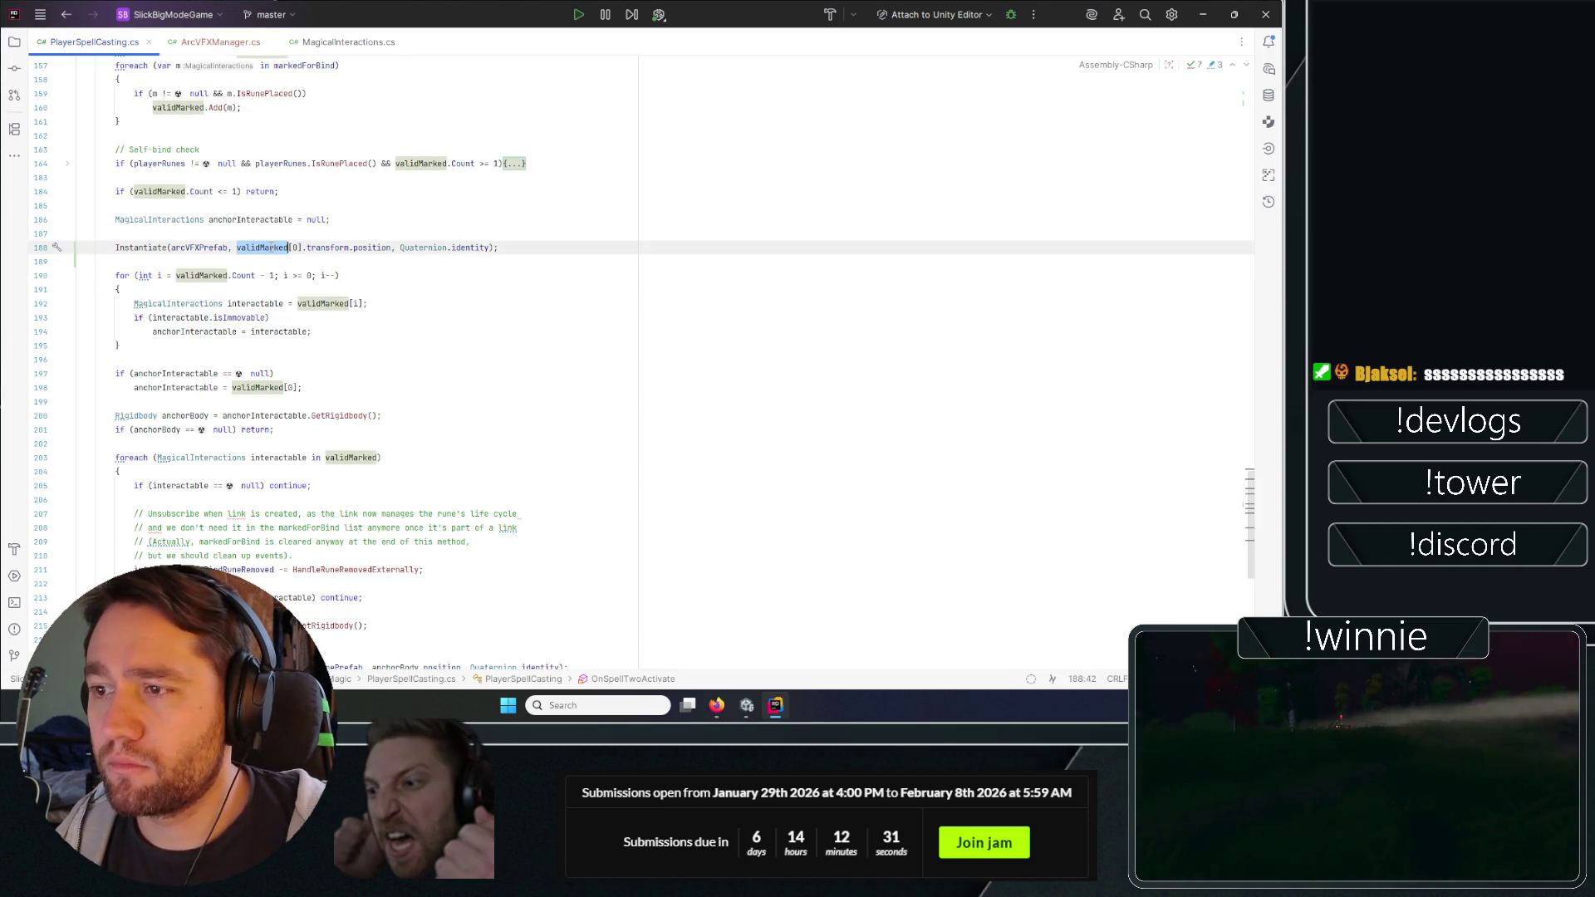
click(361, 292)
click(263, 247)
click(621, 250)
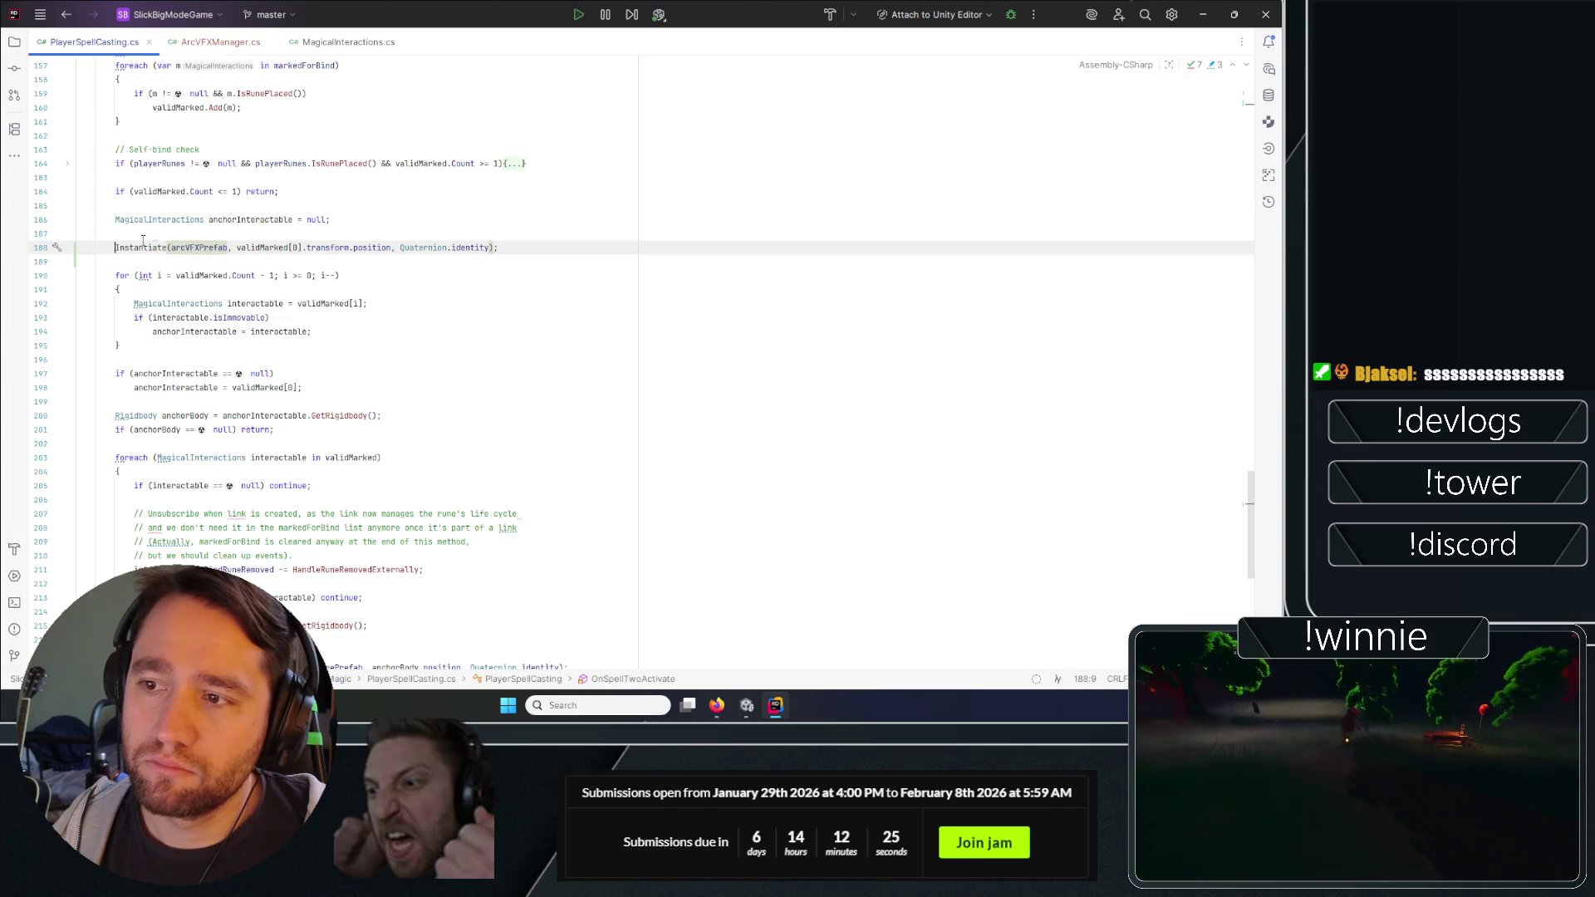
text(arcVFXPrefab)
key(Left)
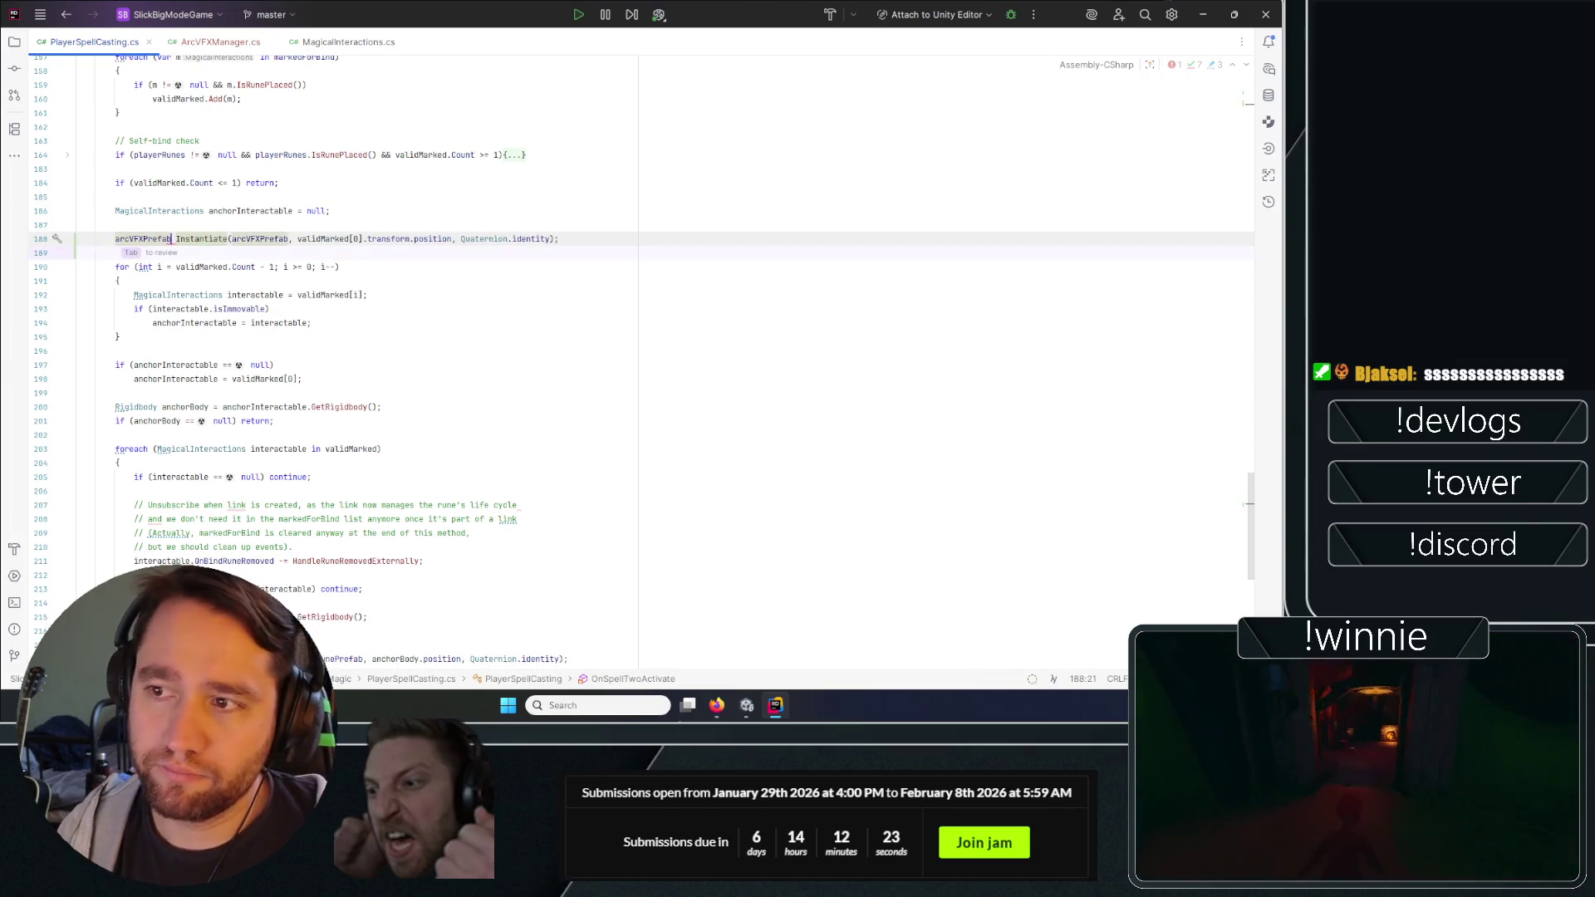
key(Home)
text(GameObj)
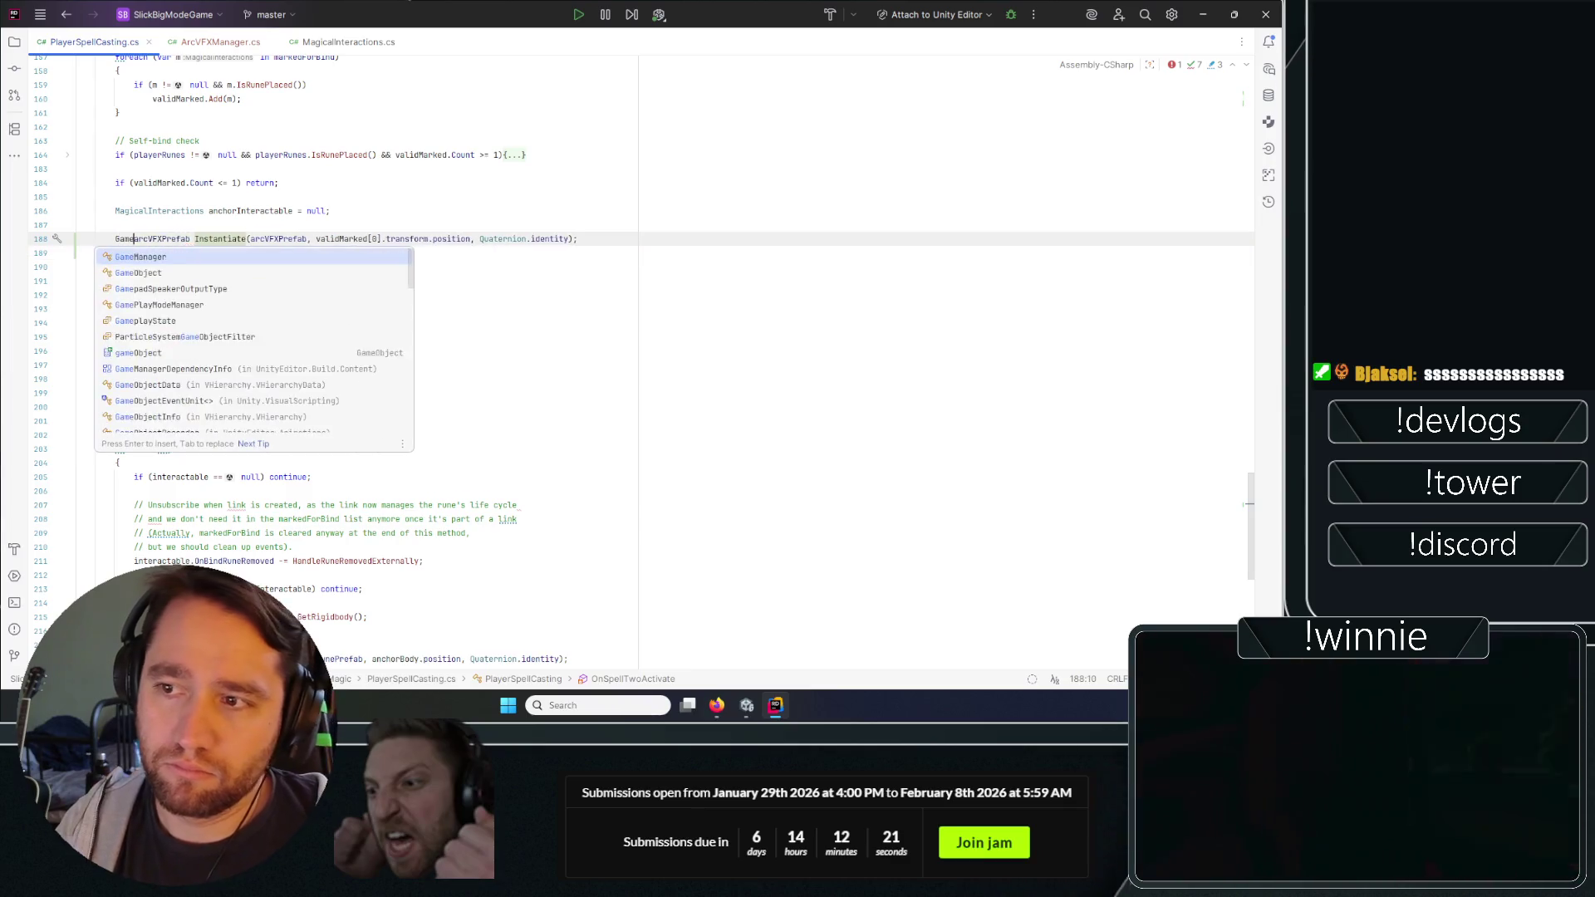
key(Return)
text(spawned)
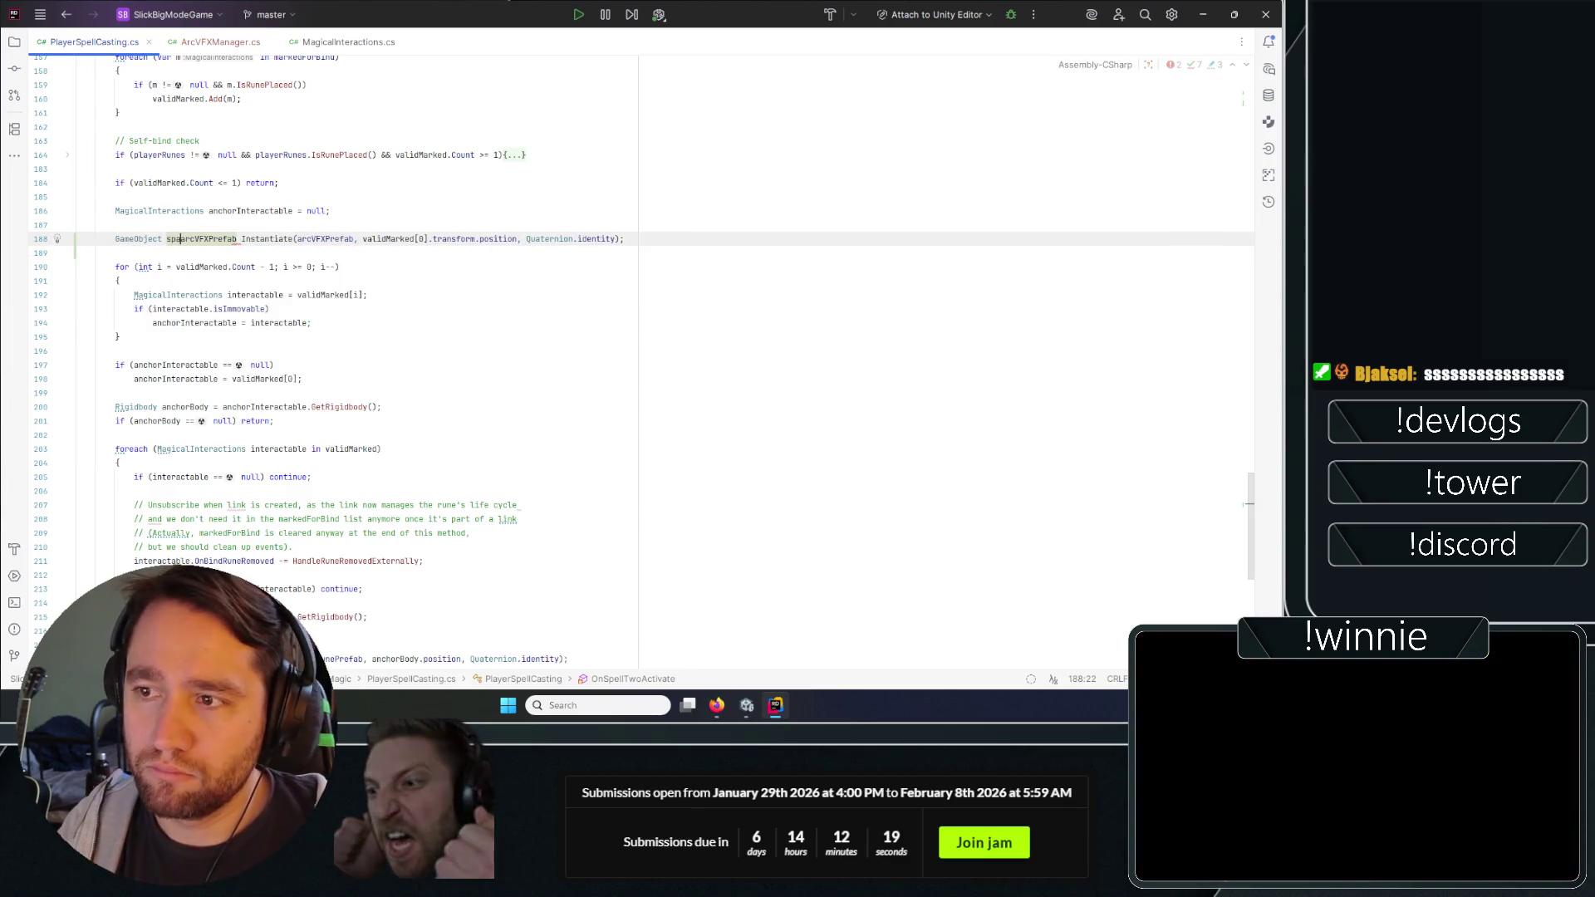
key(Delete)
text(A)
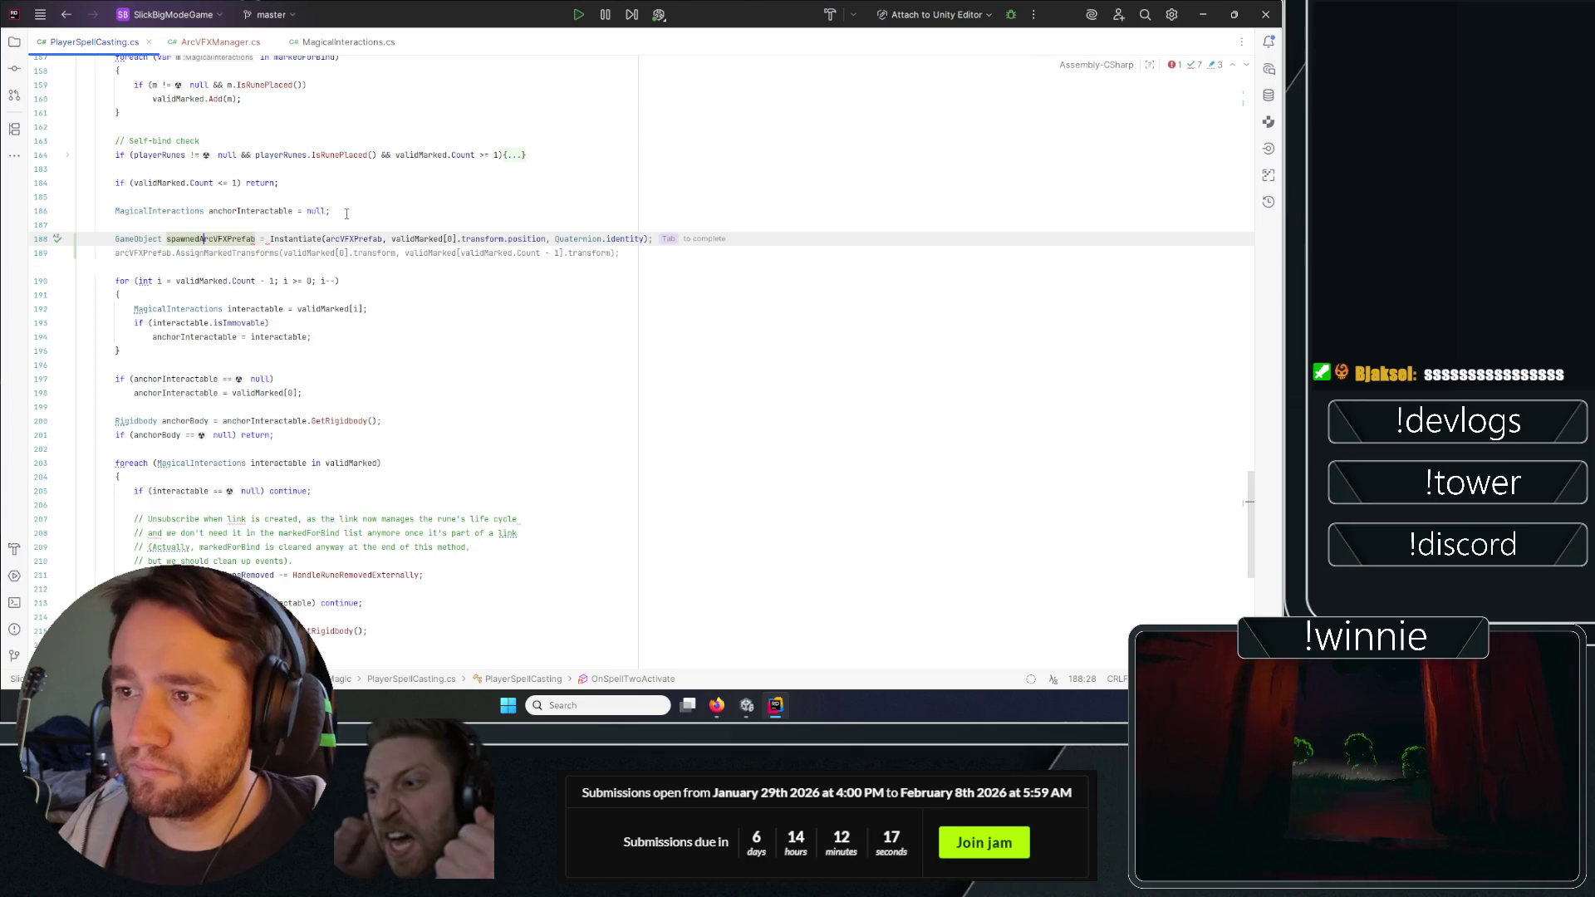
key(Tab)
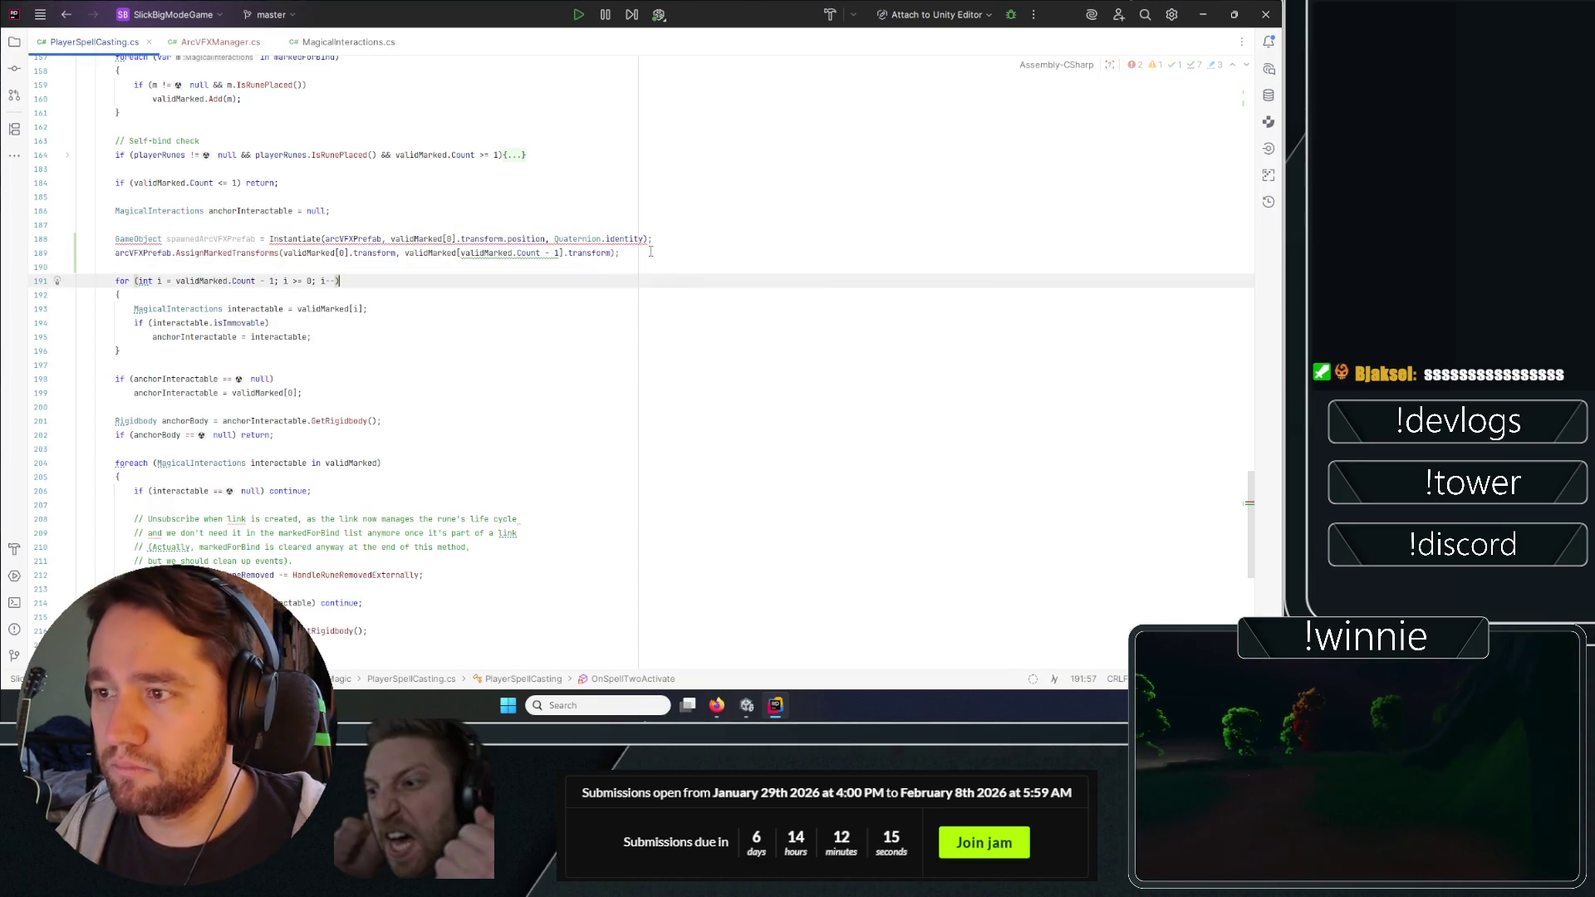
Change the spawnedArcVFXPrefab variable type from GameObject to ArcVFXManager.
key(Left)
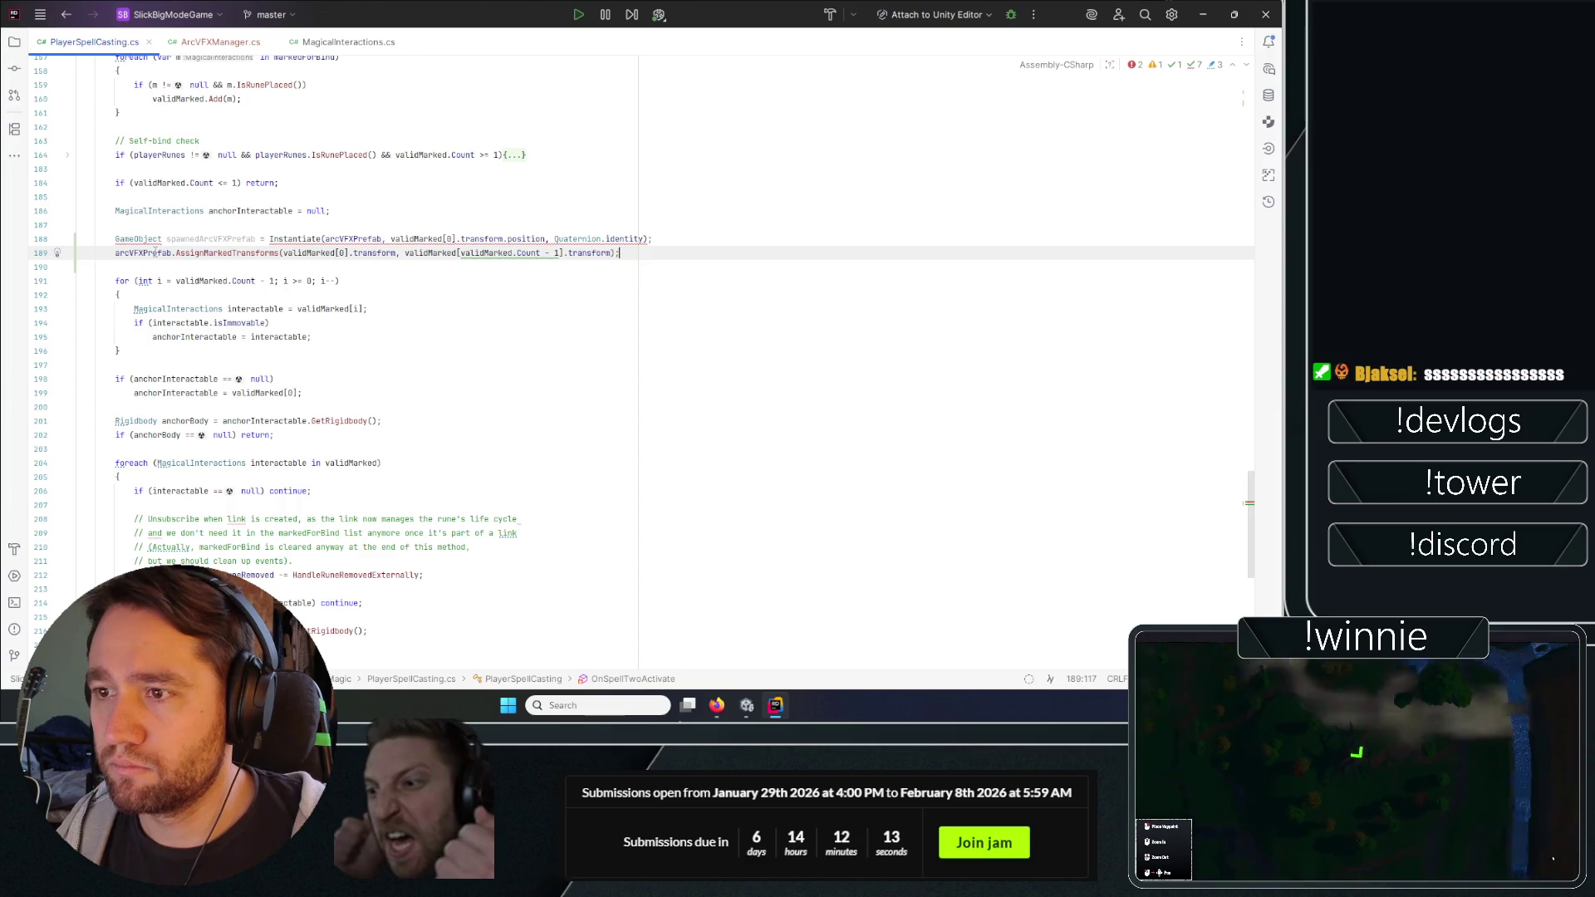
double_click(156, 252)
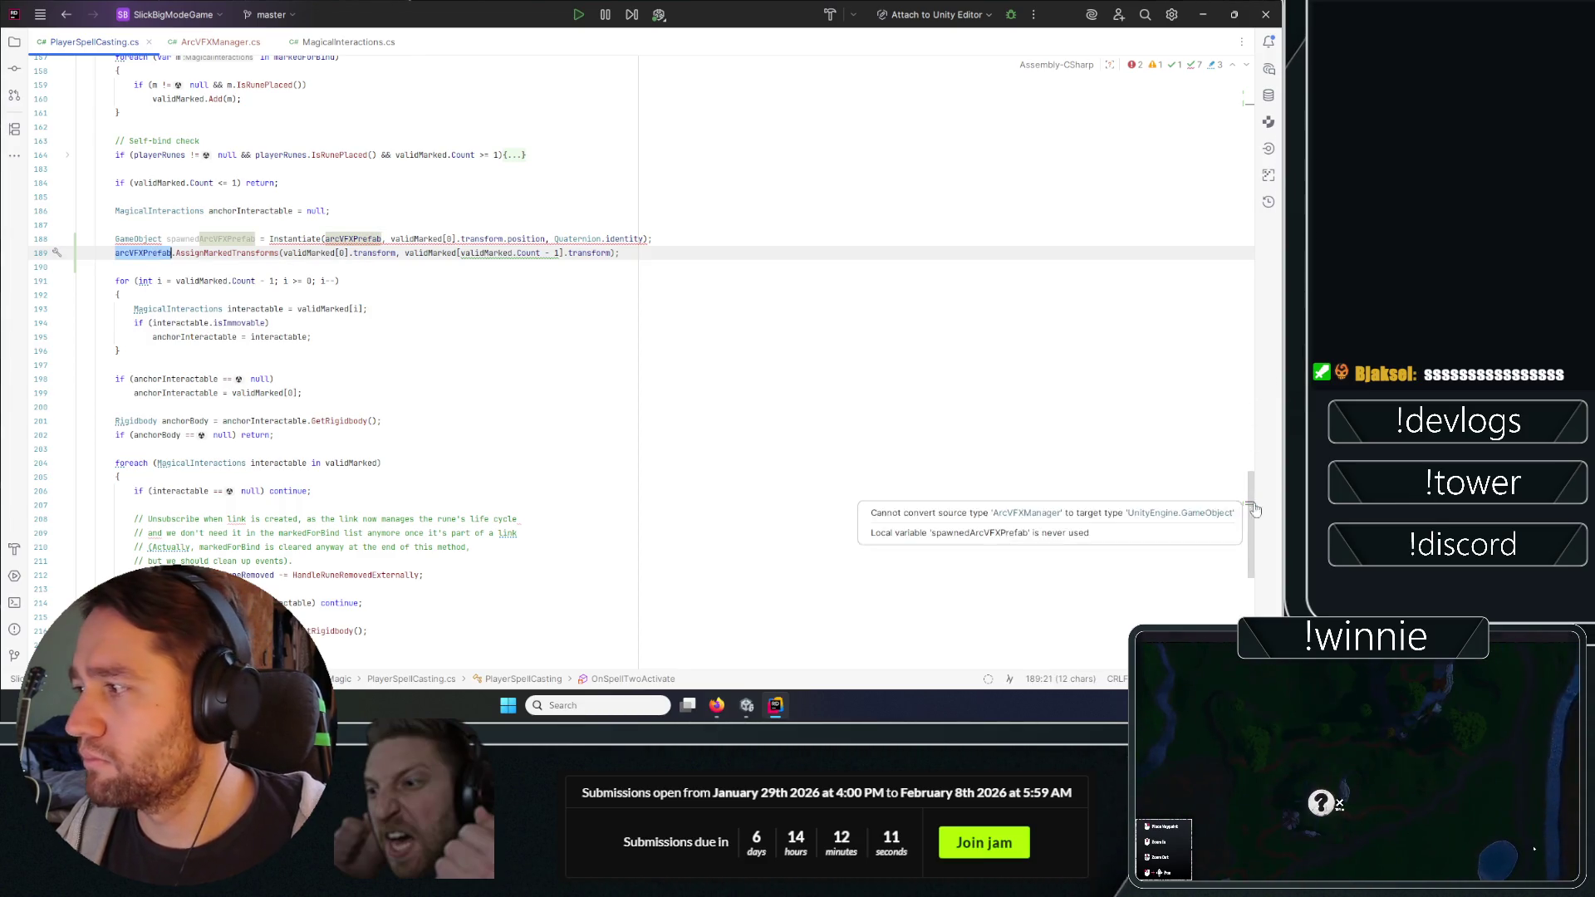
mouse_move(1253, 509)
mouse_down()
mouse_move(1198, 108)
mouse_move(1205, 390)
mouse_move(1163, 465)
mouse_move(1157, 519)
mouse_up()
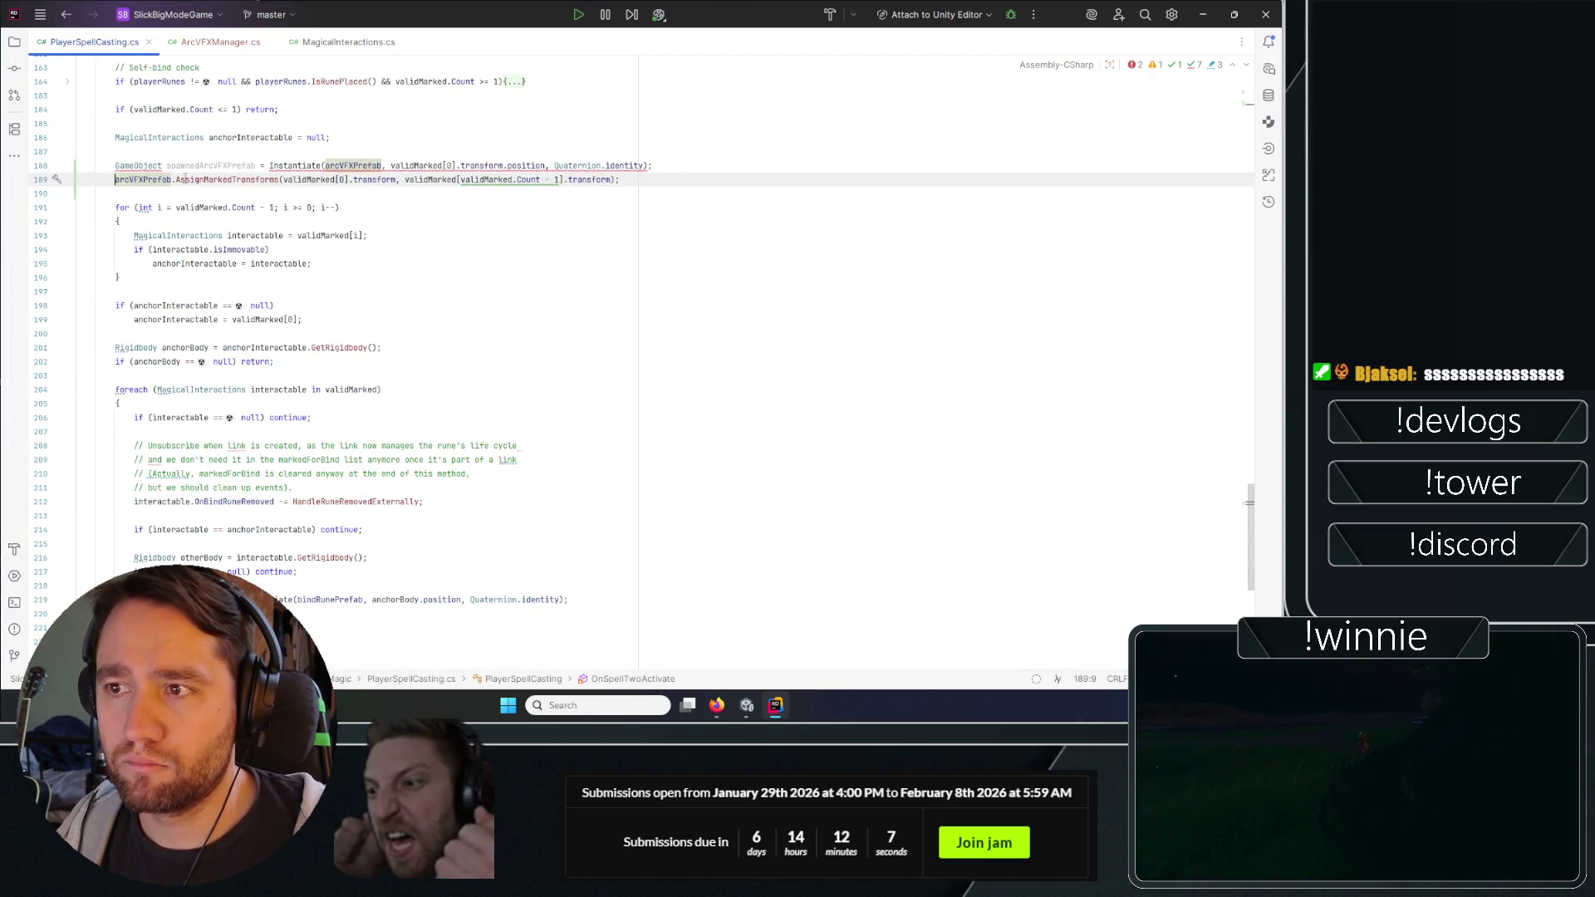
click(150, 166)
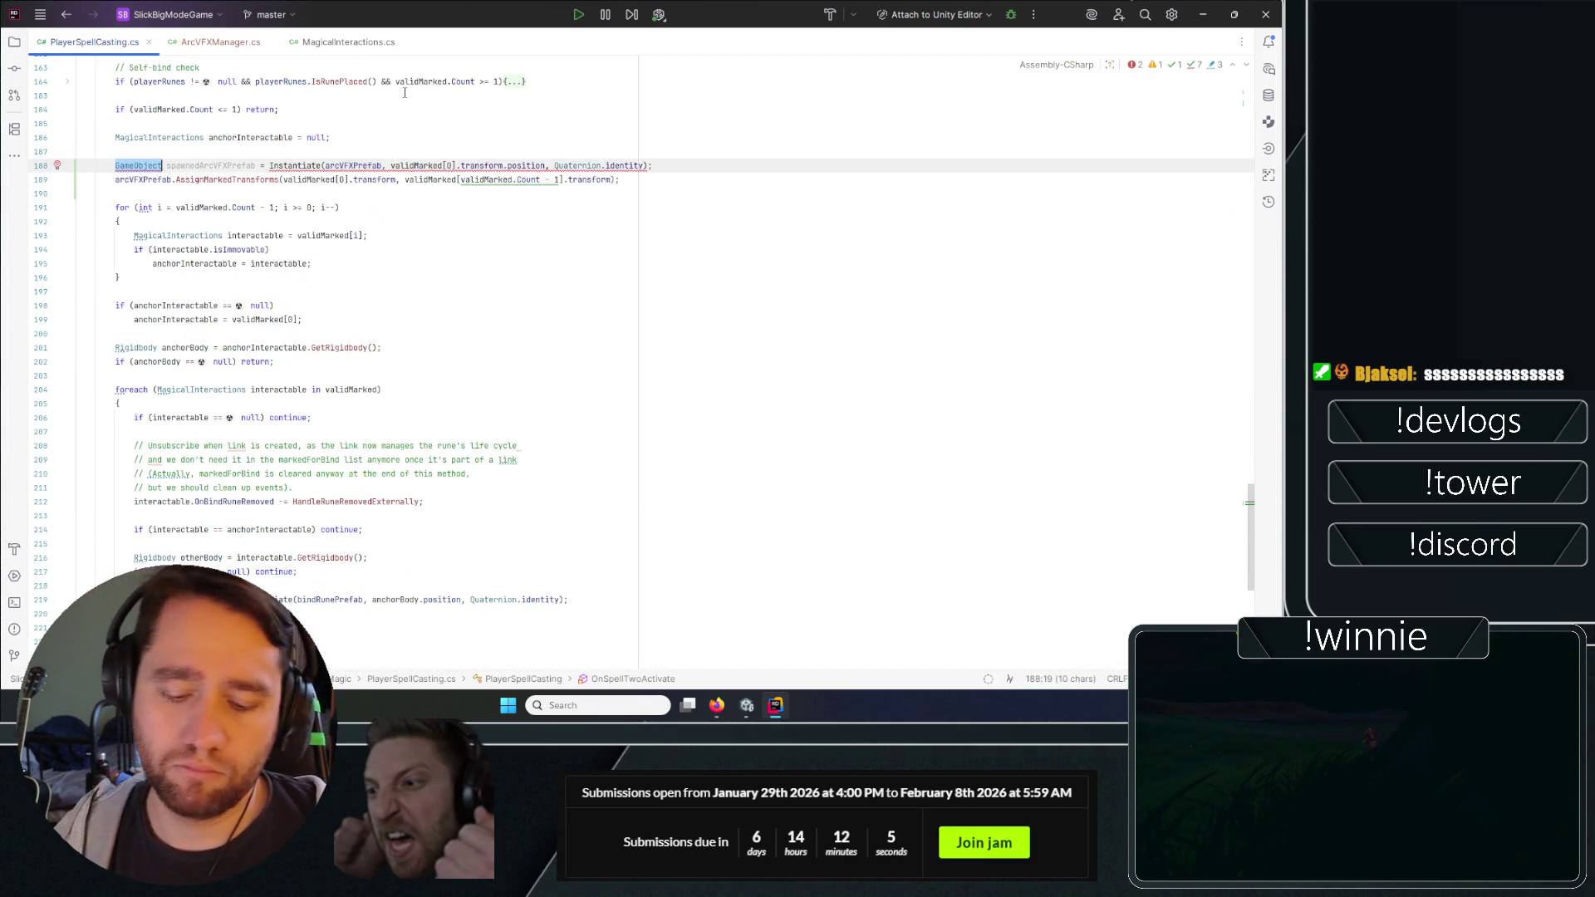
text(VFX)
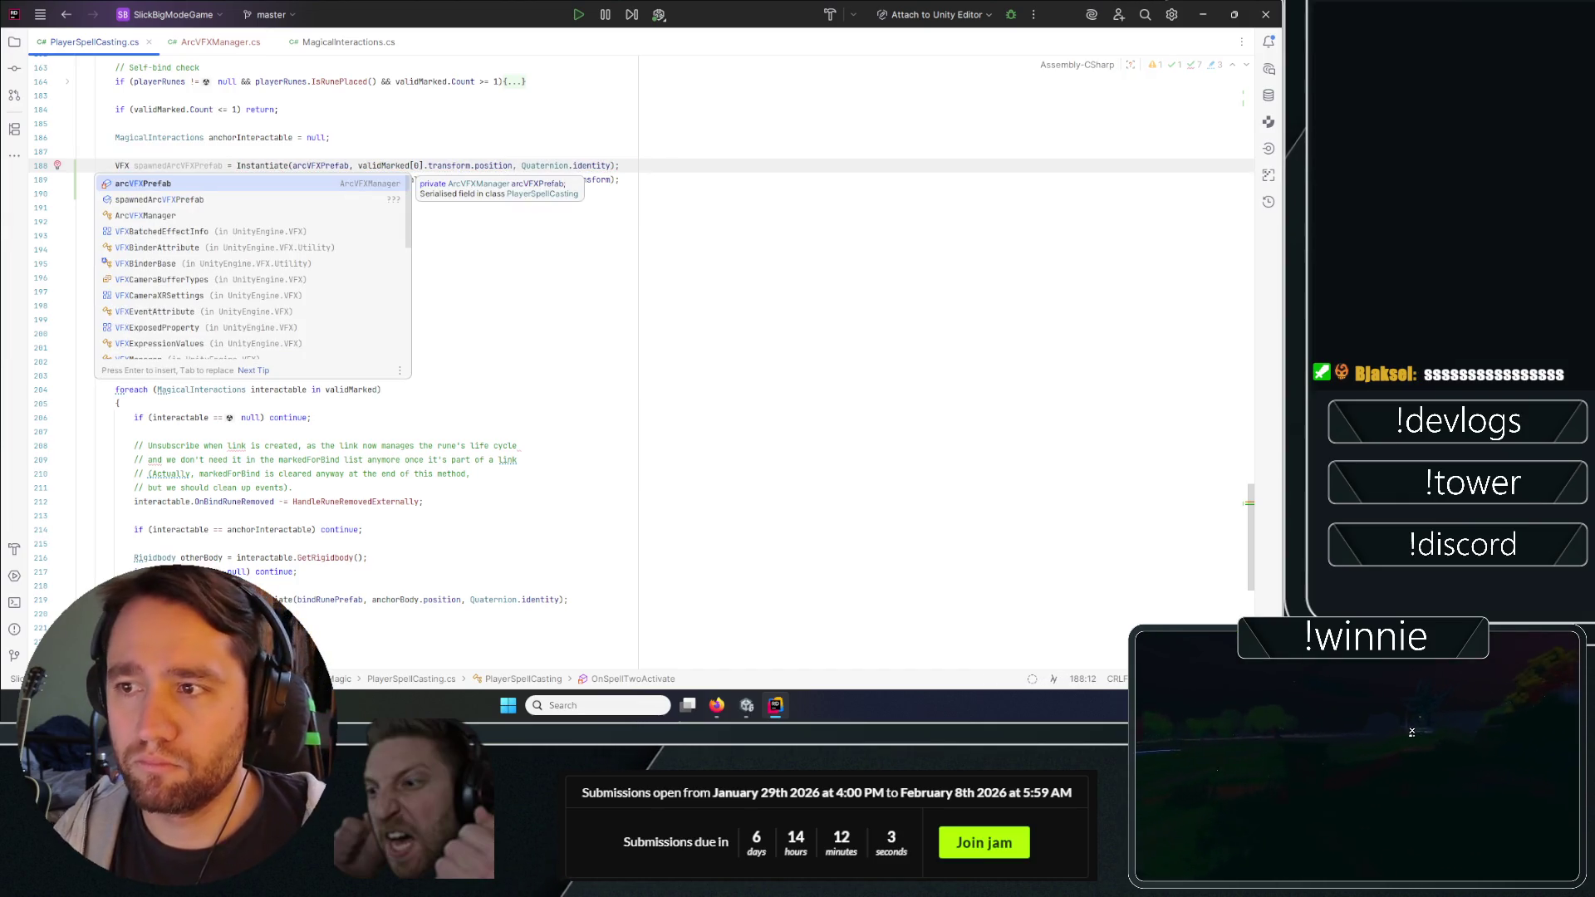
key(Down)
key(Down)
key(Return)
On line 189, call AssignMarkedTransforms on spawnedArcVFXPrefab with validMarked[0] and validMarked[1].
key(Down)
key(Down)
key(Down)
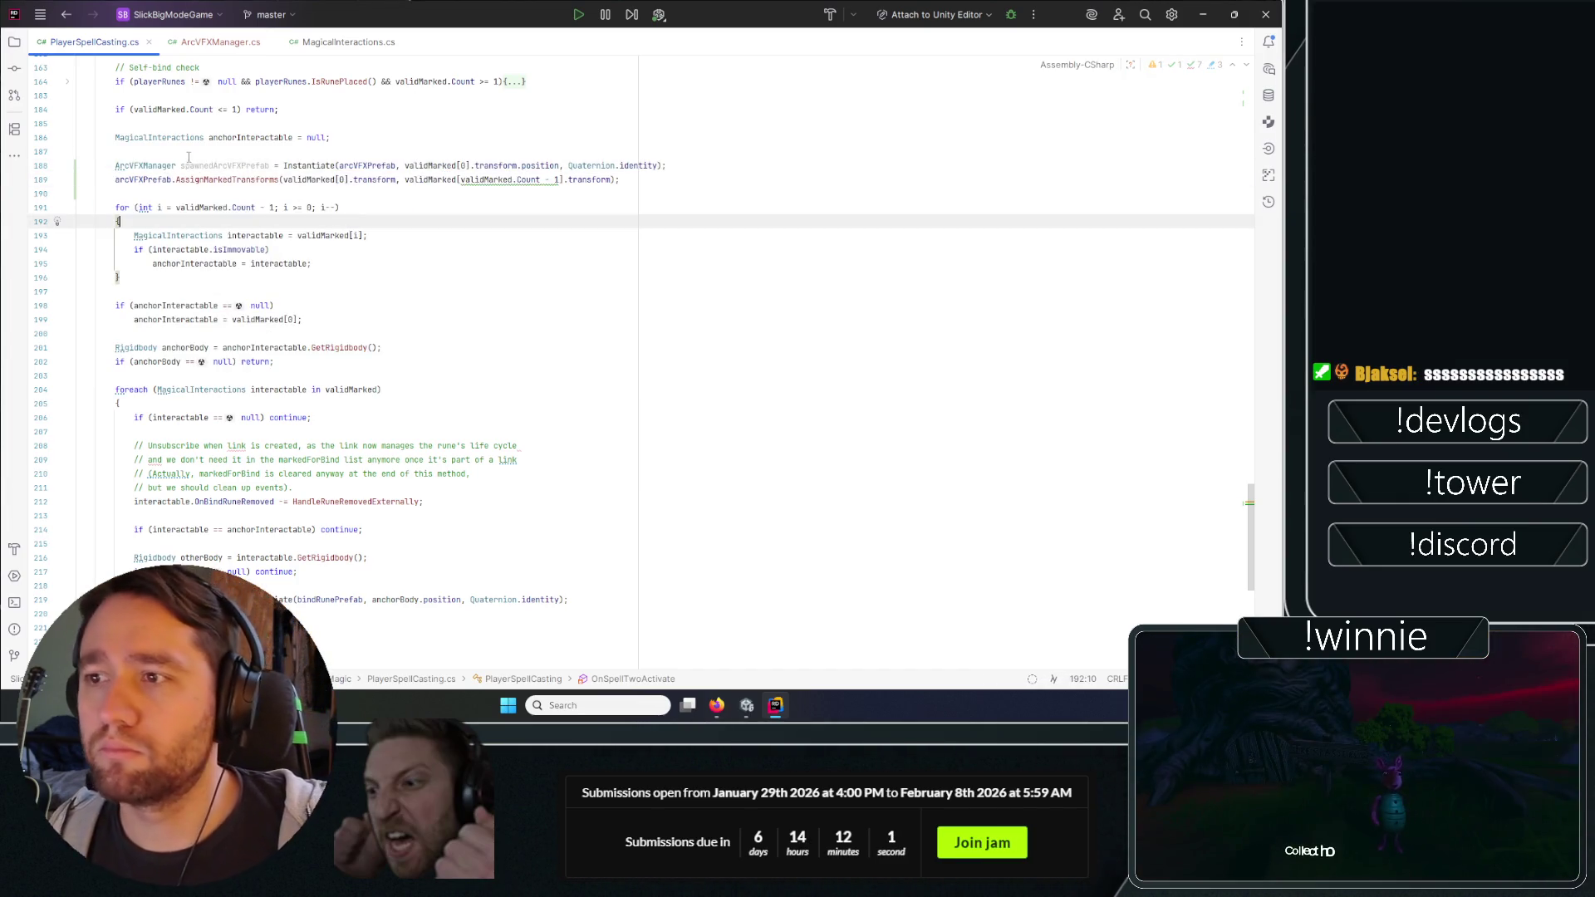
double_click(207, 166)
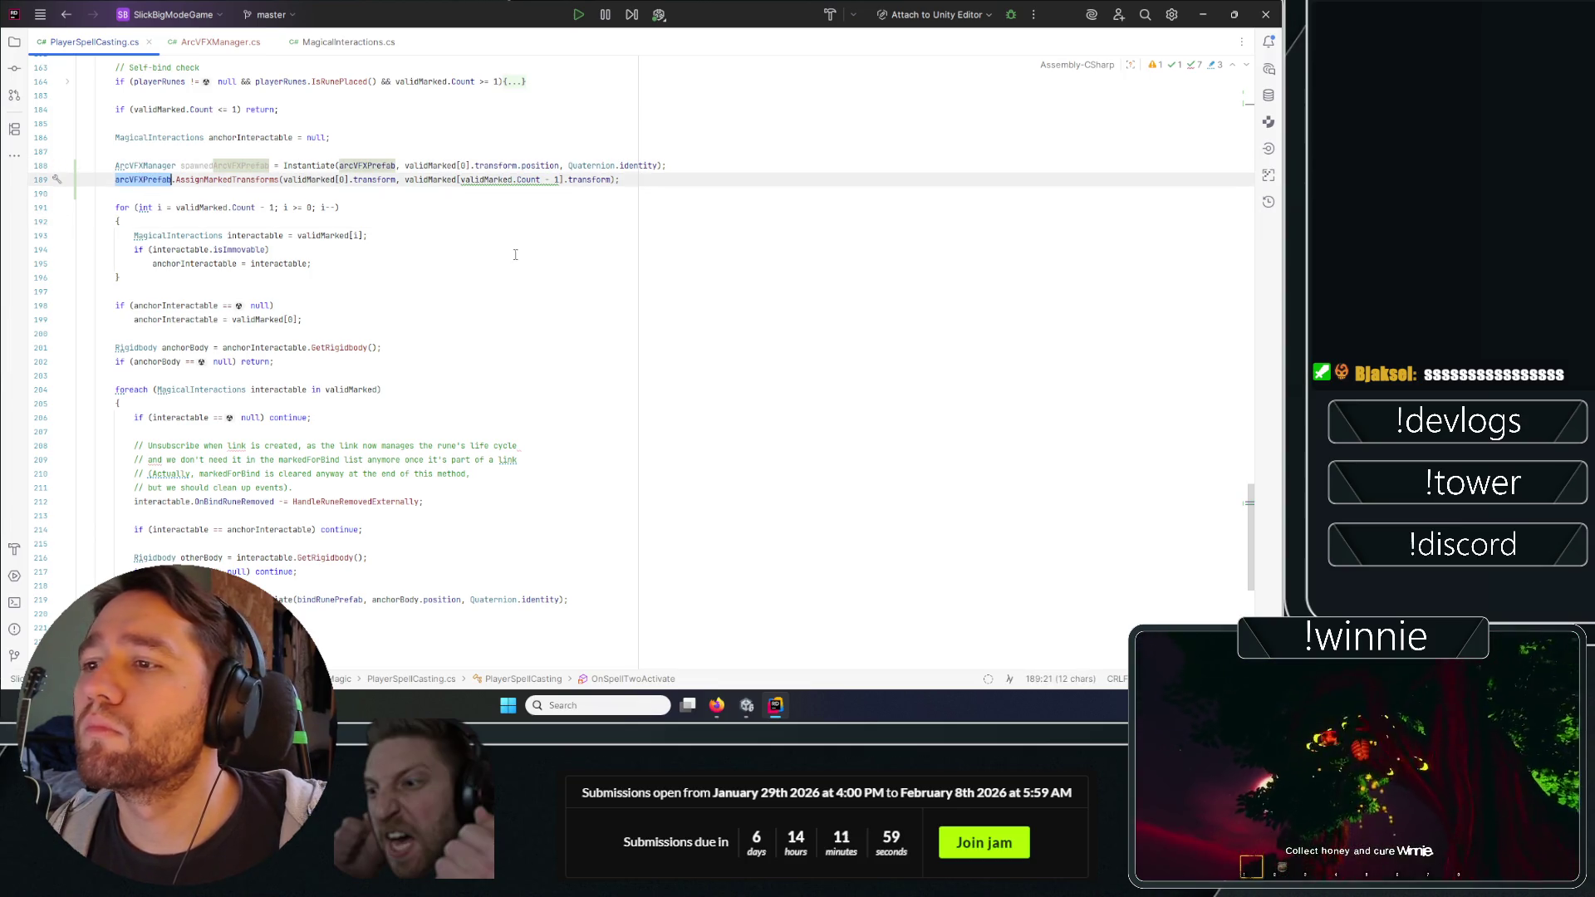
text(spawnedArcVFXPrefab)
key(End)
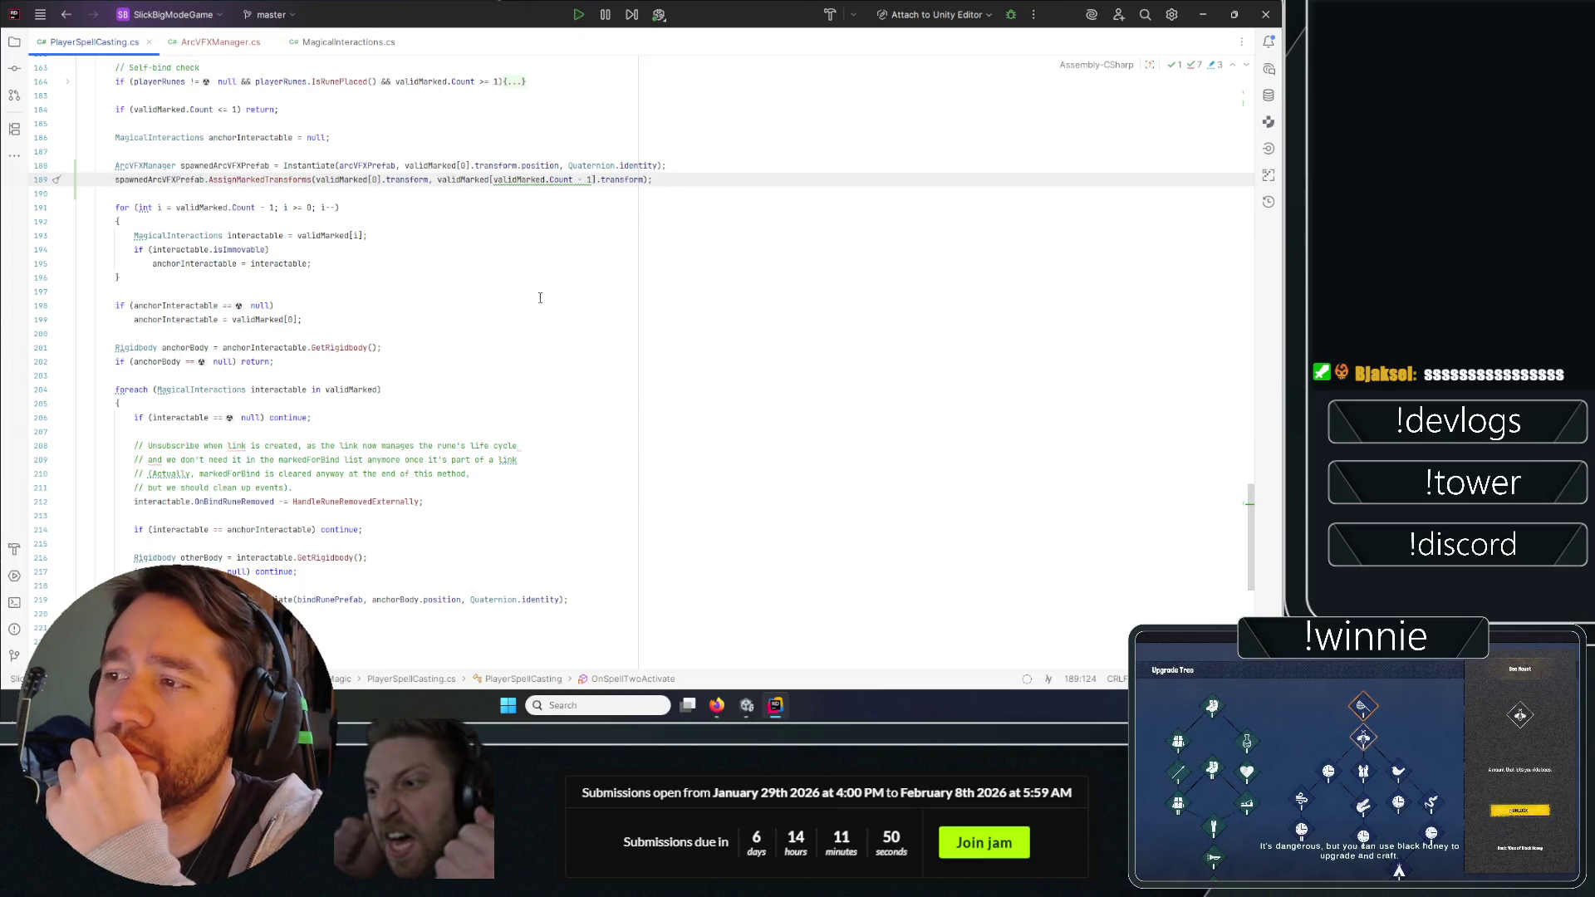
click(565, 221)
scroll(567, 235, up, 1)
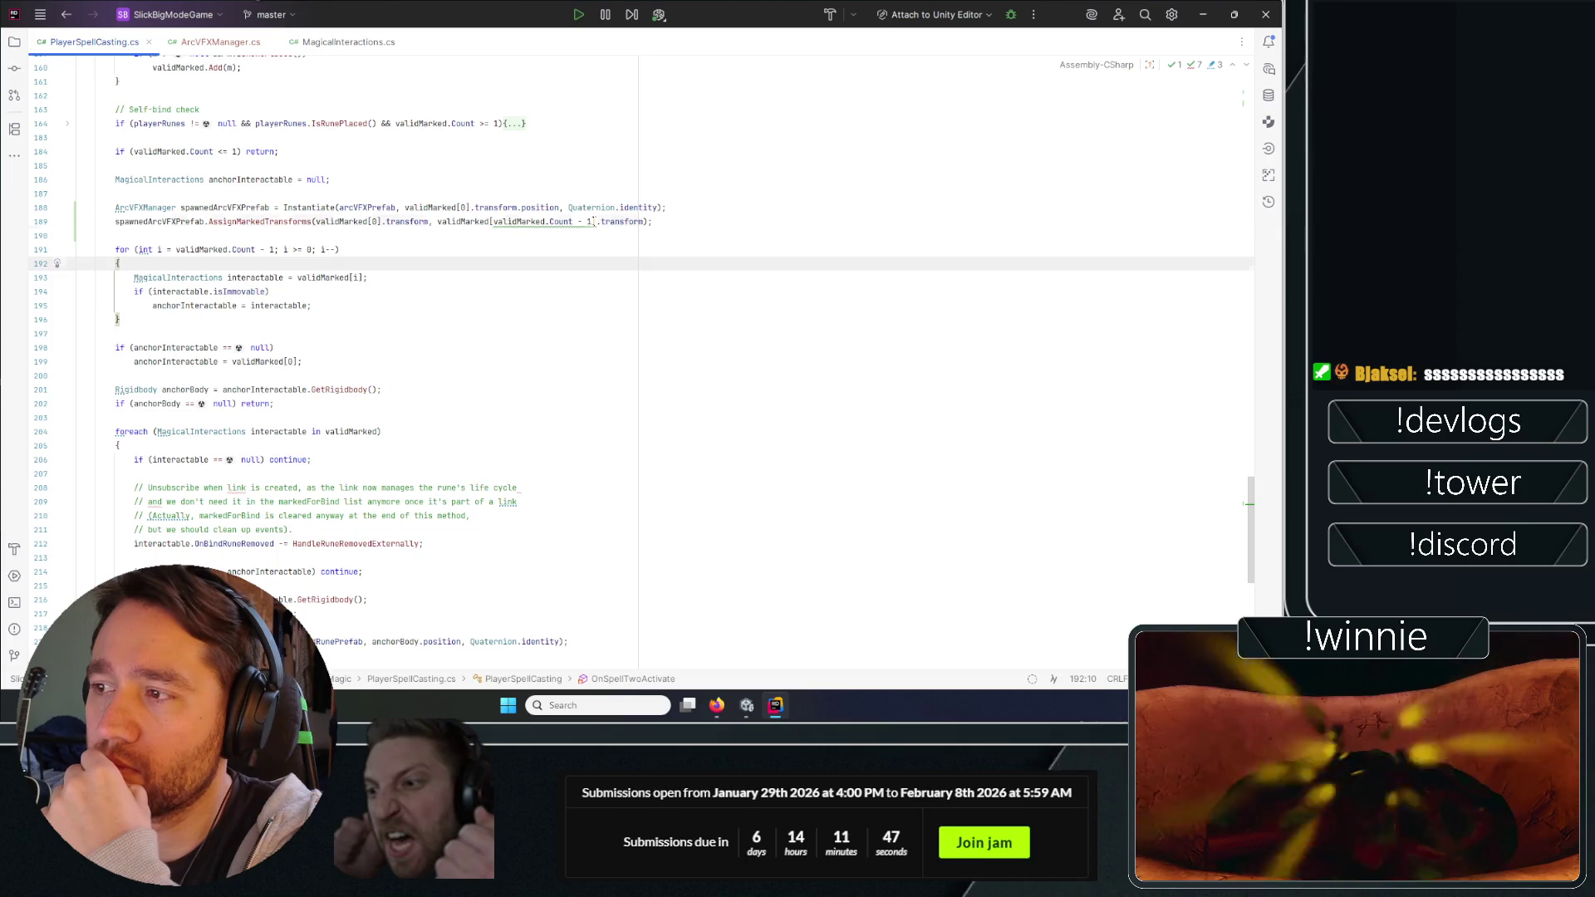
drag(593, 221, 494, 222)
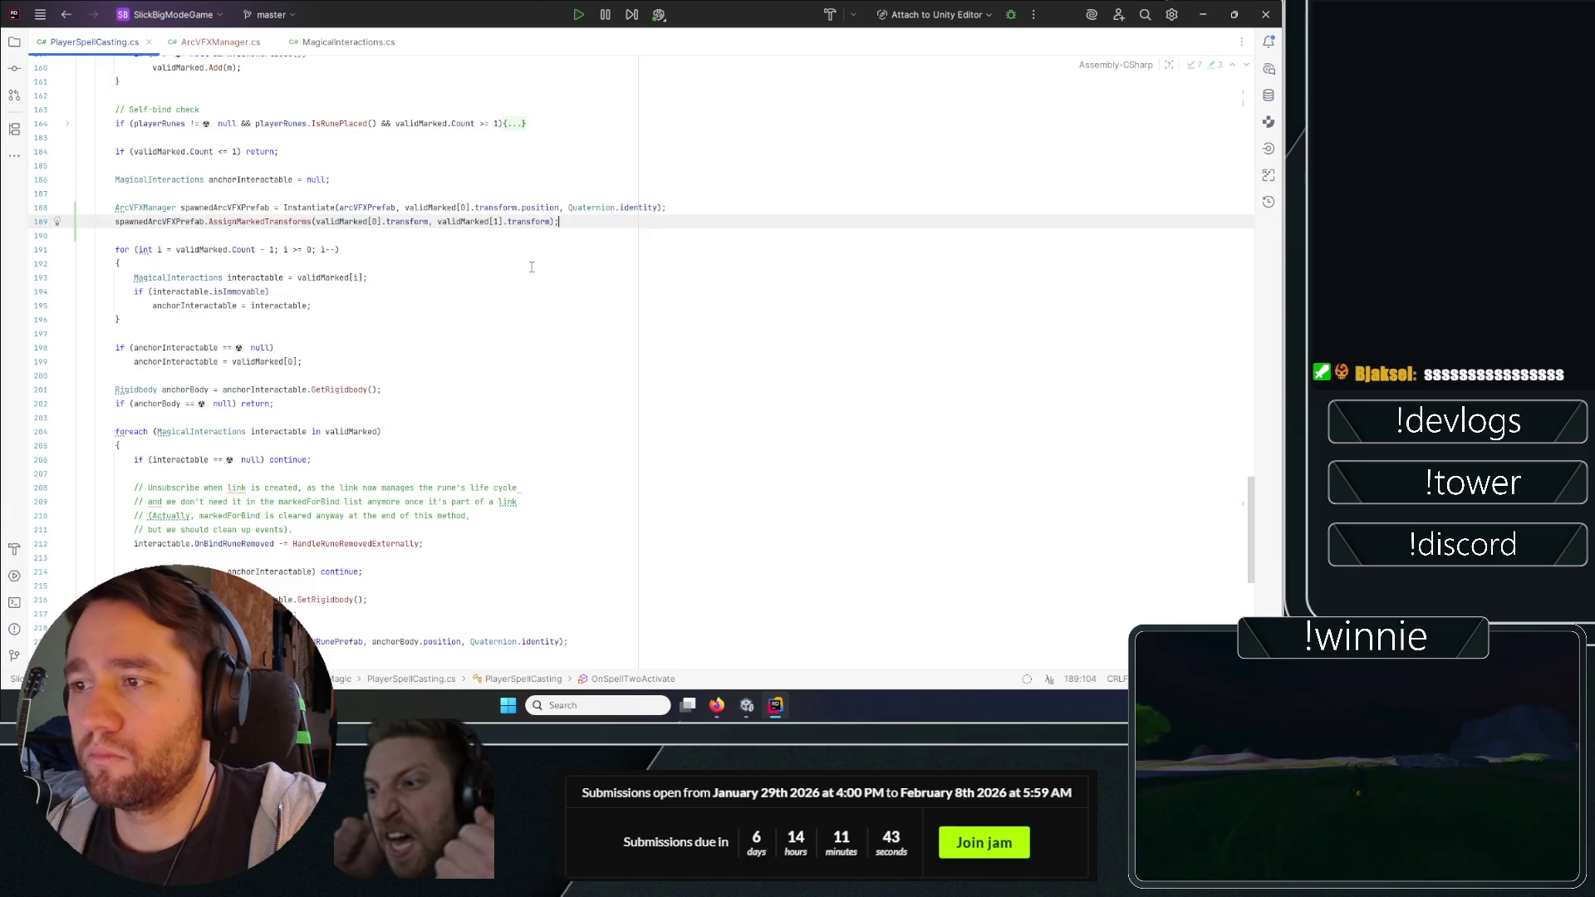
click(548, 291)
click(563, 221)
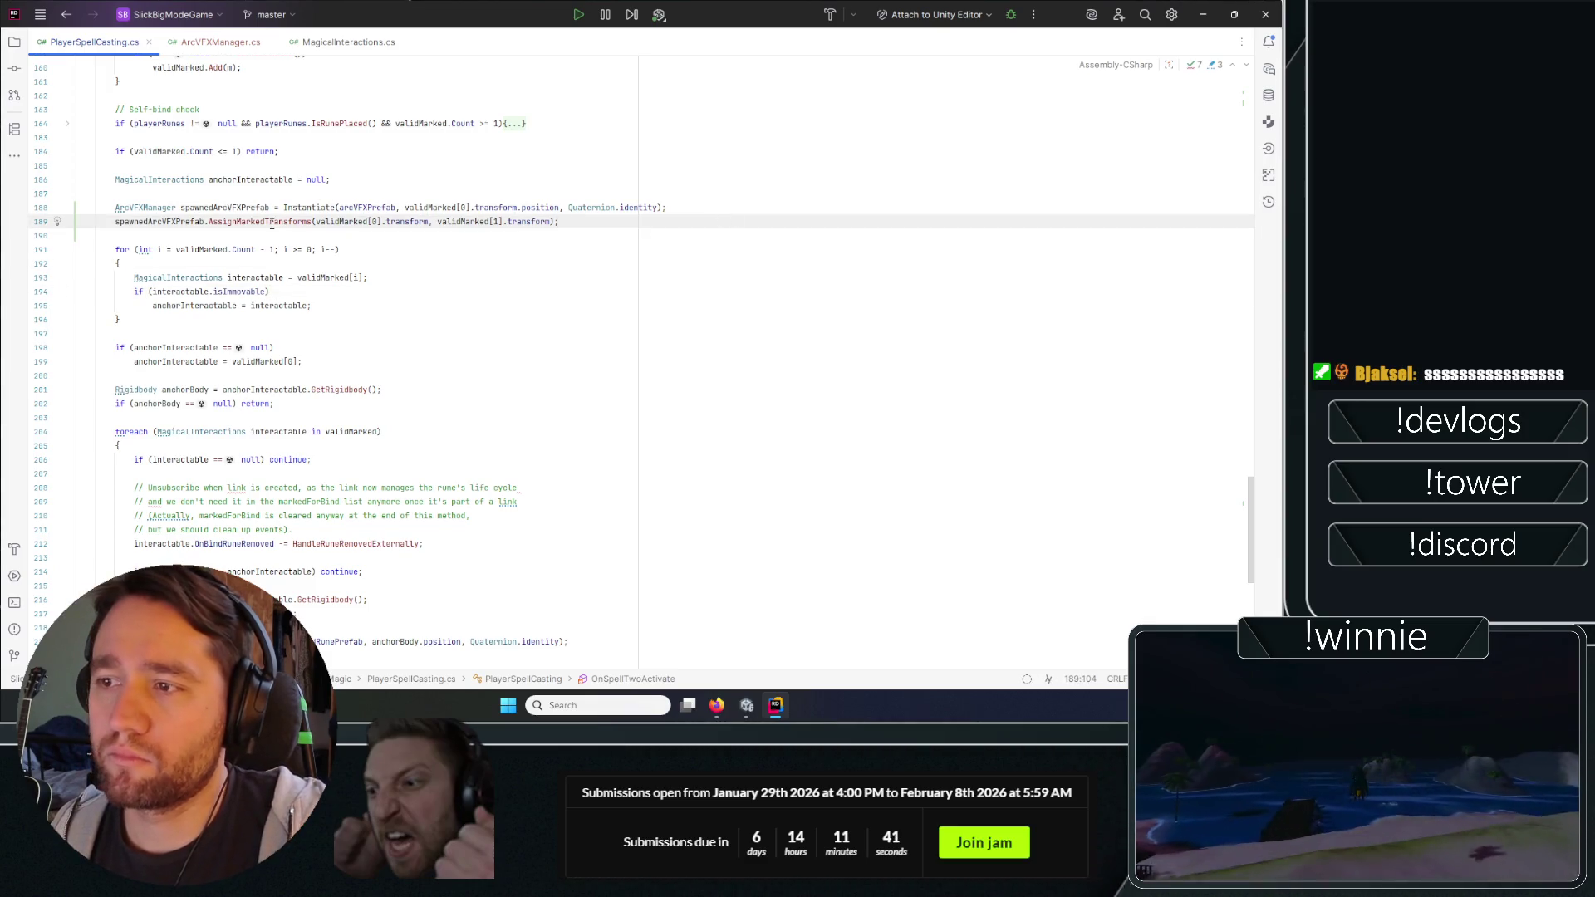
Show the Console and delete the placed ElectricArc from the Hierarchy.
mouse_move(271, 224)
click(758, 187)
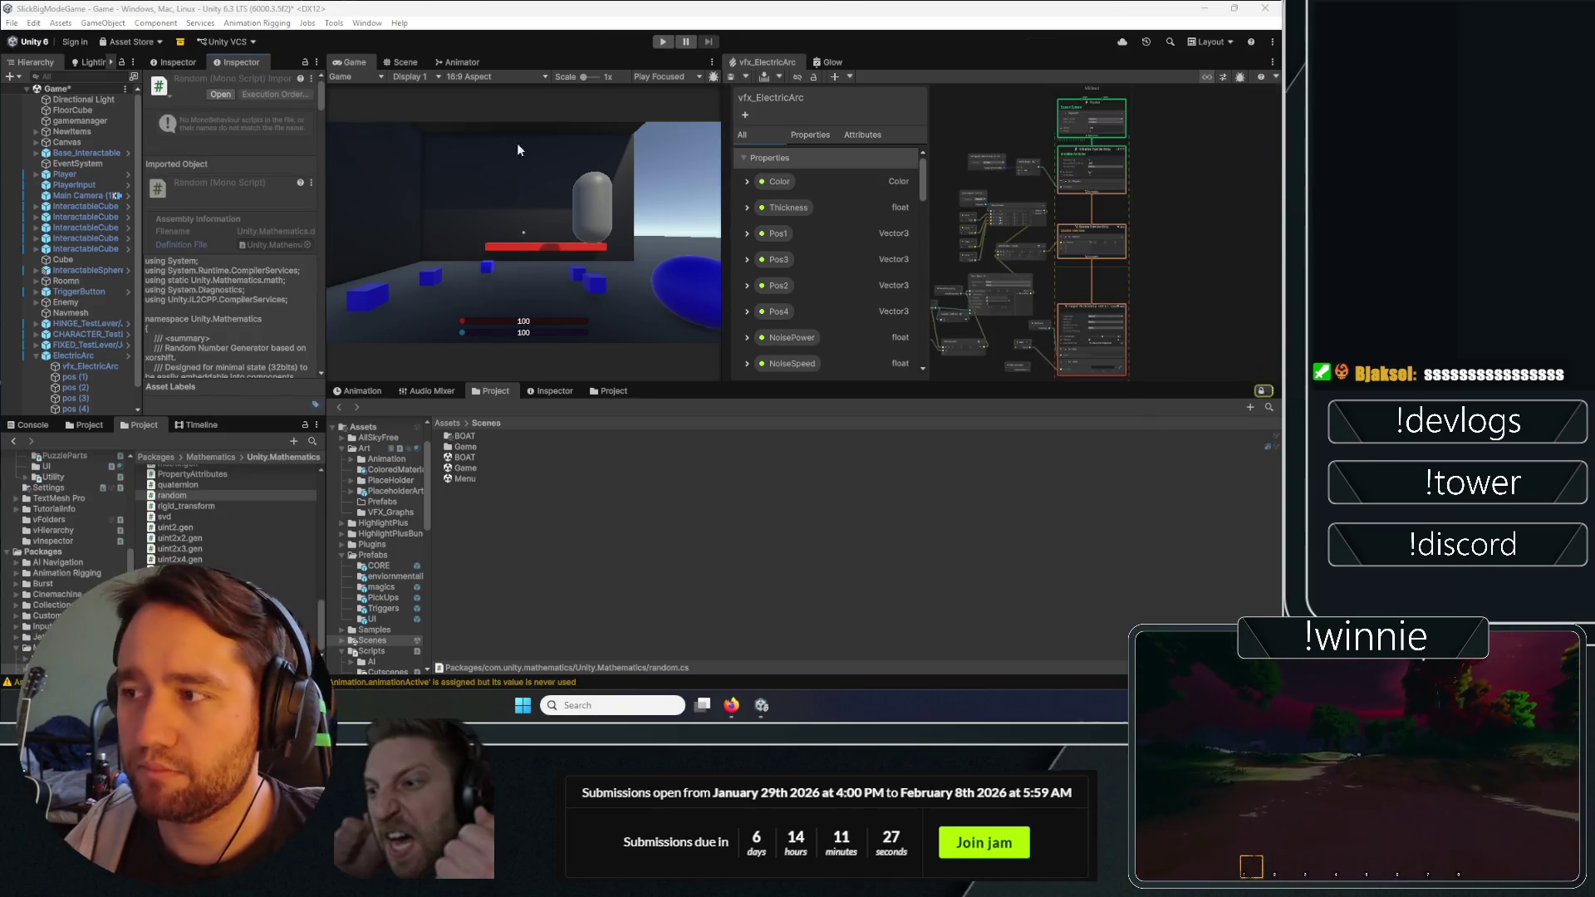
click(23, 427)
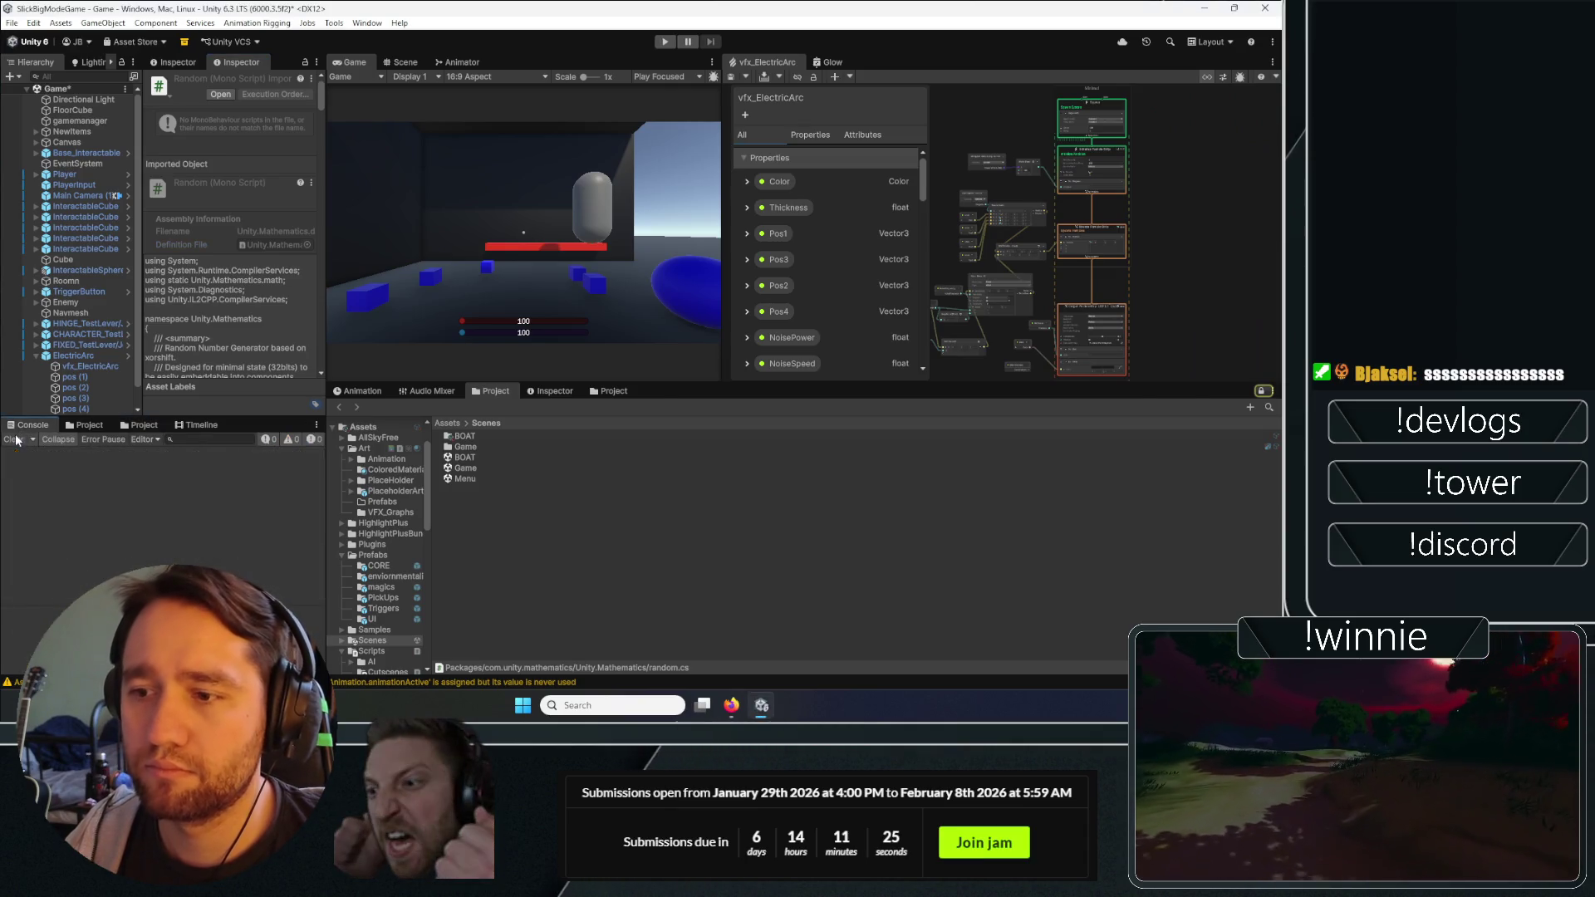
click(52, 357)
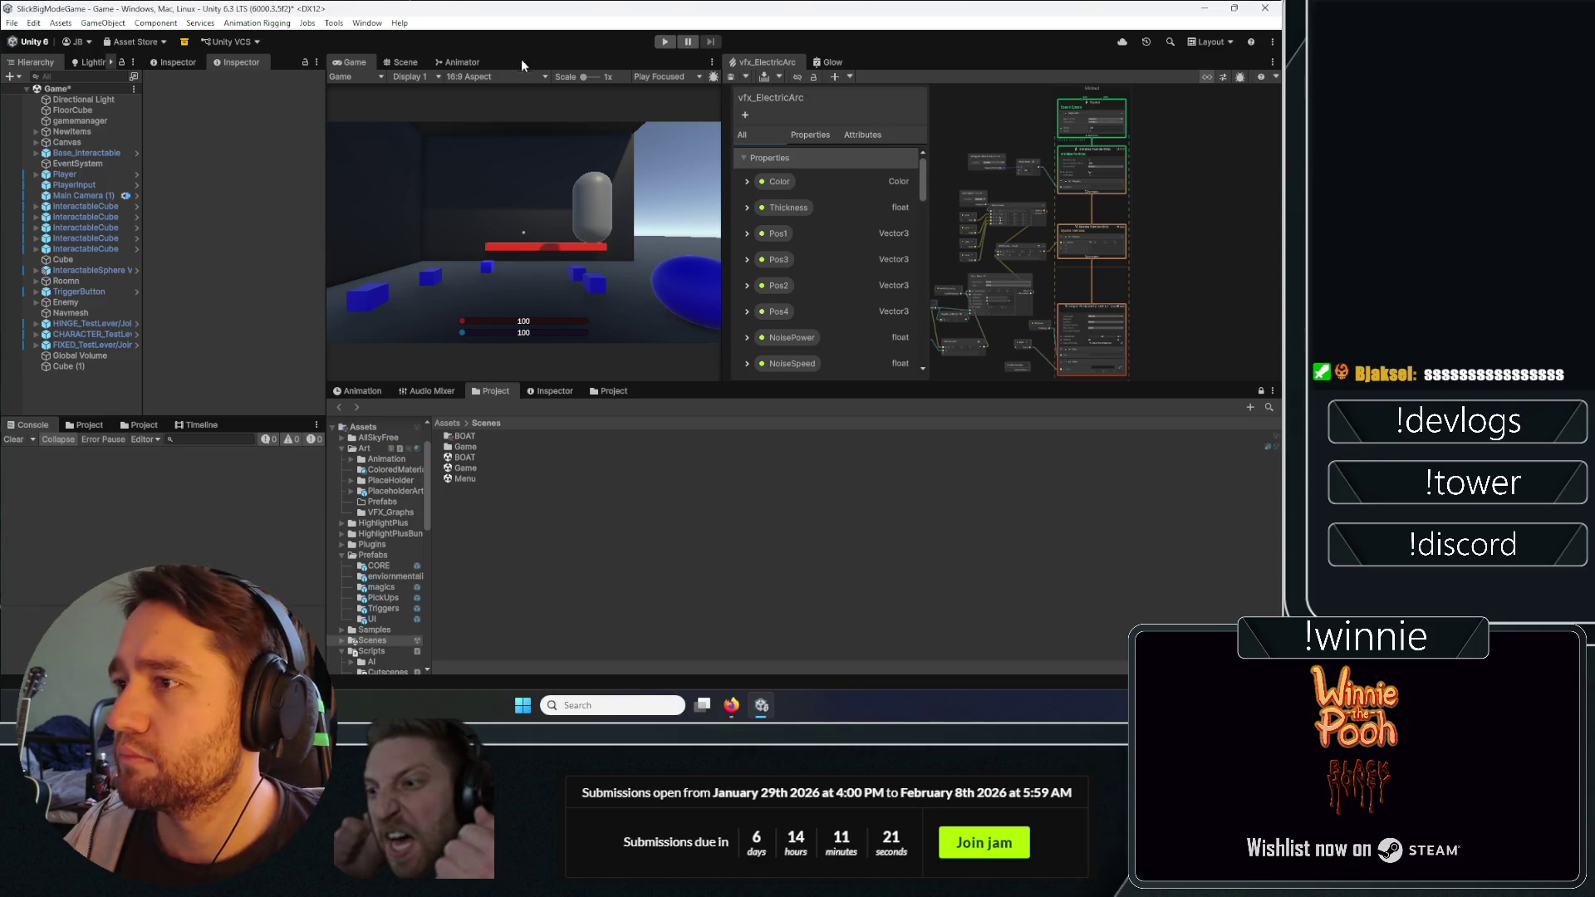
Dock the vfx_ElectricArc and Glow graph tabs with the Game tab and bring Game forward.
drag(766, 67, 694, 63)
drag(548, 62, 523, 63)
click(353, 62)
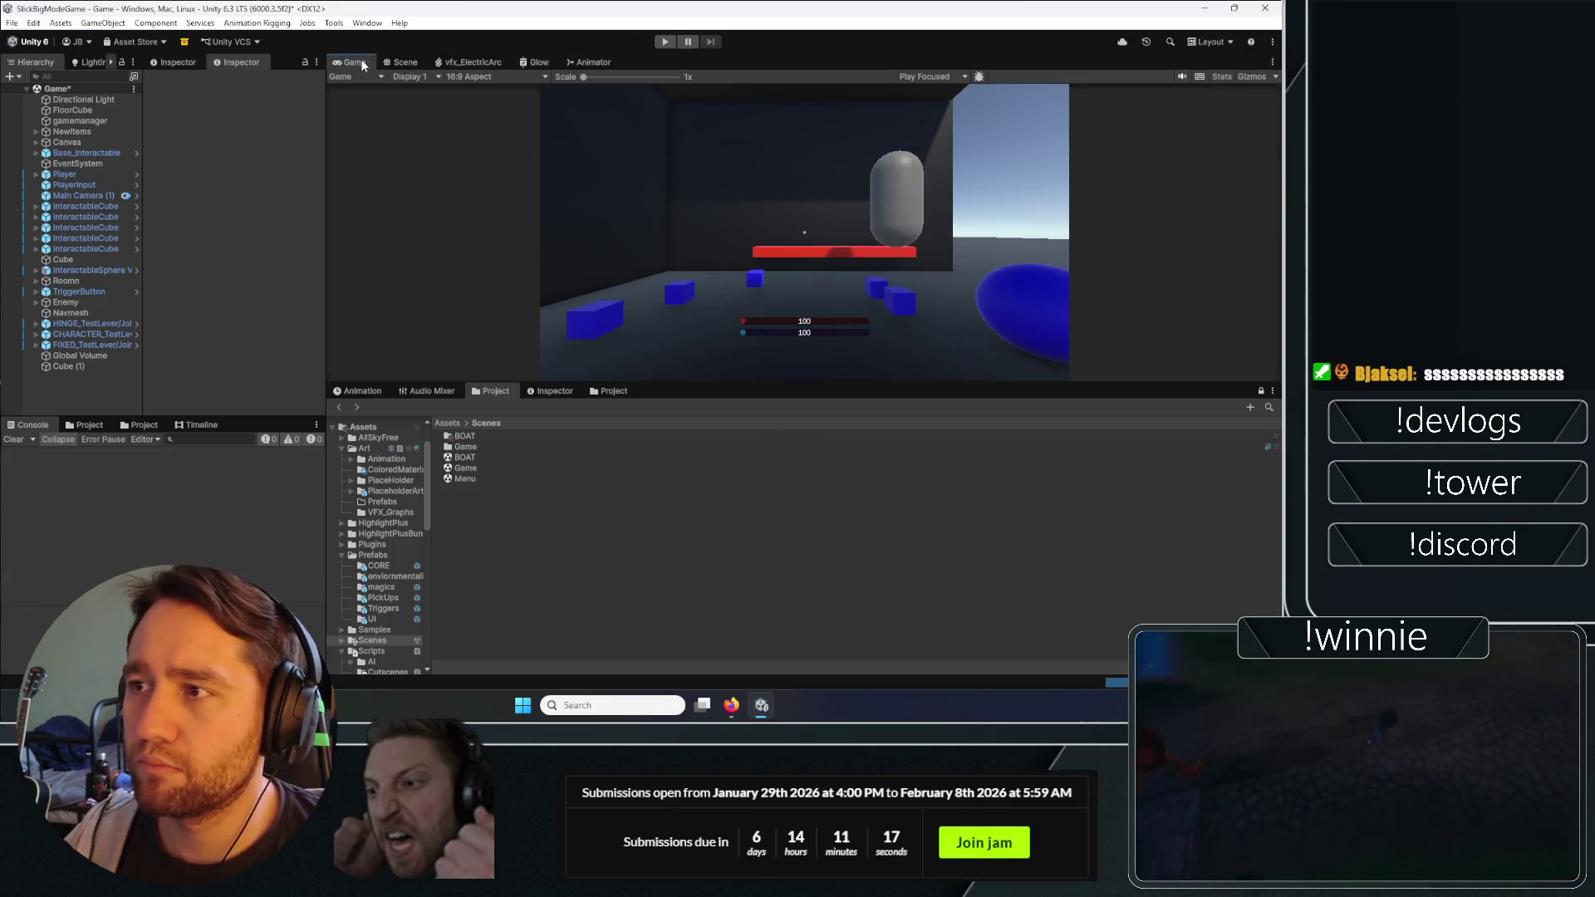
Enlarge the Game view, enter play mode and cast bind runes on the barrel and crate.
drag(658, 385, 656, 448)
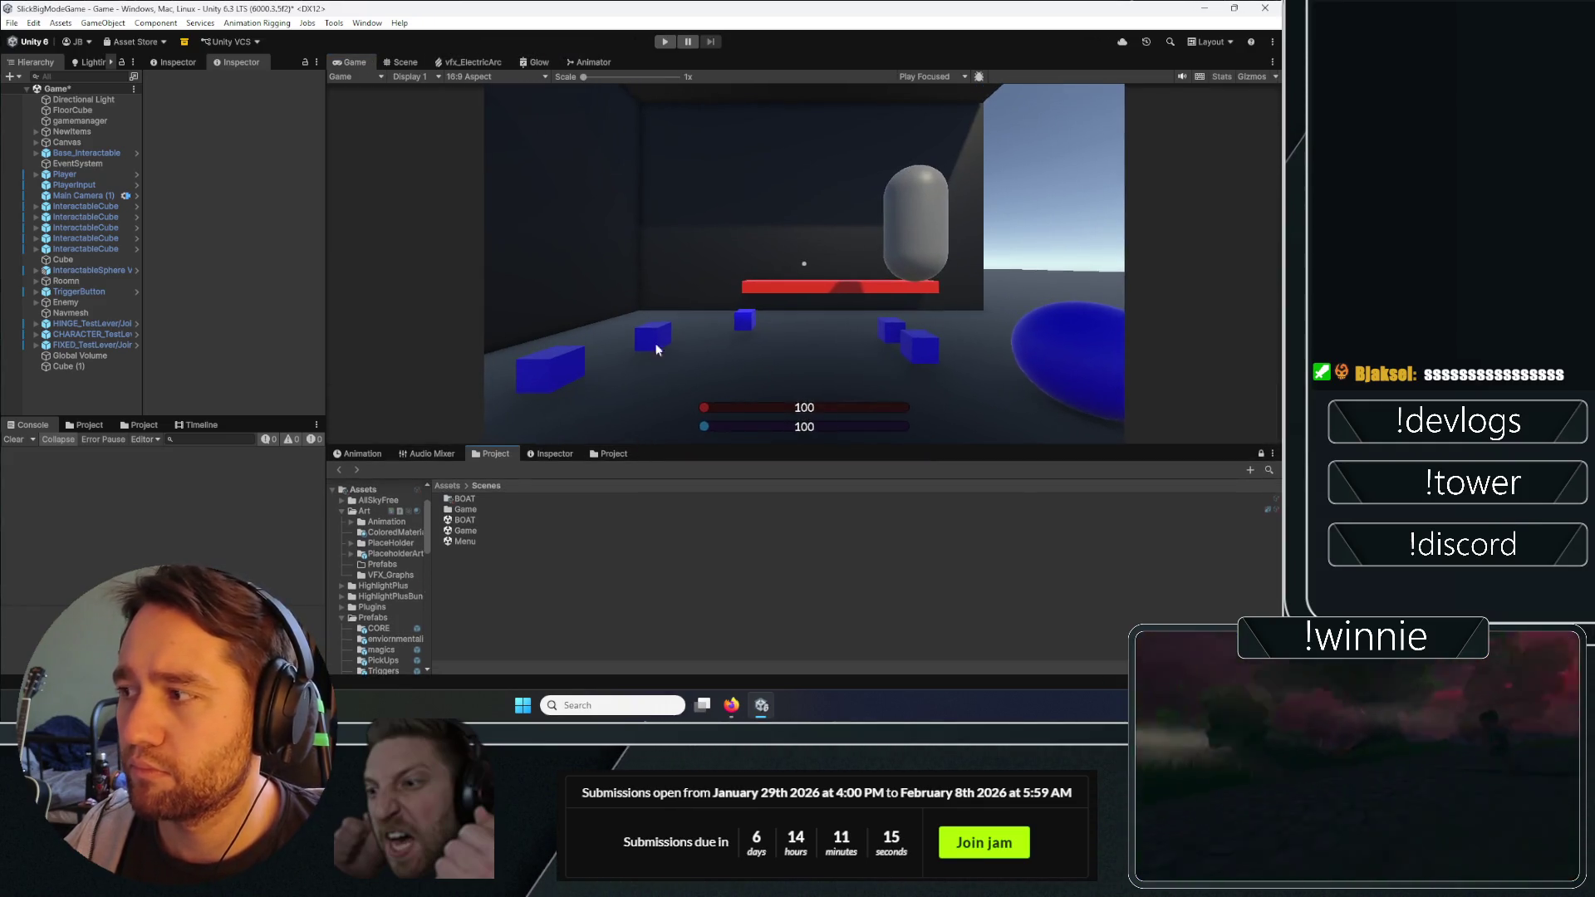
click(660, 47)
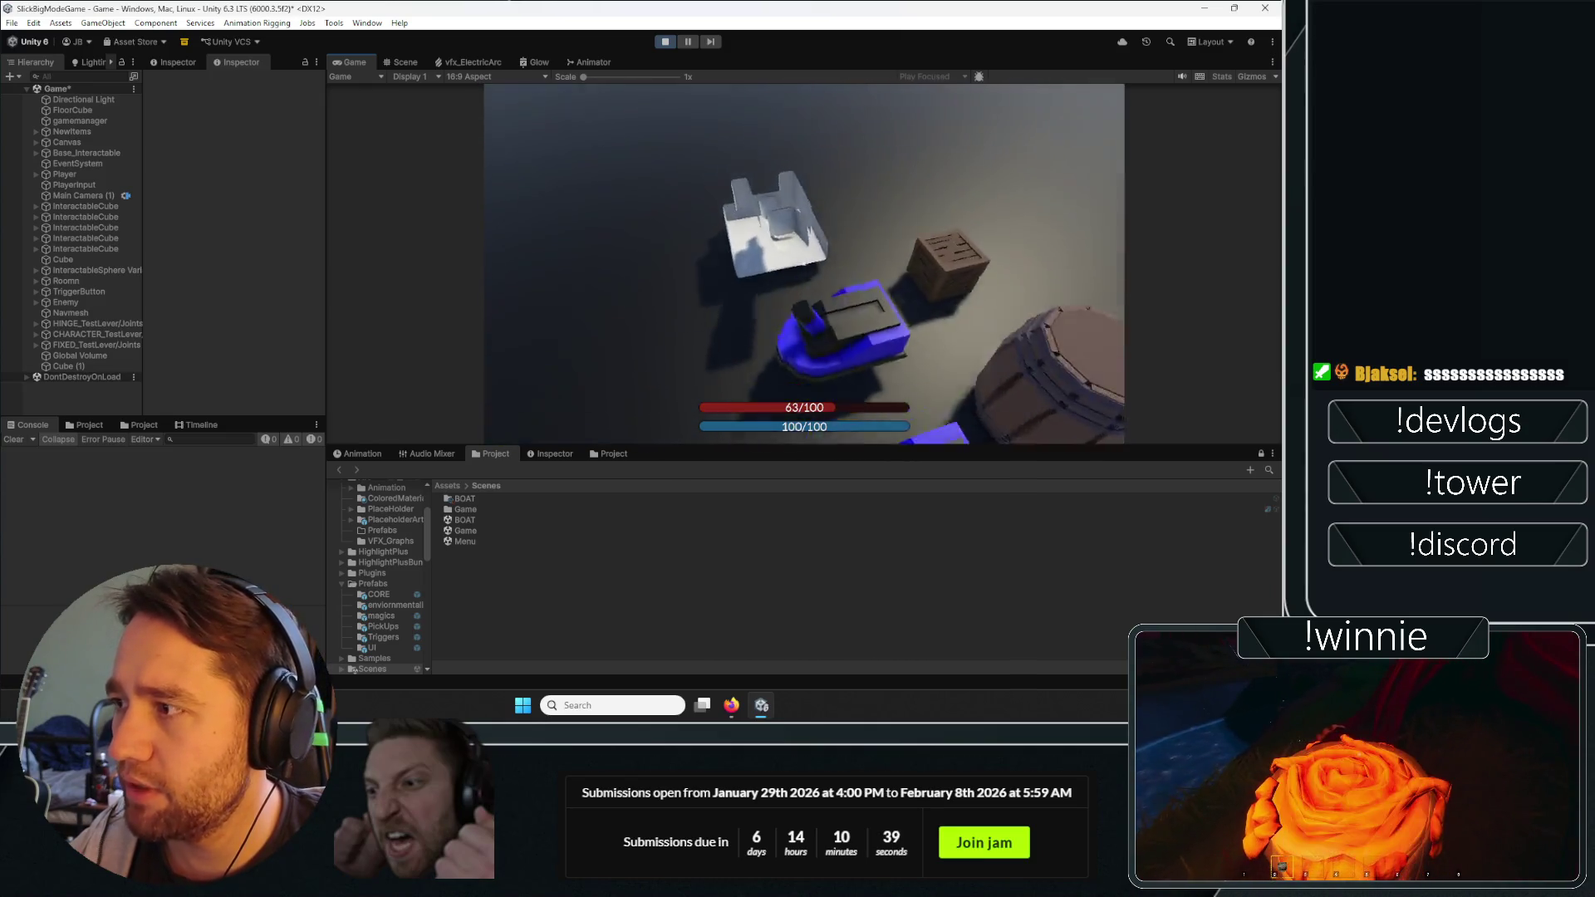
click(803, 263)
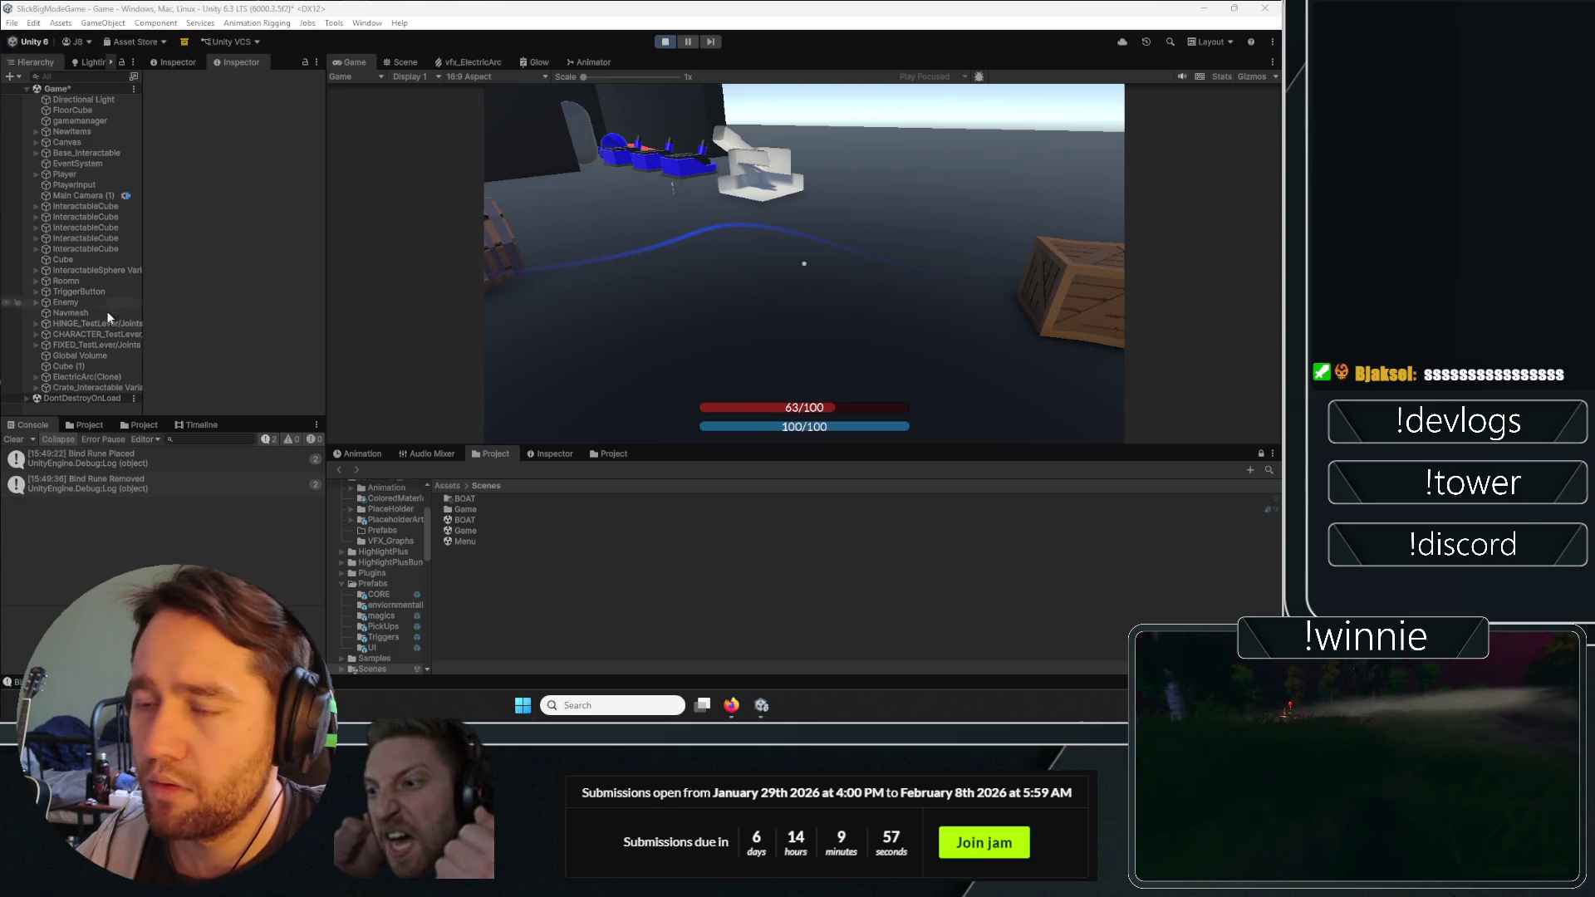
Expand ElectricArc(Clone), check the Transforms of its pos arc points, then stop play mode.
click(48, 379)
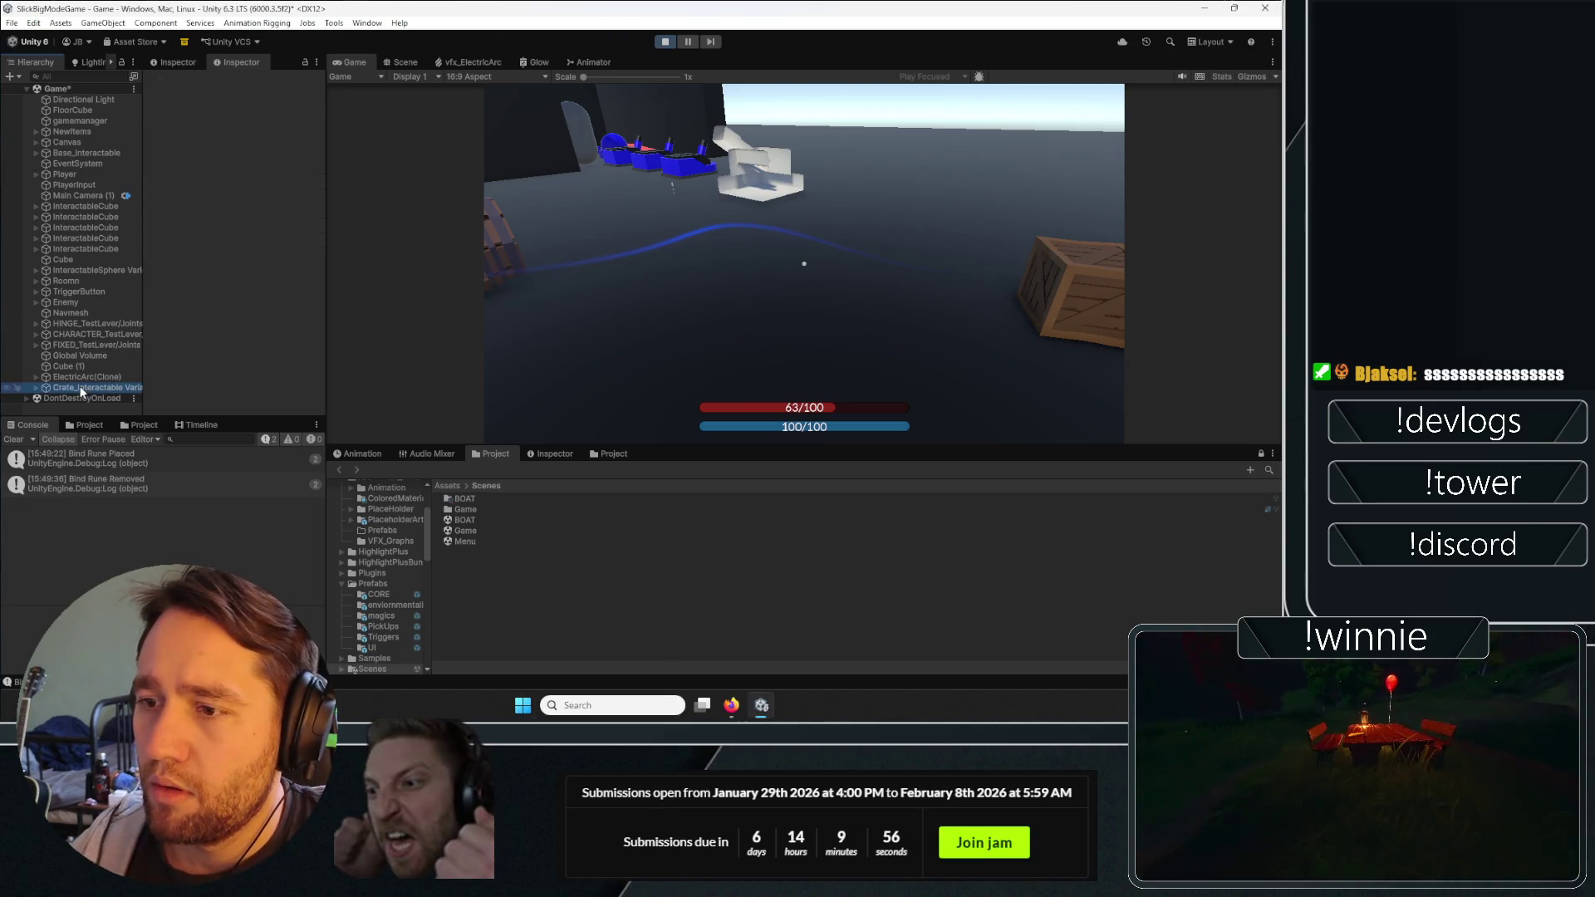
click(35, 378)
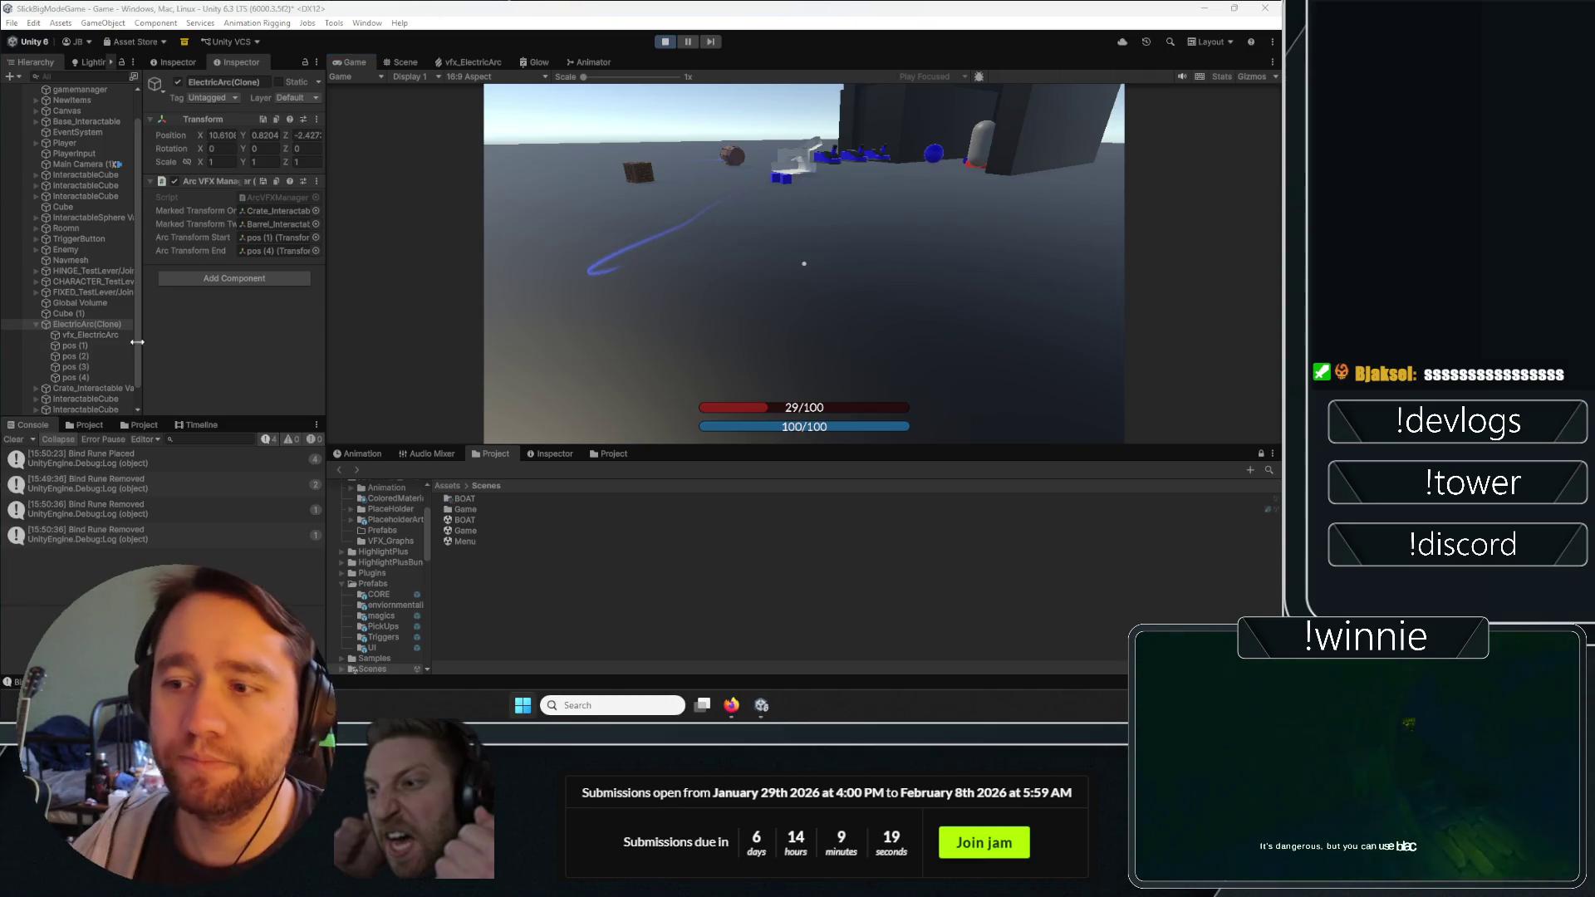
click(73, 355)
click(76, 348)
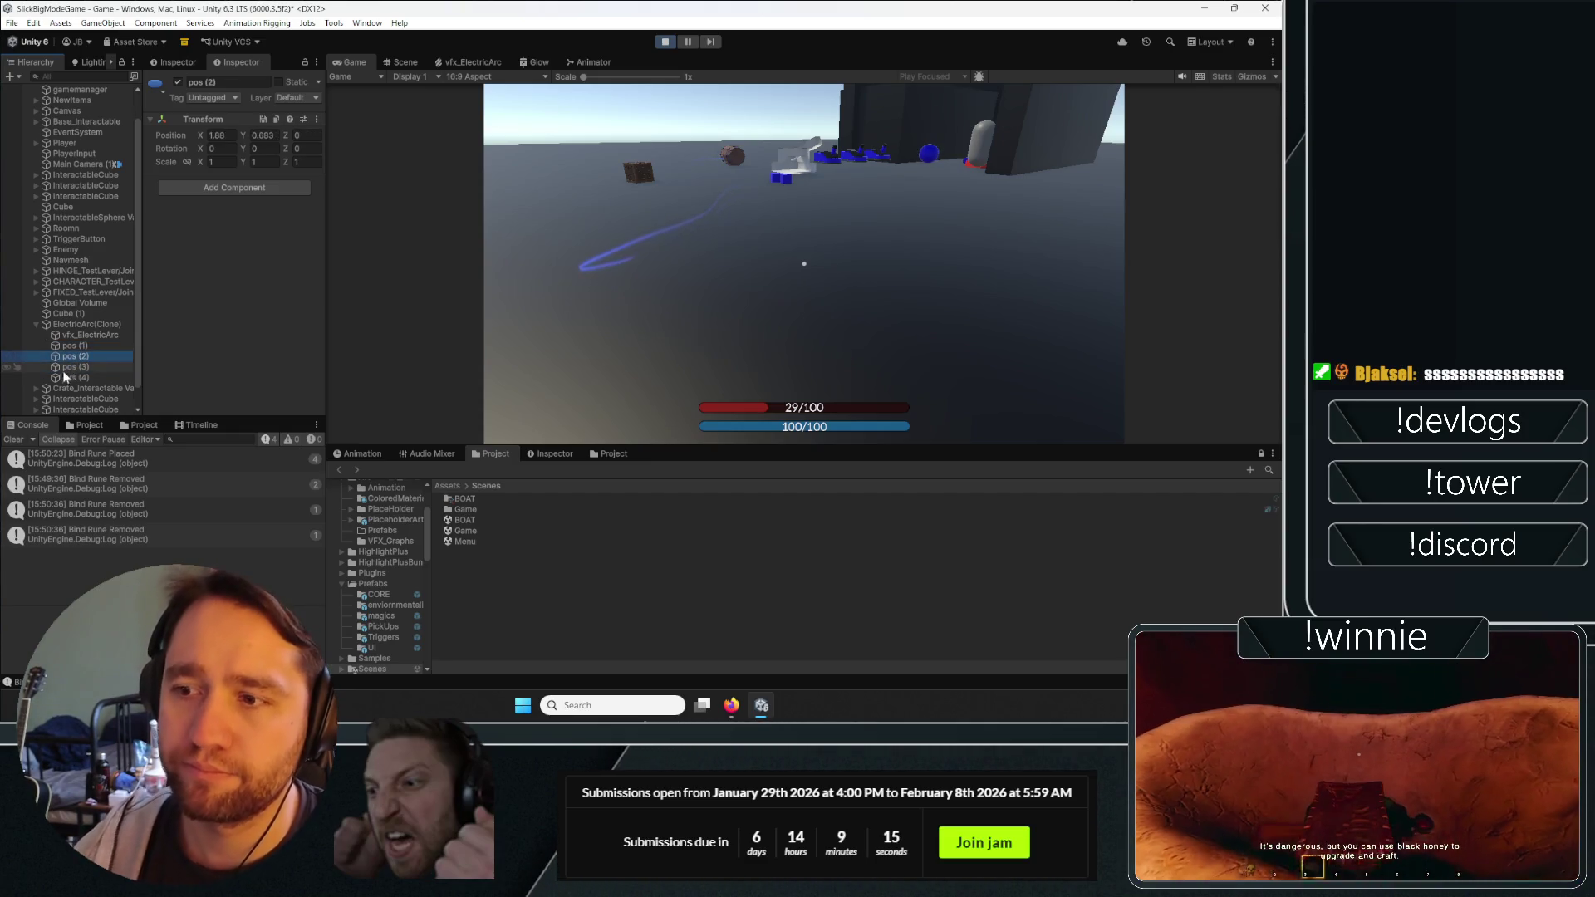
click(73, 349)
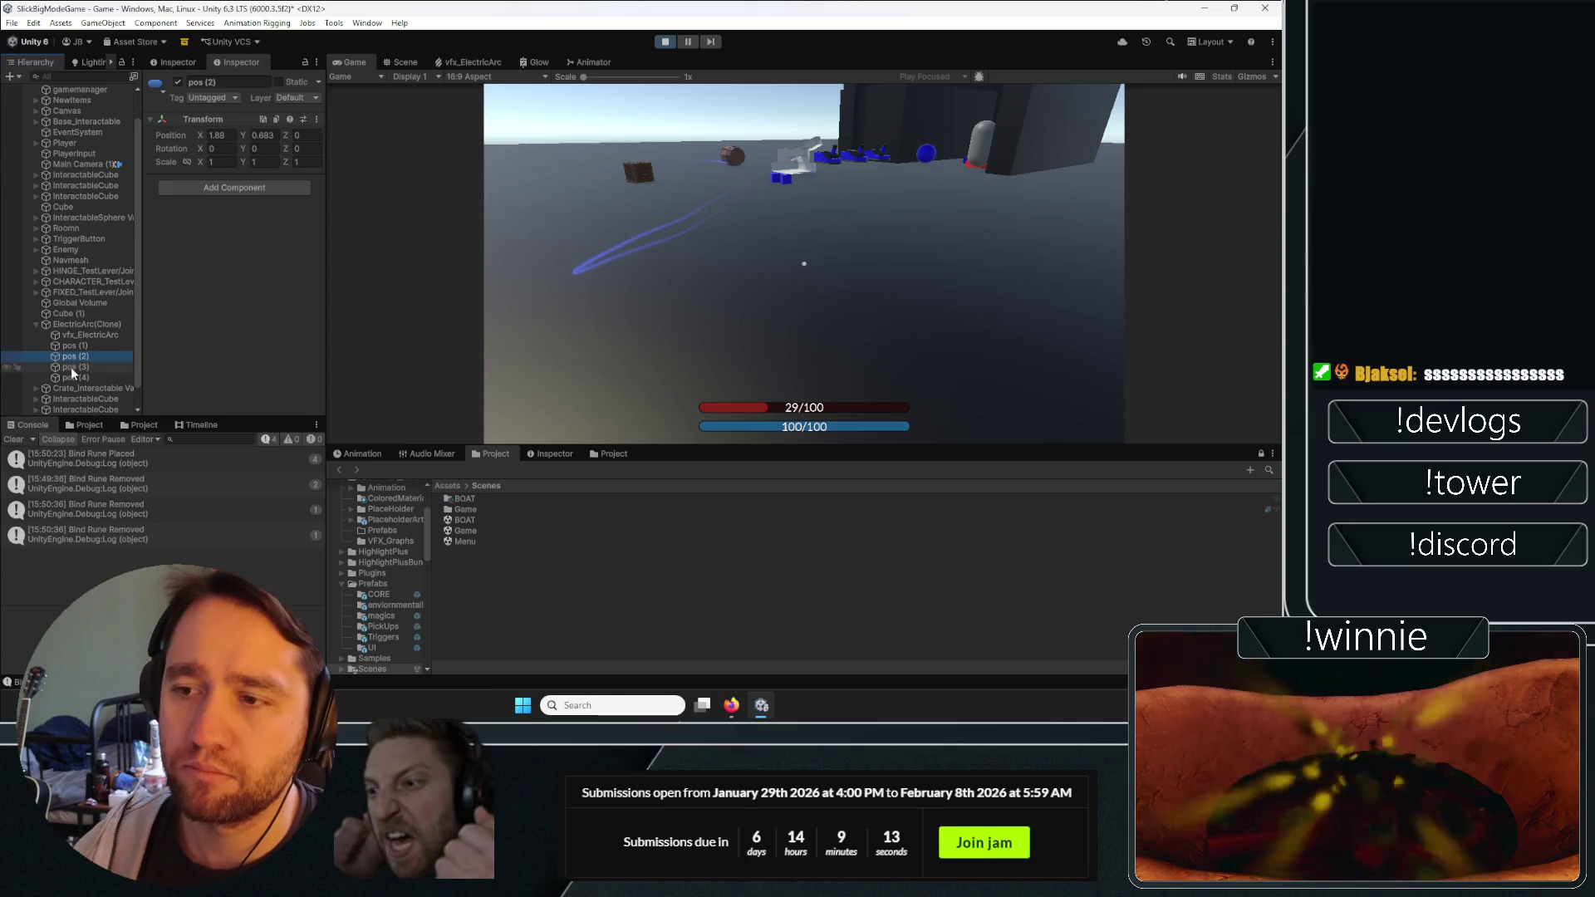
click(71, 367)
click(665, 42)
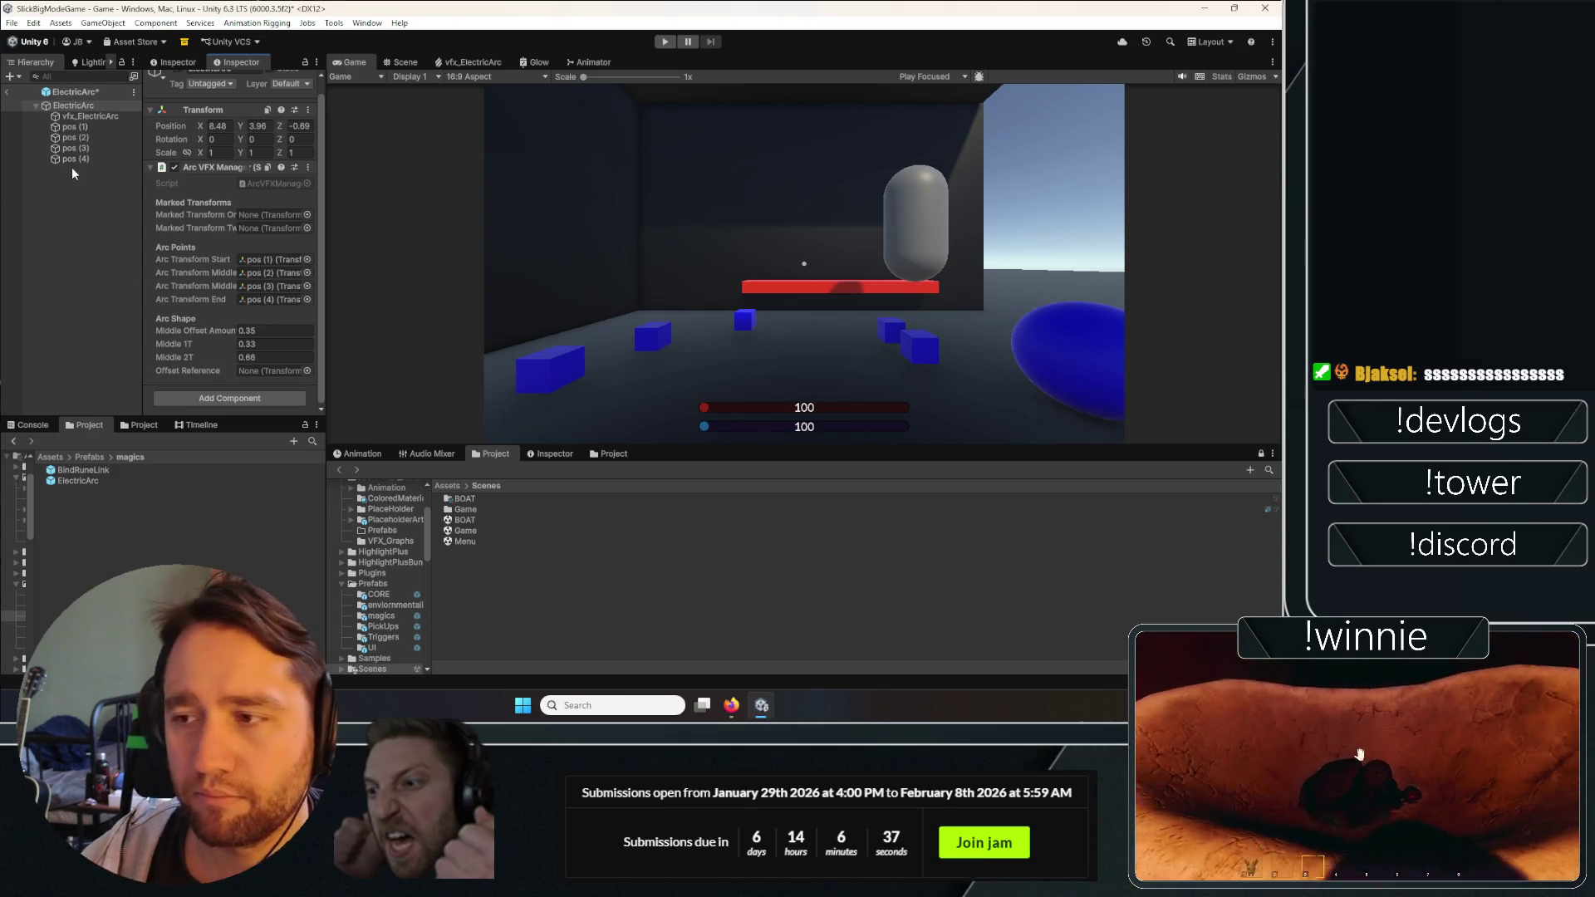
Leave ElectricArc prefab editing and save the modified prefab.
click(71, 106)
click(586, 372)
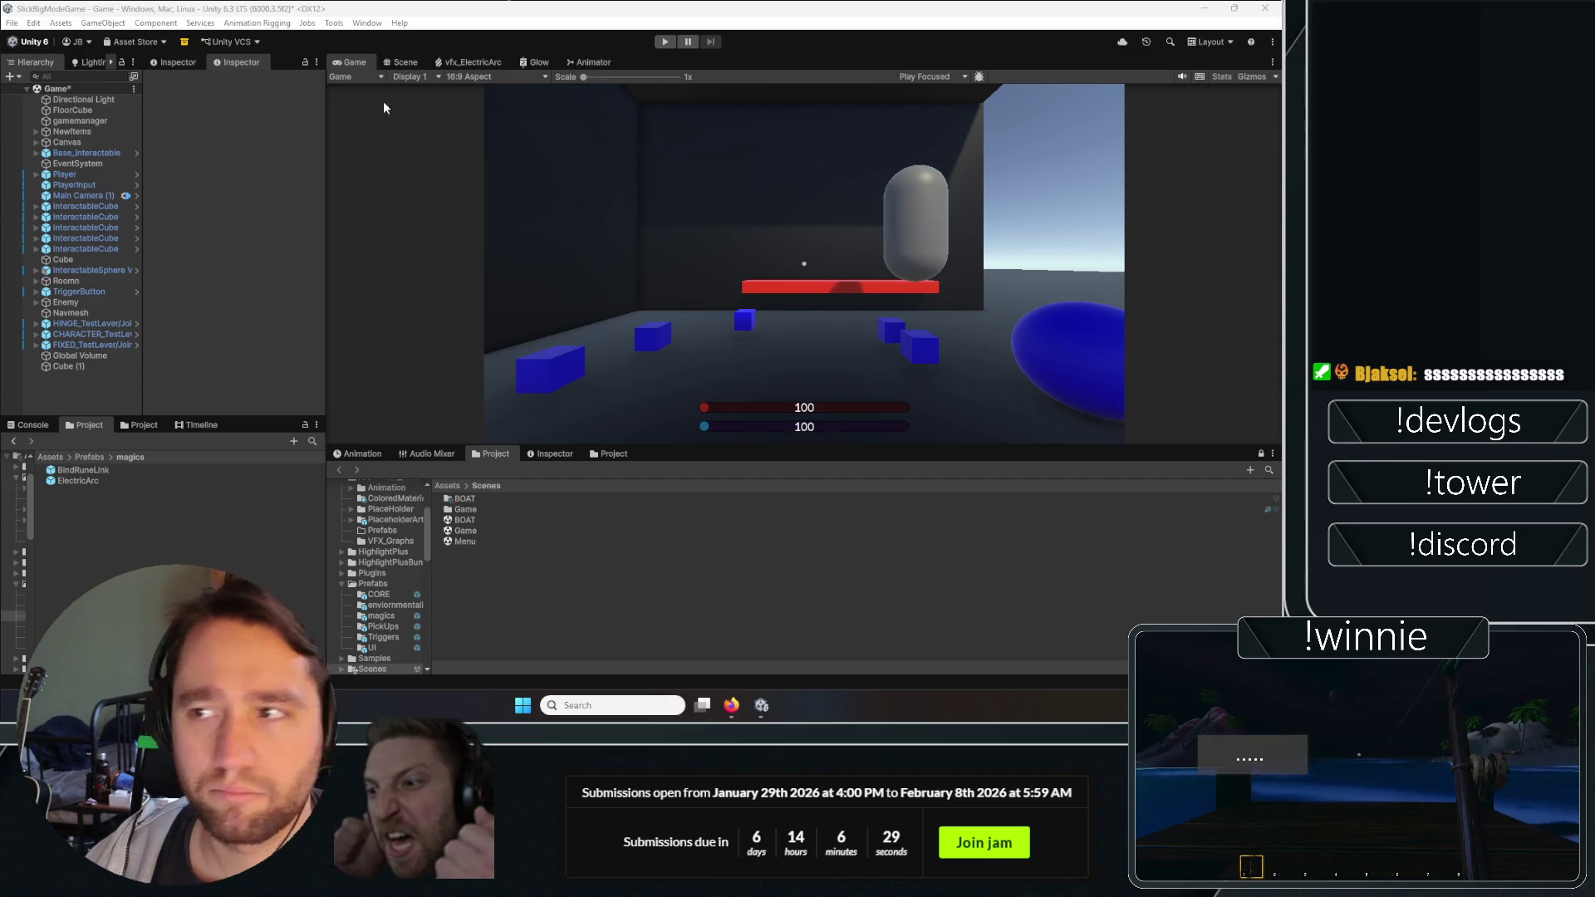
Enter play mode with Ctrl+P, pick up a cube and cast runes on the floor and cube.
key(ctrl+p)
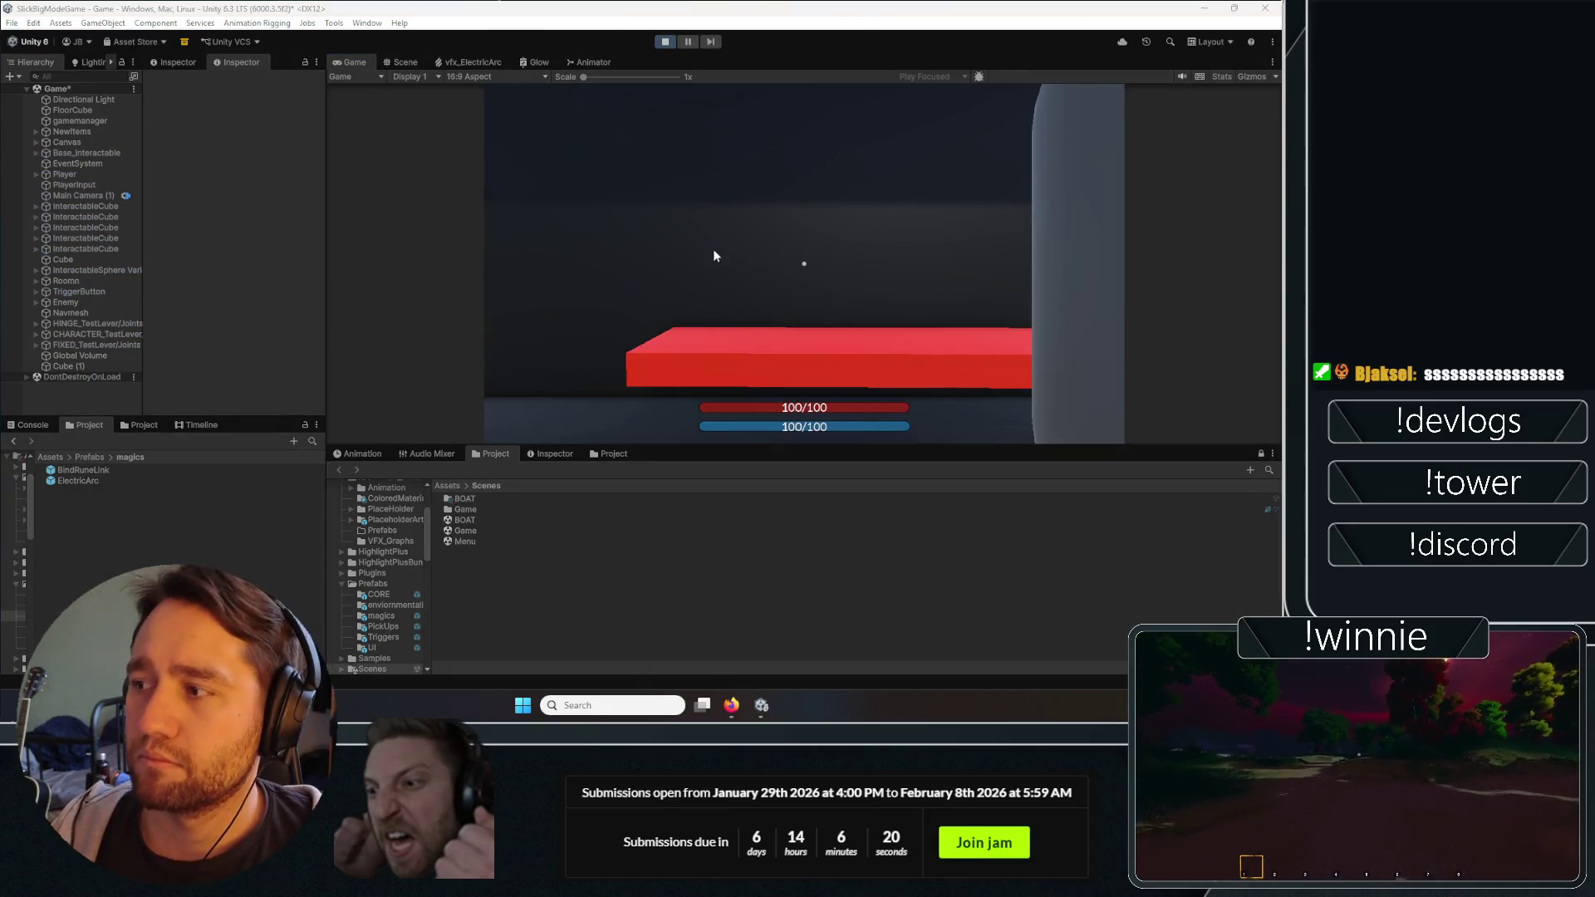
click(713, 251)
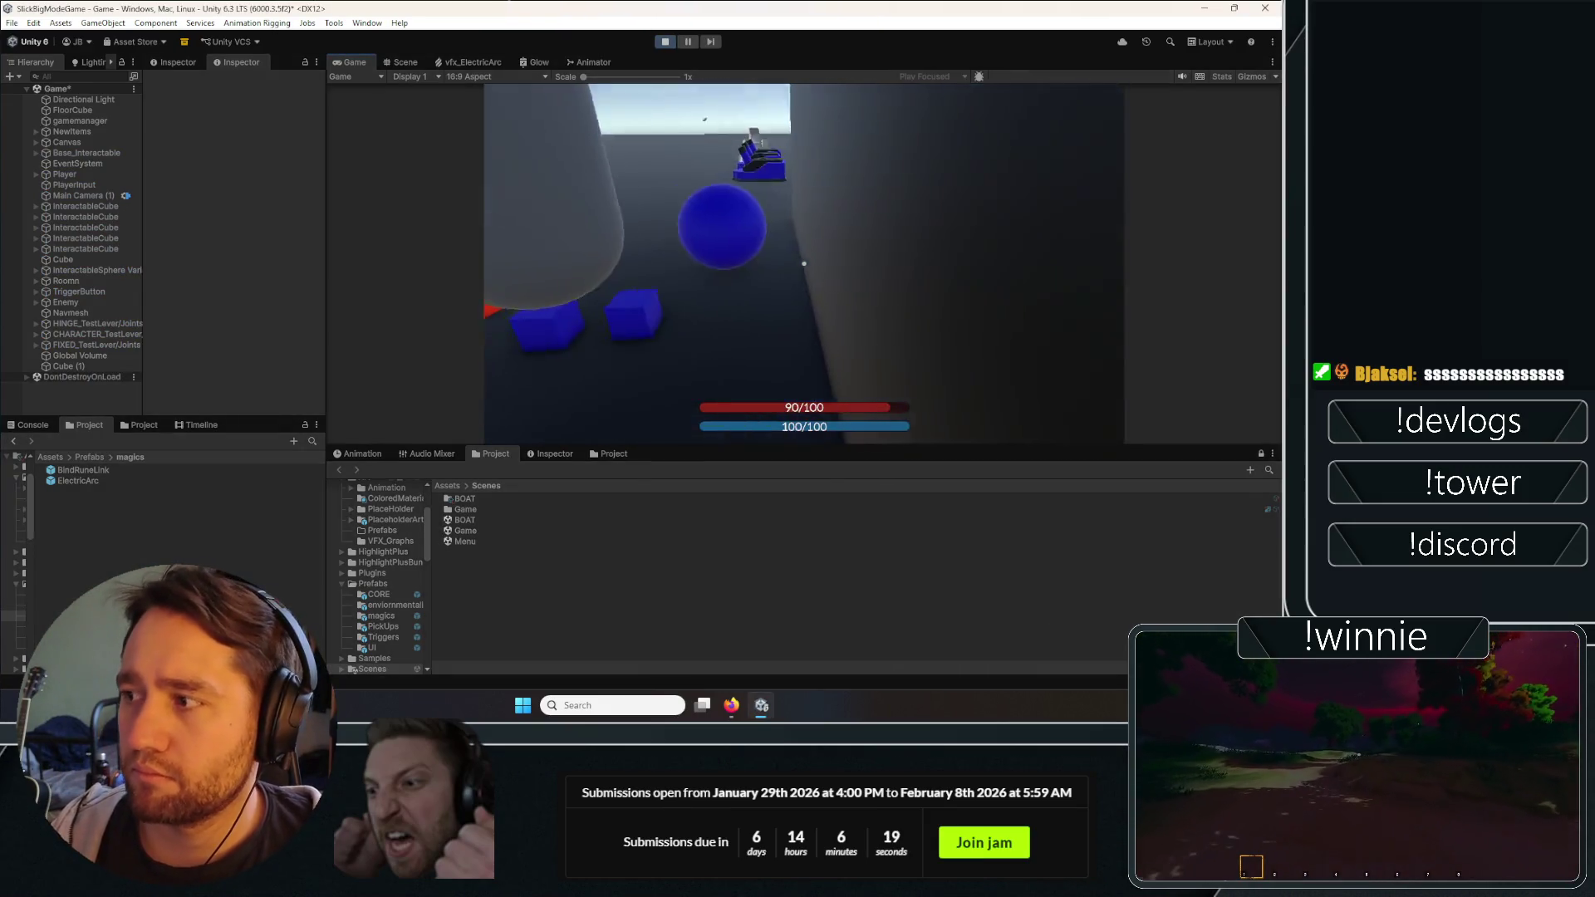
key(e)
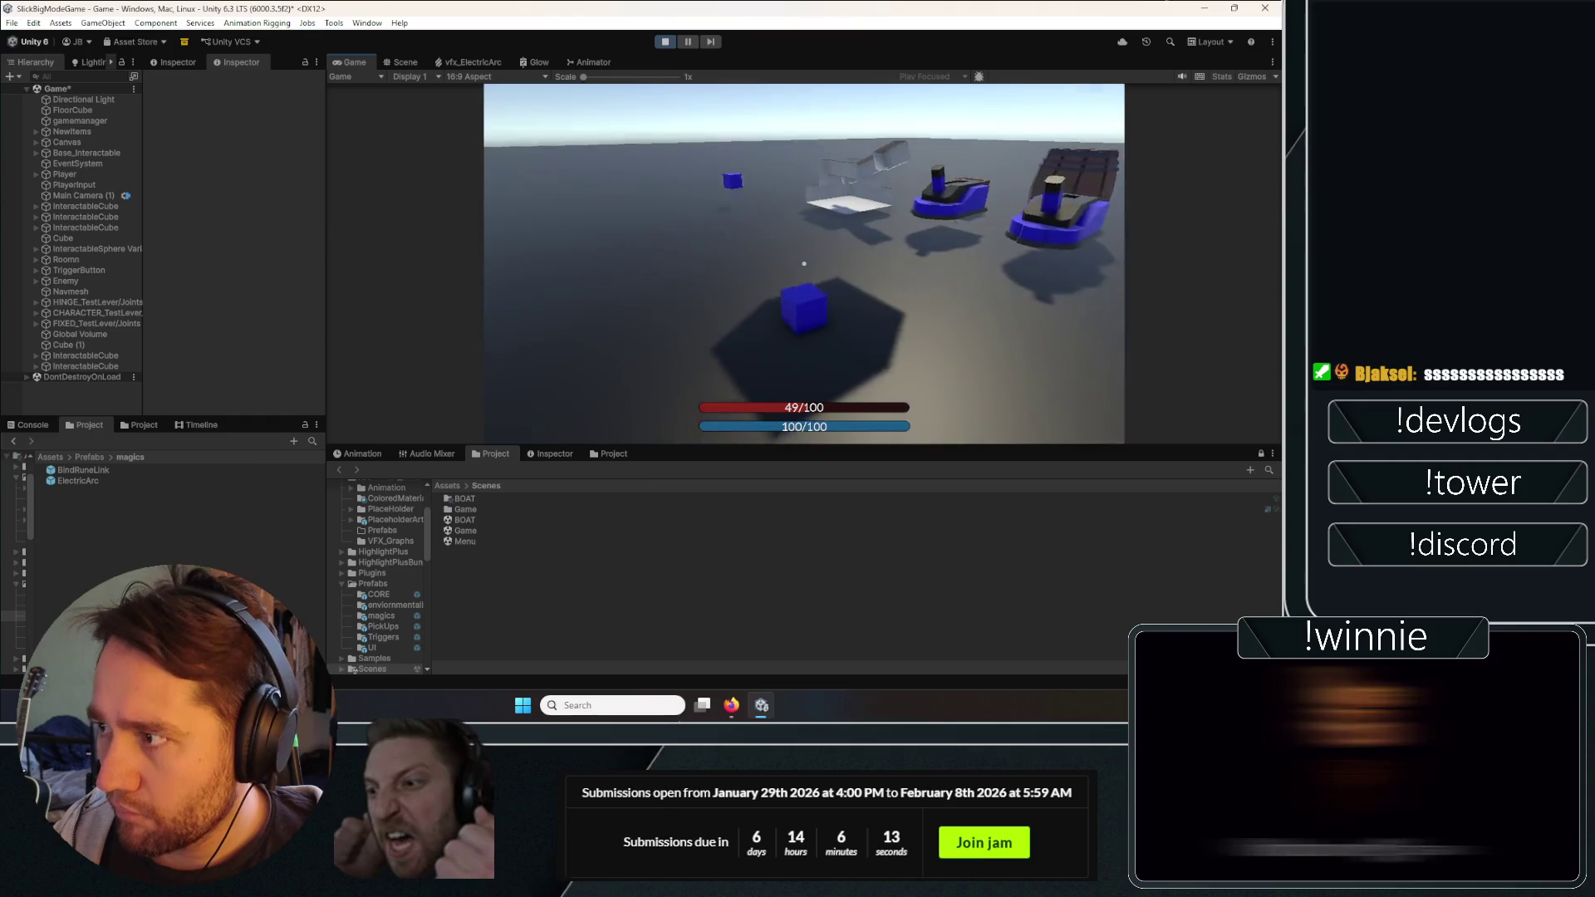
click(804, 264)
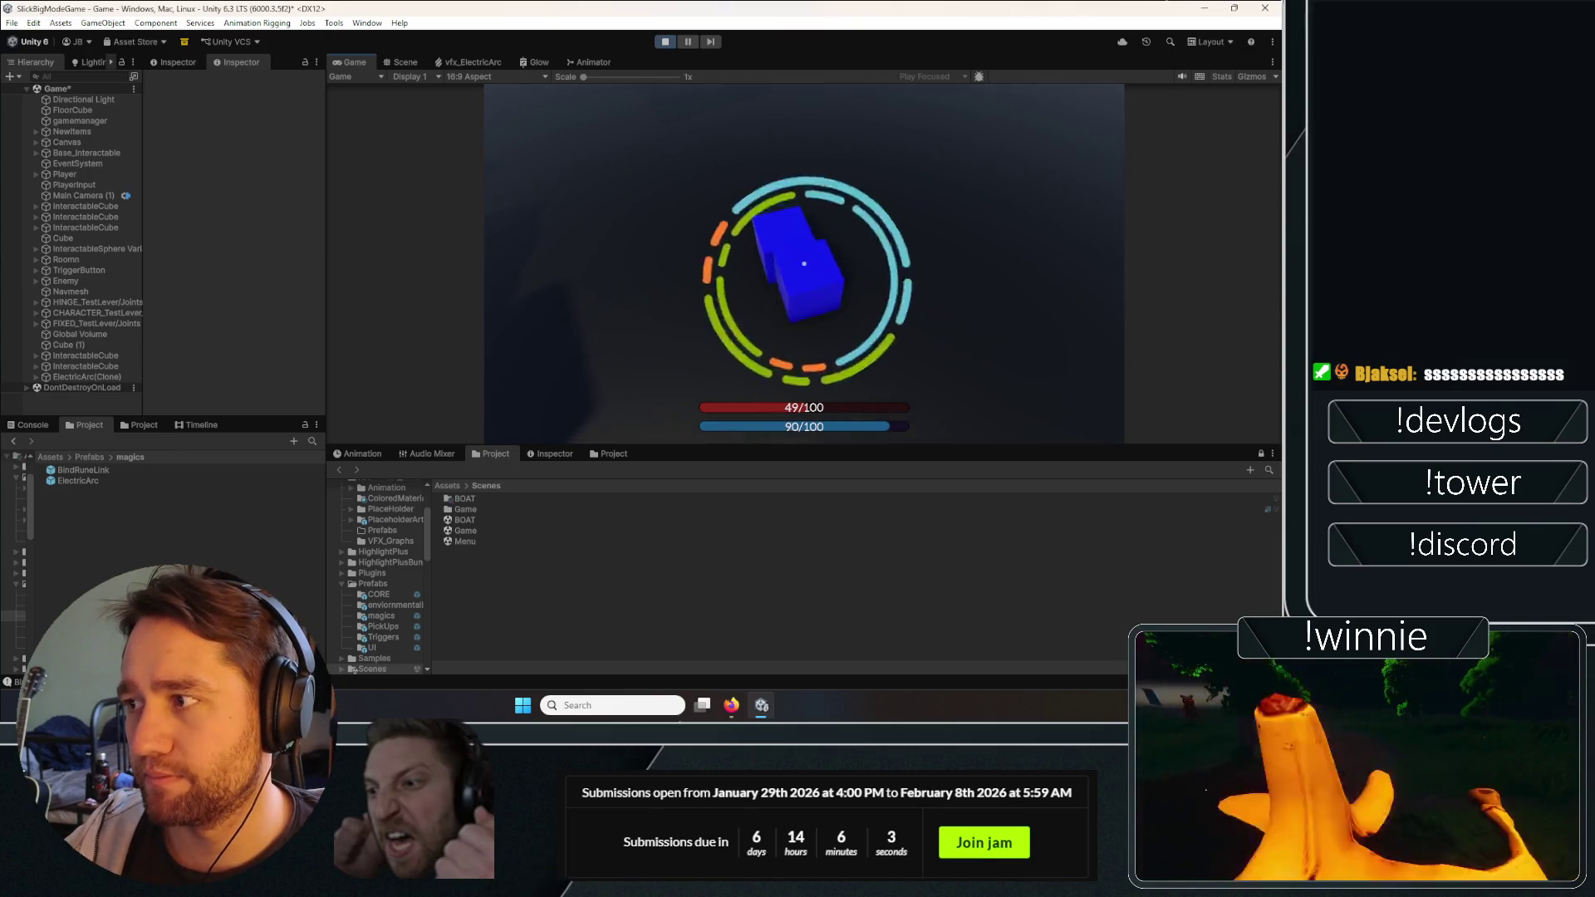
click(803, 263)
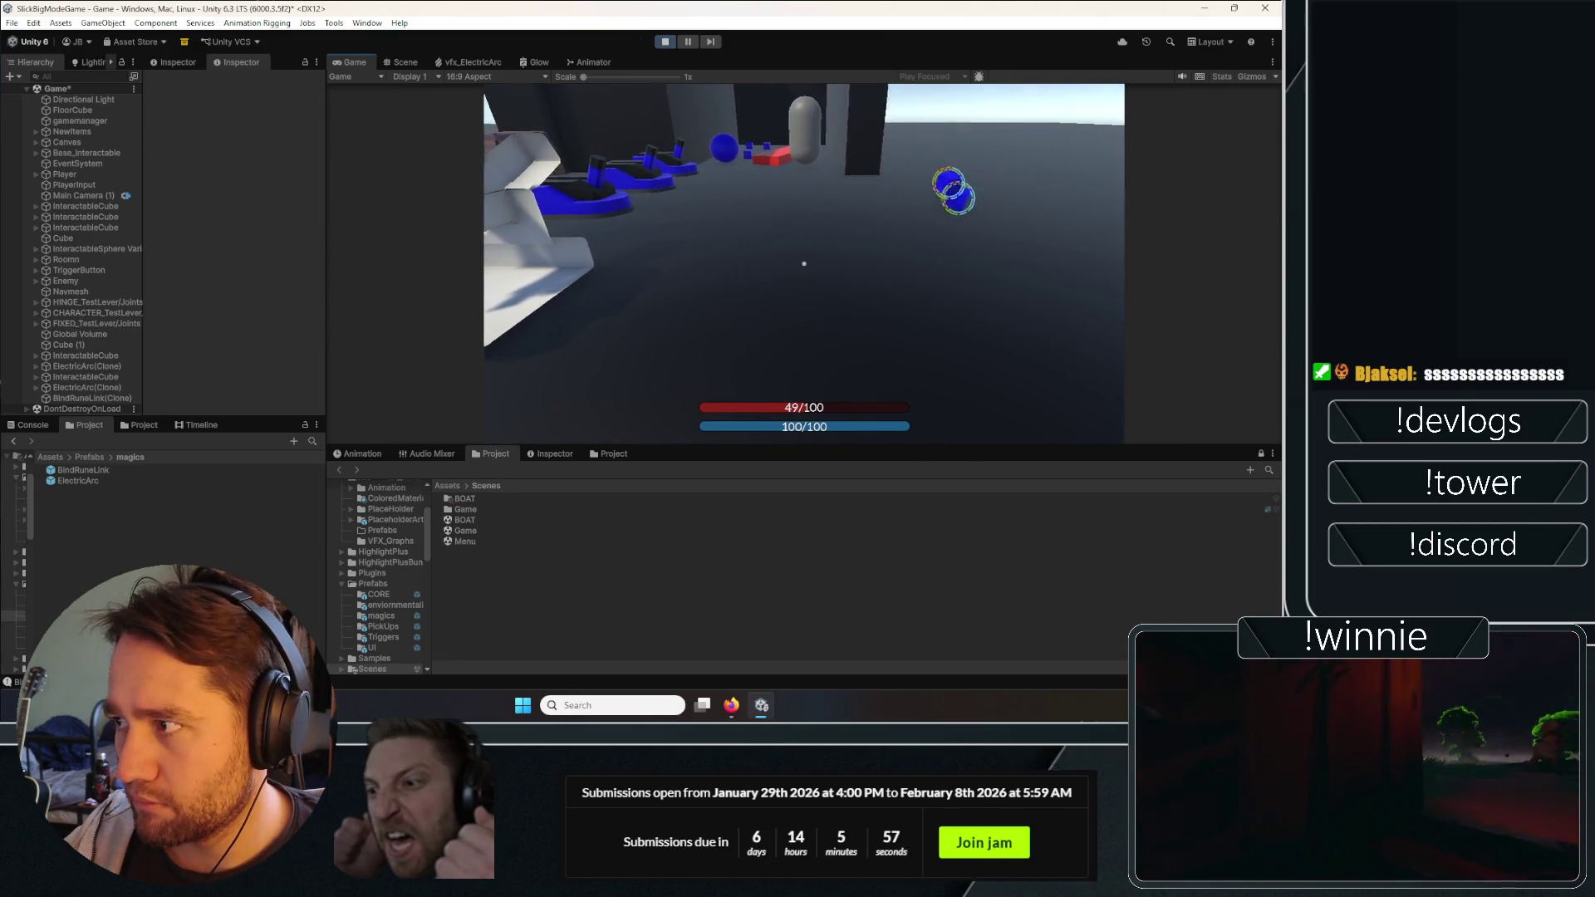
Grab and throw the crate, rune-mark the barrel, and maximise the Game view.
click(803, 263)
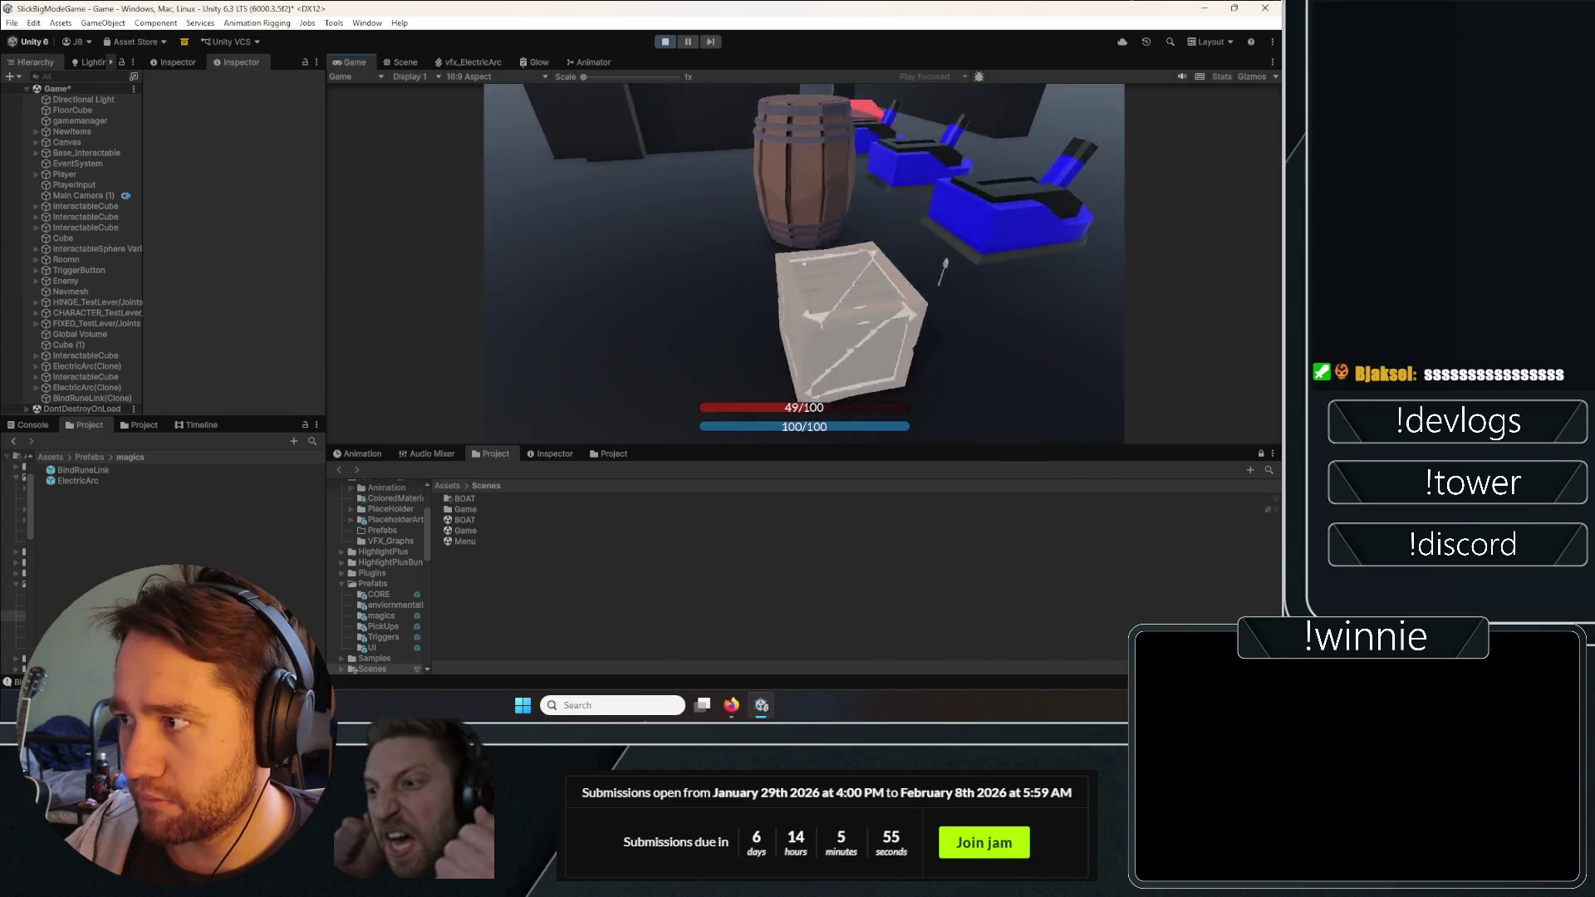
click(803, 263)
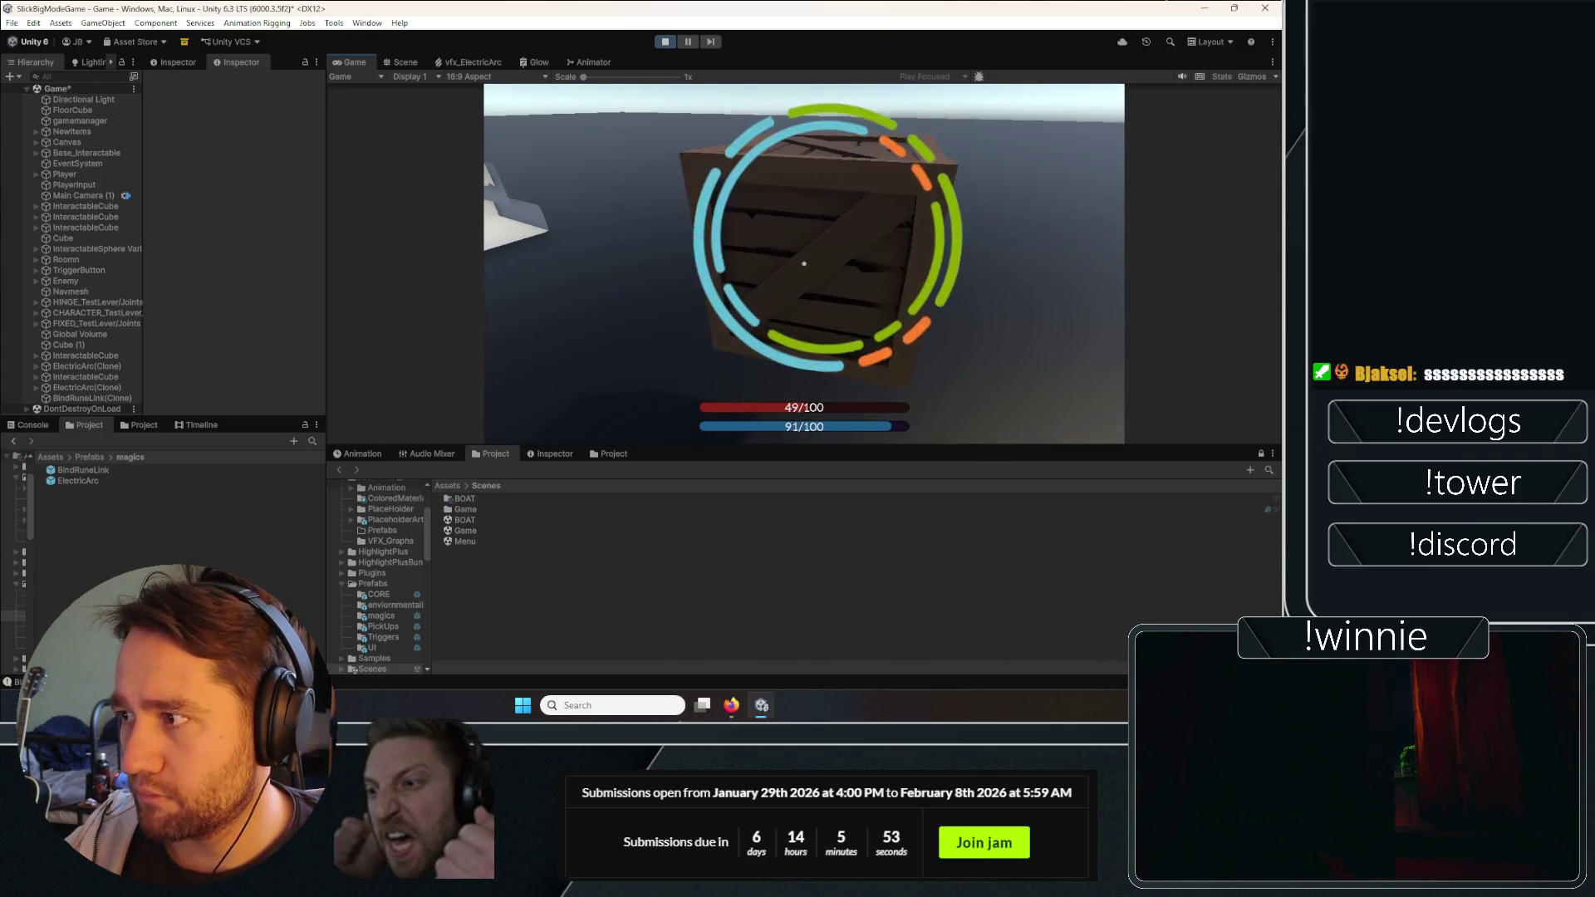
click(803, 263)
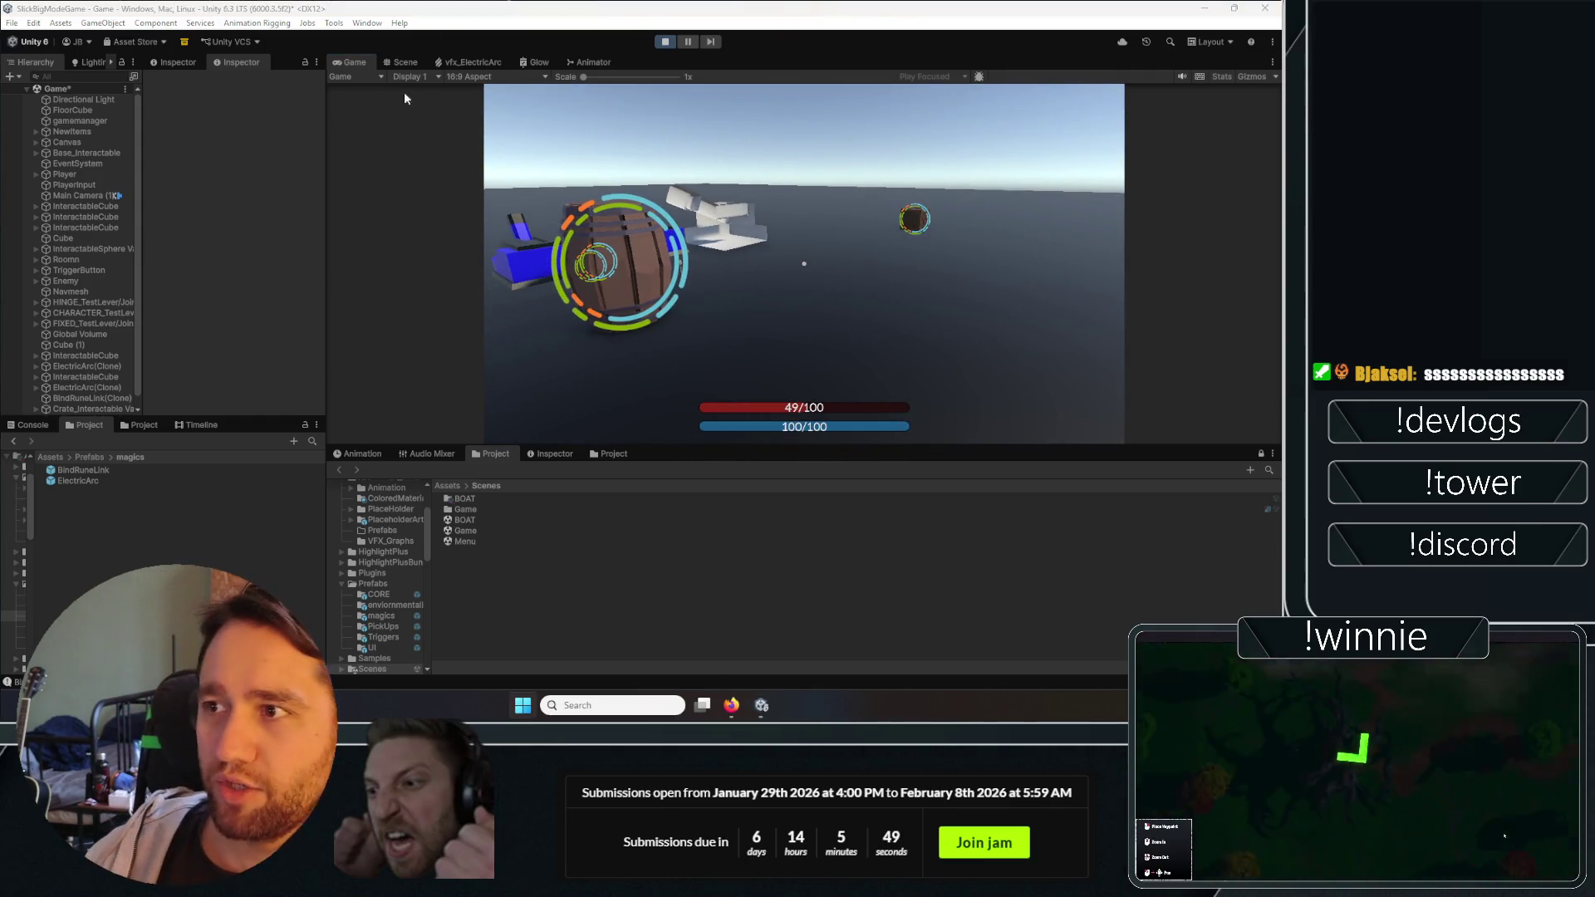
double_click(346, 67)
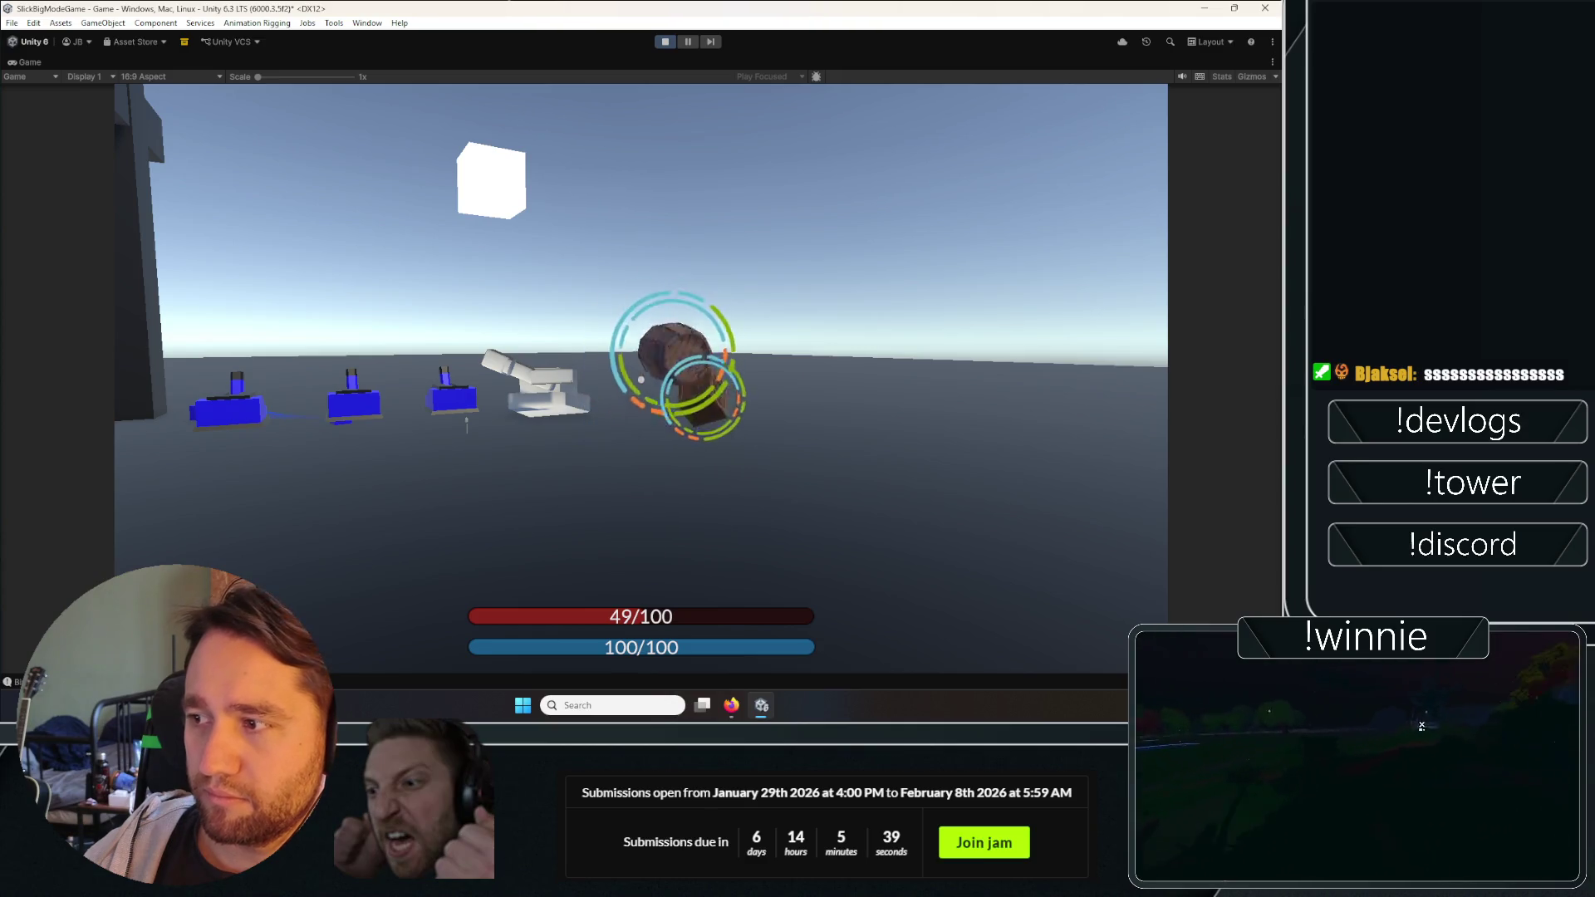
key(w)
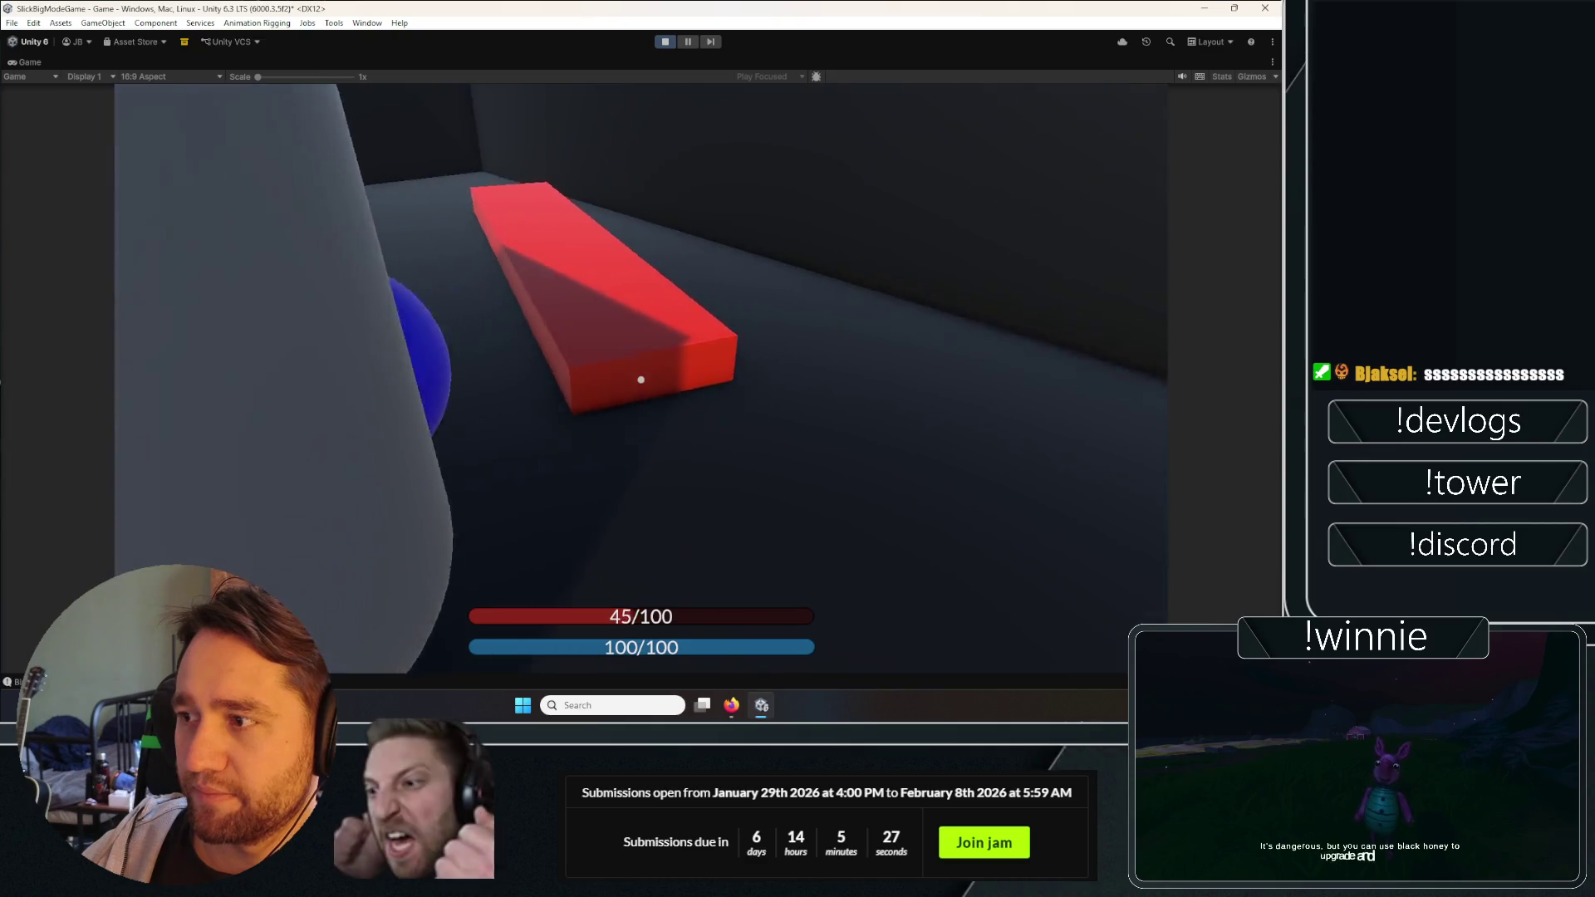
Cast toward the turrets, walk to the capsule and red block, then exit play mode.
click(641, 380)
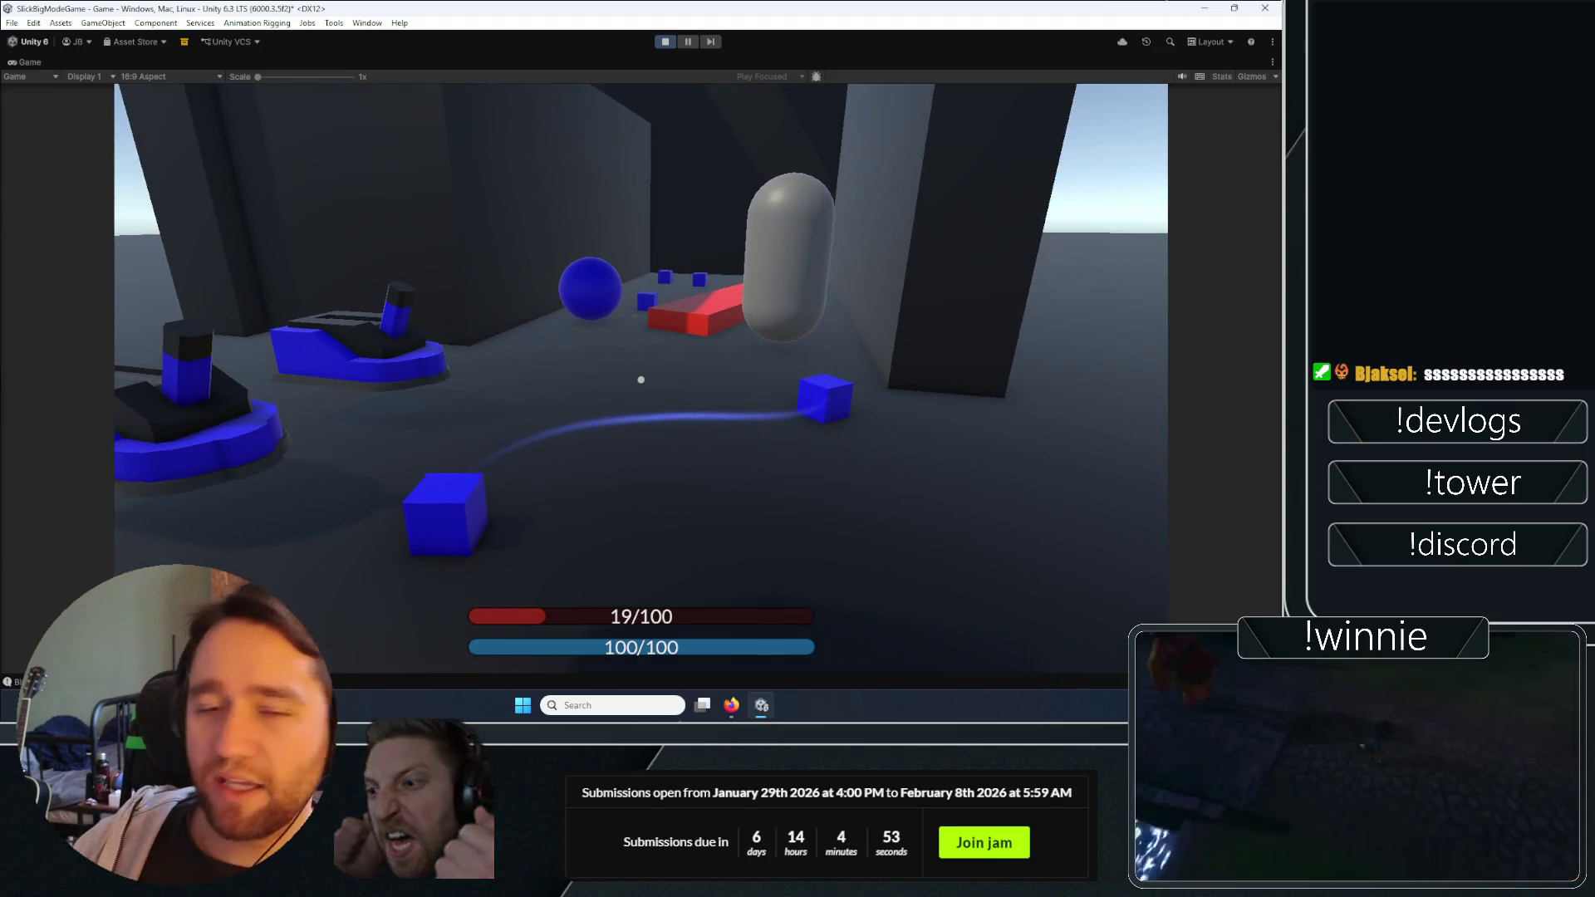
key(w)
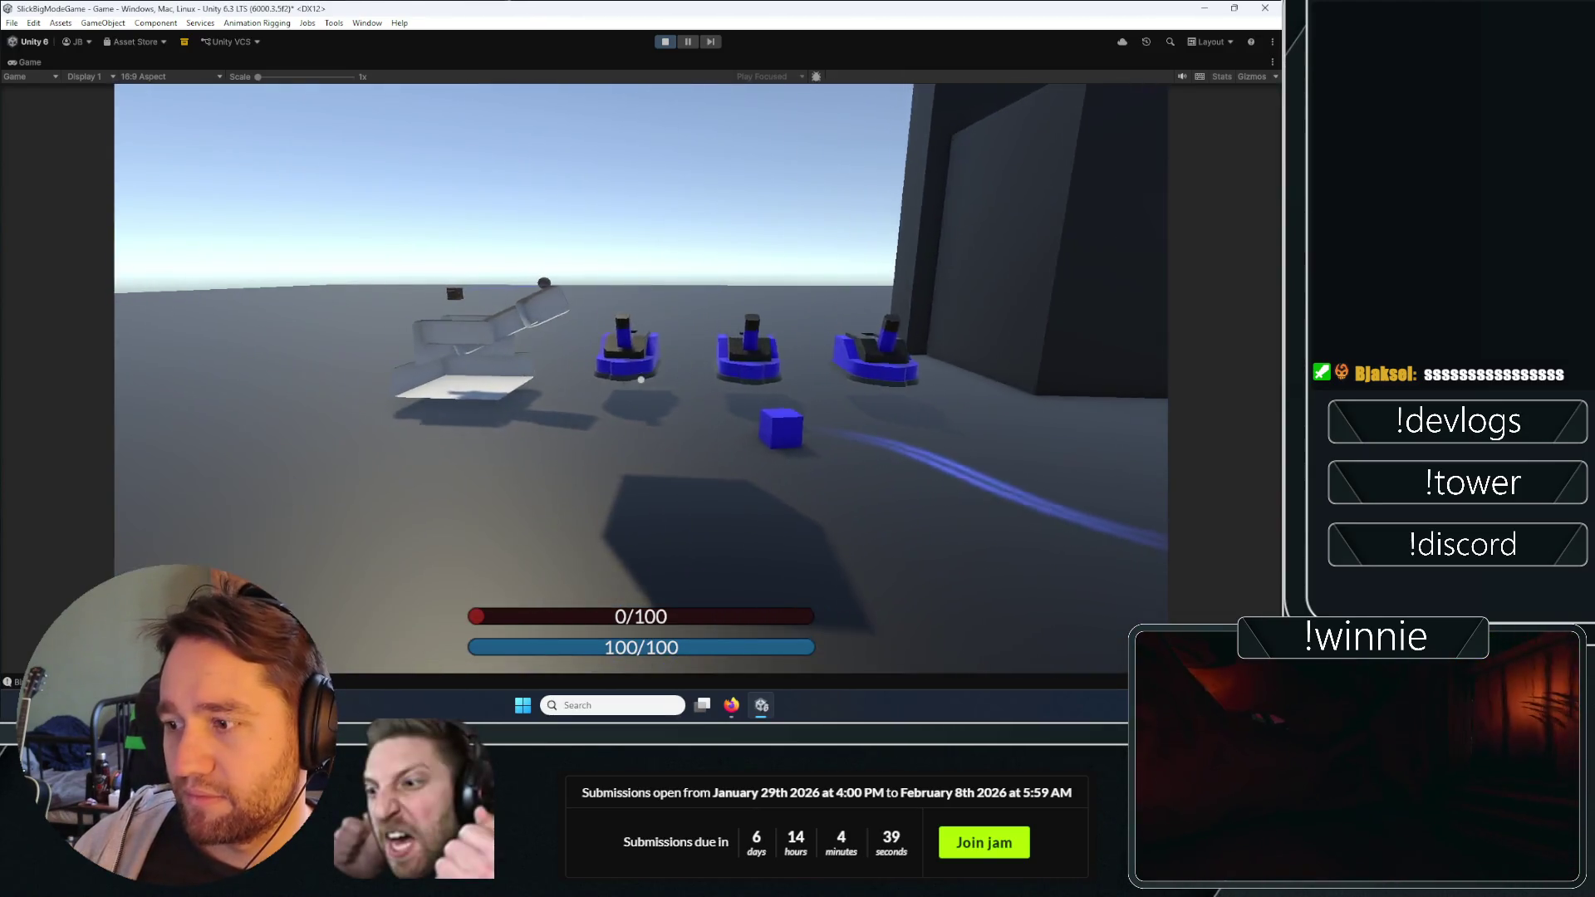
key(ctrl+p)
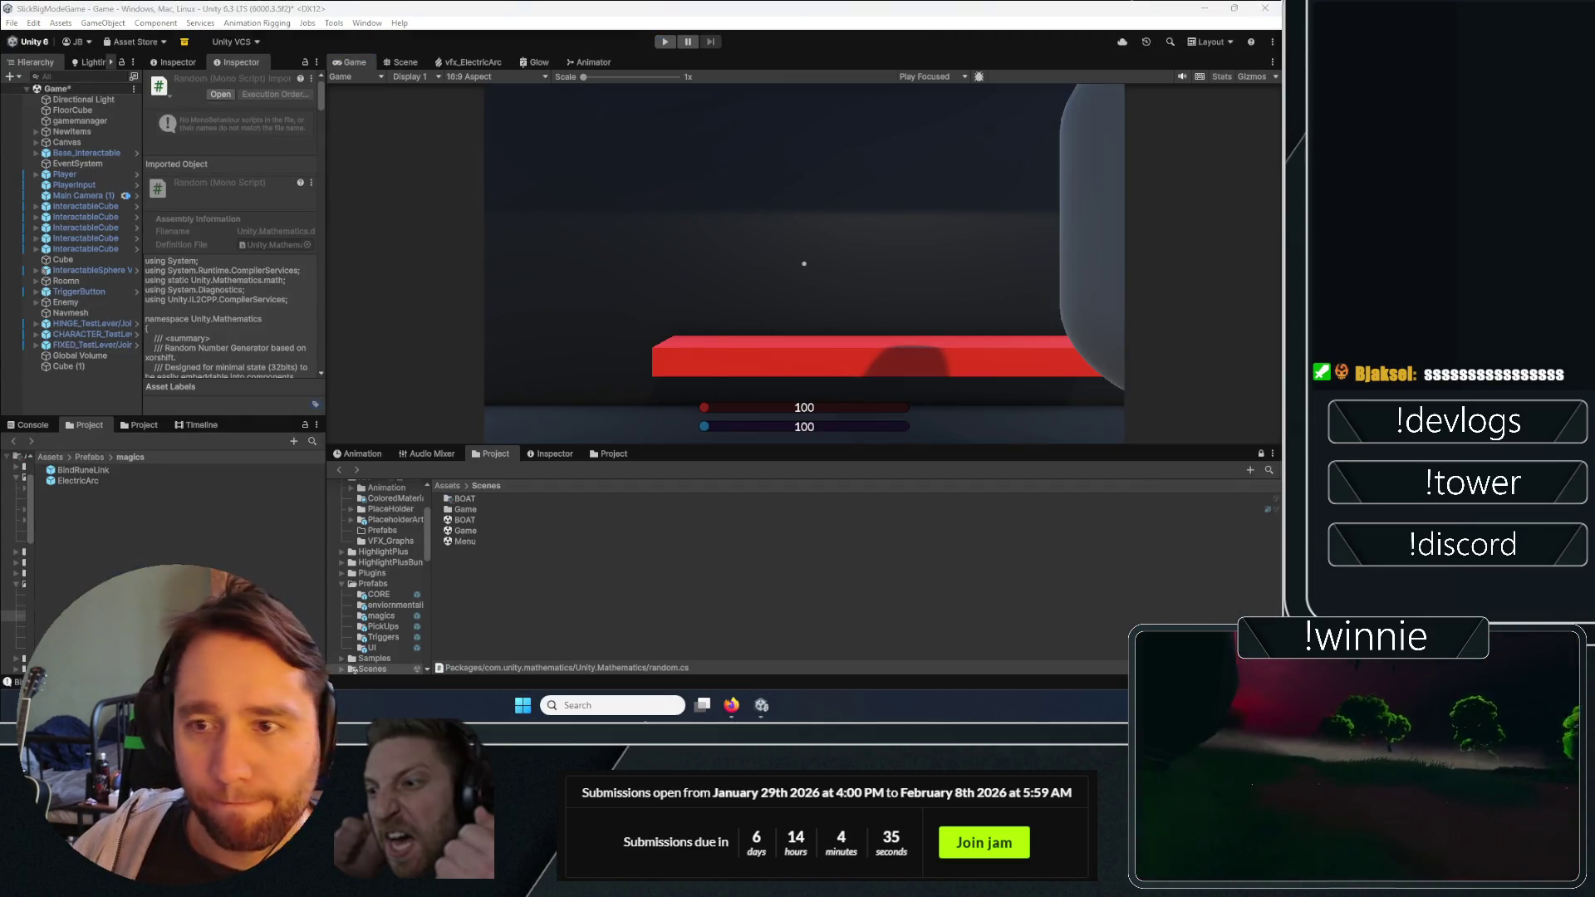
click(27, 424)
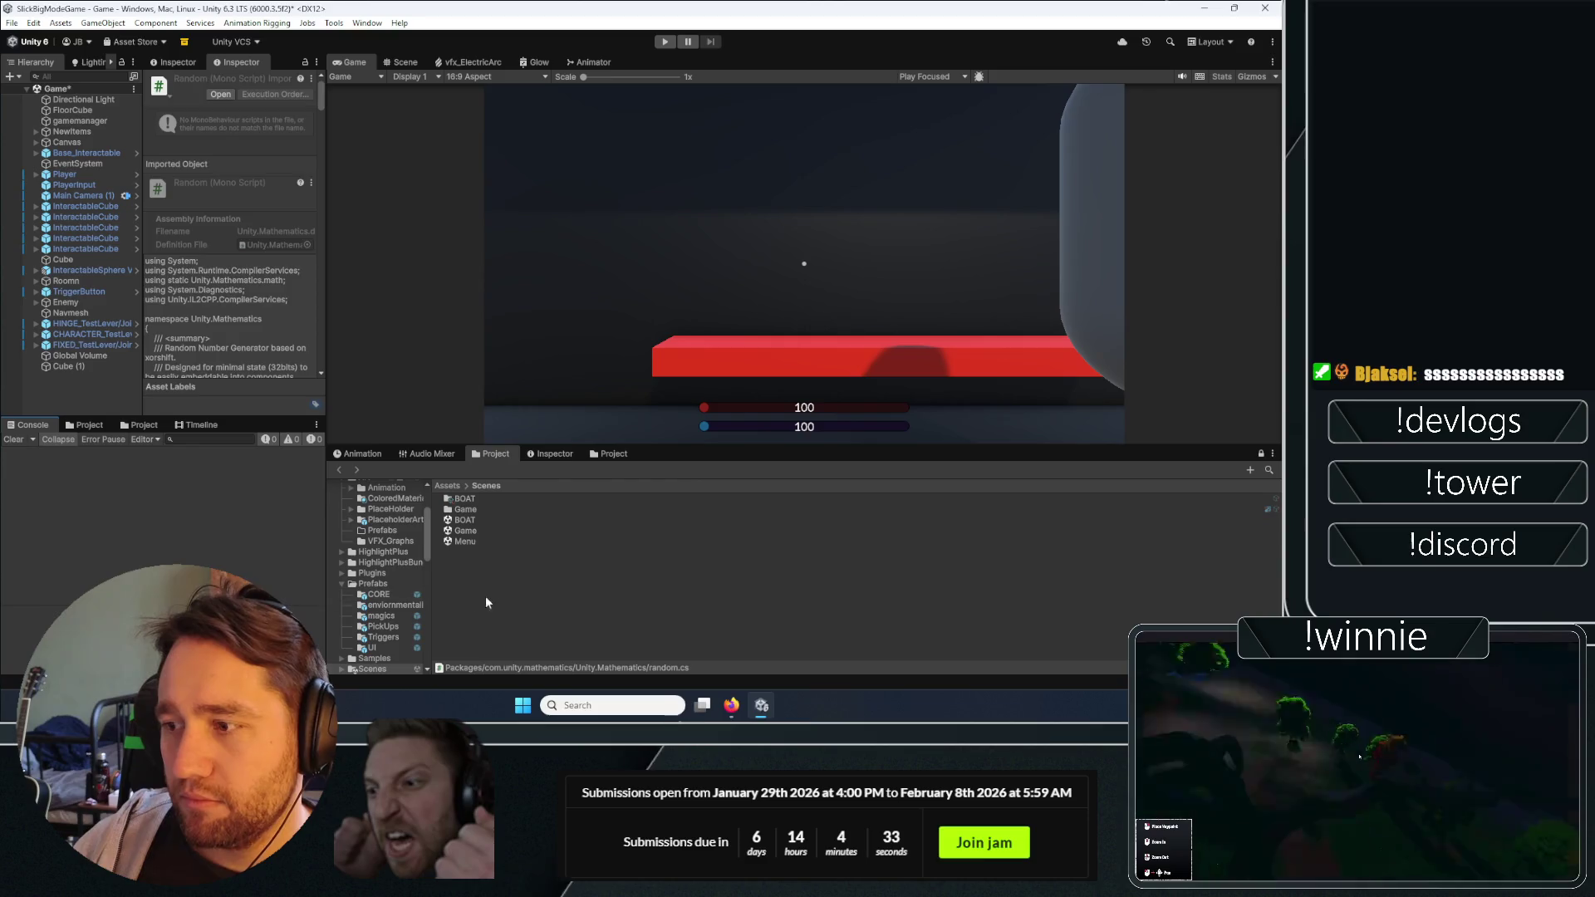
click(91, 425)
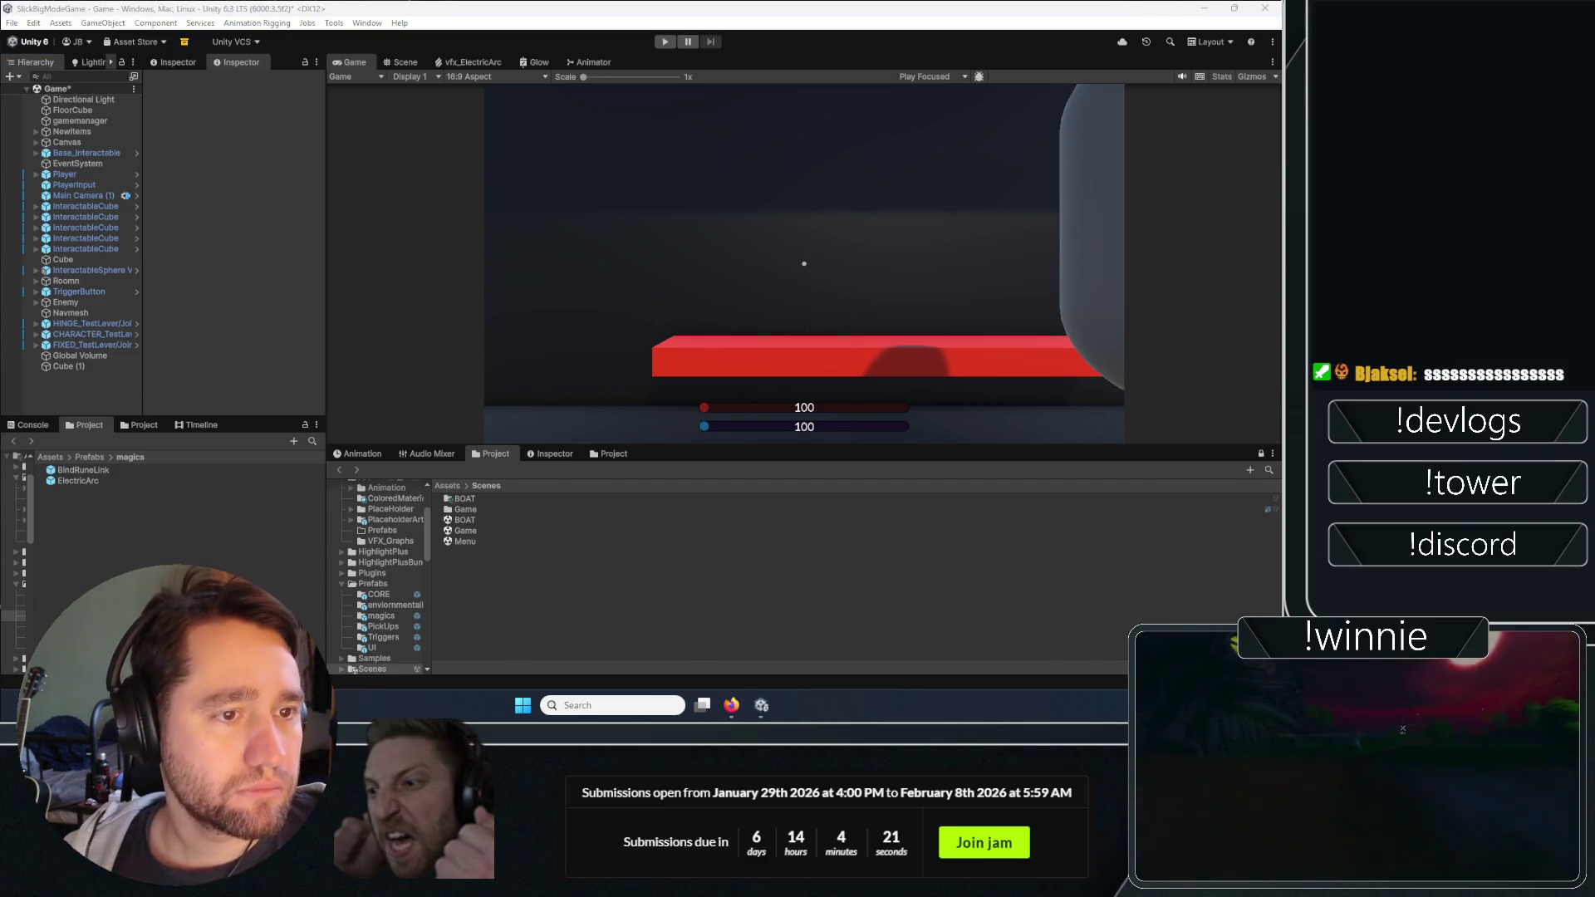
key(alt+Tab)
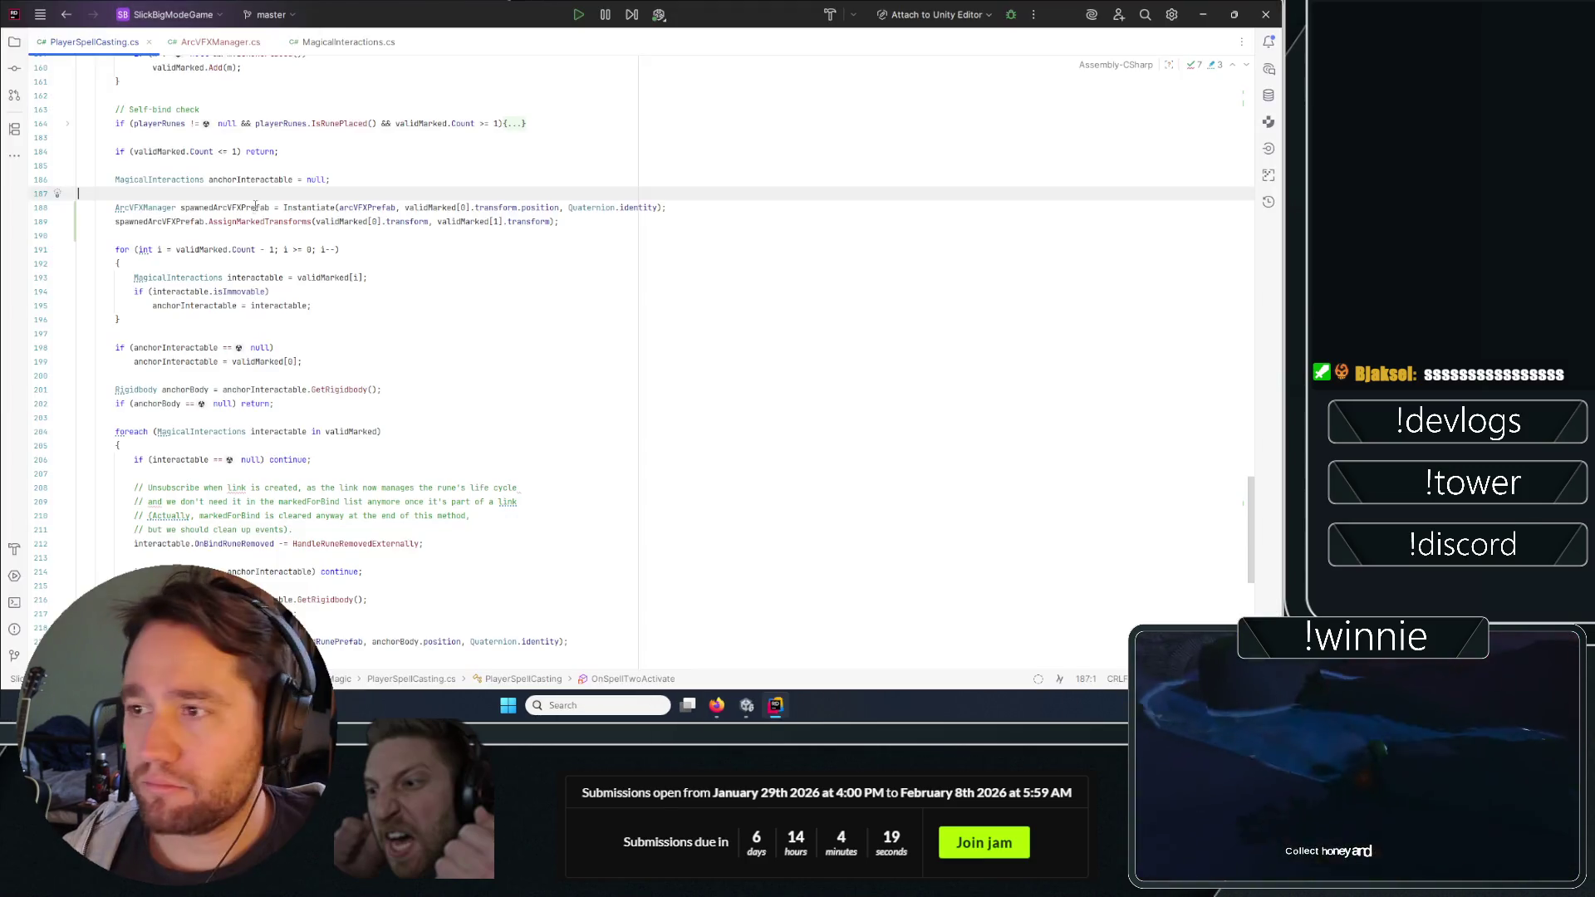
scroll(183, 380, up, 3)
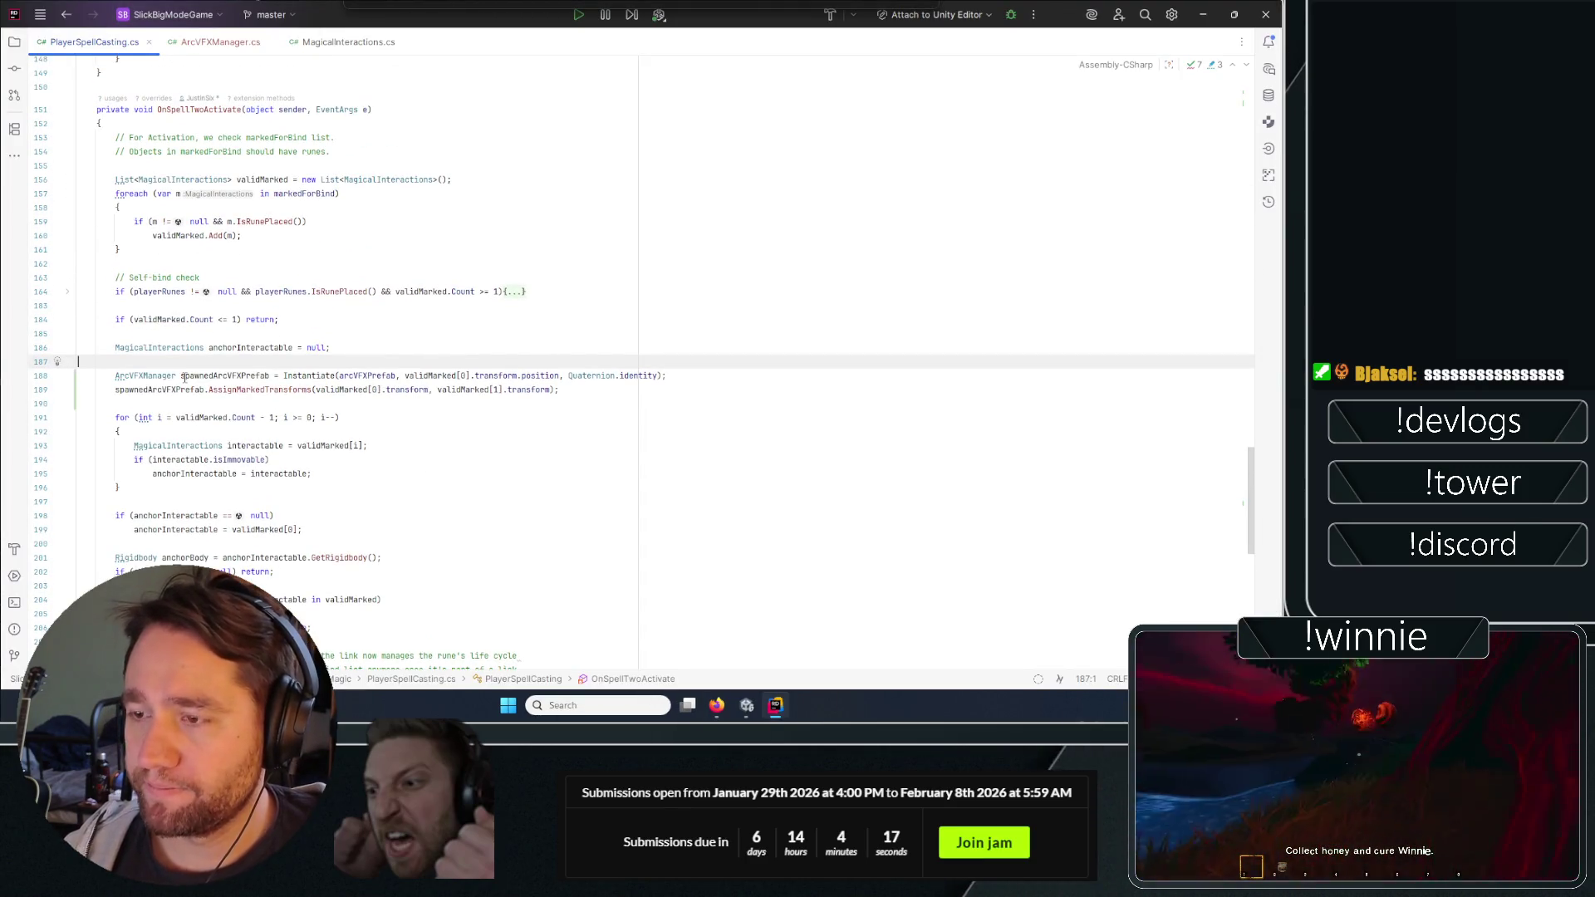
click(69, 294)
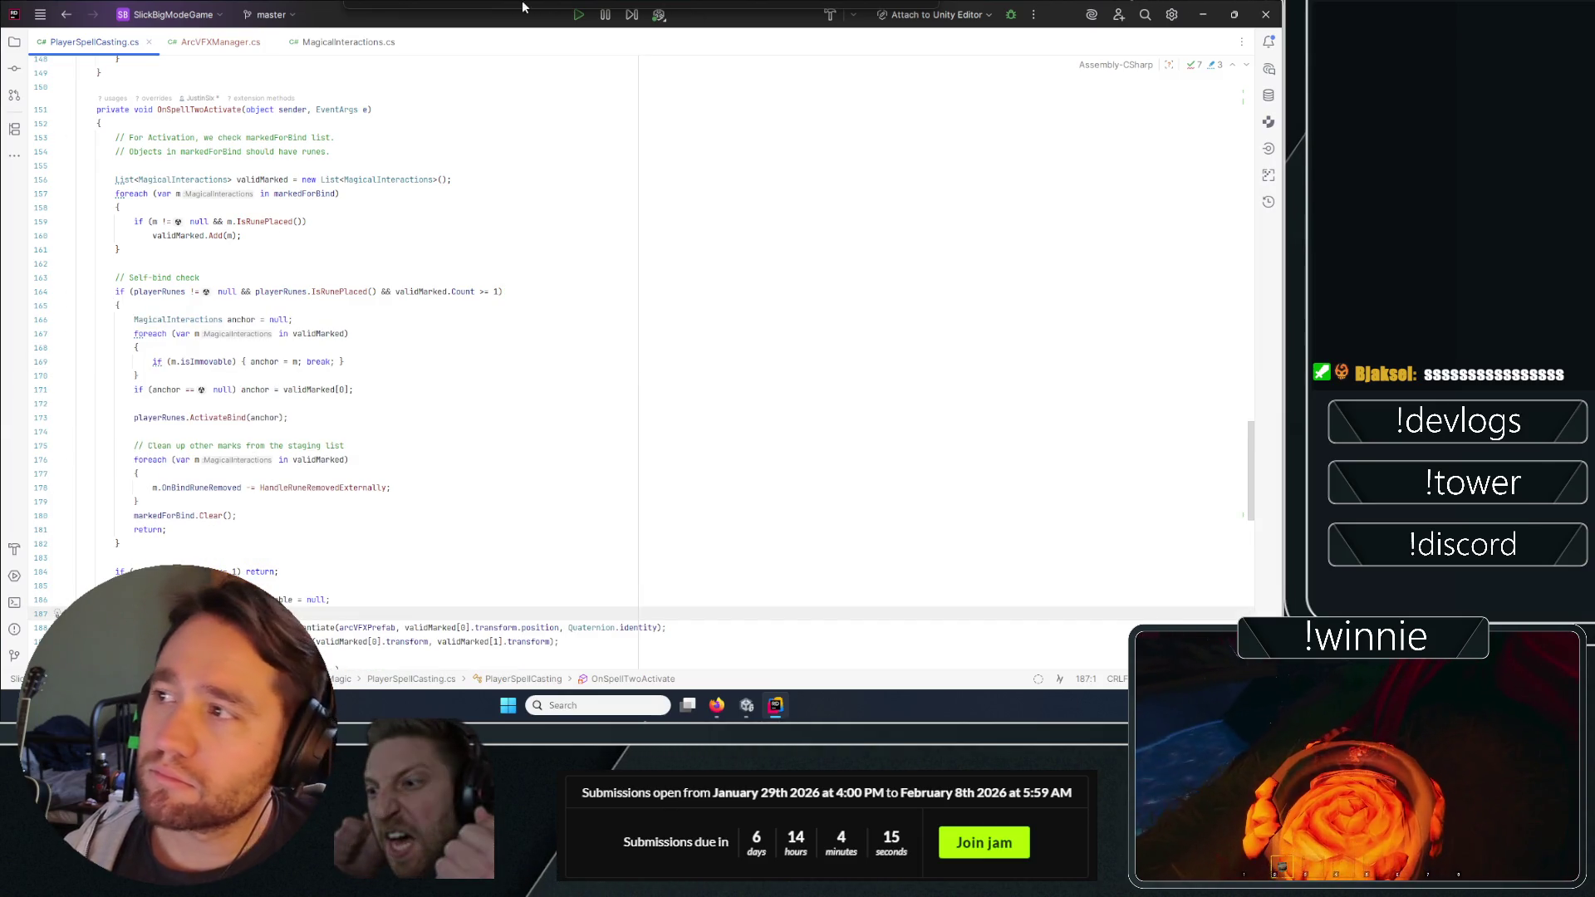
key(alt+Tab)
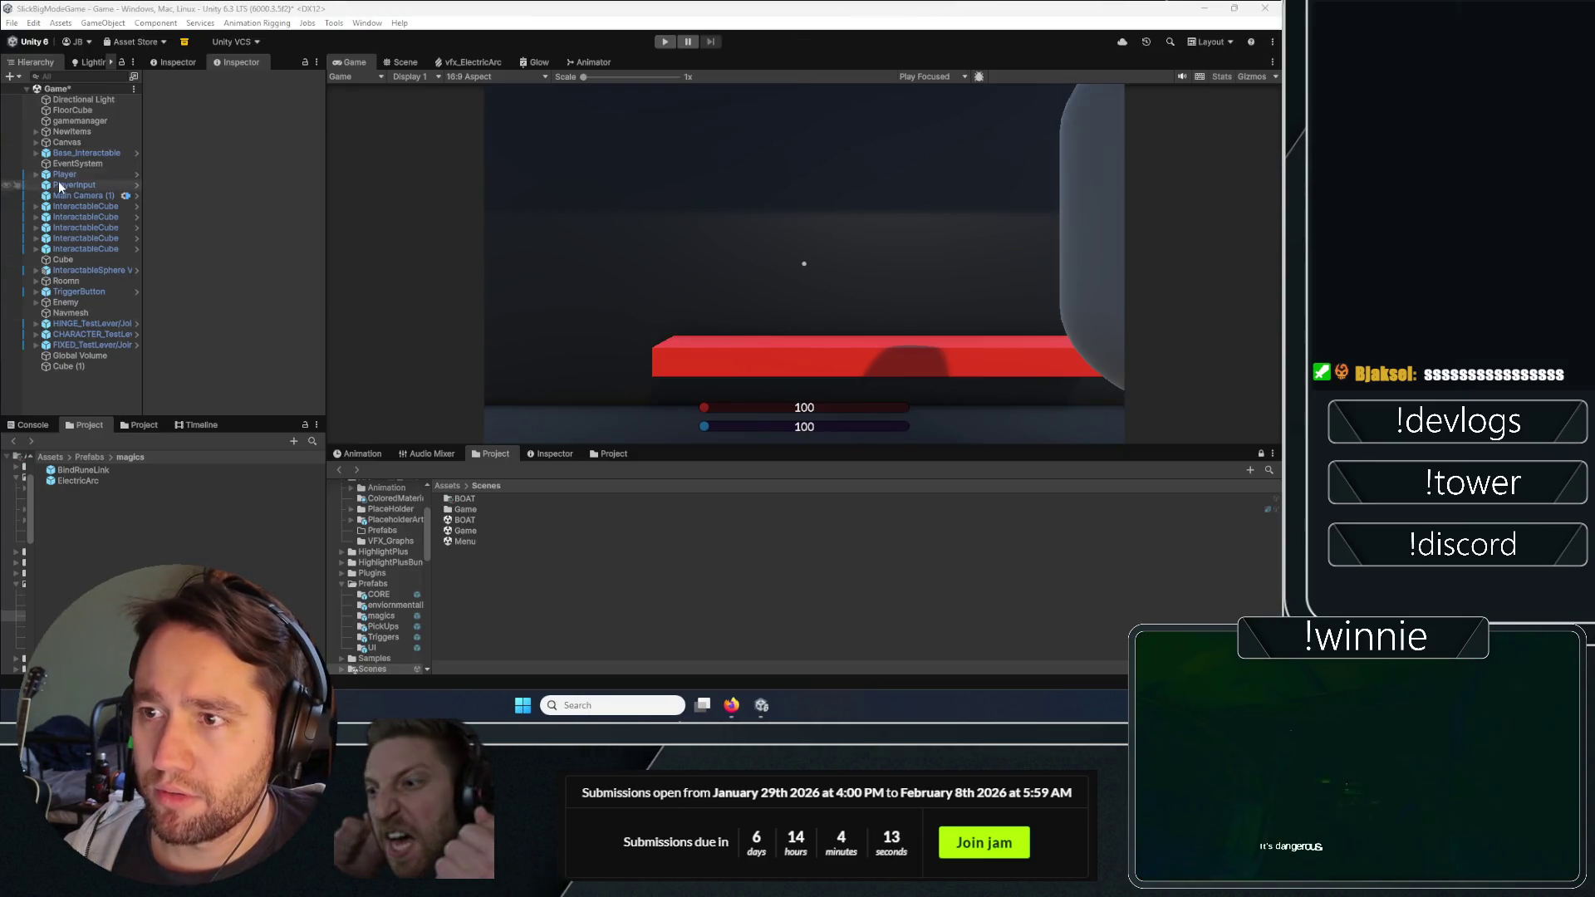
click(66, 178)
Delete the linerenderer child from the Player prefab and save the prefab changes.
click(90, 208)
click(125, 174)
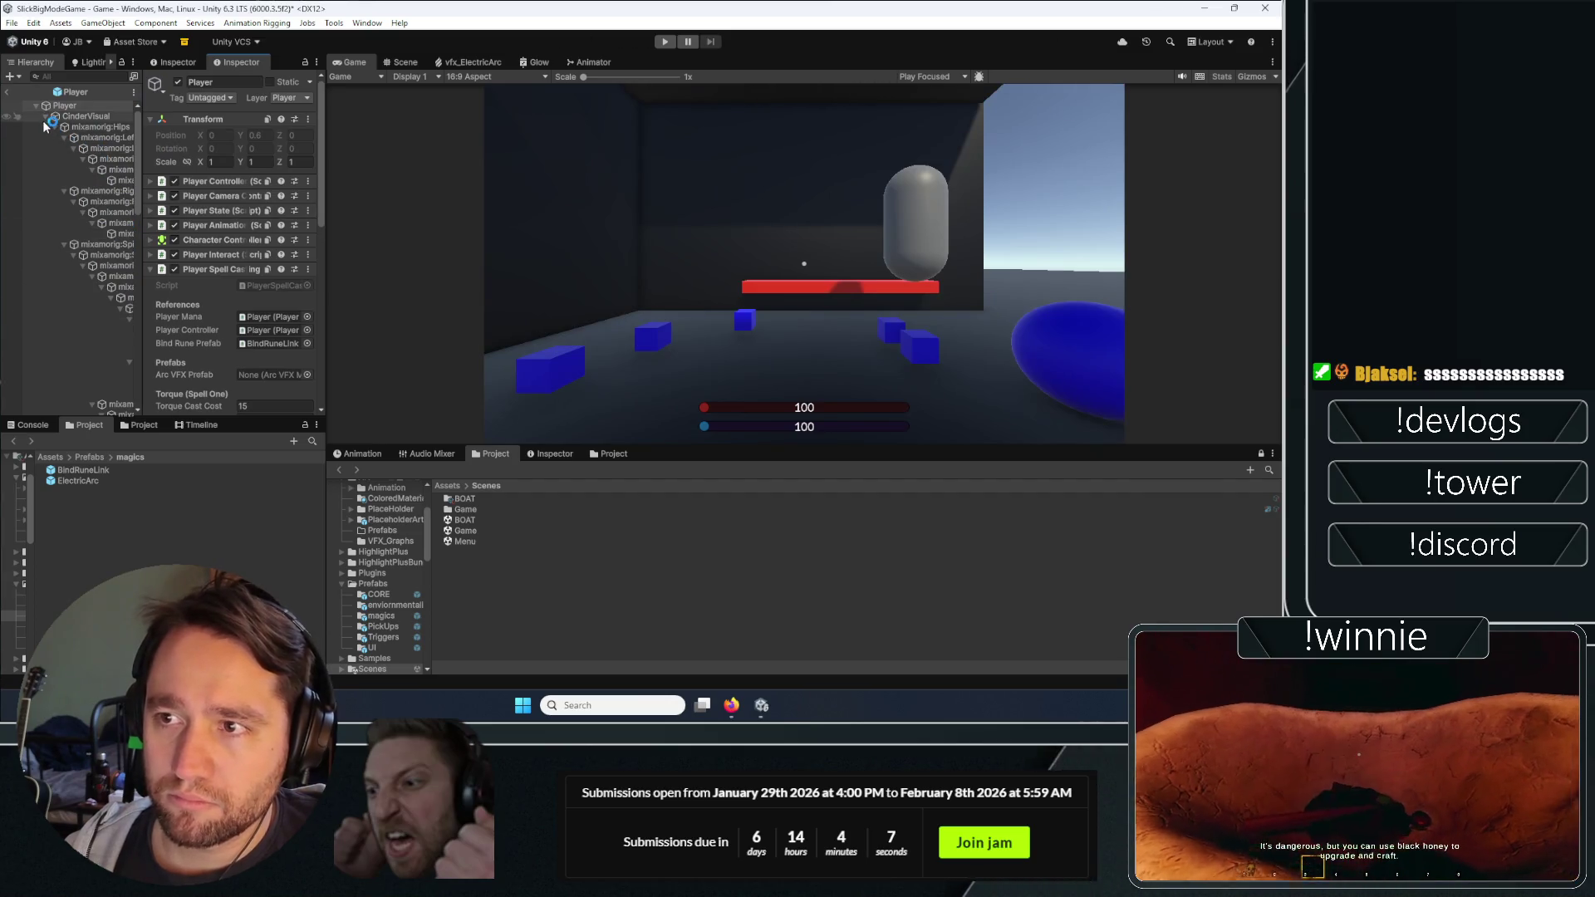
click(46, 117)
click(84, 244)
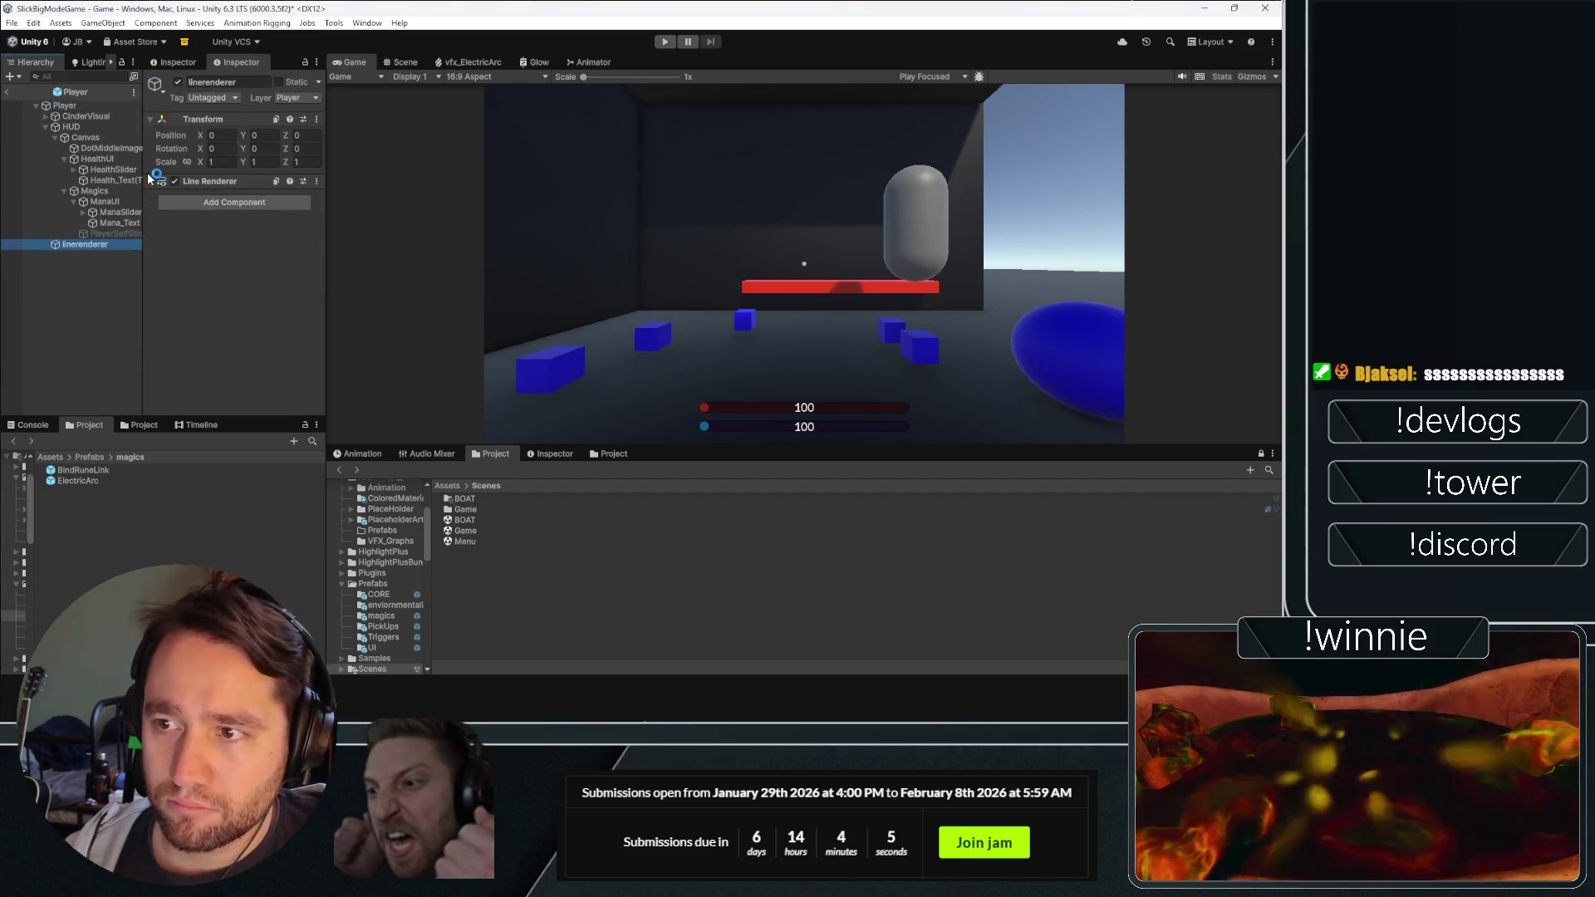
key(Delete)
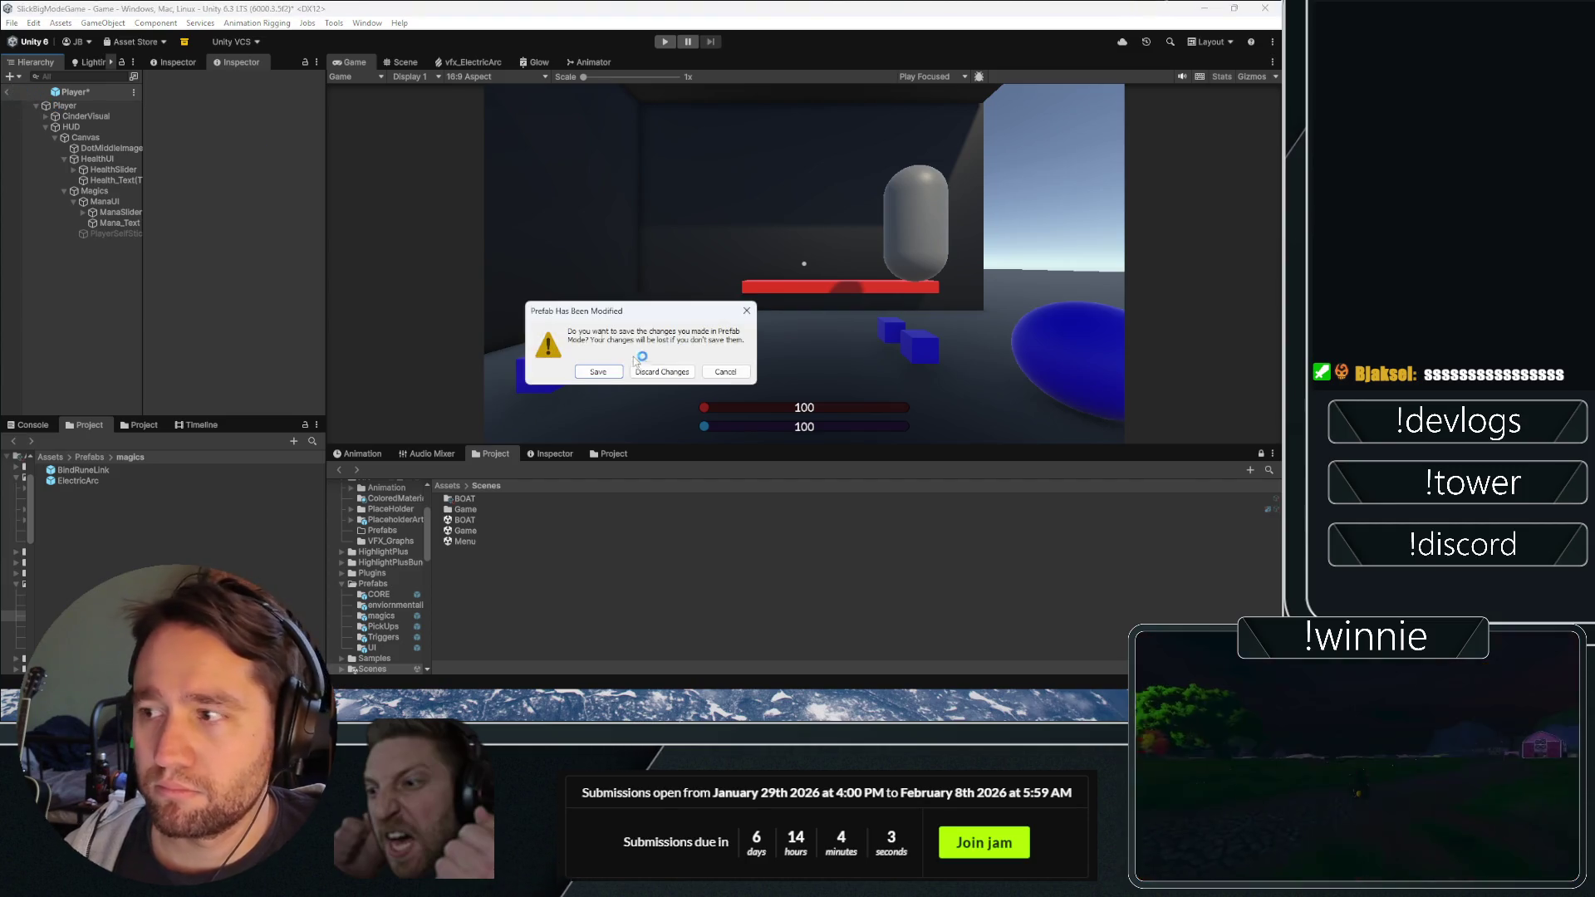
click(604, 373)
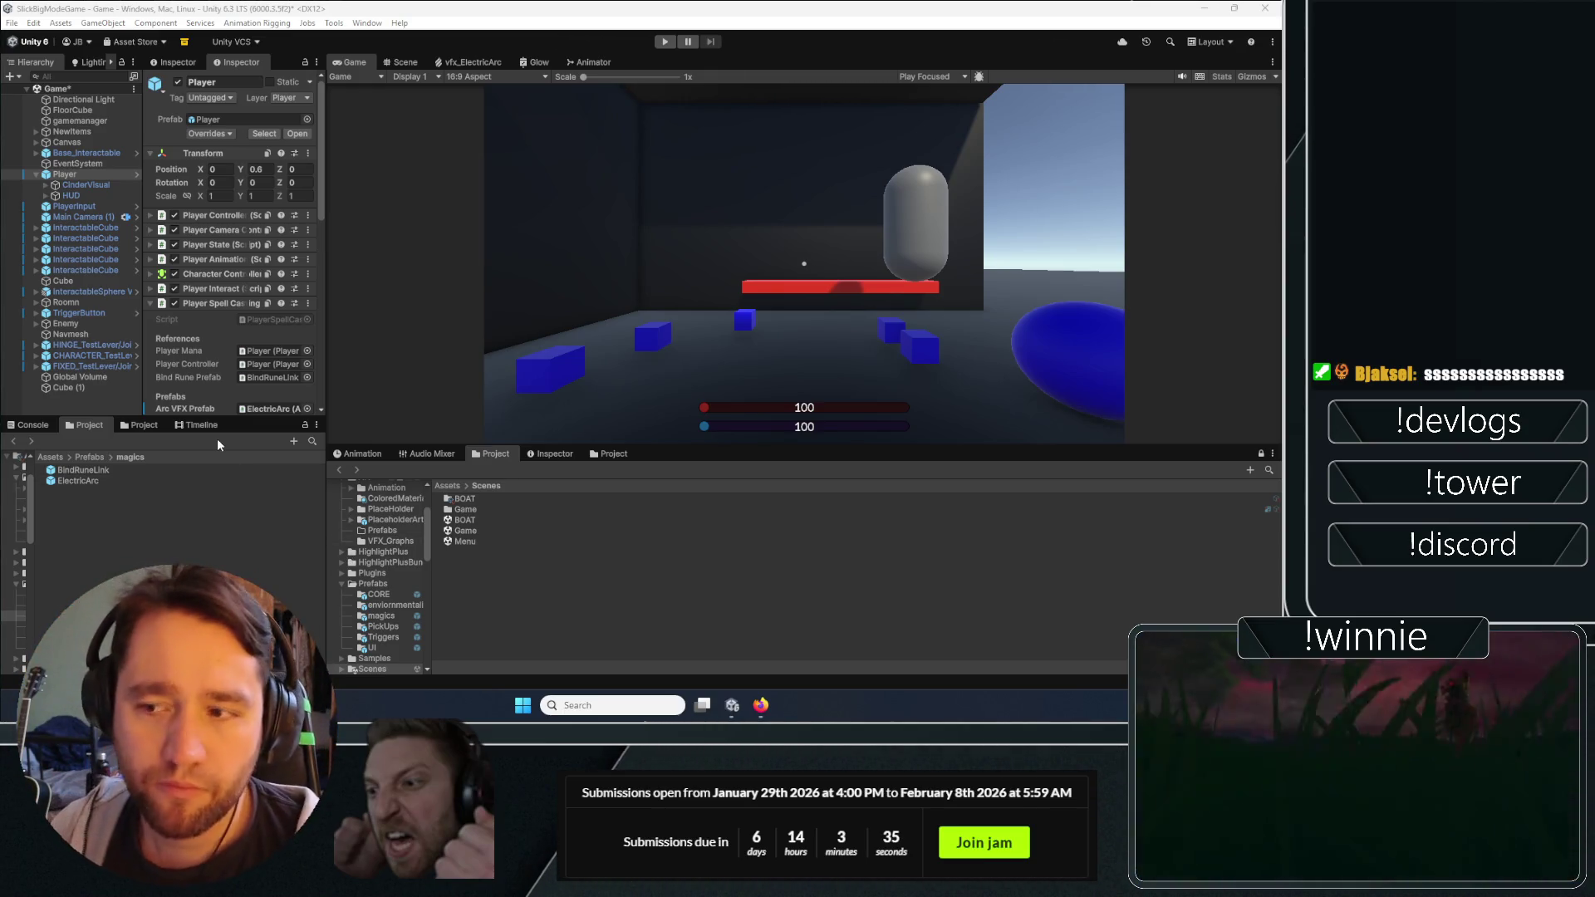
click(163, 512)
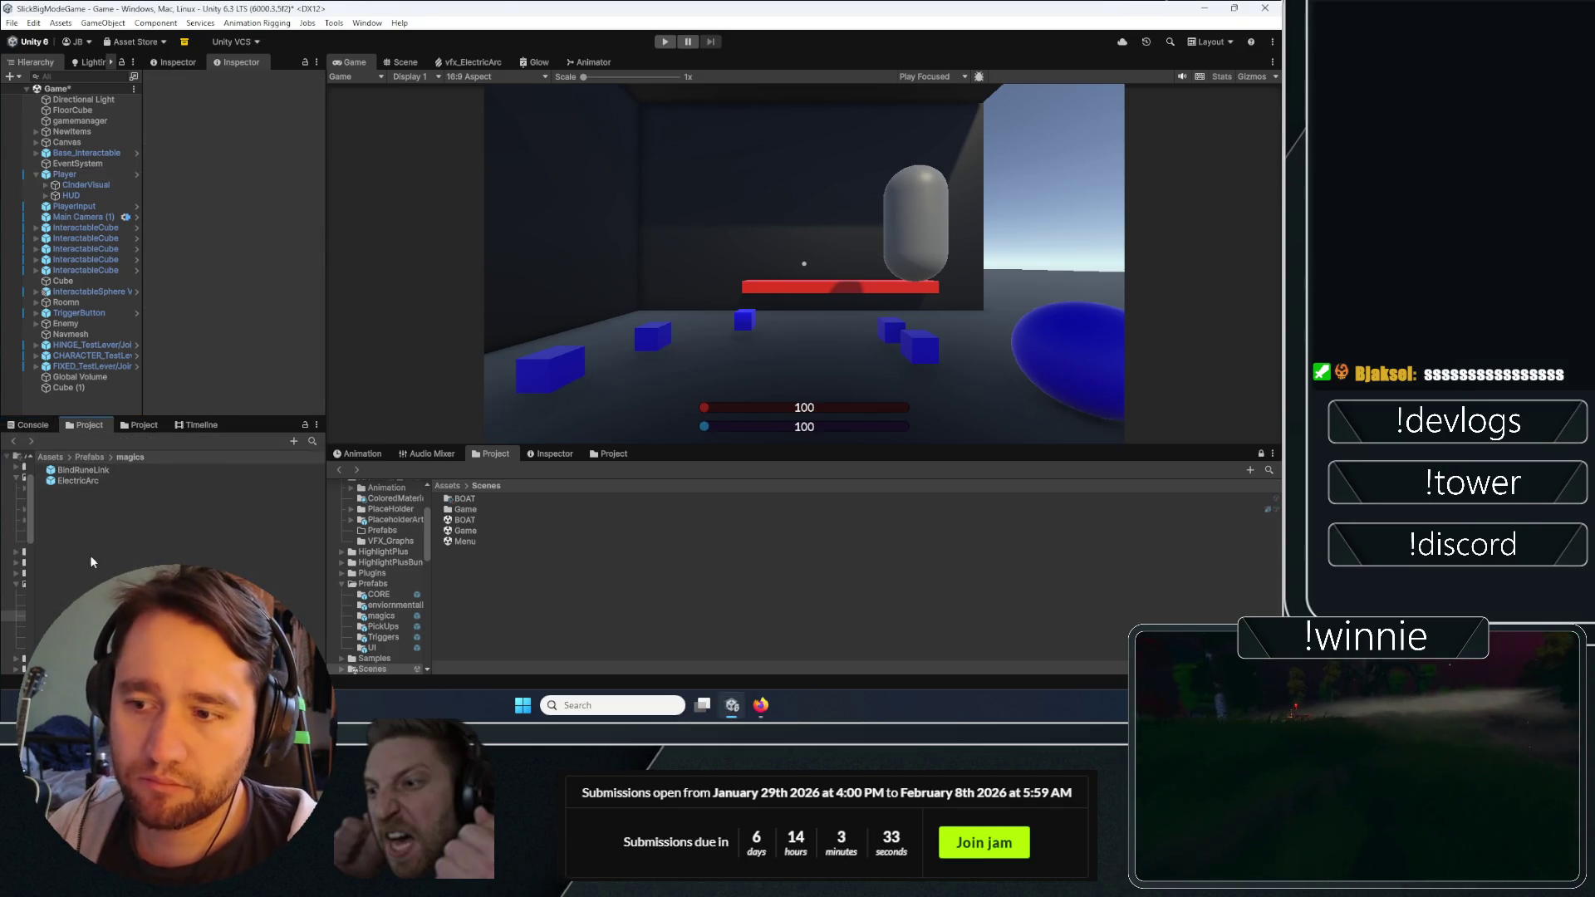
Check the Console, save the scene with Ctrl+S, and start play mode with the Game view maximised.
click(35, 425)
click(85, 425)
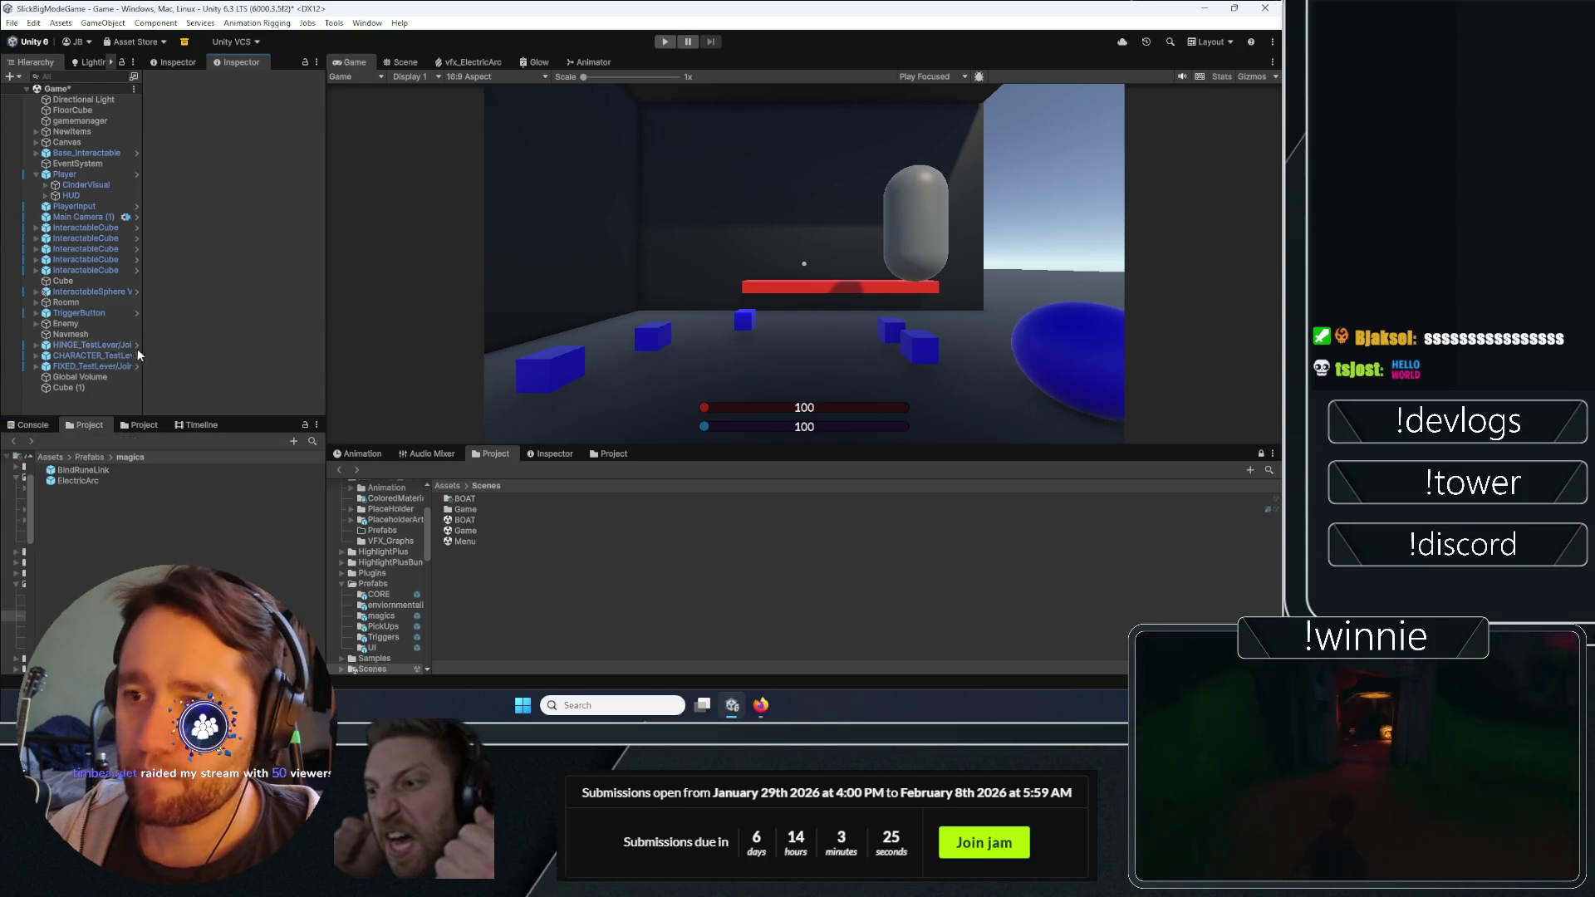
key(ctrl+s)
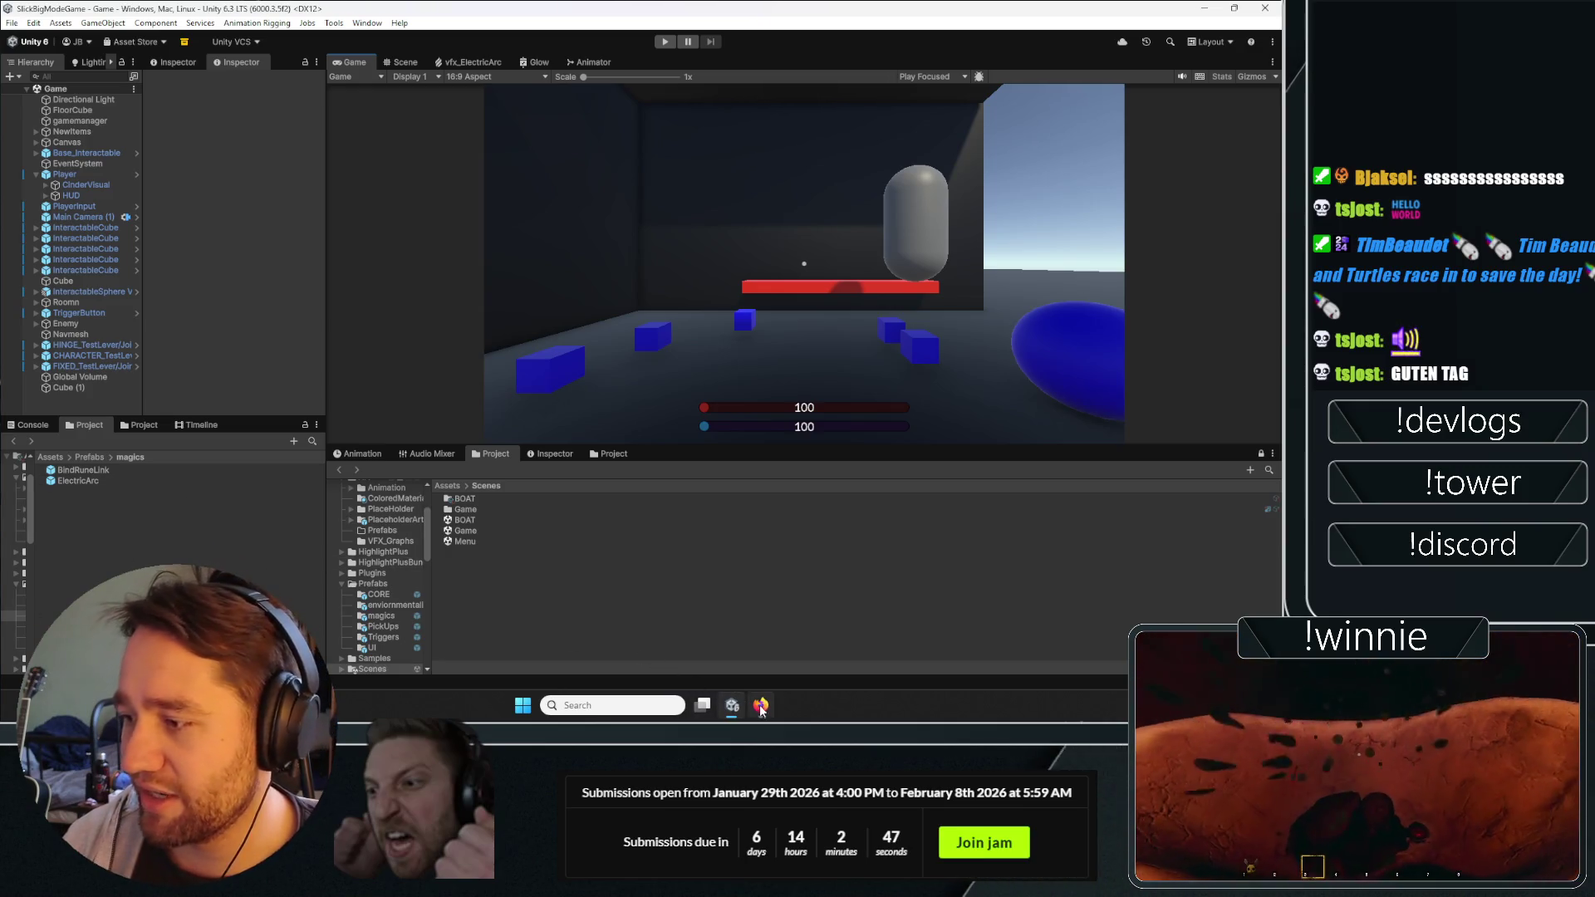
click(665, 43)
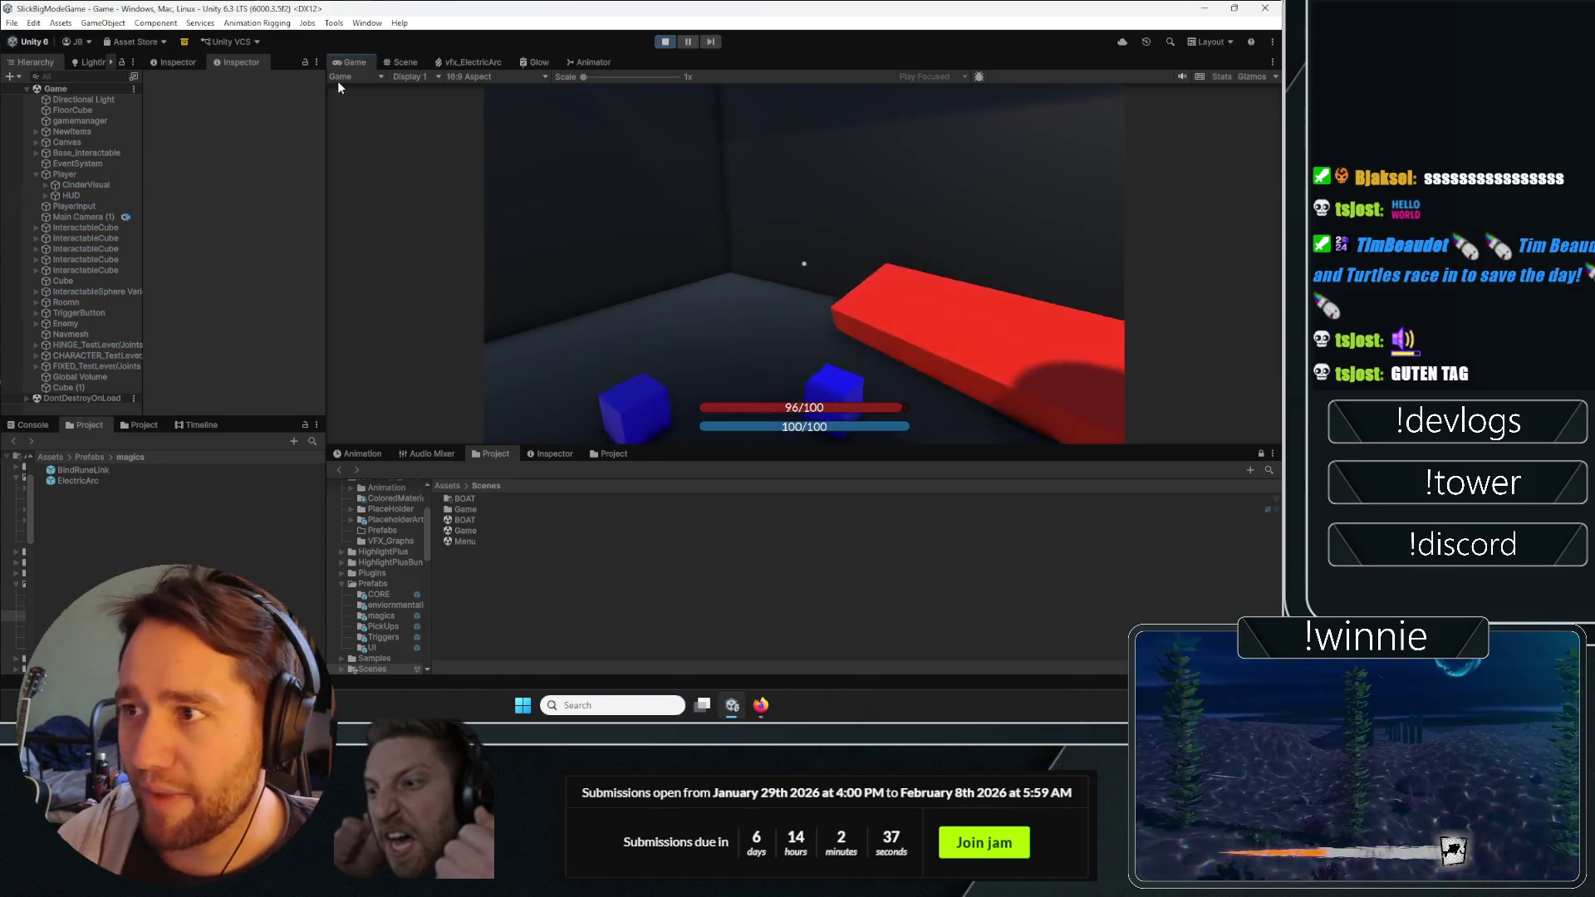
key(shift+space)
Walk up to the barrel and crate and cast rune marks on them.
key(w)
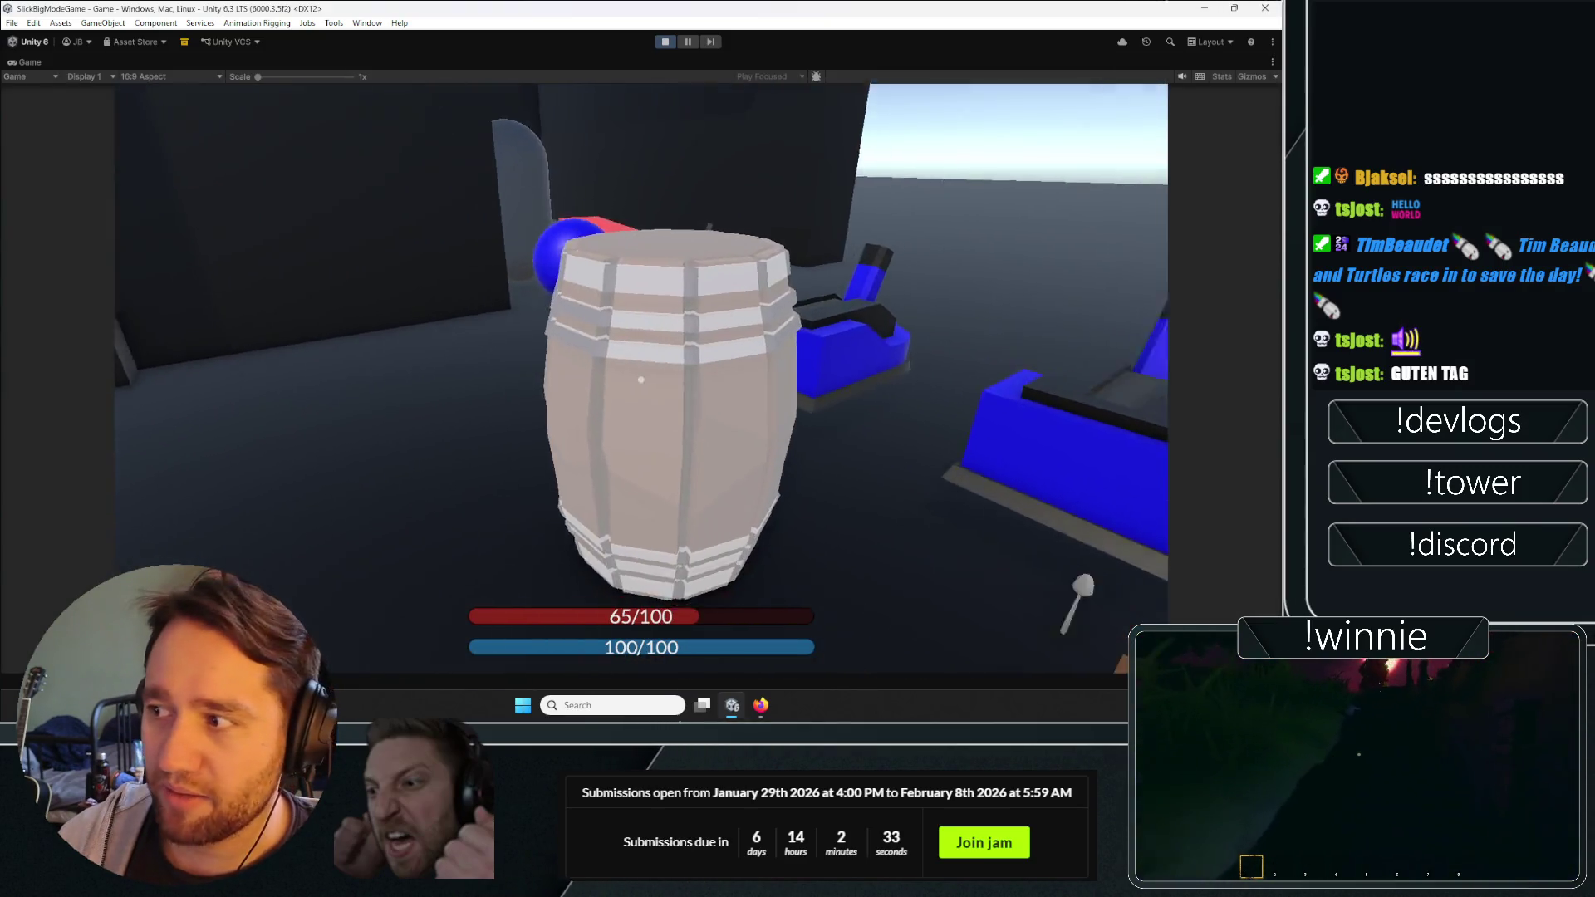
key(w)
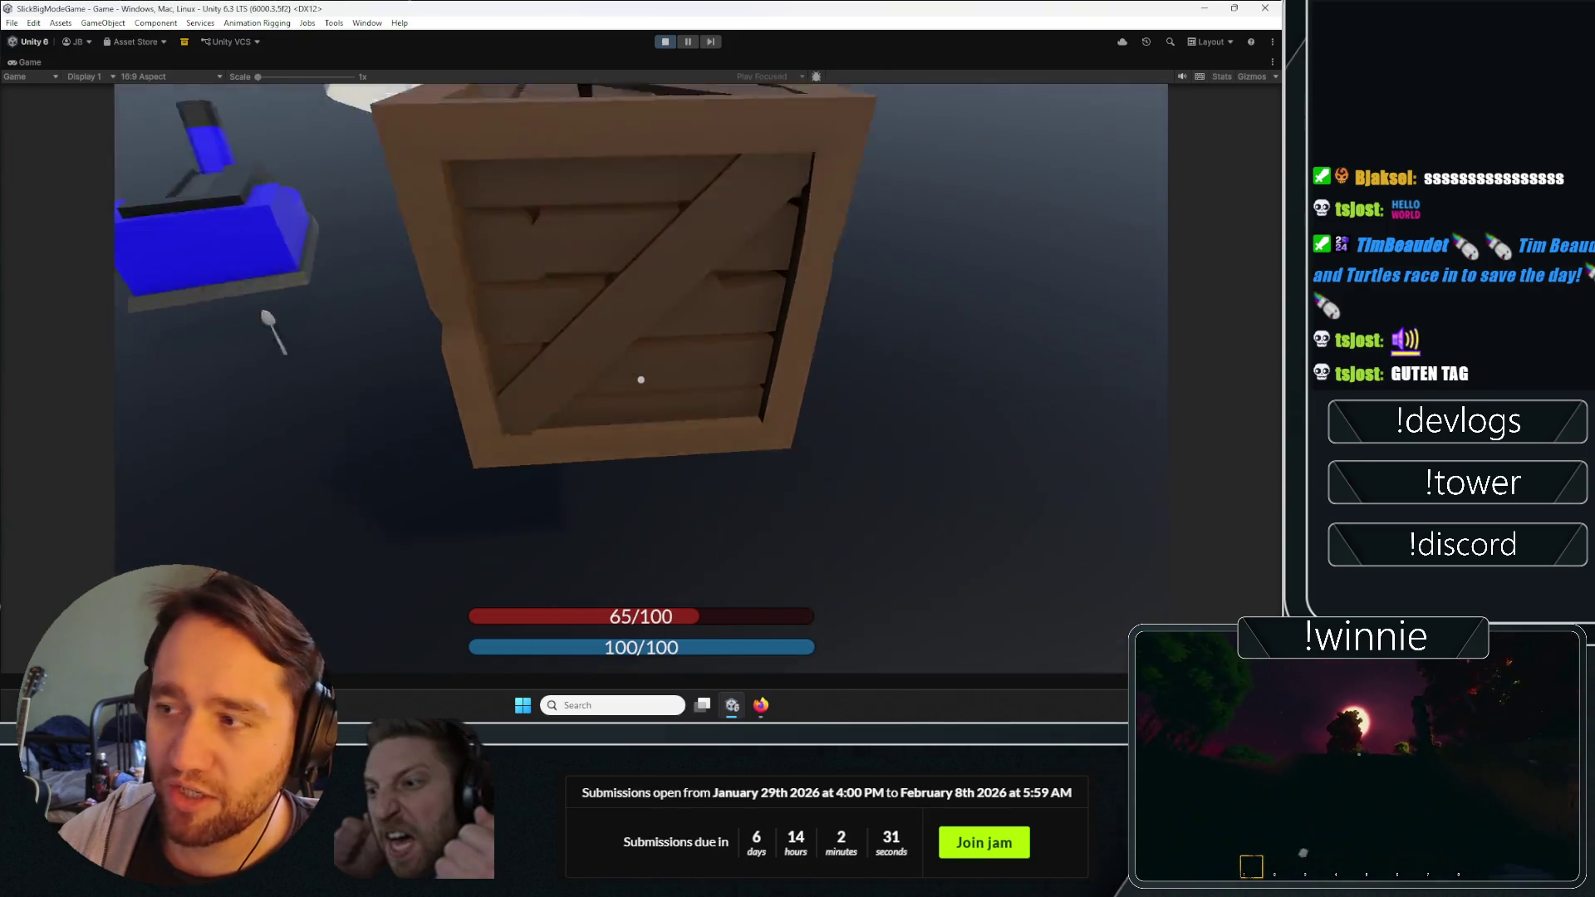
key(w)
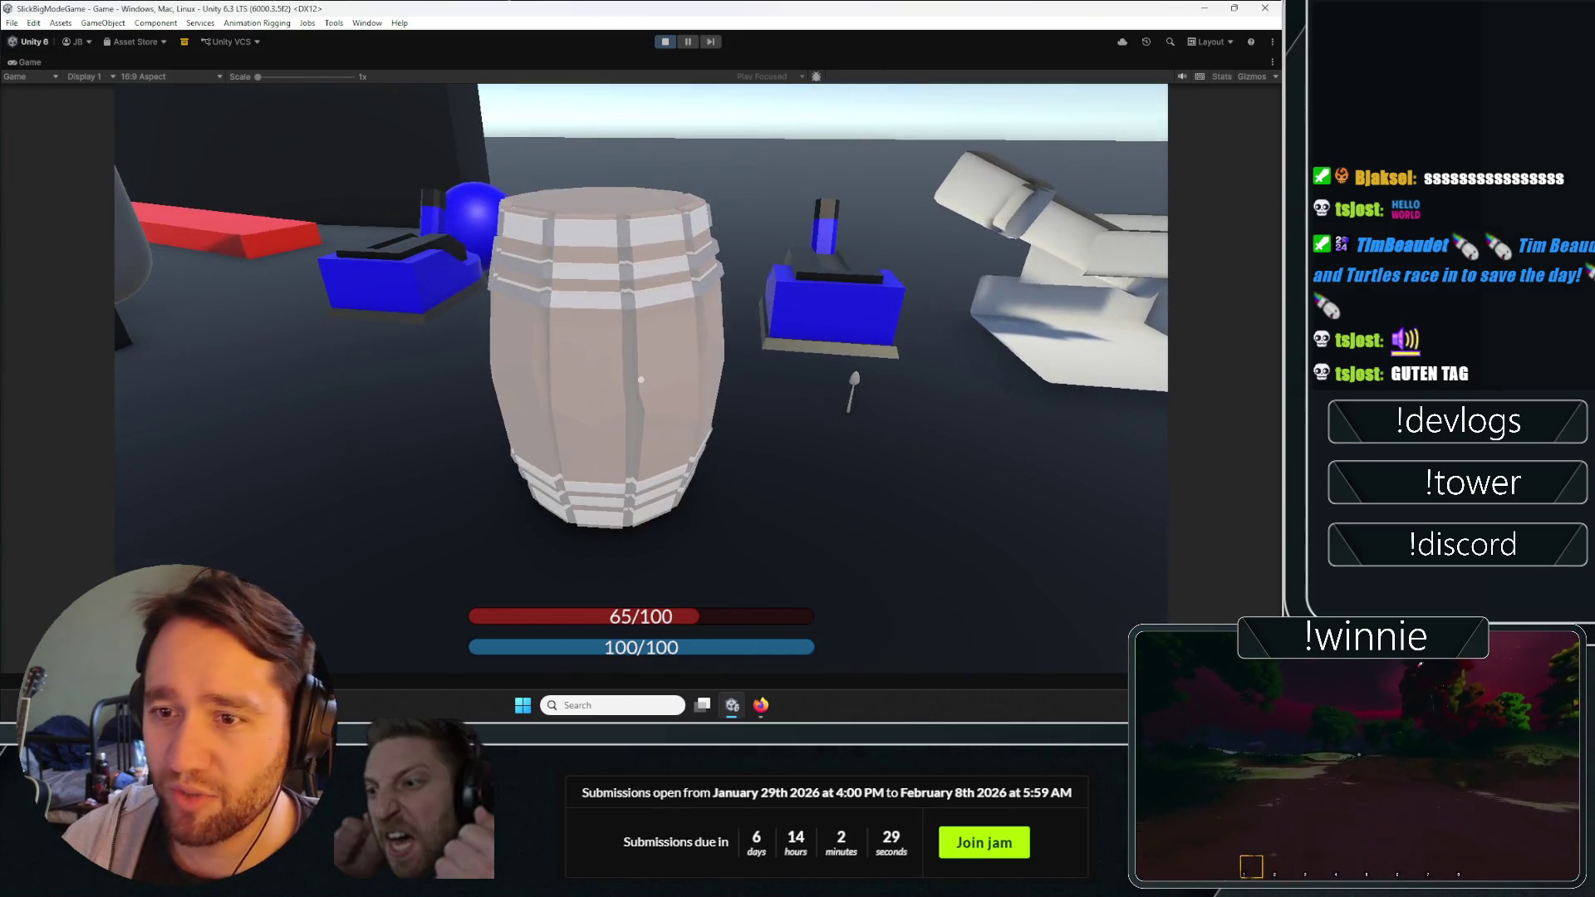
click(641, 379)
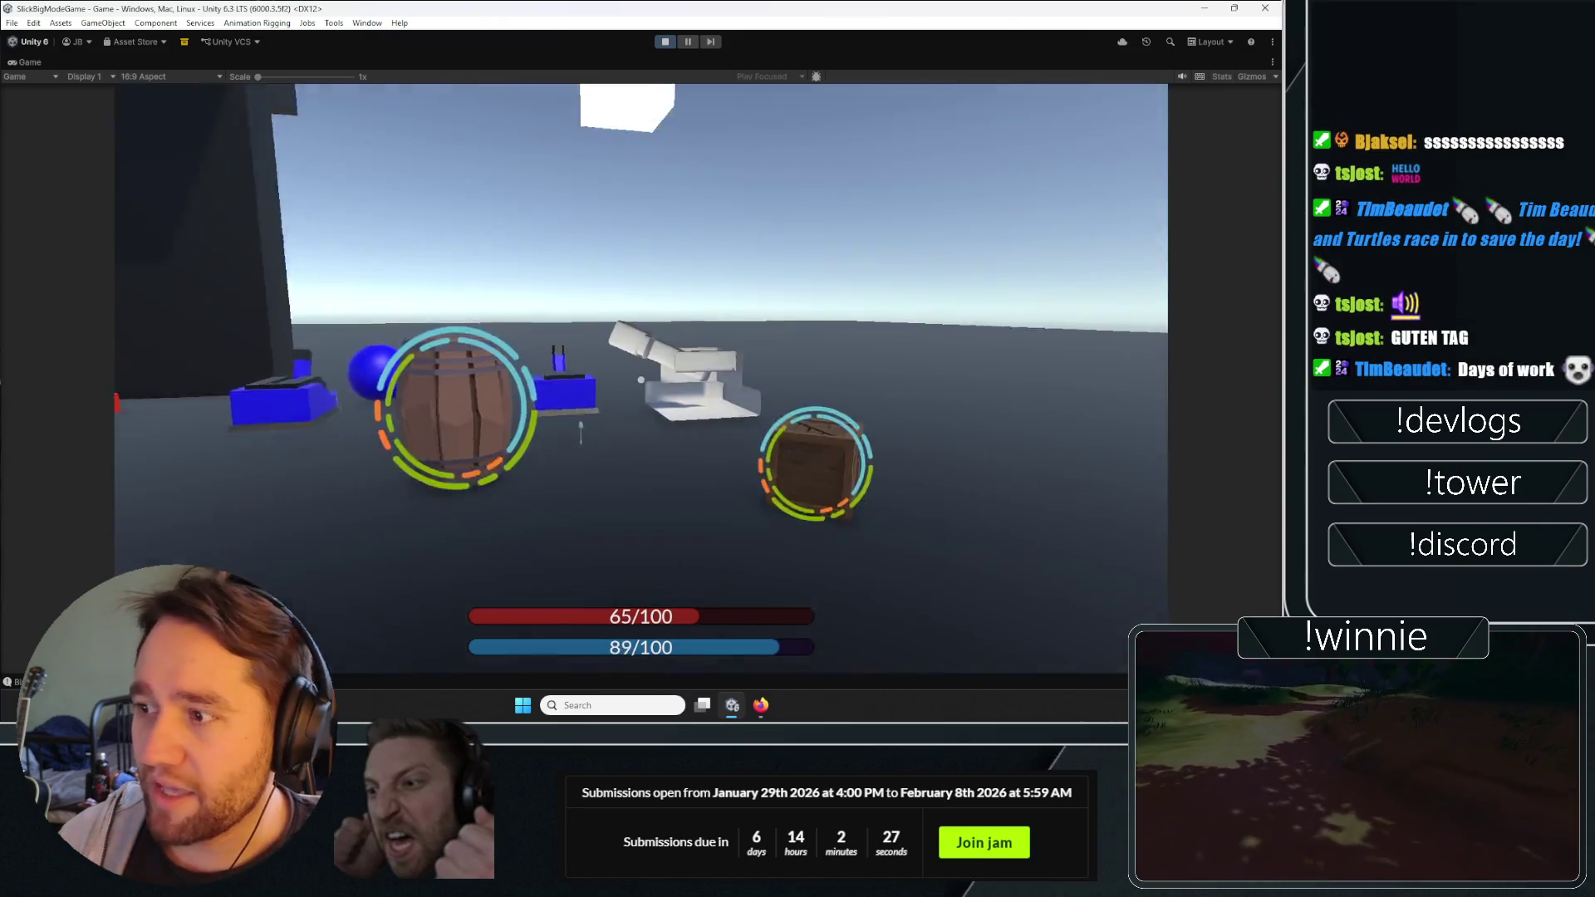
key(w)
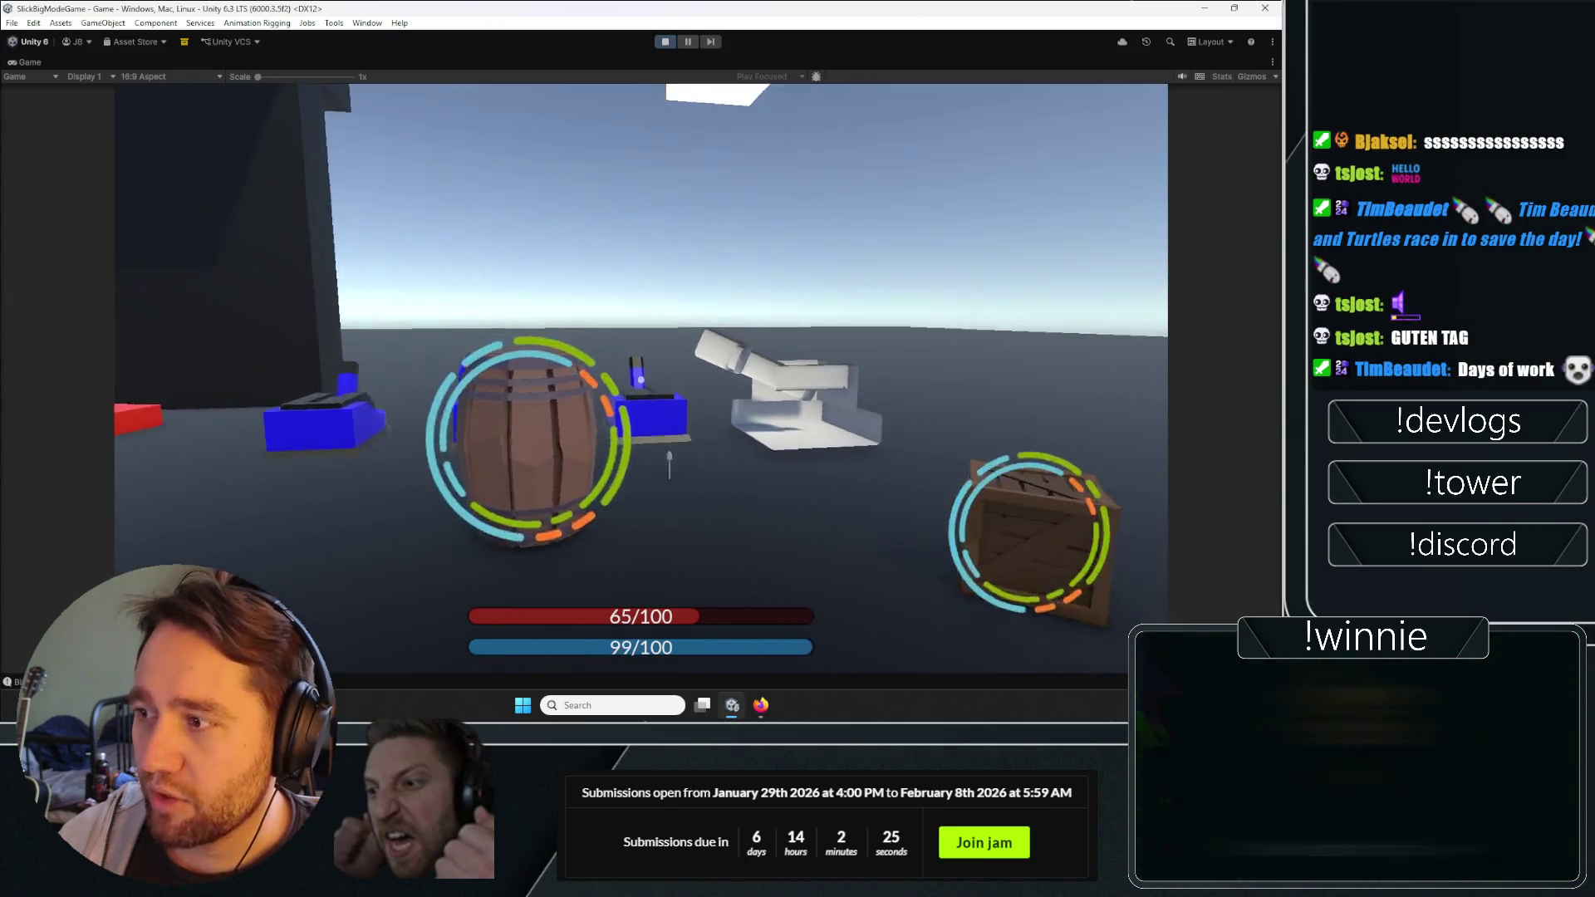
Lift and drop the barrel, rune-mark the crate, move the lavender cube, and ring the blue cube.
key(s)
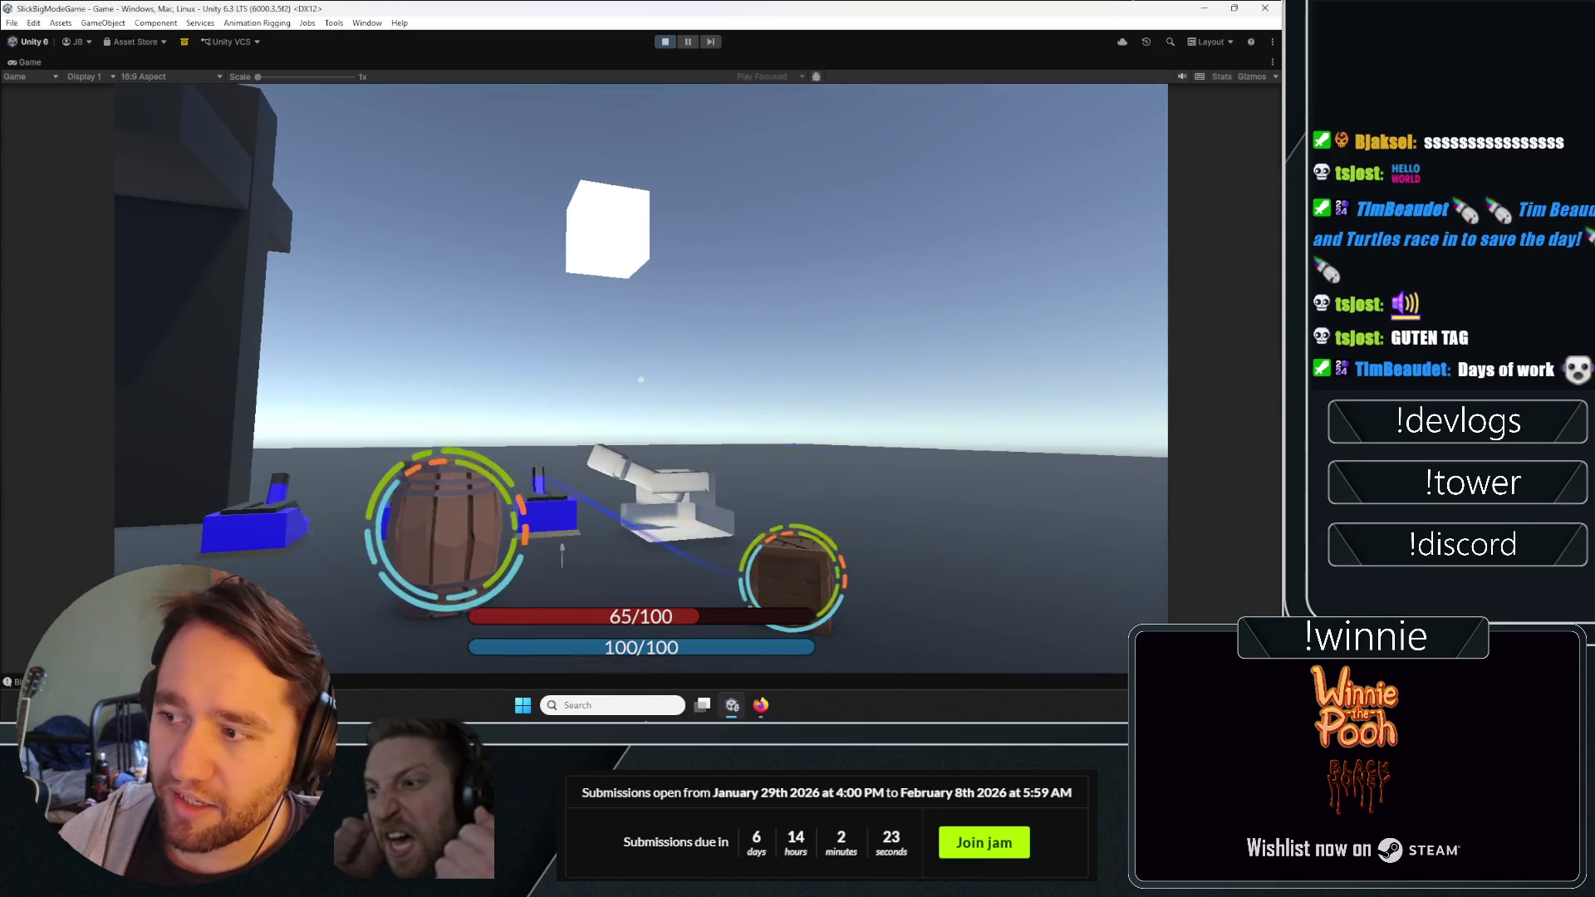
click(641, 380)
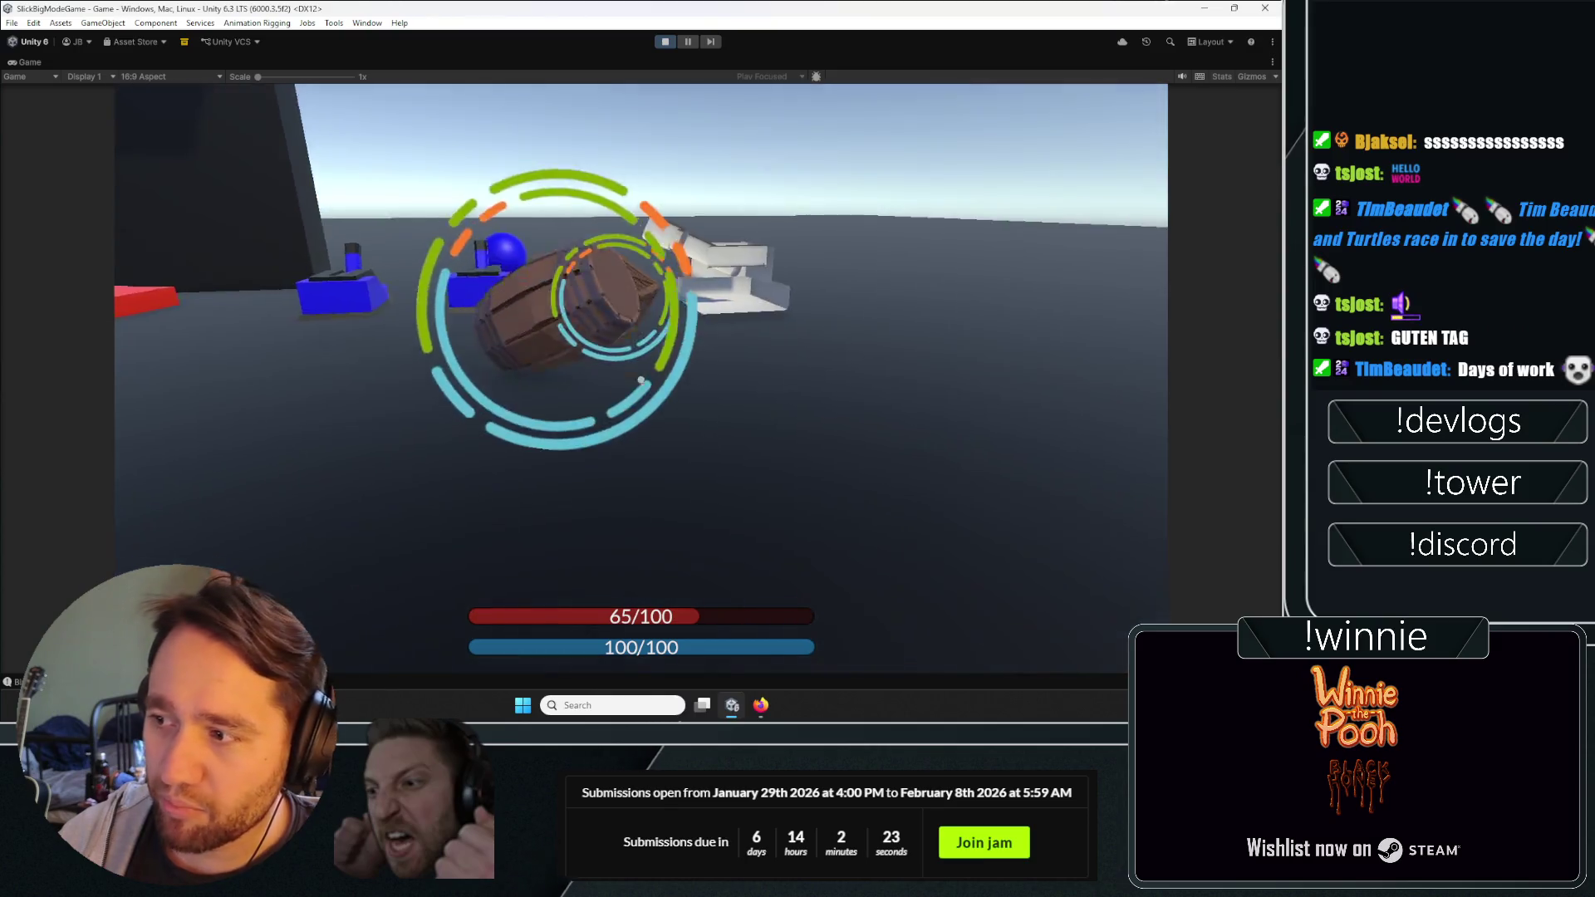
click(641, 380)
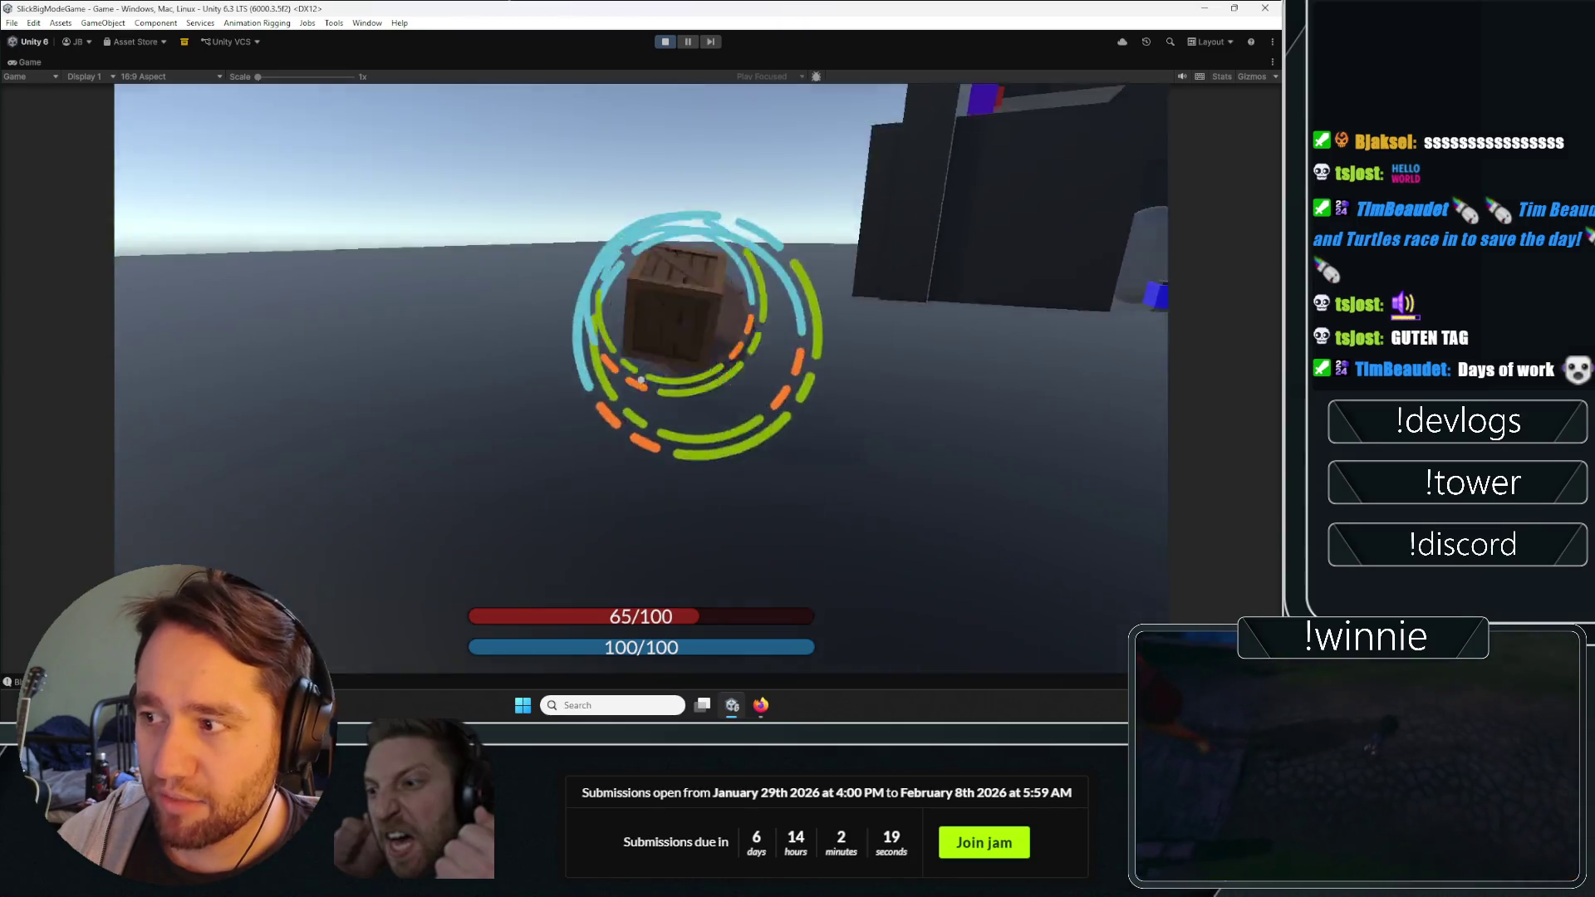
click(641, 380)
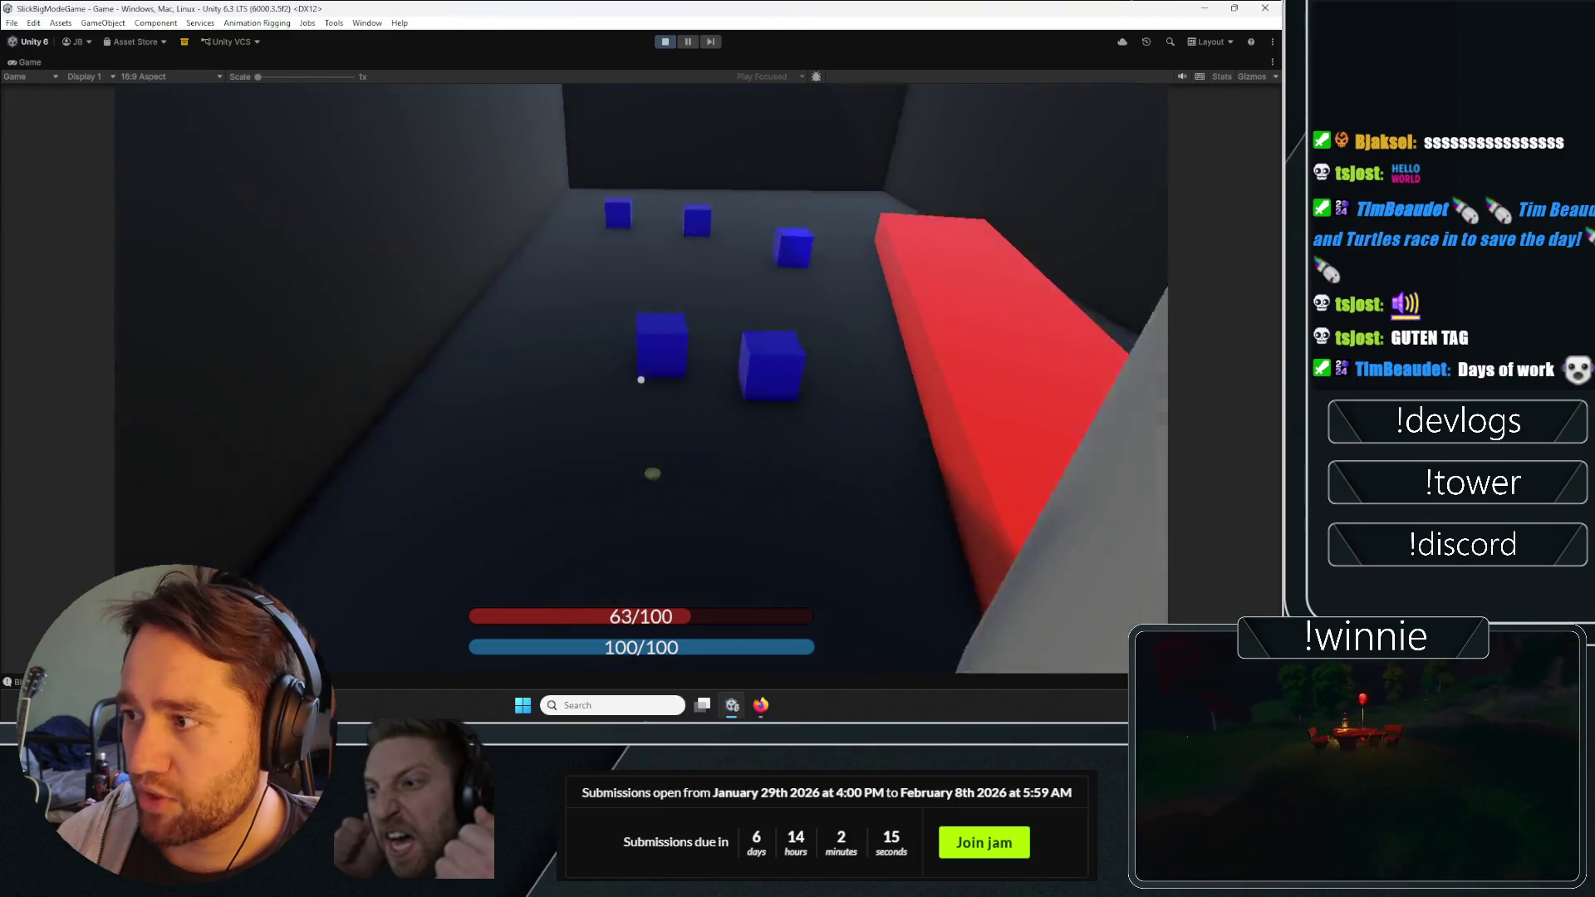
click(640, 380)
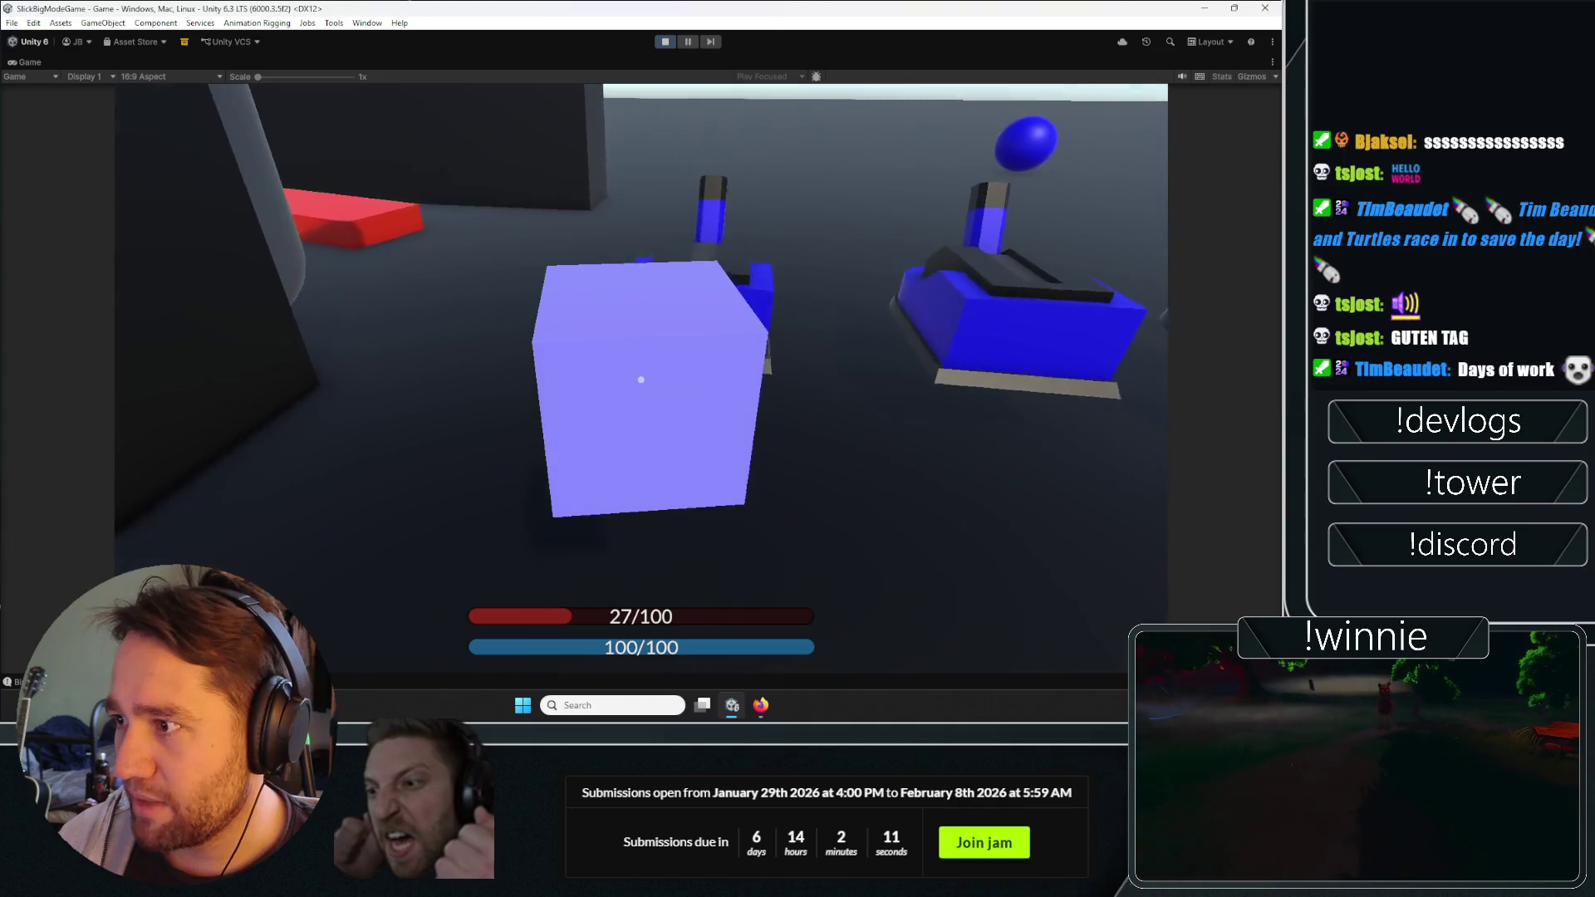
click(641, 379)
click(640, 380)
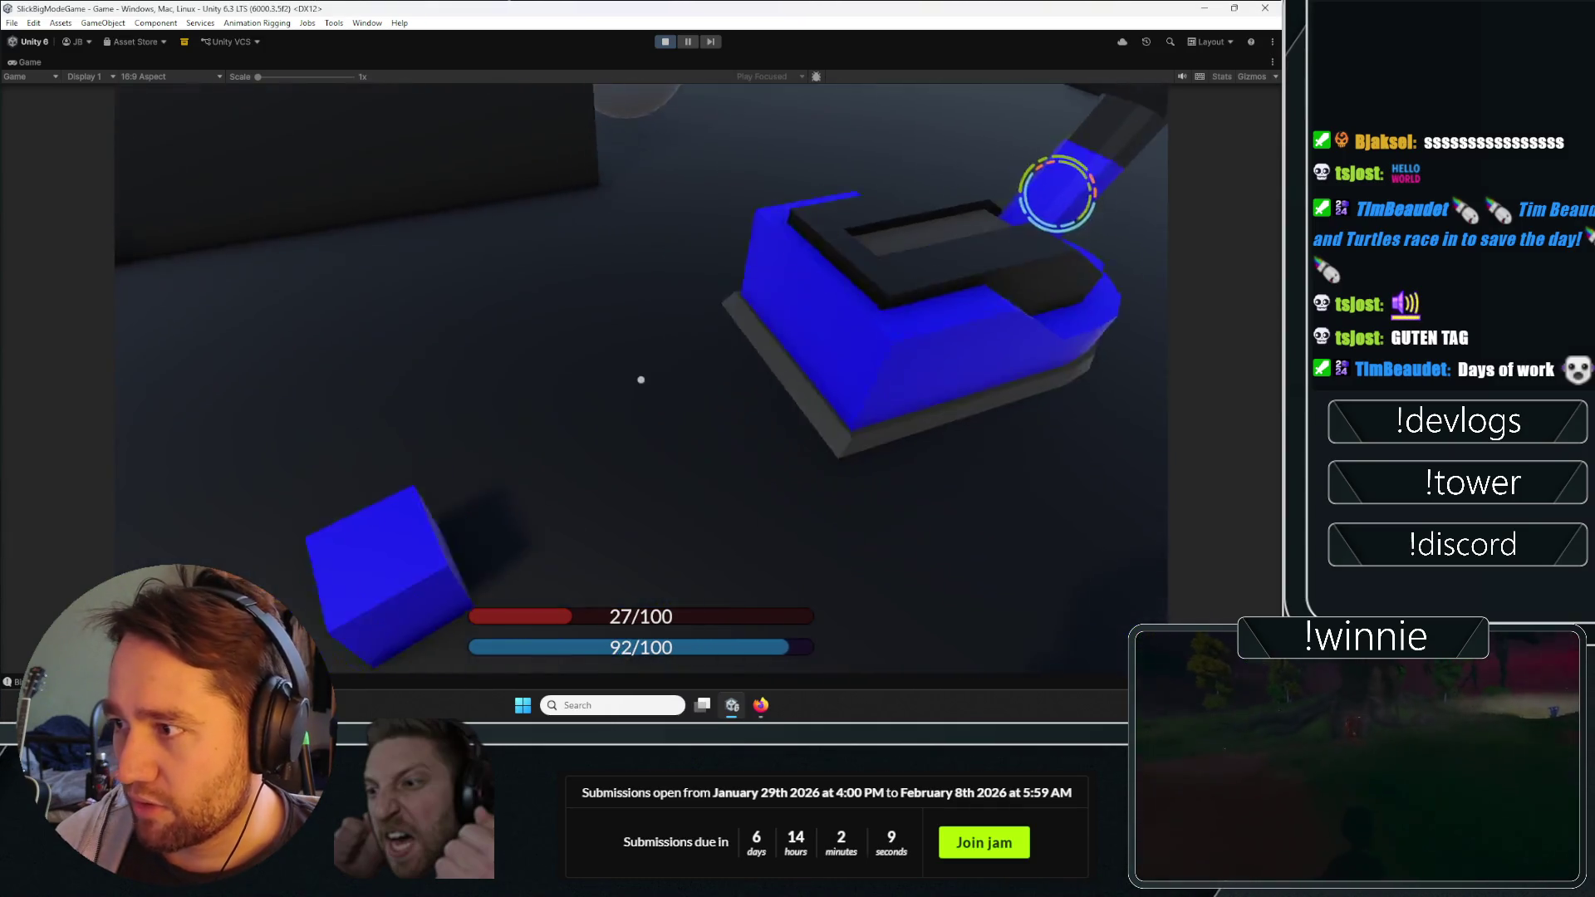
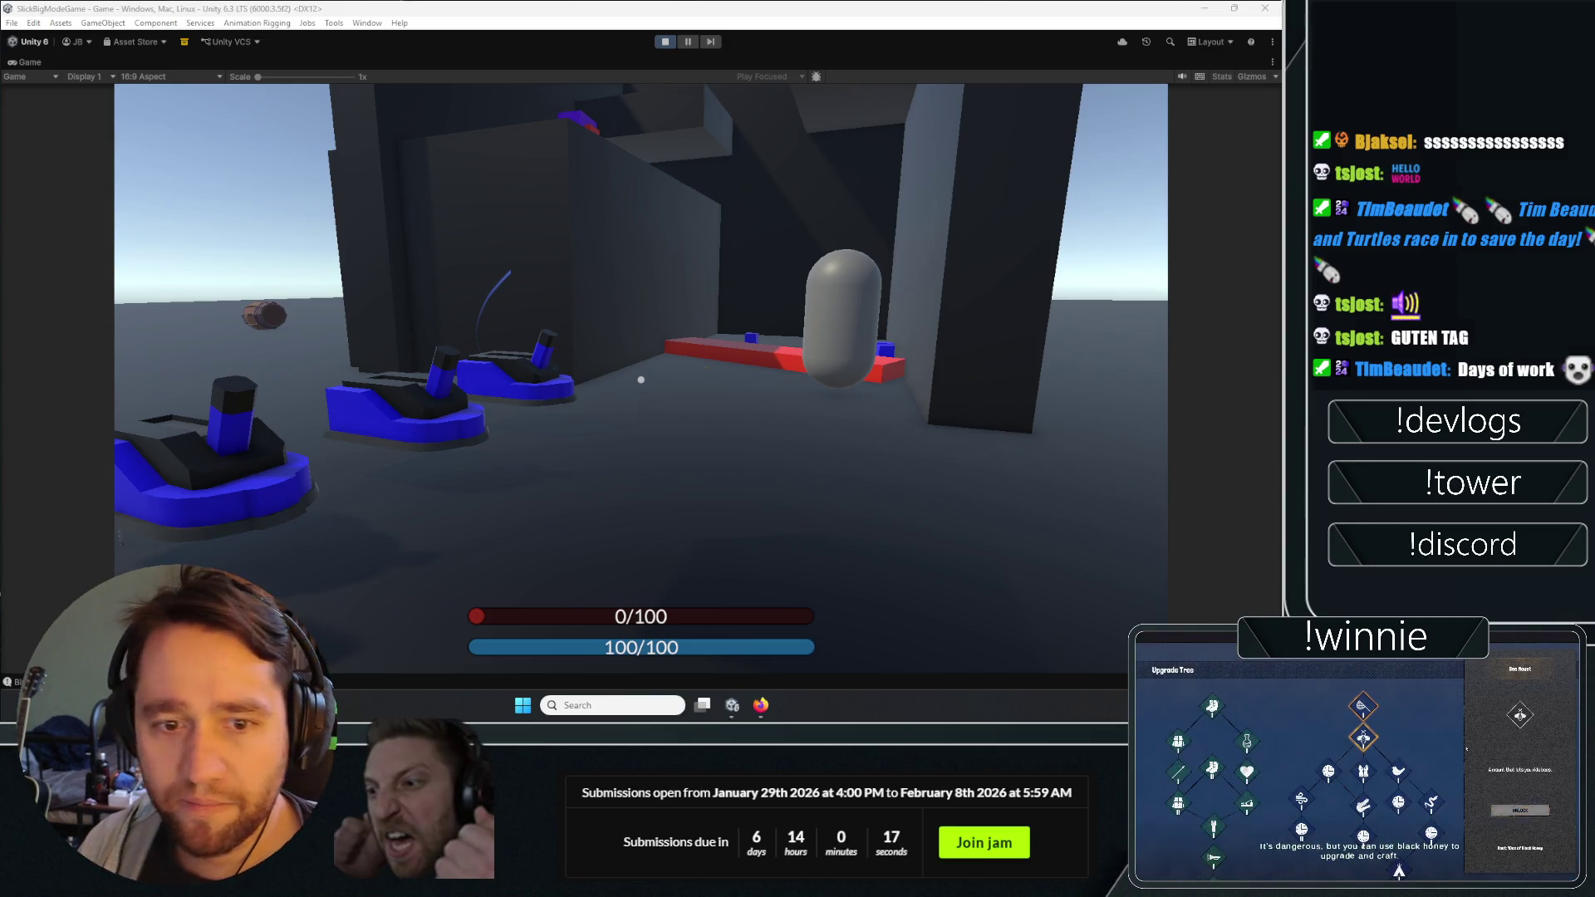
Scroll through the game jam page in the browser.
key(alt+Tab)
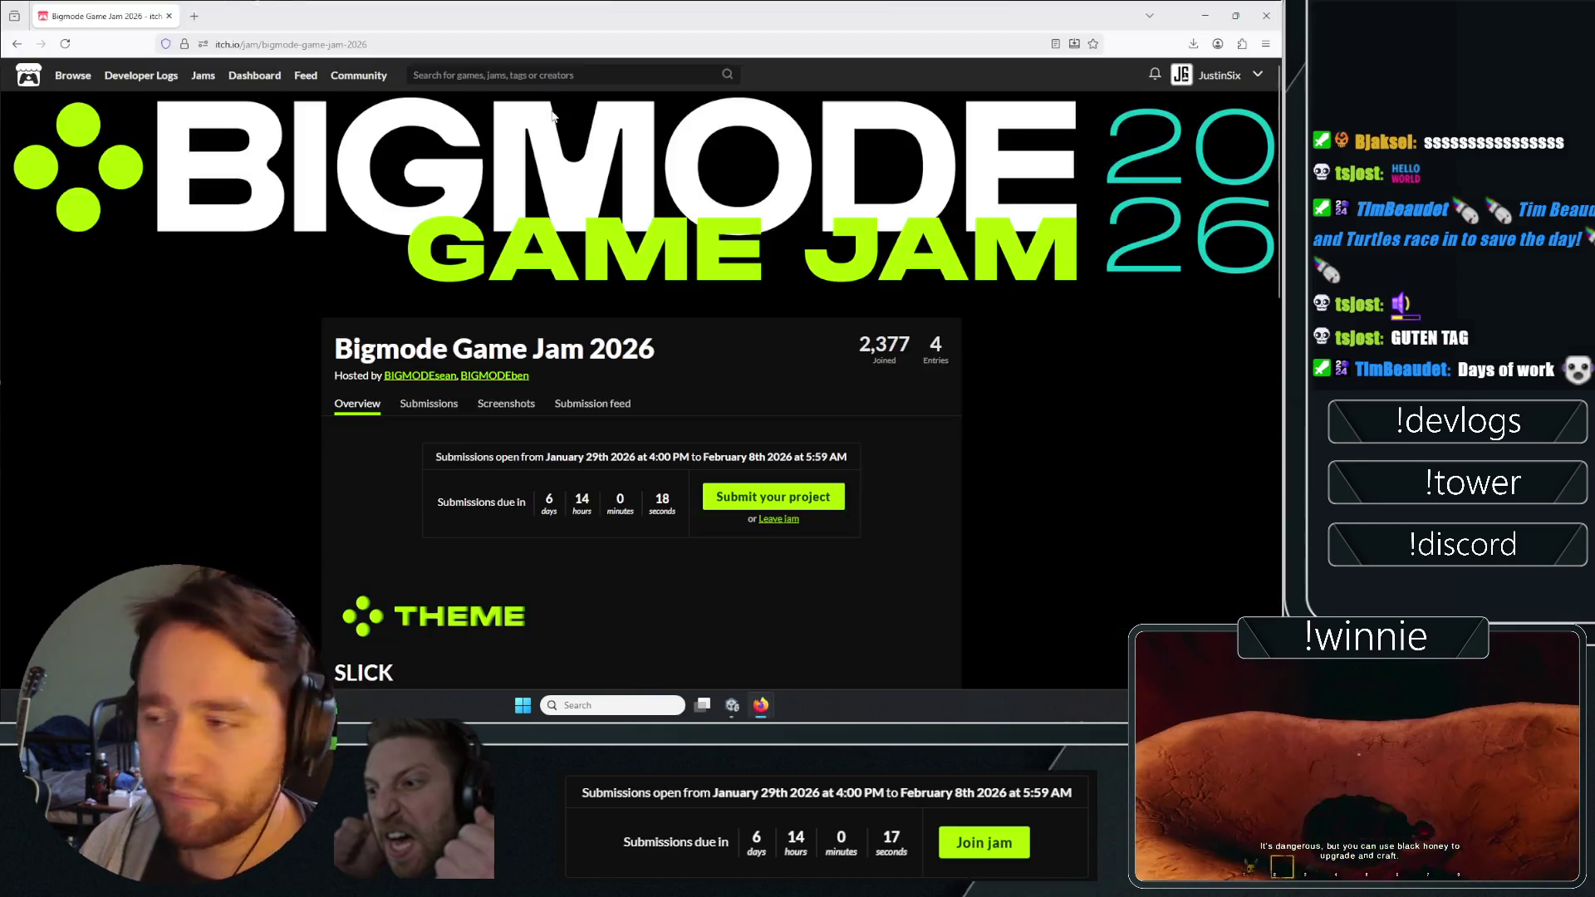
scroll(220, 434, down, 6)
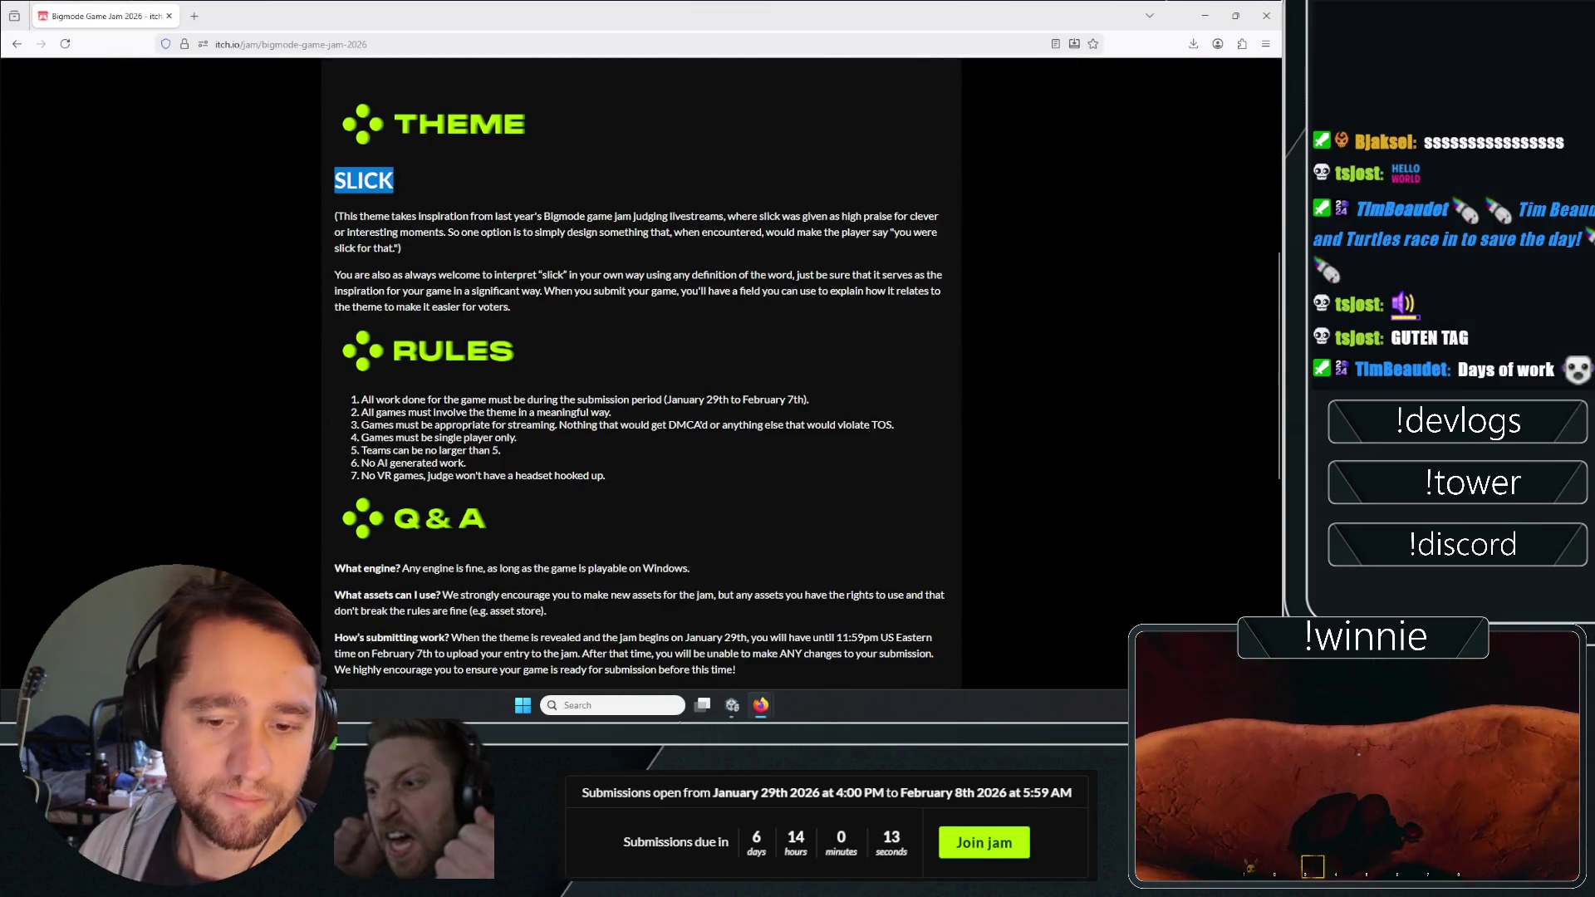
middle_click(220, 393)
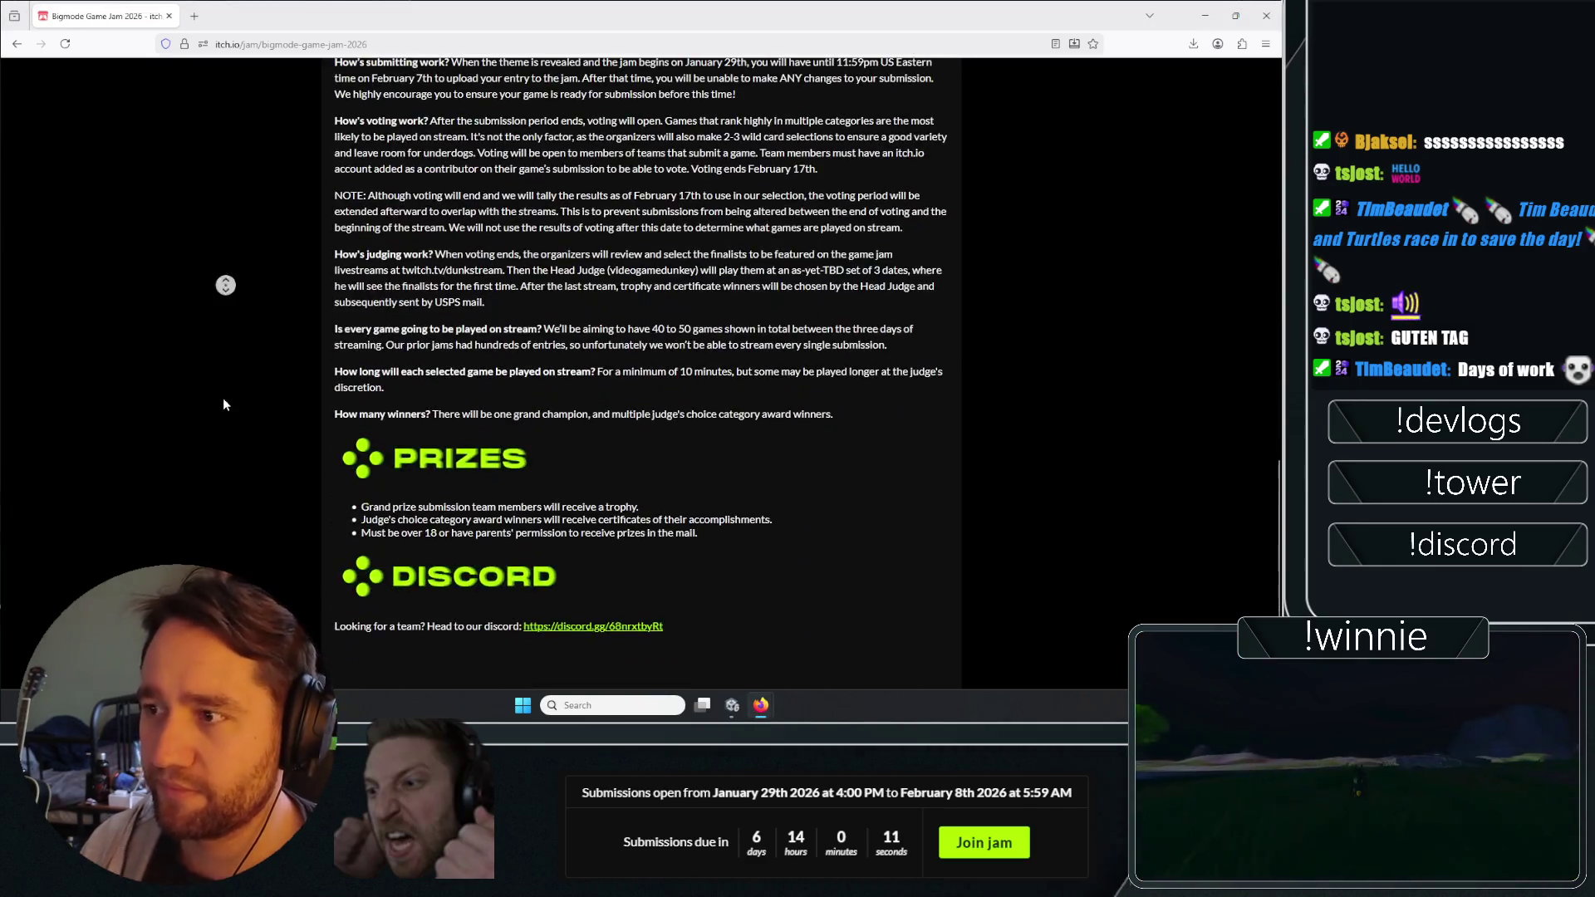
Return to Unity and adjust the view in the editor.
key(alt+Tab)
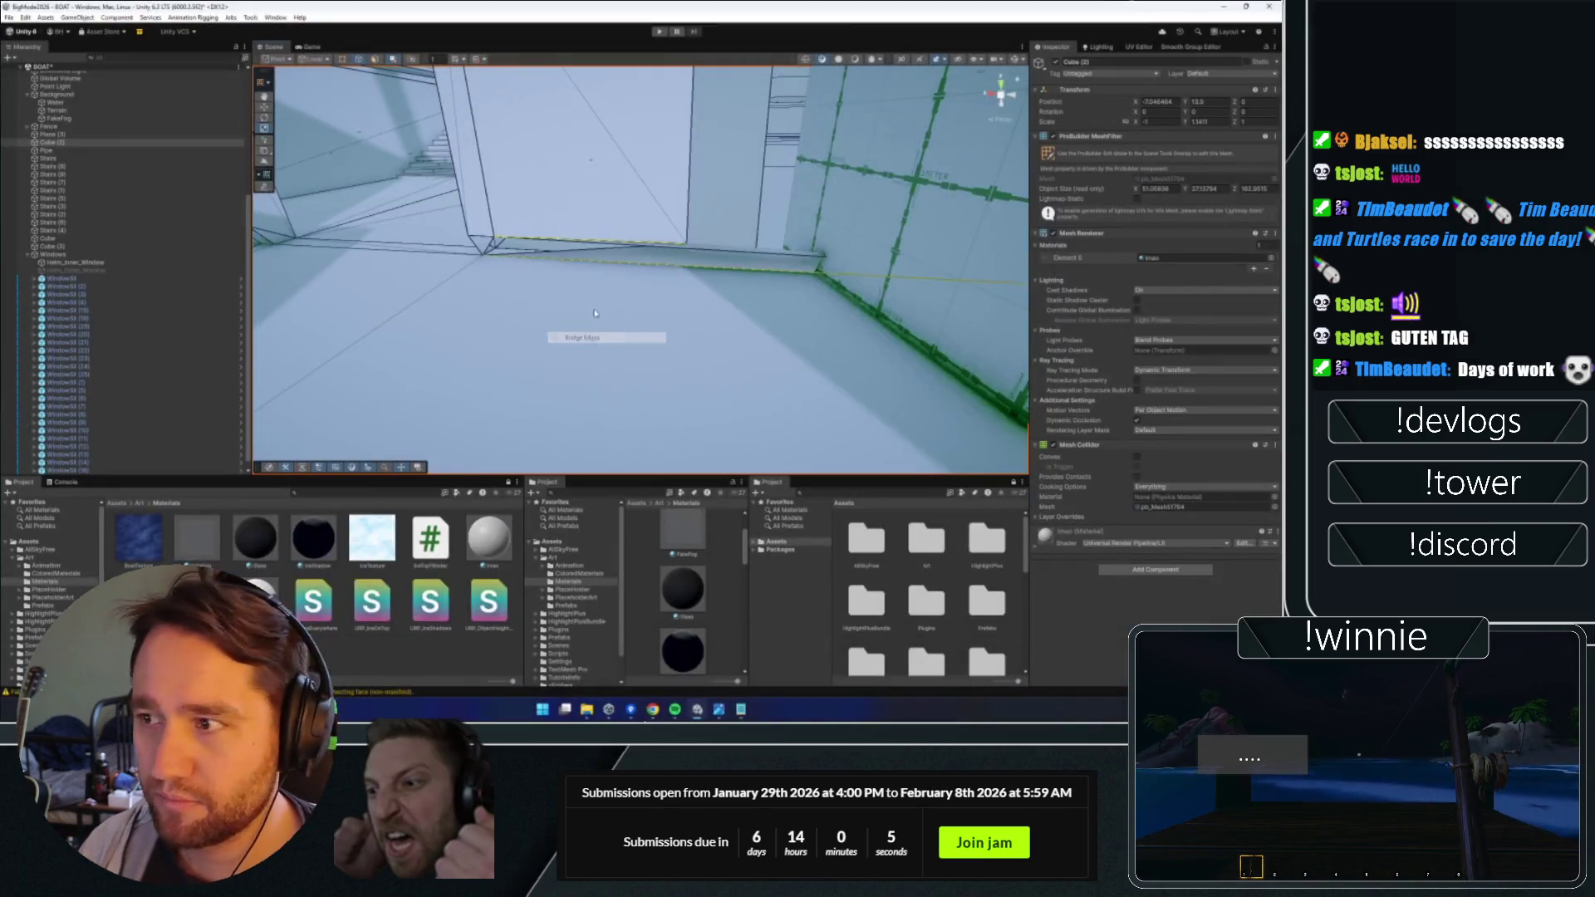
mouse_move(529, 302)
mouse_down()
mouse_move(509, 260)
mouse_move(423, 242)
mouse_move(738, 326)
mouse_move(683, 241)
mouse_move(730, 232)
mouse_up()
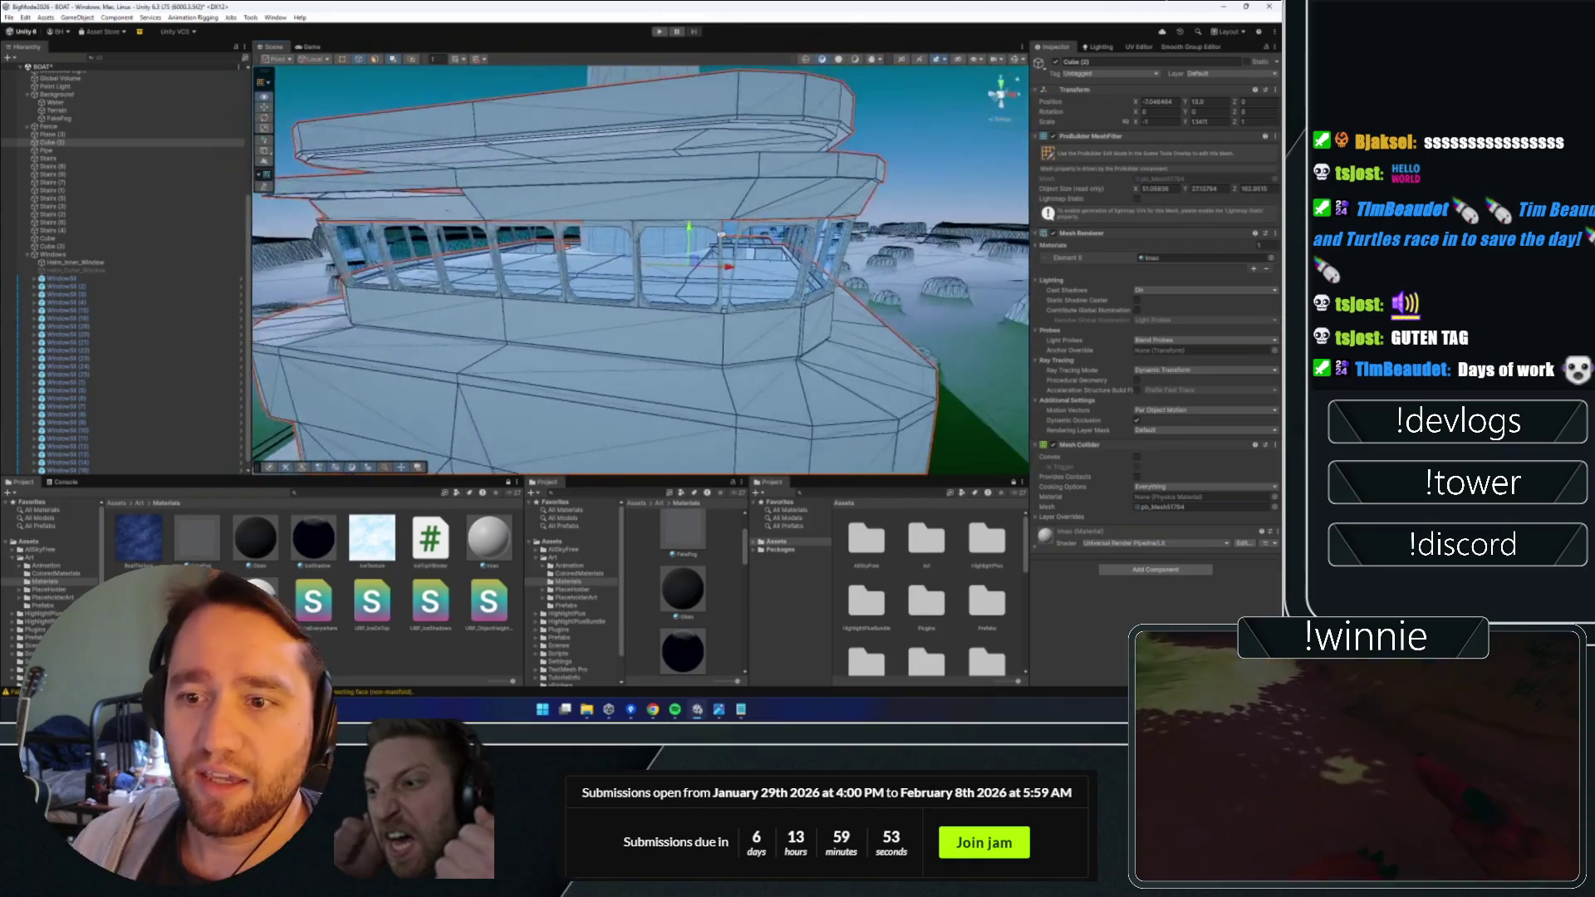
drag(727, 238, 728, 241)
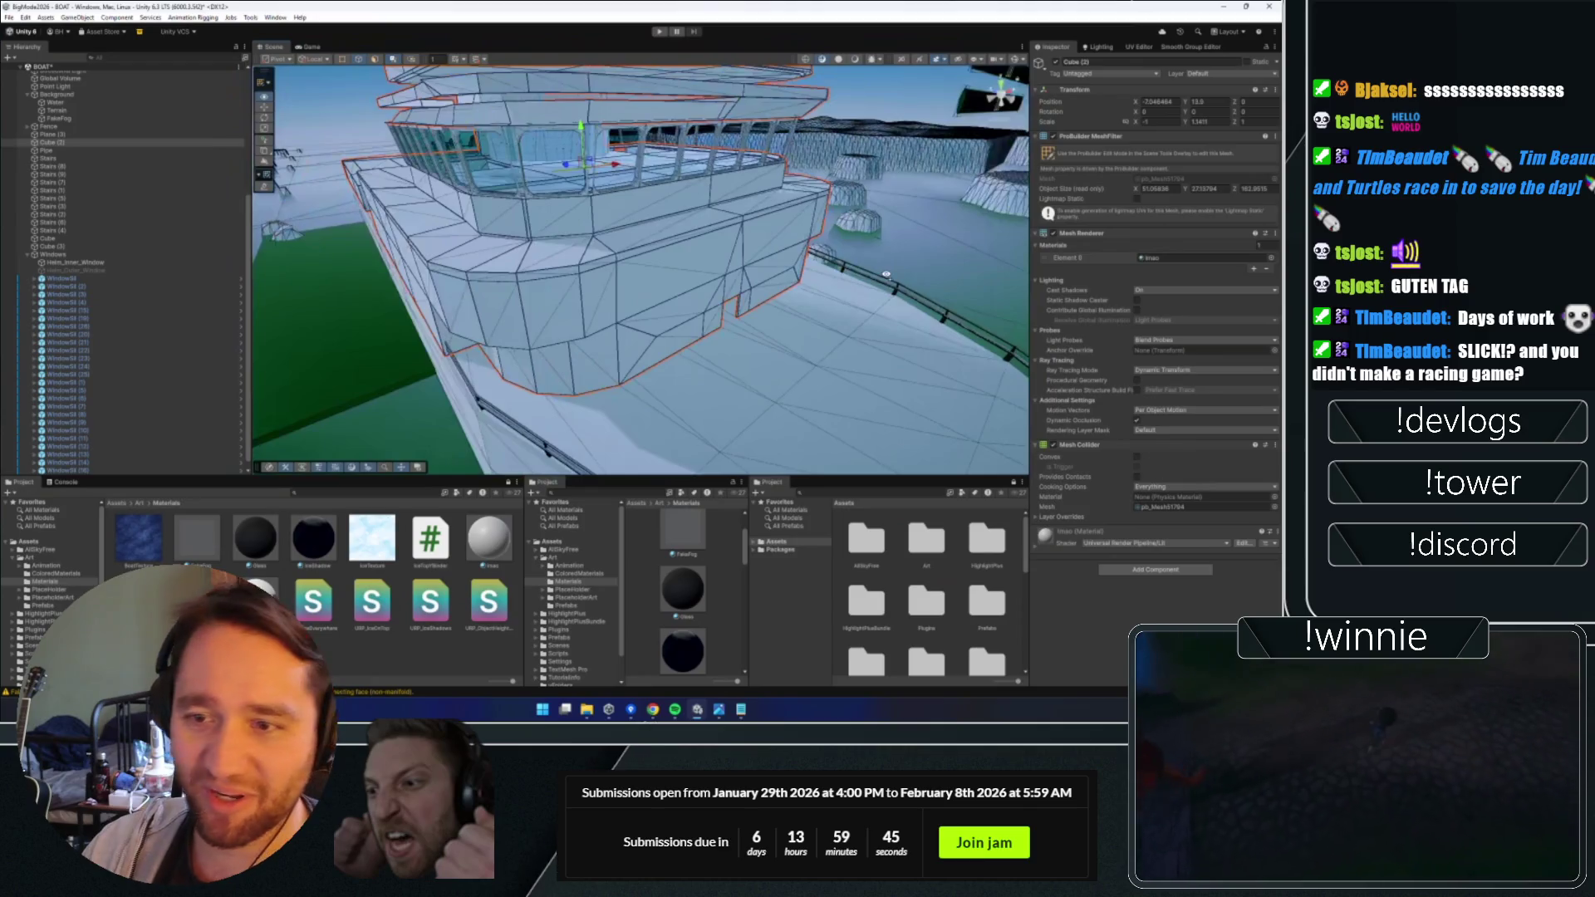
mouse_move(844, 80)
mouse_down()
mouse_move(592, 241)
mouse_move(682, 222)
mouse_move(781, 332)
mouse_move(747, 333)
mouse_up()
drag(361, 213, 317, 220)
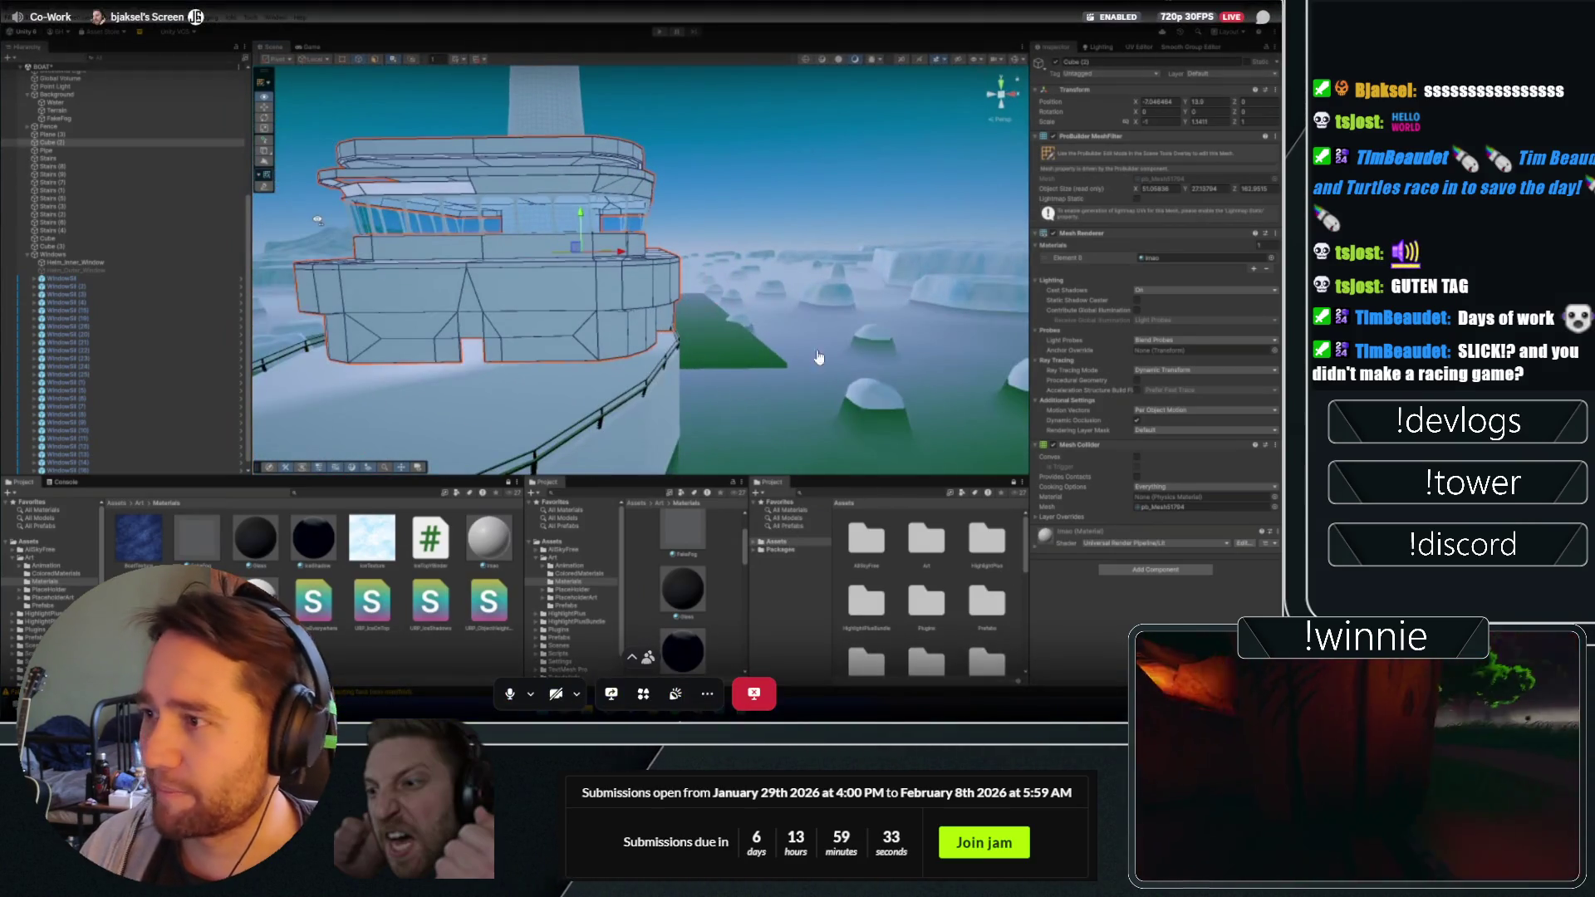
mouse_move(317, 221)
mouse_down()
mouse_move(400, 282)
mouse_move(497, 226)
mouse_up()
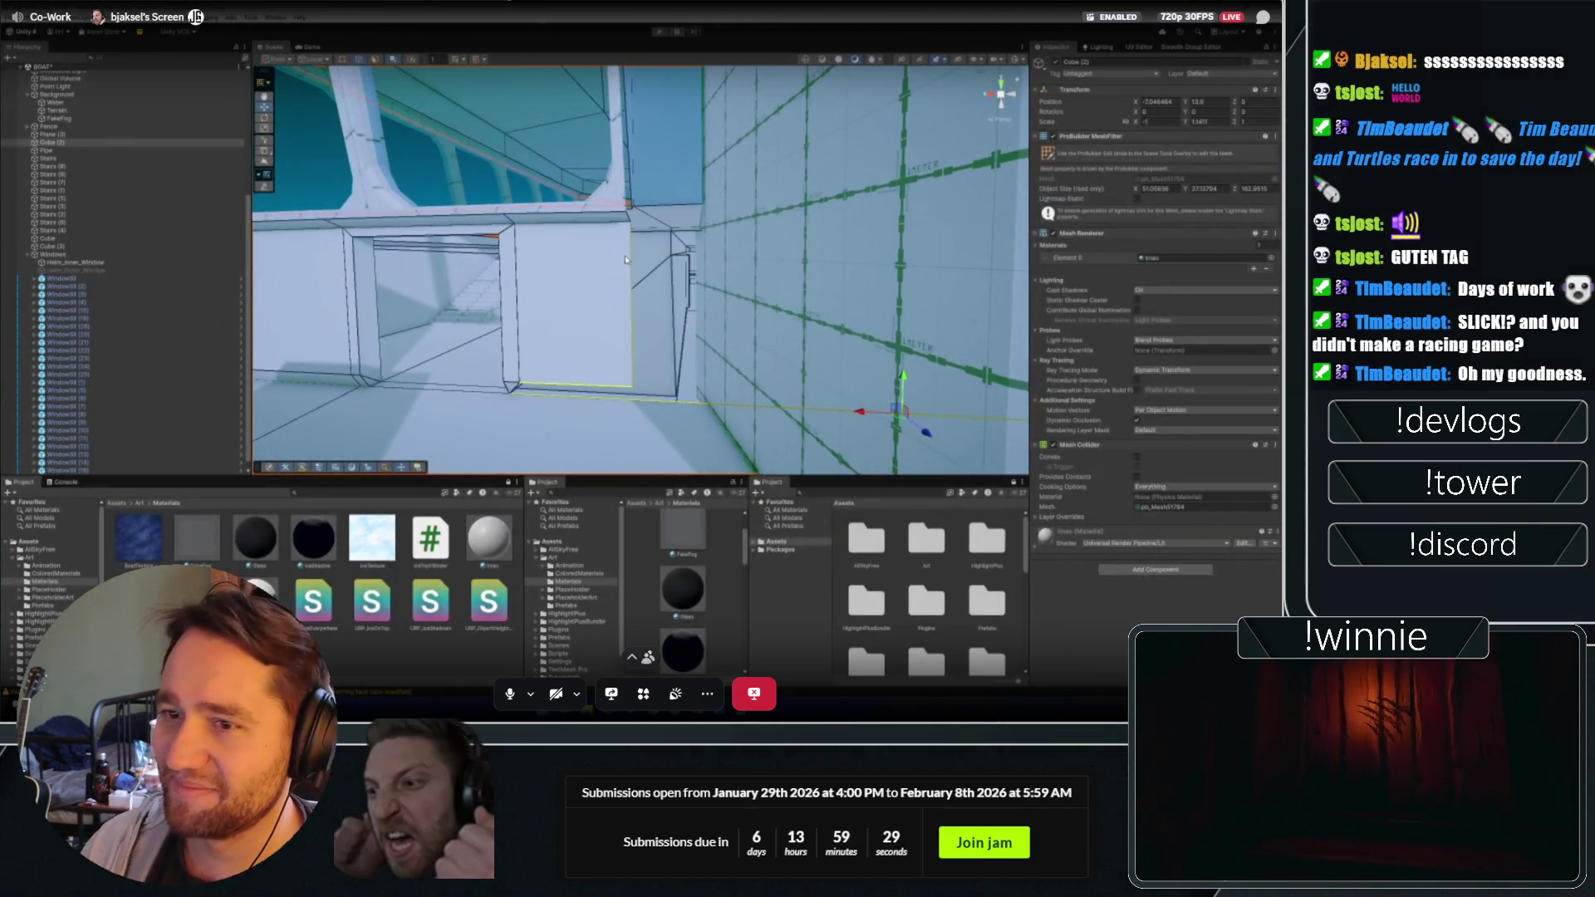
drag(630, 262, 656, 266)
Walk around the test level in the Game view, then stop Play mode.
key(ctrl+p)
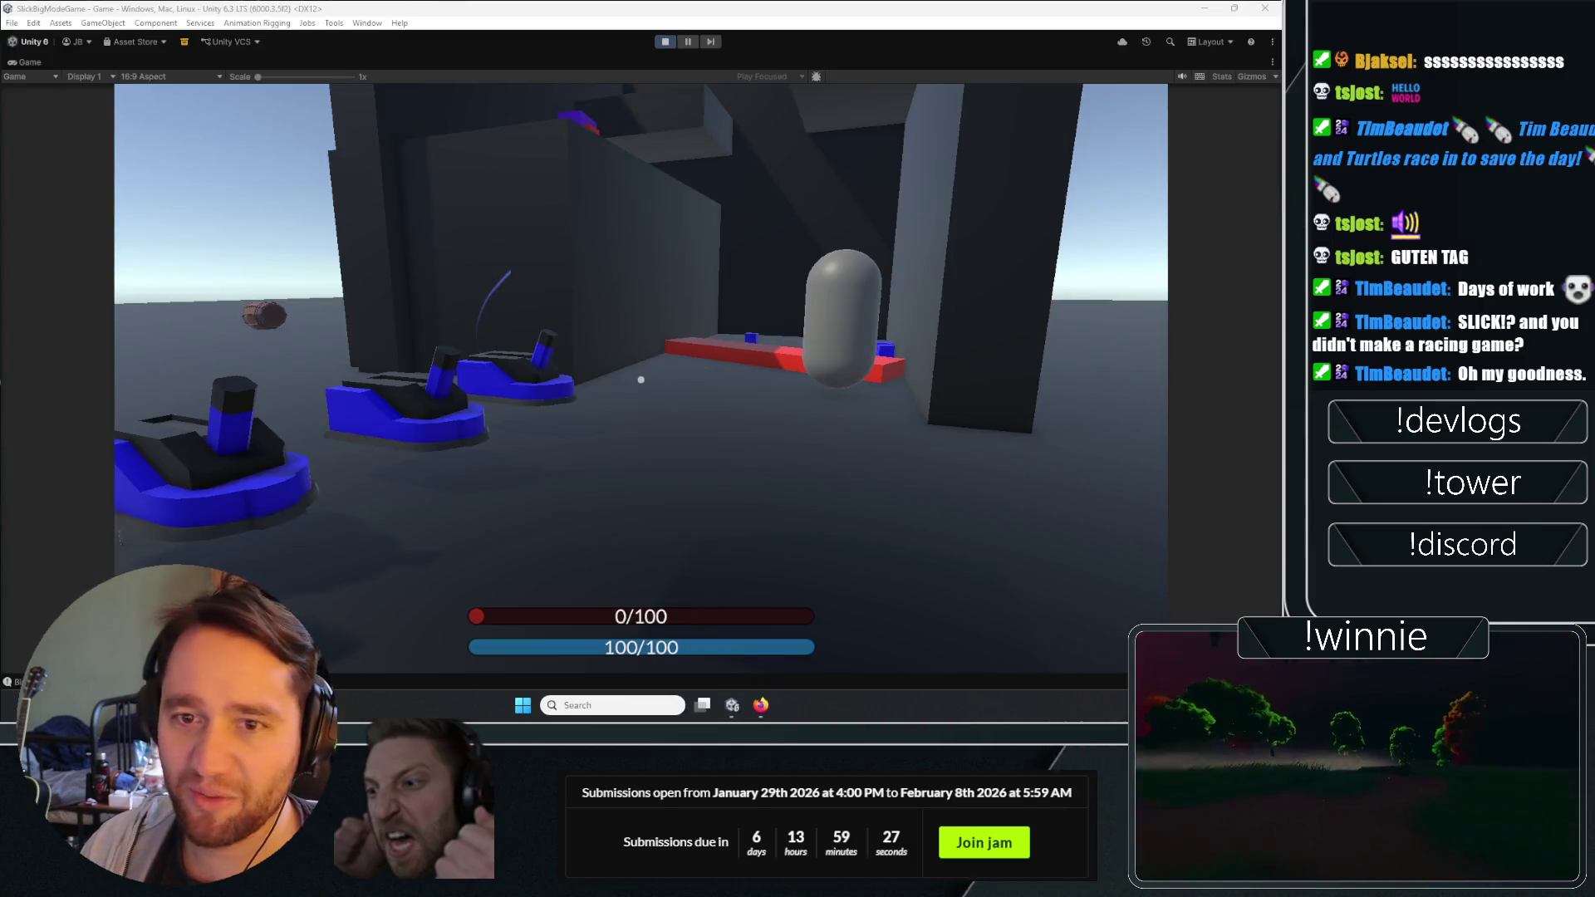
click(363, 422)
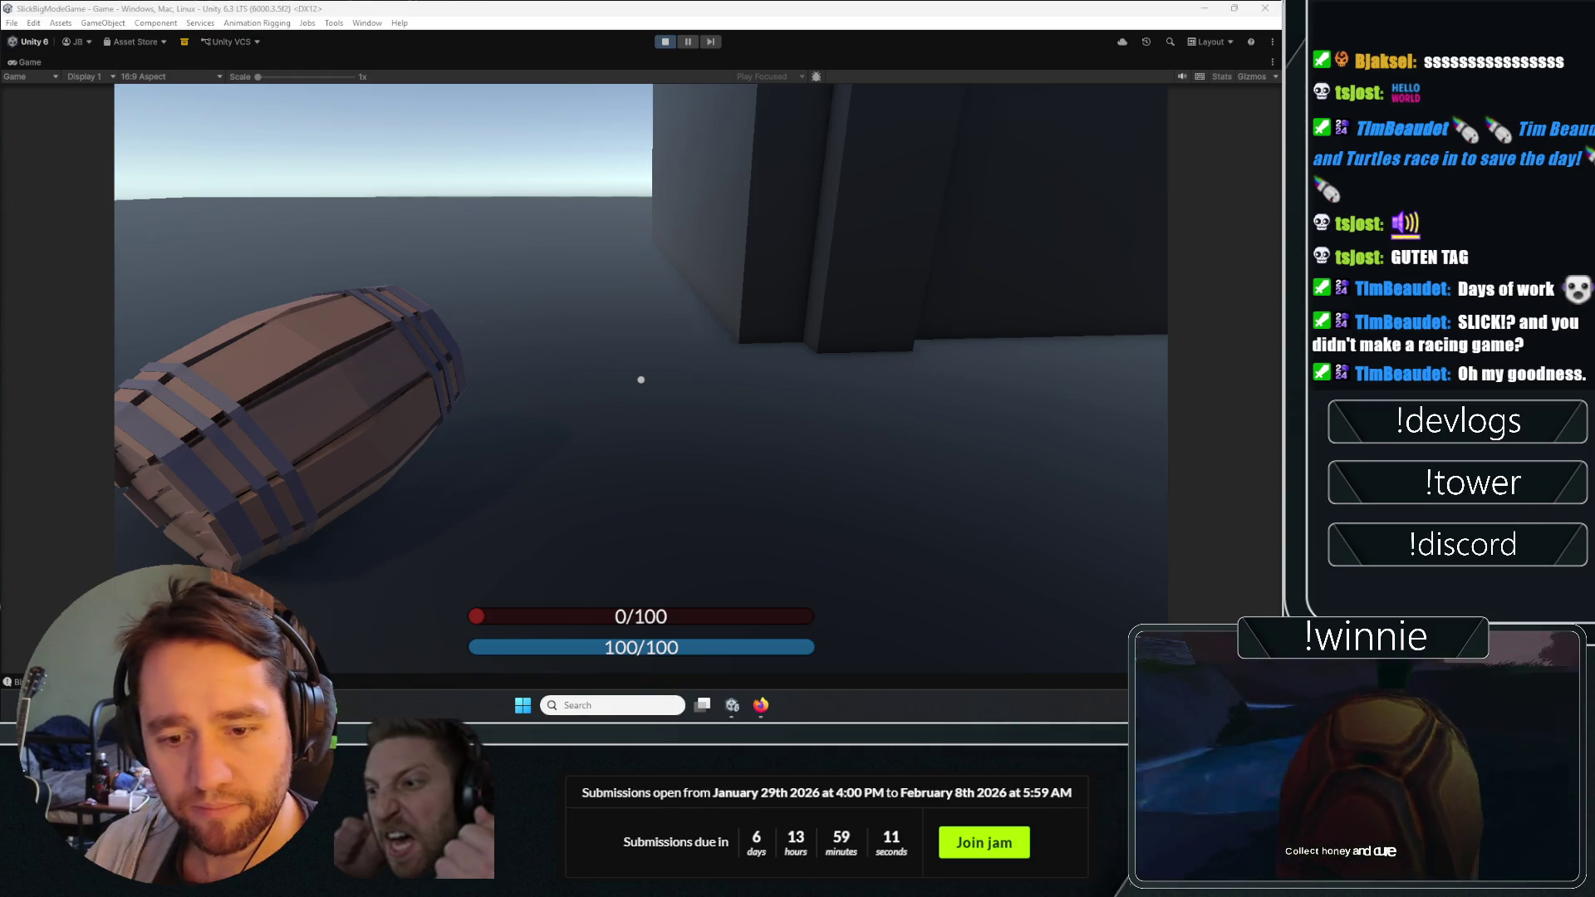
key(Escape)
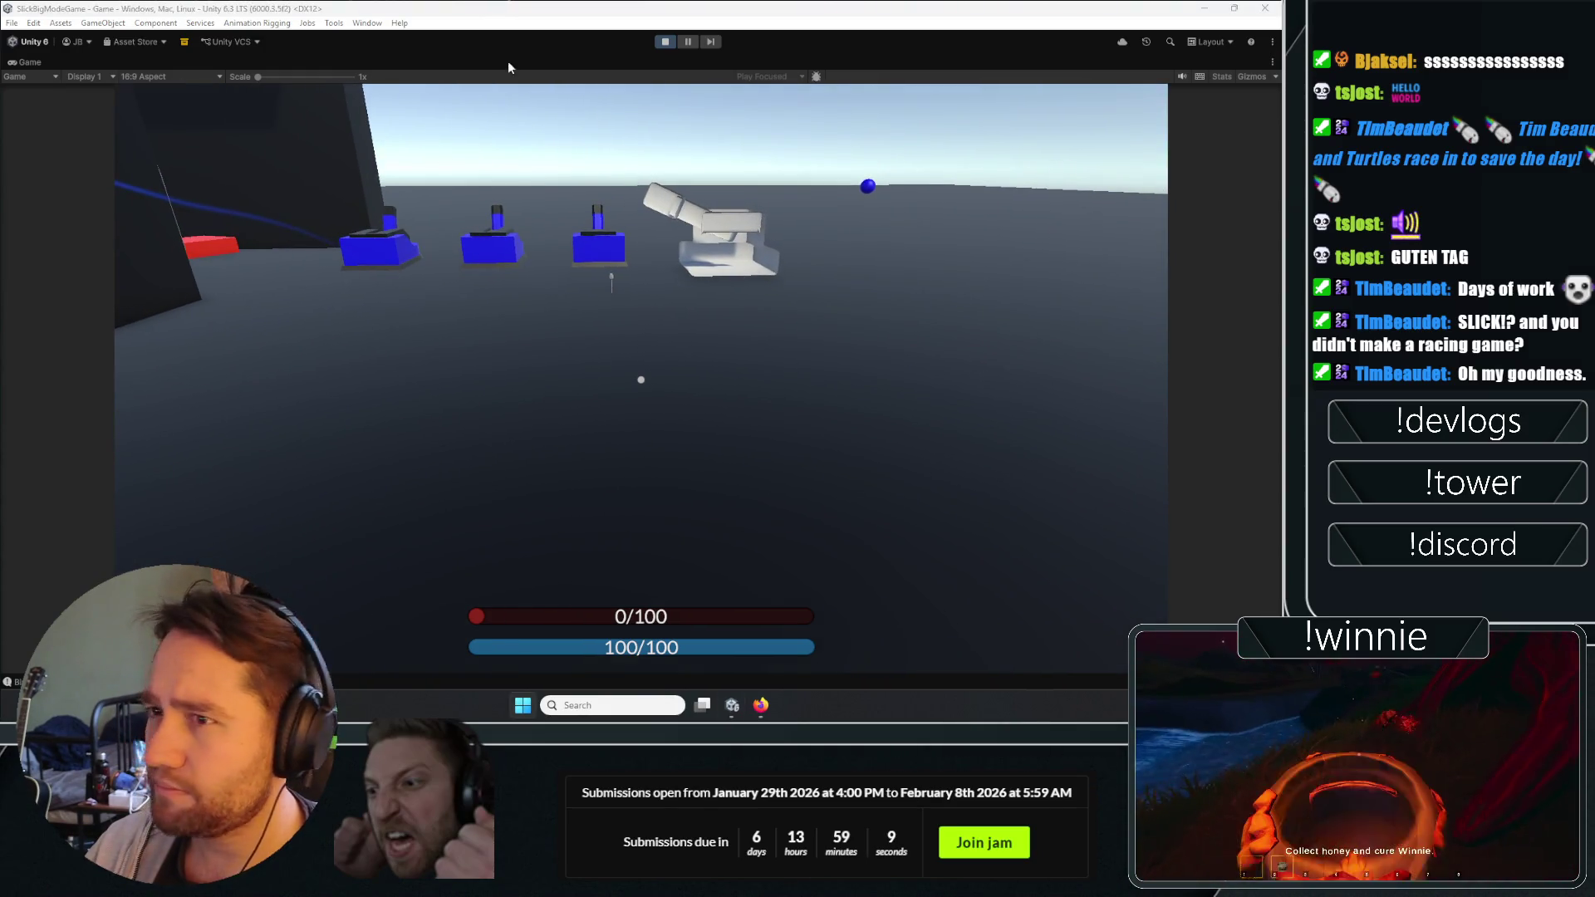
click(666, 42)
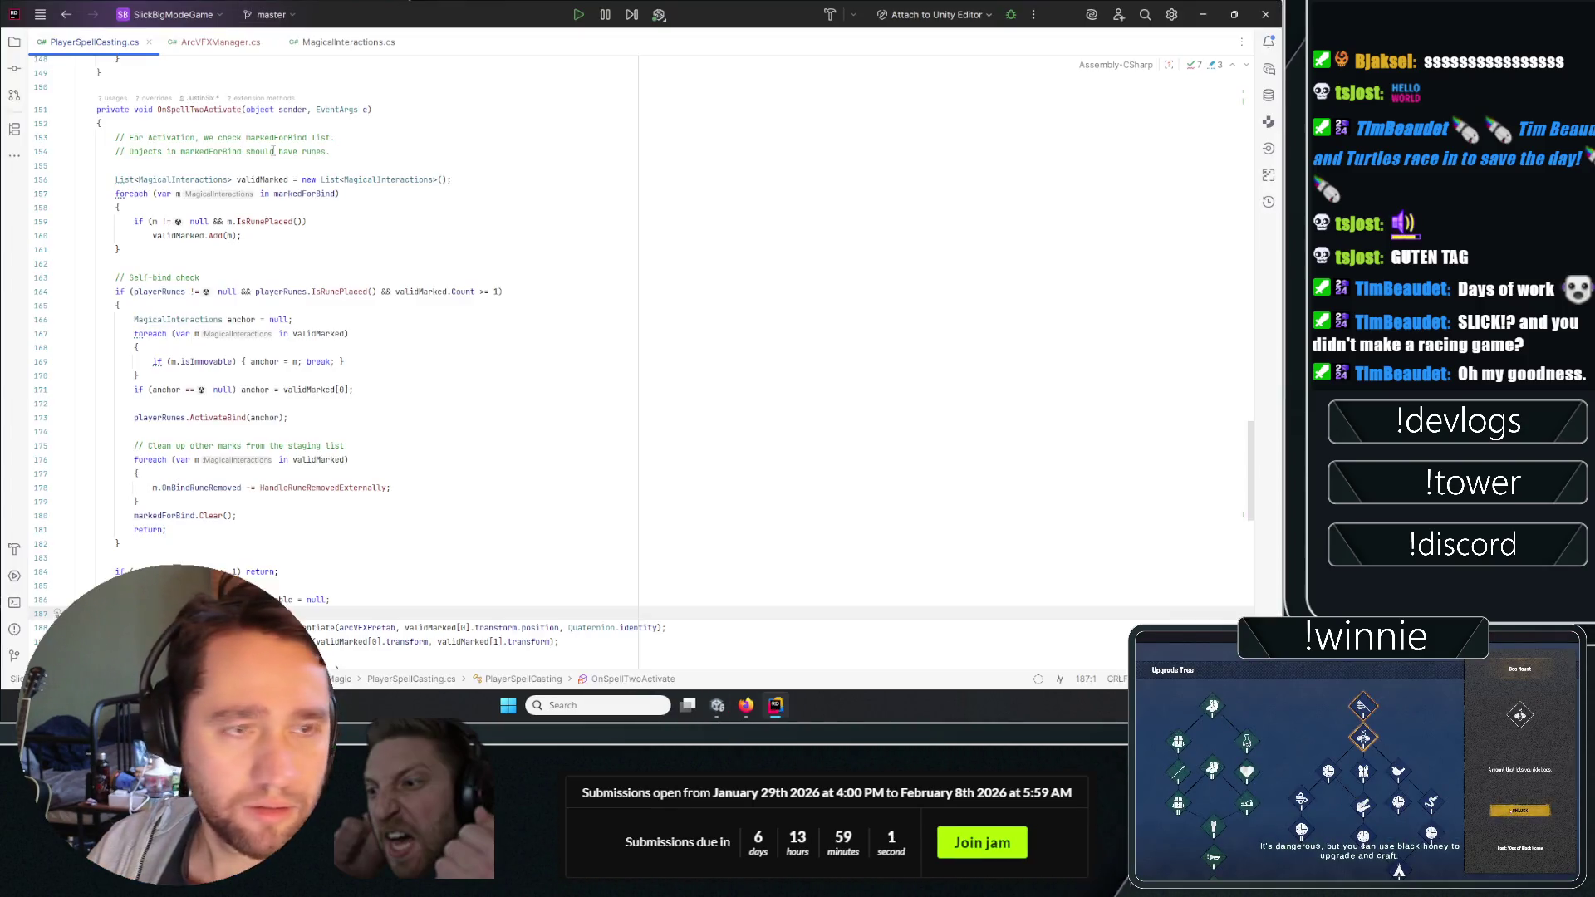
Try inserting the Instantiate line above the self-bind check, then undo it.
scroll(365, 366, up, 1)
scroll(419, 518, down, 5)
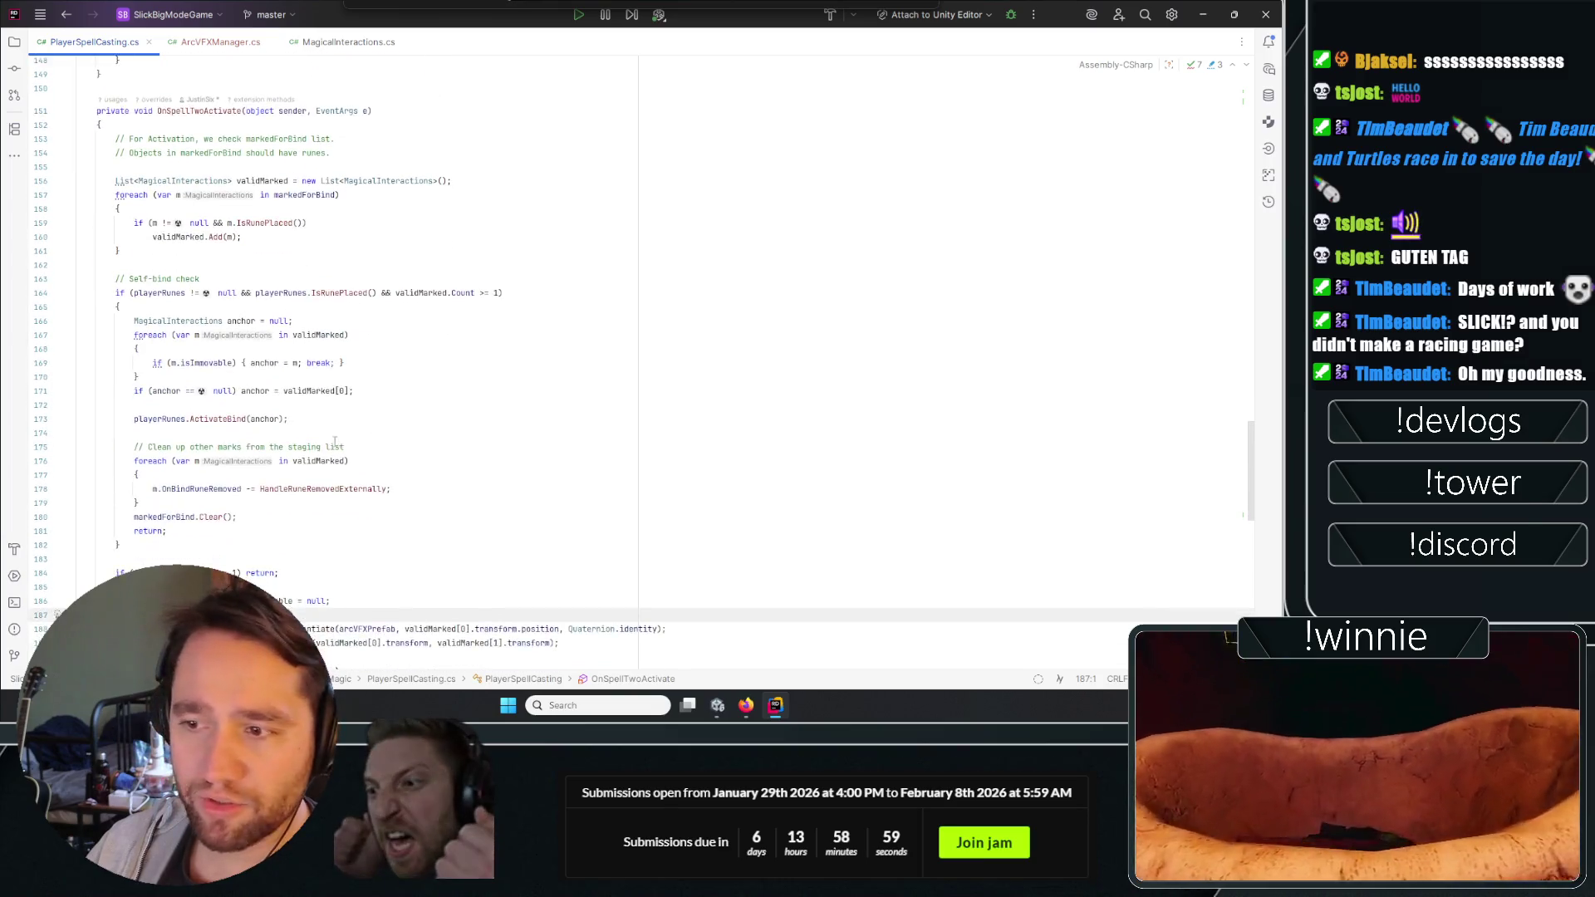
click(344, 362)
mouse_move(138, 285)
mouse_down()
mouse_move(357, 365)
mouse_move(133, 432)
mouse_up()
scroll(416, 374, down, 1)
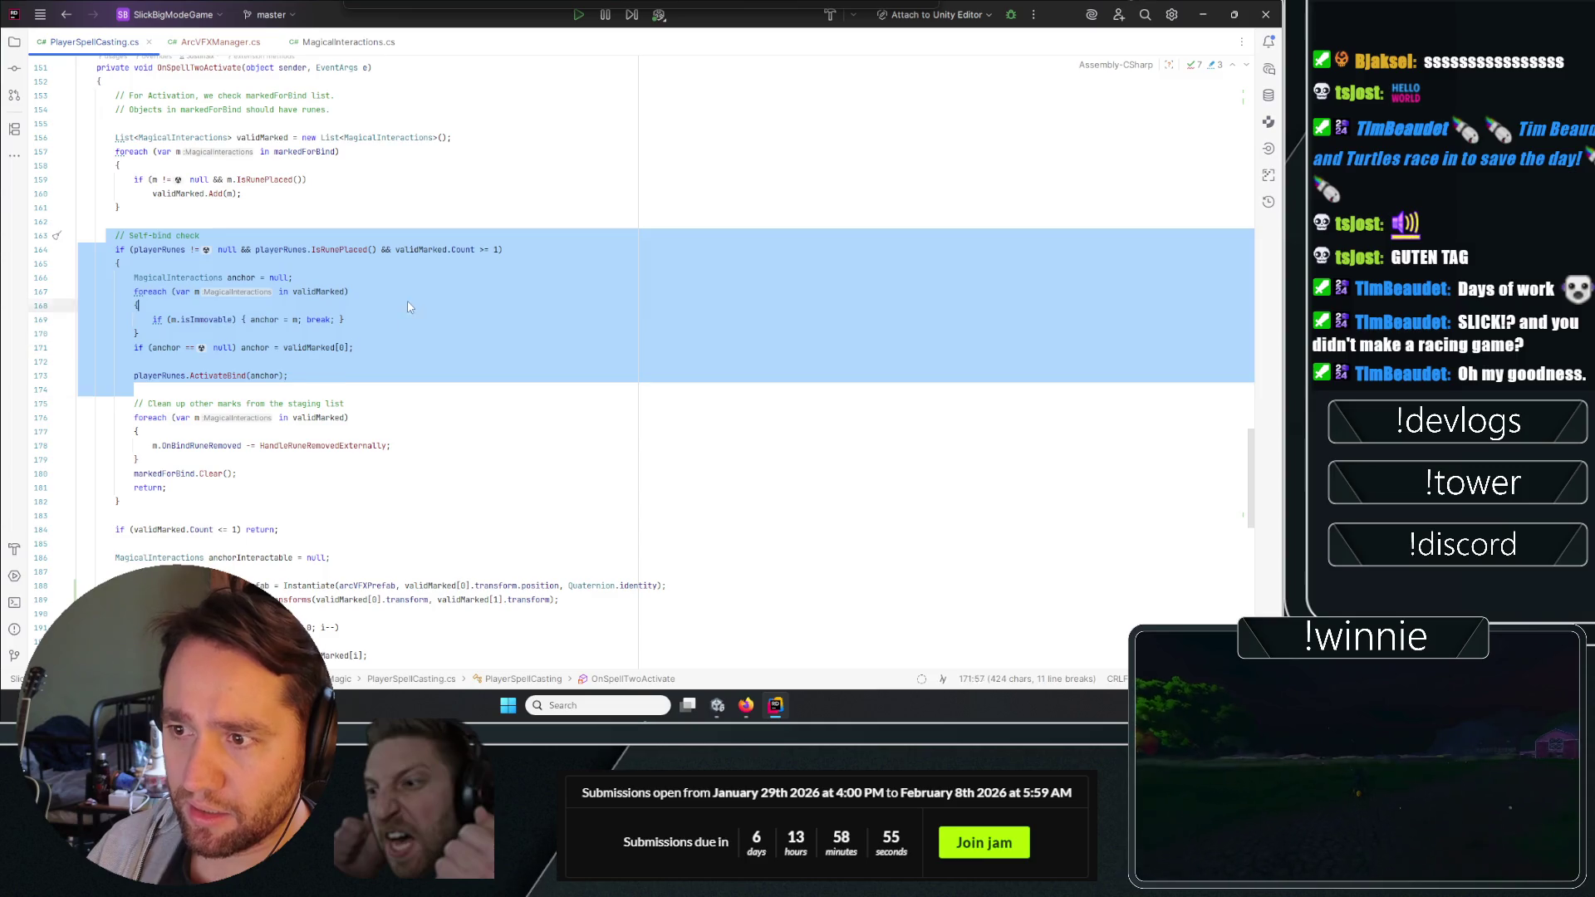
click(388, 263)
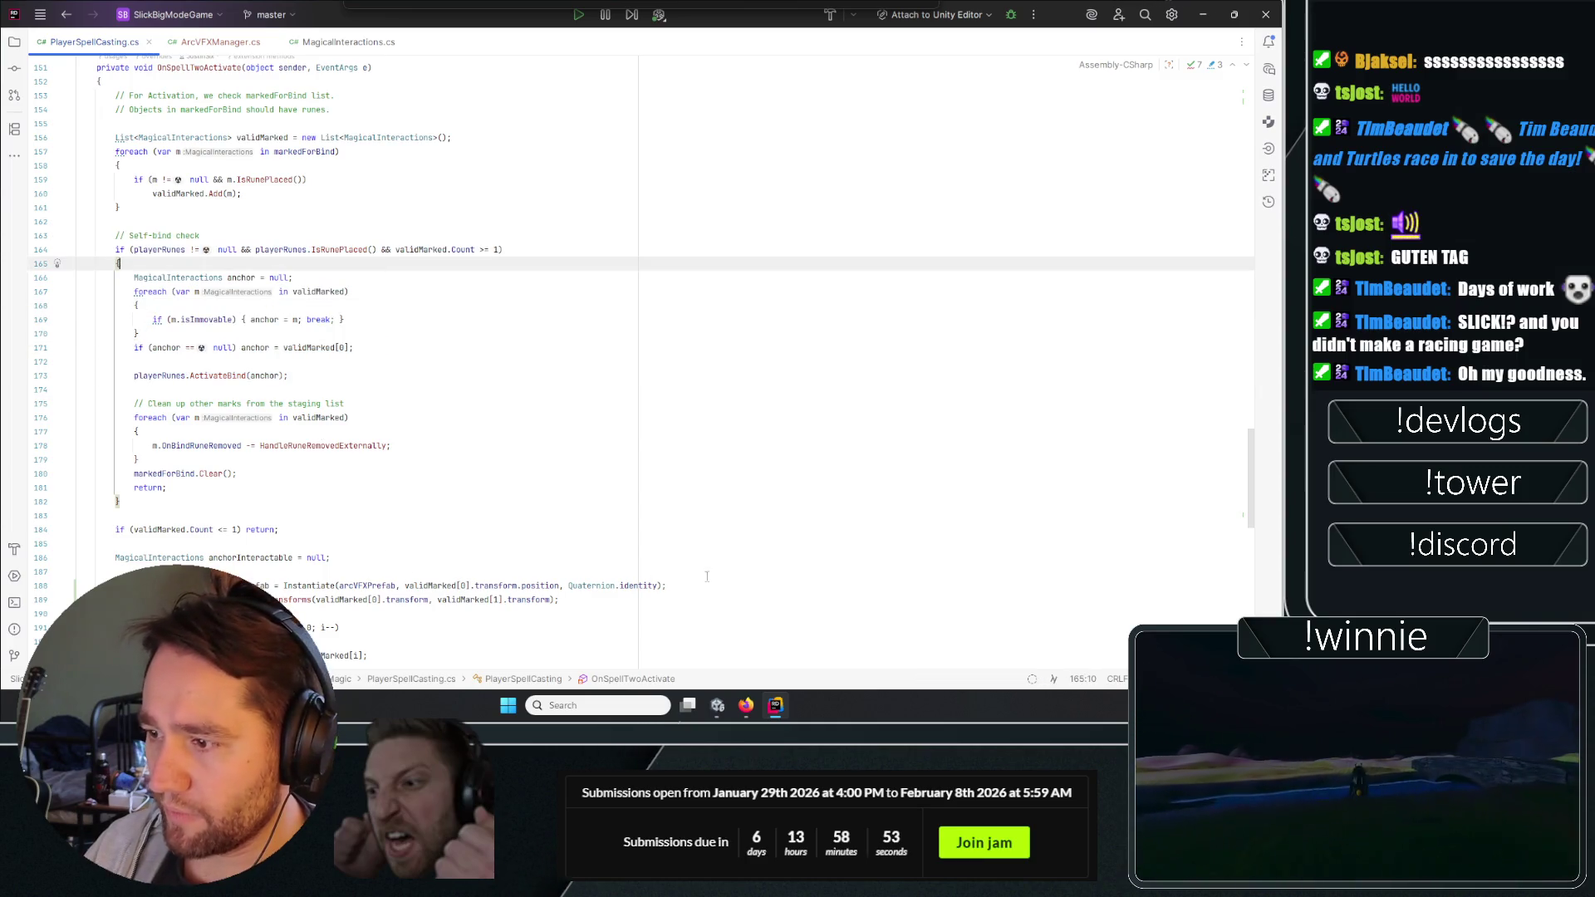
click(40, 586)
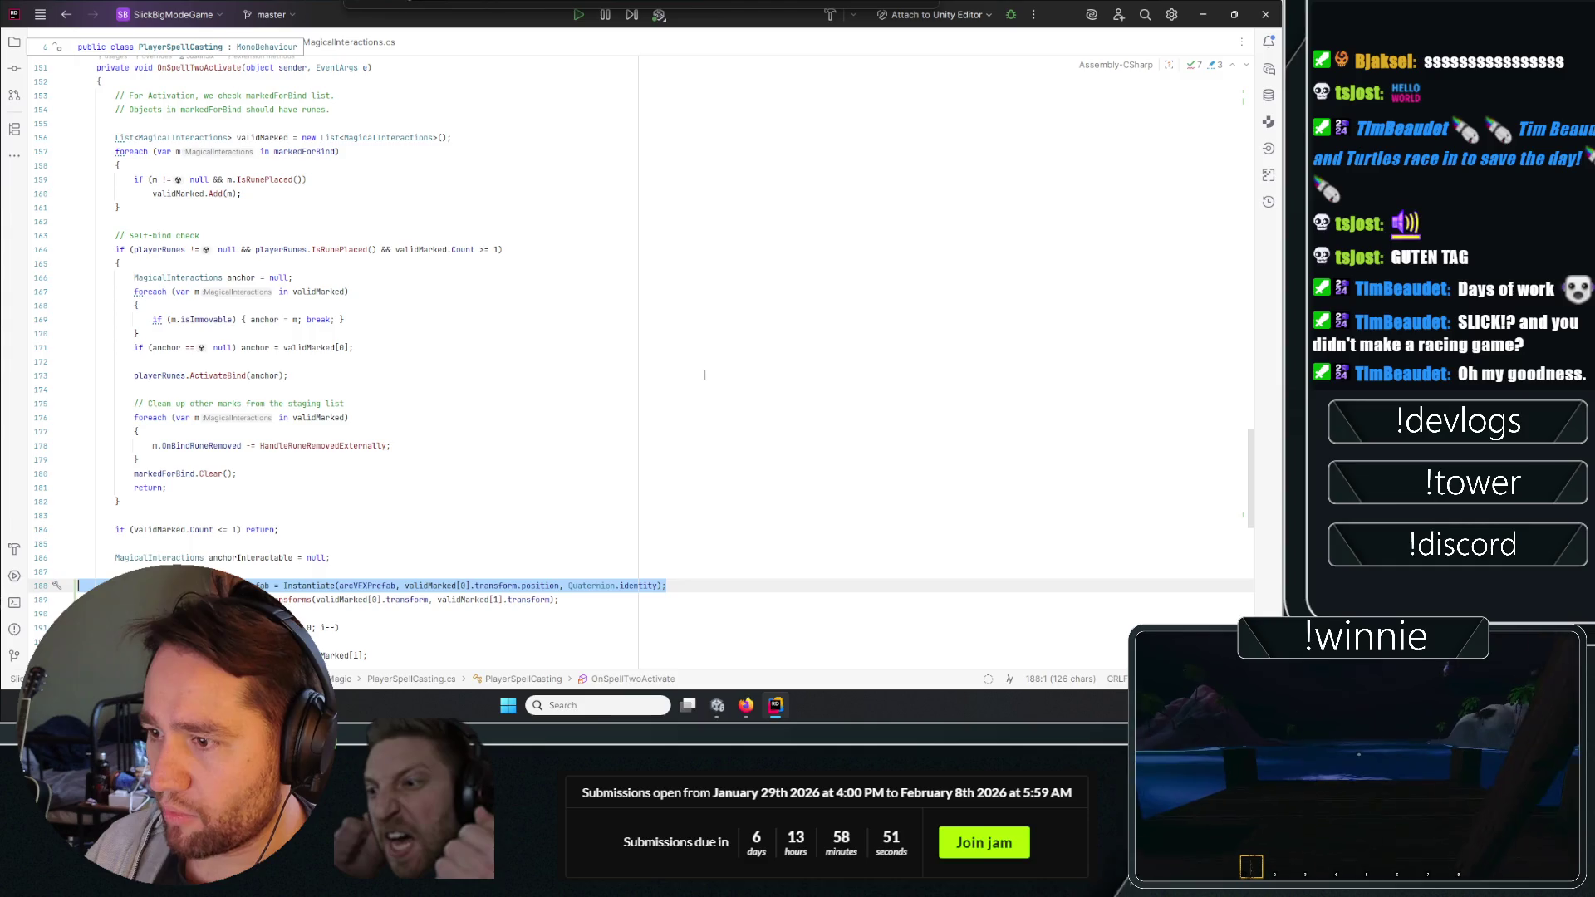
click(152, 224)
key(Return)
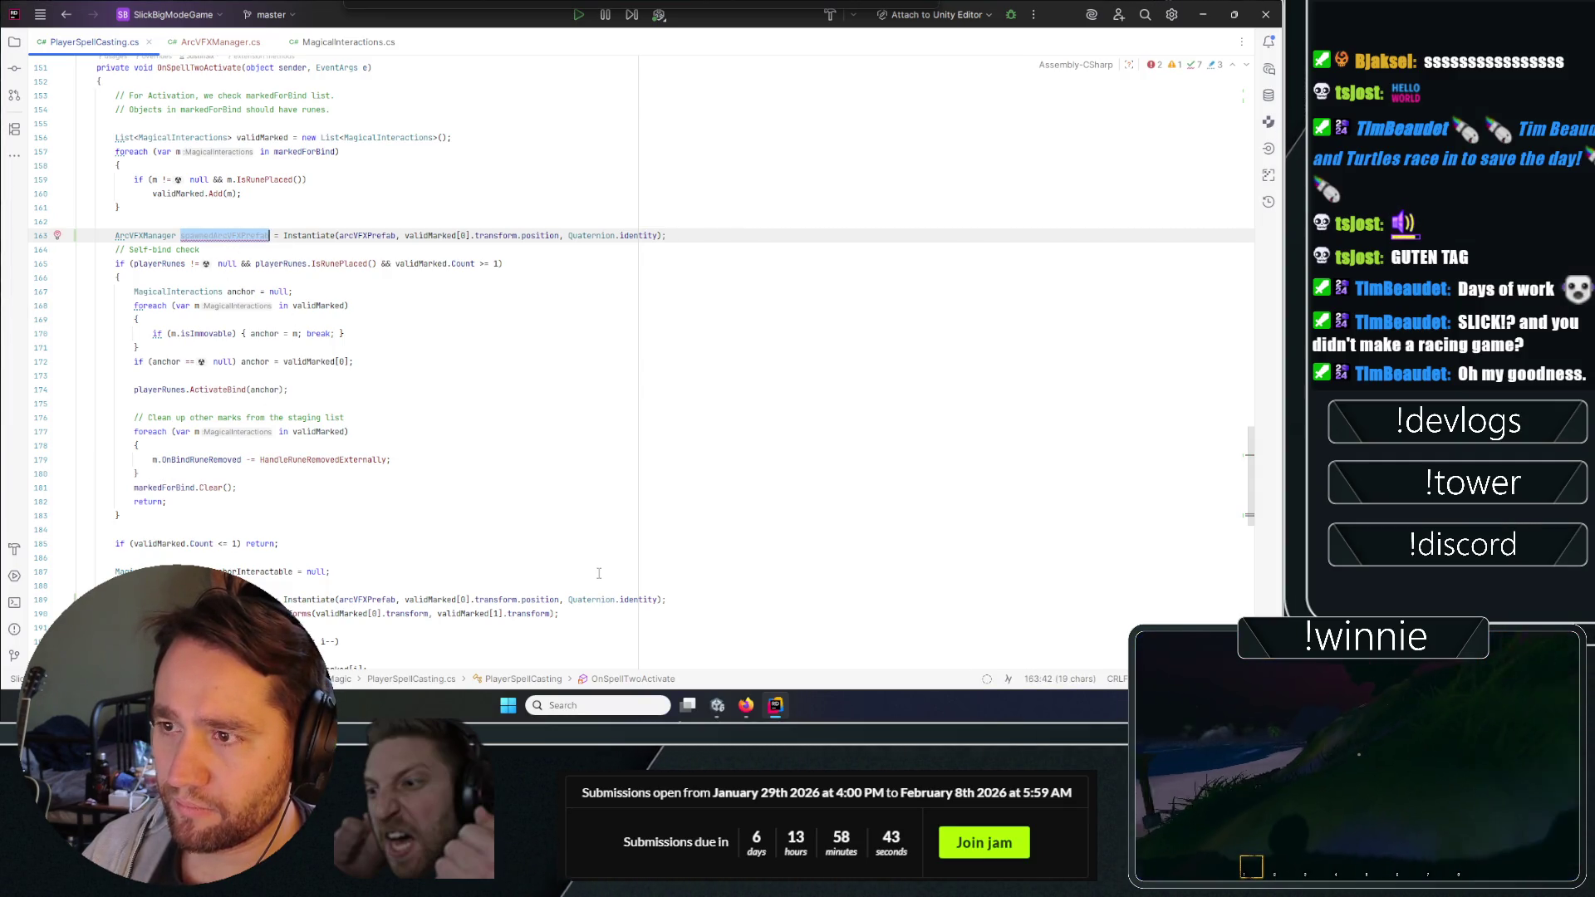
key(Tab)
key(End)
key(ctrl+z)
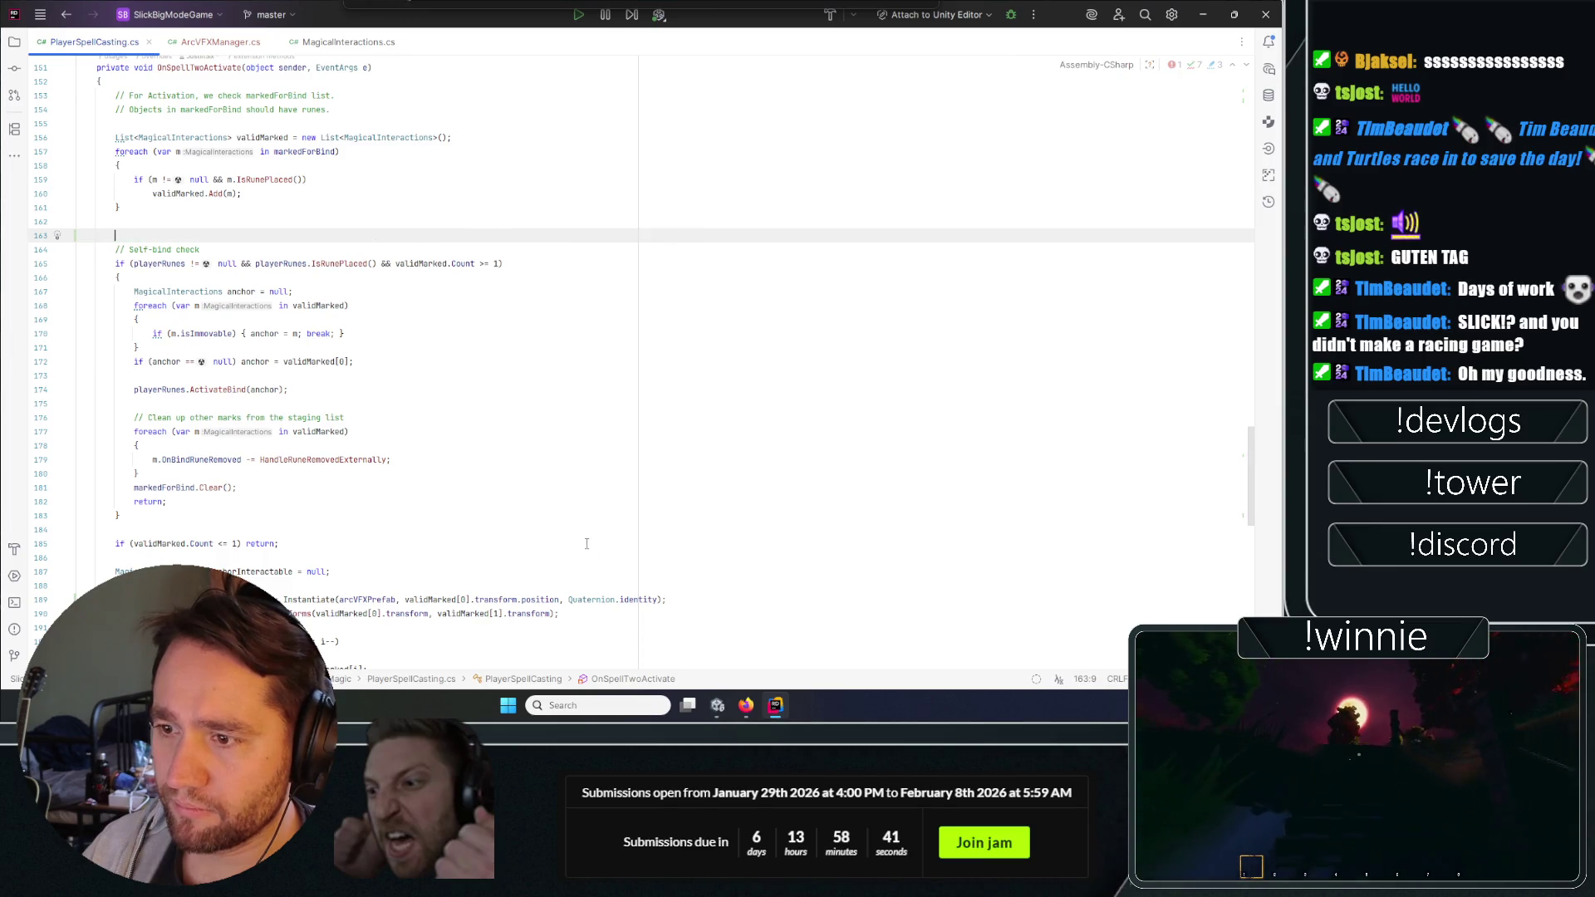
Select the arc spawn and AssignMarkedTransforms lines to copy them.
drag(684, 622, 79, 585)
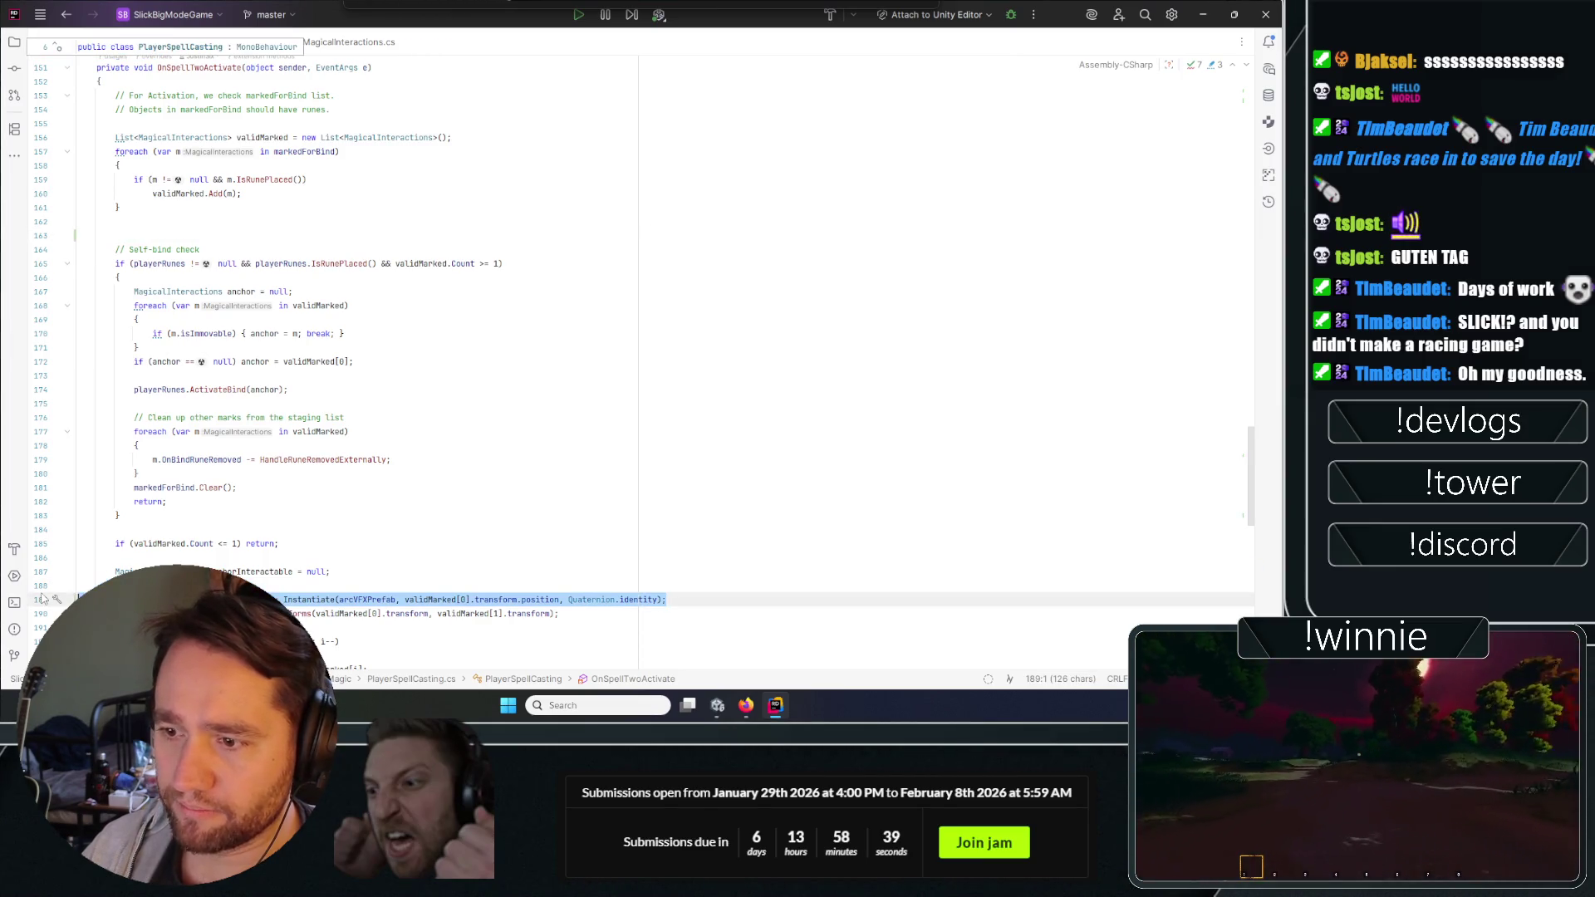
click(598, 333)
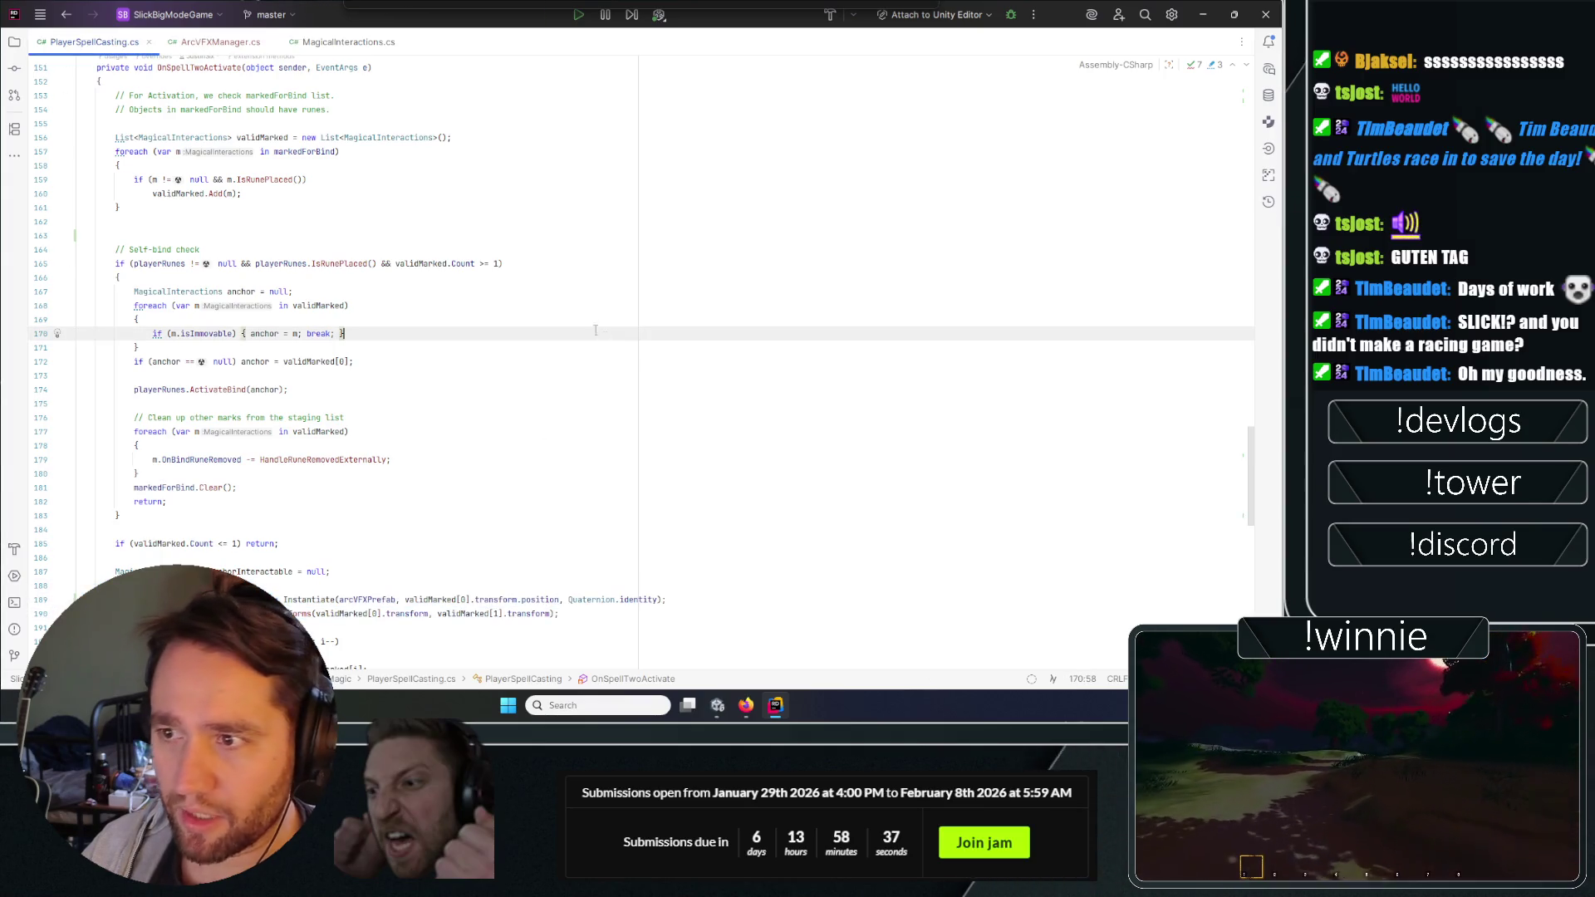
double_click(157, 263)
click(323, 279)
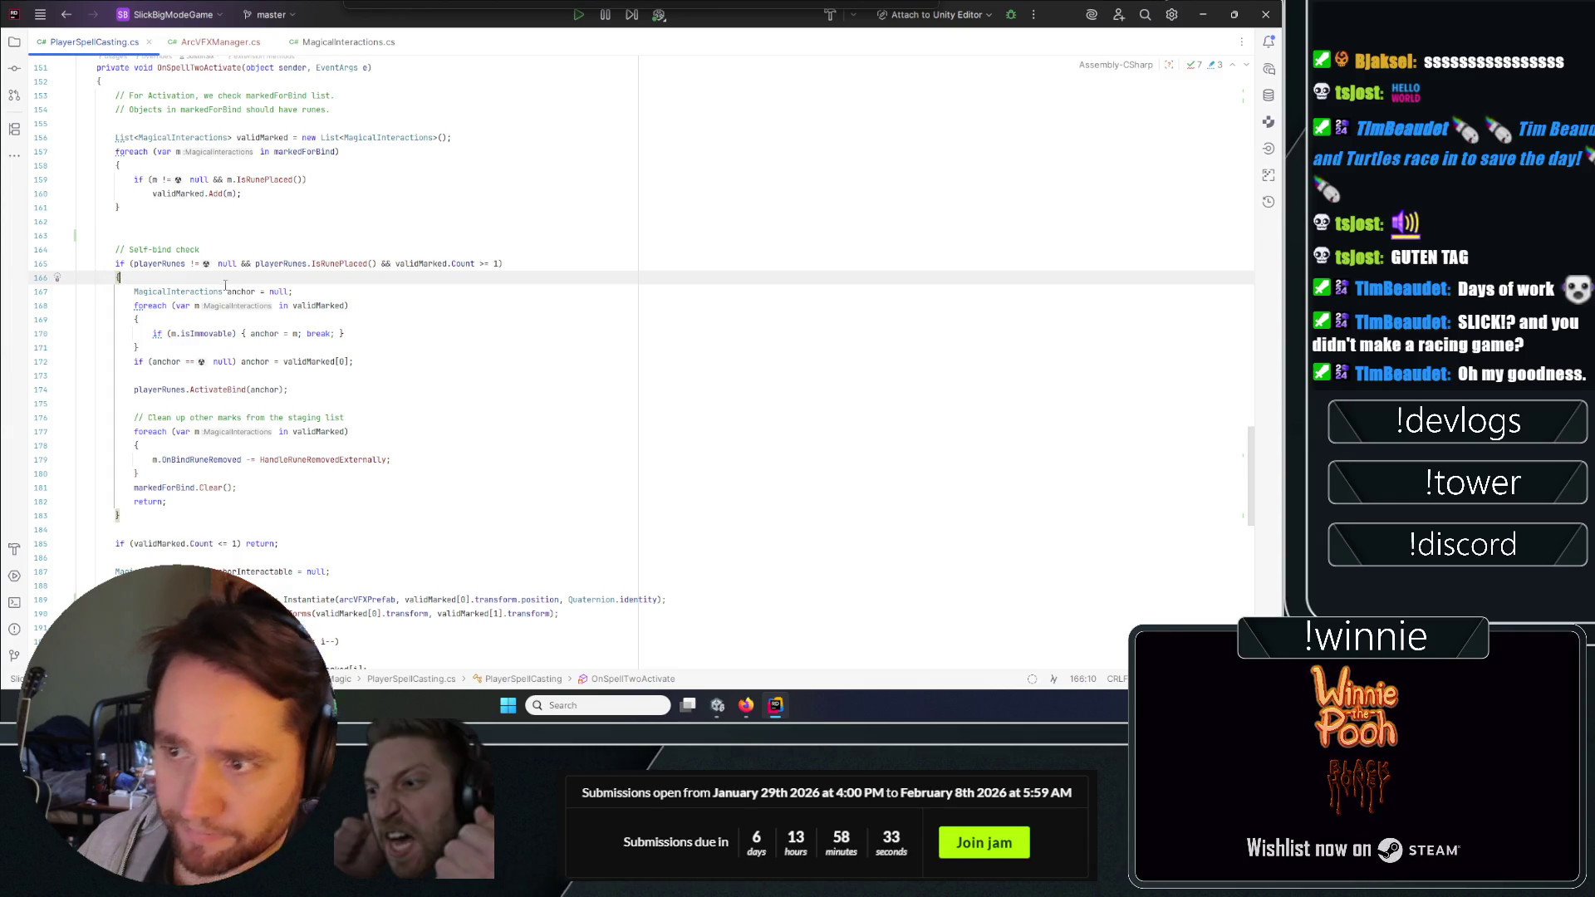
Paste the arc spawn lines after the ActivateBind call in the self-bind block.
click(219, 392)
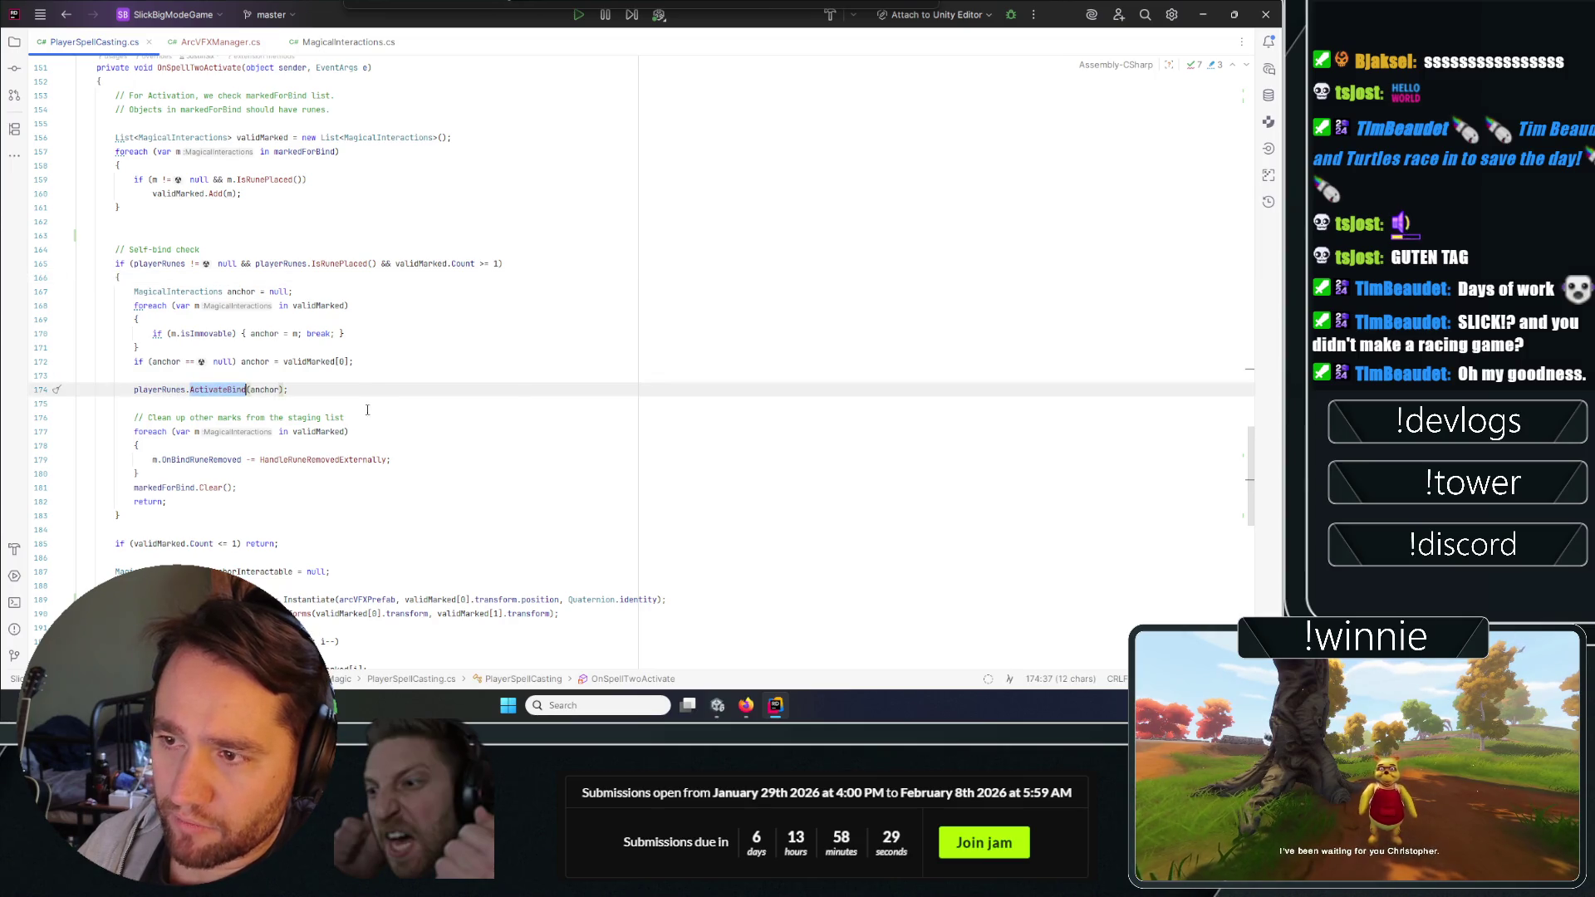
key(Up)
scroll(422, 411, down, 1)
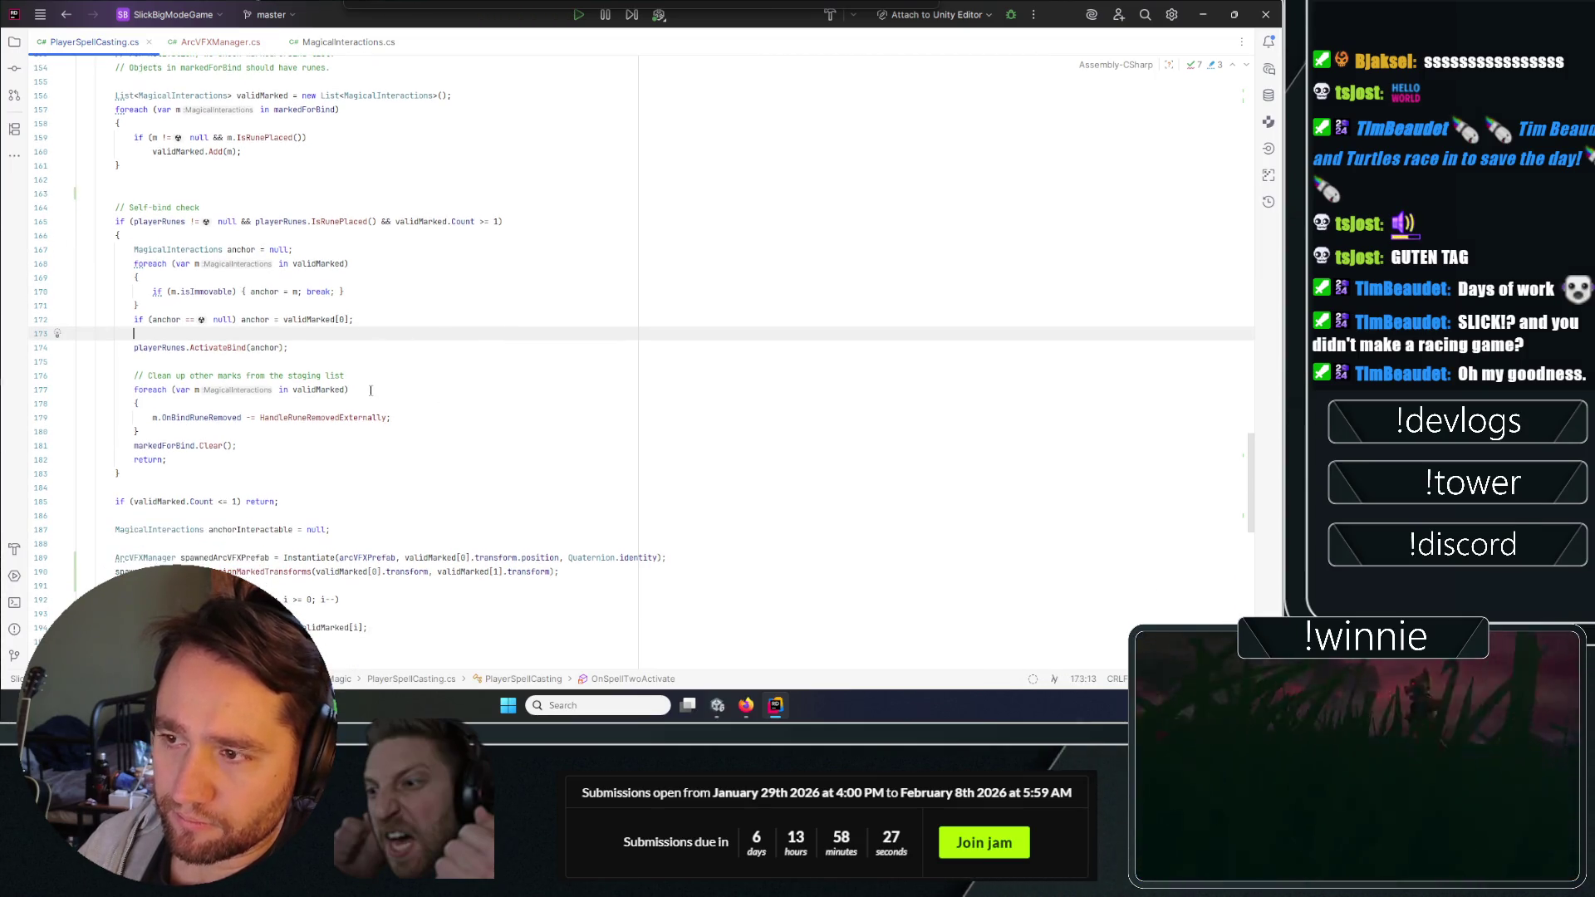
scroll(374, 399, up, 19)
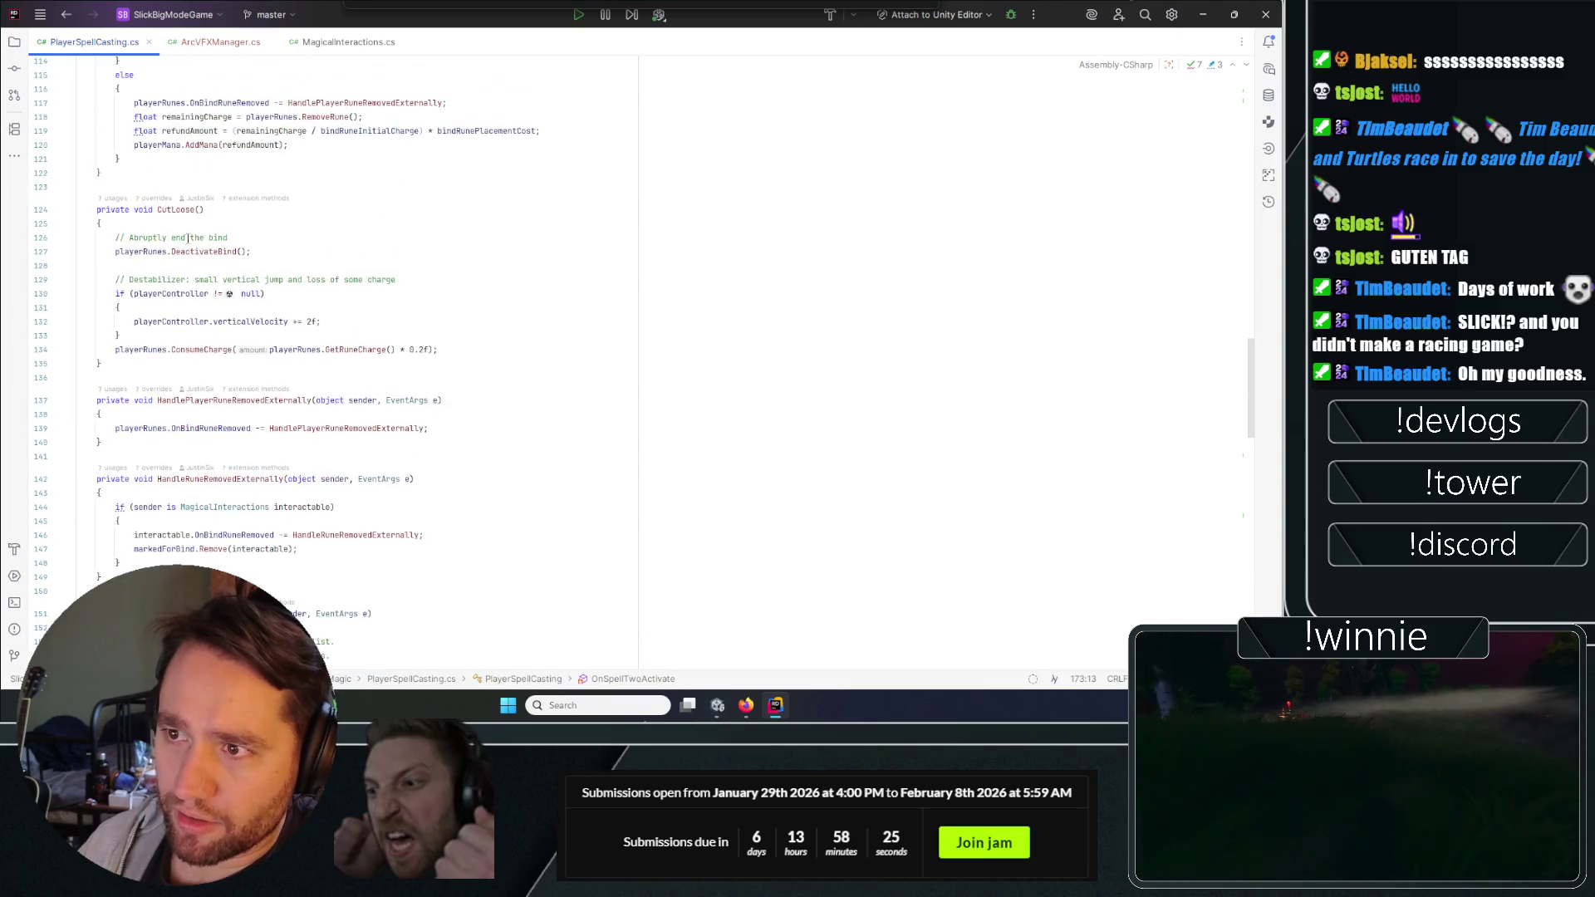
scroll(197, 265, down, 16)
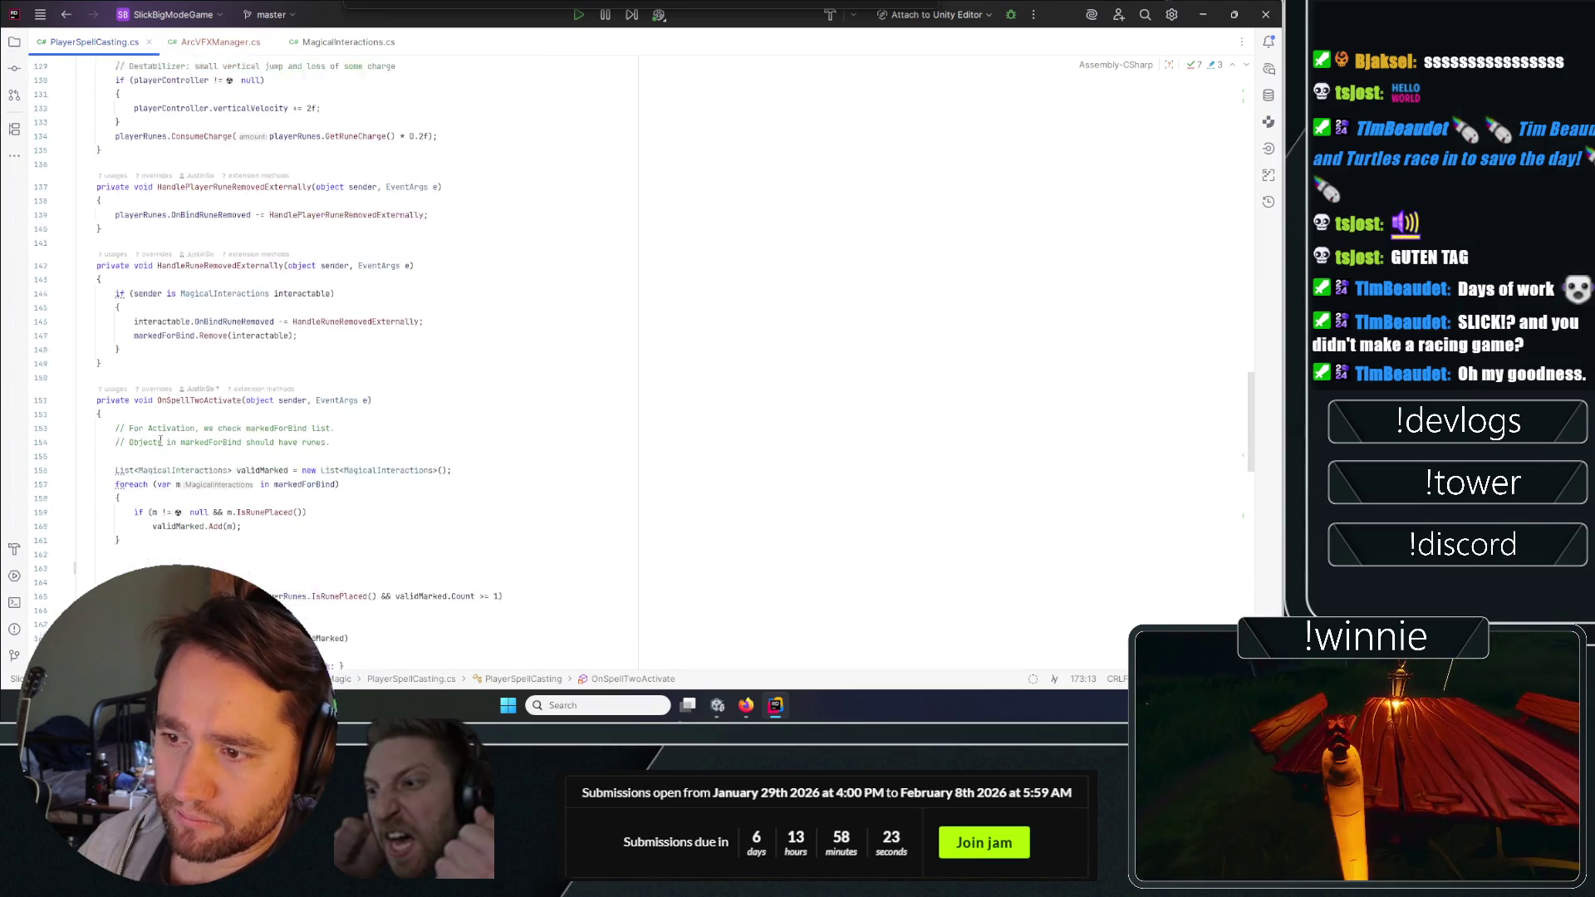
scroll(367, 416, down, 5)
click(399, 263)
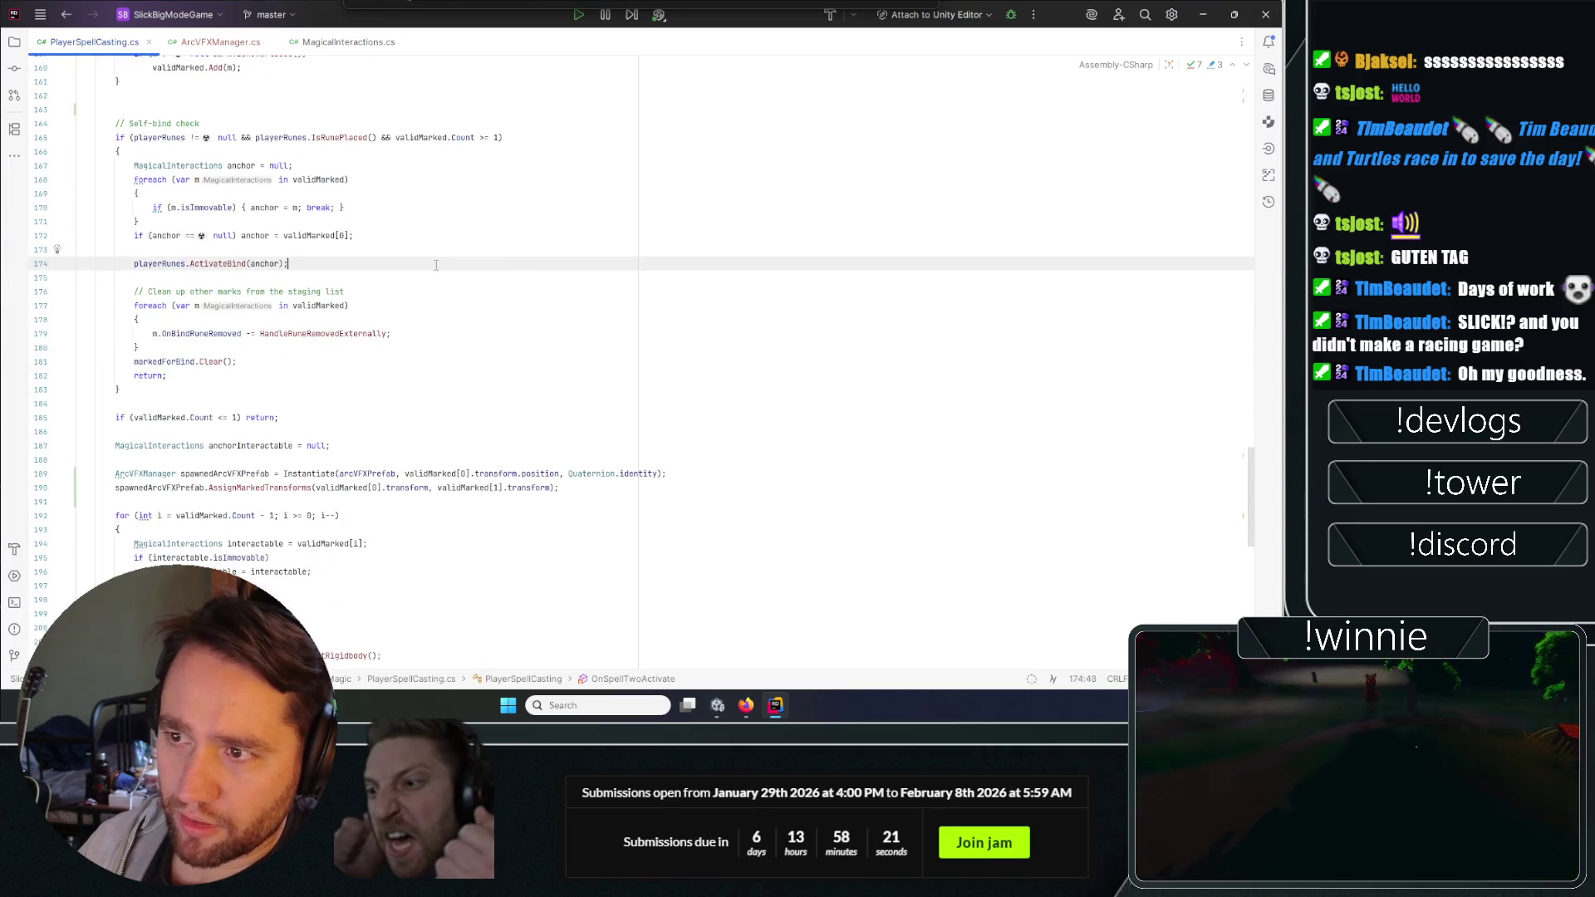
click(399, 349)
click(429, 259)
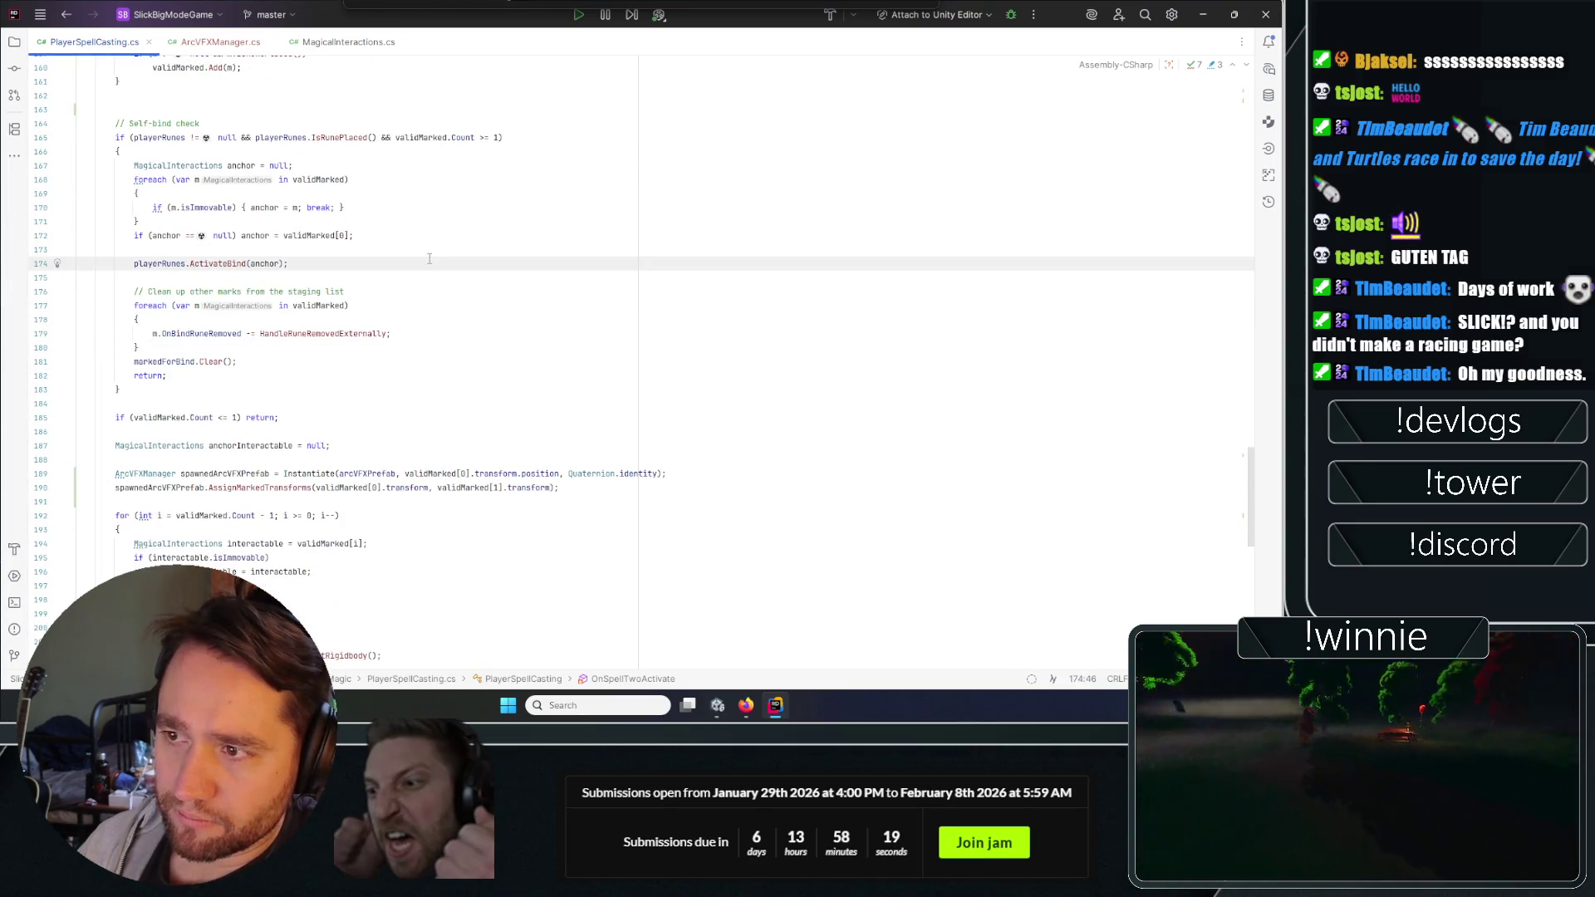
scroll(407, 274, up, 1)
key(Return)
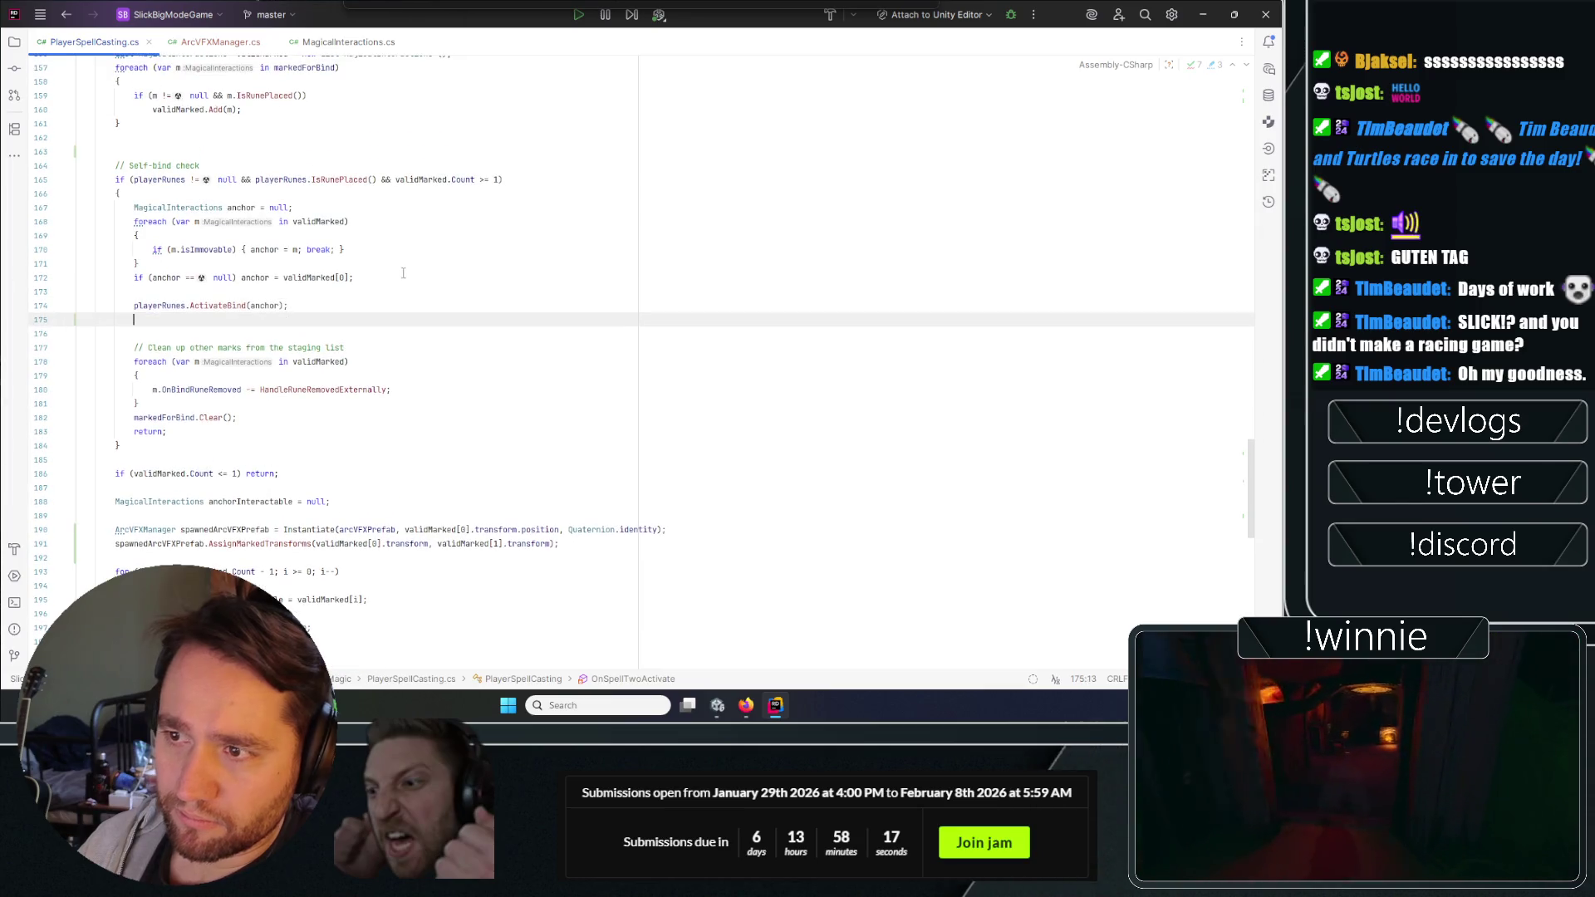
text(ArcVFXManager spawnedArcVFXPrefab = Instantiate(arcVFXPrefab, validMarked[0].transform.position, Quaternion.identity); spawnedArcVFXPrefab.AssignMarkedTransforms(validMarked[0].transform, validMarked[1].transform);)
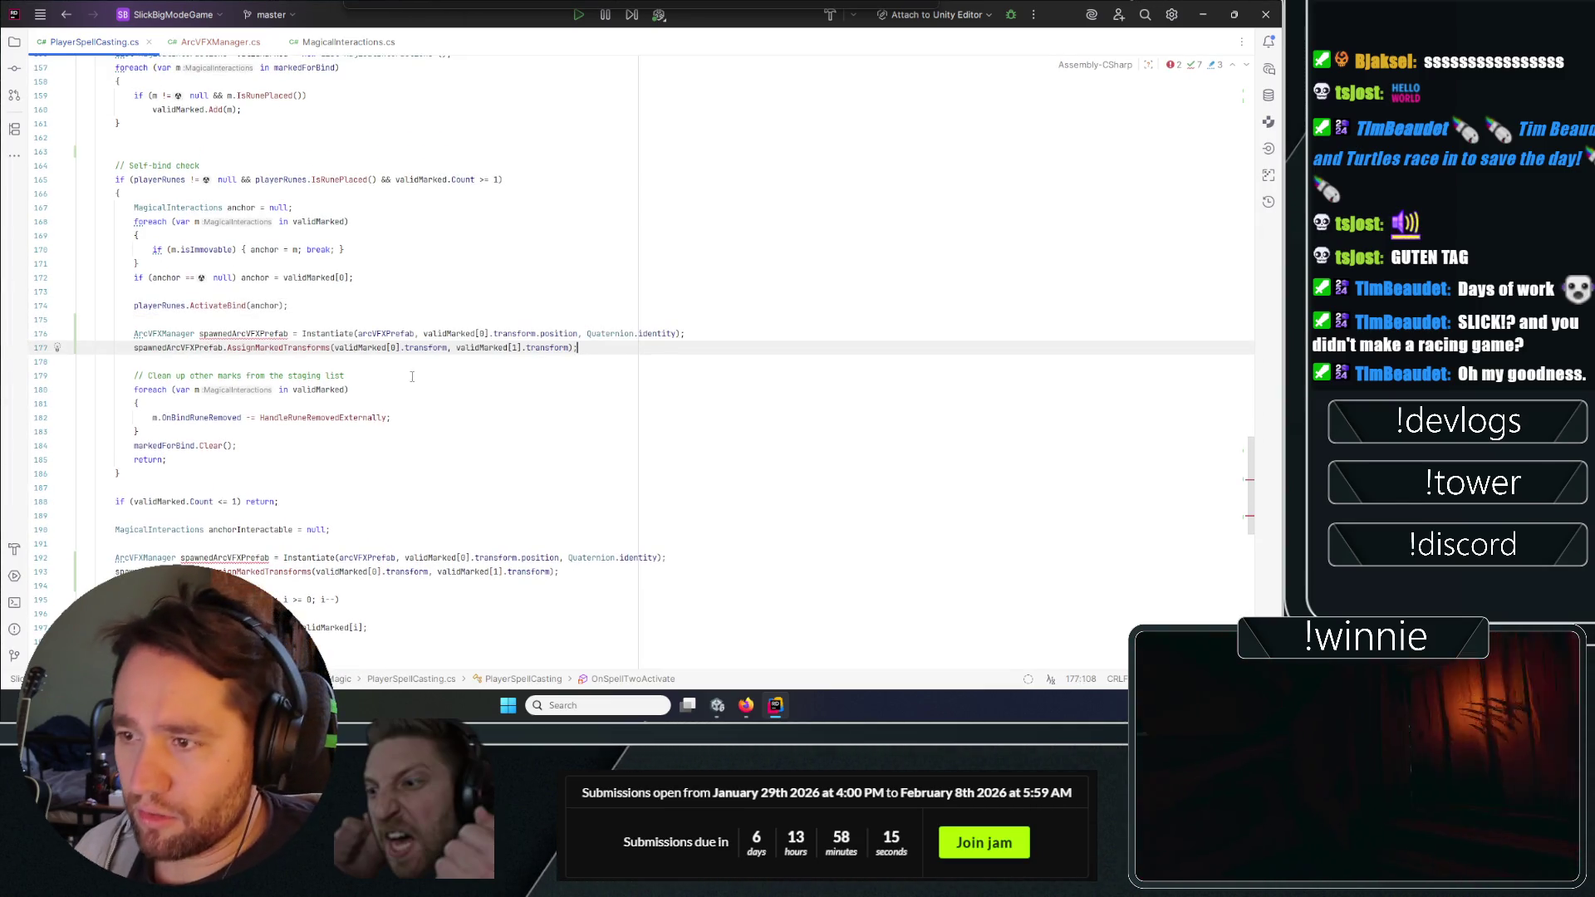
key(Down)
key(Down)
Spawn the arc at transform.position, pass (transform, validMarked[0].transform) to AssignMarkedTransforms, and save.
drag(423, 333, 490, 333)
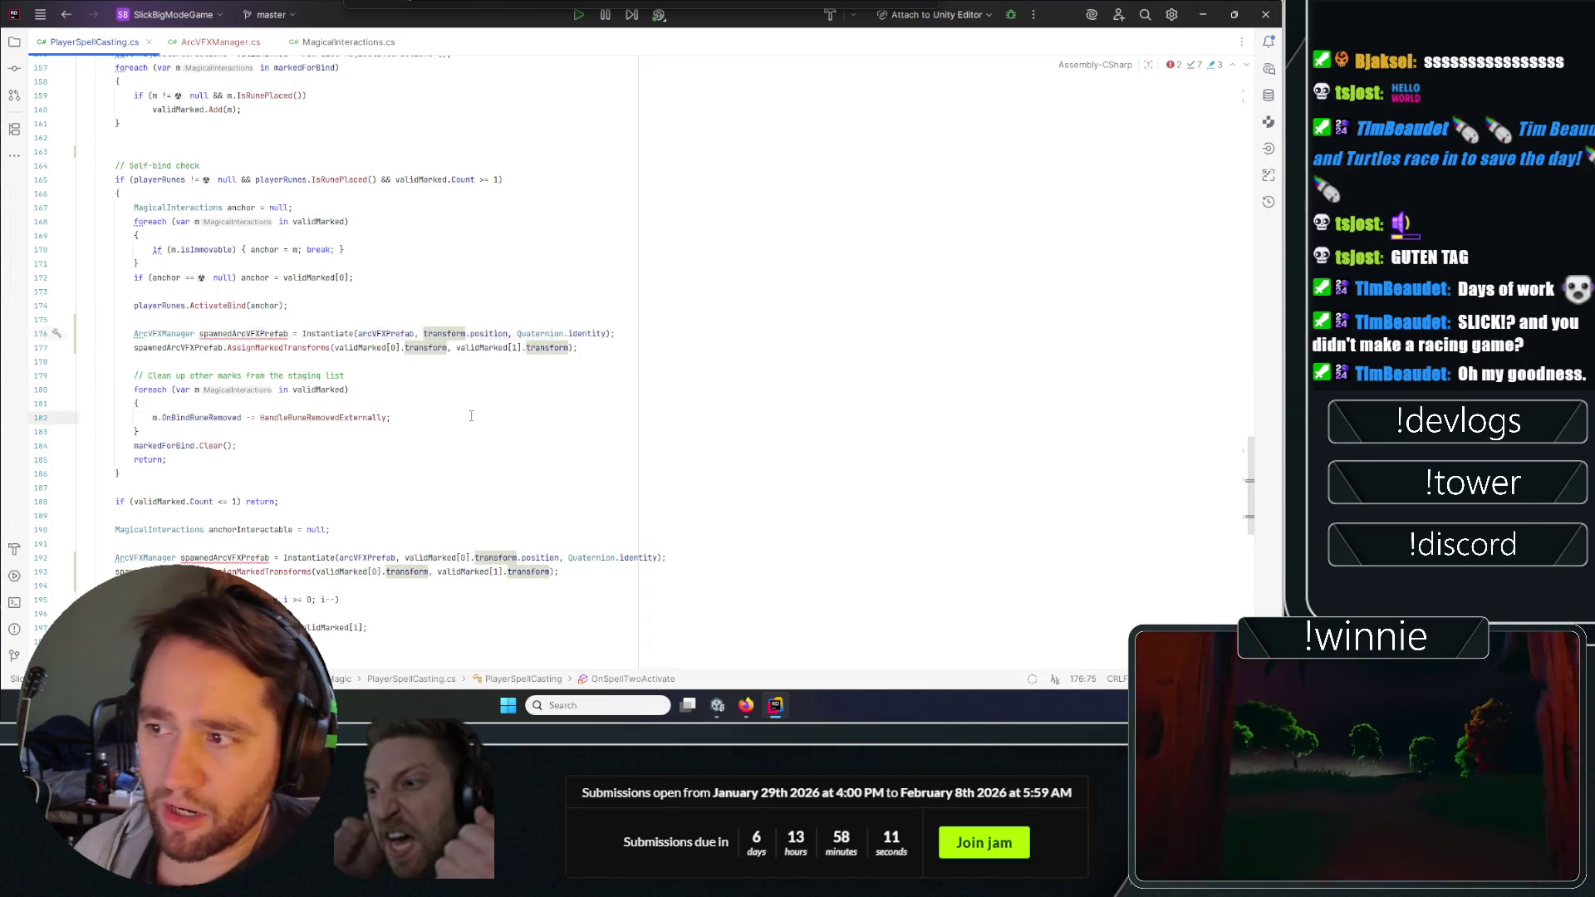
key(Delete)
key(Delete)
click(726, 343)
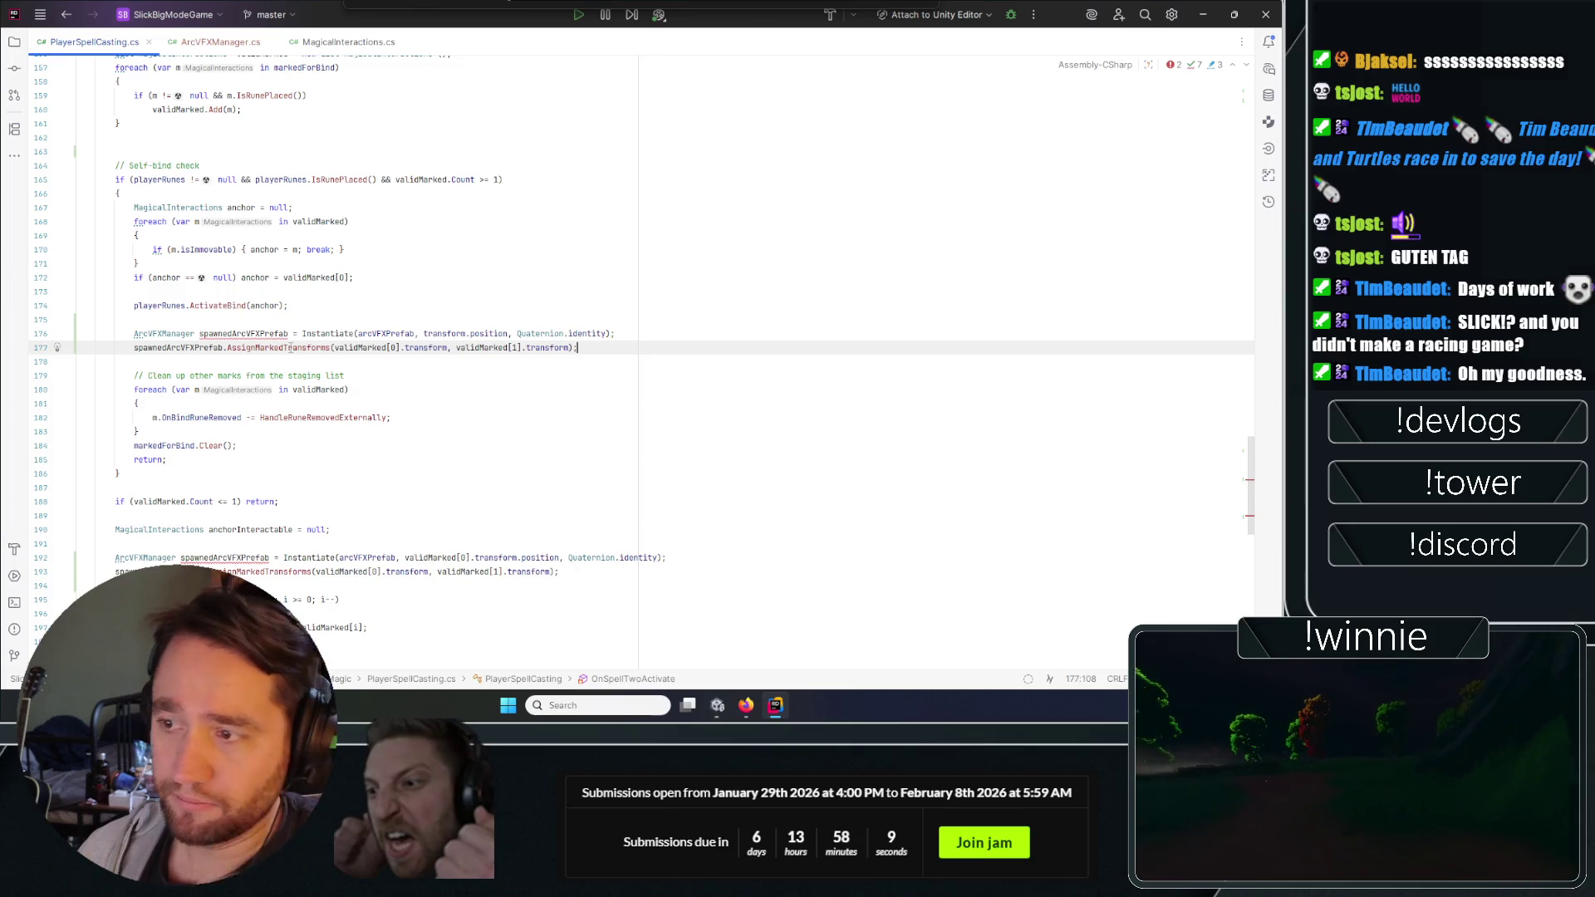
click(372, 347)
drag(404, 347, 340, 349)
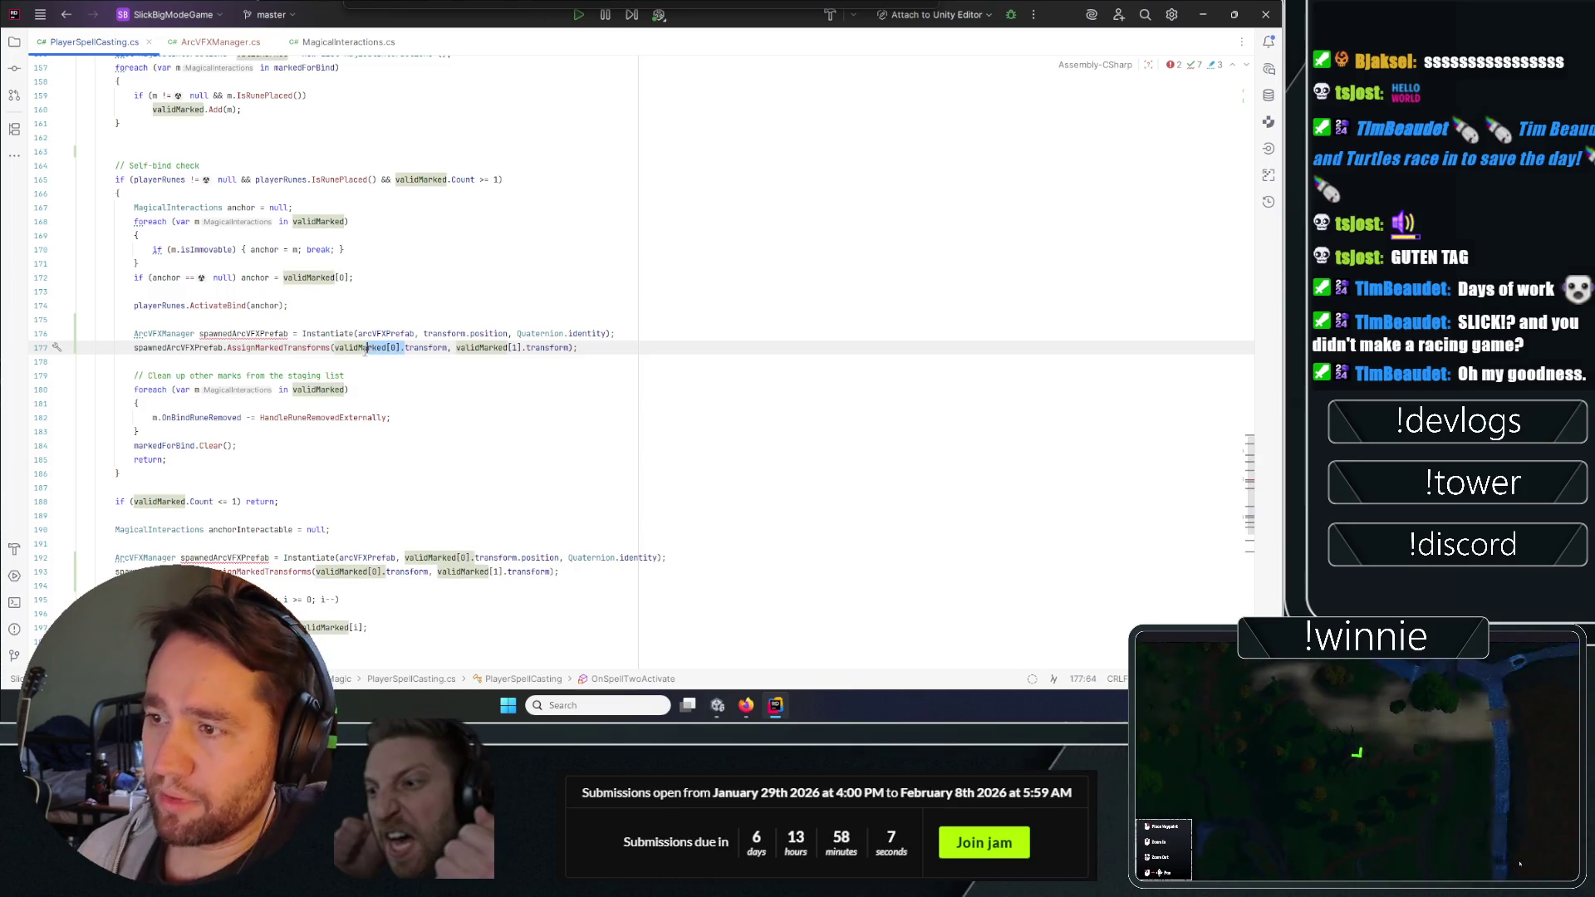
click(442, 347)
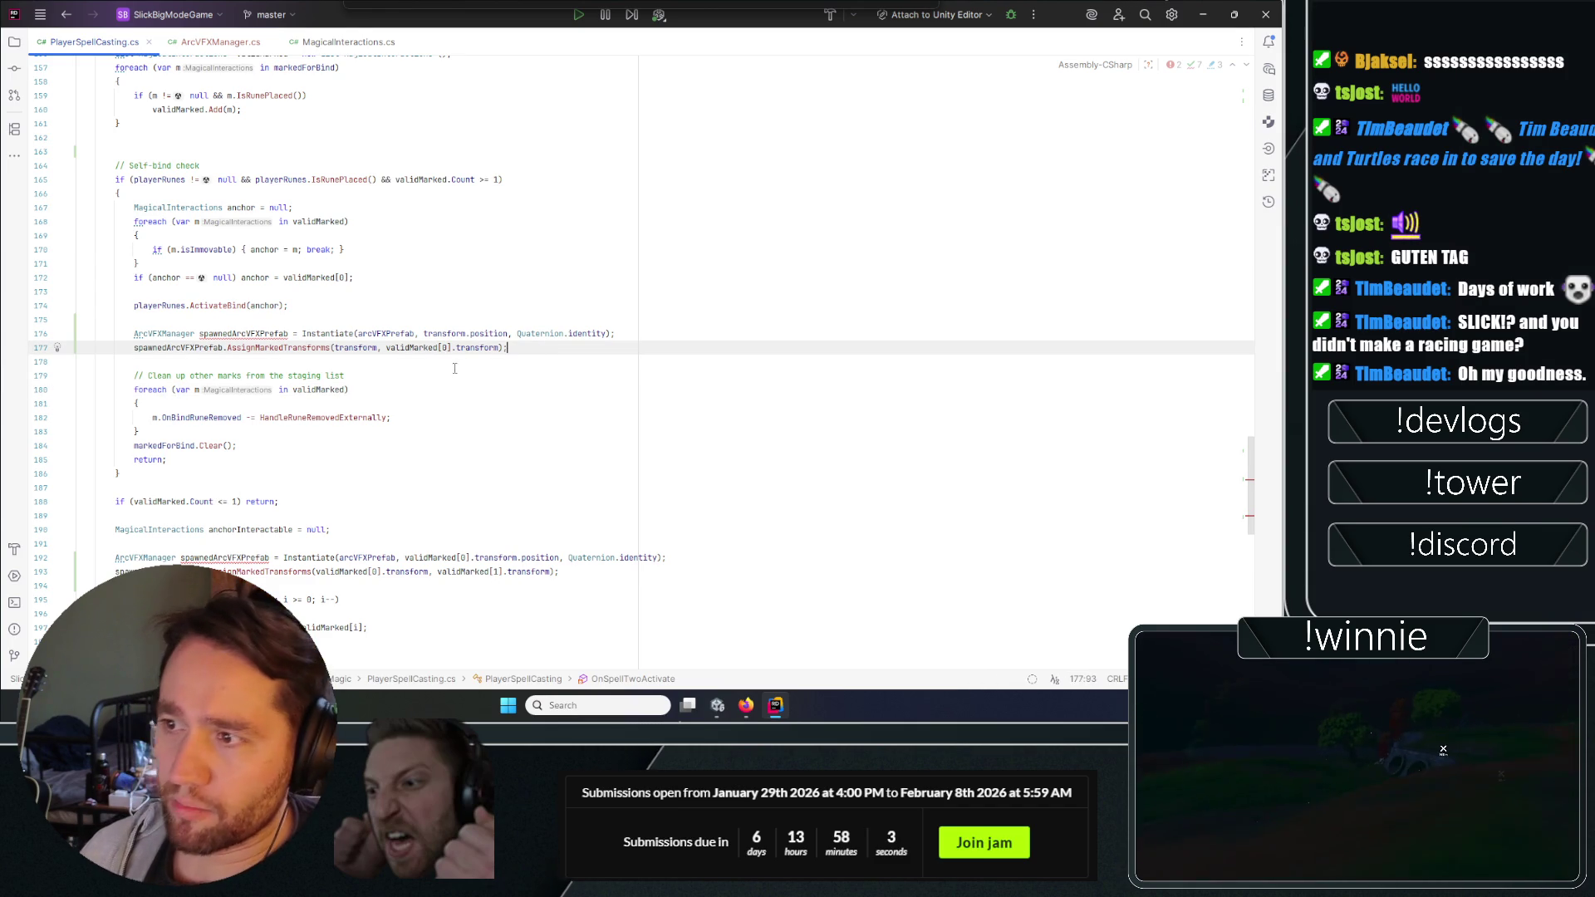
key(Up)
key(Up)
key(Up)
key(Down)
key(Down)
key(Down)
key(ctrl+s)
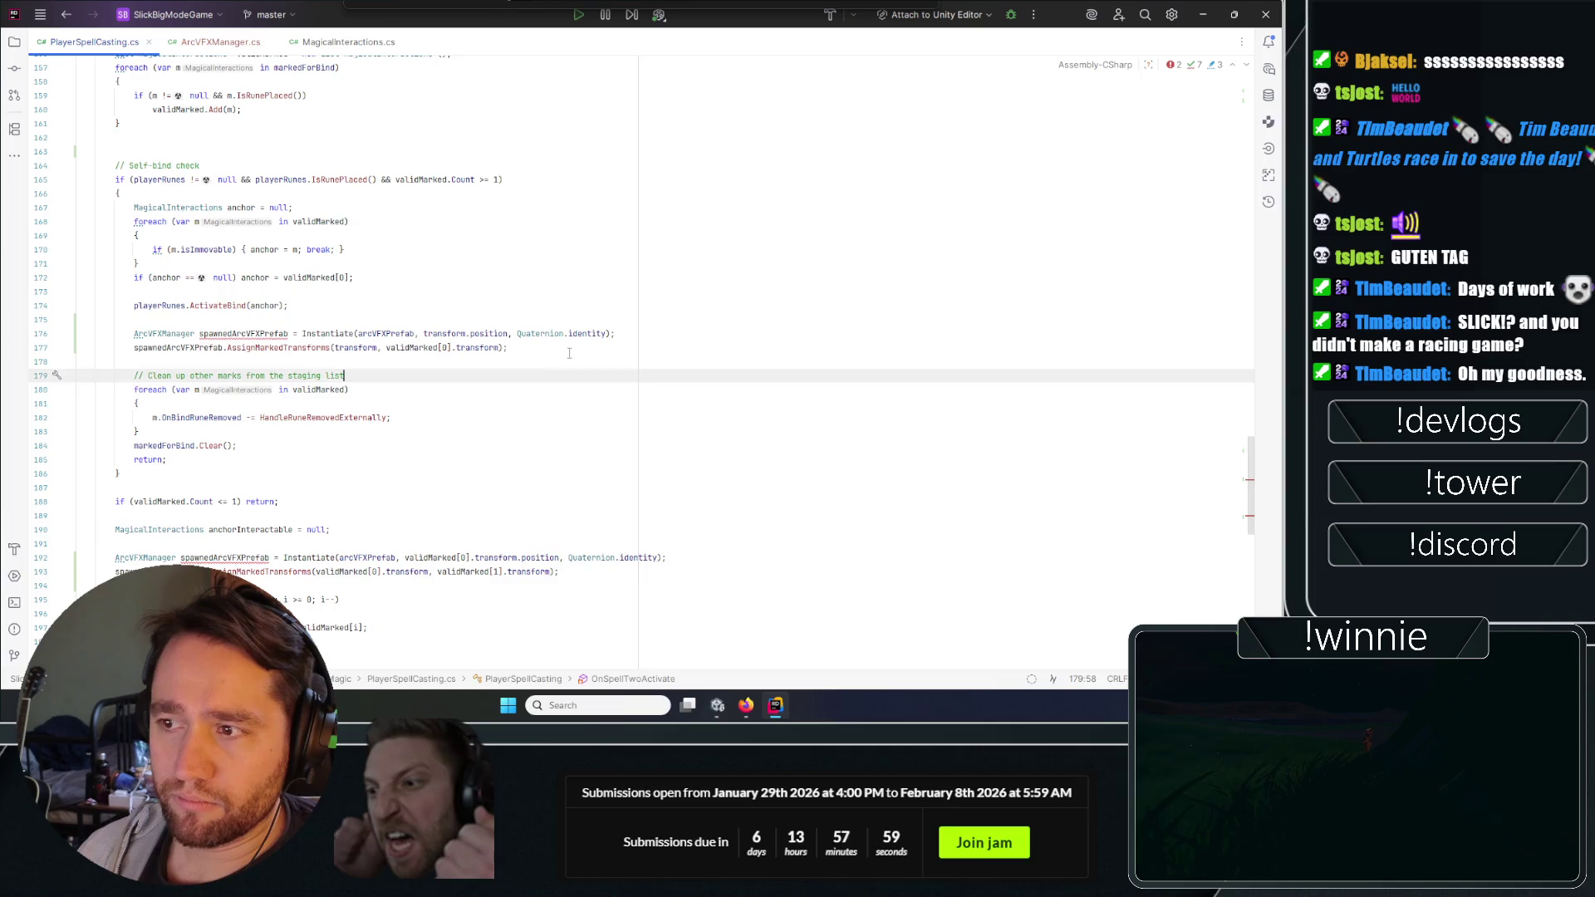
click(1198, 11)
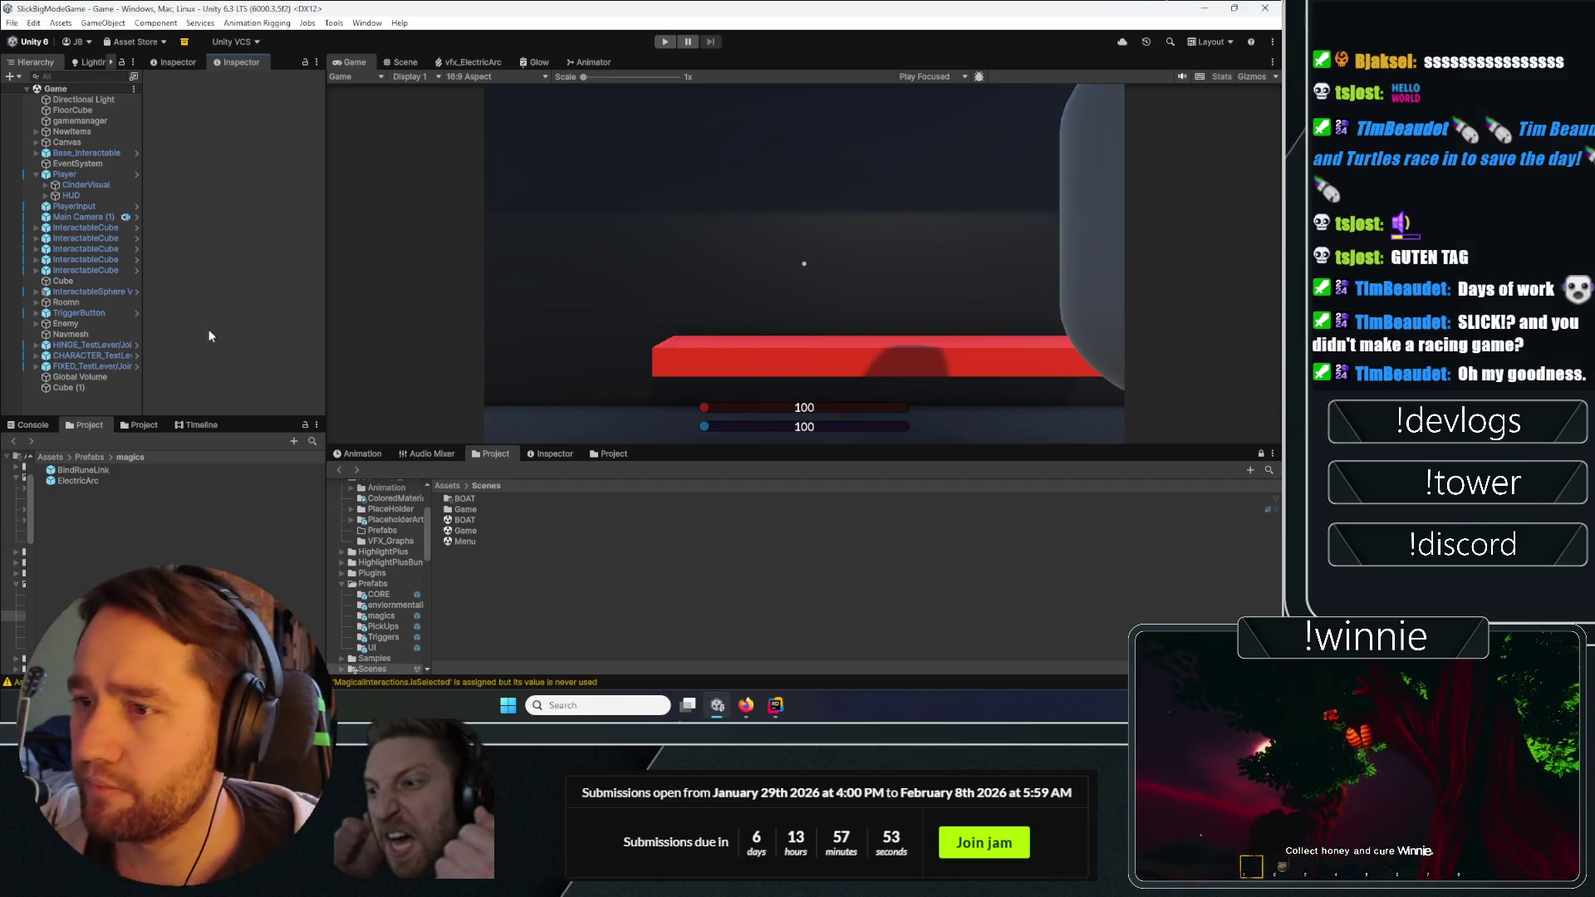
Select Player, check the Console, and open the compile error at line 176.
click(64, 175)
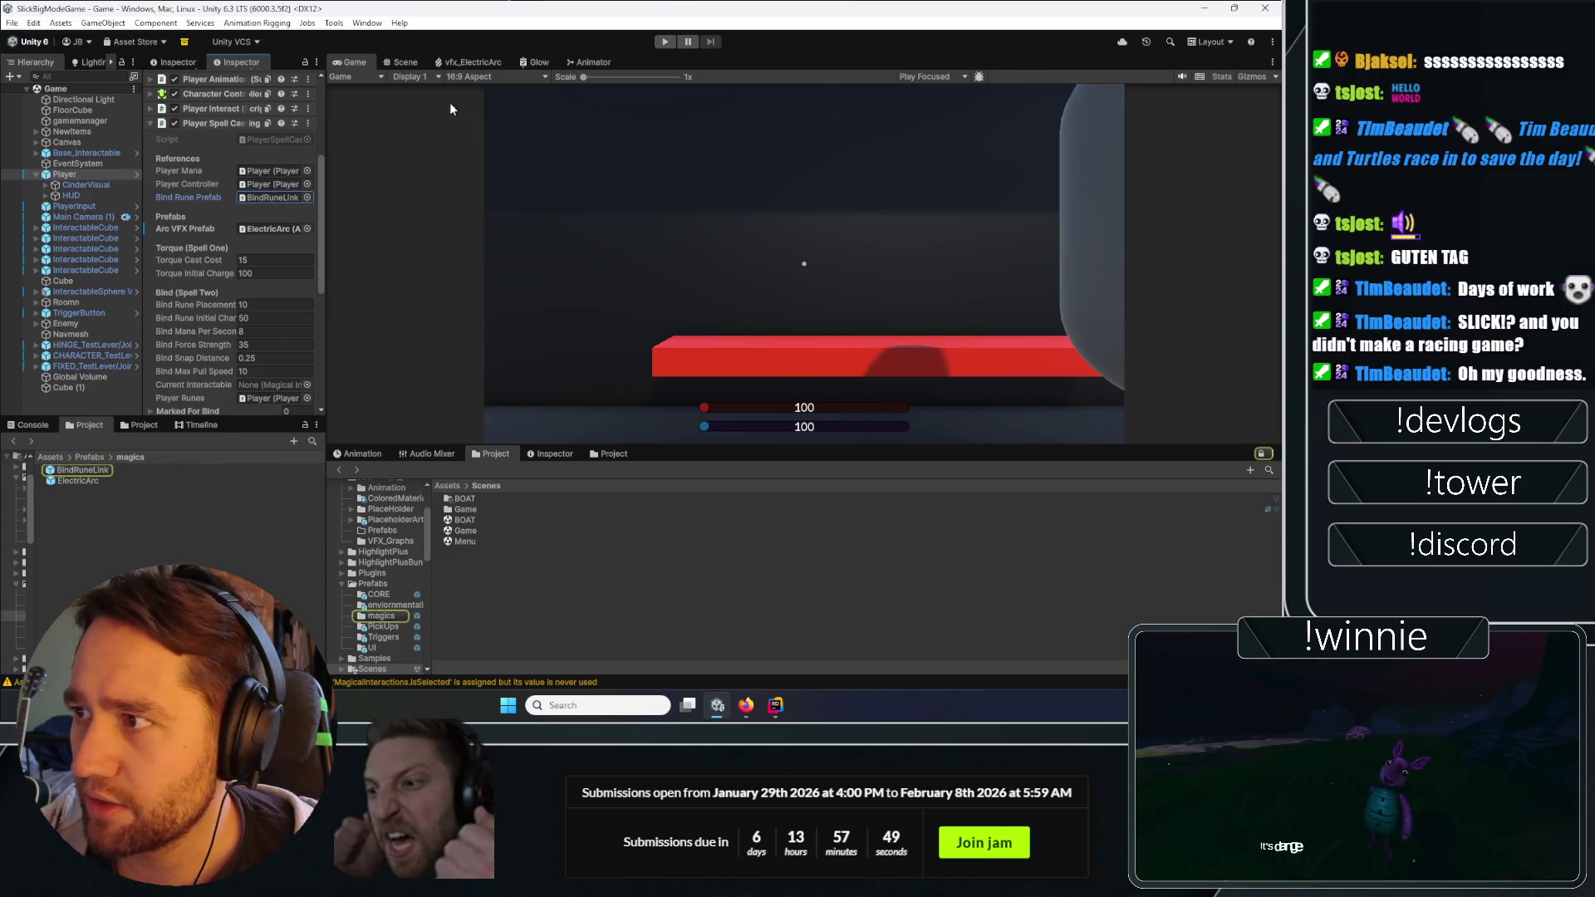
click(28, 424)
double_click(166, 460)
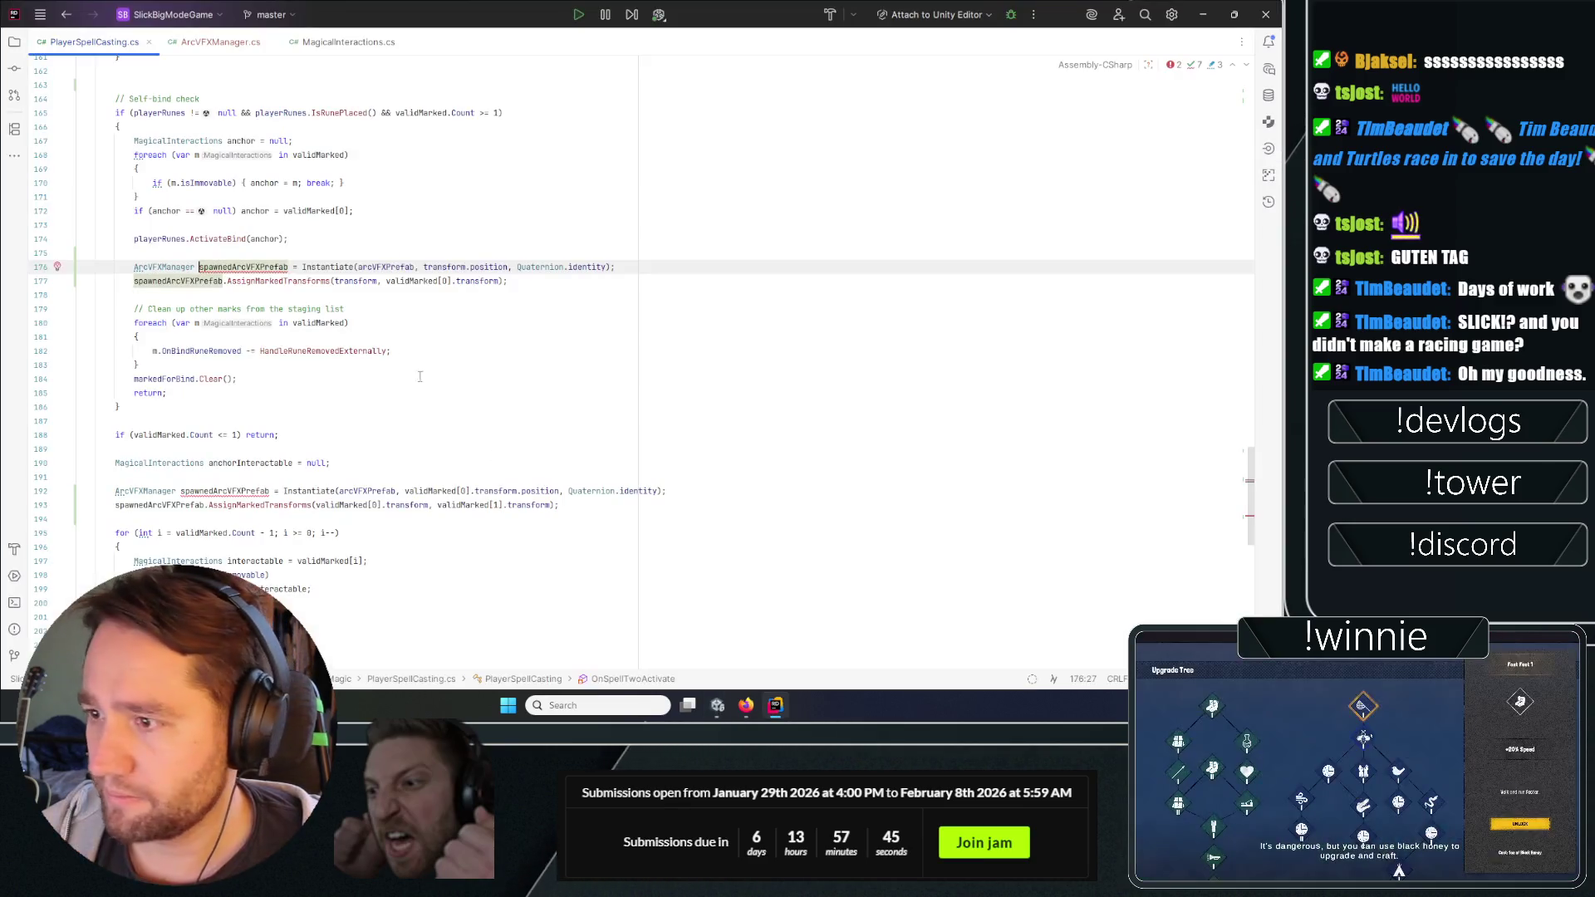
Rename the line-176 arc variable to spawnedArcVFXPlayerPrefab across all its usages.
key(ctrl+shift+Right)
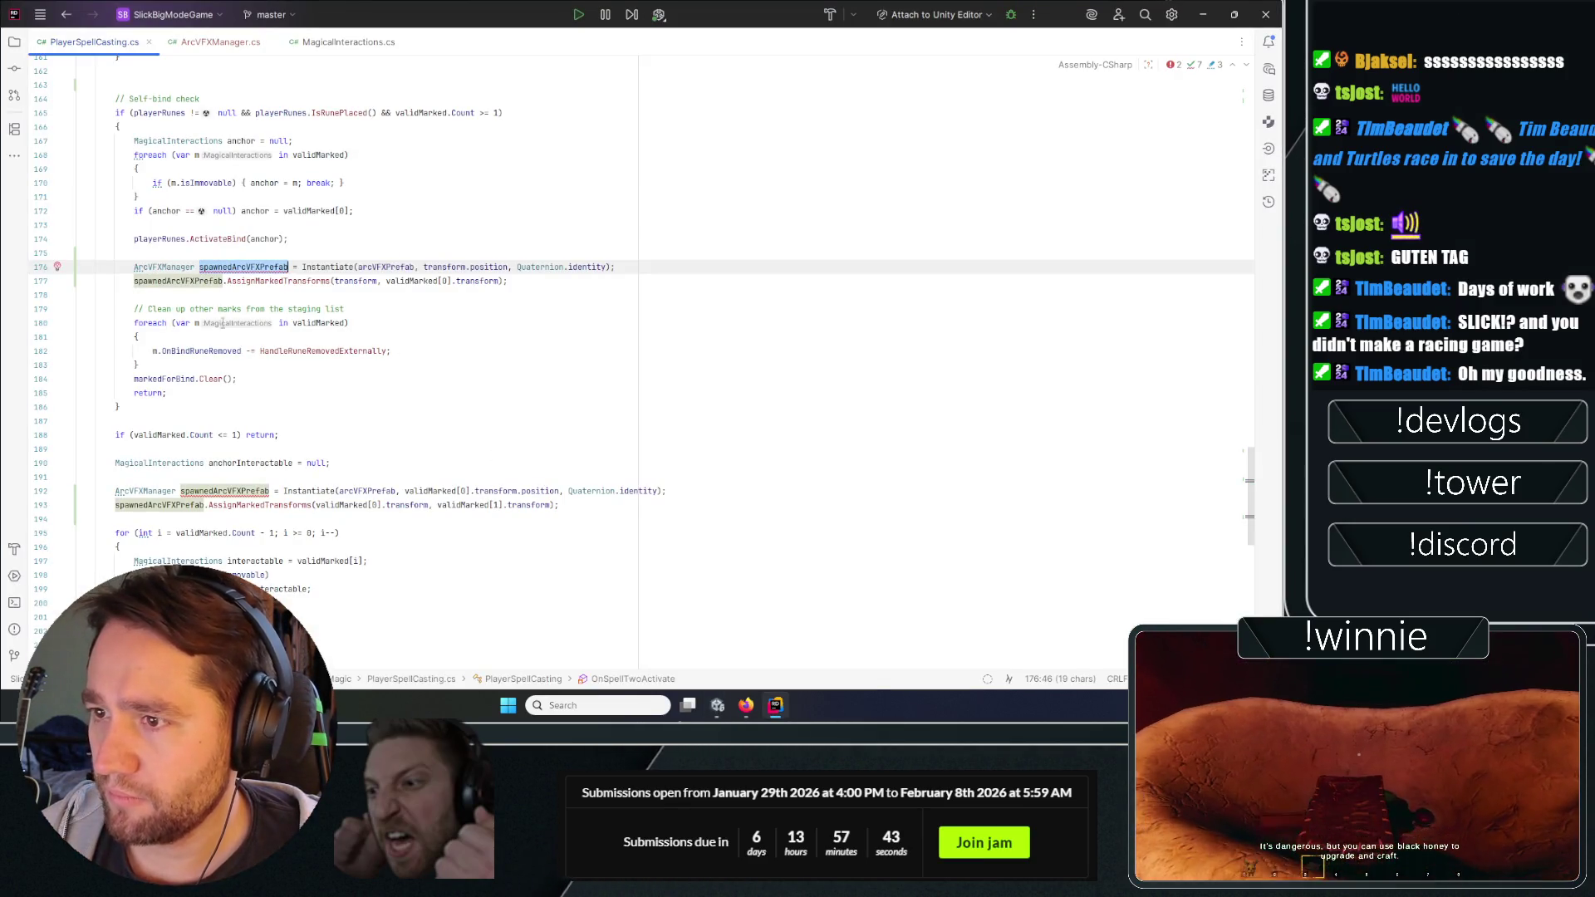
mouse_move(247, 501)
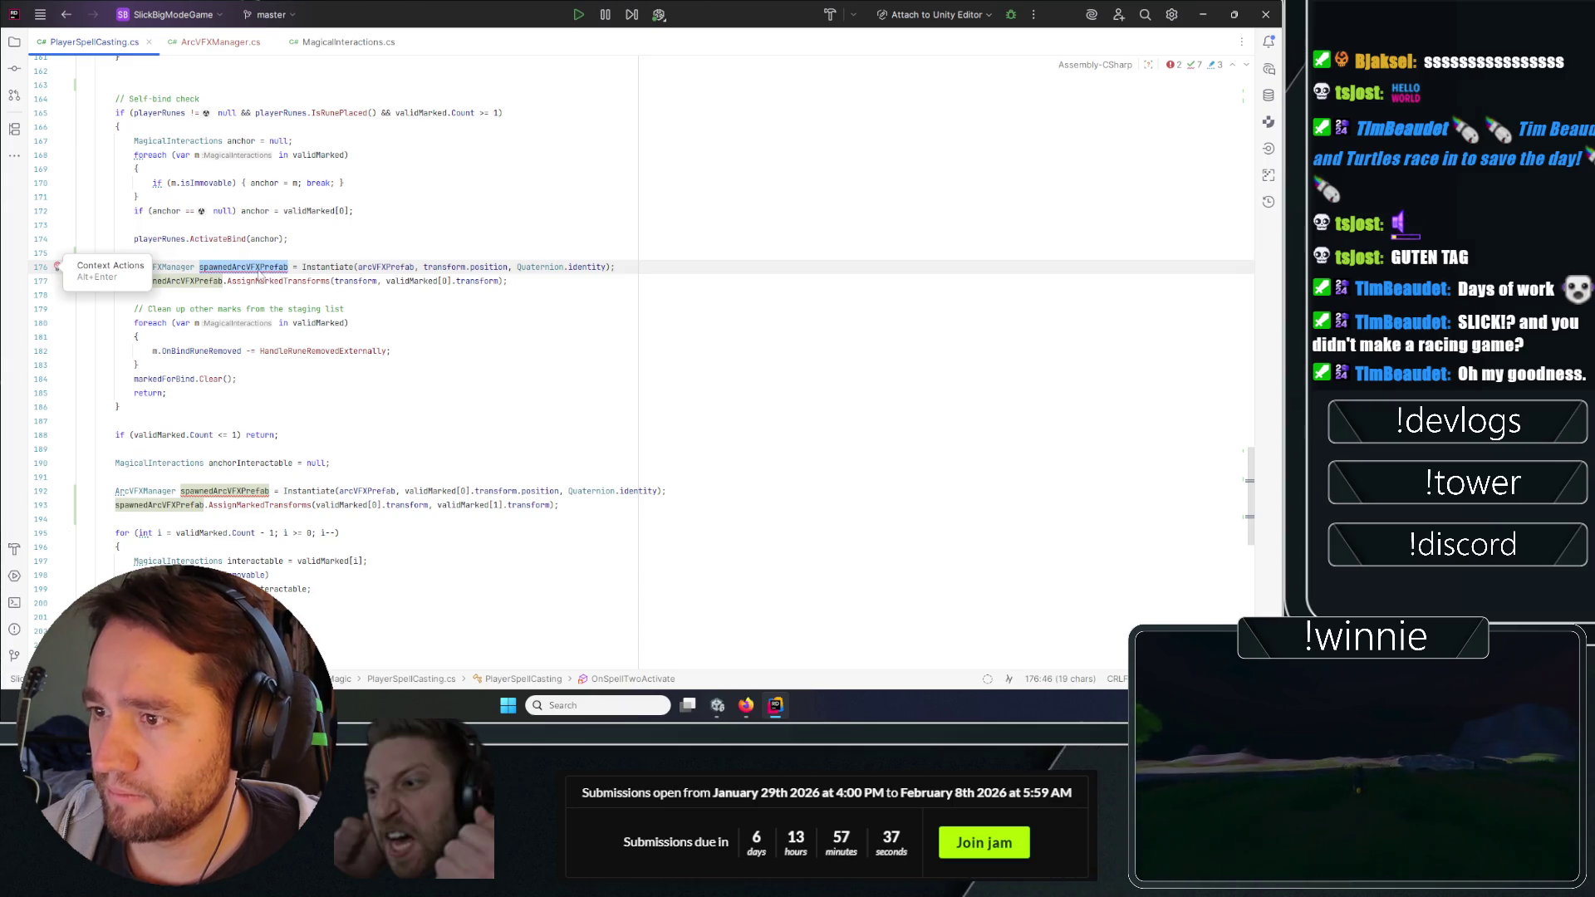
mouse_move(258, 278)
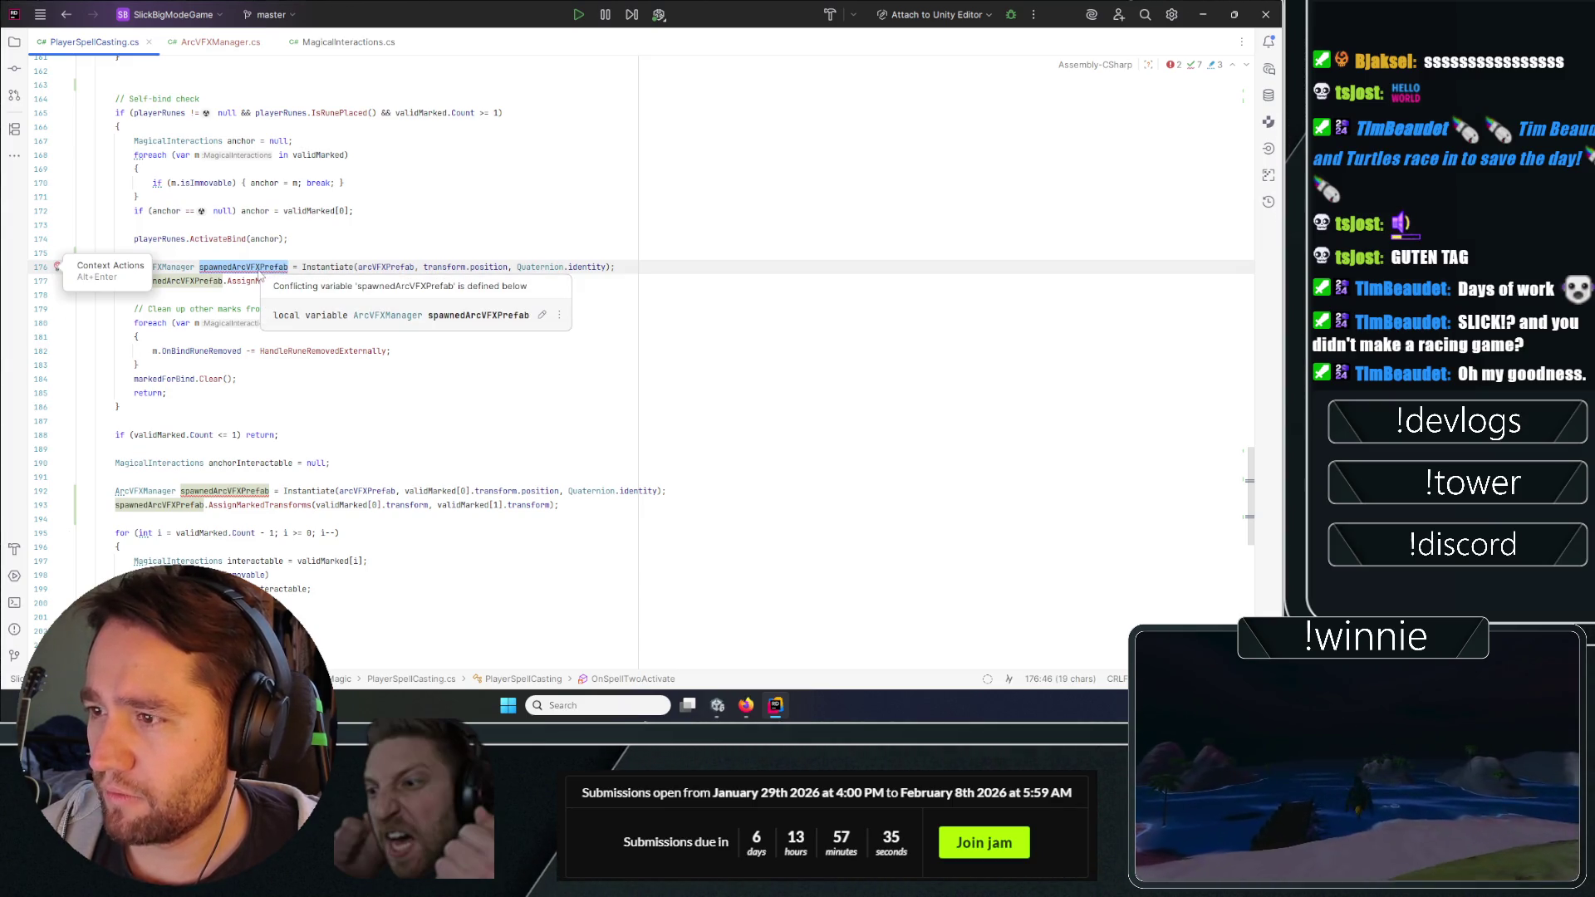
click(137, 420)
double_click(142, 393)
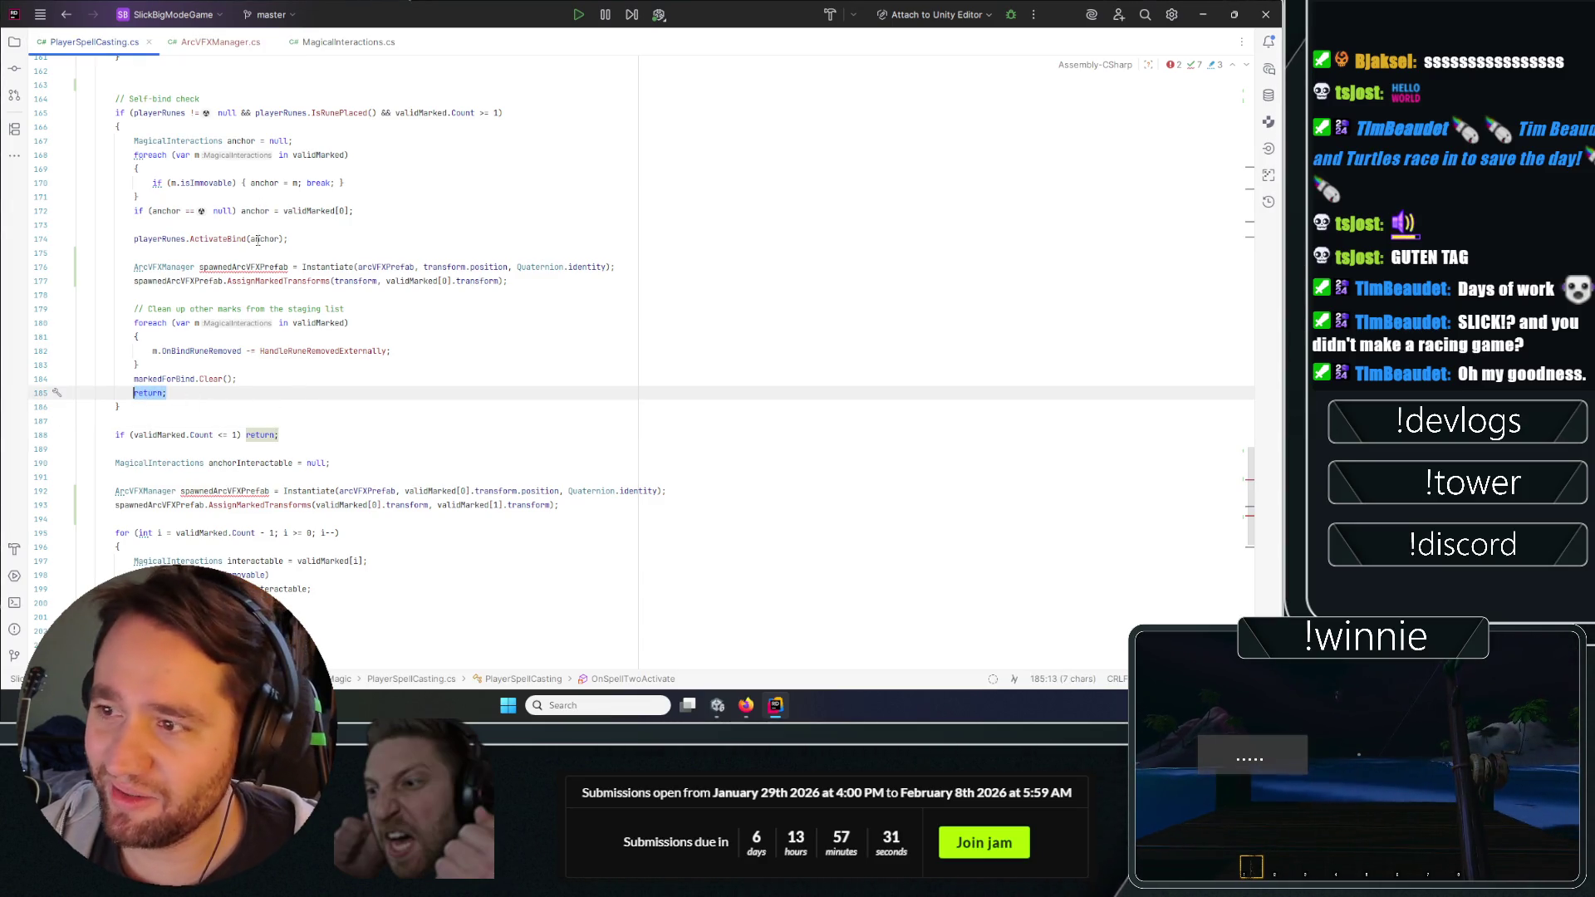
click(289, 267)
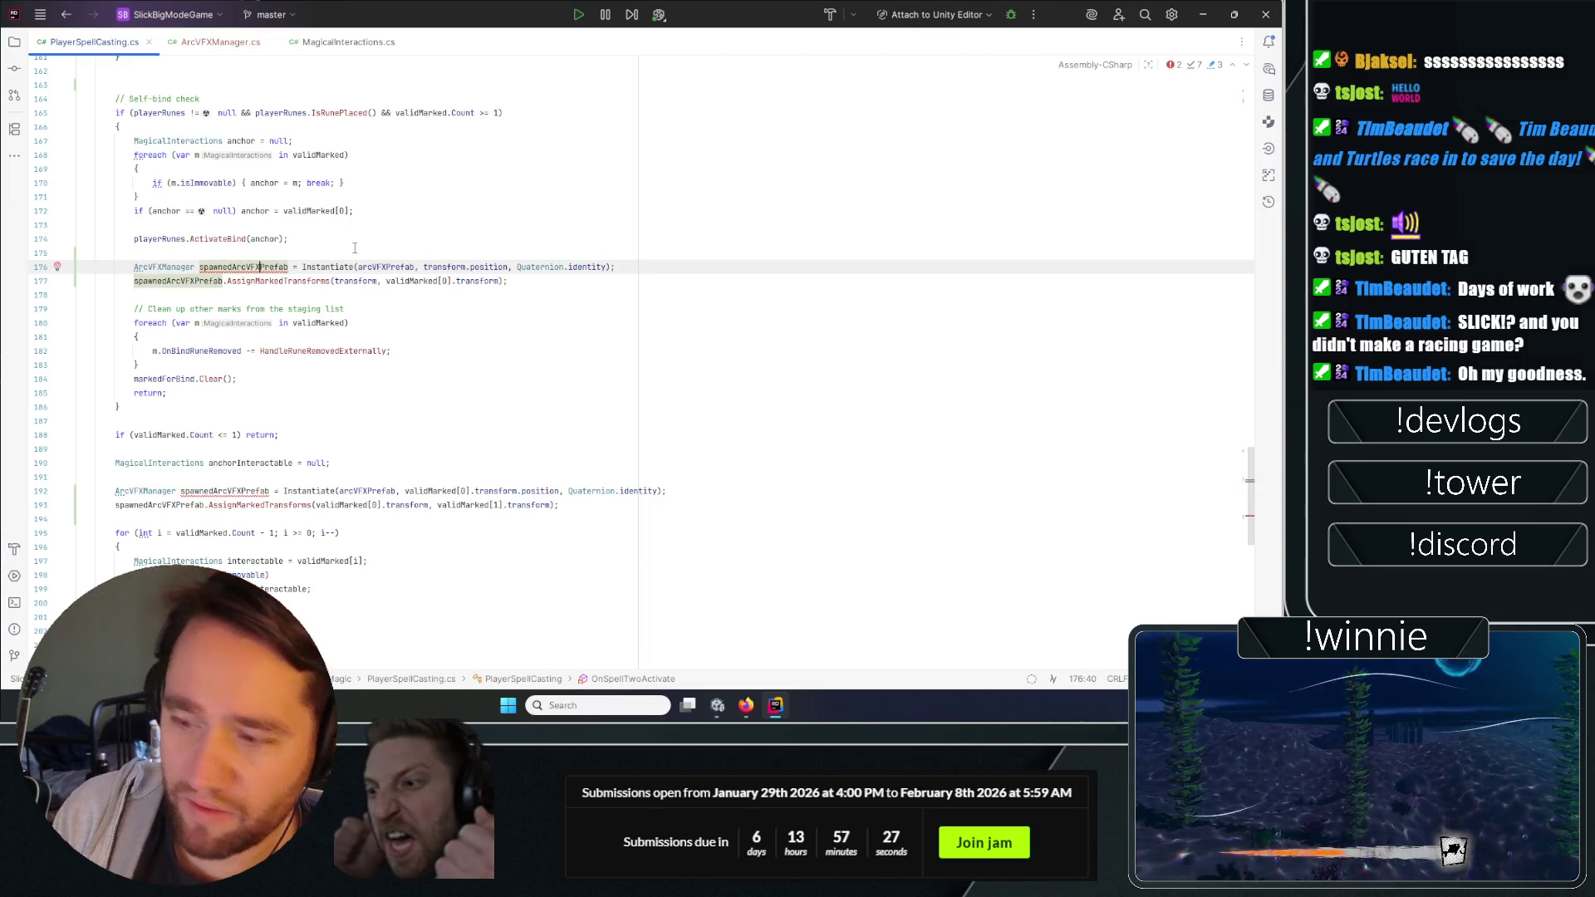
text(Player)
key(ctrl+z)
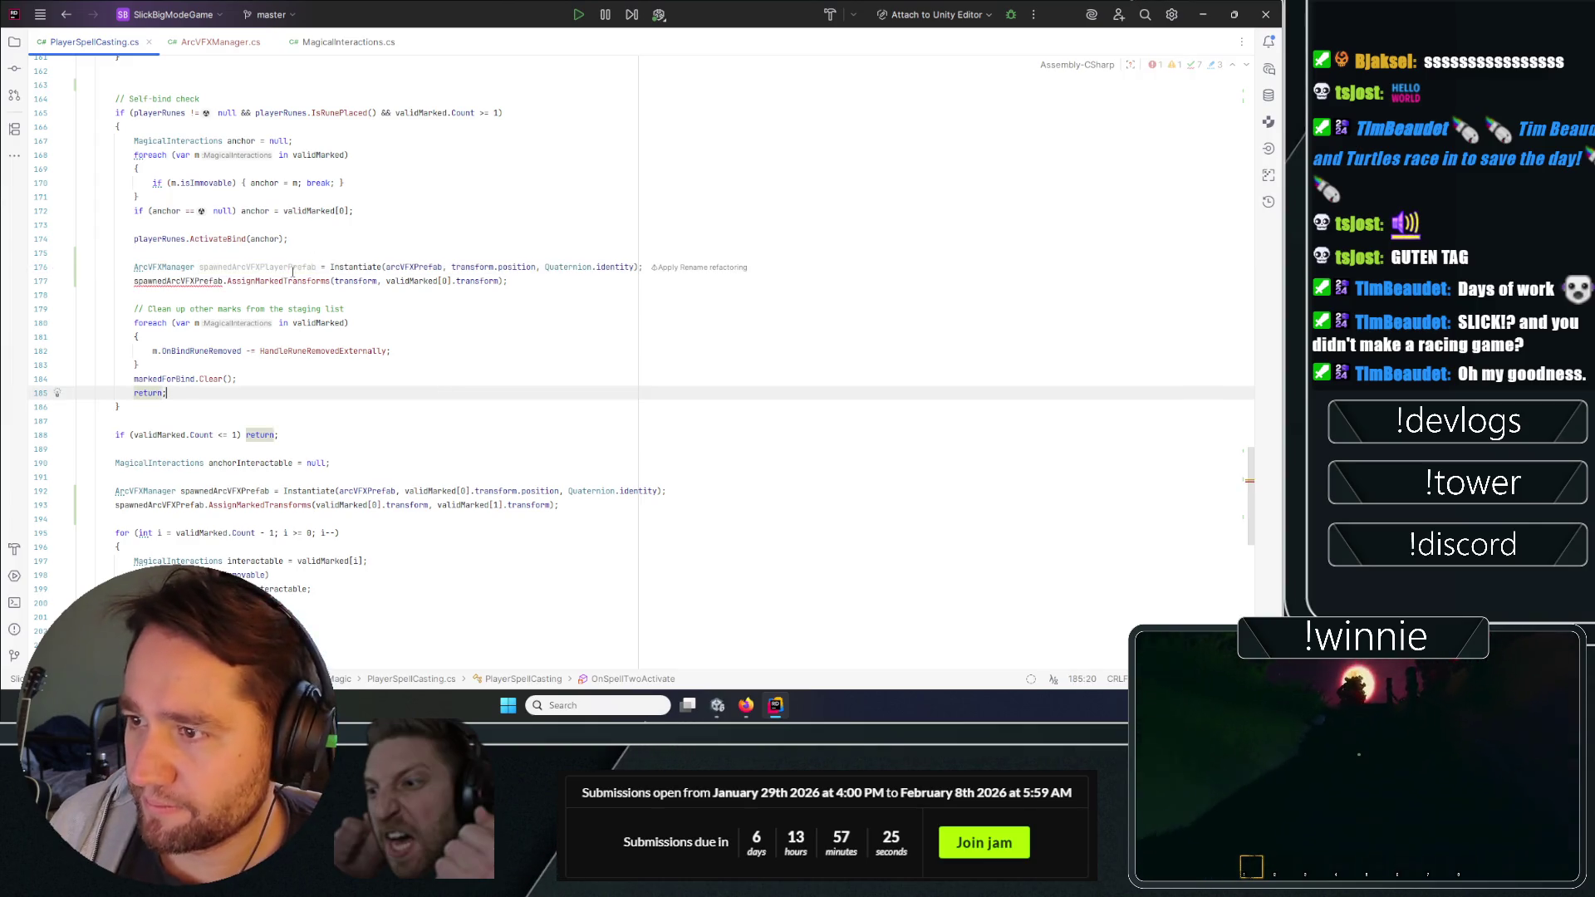
drag(316, 267, 266, 267)
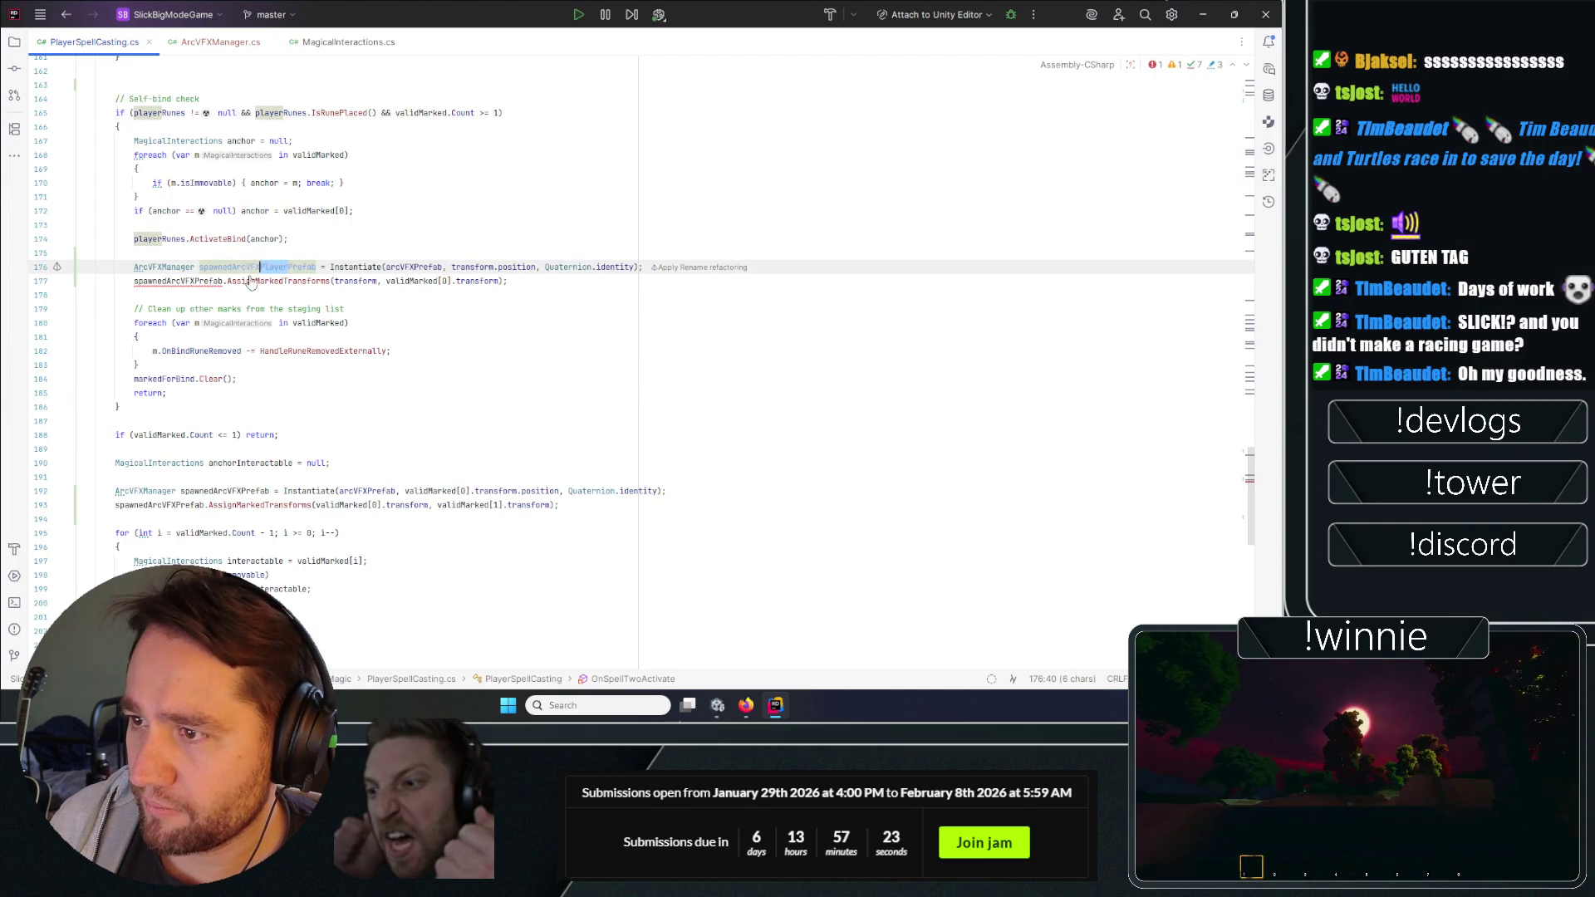
key(alt+Return)
key(Return)
click(291, 239)
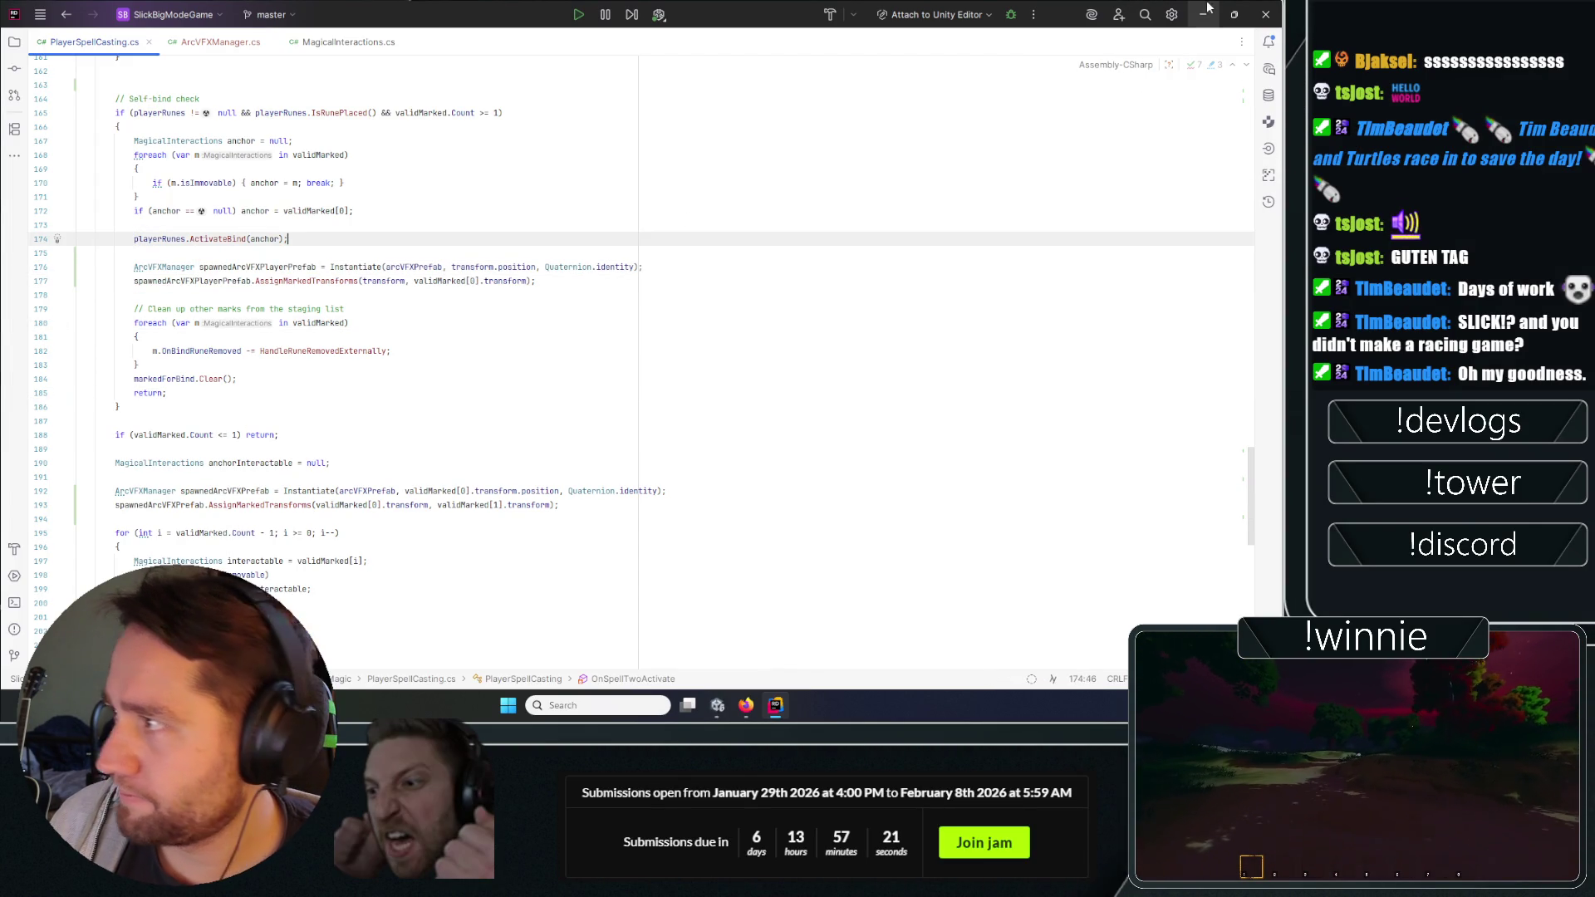
click(1204, 10)
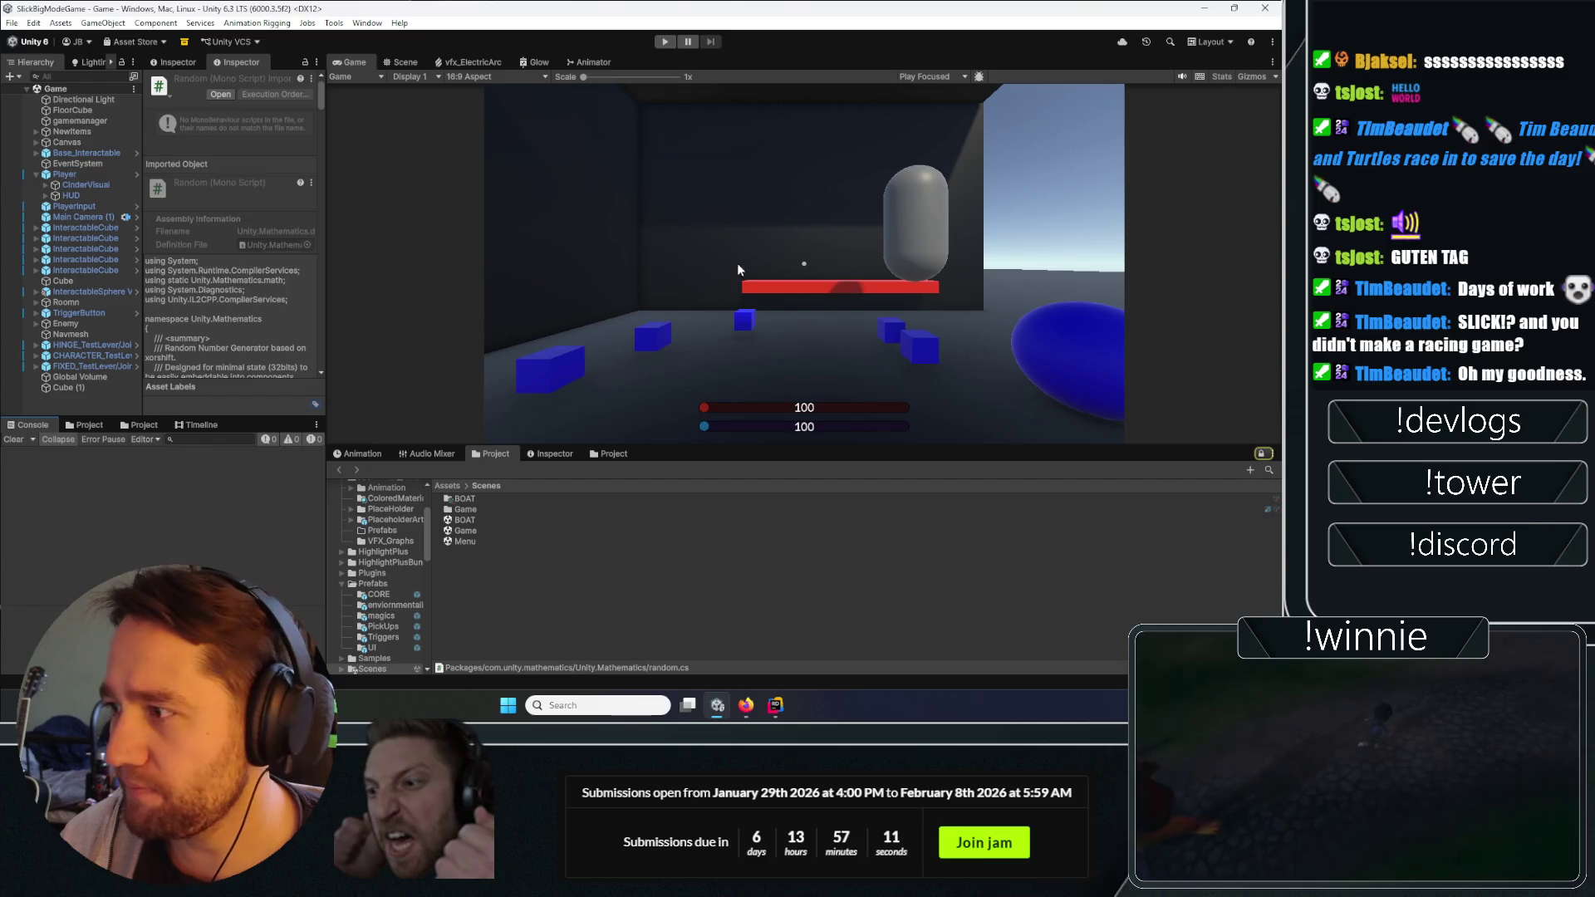
Play-test by walking to the wooden crate and placing a bind rune on it.
key(ctrl+p)
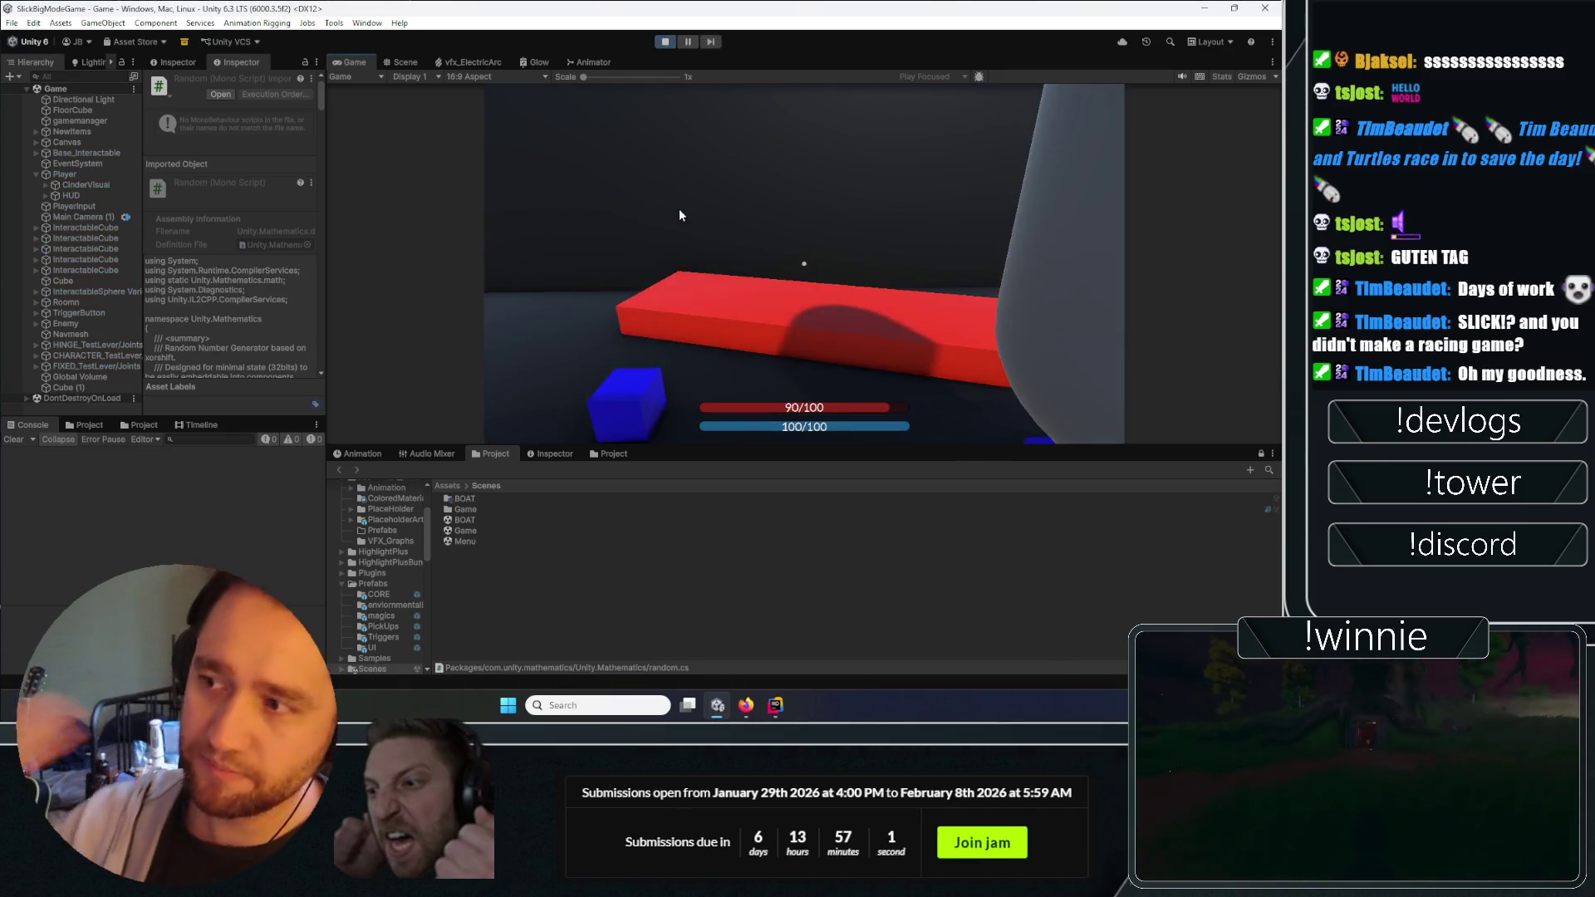
click(679, 215)
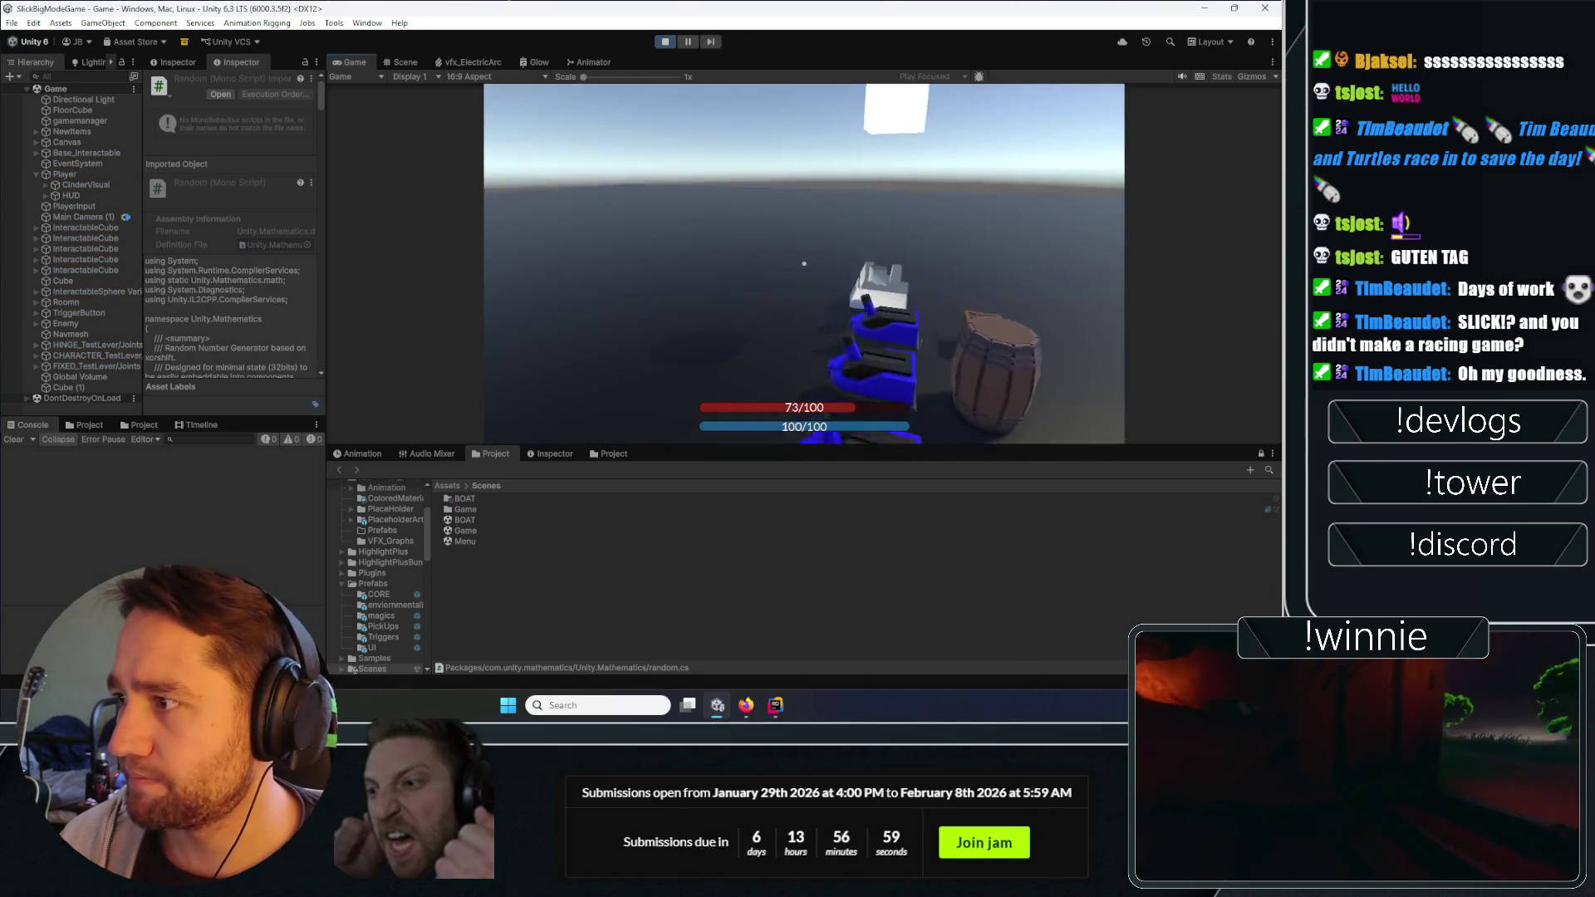
key(space)
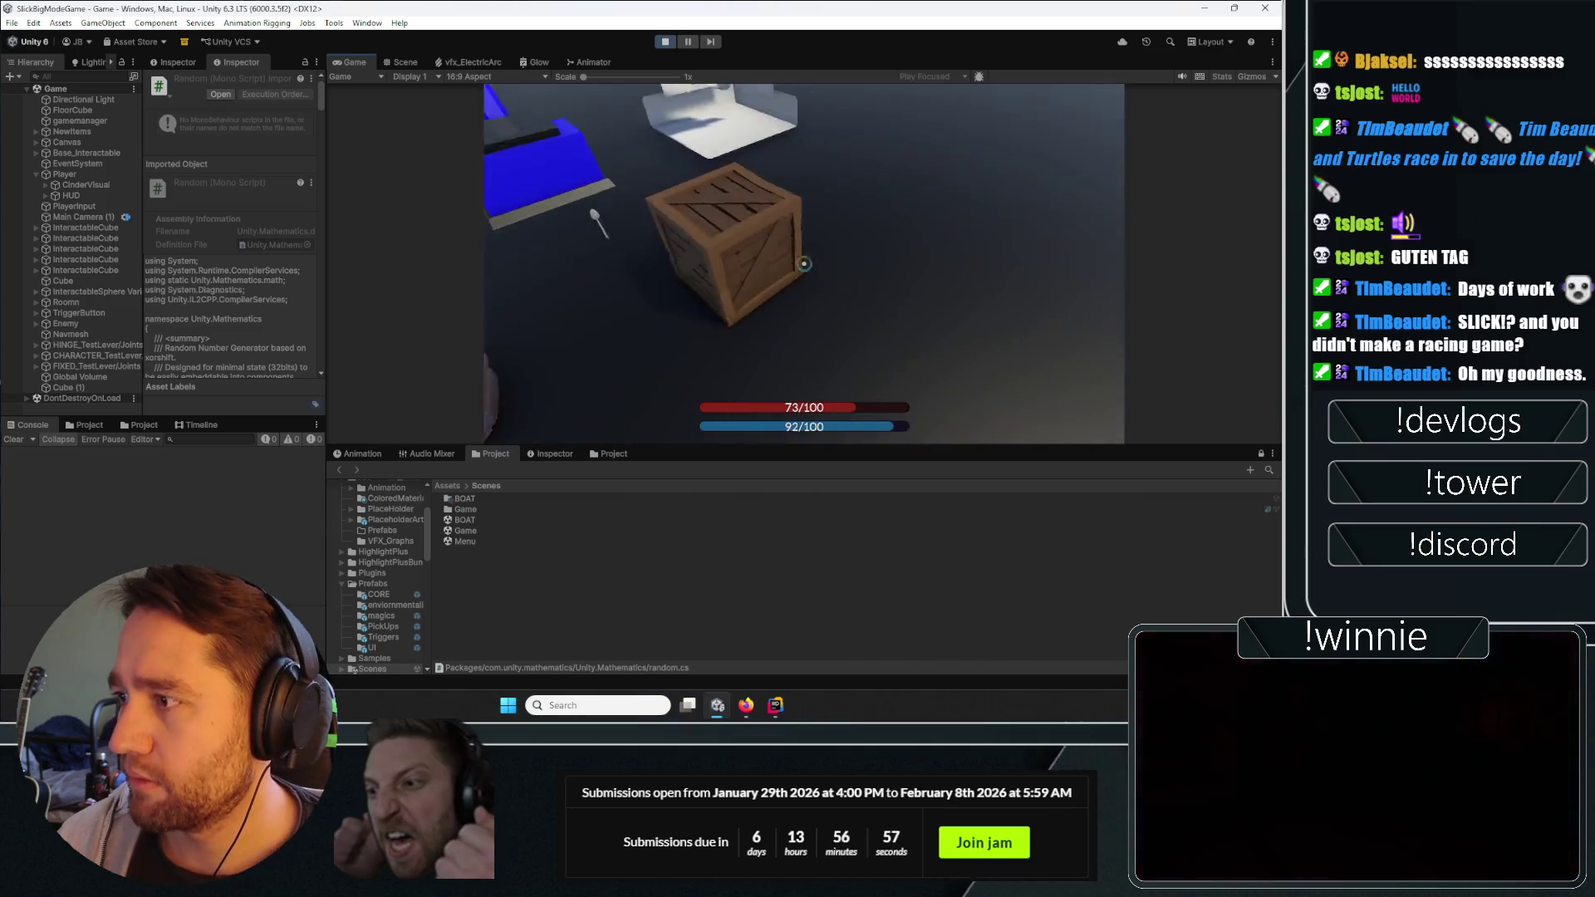
click(804, 264)
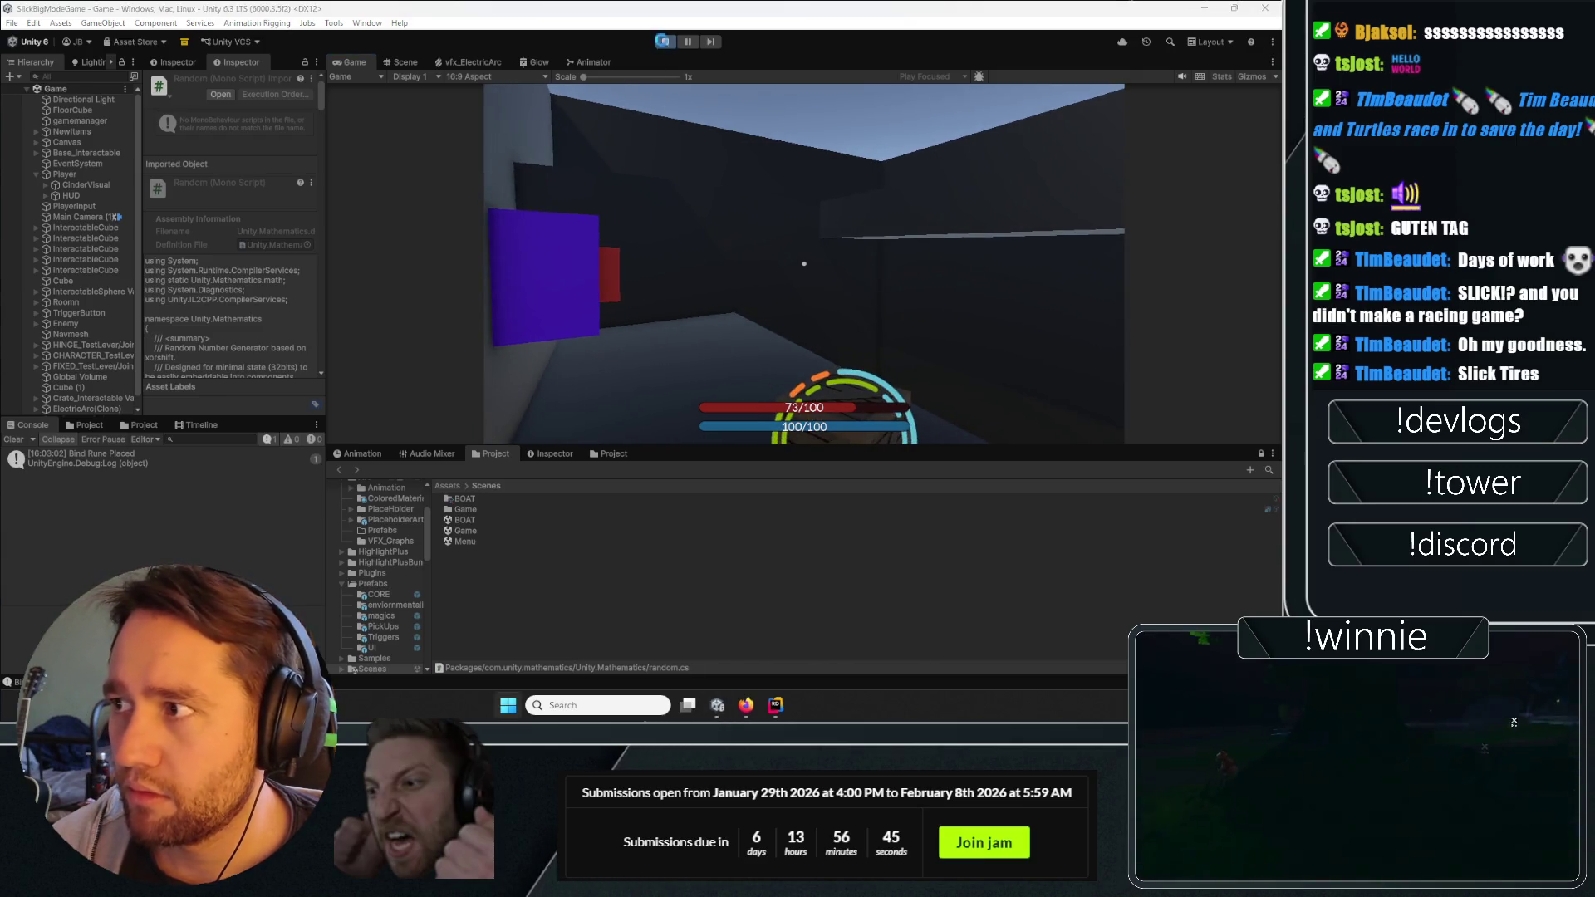
key(ctrl+p)
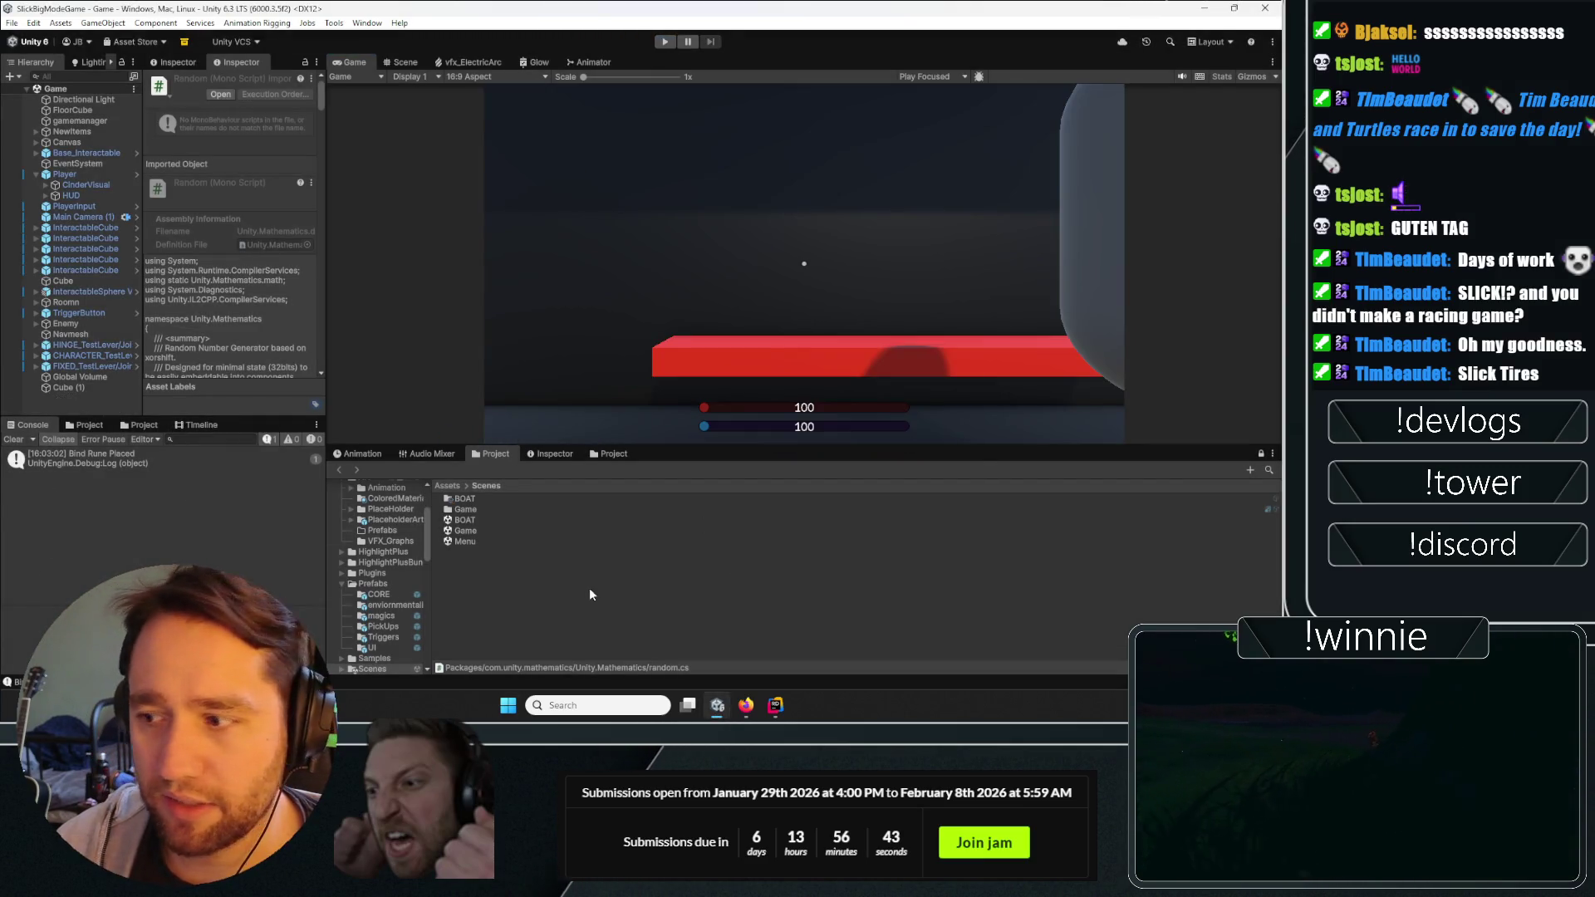
Back in Rider, scroll through PlayerSpellCasting.cs and briefly peek at MagicalInteractions.cs.
click(775, 705)
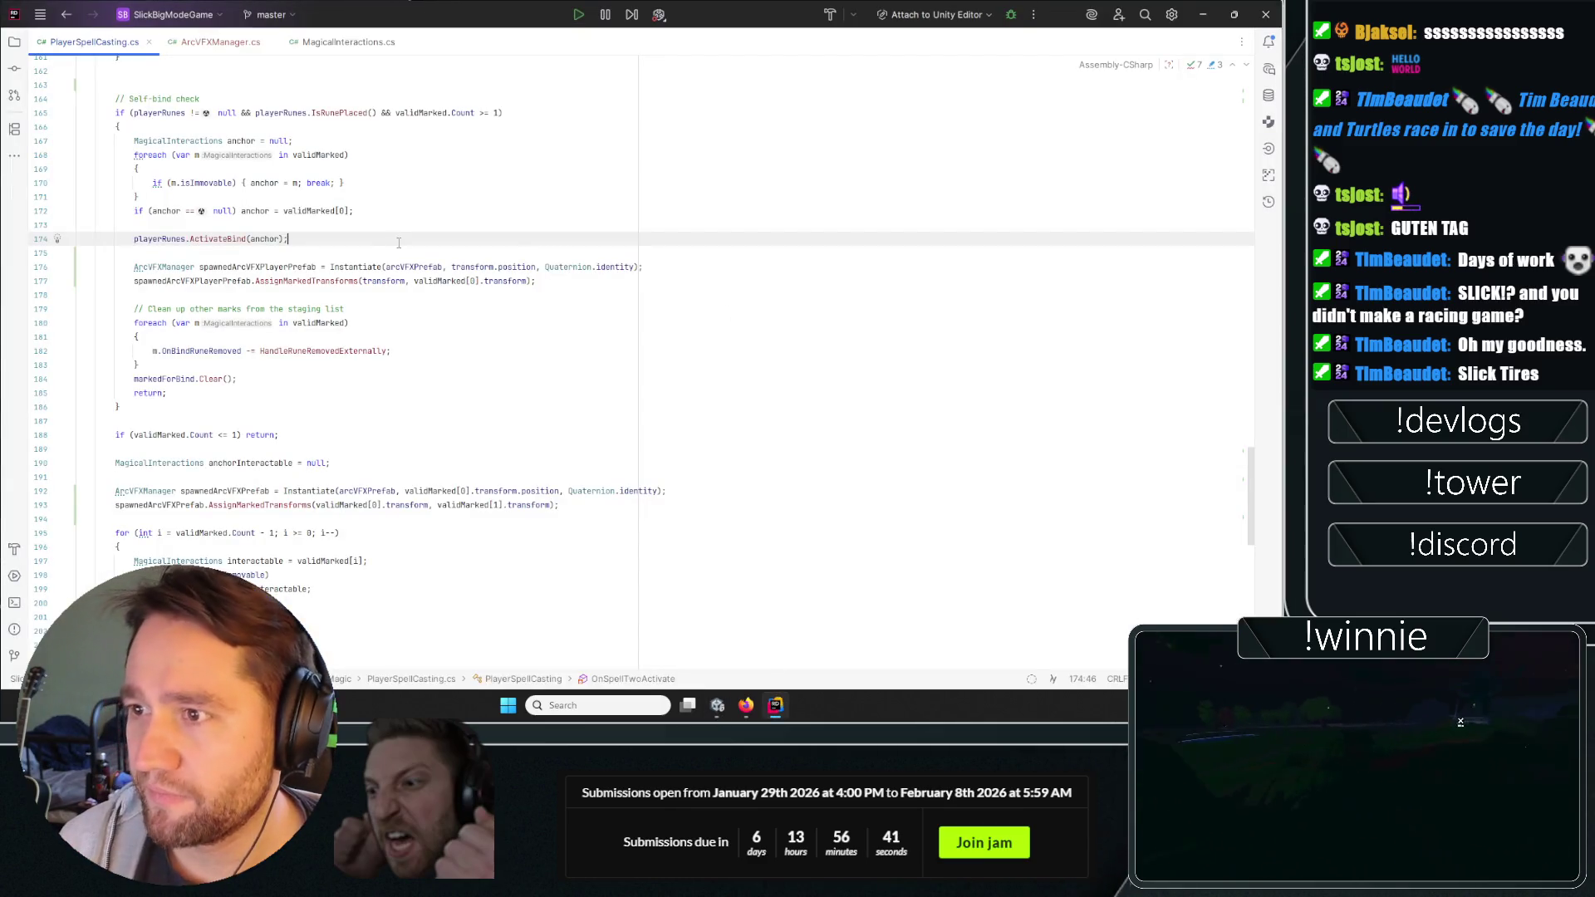
scroll(299, 229, up, 4)
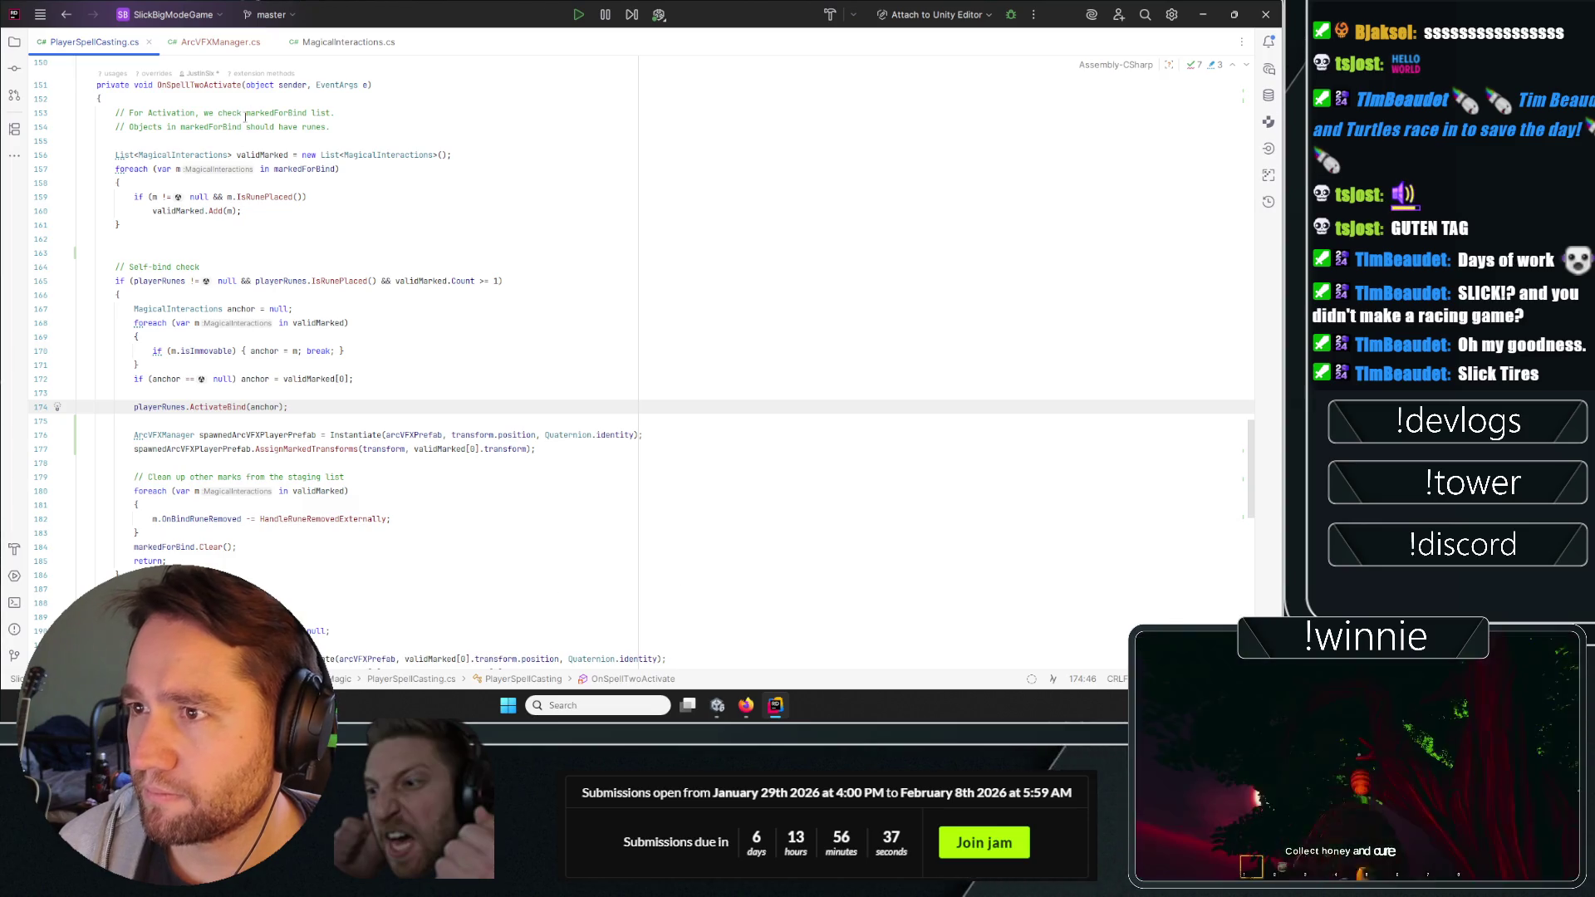
scroll(588, 480, down, 2)
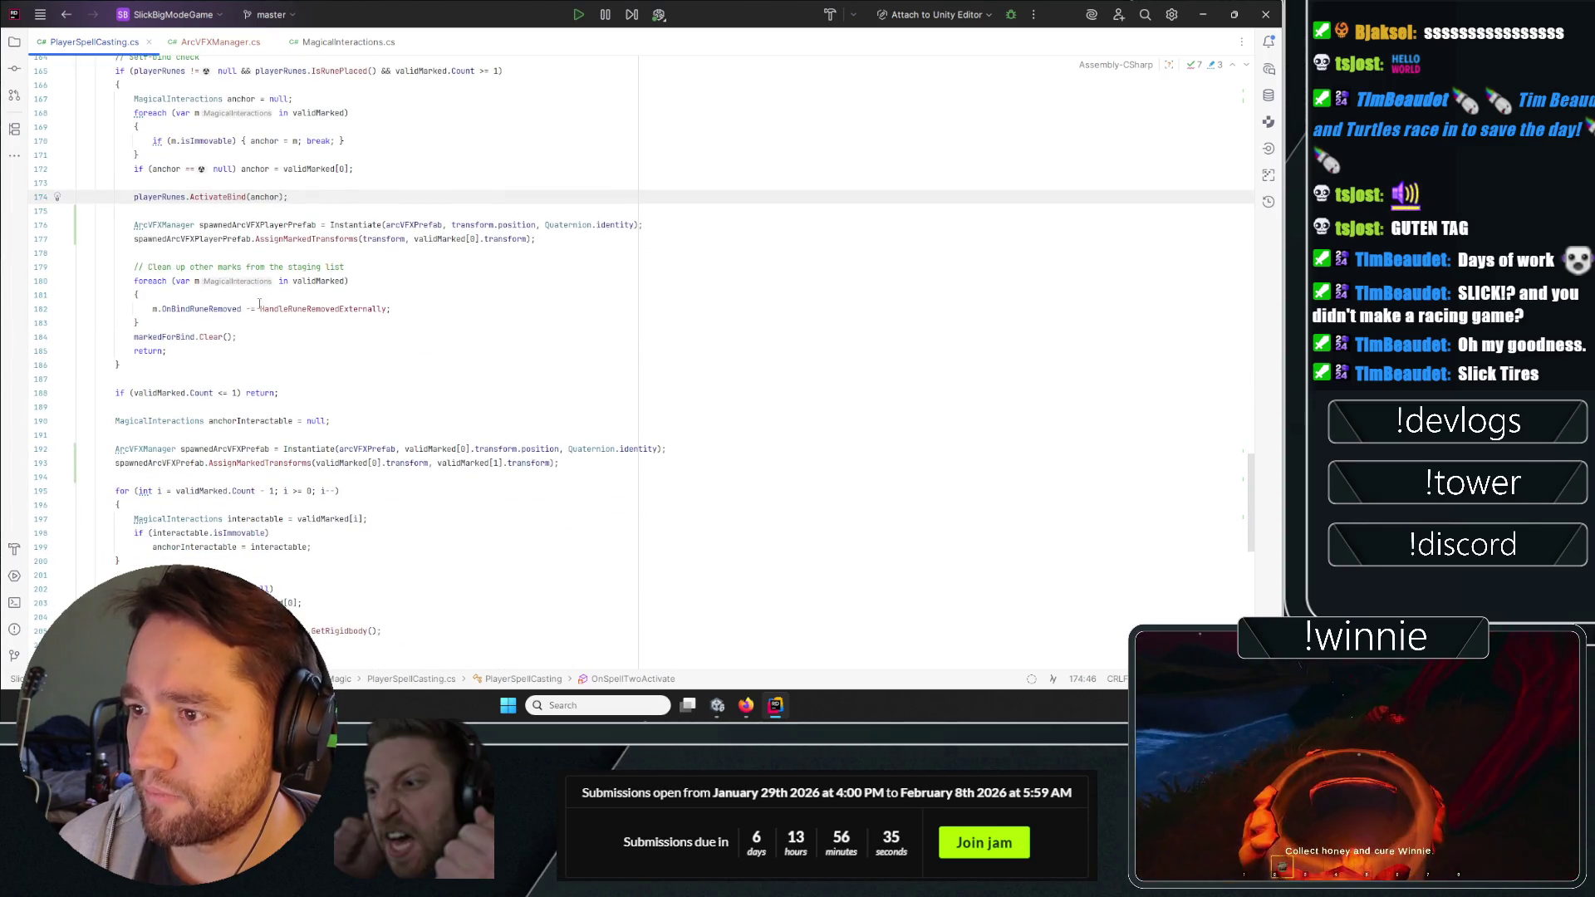
scroll(273, 401, down, 9)
scroll(249, 232, up, 1)
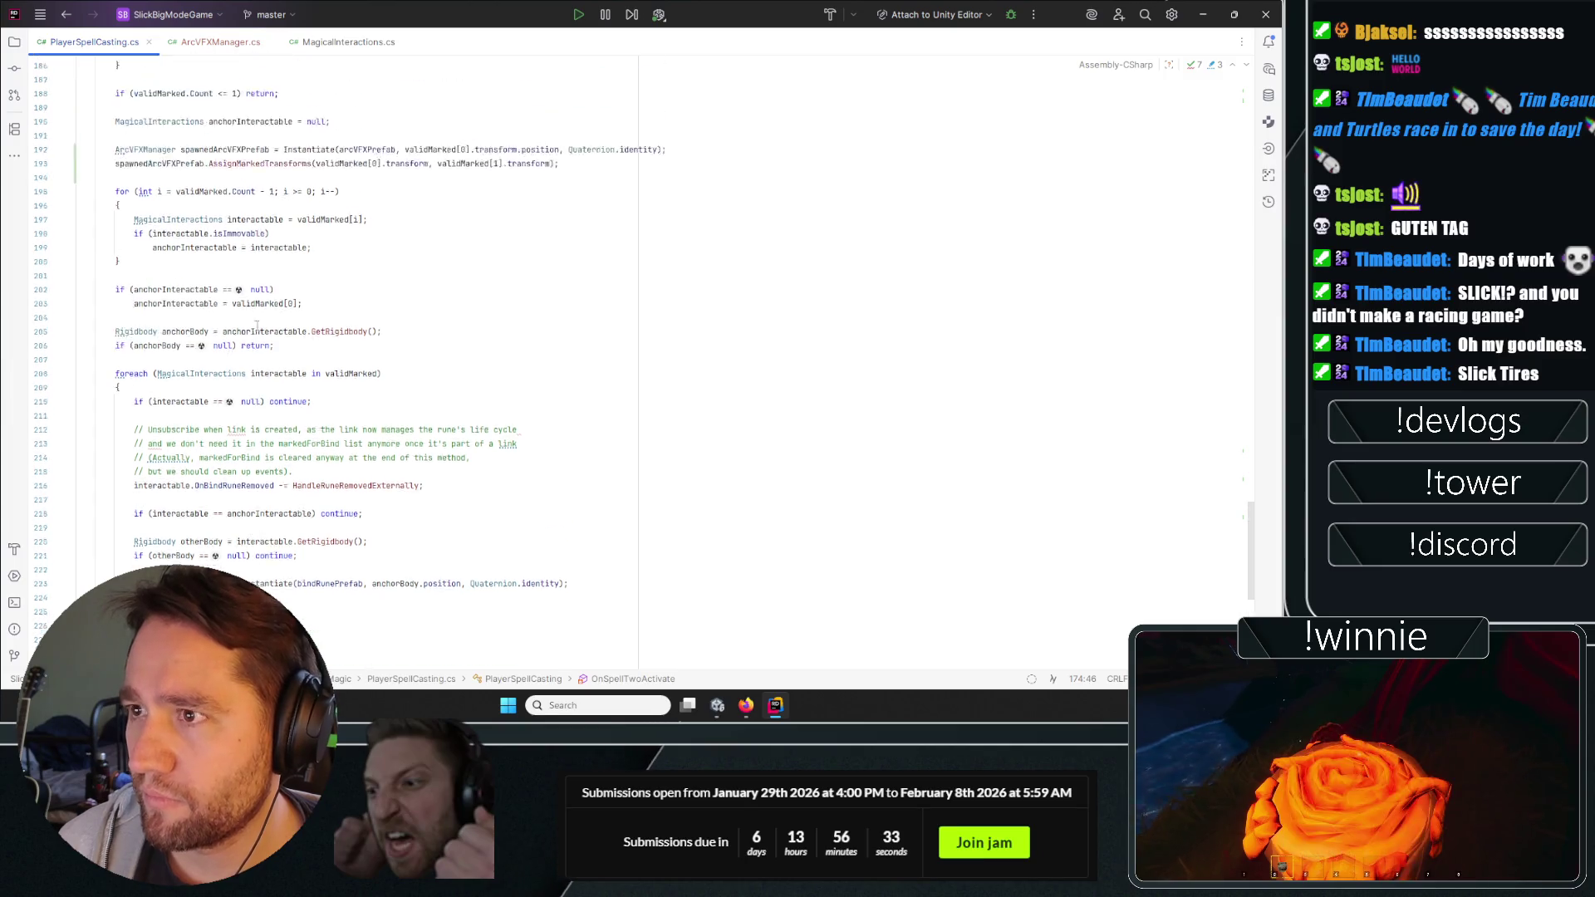
click(384, 52)
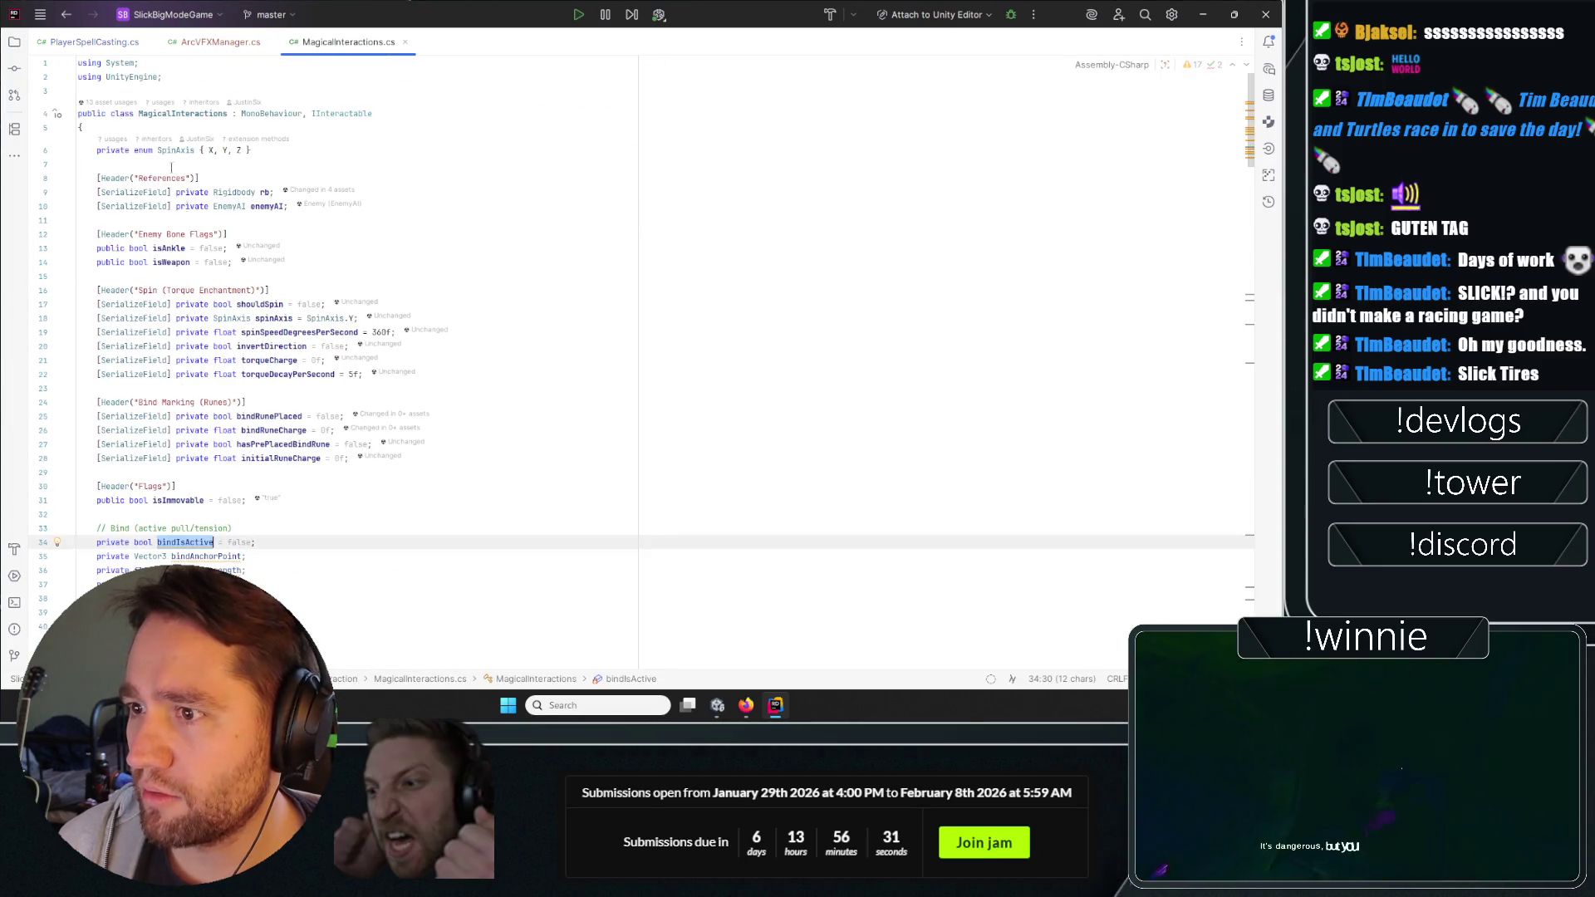
click(102, 42)
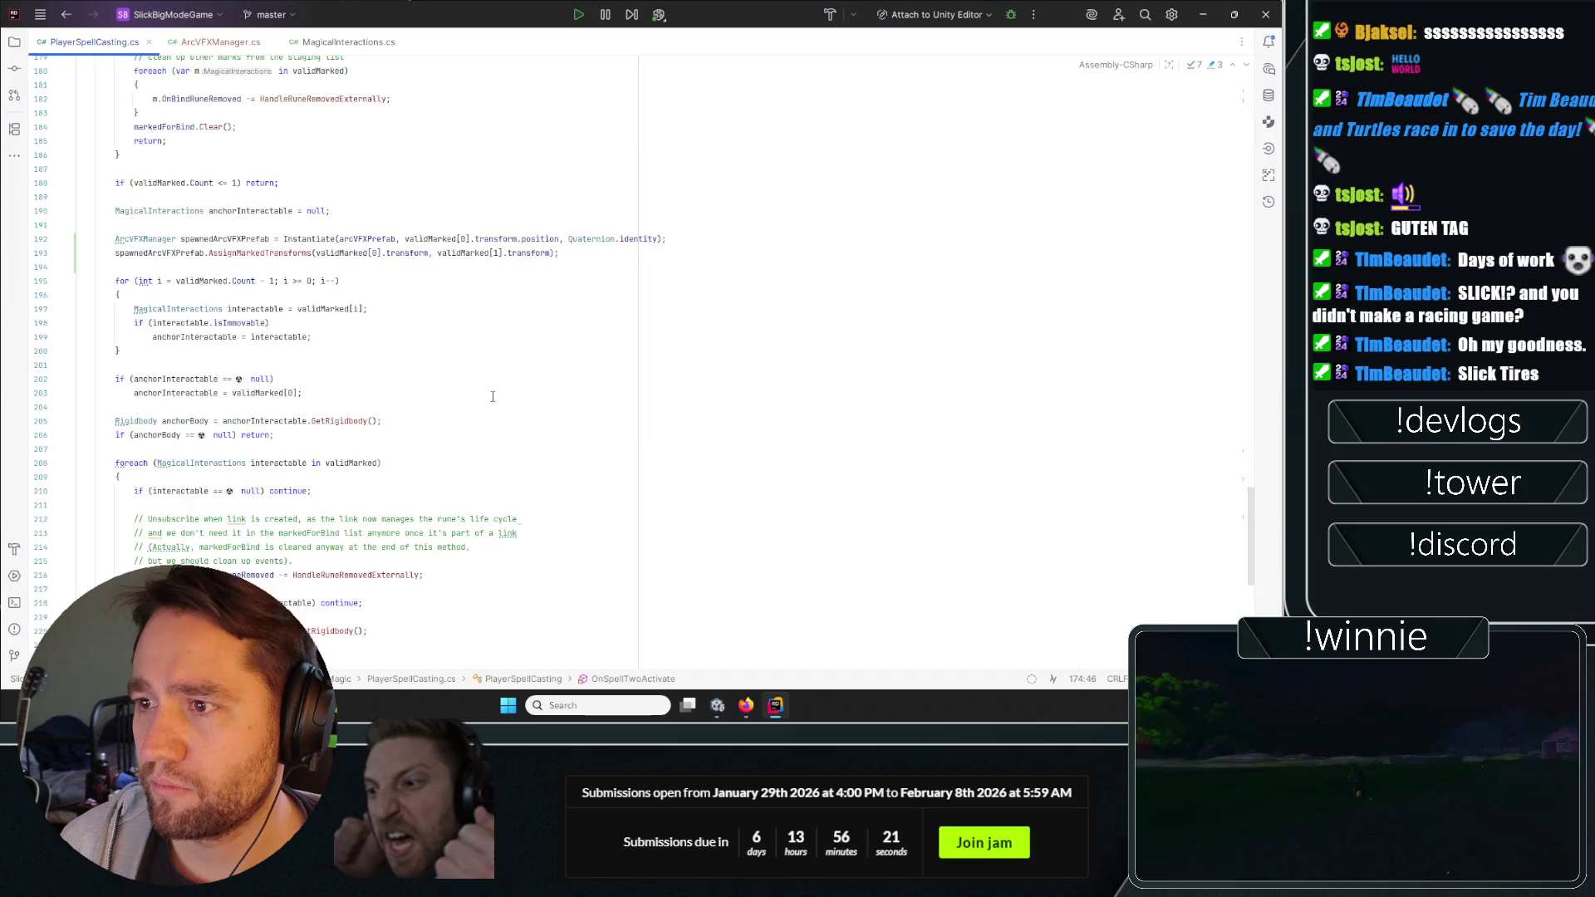
scroll(492, 396, up, 8)
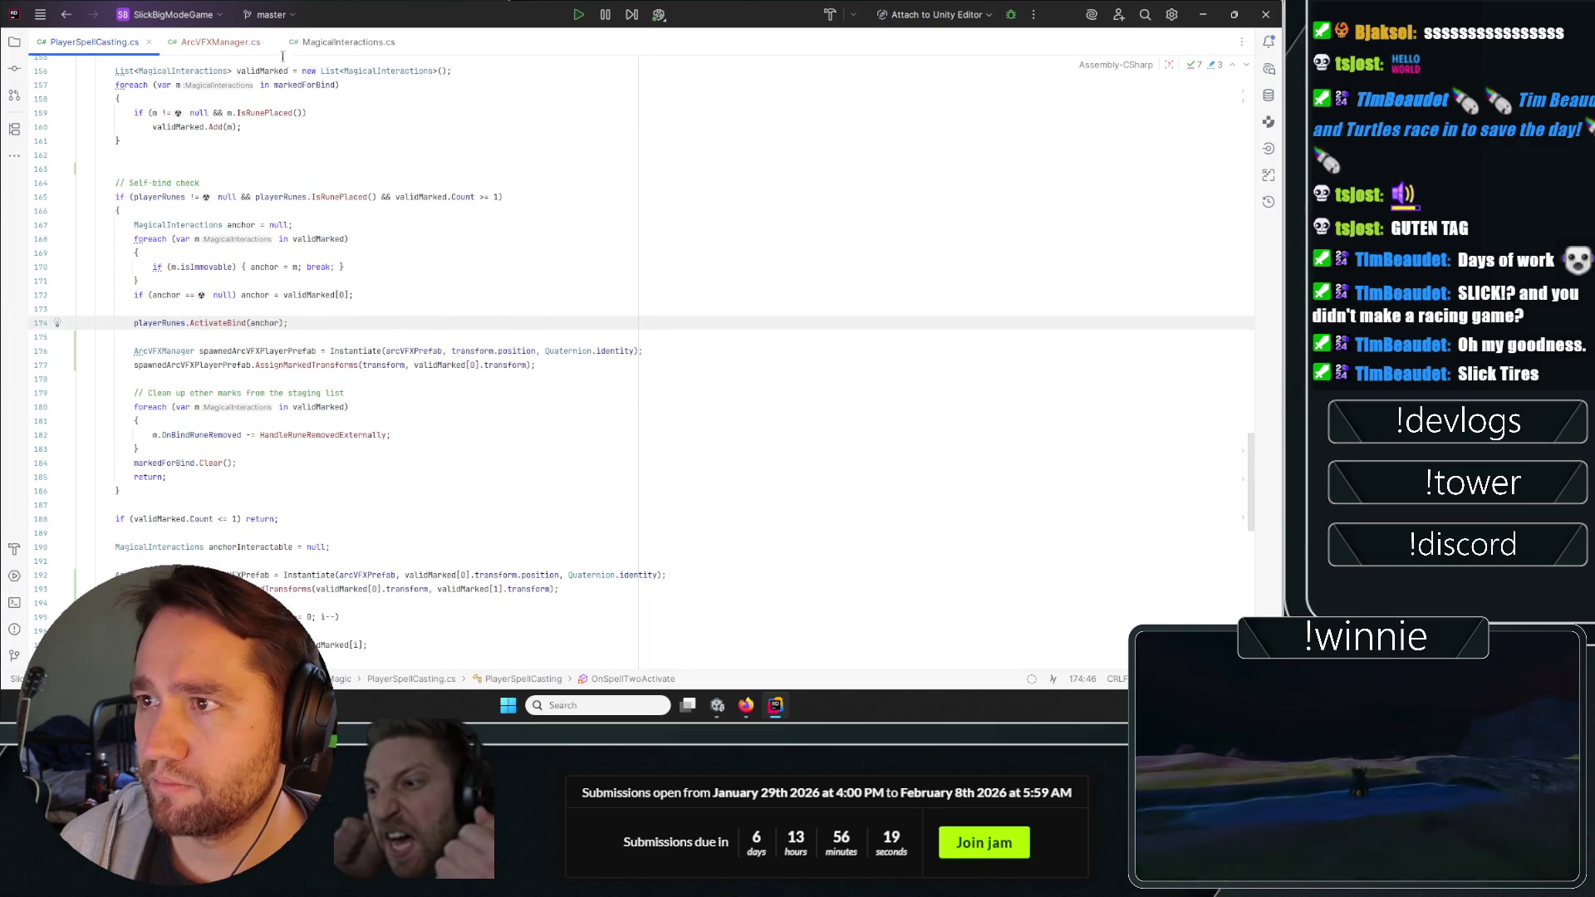
Look over the ArcVFXManager class in ArcVFXManager.cs.
click(317, 40)
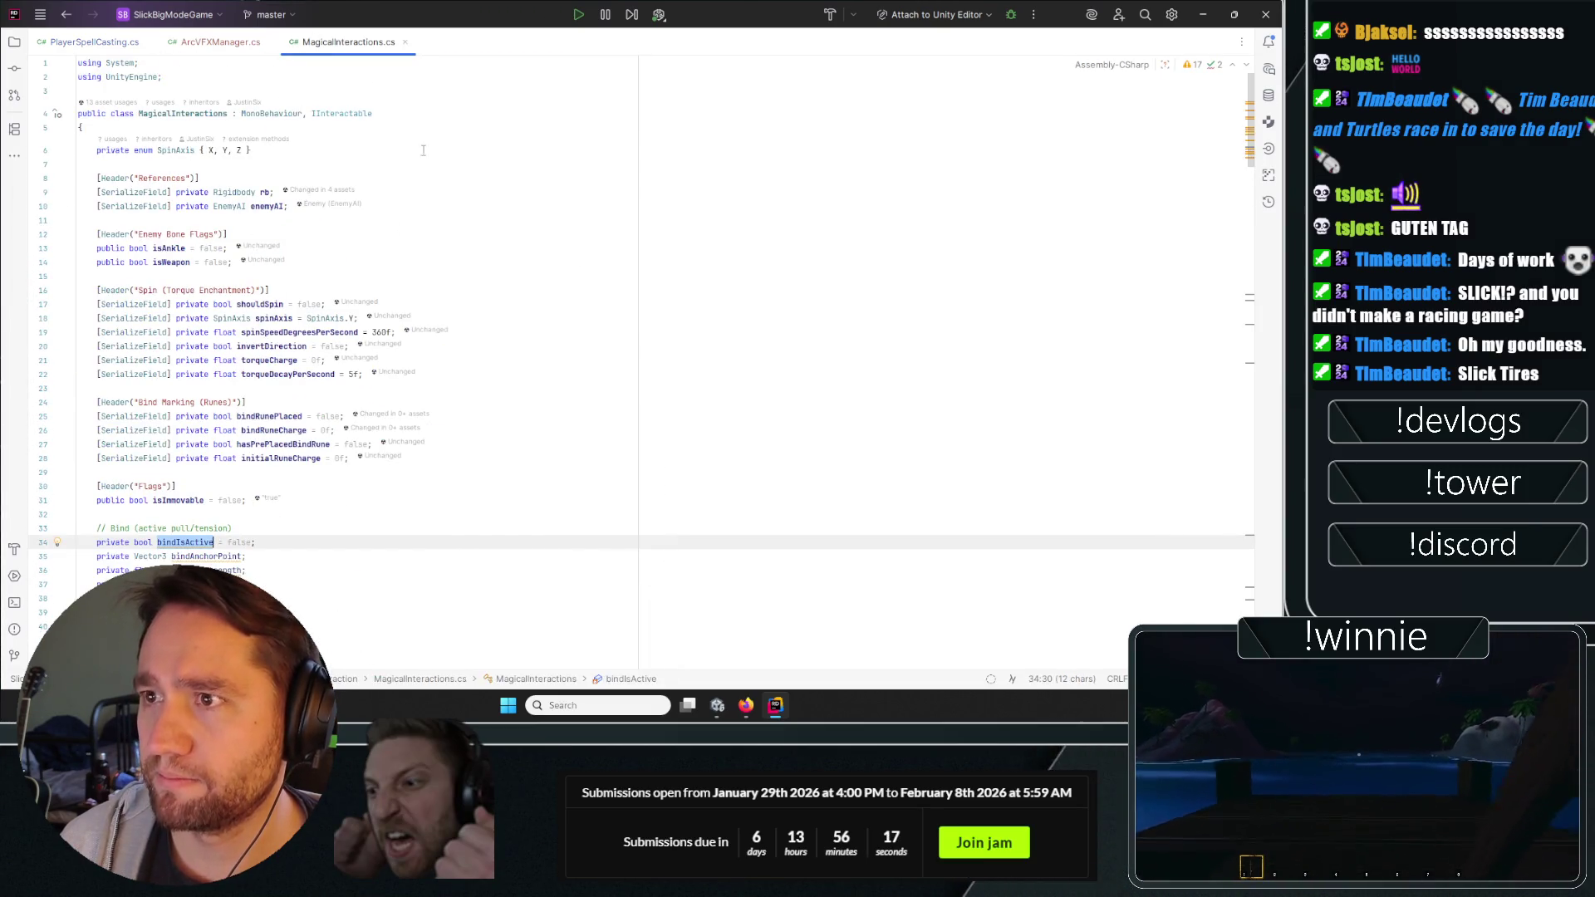
click(236, 44)
scroll(441, 353, up, 8)
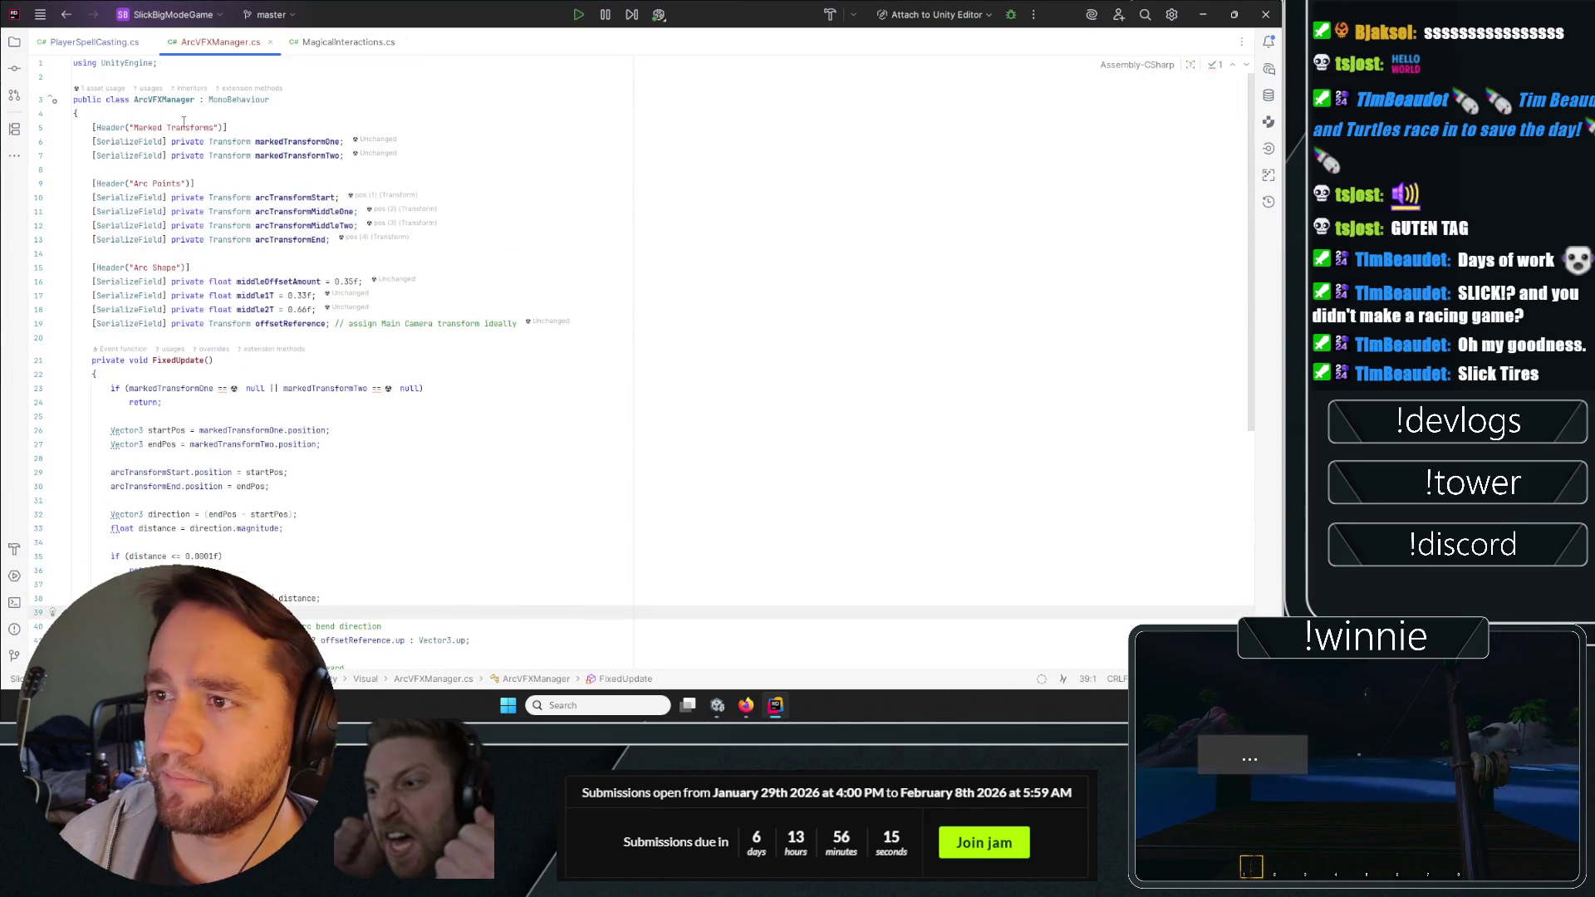
double_click(162, 99)
Review MagicalInteractions.cs field declarations down to the initialRuneCharge line.
click(330, 43)
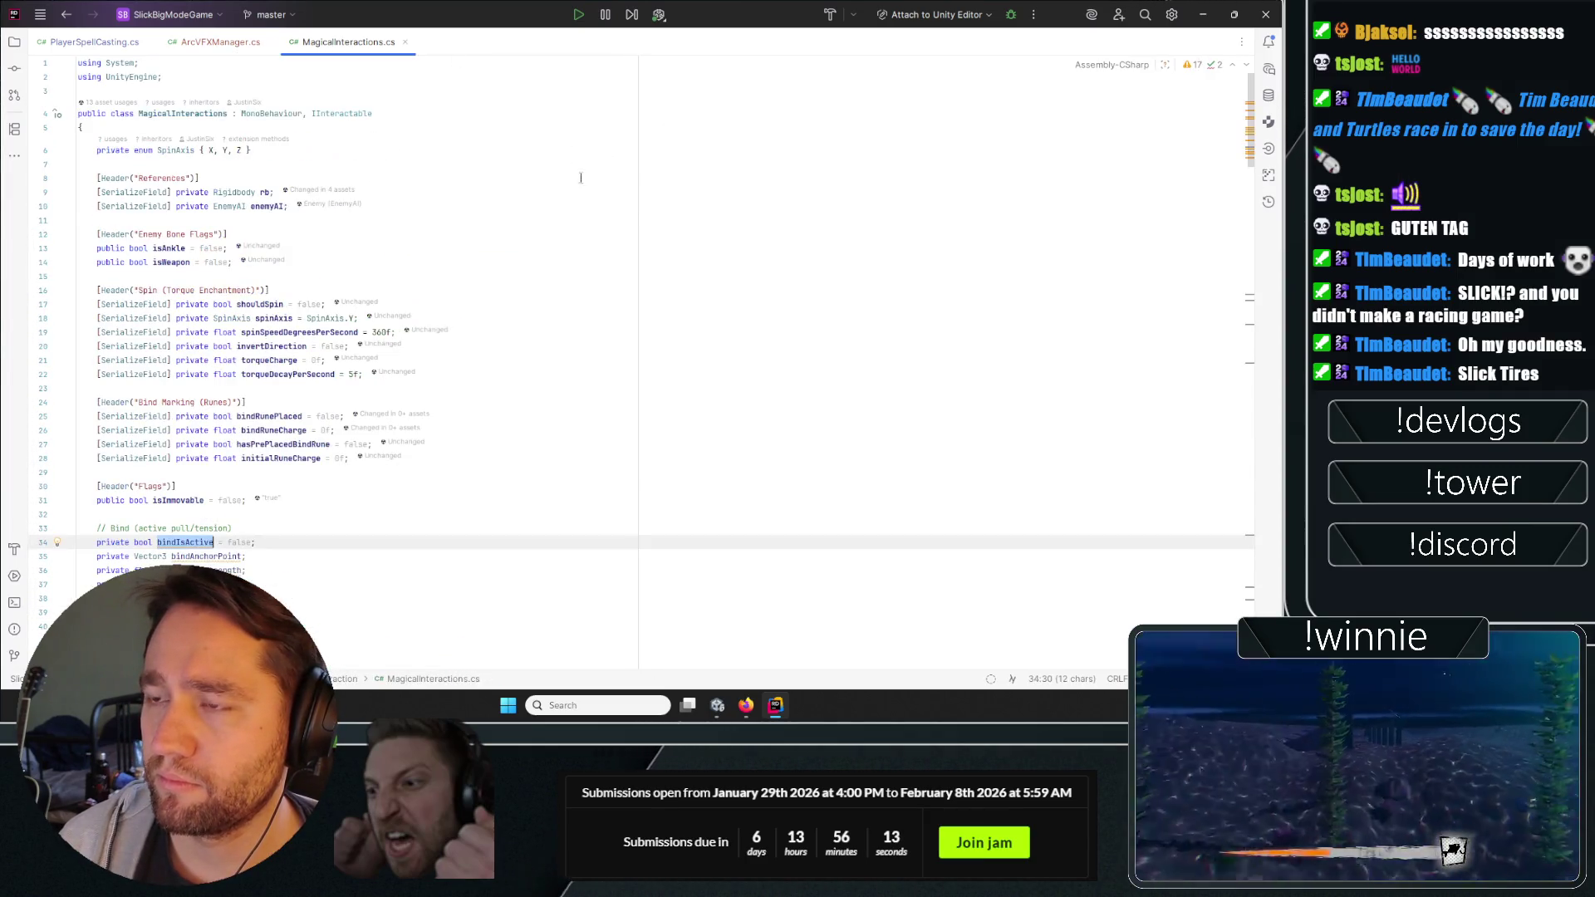
click(288, 207)
drag(309, 167, 339, 197)
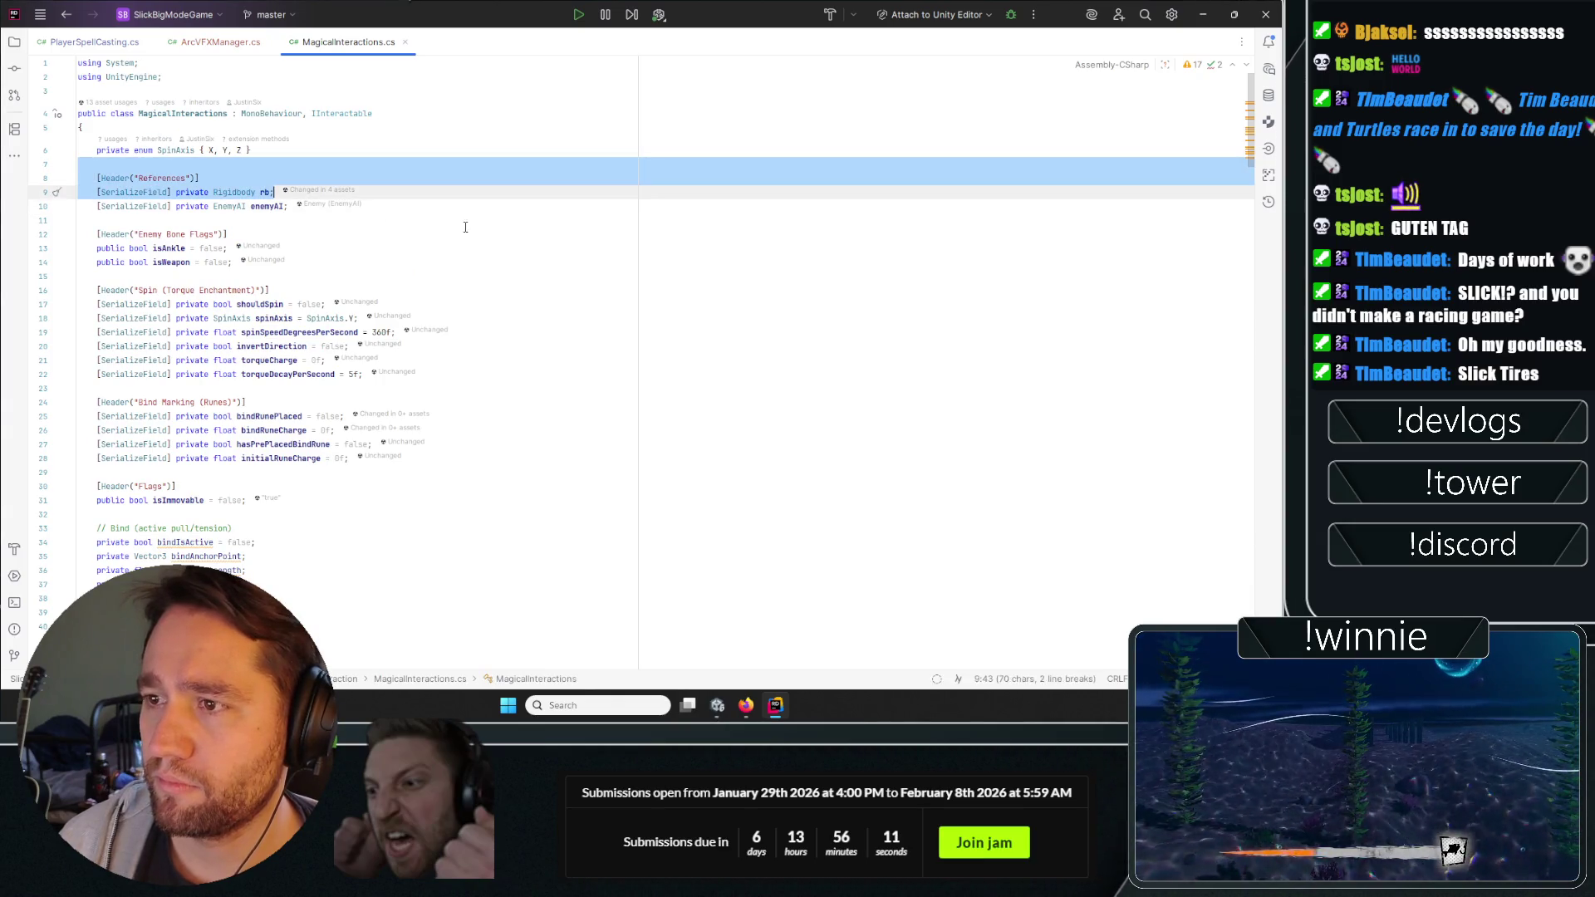
click(407, 235)
scroll(191, 311, down, 5)
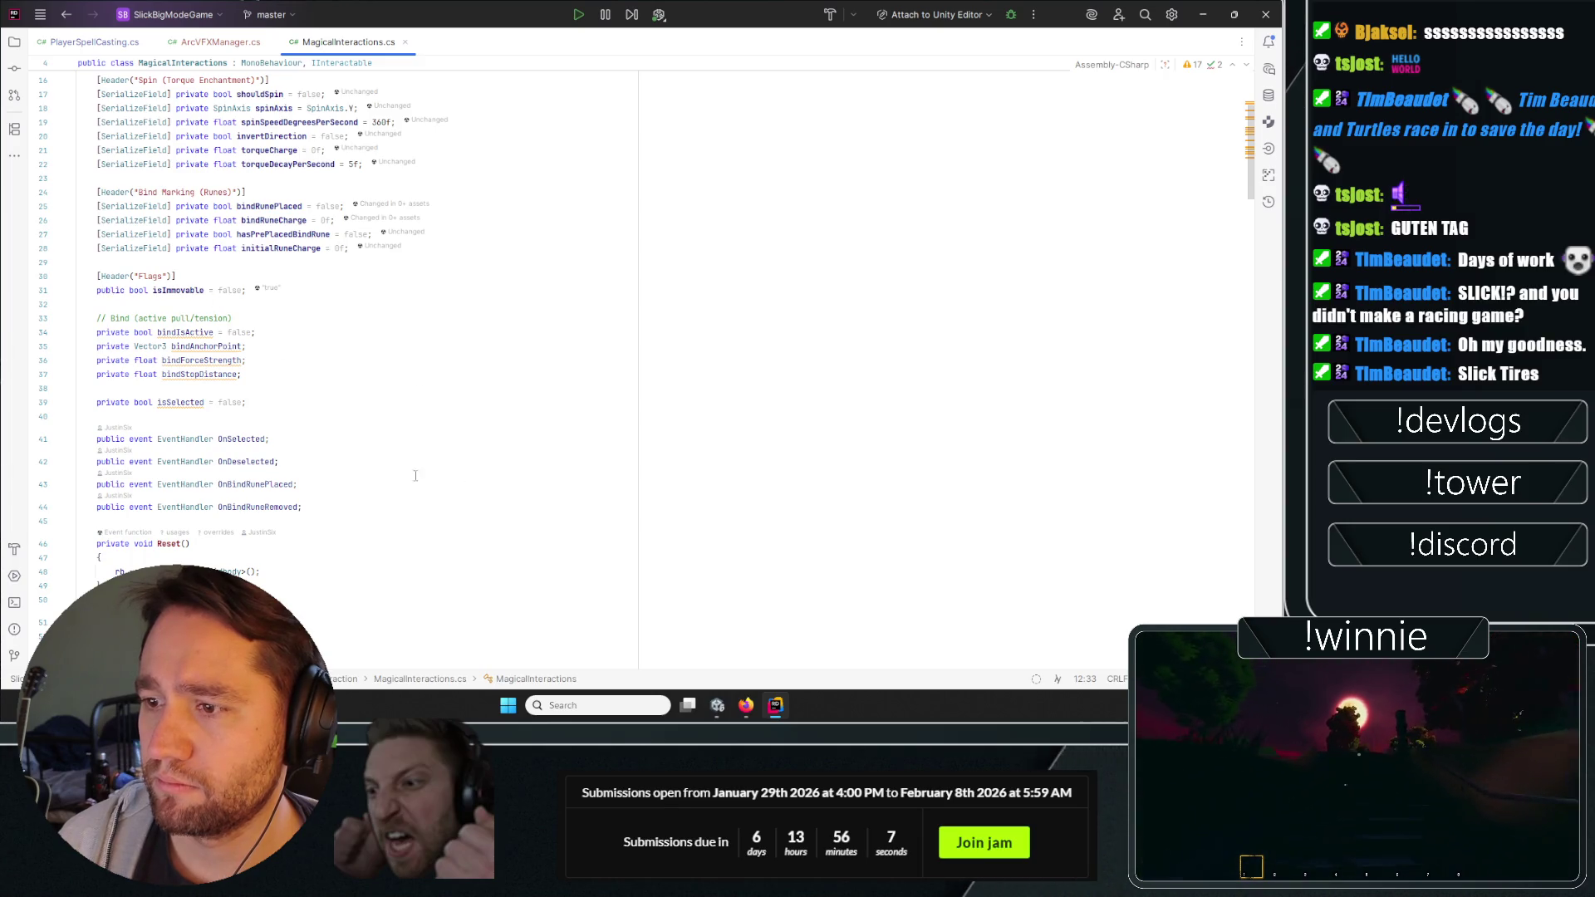
scroll(418, 477, up, 5)
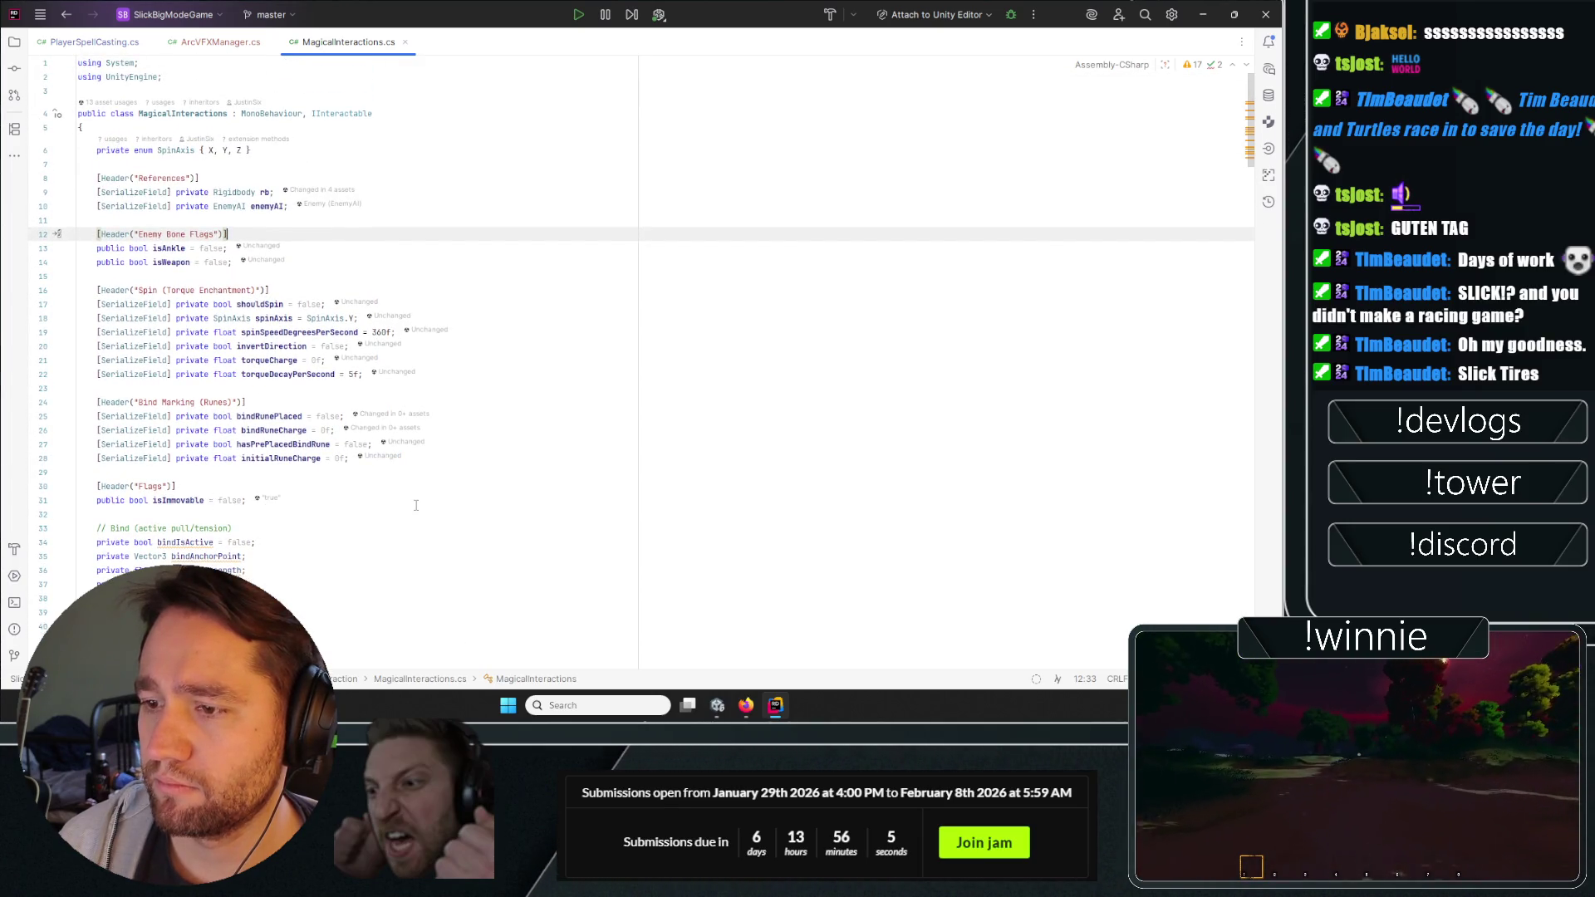
click(521, 462)
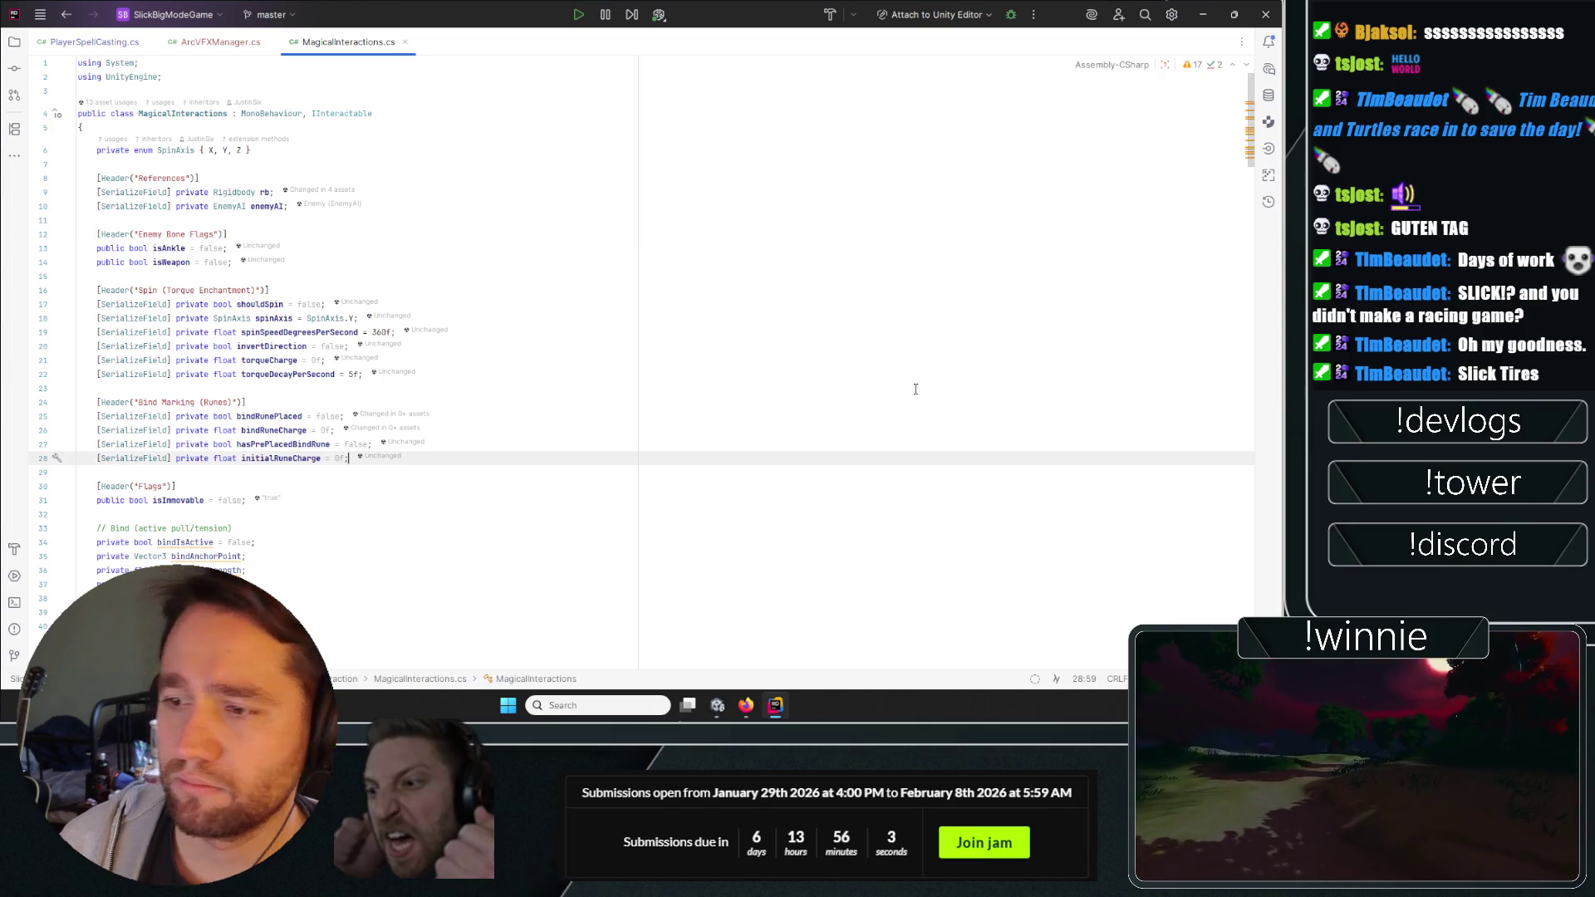
Declare 'public ArcVFXManager spawnedArcVFX;' below the Bind Marking rune fields.
key(Return)
key(Return)
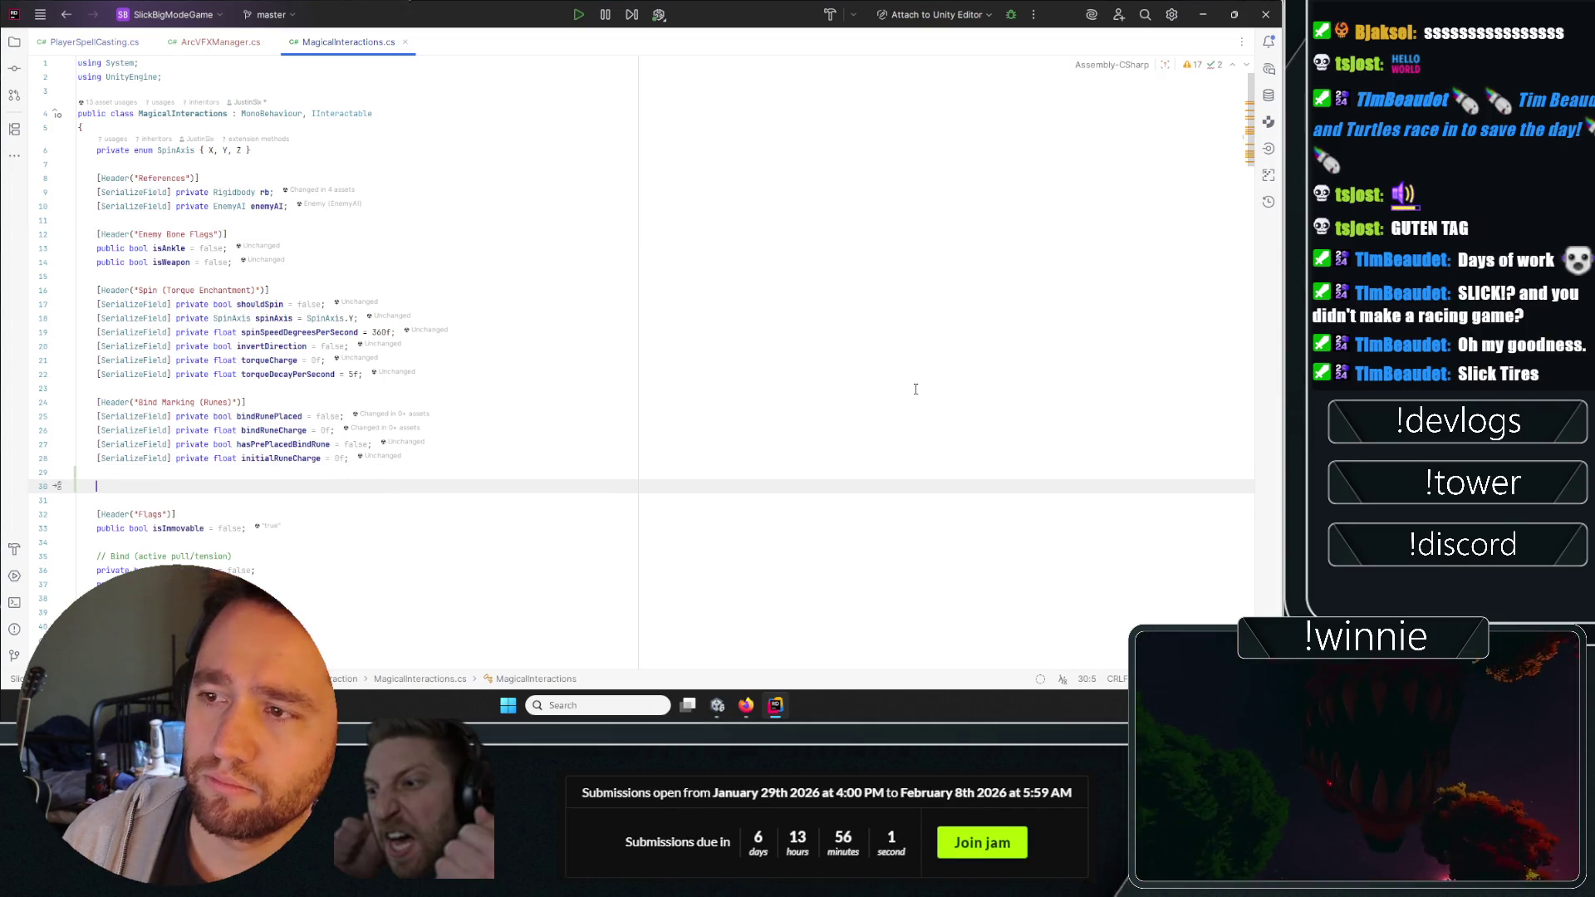
text(public )
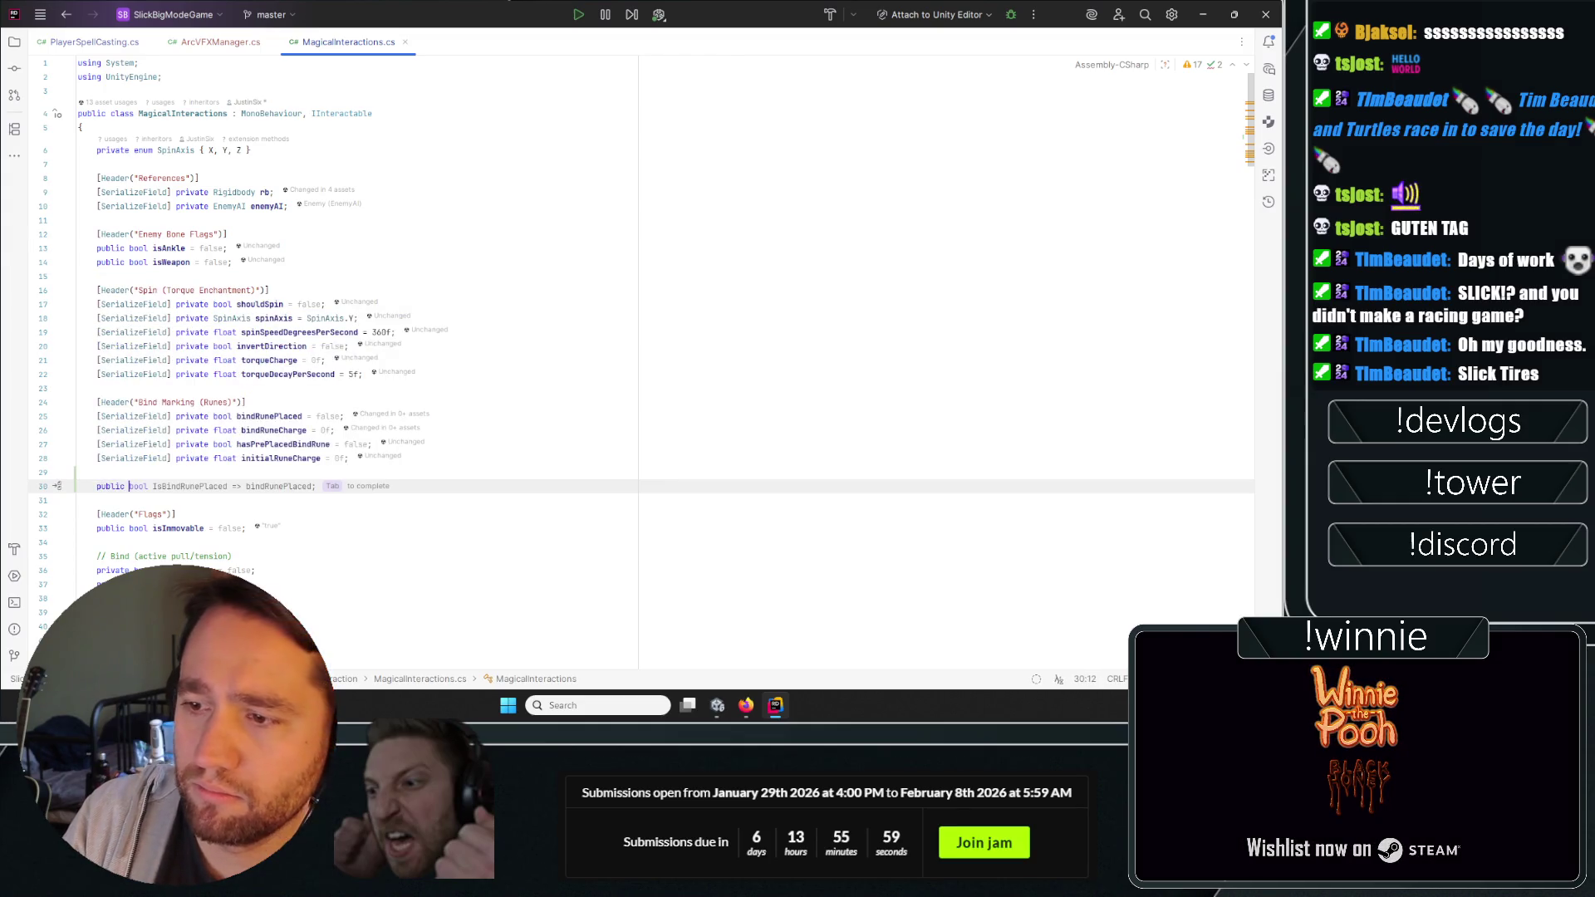
text(ArcVFXManager)
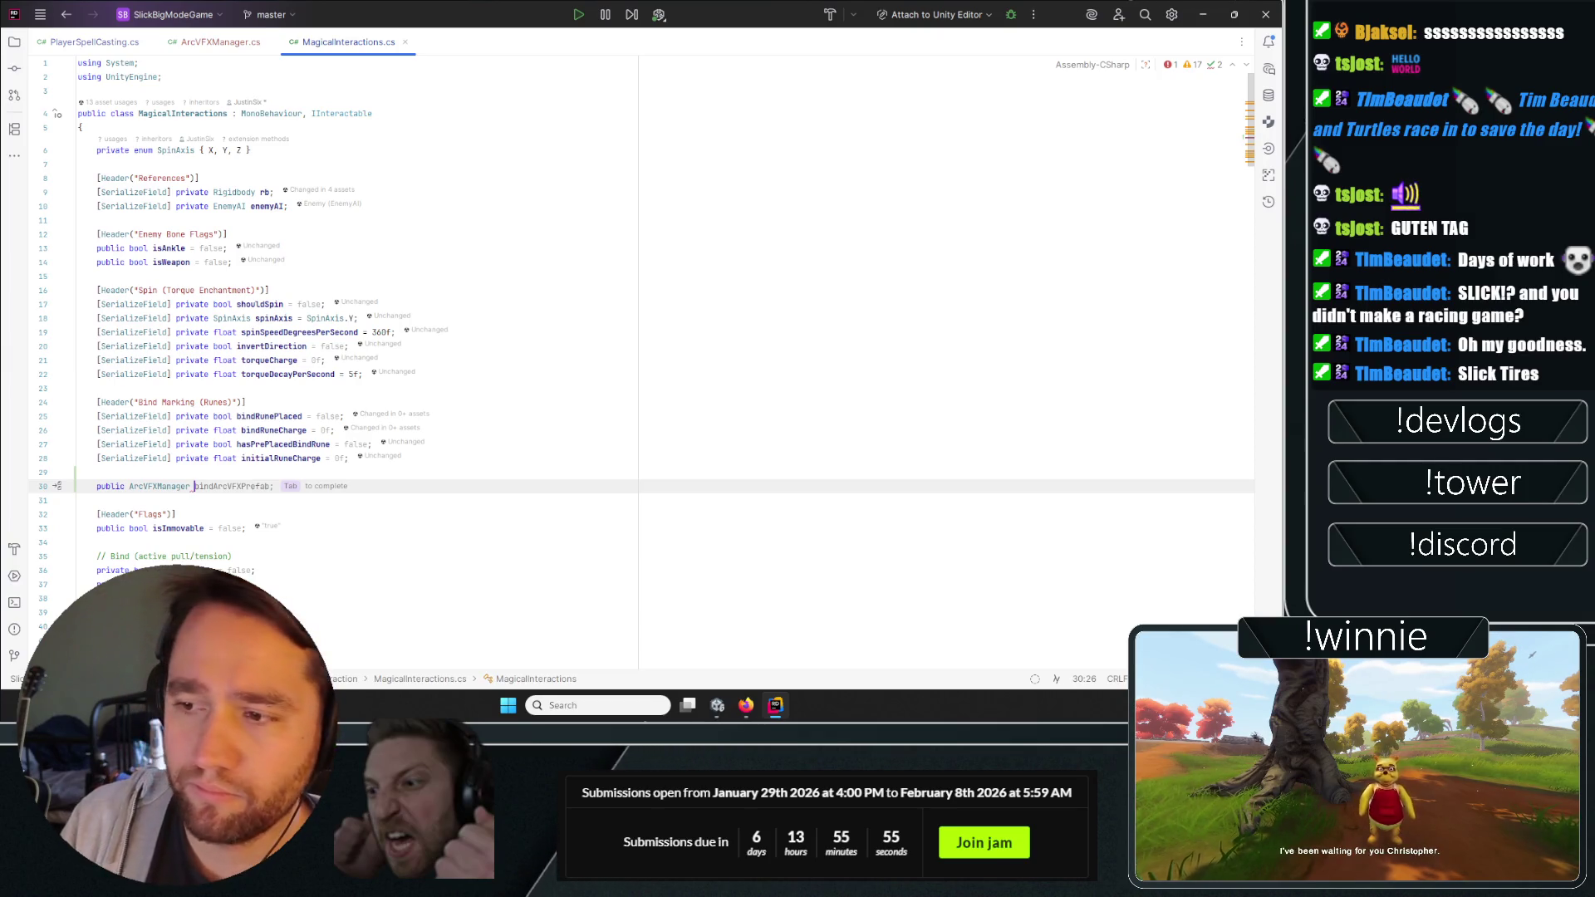
key(Tab)
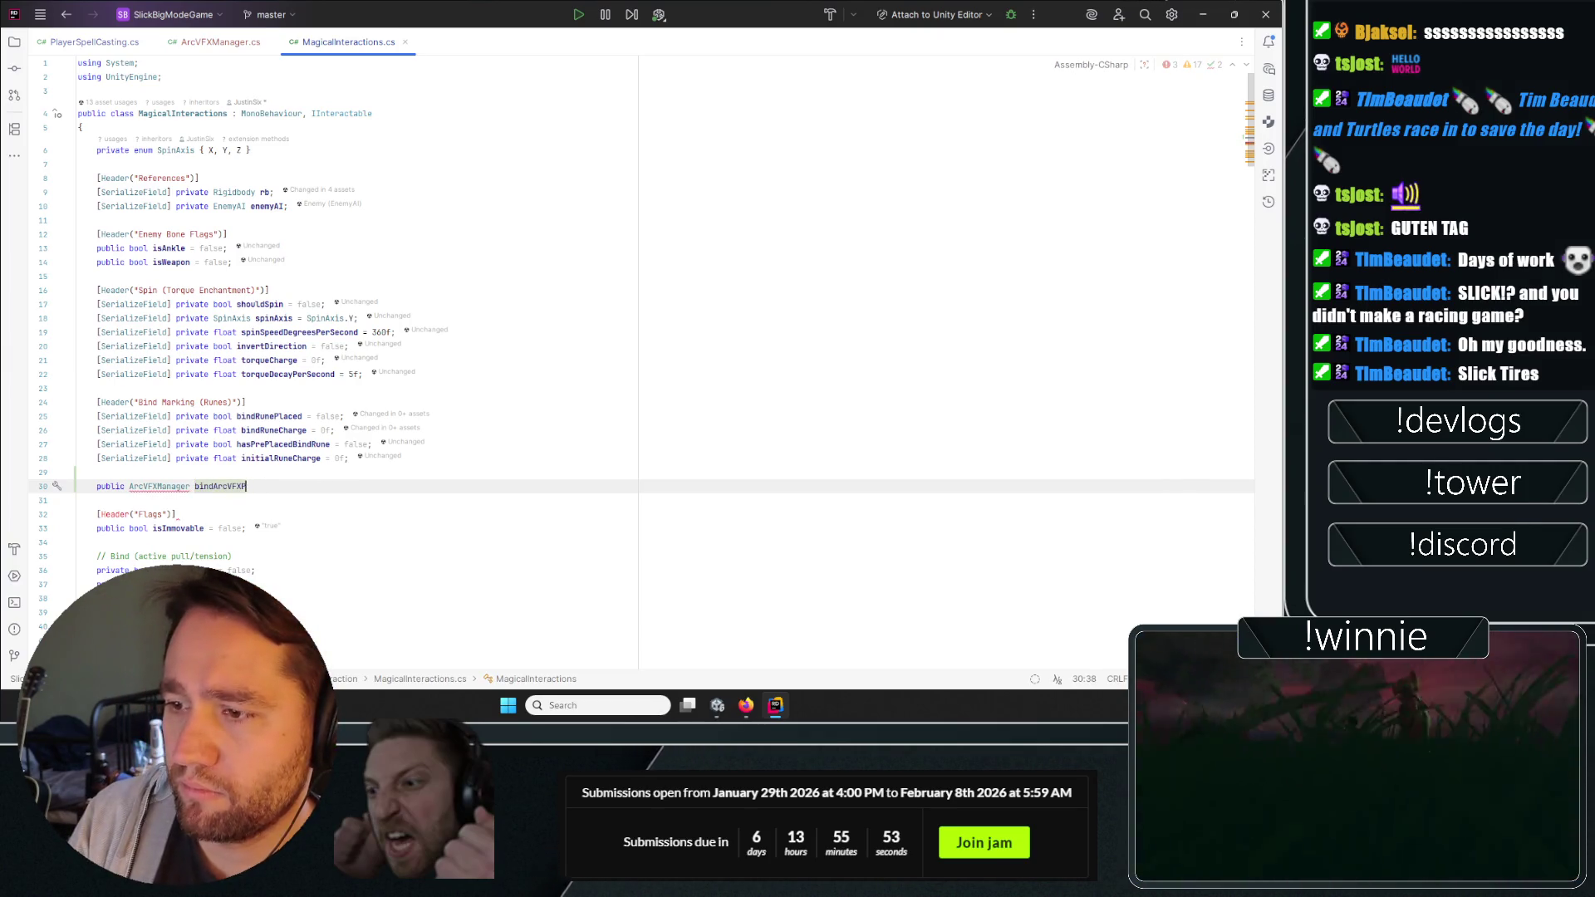
key(BackSpace)
key(BackSpace)
key(BackSpace)
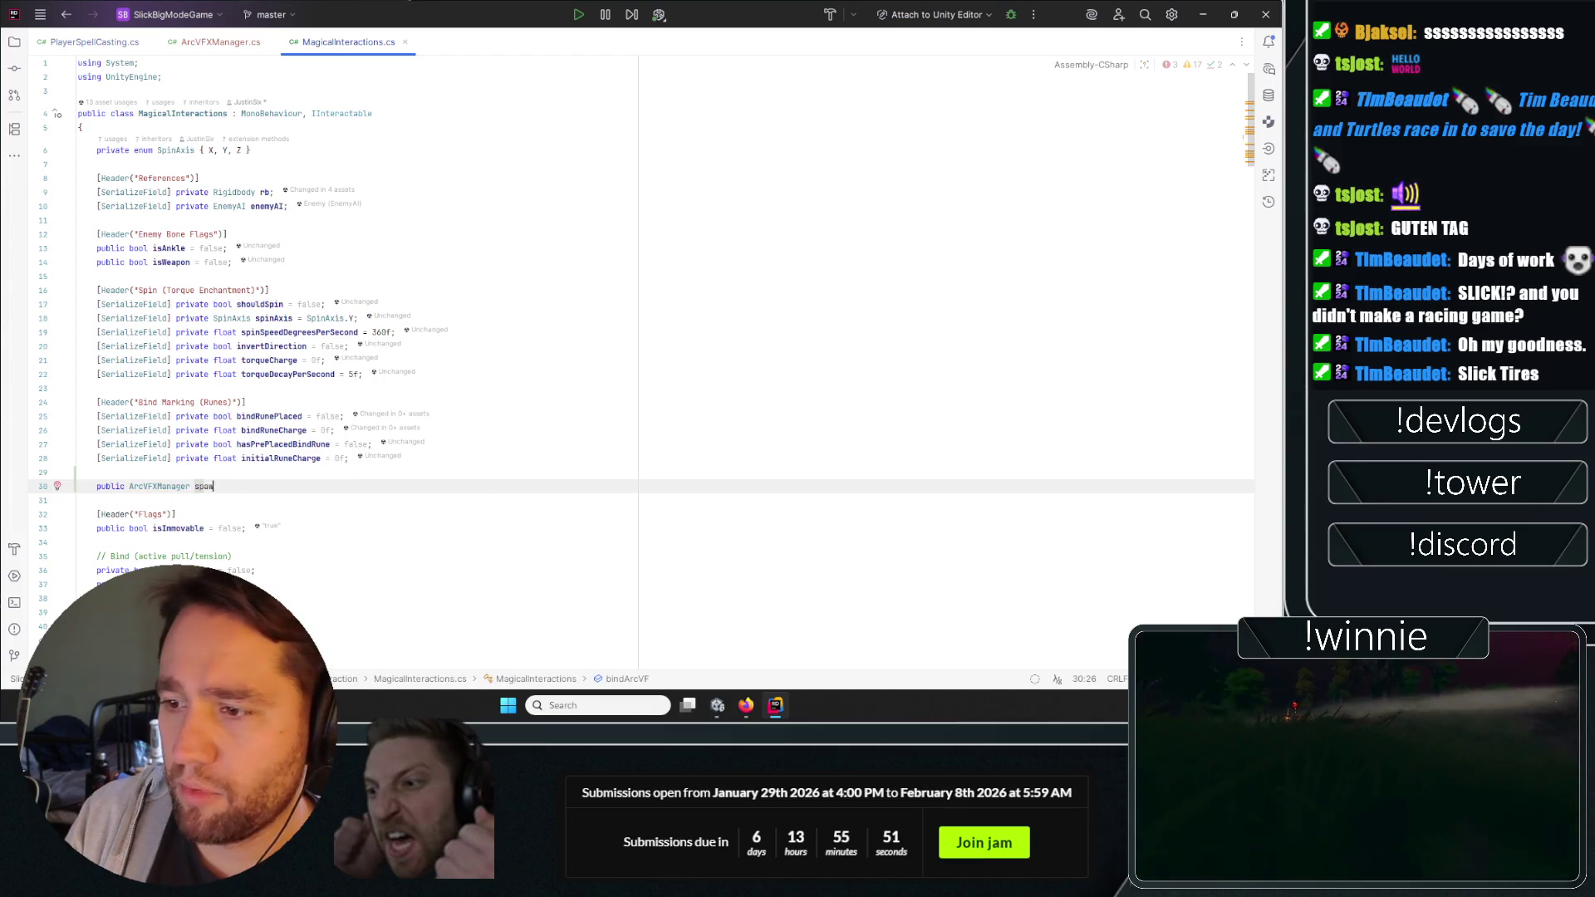
key(Tab)
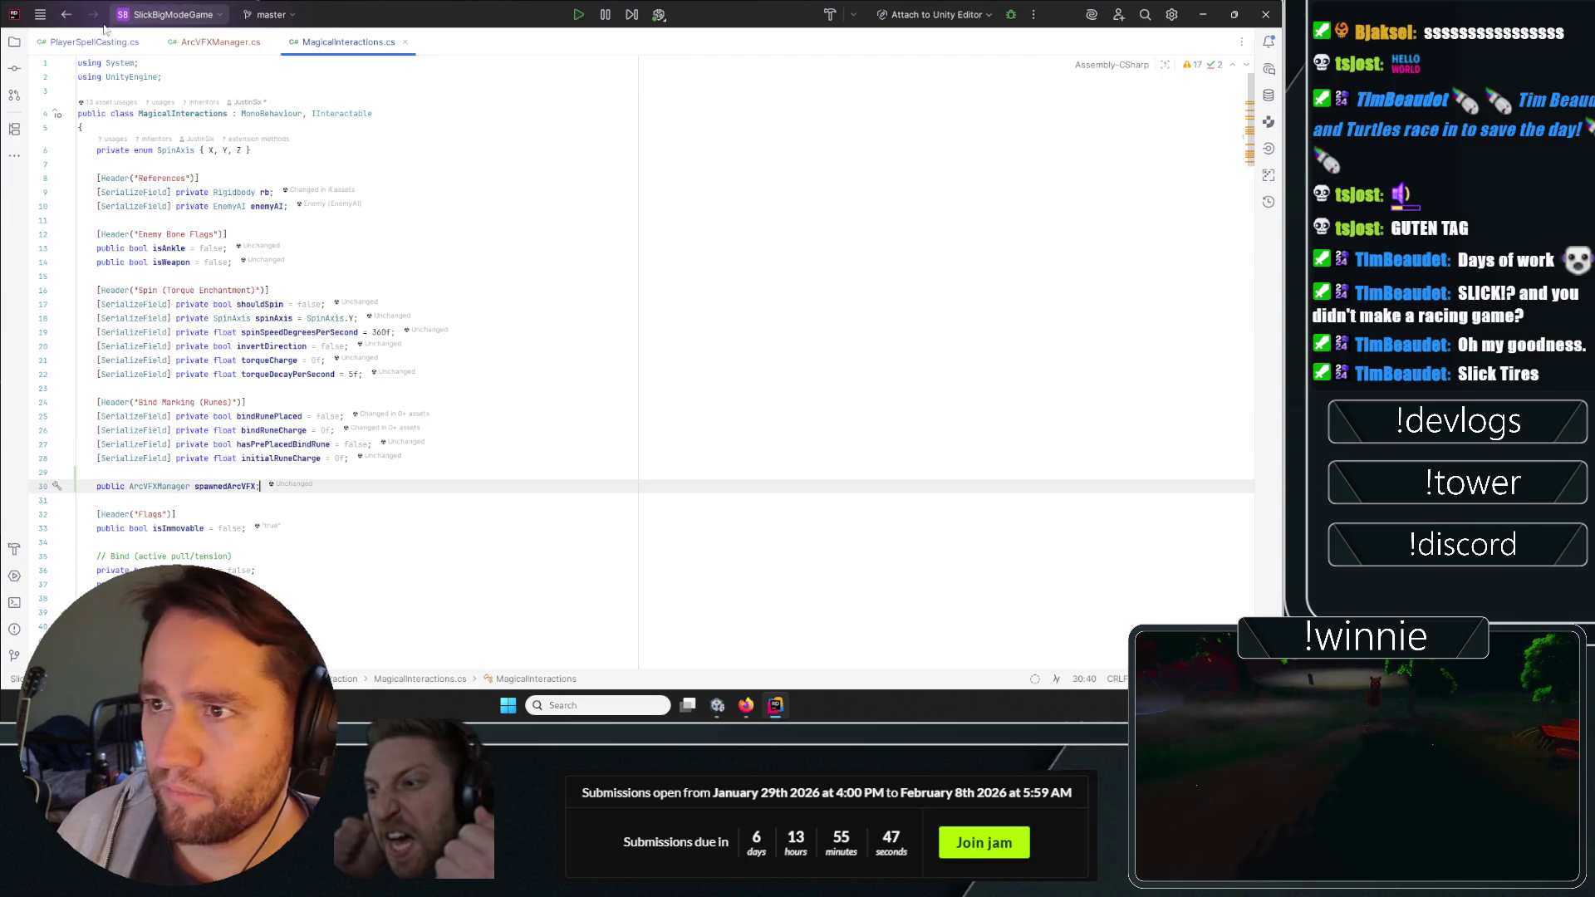
key(ctrl+Tab)
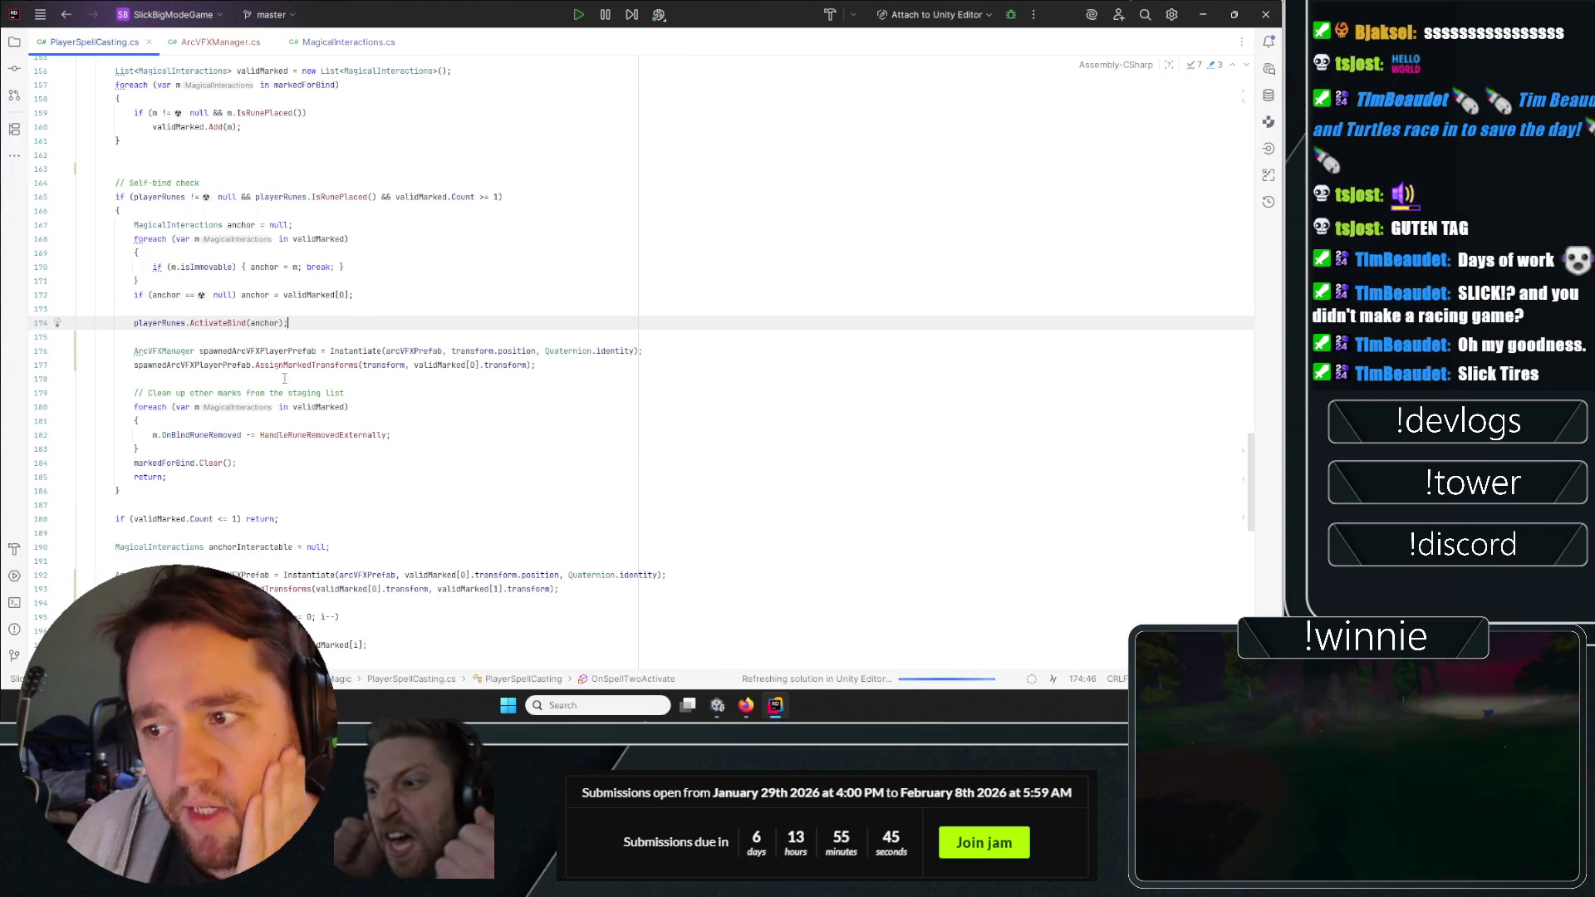
Below AssignMarkedTransforms, assign the player arc to validMarked[0].spawnedArcVFX.
click(662, 360)
key(Return)
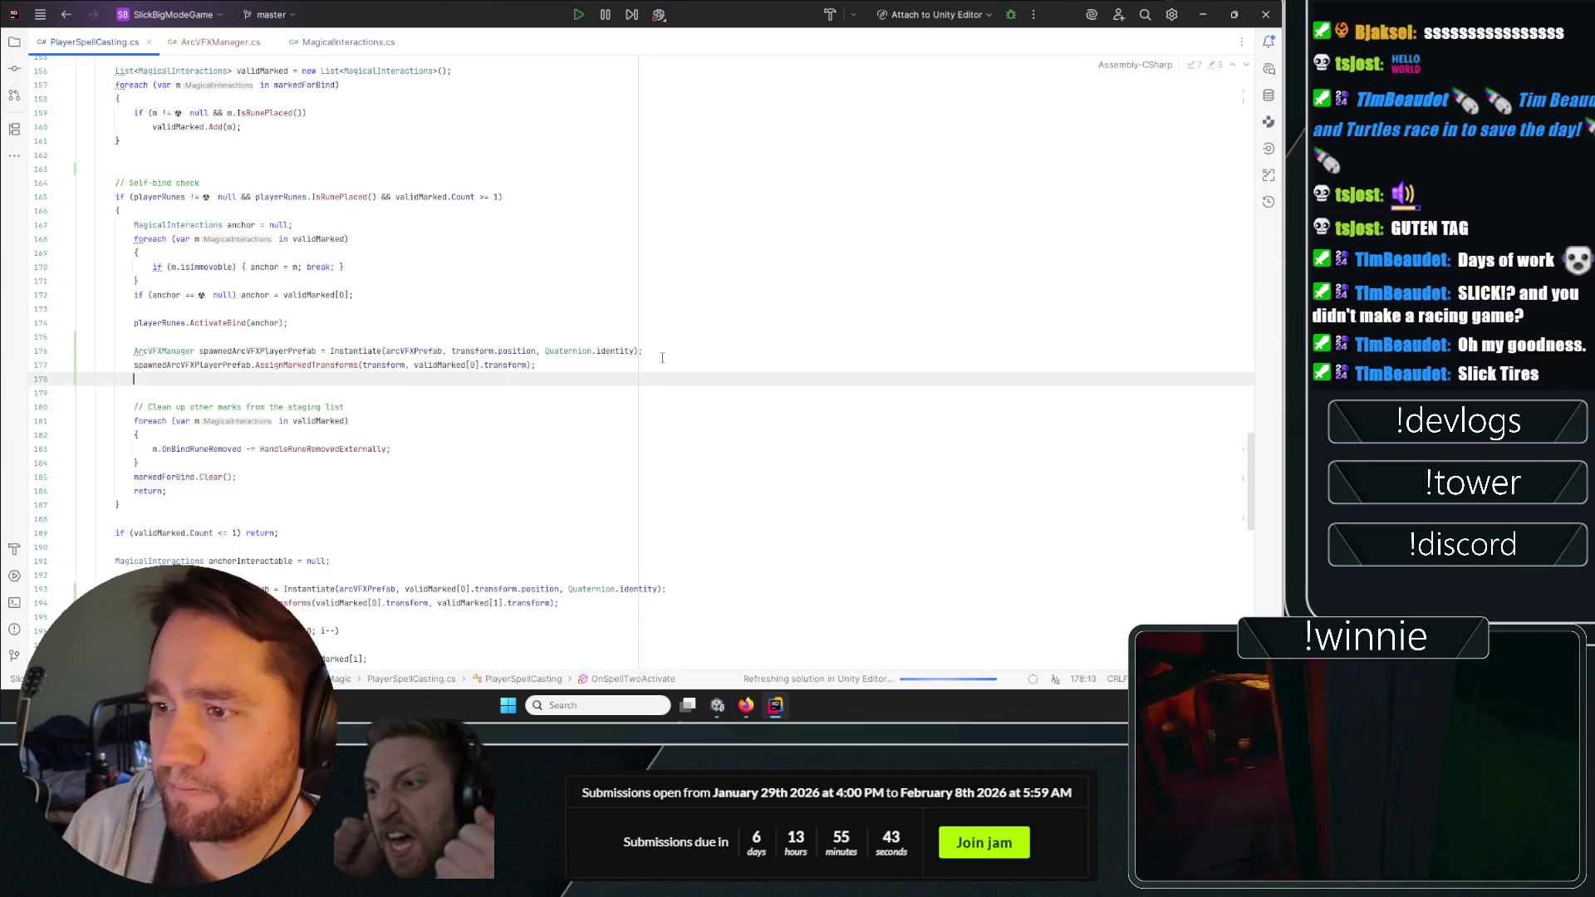
text(validMarked)
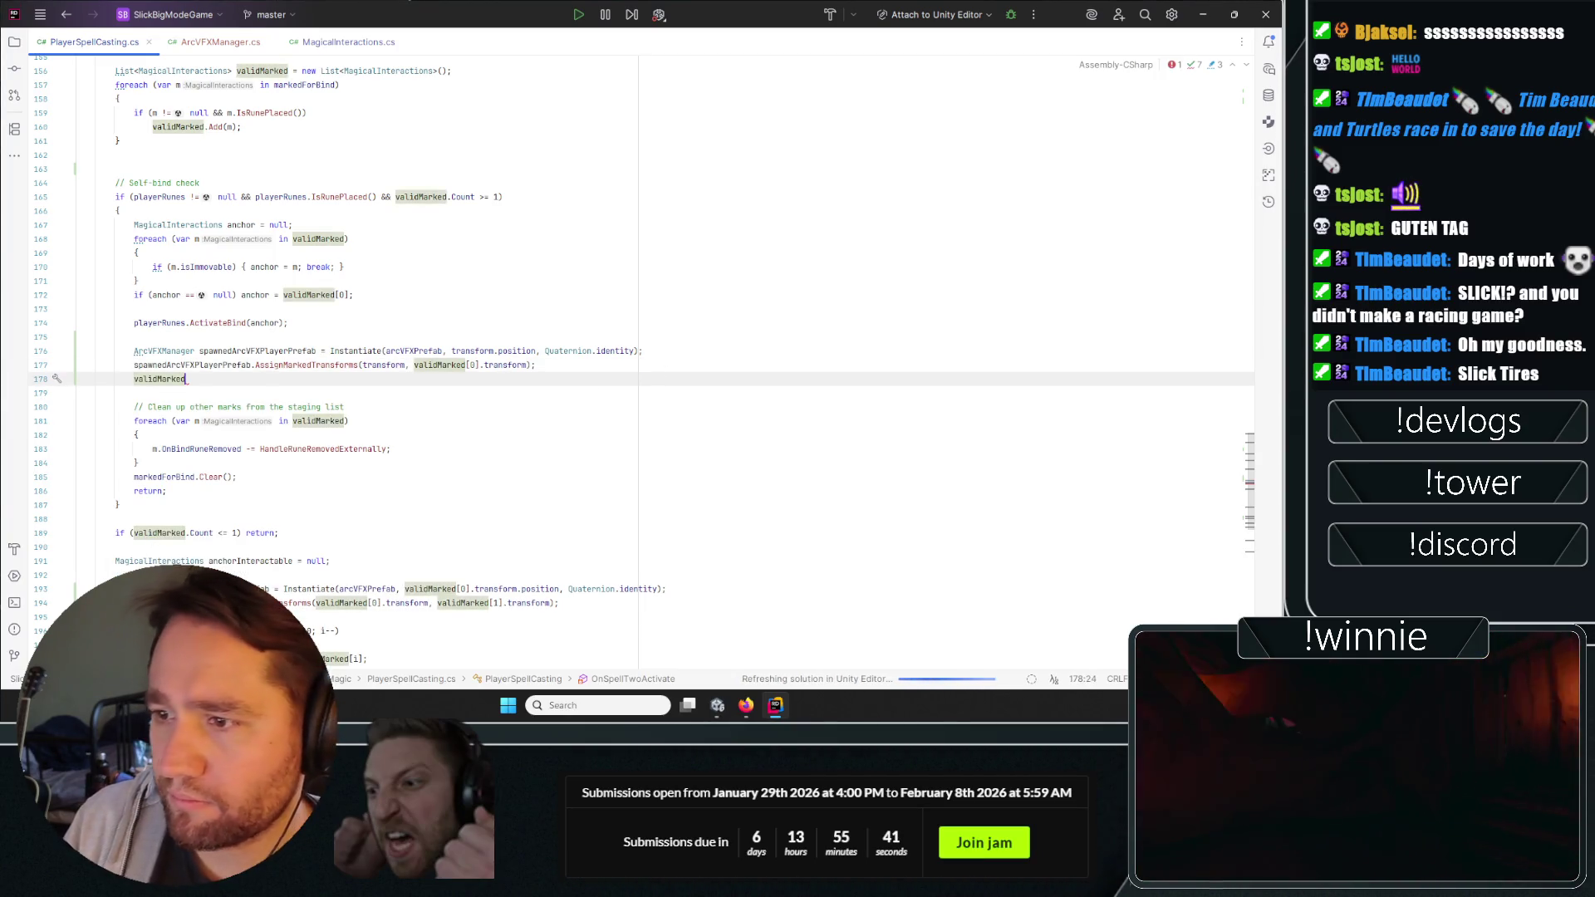
text([0])
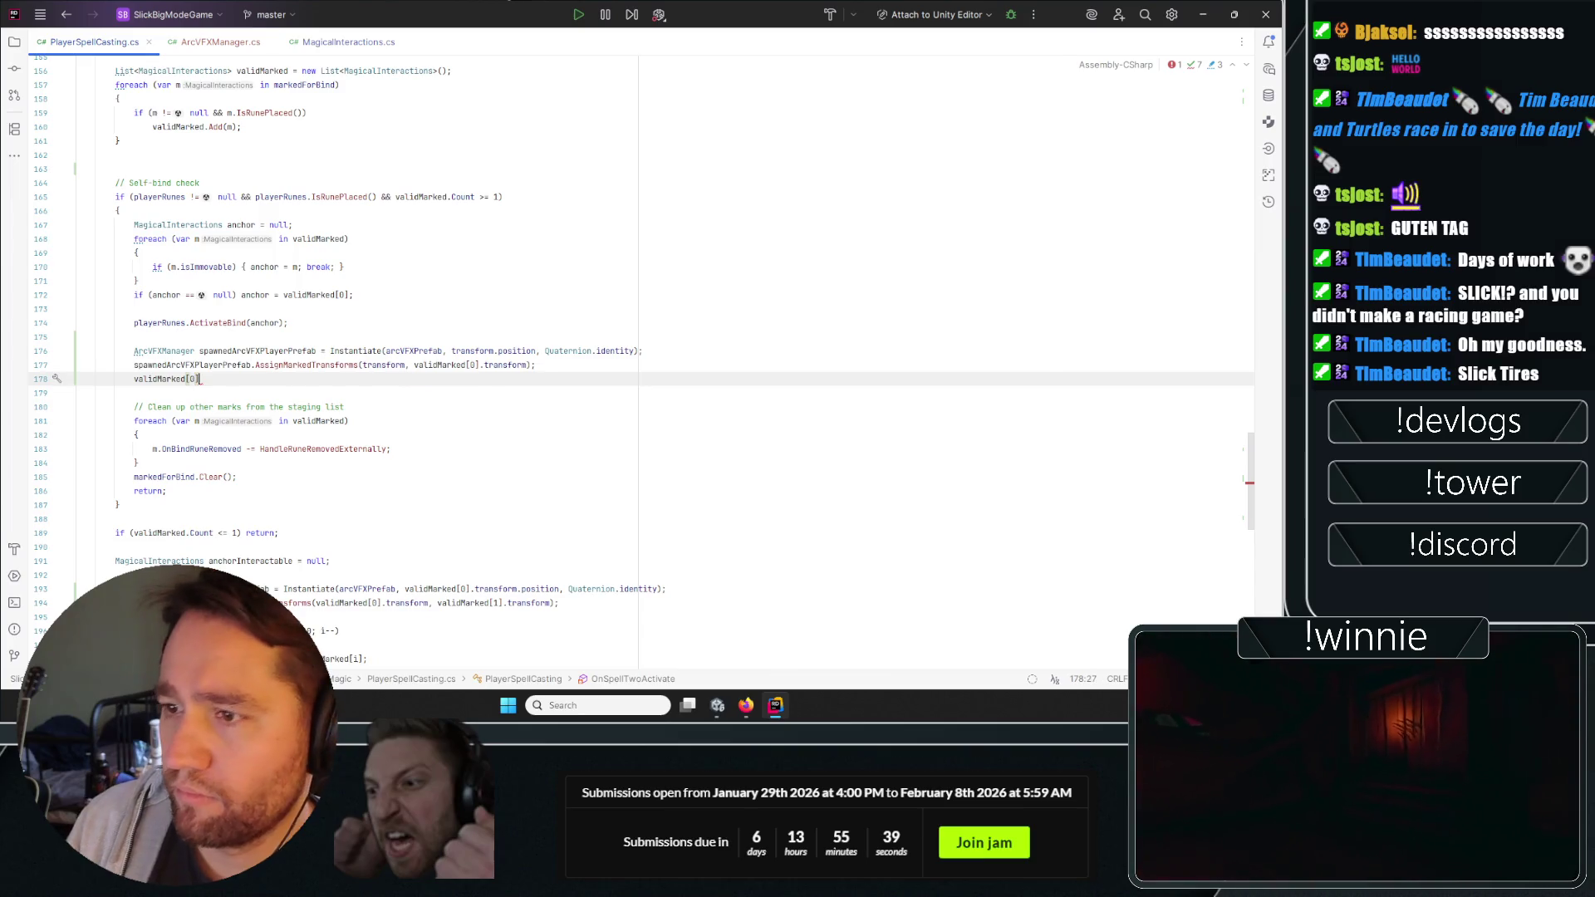
double_click(160, 378)
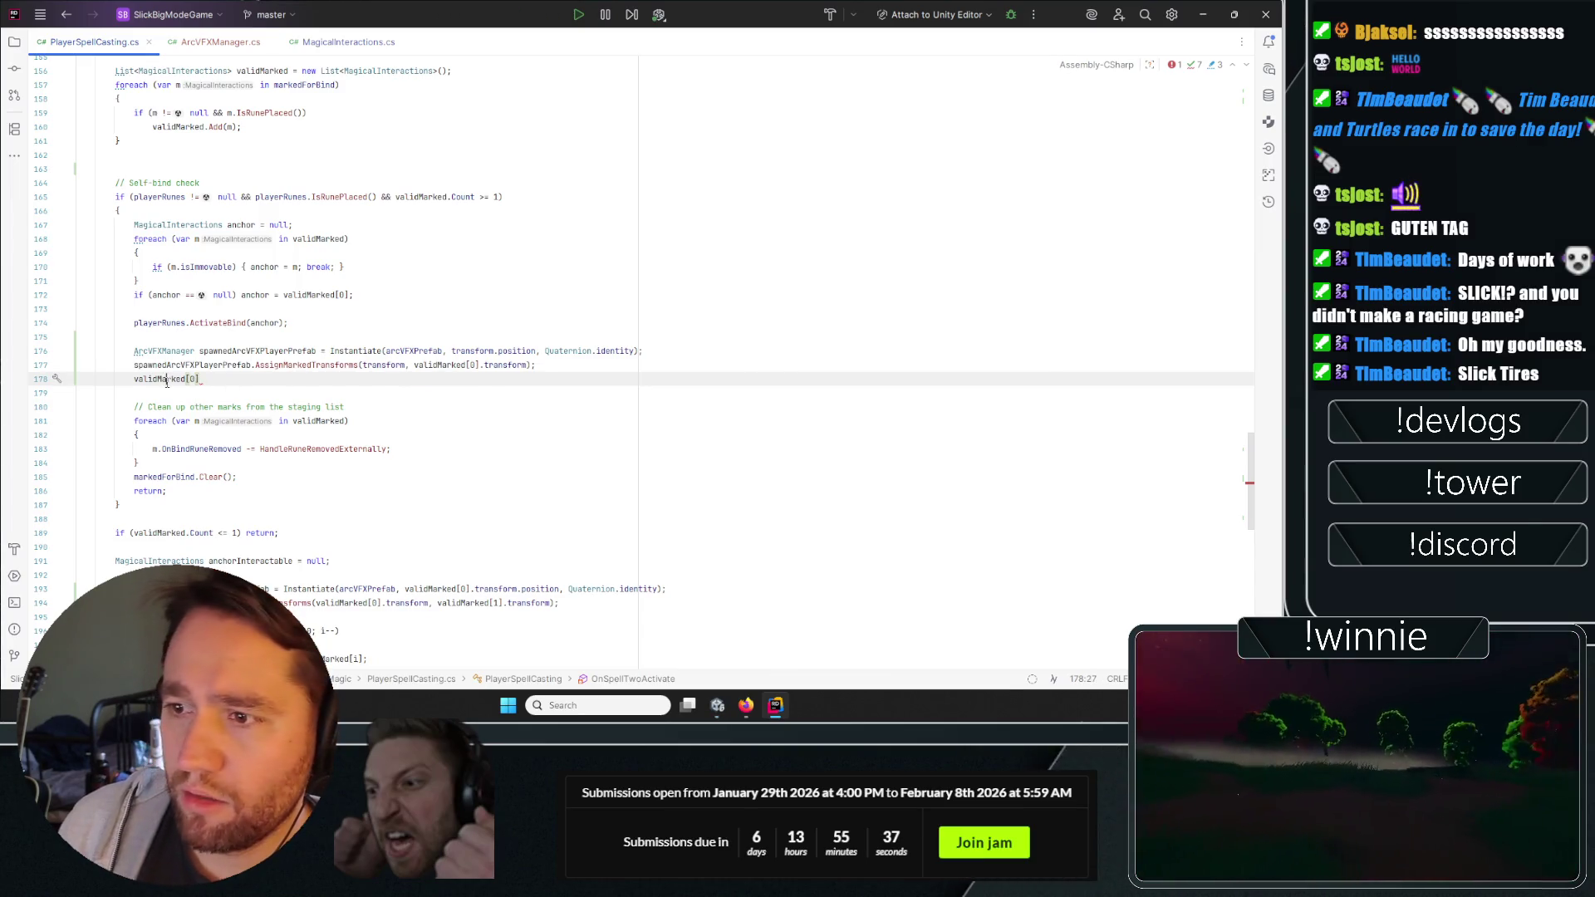
scroll(197, 187, up, 3)
scroll(197, 208, down, 3)
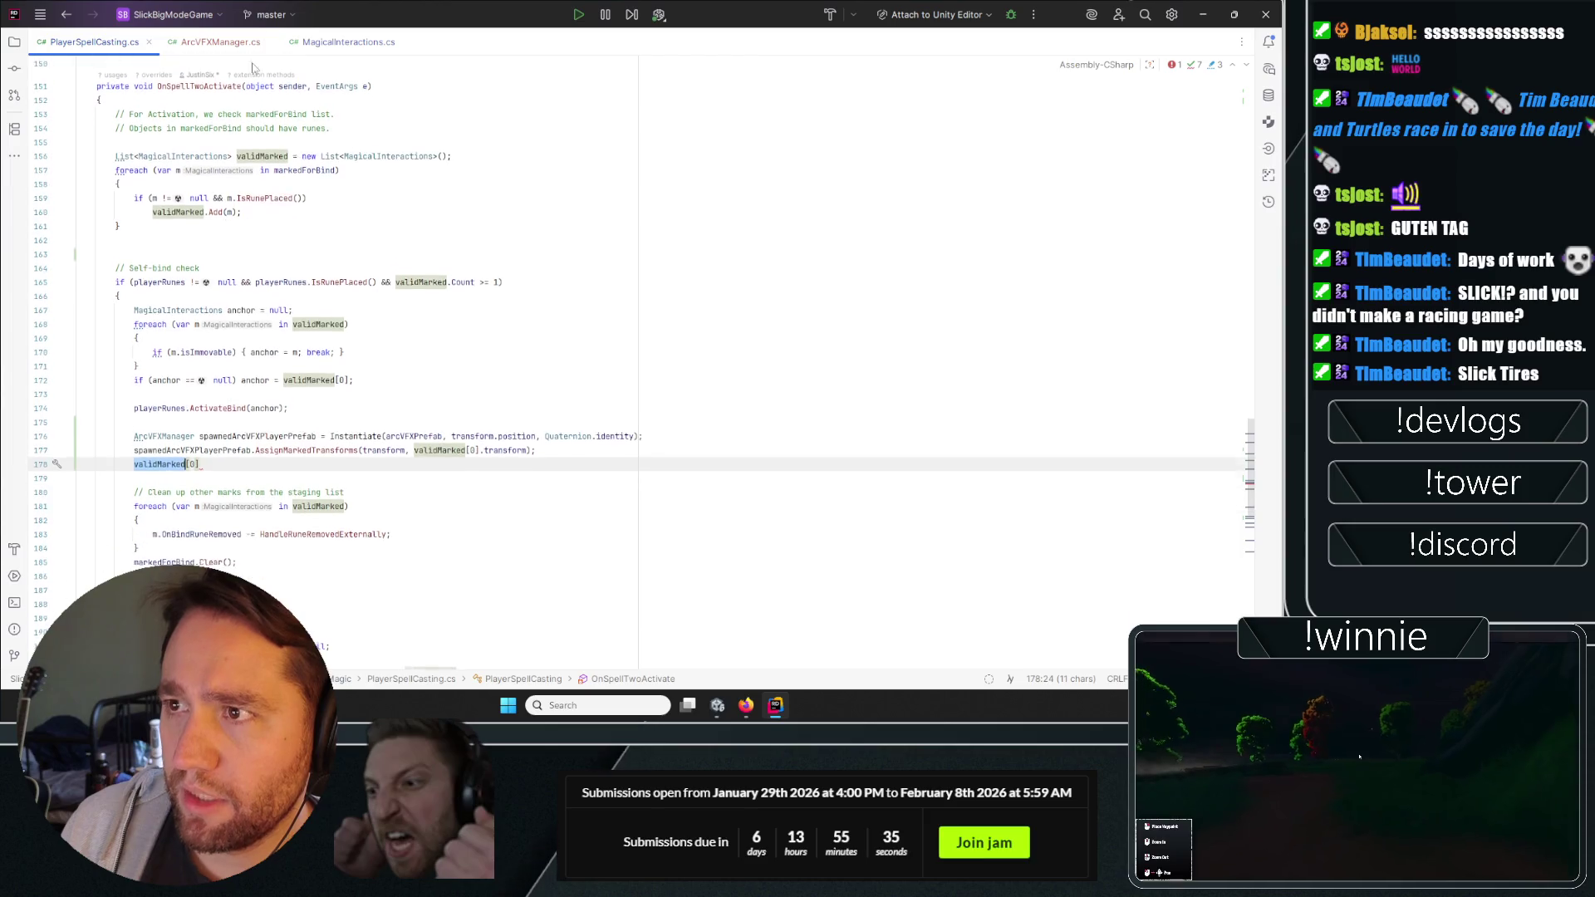
click(214, 463)
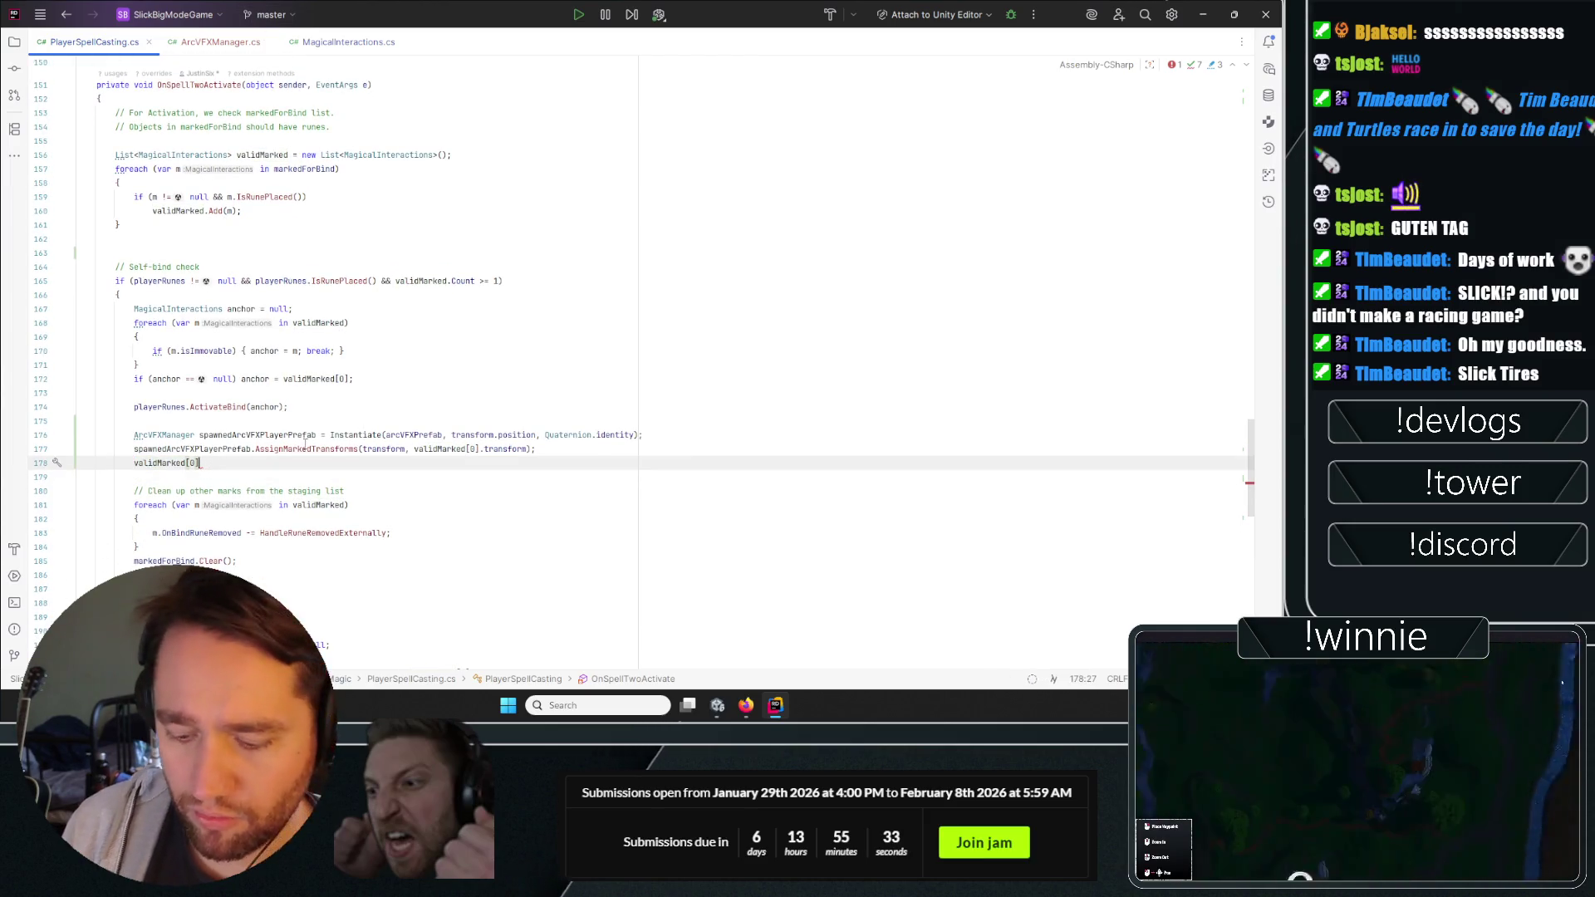
text(.spawnedArcVFX = spawnedArcVFXPlayerPrefab;)
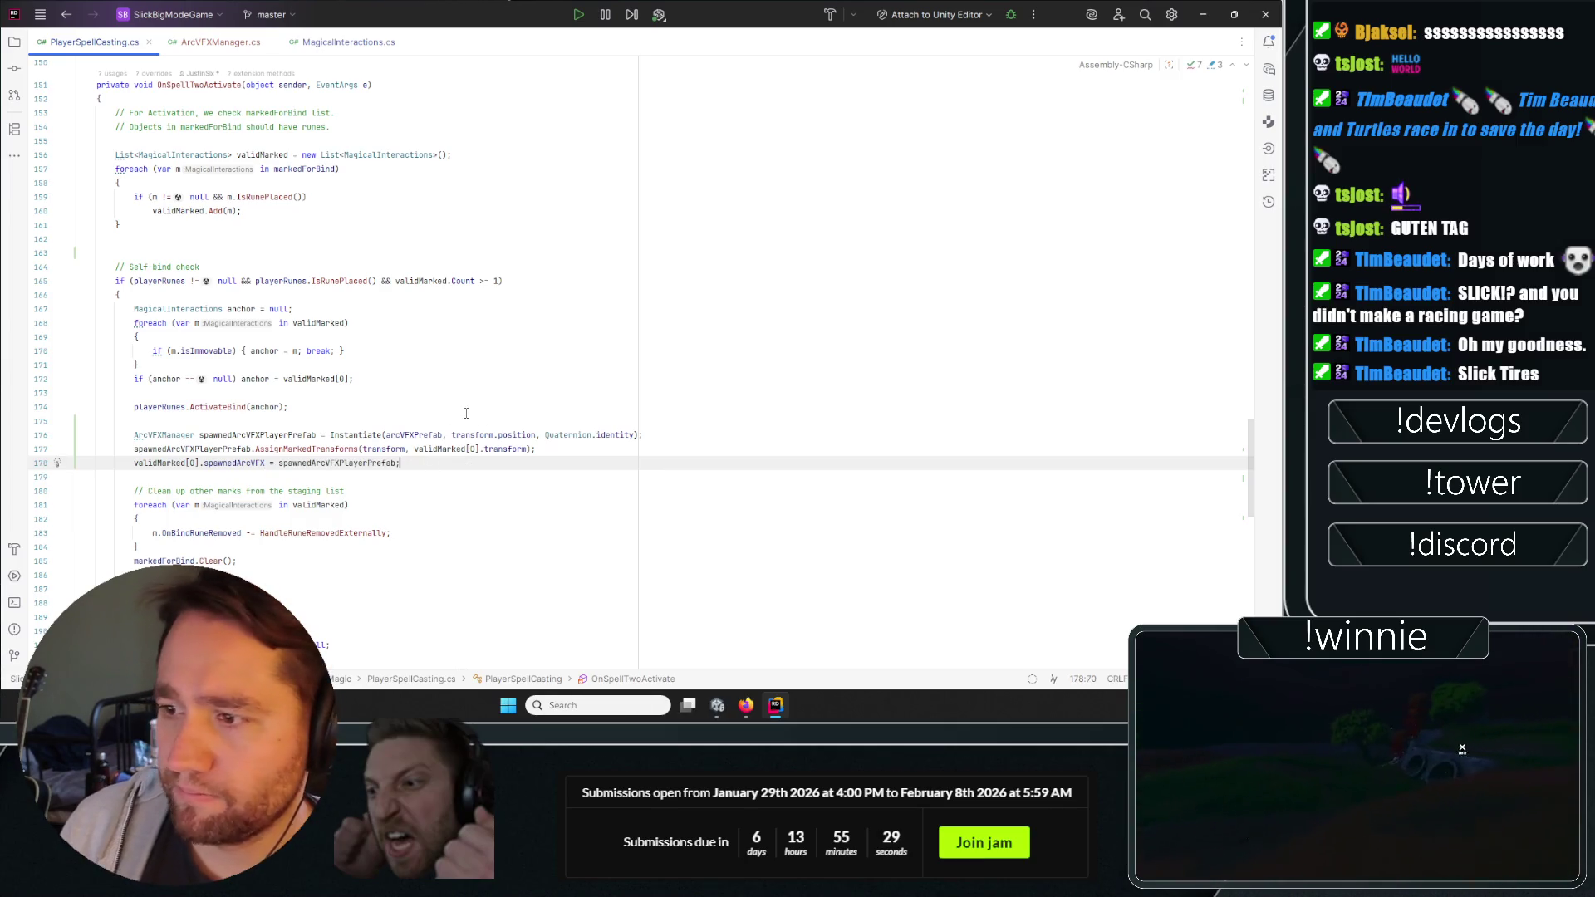
click(319, 42)
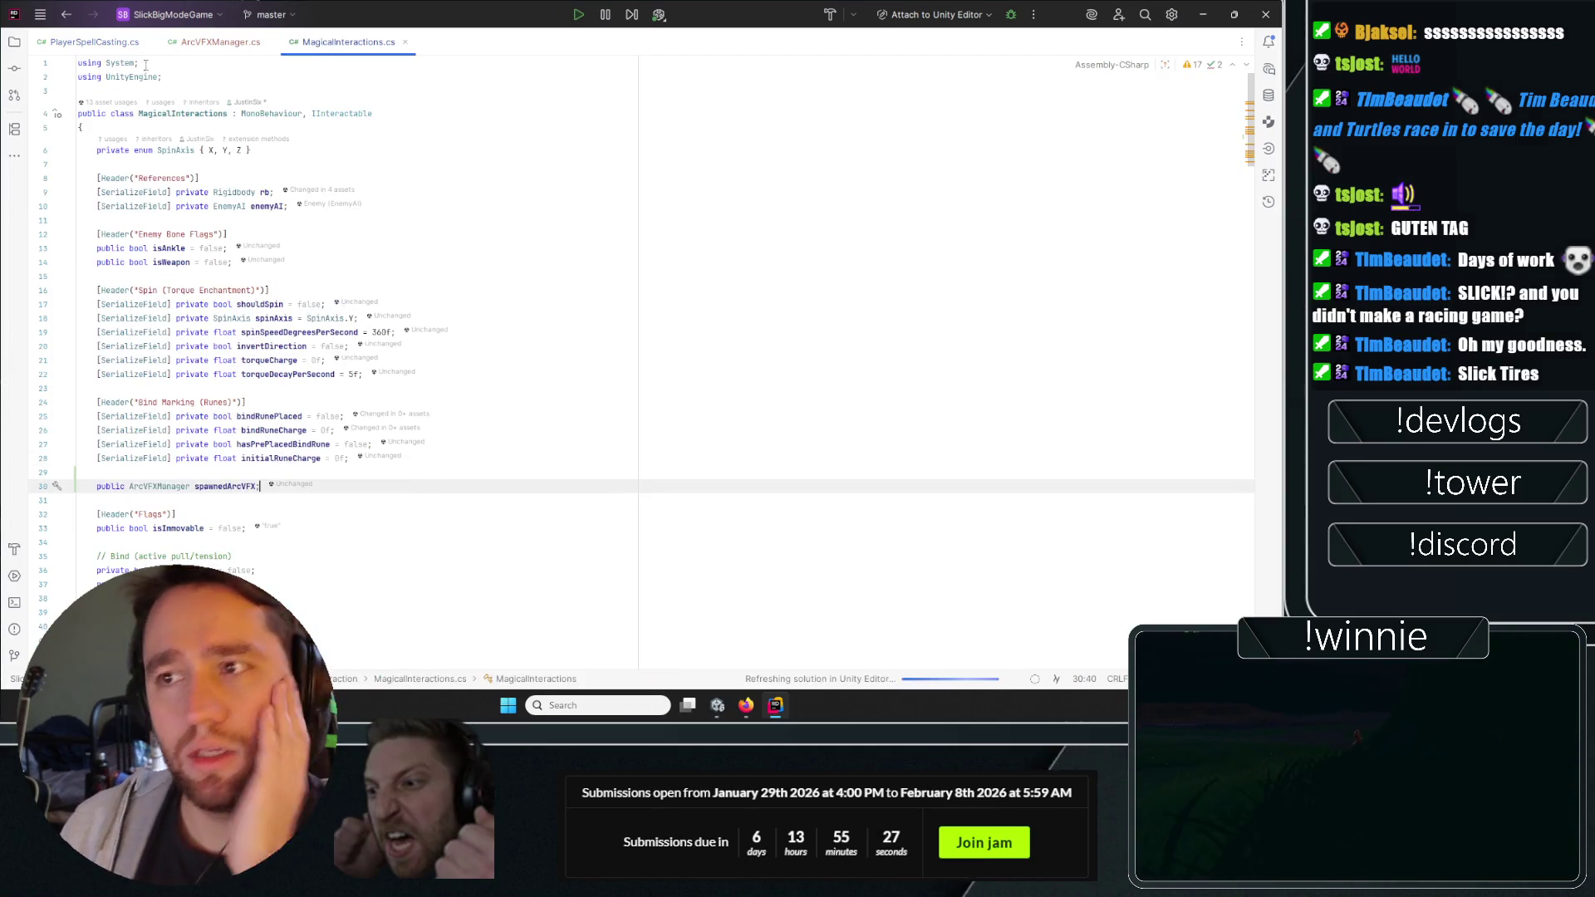
click(94, 42)
Inspect HandleRuneRemovedExternally, highlighting usages of OnBindRuneRemoved, markedForBind, sender and interactable.
scroll(169, 289, up, 5)
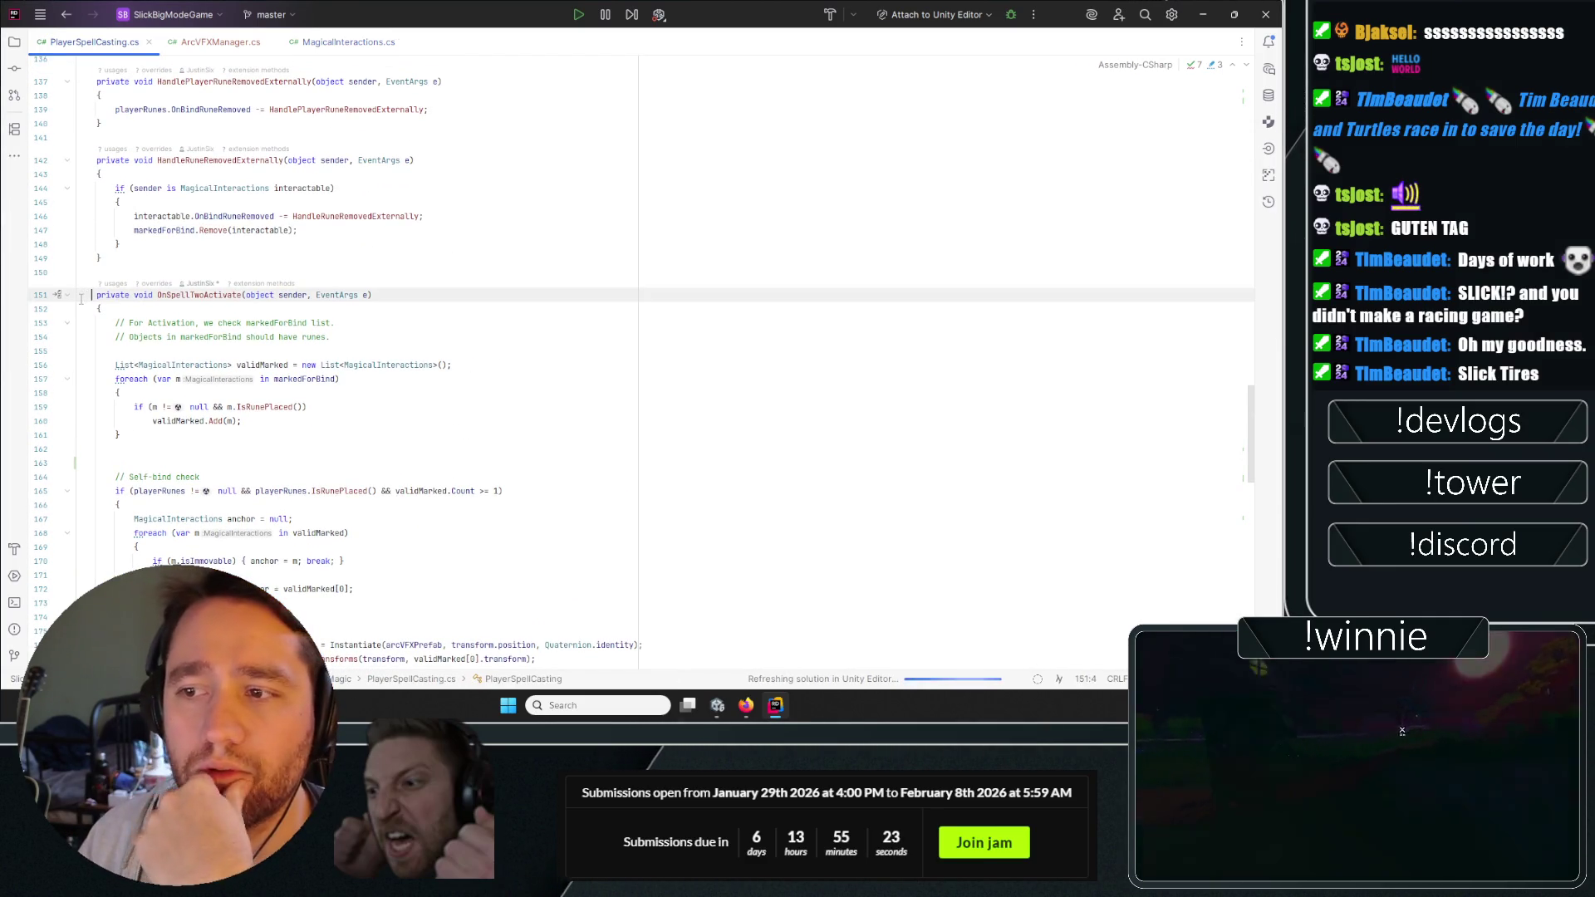
key(ctrl+minus)
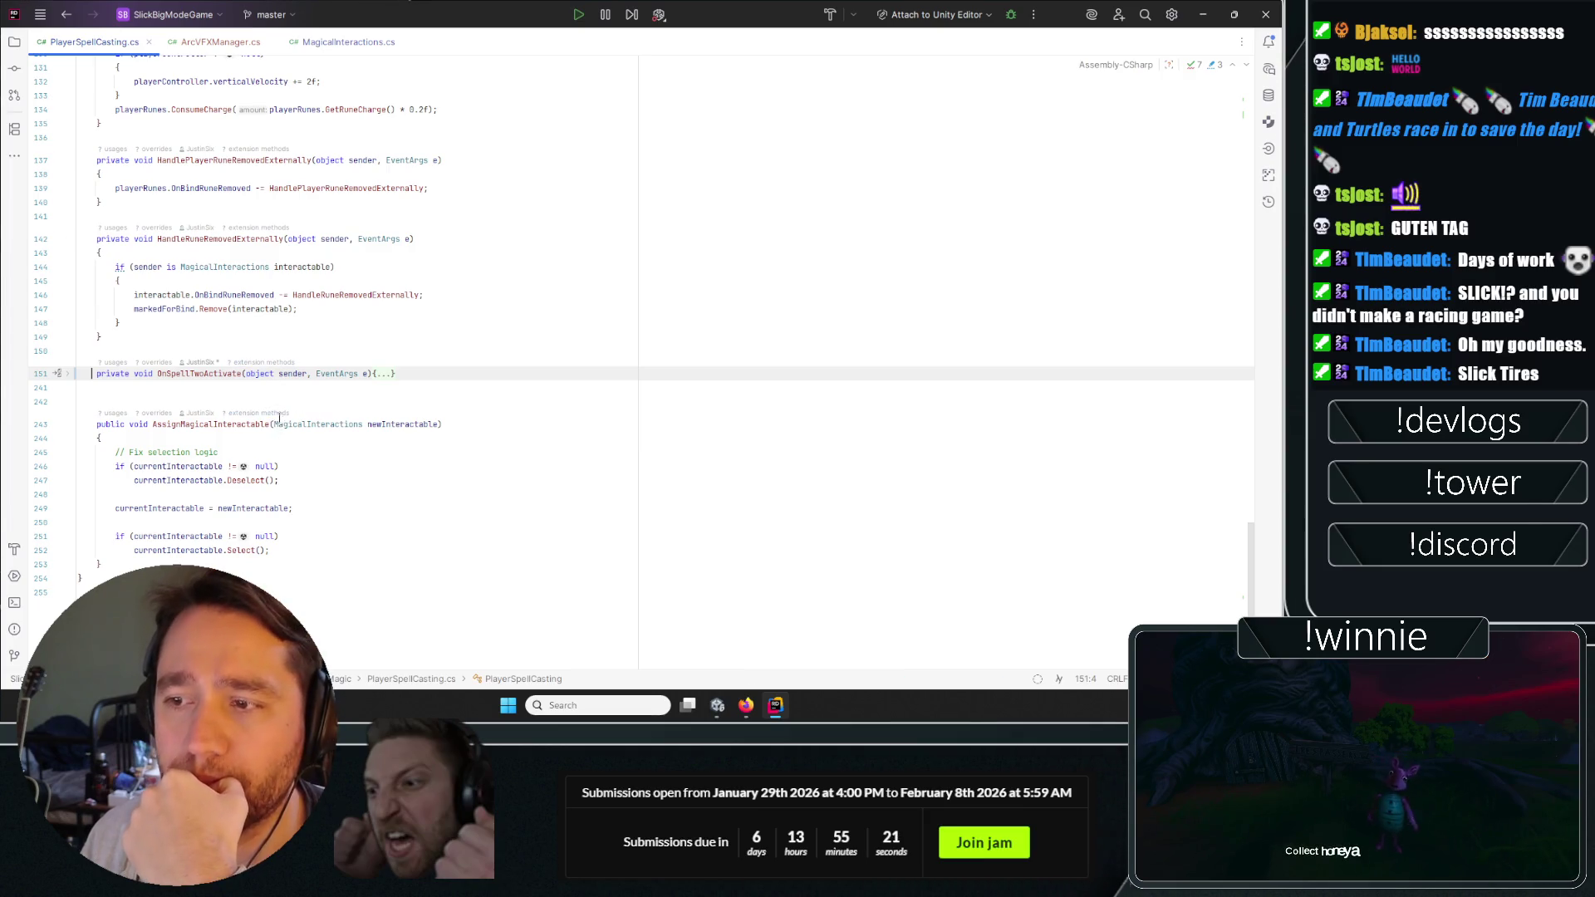
scroll(355, 471, up, 5)
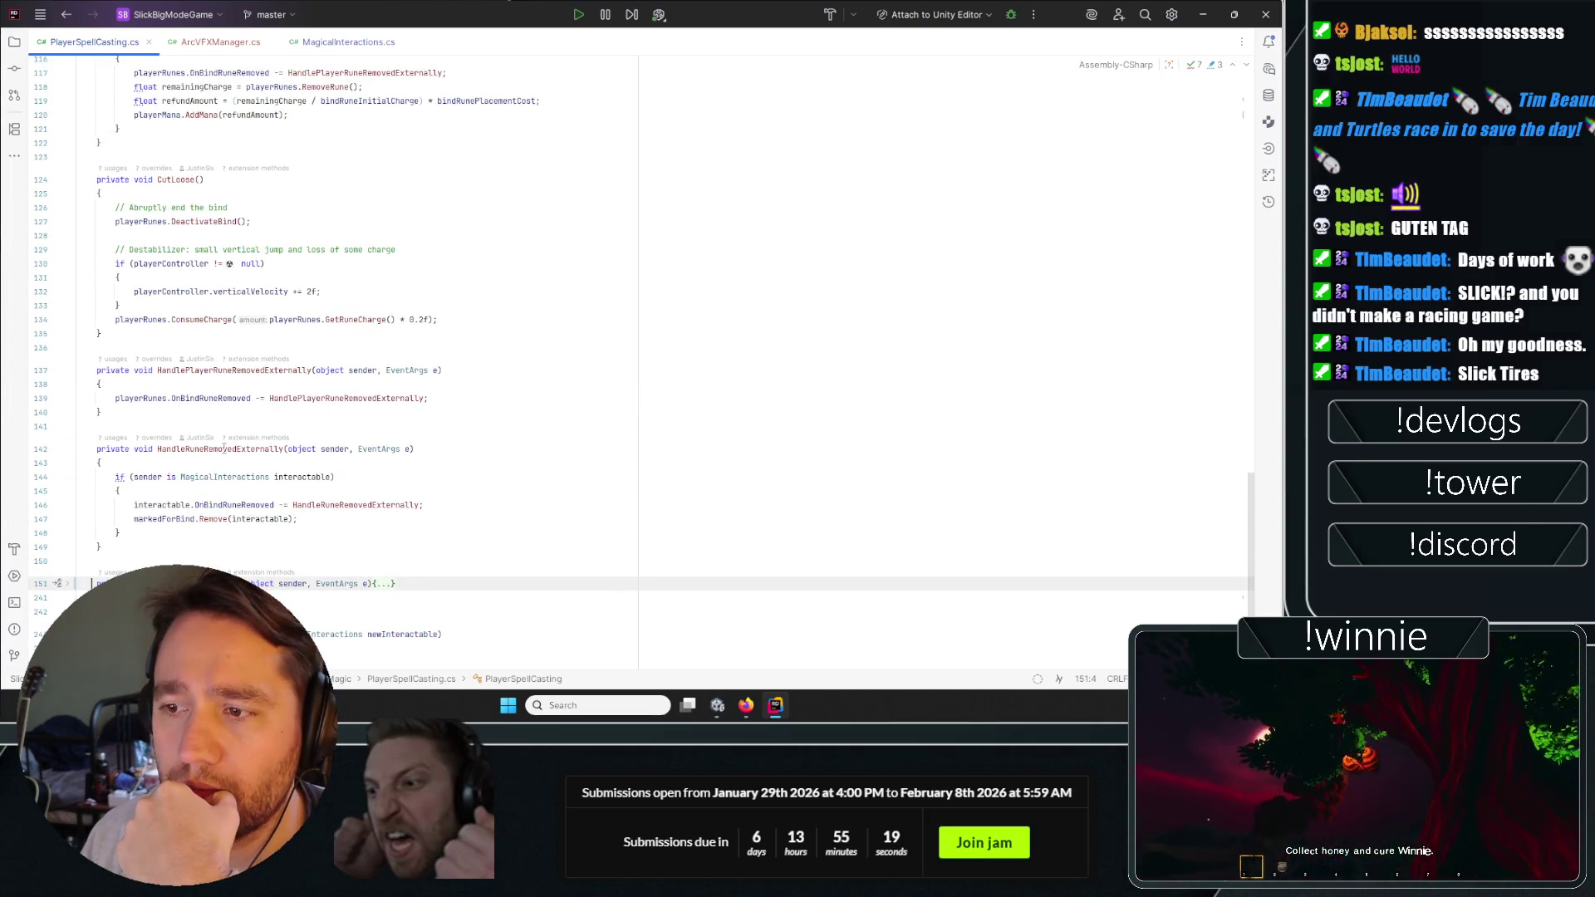
click(283, 449)
double_click(234, 505)
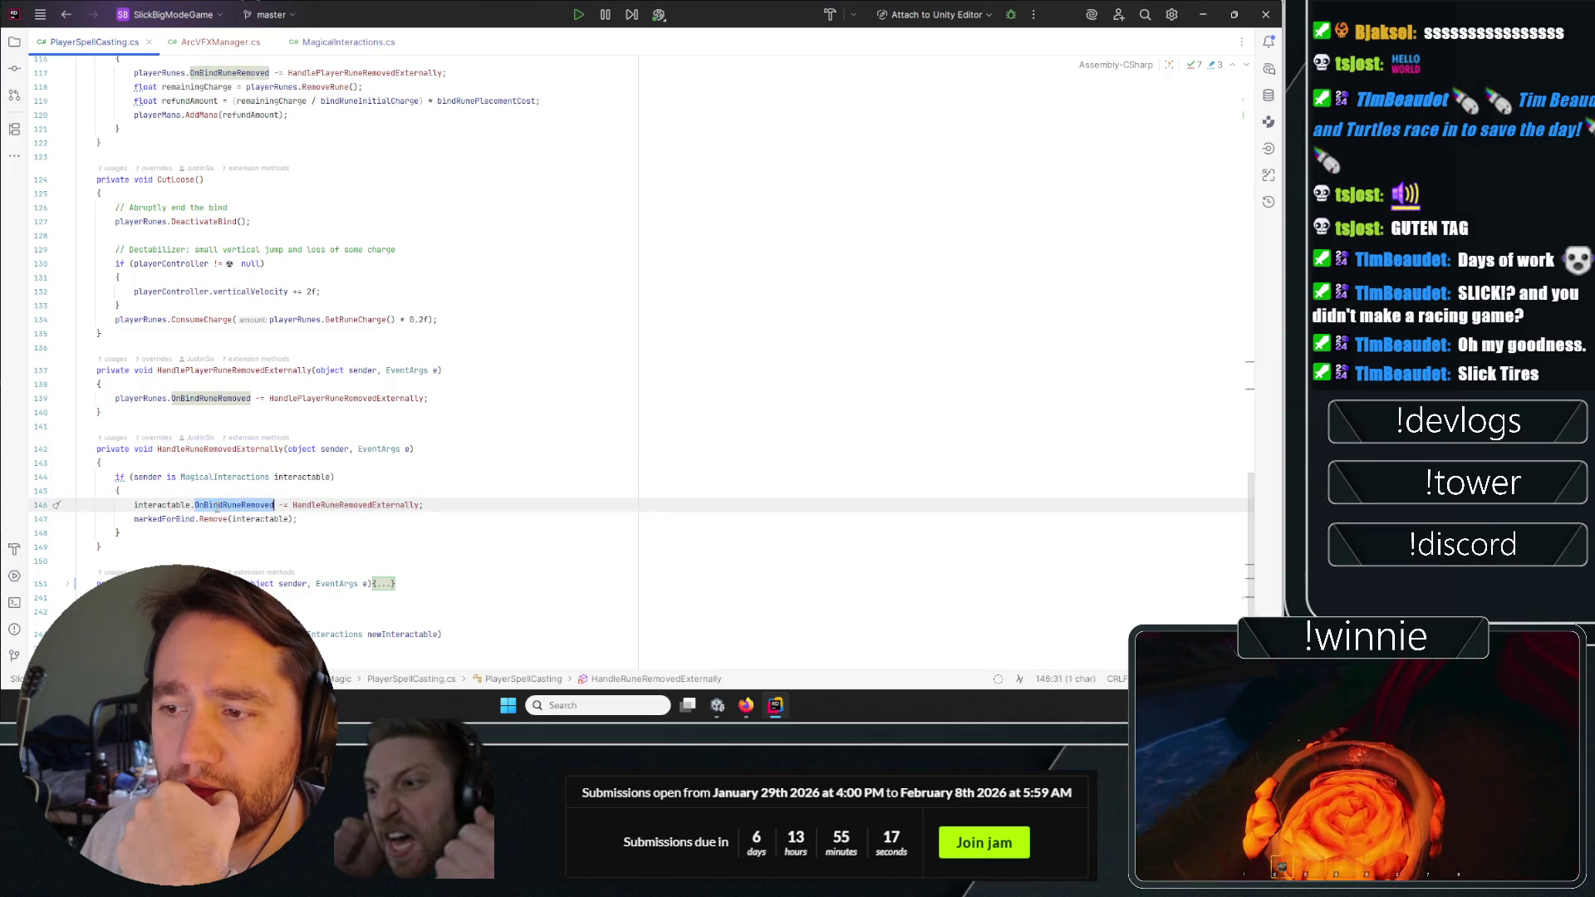
double_click(153, 520)
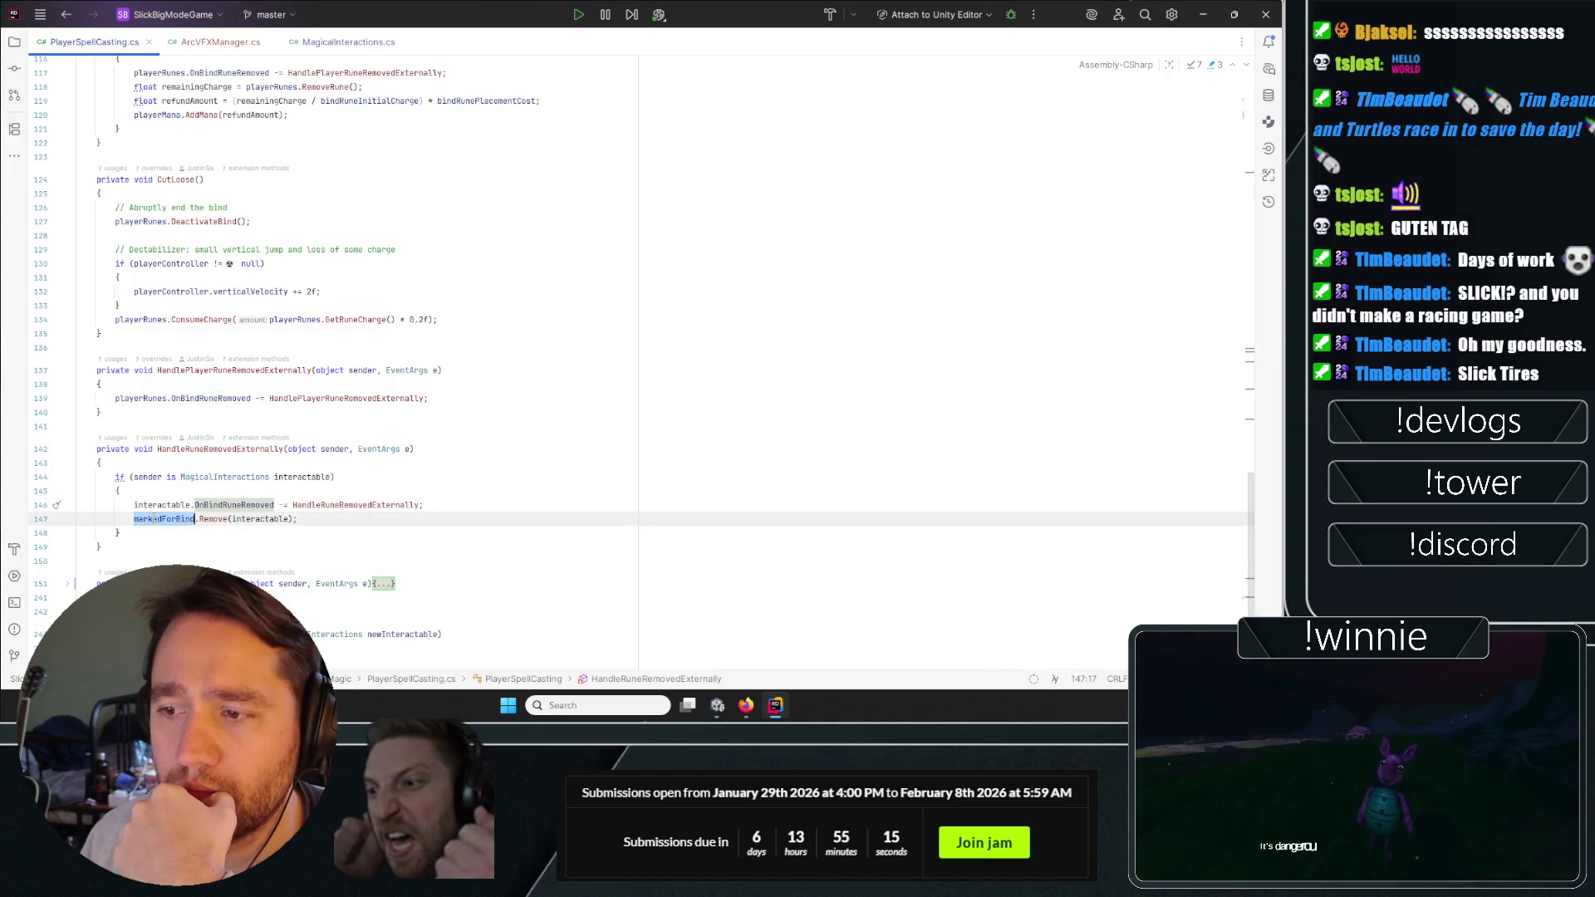
click(204, 477)
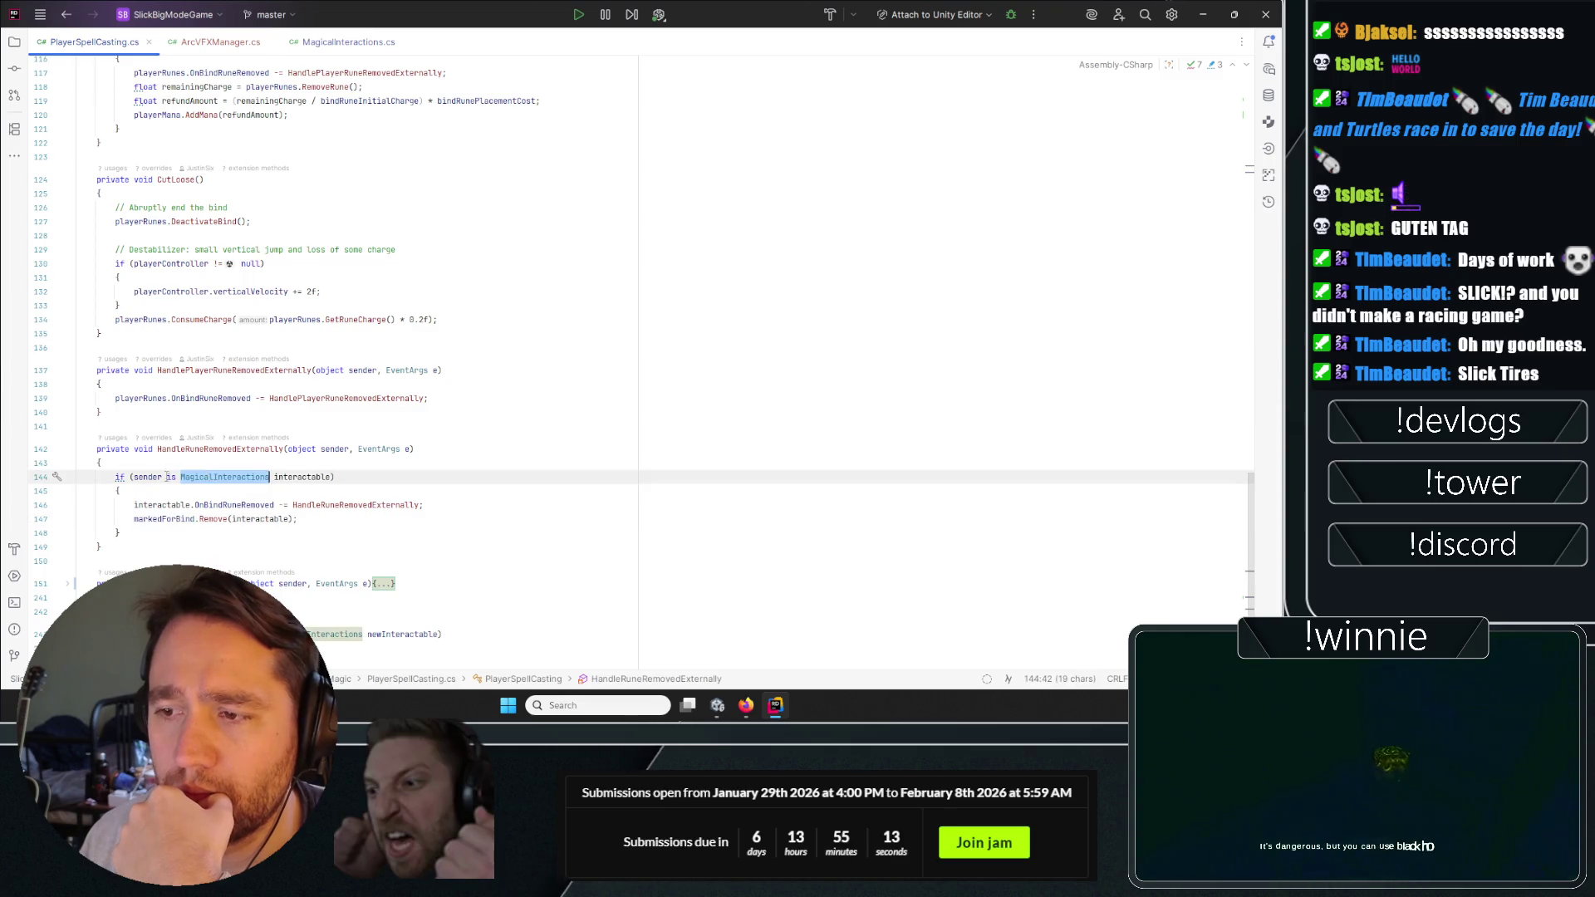
double_click(148, 476)
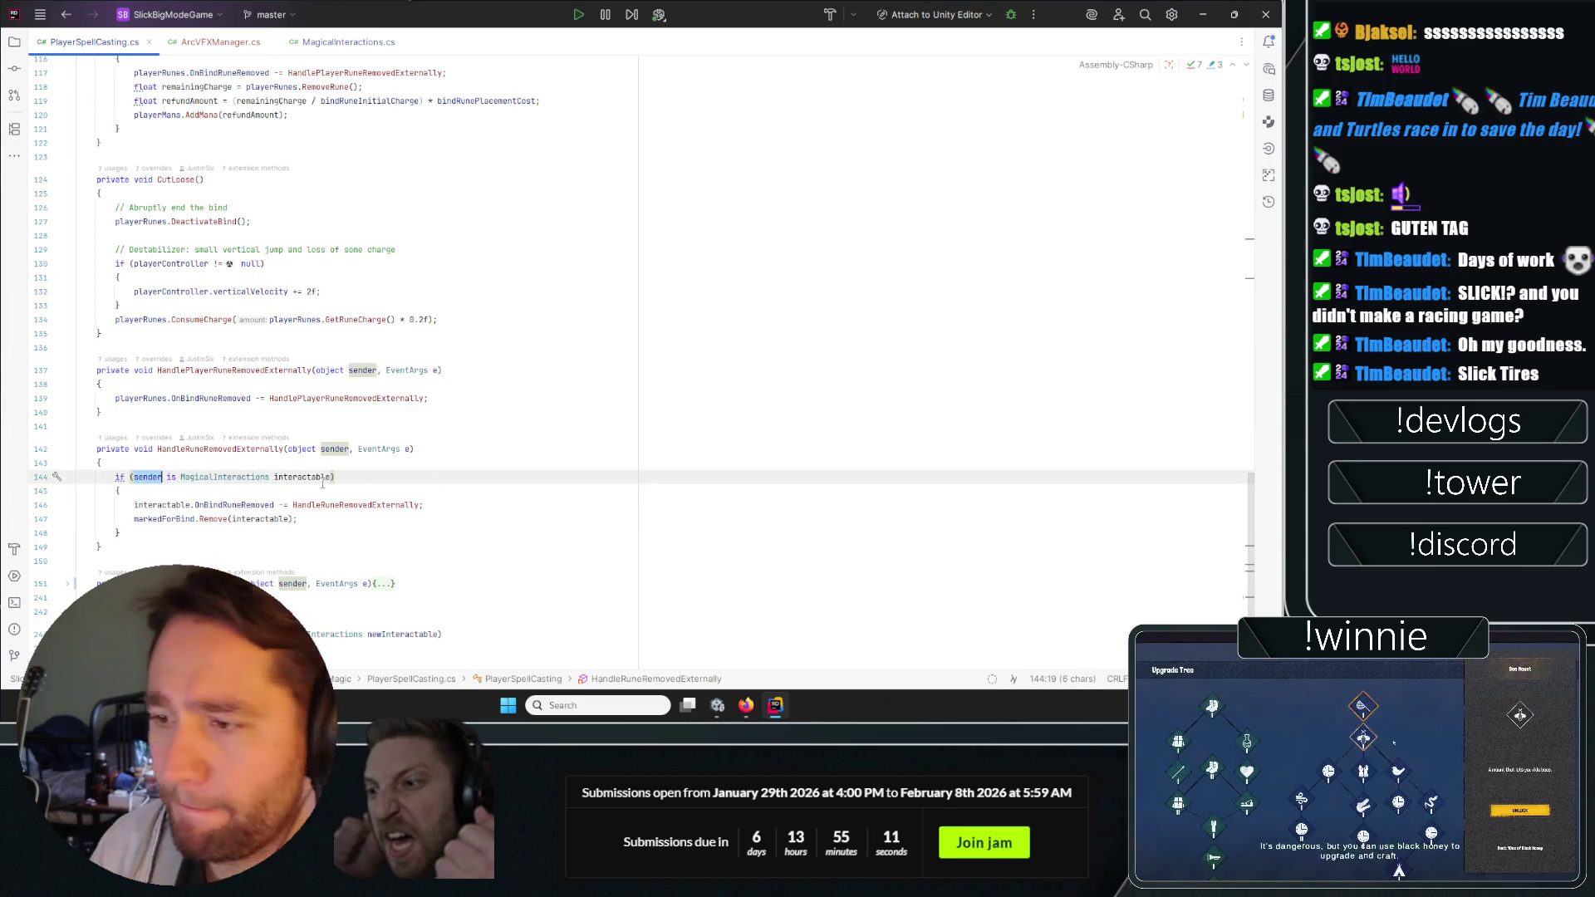
double_click(303, 477)
mouse_move(226, 507)
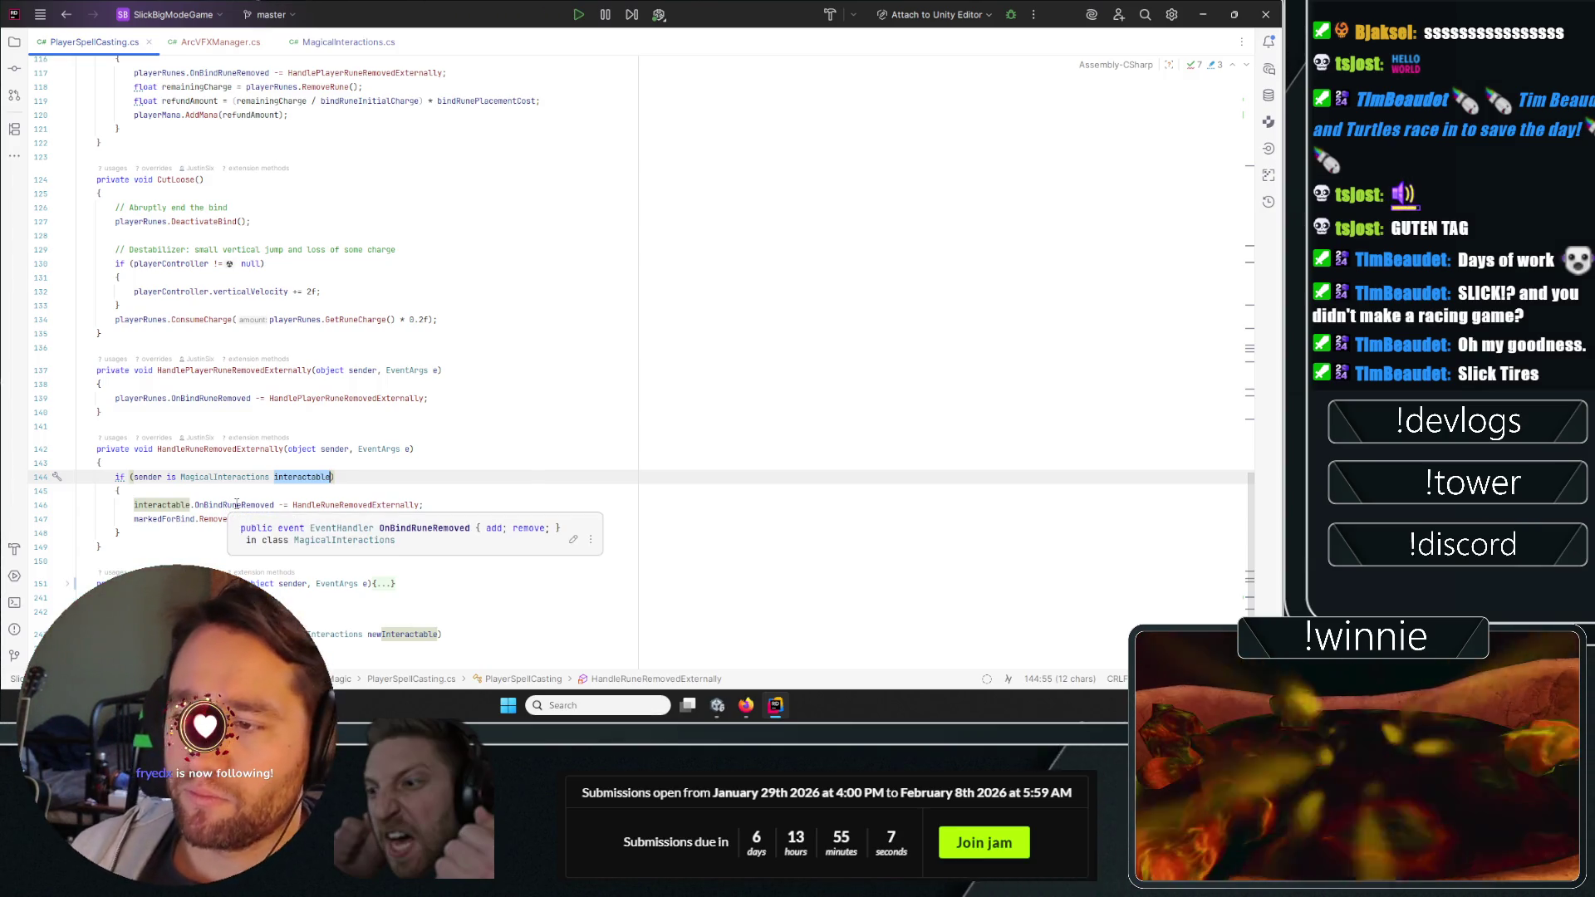
Jump to the declaration of OnBindRuneRemoved from line 146.
click(244, 505)
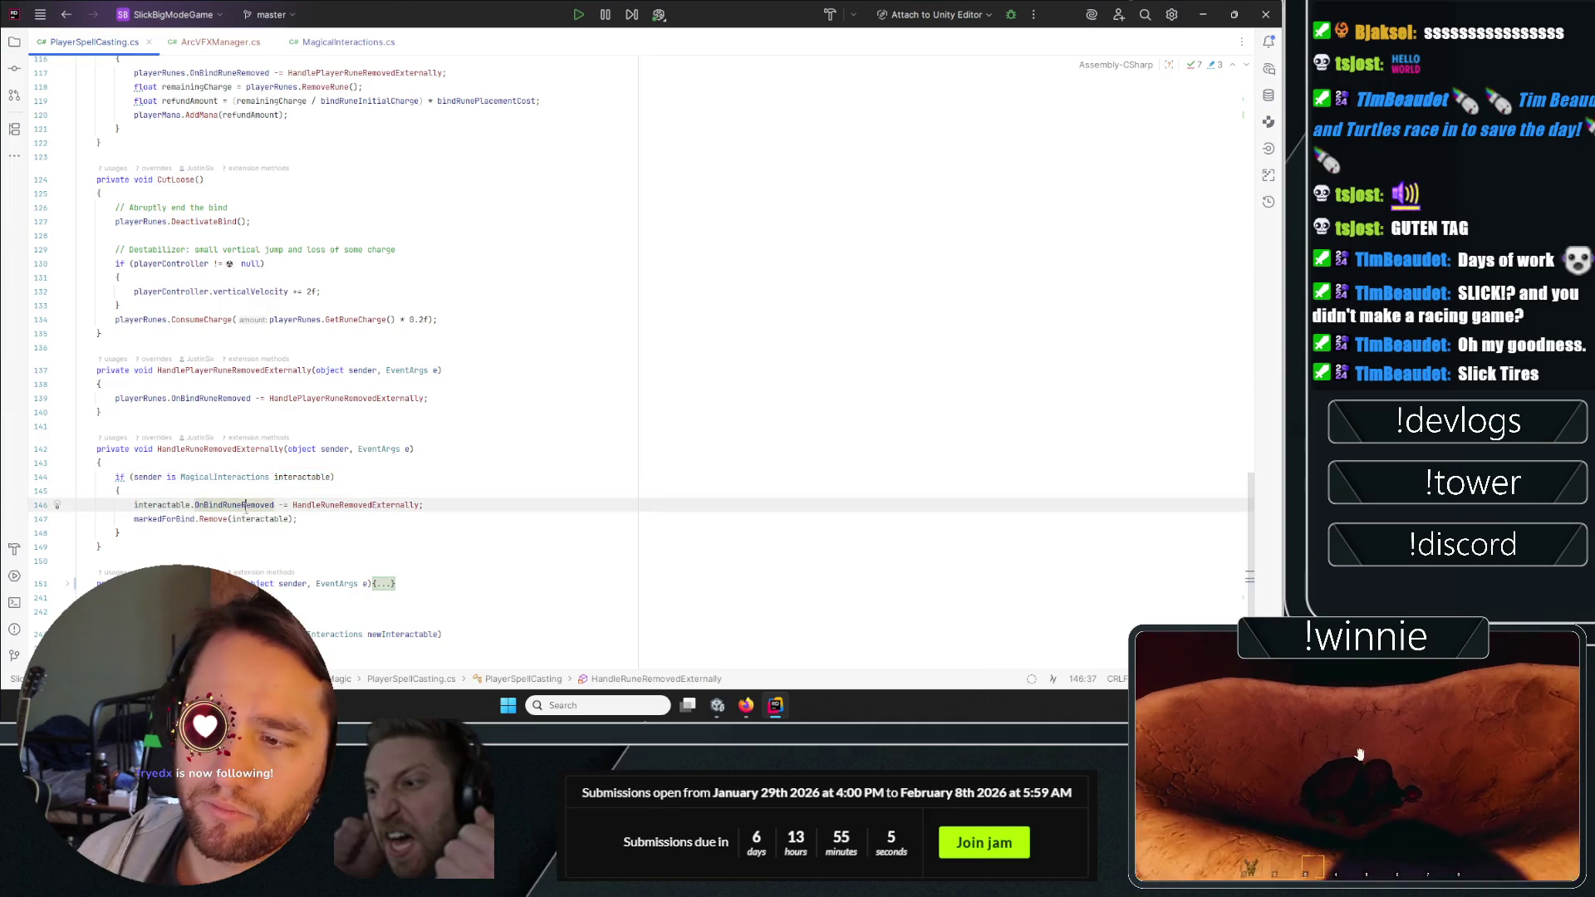
right_click(246, 505)
mouse_move(263, 429)
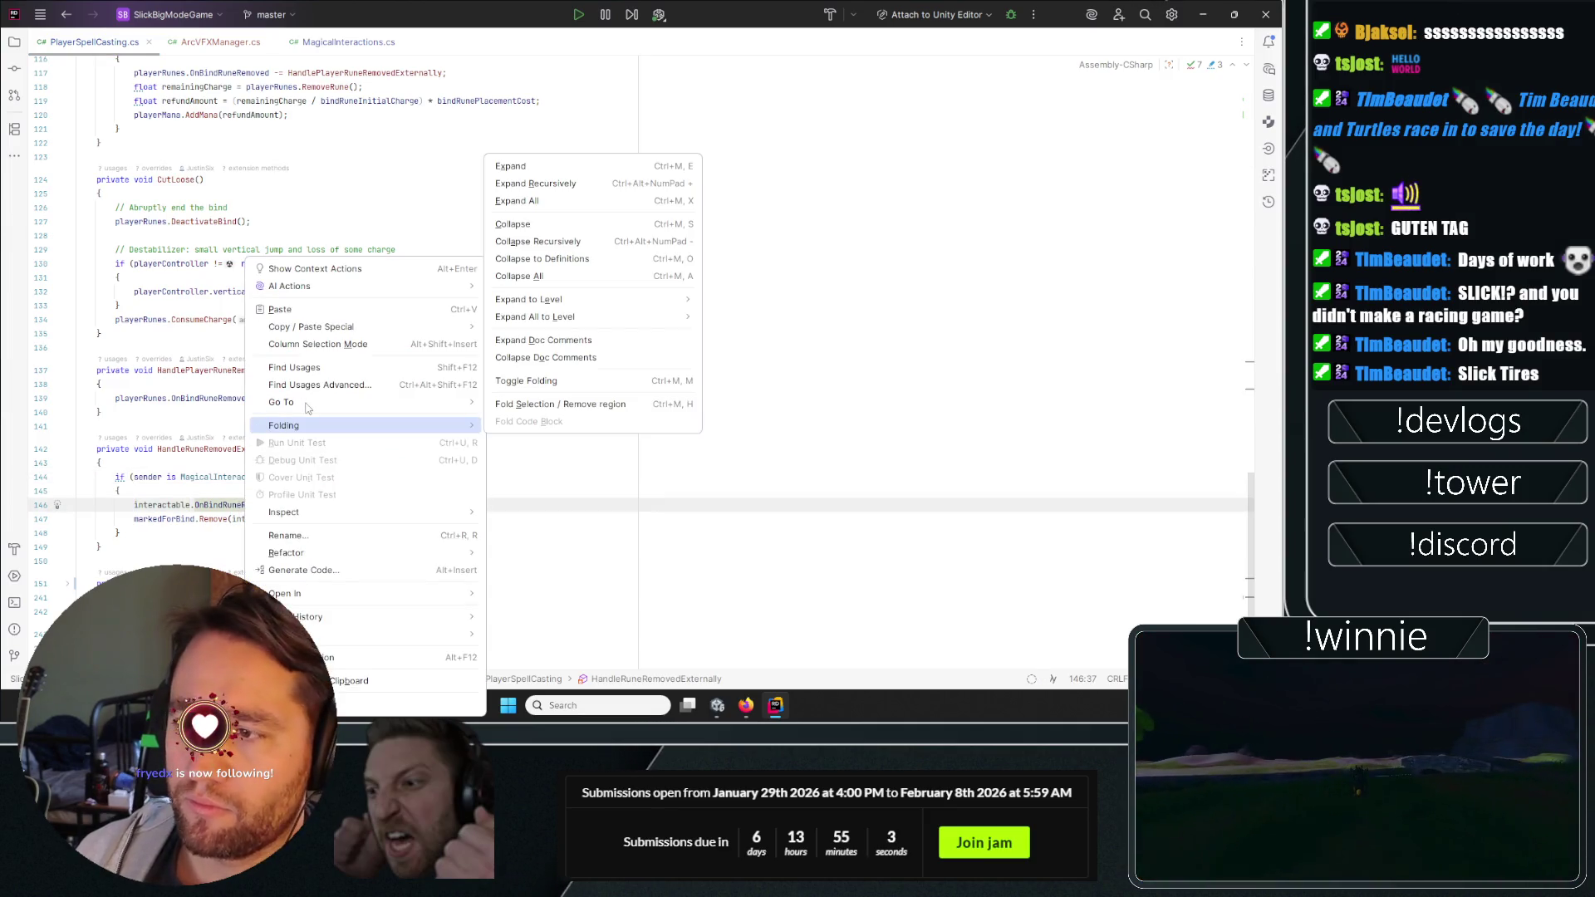
mouse_move(345, 398)
key(Down)
key(Down)
key(Return)
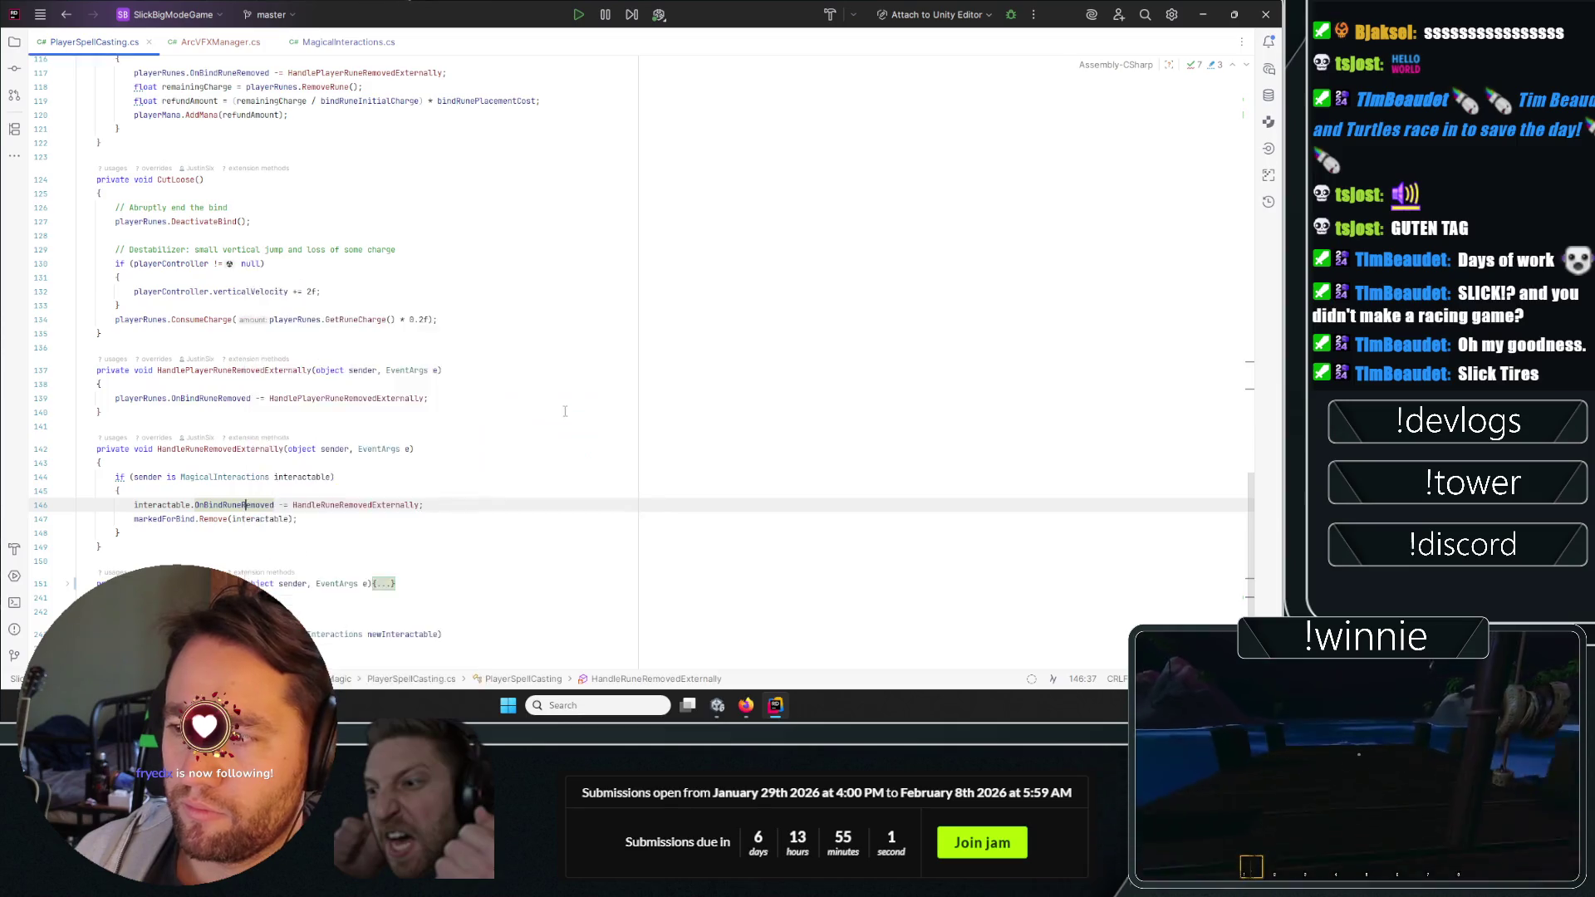
scroll(356, 341, down, 15)
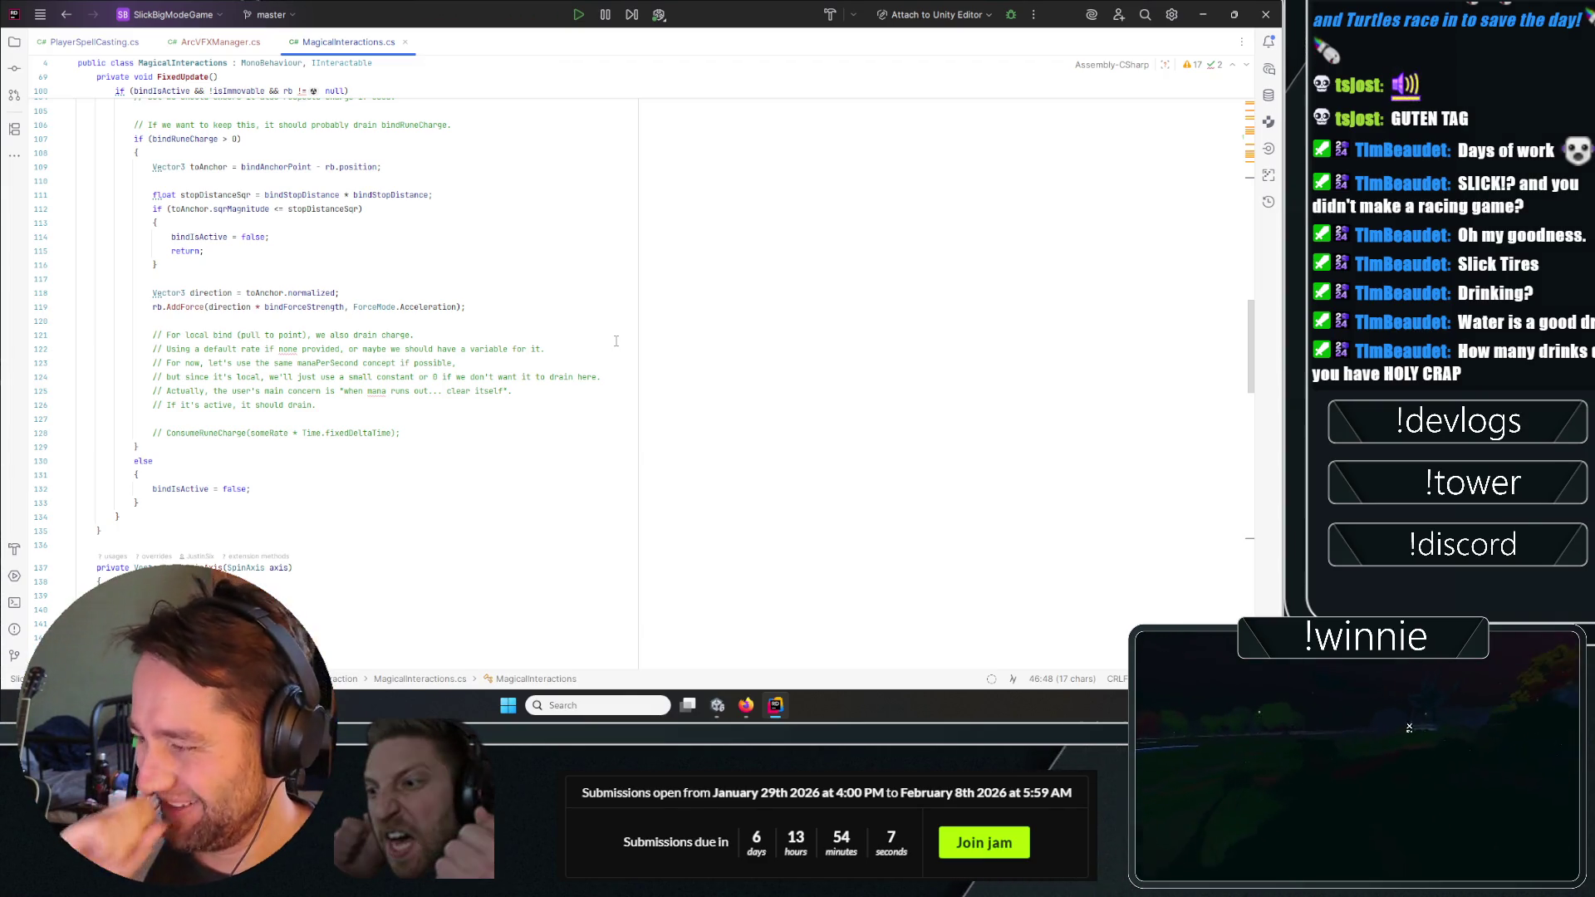
Scroll through the FixedUpdate bind-pull code in MagicalInteractions.cs.
click(565, 273)
scroll(569, 299, up, 3)
scroll(574, 331, down, 3)
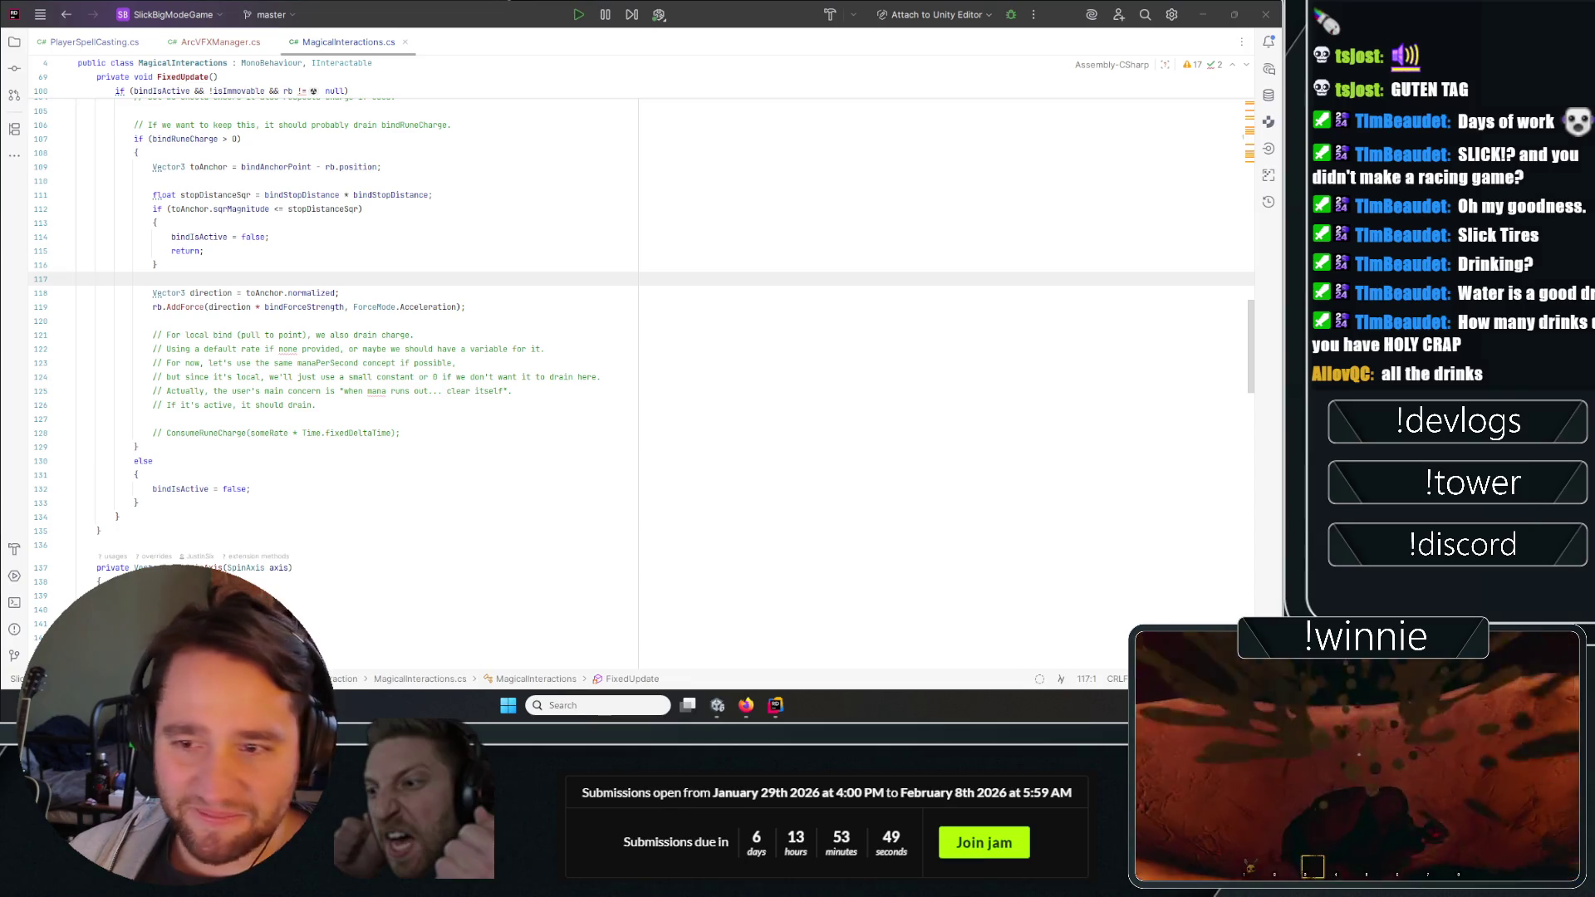
scroll(565, 415, up, 2)
scroll(565, 415, down, 4)
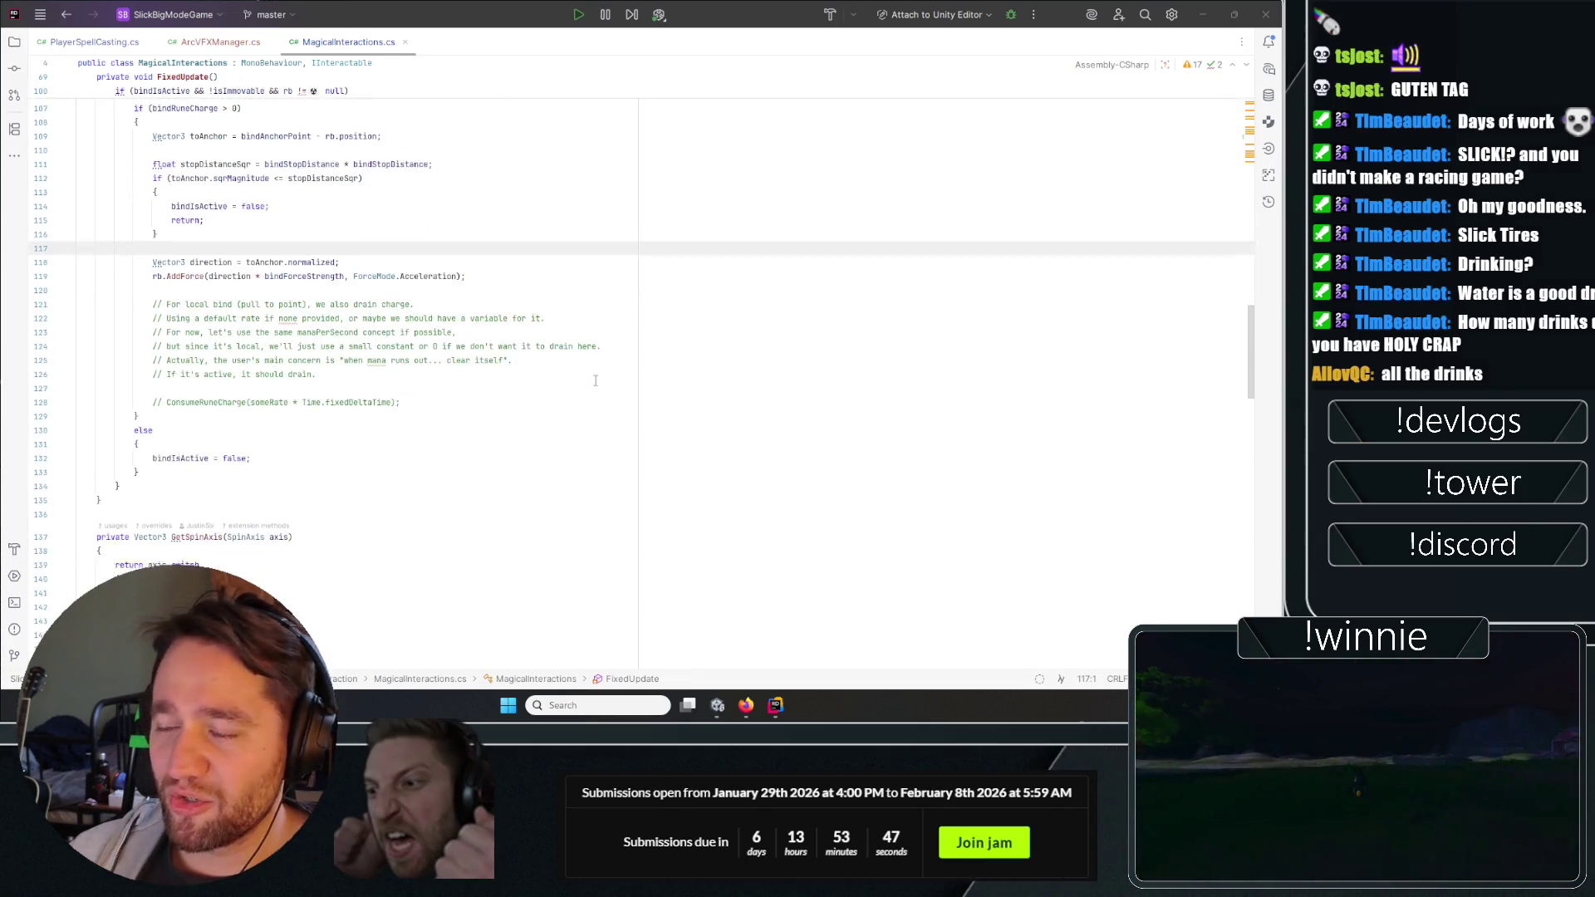
scroll(419, 336, up, 3)
scroll(418, 335, up, 7)
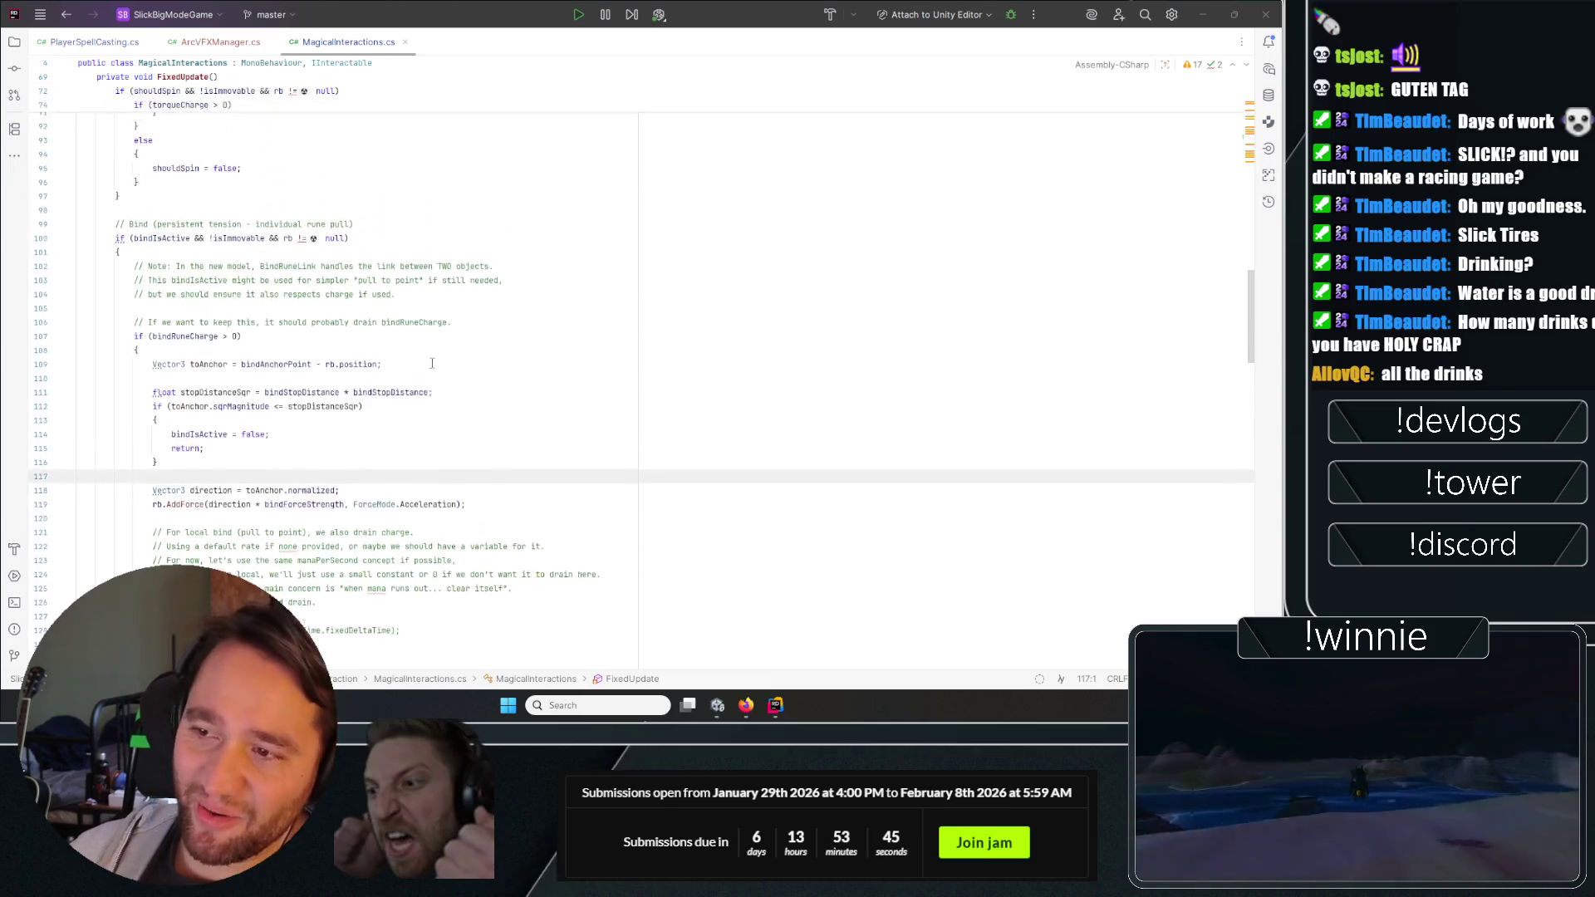
Return to the file top and search for OnBindRuneRemoved from its line-46 declaration.
drag(1249, 327, 1250, 83)
scroll(515, 407, down, 4)
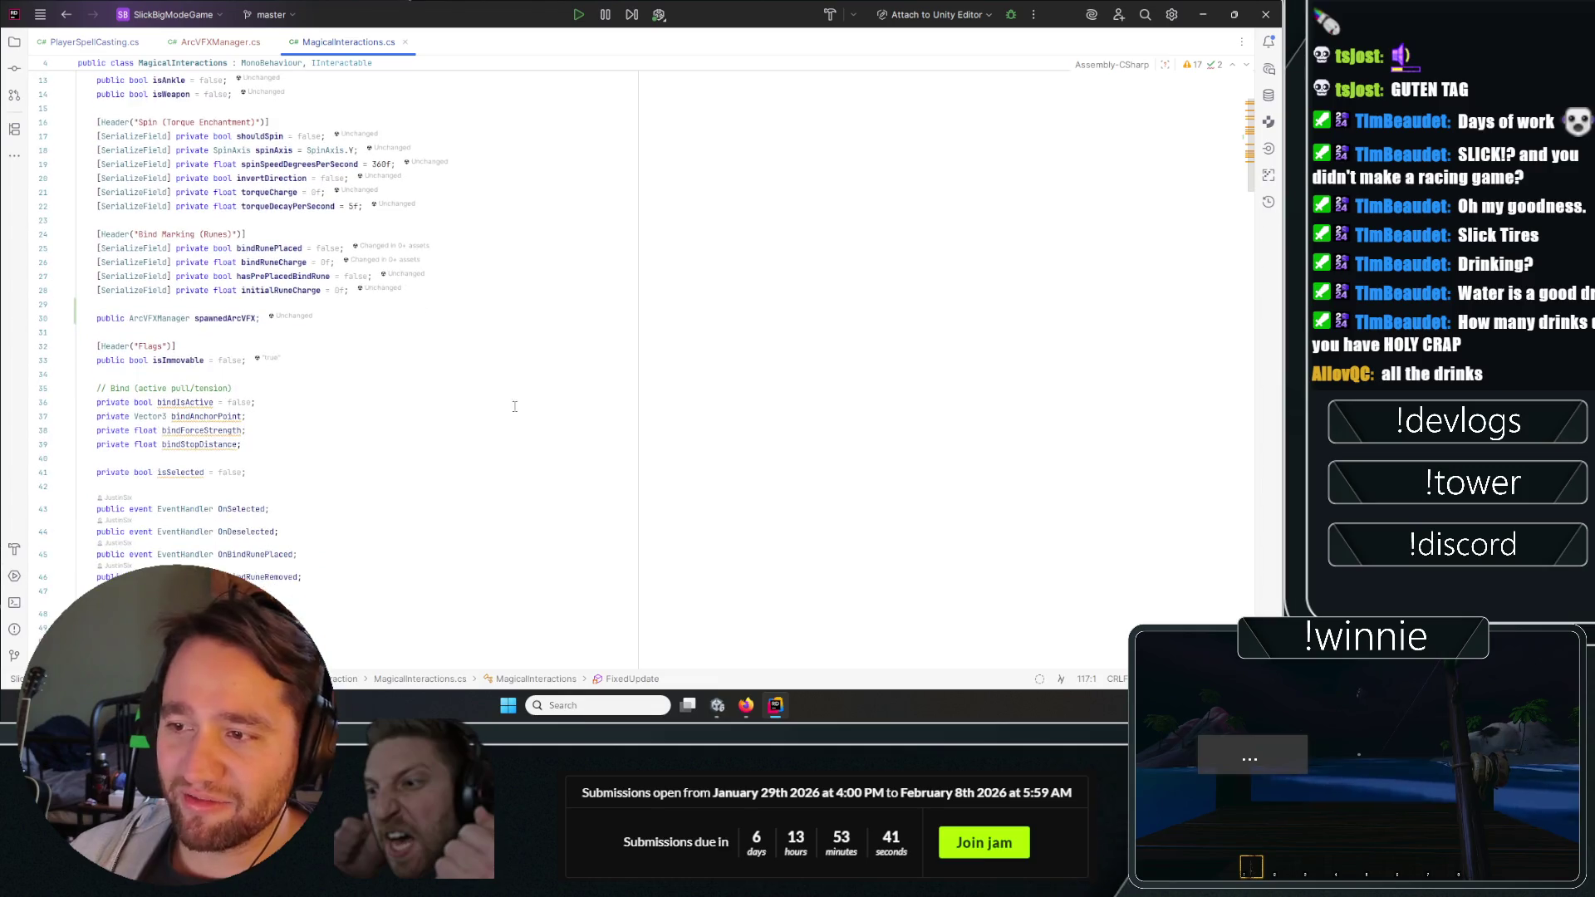
scroll(357, 357, down, 3)
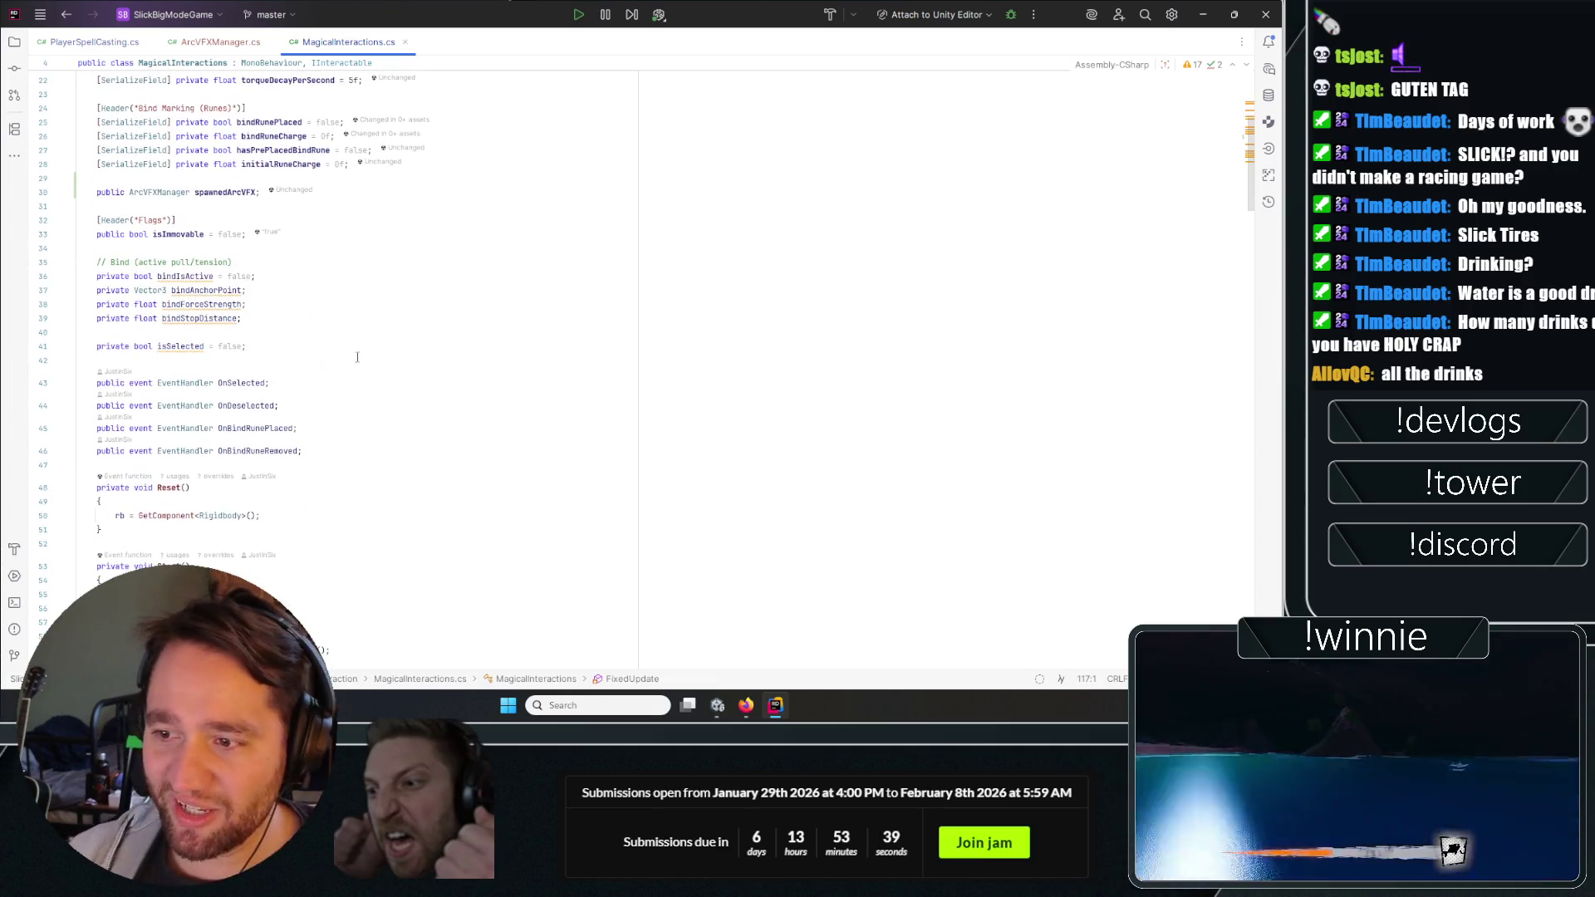
click(260, 451)
key(ctrl+f)
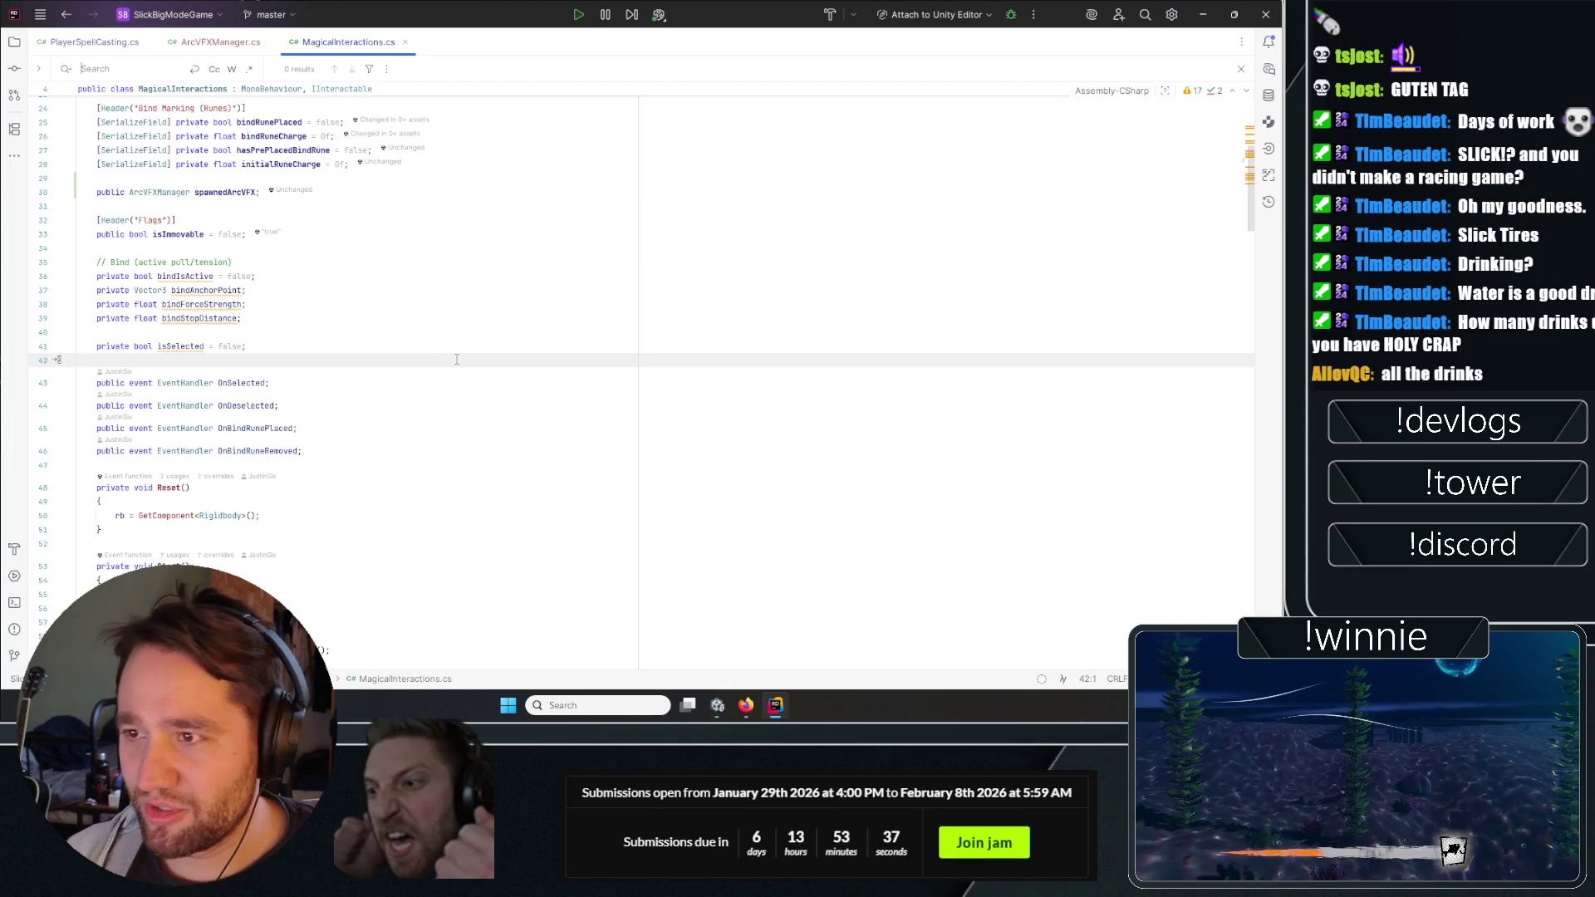
Cycle the OnBindRuneRemoved find matches to its call on line 208.
scroll(440, 357, down, 4)
text(OnBindRuneRemoved)
key(Return)
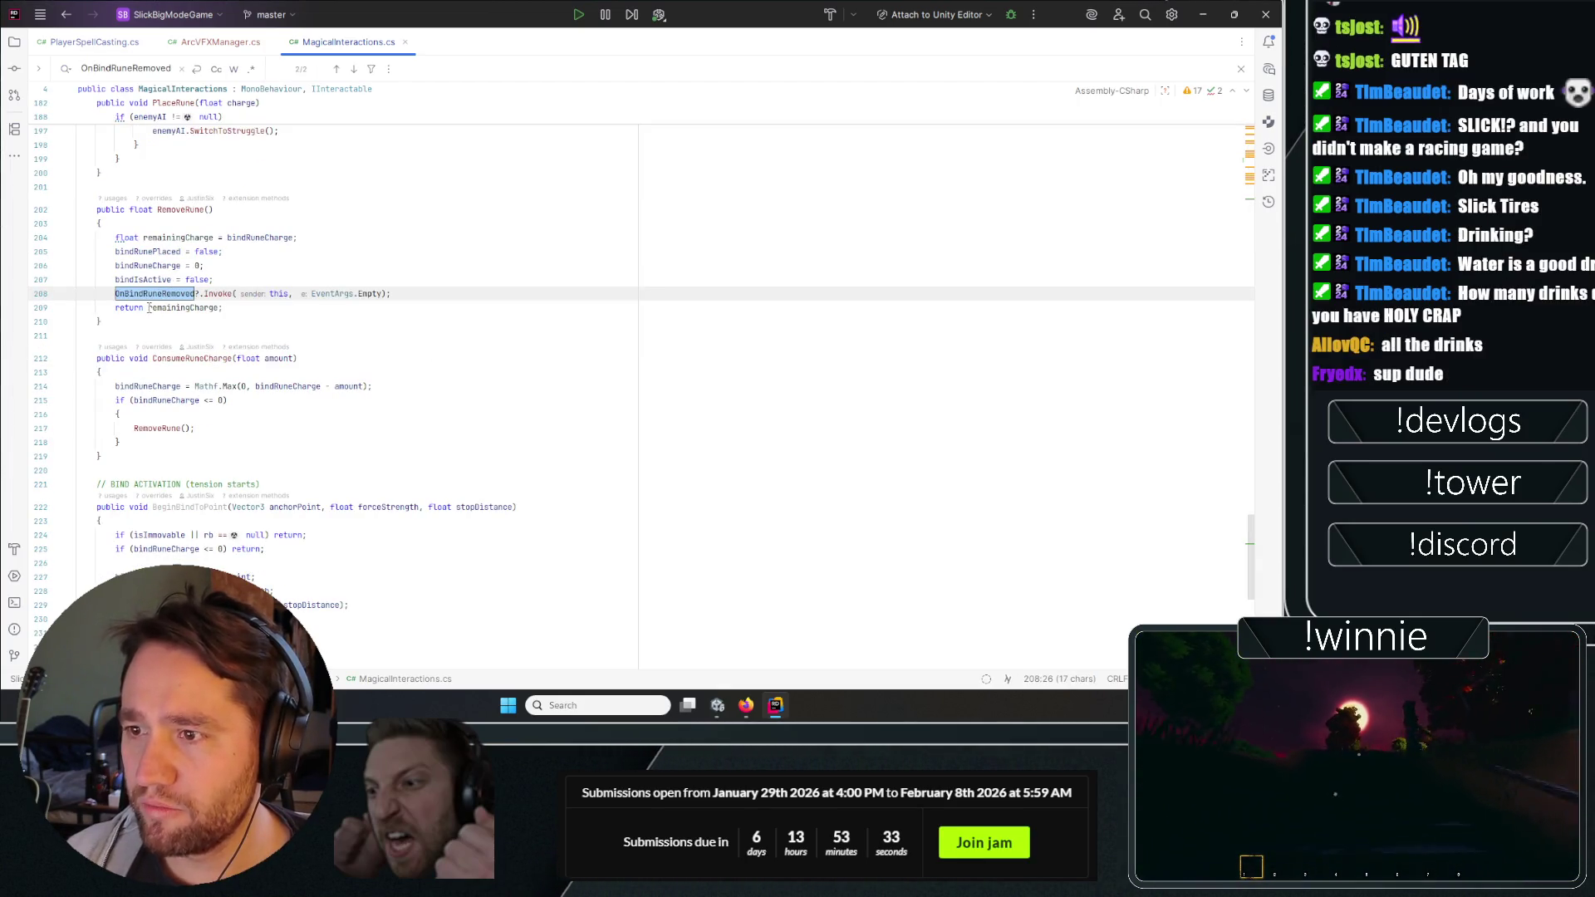
click(425, 294)
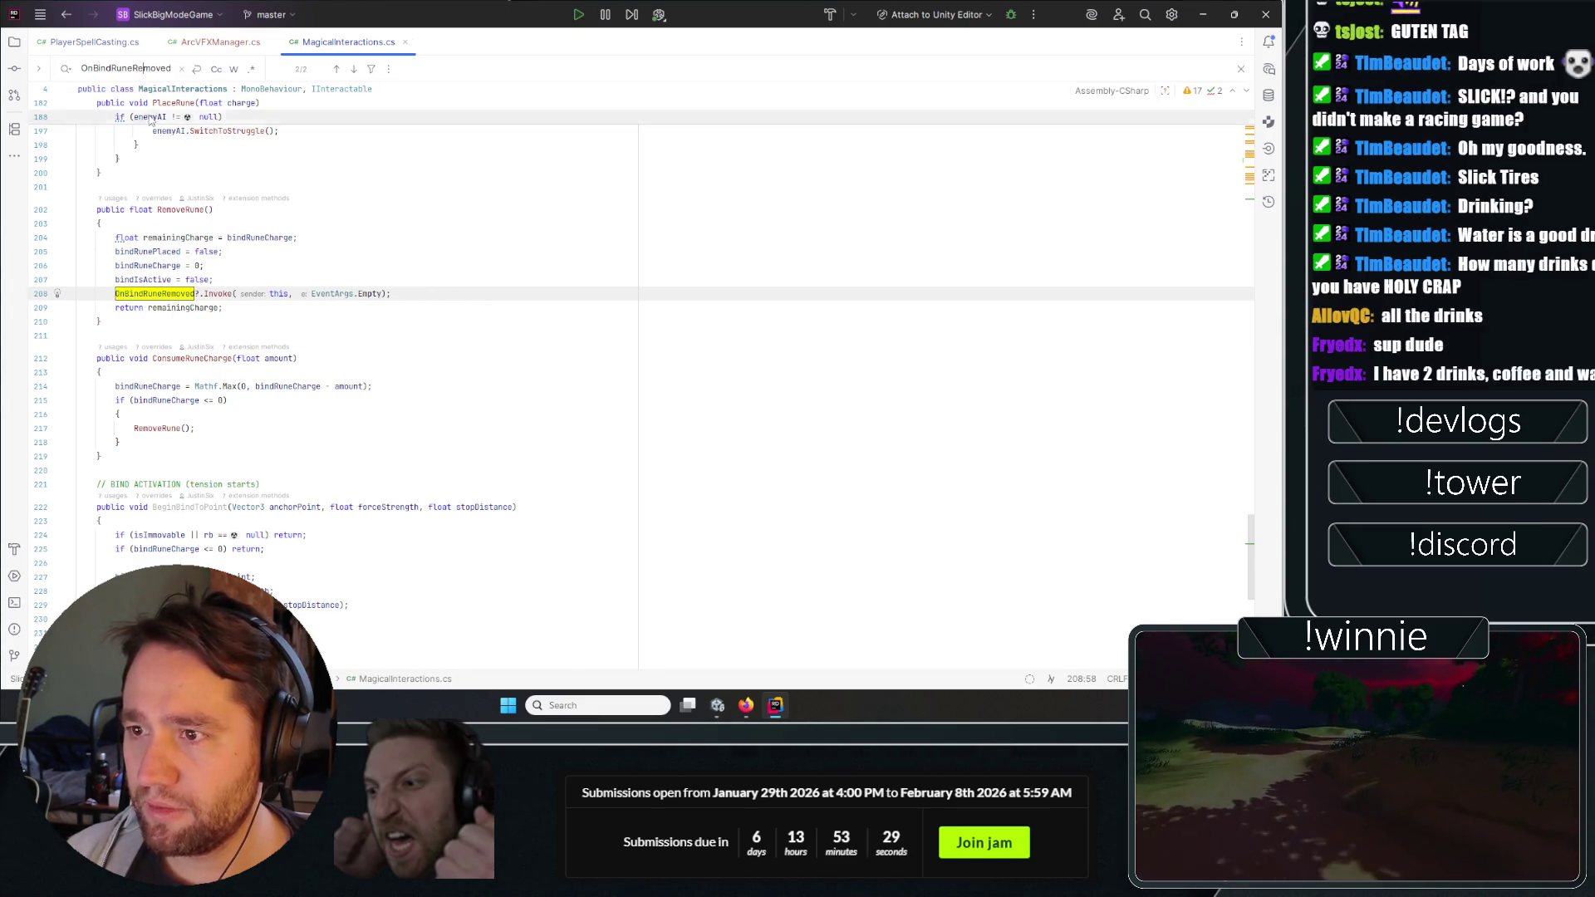
key(F3)
key(Return)
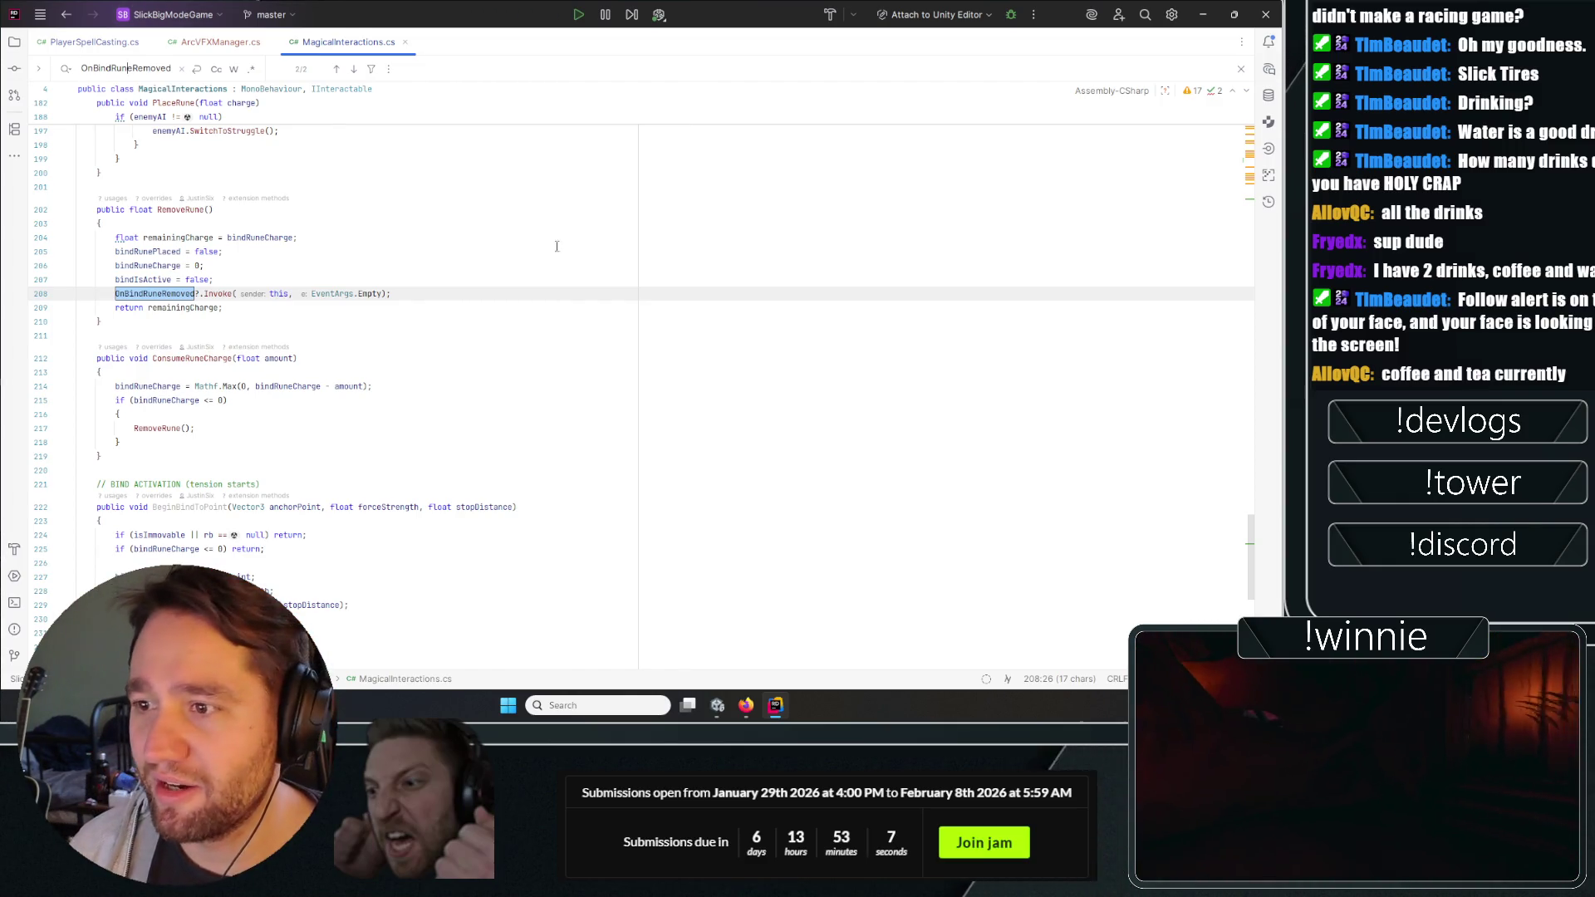
Inspect RemoveRune from its declaration on line 202 down to the OnBindRuneRemoved call on line 208.
click(484, 285)
key(Down)
key(Down)
key(Up)
key(Up)
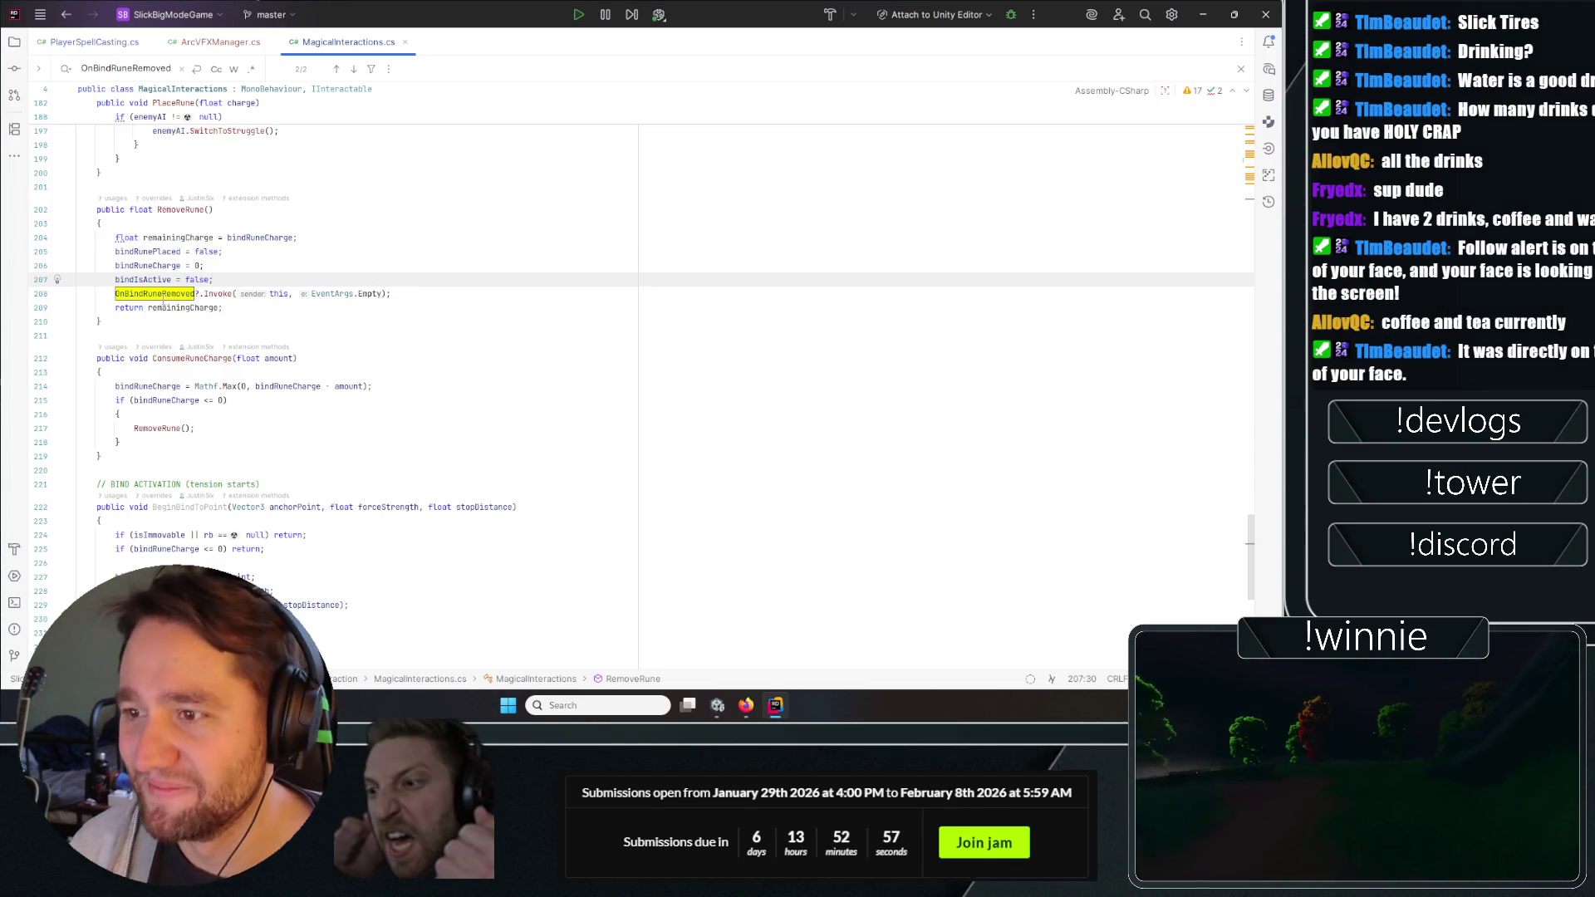
double_click(154, 294)
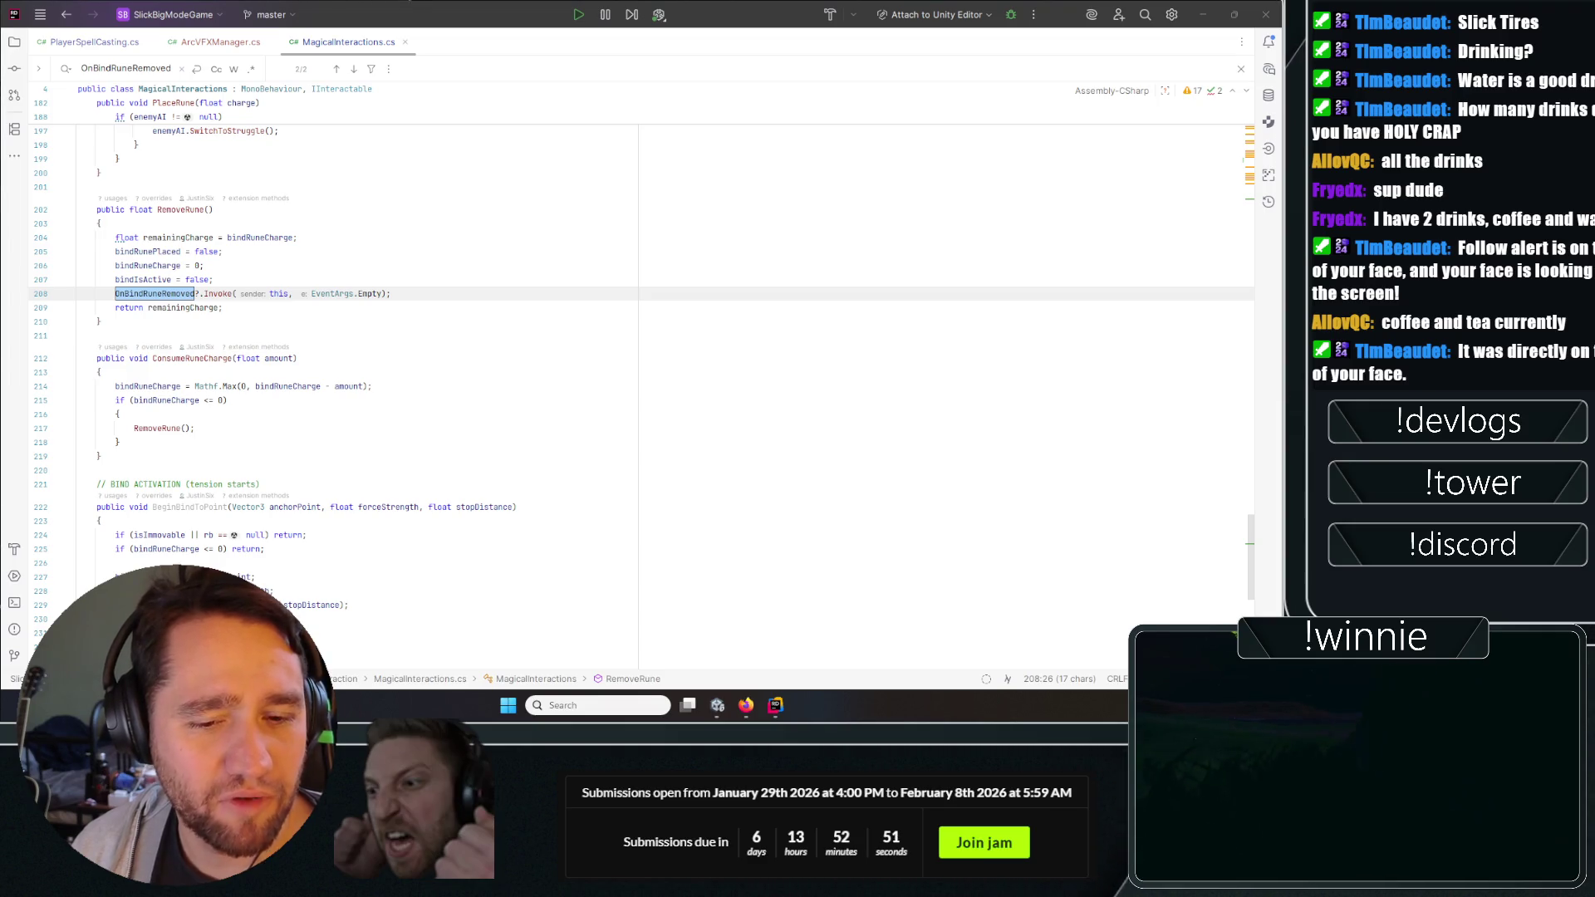
click(392, 265)
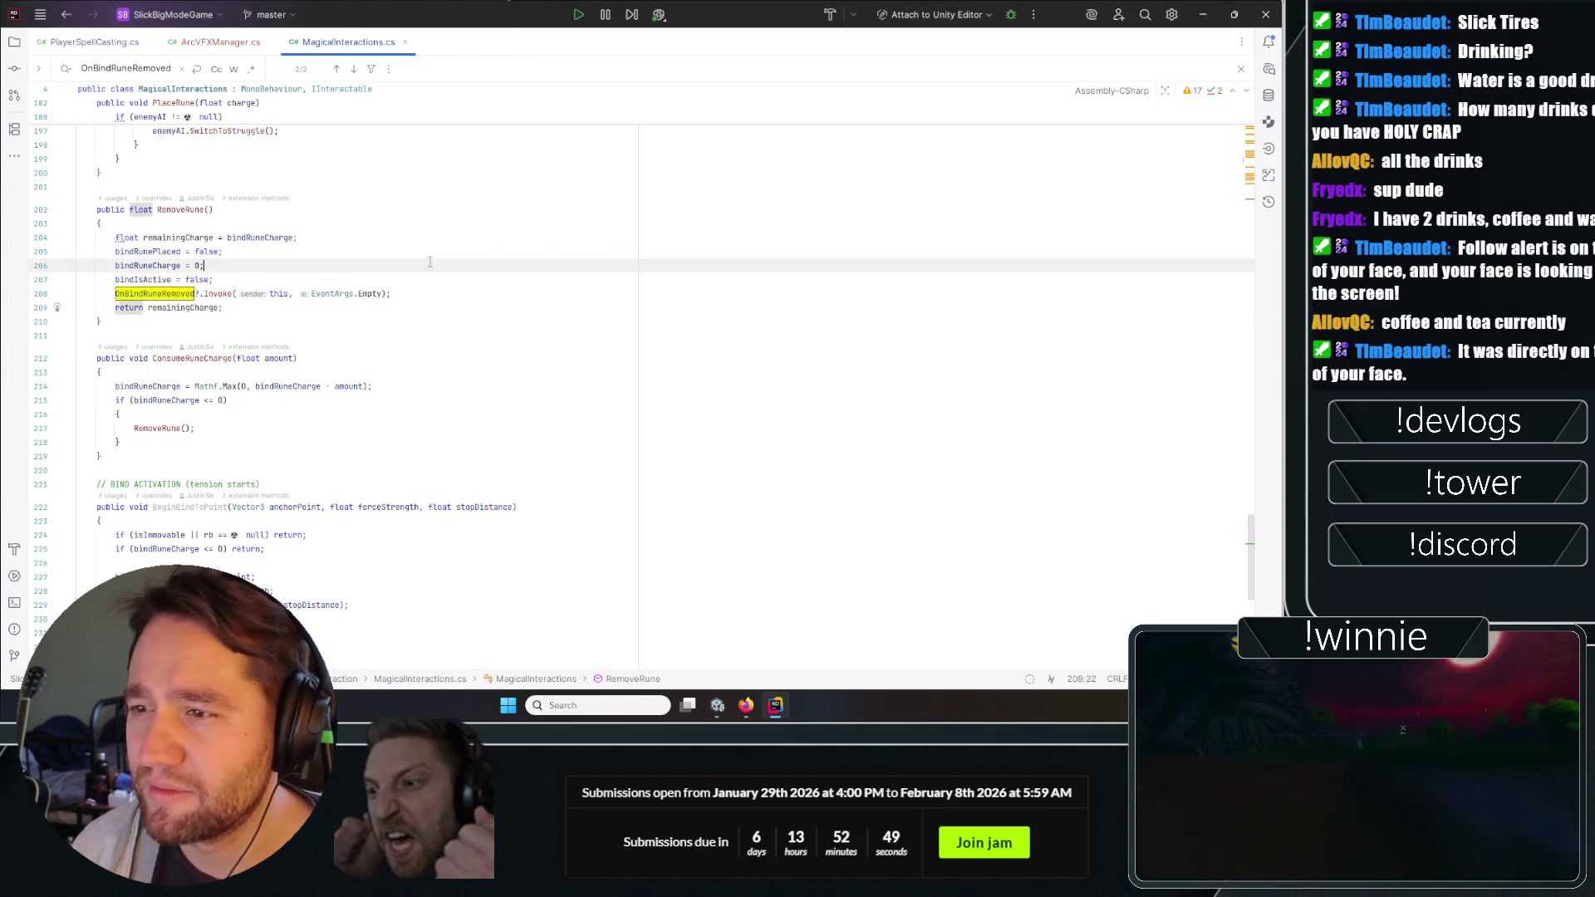
scroll(365, 374, up, 2)
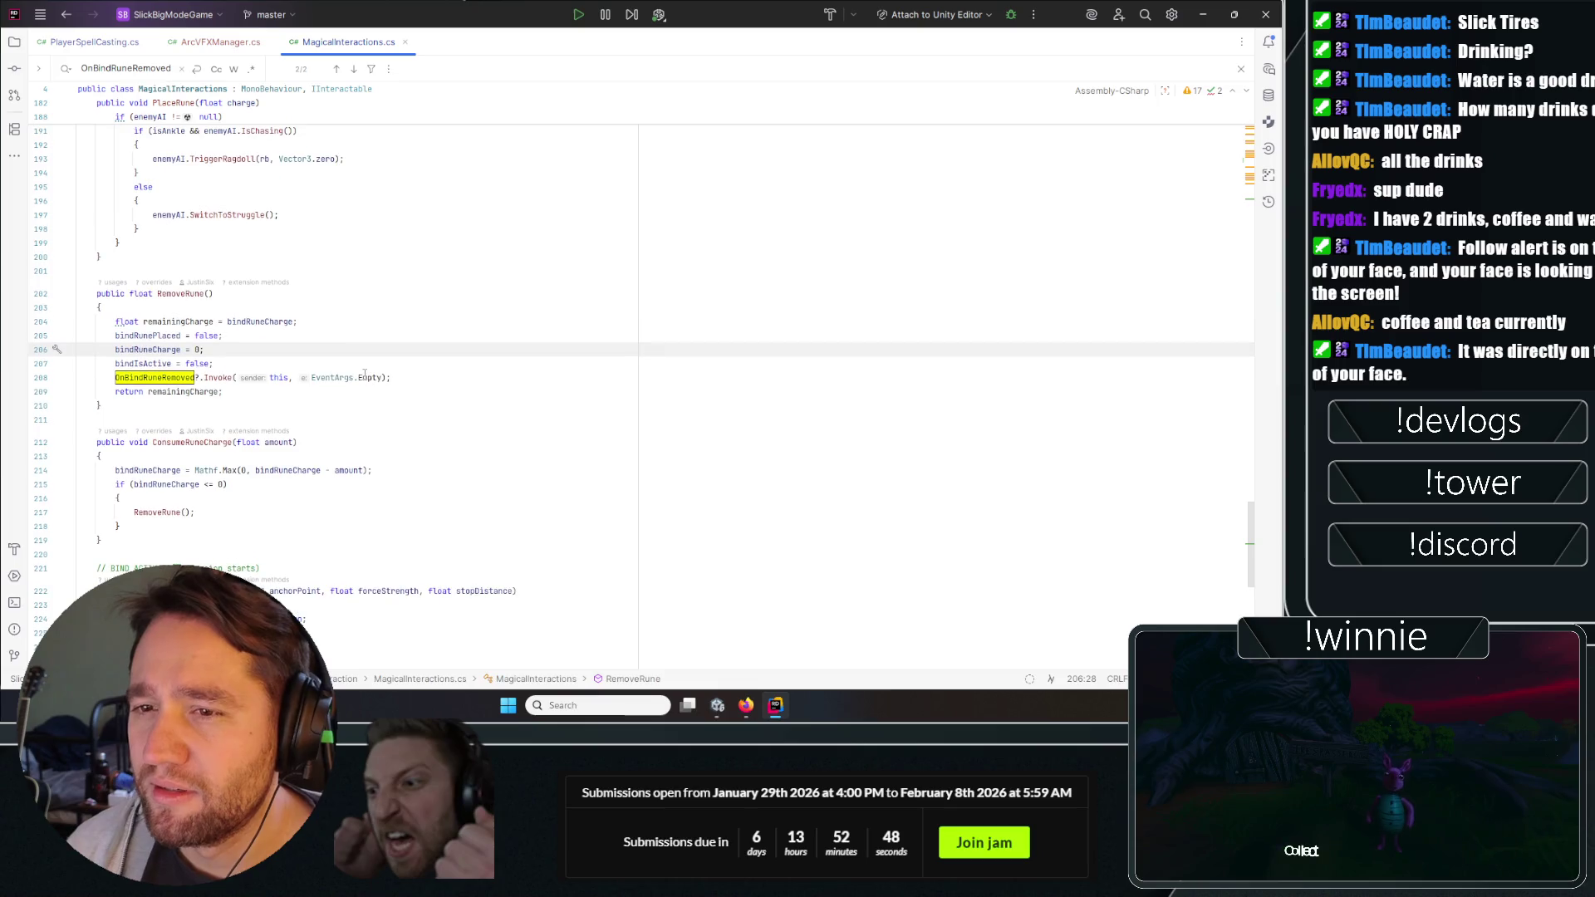
double_click(154, 377)
click(167, 293)
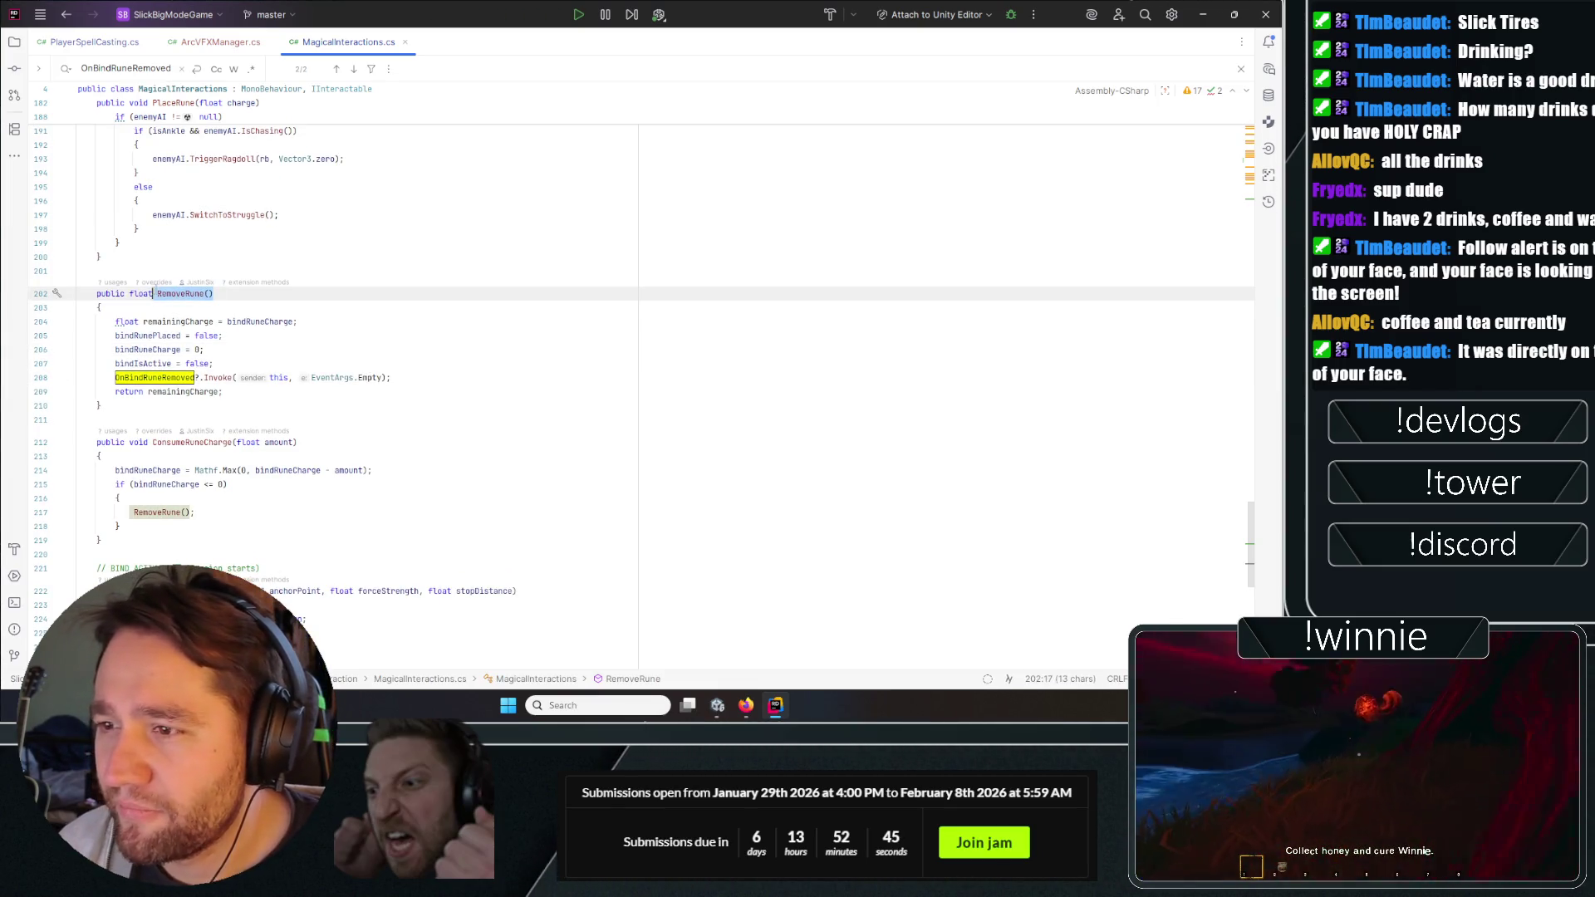
key(Up)
key(Up)
key(Up)
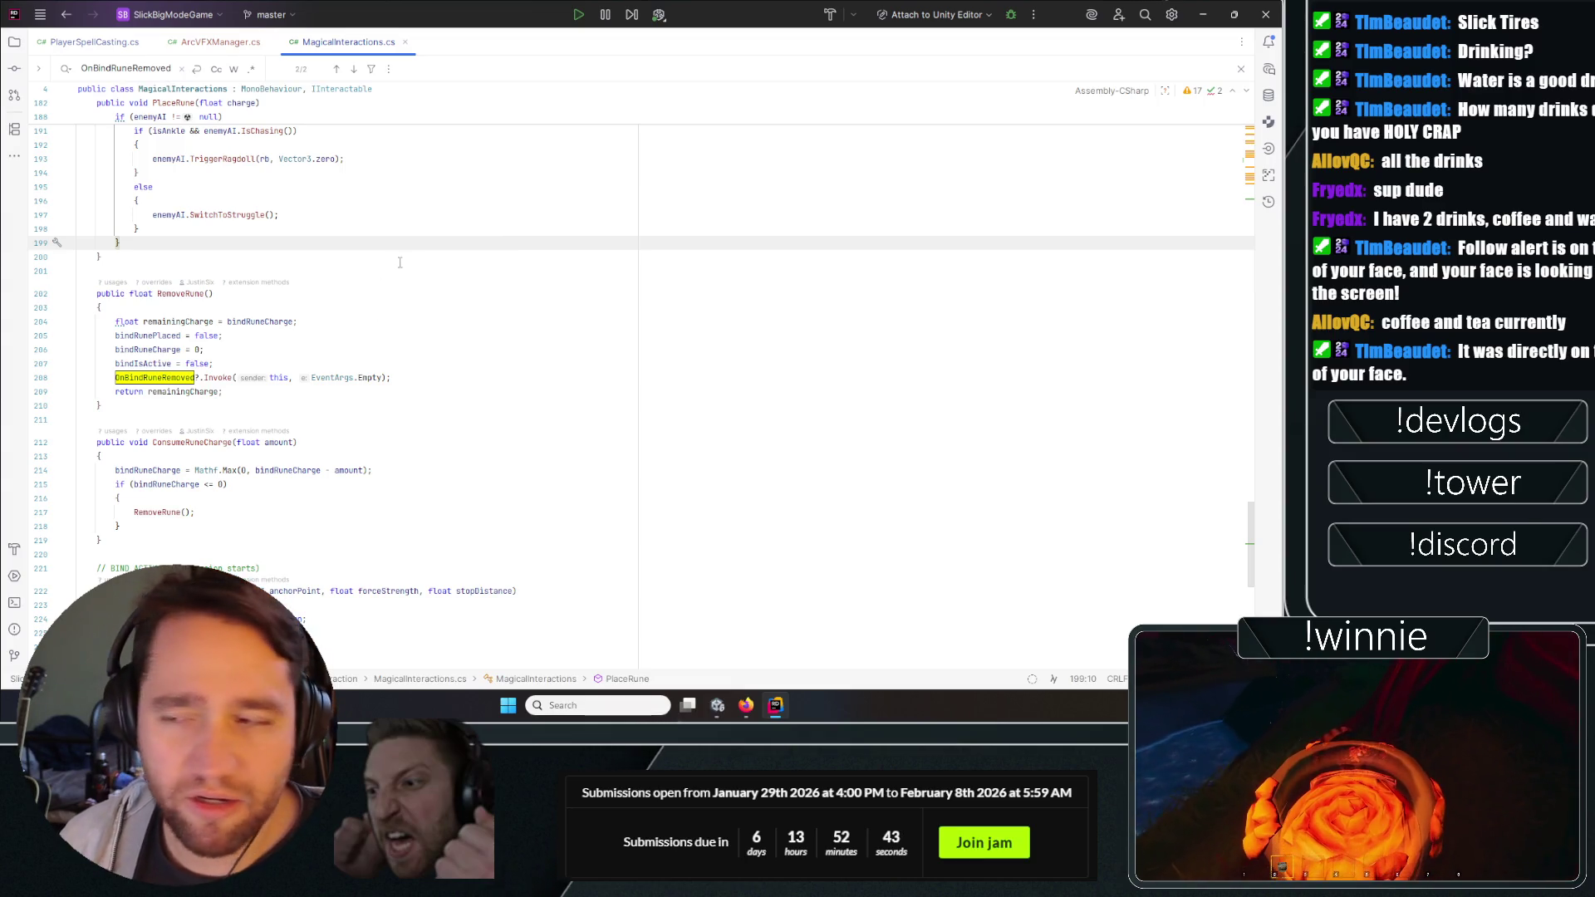
click(415, 259)
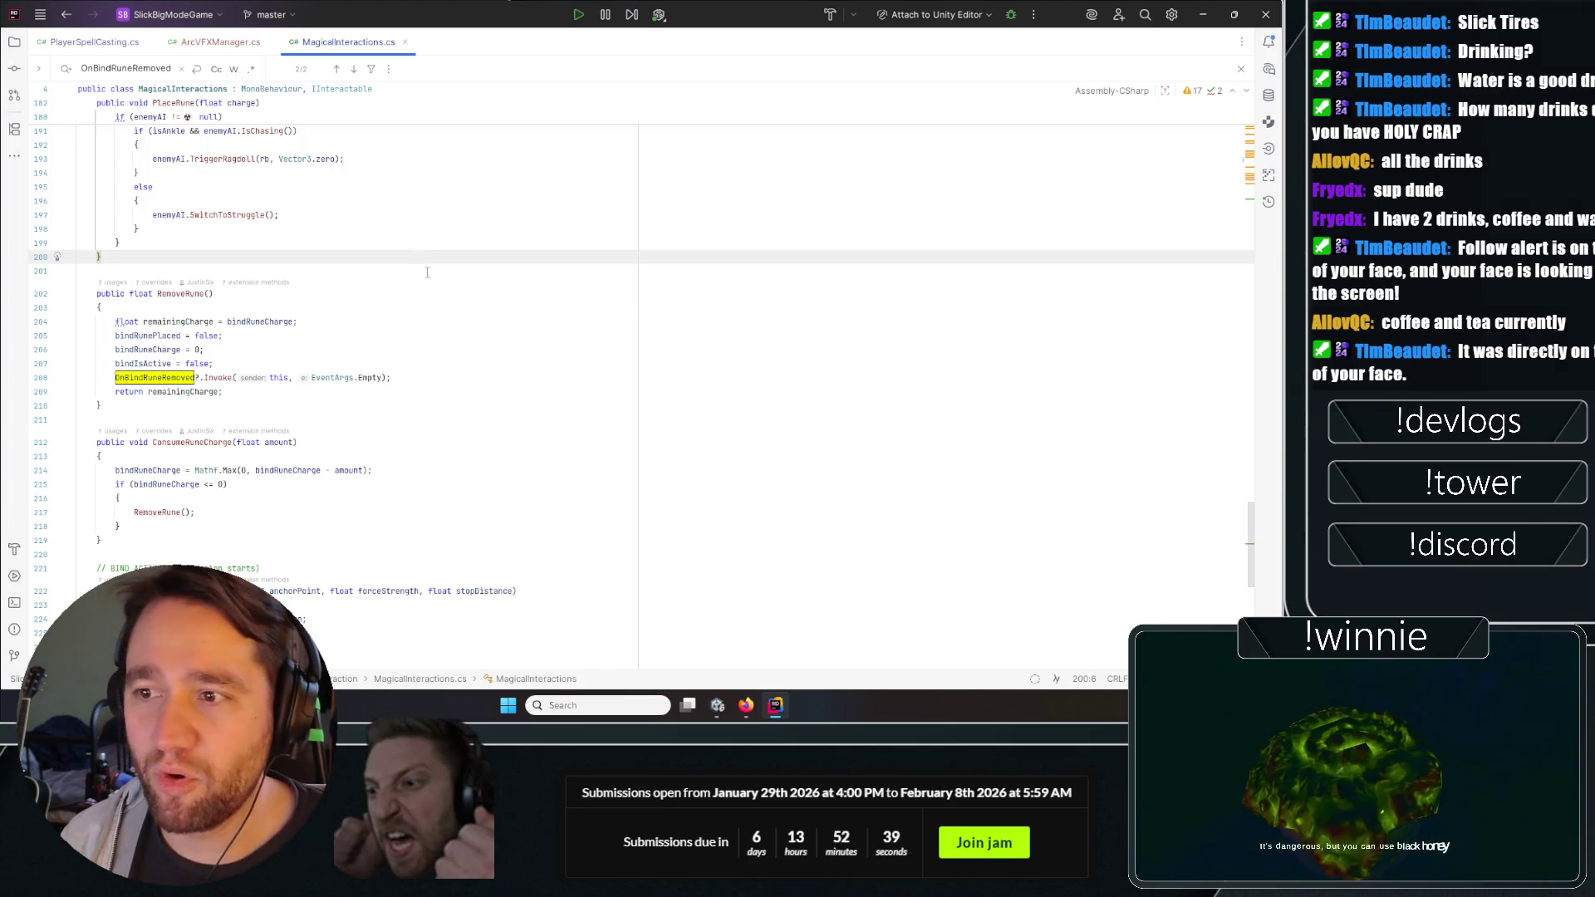
Search the file for 'RemoveRune()' and cycle through its call and declaration.
key(ctrl+f)
text(RemoveRune())
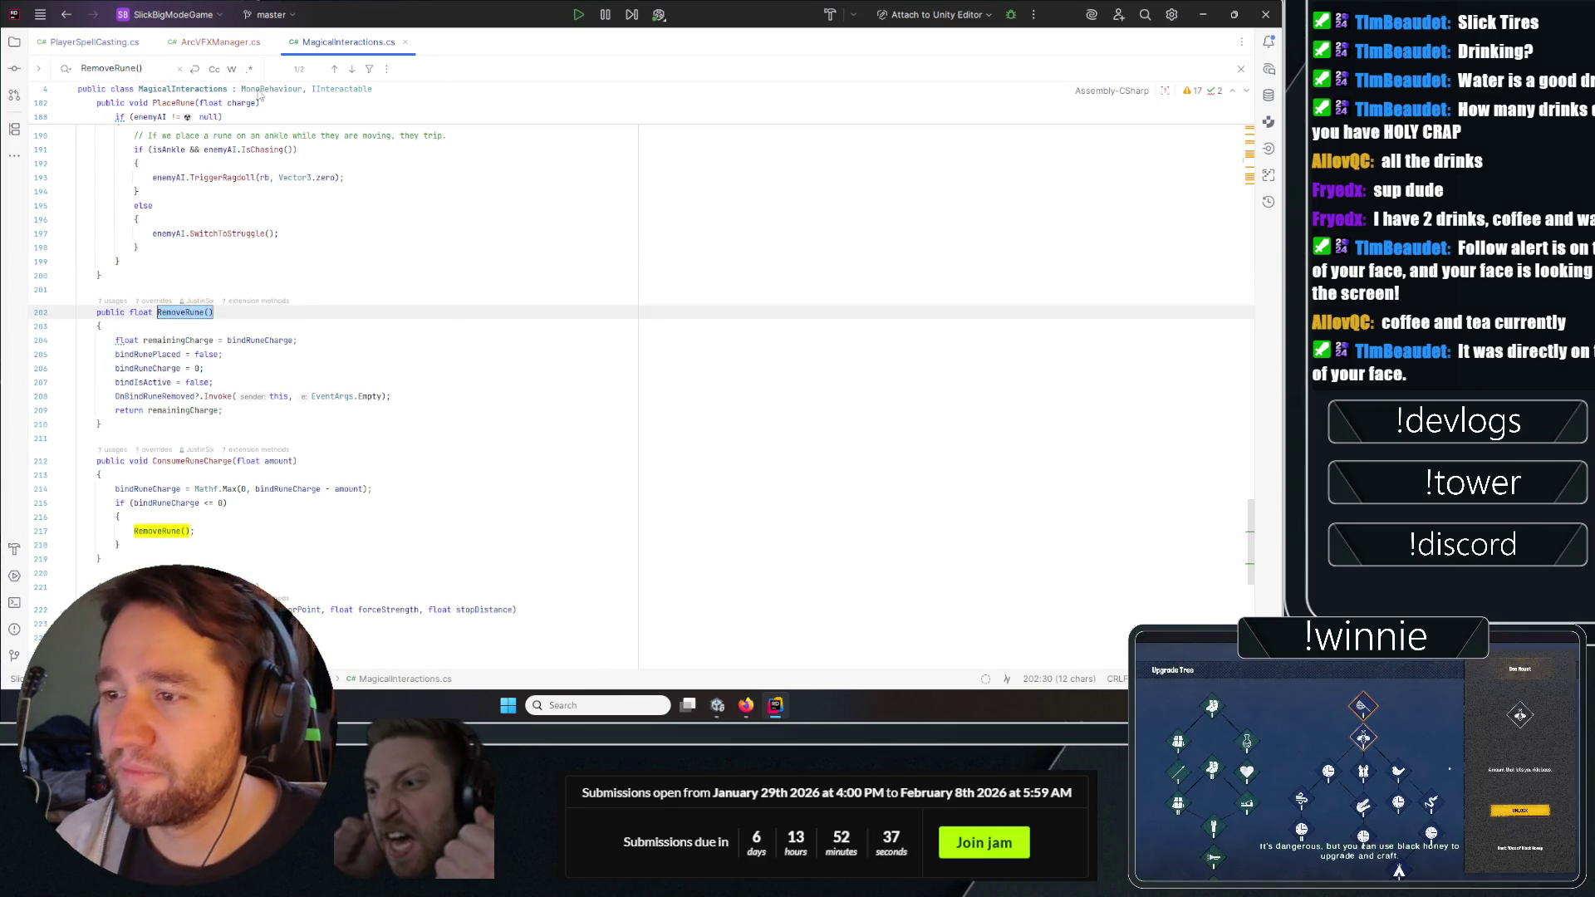
key(Return)
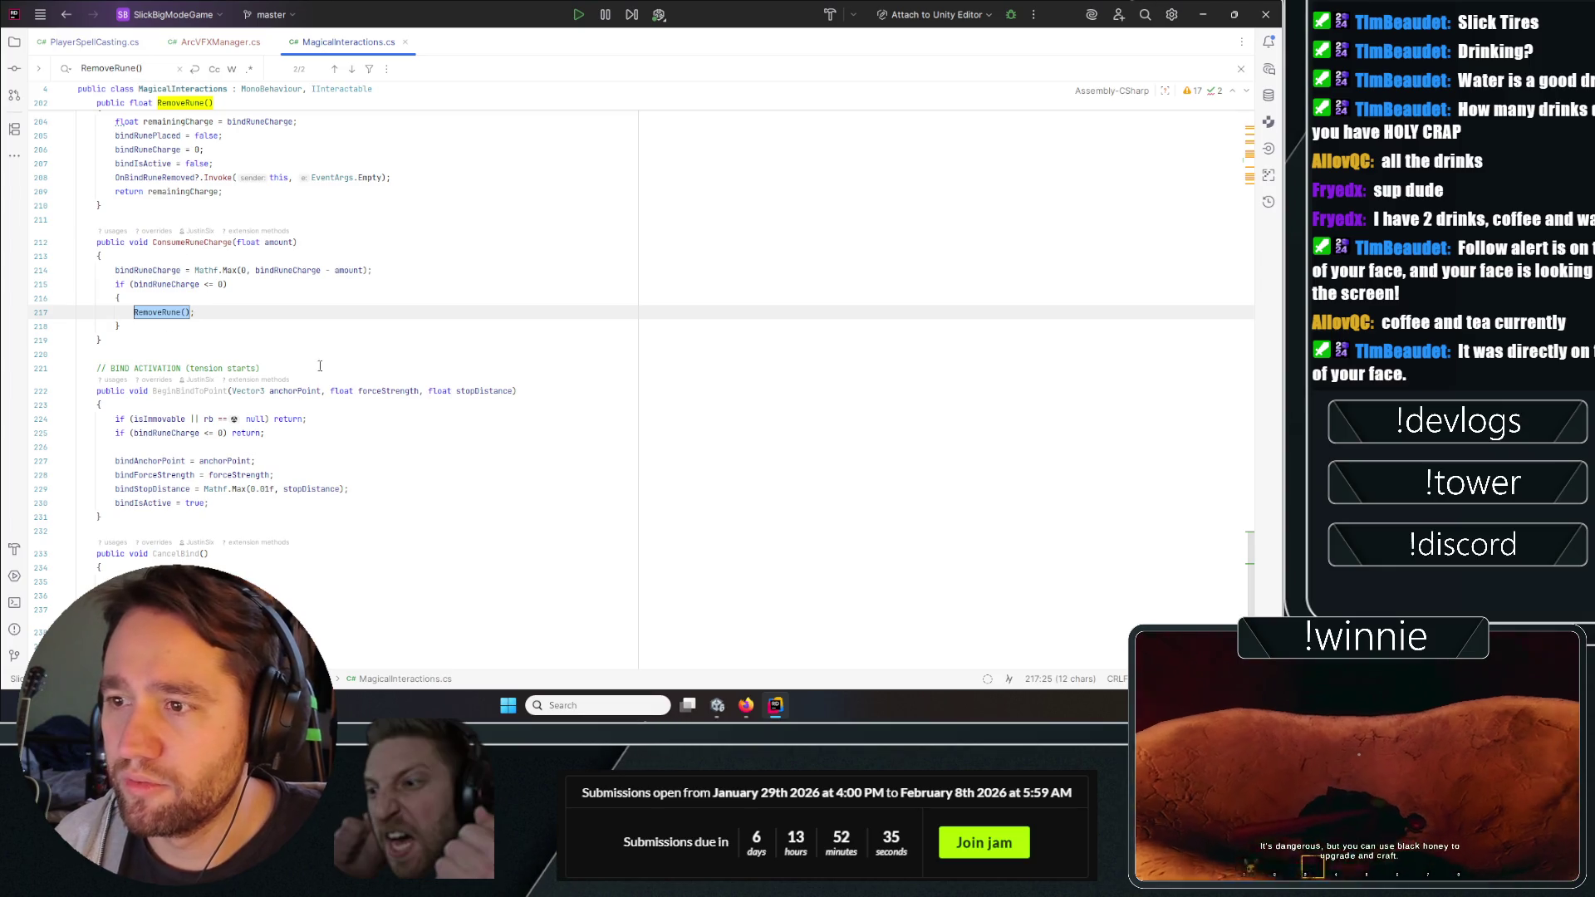
key(Return)
key(Return)
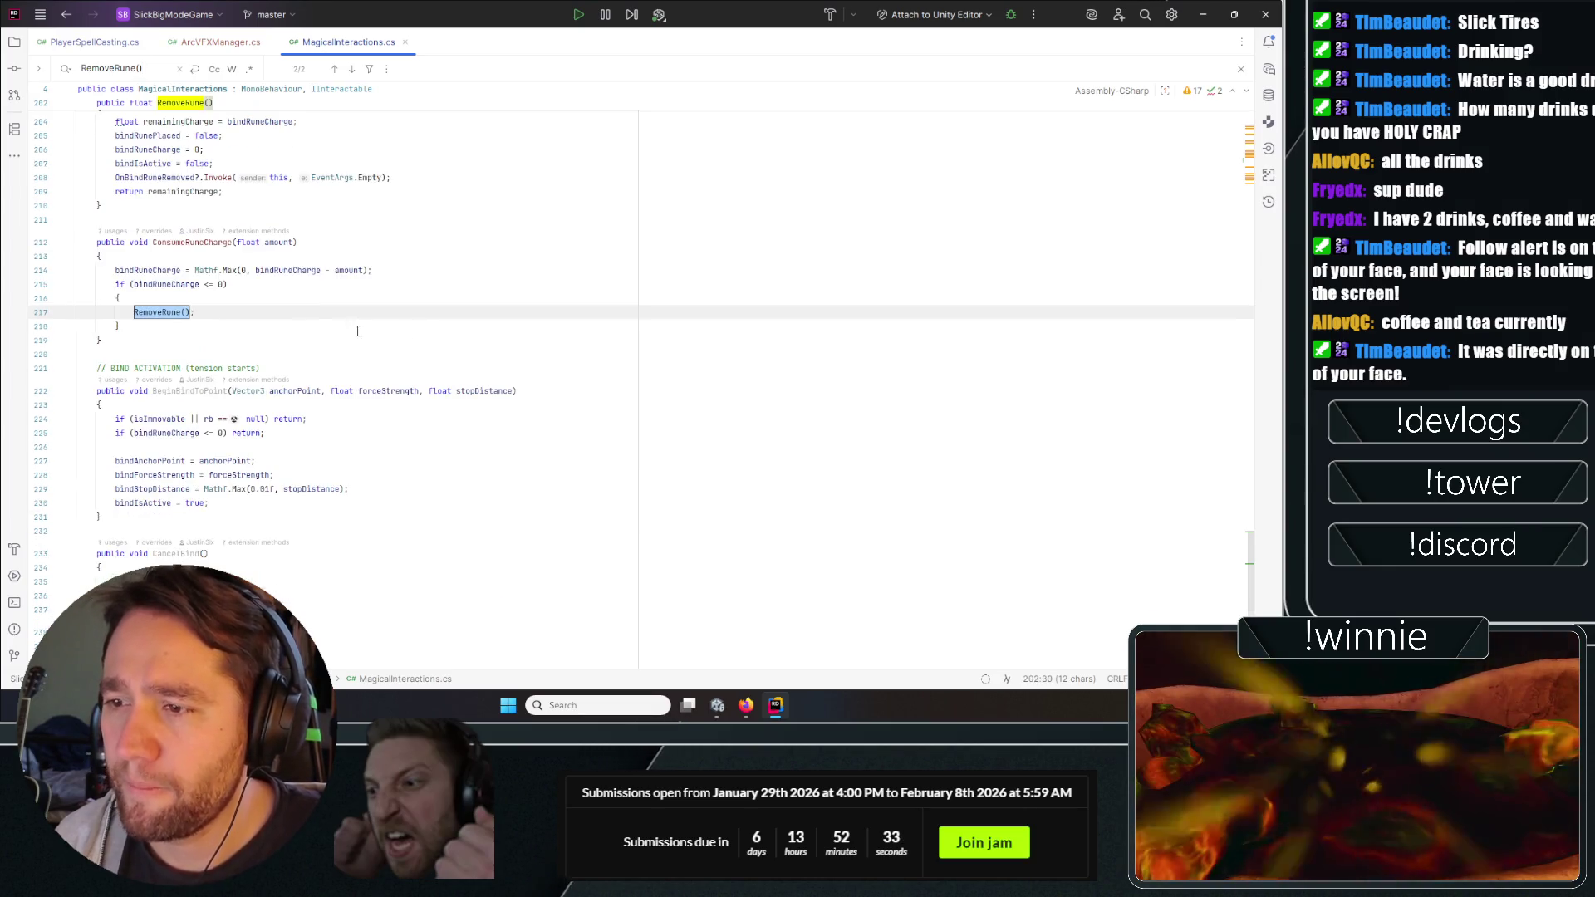
key(Return)
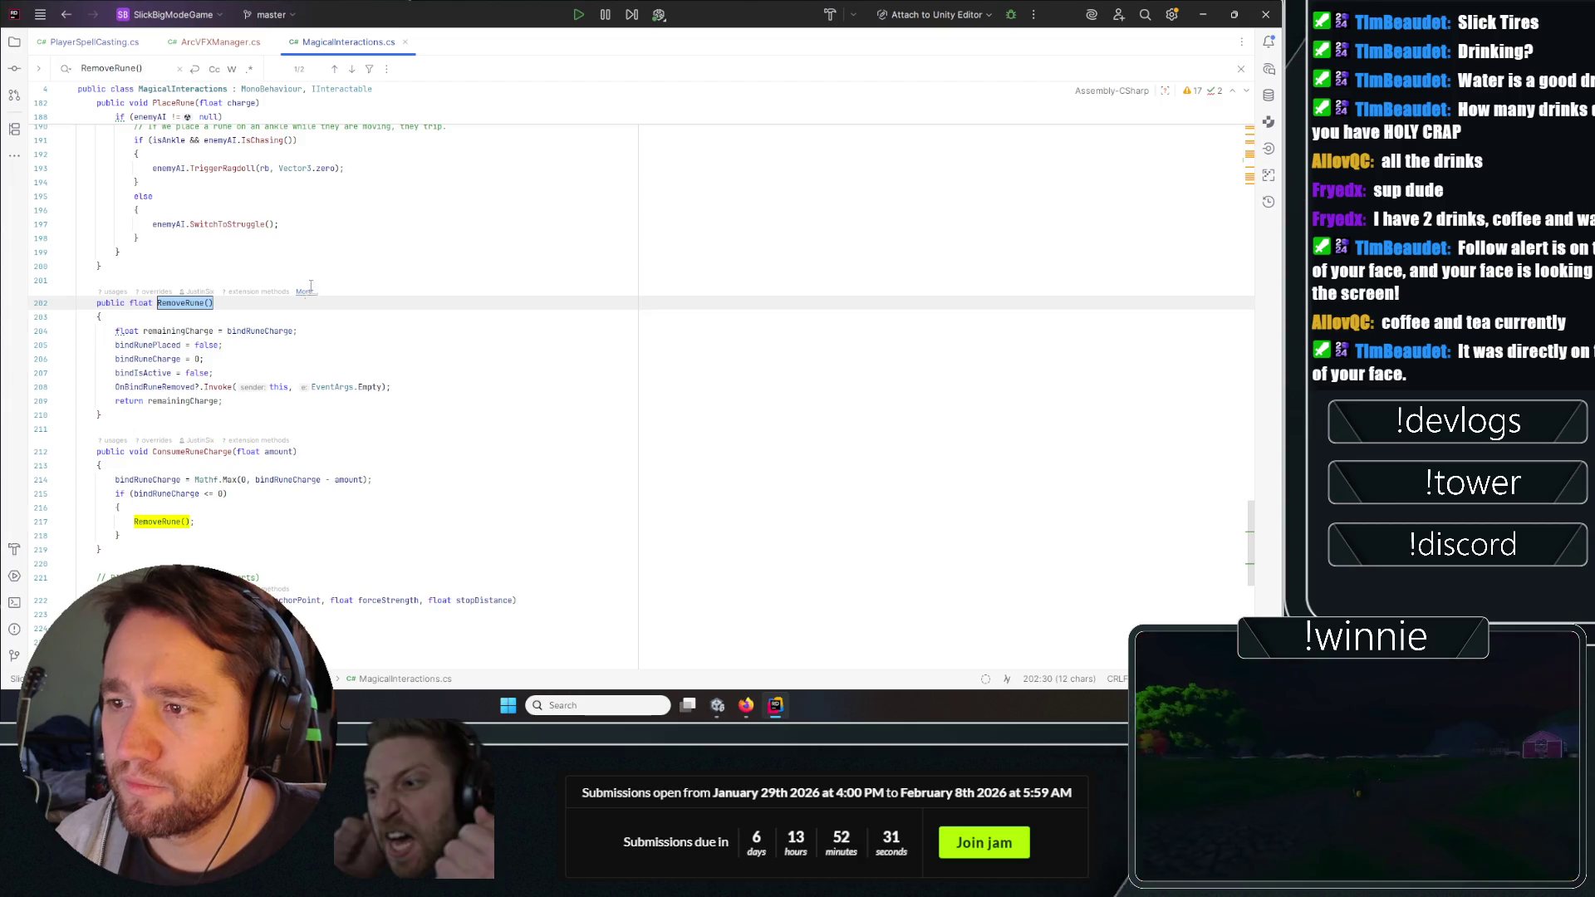
key(ctrl+shift+f)
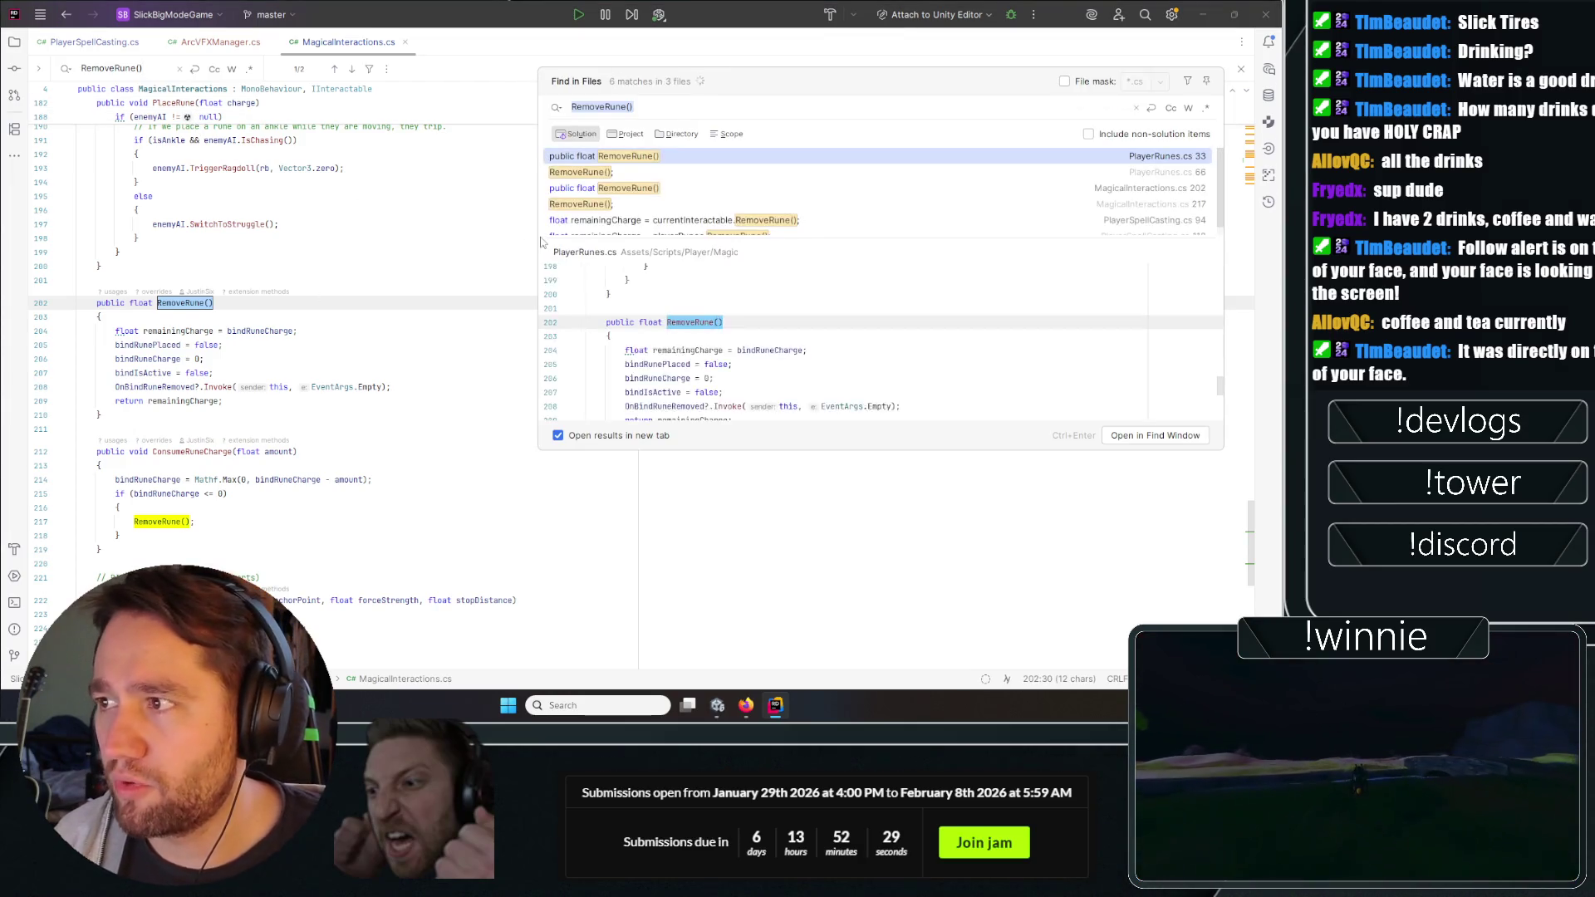
key(Escape)
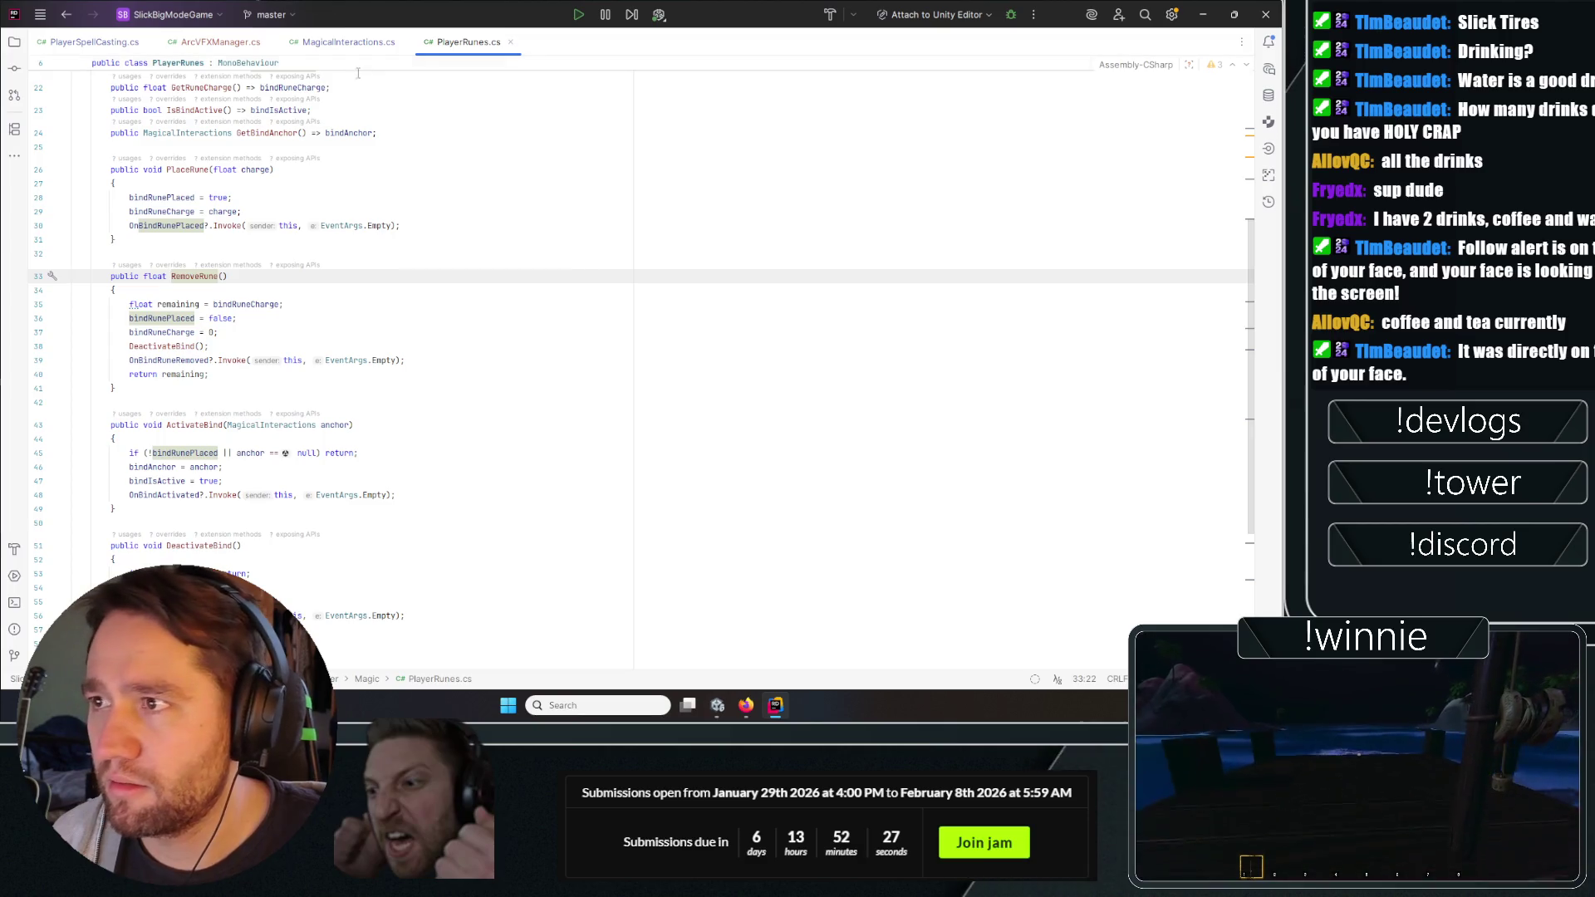
Find RemoveRune() across files, open it in PlayerRunes.cs, and rejoin the split signature line.
key(Up)
key(Up)
key(Up)
key(End)
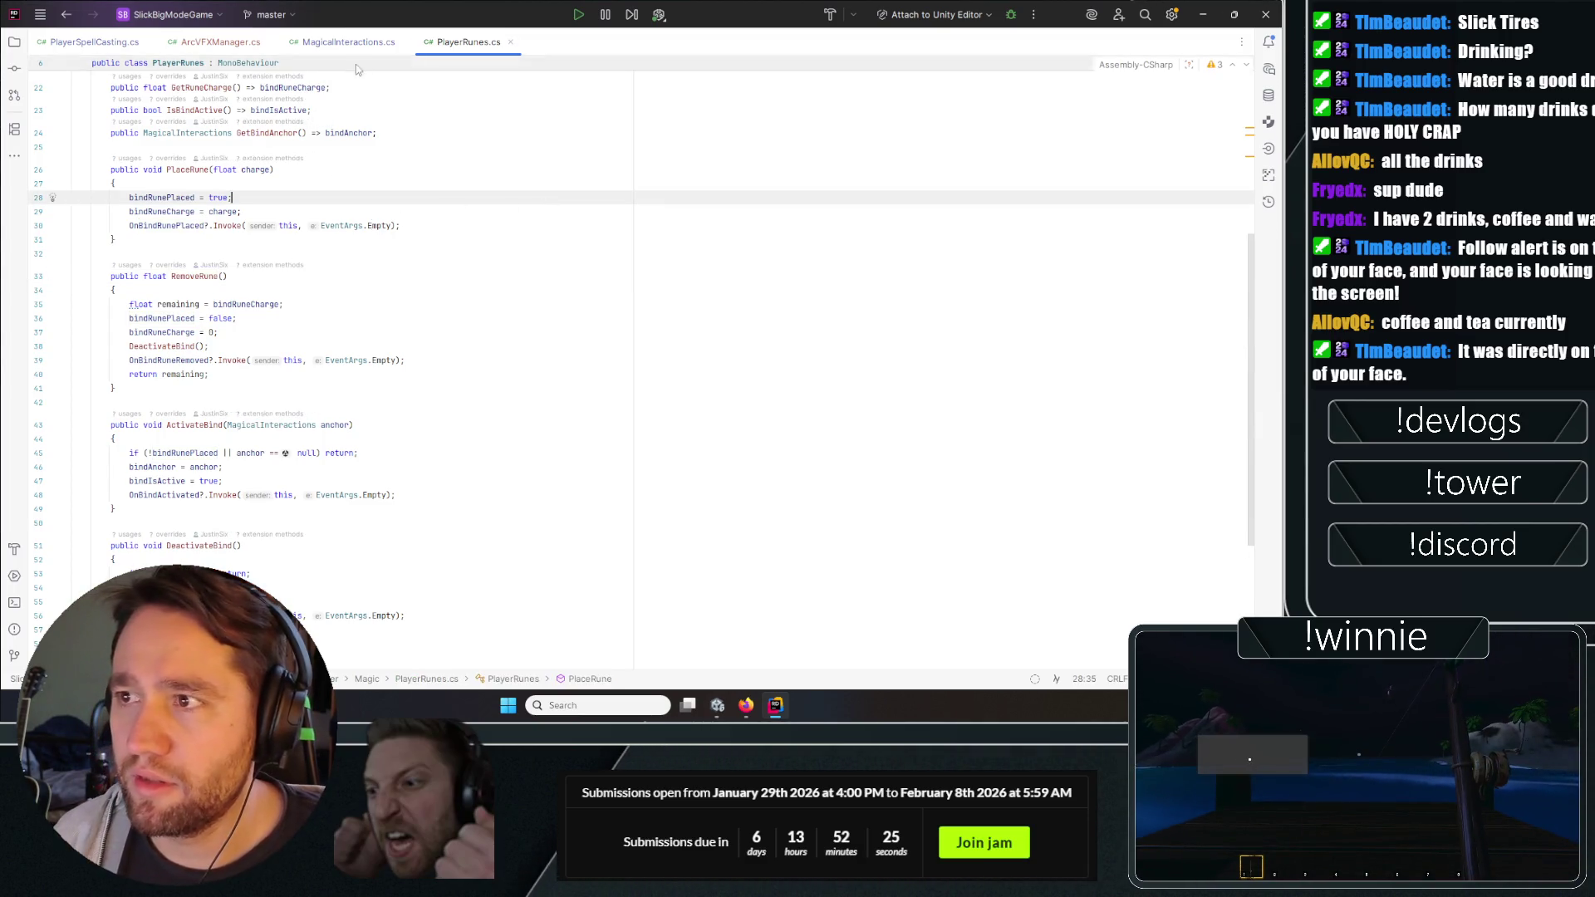
click(349, 41)
click(501, 249)
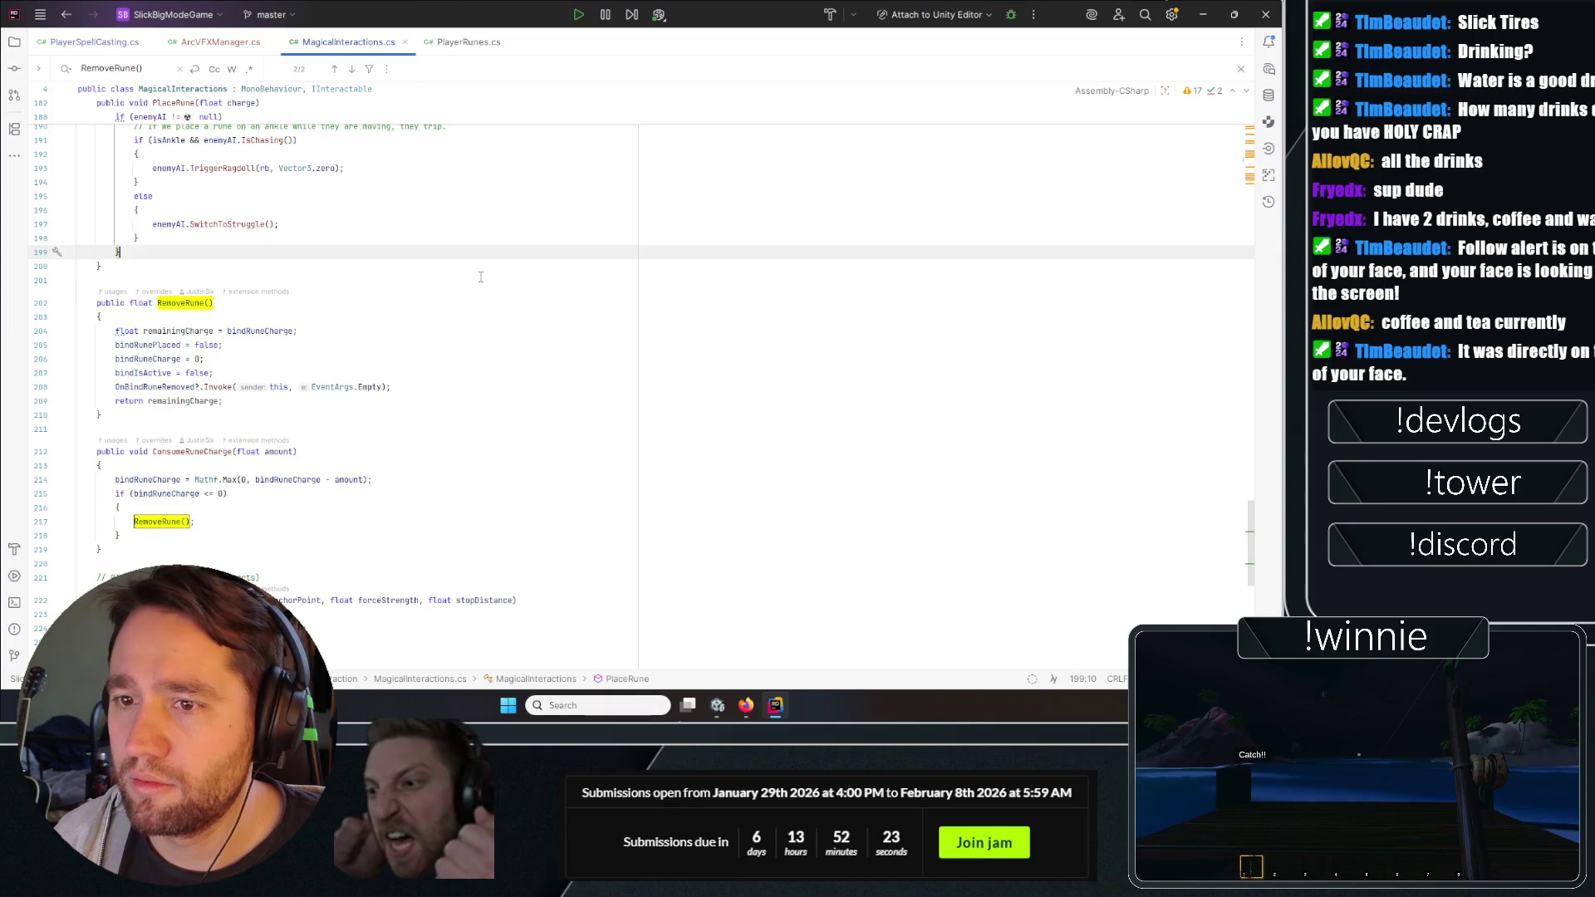
key(ctrl+shift+f)
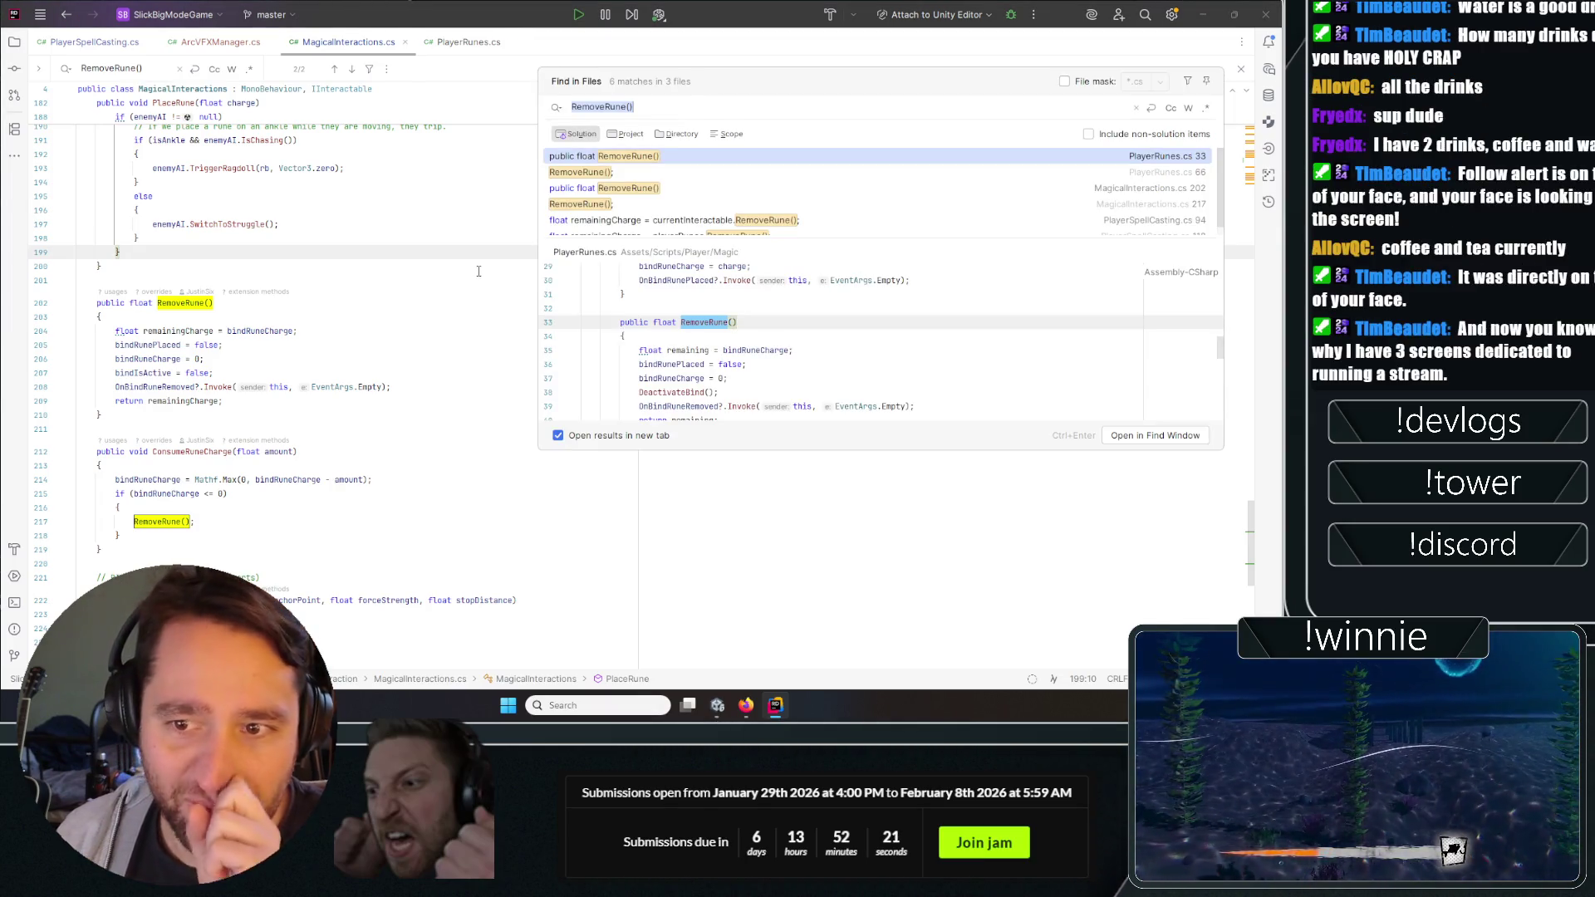
key(Return)
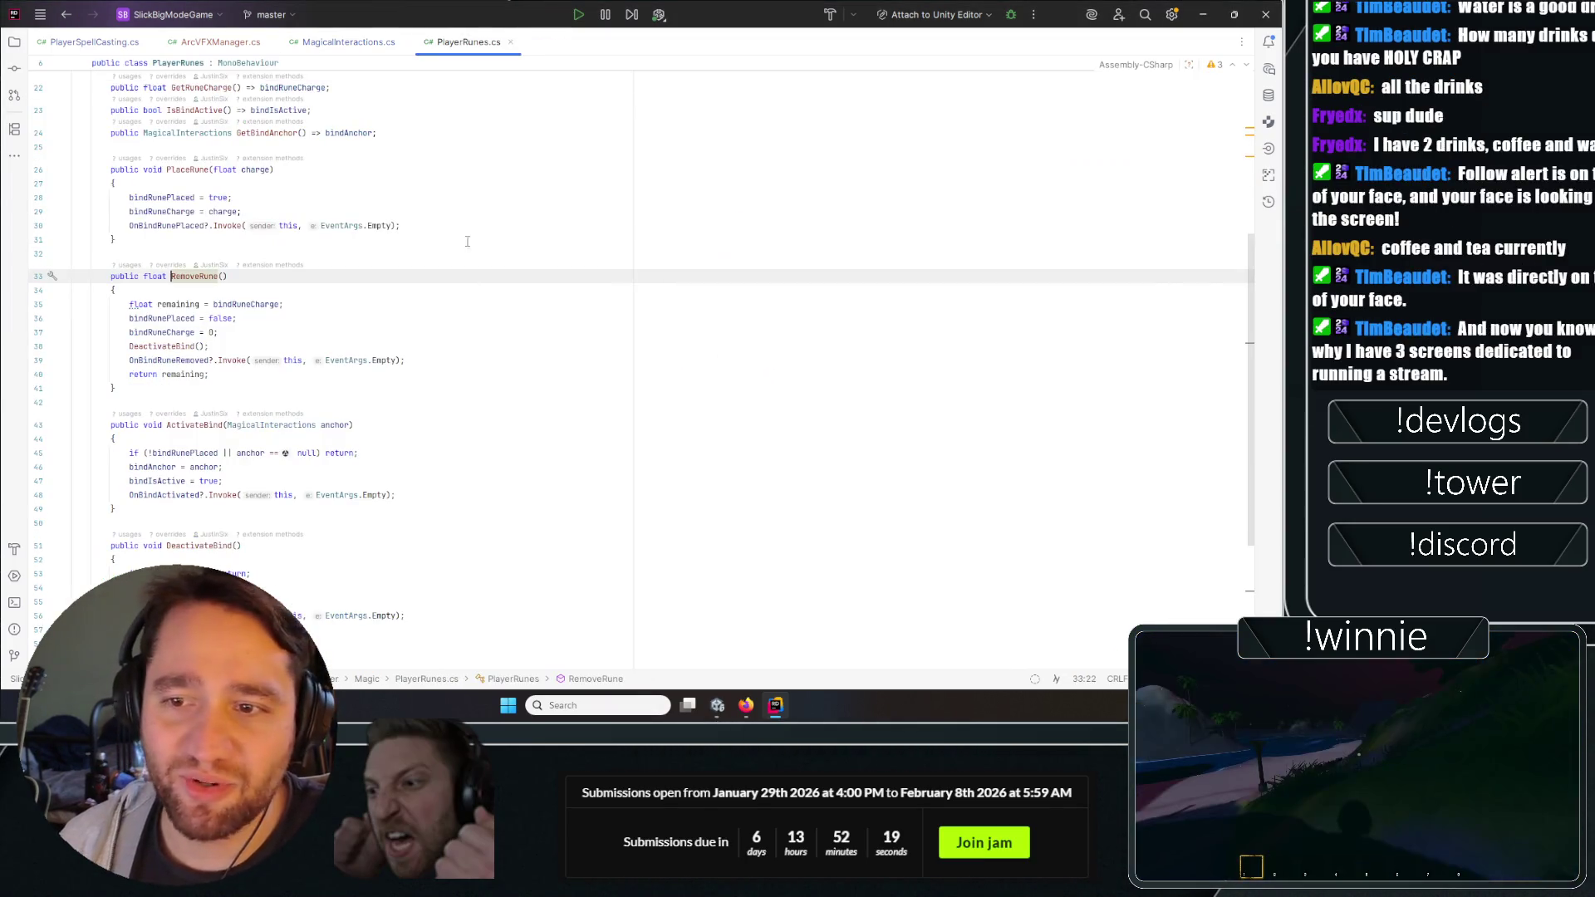
key(Return)
key(ctrl+z)
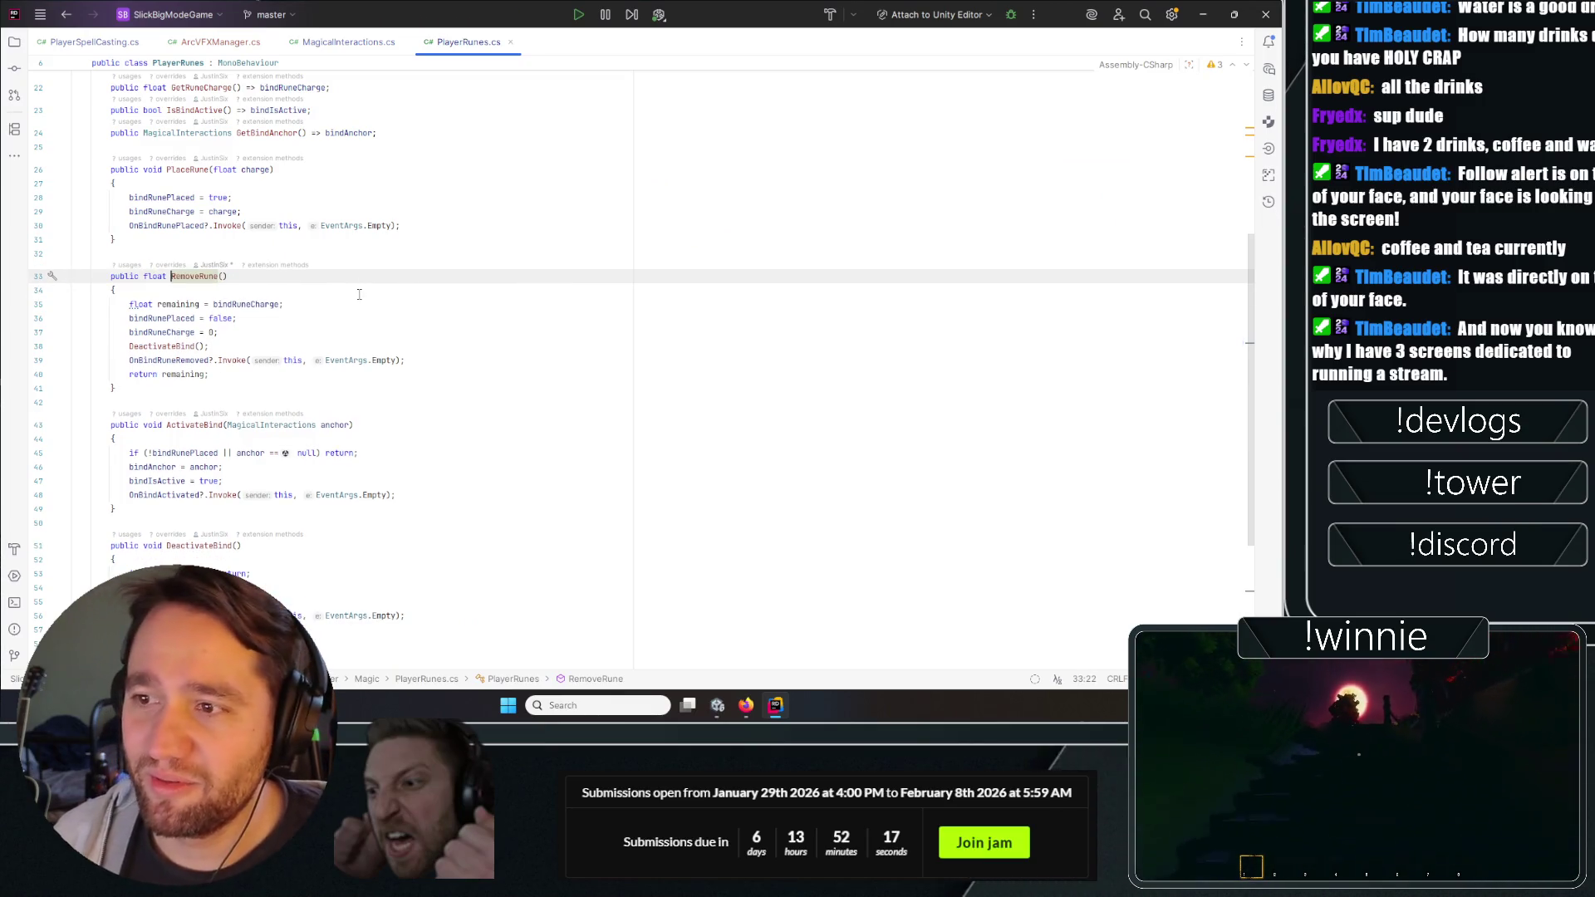
Compare PlayerRunes.cs's RemoveRune with the one in MagicalInteractions.cs, ending on PlayerRunes.cs.
click(387, 318)
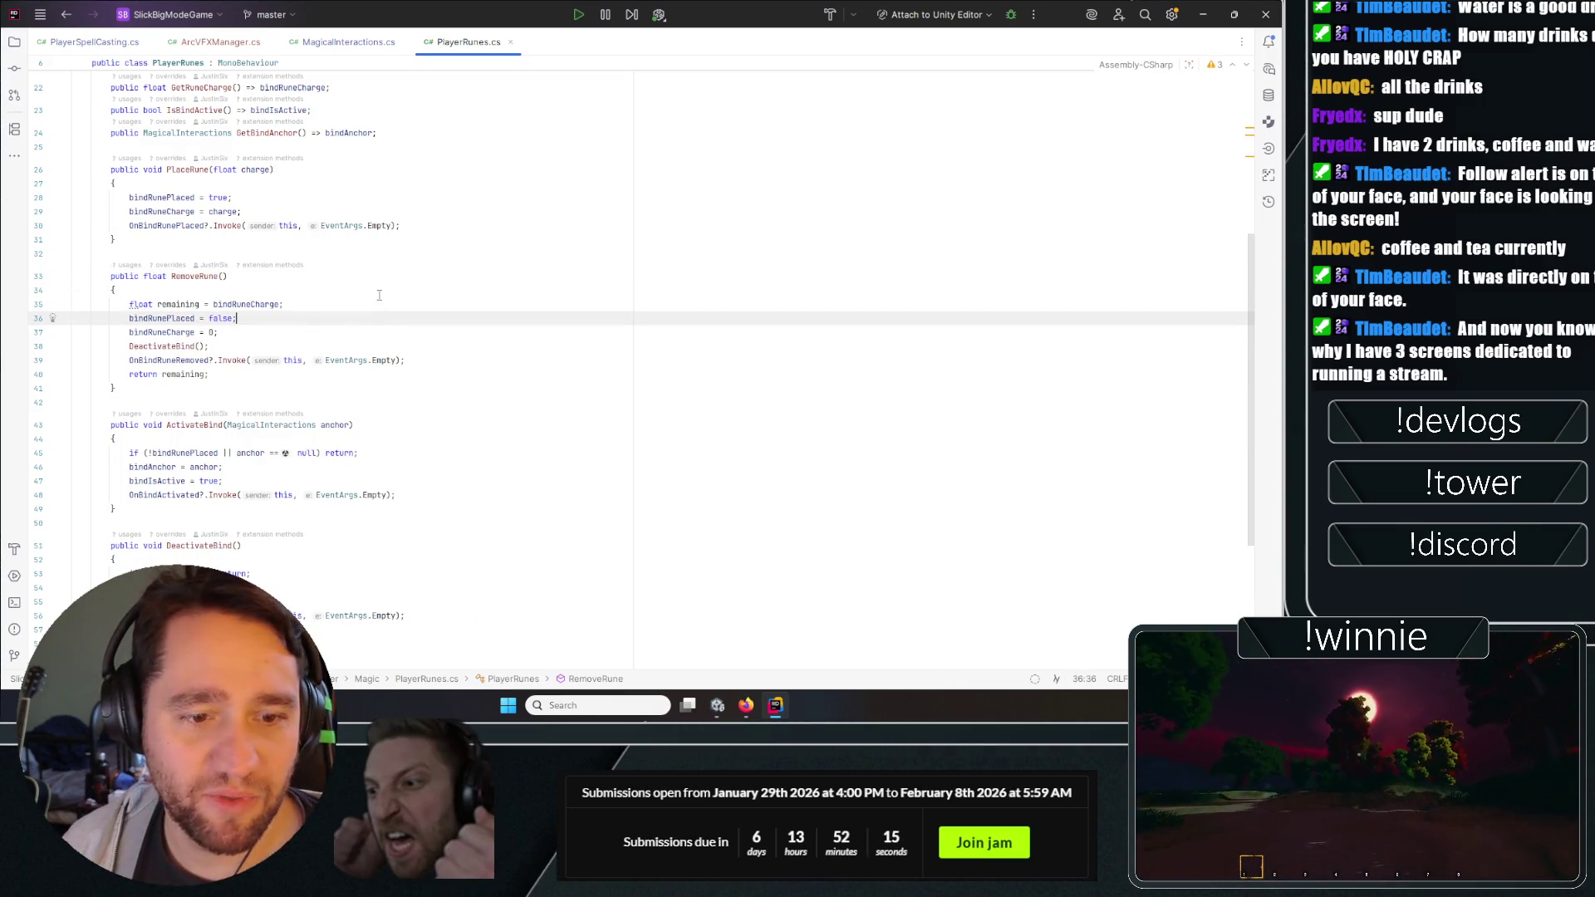
click(270, 404)
drag(129, 360, 215, 360)
click(345, 41)
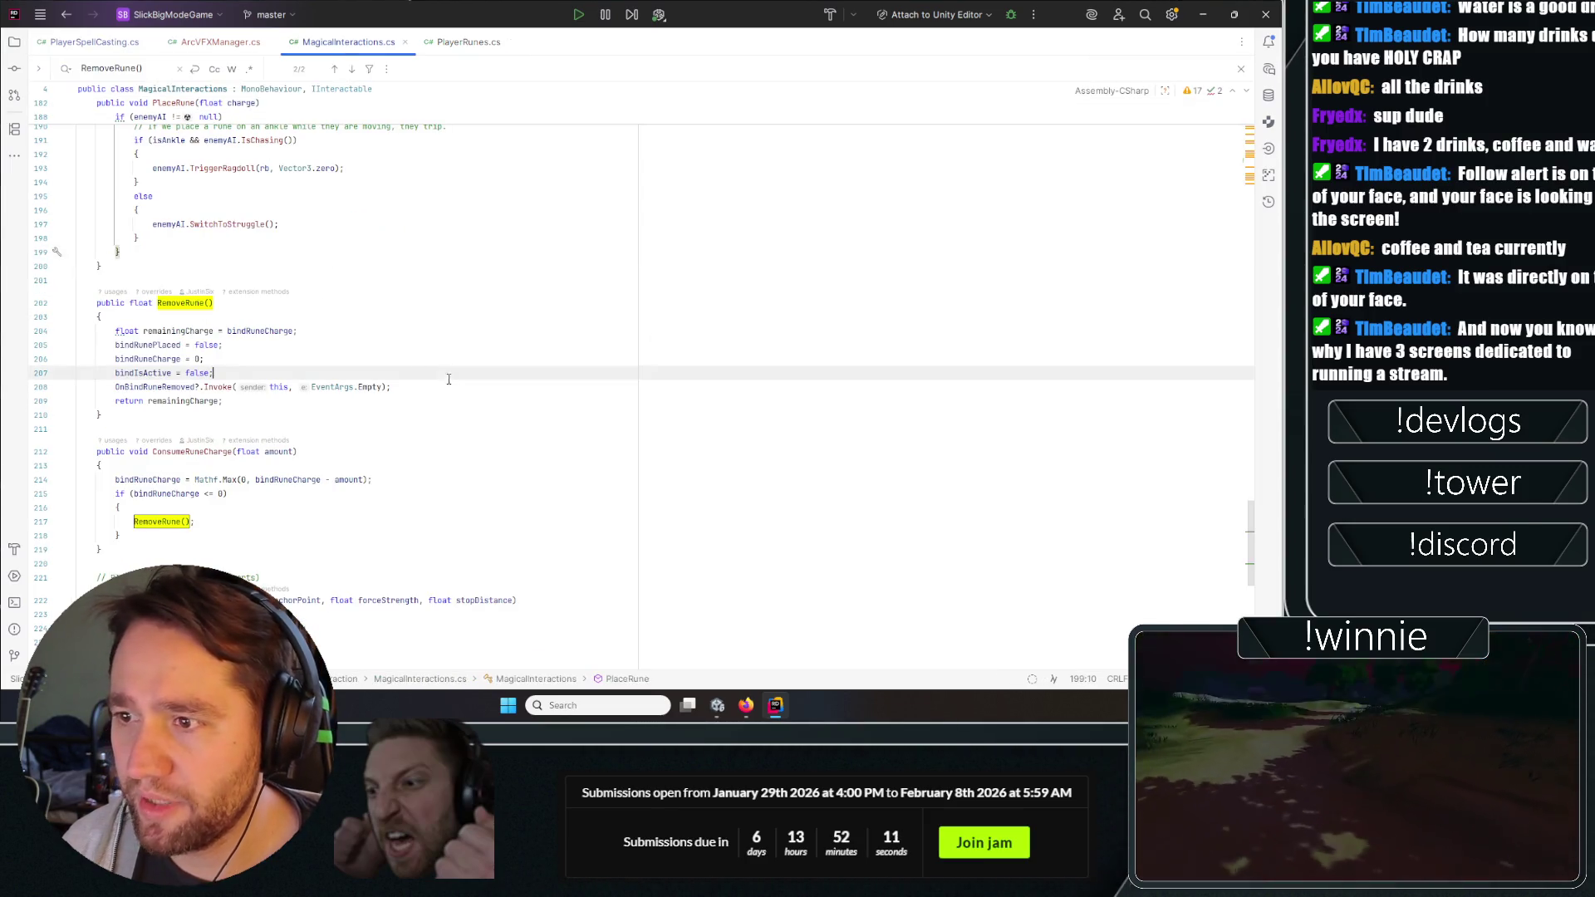
click(463, 52)
scroll(317, 383, up, 5)
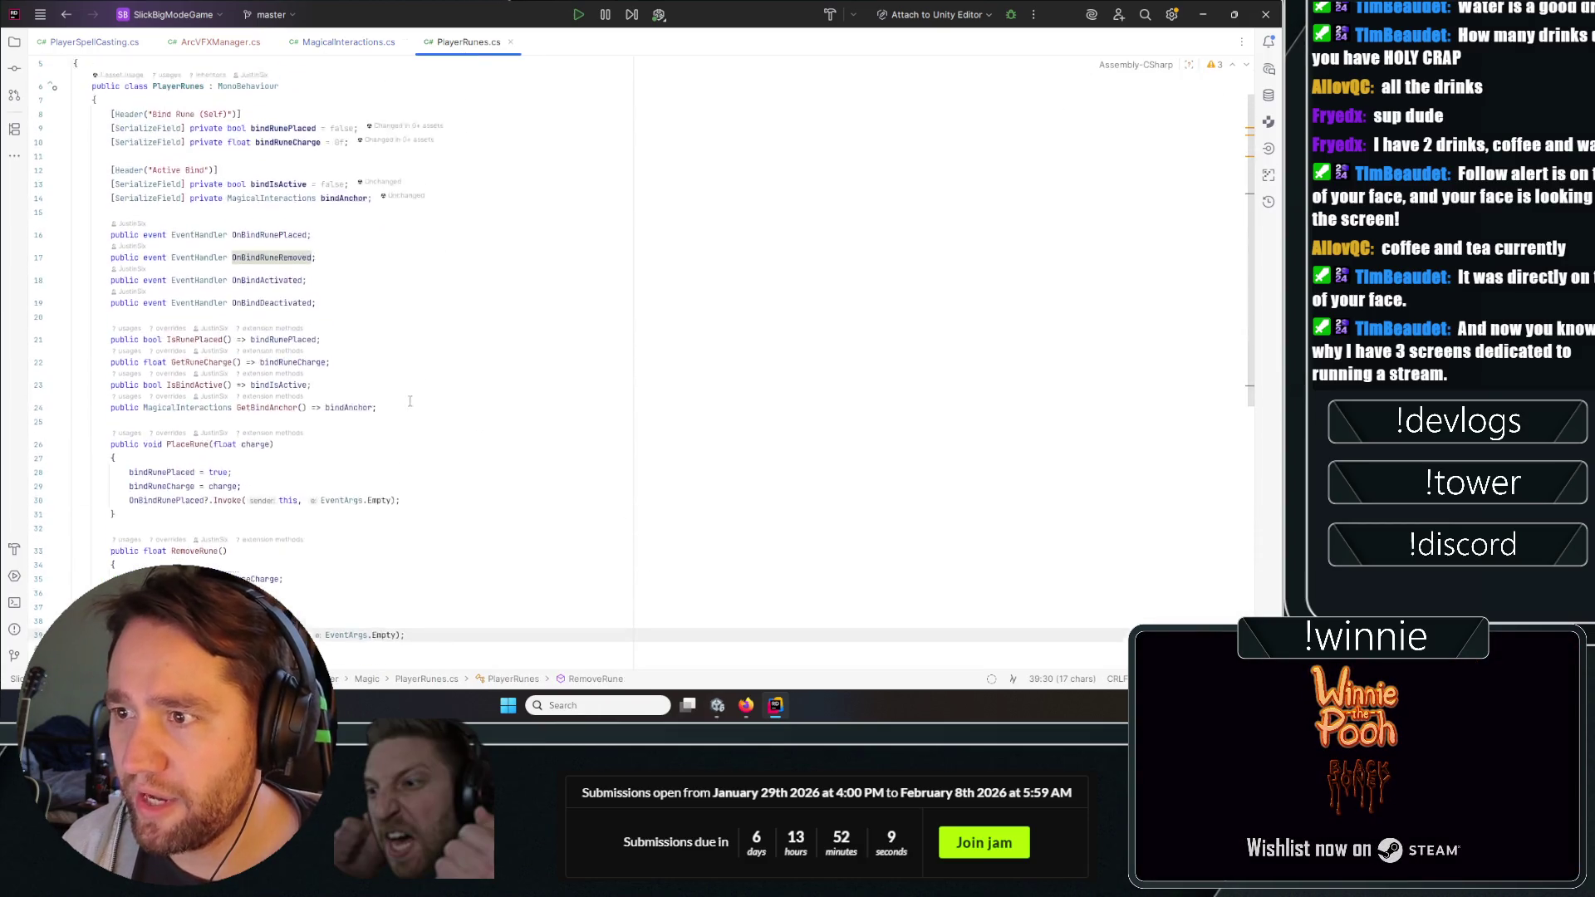
click(344, 42)
scroll(323, 473, up, 15)
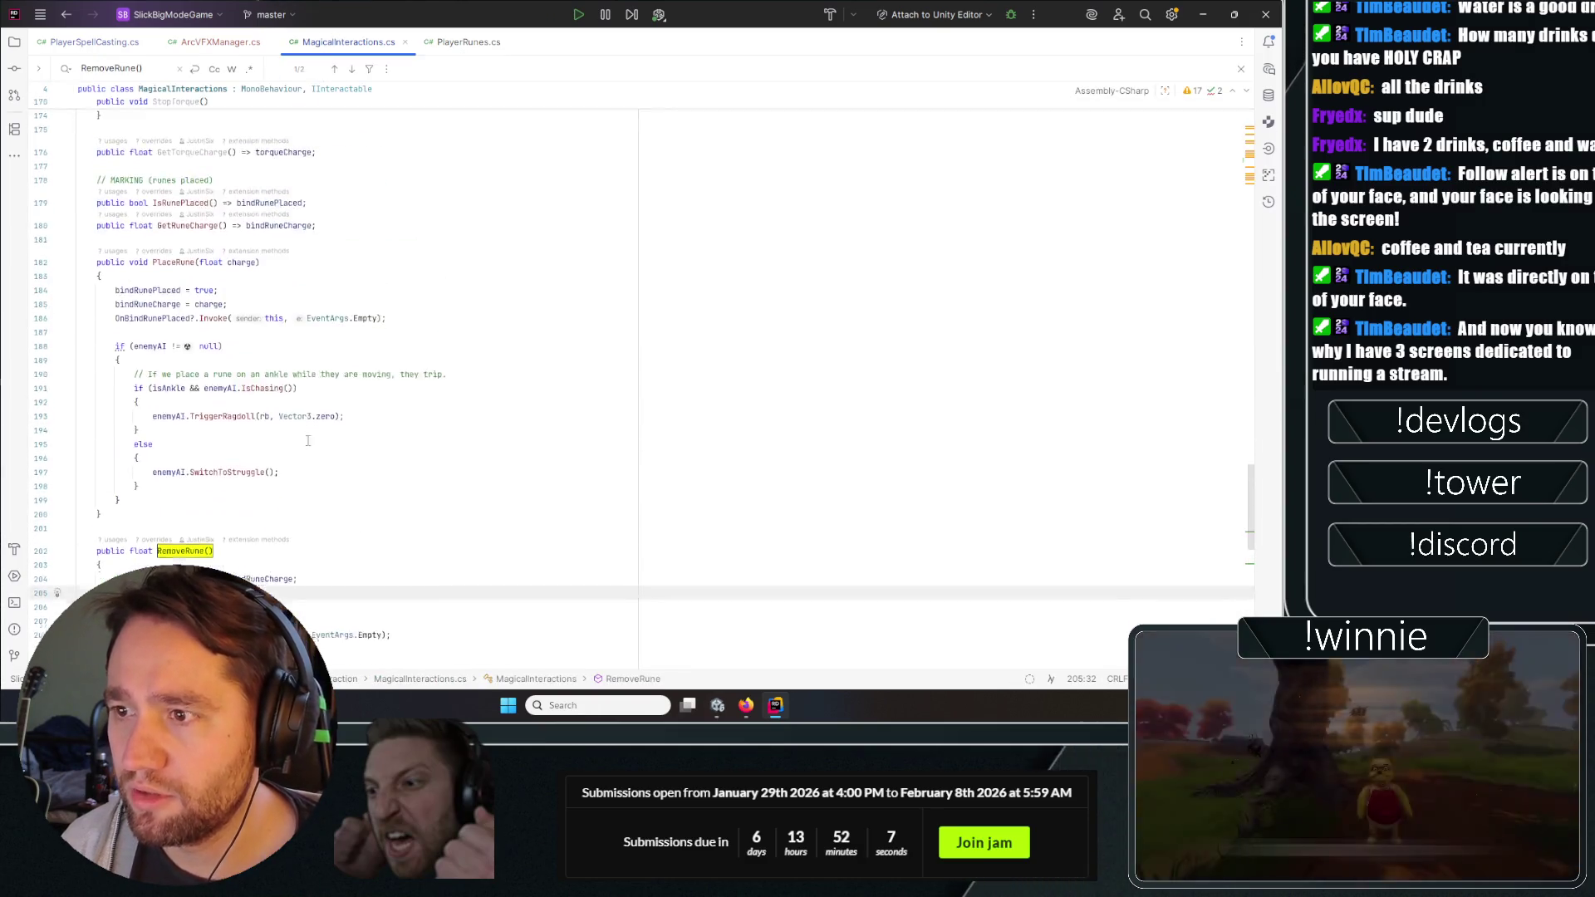
scroll(323, 474, up, 18)
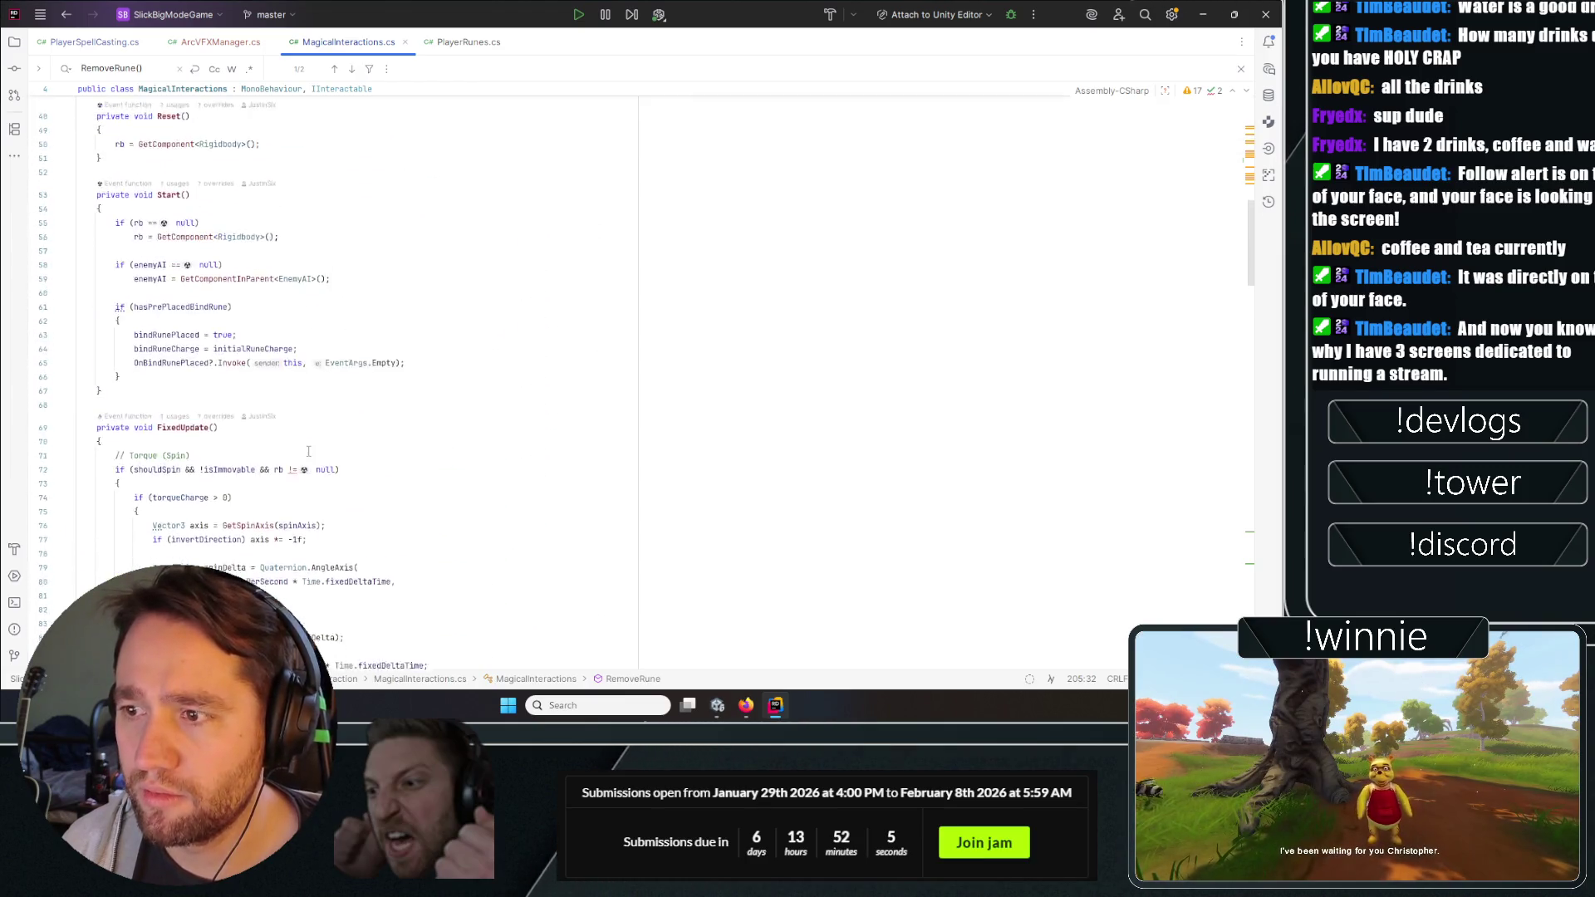
scroll(308, 449, down, 7)
drag(260, 218, 78, 218)
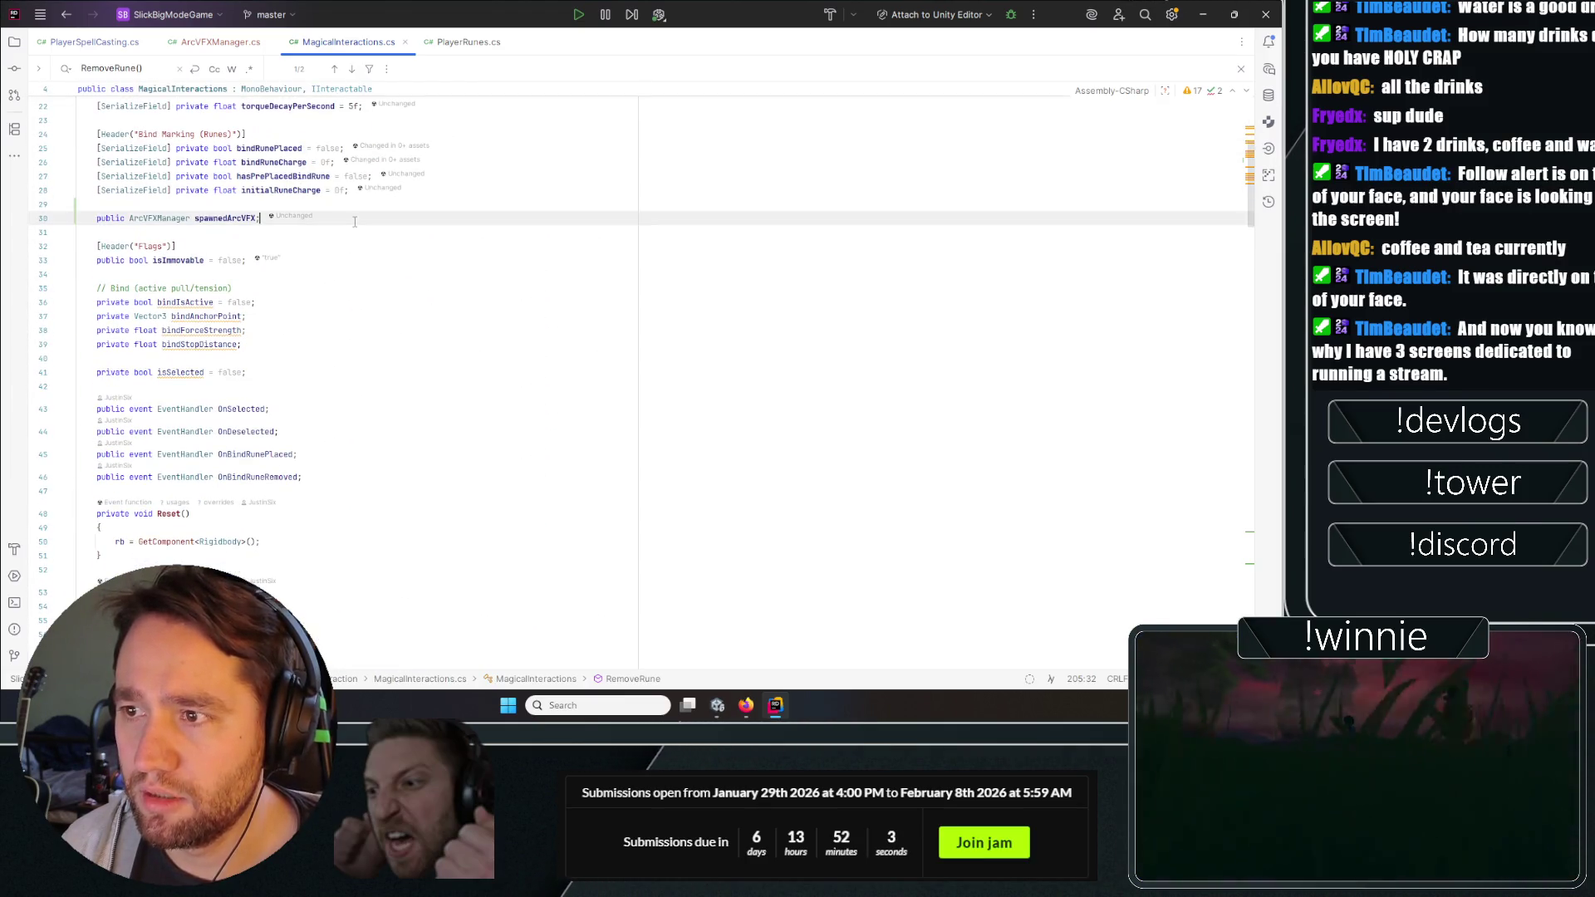
click(469, 41)
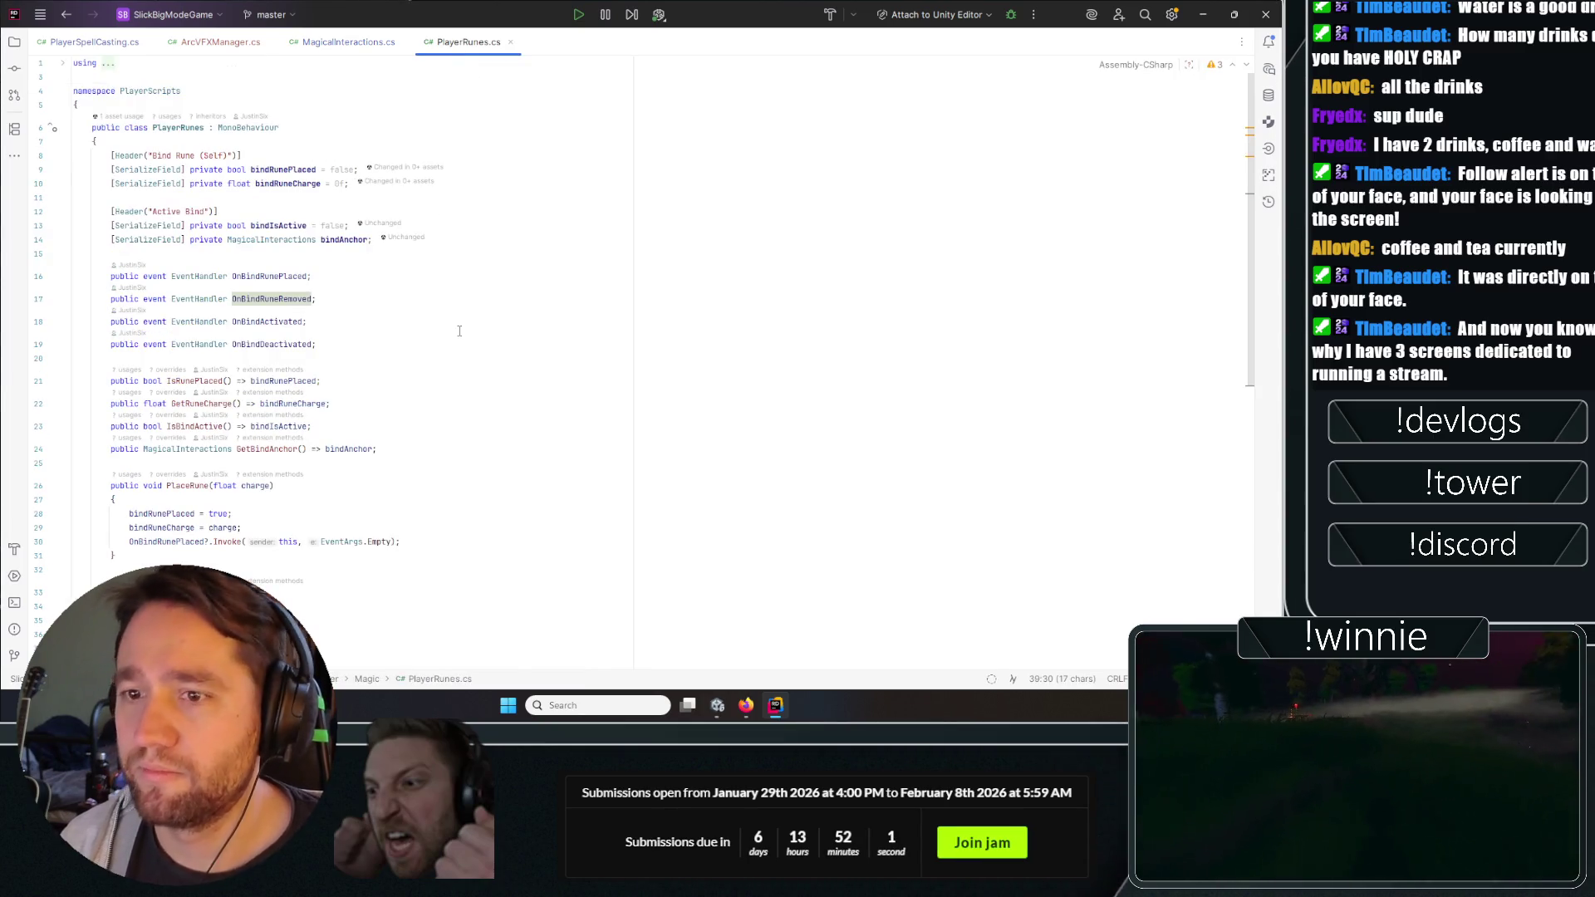
Add 'public ArcVFXManager spawnedArcVFX;' below the bindAnchor field in PlayerRunes.cs.
click(495, 403)
key(Up)
key(Up)
key(Up)
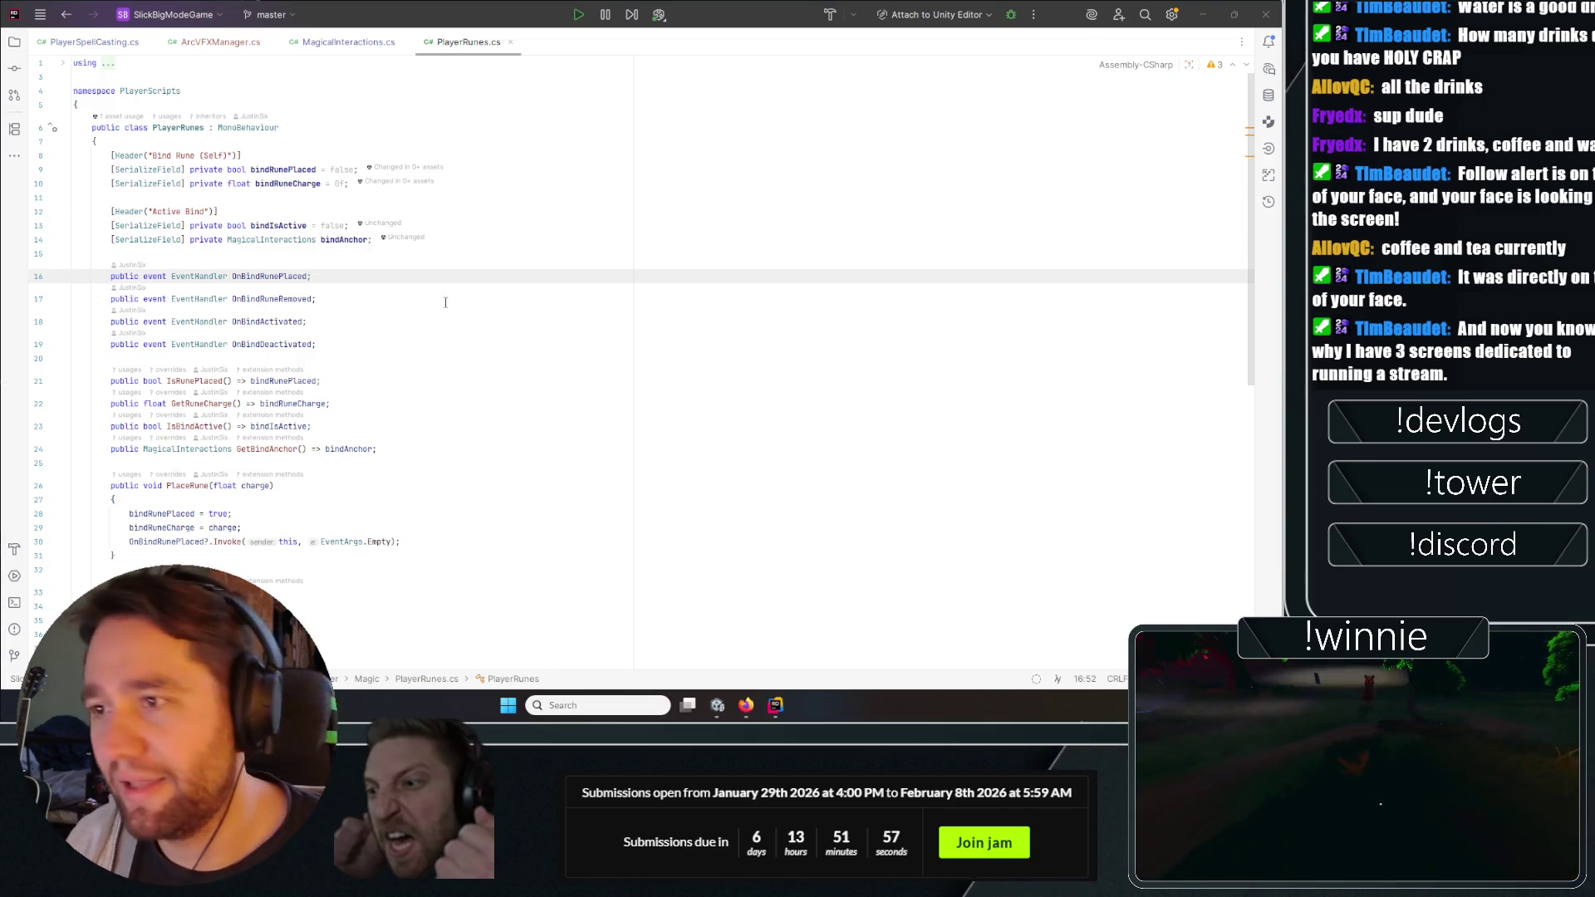
click(535, 242)
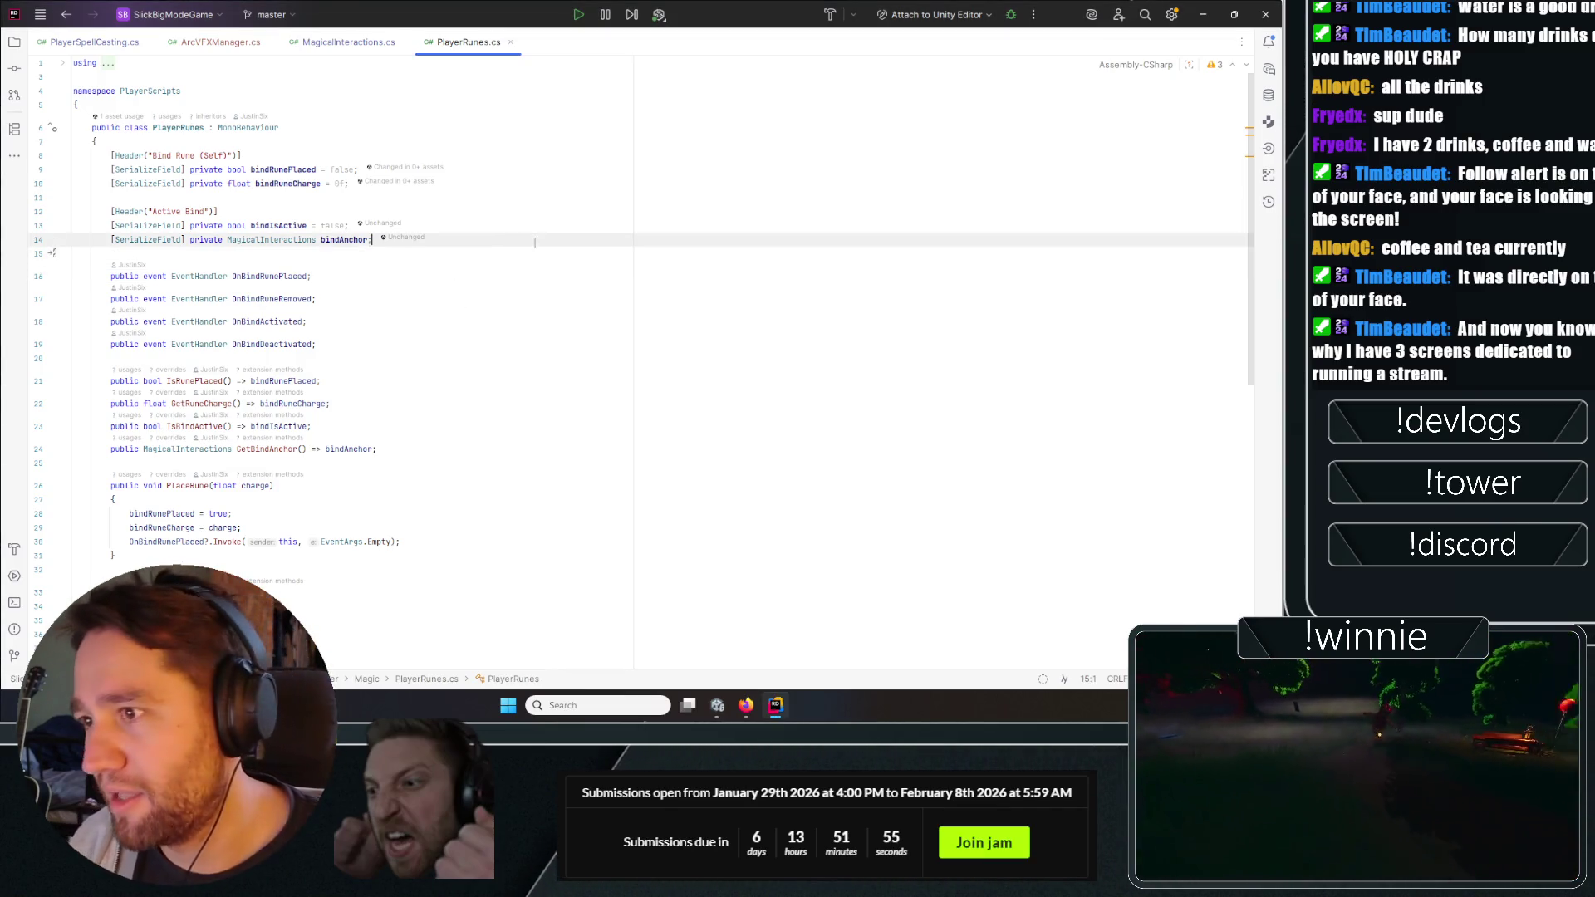
key(Return)
key(Return)
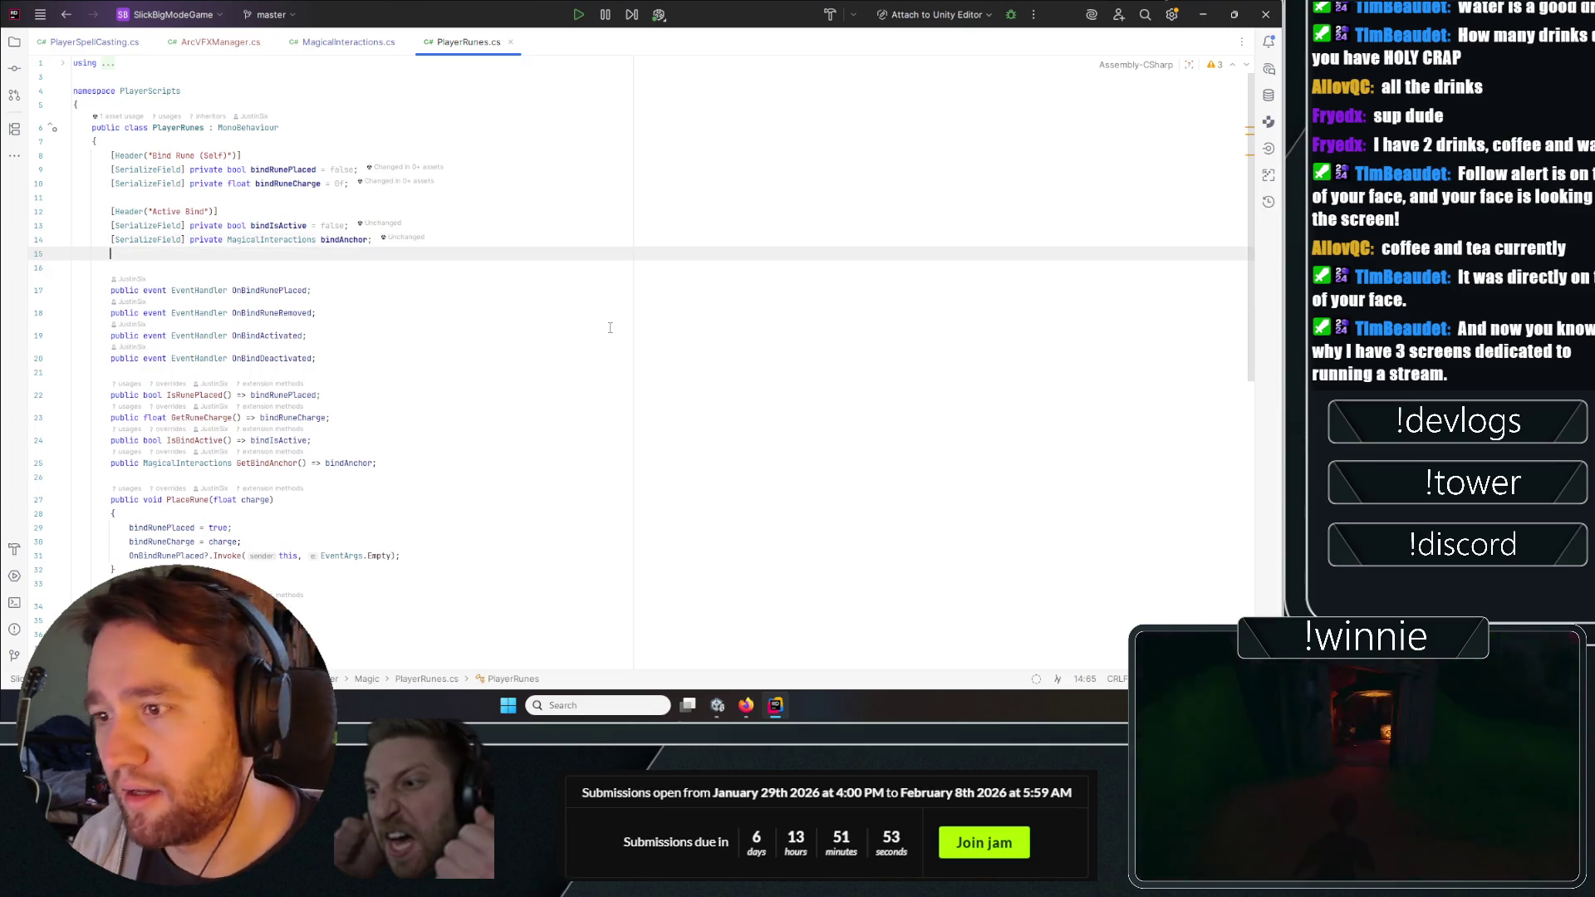
text(public ArcVFXManager spawnedArcVFX;)
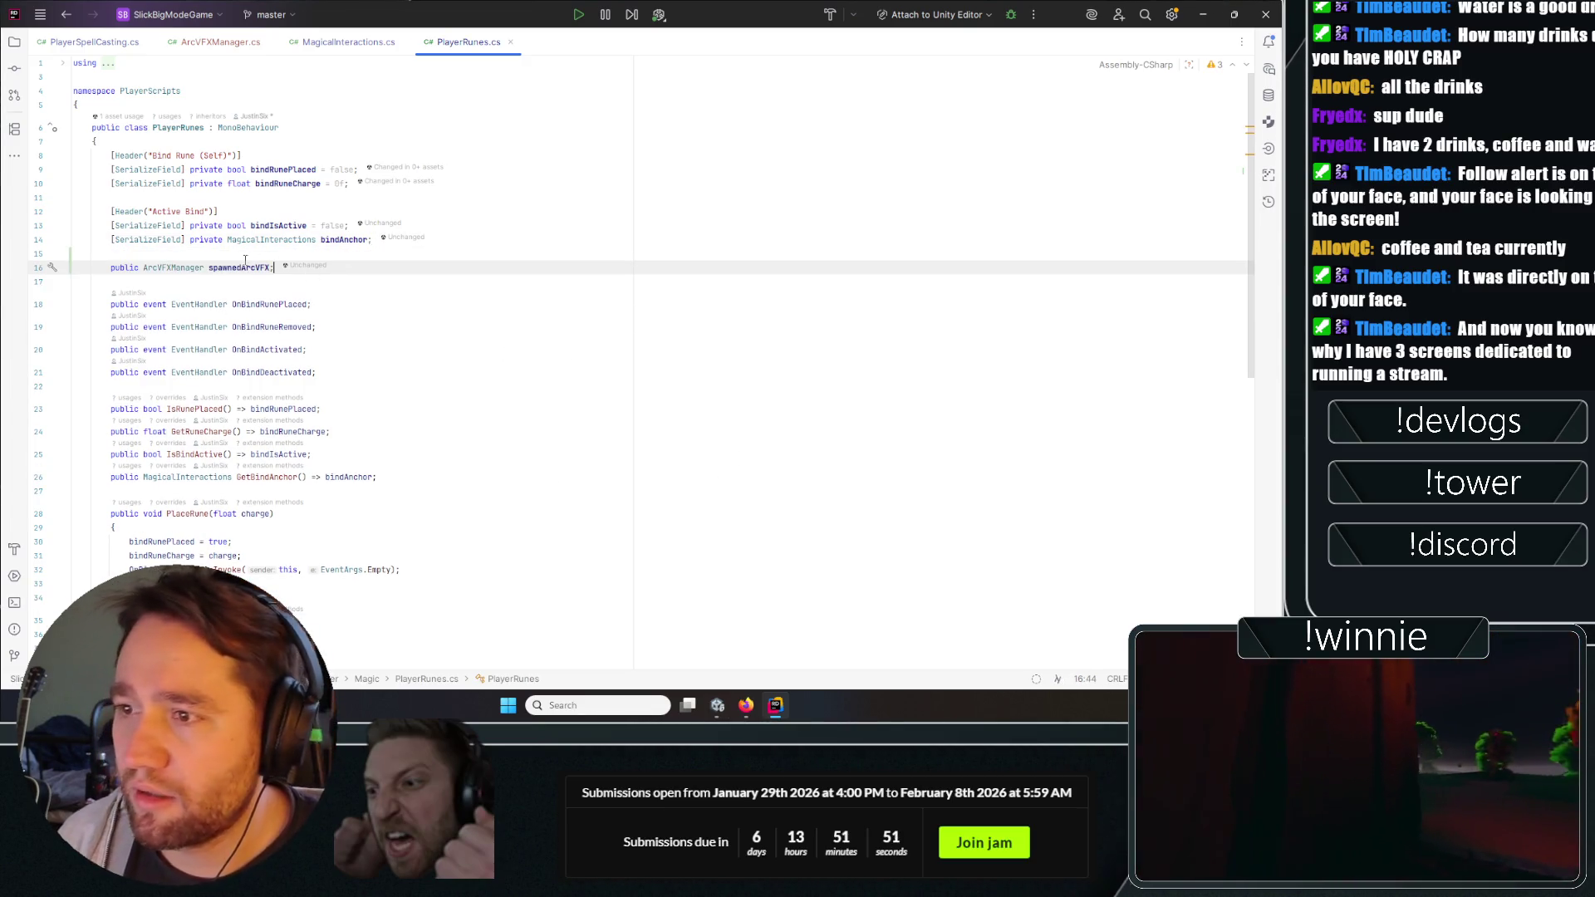
click(270, 267)
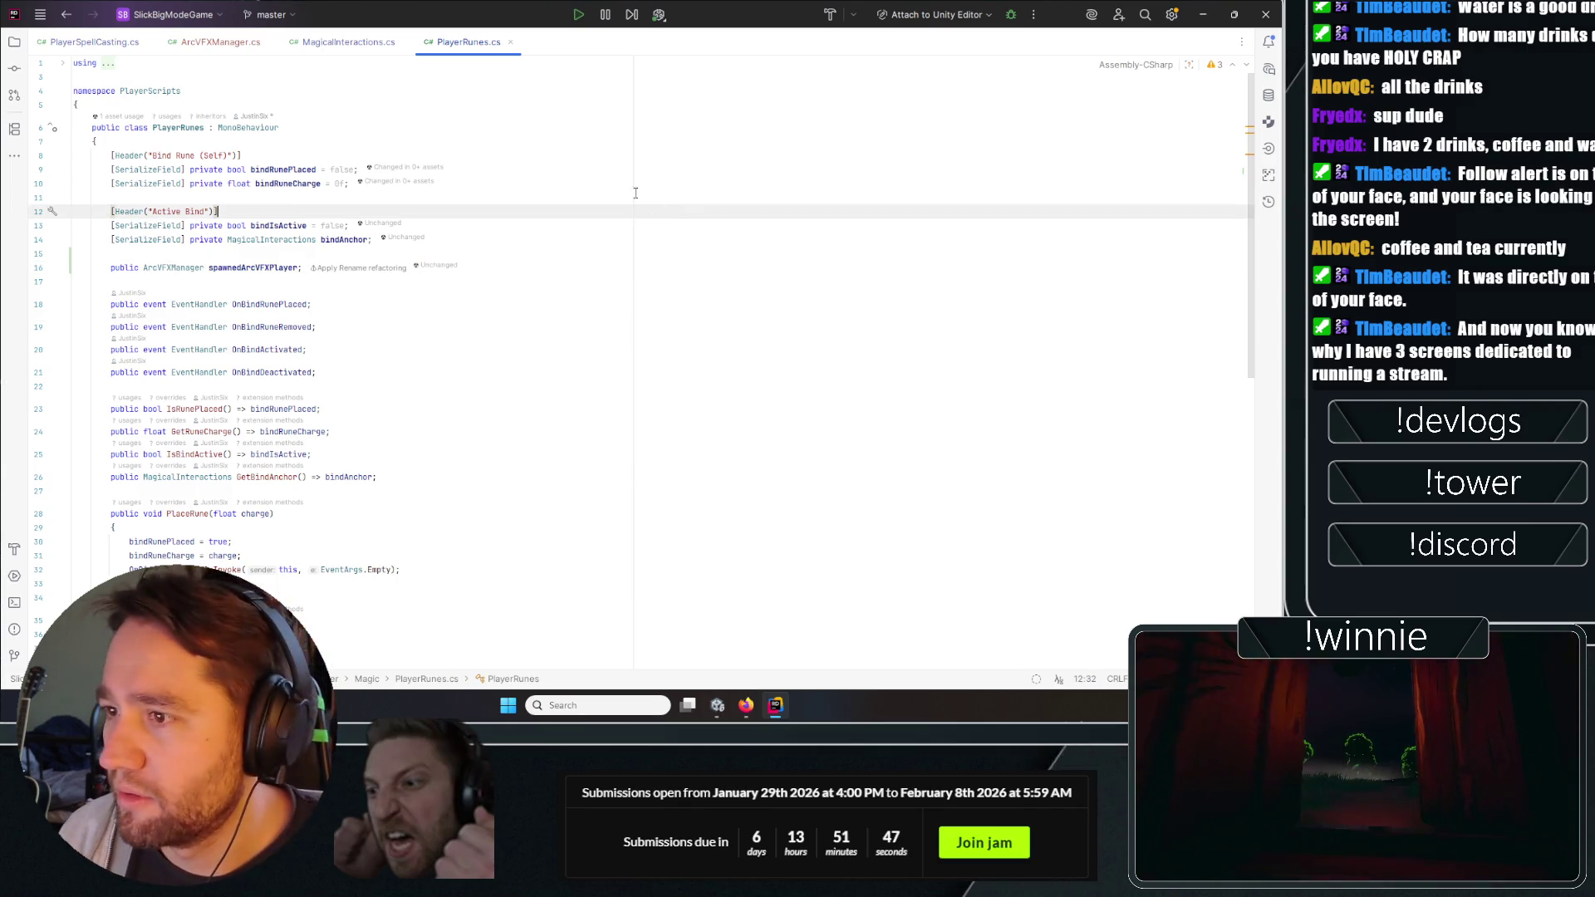
In MagicalInteractions.cs, select the spawnedArcVFX field name.
key(ctrl+Tab)
click(245, 260)
double_click(228, 218)
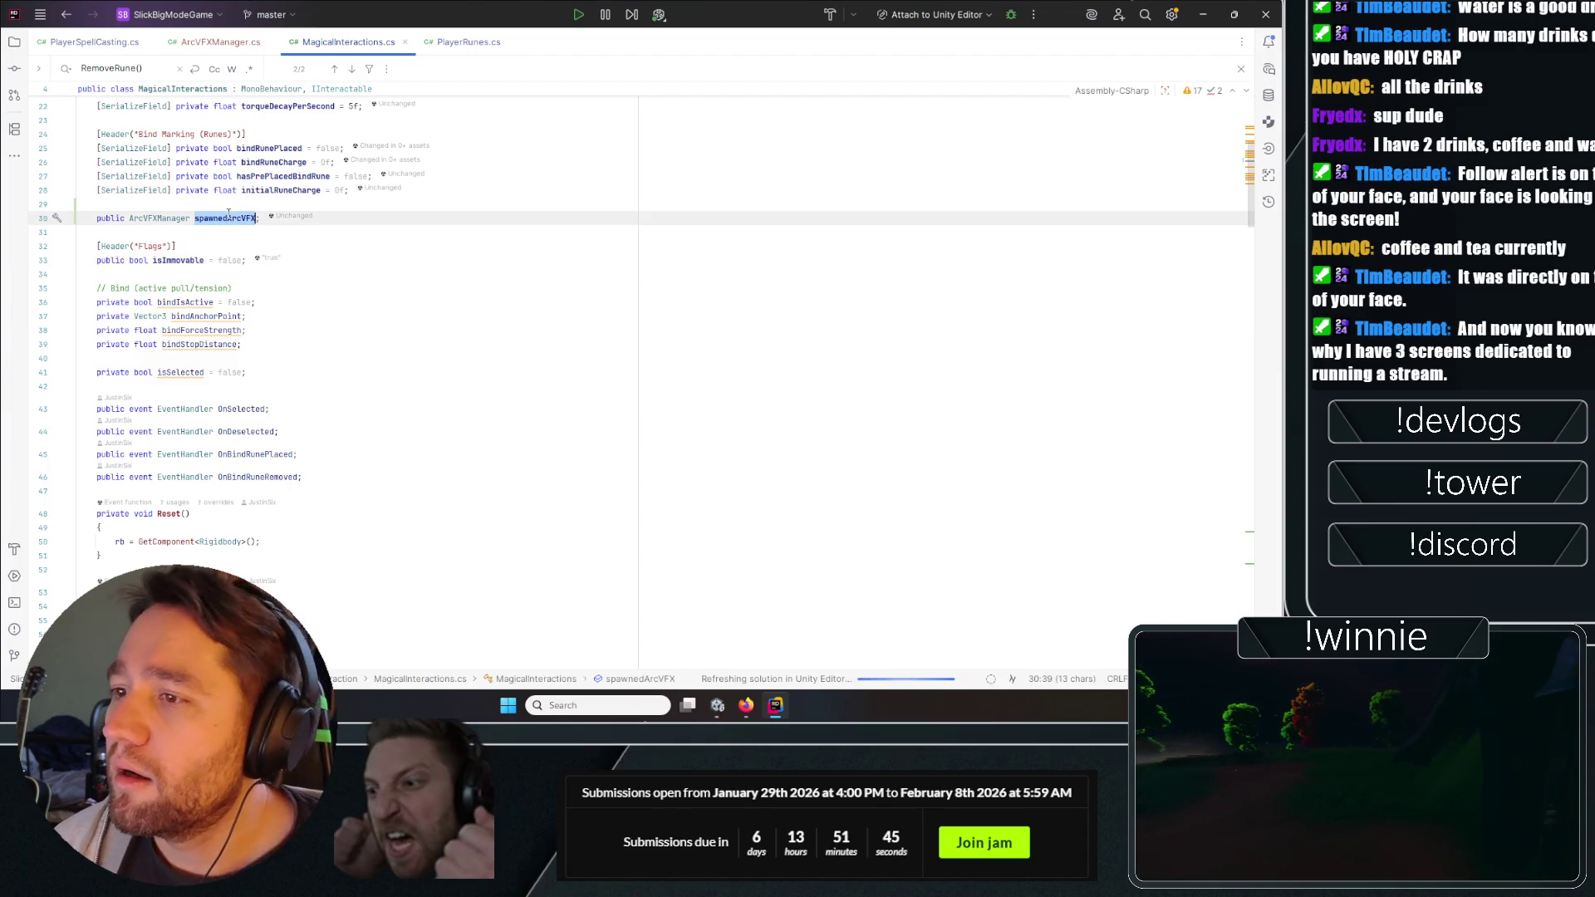
Select the OnBindRuneRemoved invocation and go to its event declaration.
scroll(348, 225, down, 15)
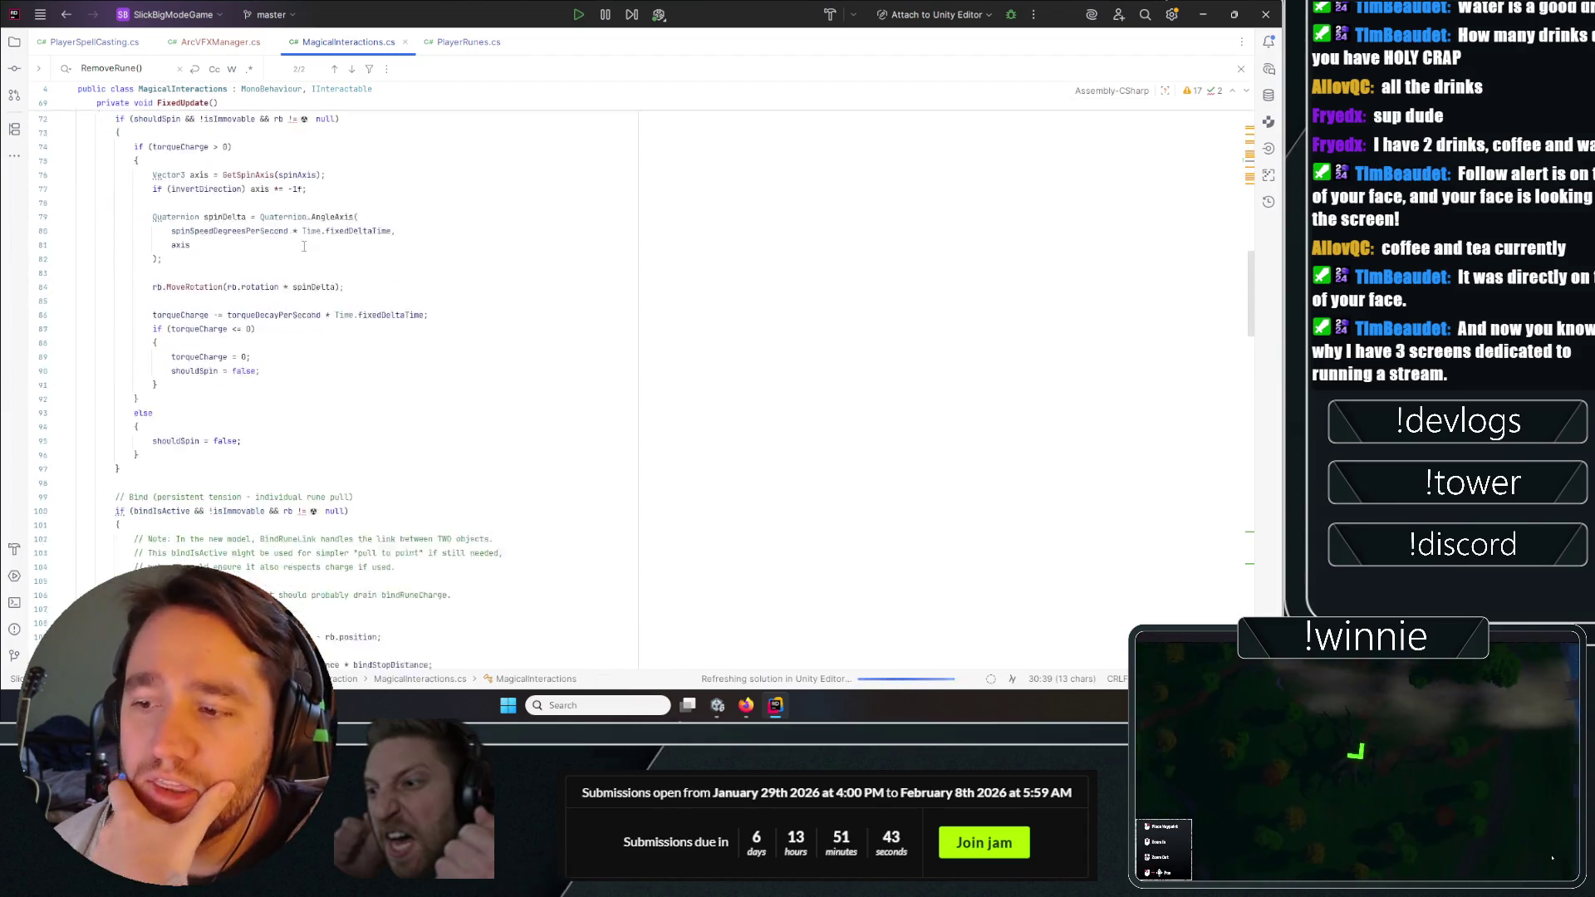
scroll(303, 246, down, 14)
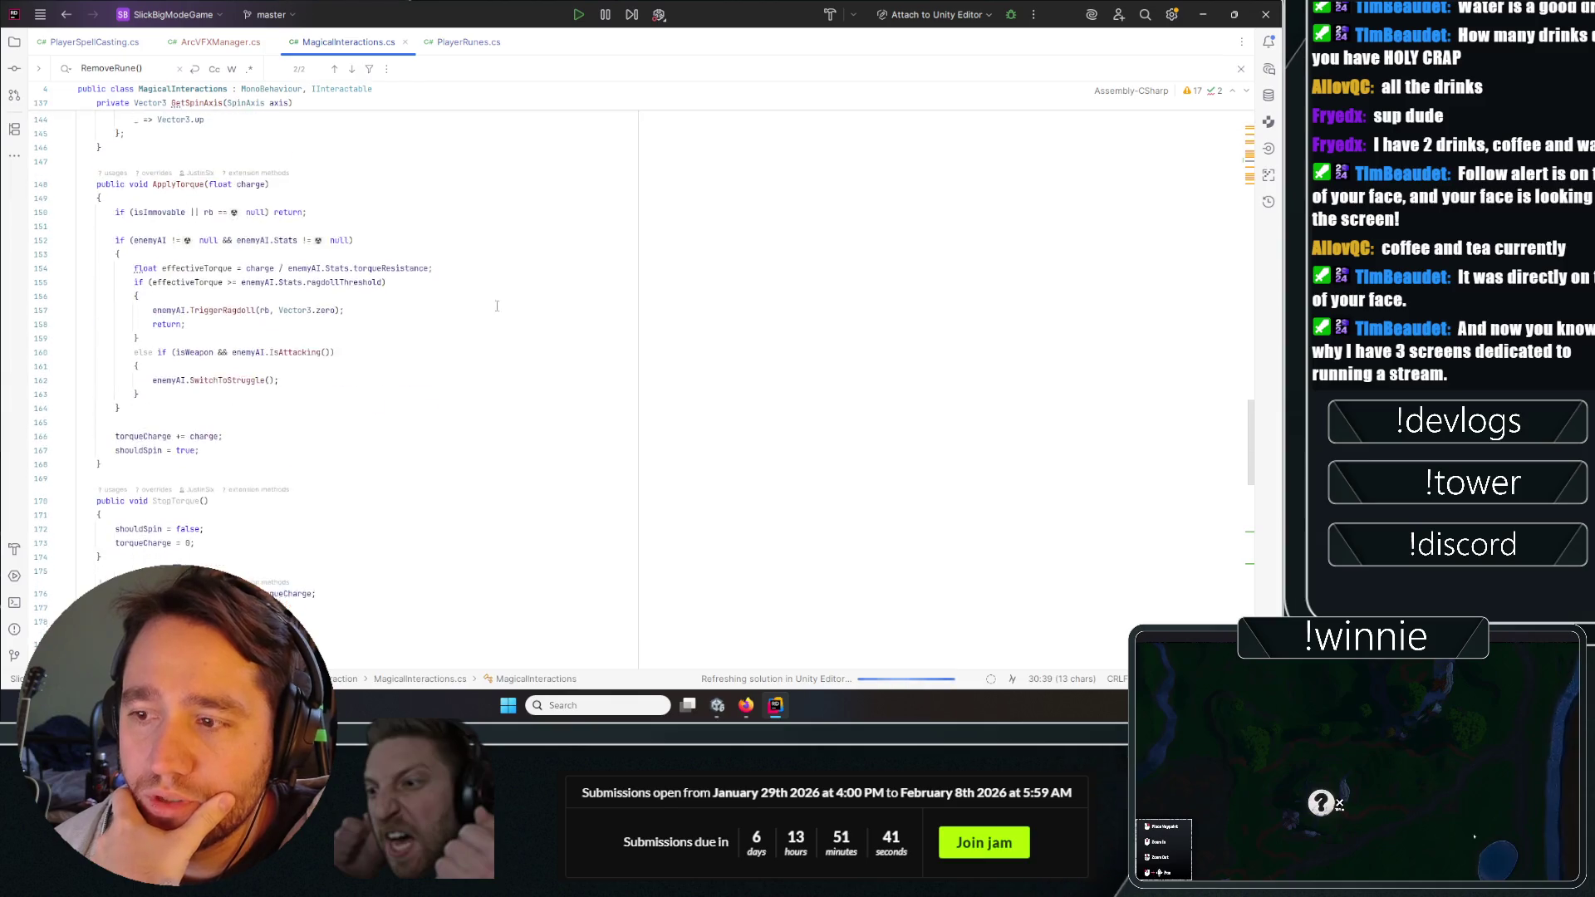
scroll(353, 275, down, 7)
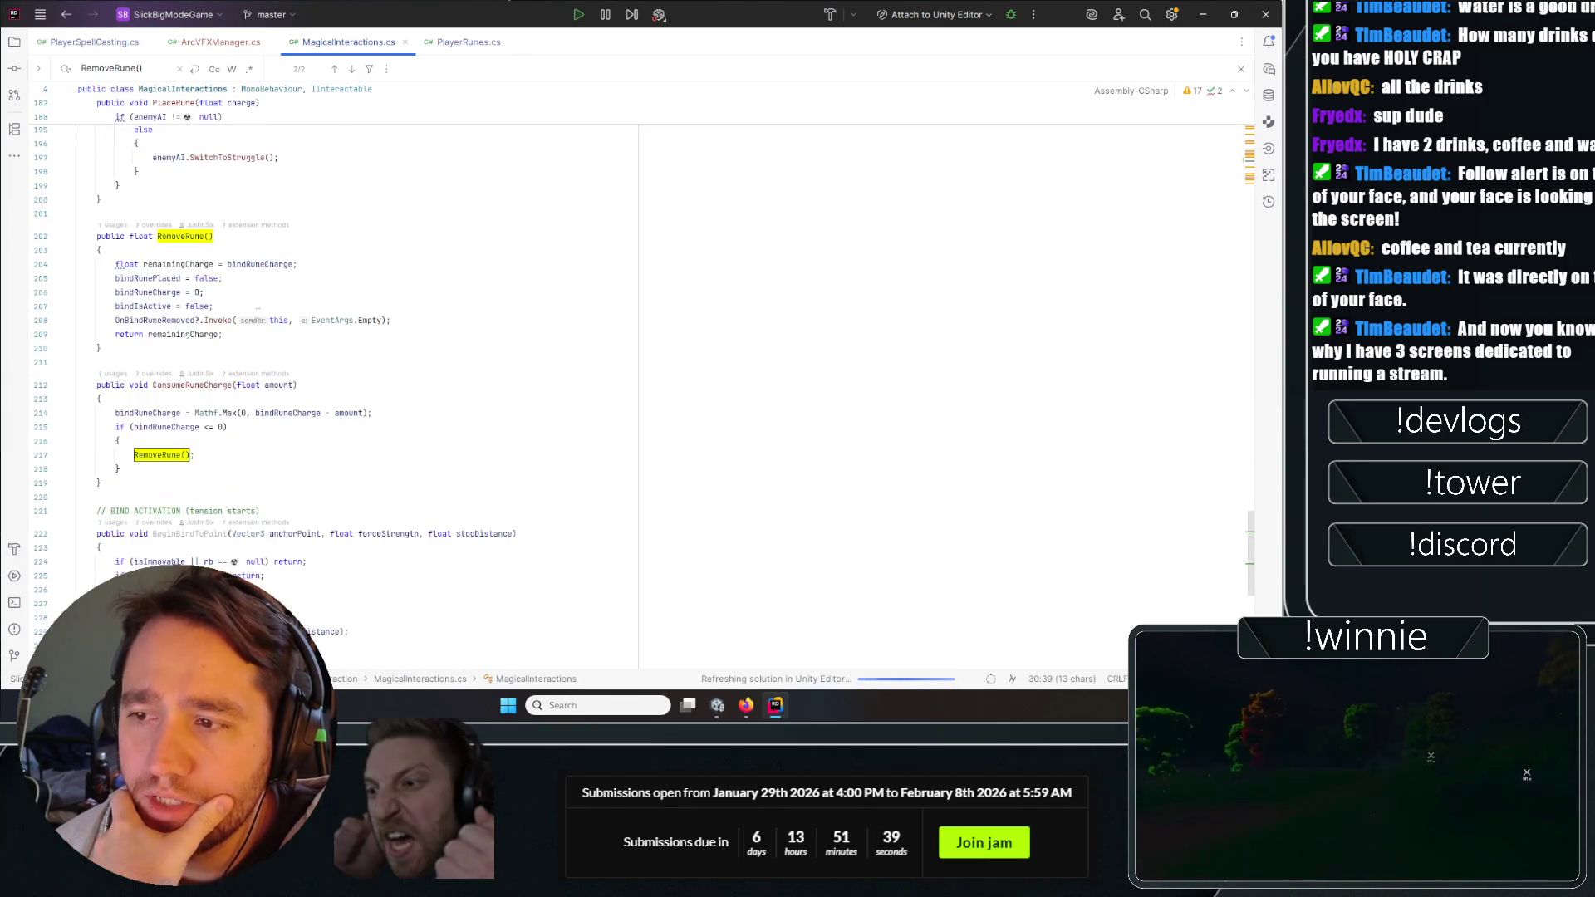
click(158, 320)
click(146, 306)
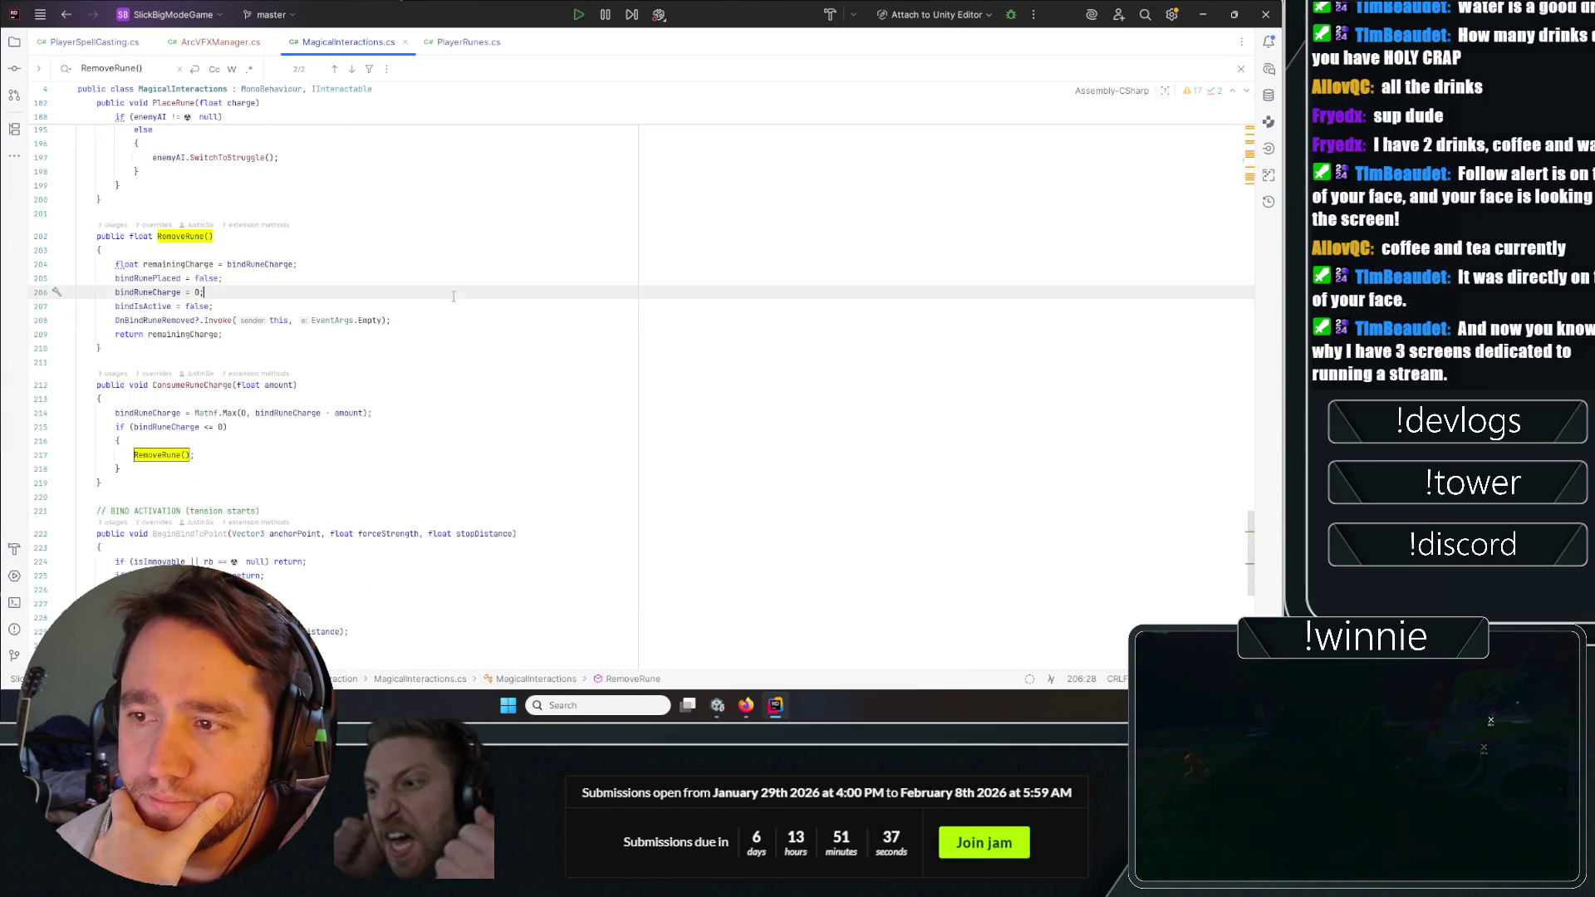
double_click(158, 320)
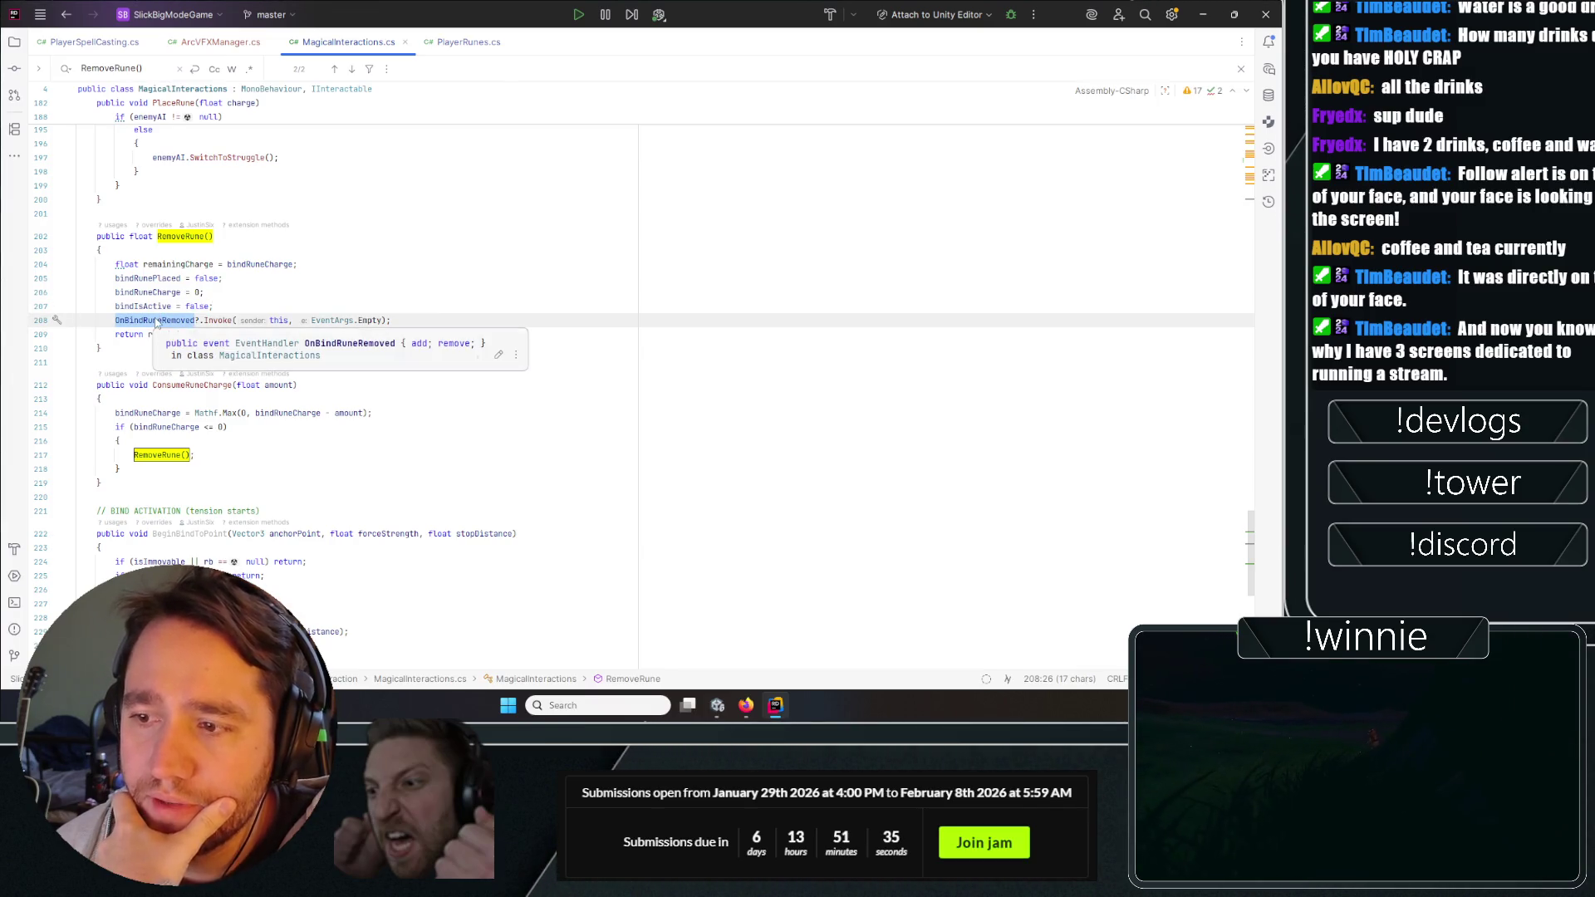
right_click(156, 323)
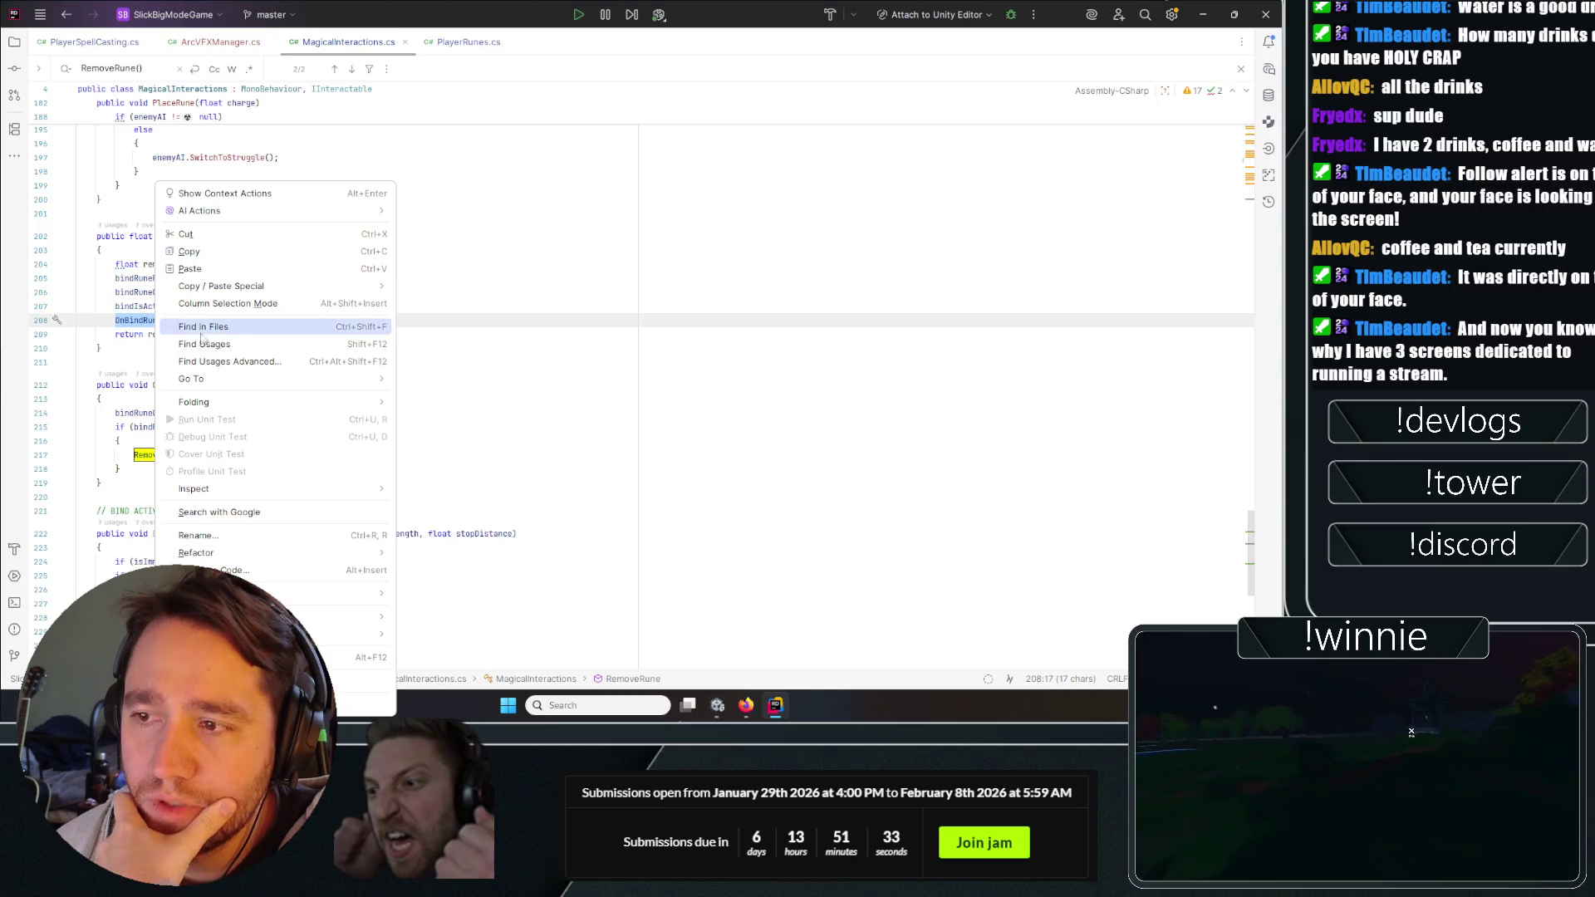
mouse_move(349, 379)
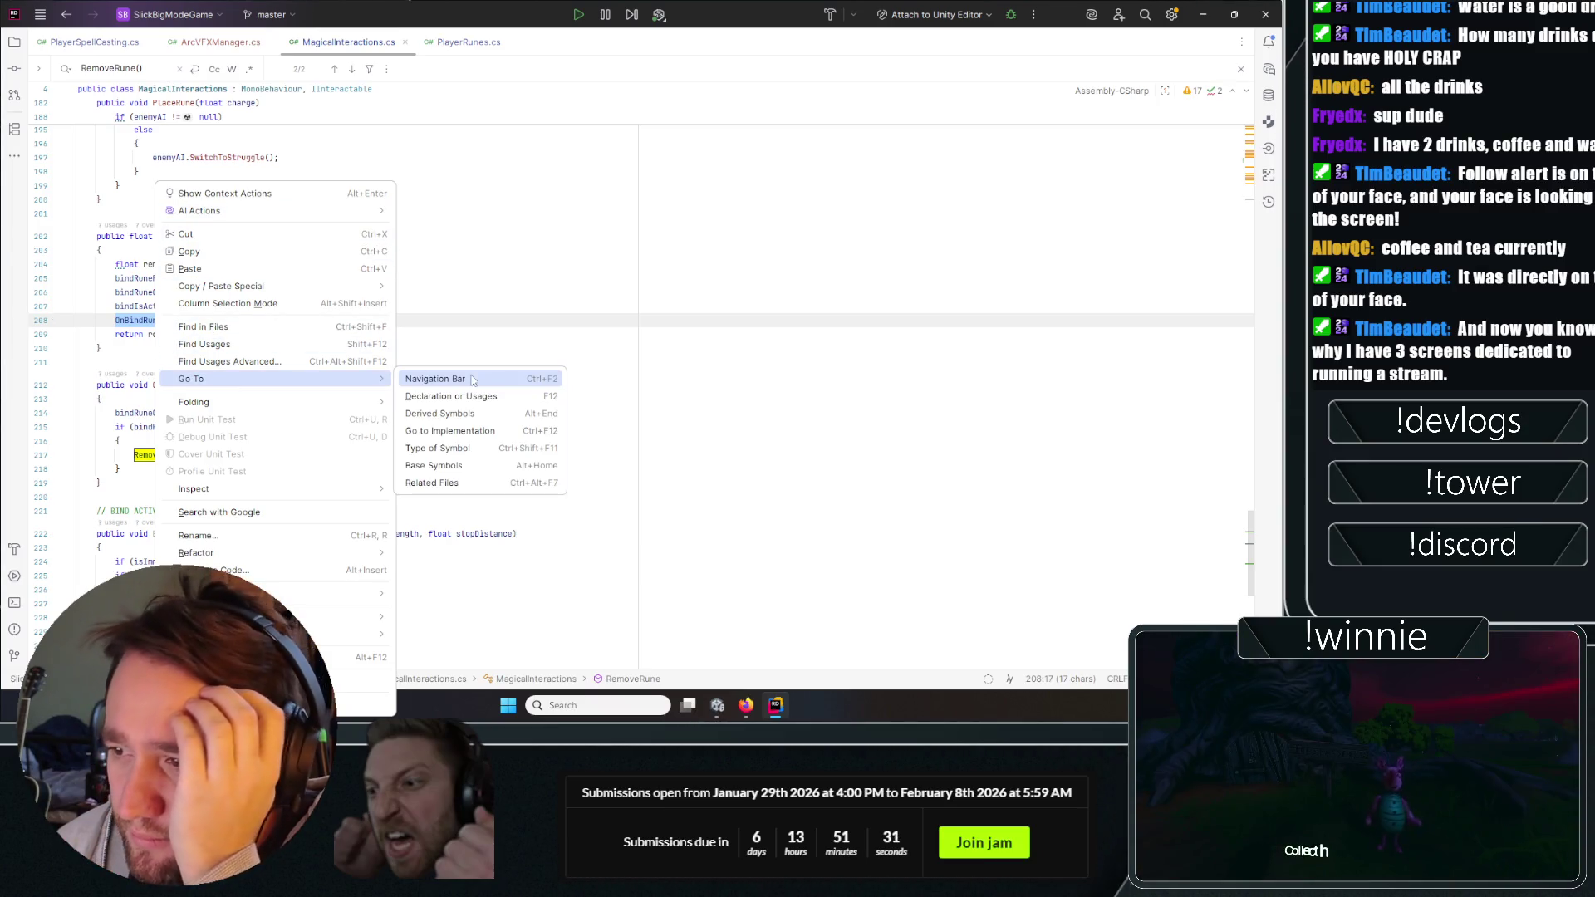
click(461, 431)
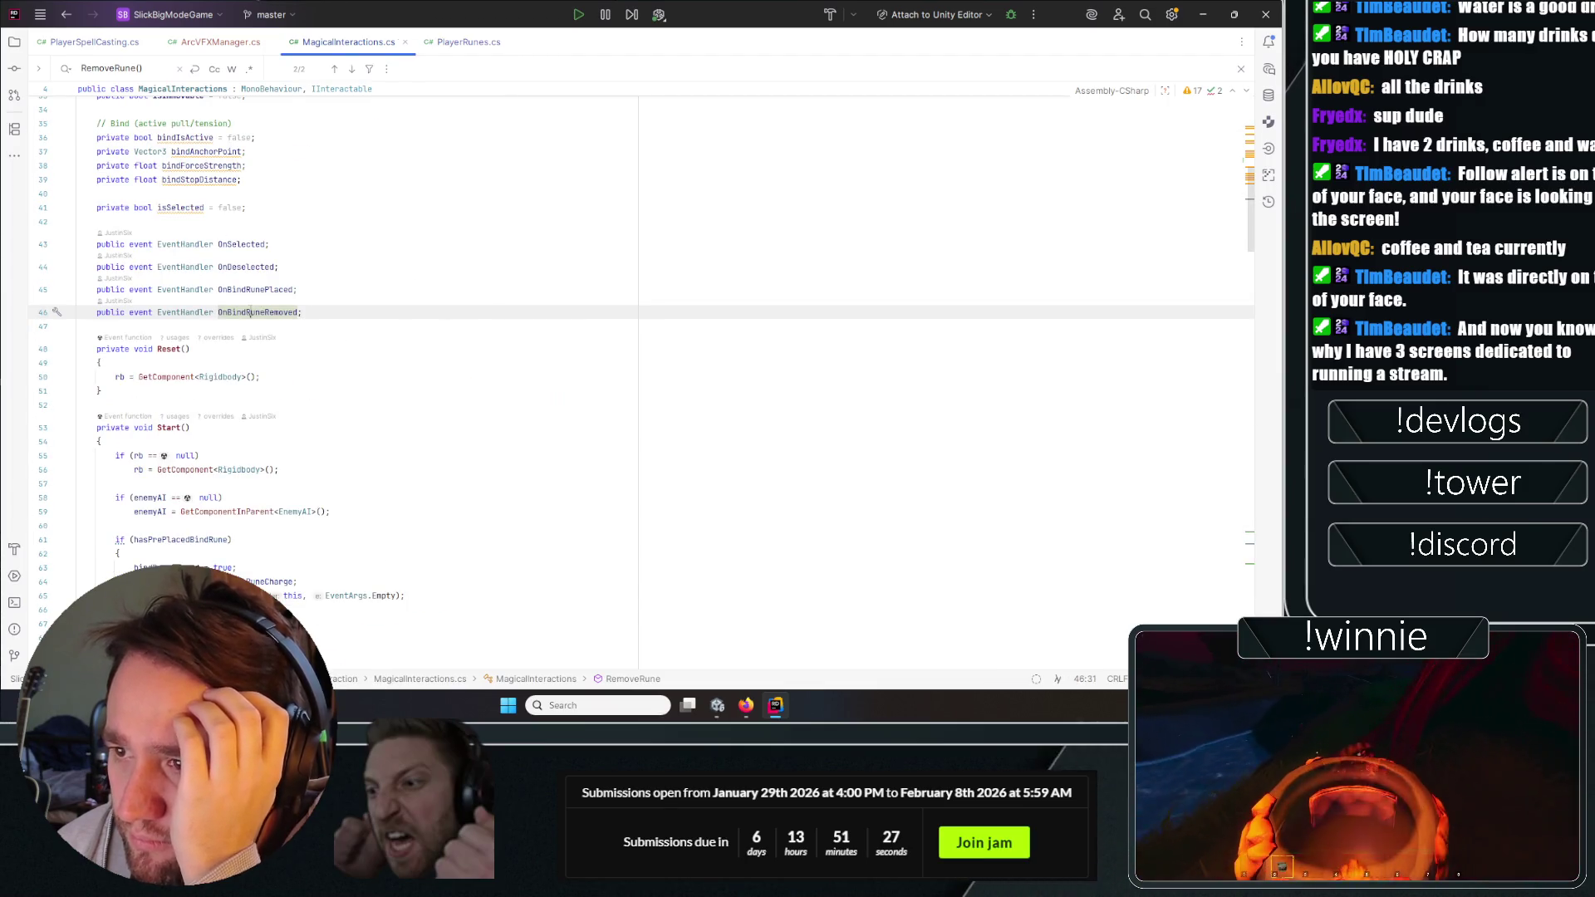
List all OnBindRuneRemoved usages and open the one in InteractableVisual.cs.
right_click(251, 312)
mouse_move(309, 405)
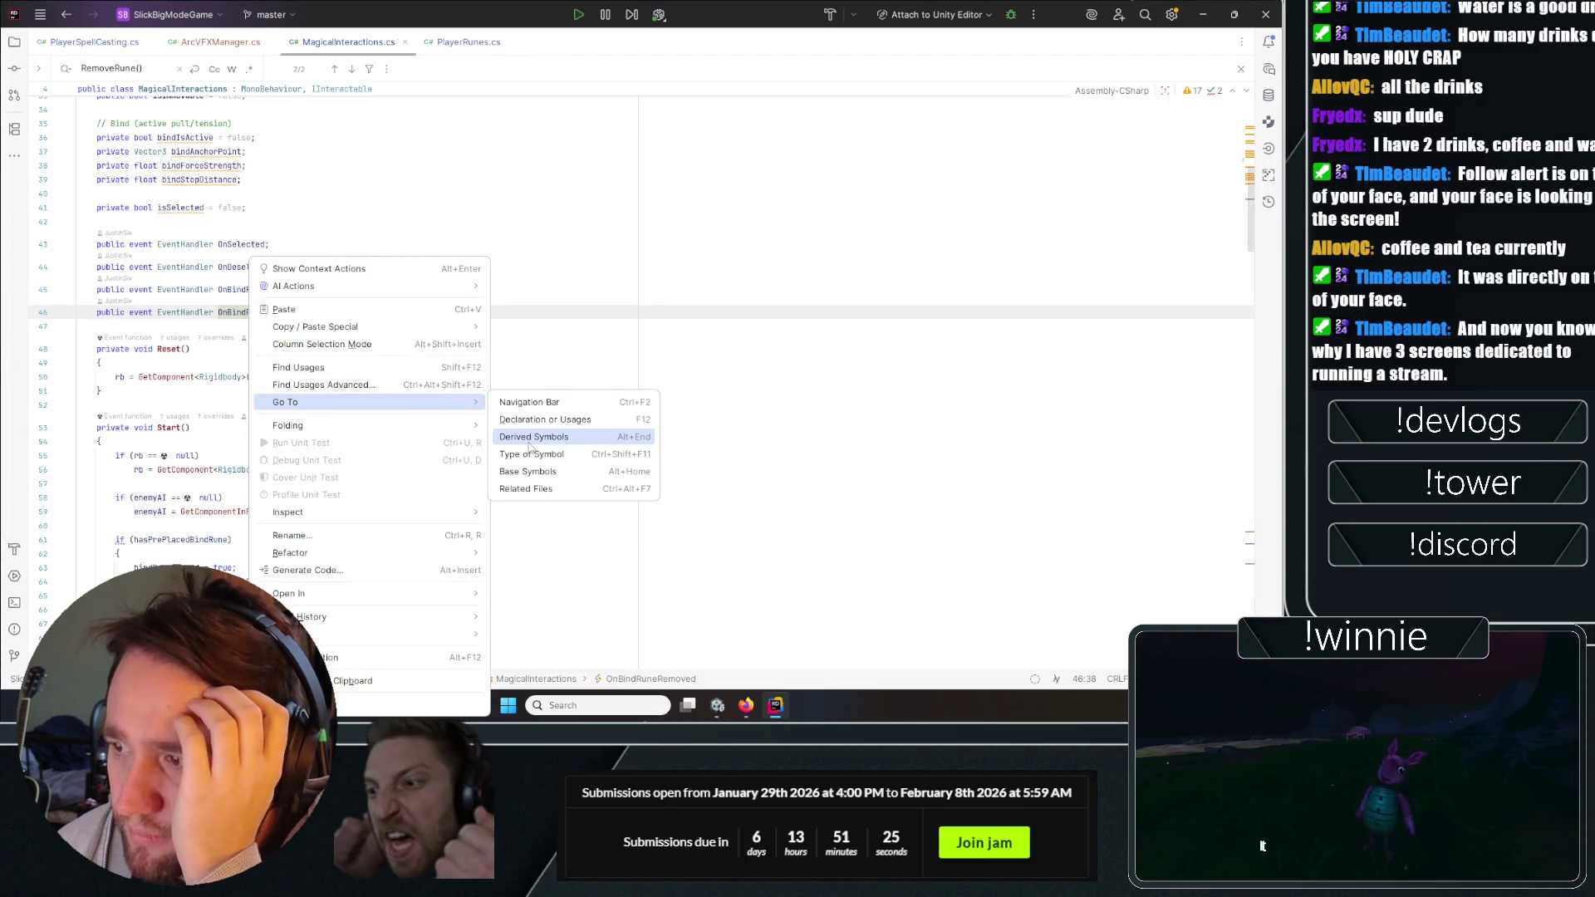
click(490, 364)
key(F12)
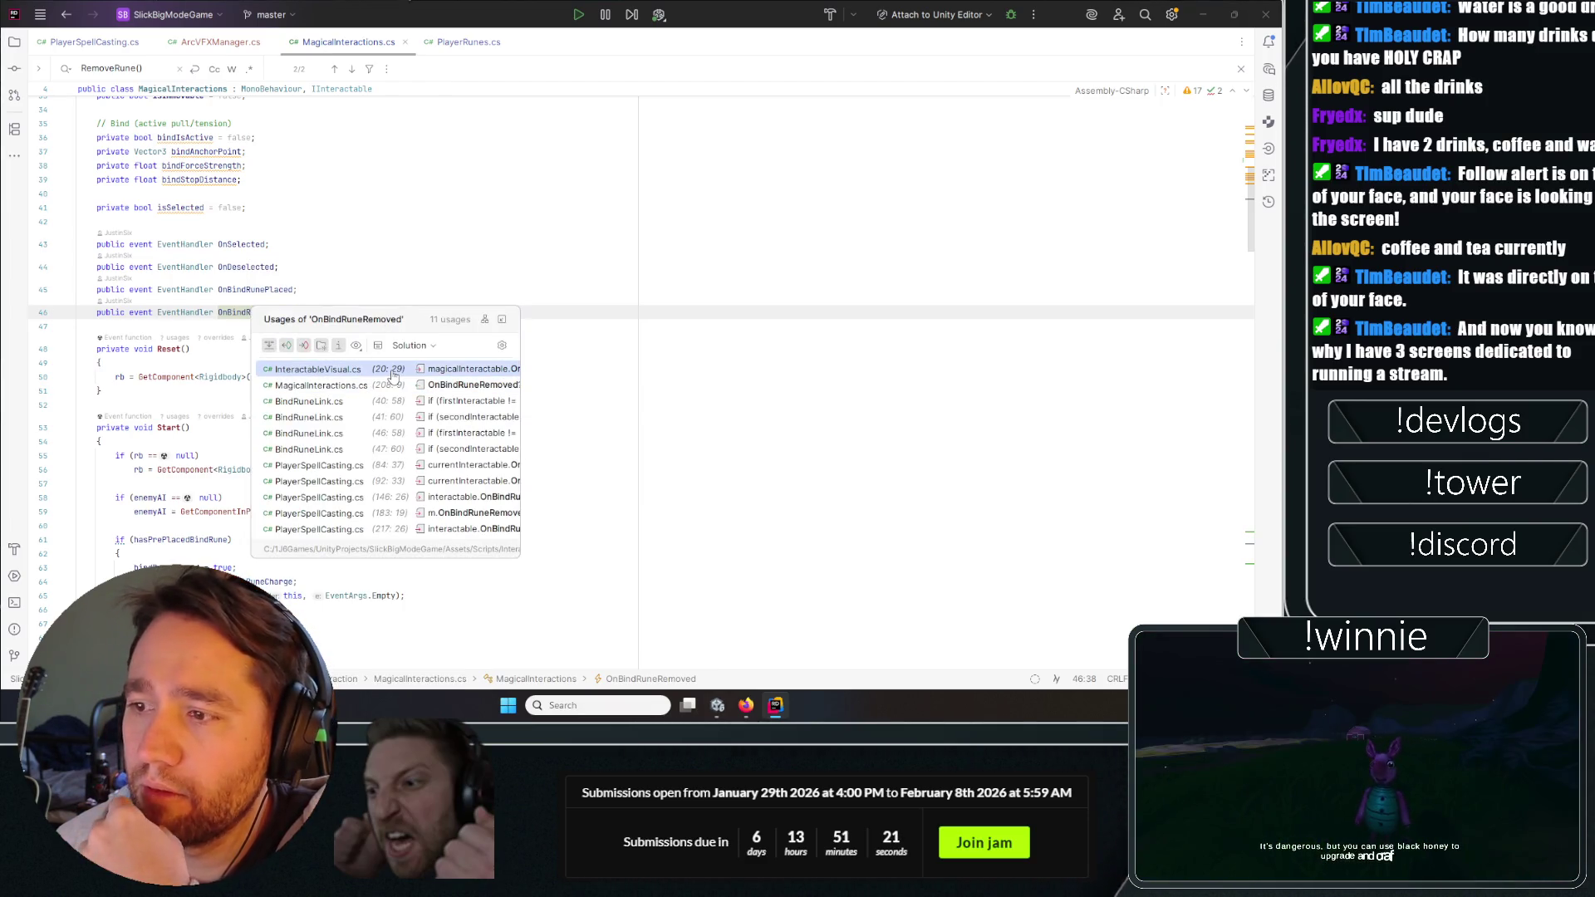
click(321, 370)
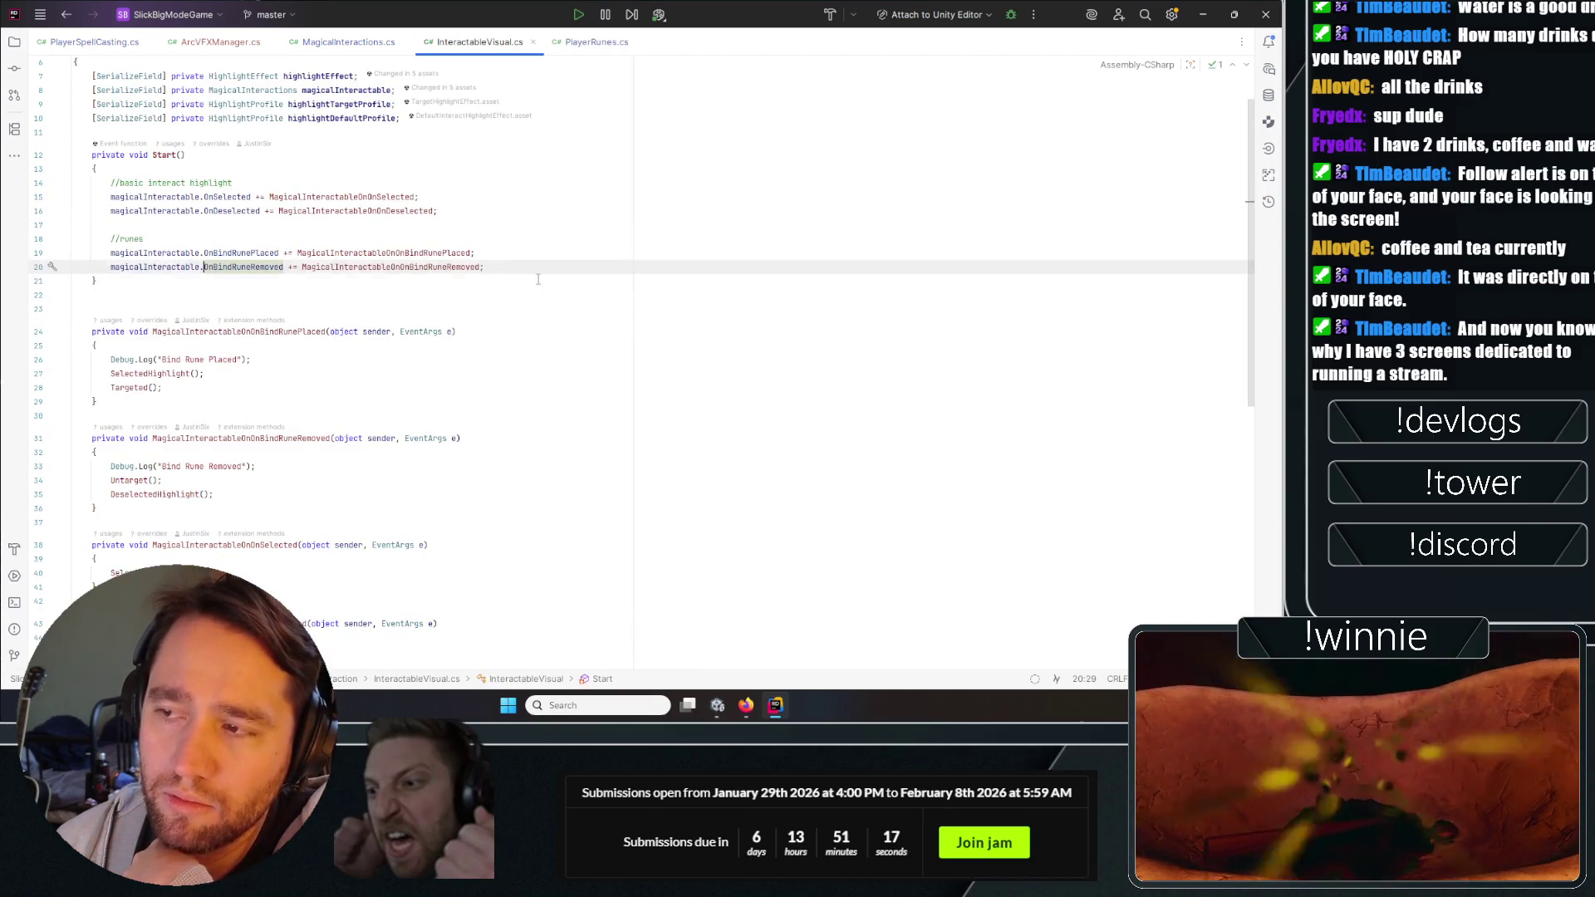
Review InteractableVisual.cs's OnBindRuneRemoved subscription and serialized fields.
double_click(243, 267)
scroll(337, 374, down, 3)
scroll(336, 374, up, 5)
drag(511, 184, 81, 98)
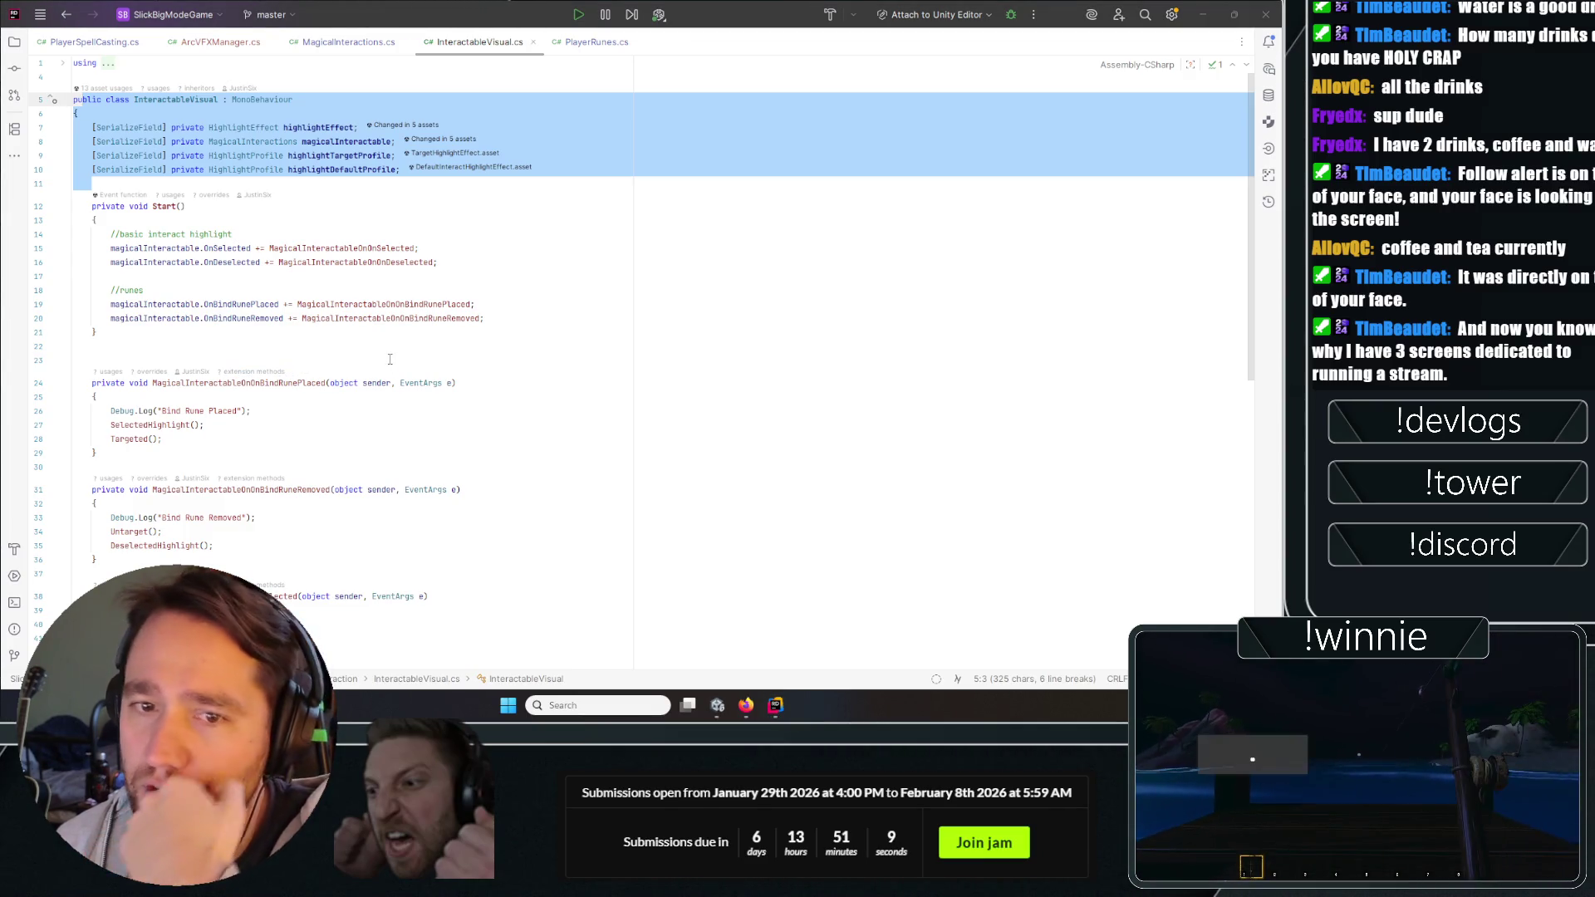
click(597, 311)
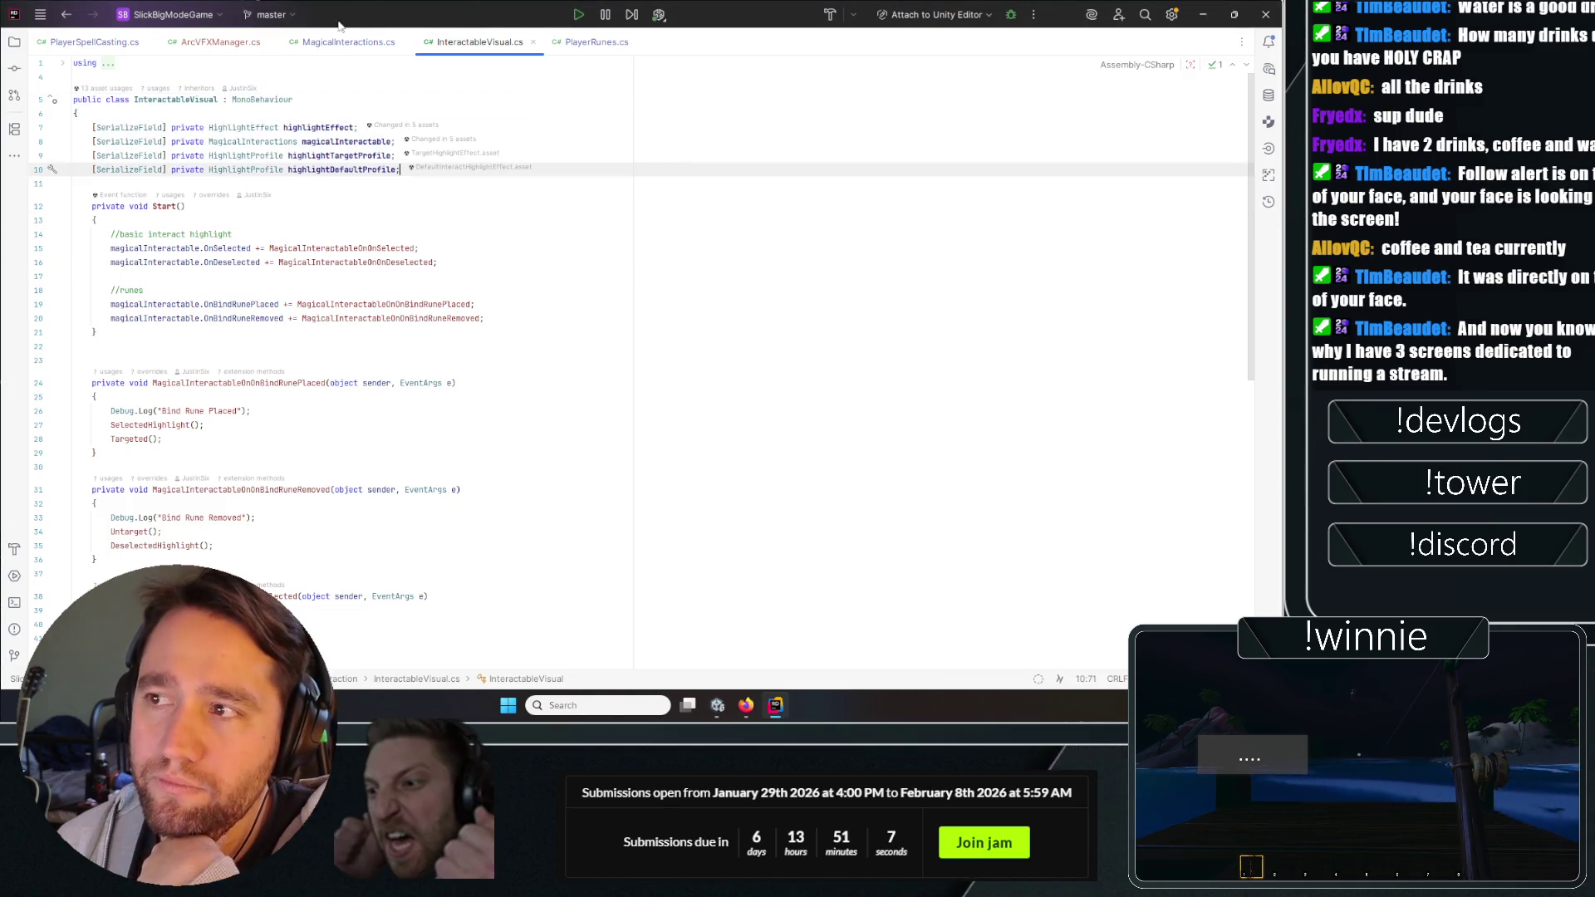
Move 'public ArcVFXManager spawnedArcVFX;' from MagicalInteractions.cs to after highlightDefaultProfile in InteractableVisual.cs.
ctrl+click(241, 318)
scroll(421, 290, up, 7)
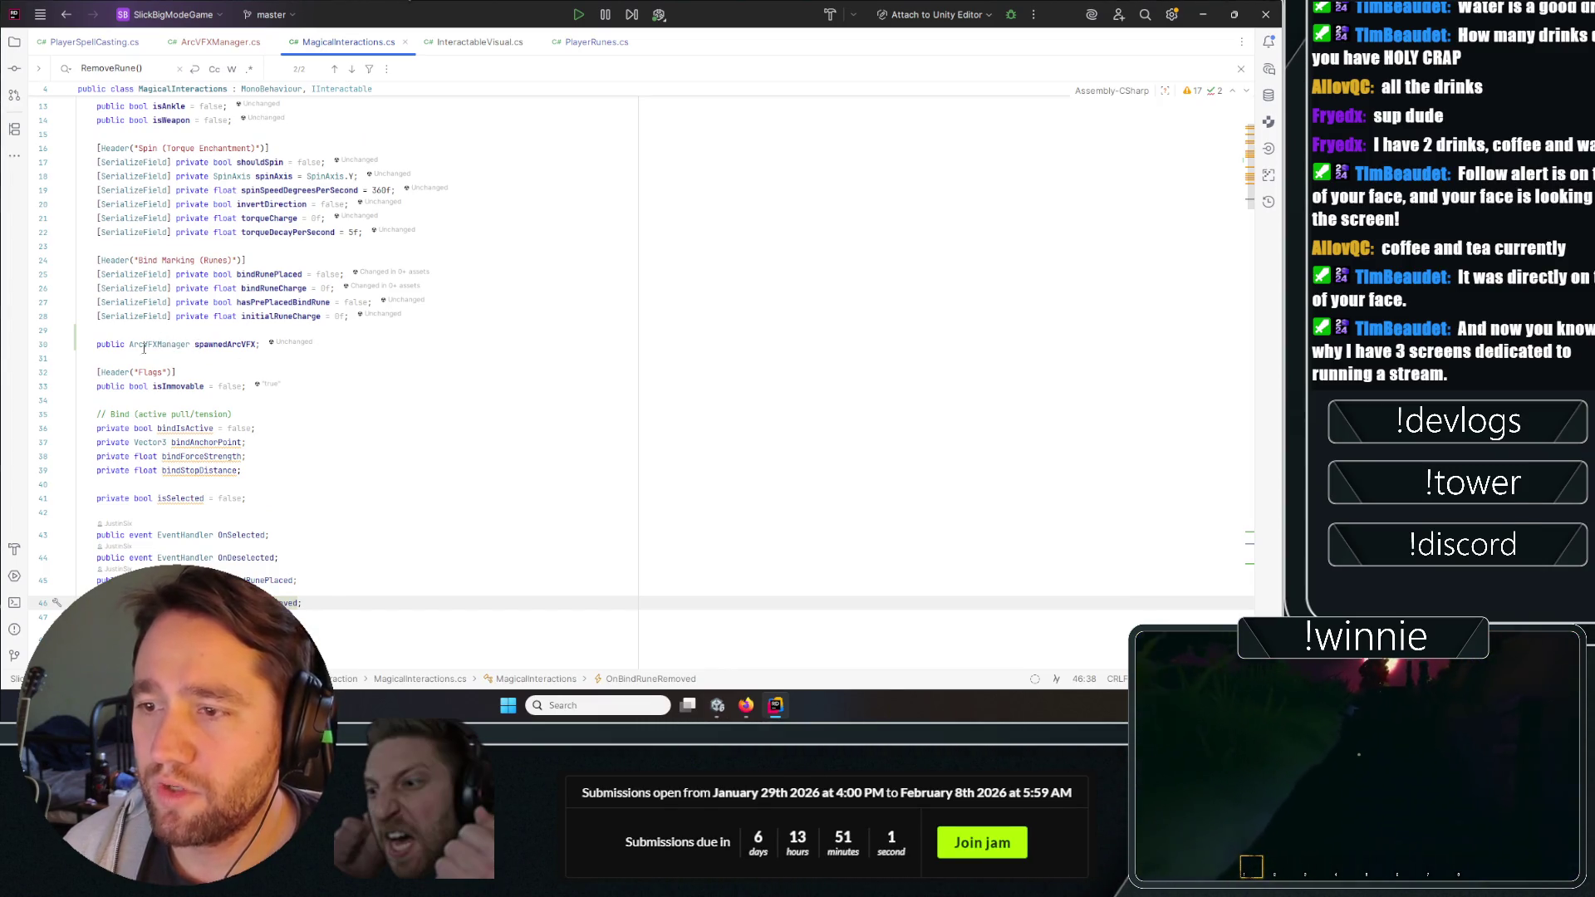
drag(385, 341, 56, 346)
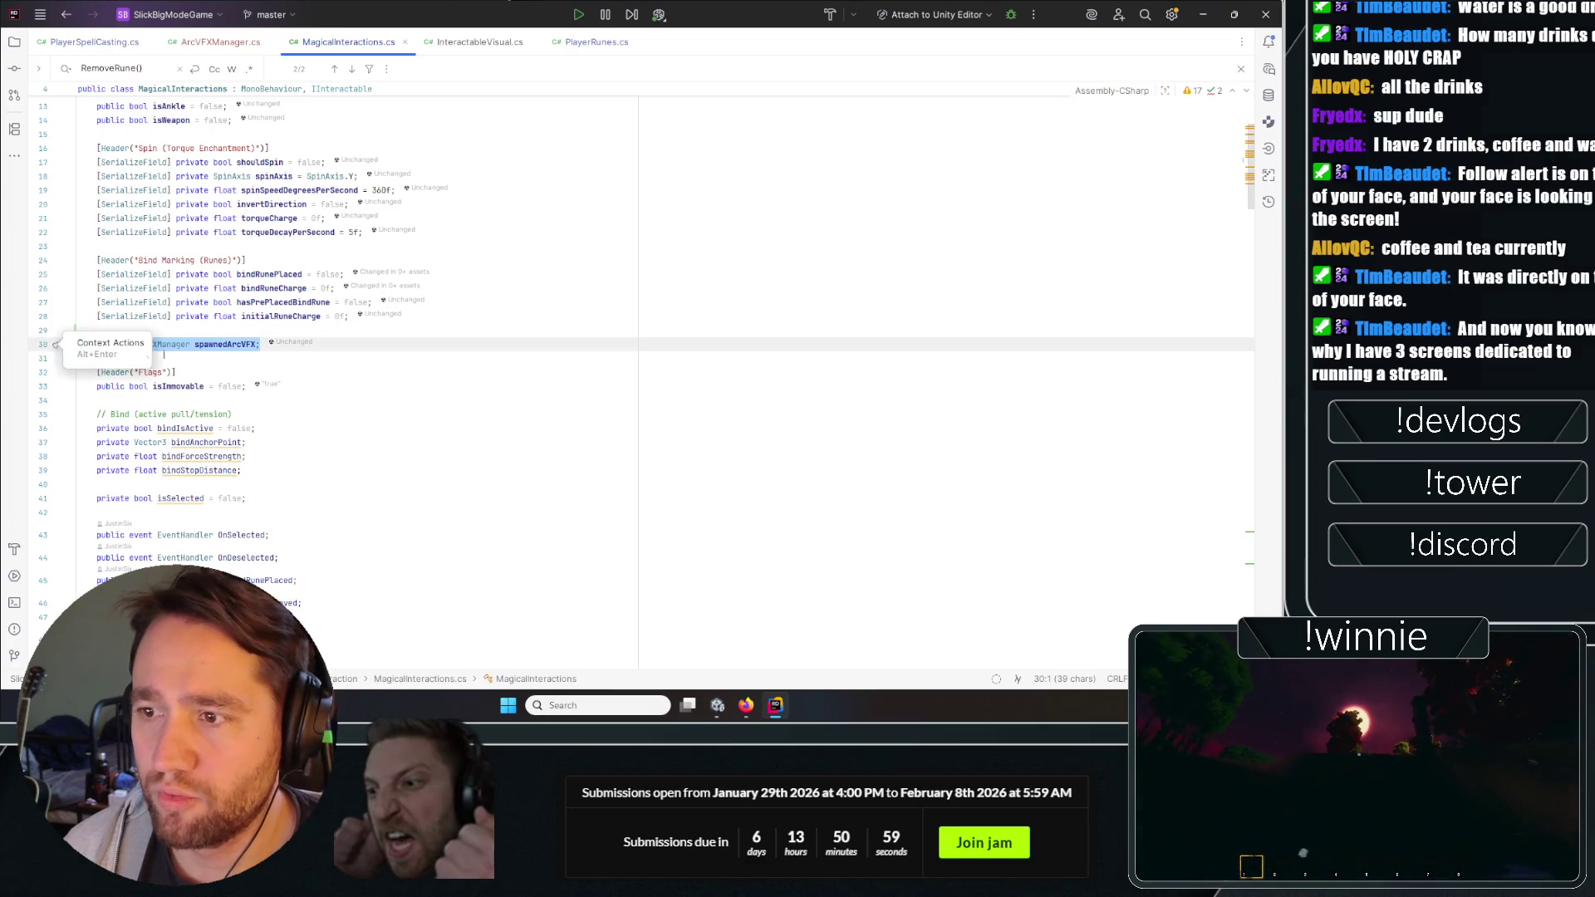
key(ctrl+x)
key(ctrl+Tab)
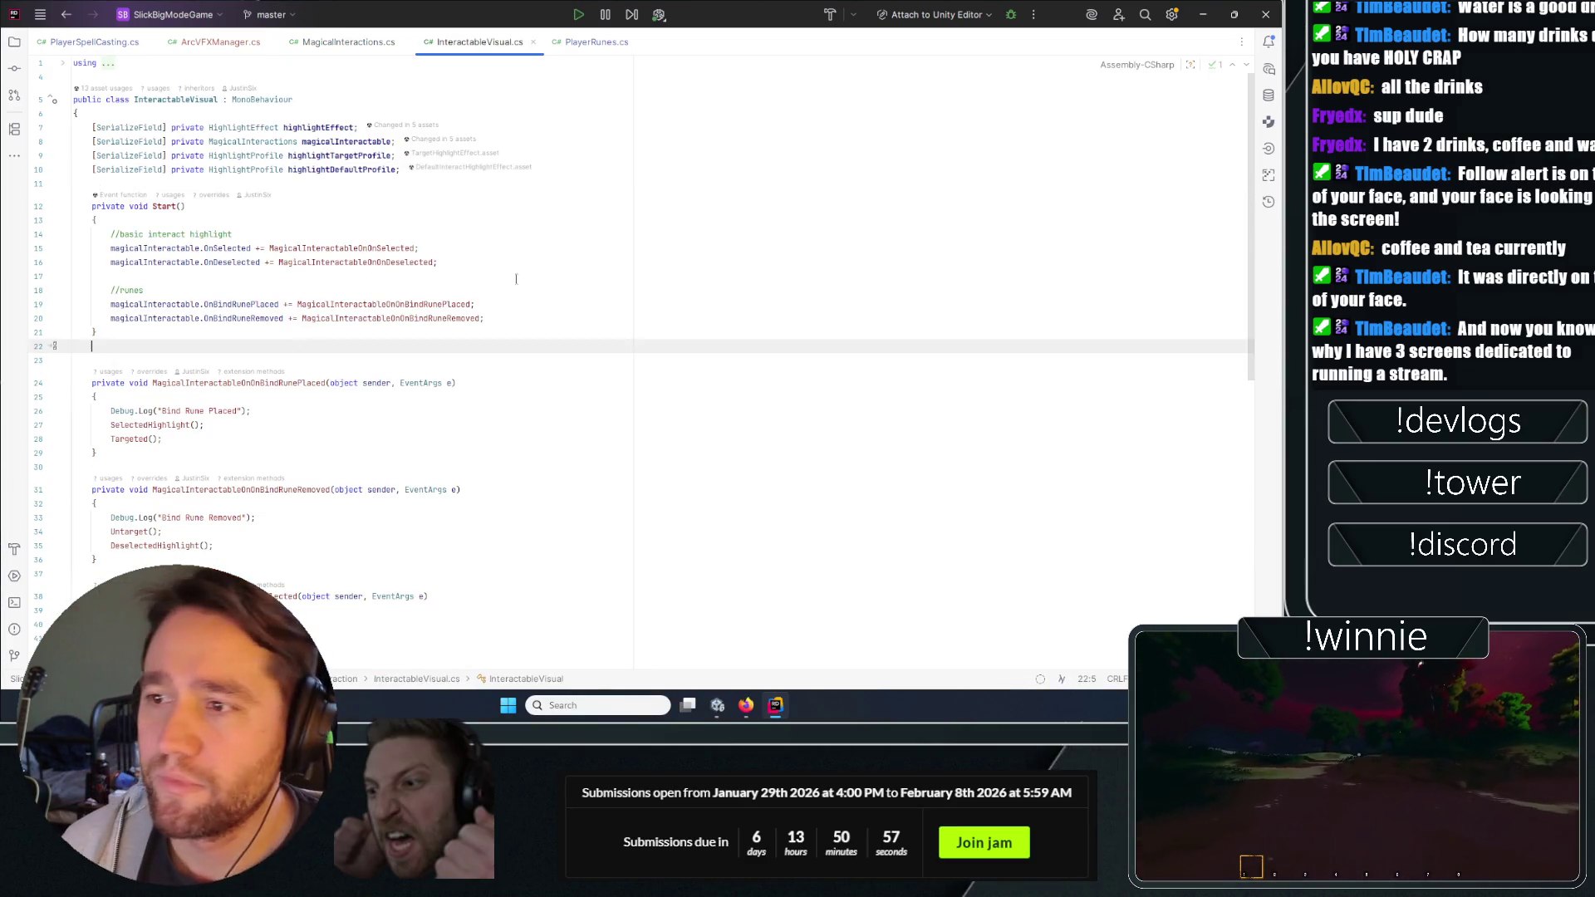
click(849, 168)
key(Return)
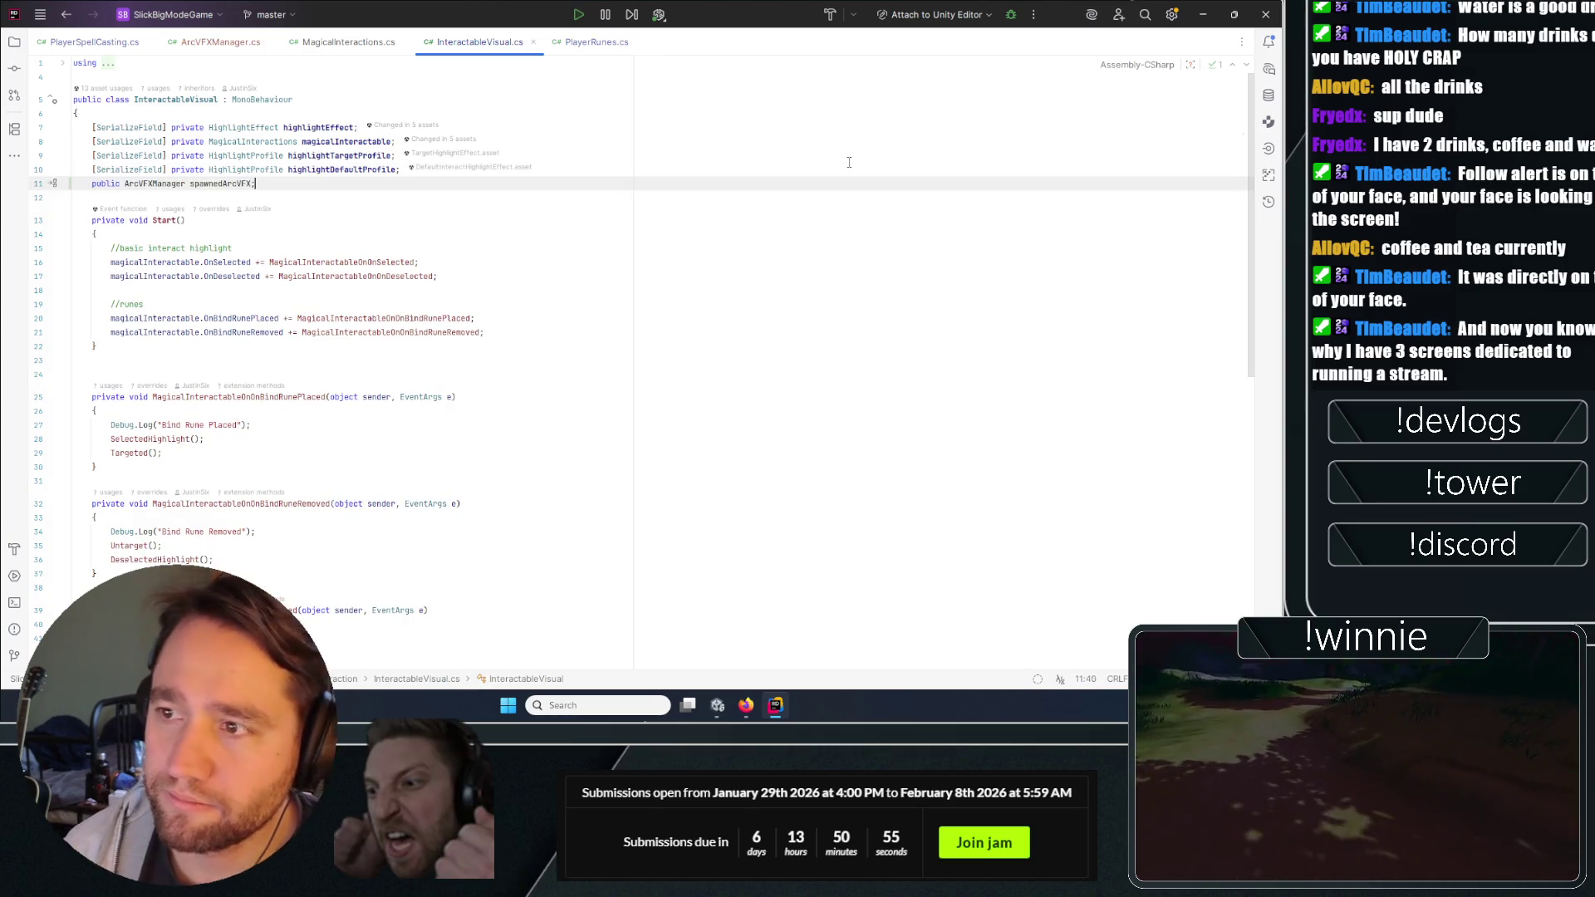
key(Down)
key(Down)
key(Down)
click(90, 41)
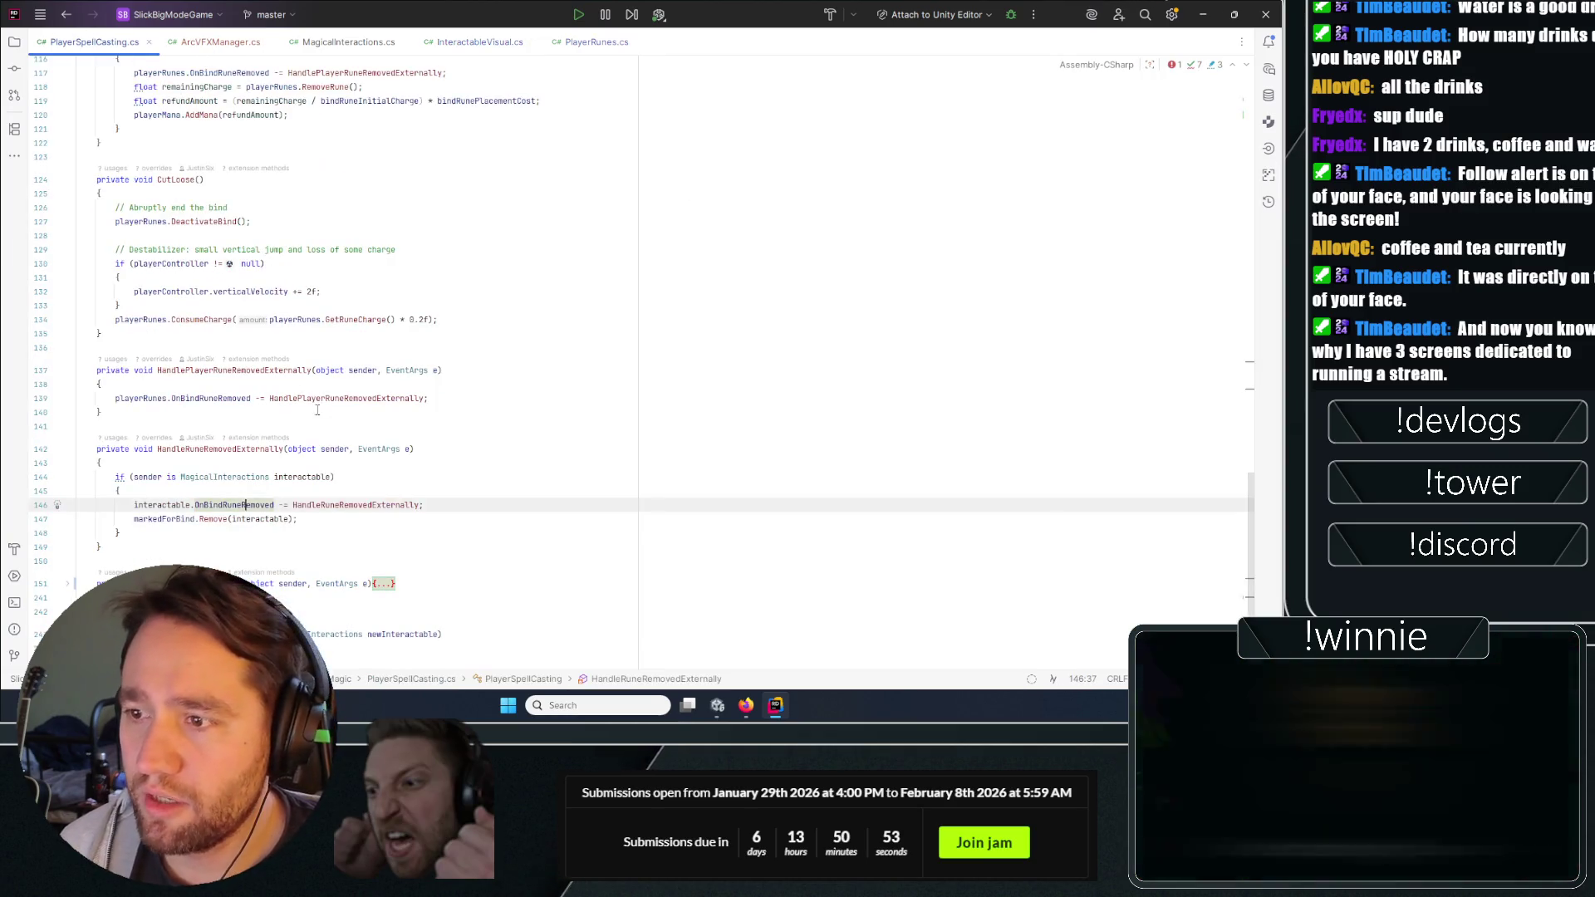
Review PlayerSpellCasting.cs's rune-removal branch, then search for RemoveRune() and clear the search.
scroll(339, 448, down, 5)
click(451, 39)
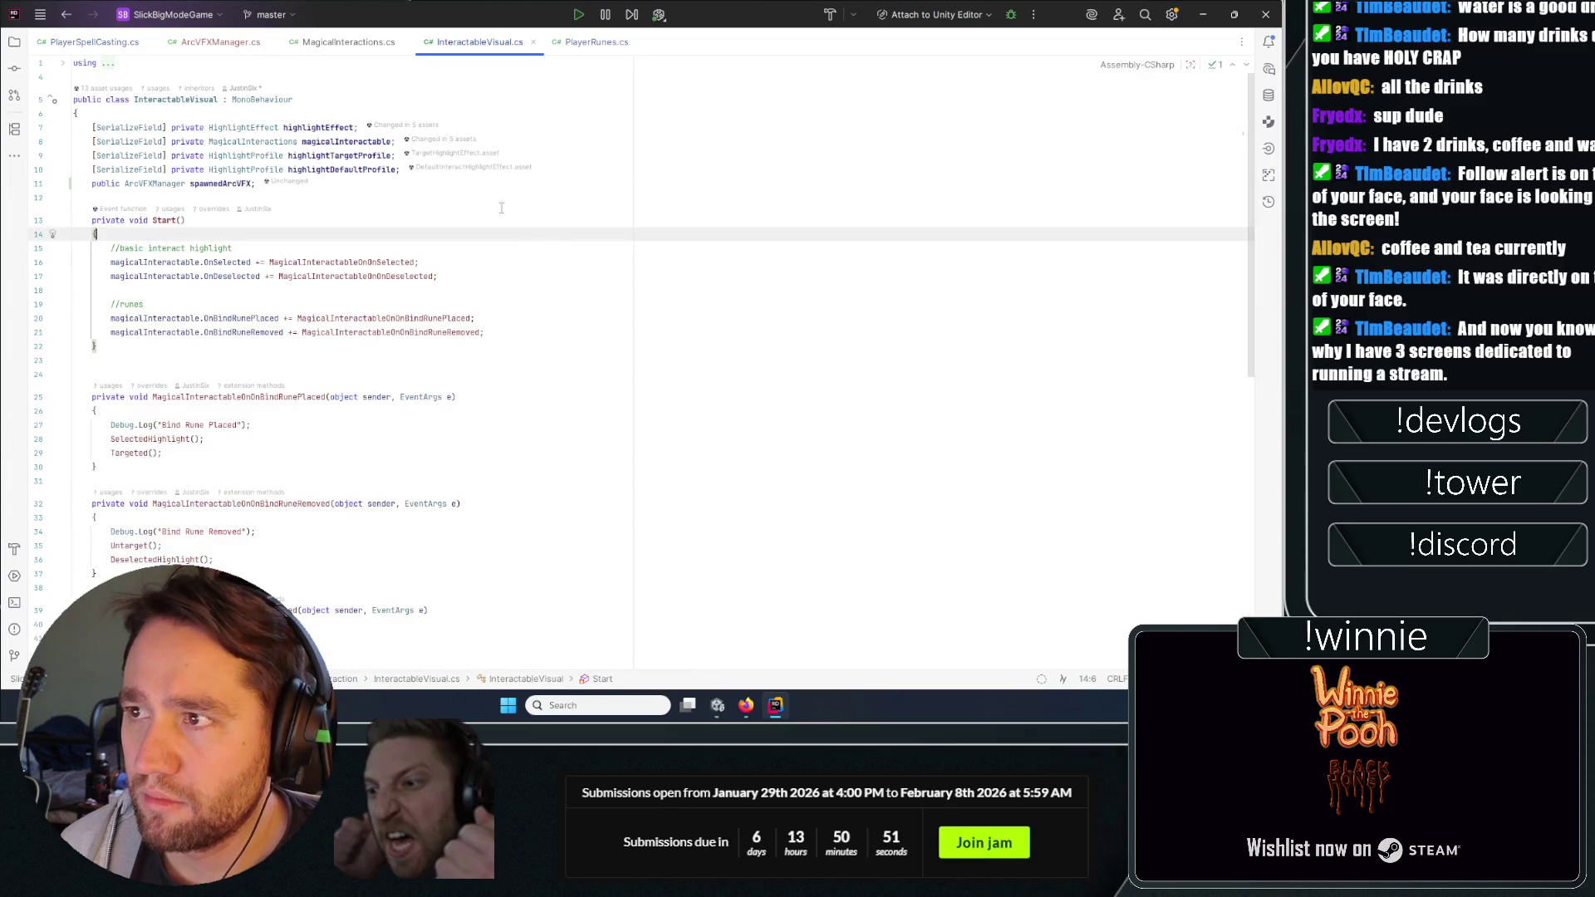
click(90, 41)
key(Down)
key(Down)
key(Down)
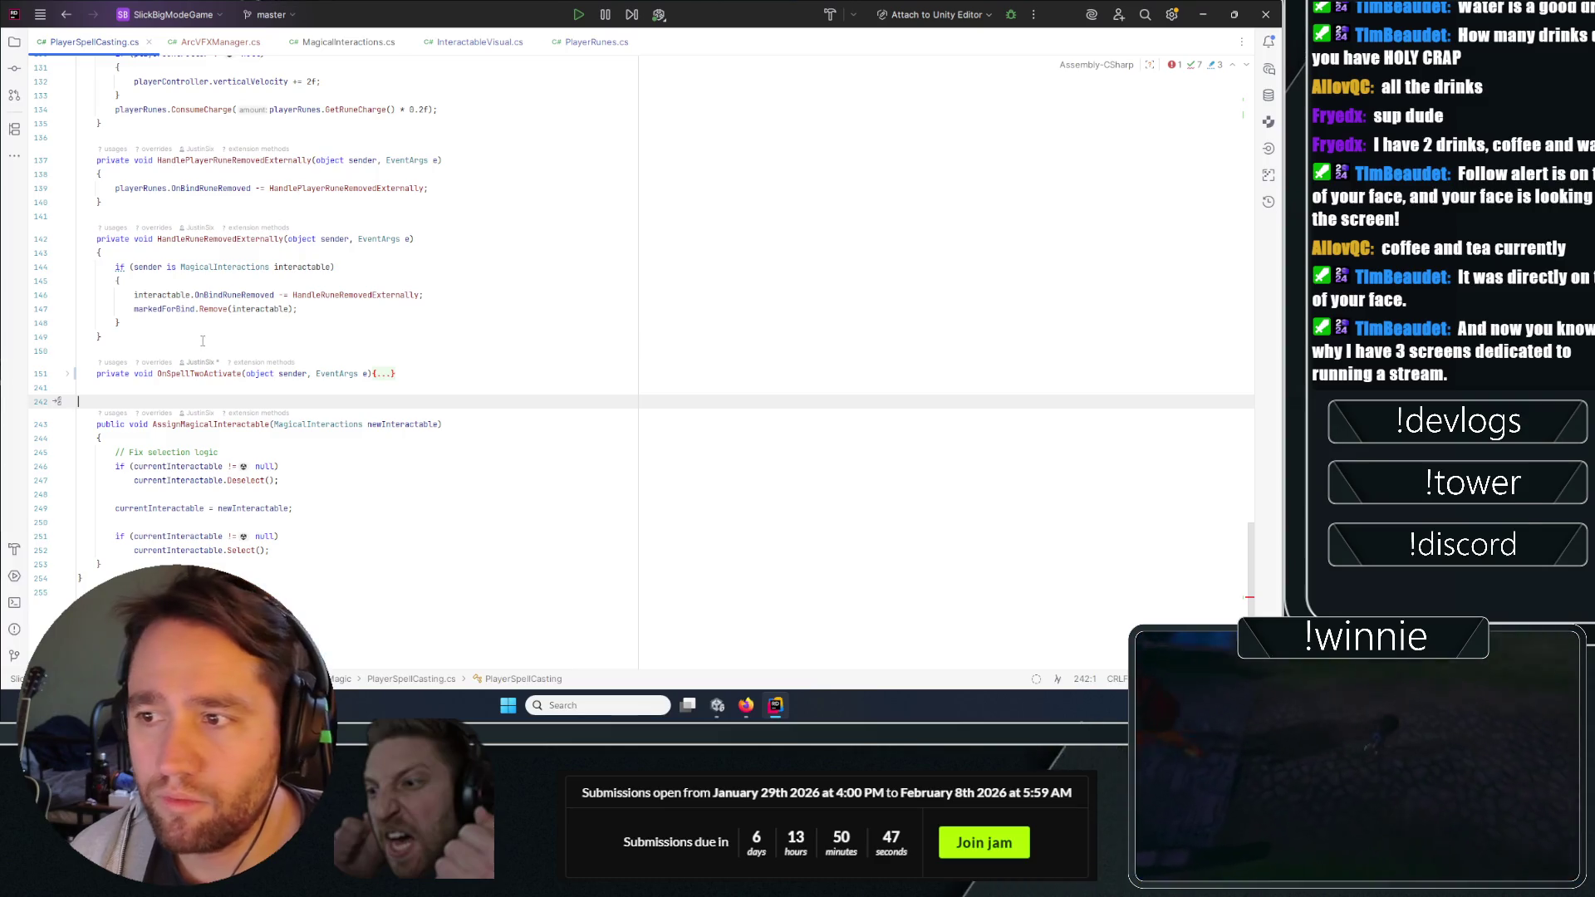
scroll(224, 390, up, 1)
key(ctrl+minus)
scroll(221, 432, up, 10)
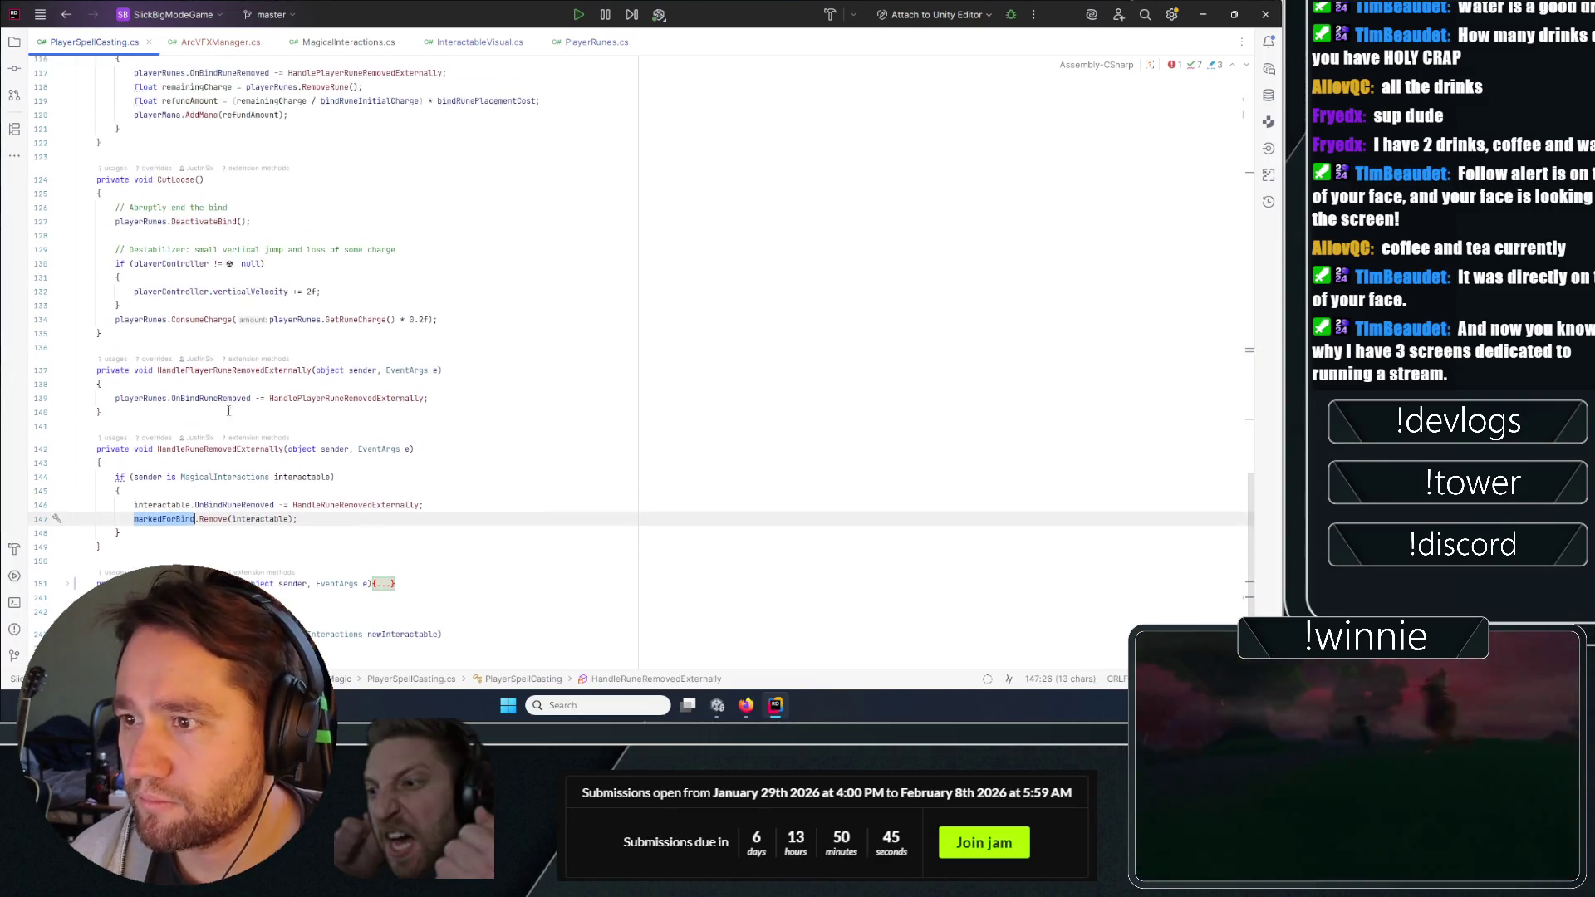
scroll(213, 385, up, 5)
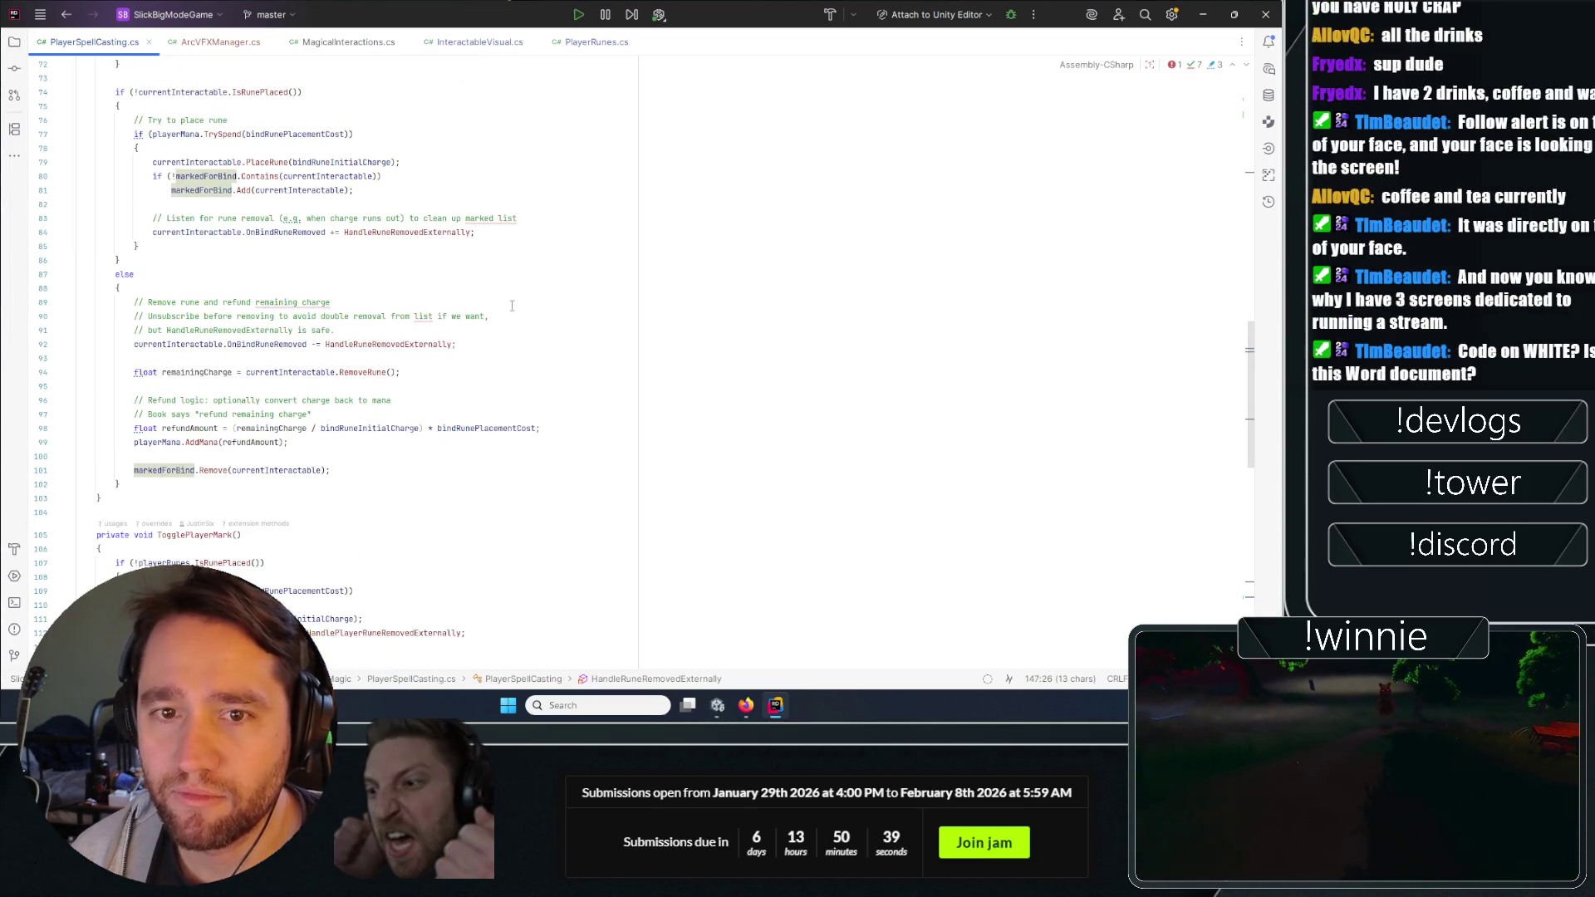
click(556, 277)
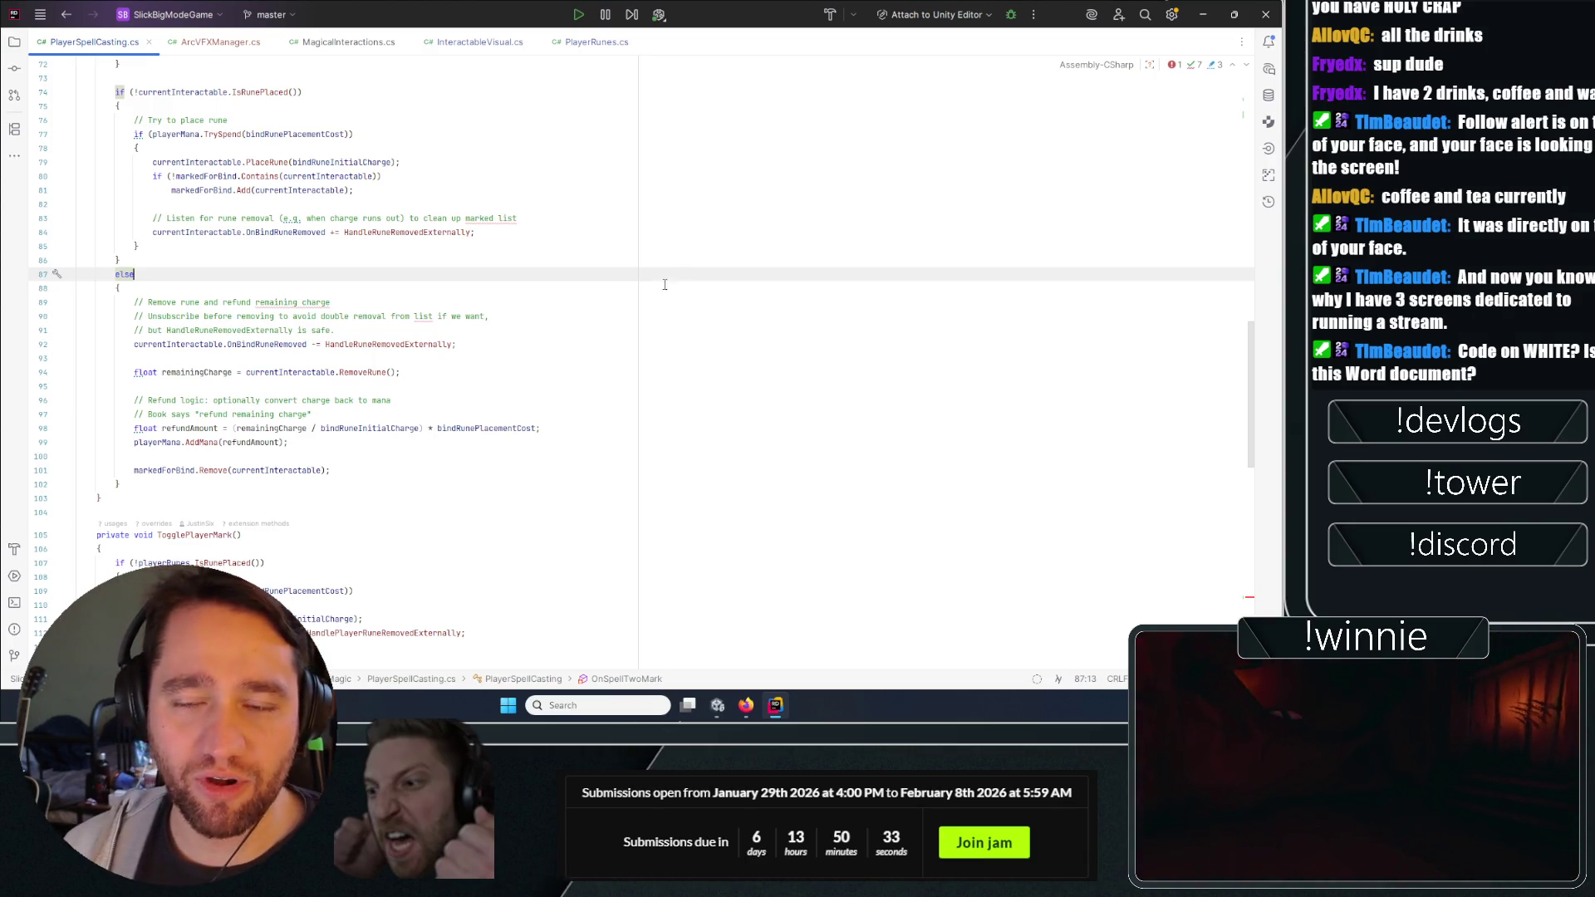
key(ctrl+f)
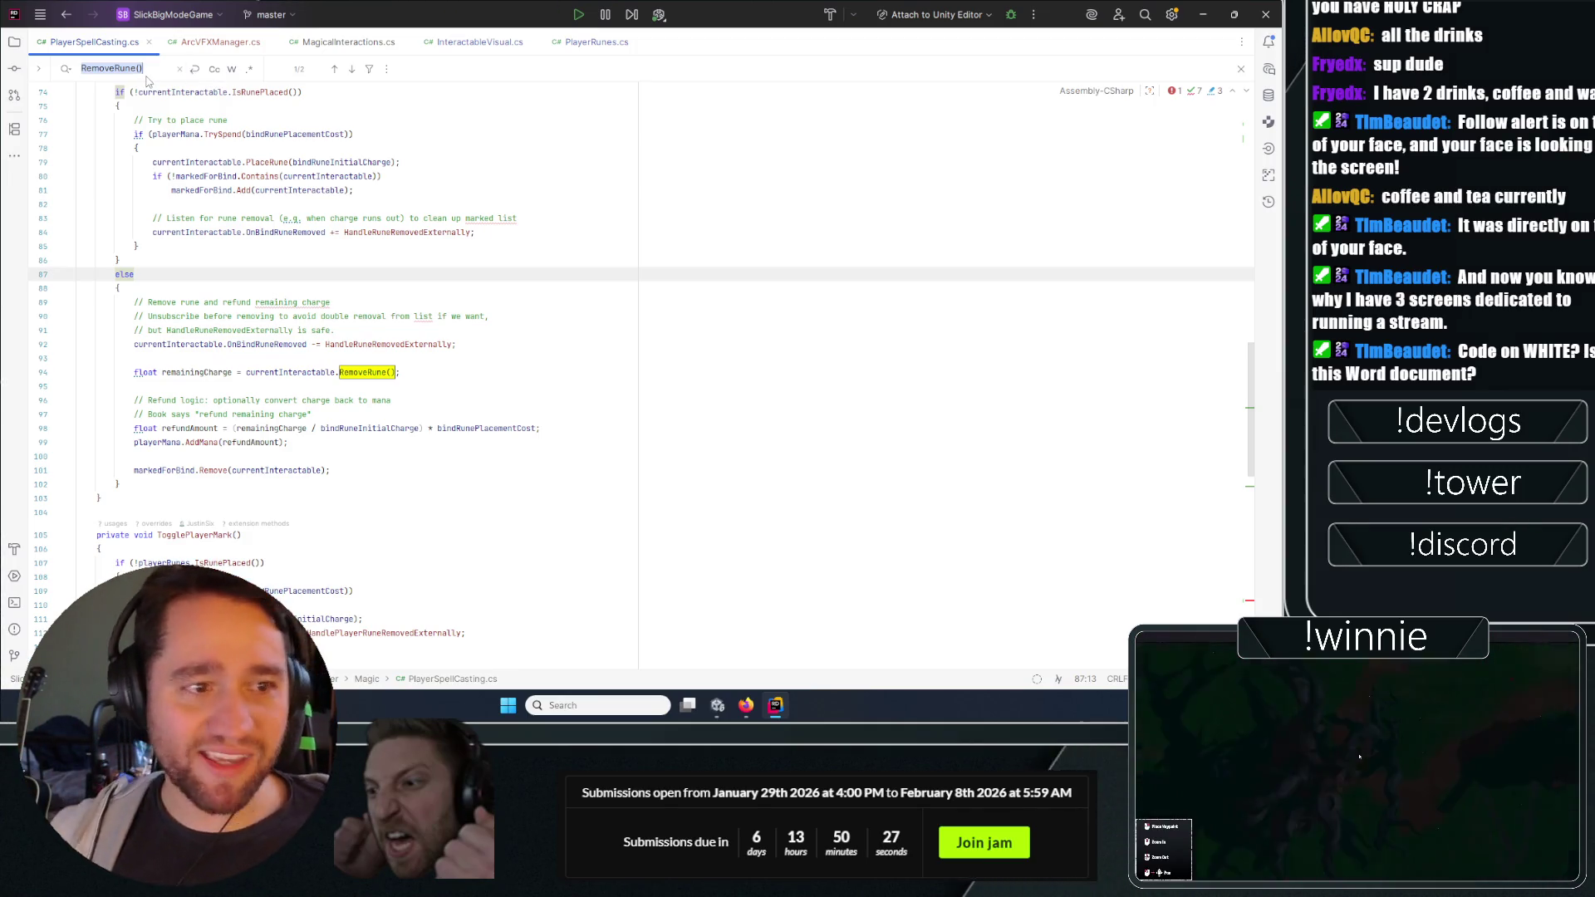
key(BackSpace)
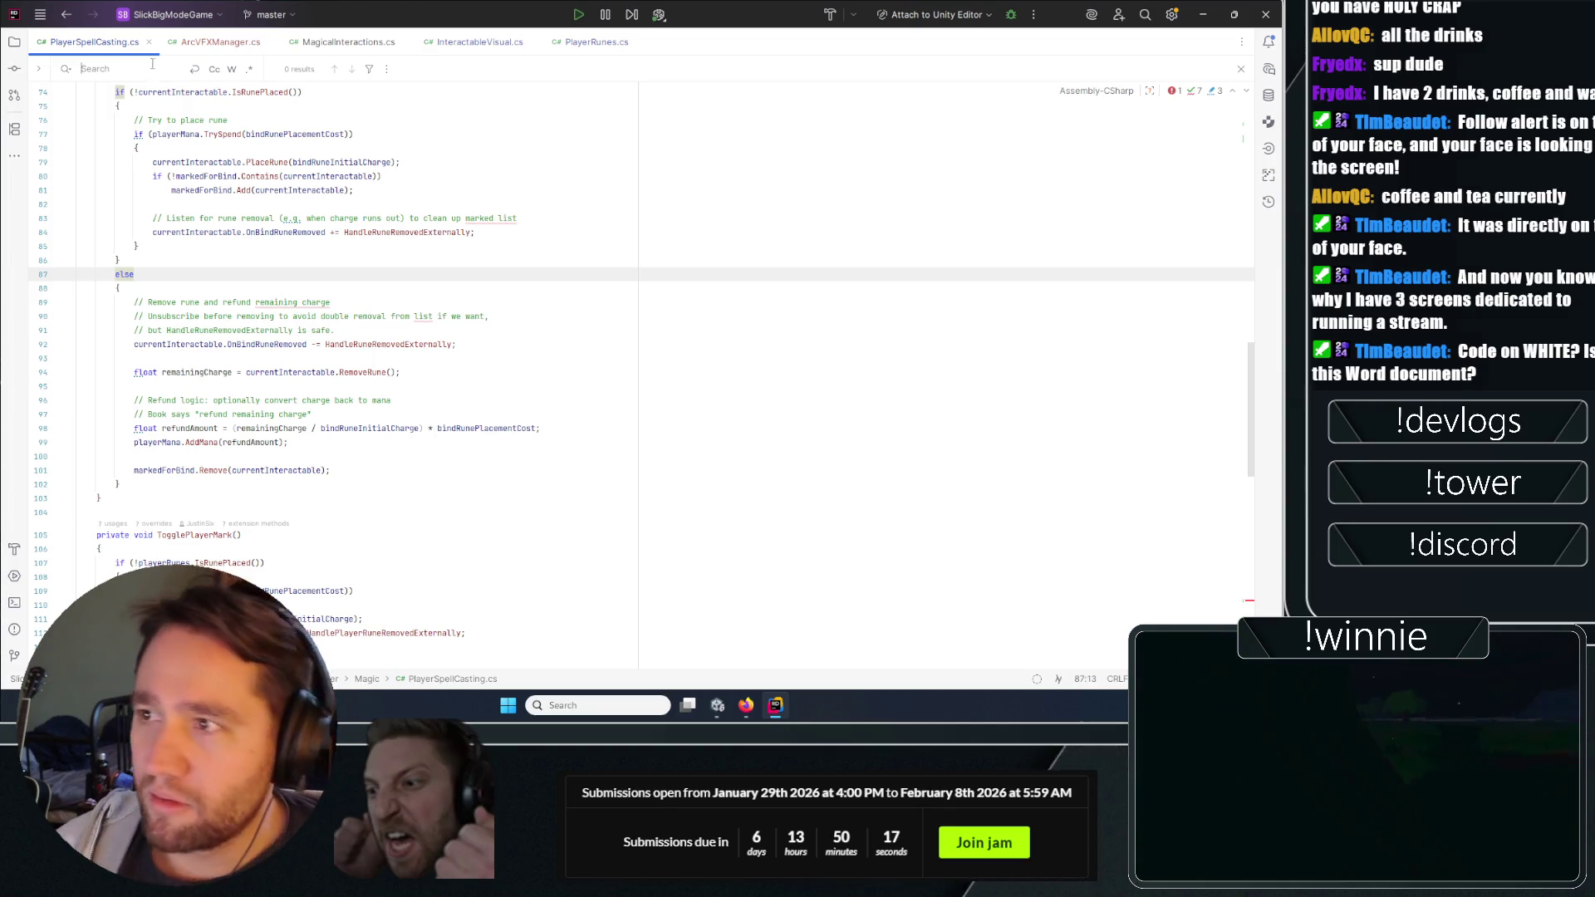
Find the spawnedArcVFX assignment on line 178 and delete its .spawnedArcVFX access.
text(spawned)
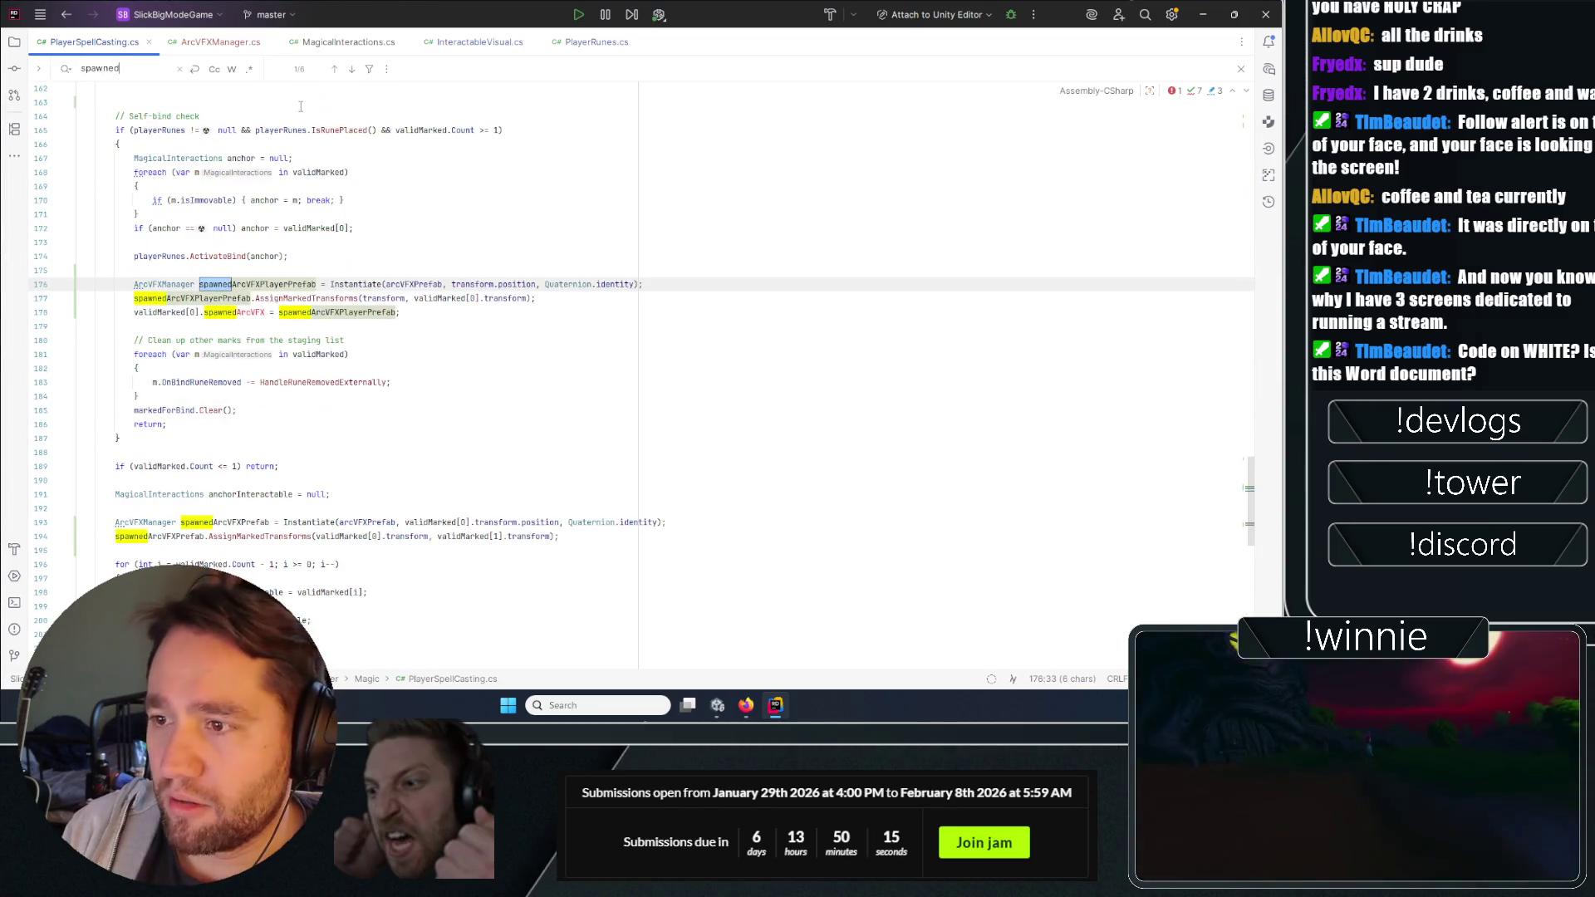
click(512, 382)
click(512, 339)
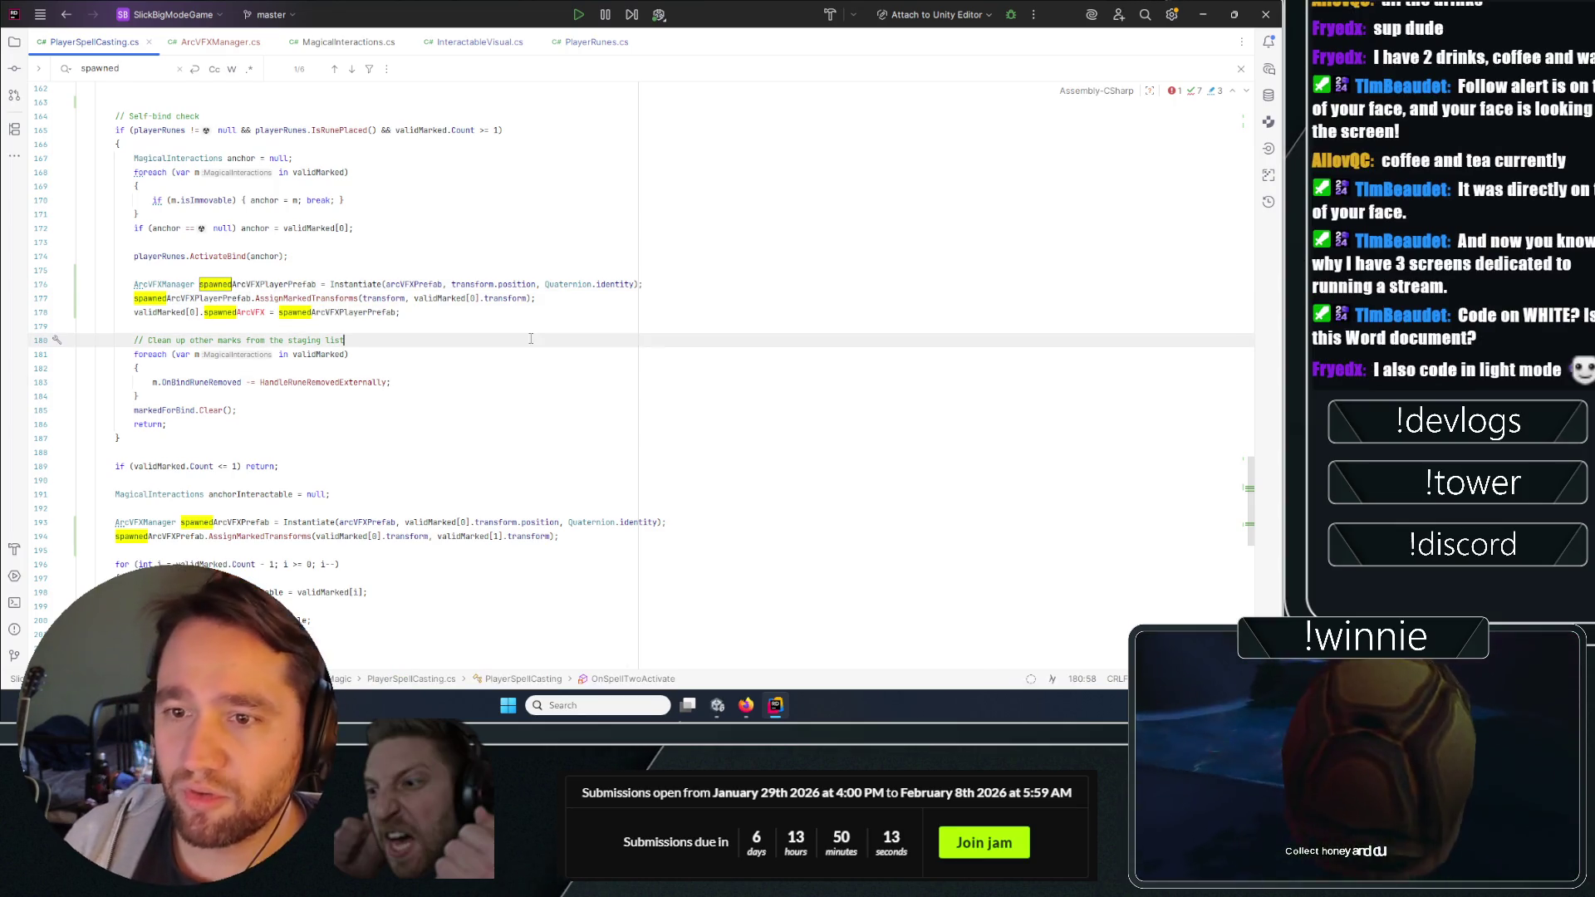
click(513, 324)
click(507, 312)
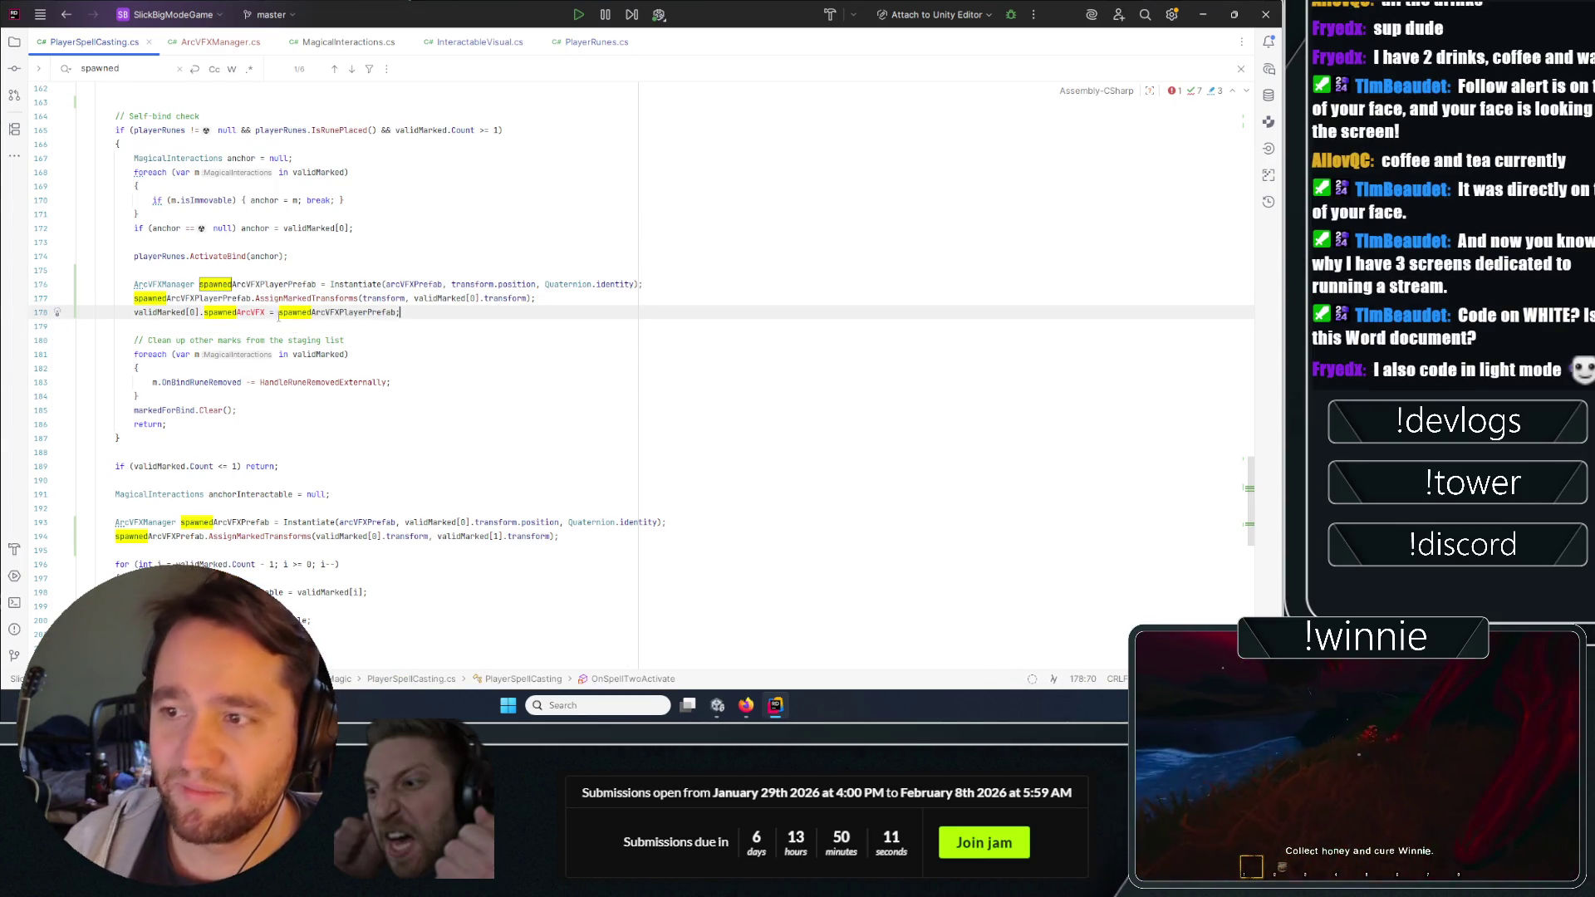
double_click(229, 311)
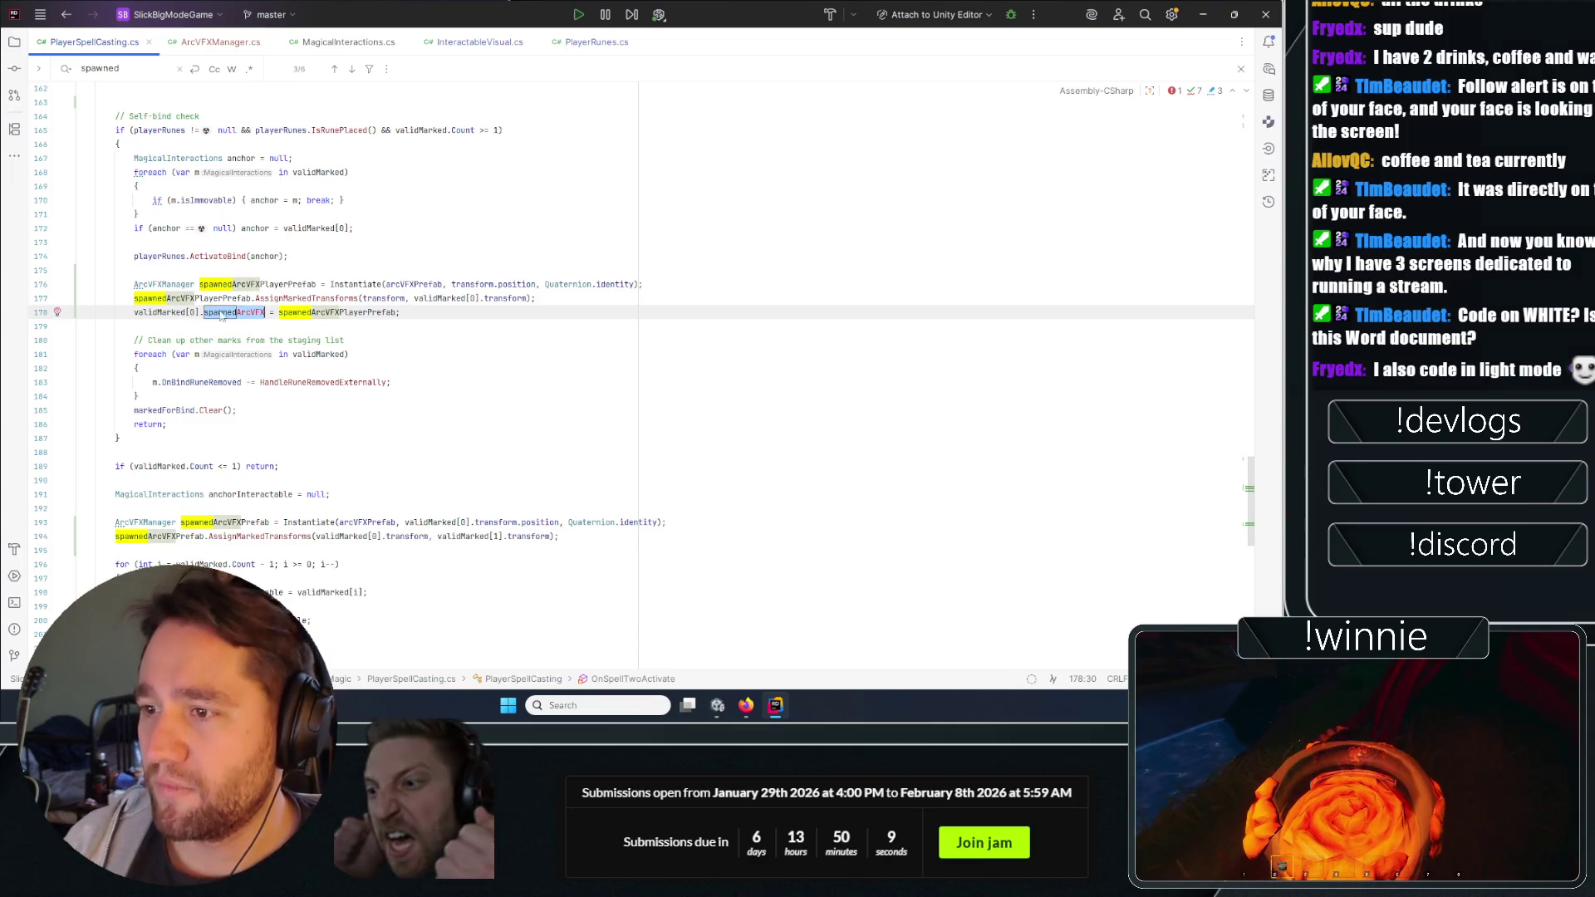
key(BackSpace)
key(BackSpace)
Rewrite it as validMarked[0].GetComponent<InteractableVisual>().spawnedArcVFX using autocomplete.
text(.getcom)
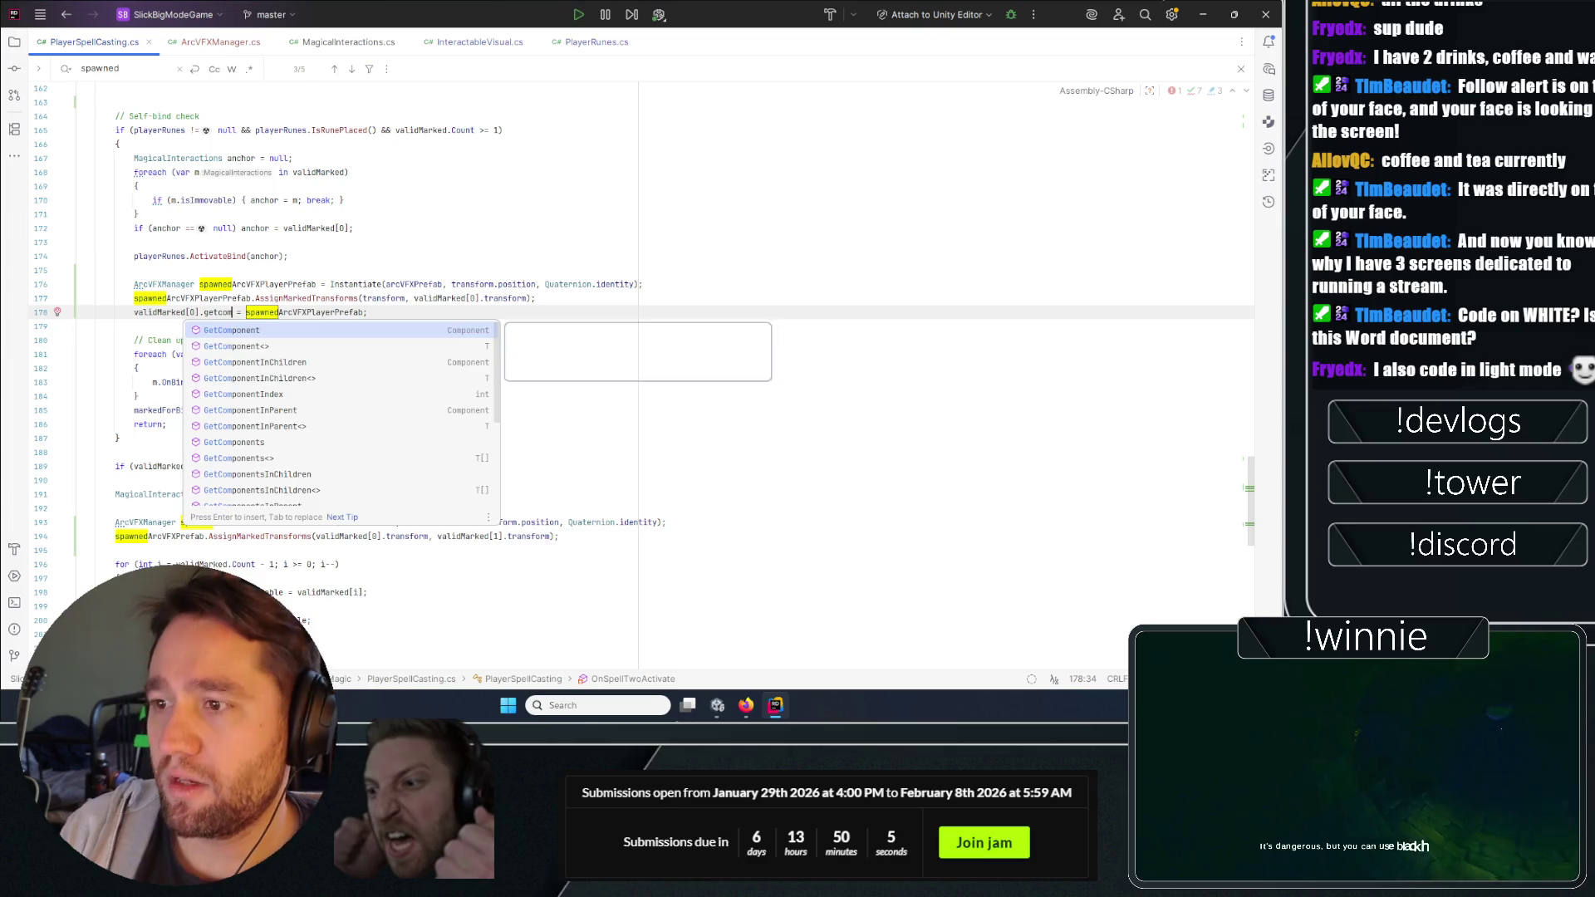
key(Return)
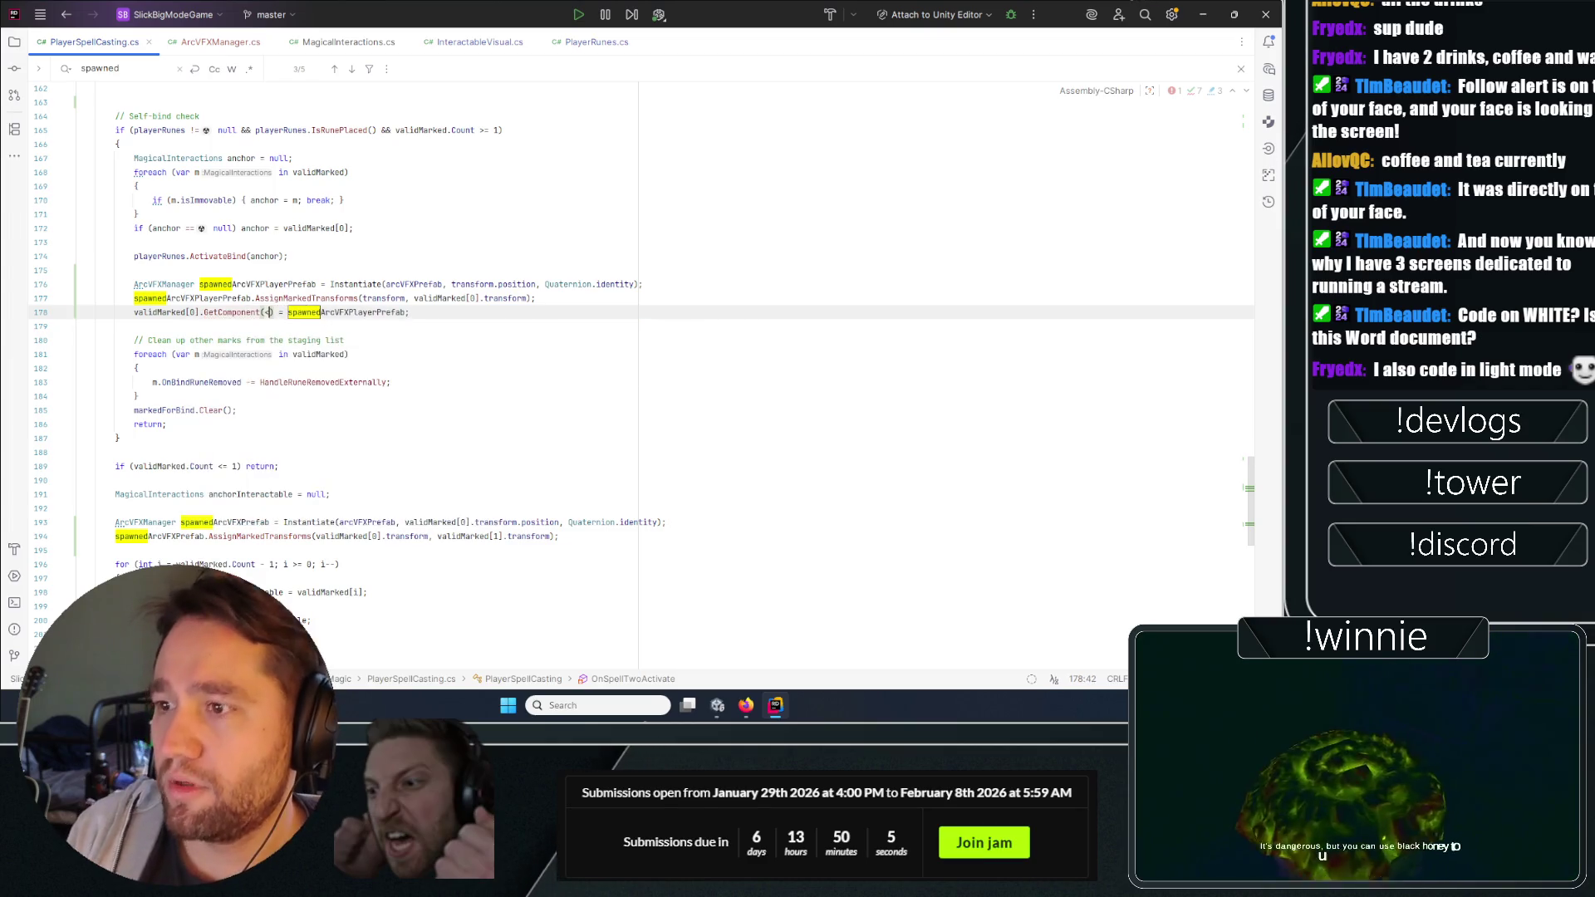
key(Right)
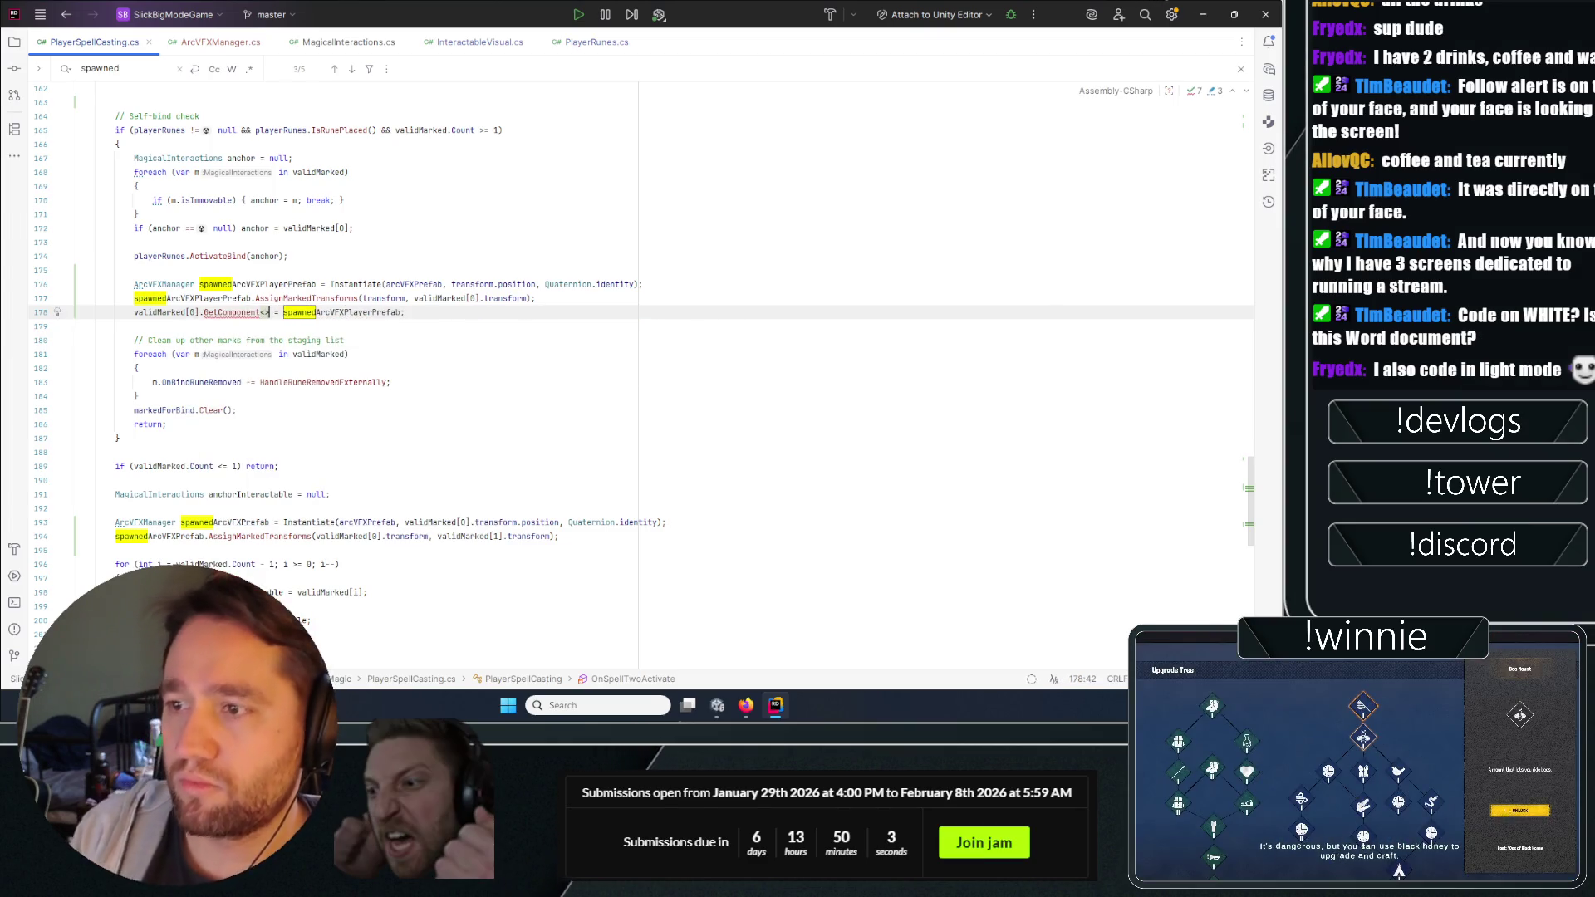
text(Interac)
key(Return)
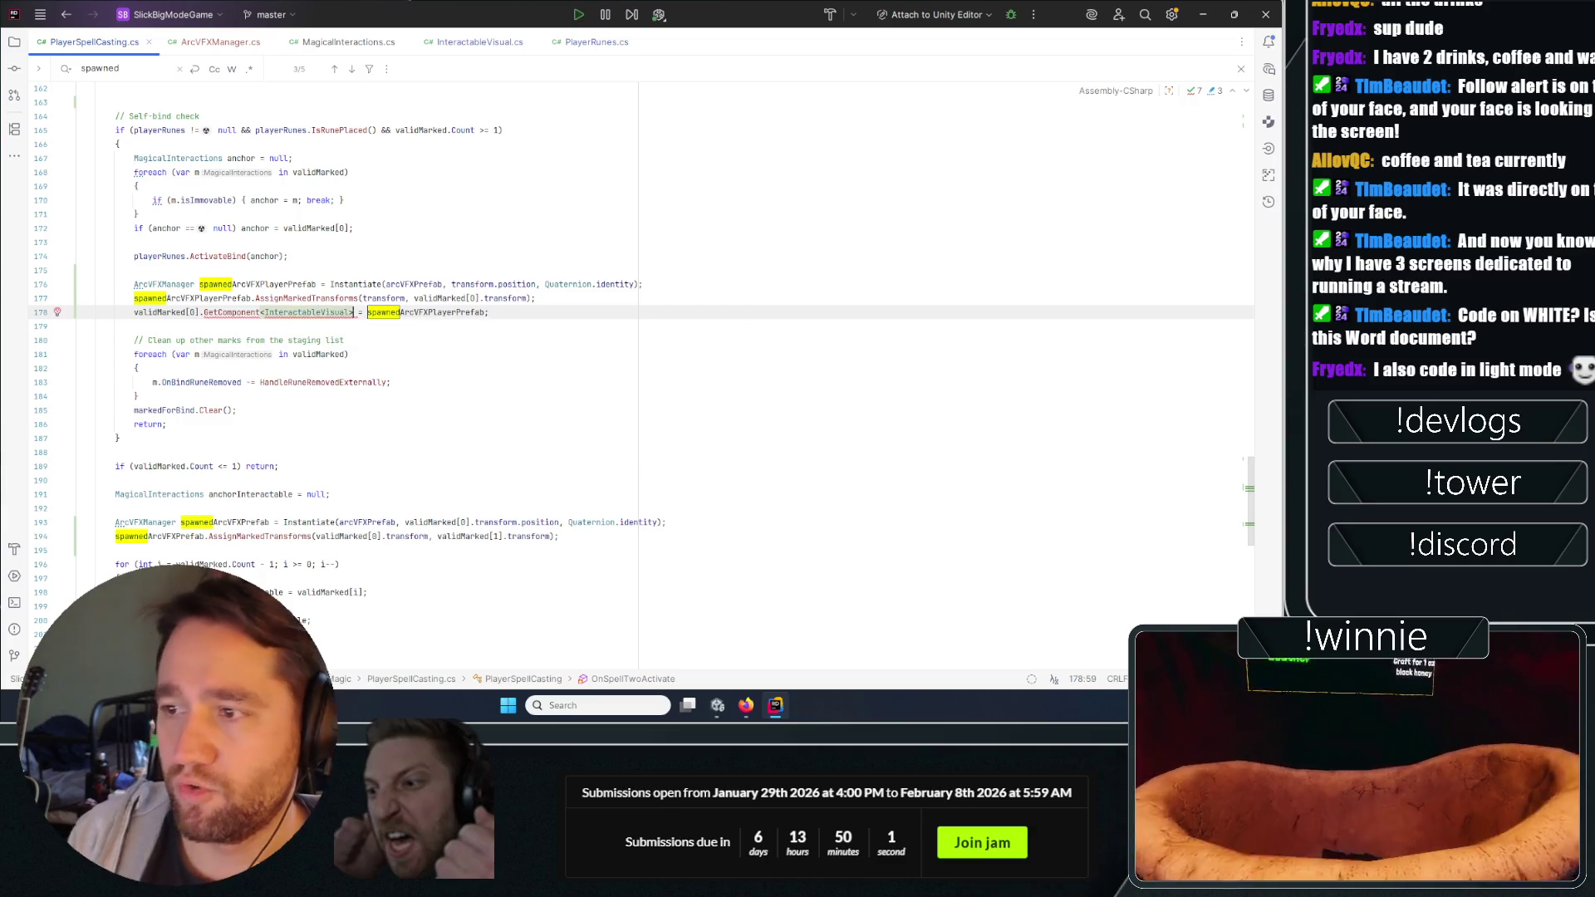
text(().spawnedArcVFX)
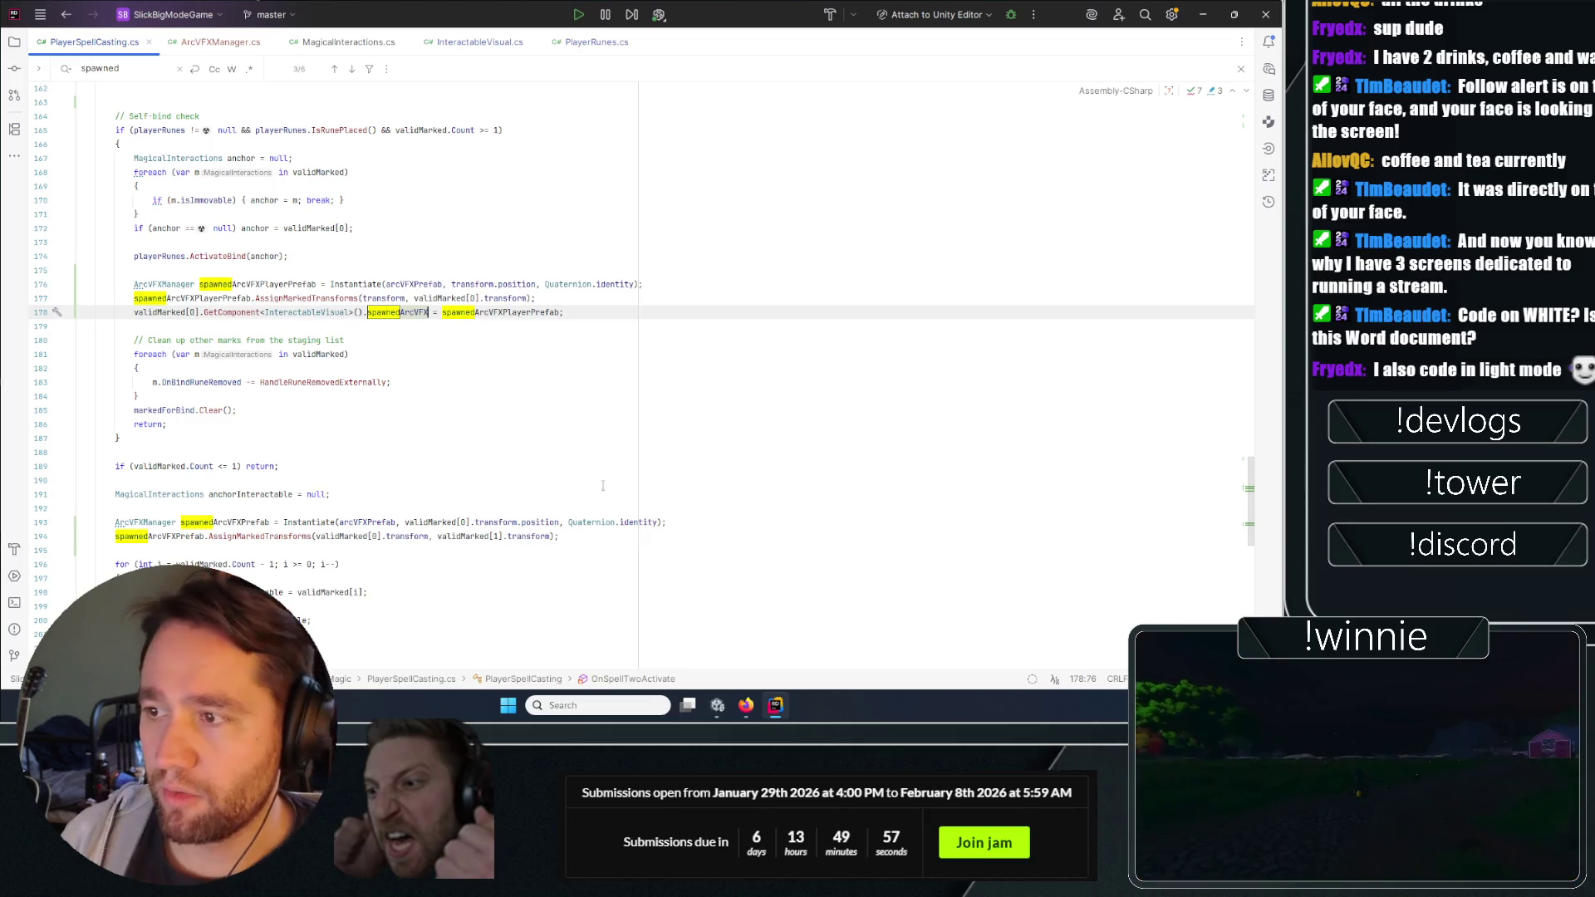
click(78, 452)
click(474, 43)
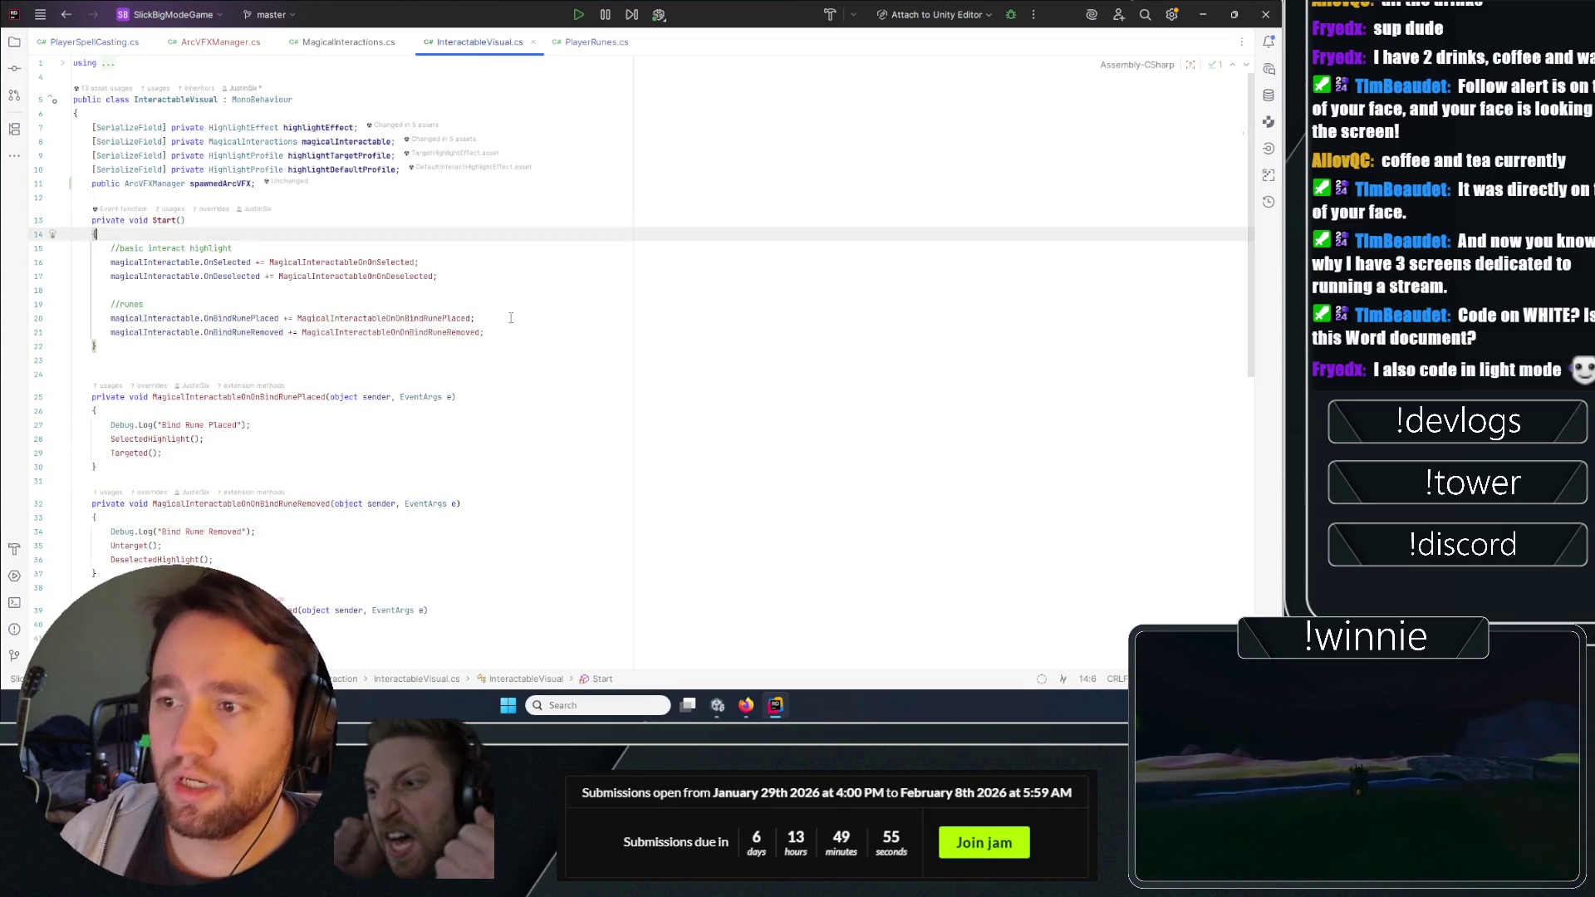
Check the spawnedArcVFX field and the OnBindRuneRemoved subscription in InteractableVisual.cs.
click(219, 183)
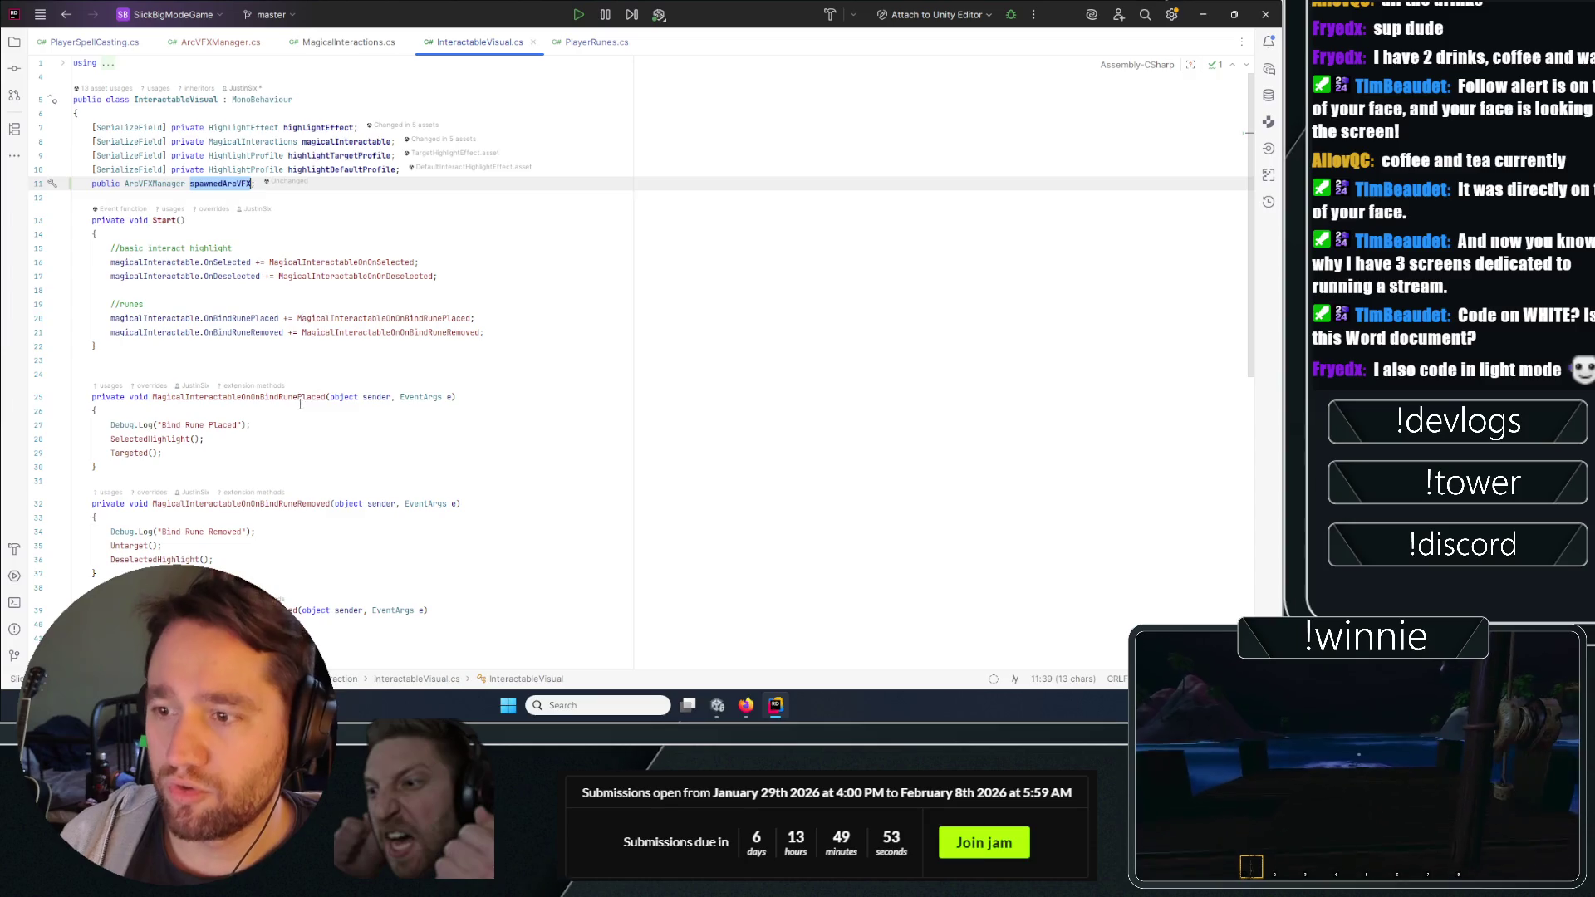
click(299, 412)
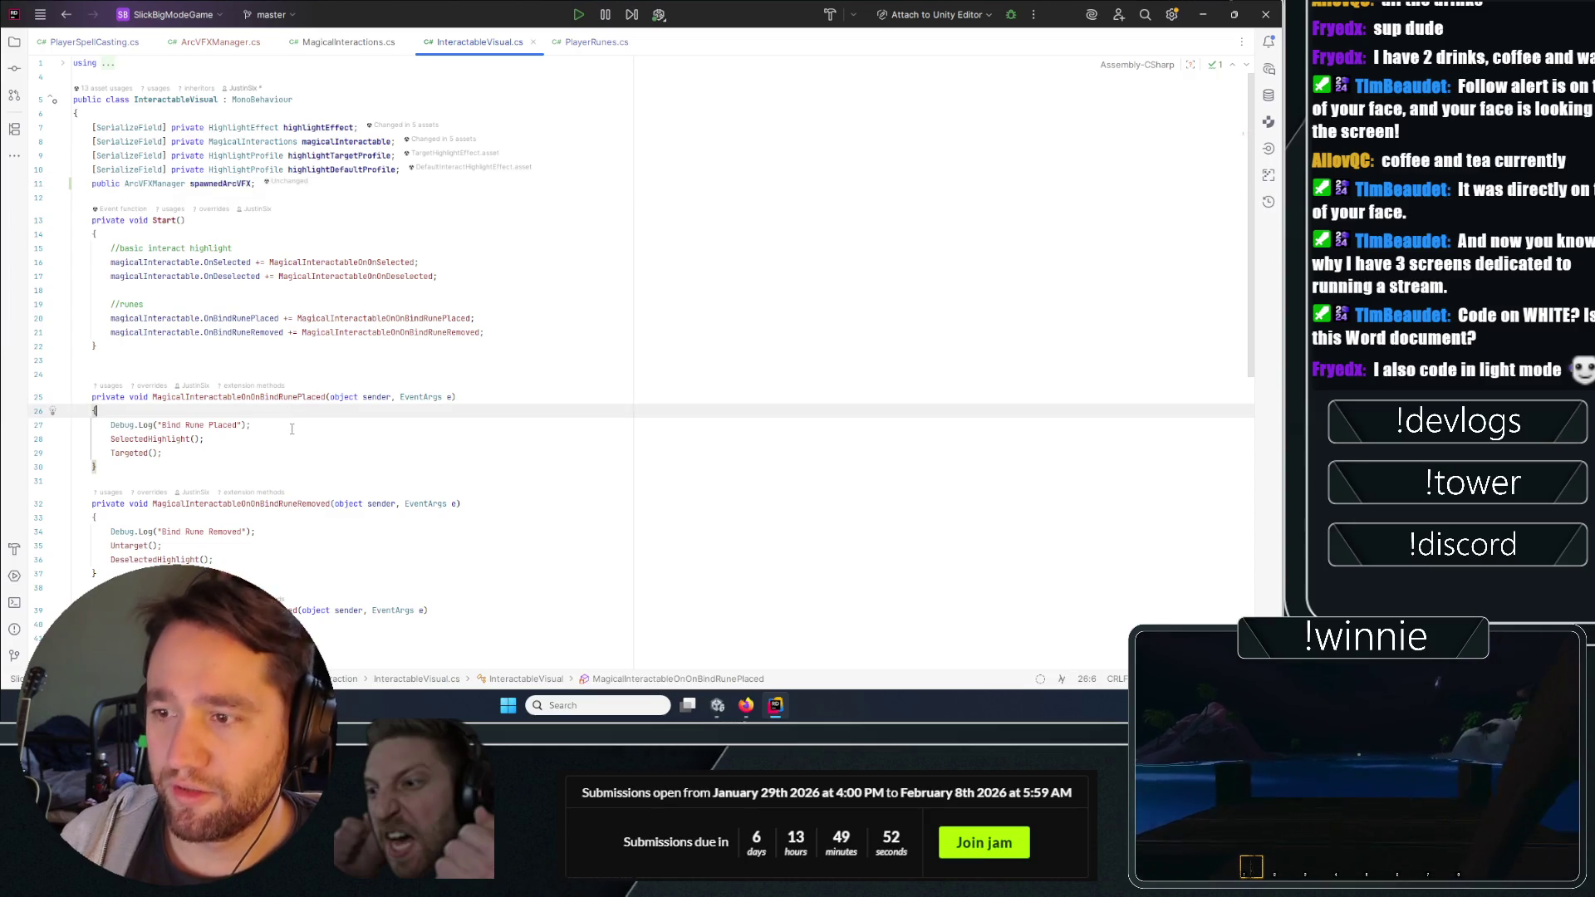
double_click(231, 333)
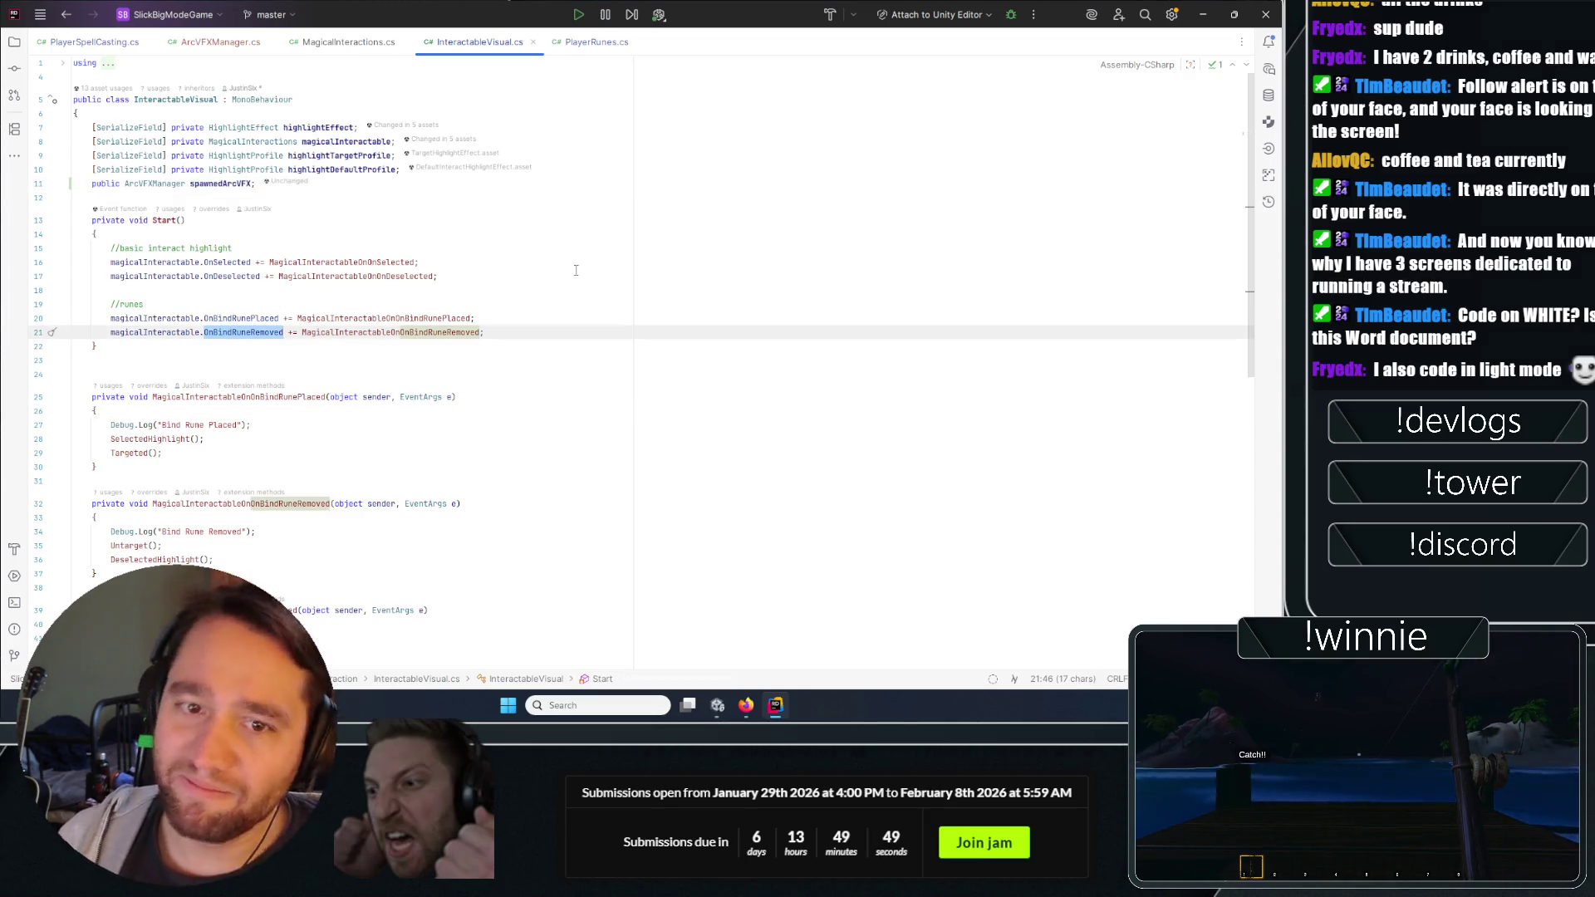
scroll(527, 330, down, 2)
click(570, 272)
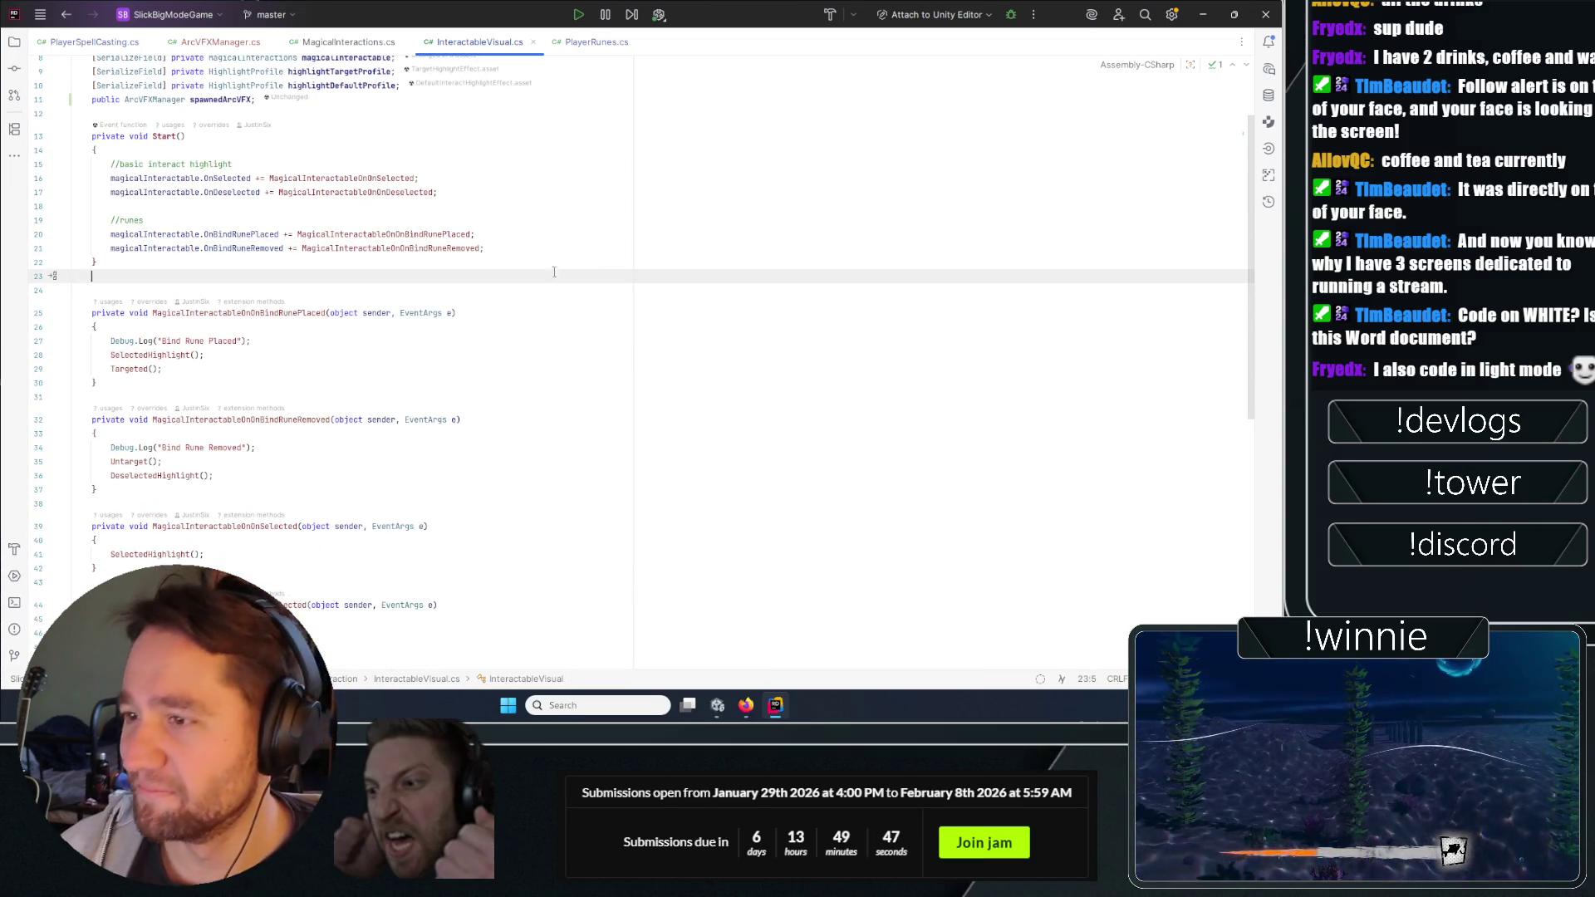
scroll(456, 289, down, 4)
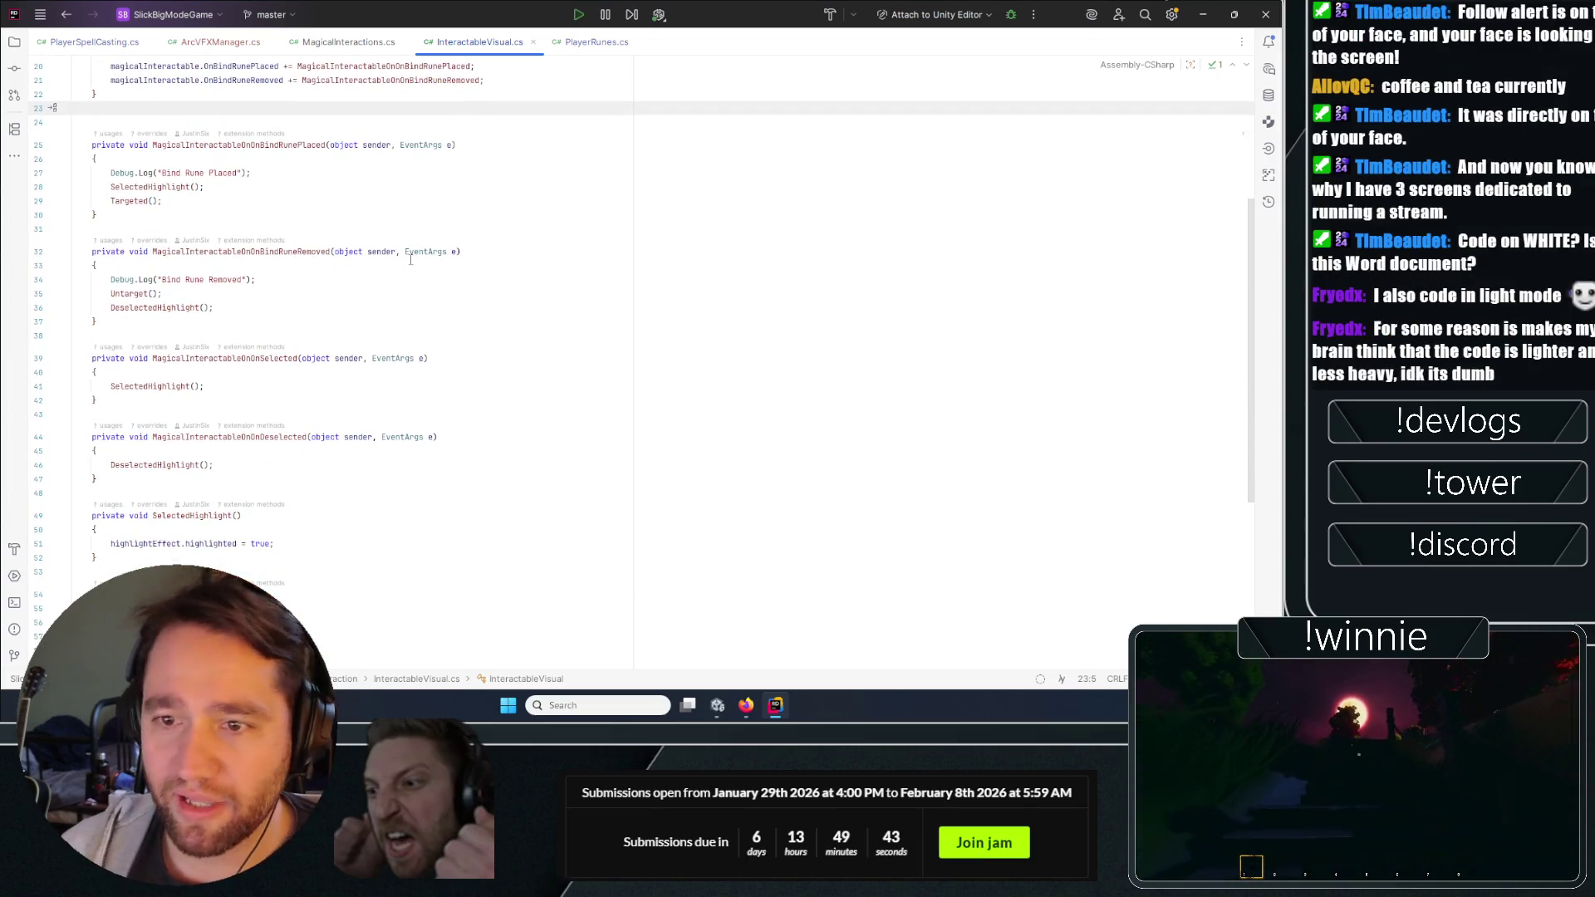
scroll(474, 241, down, 1)
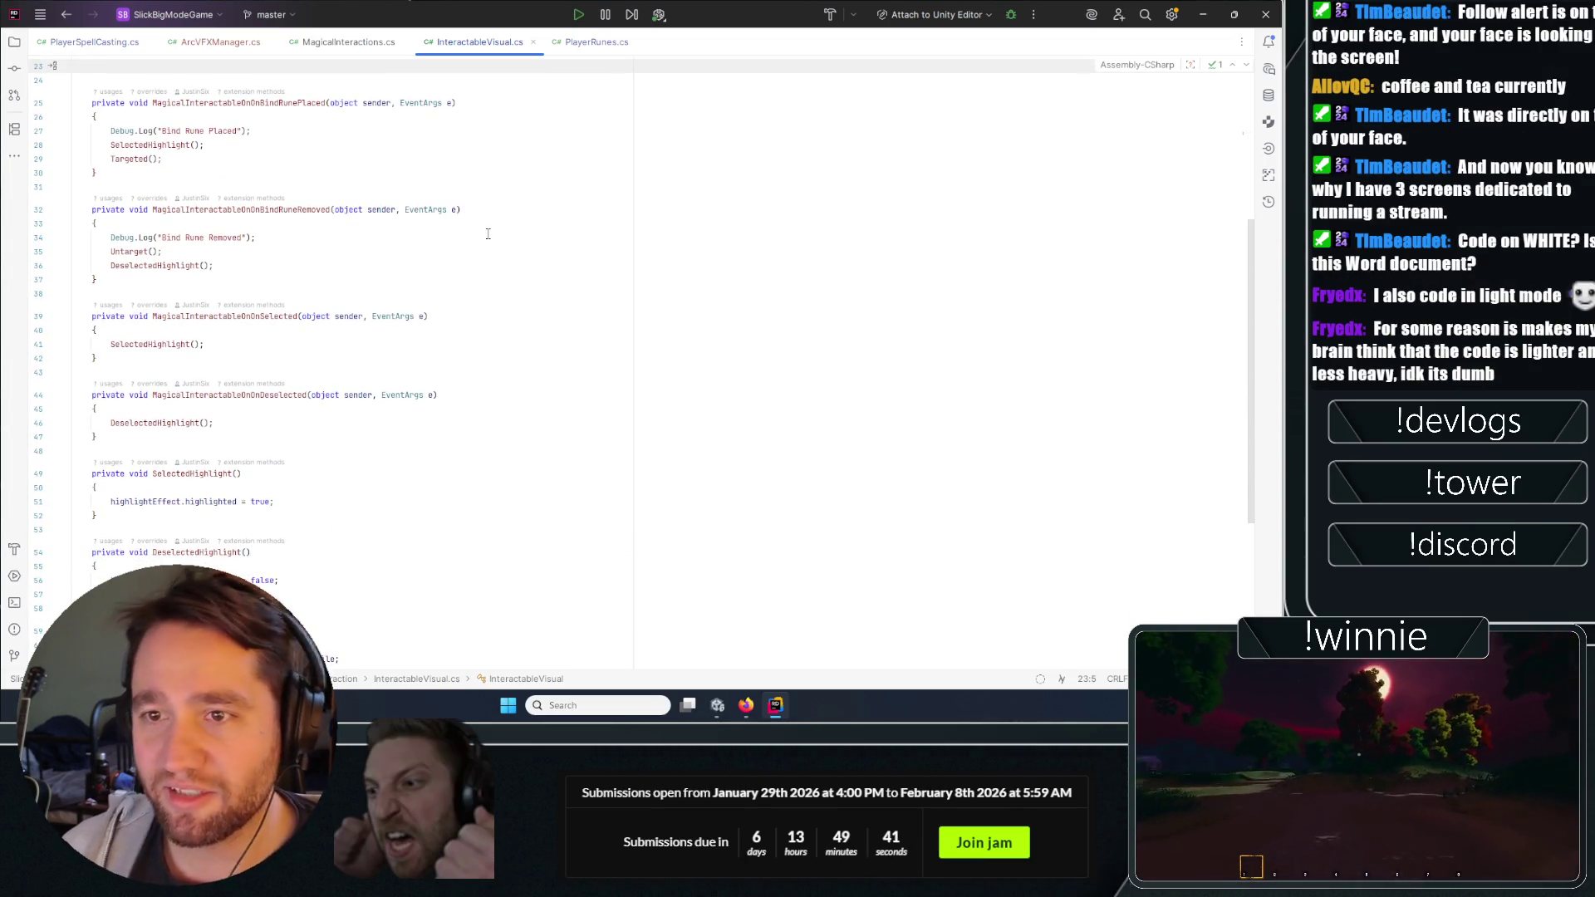
scroll(449, 222, up, 7)
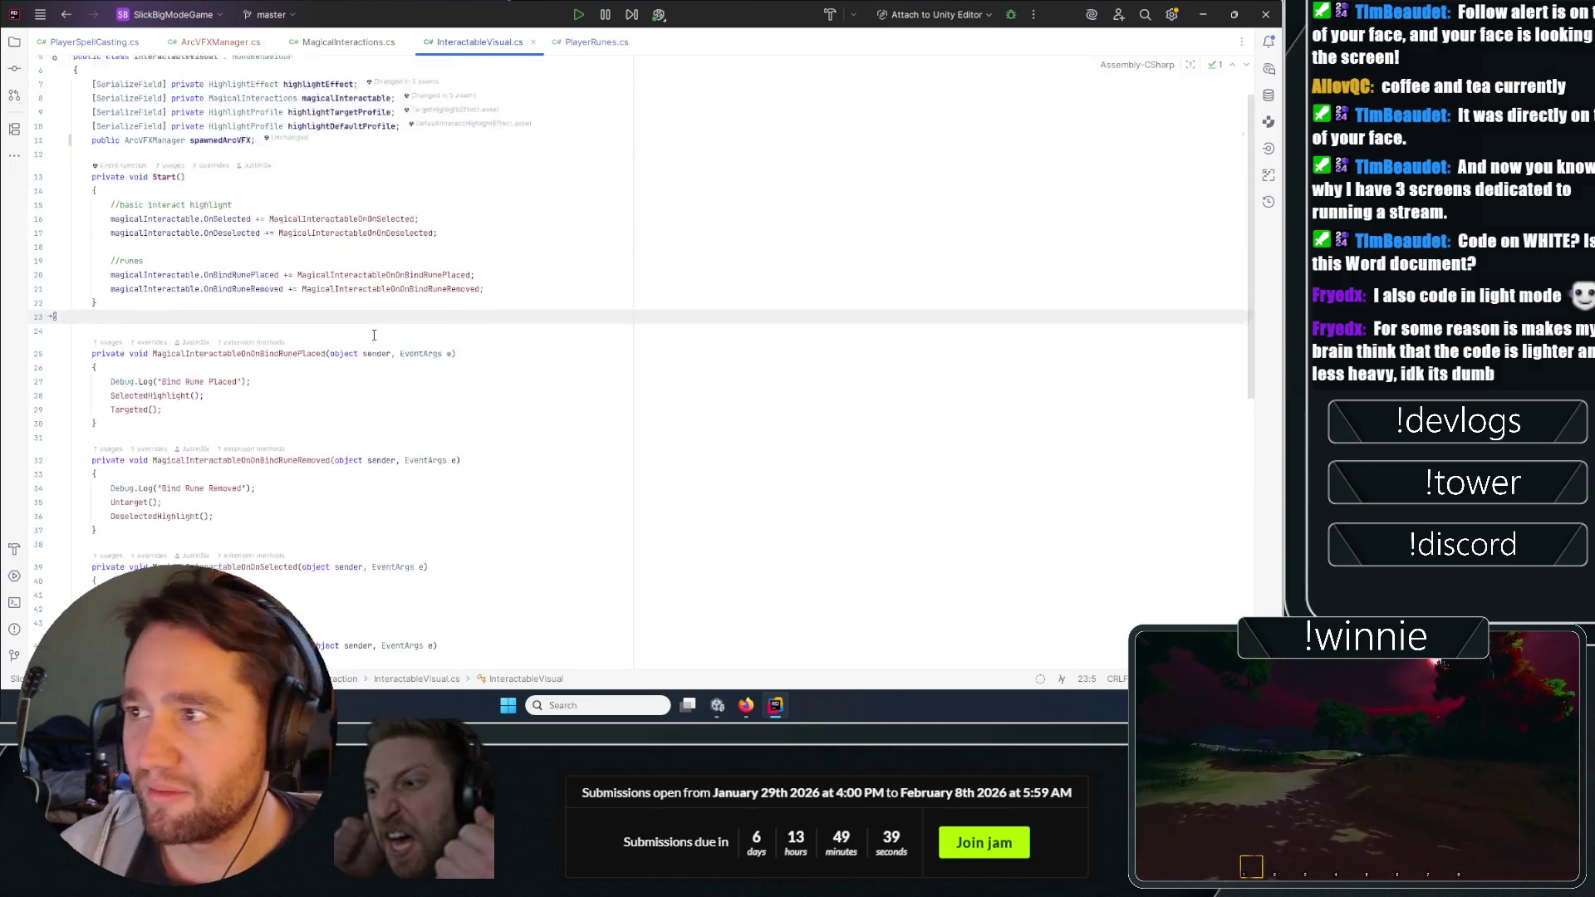
Locate the Untarget and DeselectedHighlight calls on lines 35-36 of the rune-removed handler.
double_click(213, 185)
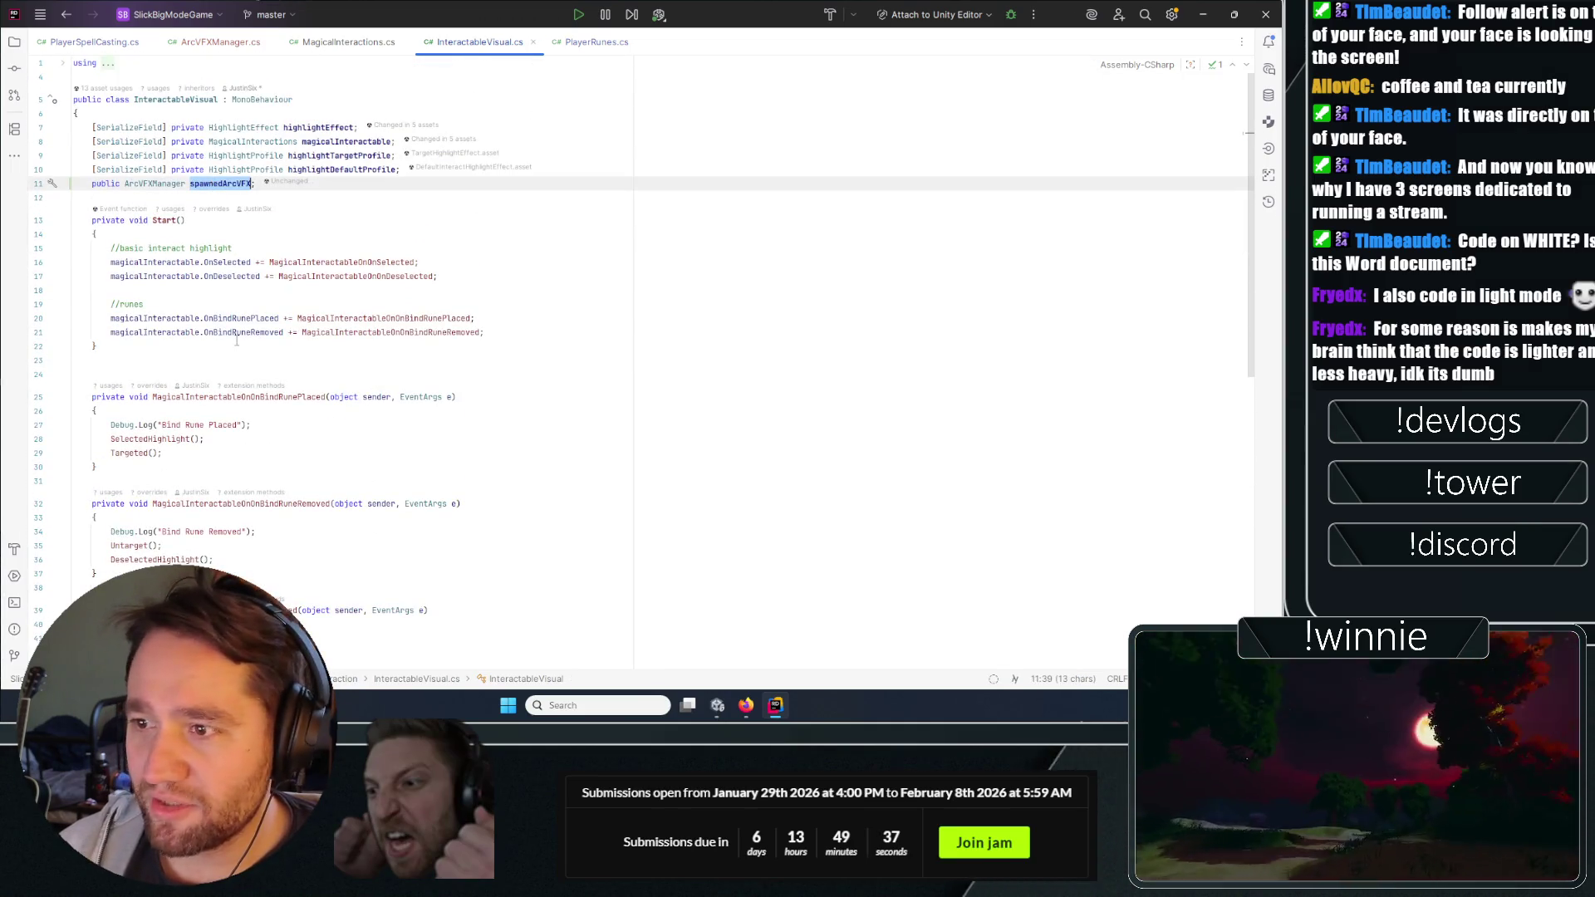
scroll(237, 337, down, 7)
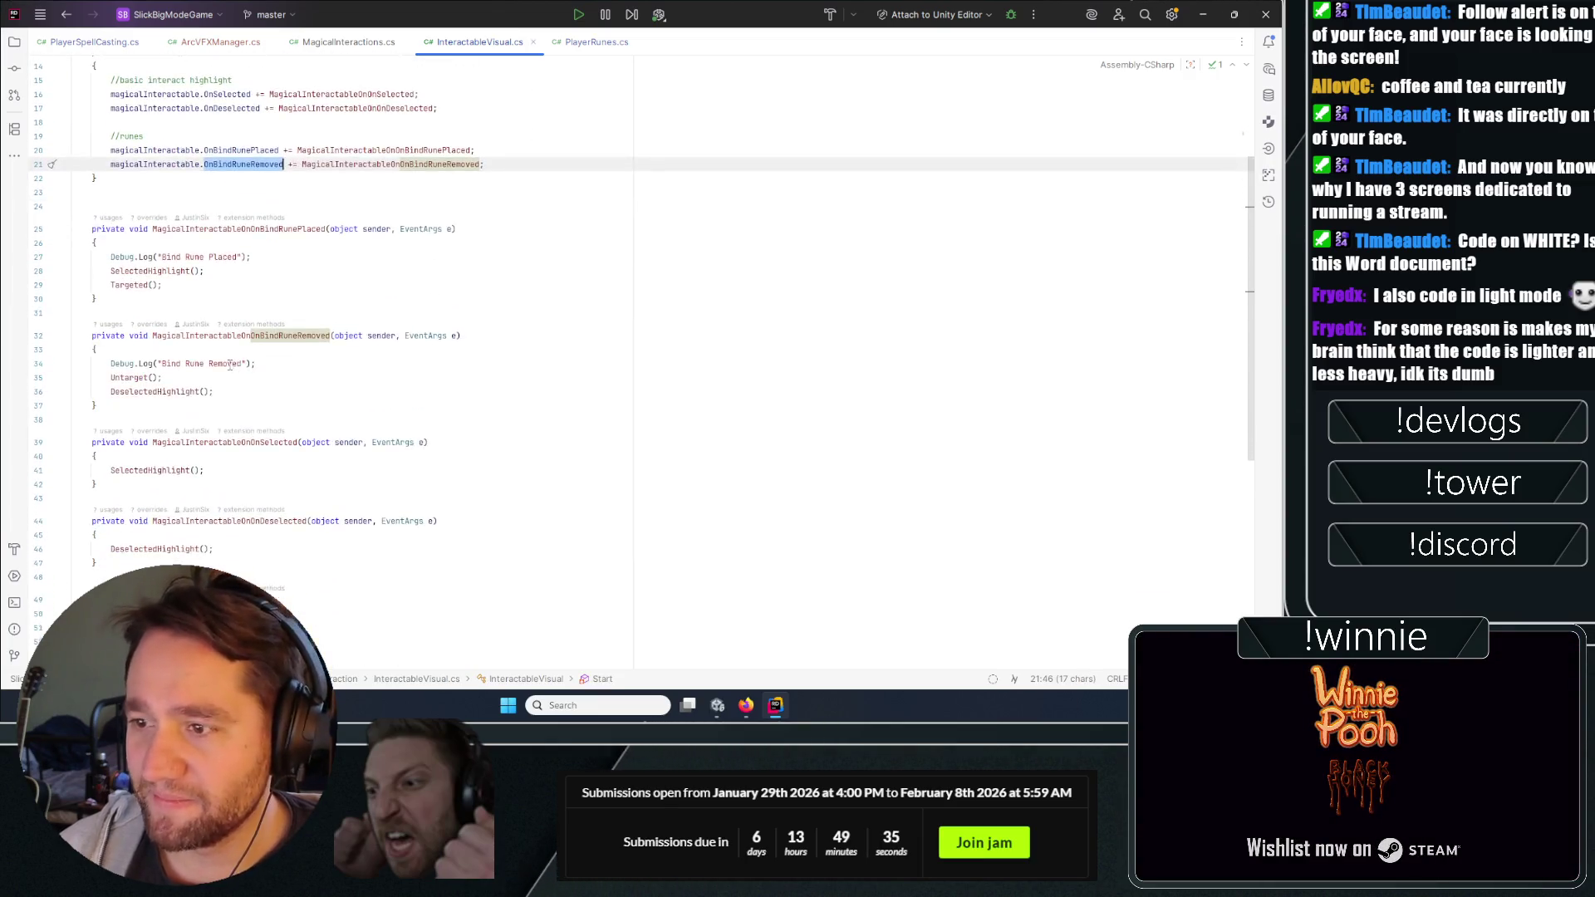
click(298, 254)
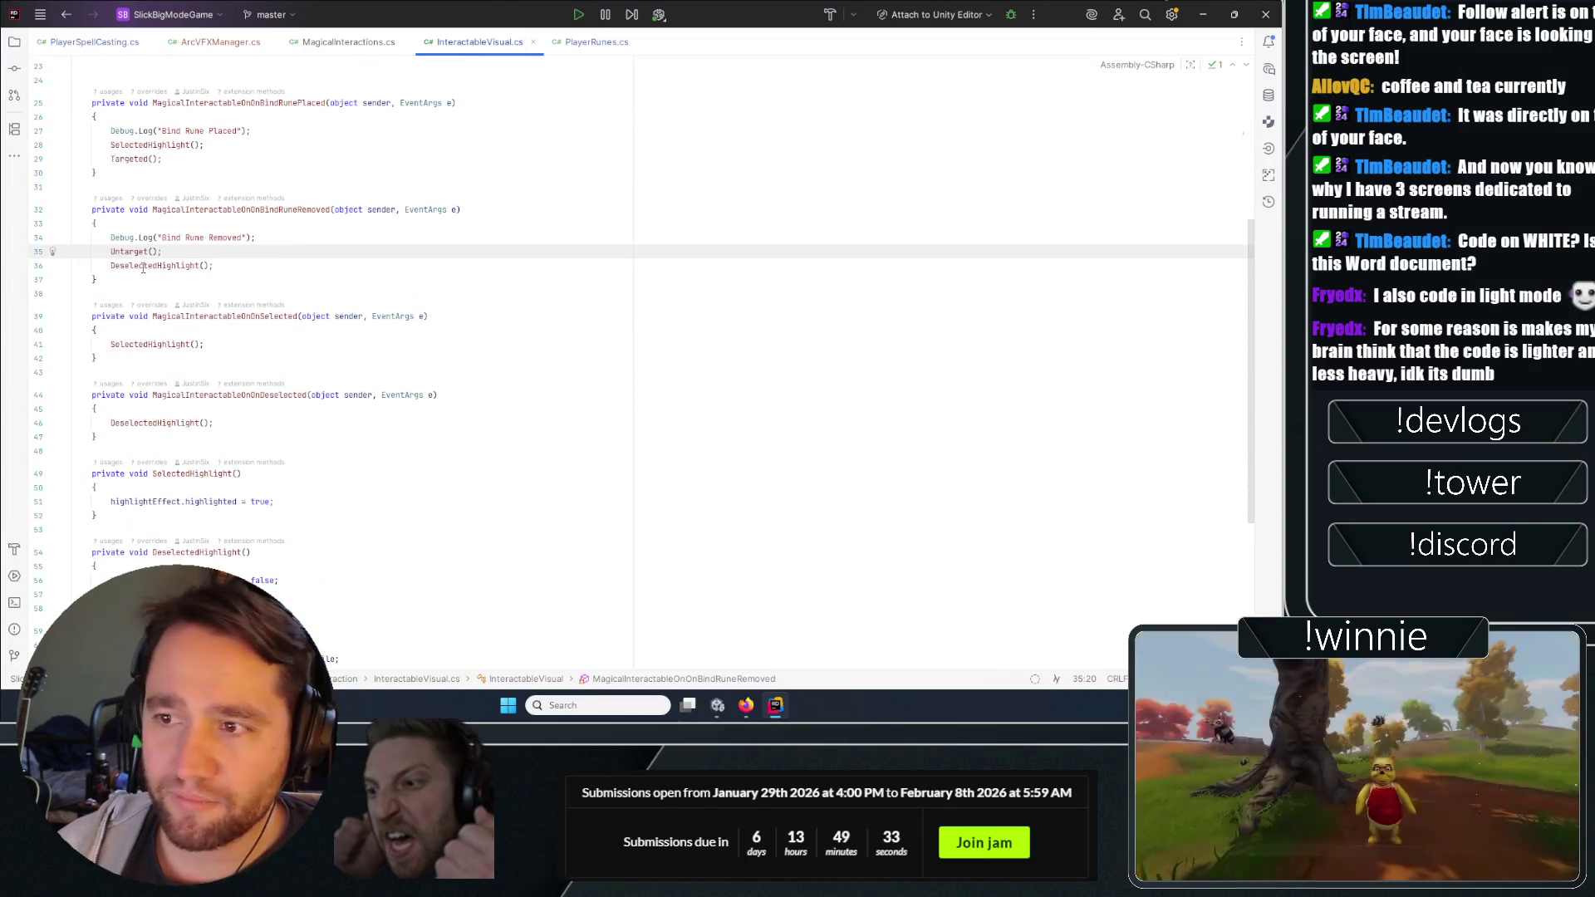
double_click(157, 265)
scroll(150, 177, down, 4)
scroll(150, 177, up, 3)
double_click(129, 210)
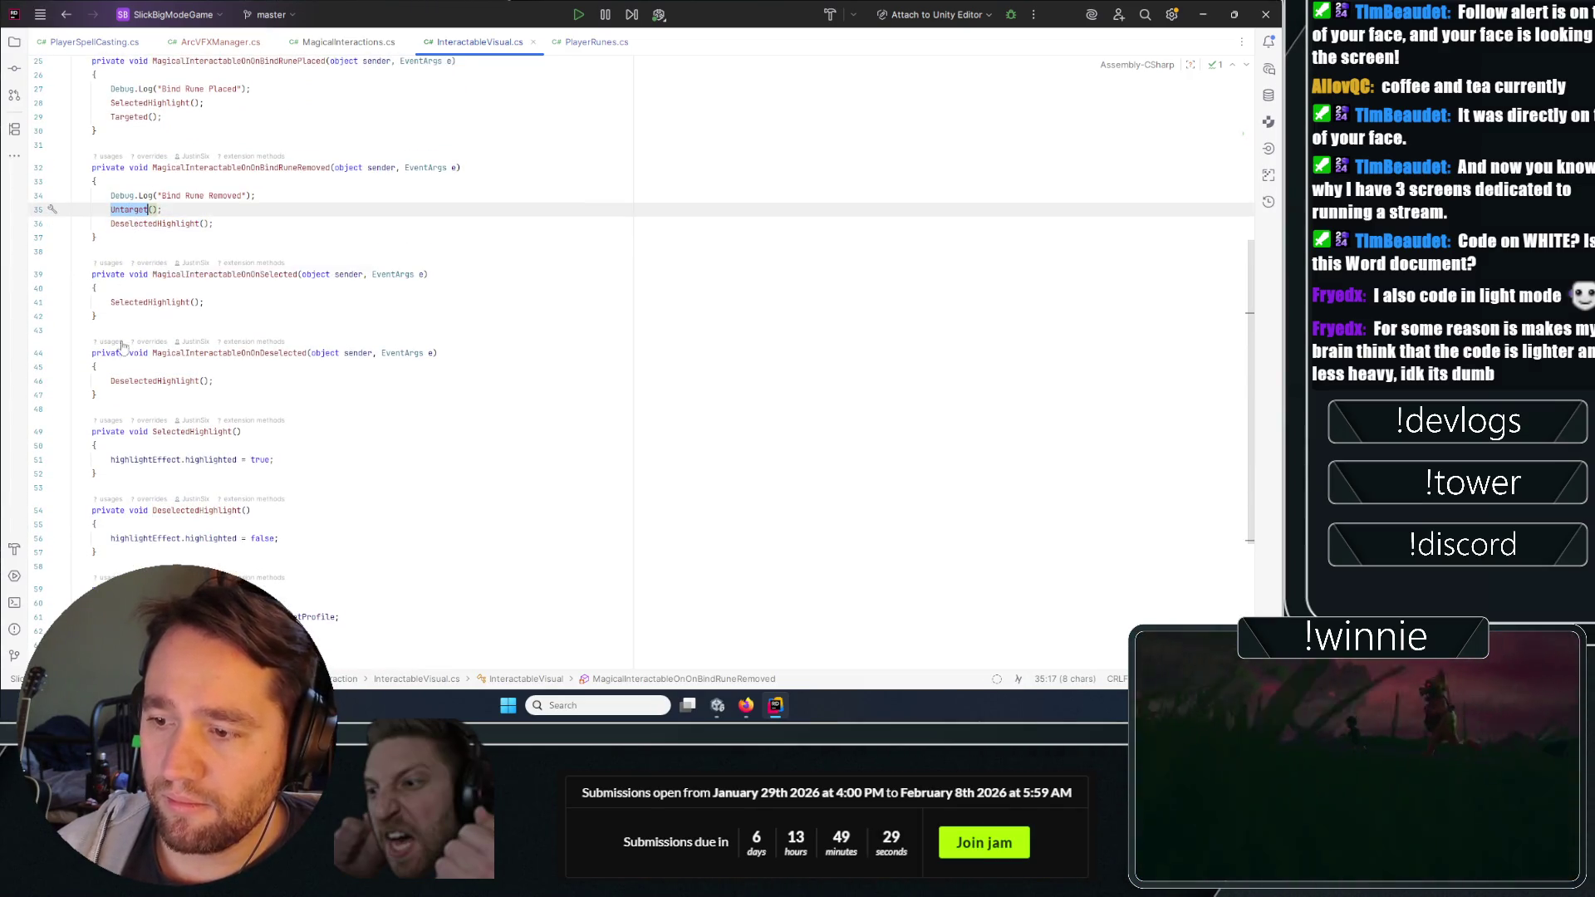
scroll(143, 232, down, 3)
scroll(146, 224, up, 3)
double_click(146, 223)
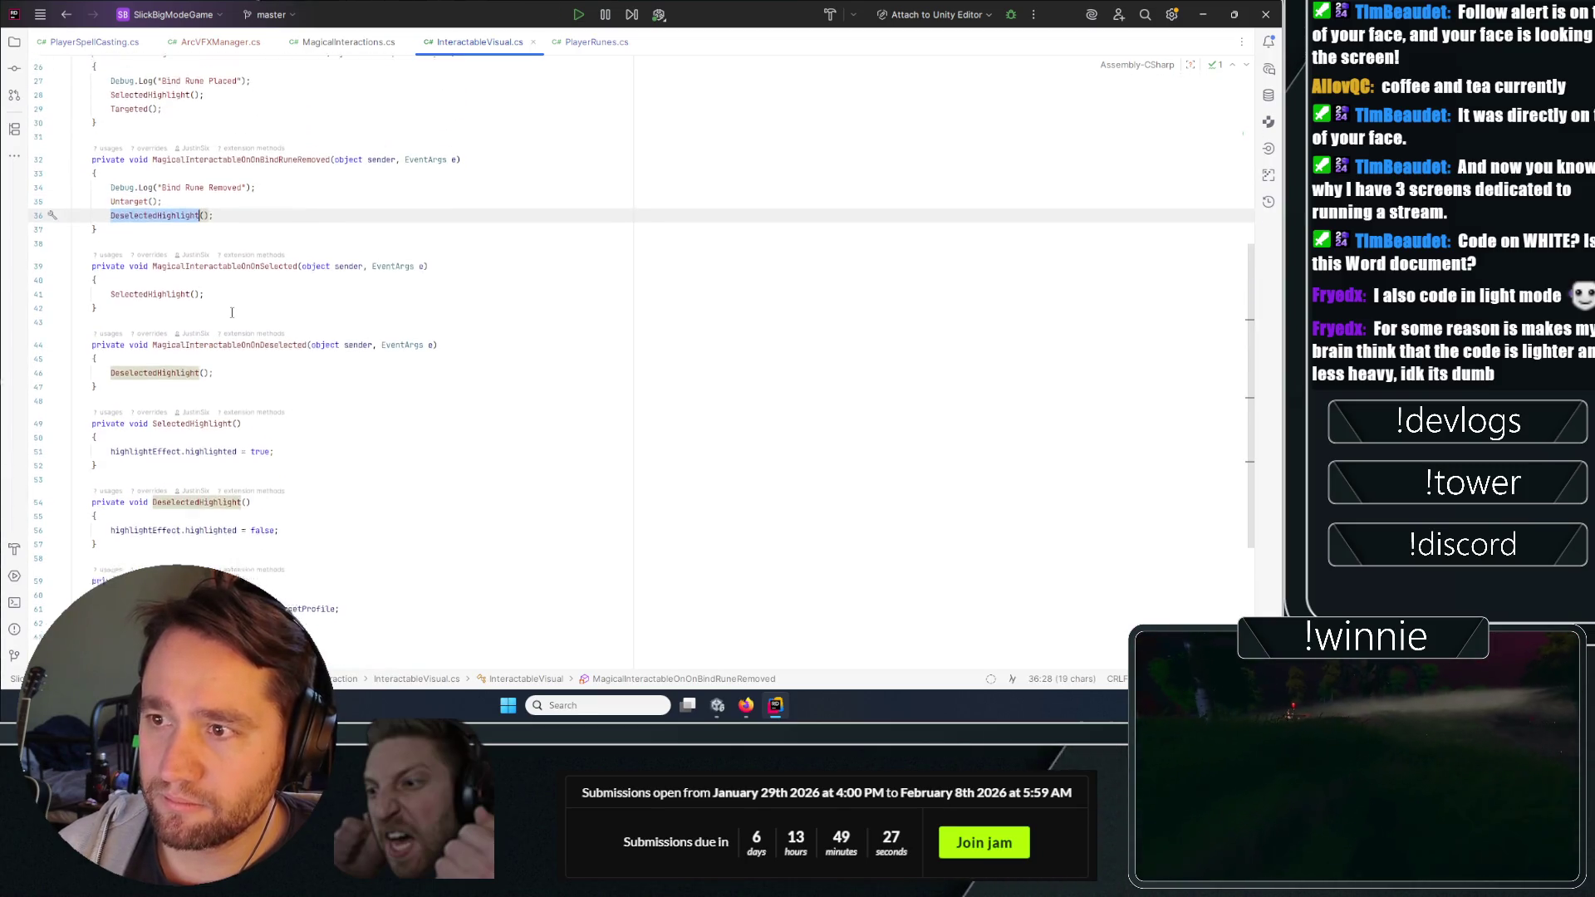
scroll(167, 291, down, 3)
scroll(207, 355, up, 3)
scroll(207, 355, up, 2)
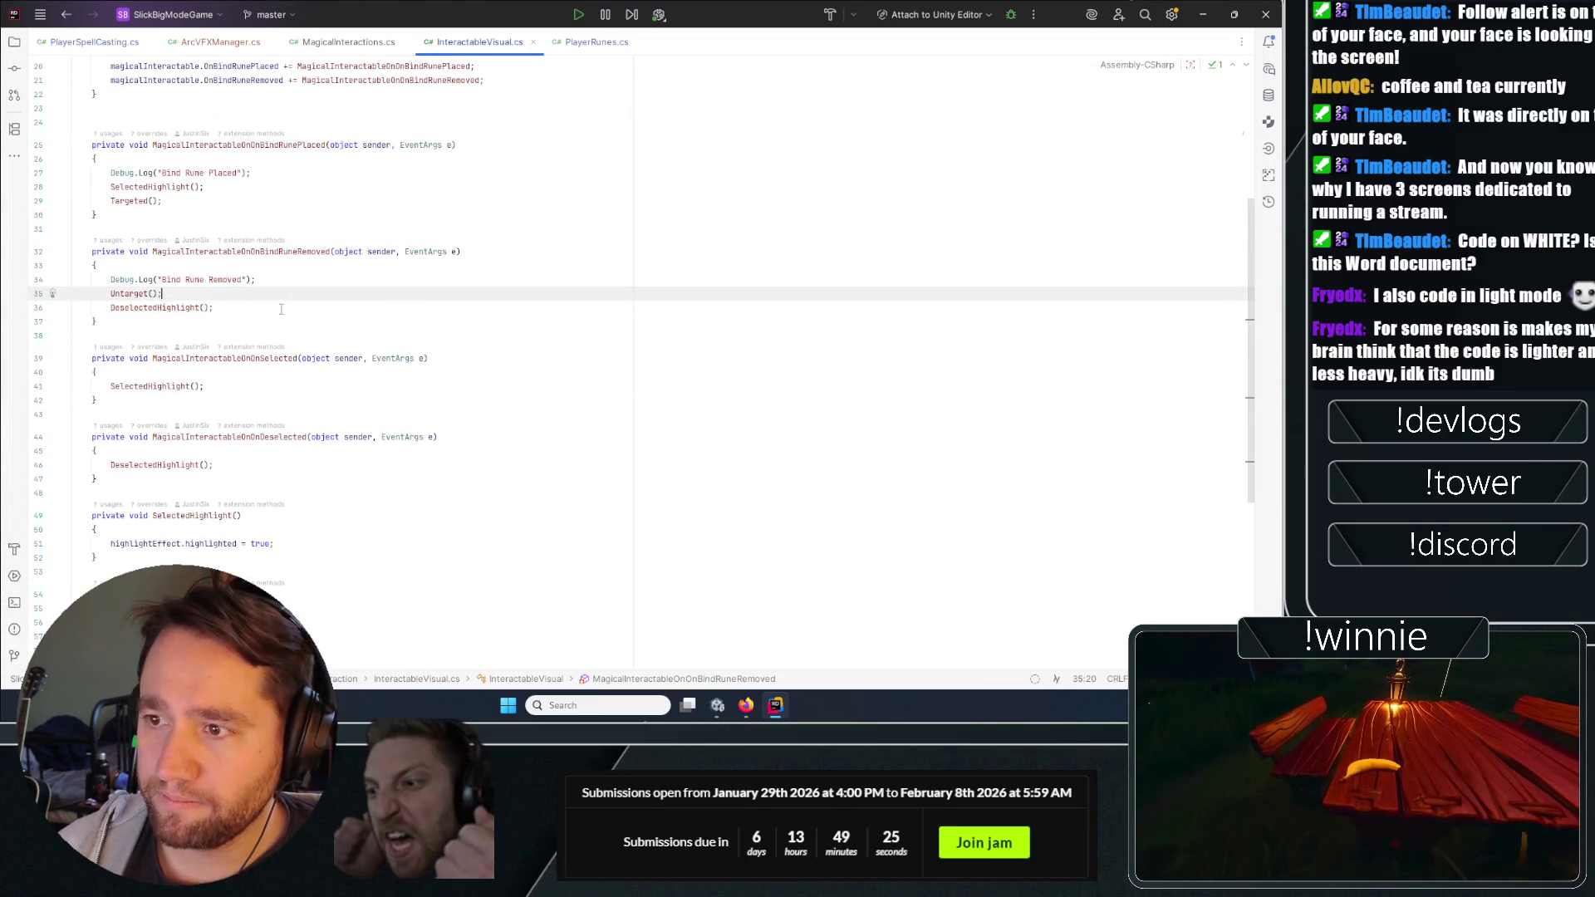
Add Destroy(spawnedArcVFX.gameObject) after DeselectedHighlight() and bring Unity to the front.
key(End)
key(Return)
text(spawnedArcVFX.)
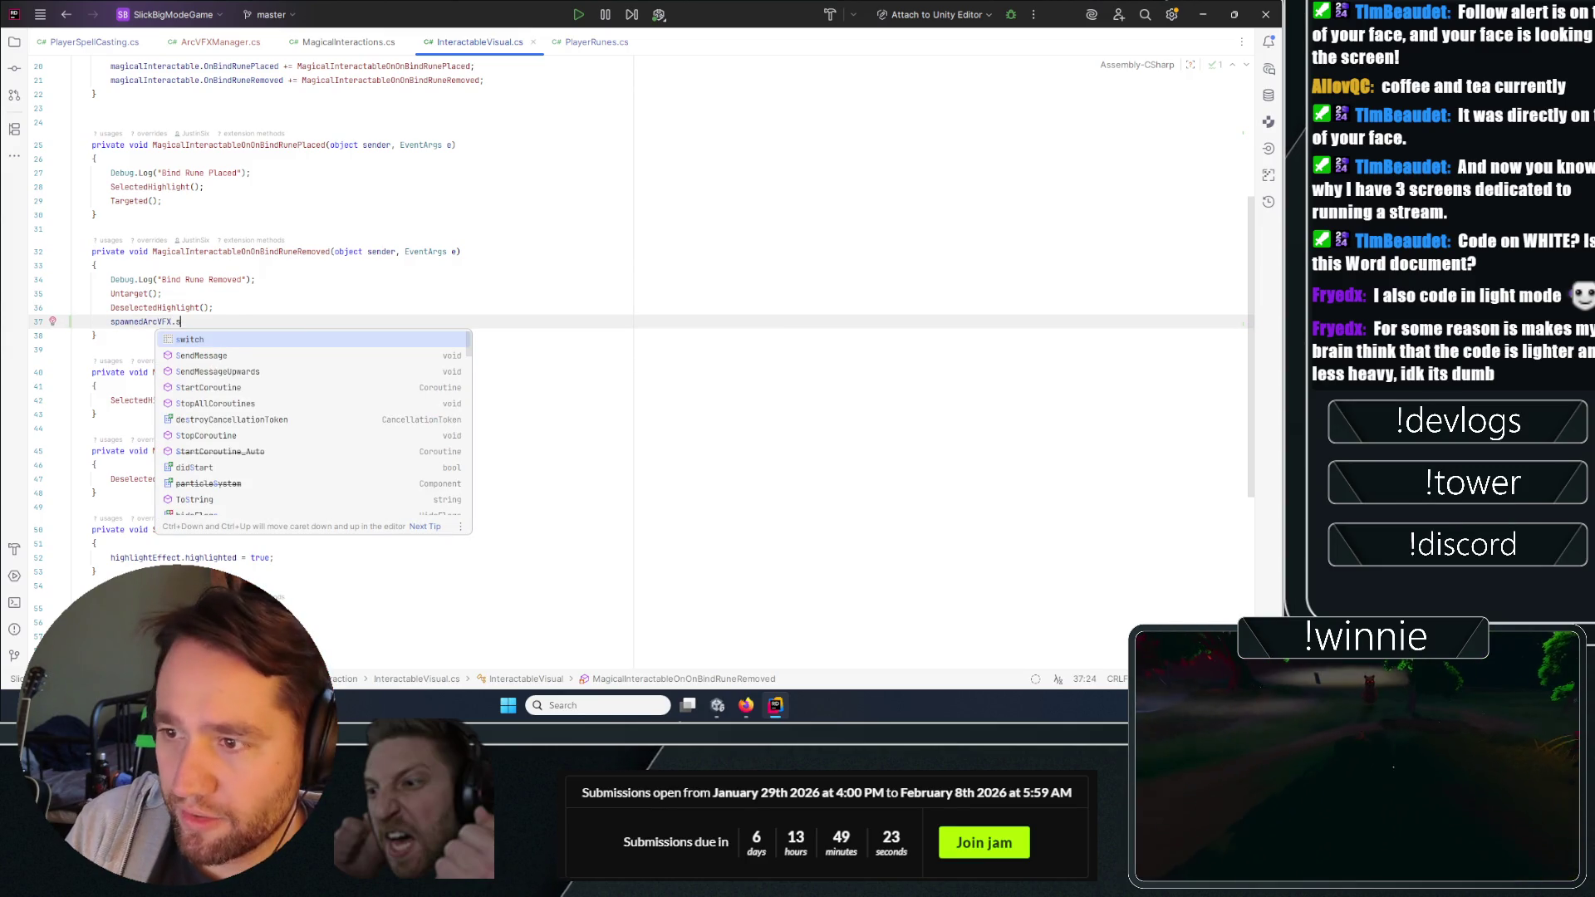
key(BackSpace)
key(BackSpace)
key(BackSpace)
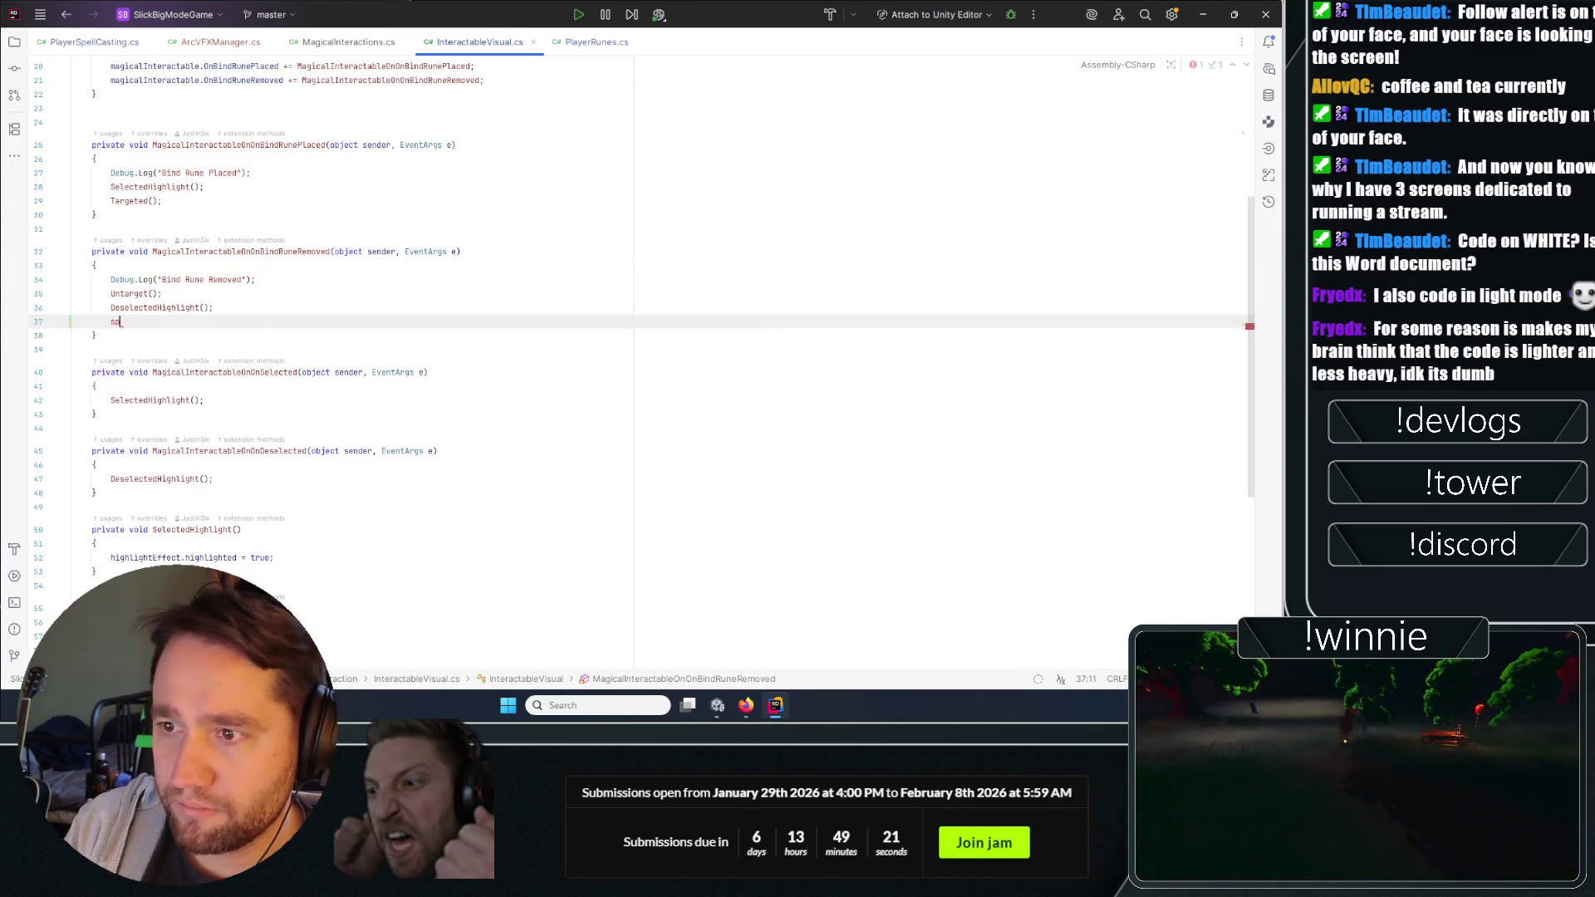
text(Destroy(spawnedArcVFX)
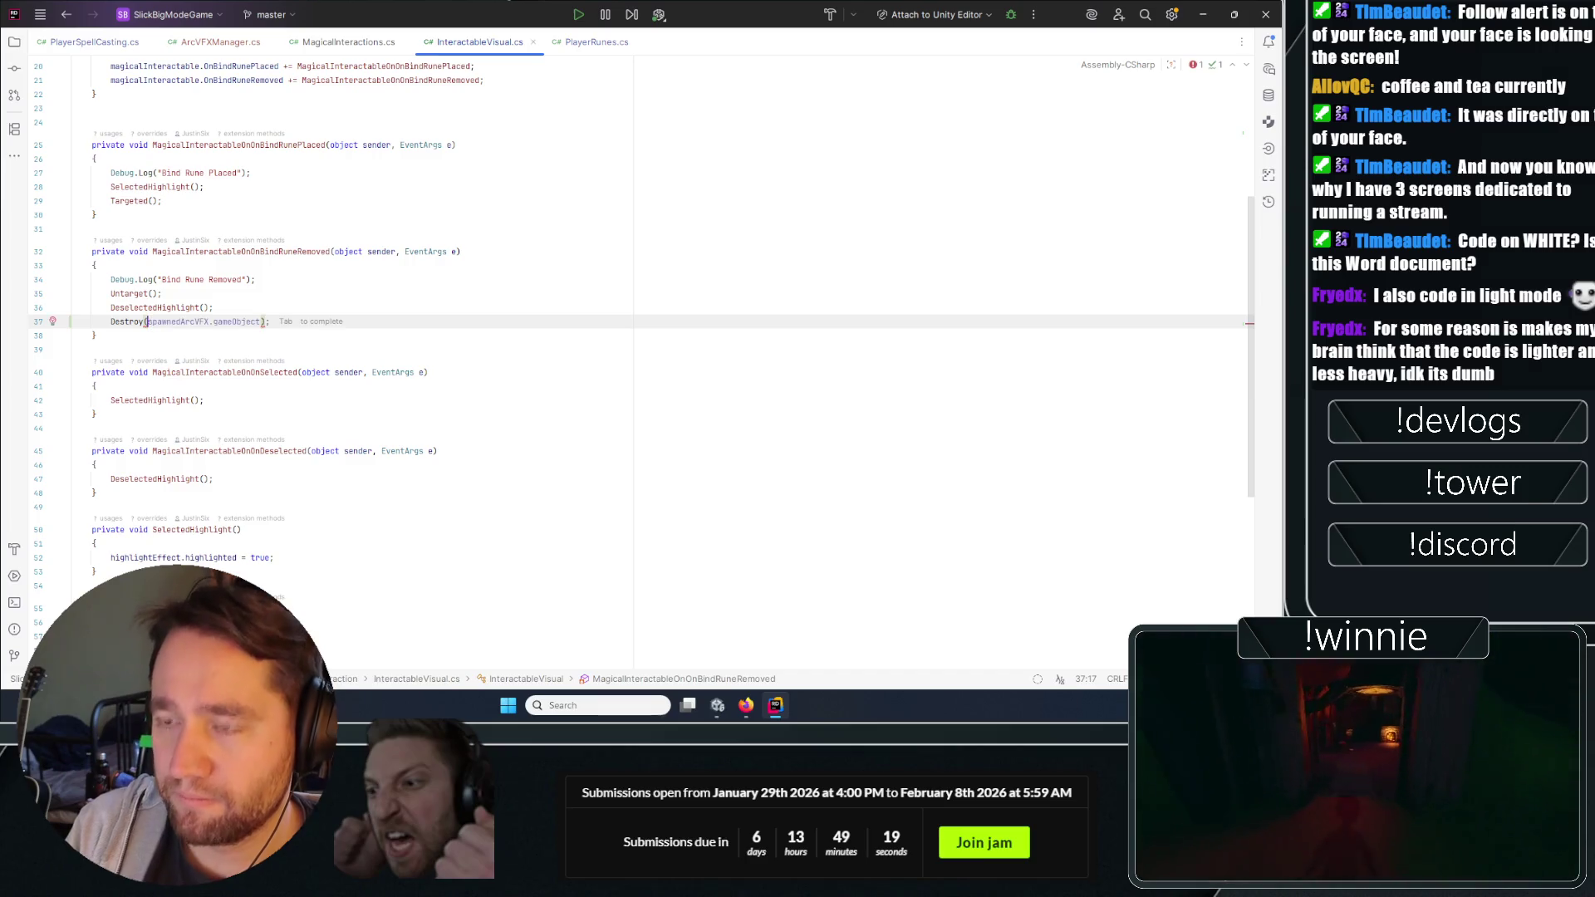
text(.gameObject)
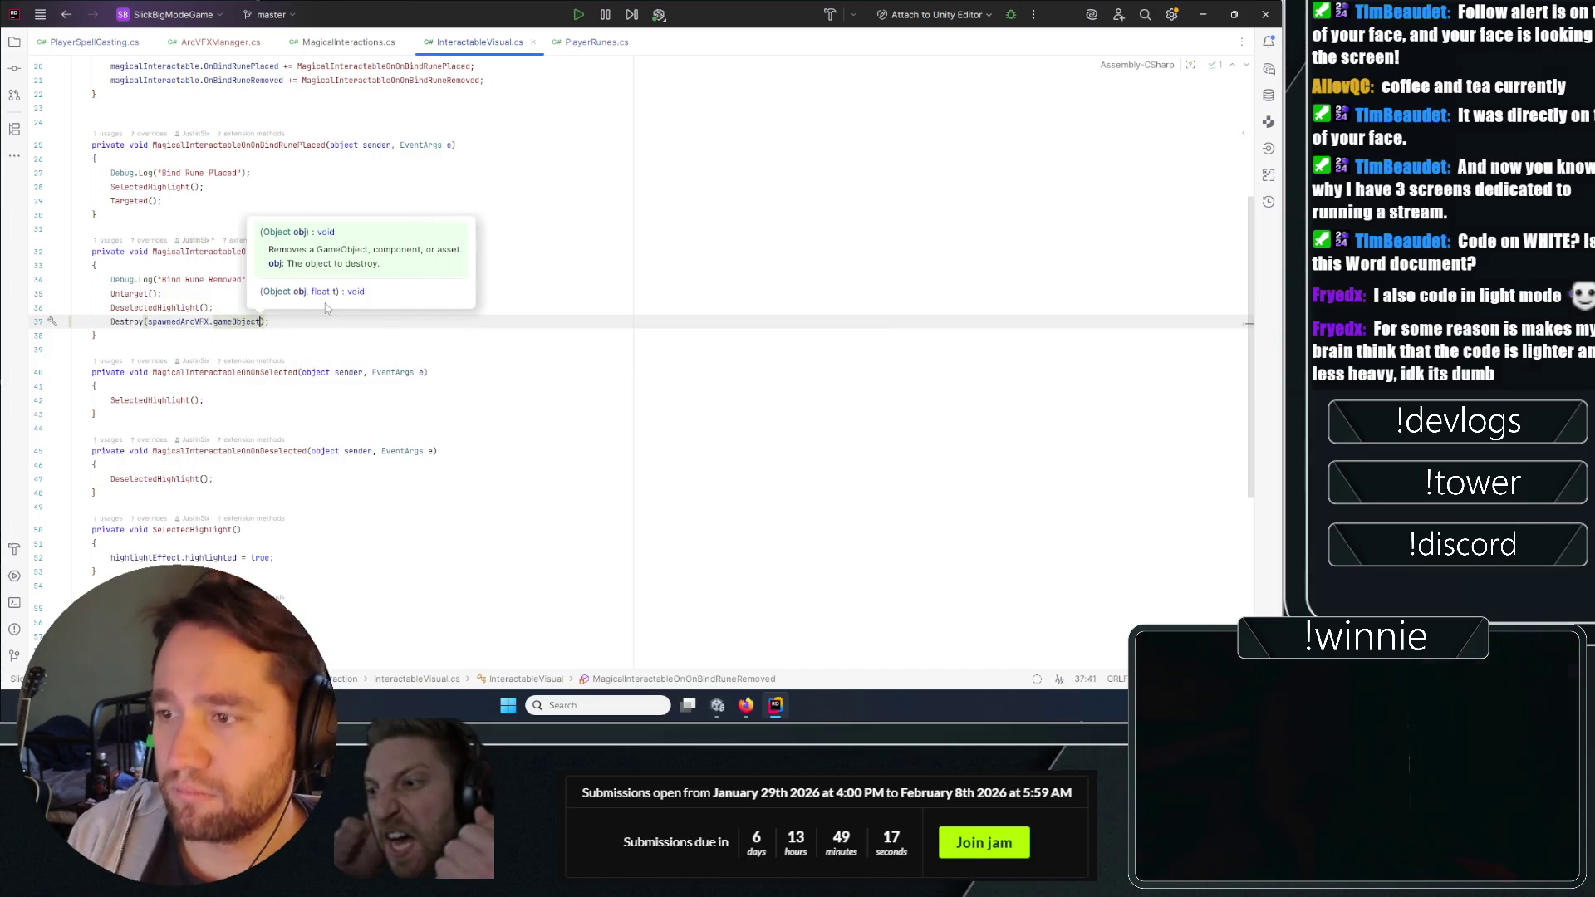
click(453, 459)
click(321, 308)
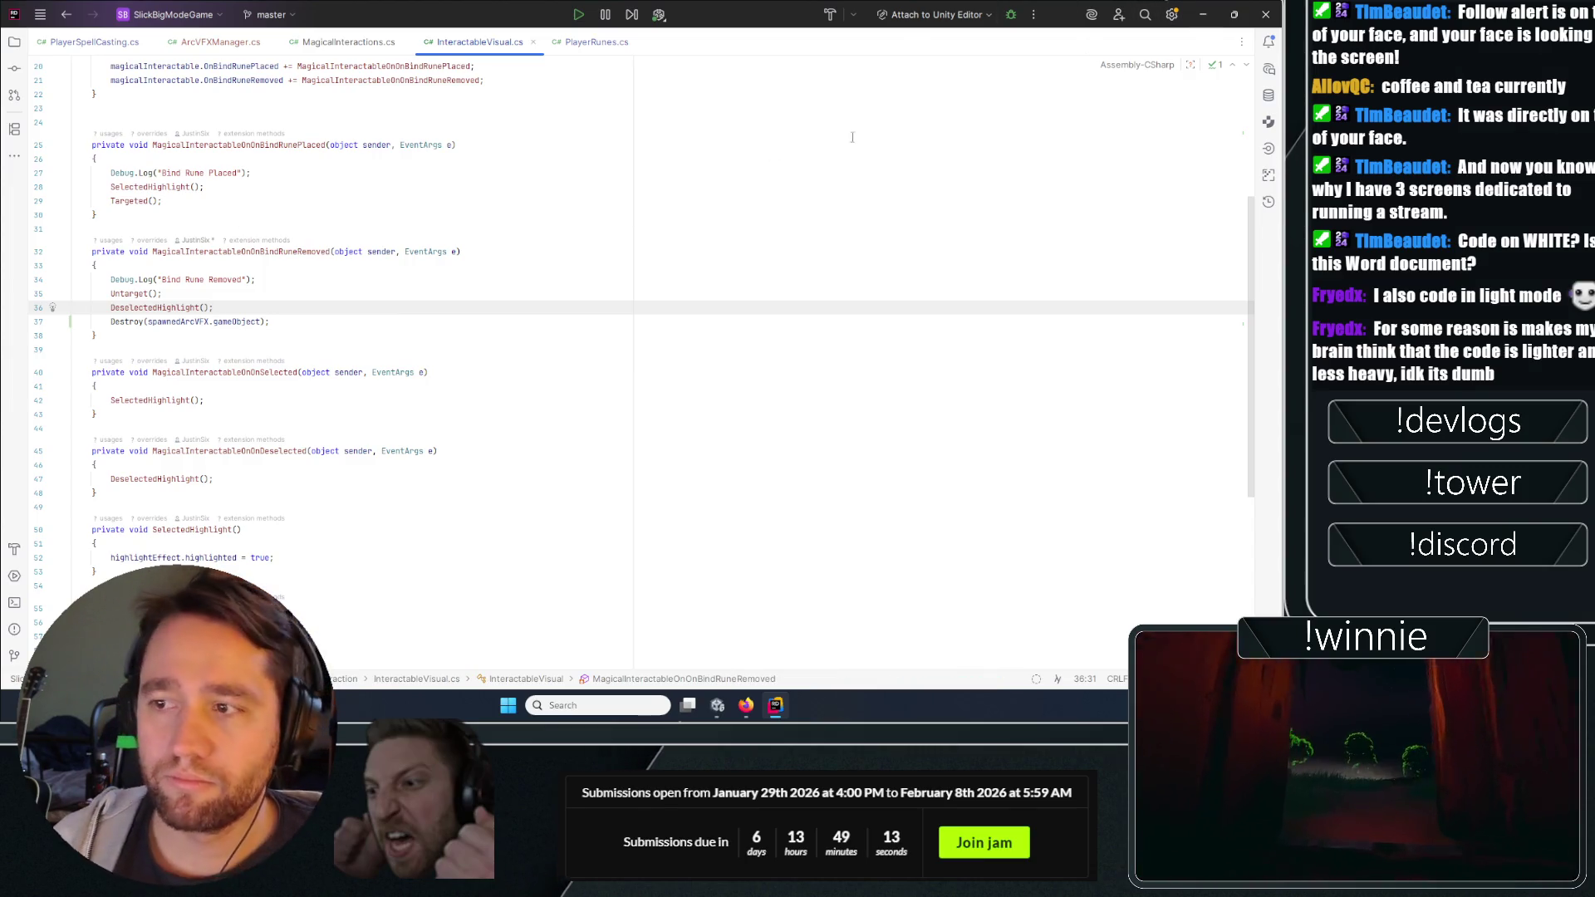
key(alt+Tab)
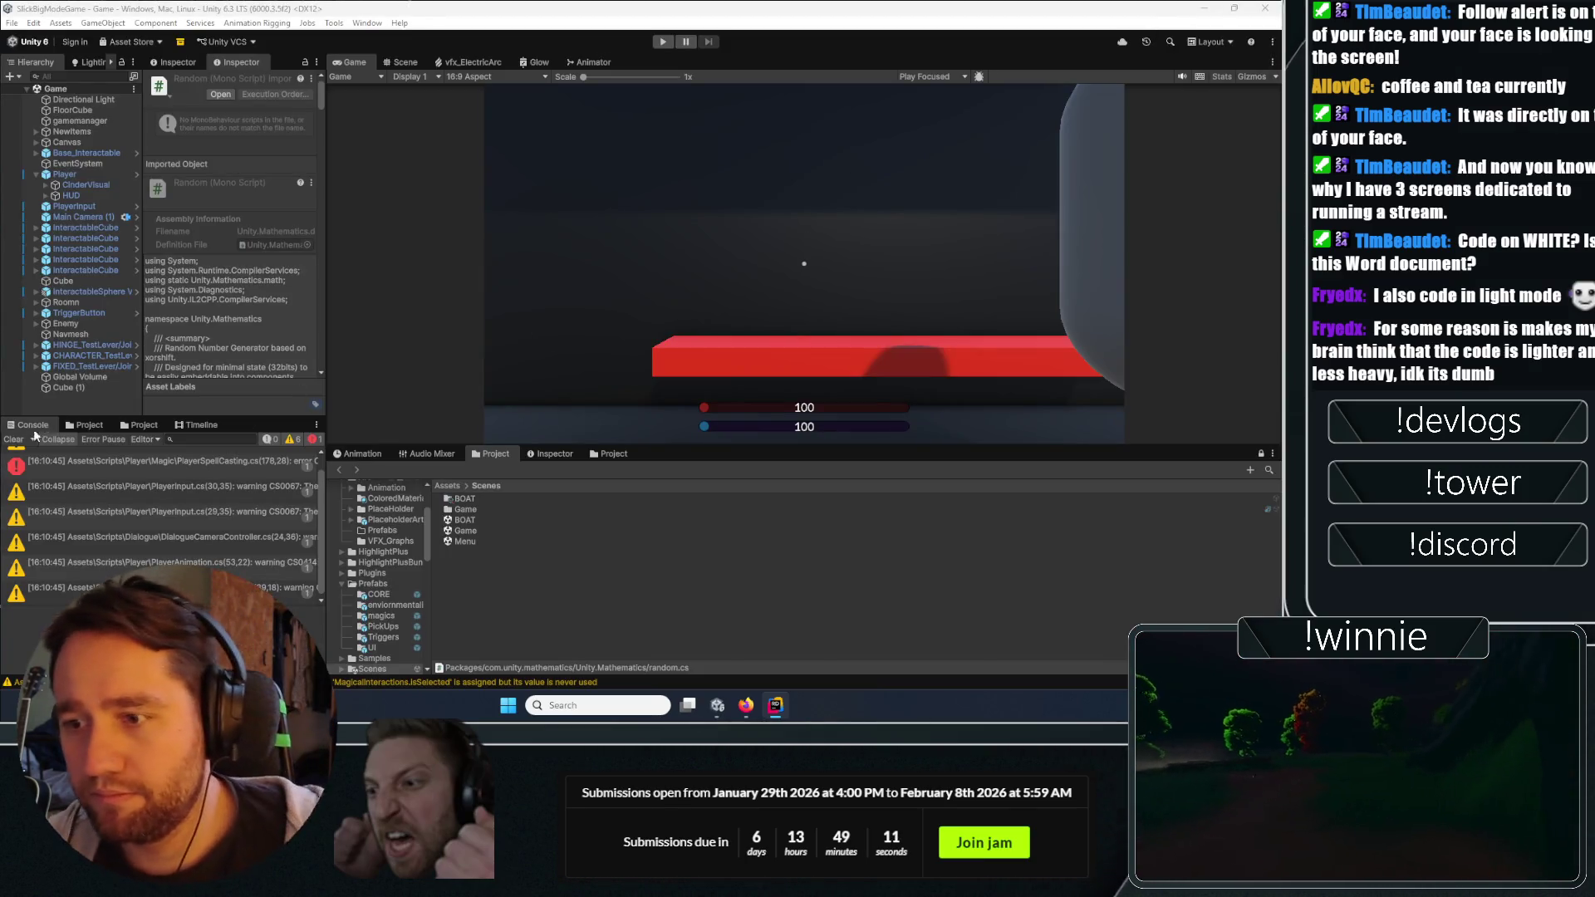
Clear the Console warnings, leaving the missing spawnedArcVFX compile error in MagicalInteractions.
click(13, 439)
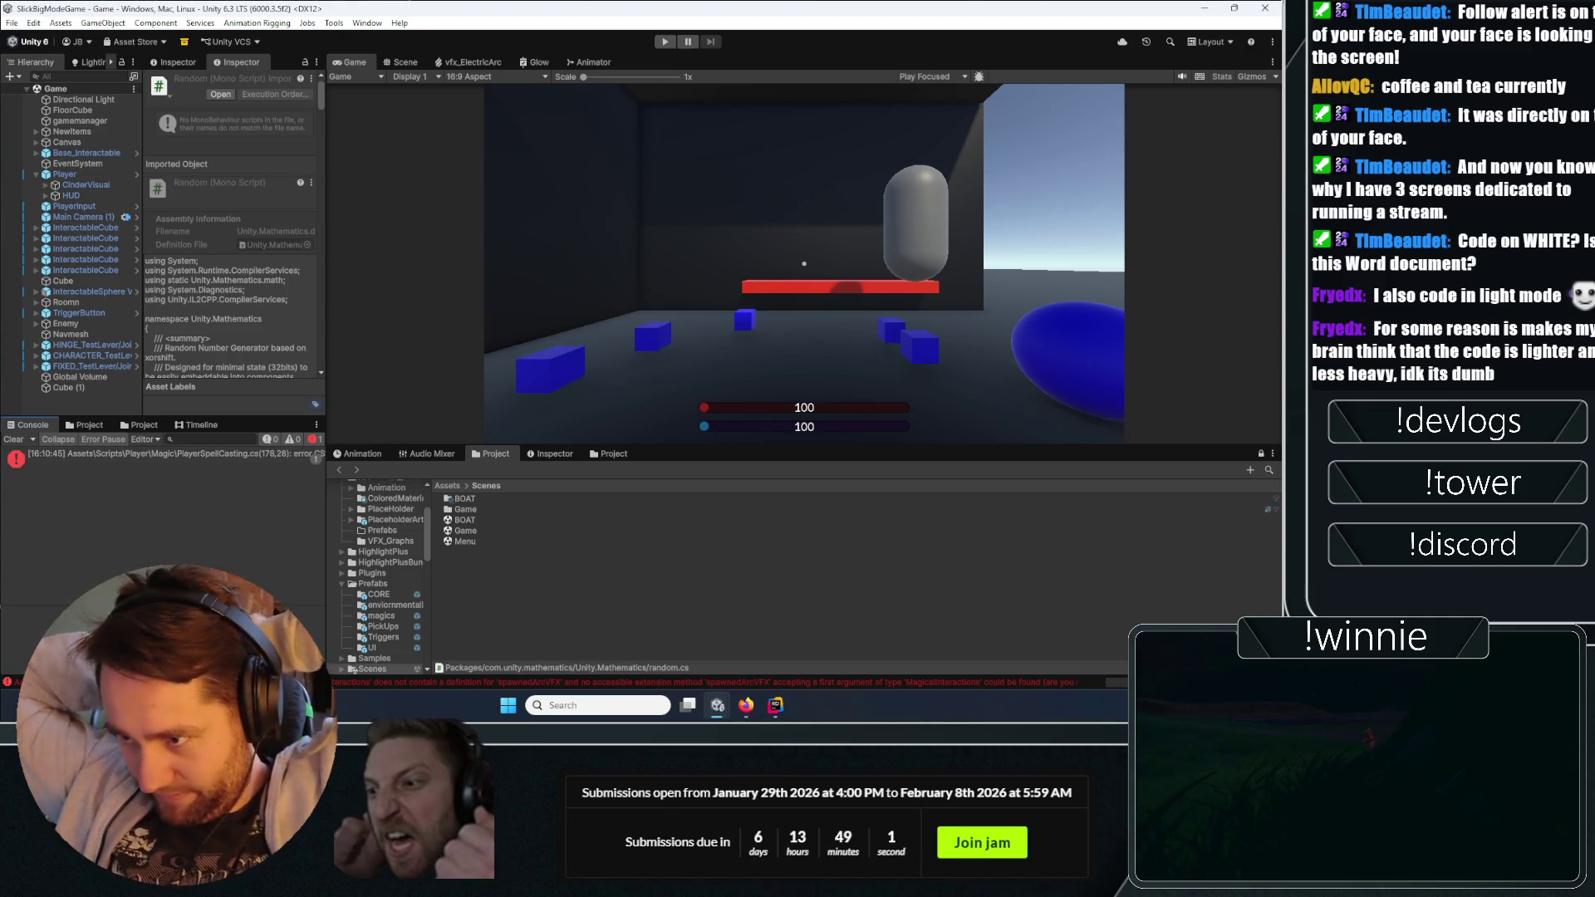
key(alt+Tab)
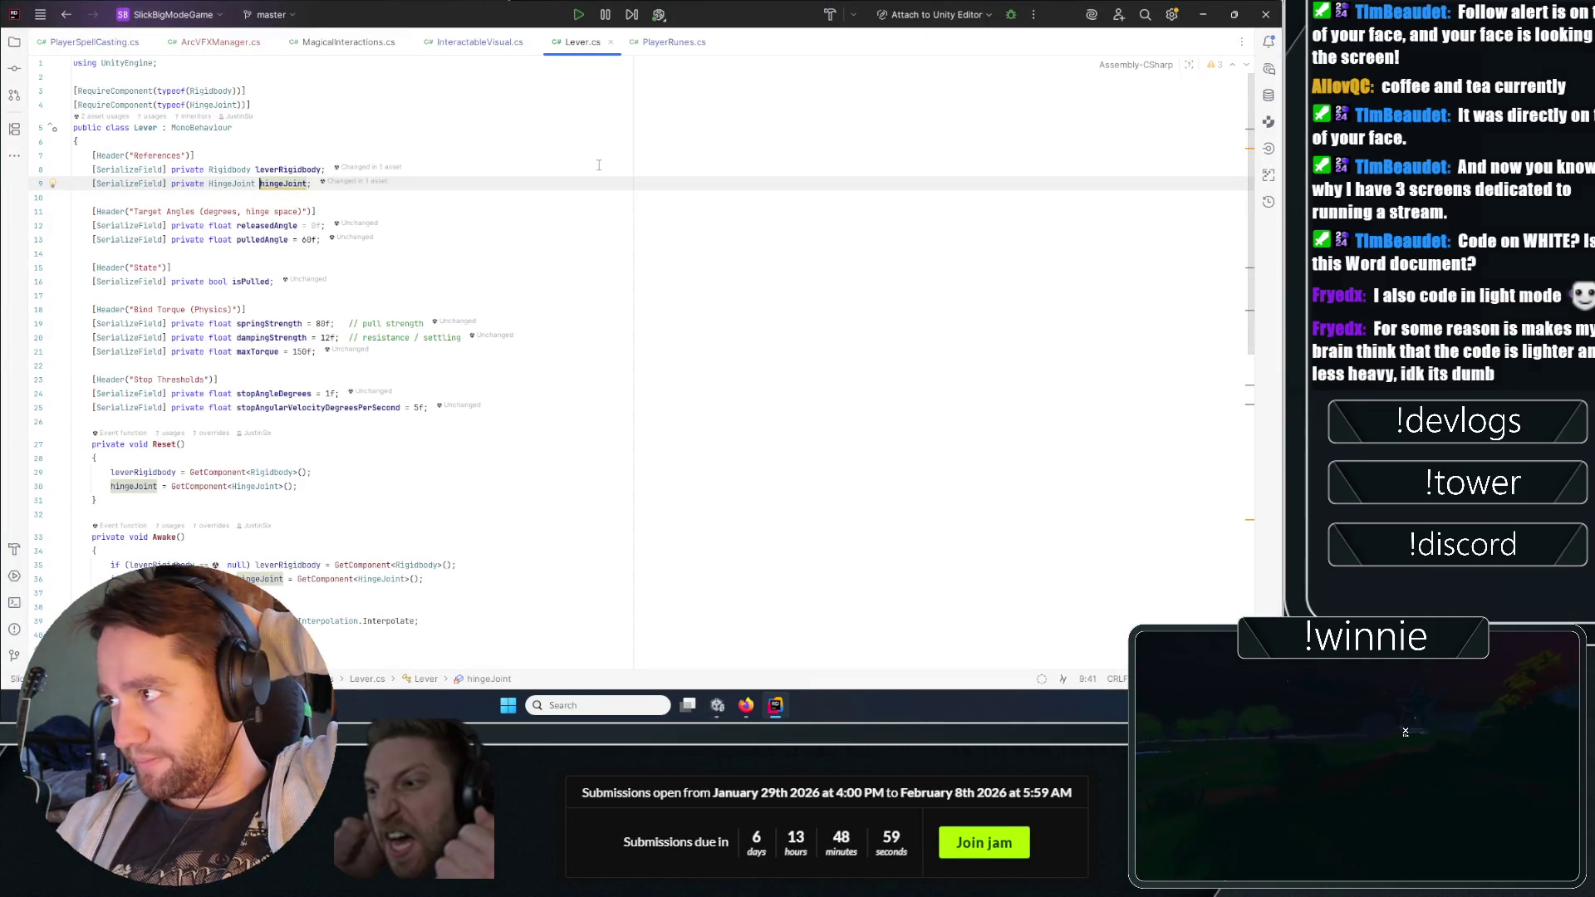
Back in Unity, clear the Console and enter Play mode with Ctrl+P.
key(alt+Tab)
click(12, 440)
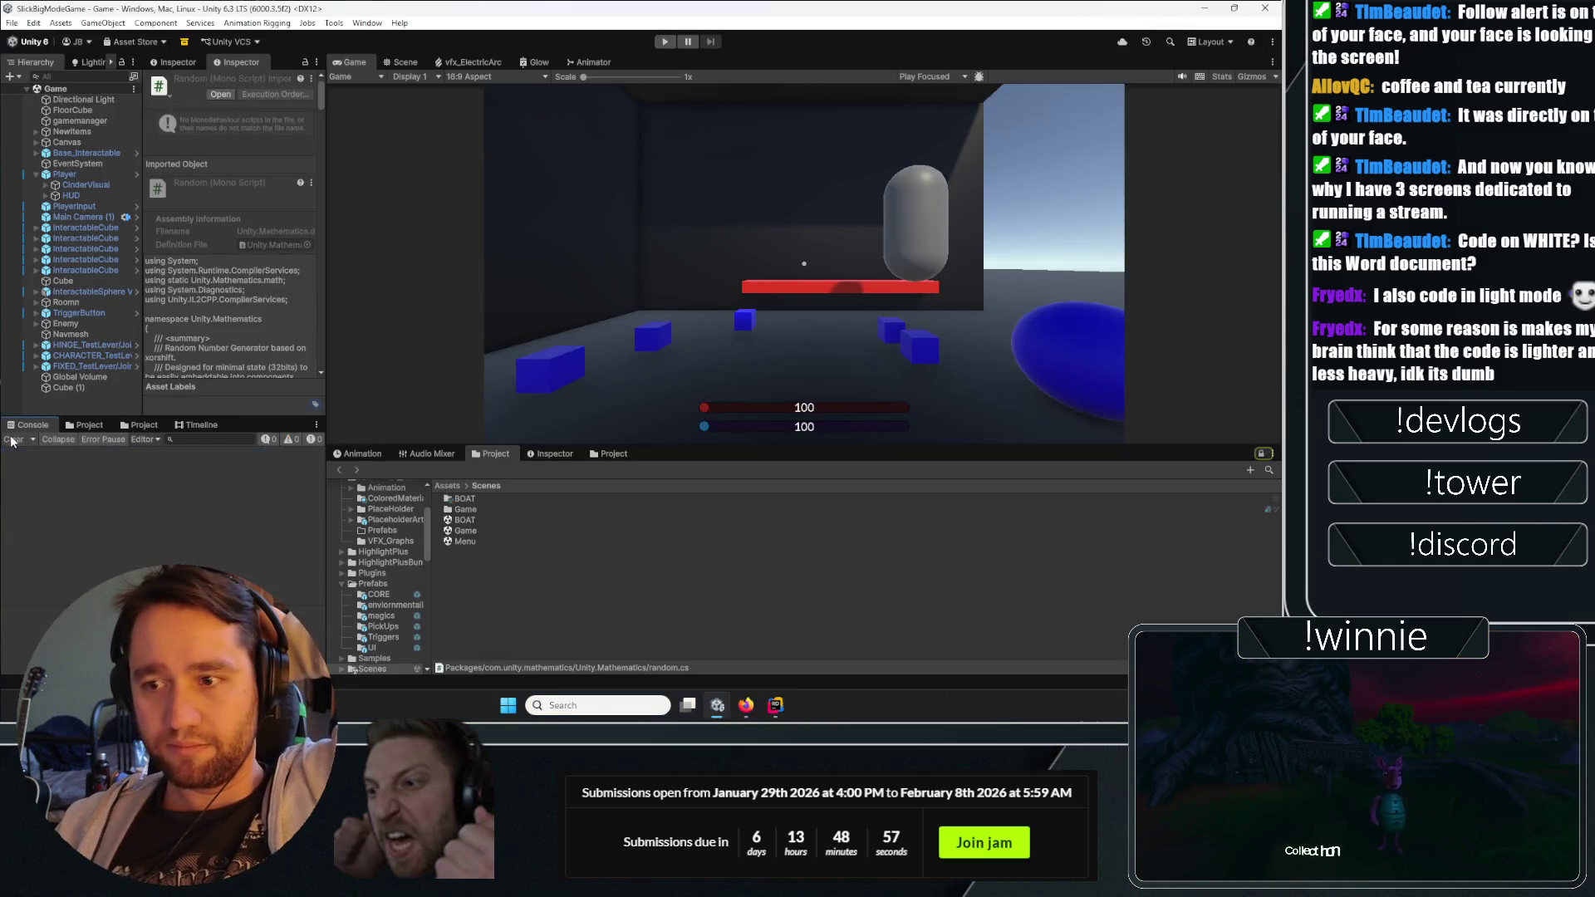
key(ctrl+p)
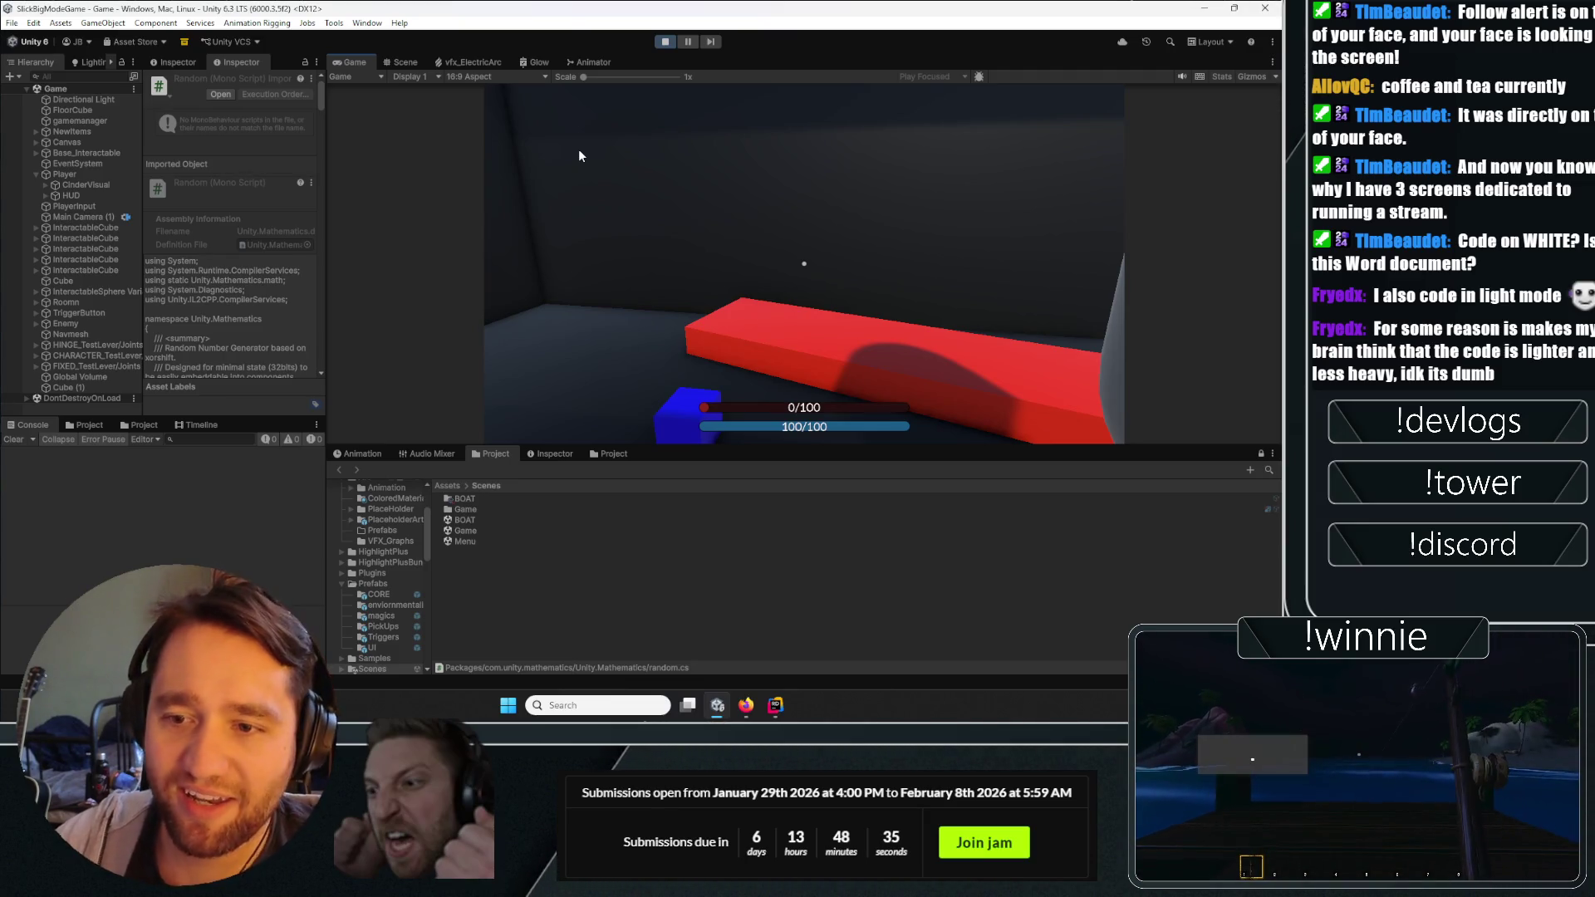
Walk the player past the red block to the wooden crate and place a bind rune on it.
key(w)
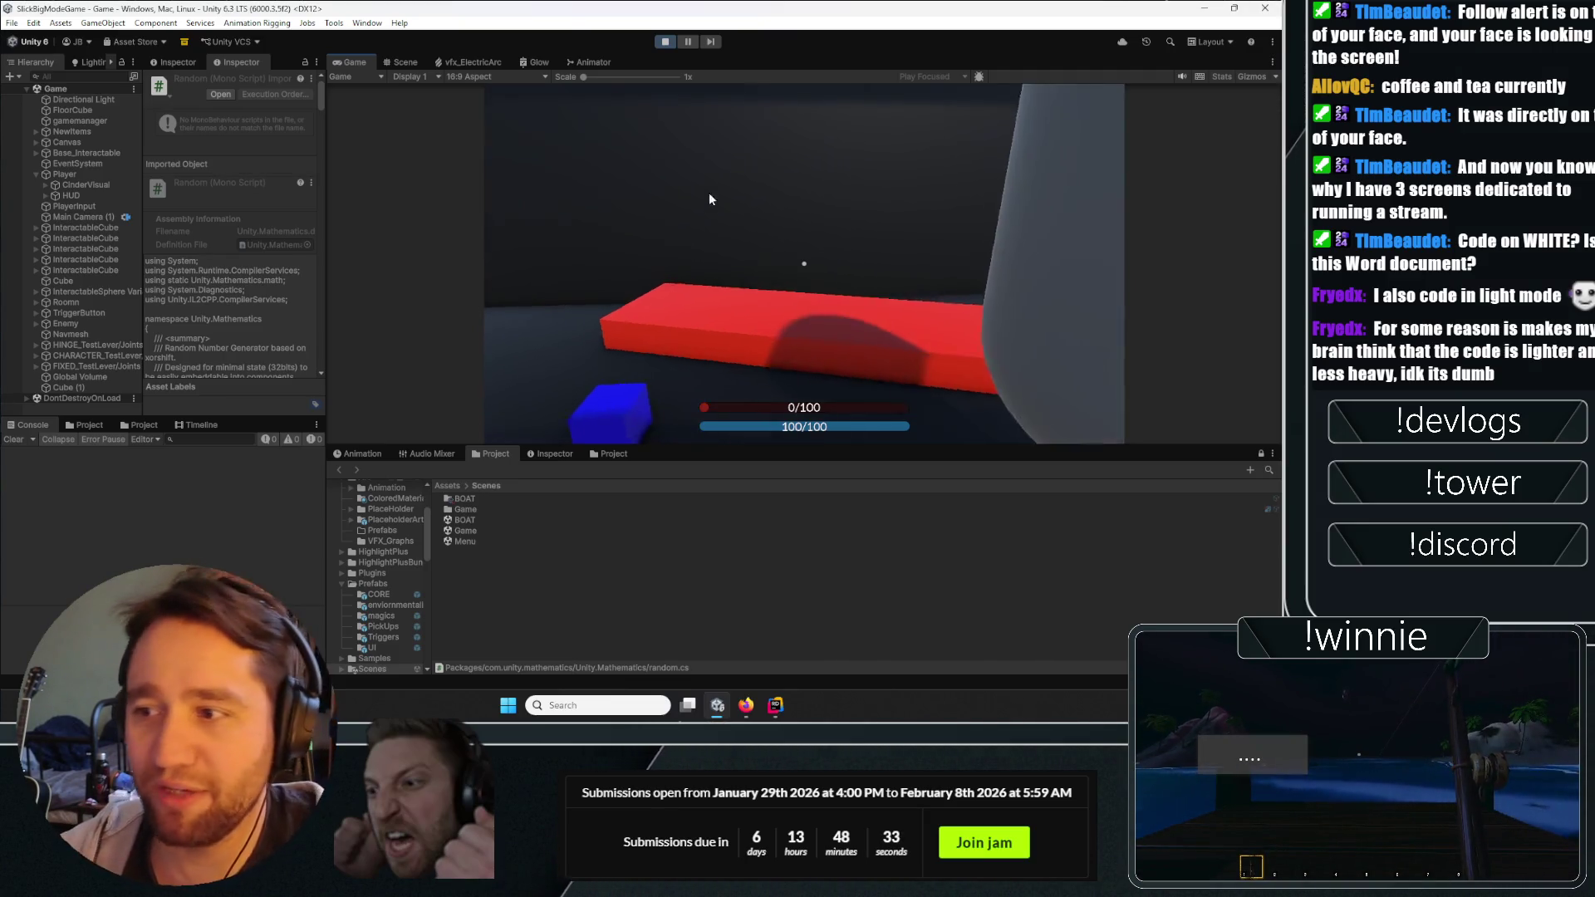
key(w)
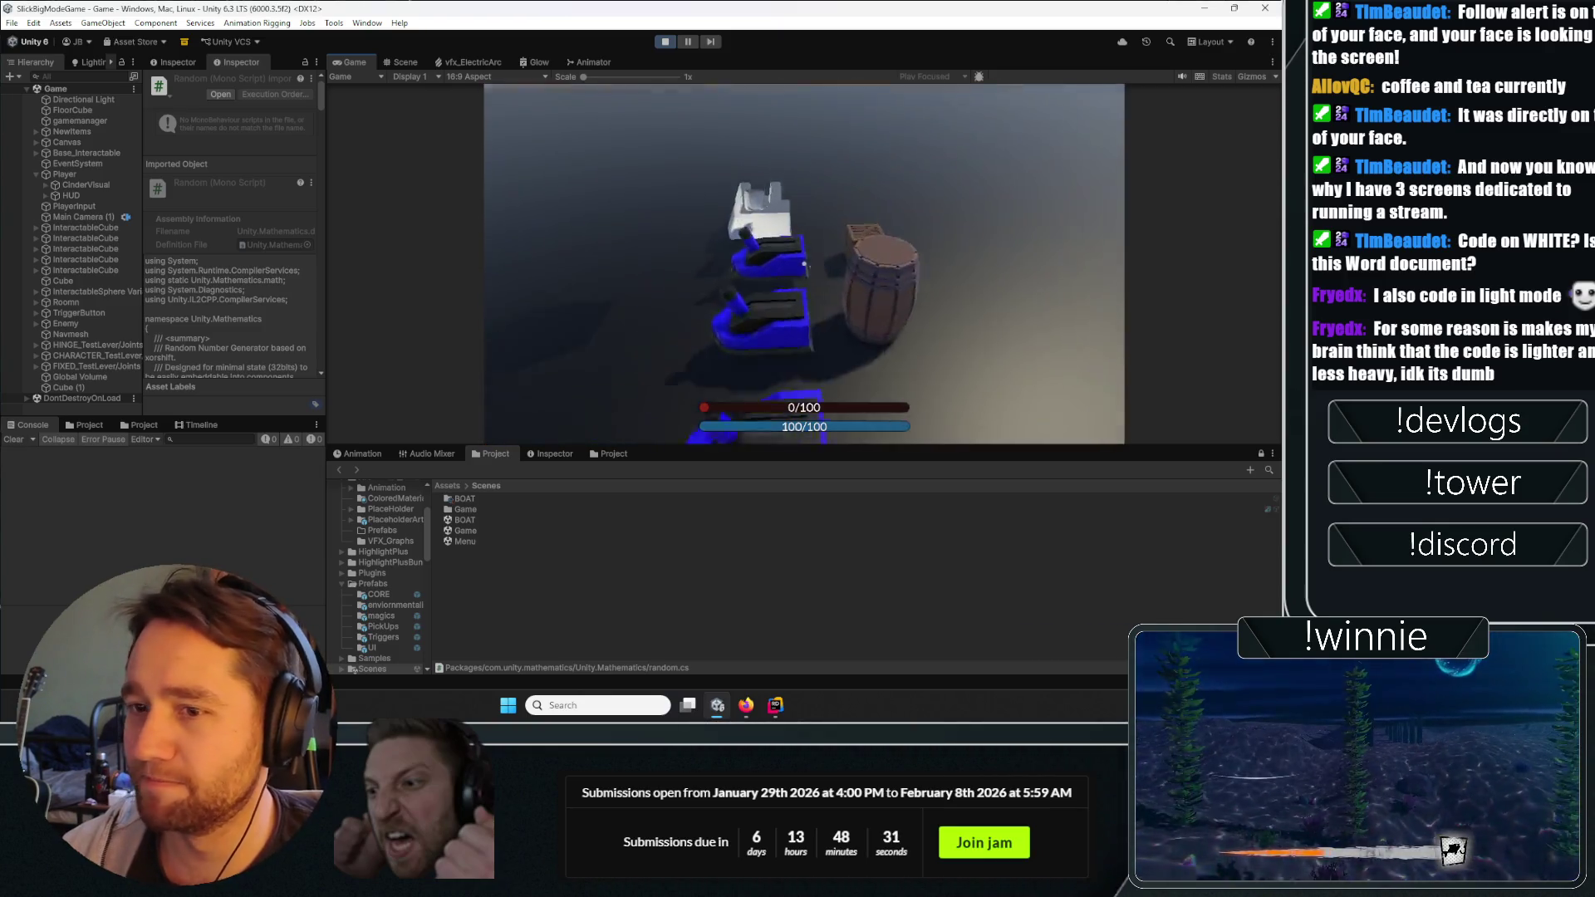
key(w)
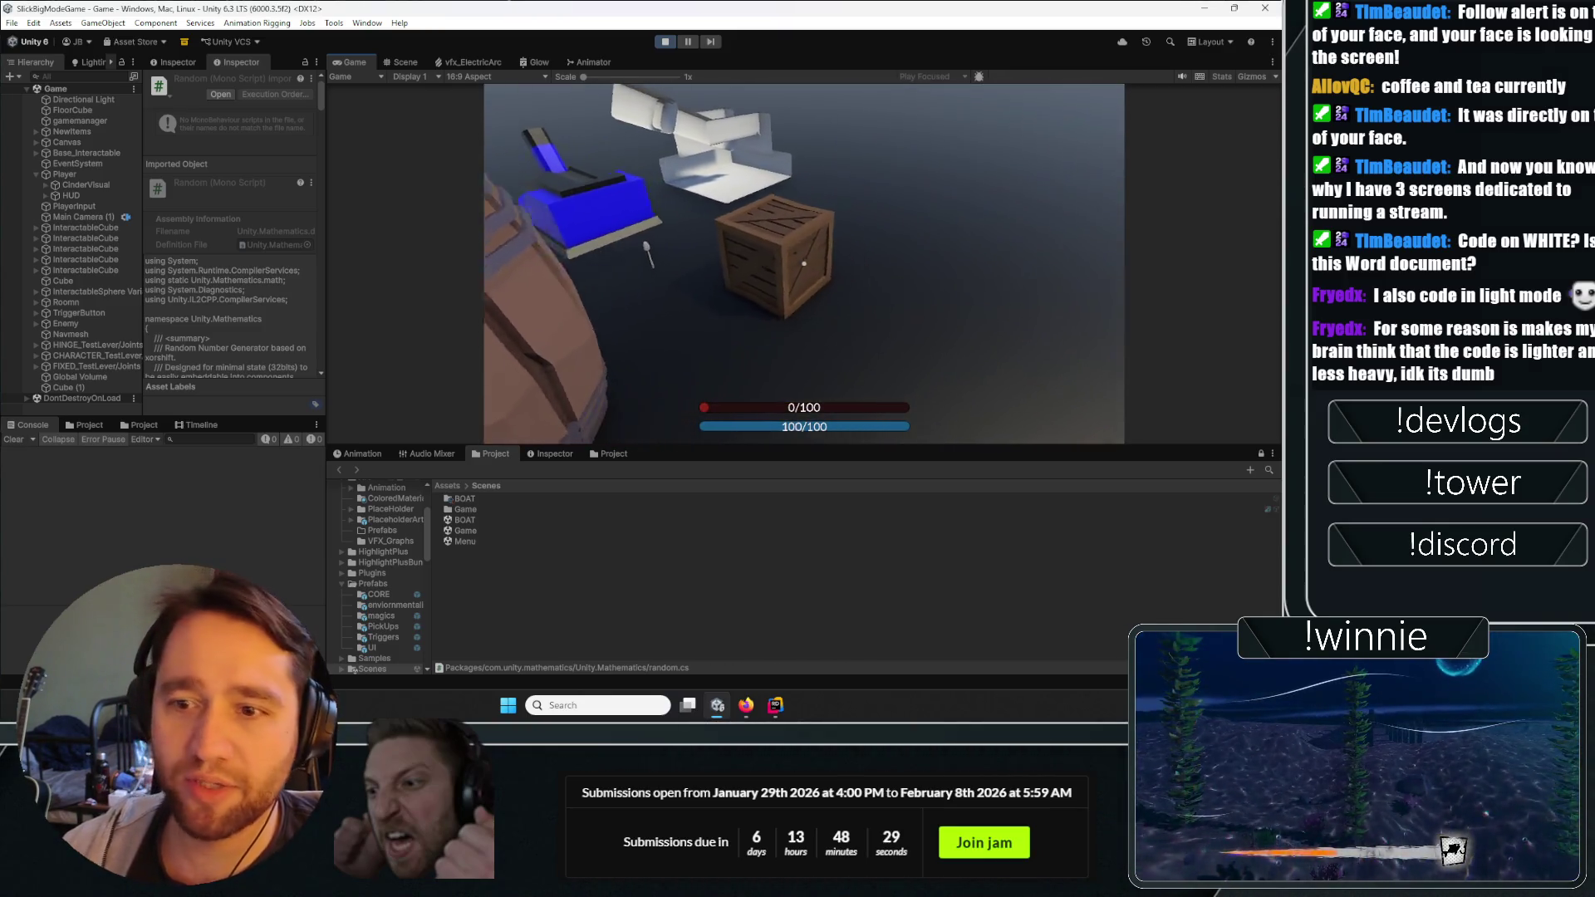
key(w)
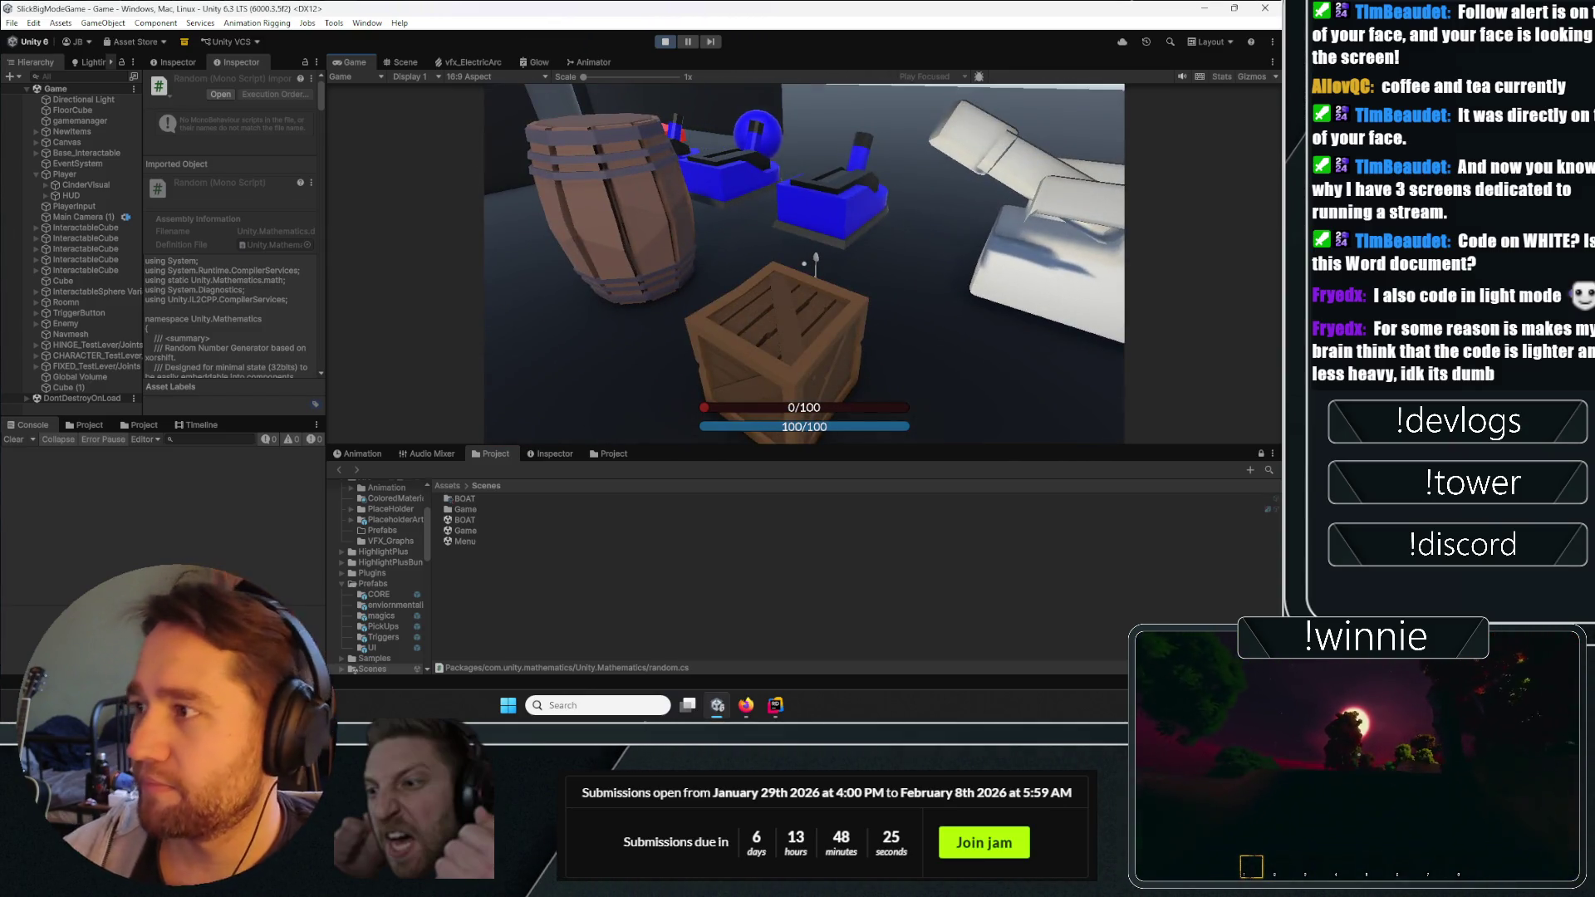
key(w)
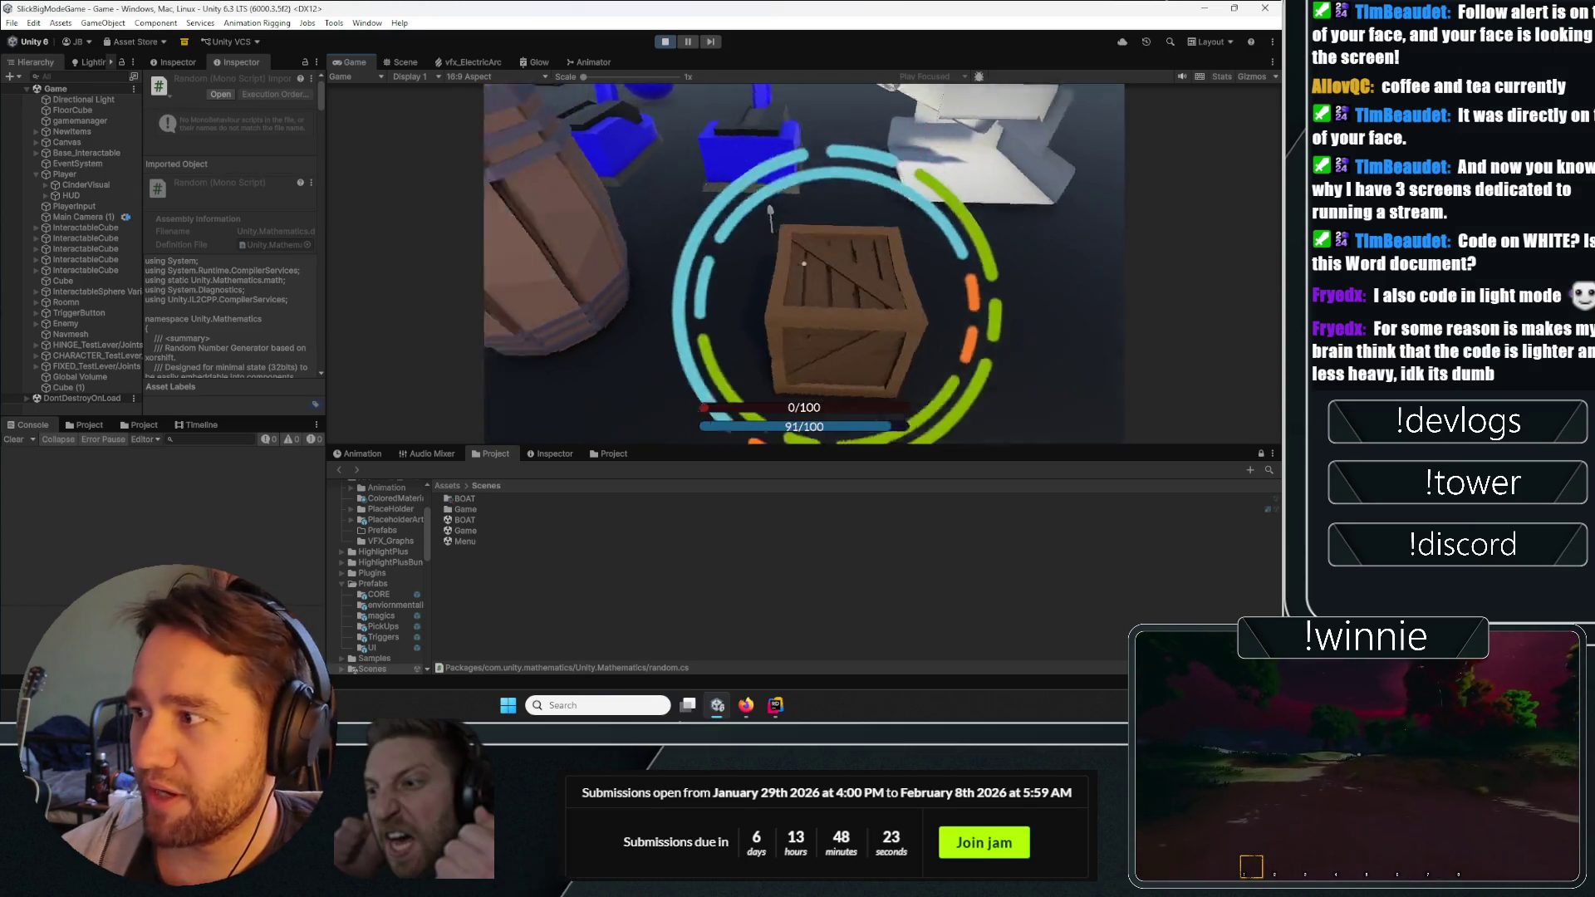
click(803, 263)
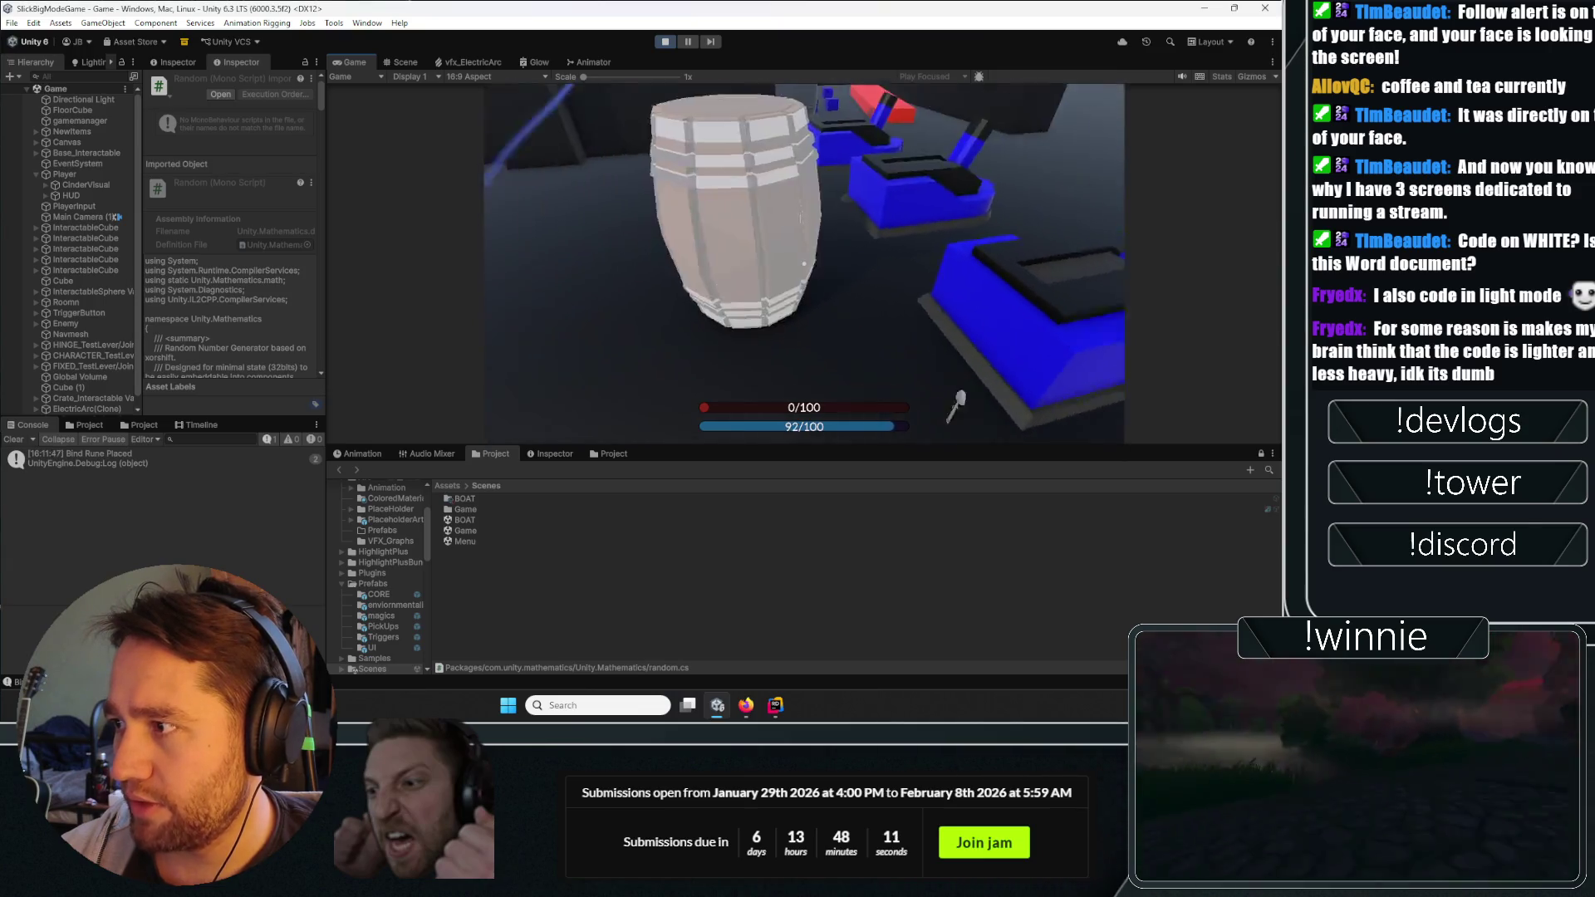
Place a bind rune on the barrel, then remove it to trigger the NullReferenceException.
click(803, 264)
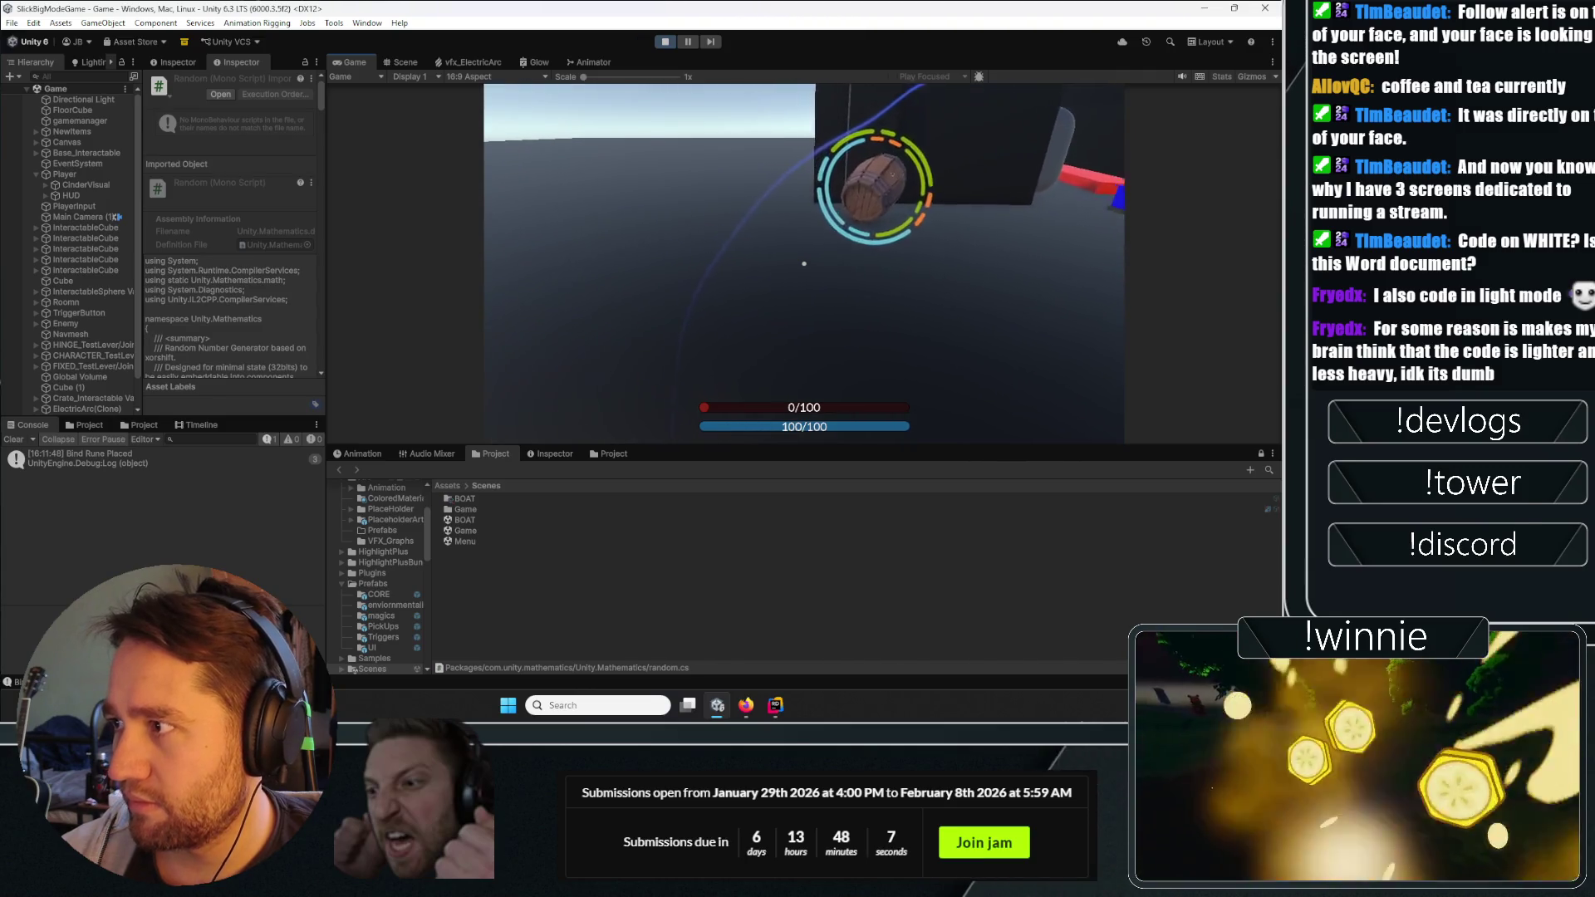
key(w)
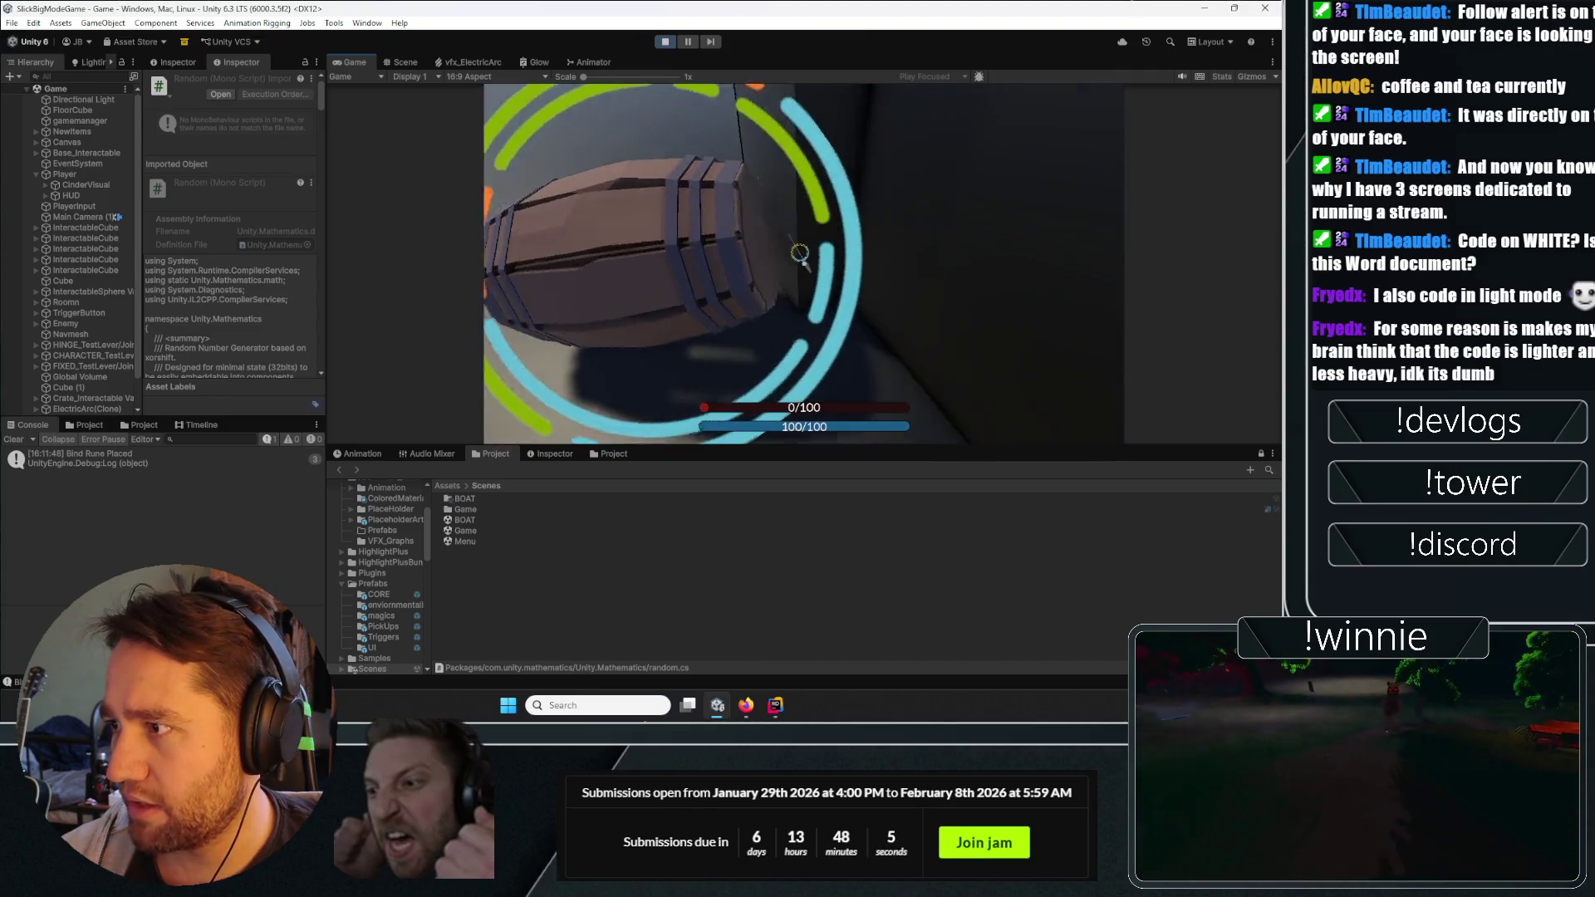
key(s)
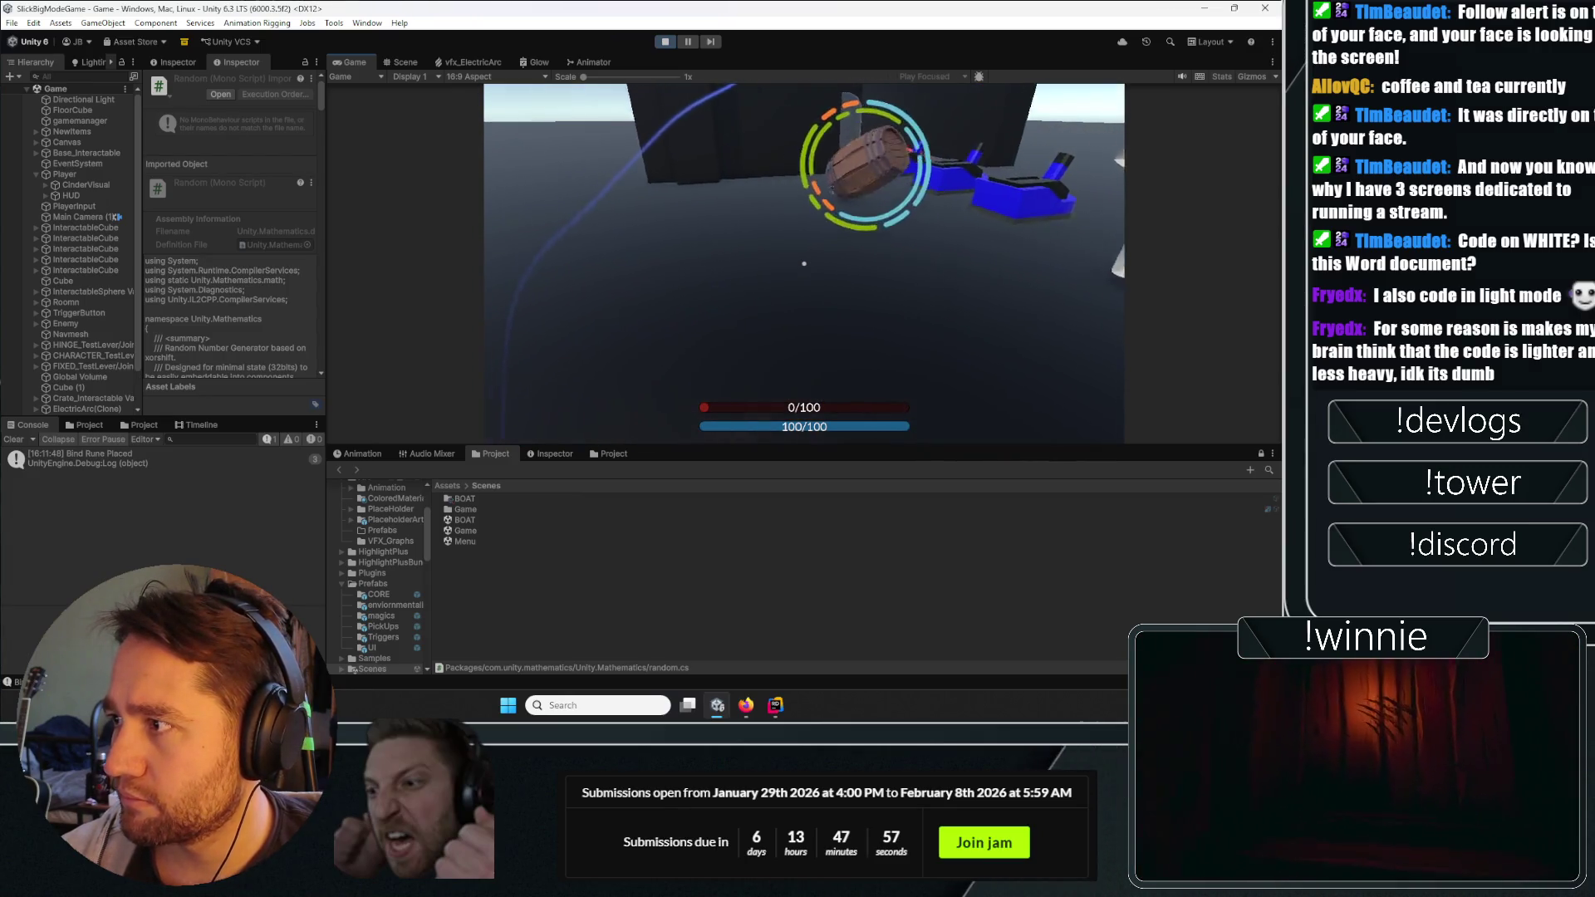
key(e)
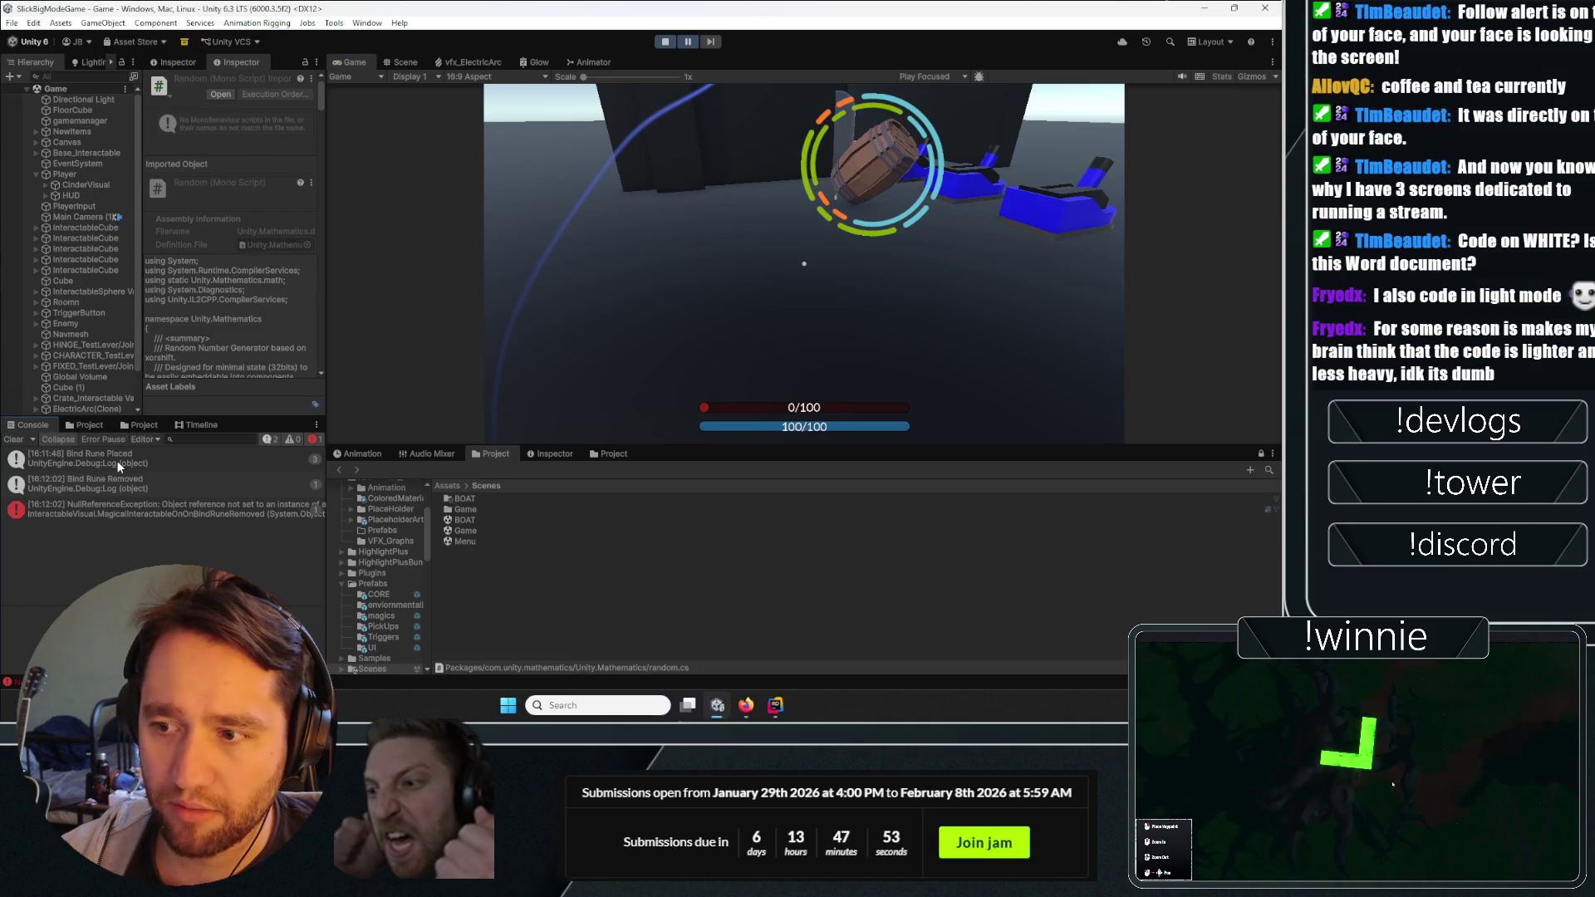
double_click(112, 507)
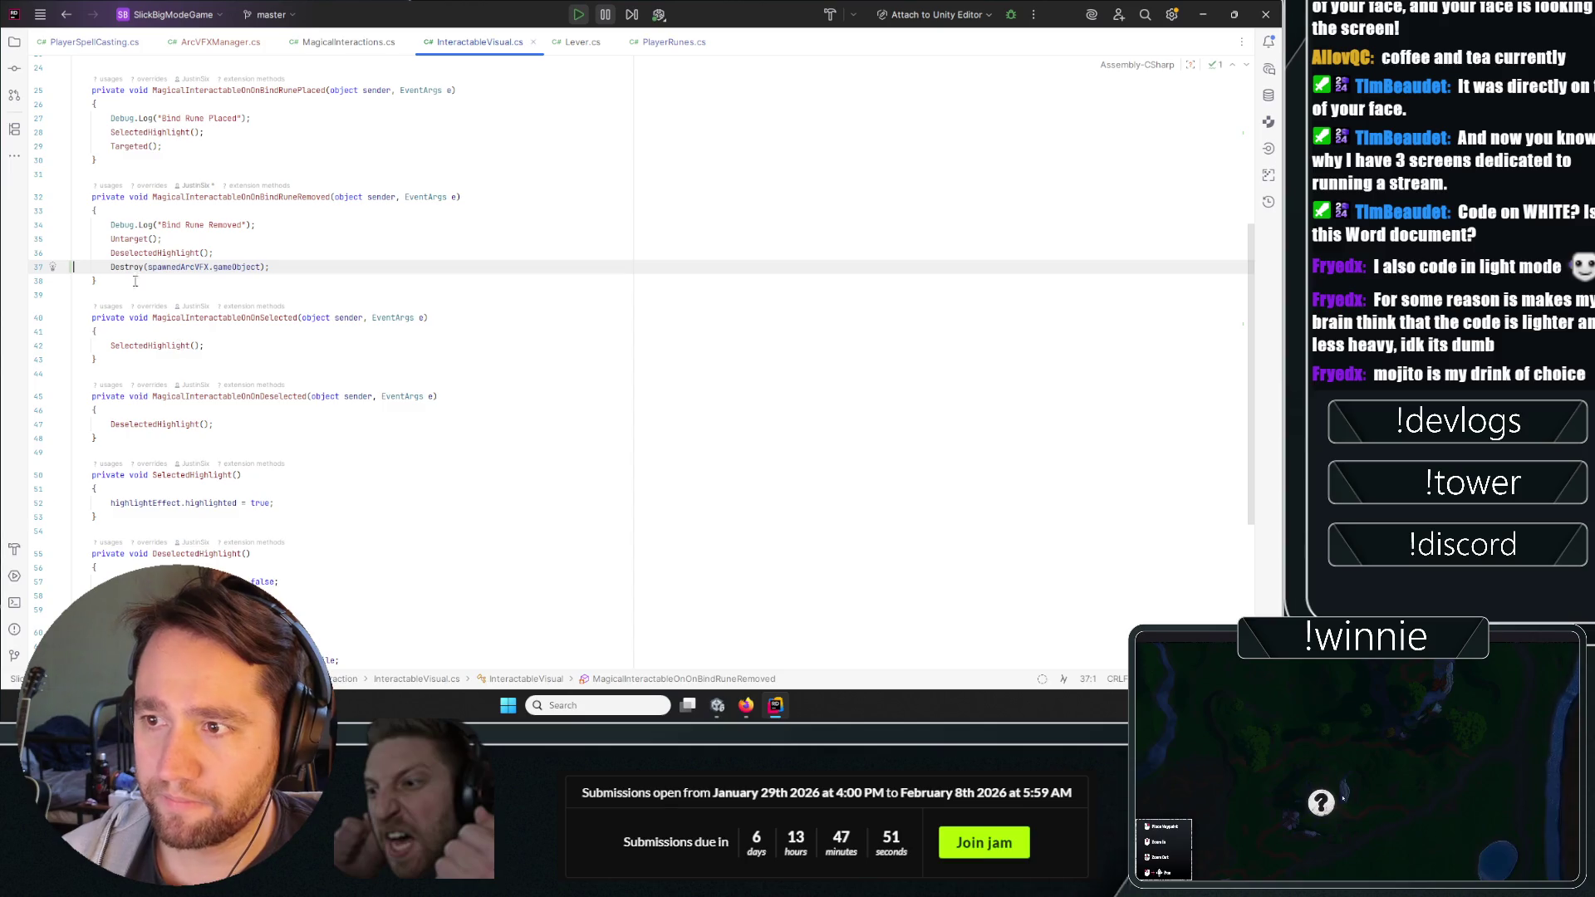
Add an if (spawnedArcVFX != null) block on line 37, after DeselectedHighlight(), around the Destroy call.
double_click(165, 268)
scroll(141, 257, up, 7)
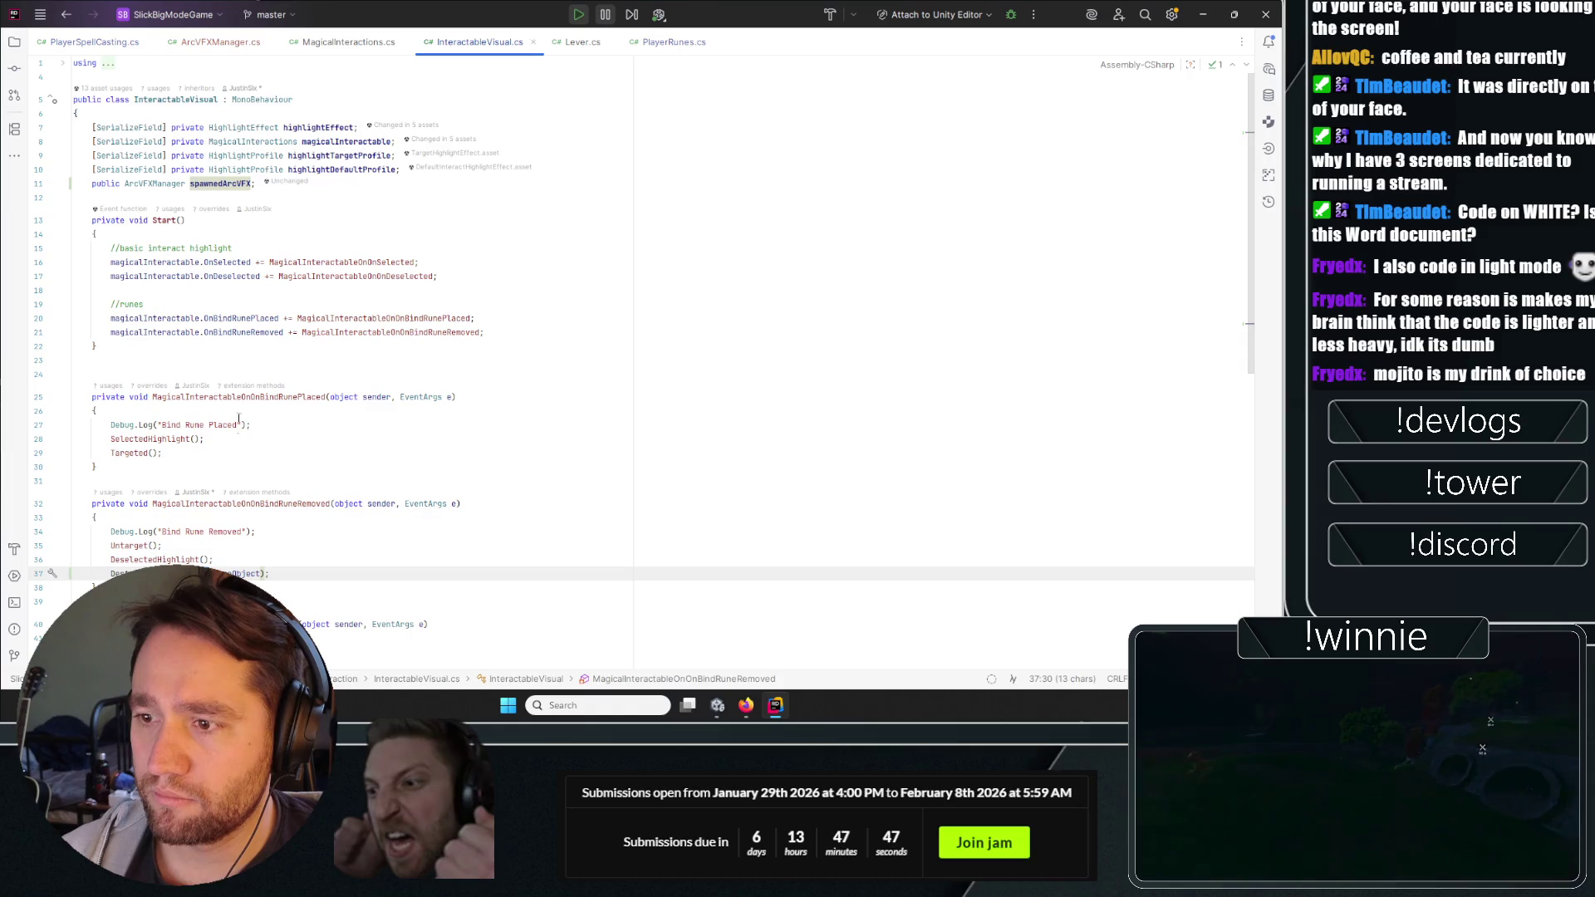
click(238, 564)
key(Return)
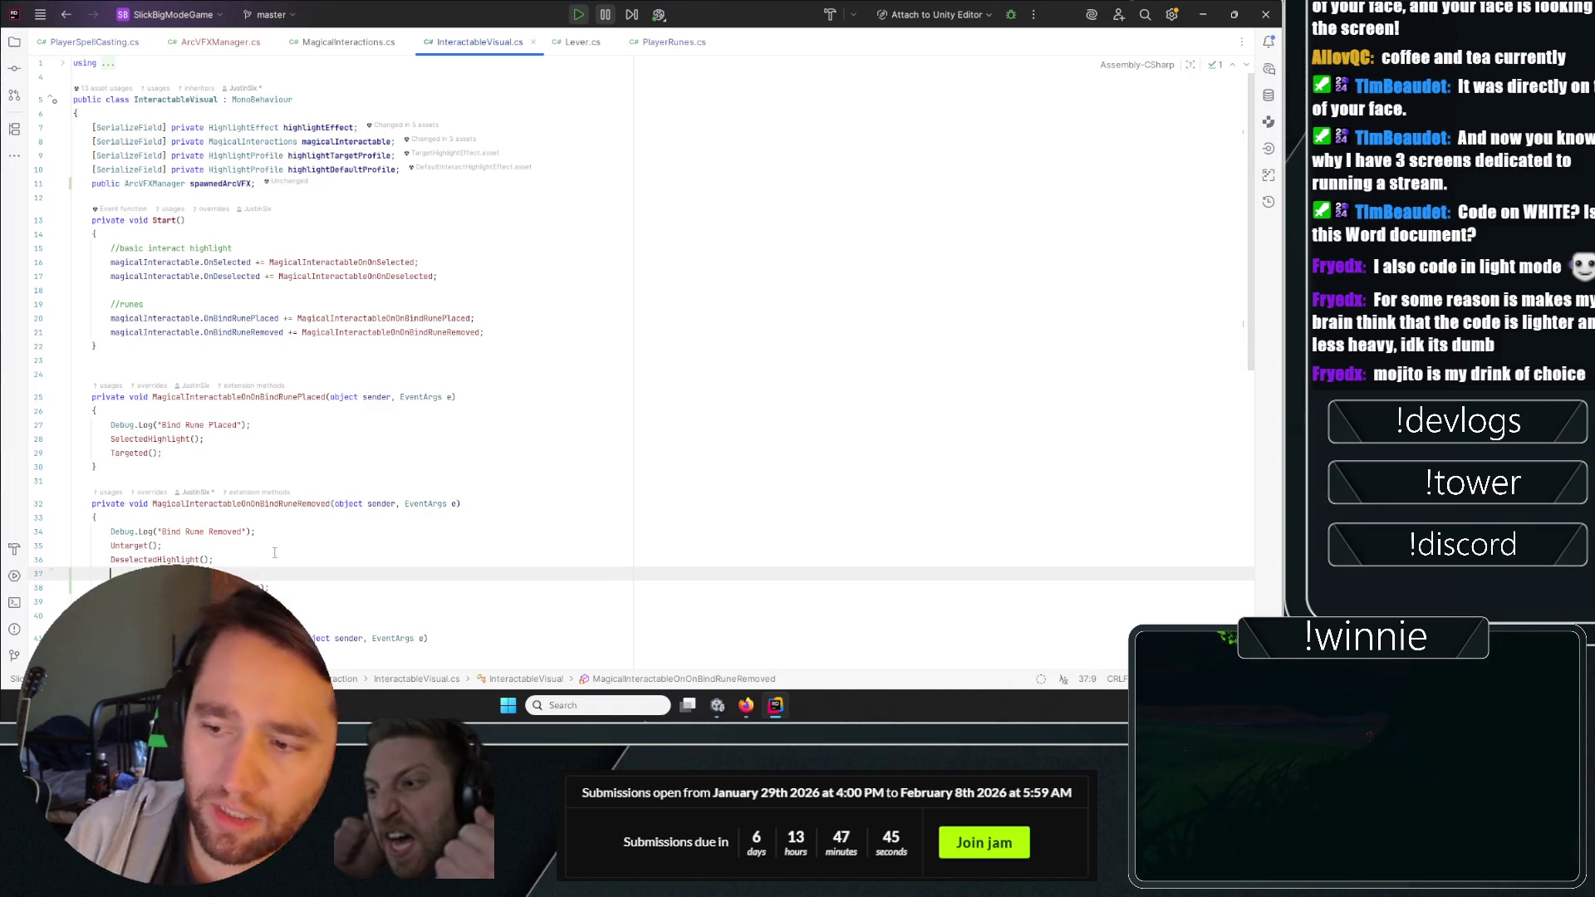
text(if(spaw)
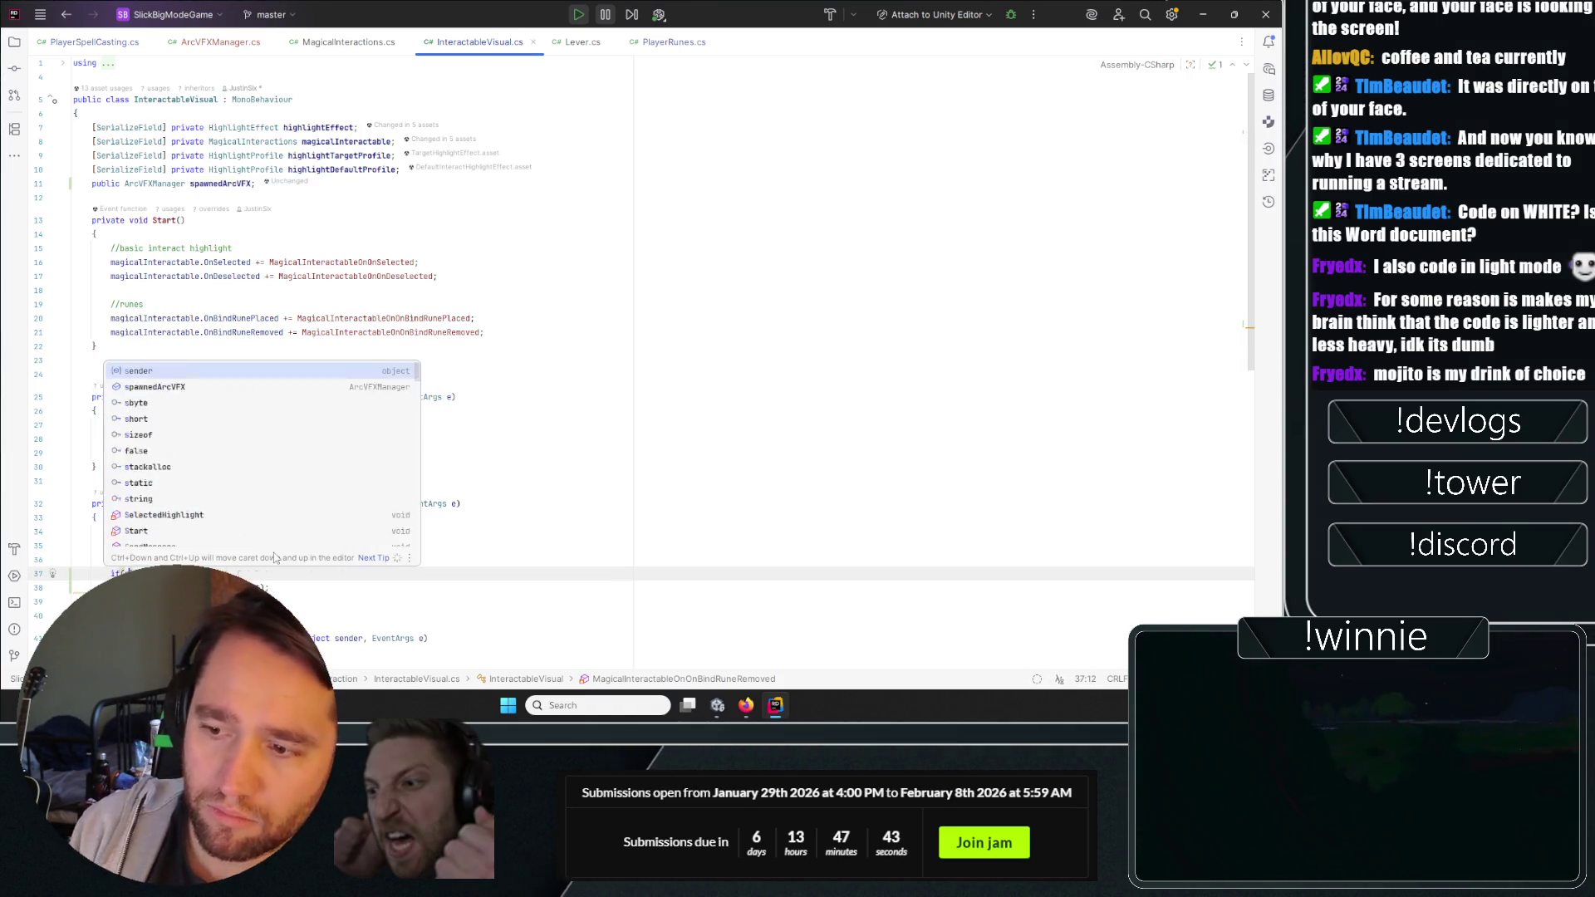
key(BackSpace)
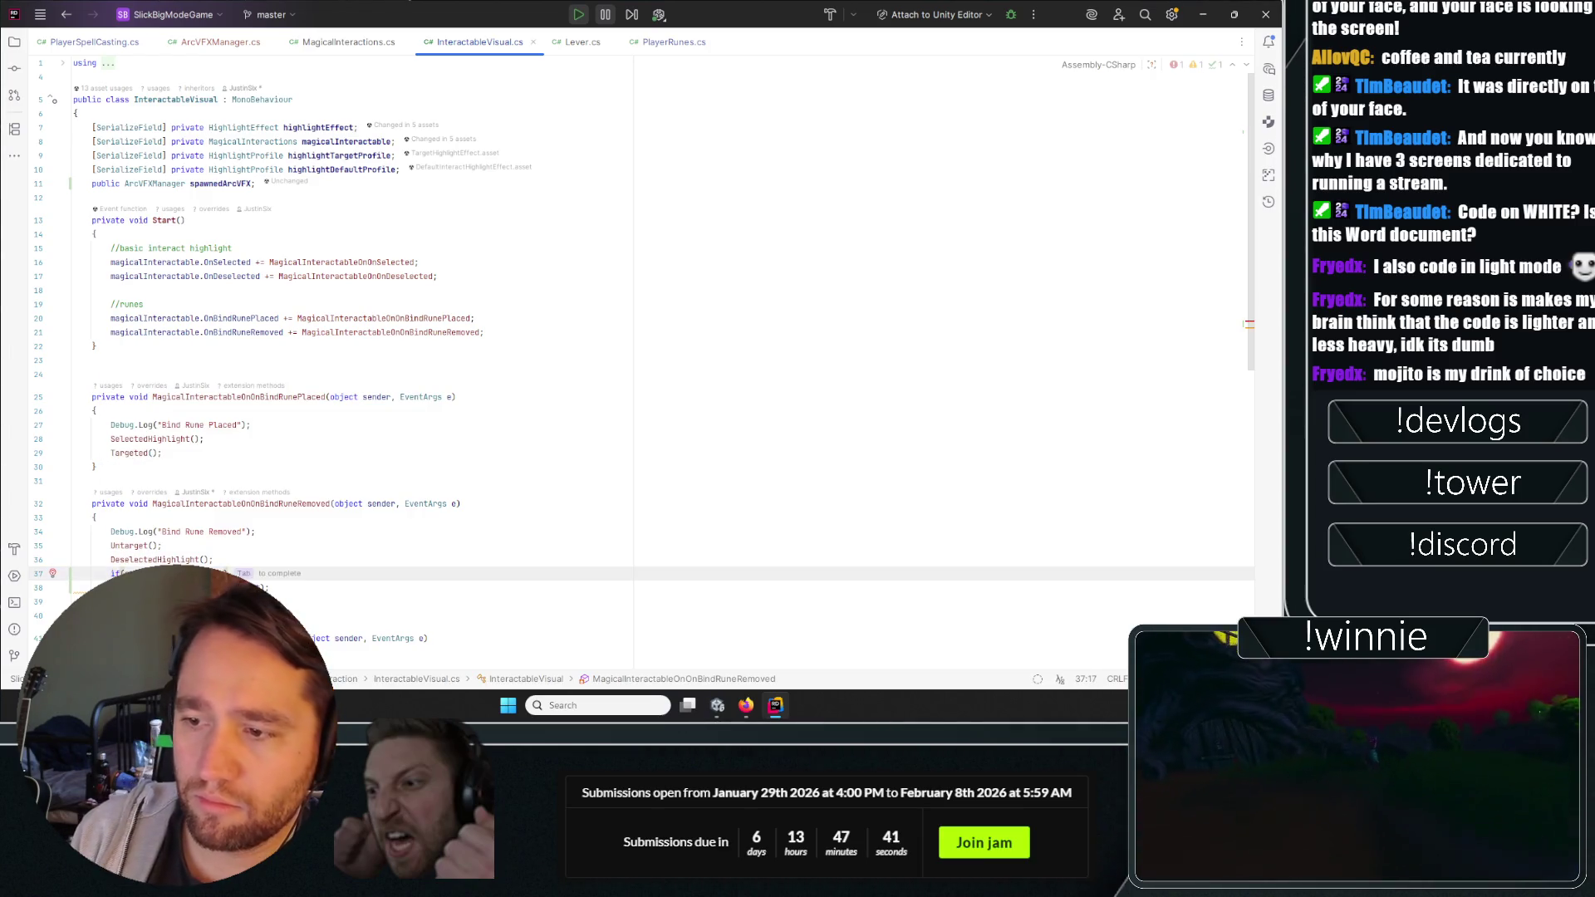
text(){)
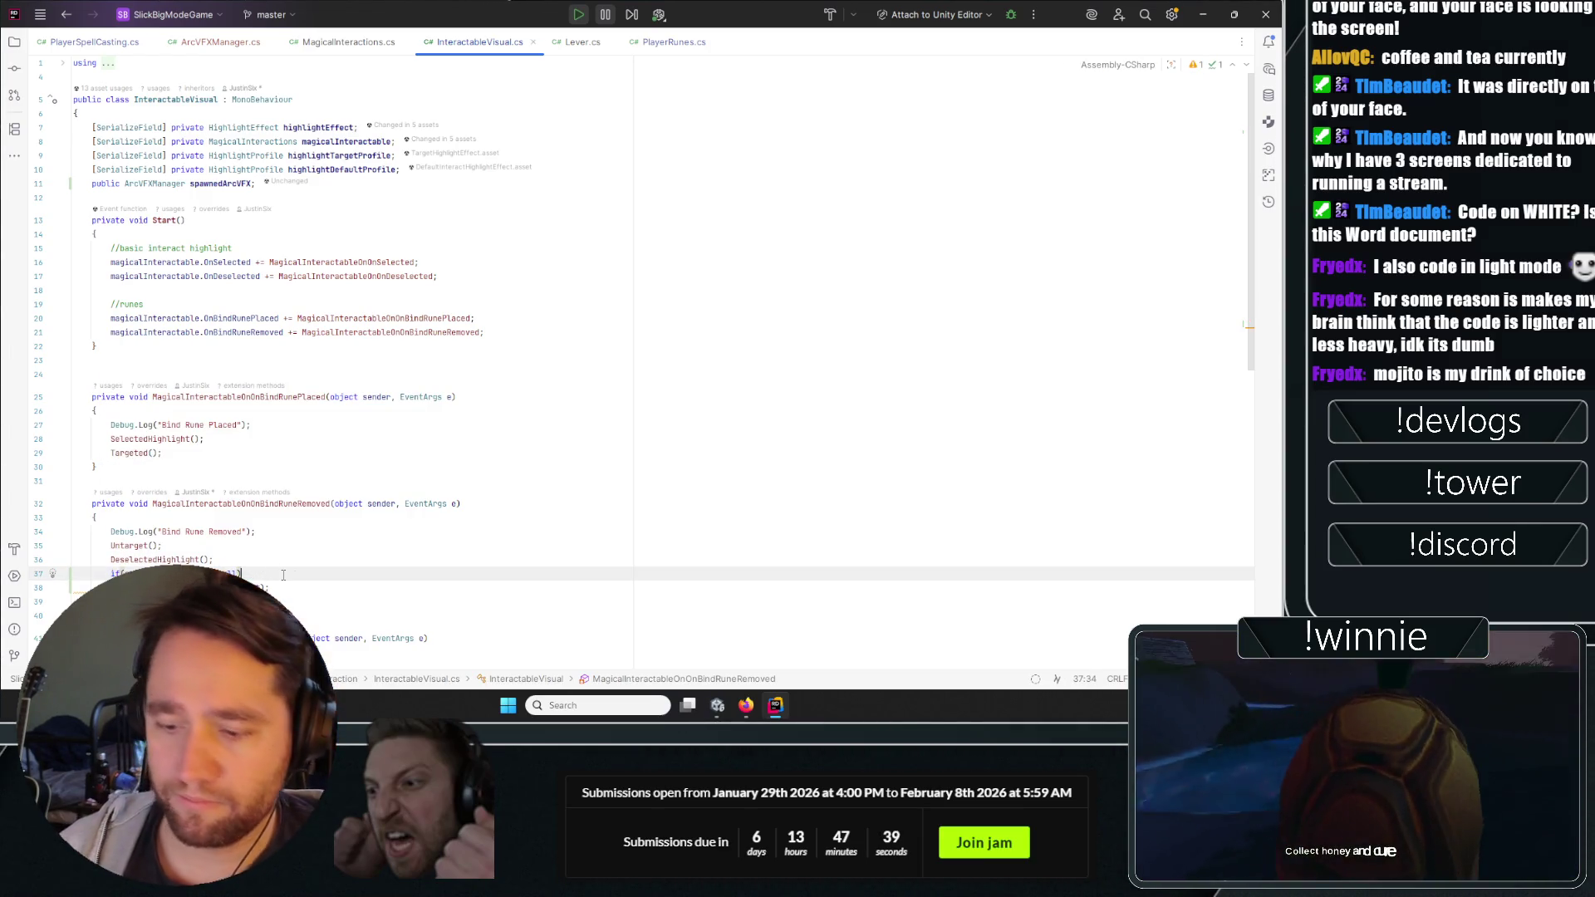
key(Return)
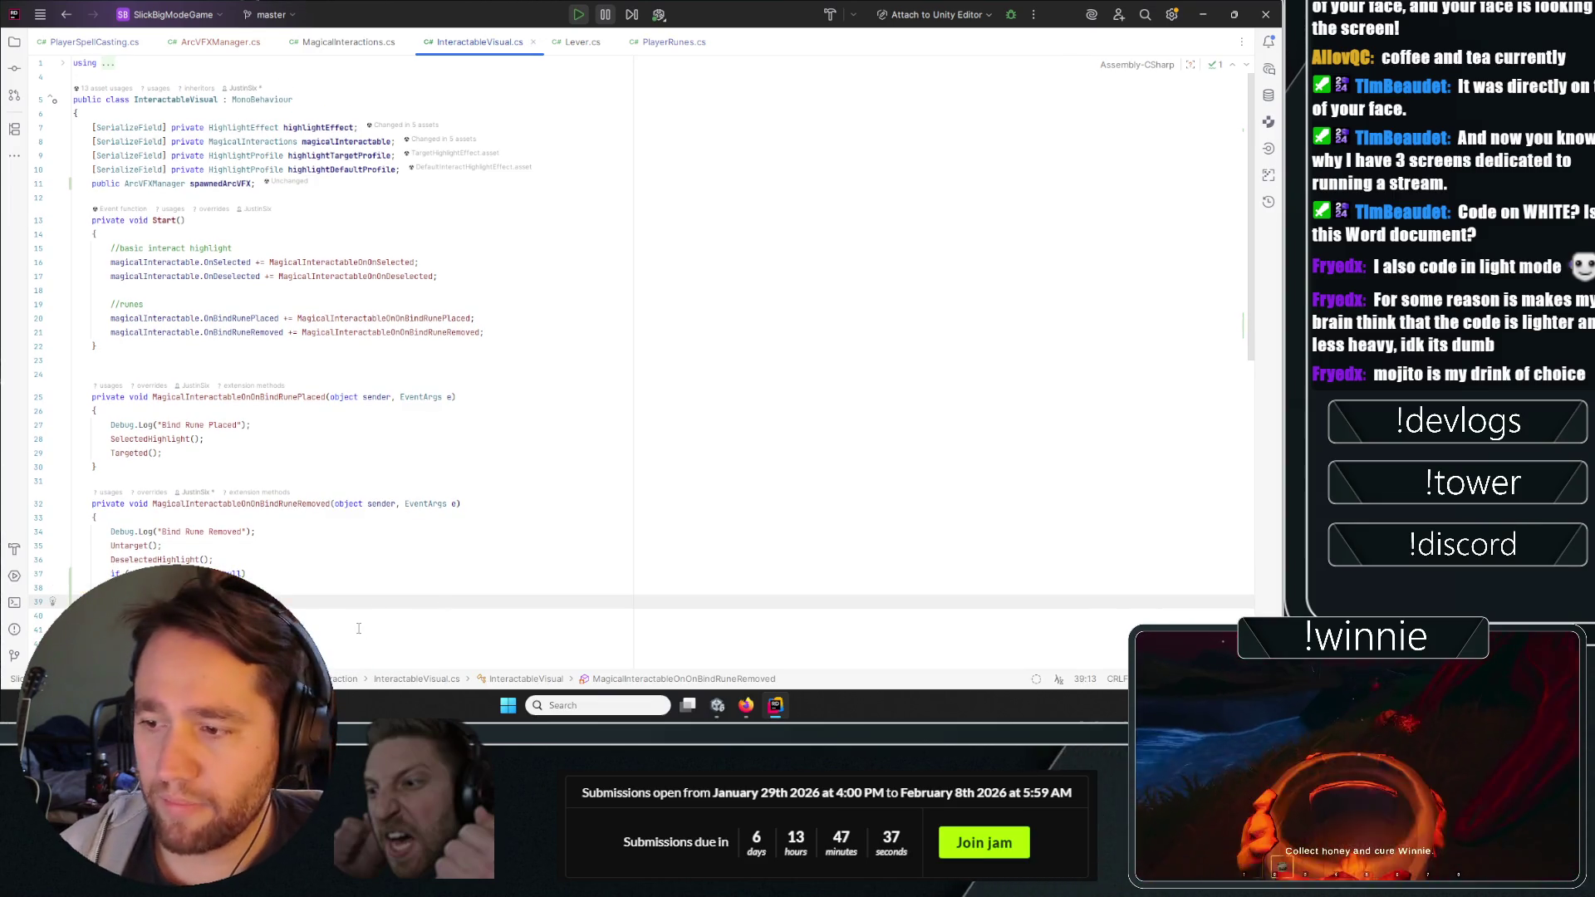
key(Return)
click(79, 601)
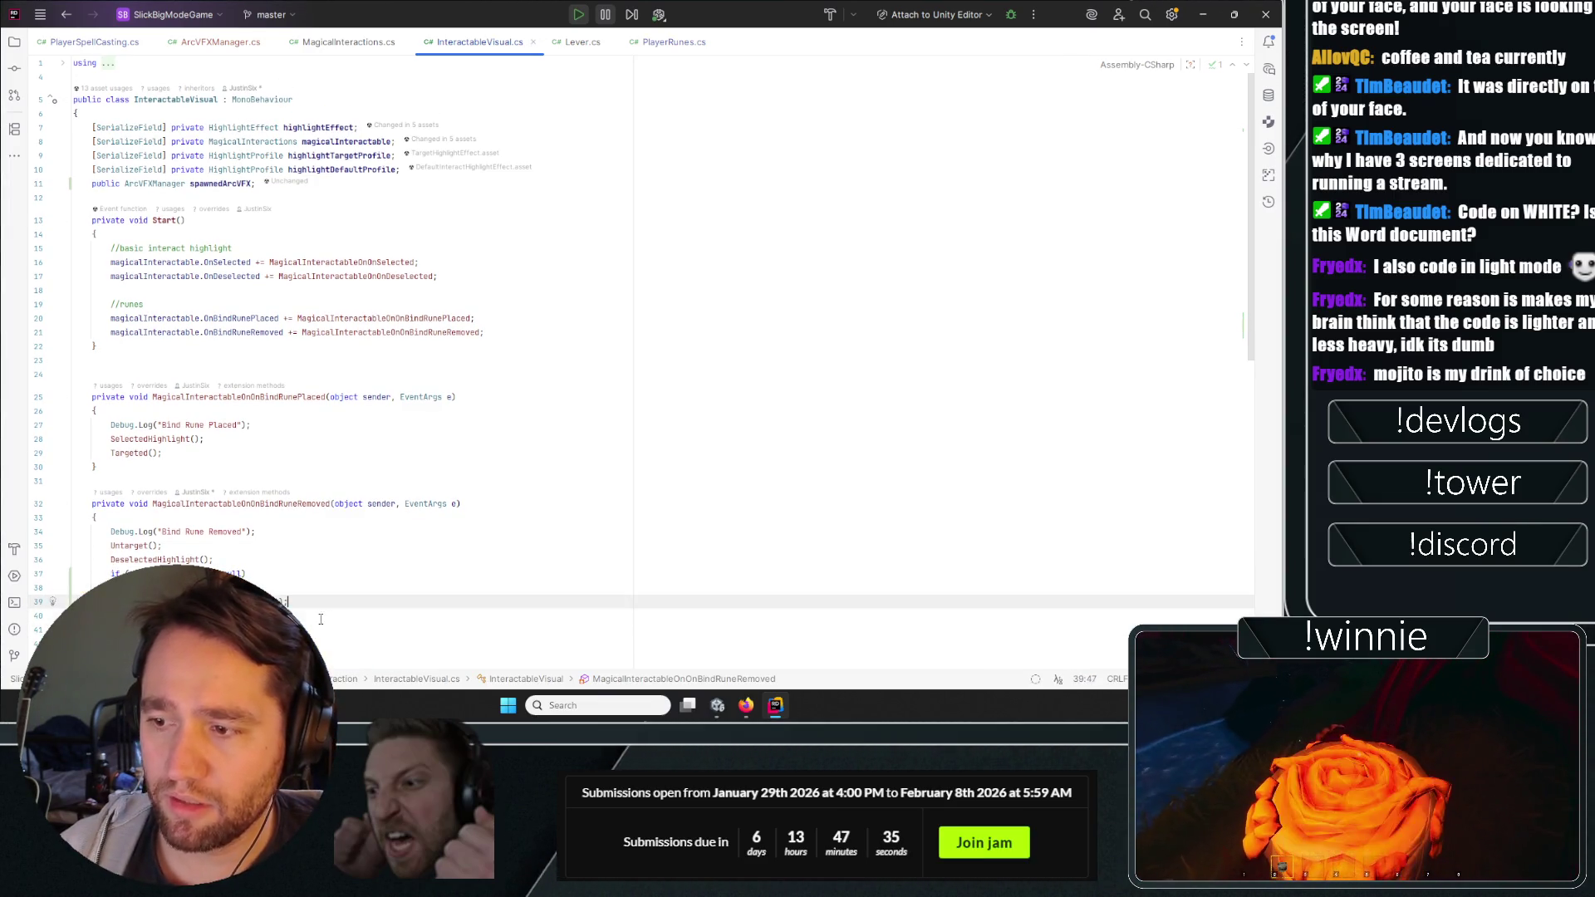
drag(321, 619, 613, 601)
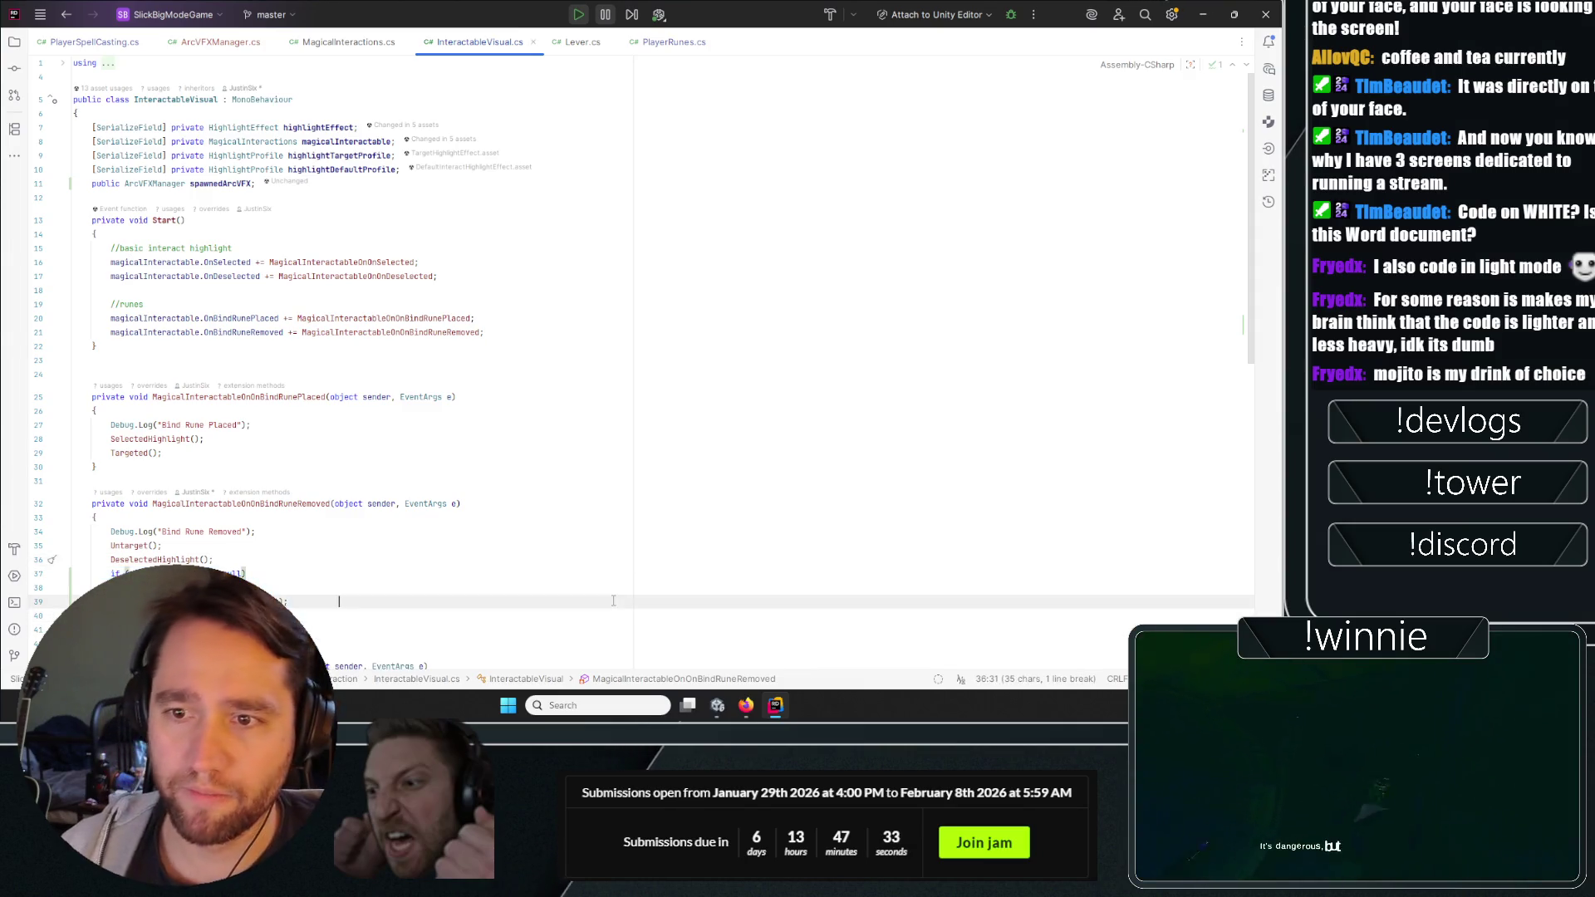
click(612, 532)
Leave Rider and stop the running game in Unity.
click(701, 451)
click(955, 182)
click(1201, 13)
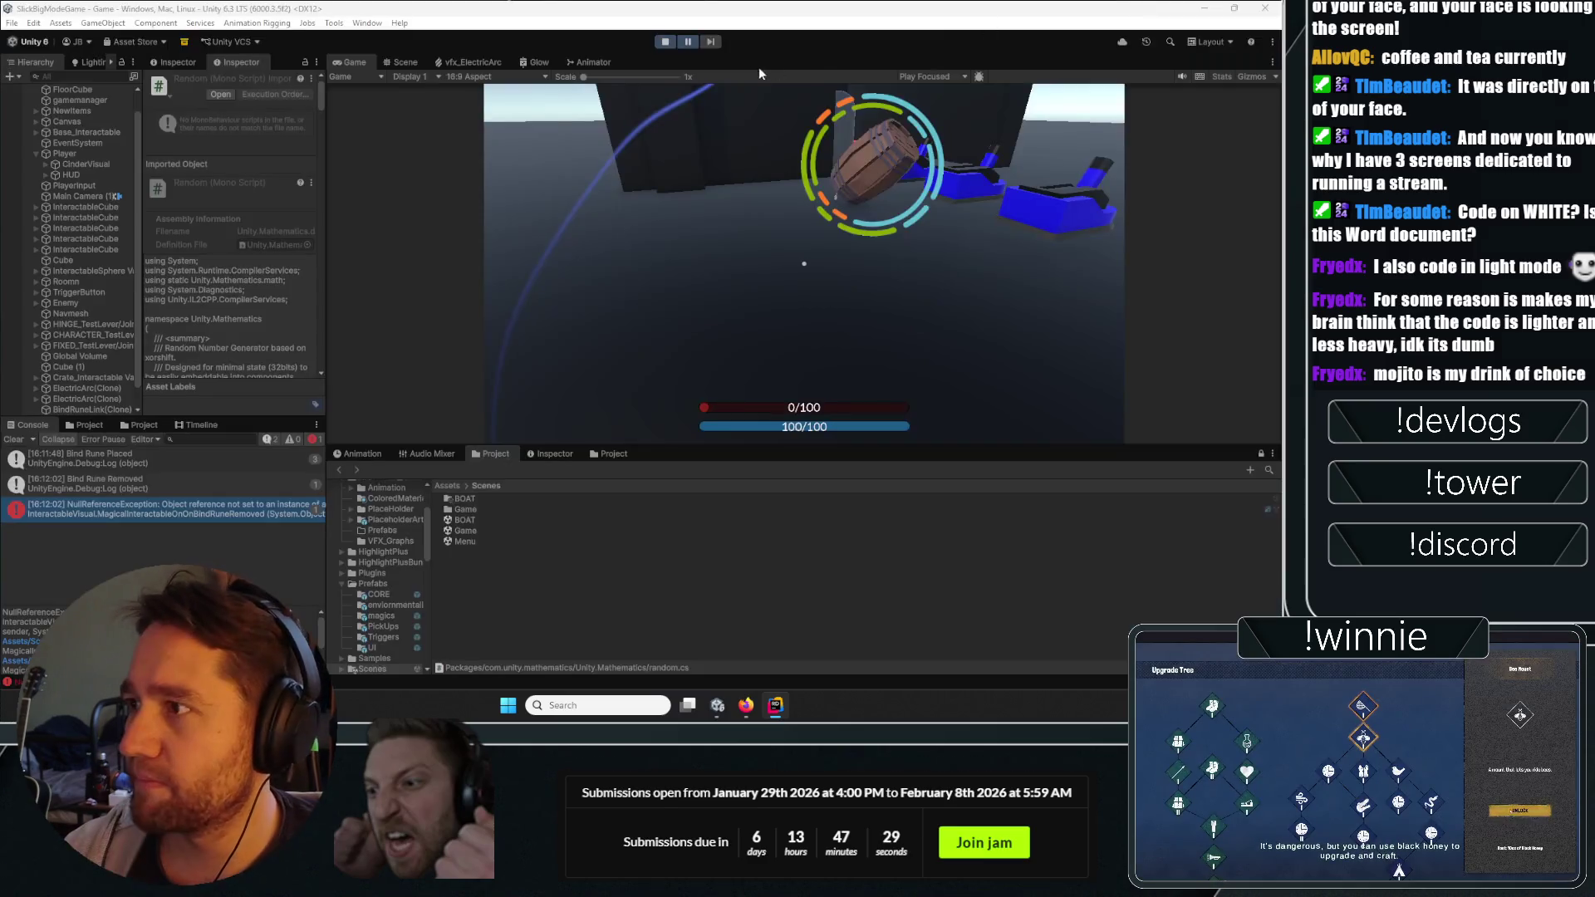
click(669, 43)
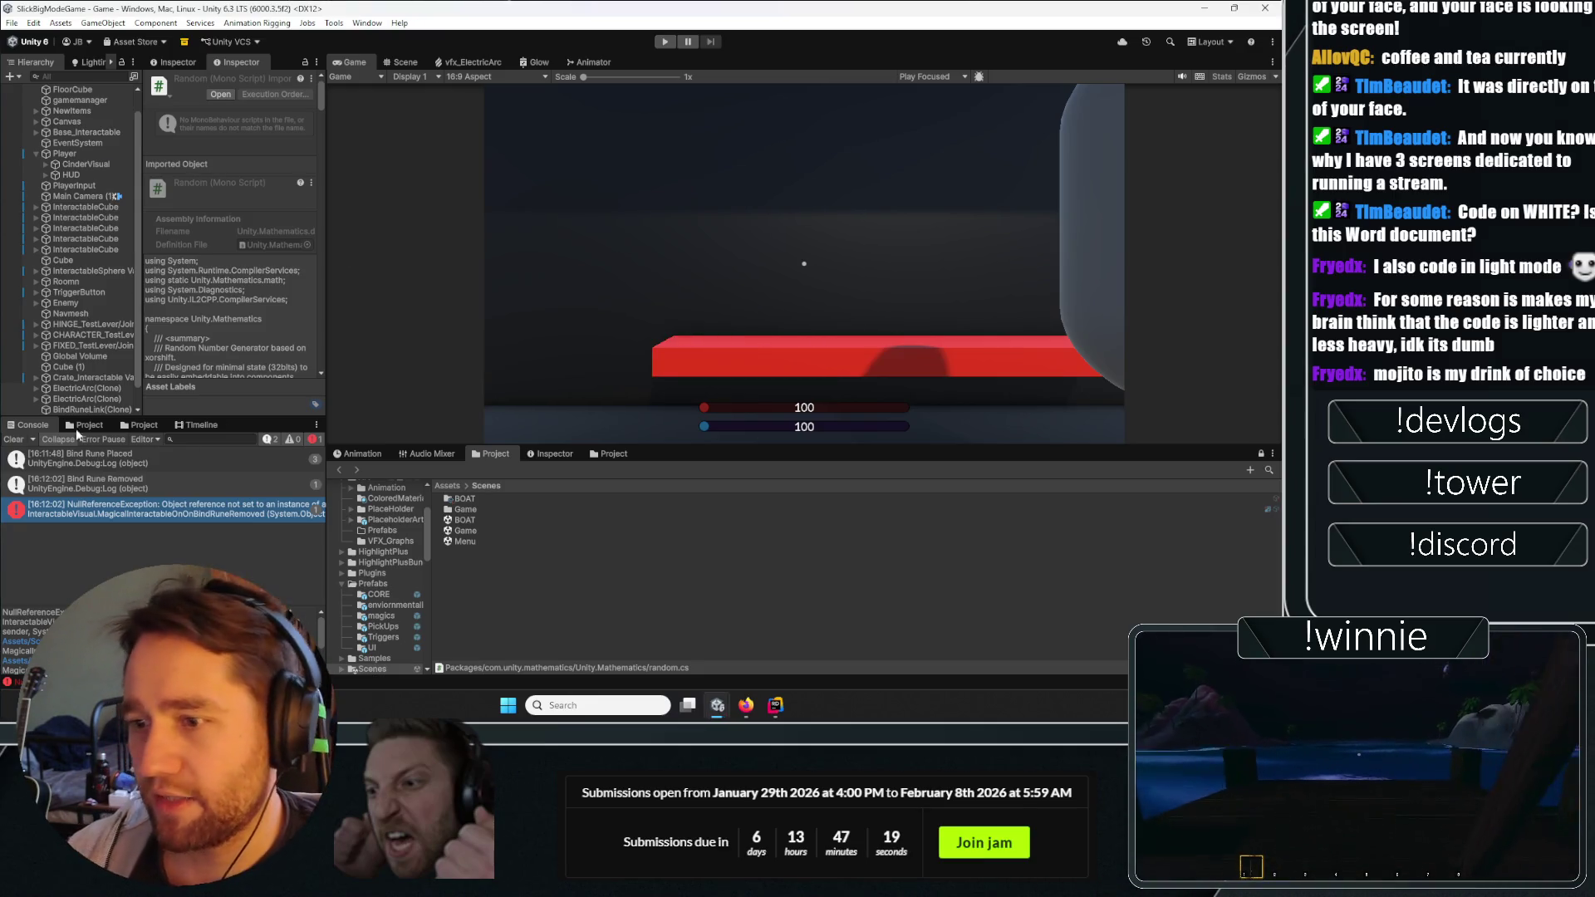
Clear the Console, replay, and test the barrel rune's blue arc in the maximized Game view.
click(664, 42)
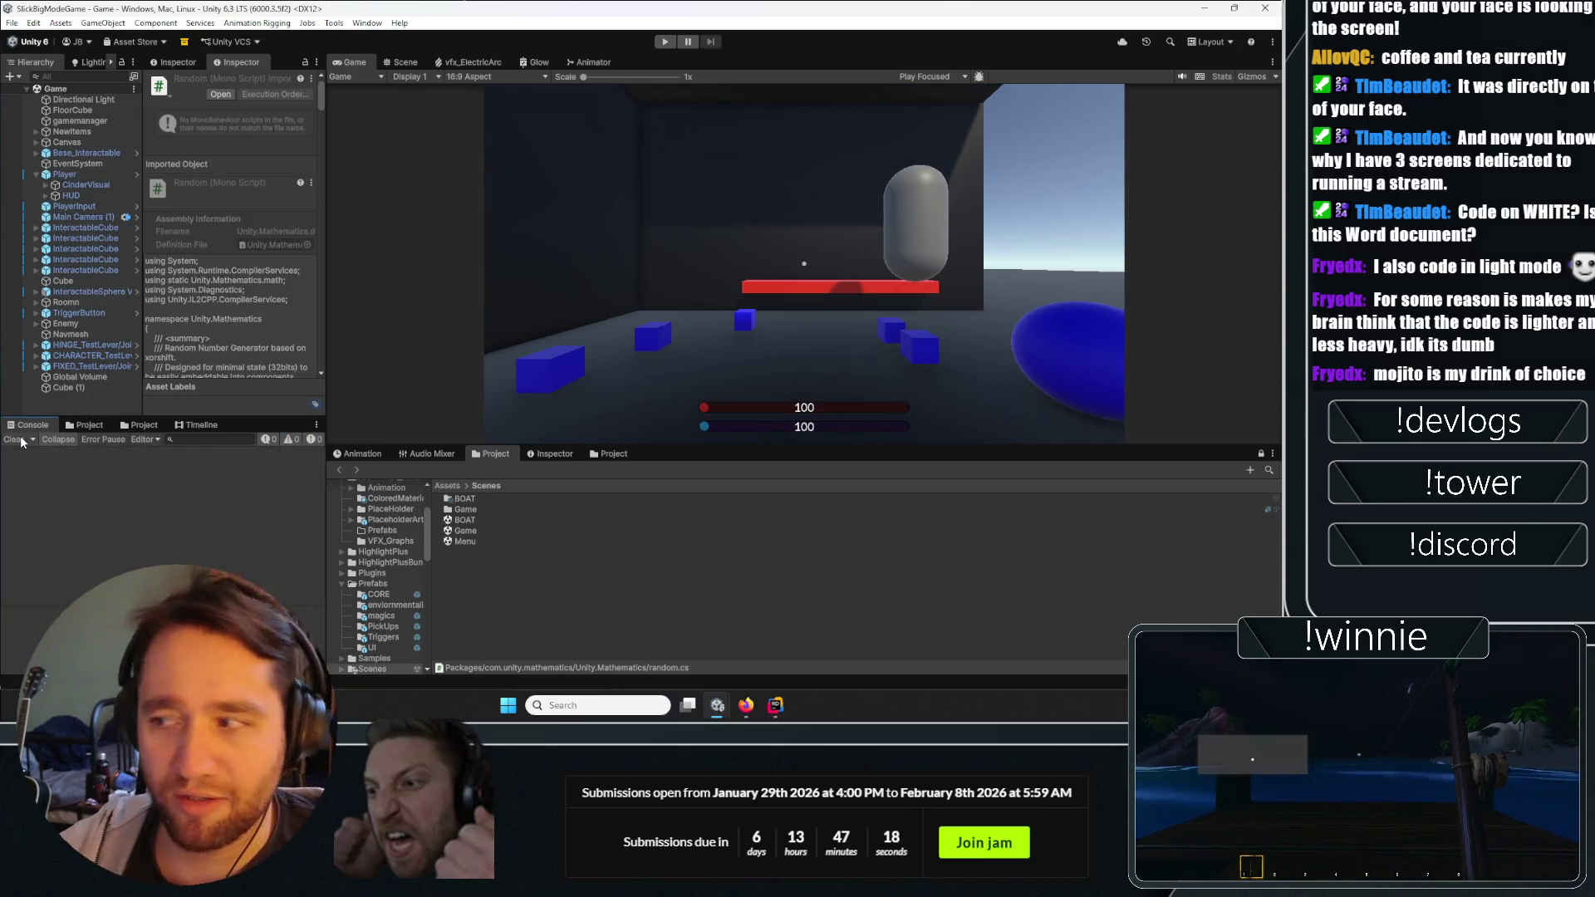
click(665, 42)
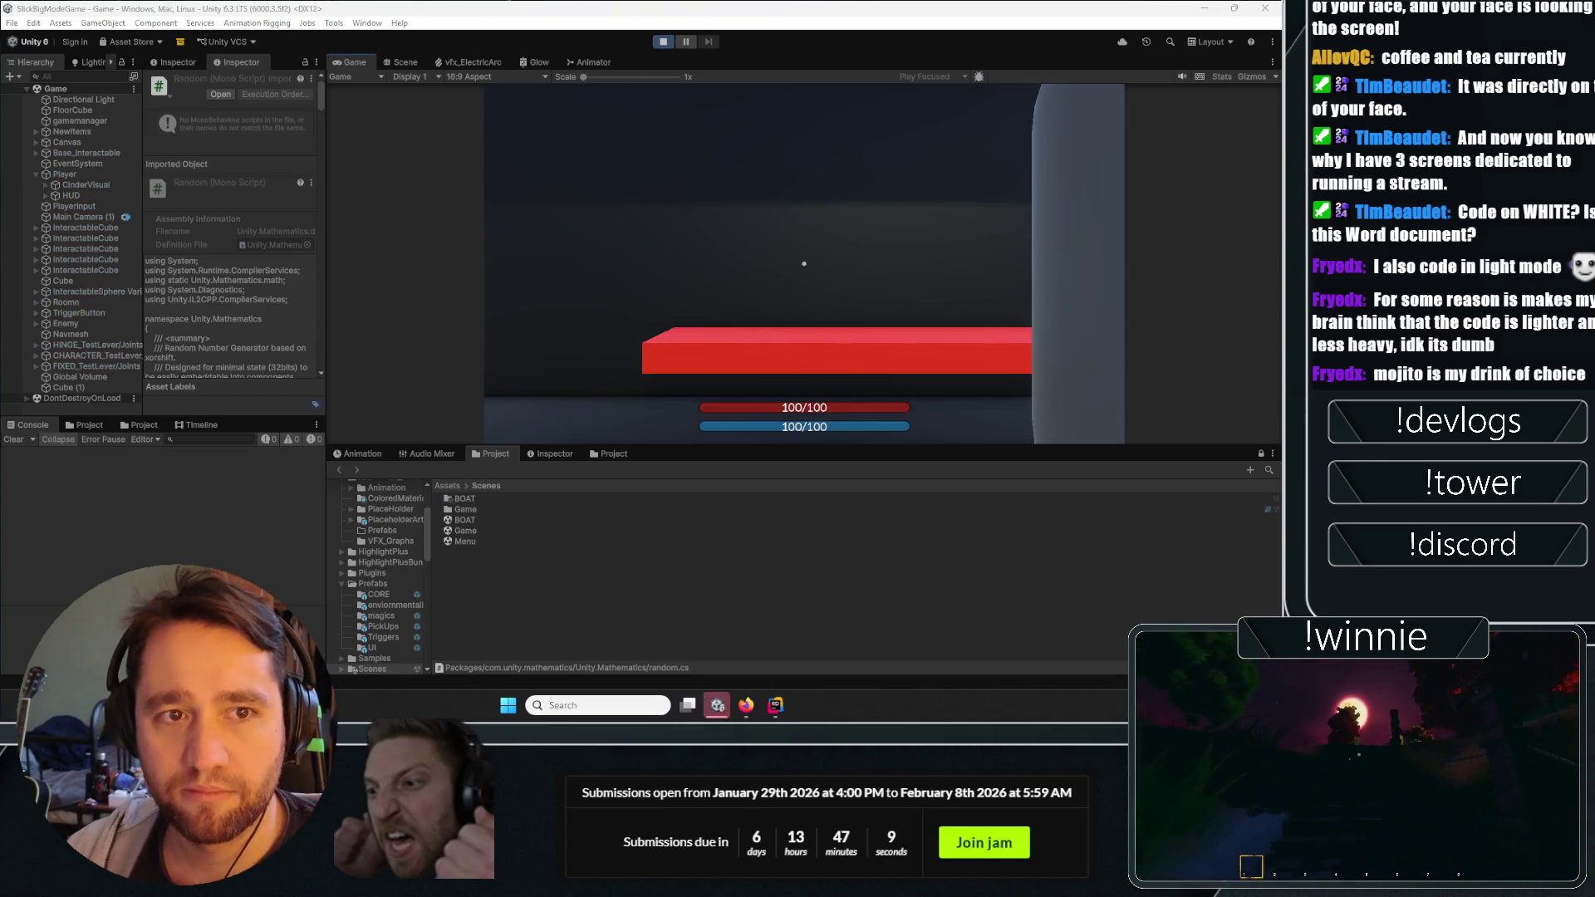
double_click(361, 63)
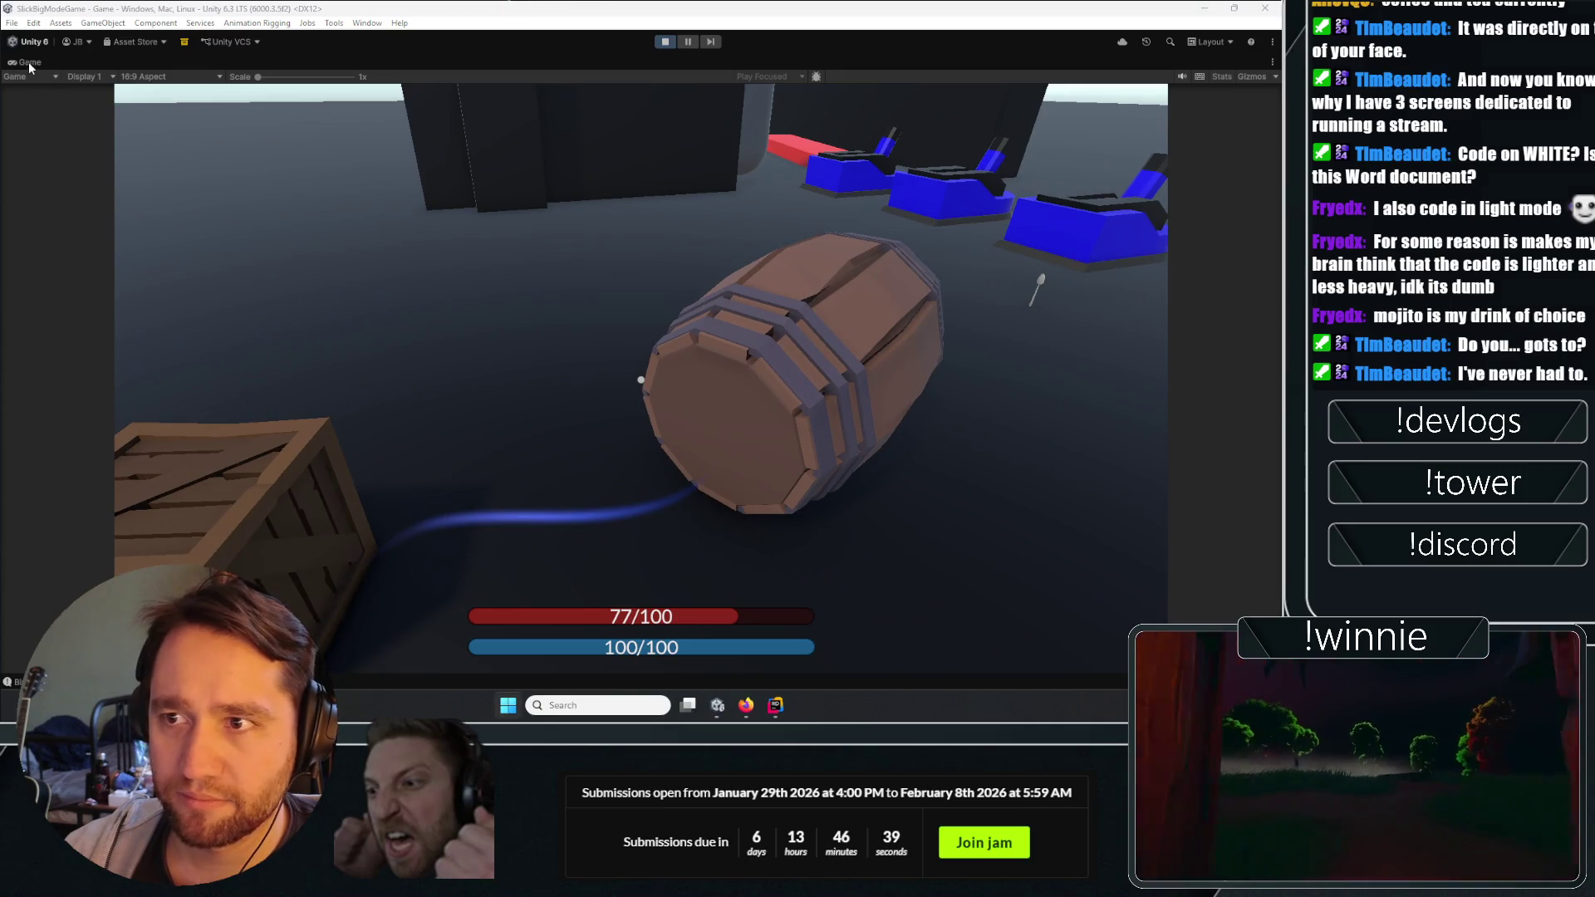
key(shift+space)
Wrap Destroy(spawnedArcVFX.gameObject) in braces beneath the null check in InteractableVisual.cs.
double_click(81, 490)
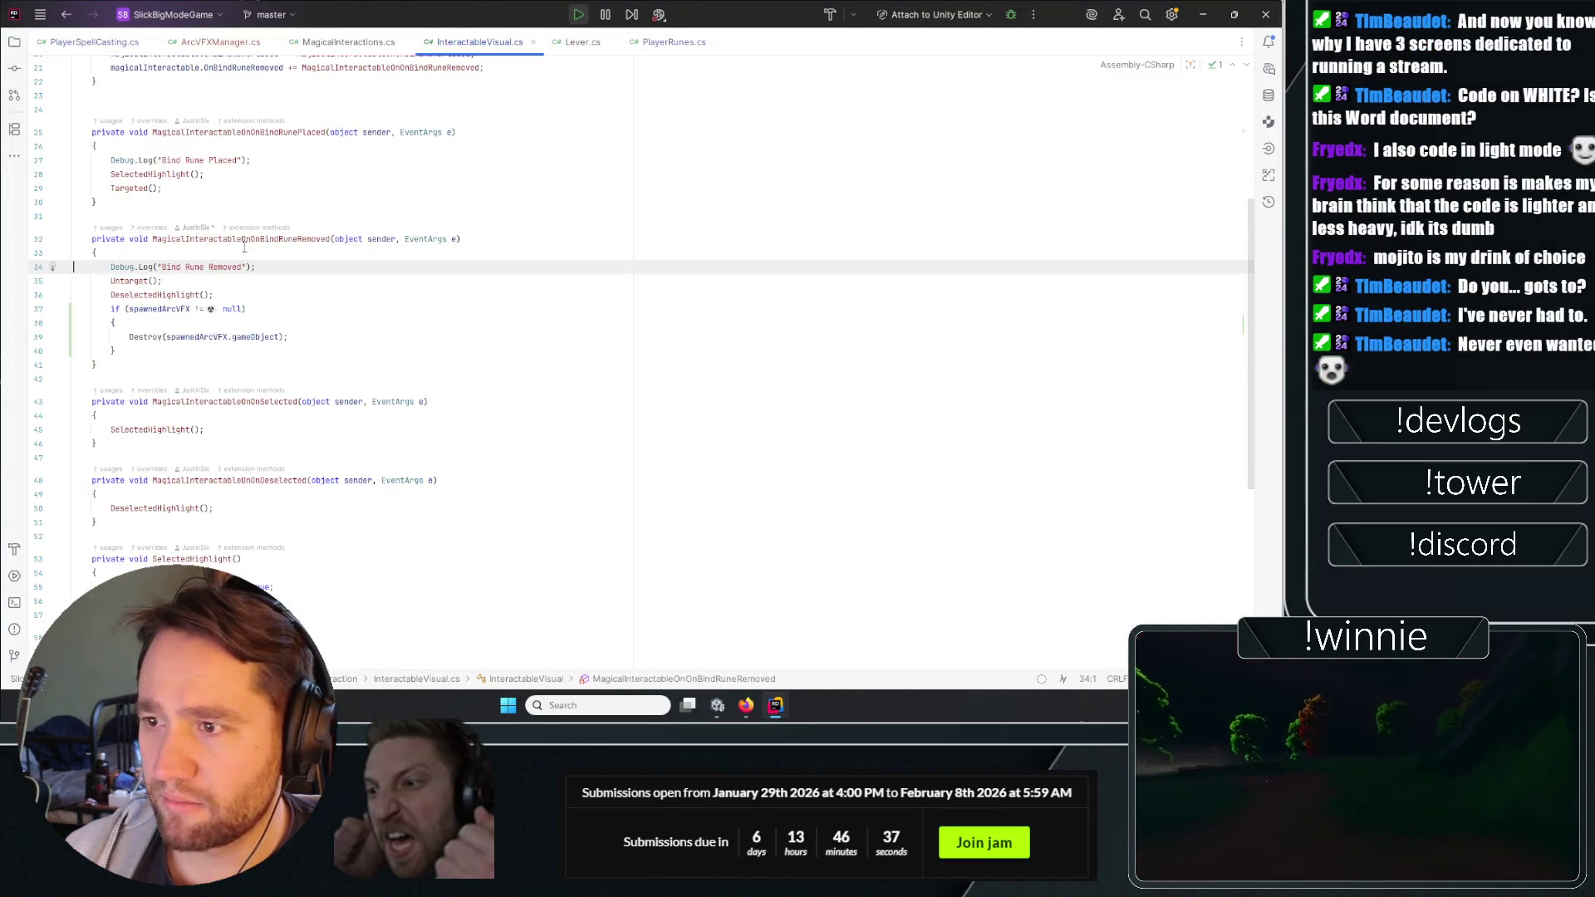
drag(162, 282, 73, 270)
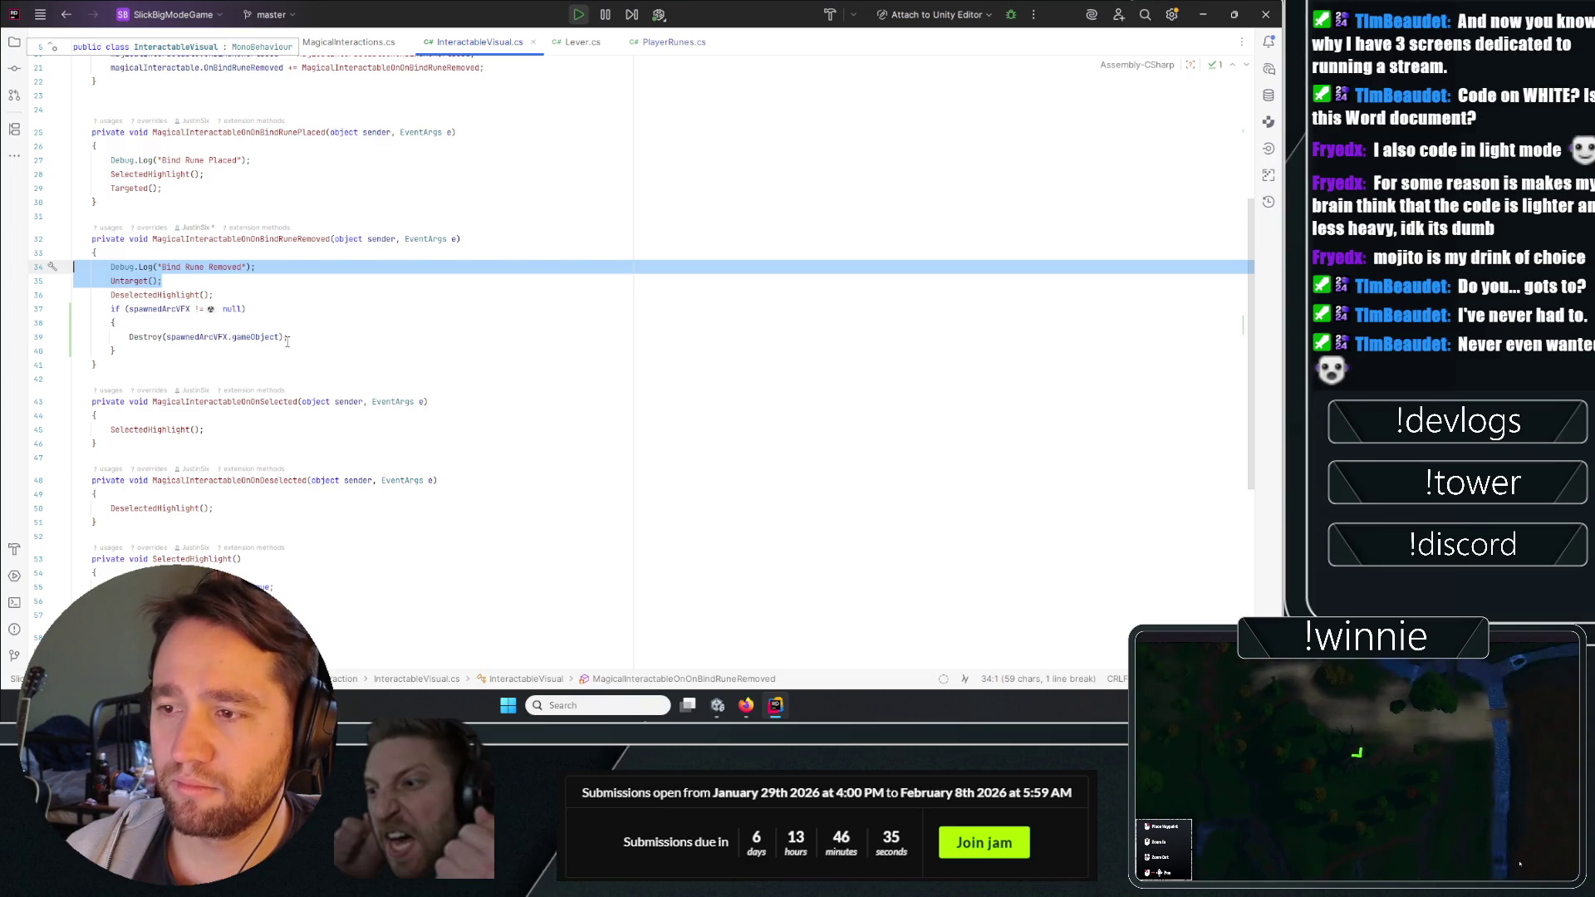
drag(287, 338, 72, 337)
text({)
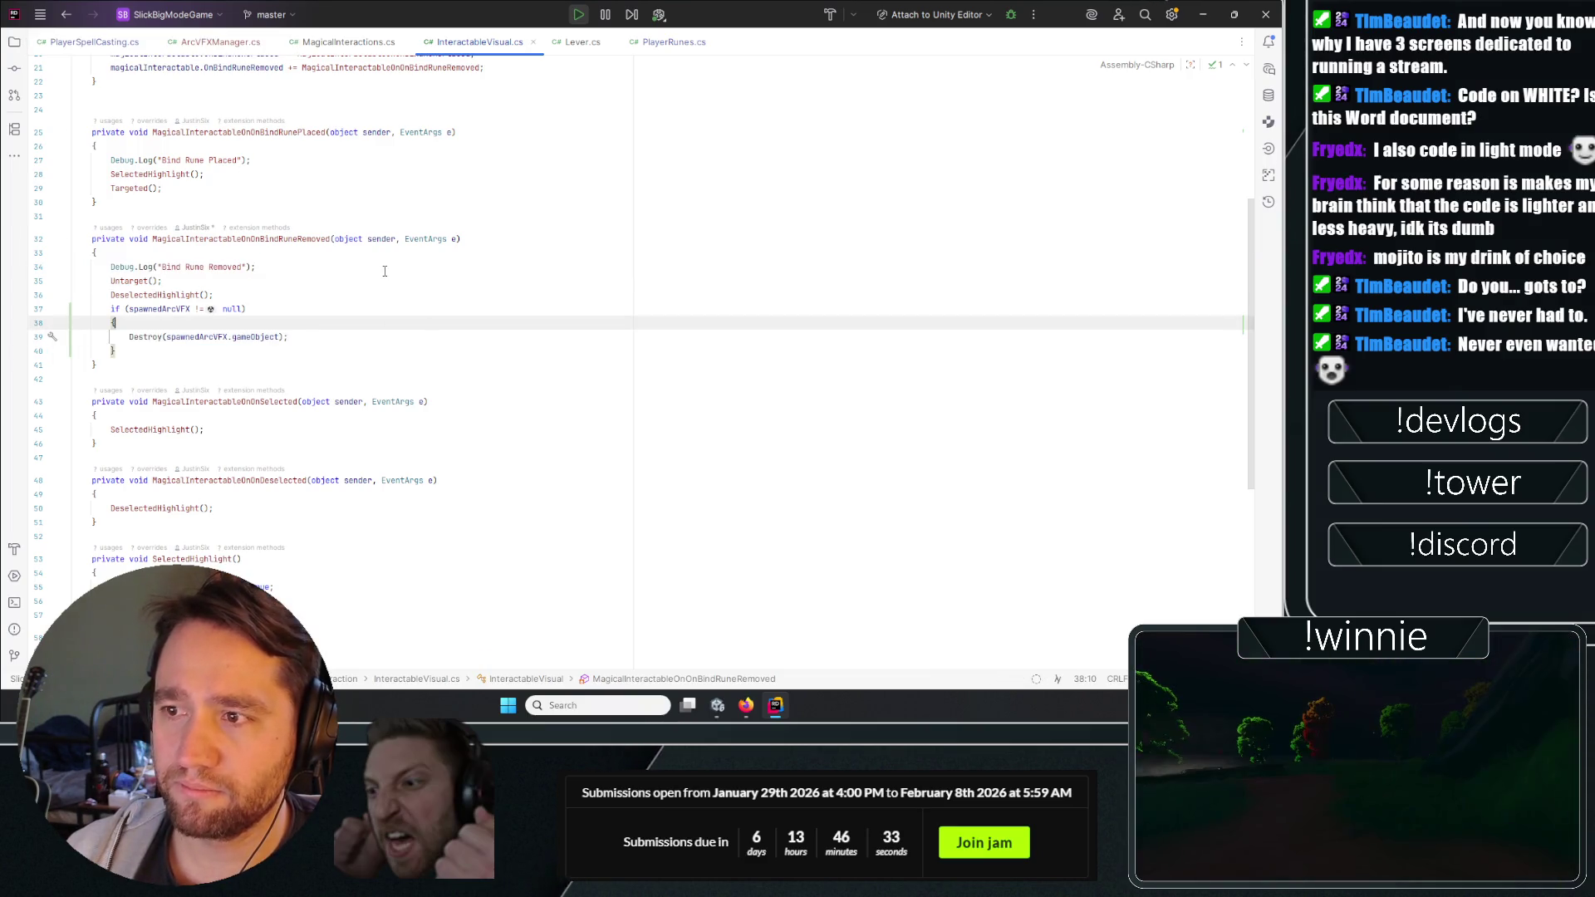
click(166, 309)
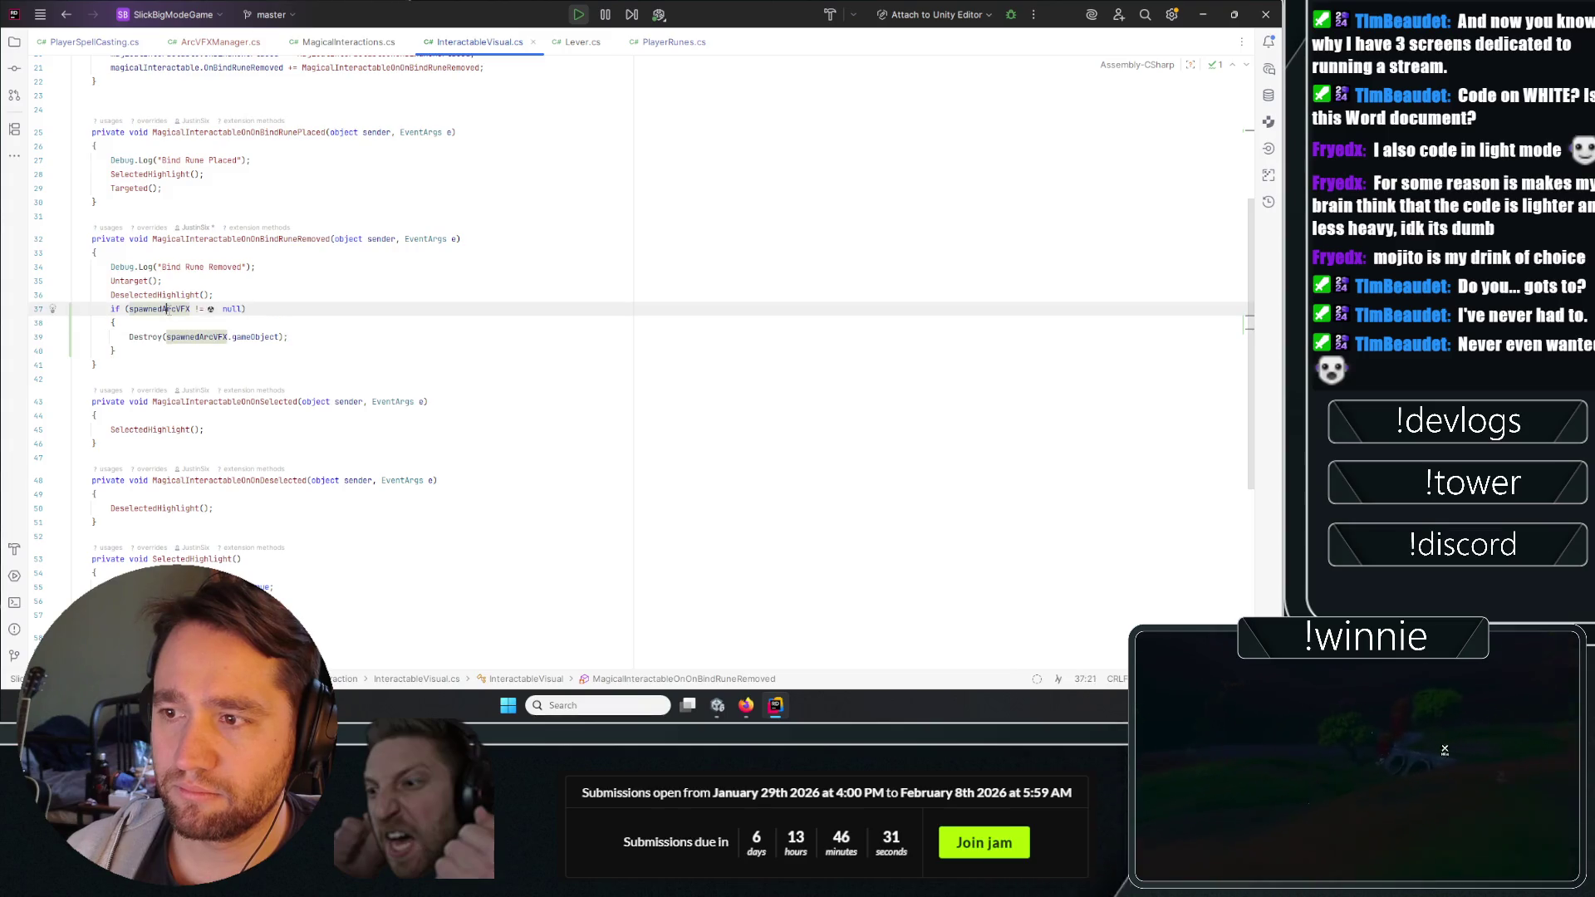
scroll(259, 455, up, 5)
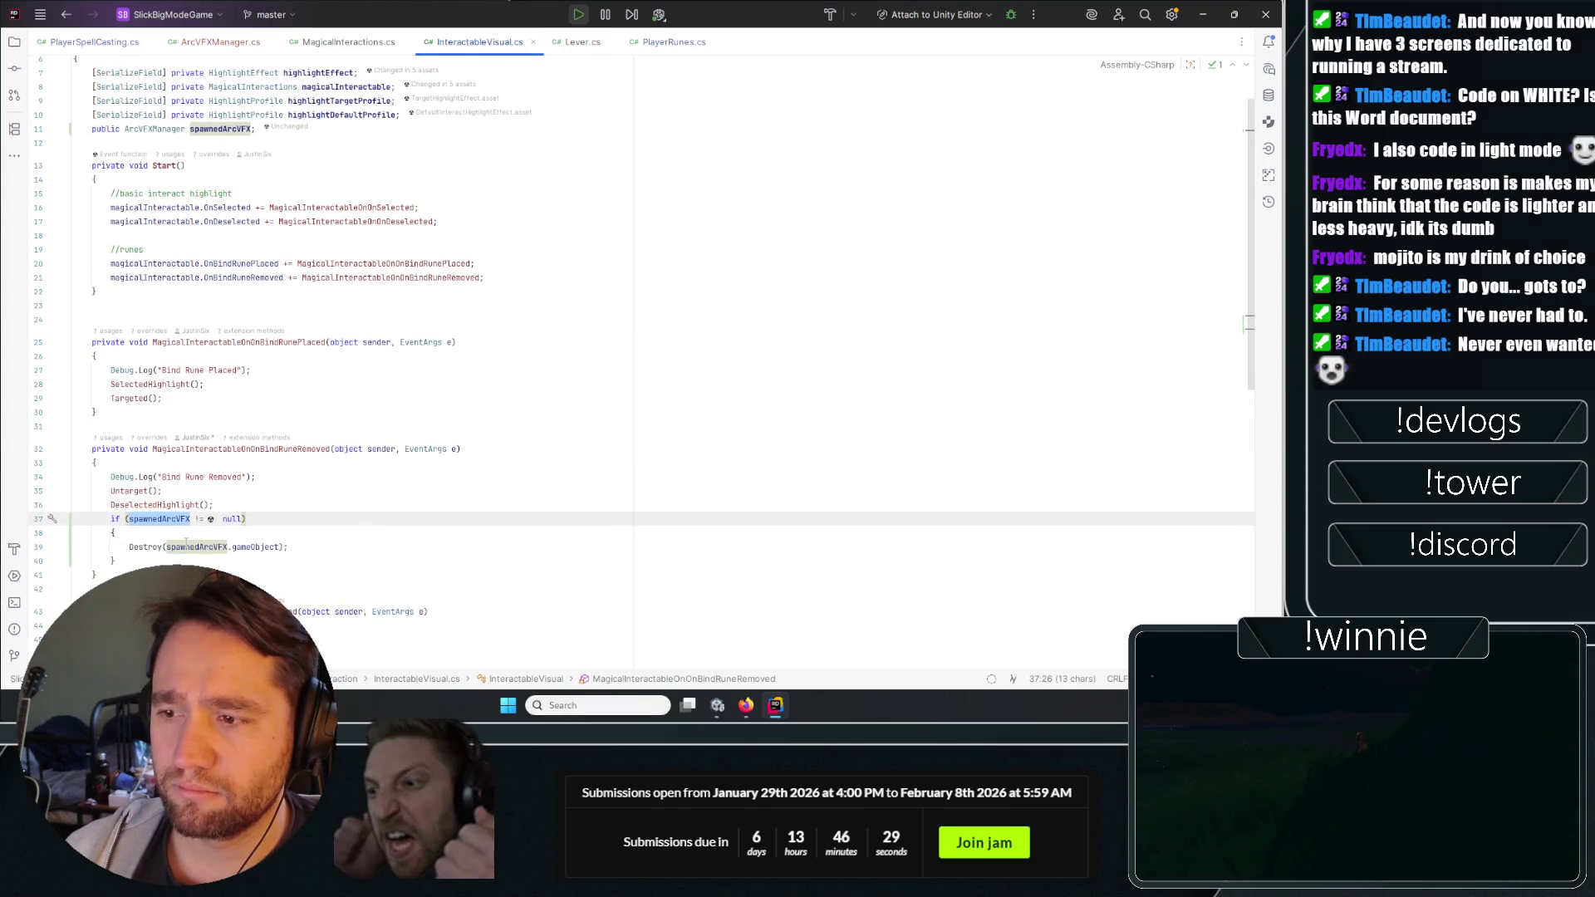
scroll(249, 507, down, 3)
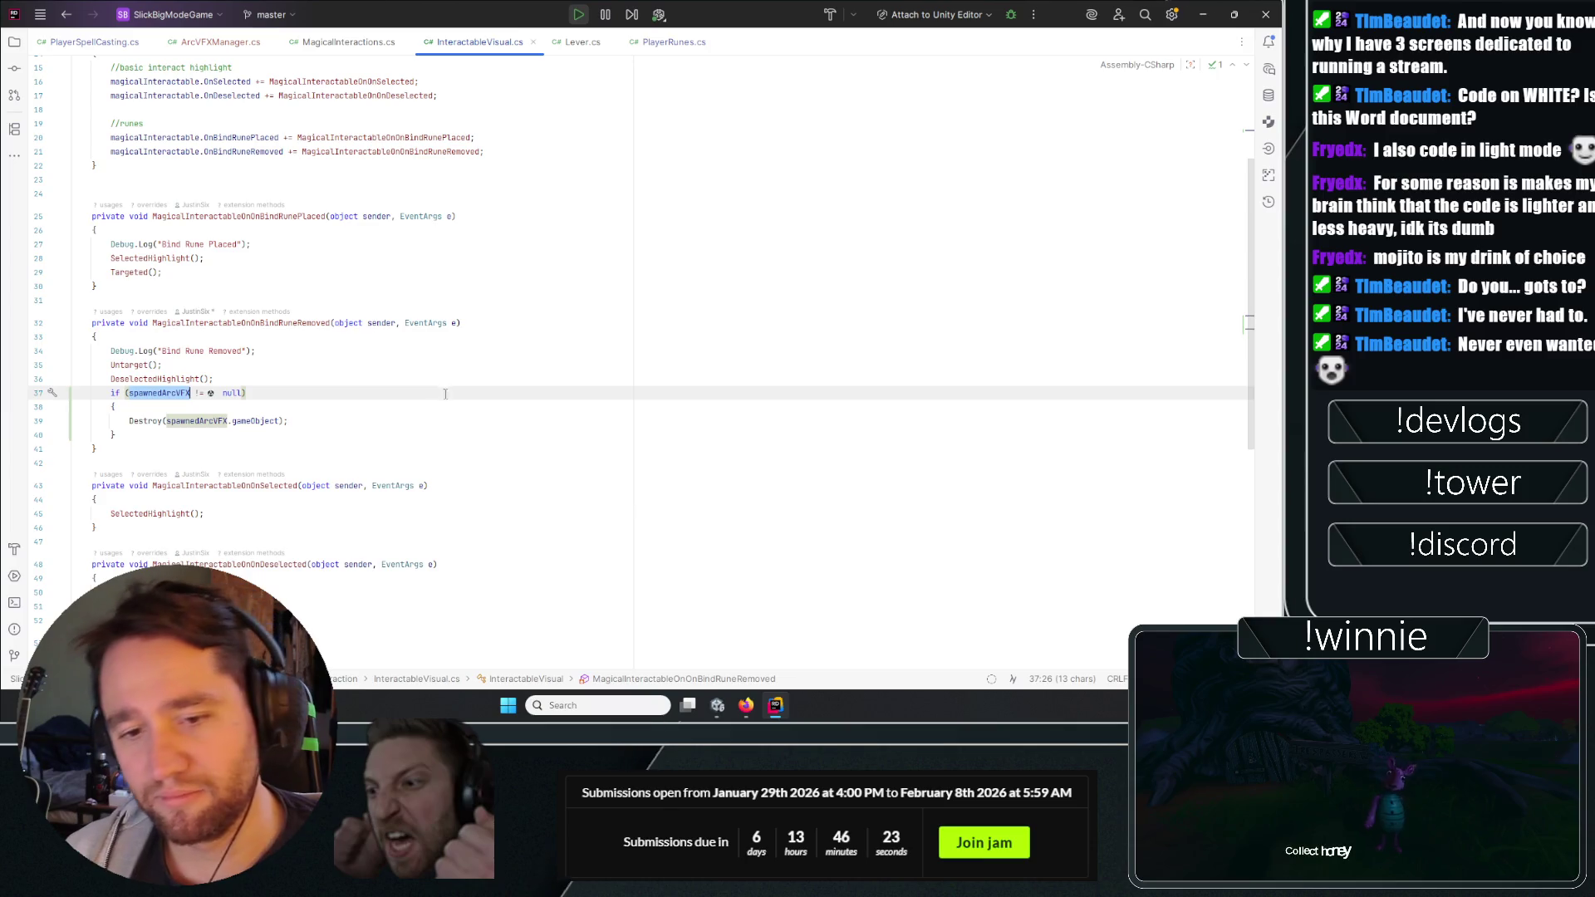
click(330, 418)
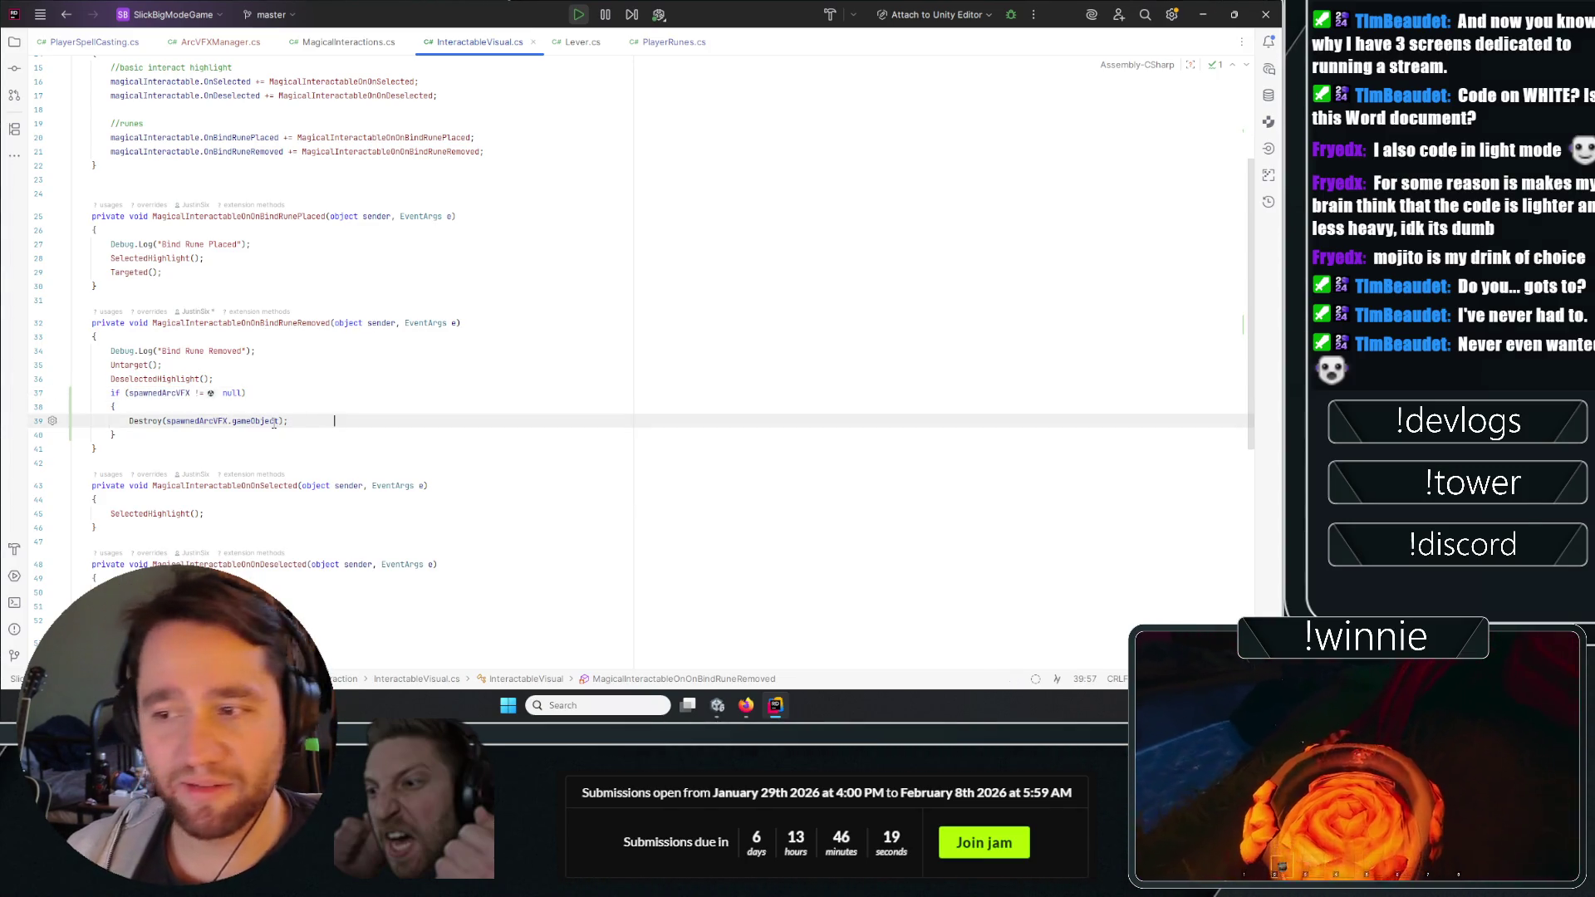
click(1202, 12)
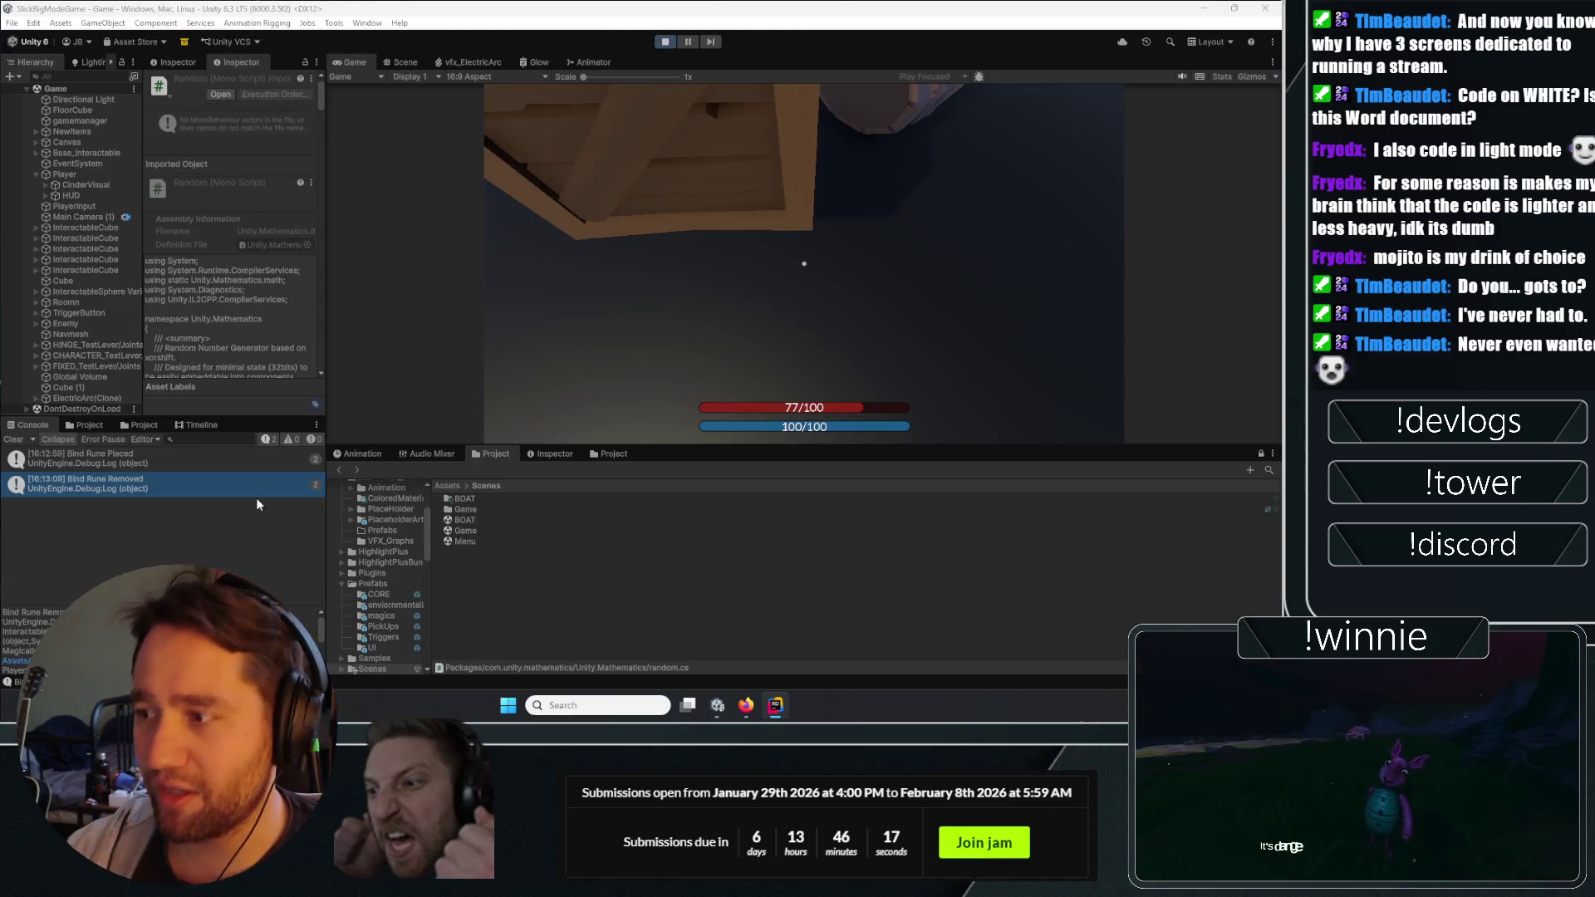
Review the null-checked Destroy block in Rider from the Bind Rune Removed log entry.
click(88, 465)
double_click(85, 482)
click(303, 337)
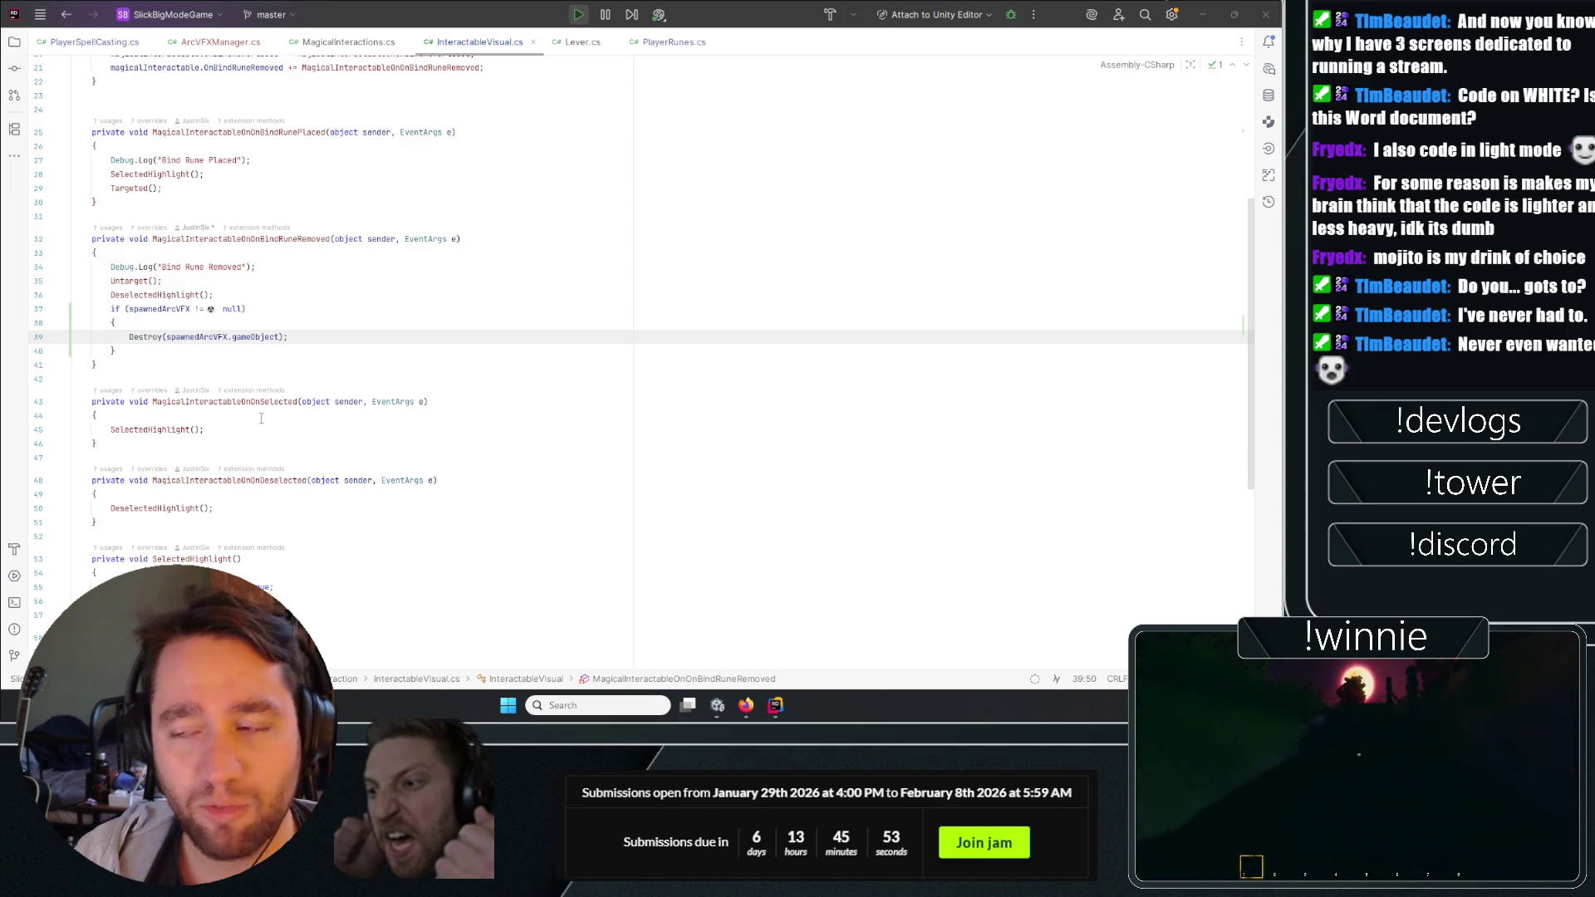
click(440, 401)
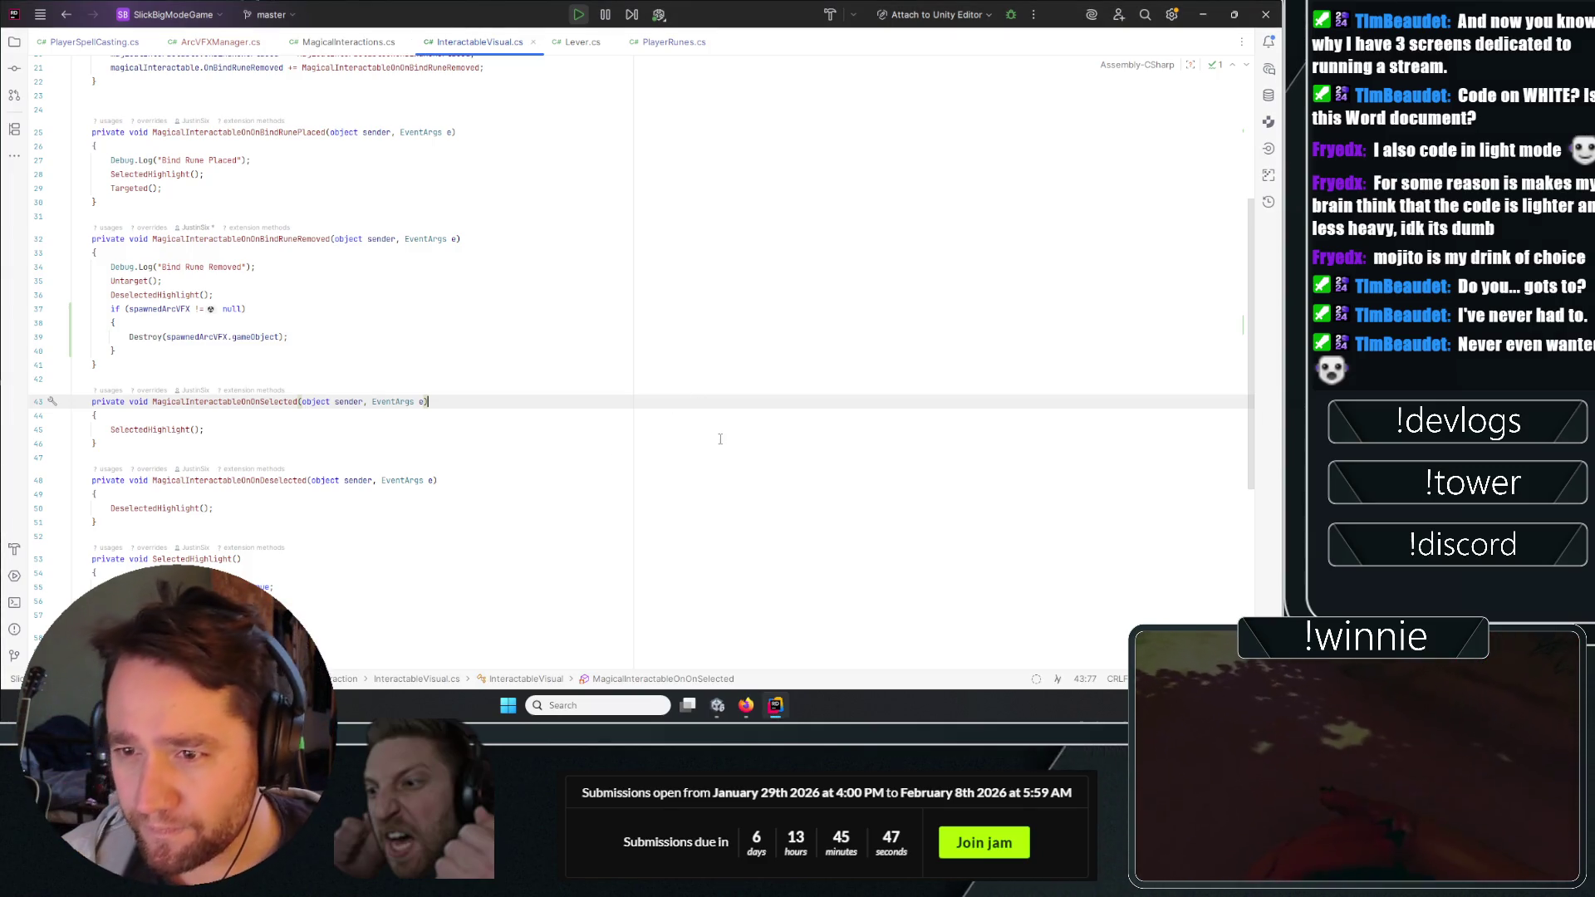
click(633, 352)
click(622, 321)
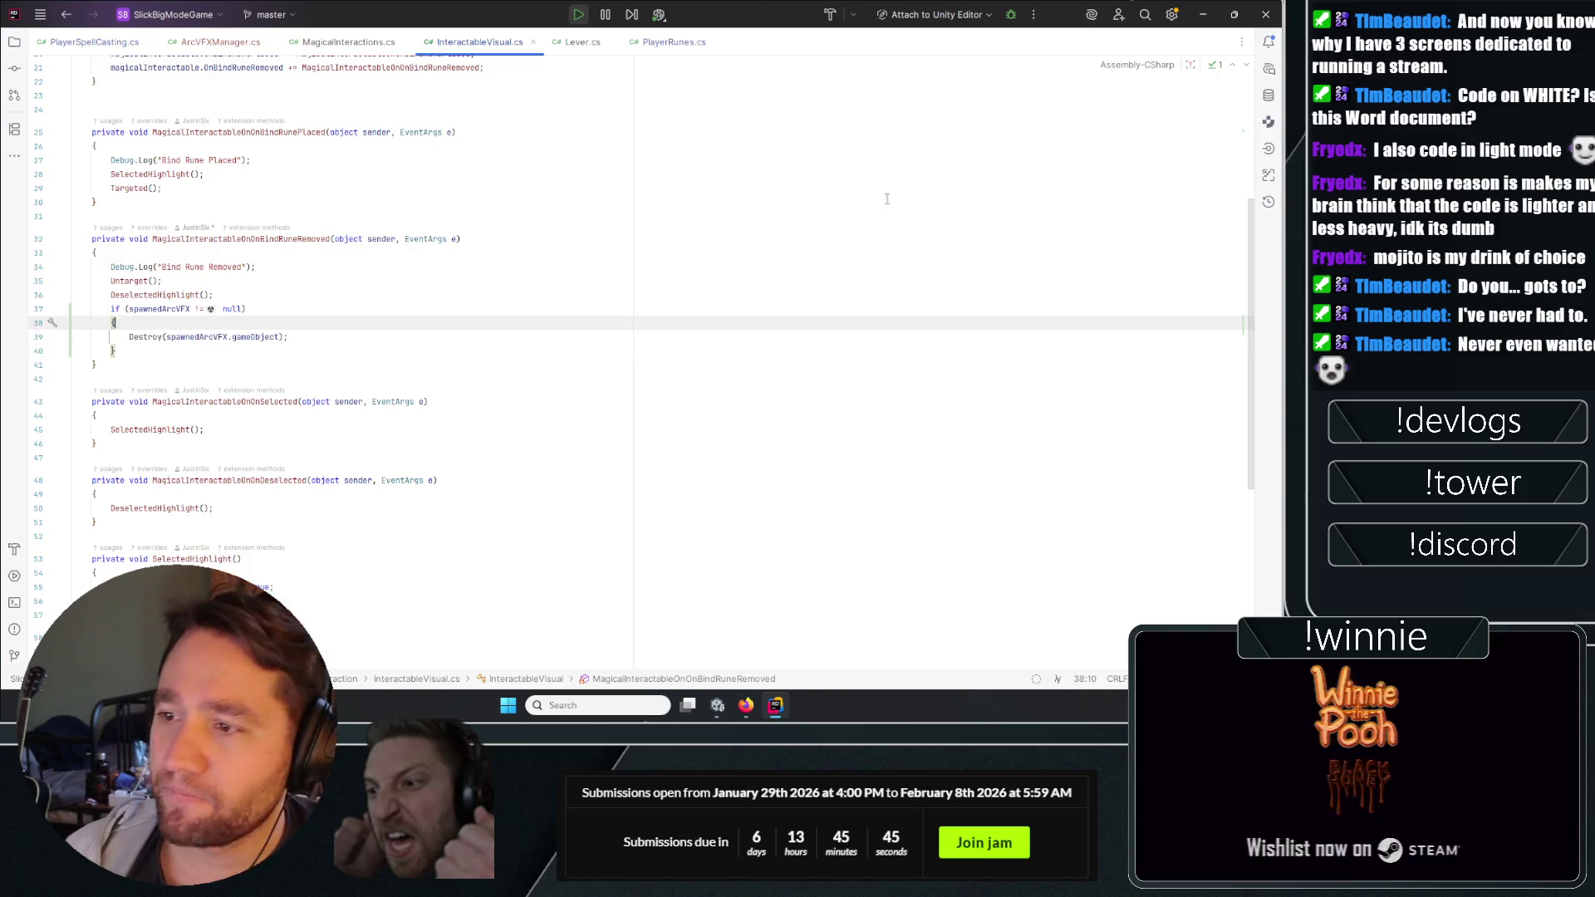
Back in Unity, stop Play mode and clear the Console's log entries.
key(alt+Tab)
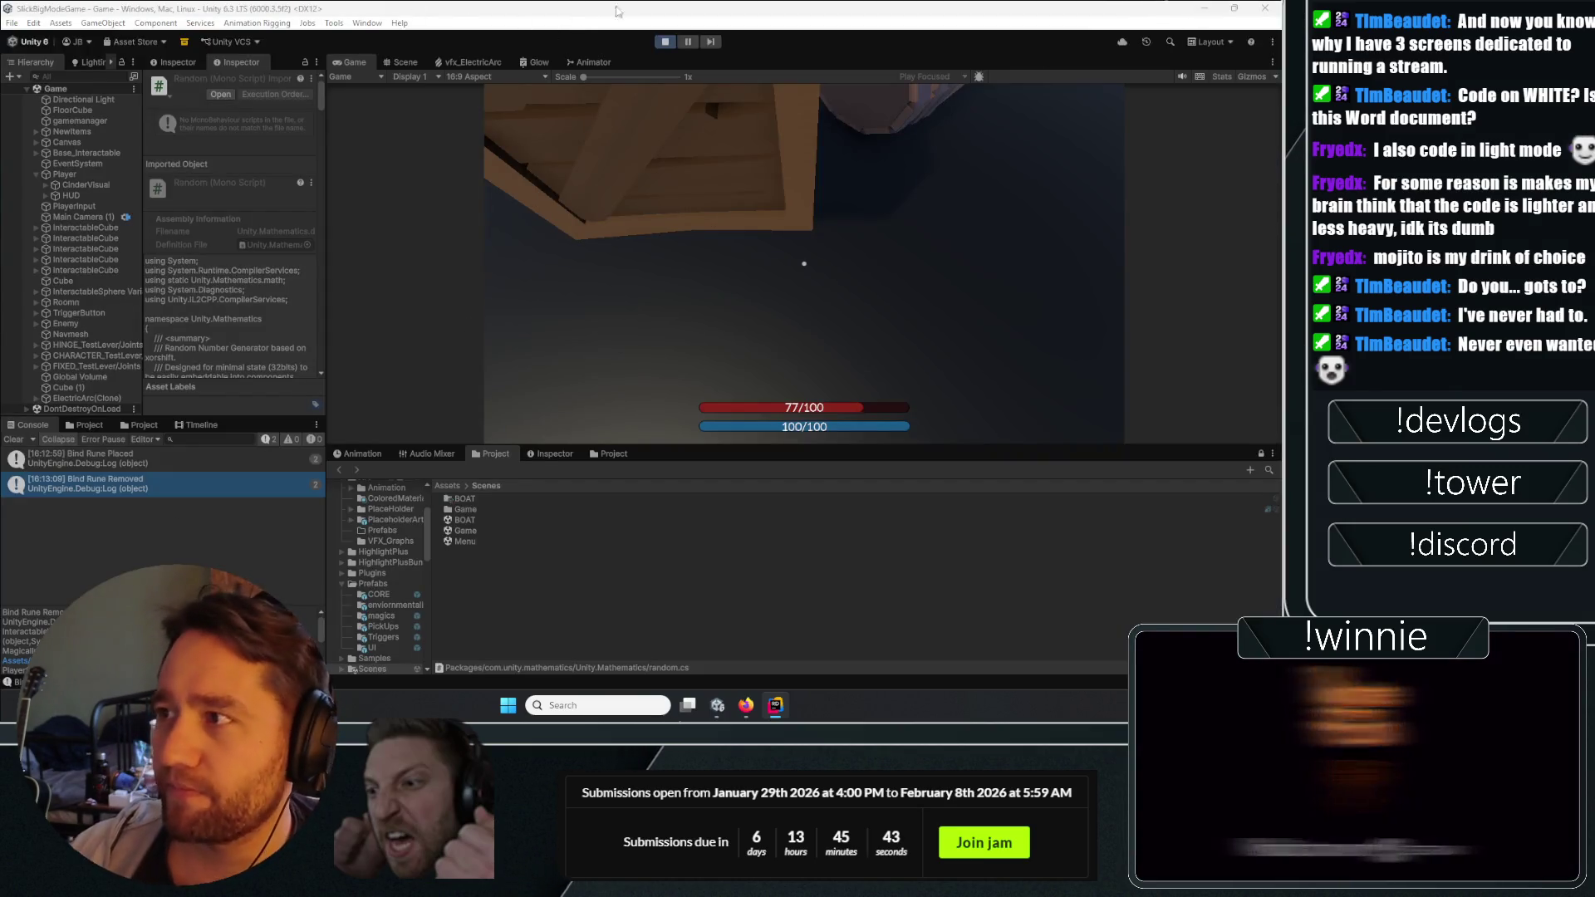
click(664, 42)
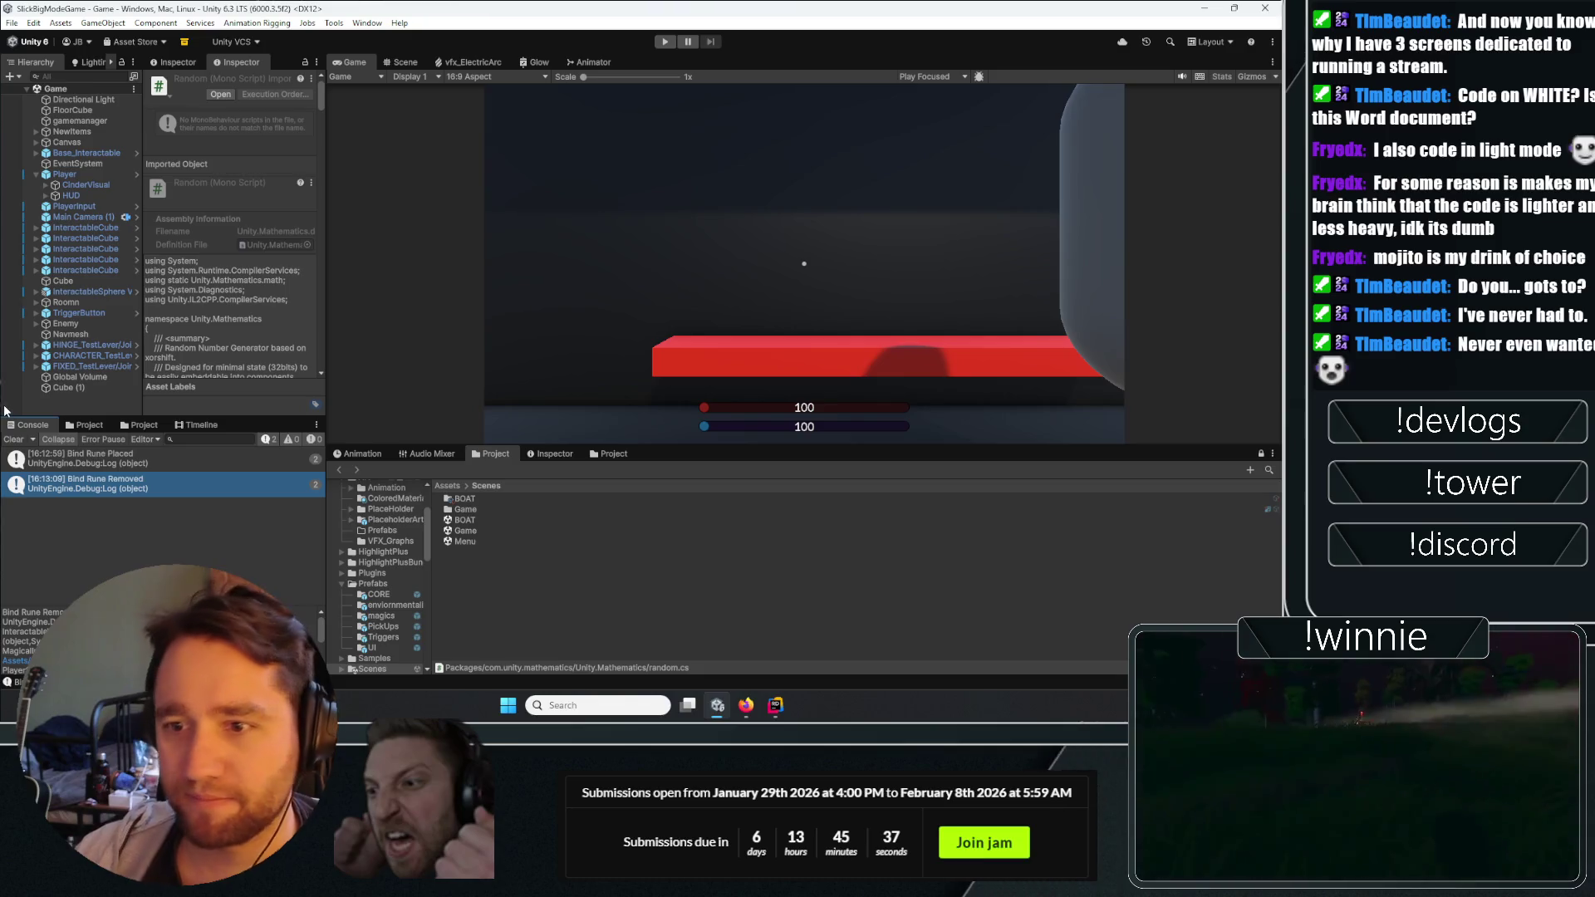
click(11, 439)
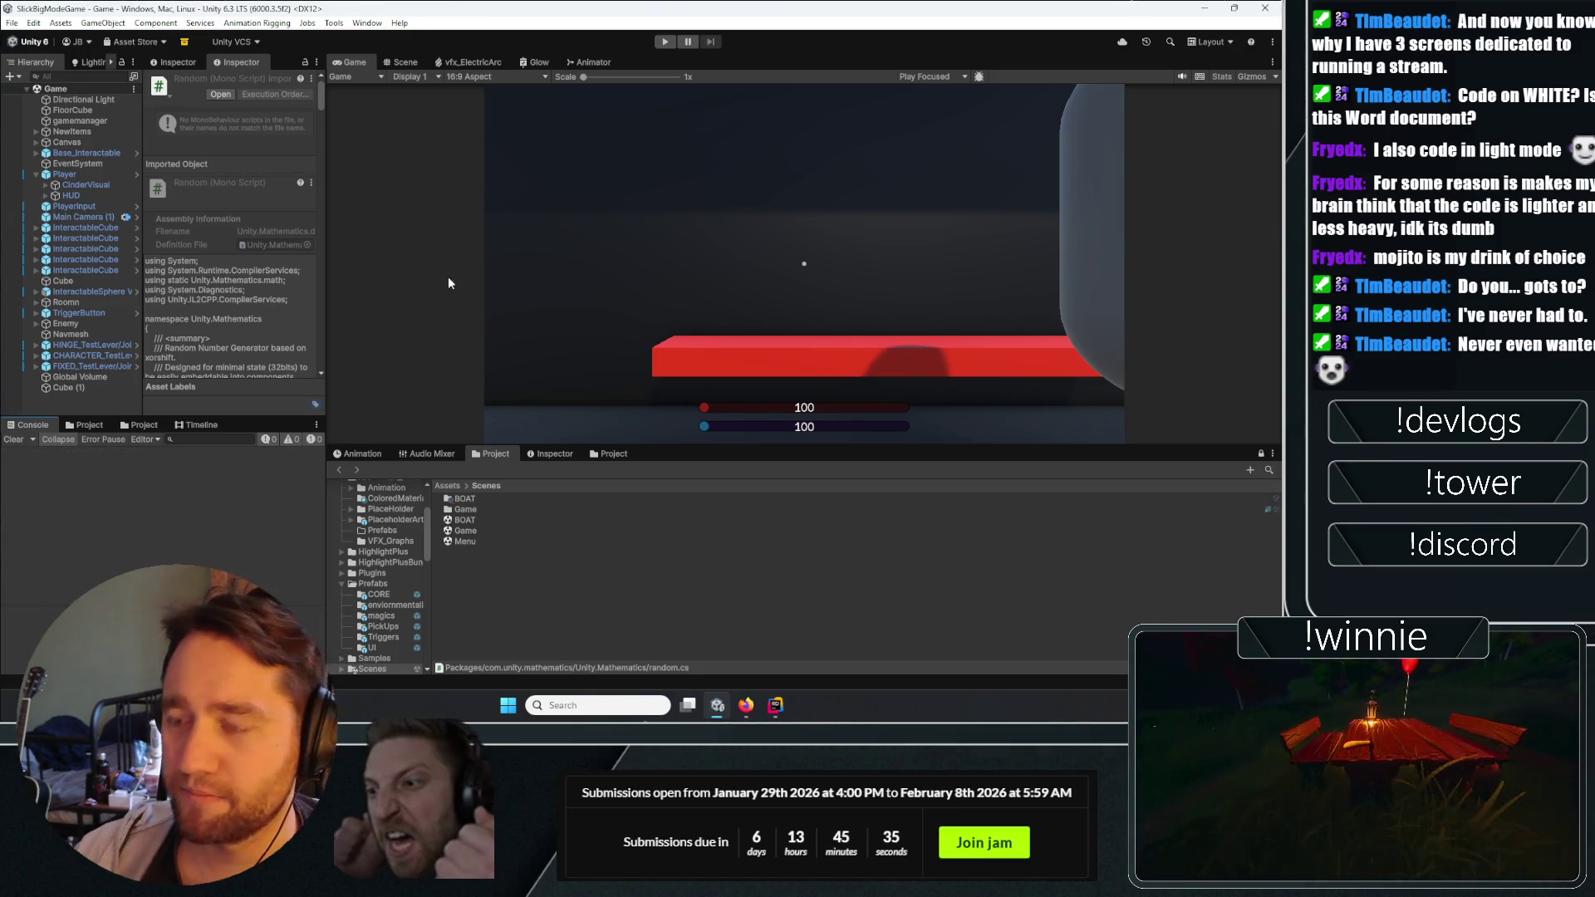
click(70, 397)
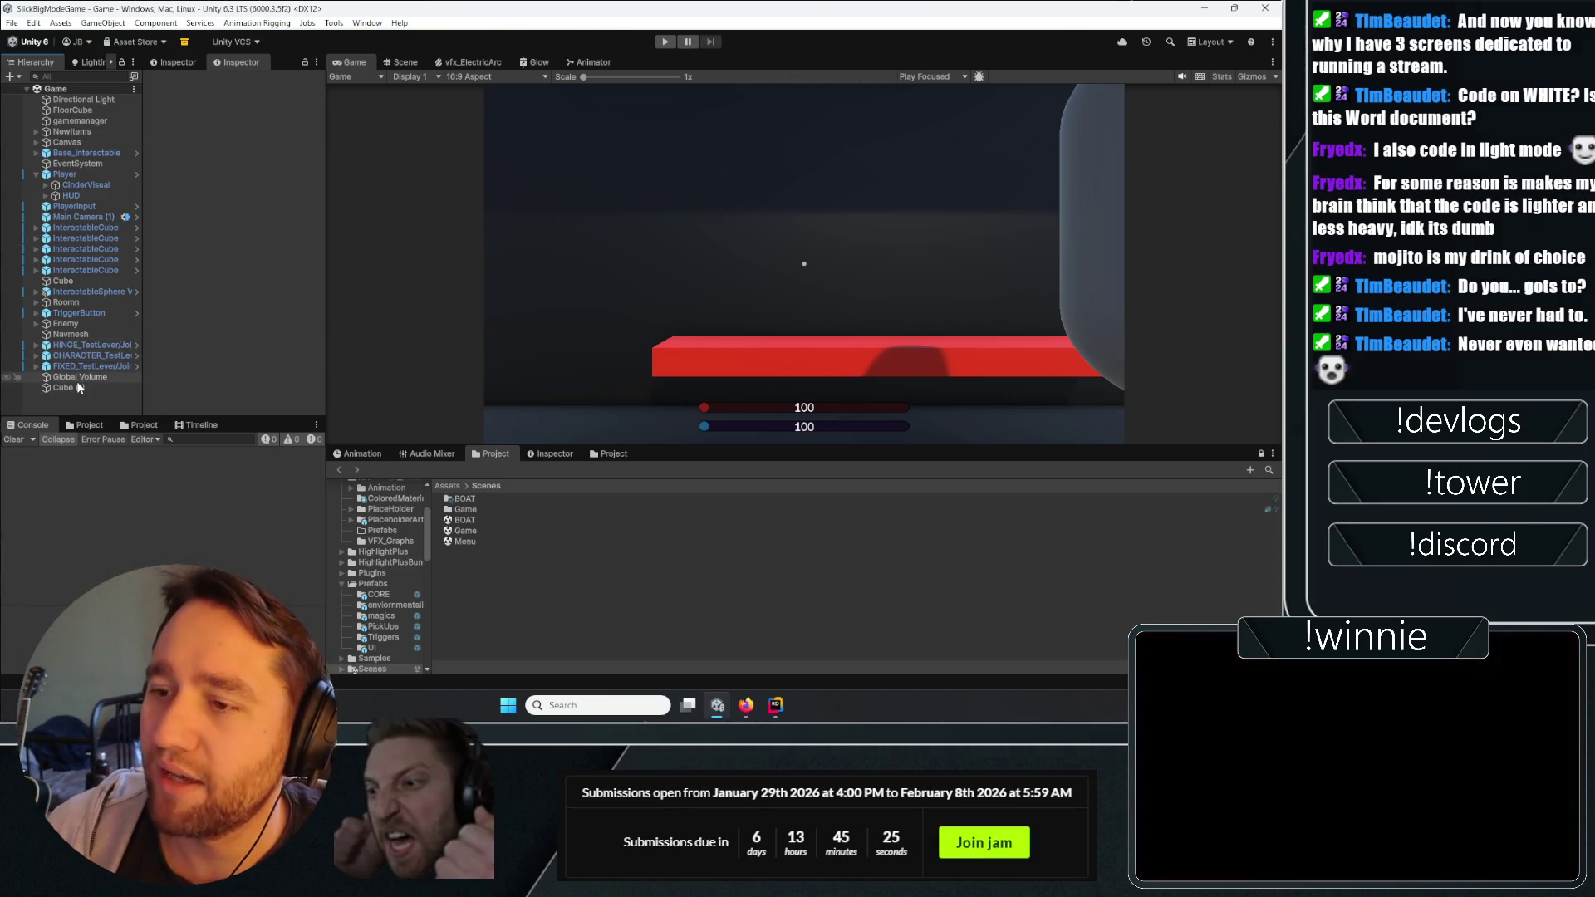
Compare Global Volume with Cube (1) in the Inspector, then collapse Cube (1)'s glow material section.
click(78, 378)
click(62, 387)
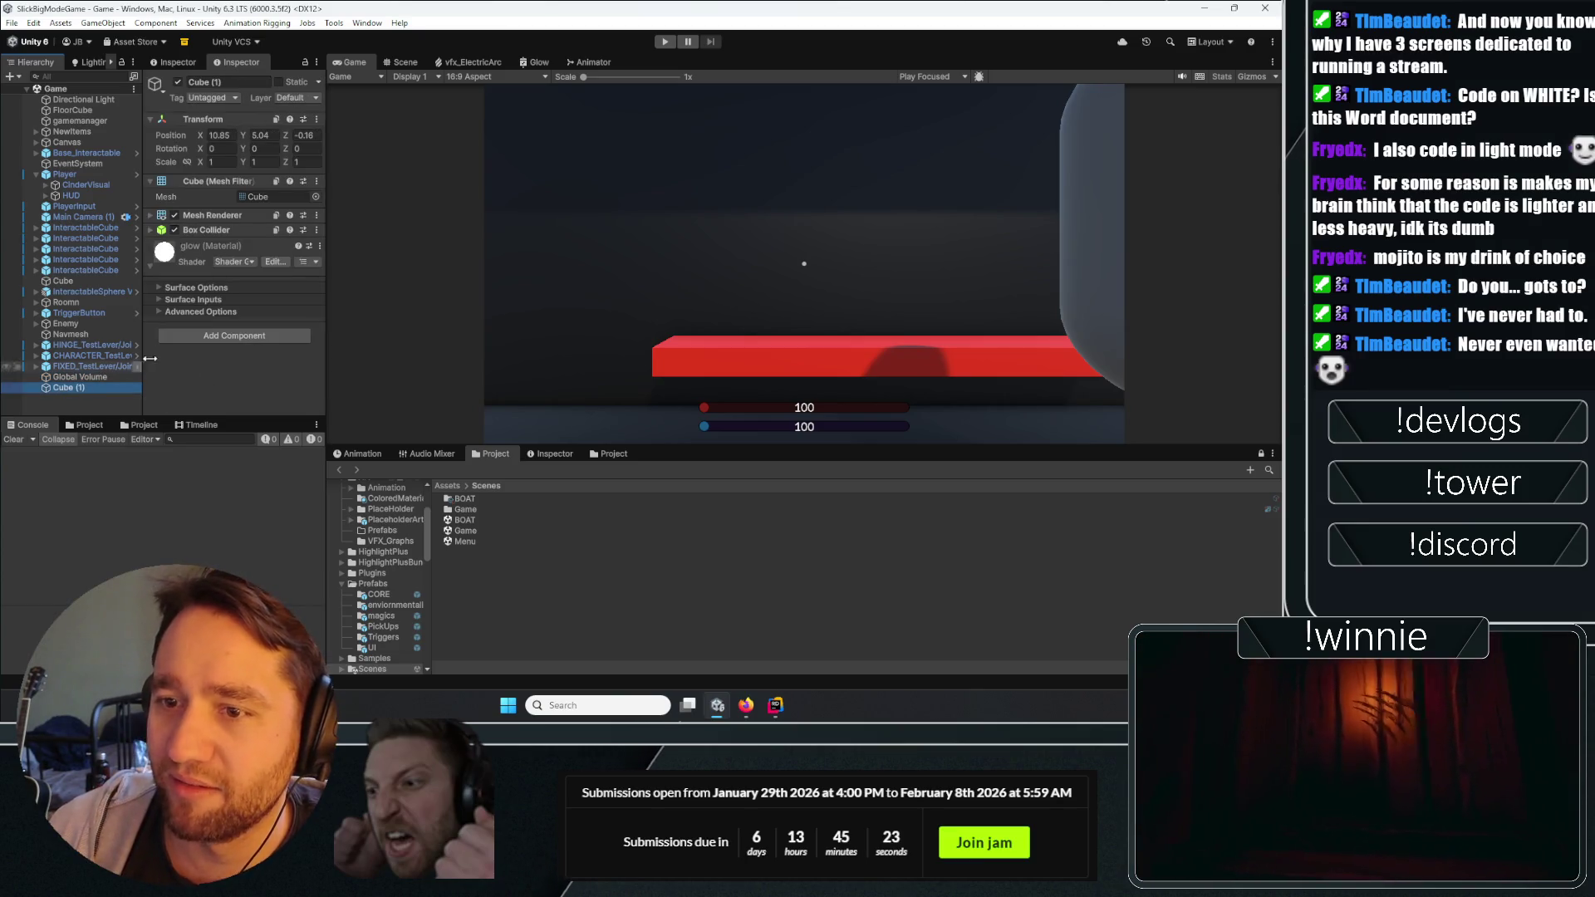
click(101, 377)
click(66, 388)
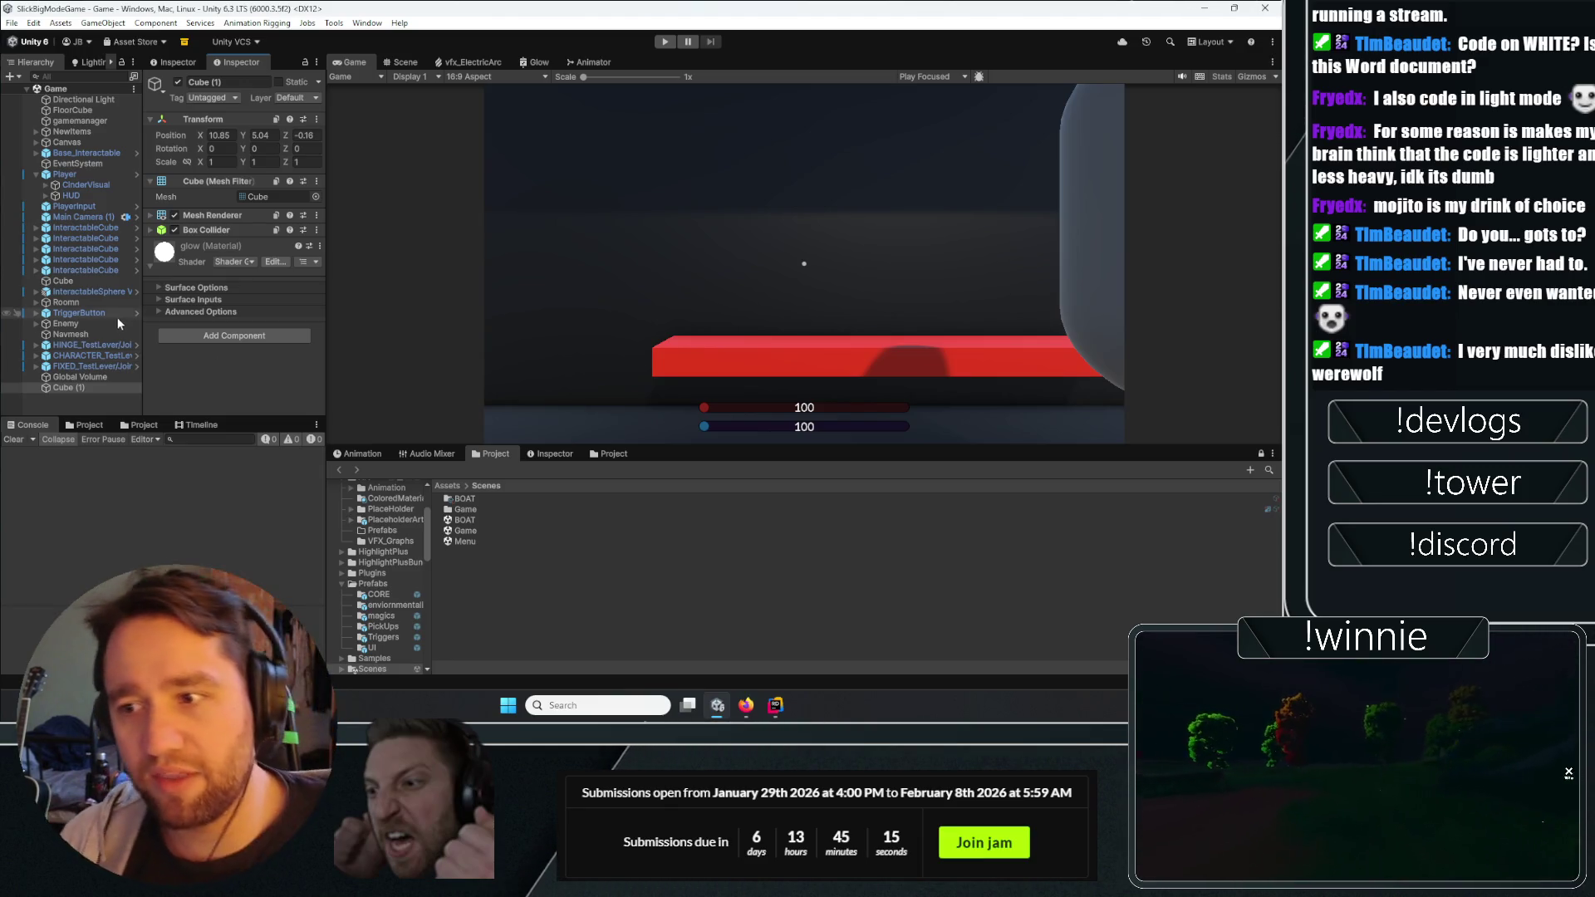
click(83, 378)
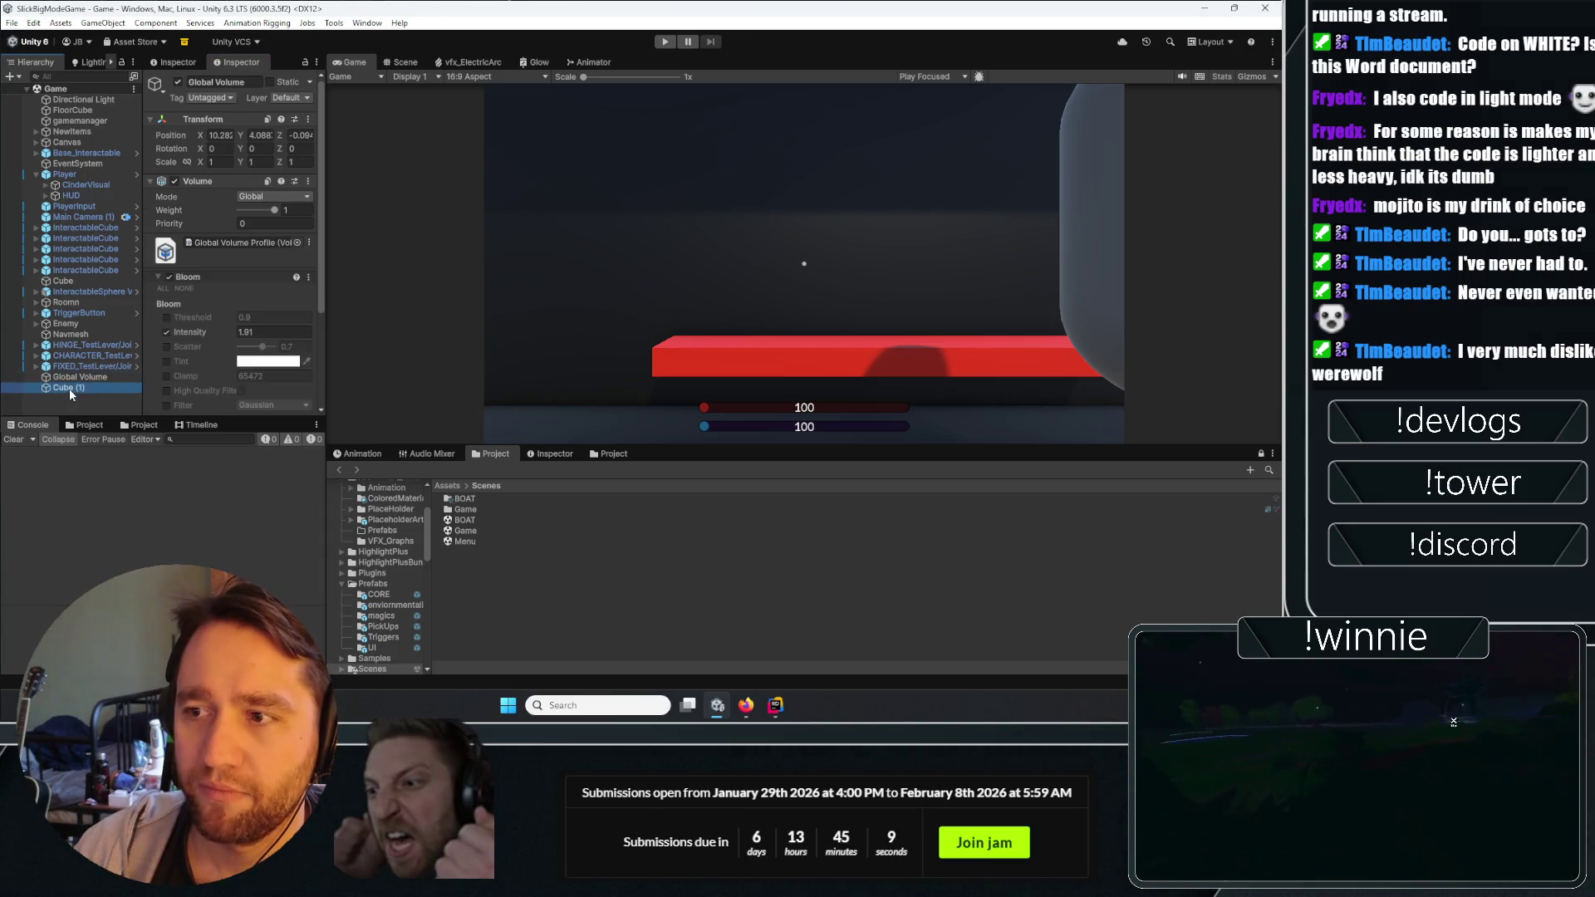
click(69, 388)
click(183, 262)
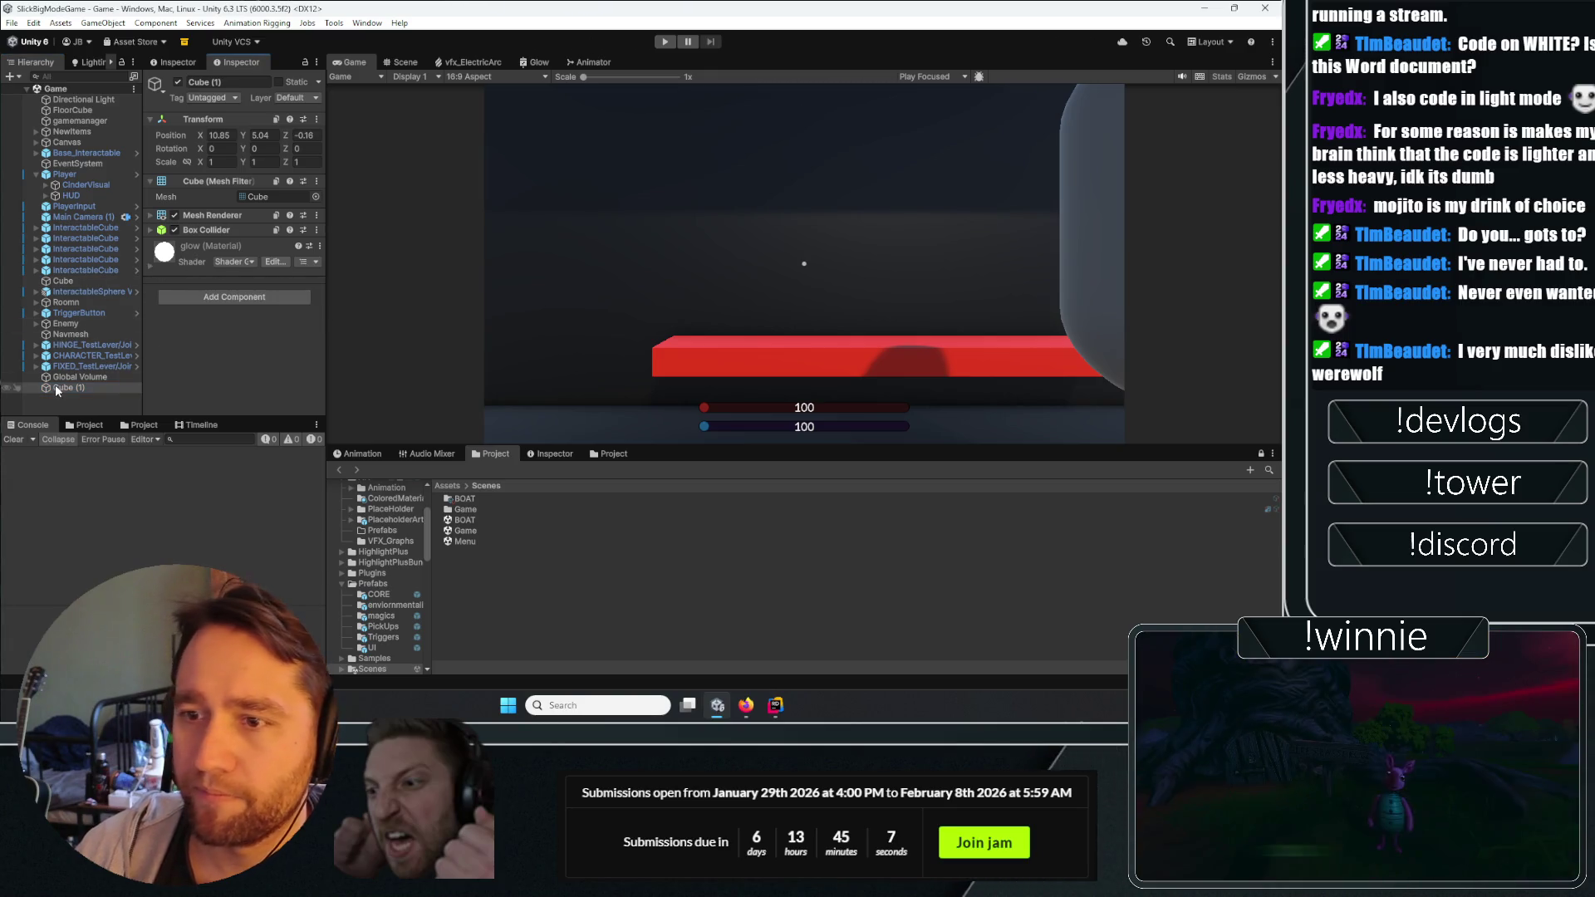
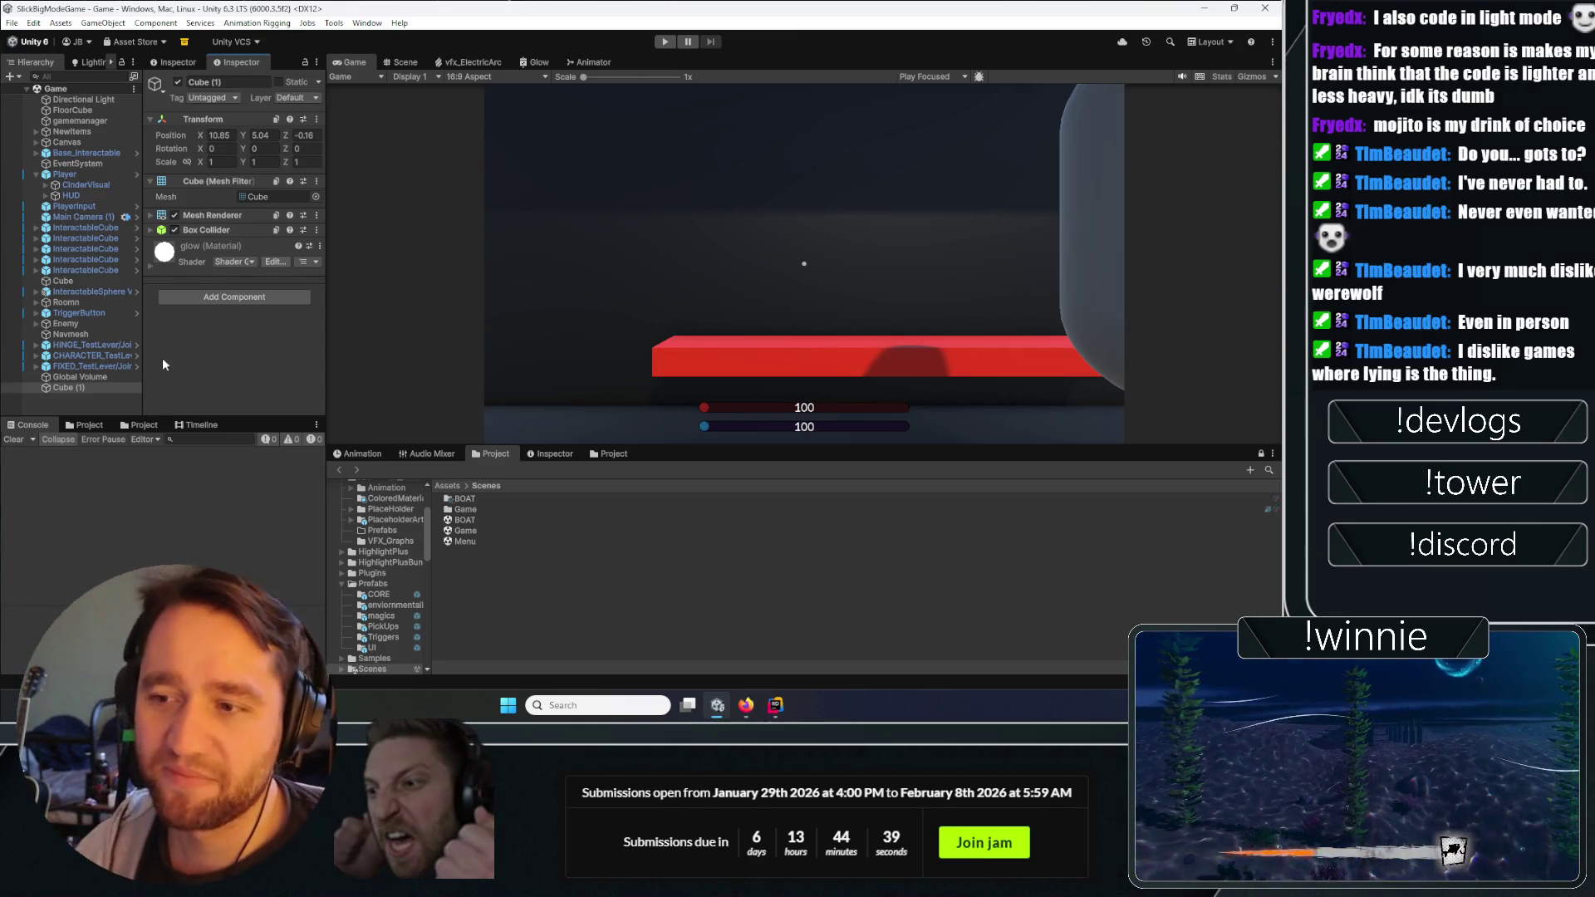
Inspect Global Volume and Cube (1) in the Hierarchy, then switch to Rider.
click(87, 378)
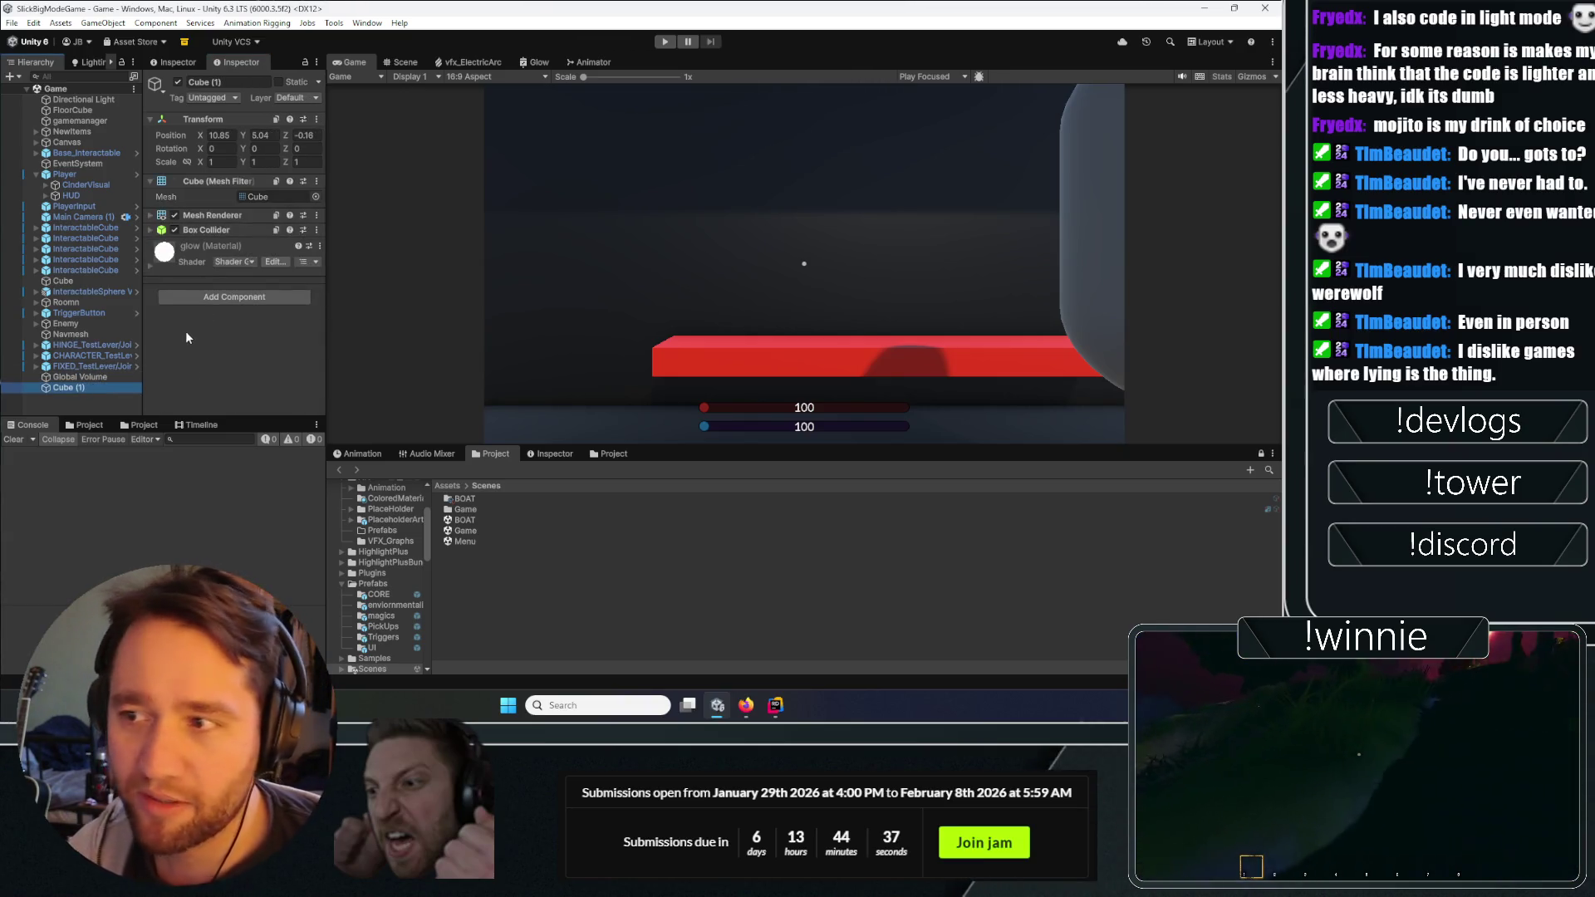
click(528, 549)
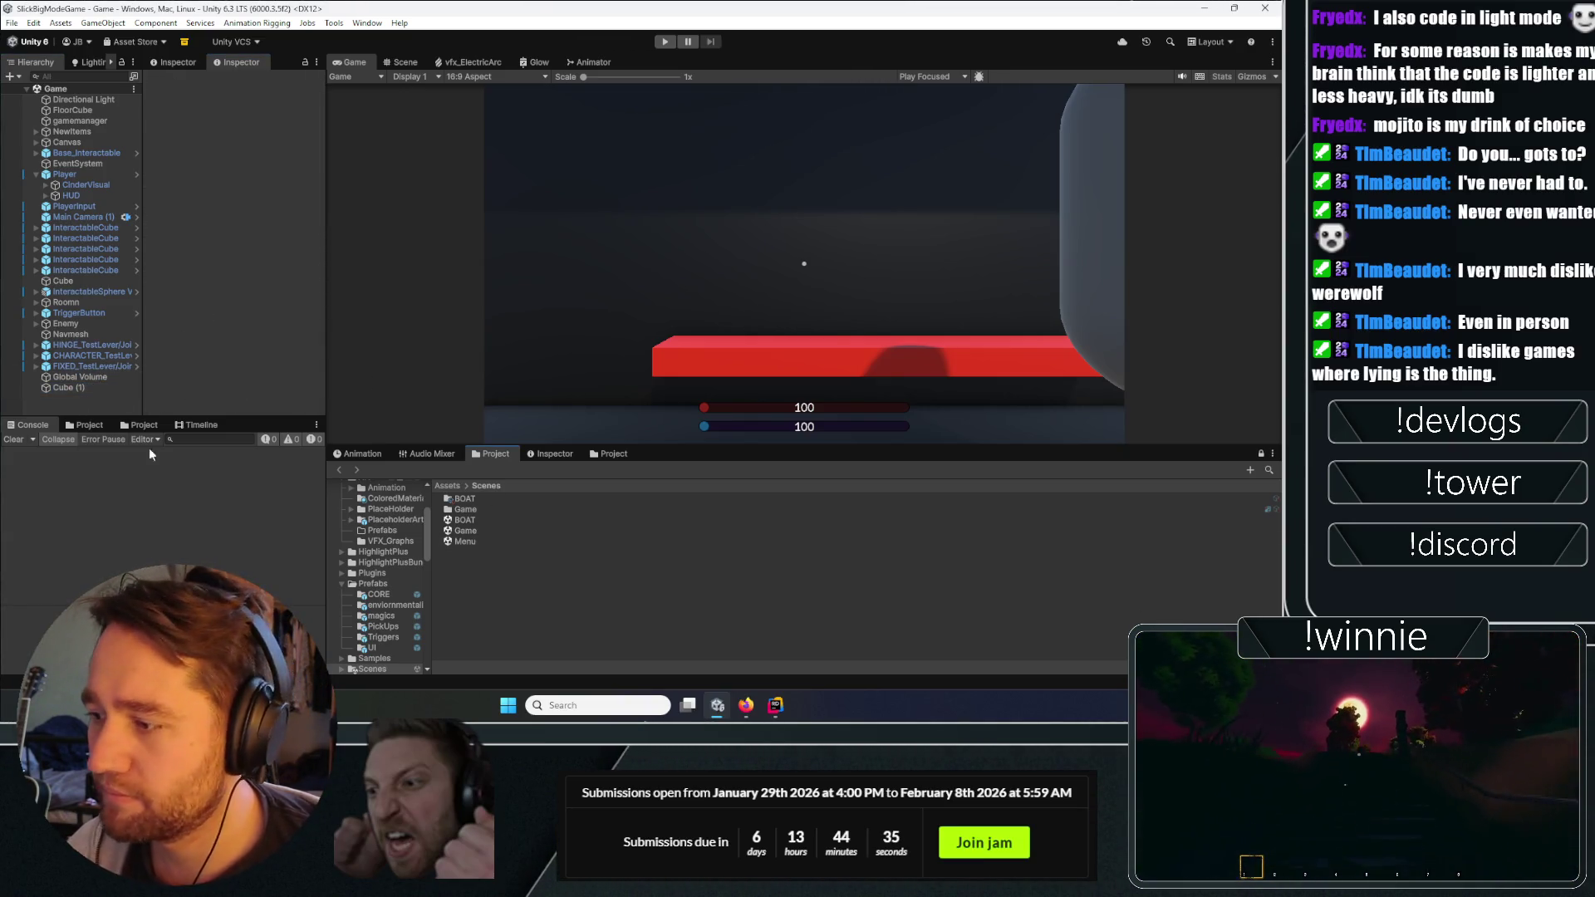
click(64, 388)
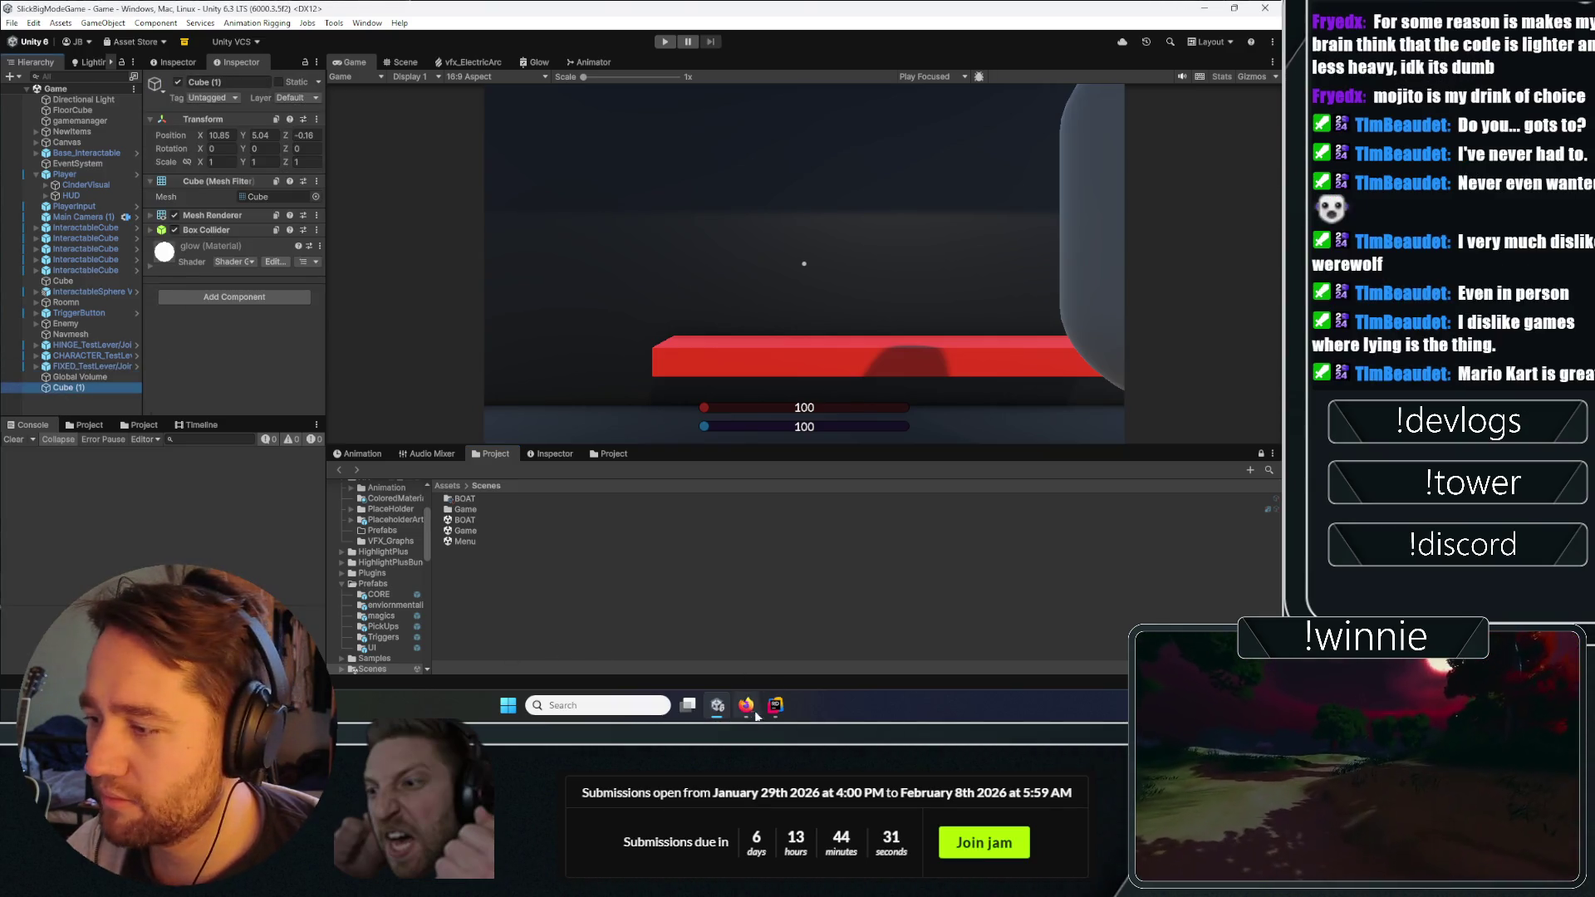
key(alt+Tab)
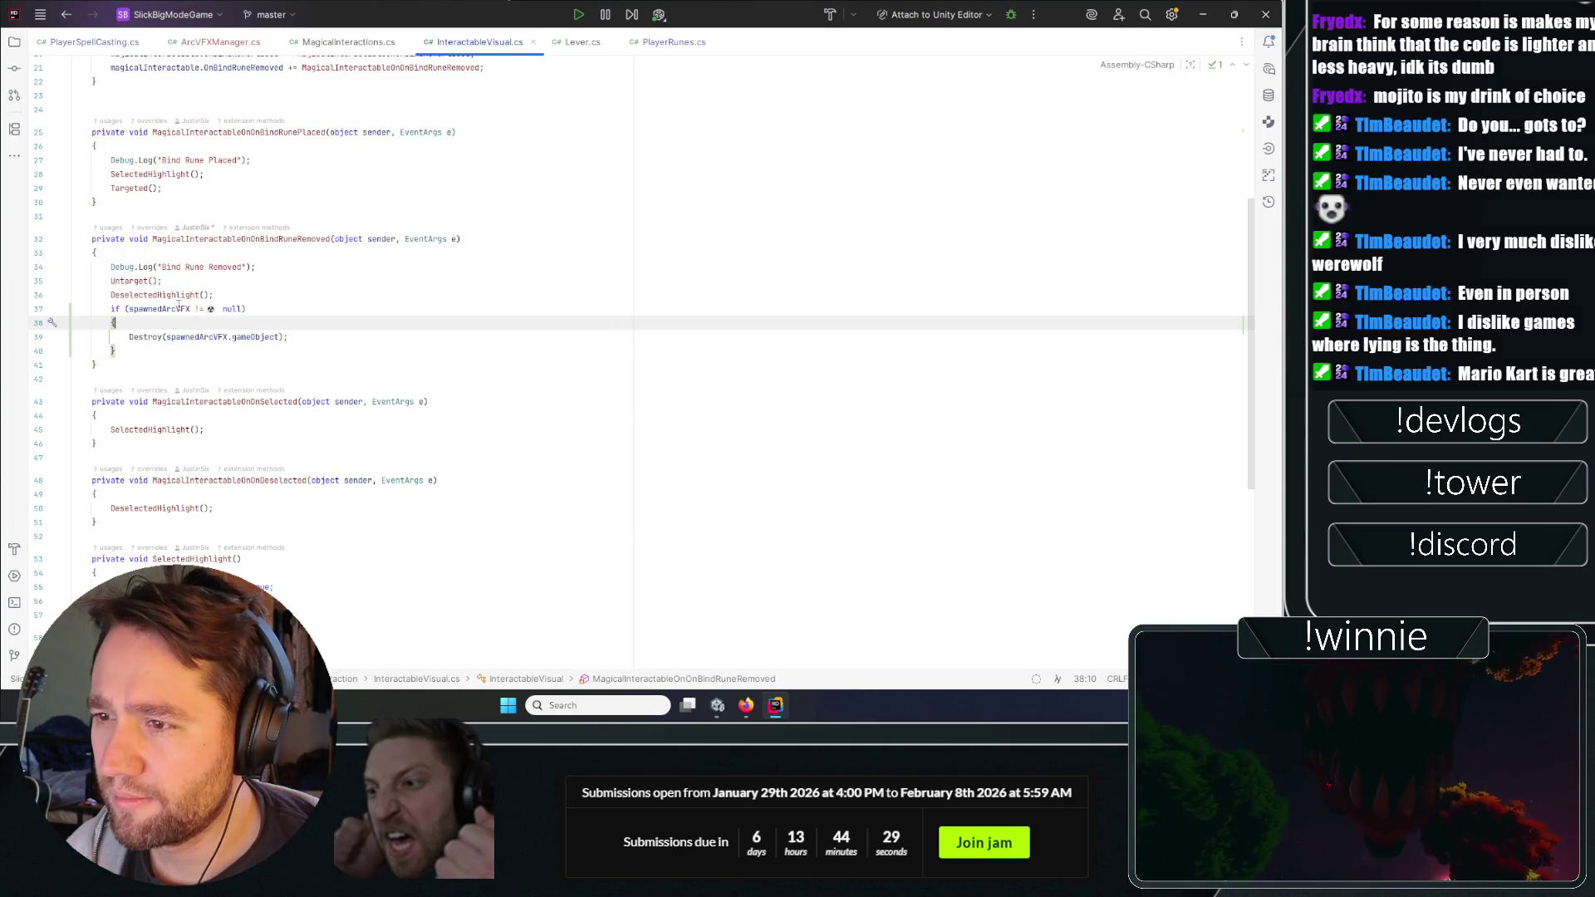
Append gameObject.name to the Bind Rune Removed log and add an else branch after the null check.
click(184, 266)
key(Left)
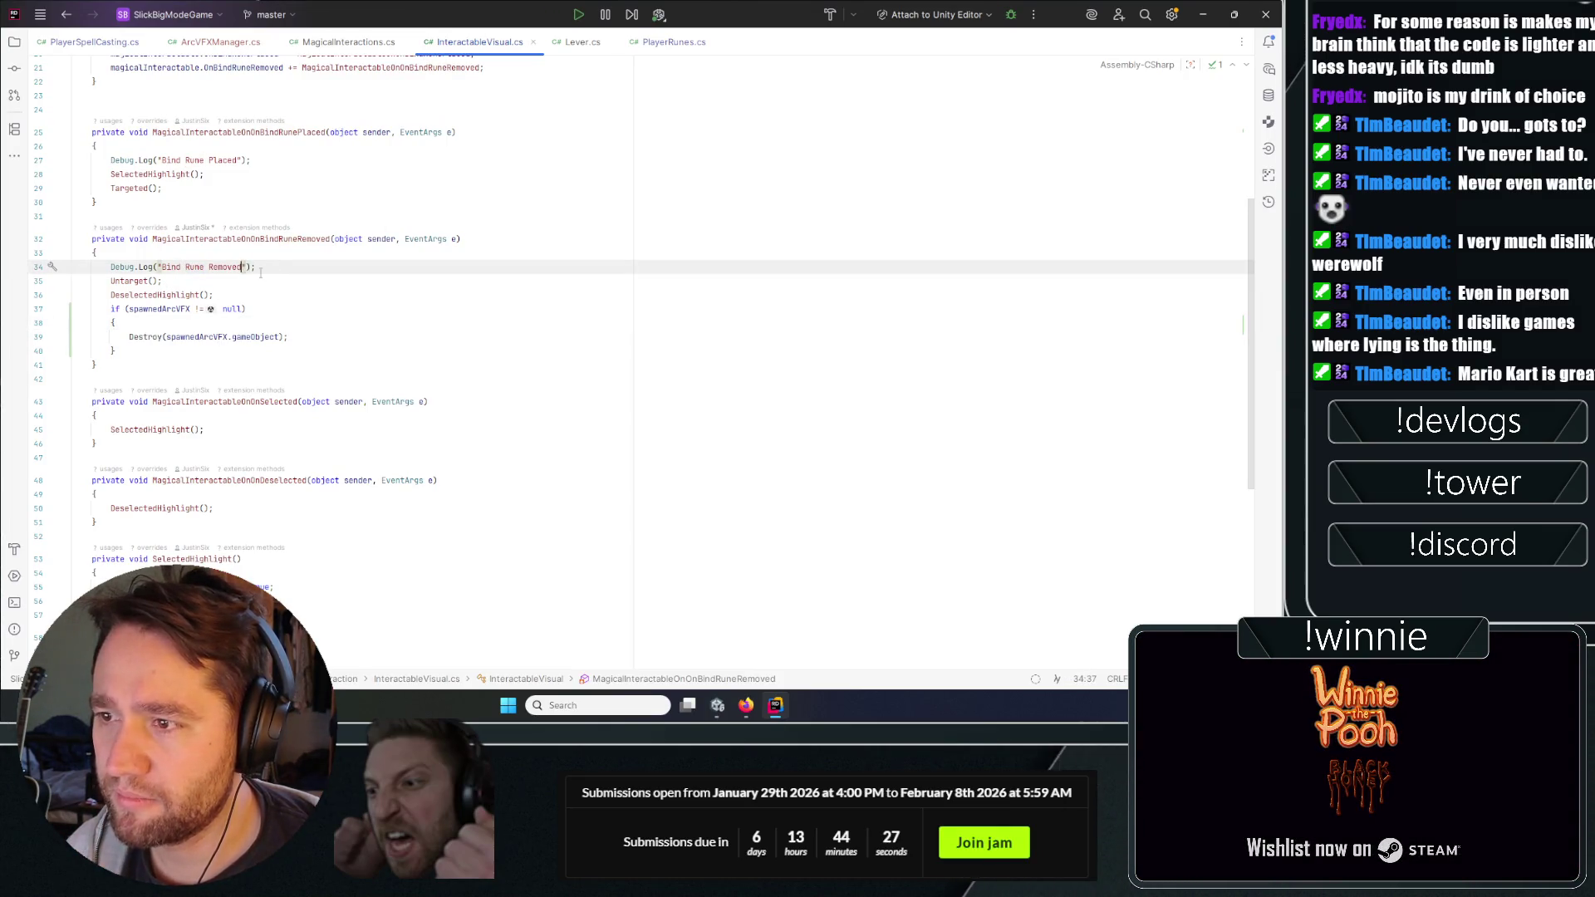
text(n " )
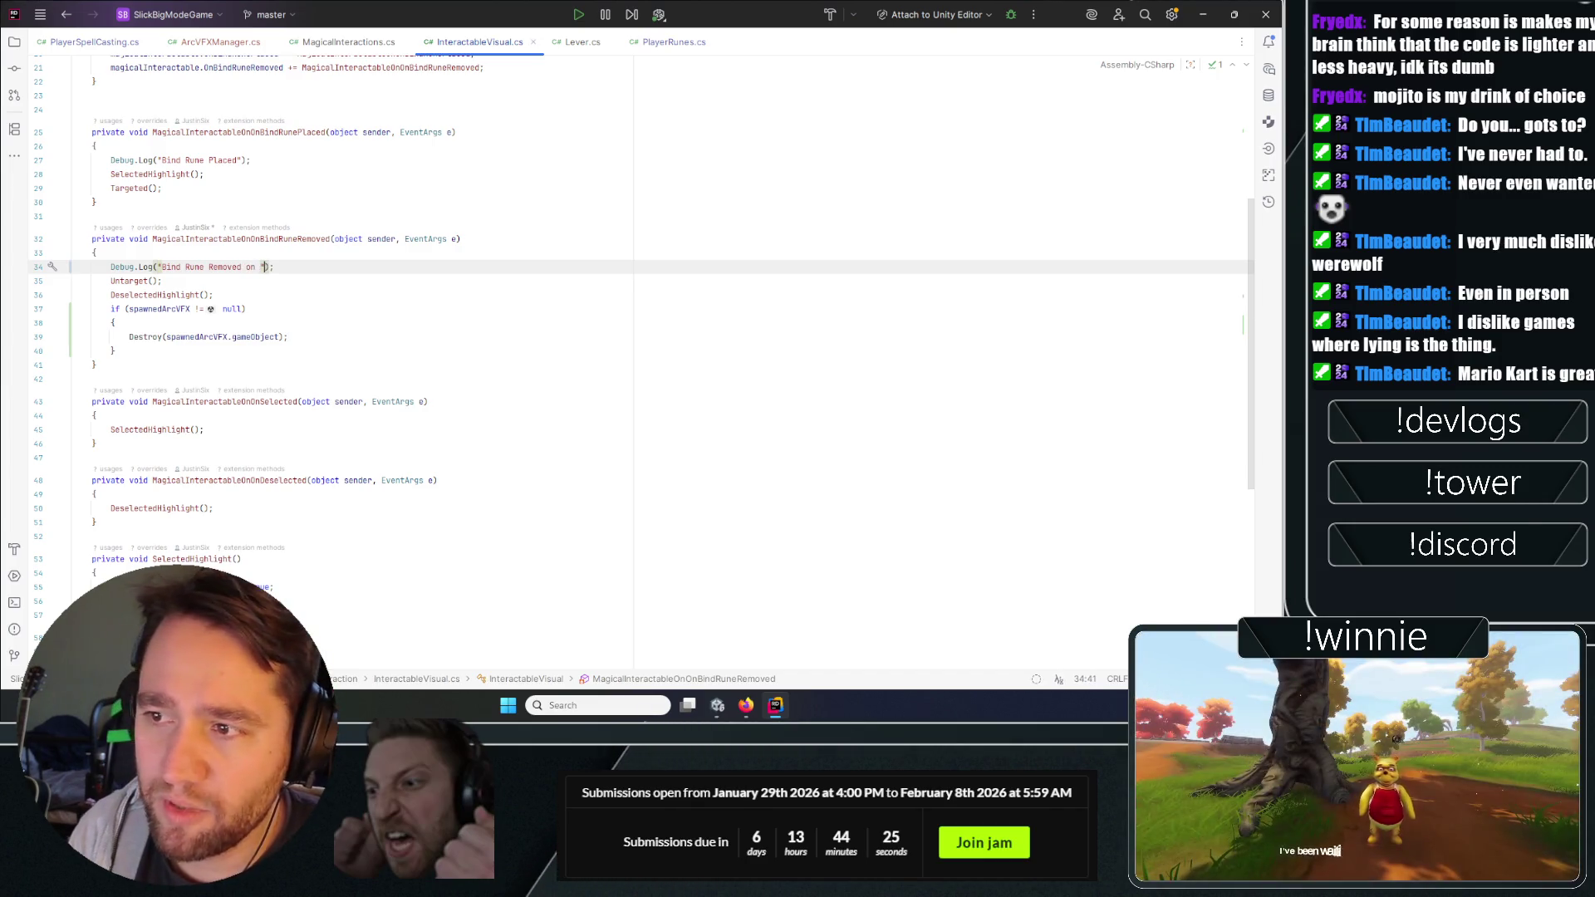
text(+)
key(Tab)
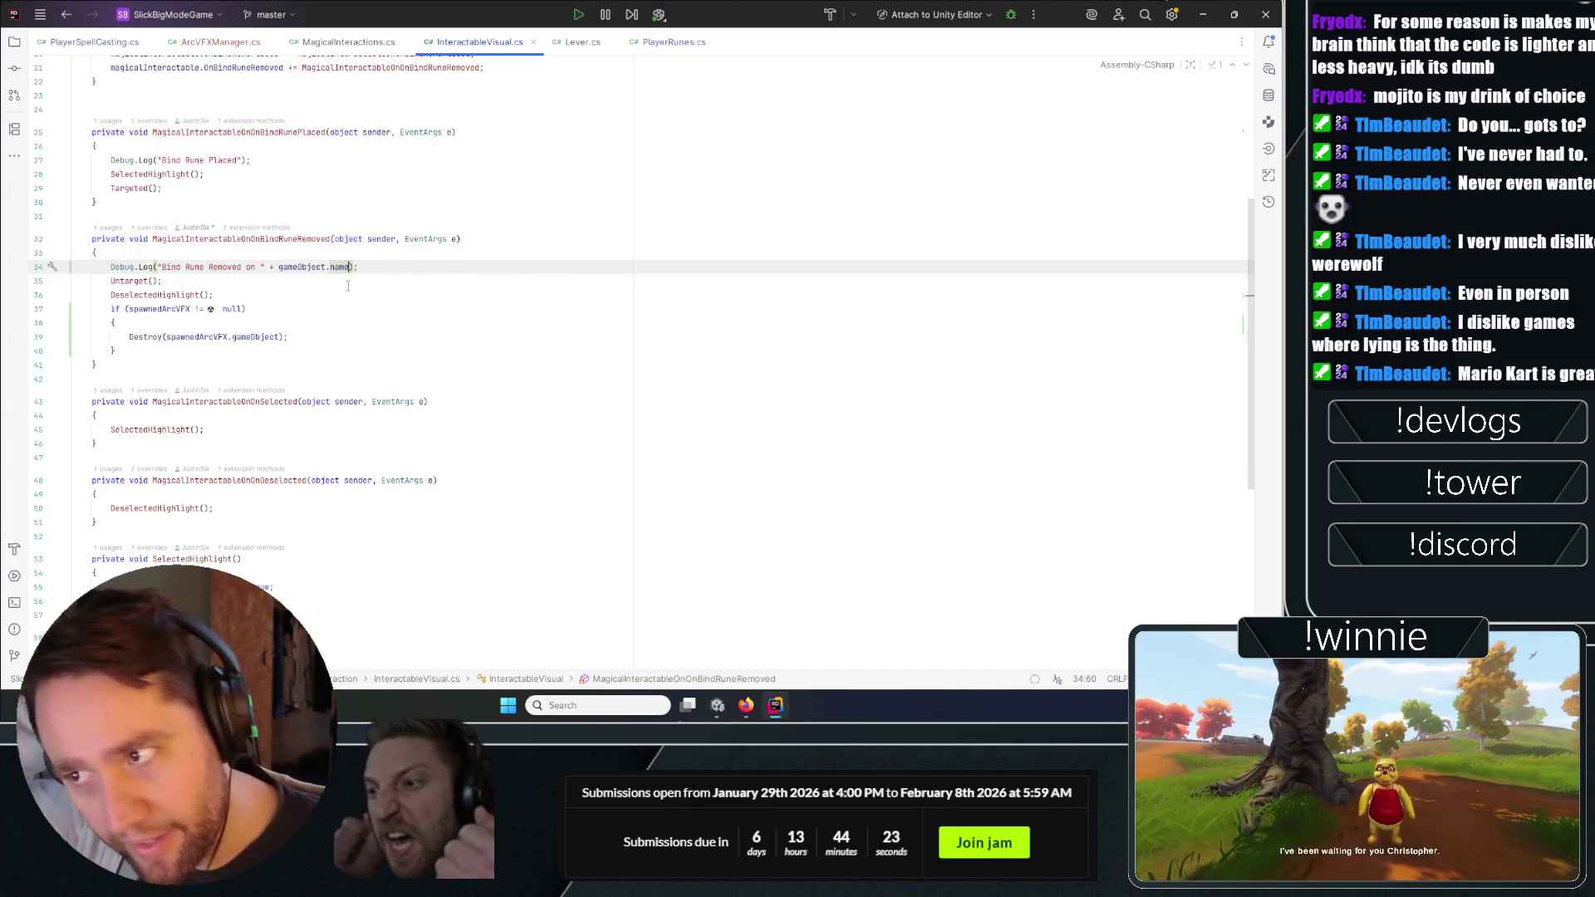
mouse_move(340, 334)
mouse_down()
mouse_move(108, 336)
mouse_move(167, 352)
mouse_up()
key(Return)
text(else)
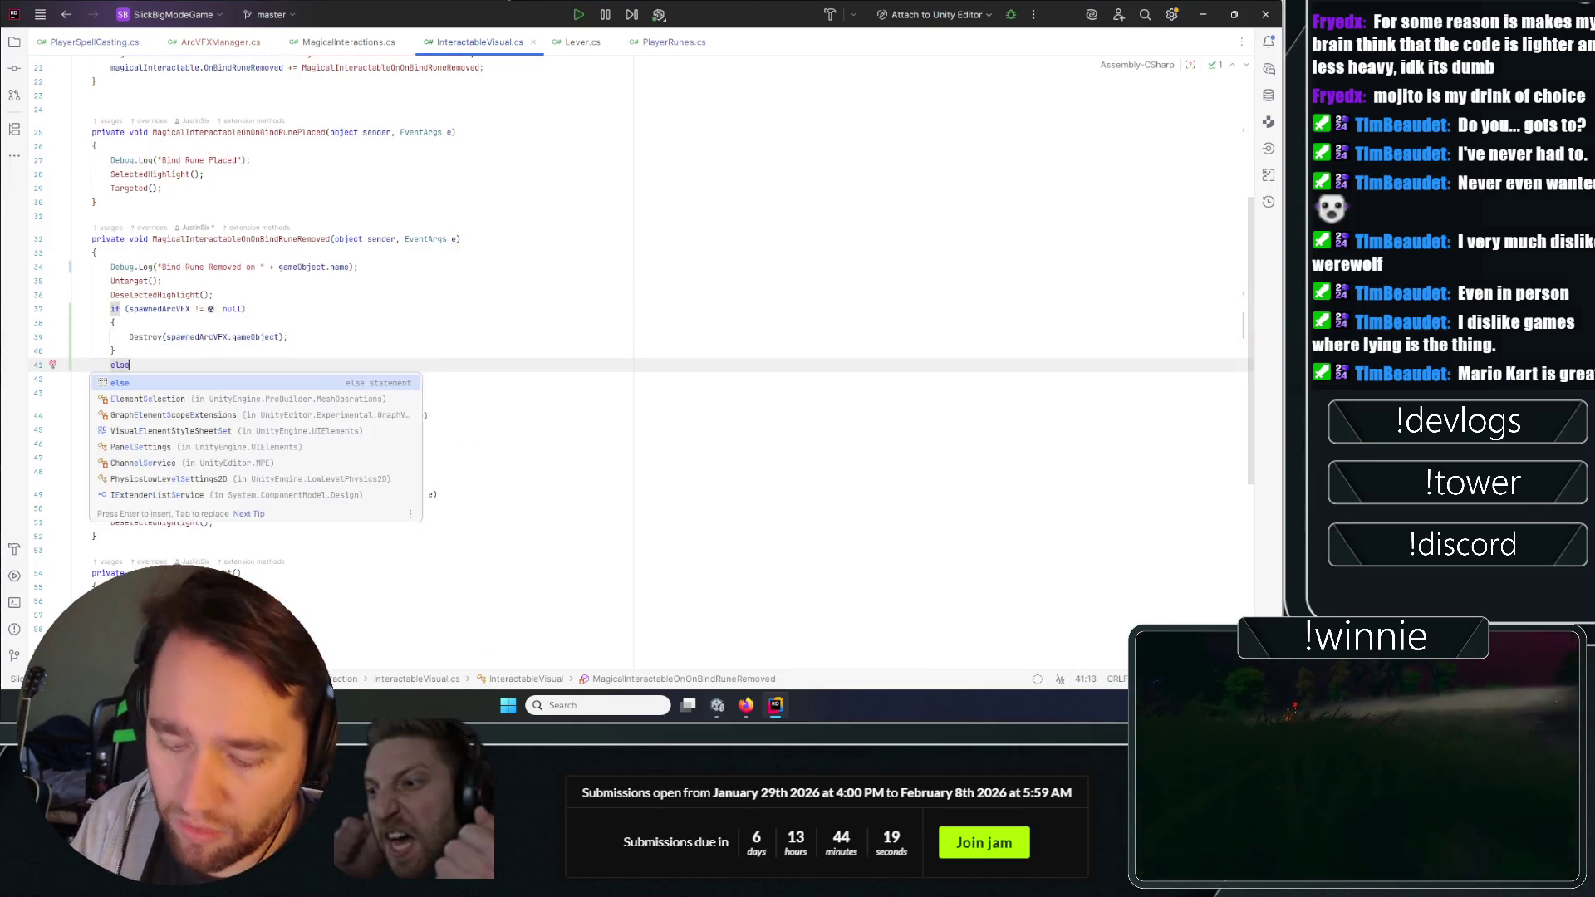
key(Return)
Add an 'attempted destroy spawnedArcVFX on' log line inside the null-check block.
drag(357, 267, 71, 267)
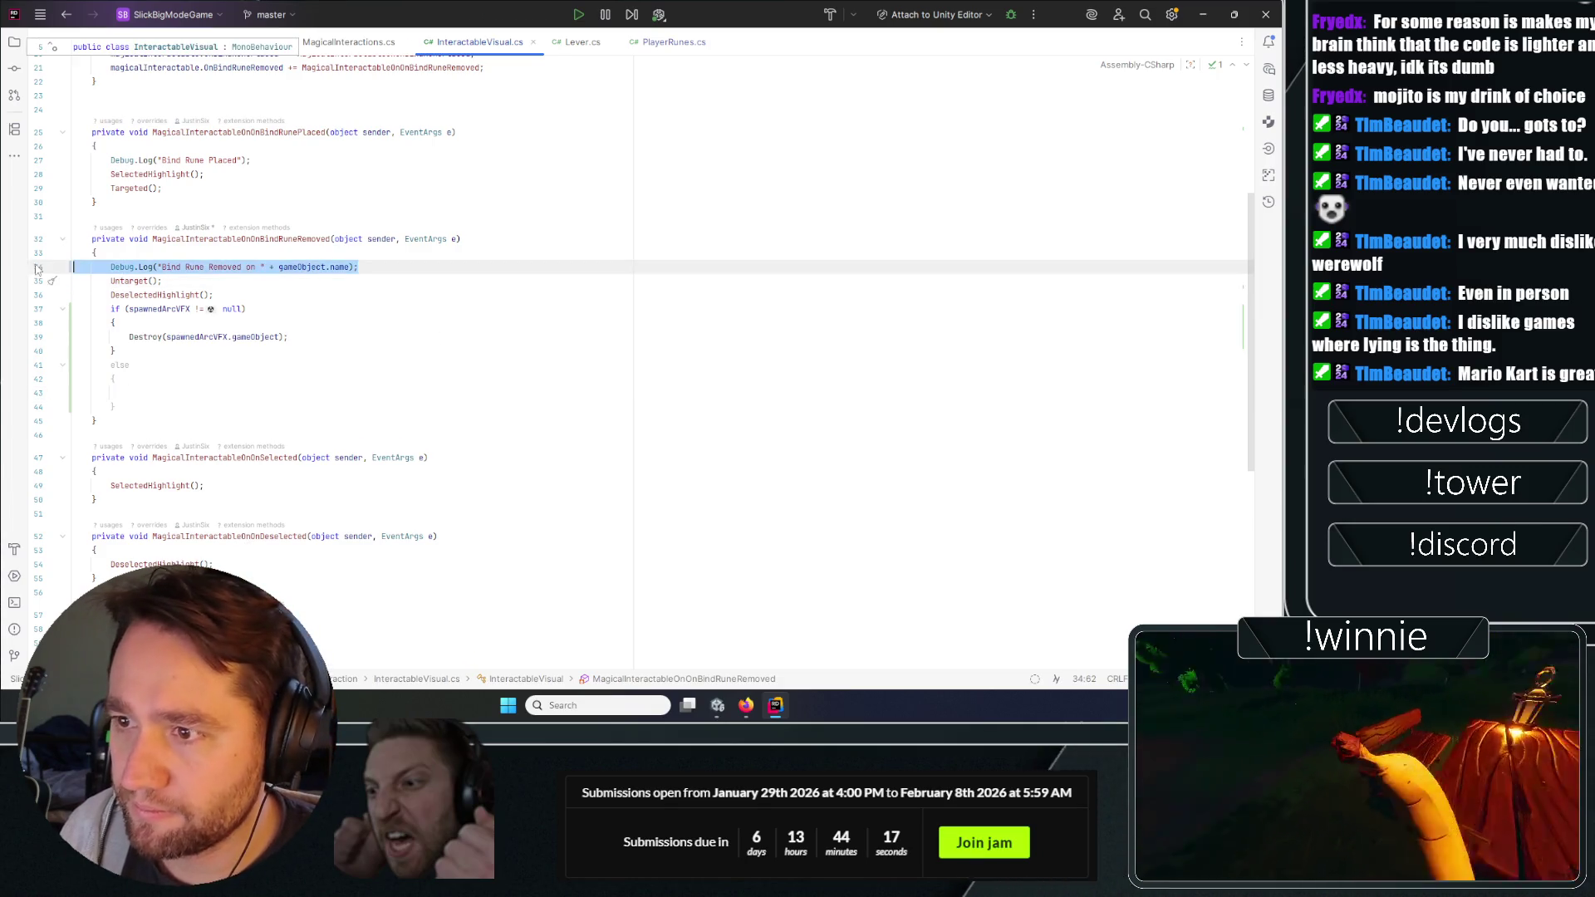
click(239, 322)
key(Return)
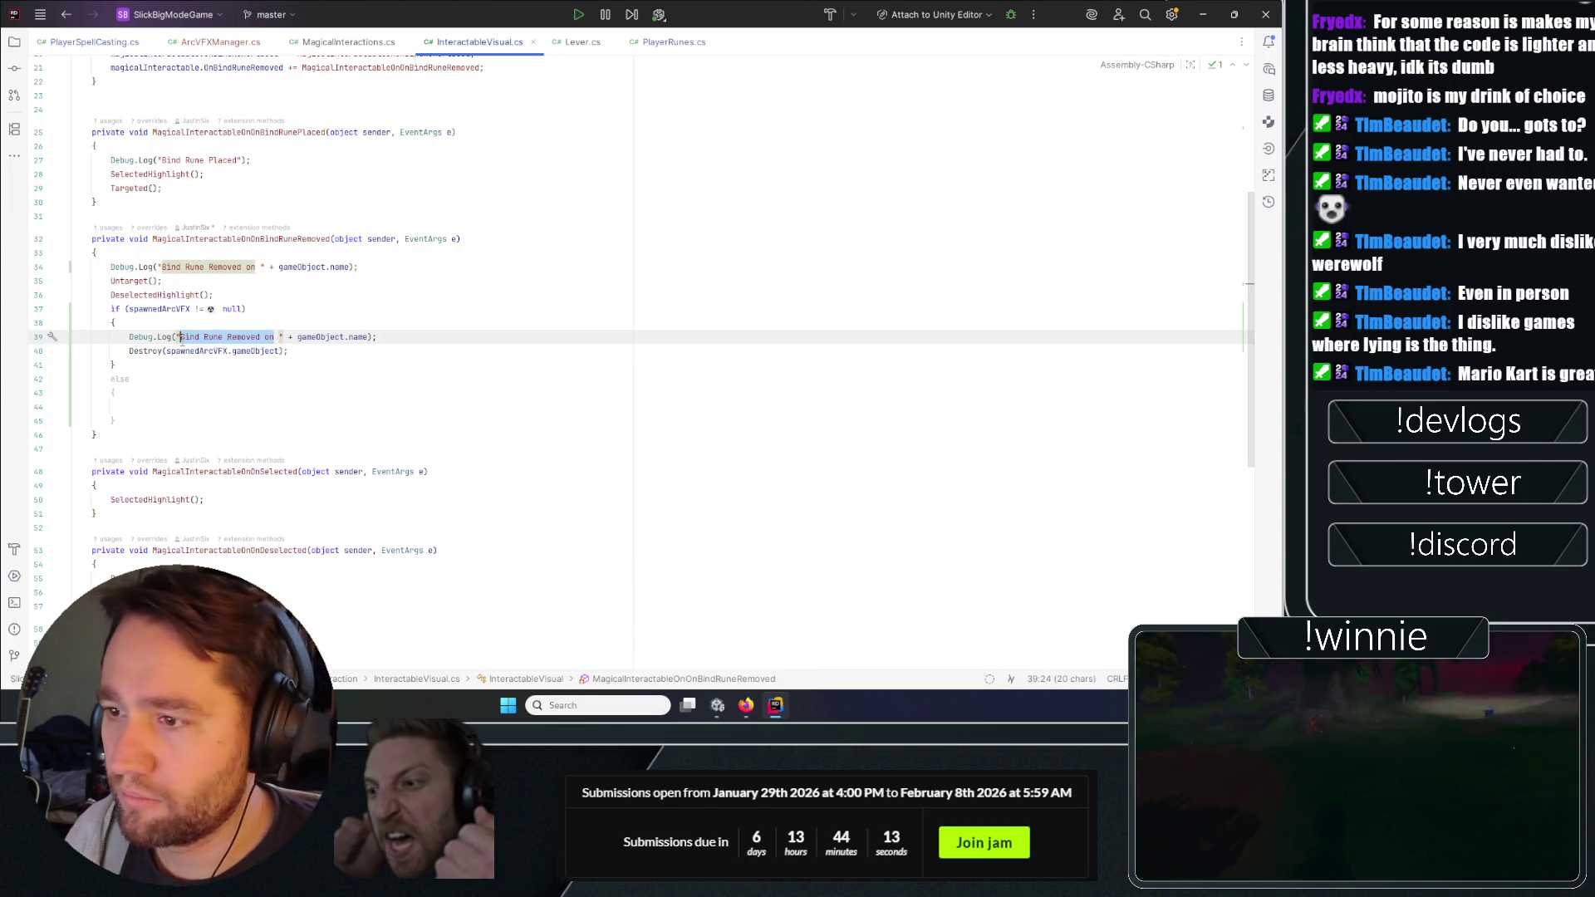
text(attempted destro)
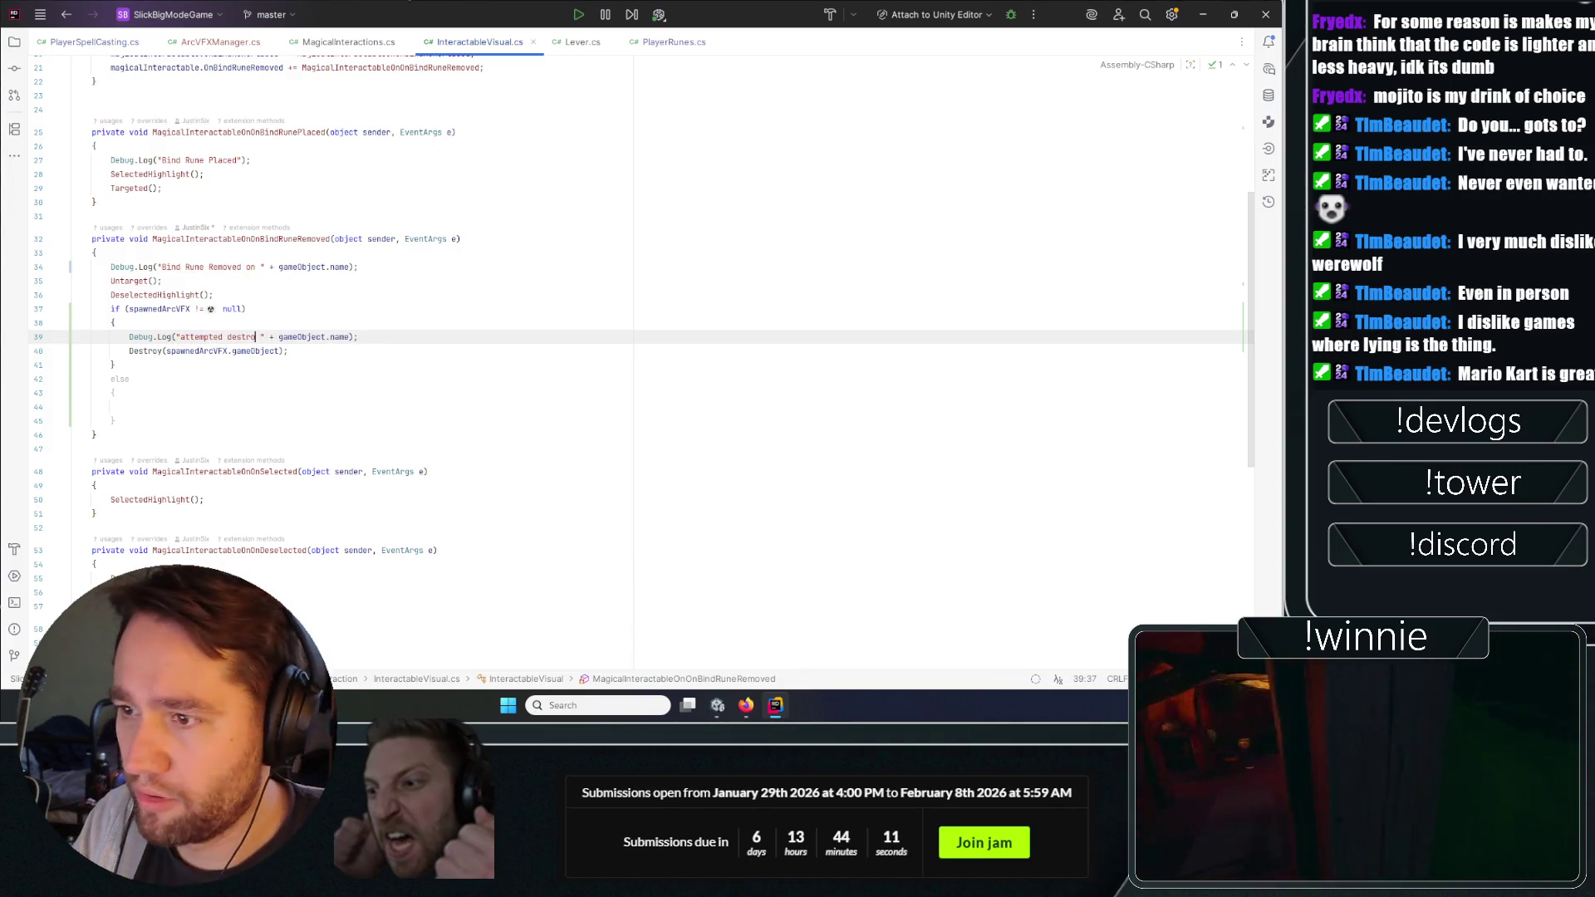
text(spaw)
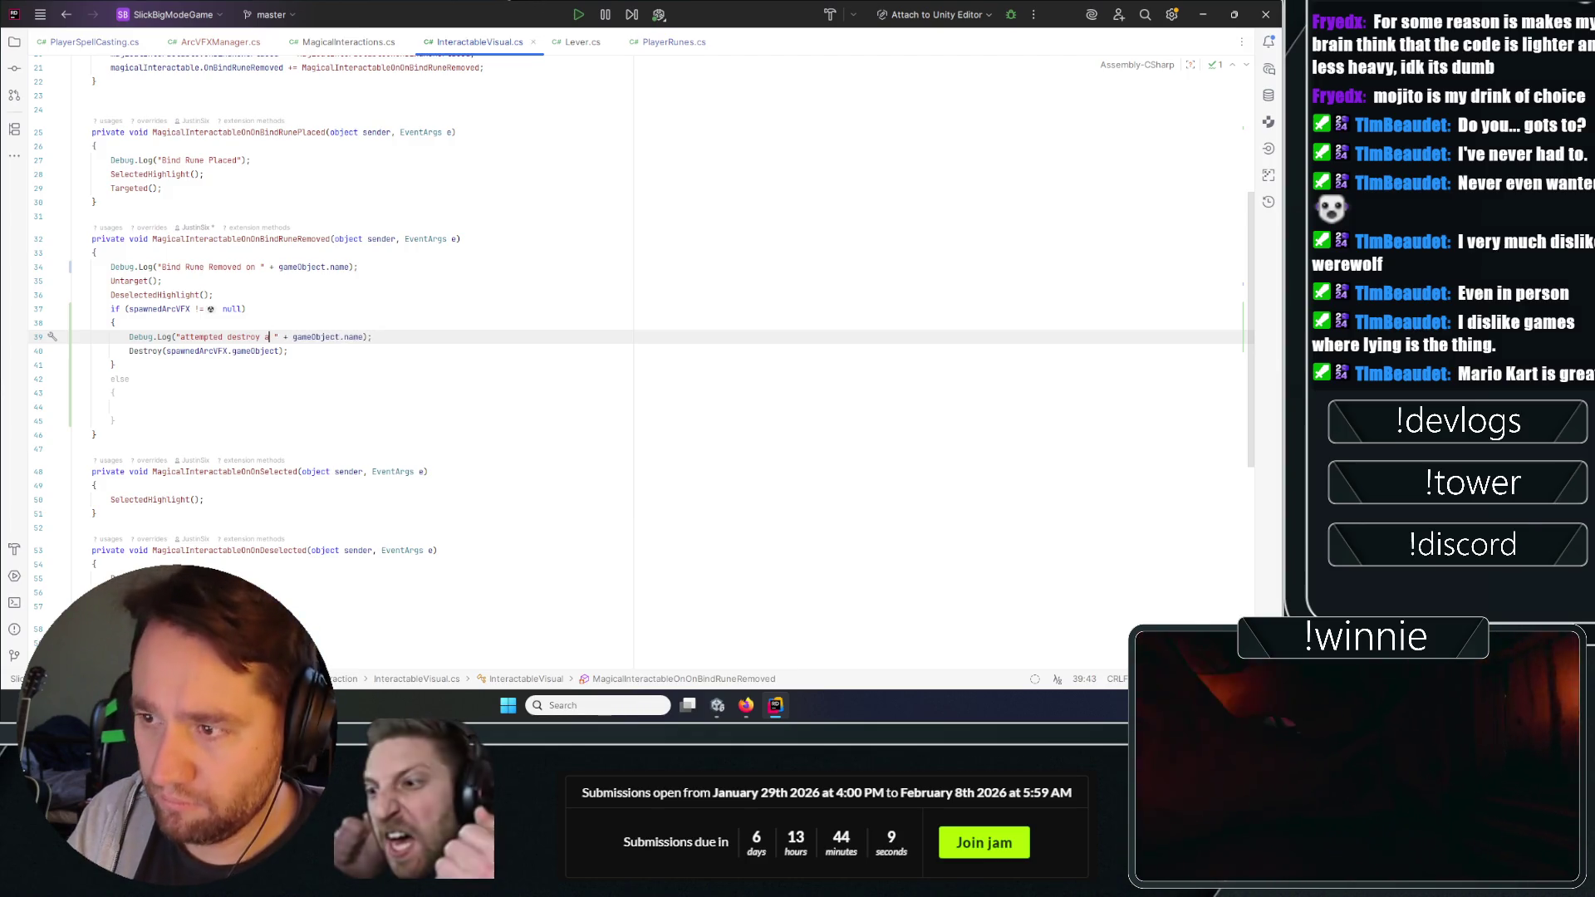
text(ned)
text(arcCV)
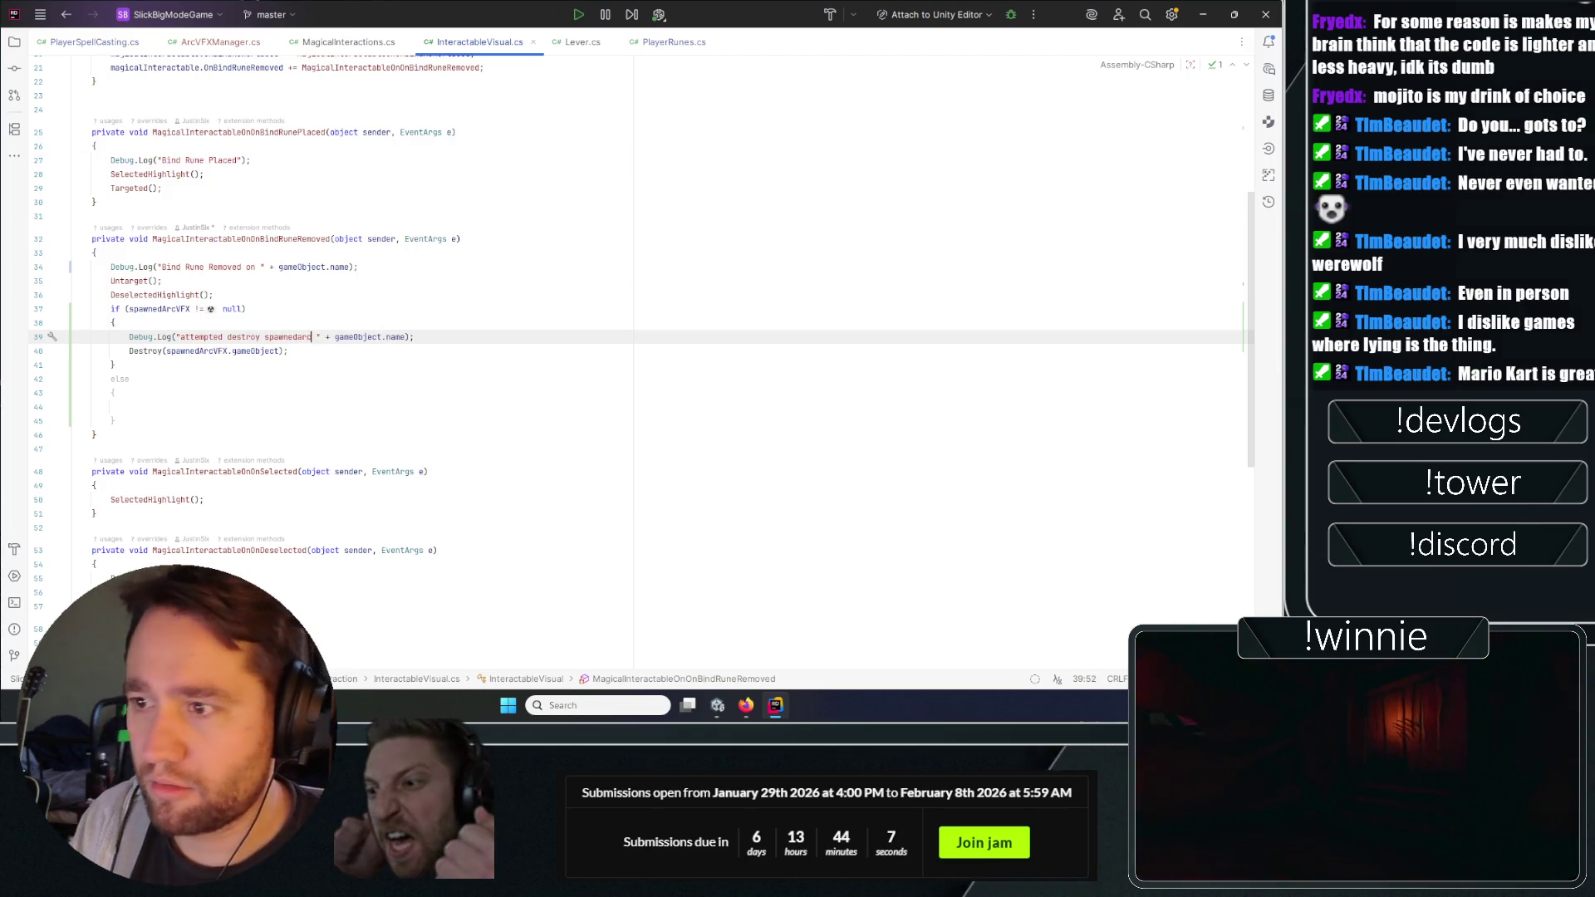
text(VFX)
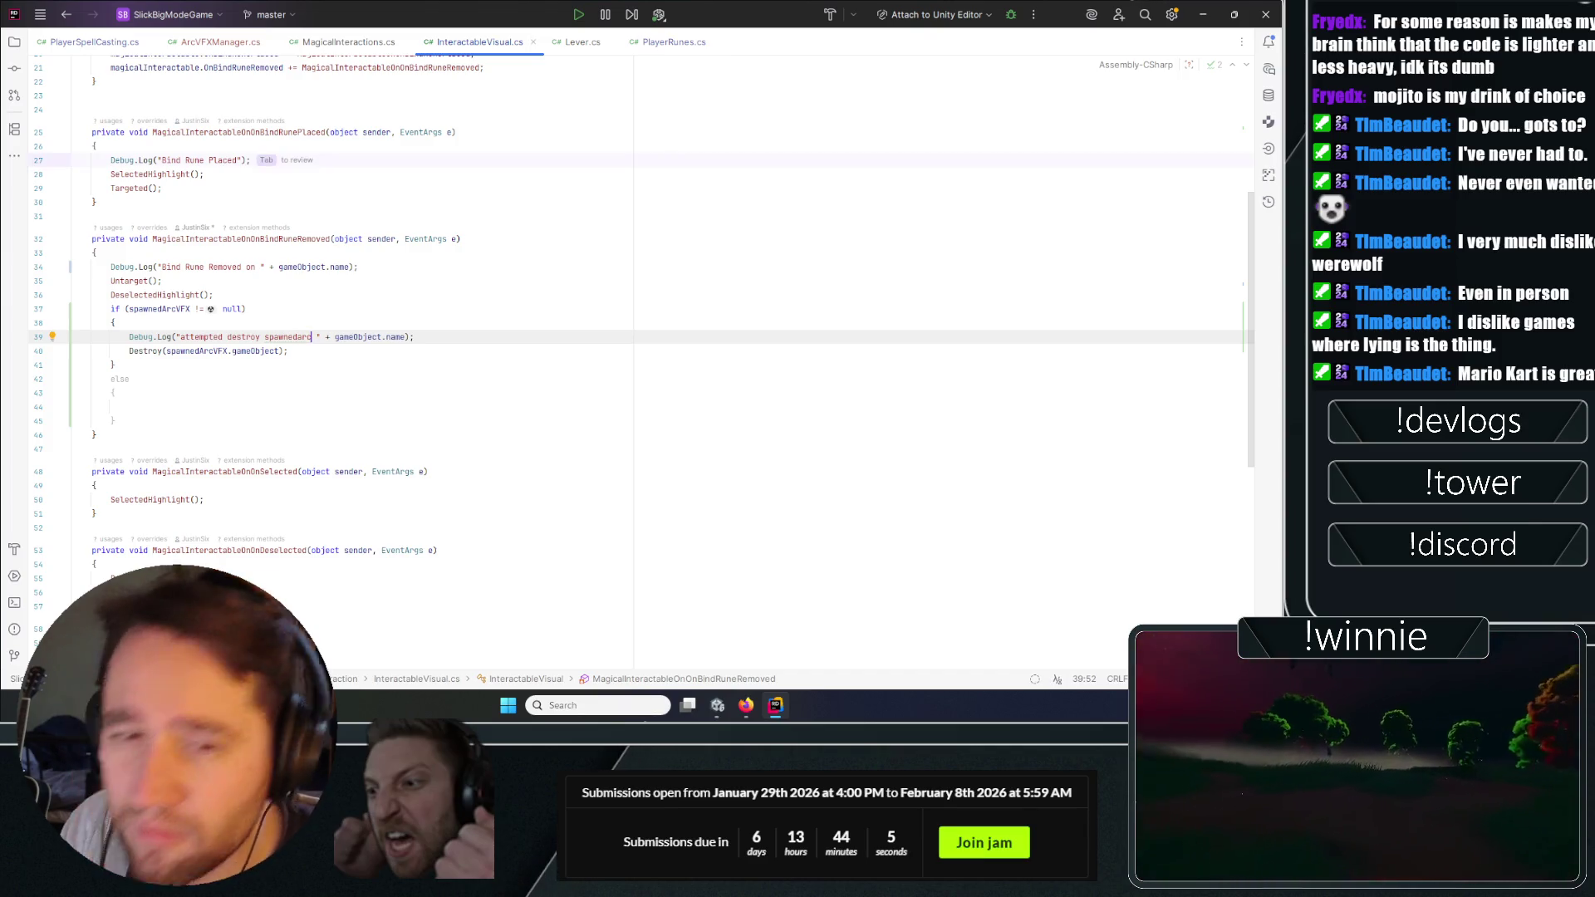
text(X on)
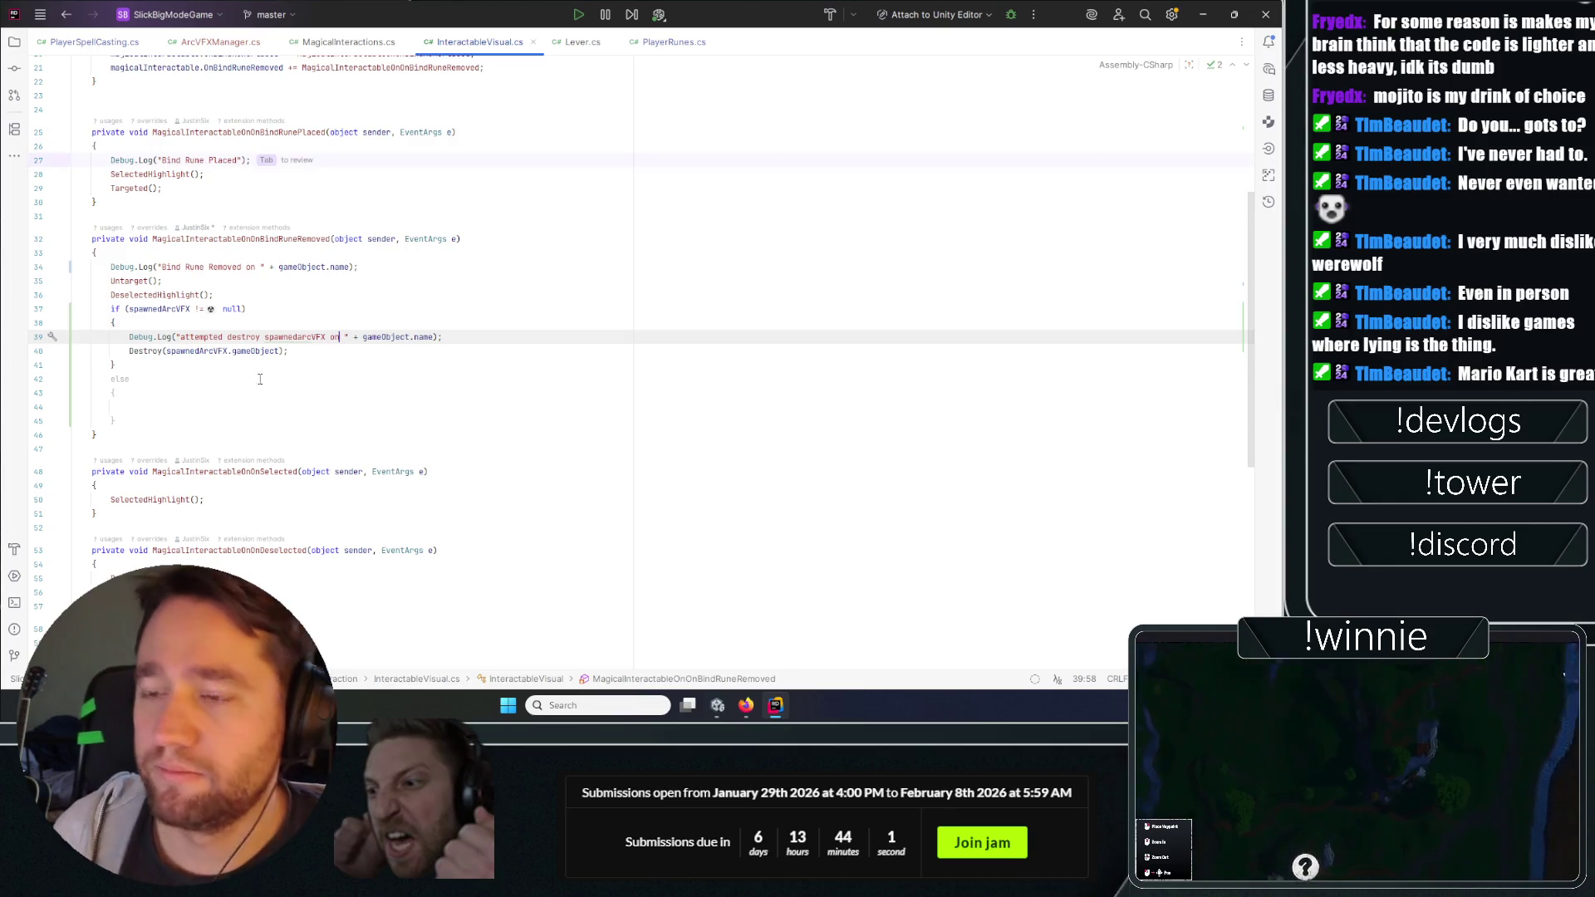
Copy the log line into the else block as a 'NULL on' message, then return to Unity.
click(116, 378)
drag(442, 337, 14, 339)
click(142, 407)
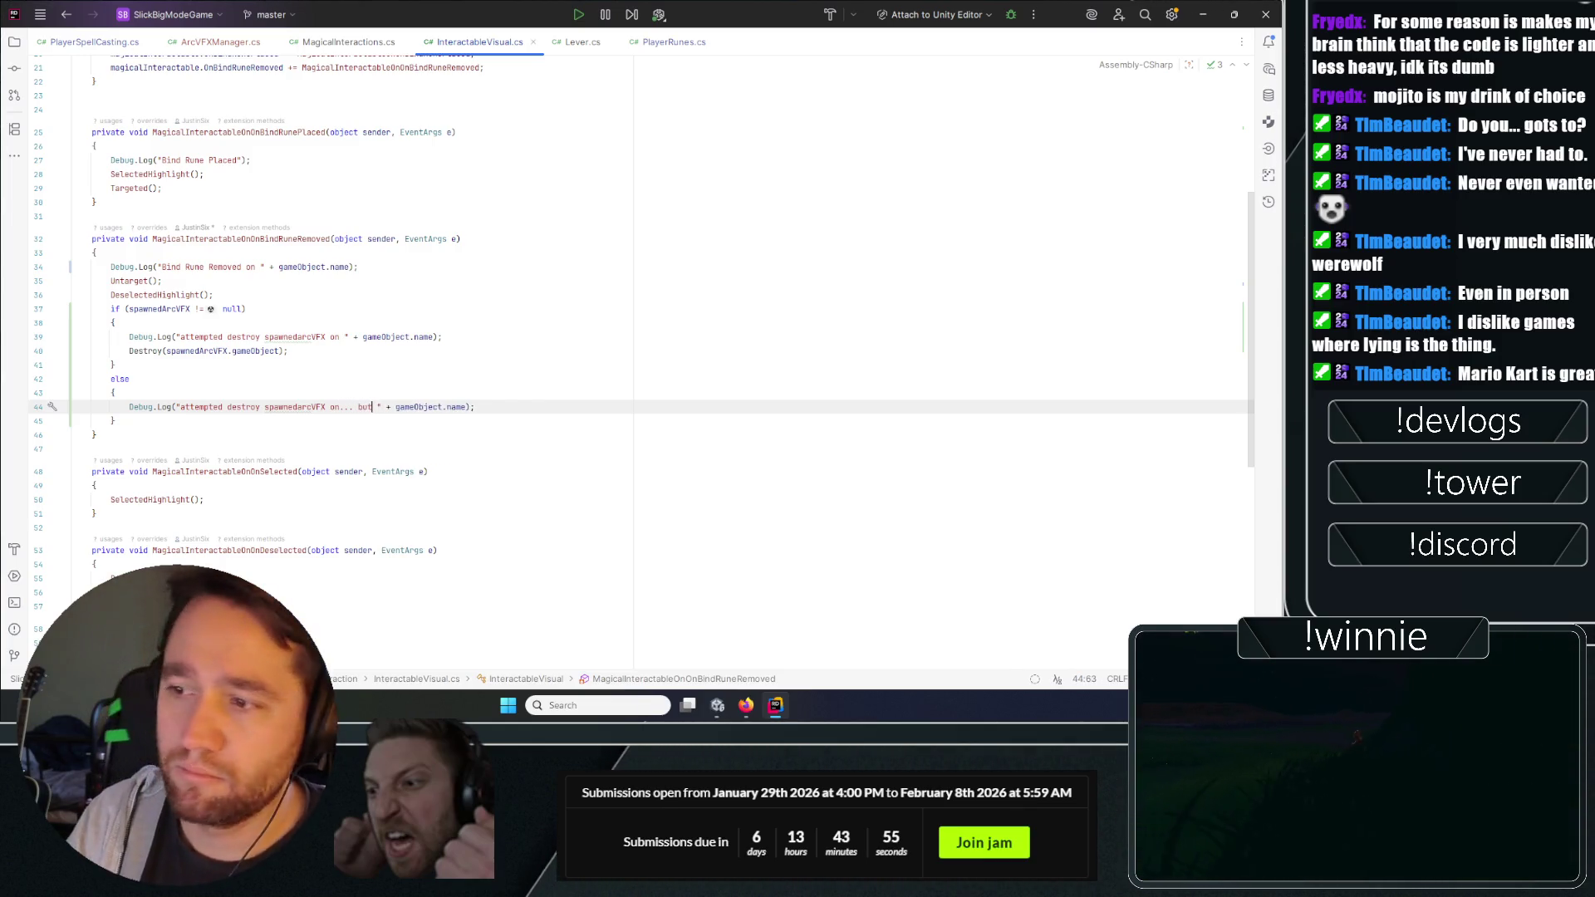
click(550, 344)
click(414, 407)
text(on)
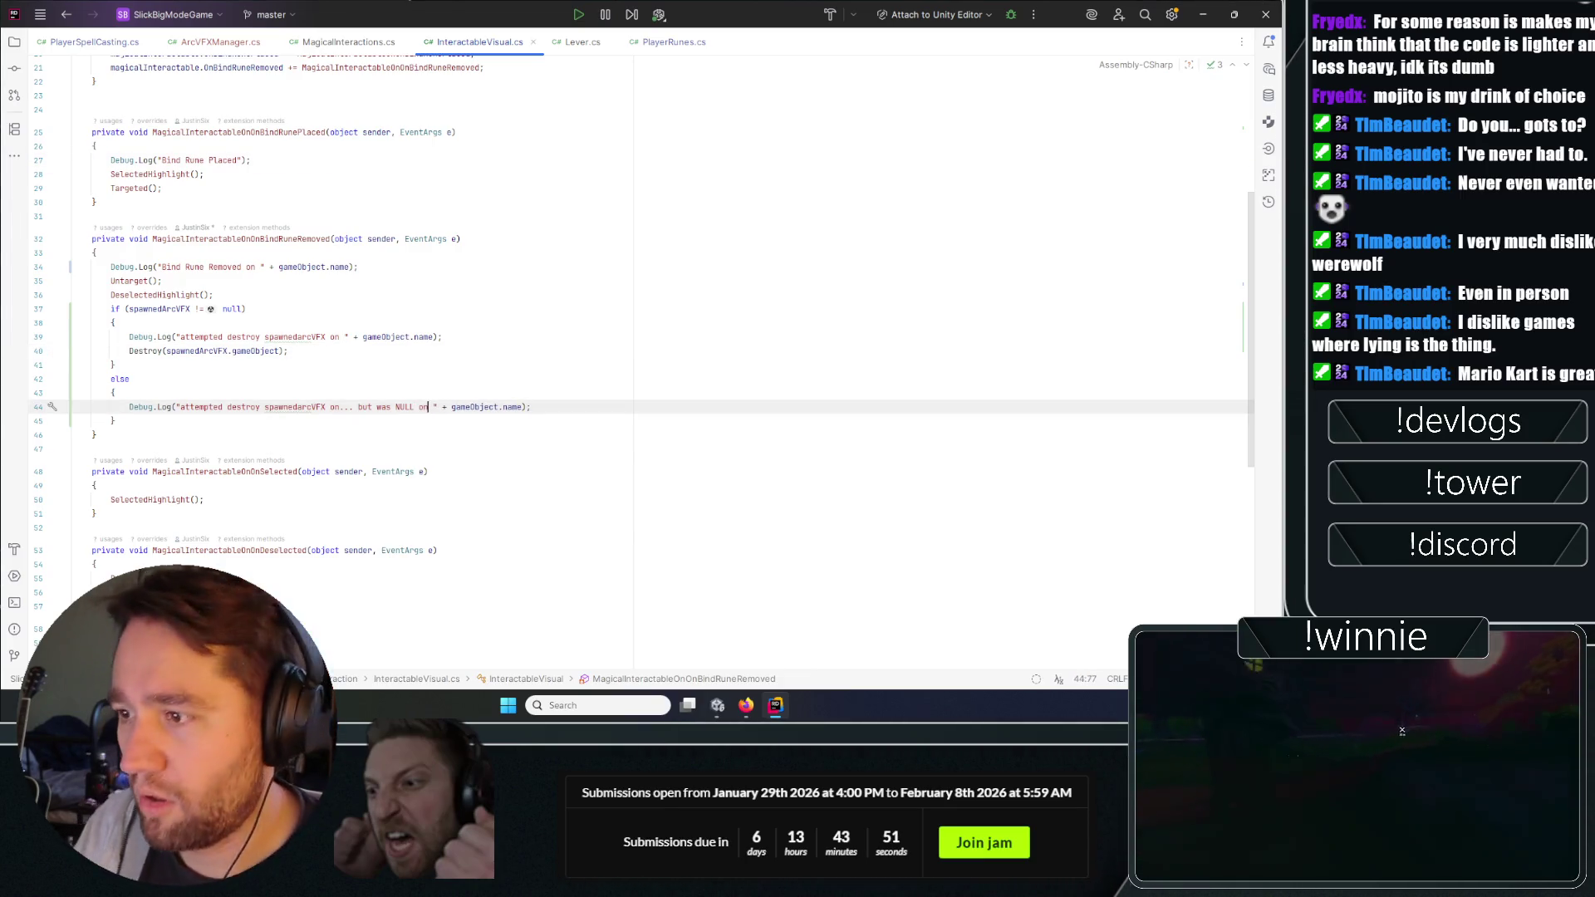
click(635, 339)
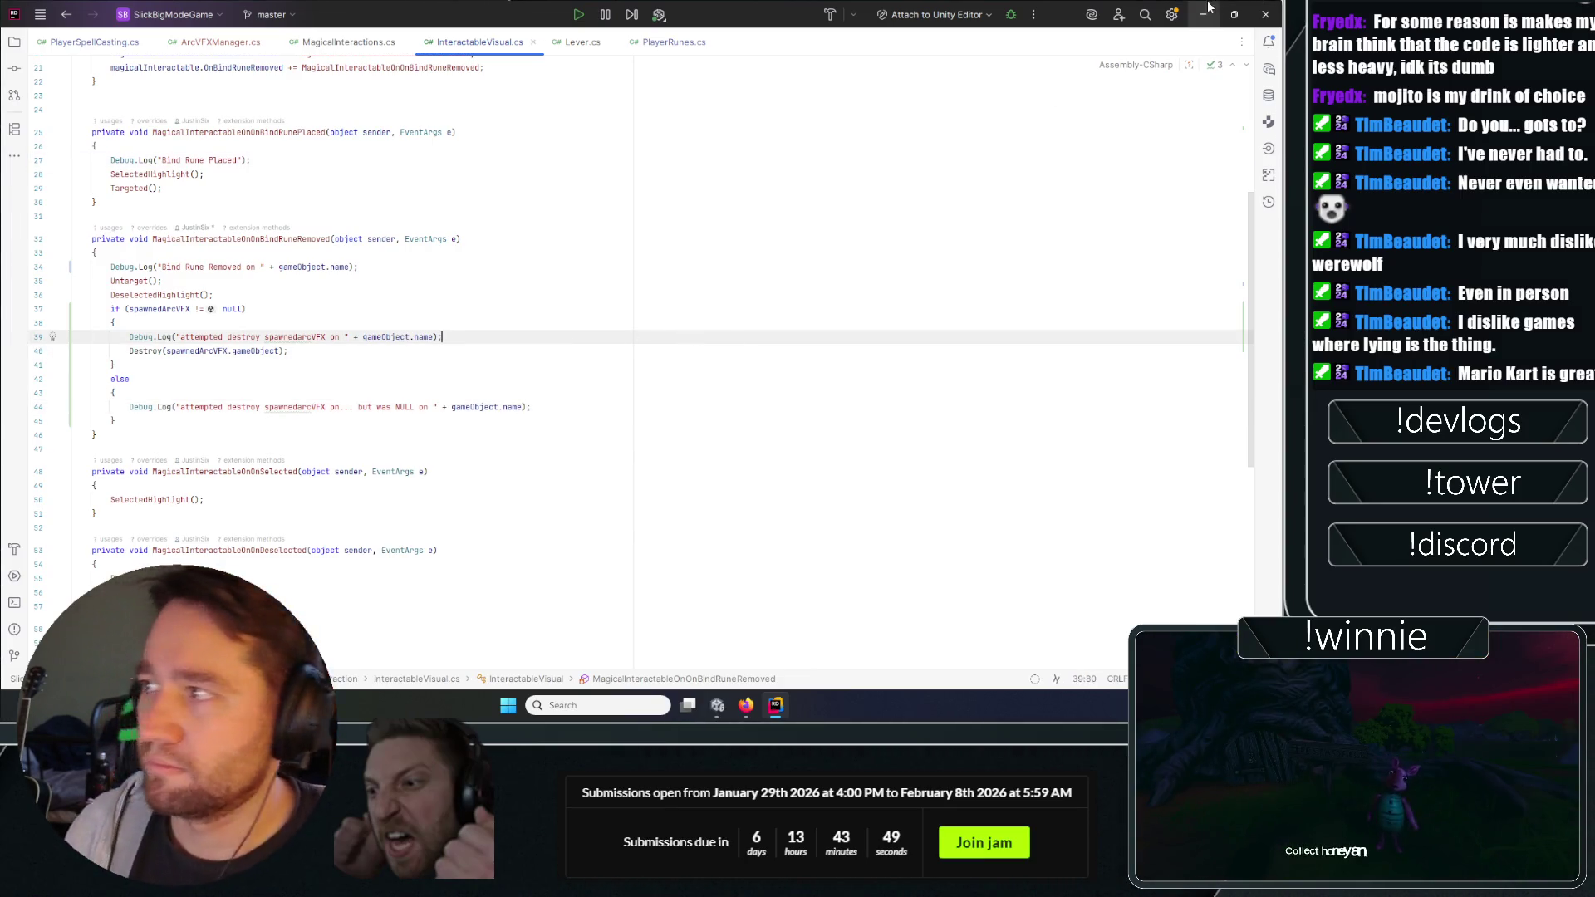
click(1208, 5)
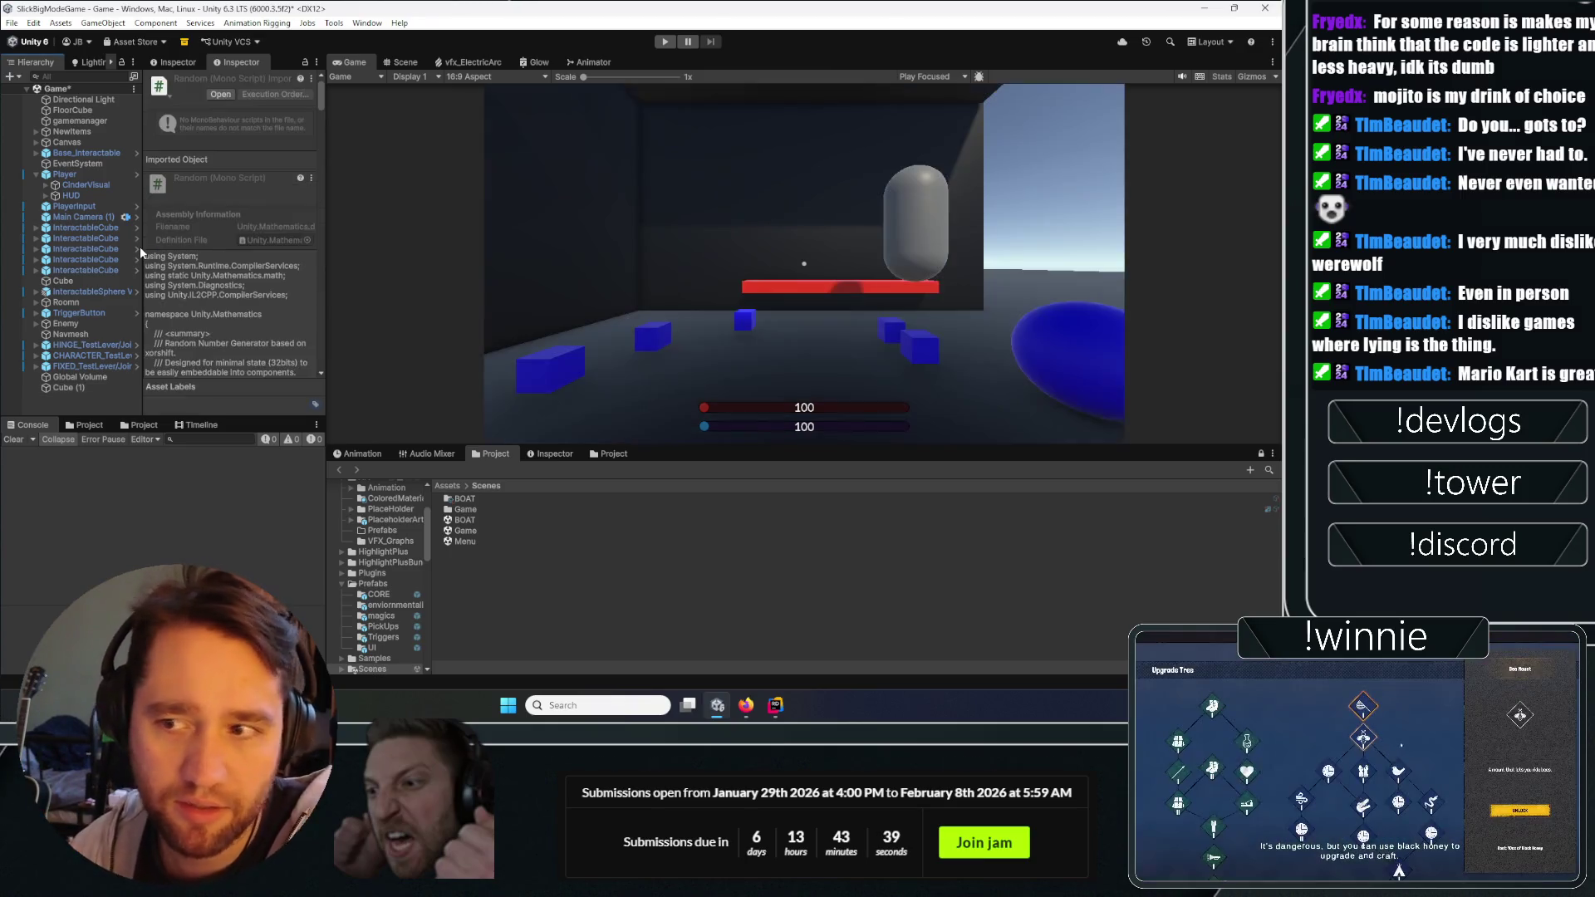
Open the InteractableCube prefab, expand Magical Interactions, and widen the Inspector panels.
click(101, 257)
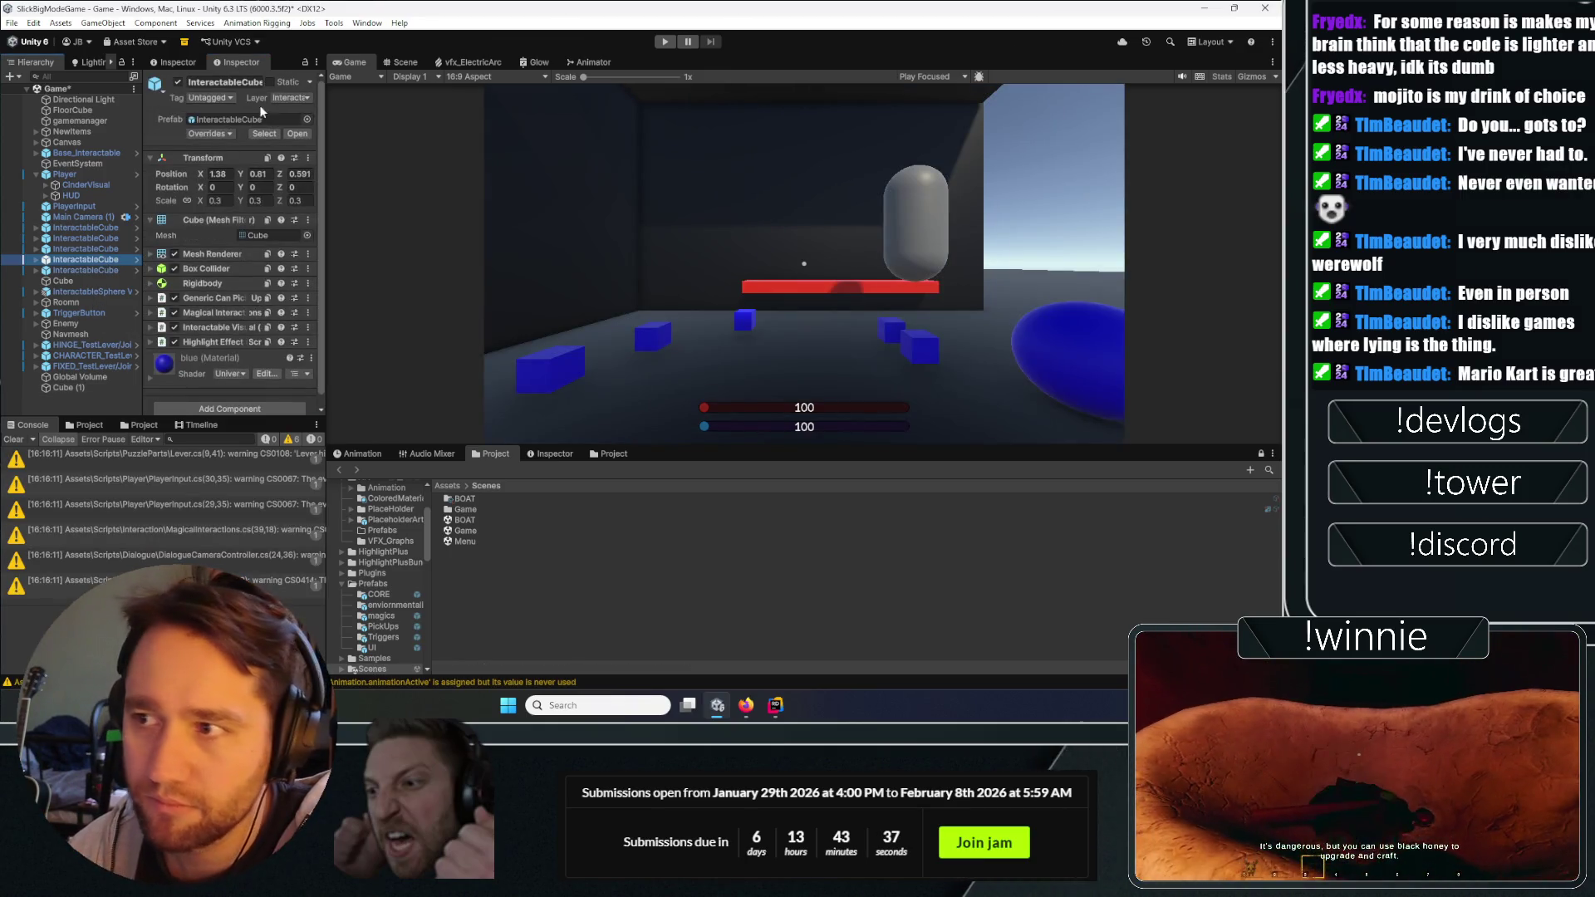
click(260, 105)
click(209, 274)
scroll(240, 225, down, 10)
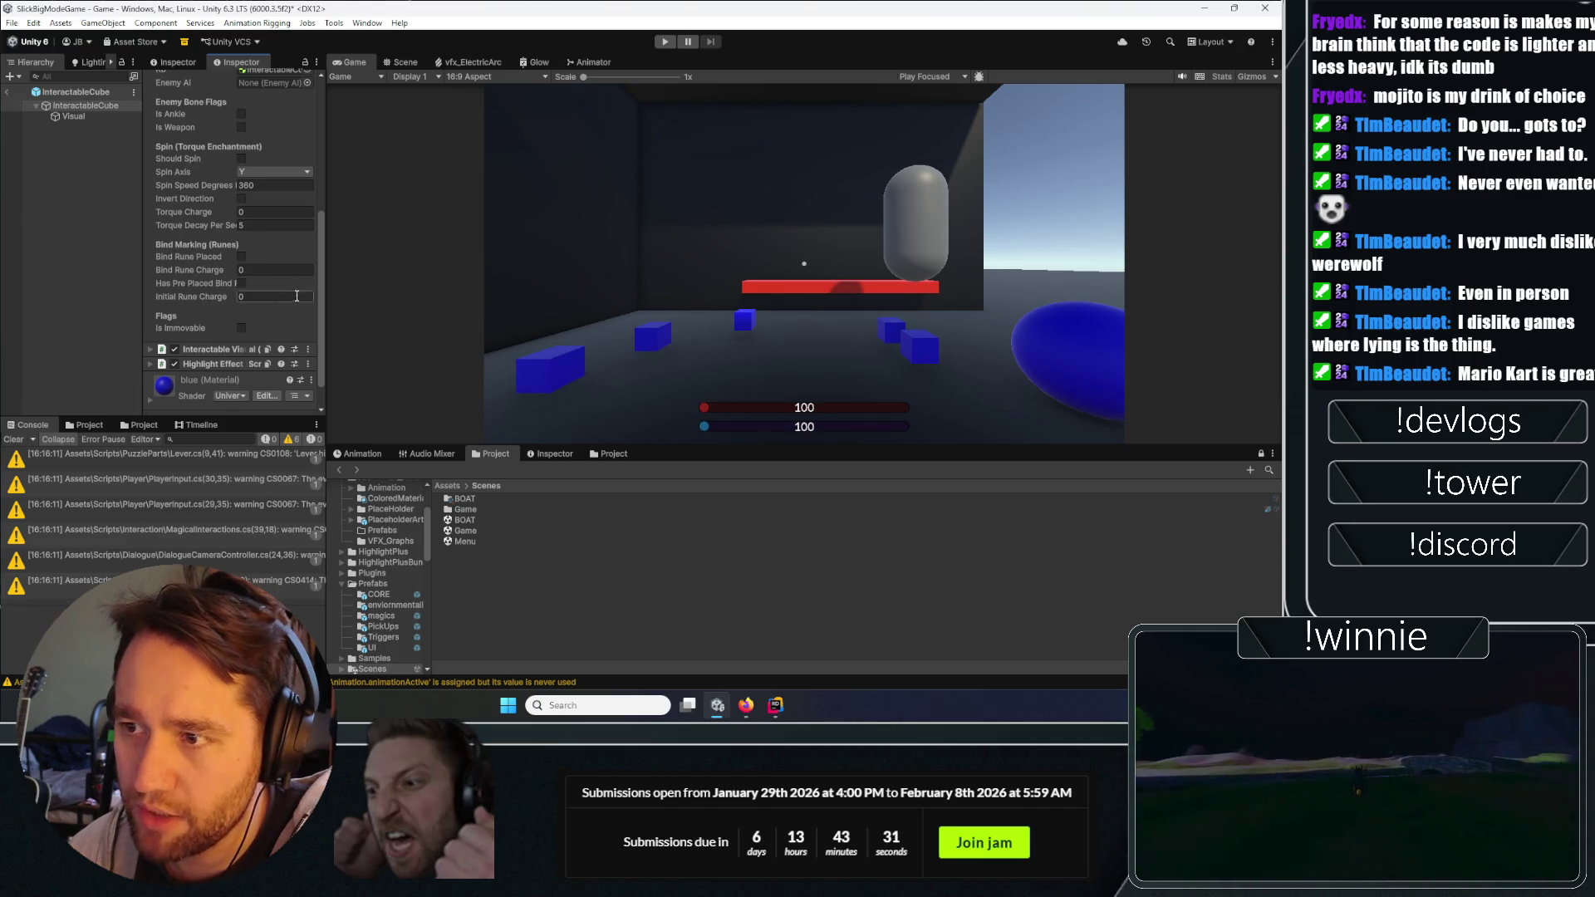
drag(325, 272, 516, 272)
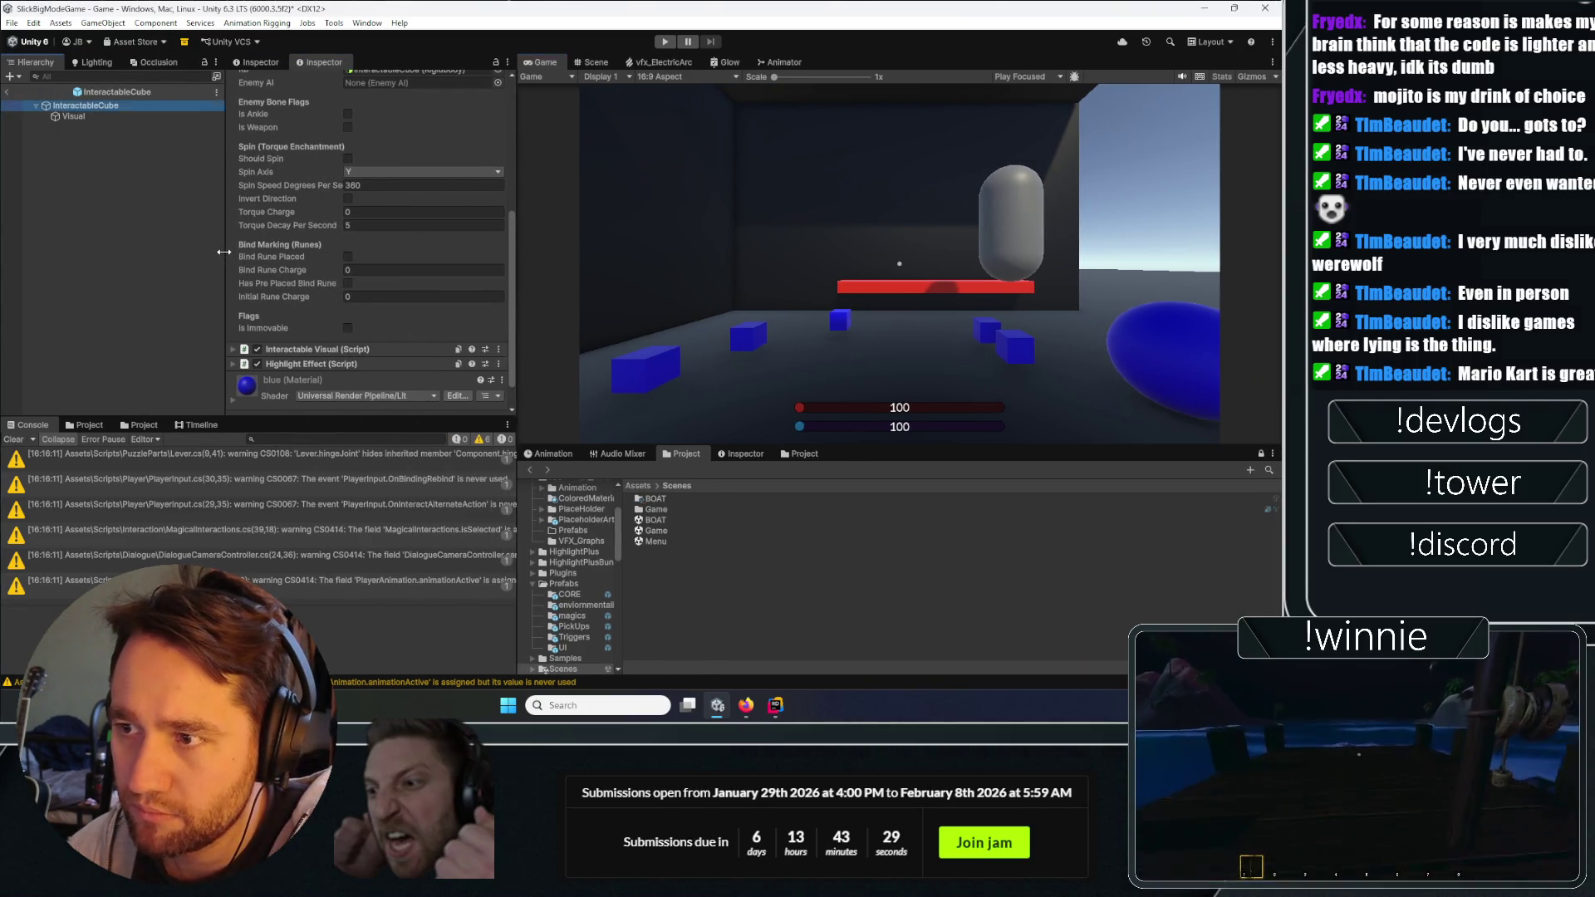
drag(223, 251, 198, 252)
scroll(290, 281, up, 2)
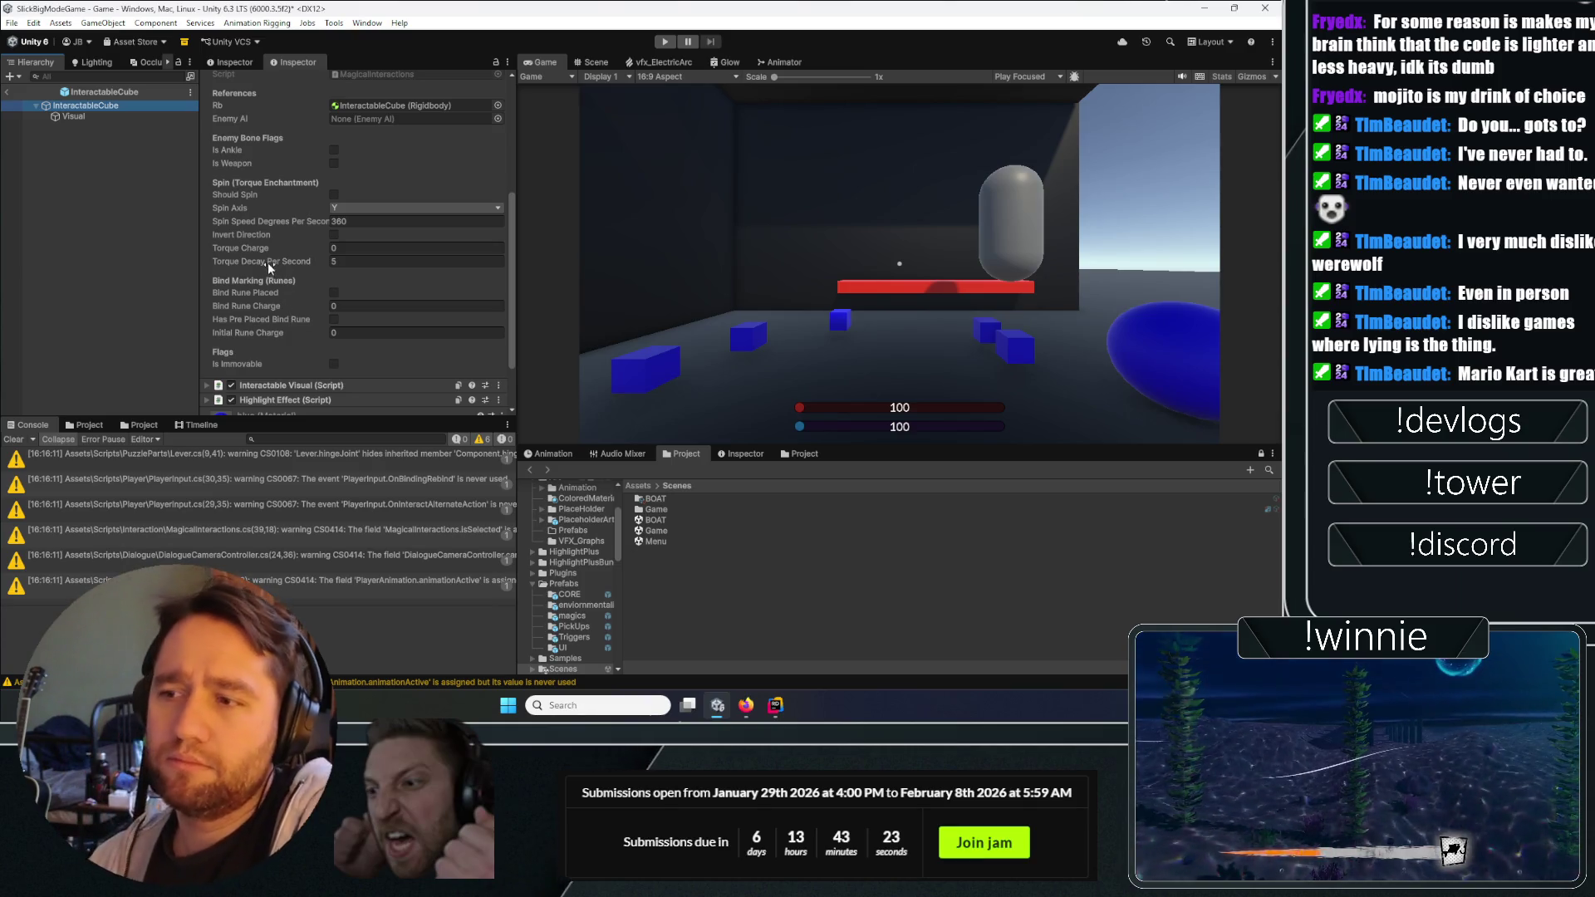
scroll(266, 241, up, 5)
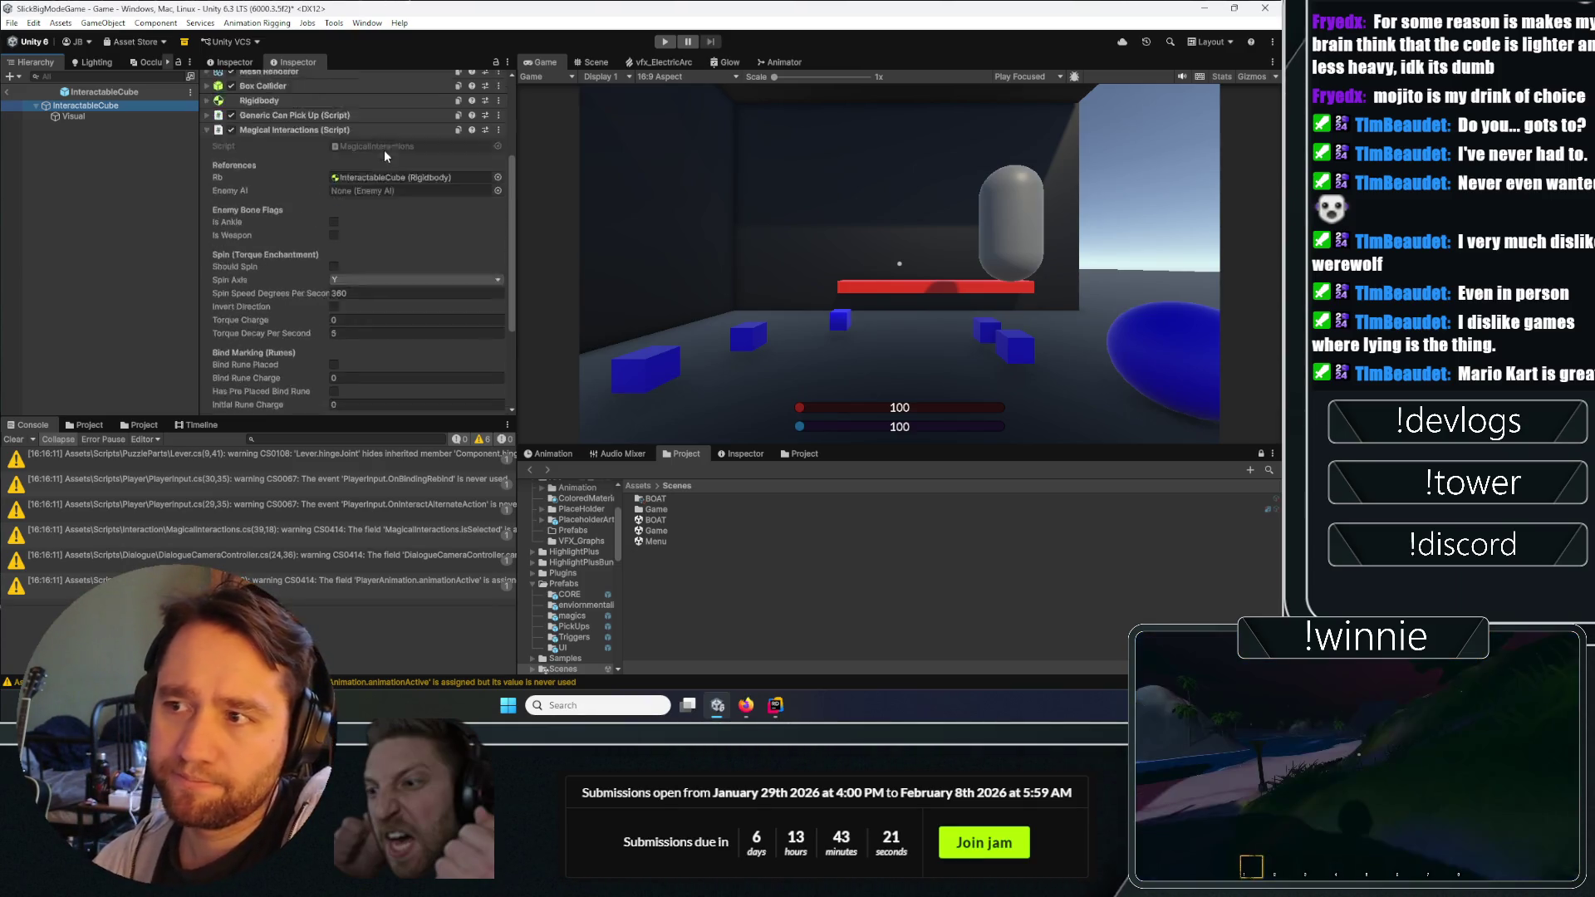
Open the MagicalInteractions script in Rider via Edit Script.
click(498, 167)
click(565, 329)
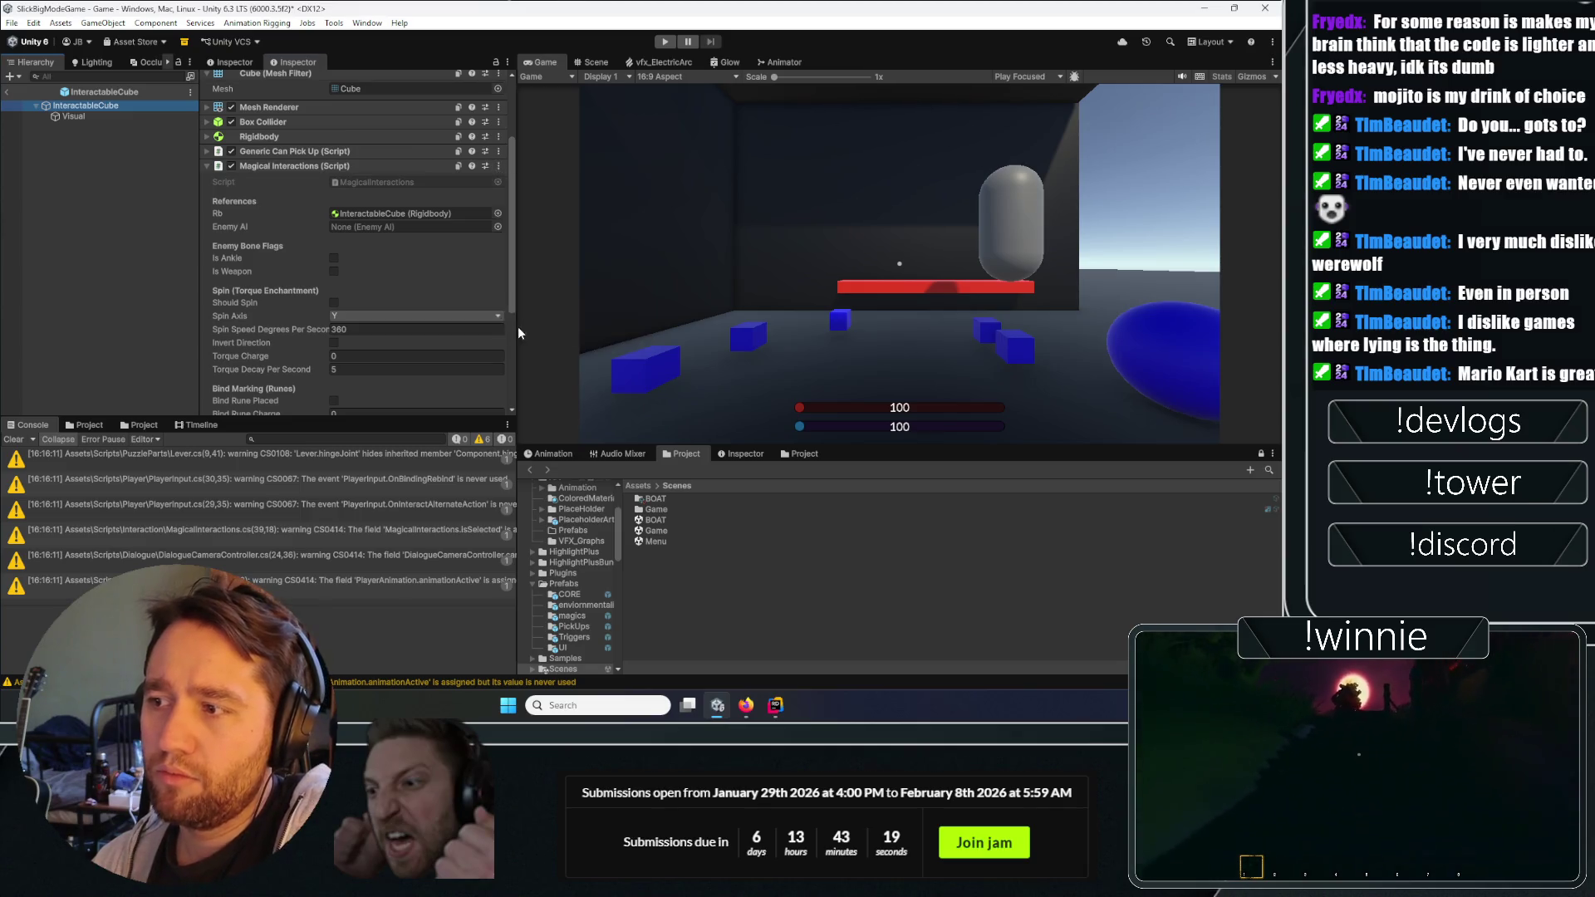
scroll(320, 222, down, 3)
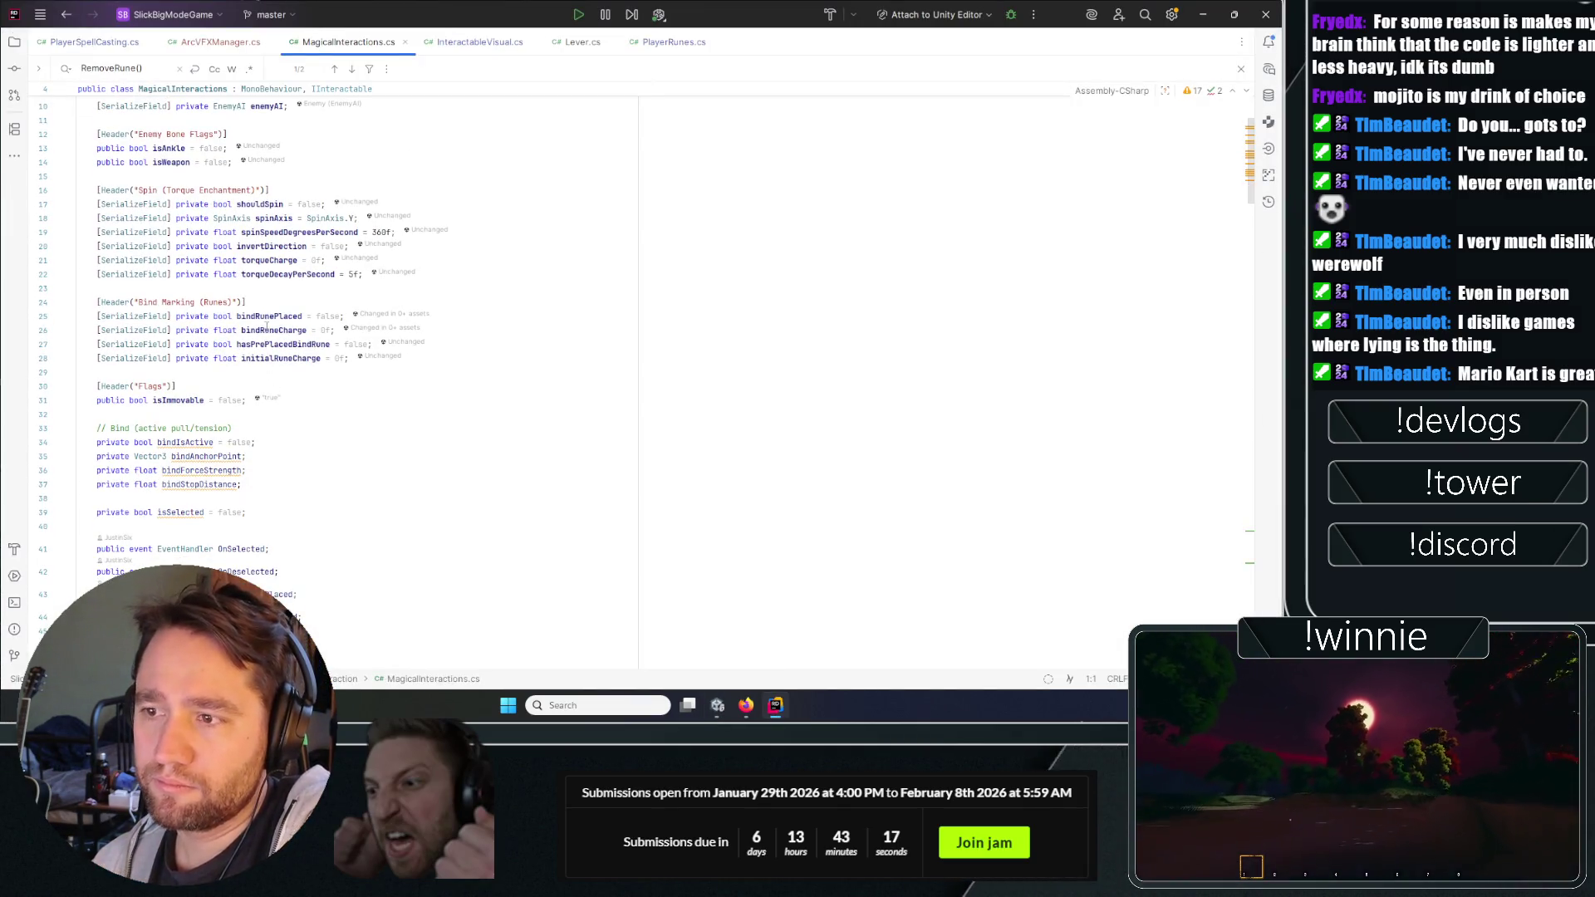
Review MagicalInteractions.cs from the bindRuneCharge field downward, then return to Unity.
click(270, 331)
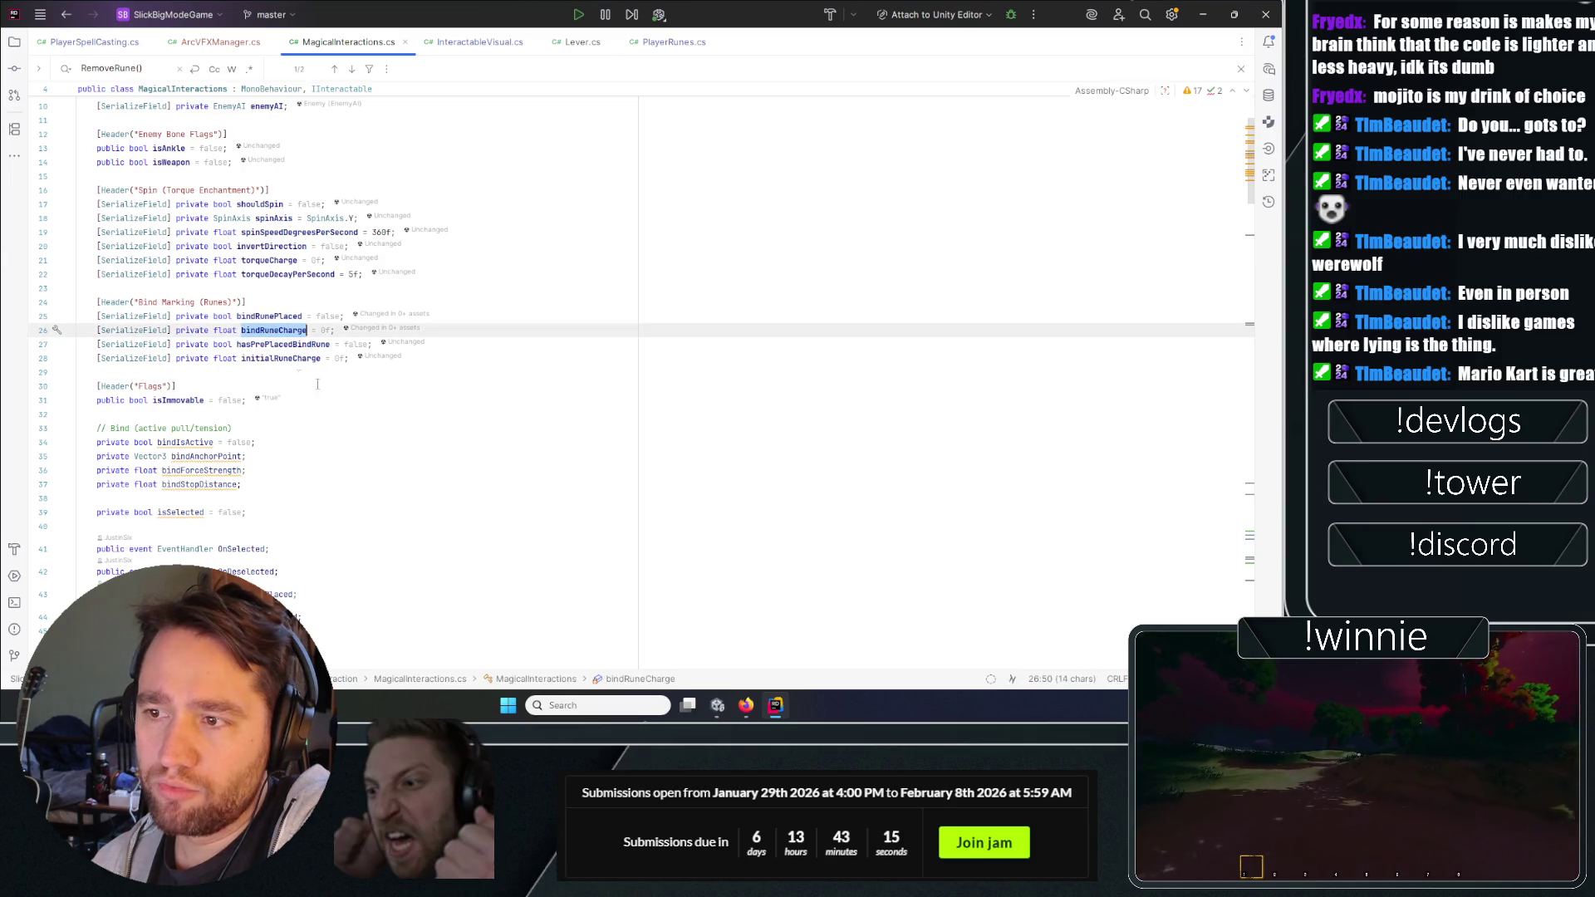
scroll(298, 376, down, 13)
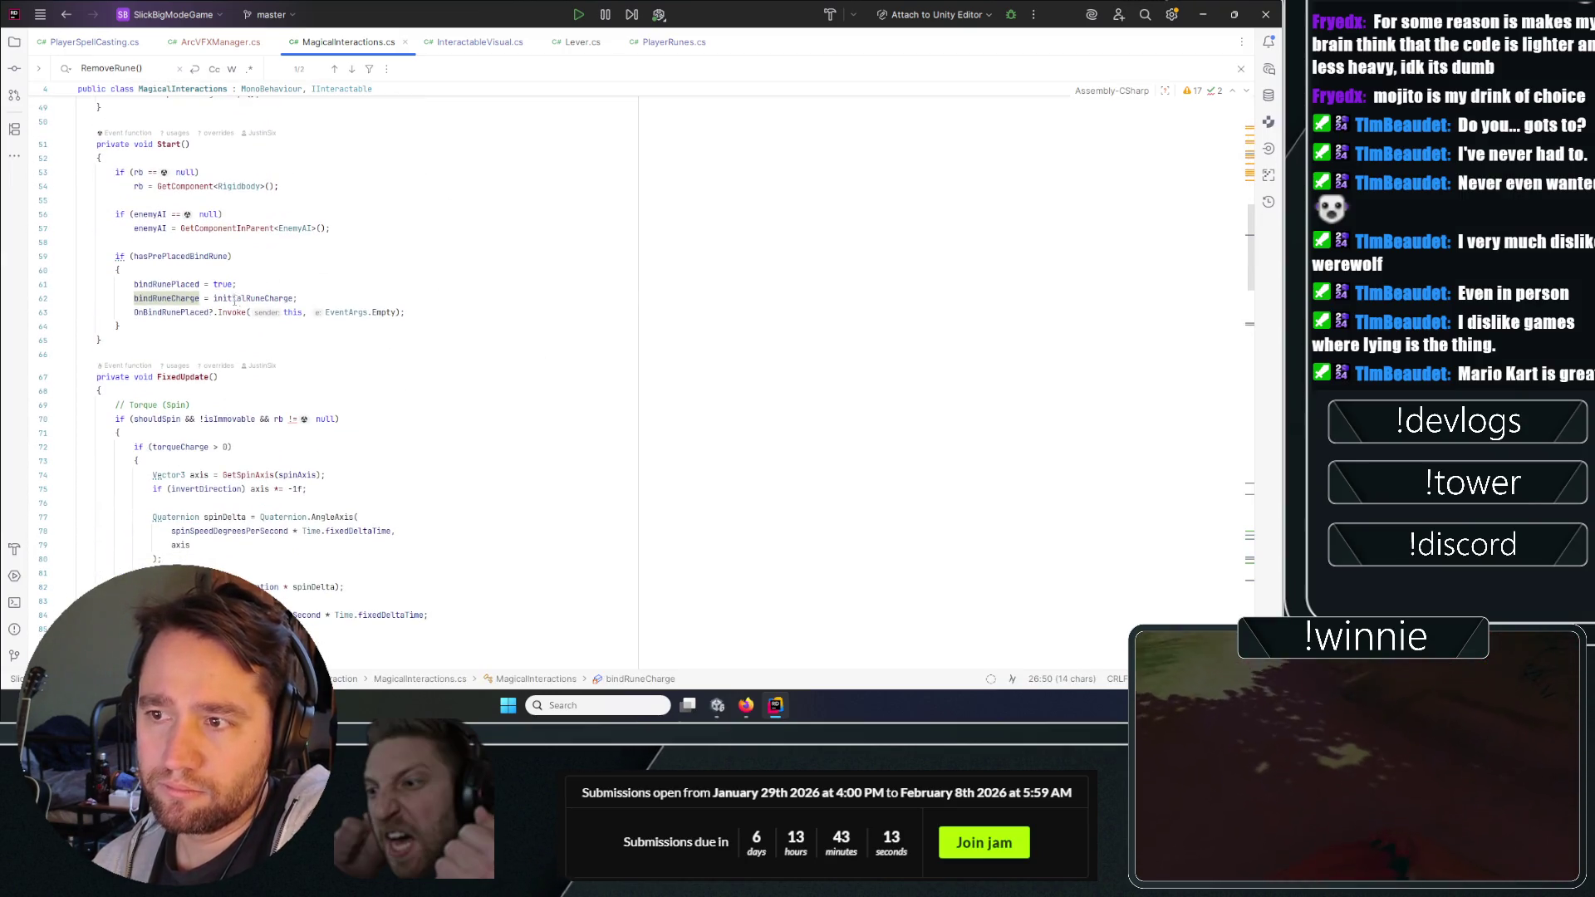
scroll(177, 320, down, 12)
scroll(177, 320, down, 1)
scroll(268, 366, down, 3)
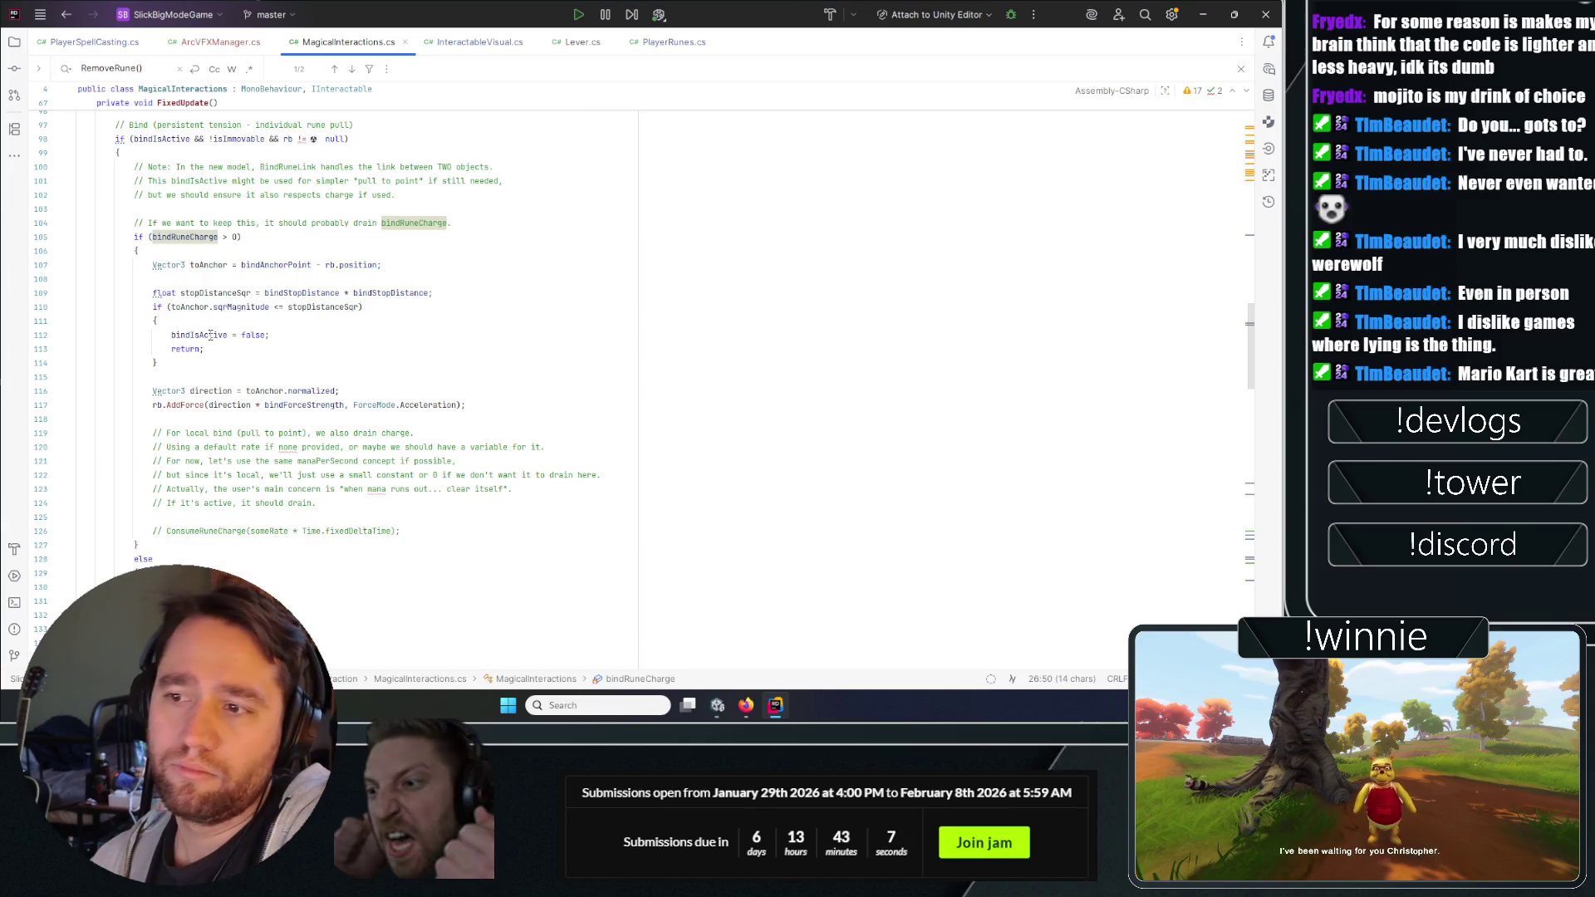
scroll(184, 433, down, 5)
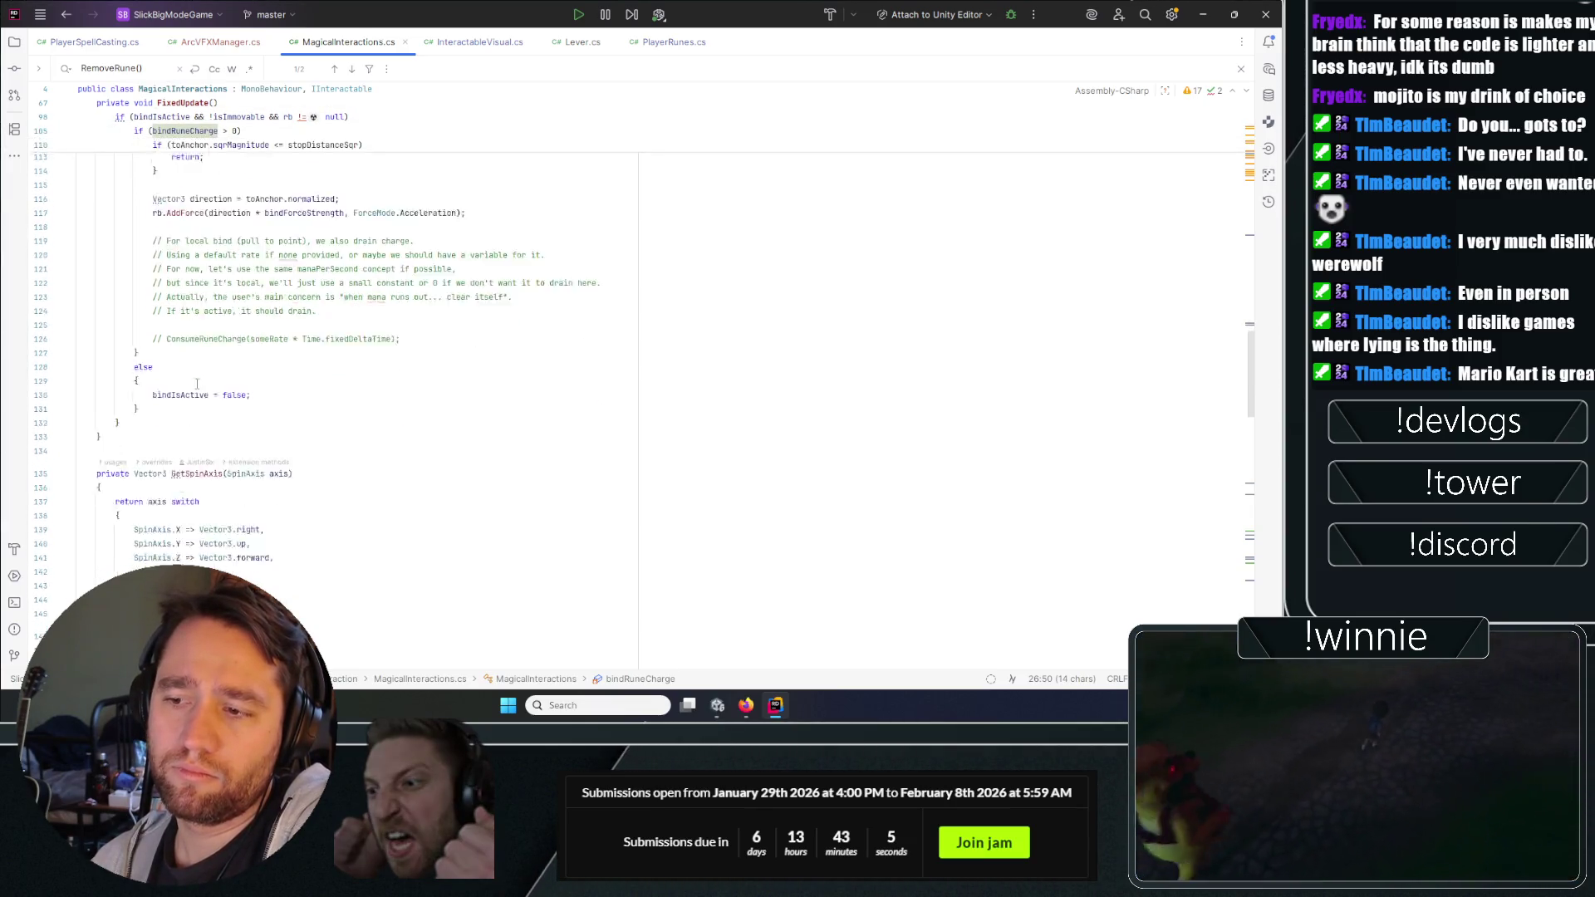
scroll(321, 380, up, 4)
scroll(321, 380, up, 5)
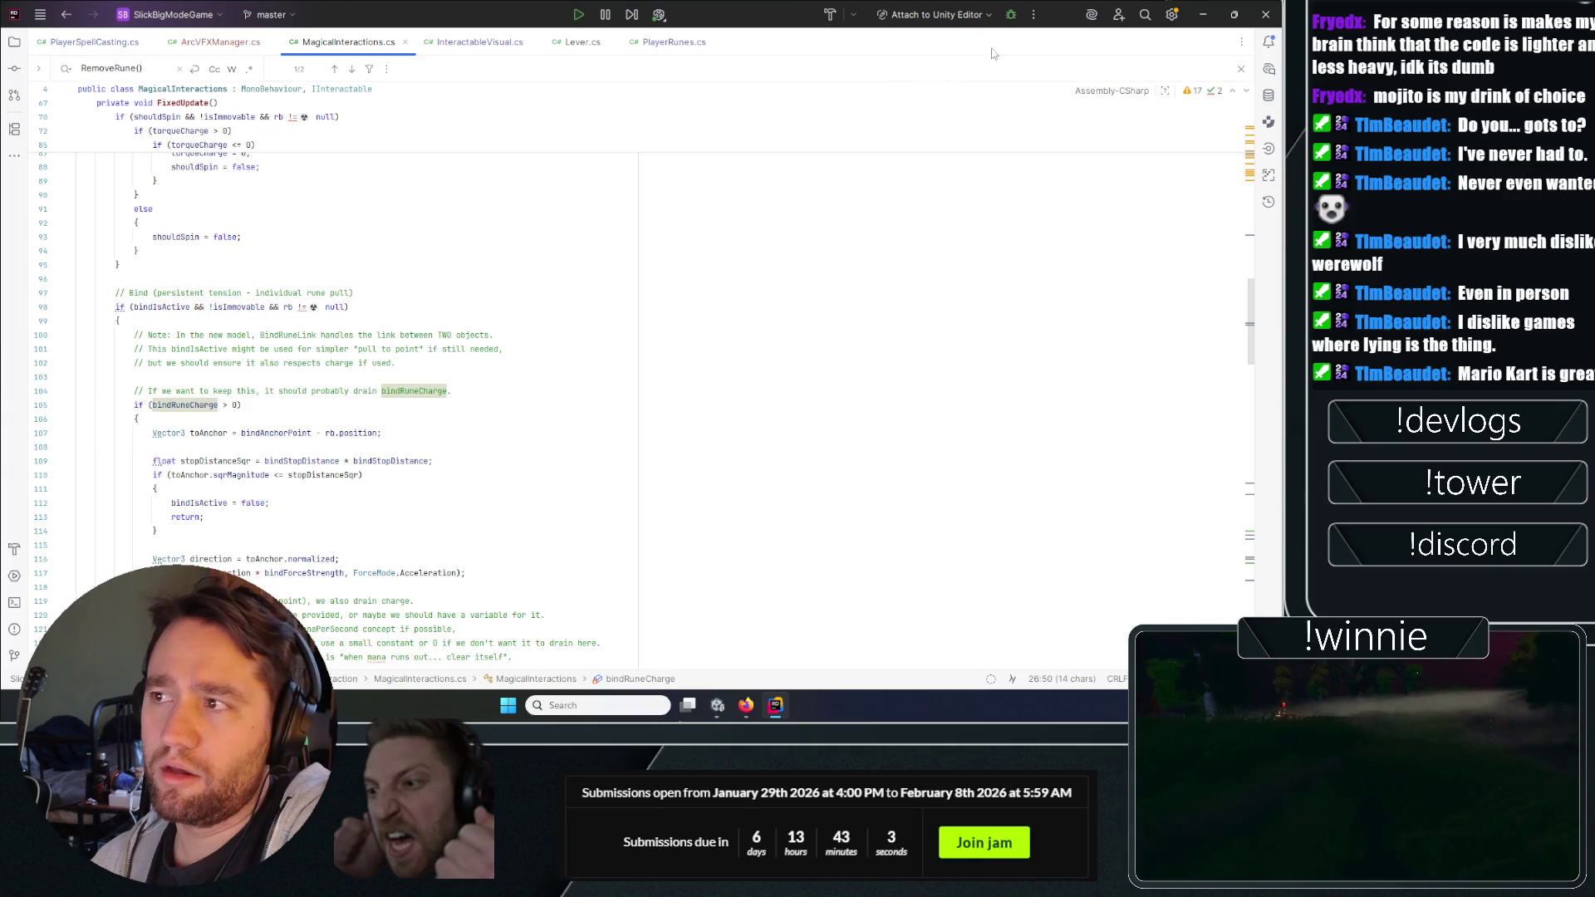
click(1207, 8)
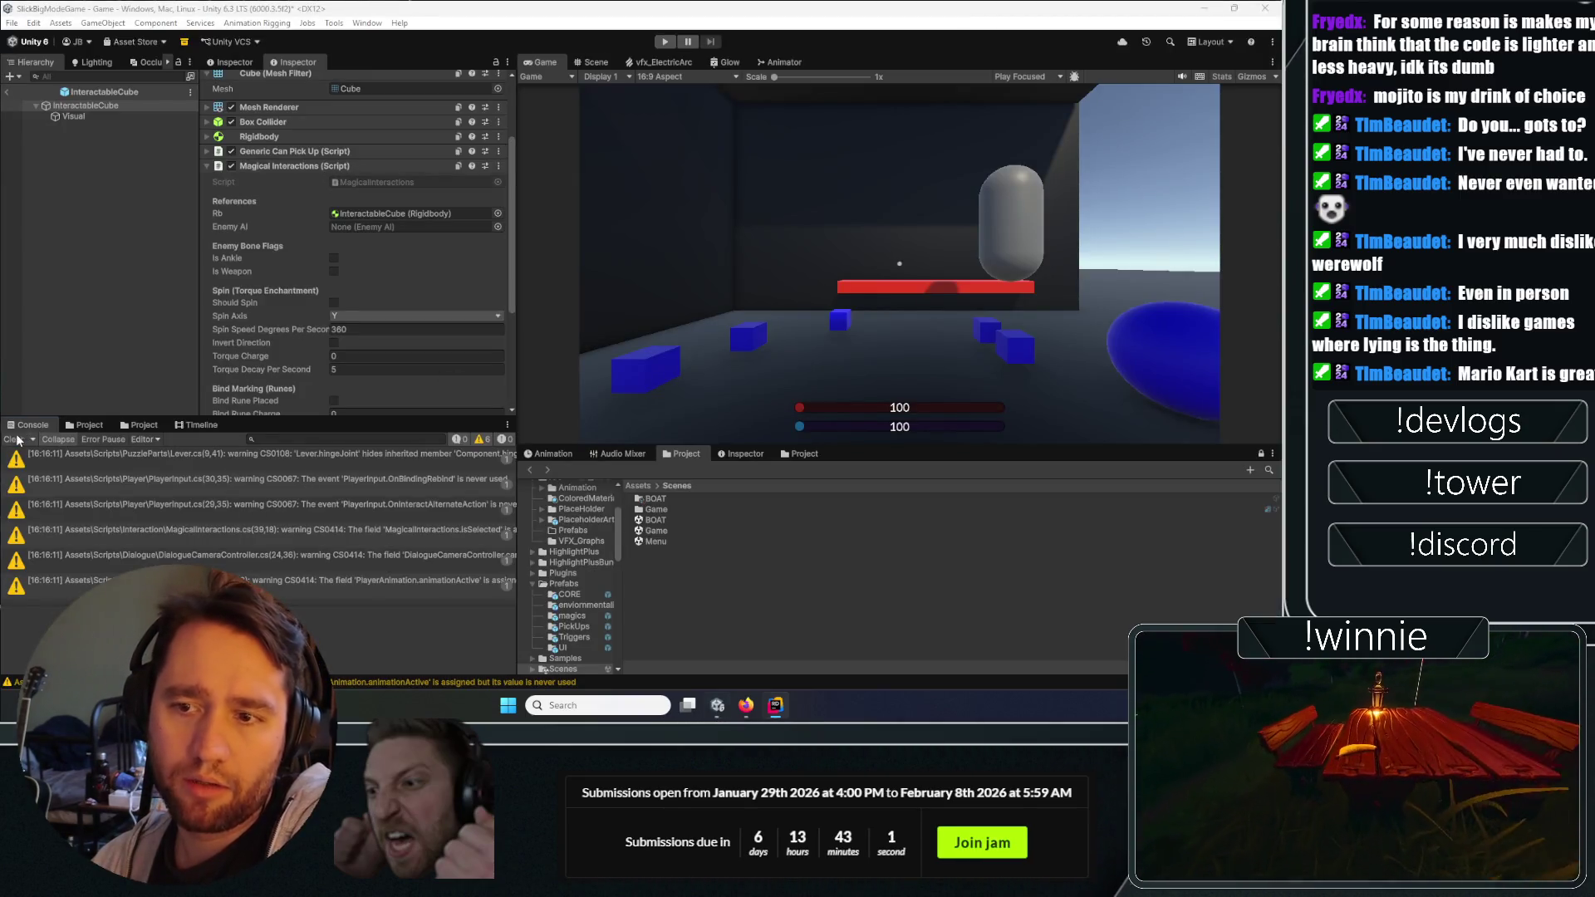
Open the BindRuneLink script from the Magic folder, then return to the Game scene.
click(86, 425)
click(87, 481)
double_click(87, 482)
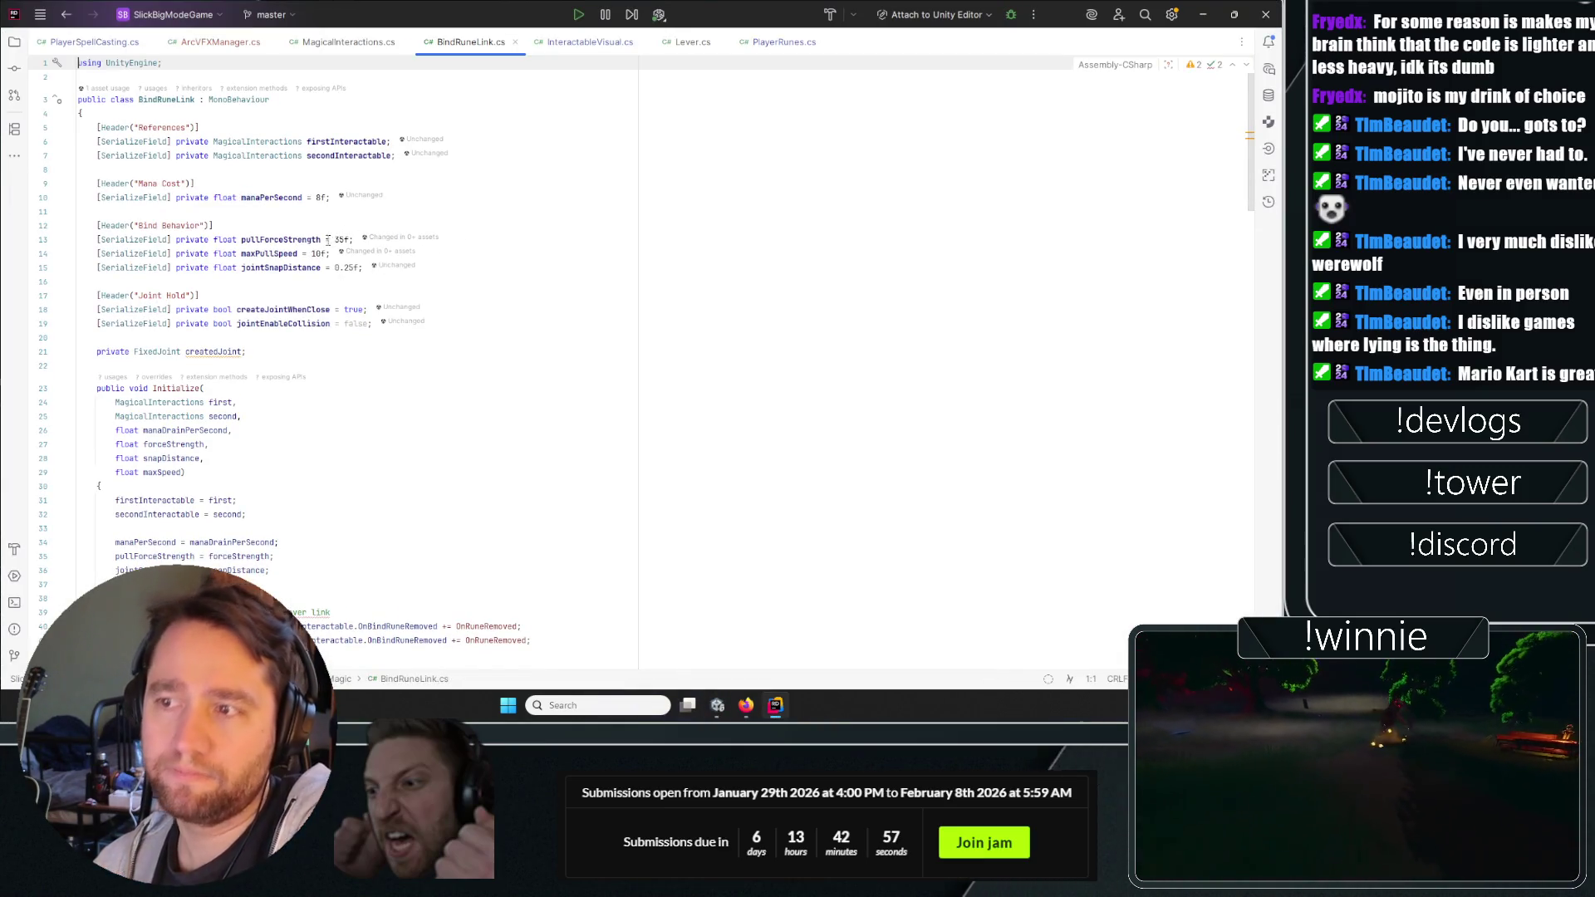
click(1203, 14)
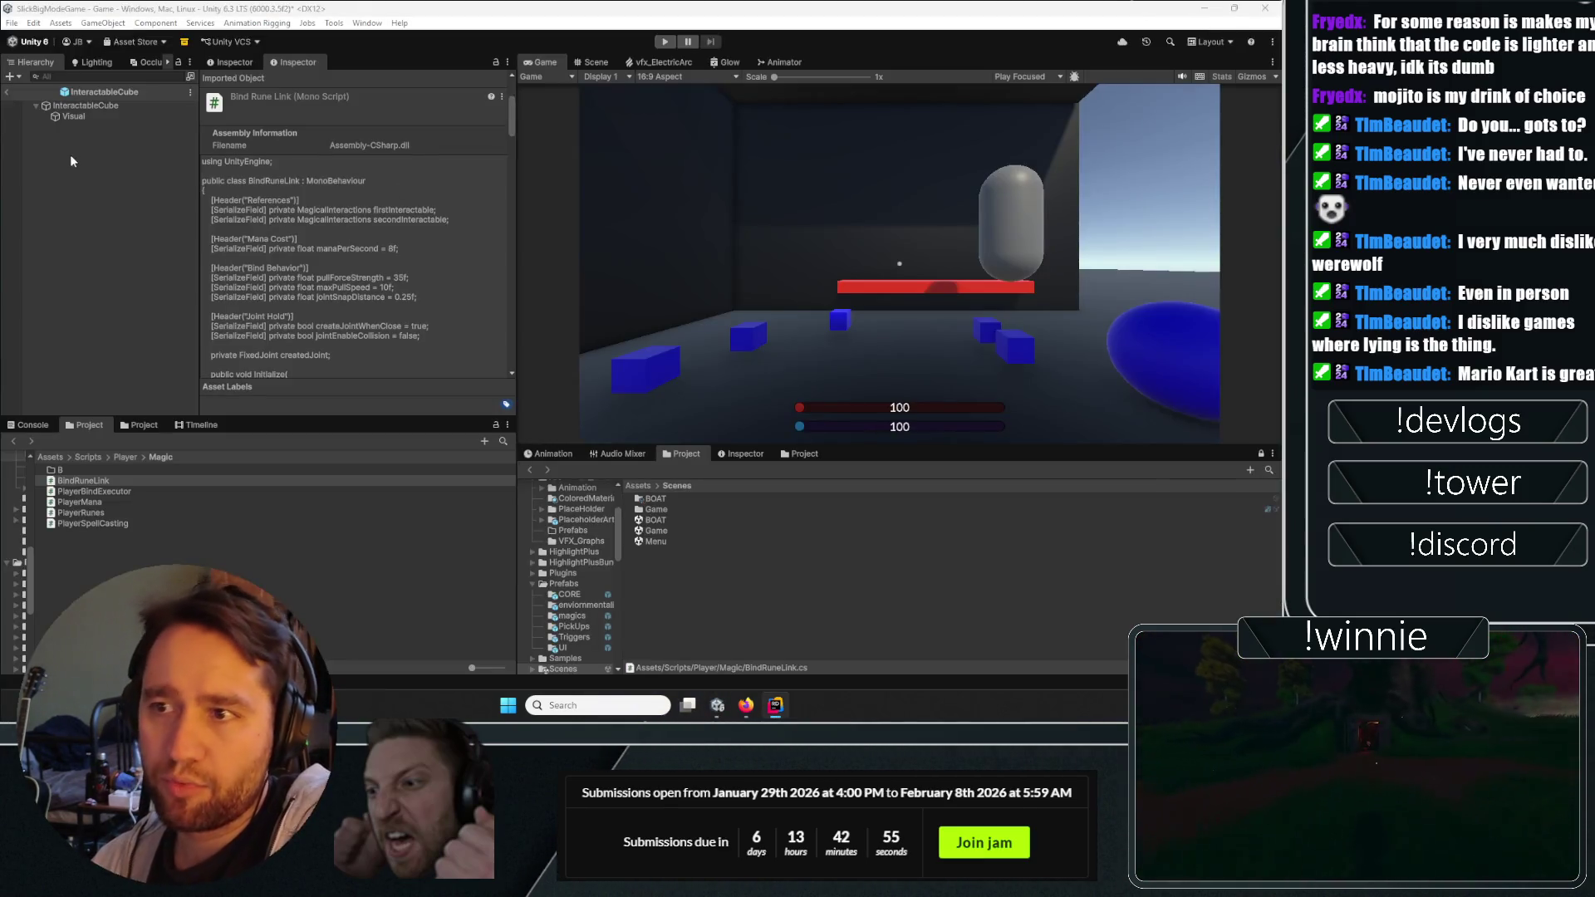
click(85, 105)
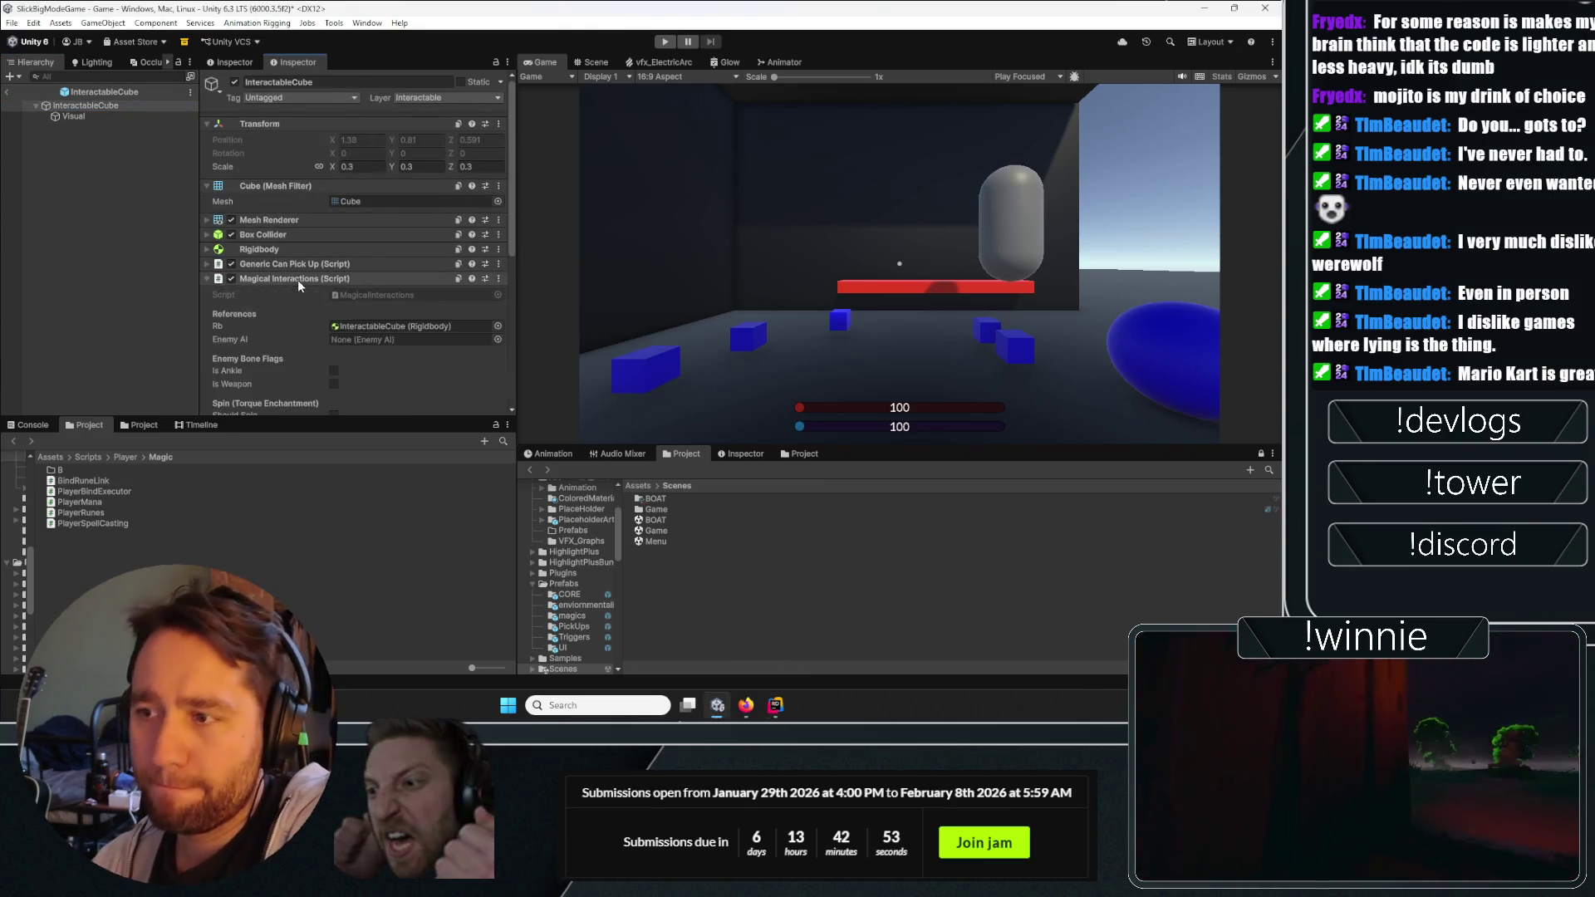
scroll(297, 279, down, 5)
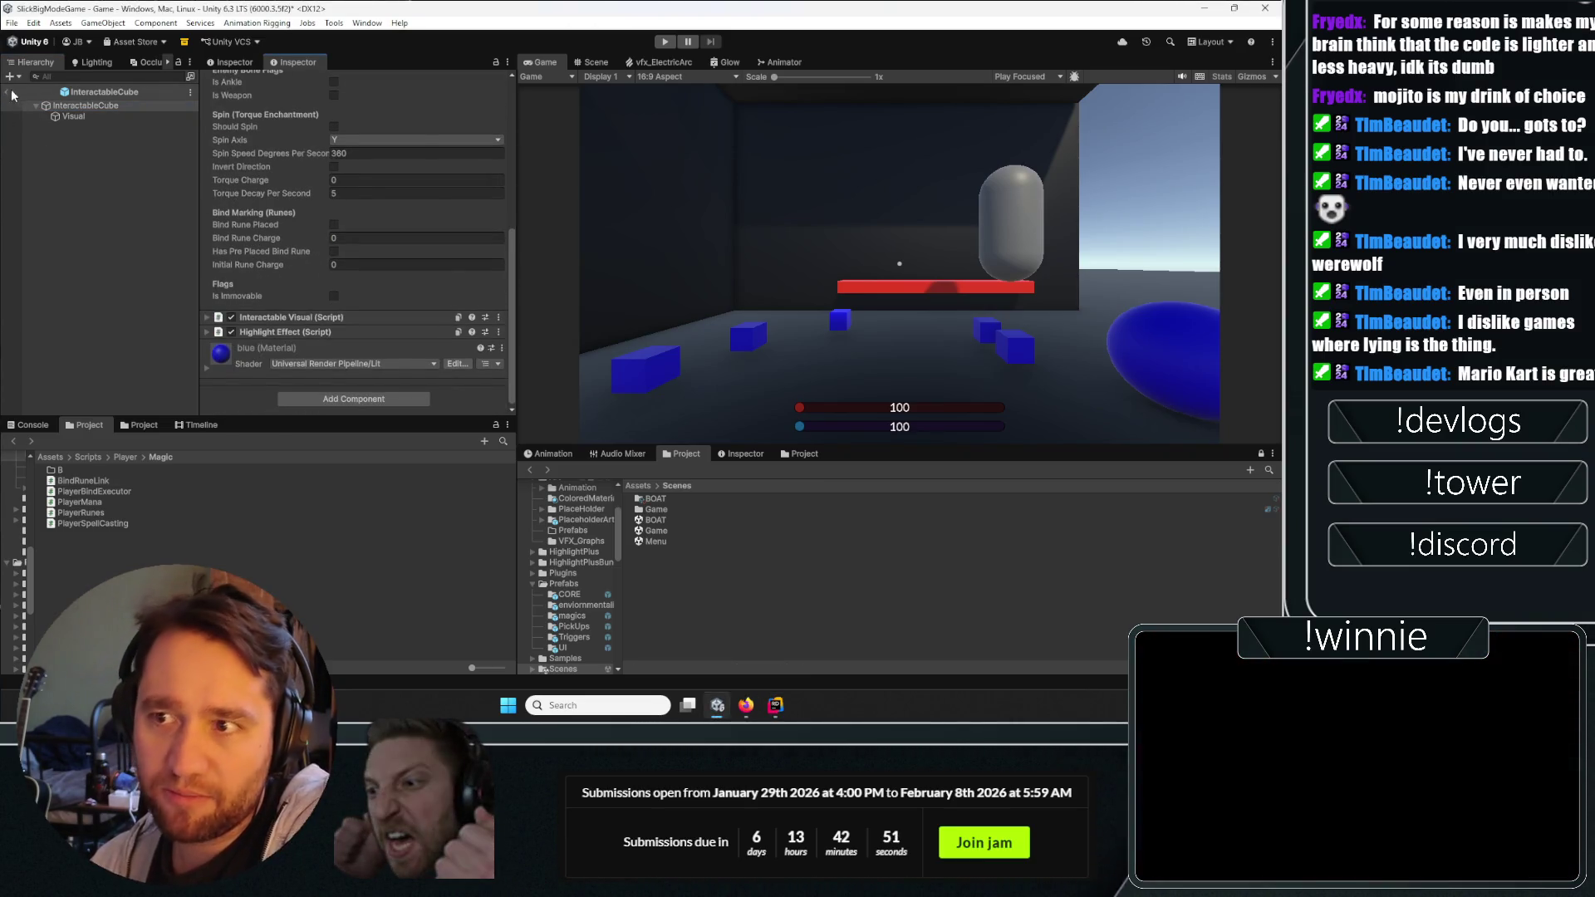
click(13, 94)
Open the Player's BindRuneLink prefab, set Mana Per Second to 25, and save.
click(64, 174)
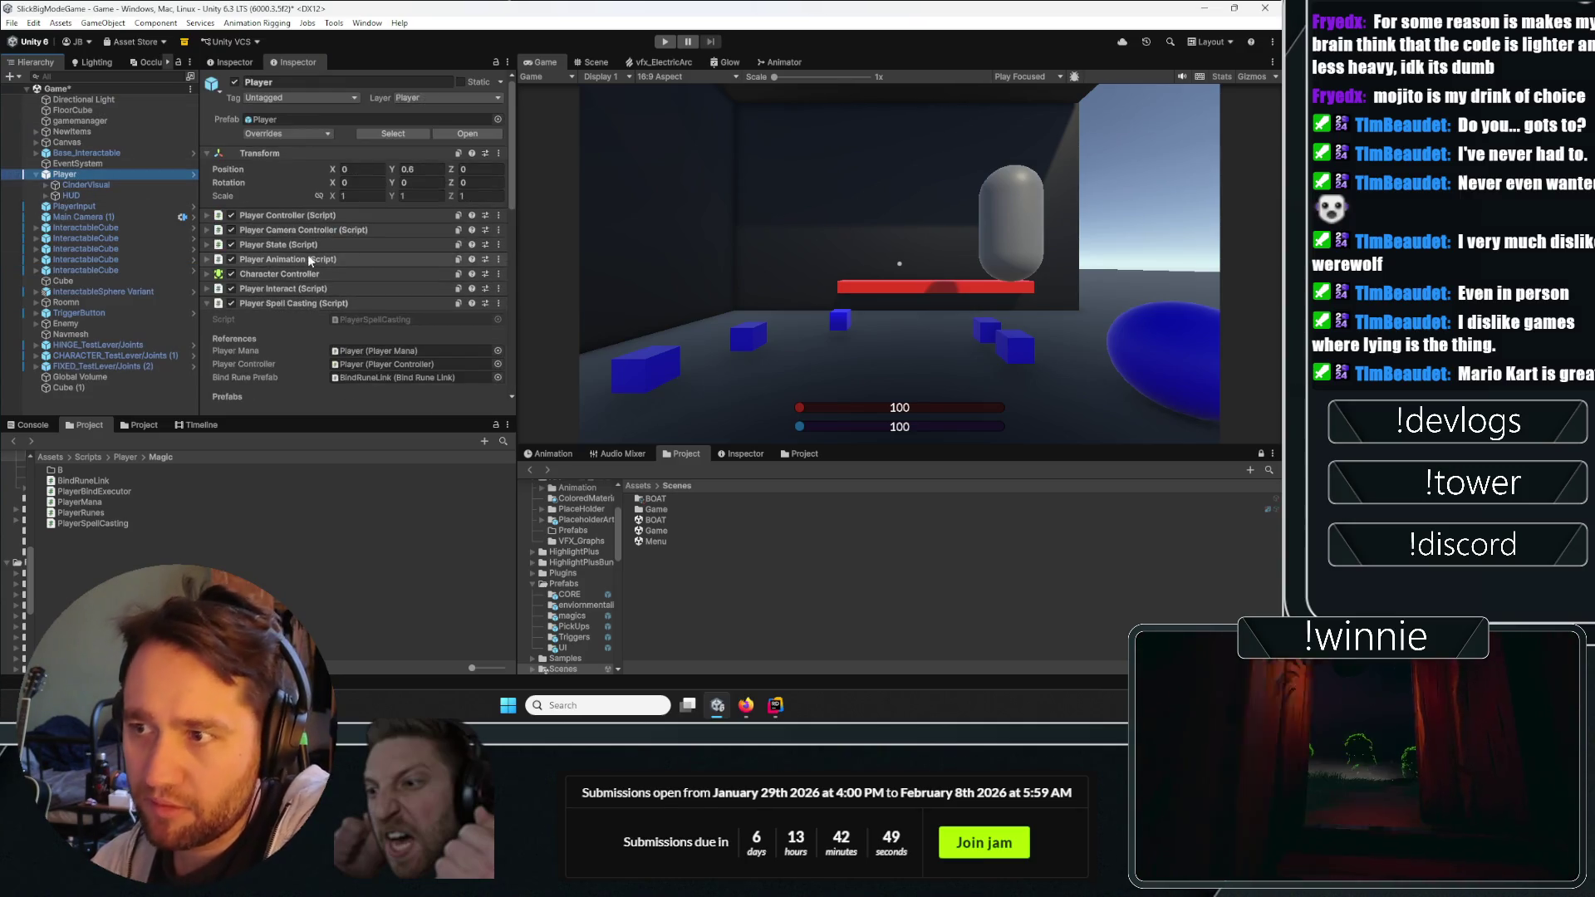
scroll(293, 267, down, 8)
click(355, 233)
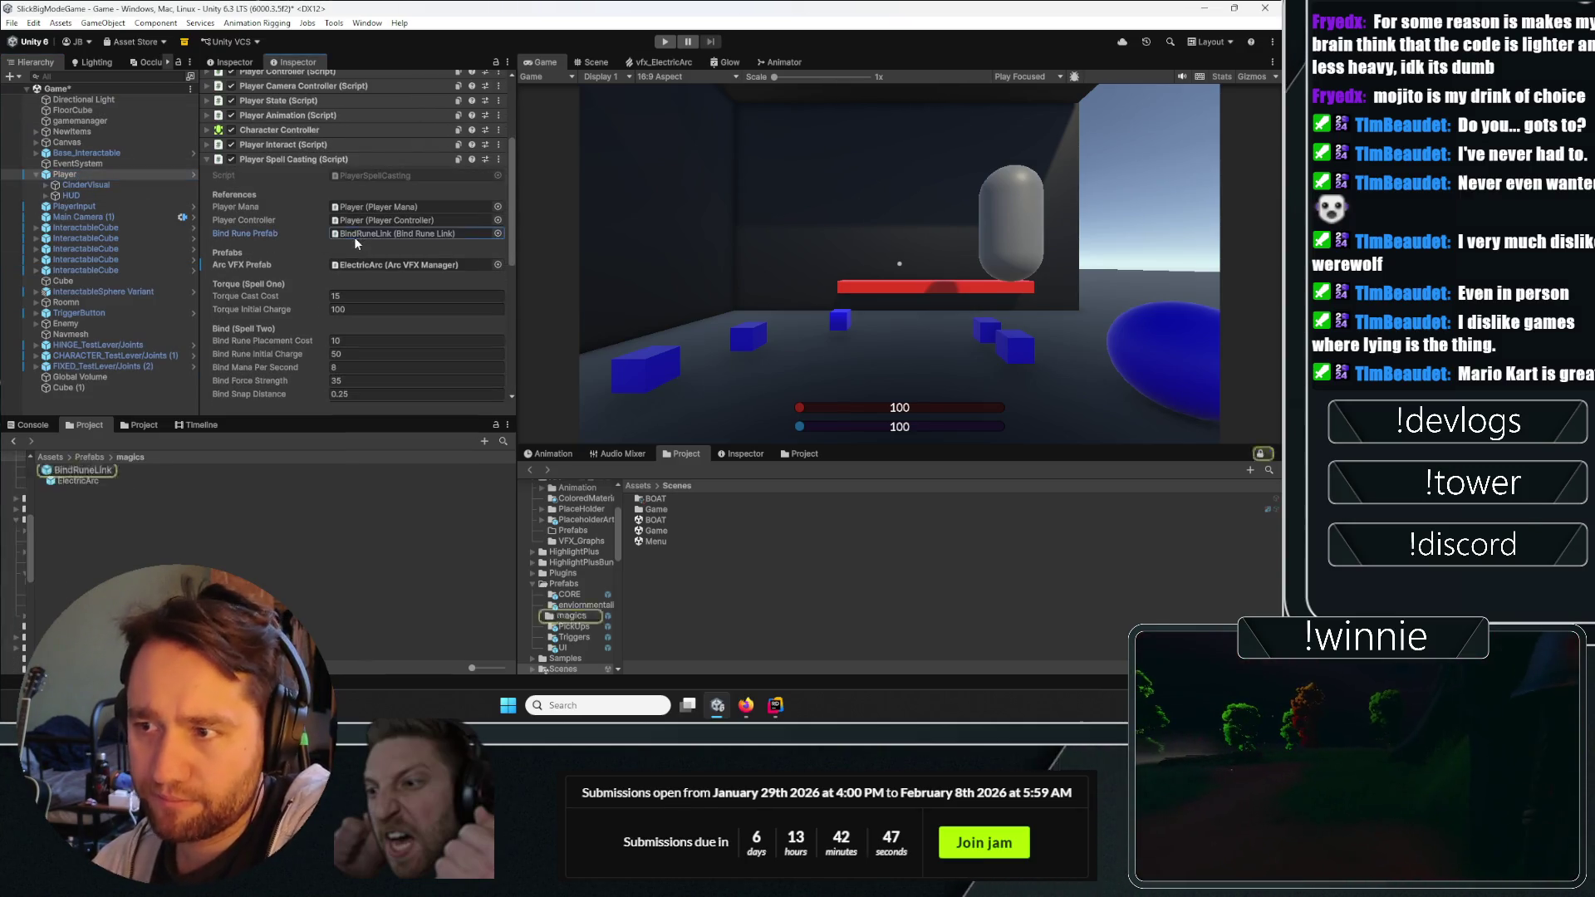
click(83, 471)
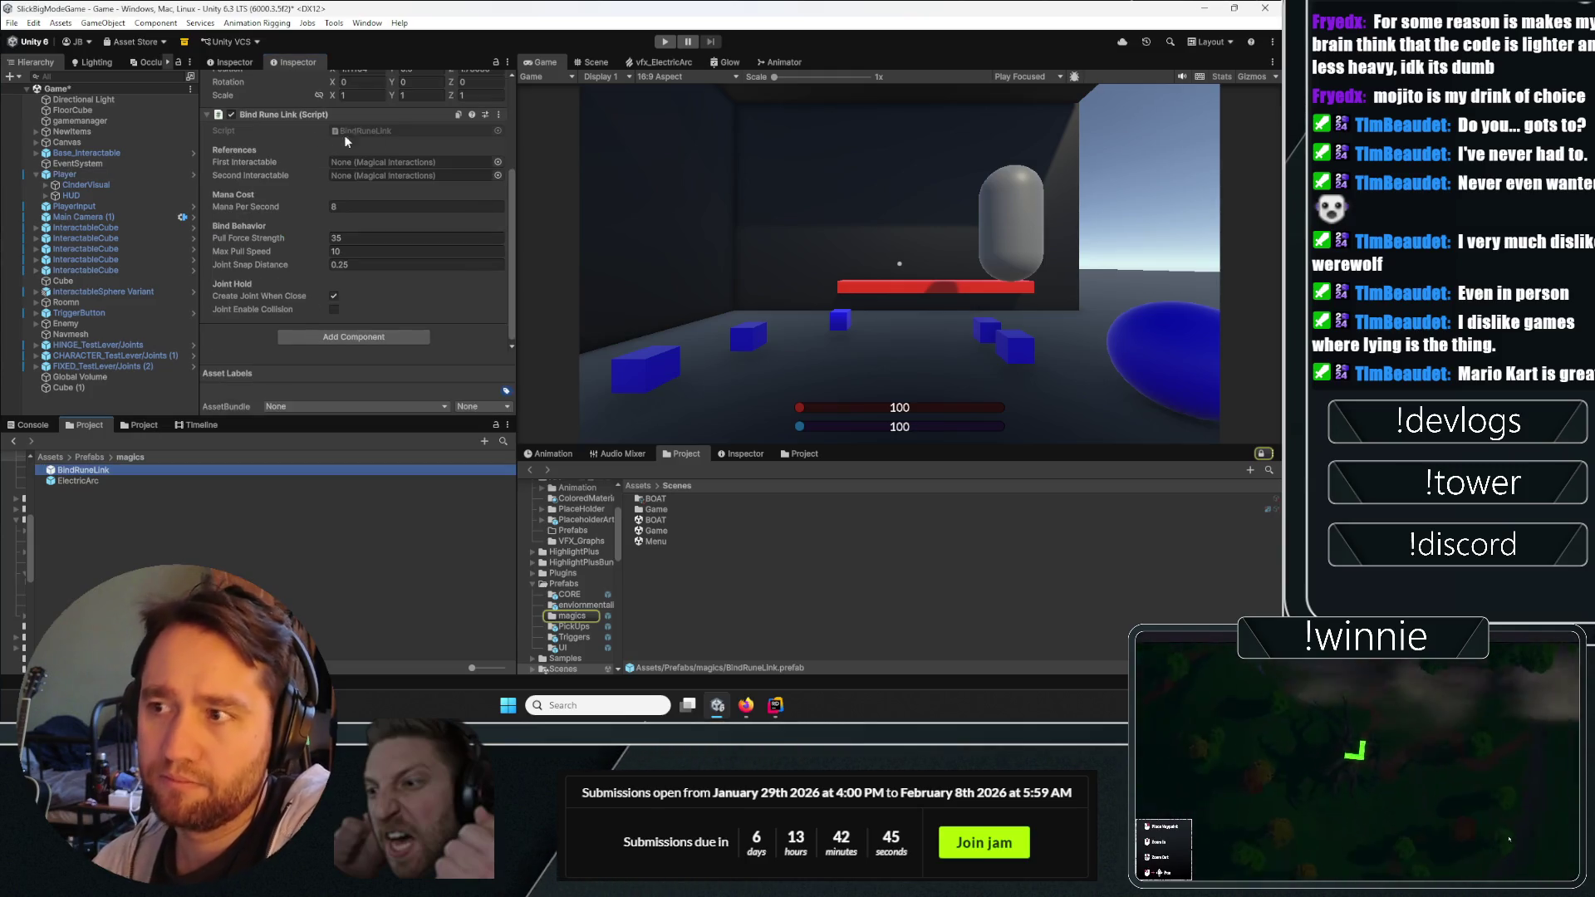
scroll(487, 138, up, 5)
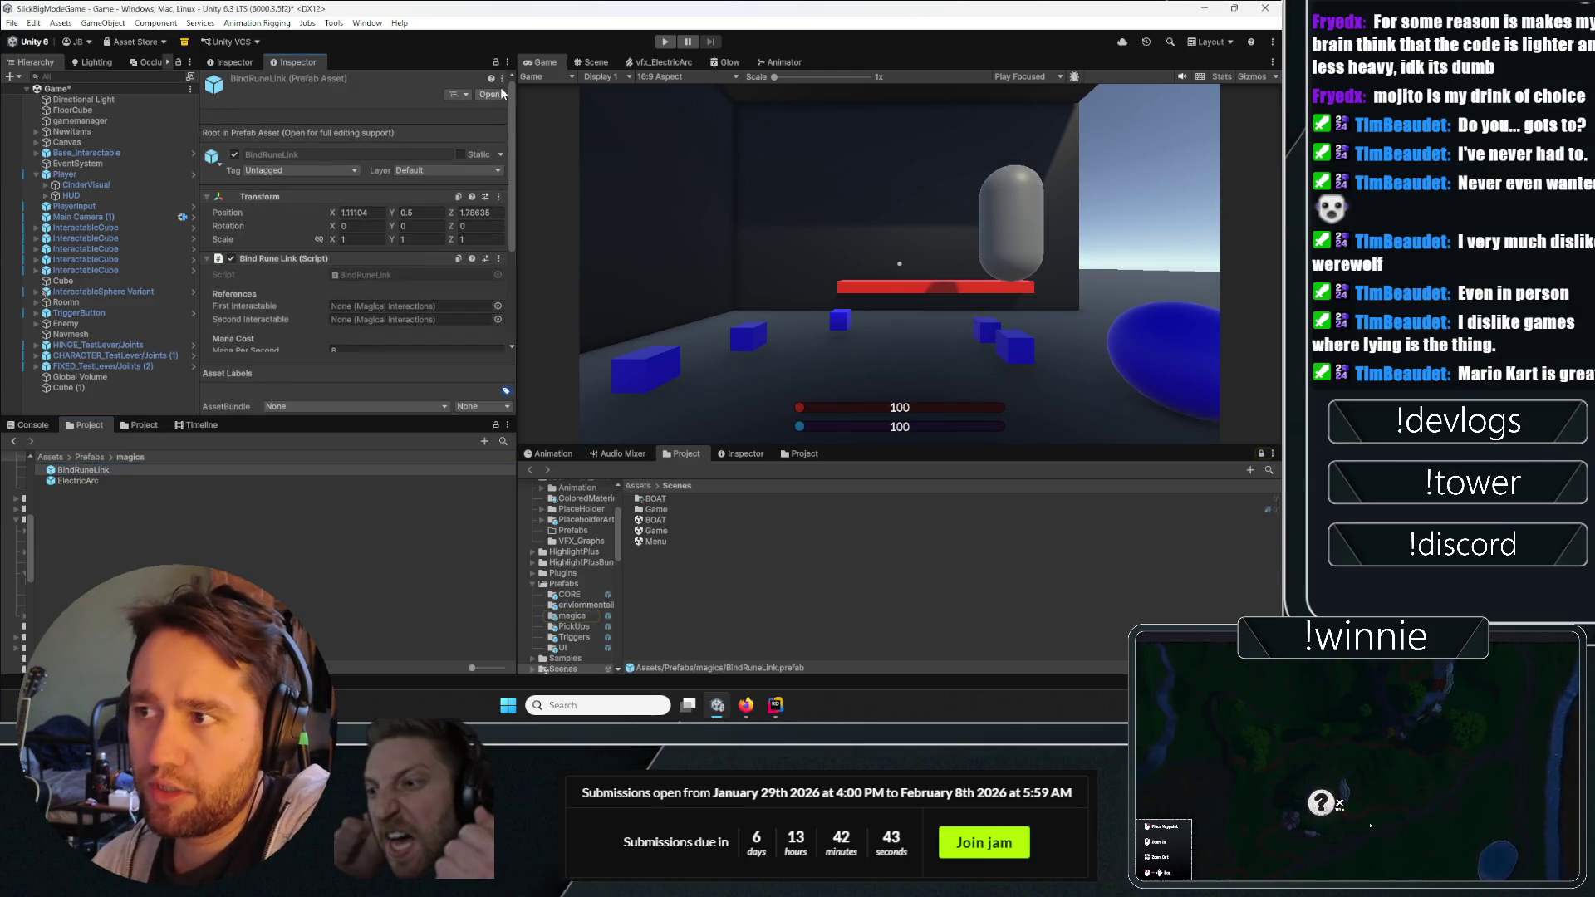
click(497, 96)
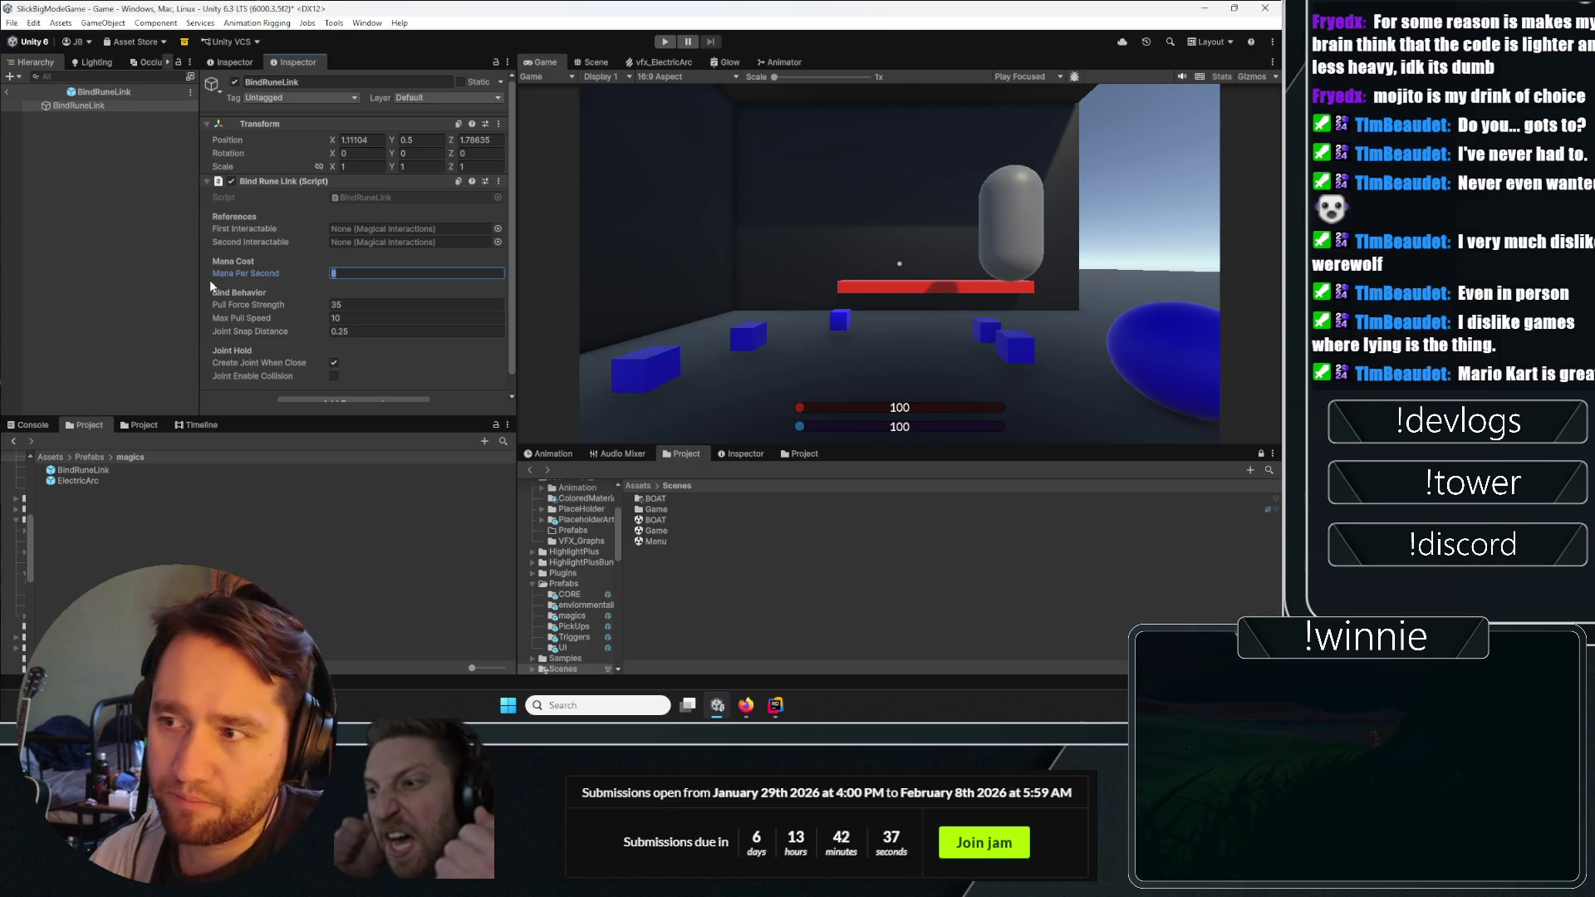
text(25)
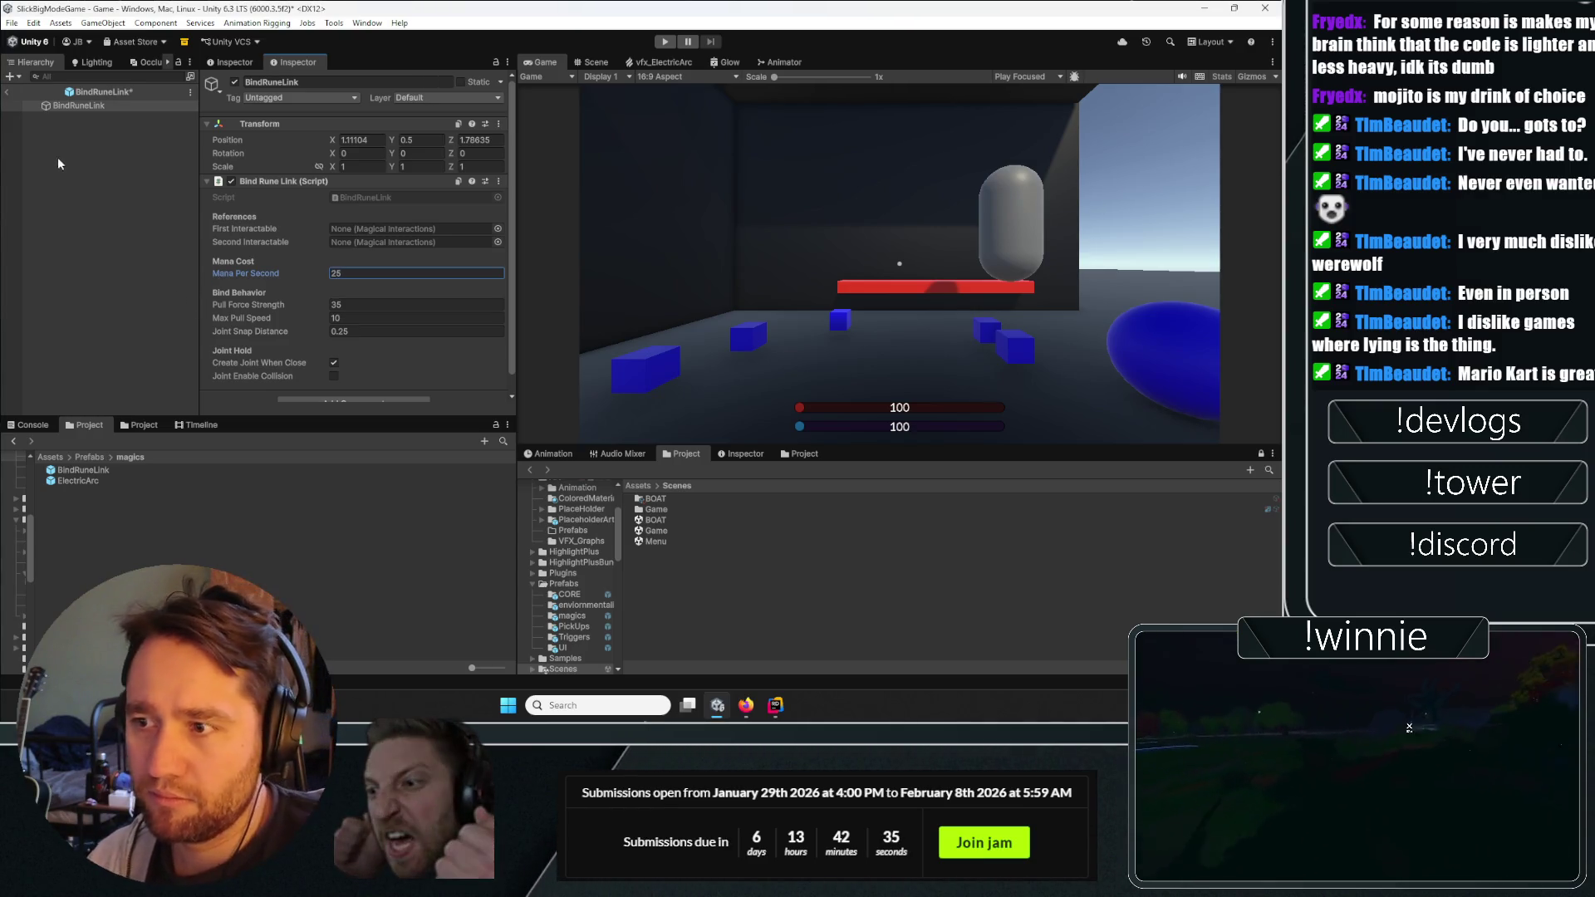
click(8, 92)
click(598, 376)
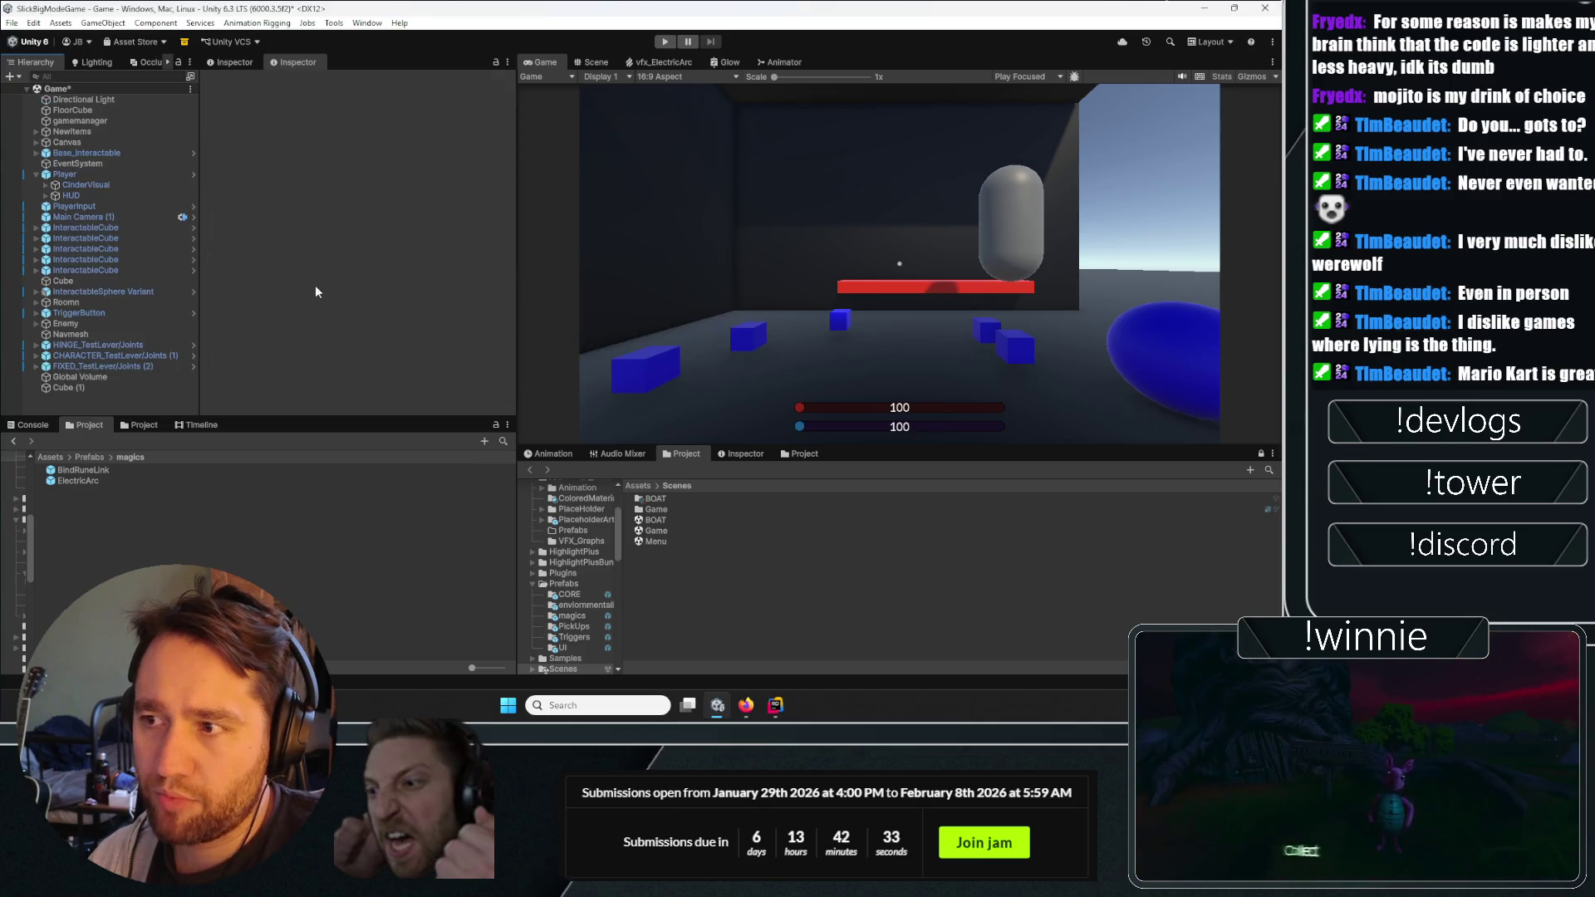
Start play mode with the Console shown and place bind runes on the barrel and crate.
key(ctrl+p)
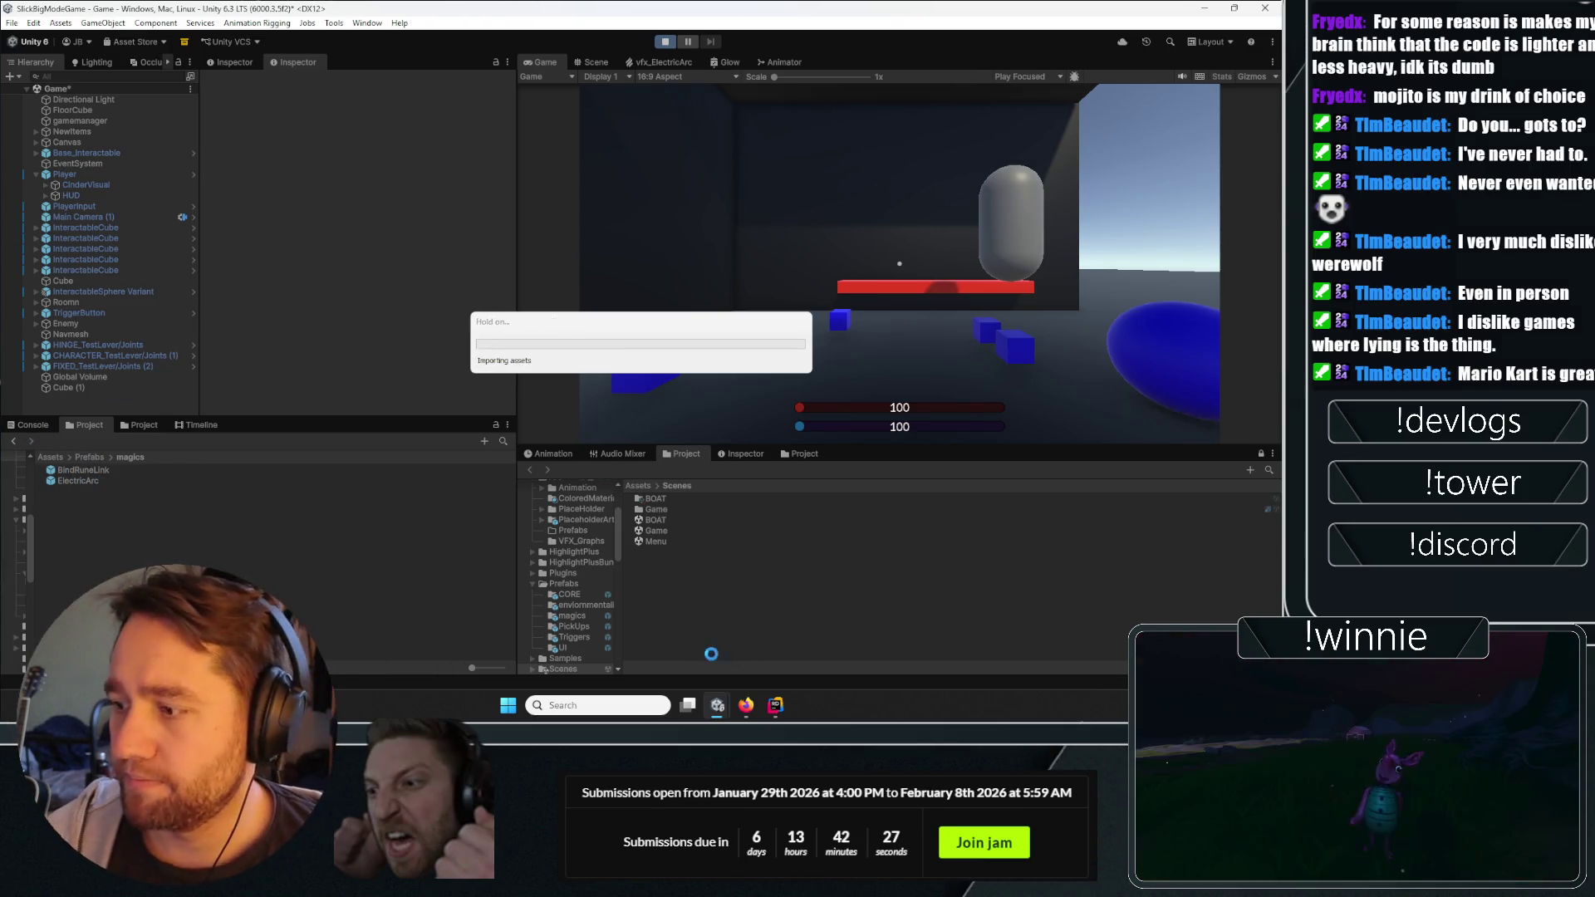
click(775, 705)
click(718, 705)
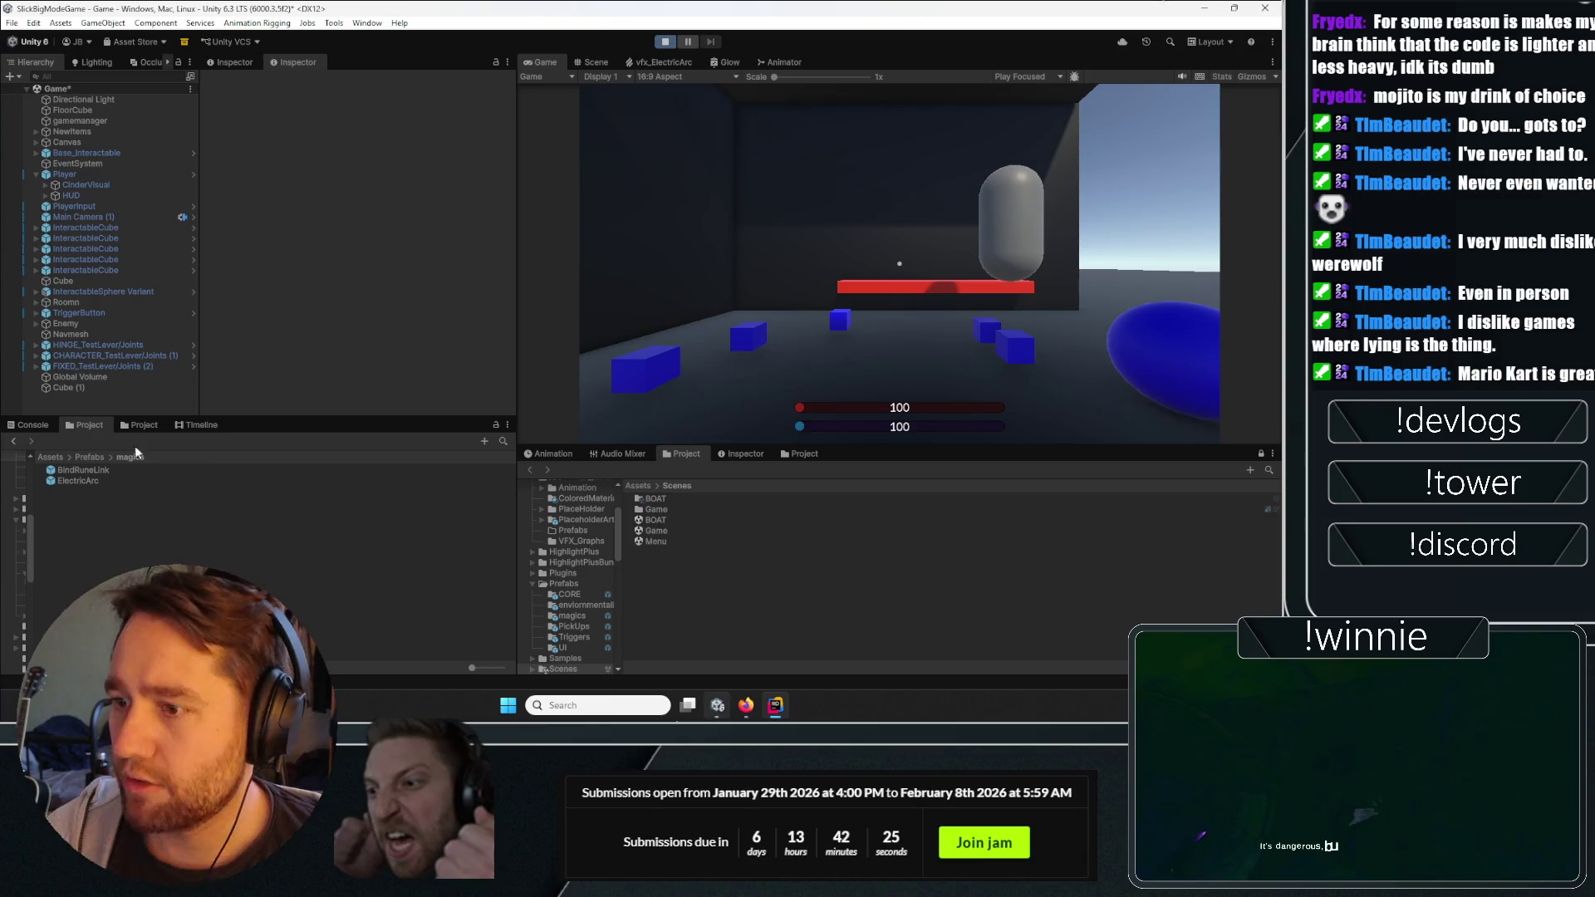
click(25, 426)
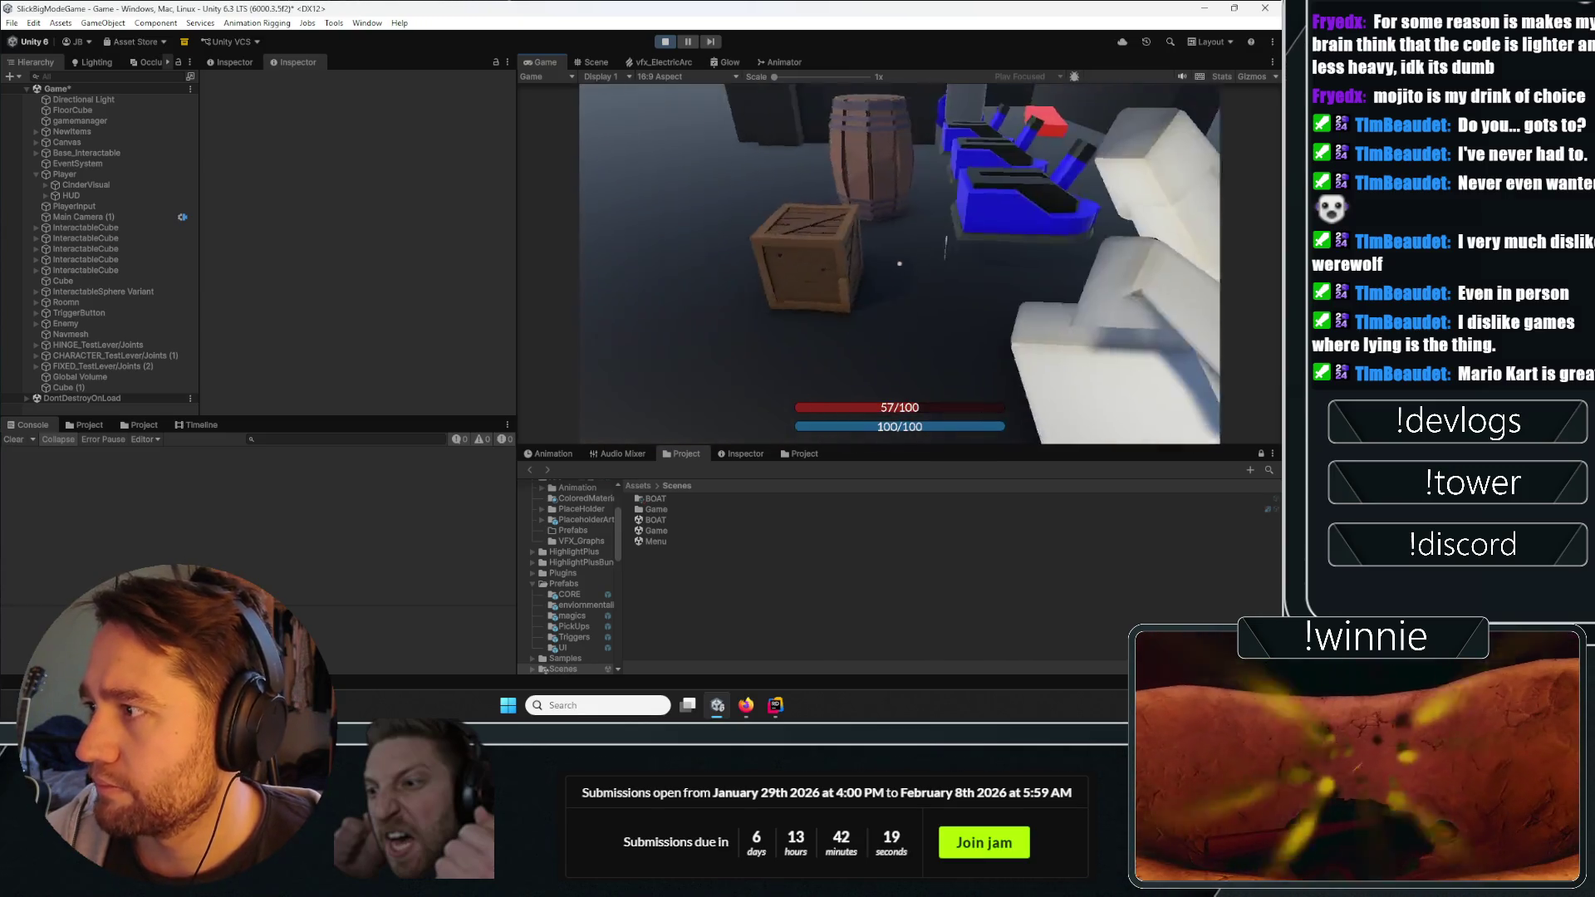
click(899, 263)
click(899, 263)
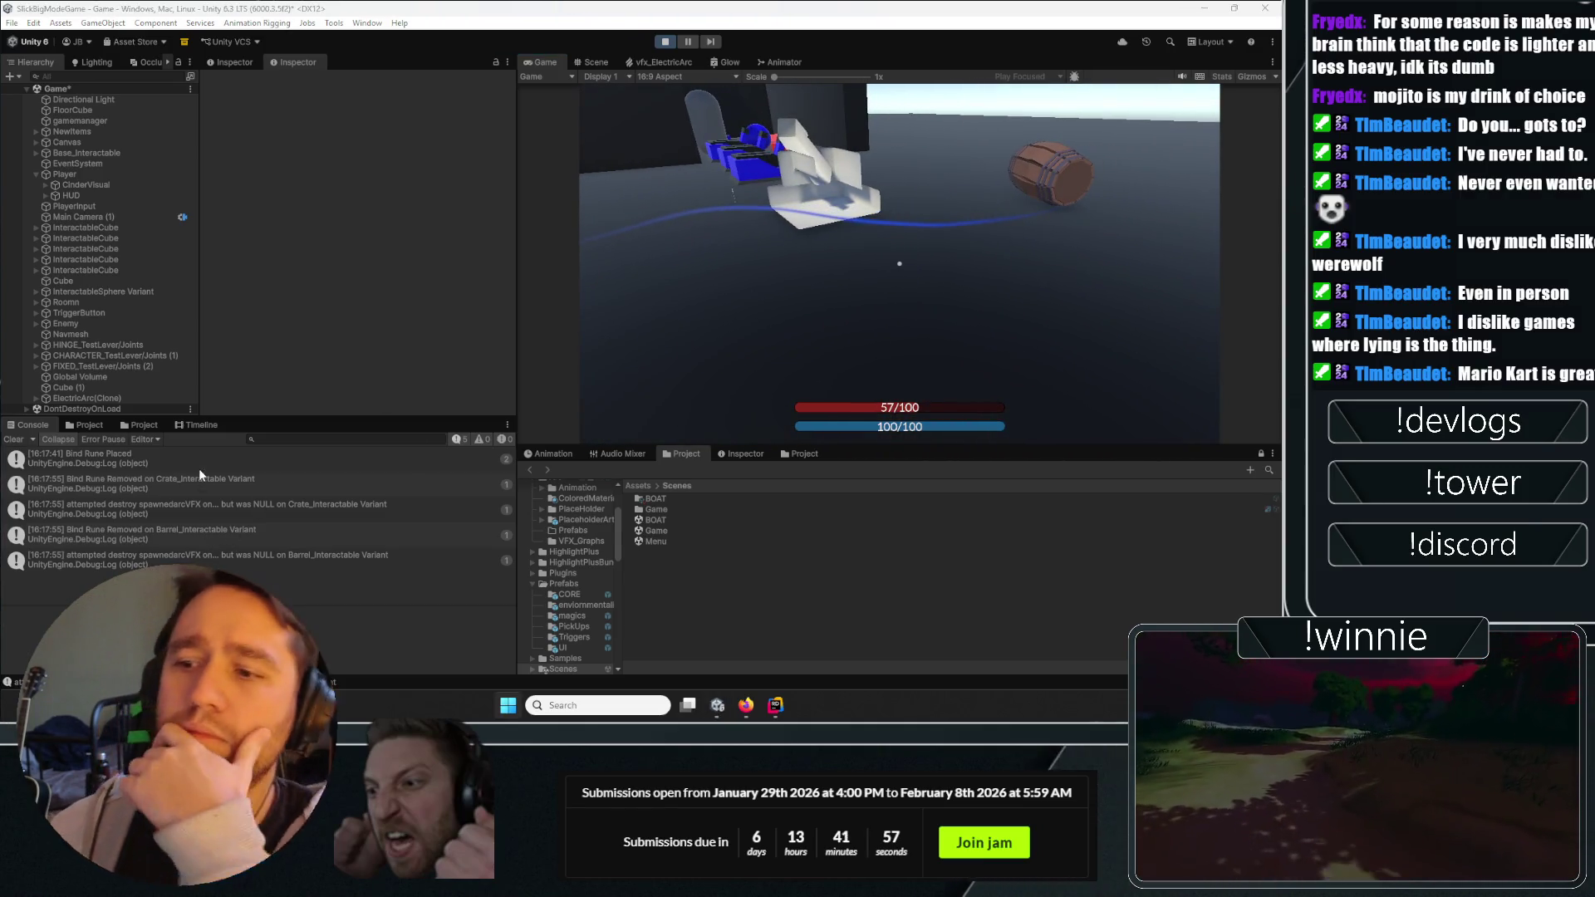
Read the barrel and crate message stack traces, then switch to the Scene view.
click(200, 559)
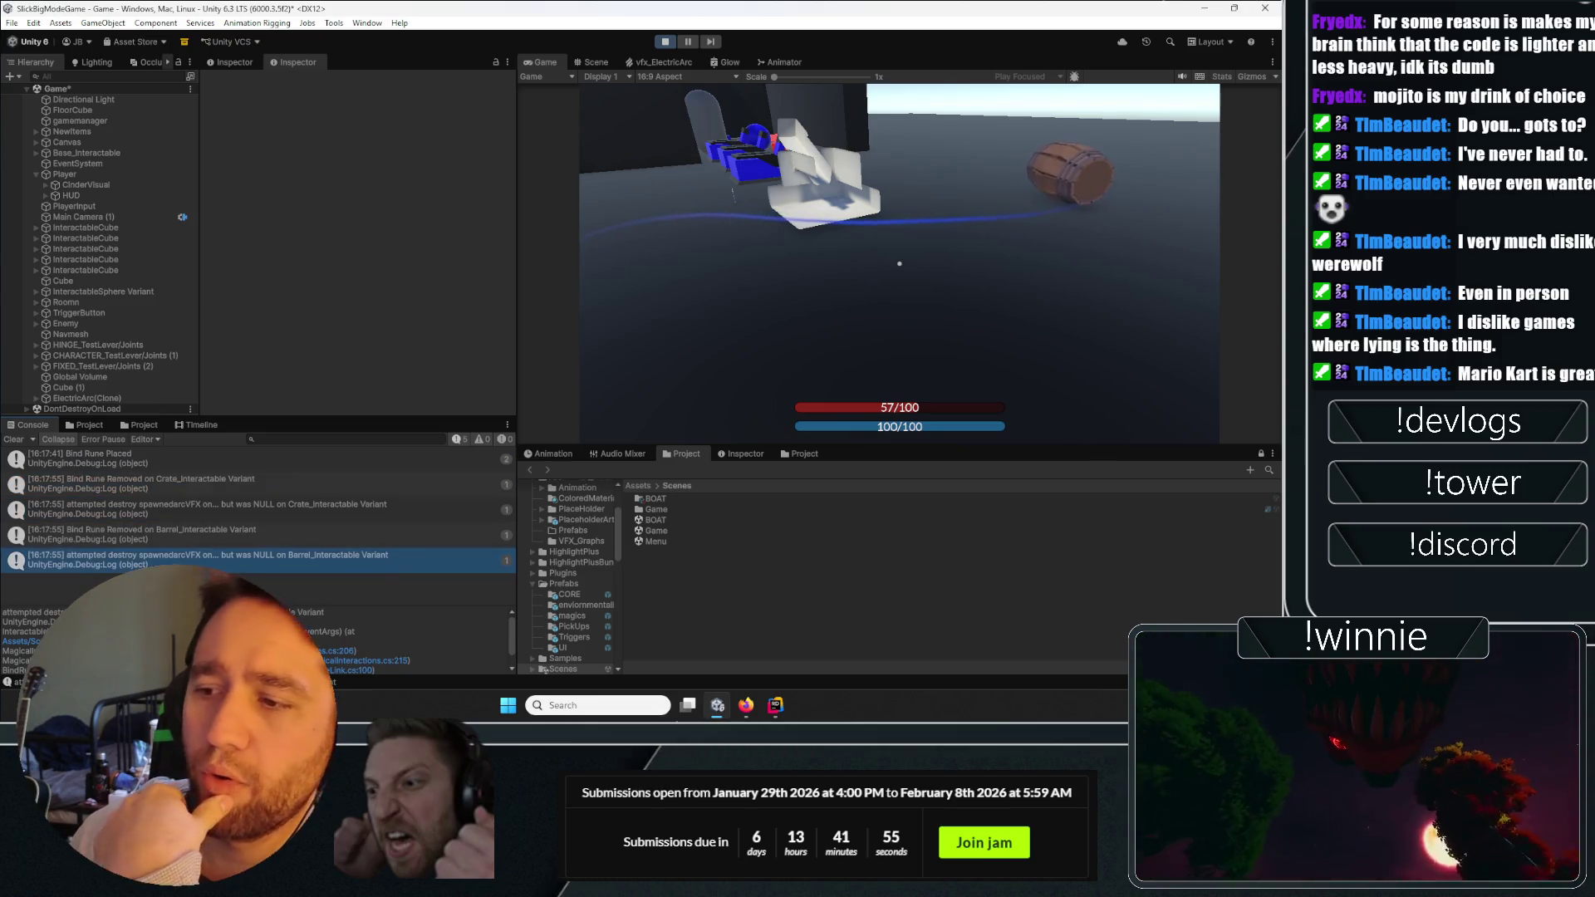
click(222, 514)
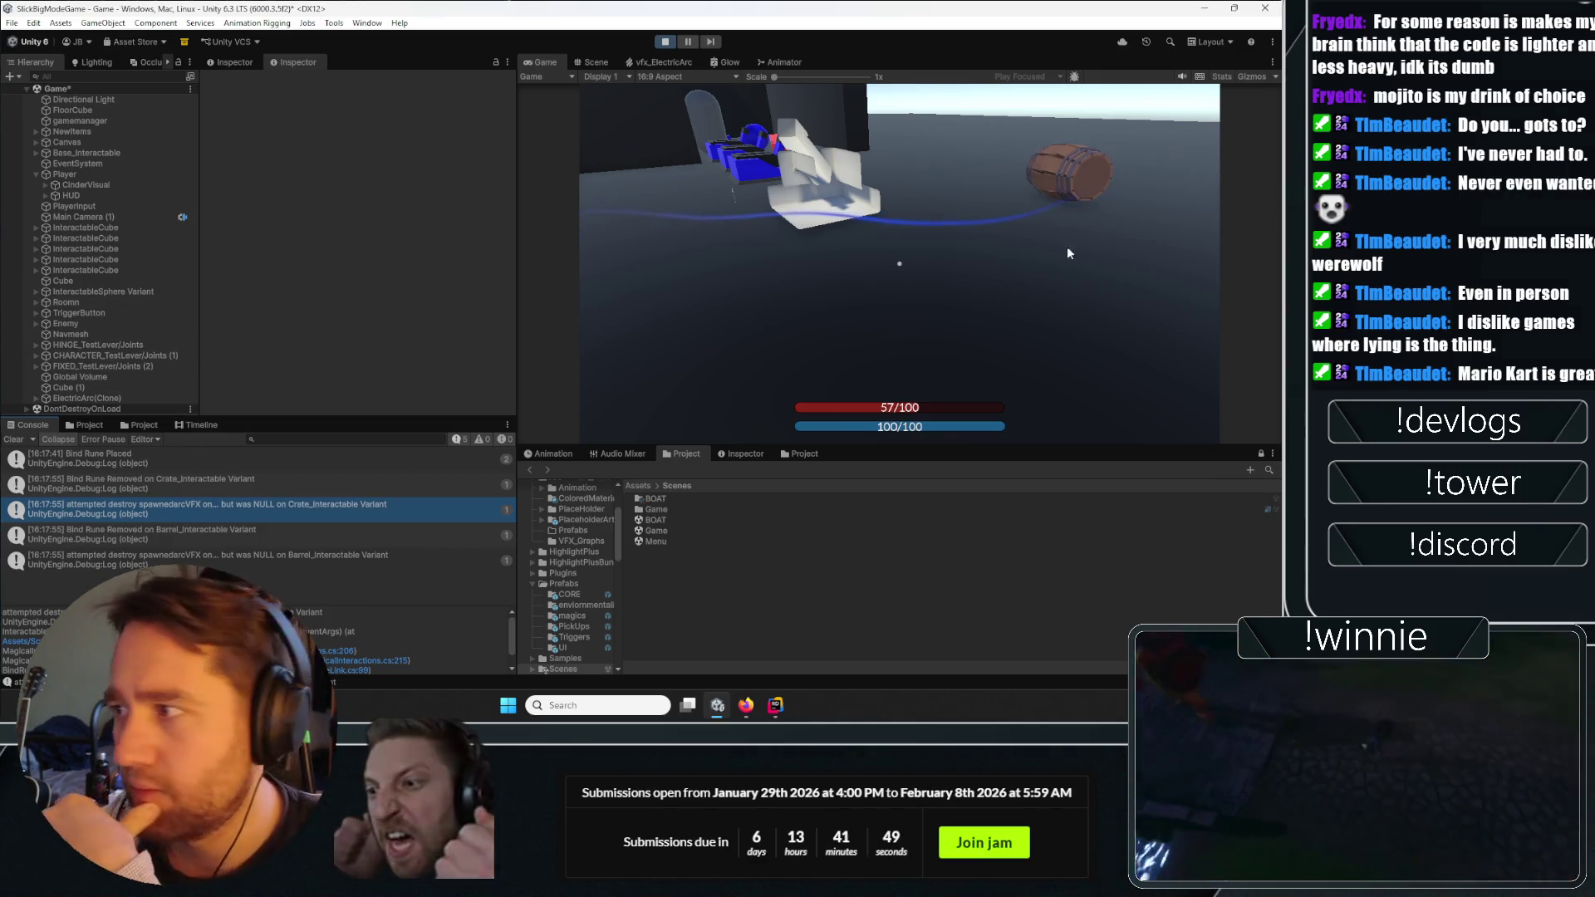
click(590, 63)
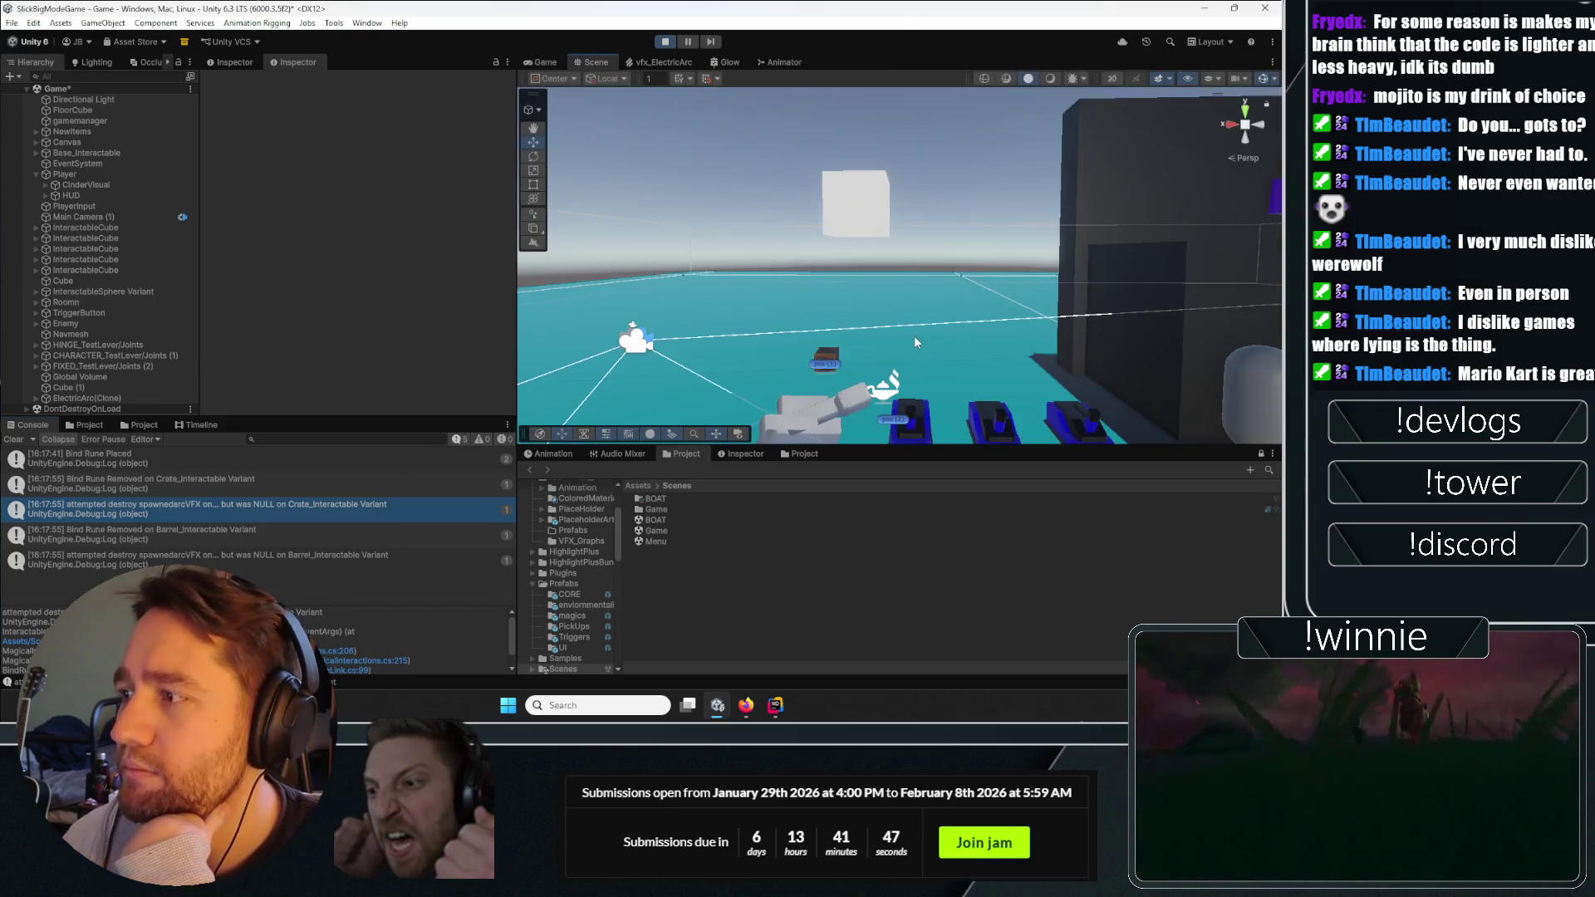
Compare the Barrel and Crate variants, expanding Interactable Visual instead of Magical Interactions, then switch to Rider.
click(797, 320)
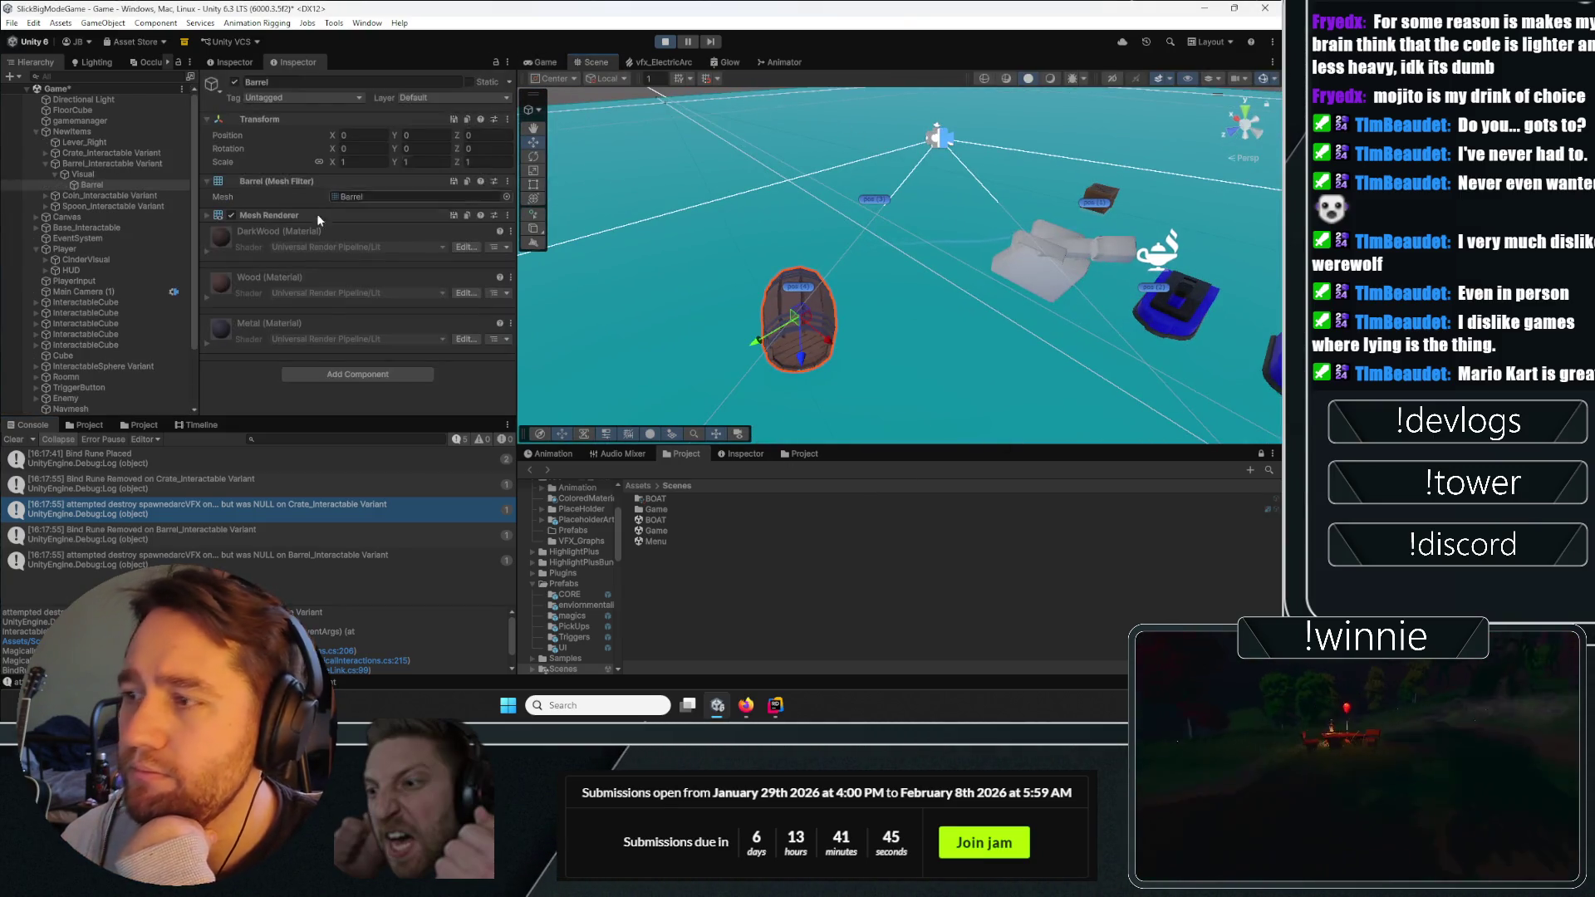
click(96, 164)
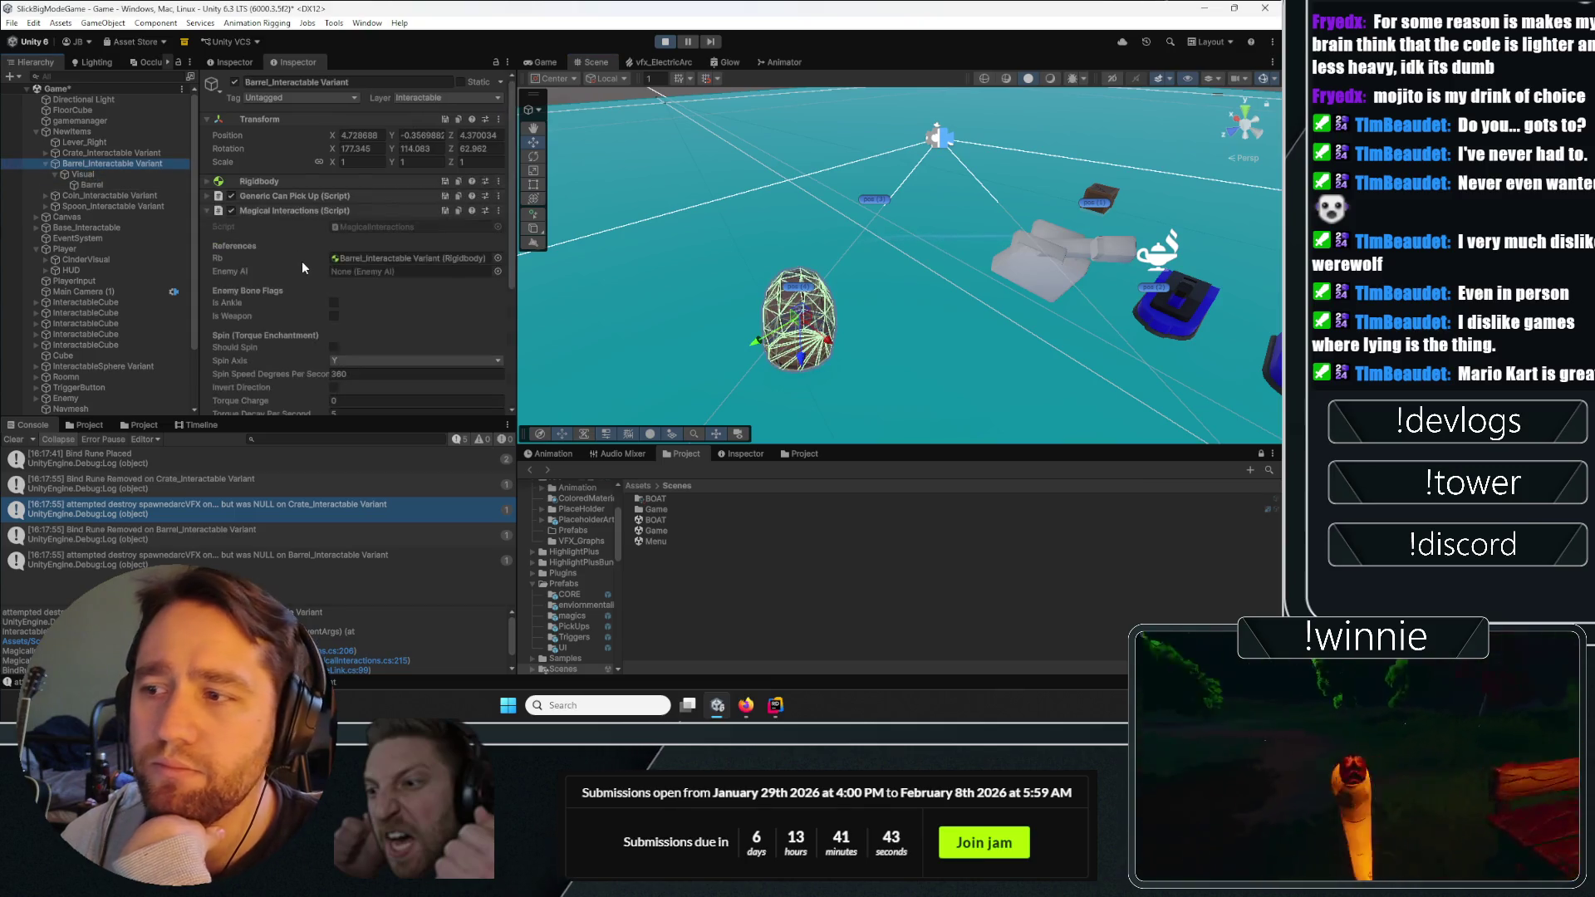
scroll(291, 262, down, 5)
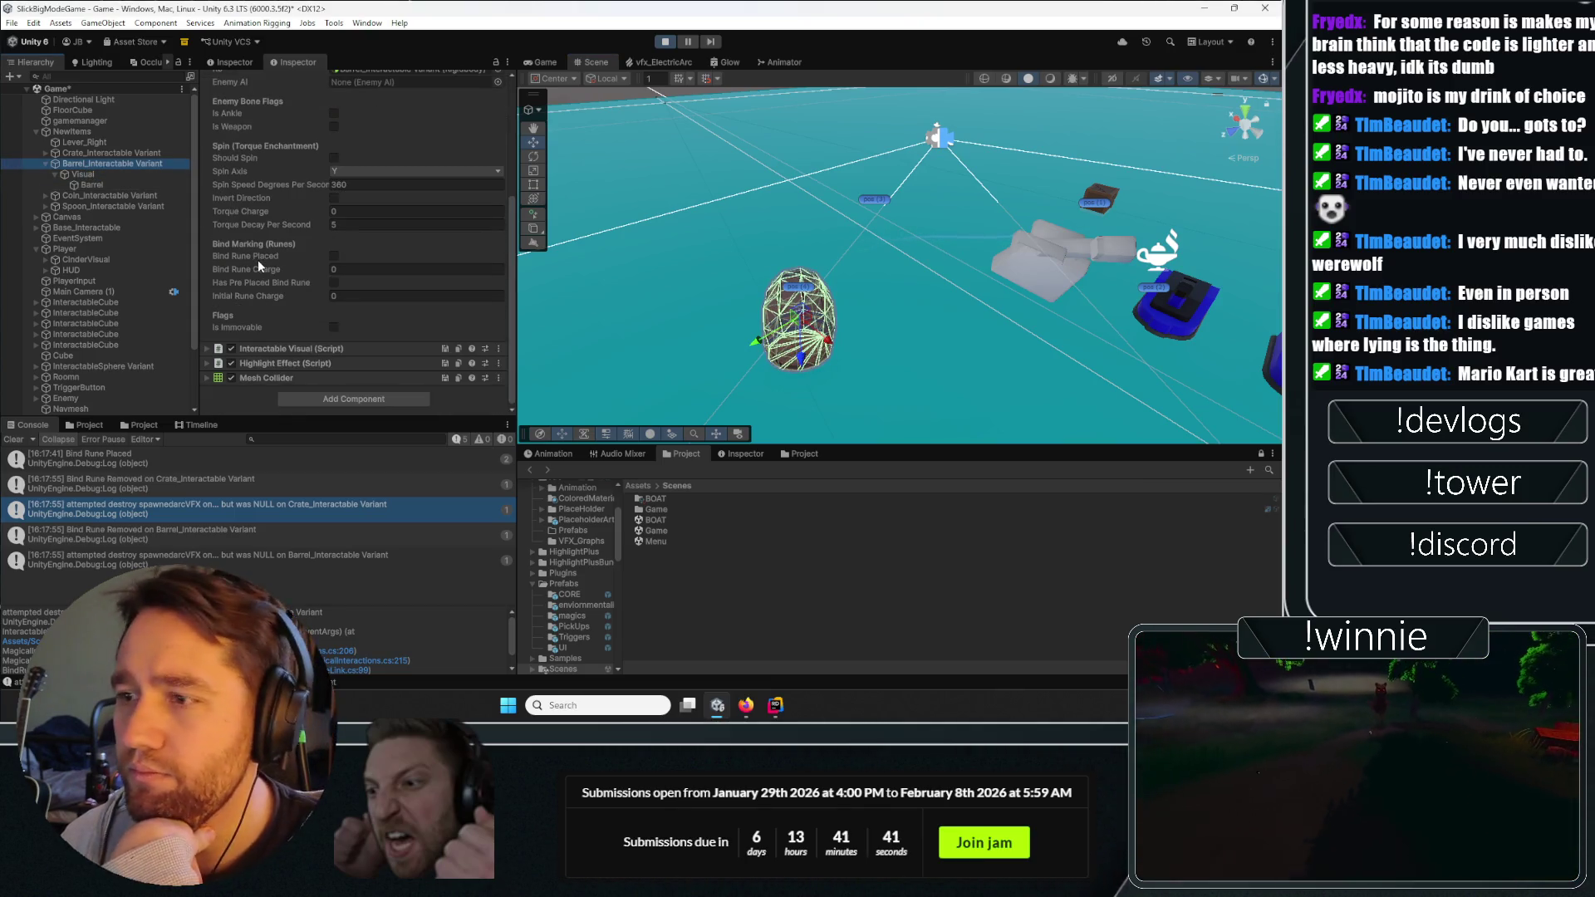
scroll(257, 260, up, 2)
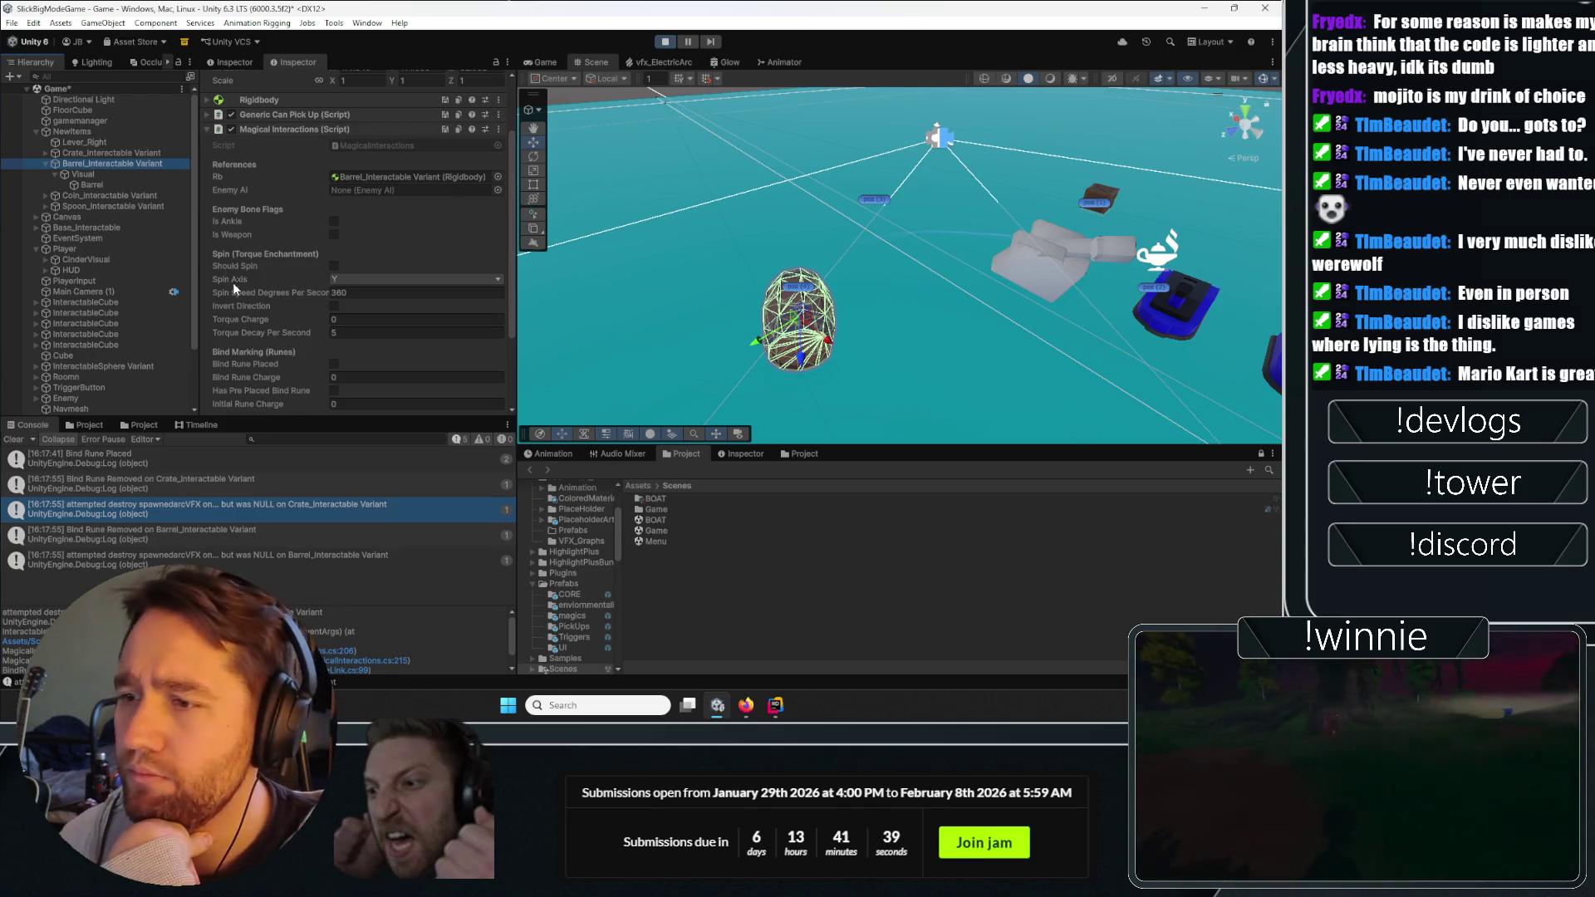
scroll(228, 285, down, 2)
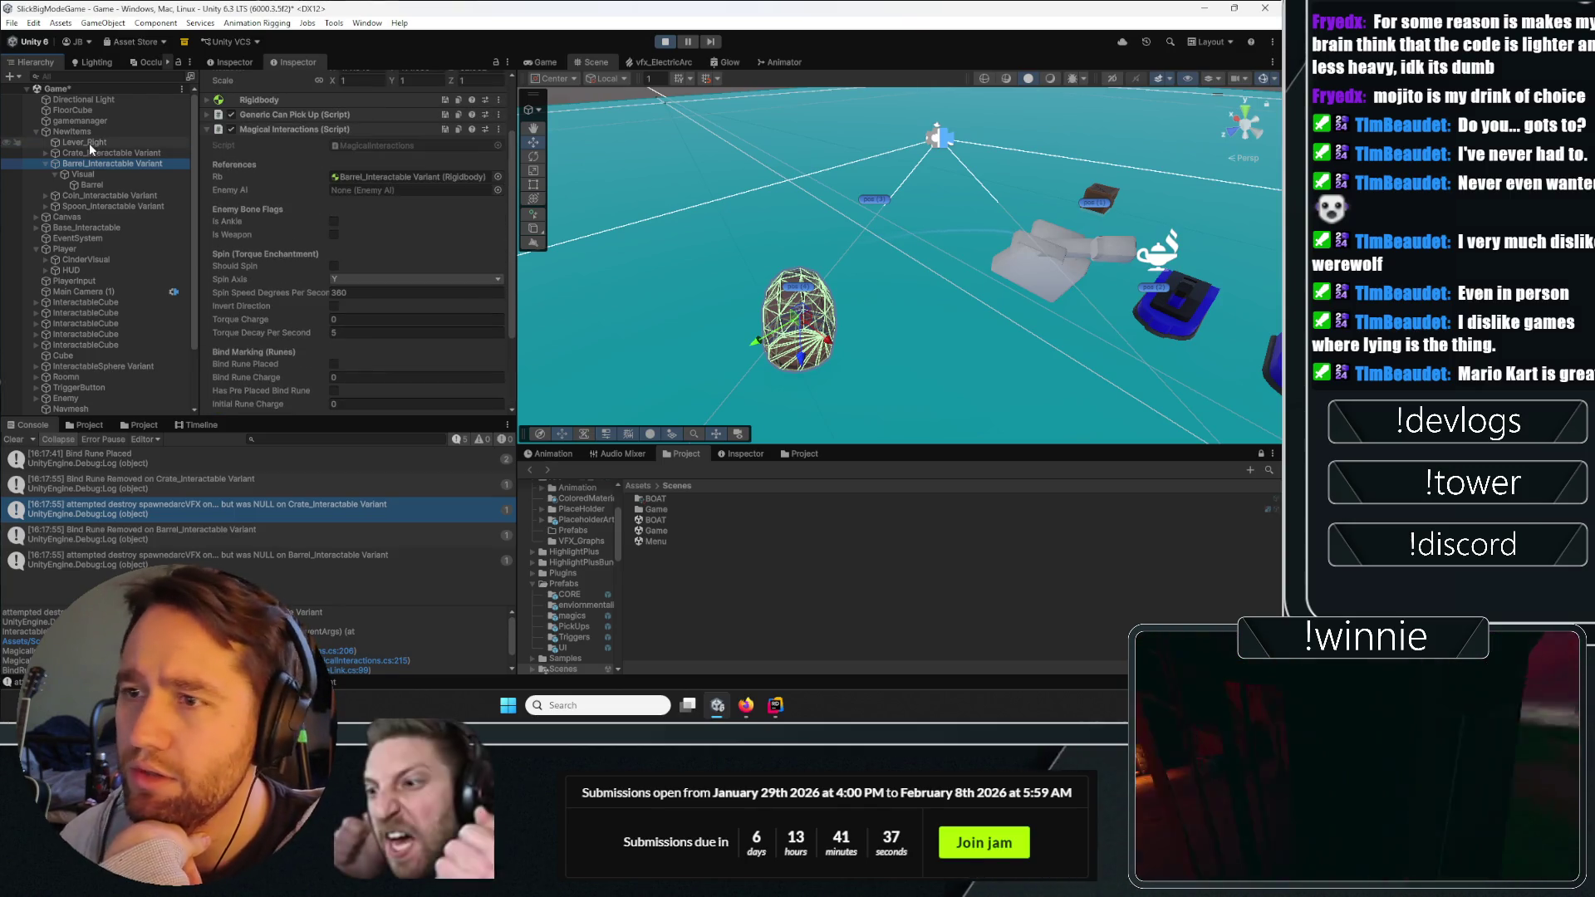
click(111, 154)
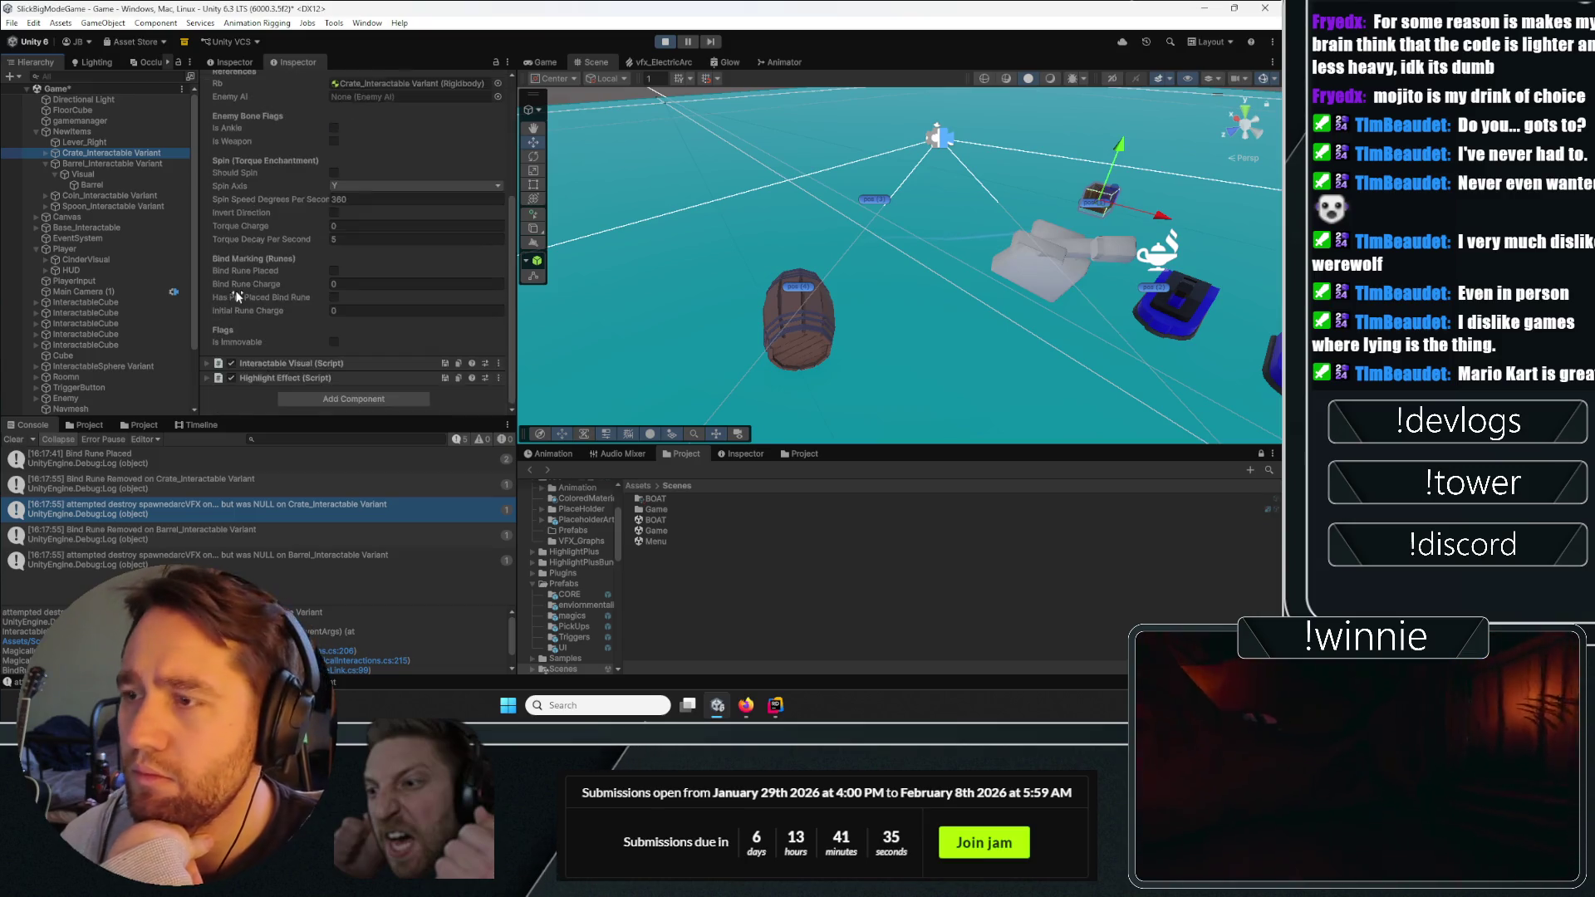
click(256, 194)
click(263, 239)
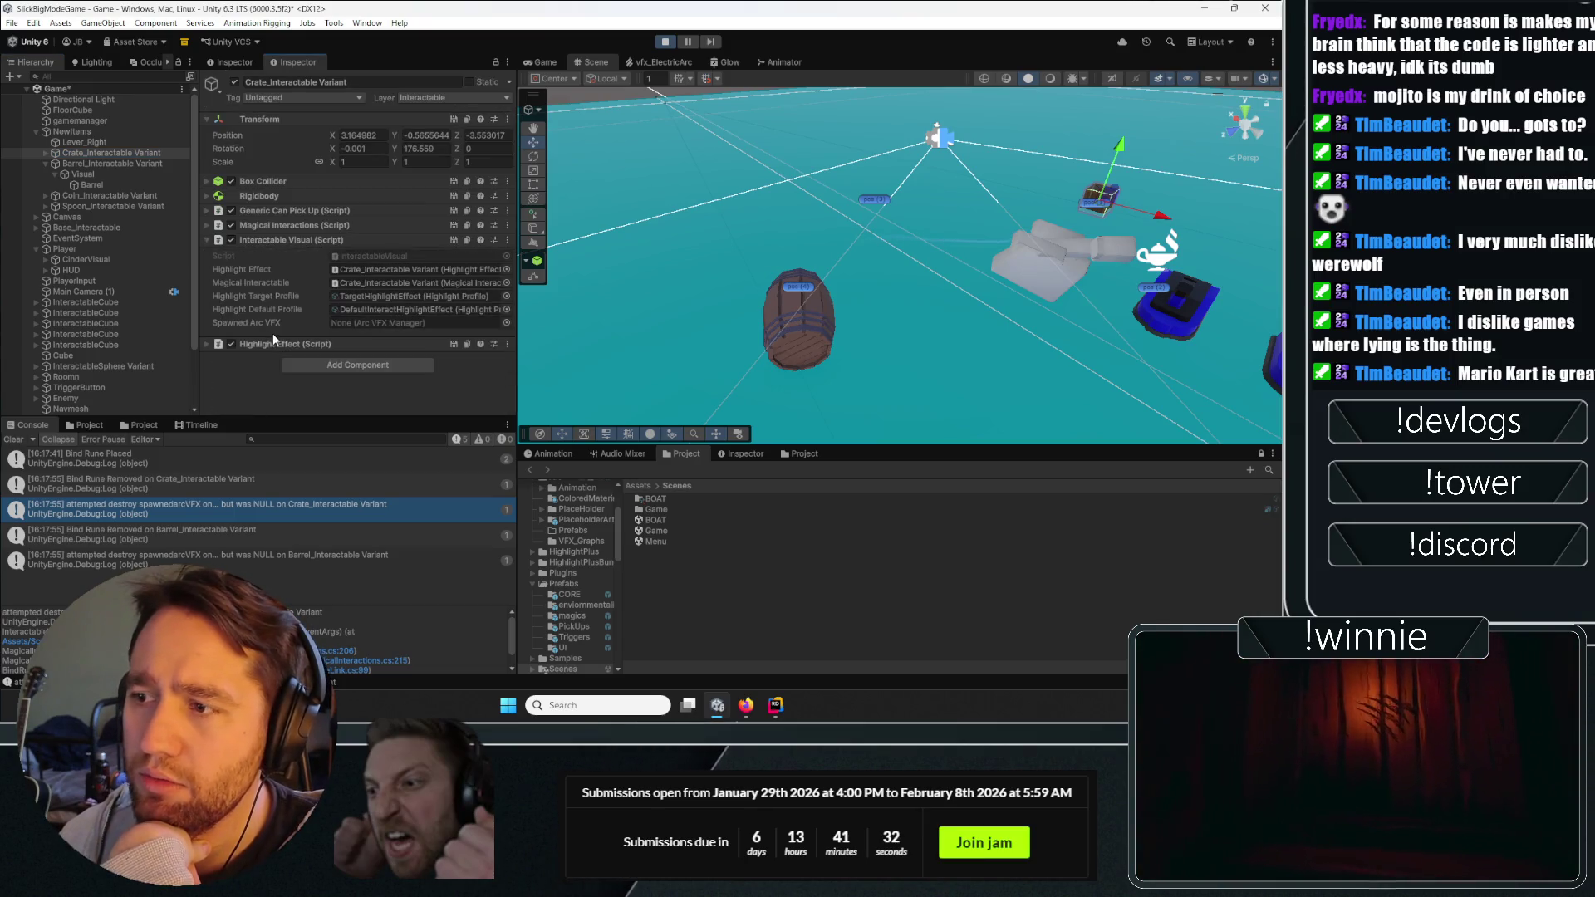
click(122, 165)
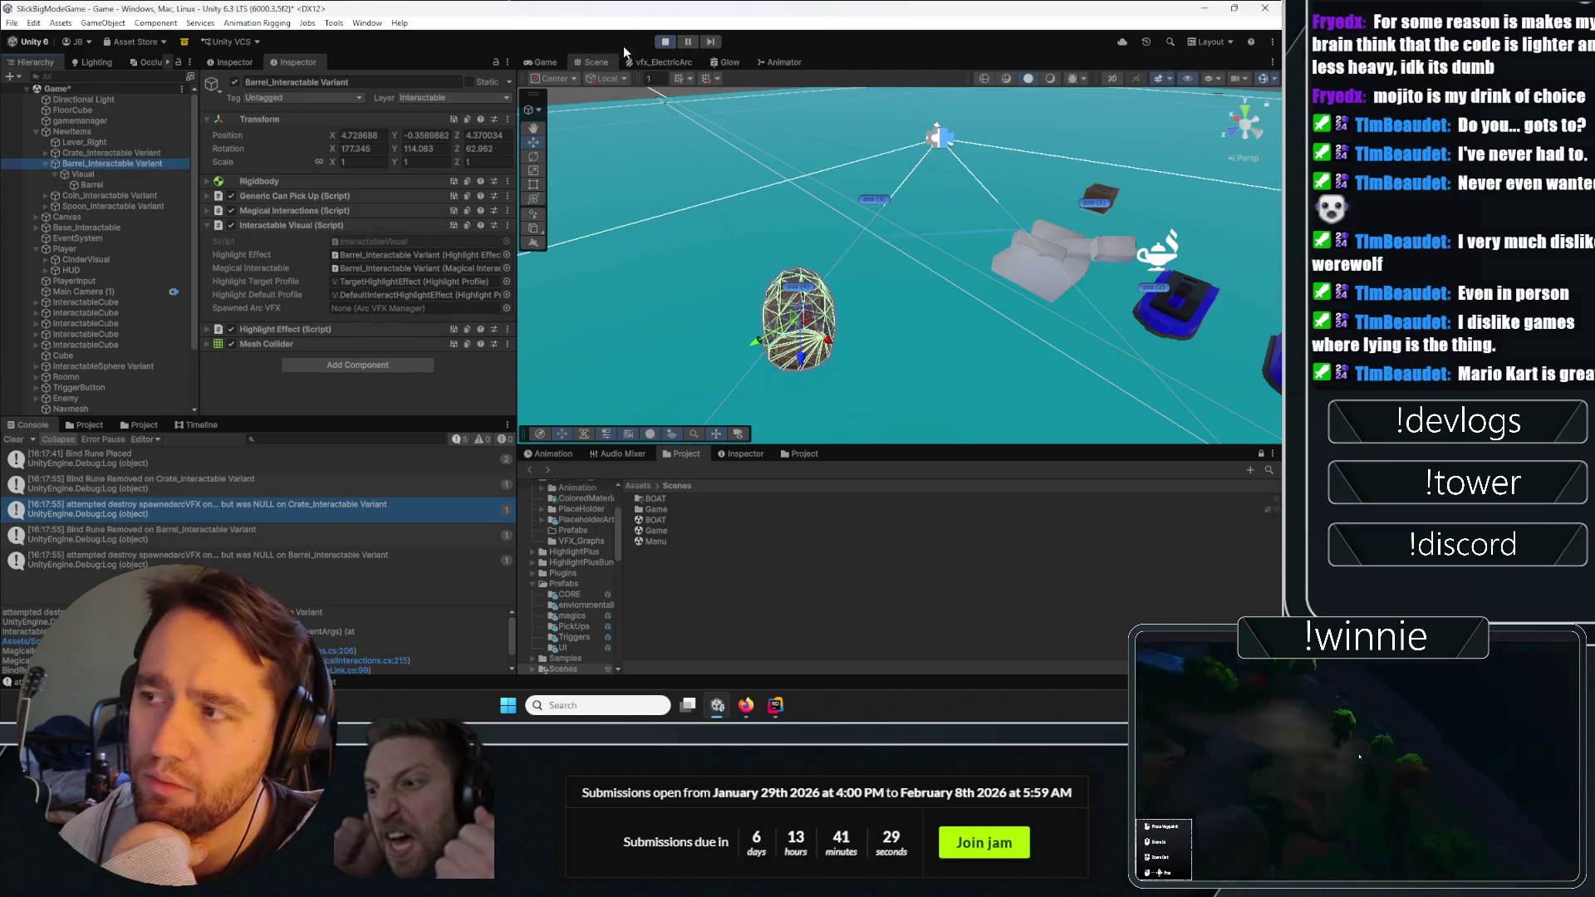
key(alt+Tab)
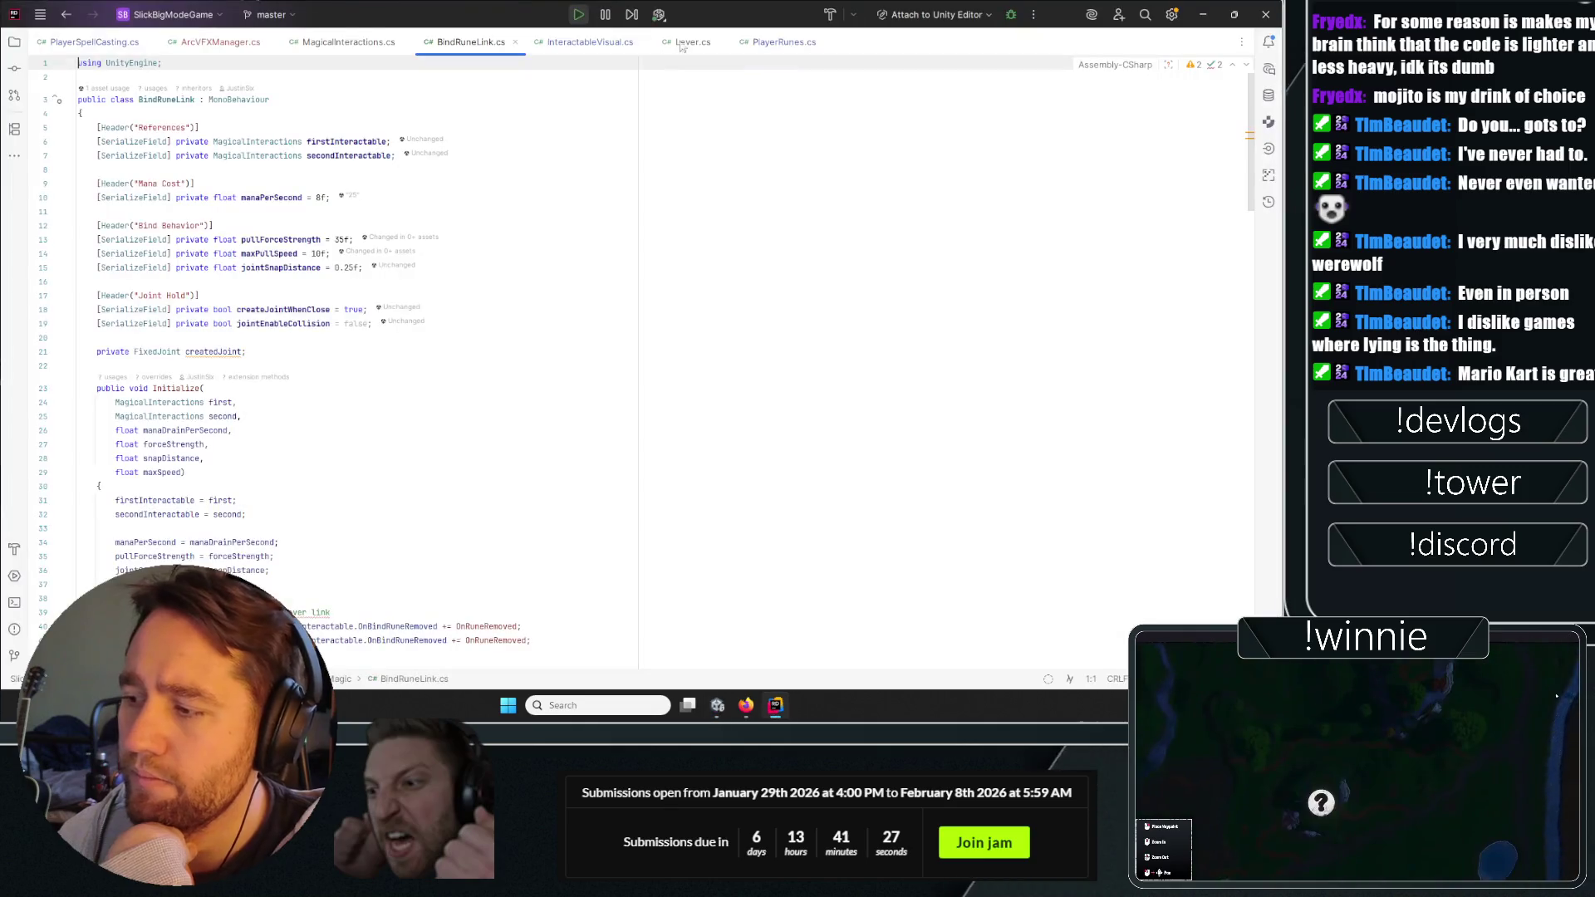
Check Magical Interactions in Unity, then open MagicalInteractions.cs in Rider.
key(alt+Tab)
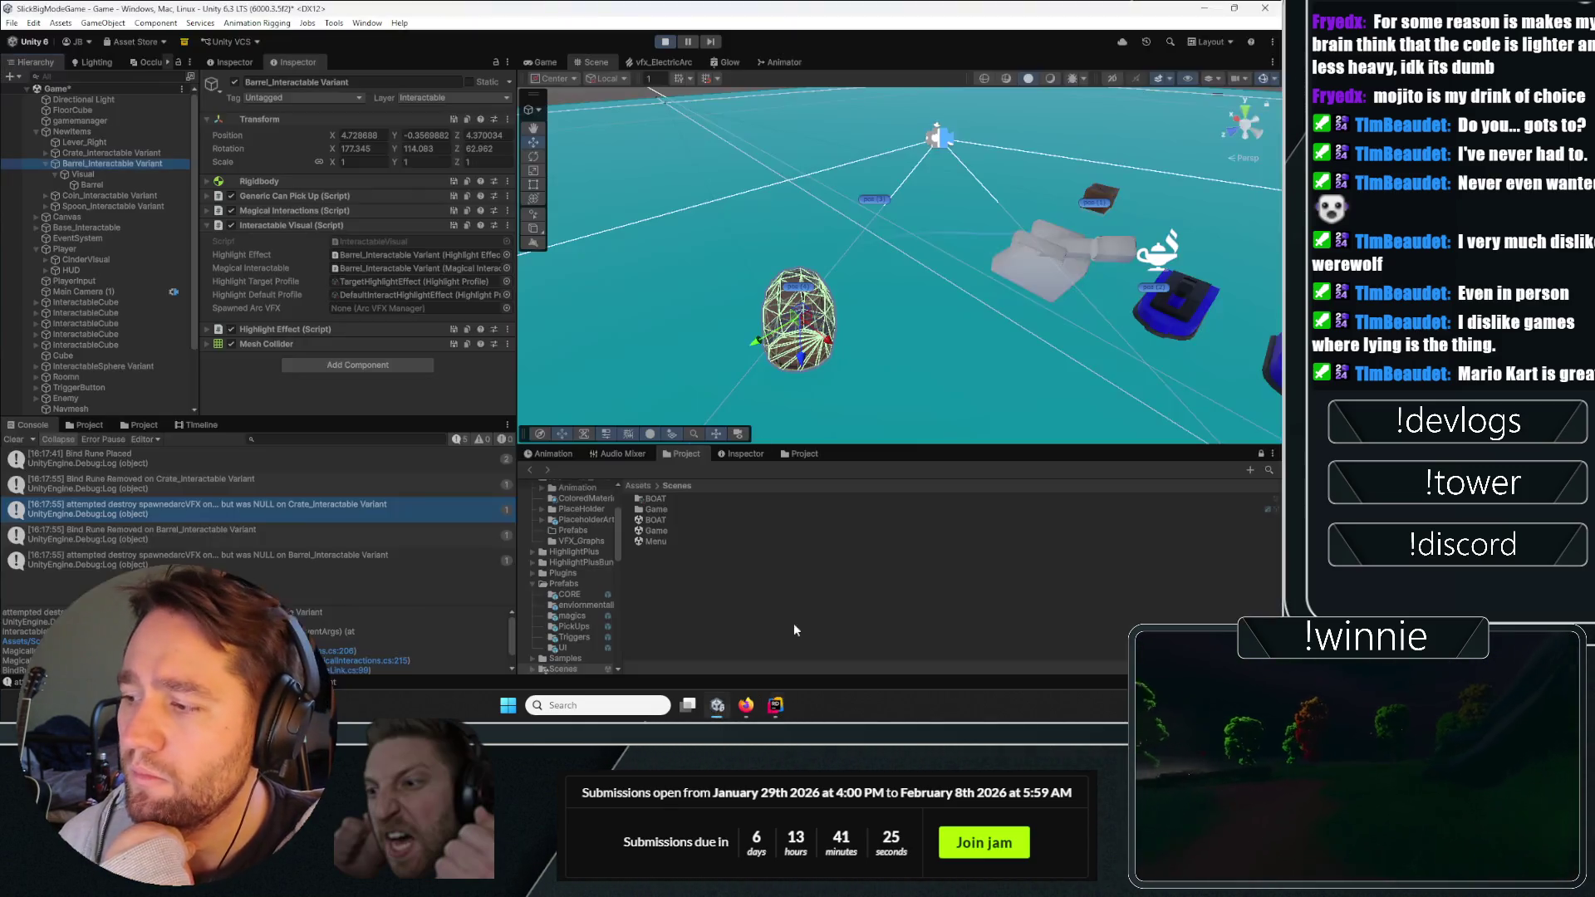
click(292, 212)
scroll(274, 223, down, 5)
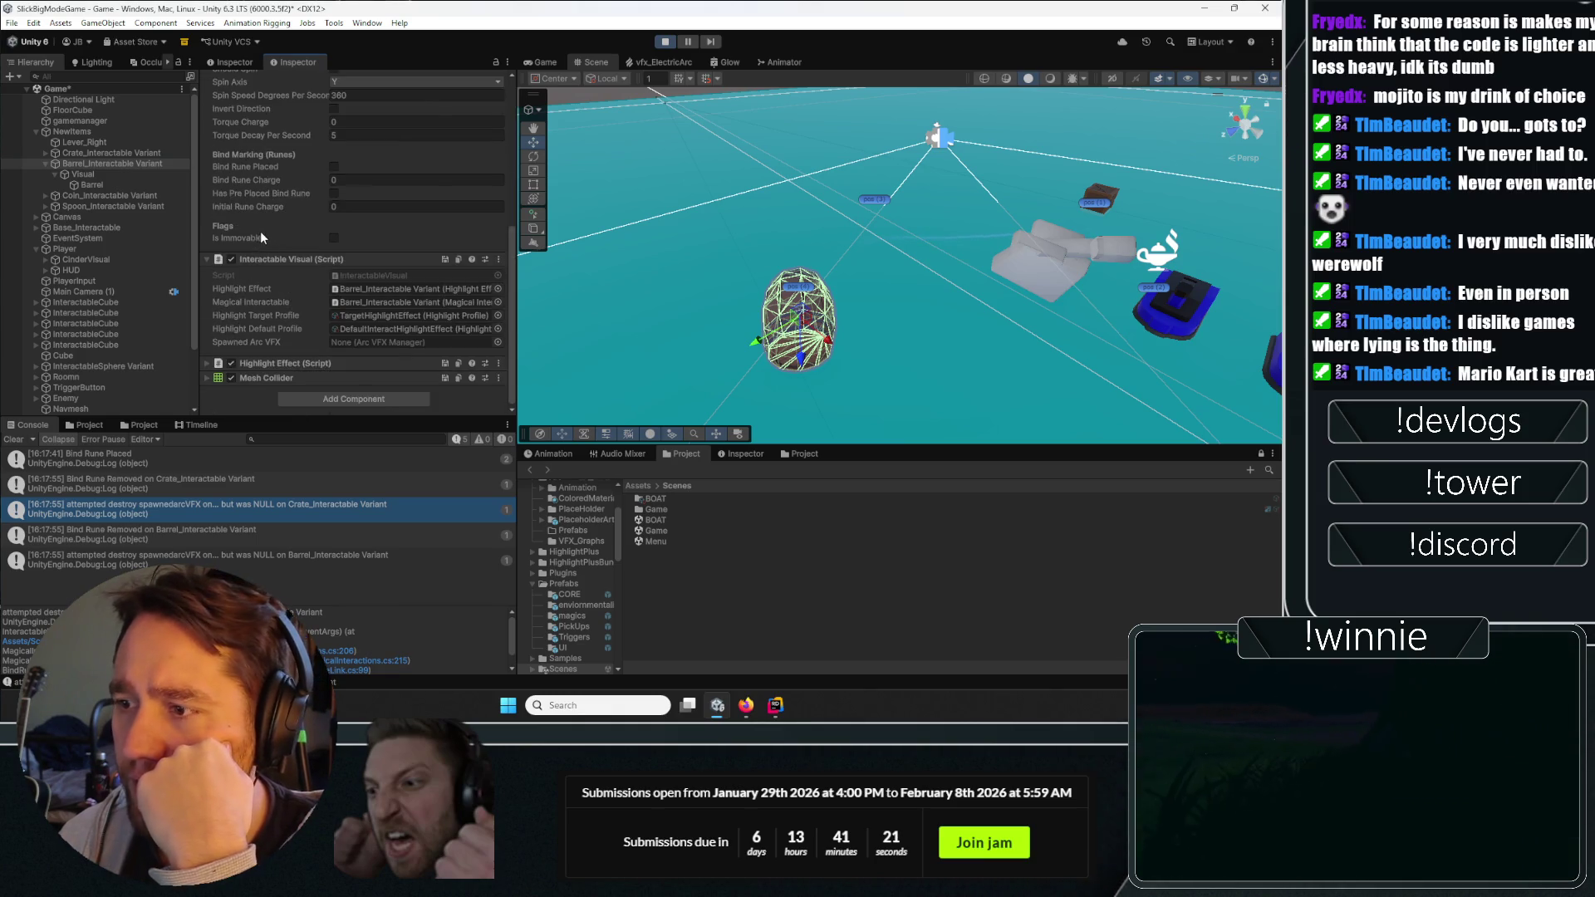
key(alt+Tab)
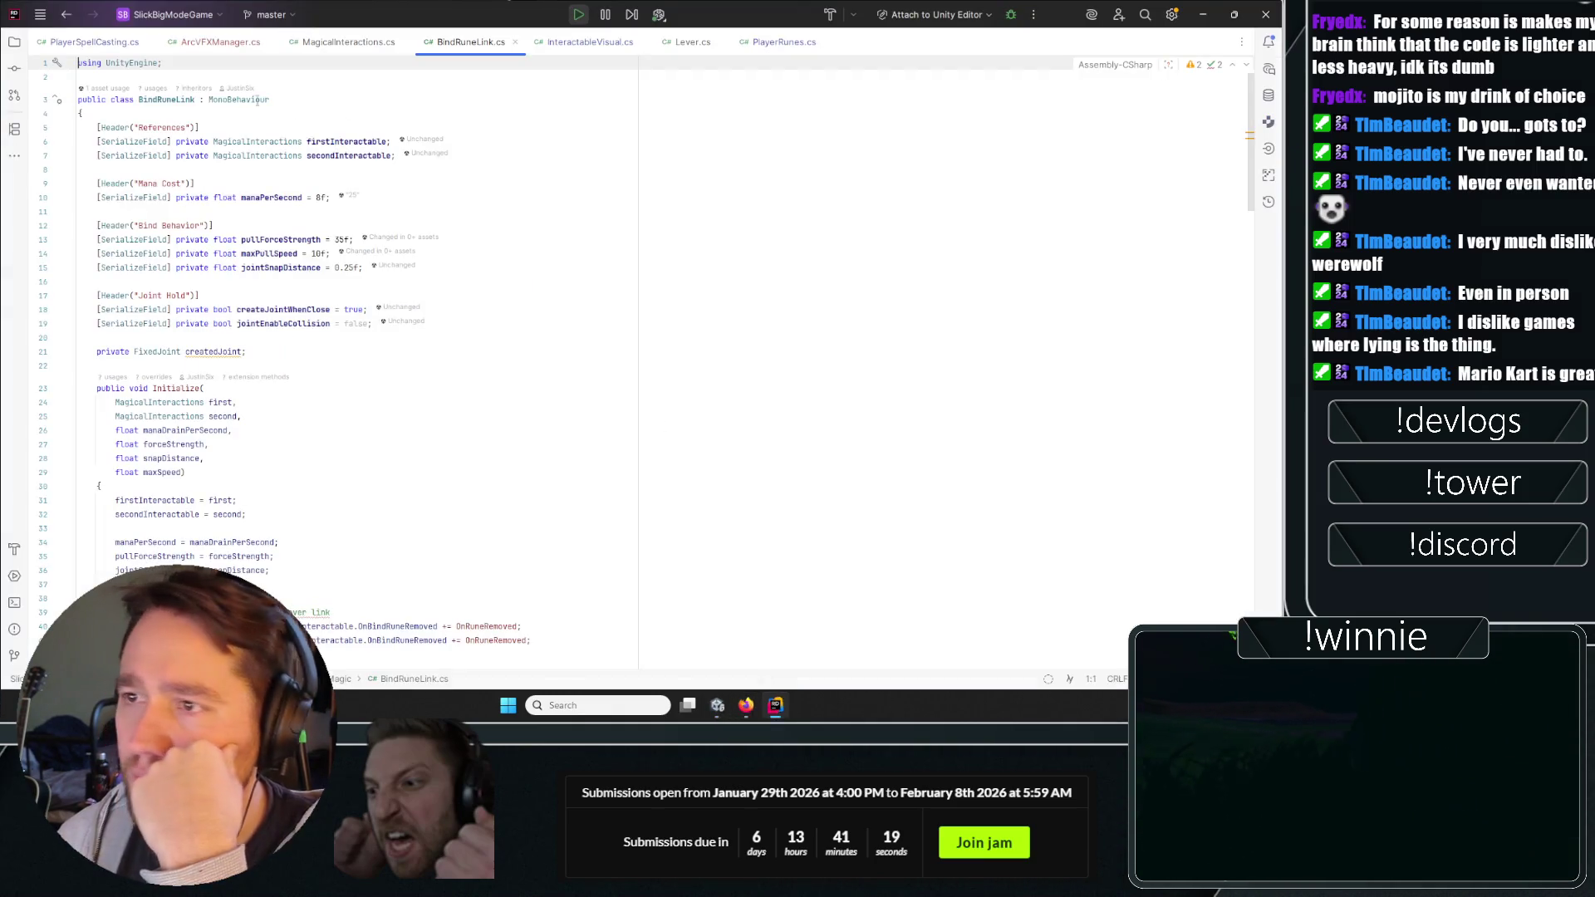
click(330, 43)
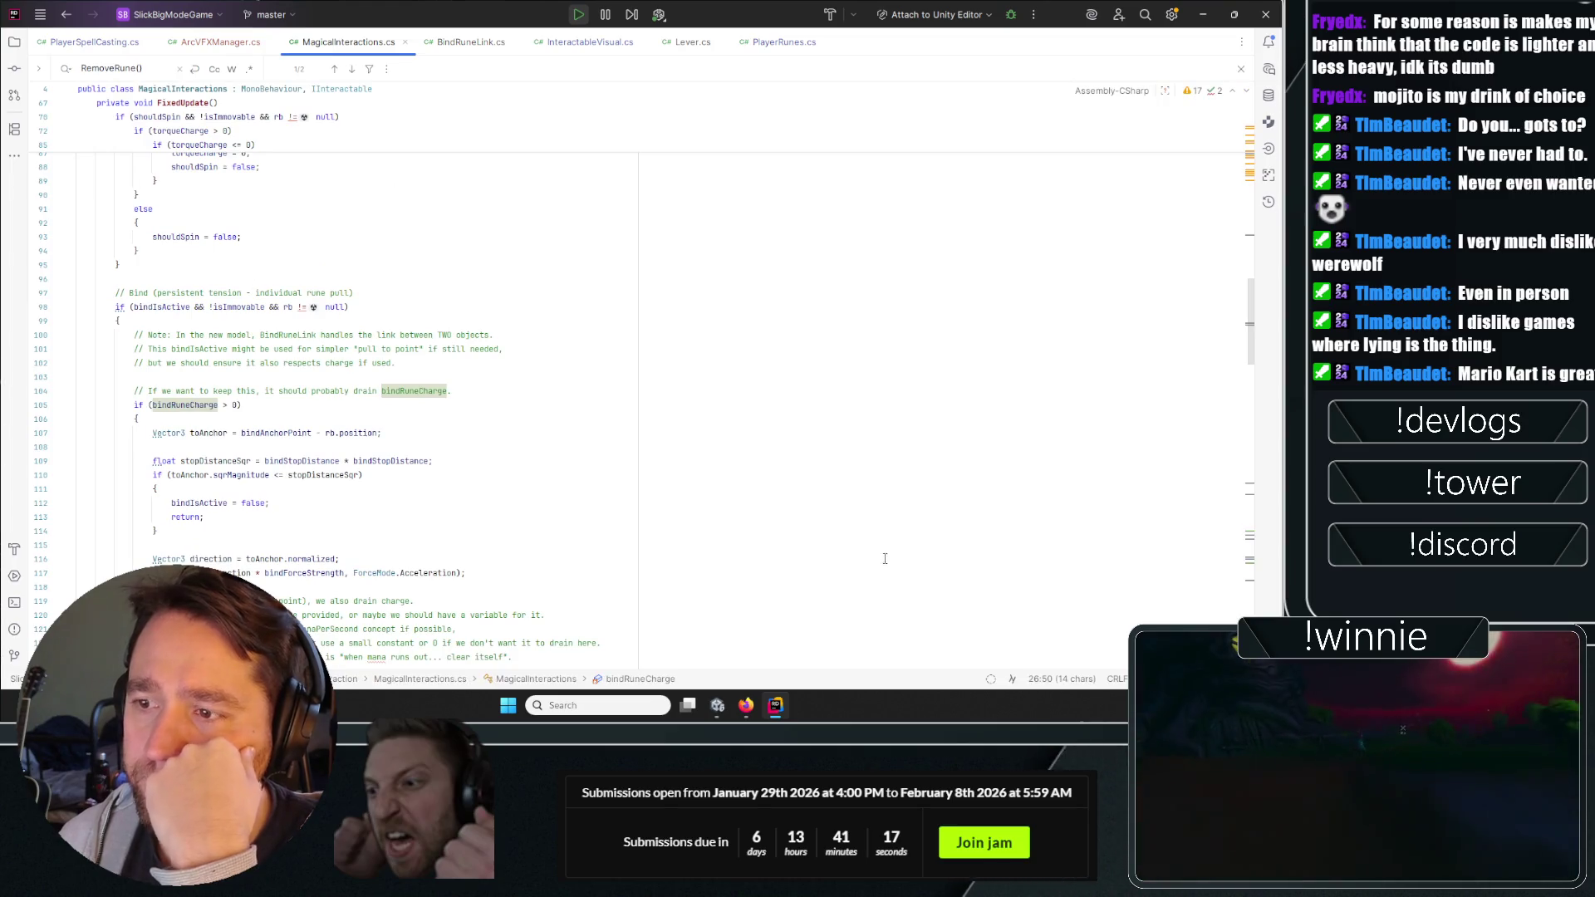
Scroll MagicalInteractions.cs to its References, Spin and Bind Marking (Runes) fields, briefly selecting bindRunePlaced.
scroll(687, 505, up, 10)
scroll(687, 505, up, 8)
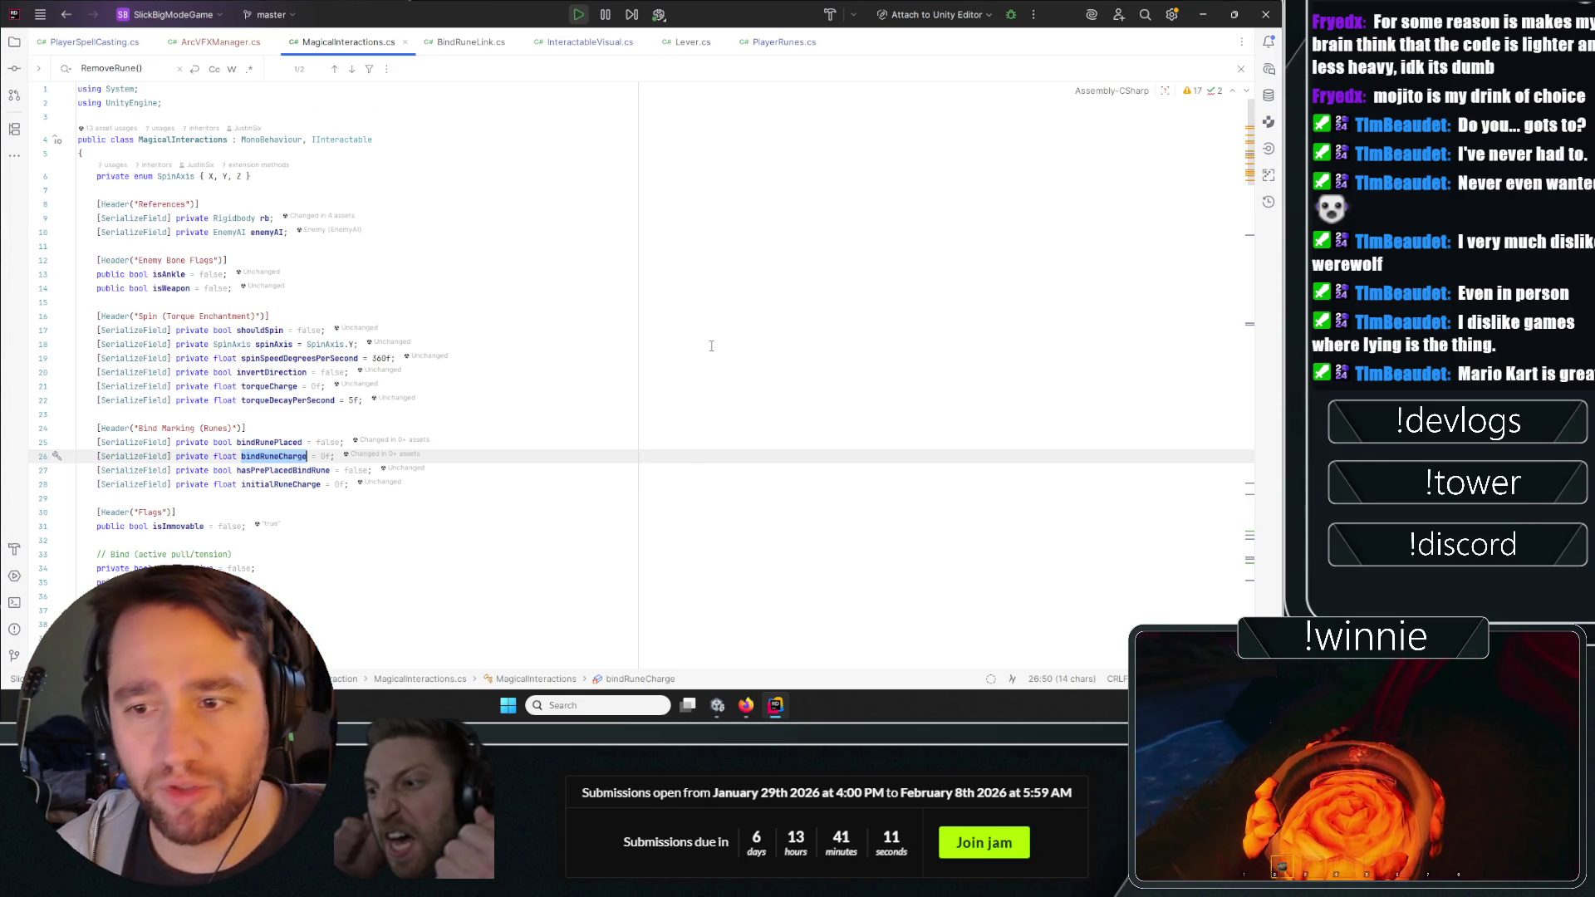
scroll(641, 246, down, 5)
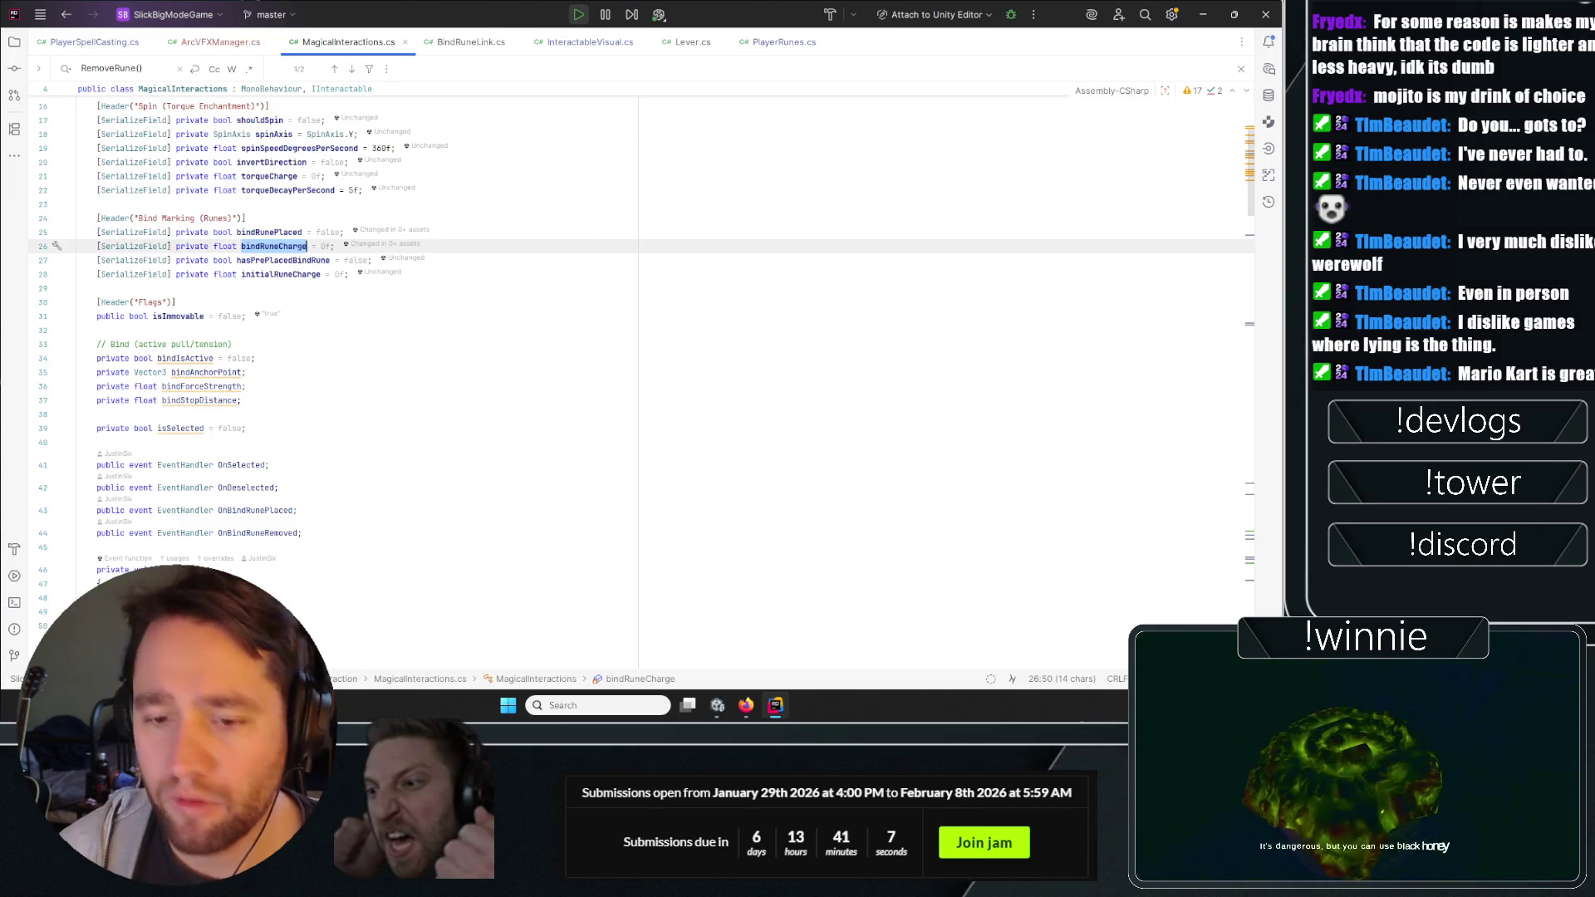
key(alt+Tab)
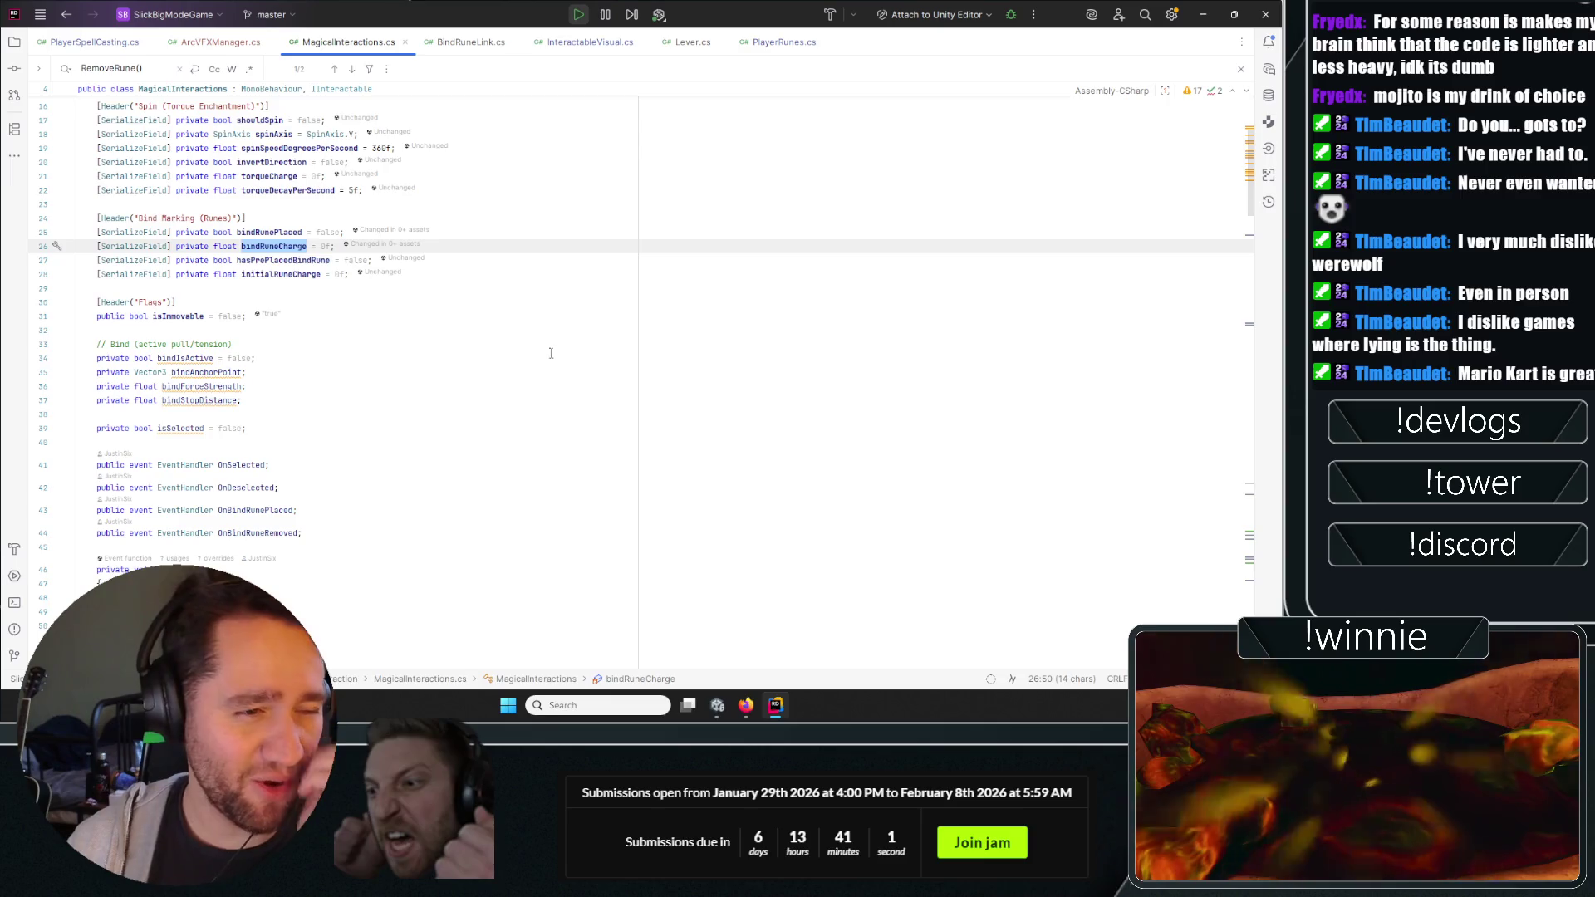
scroll(637, 407, up, 5)
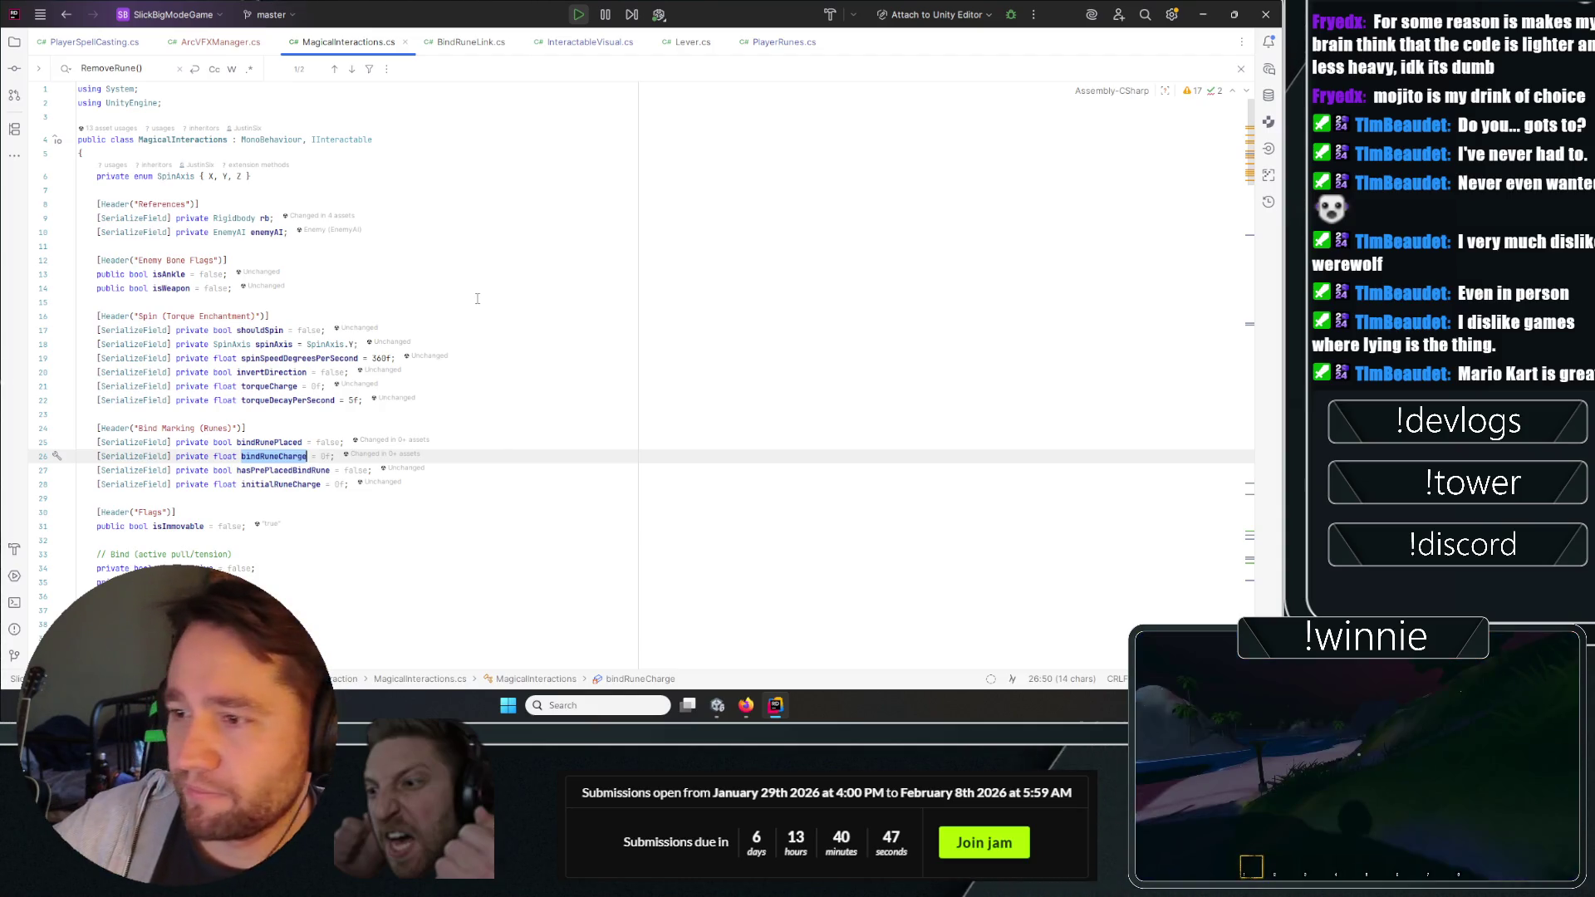
scroll(284, 356, down, 2)
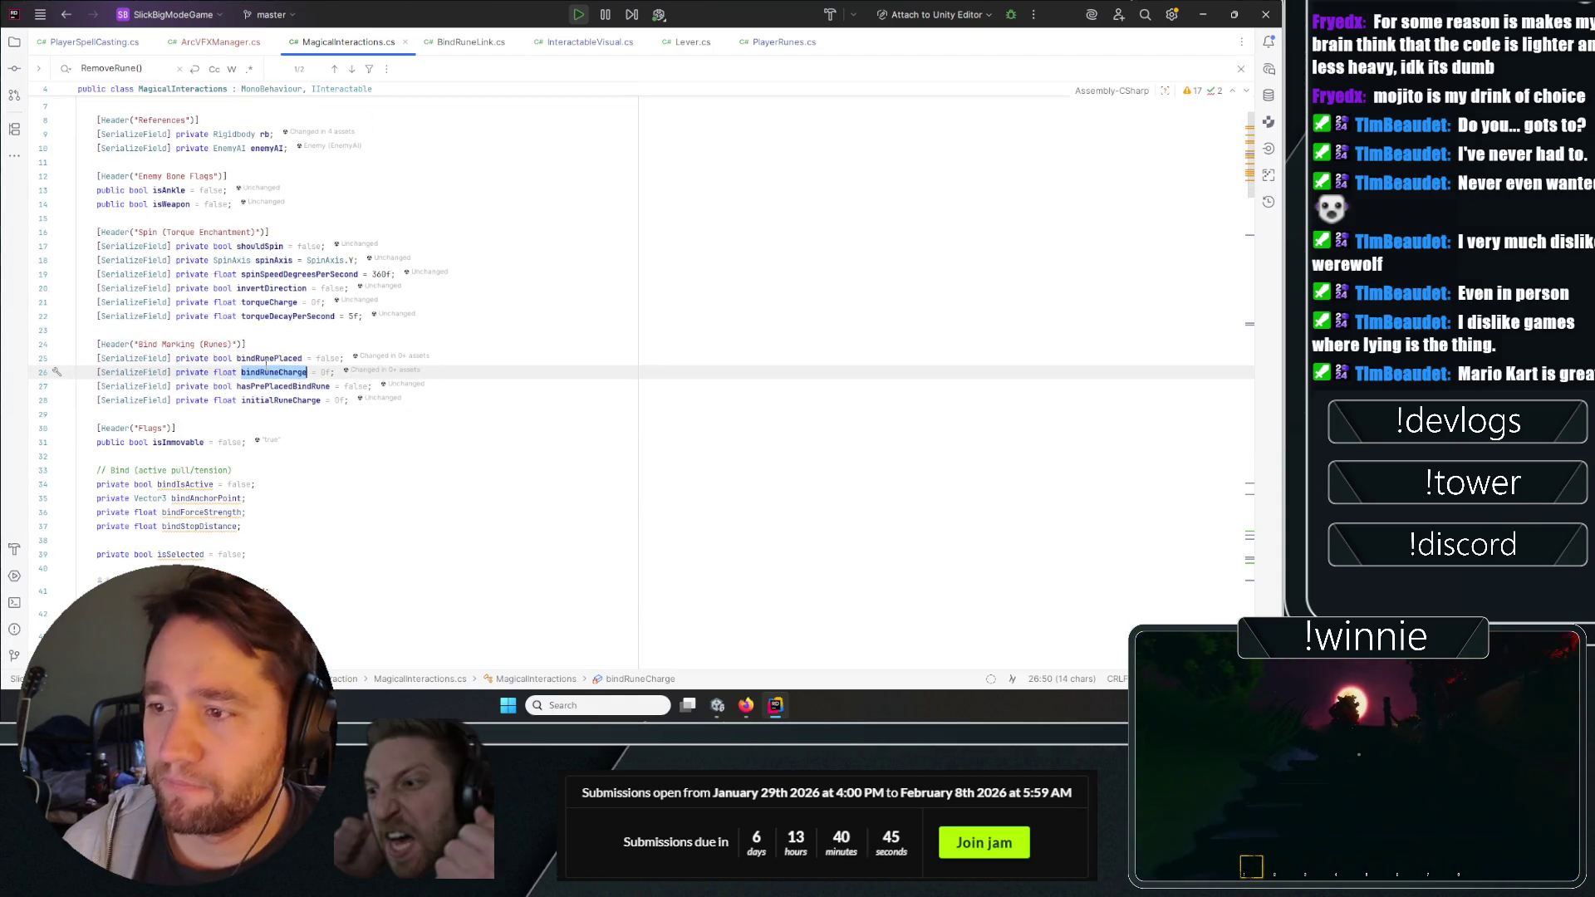
double_click(268, 359)
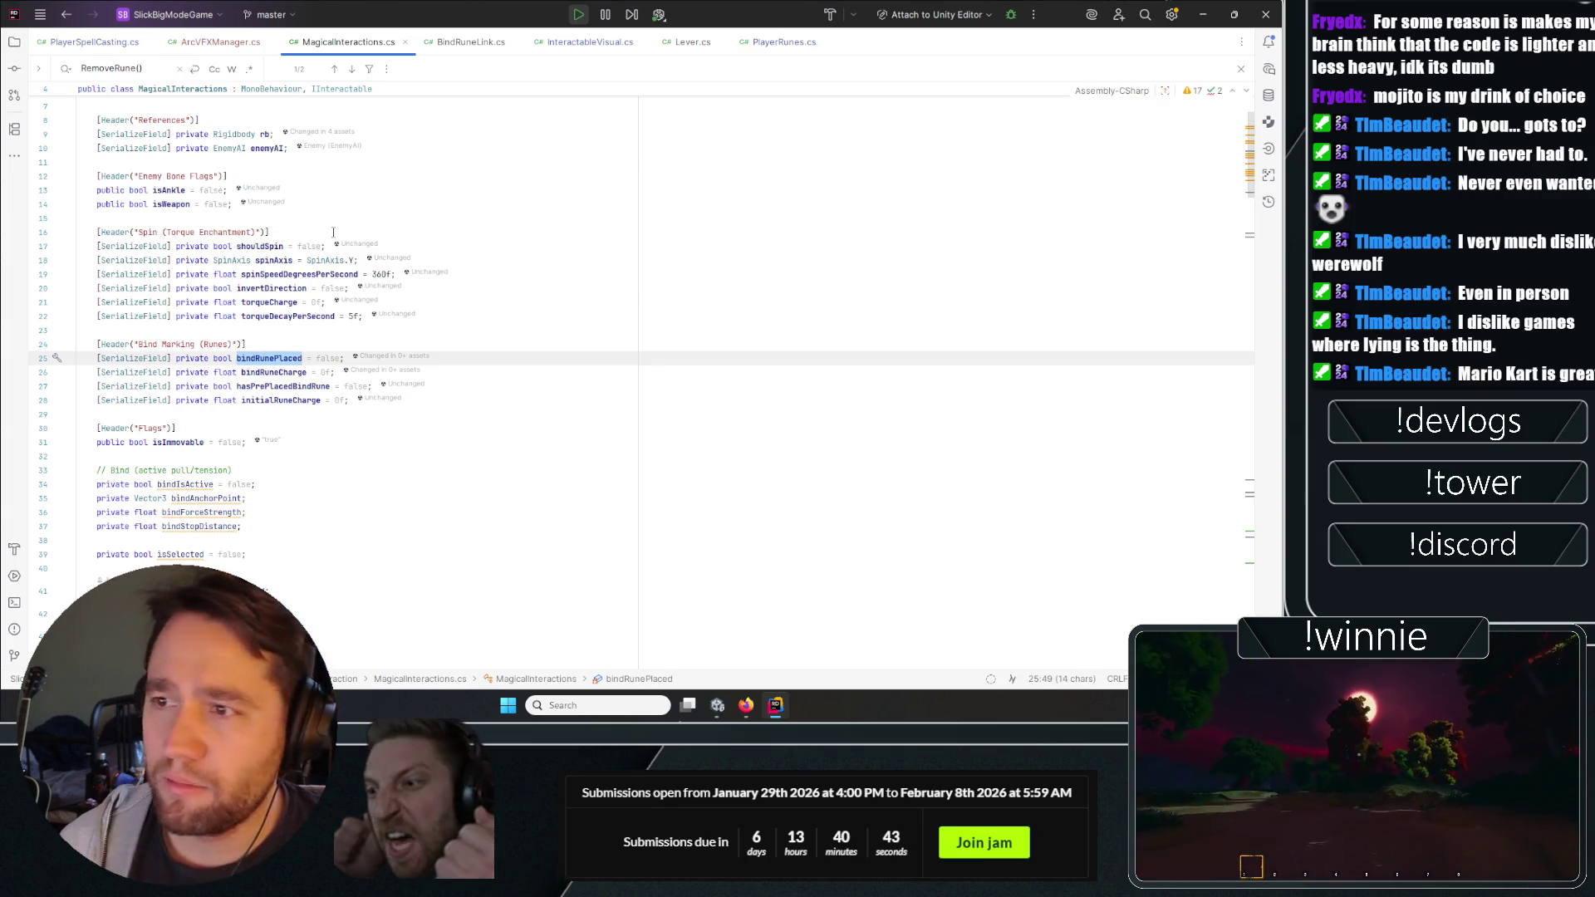
scroll(328, 249, up, 2)
click(450, 273)
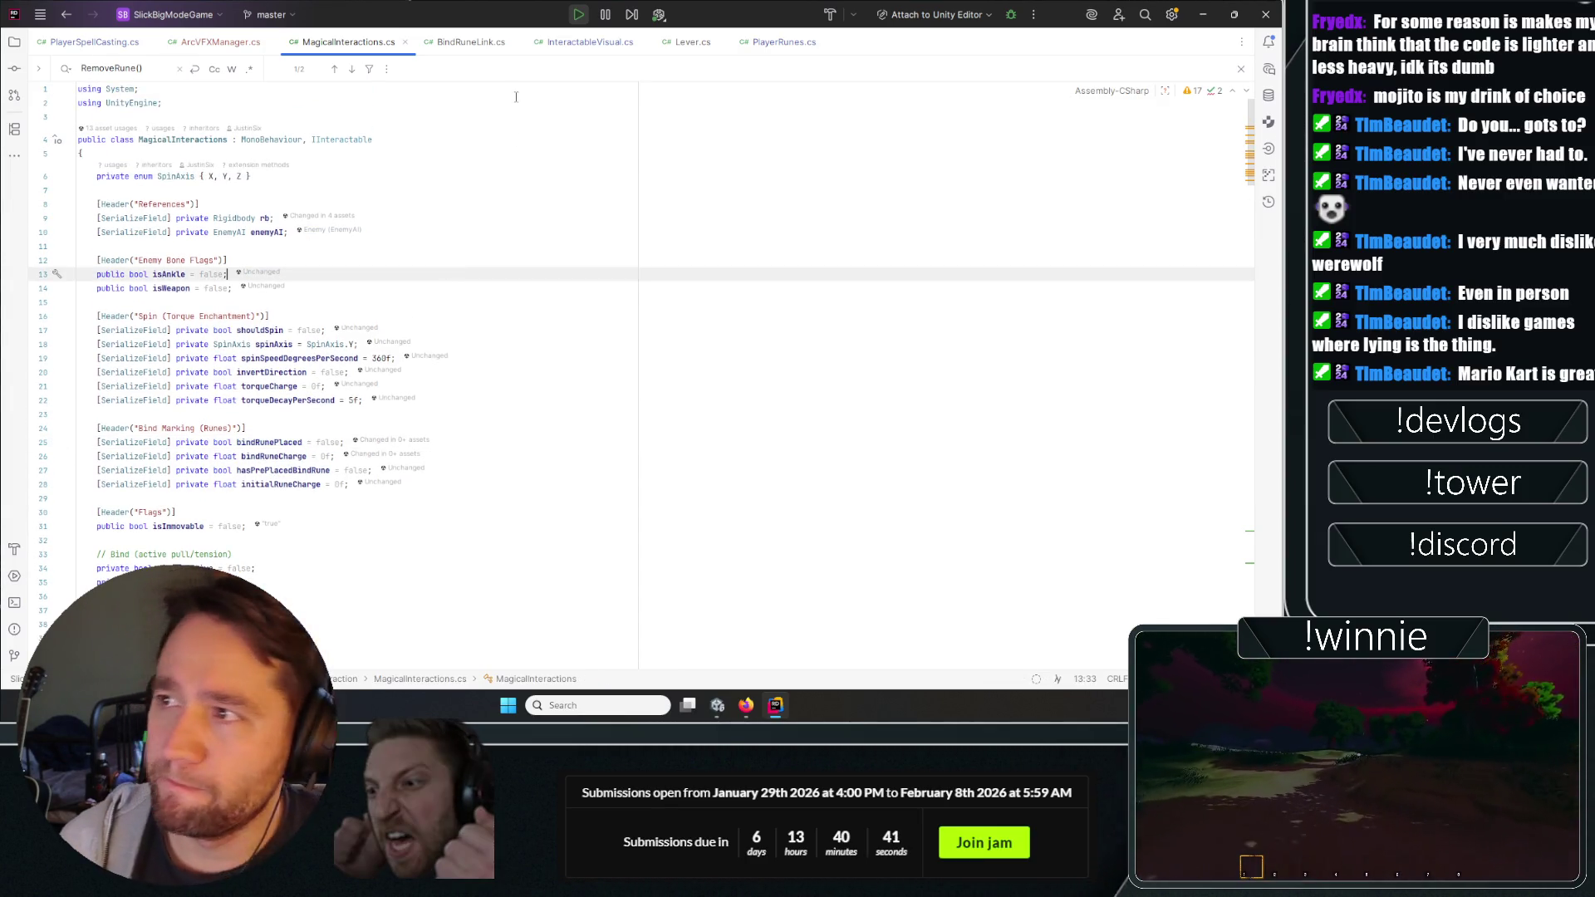
Check the InteractableVisual class declaration before returning to MagicalInteractions.cs.
text(interactable)
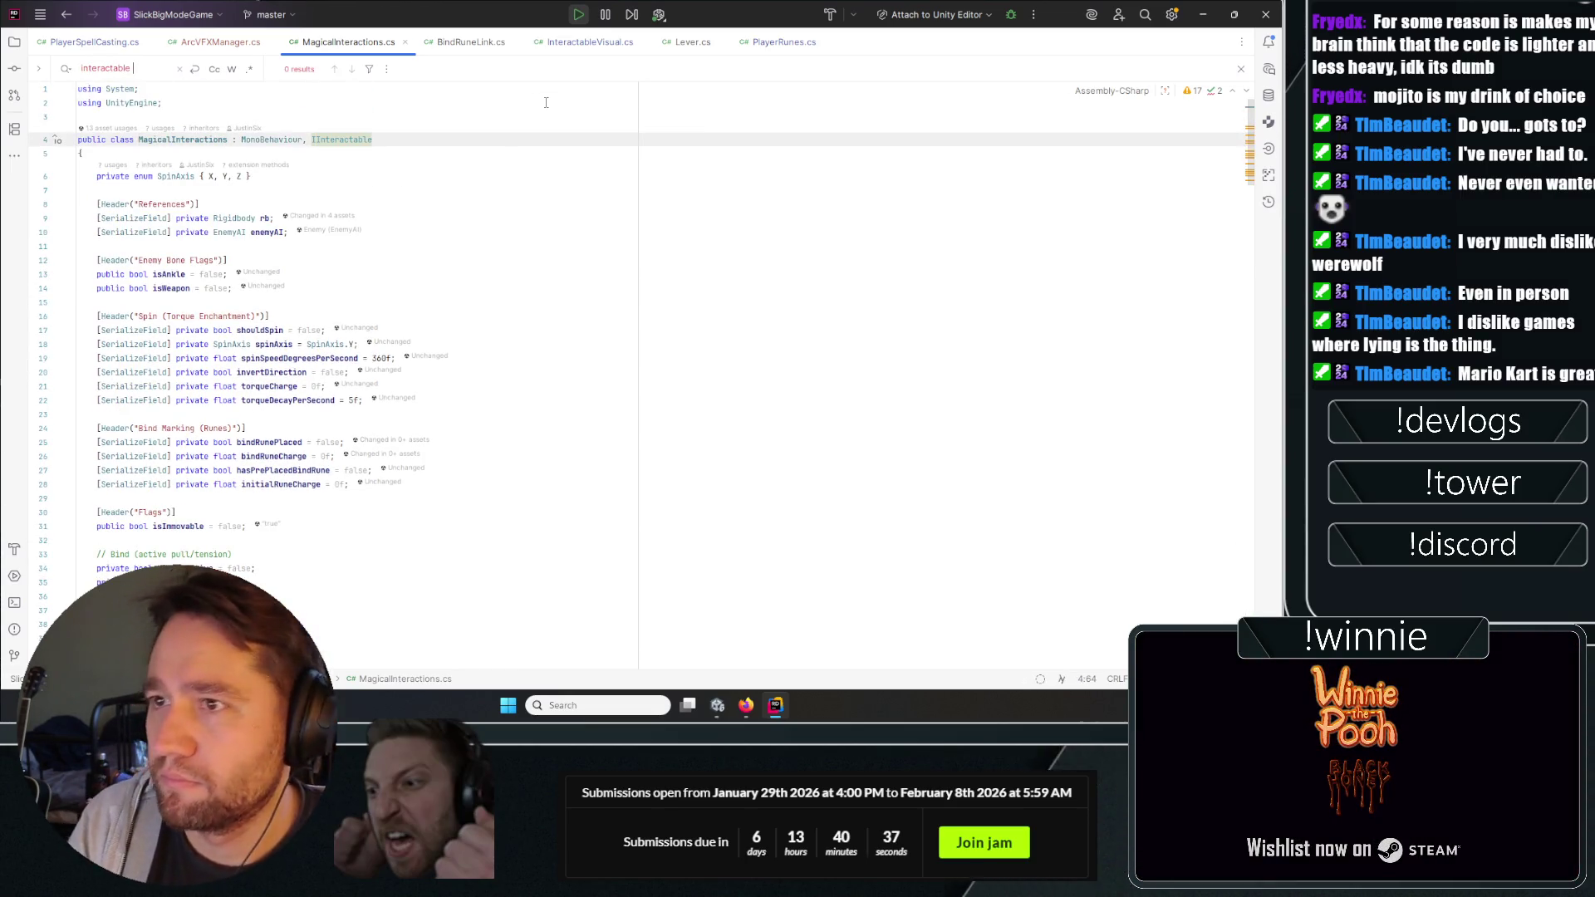
text(visu)
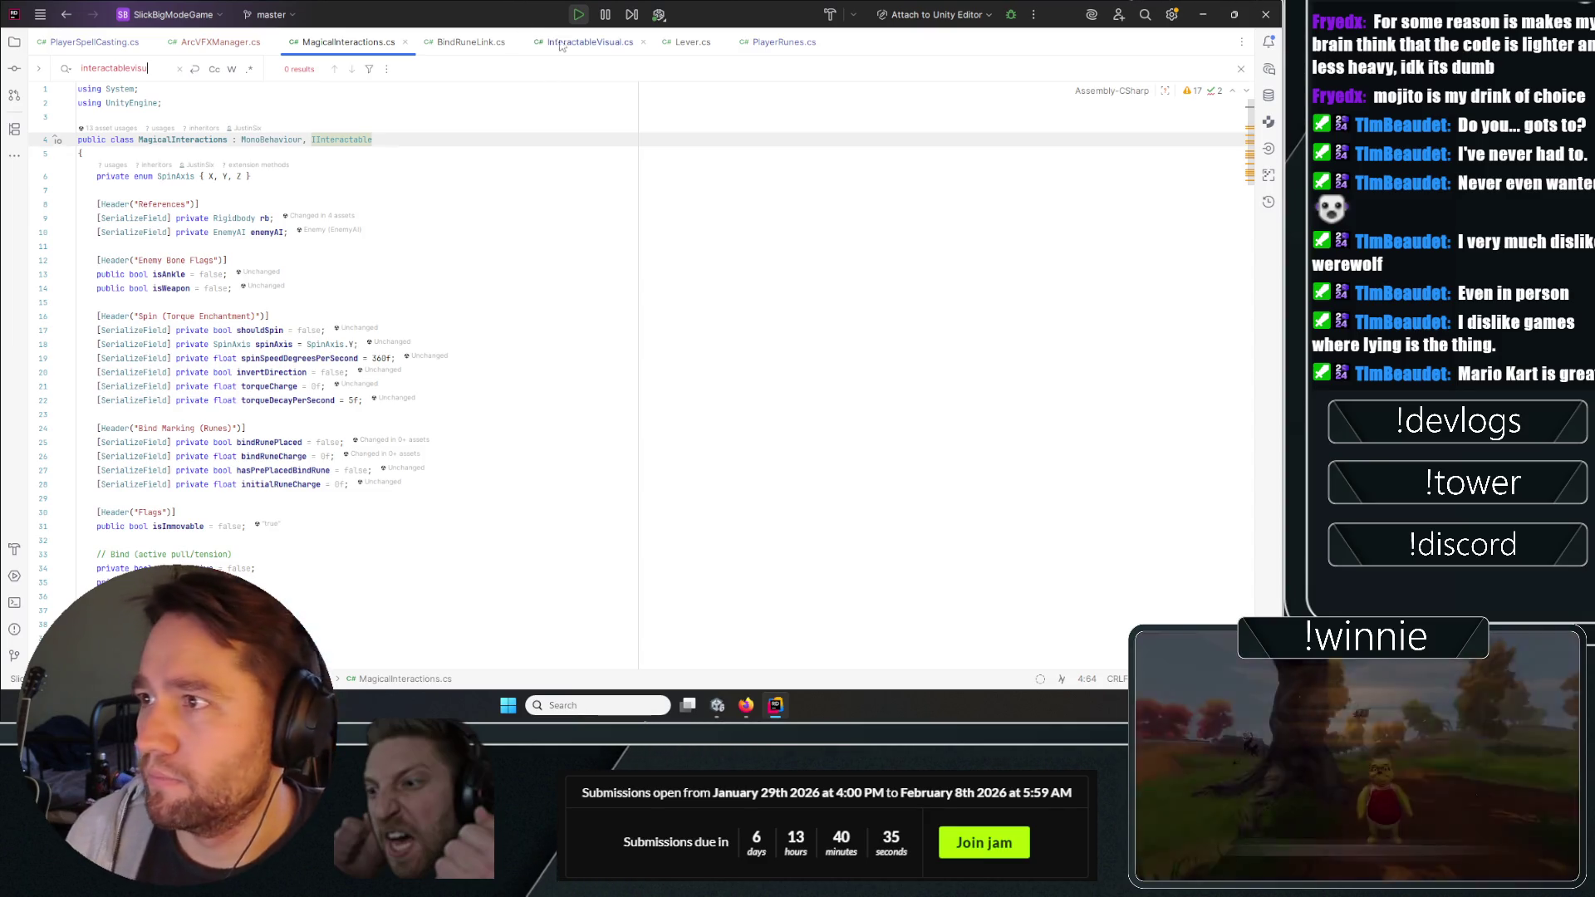
click(586, 42)
scroll(208, 114, up, 5)
click(207, 100)
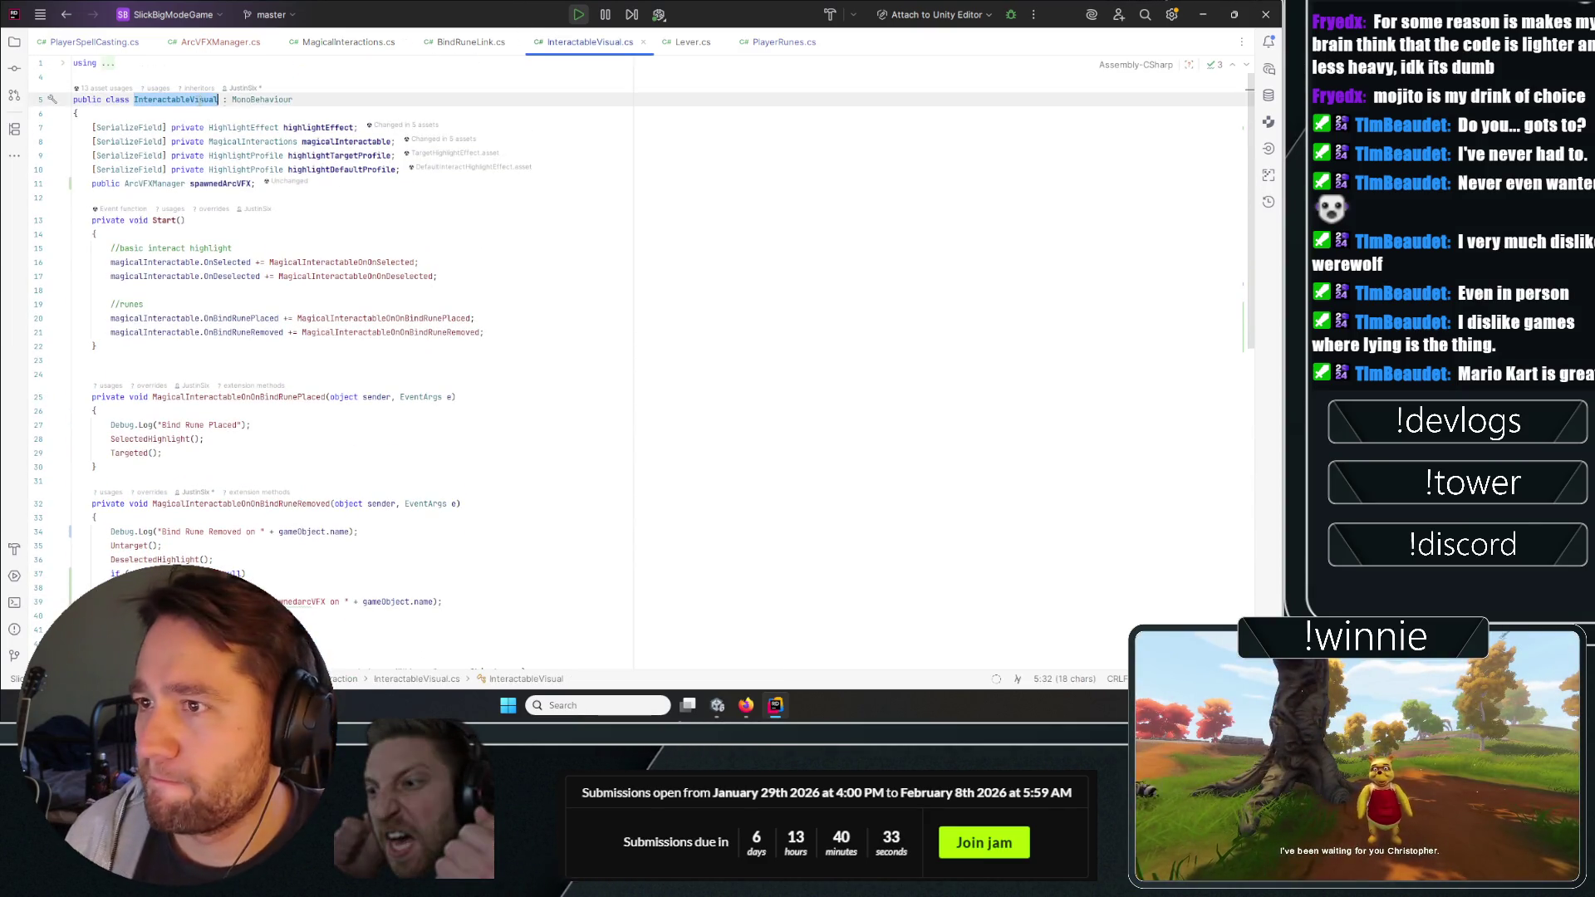
key(ctrl+Tab)
Add an InteractableVisual interactableVisual field below the enemyAI field.
click(483, 232)
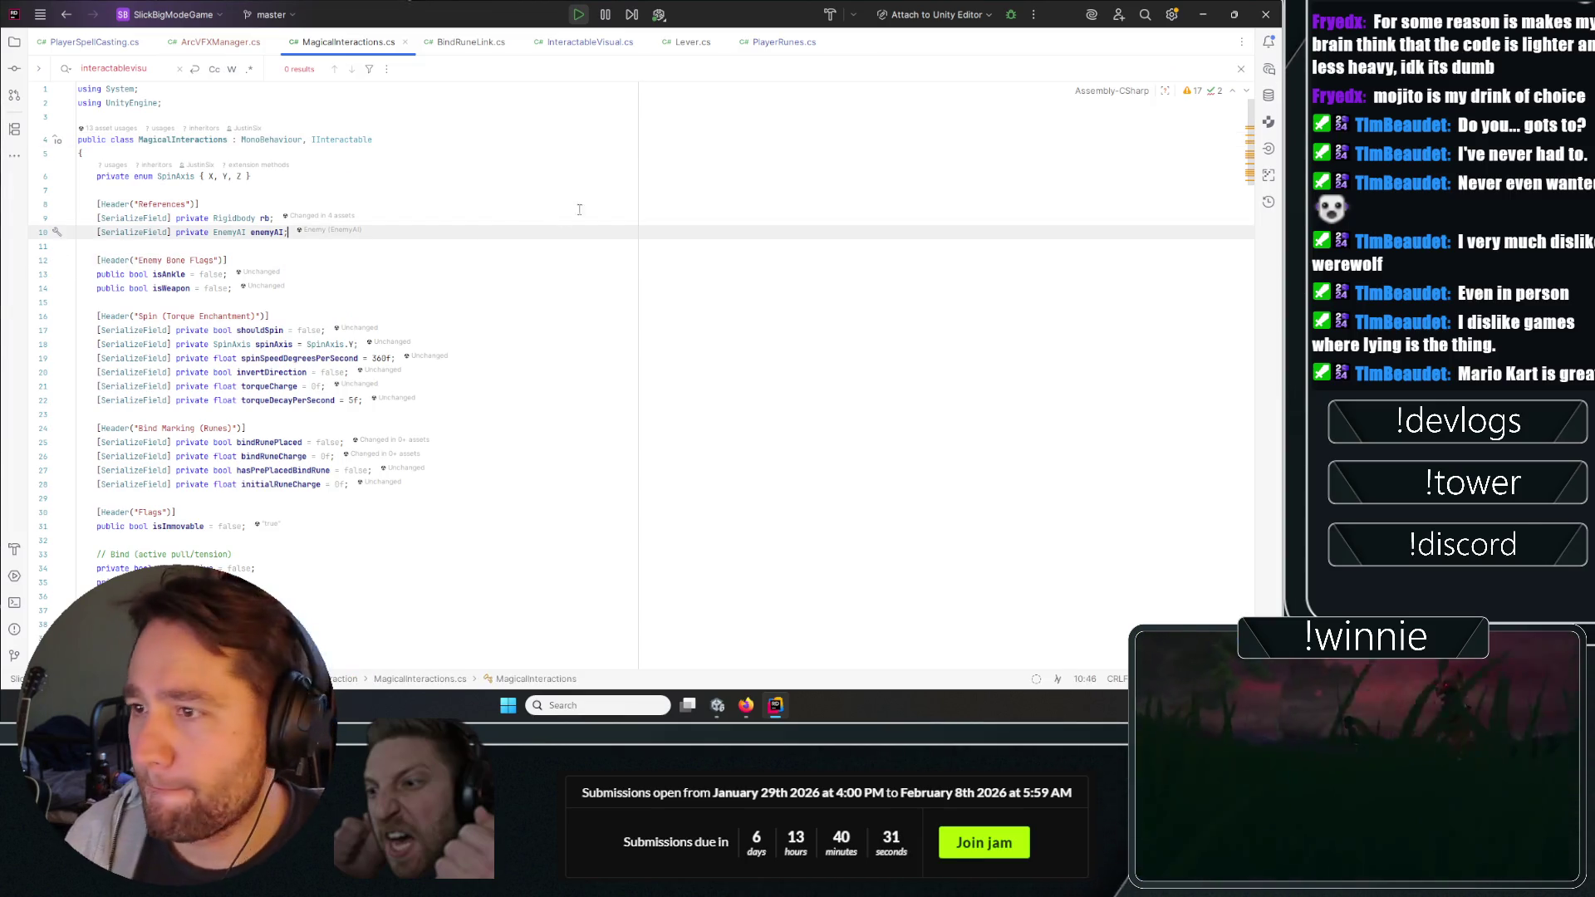
key(Return)
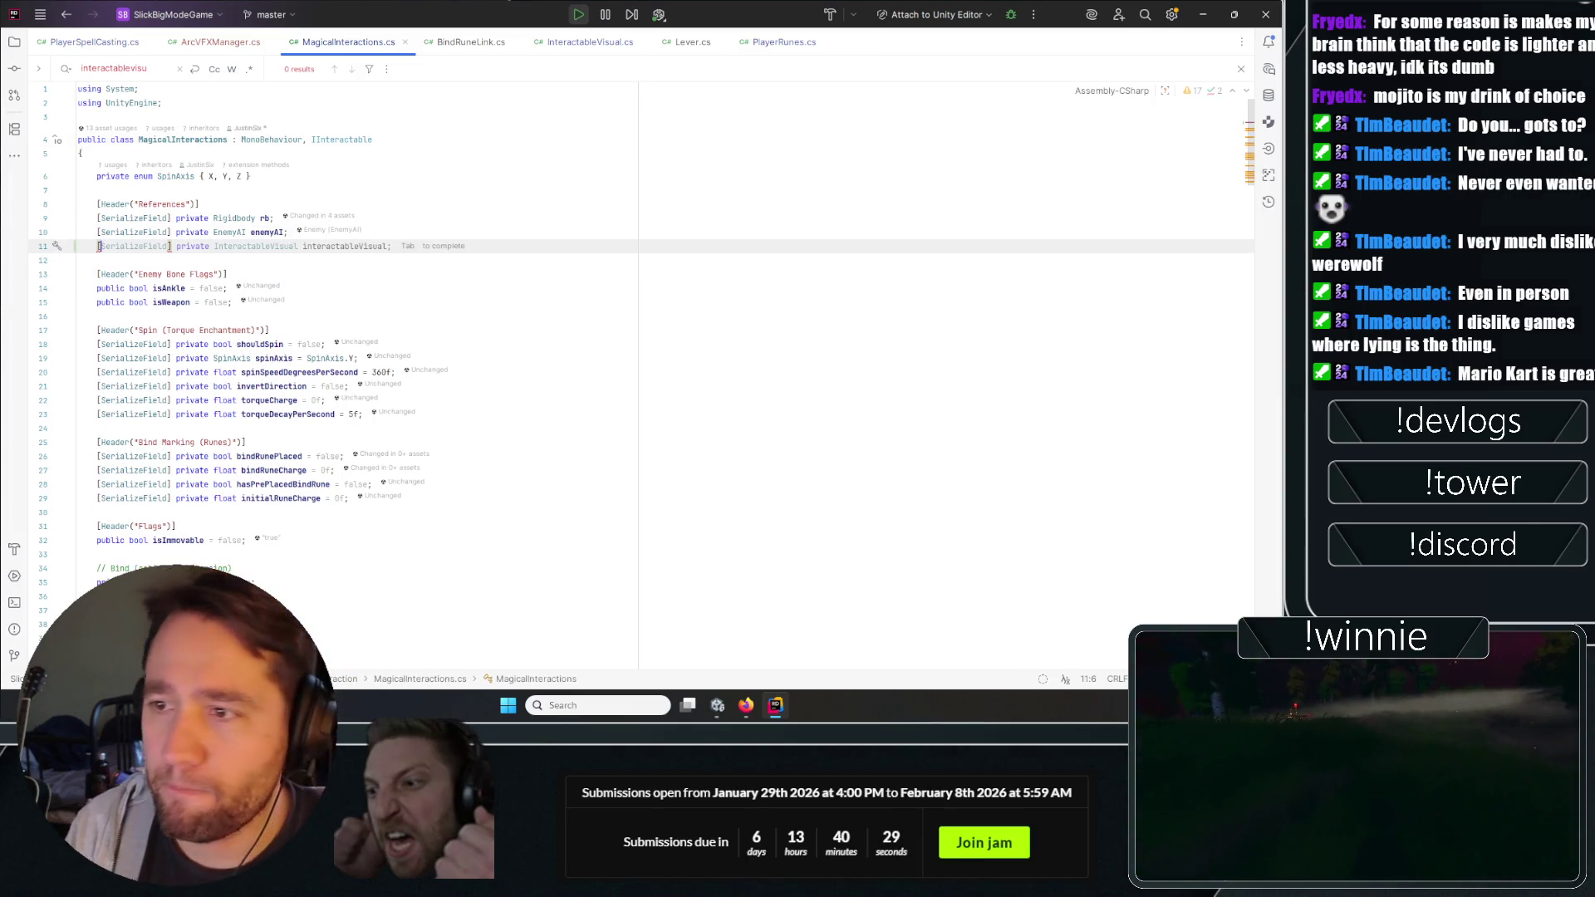
text([SerializeField] private InteractableVisual interactableVisual;)
key(BackSpace)
key(BackSpace)
key(BackSpace)
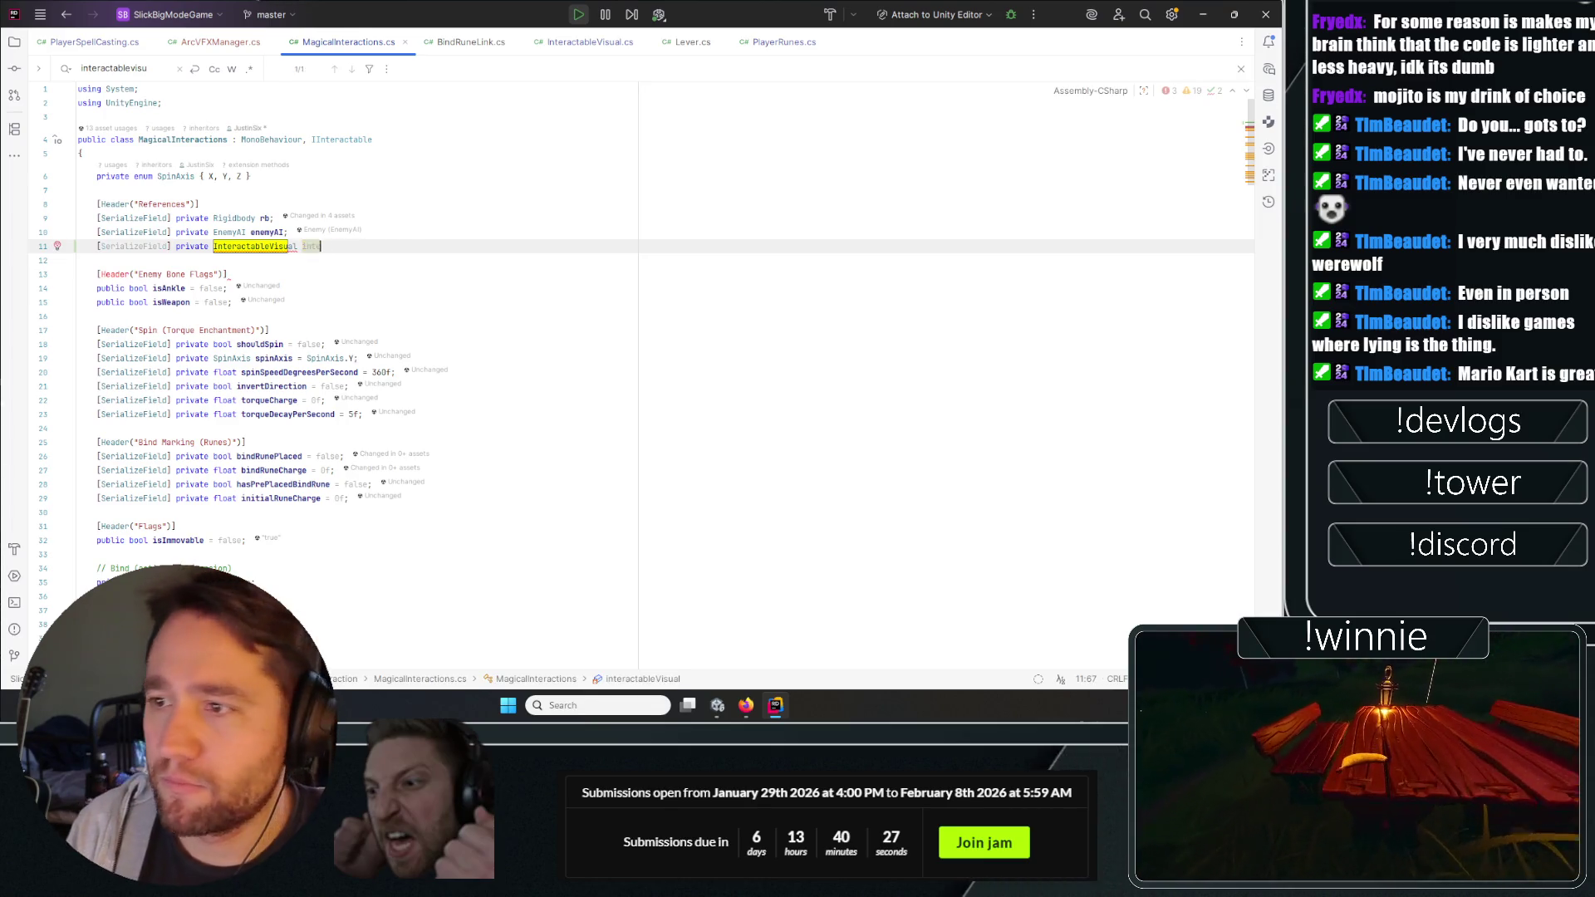
text(nteractableVisual;)
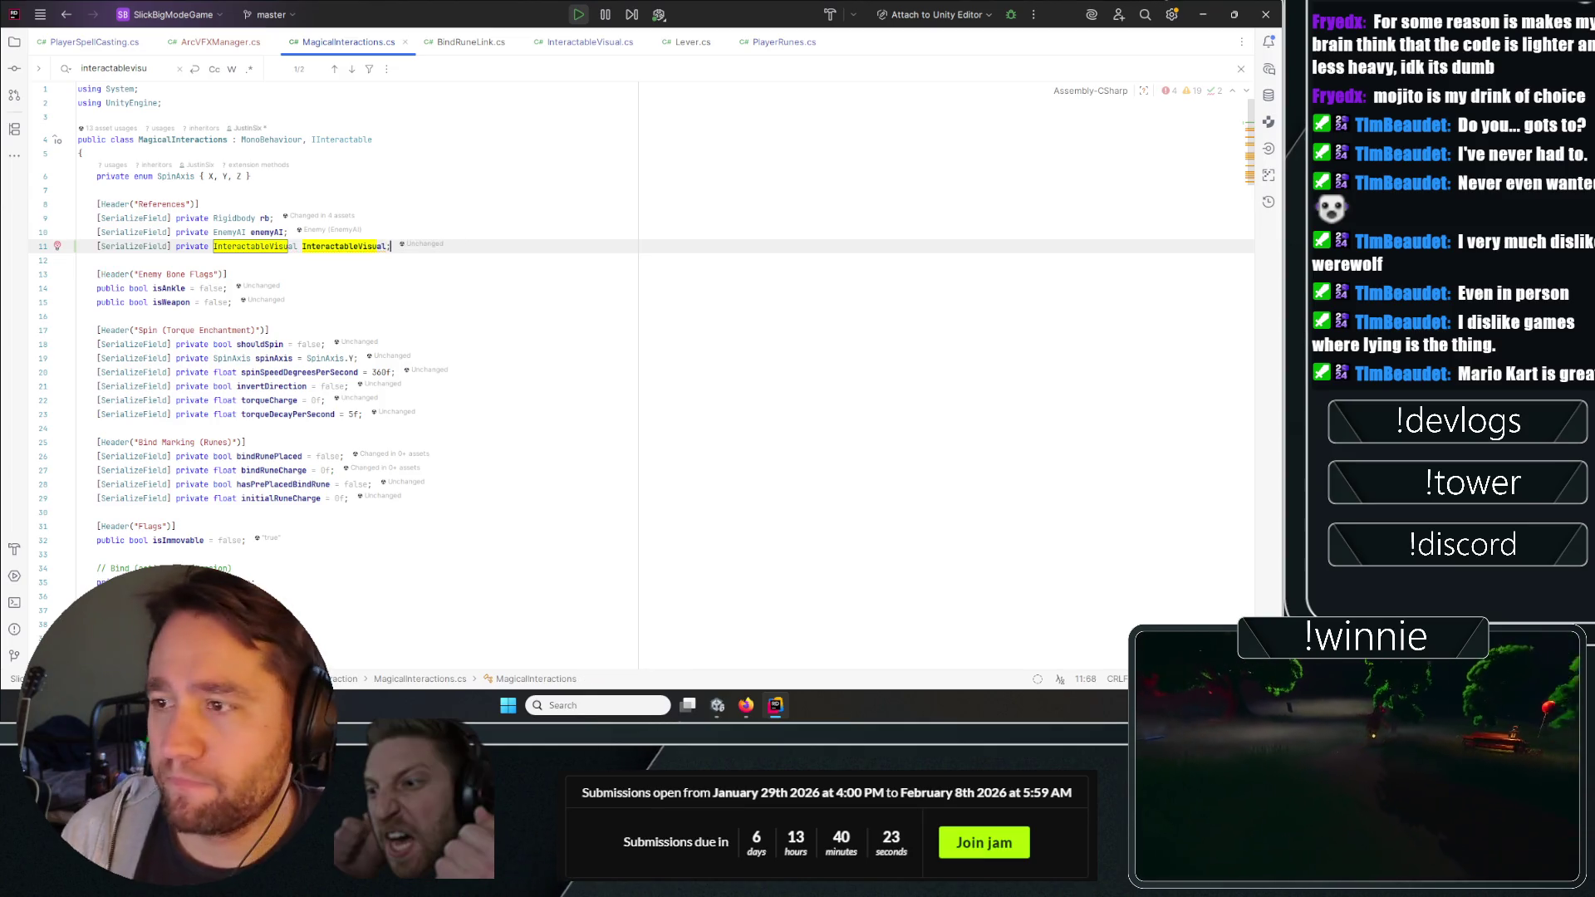
click(303, 246)
key(Delete)
text(i)
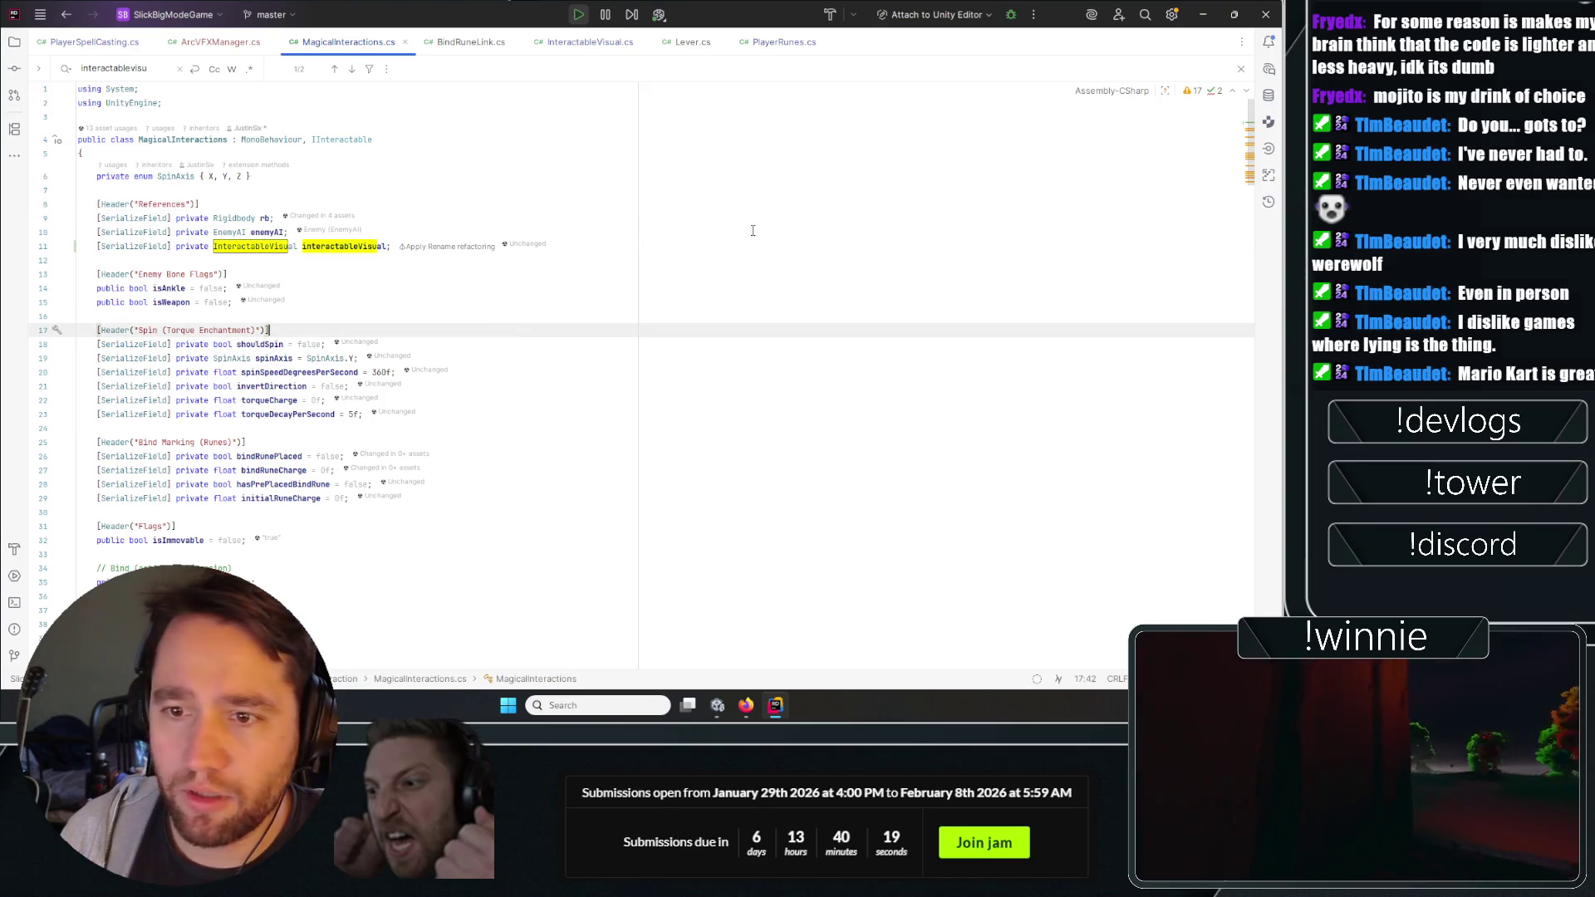
click(633, 232)
Replace the field's SerializeField private prefix with public.
click(633, 386)
click(400, 288)
drag(207, 249, 100, 247)
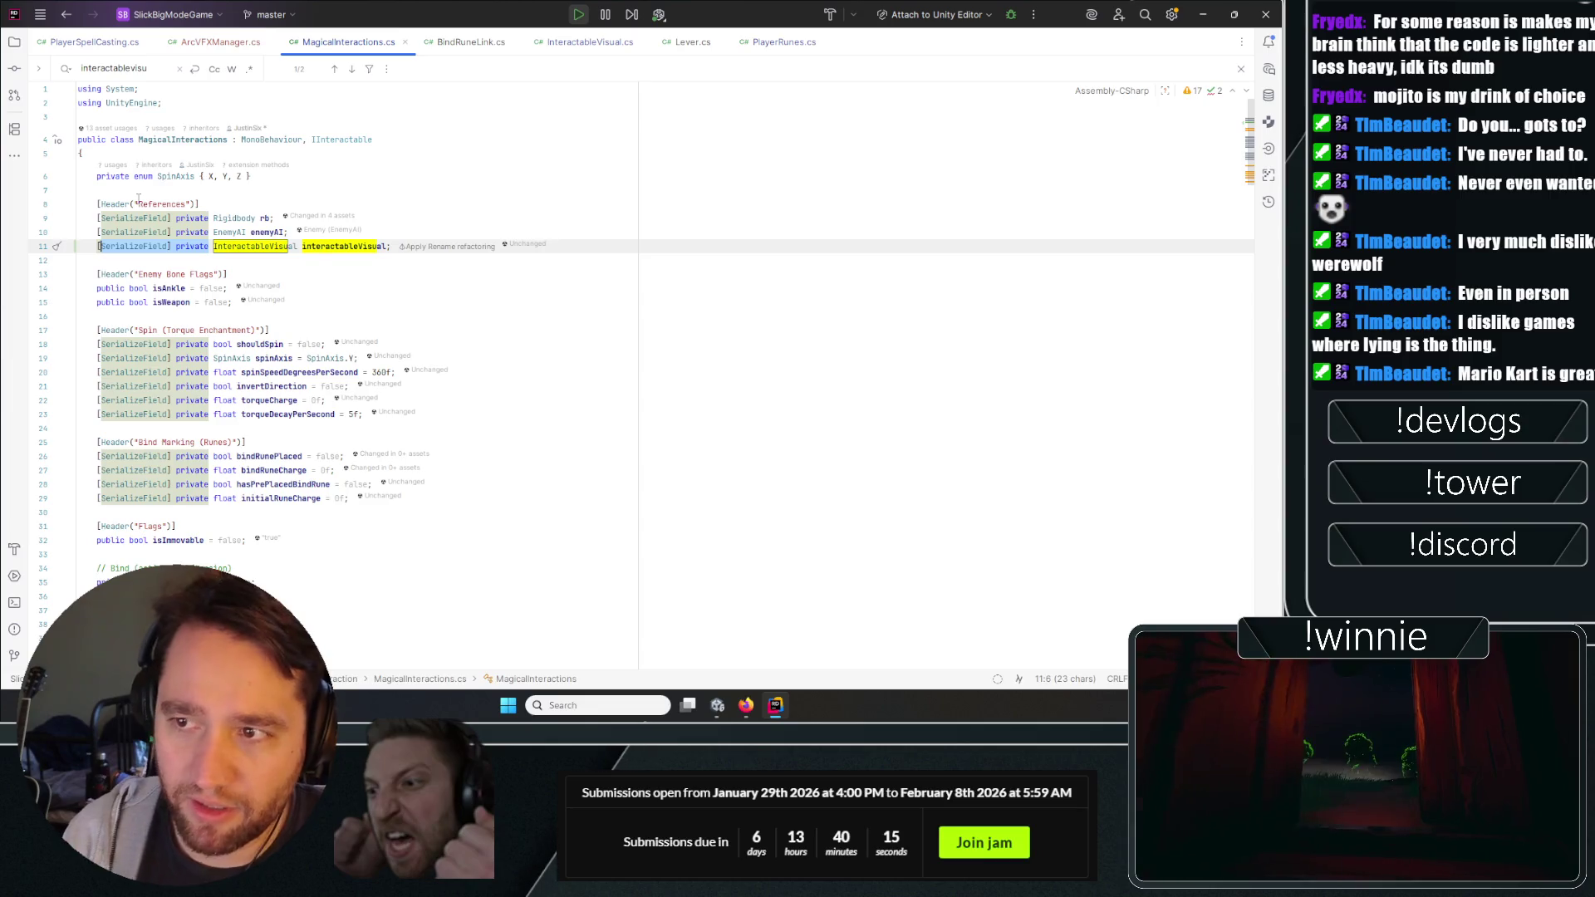
key(BackSpace)
text(ubluic)
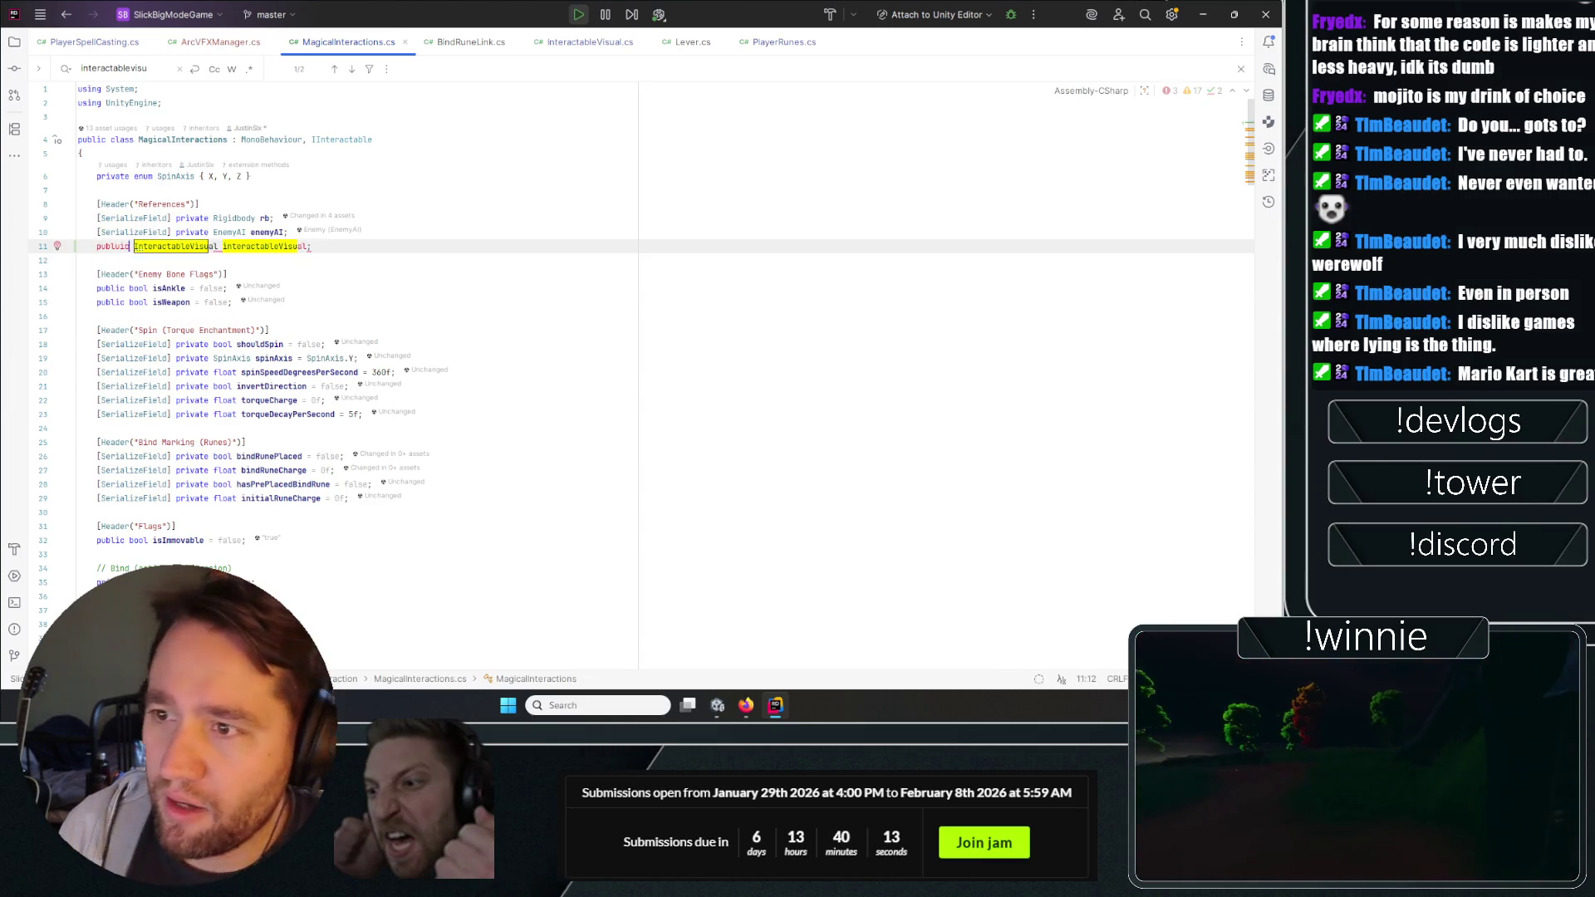
text(ic)
click(524, 234)
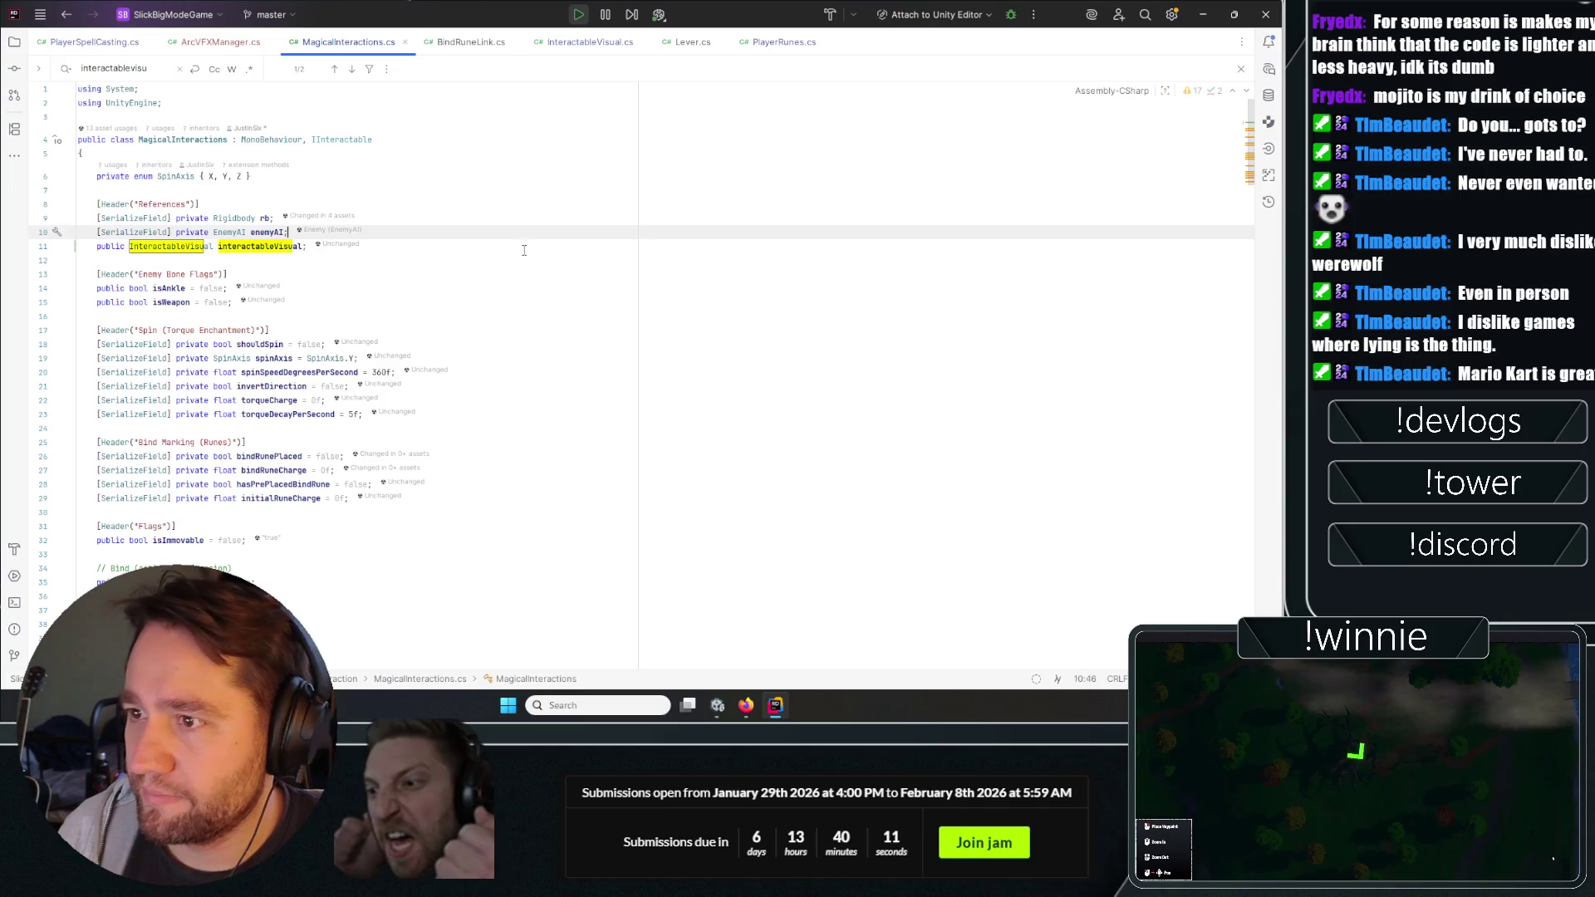
click(746, 705)
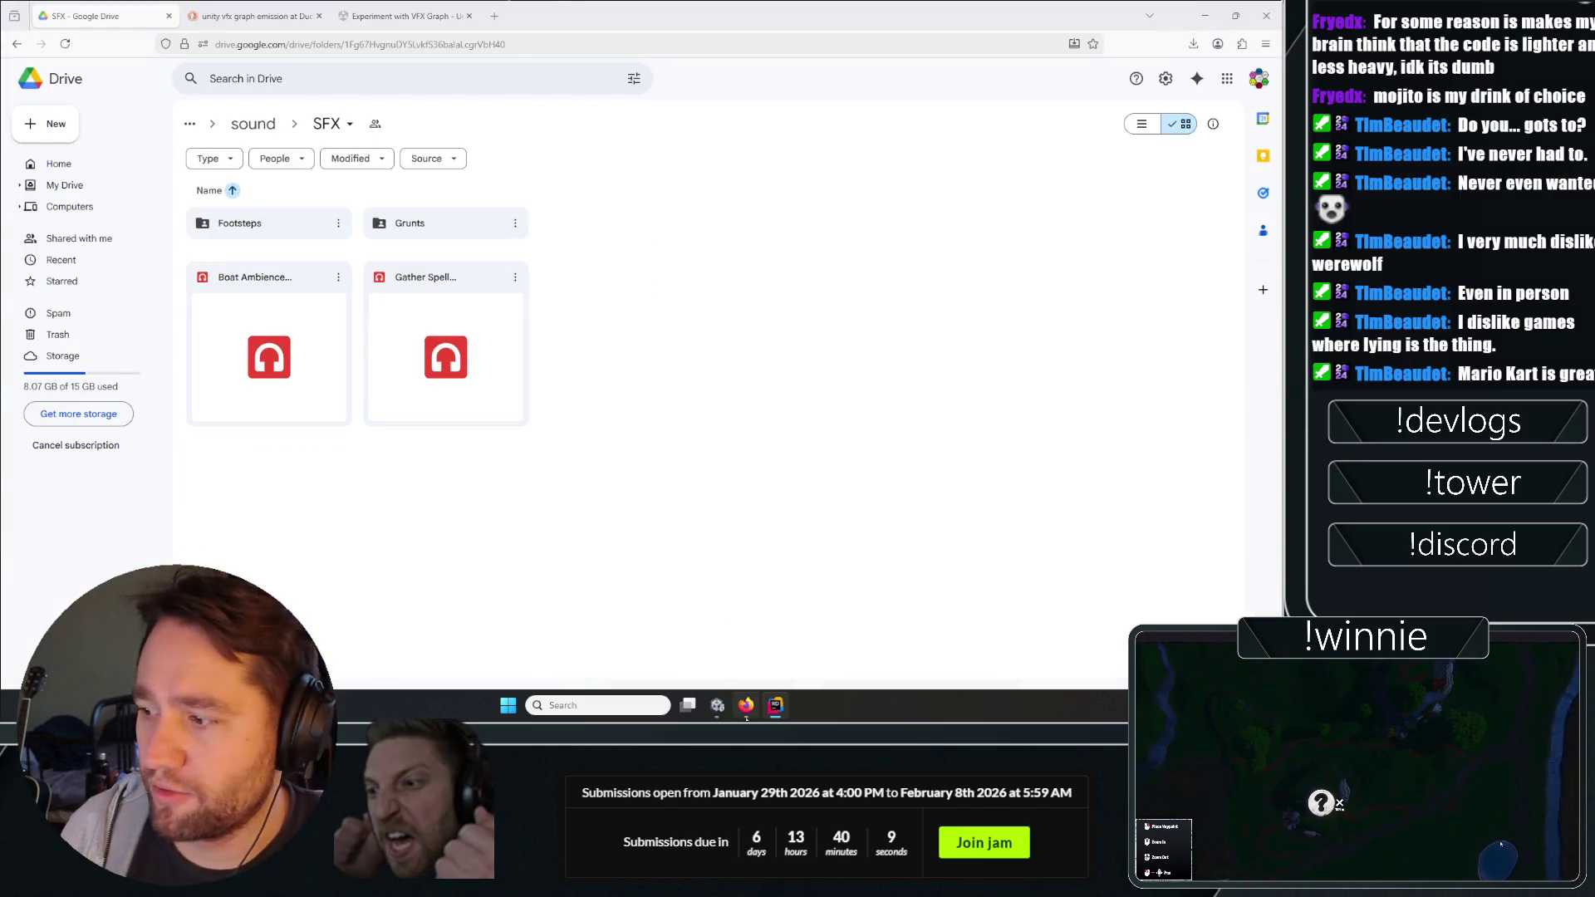
Reopen the InteractableCube prefab and review its Magical Interactions fields, then switch to the browser.
click(718, 705)
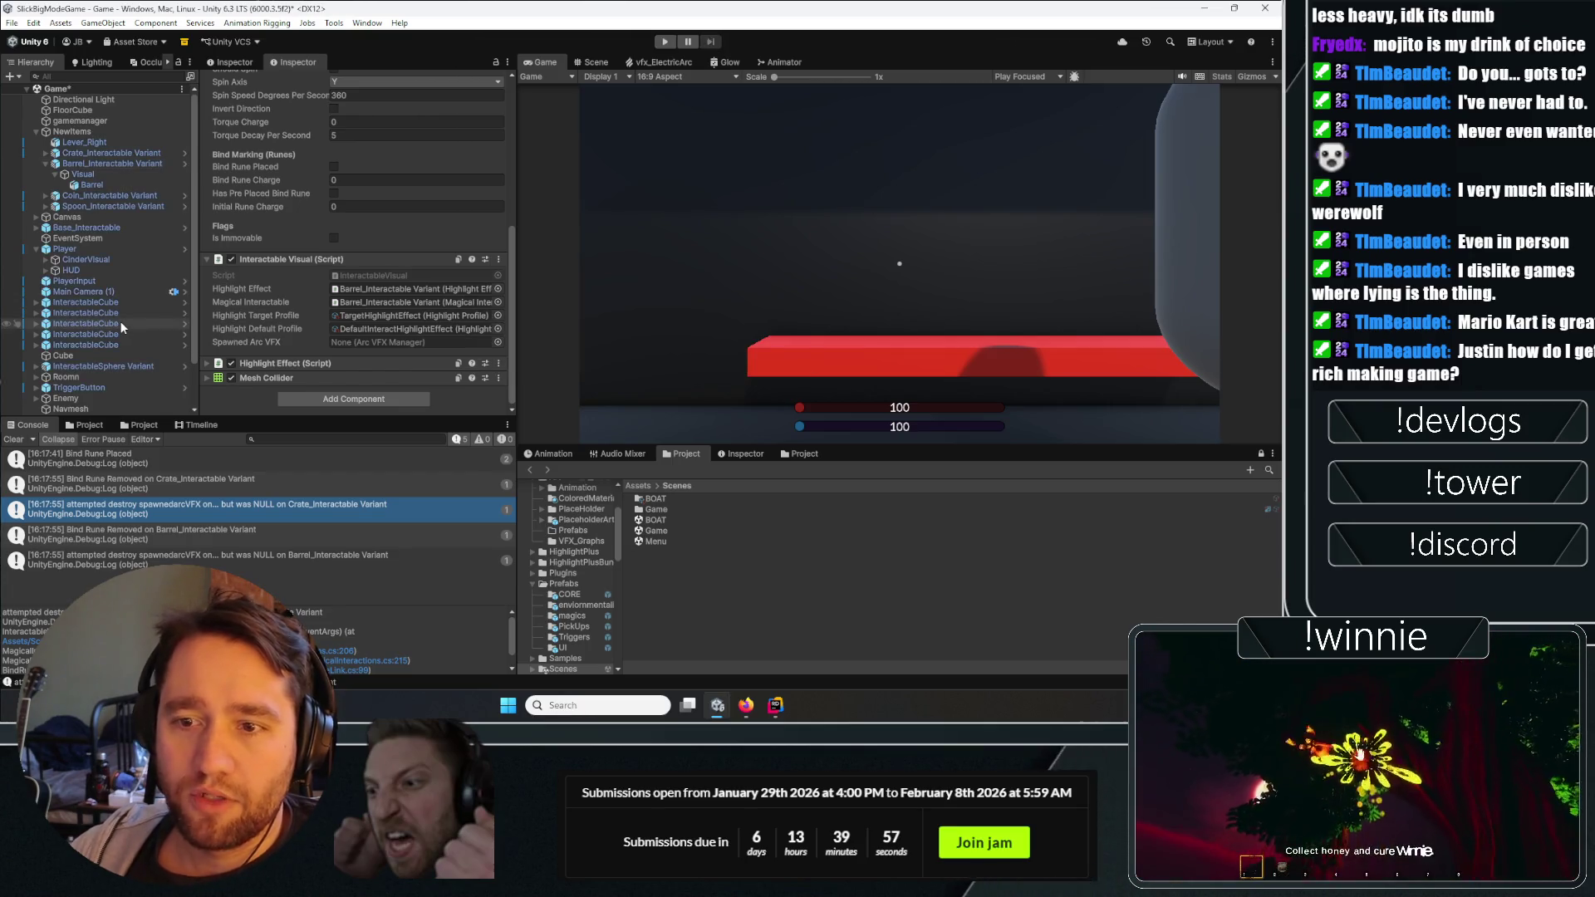
double_click(118, 312)
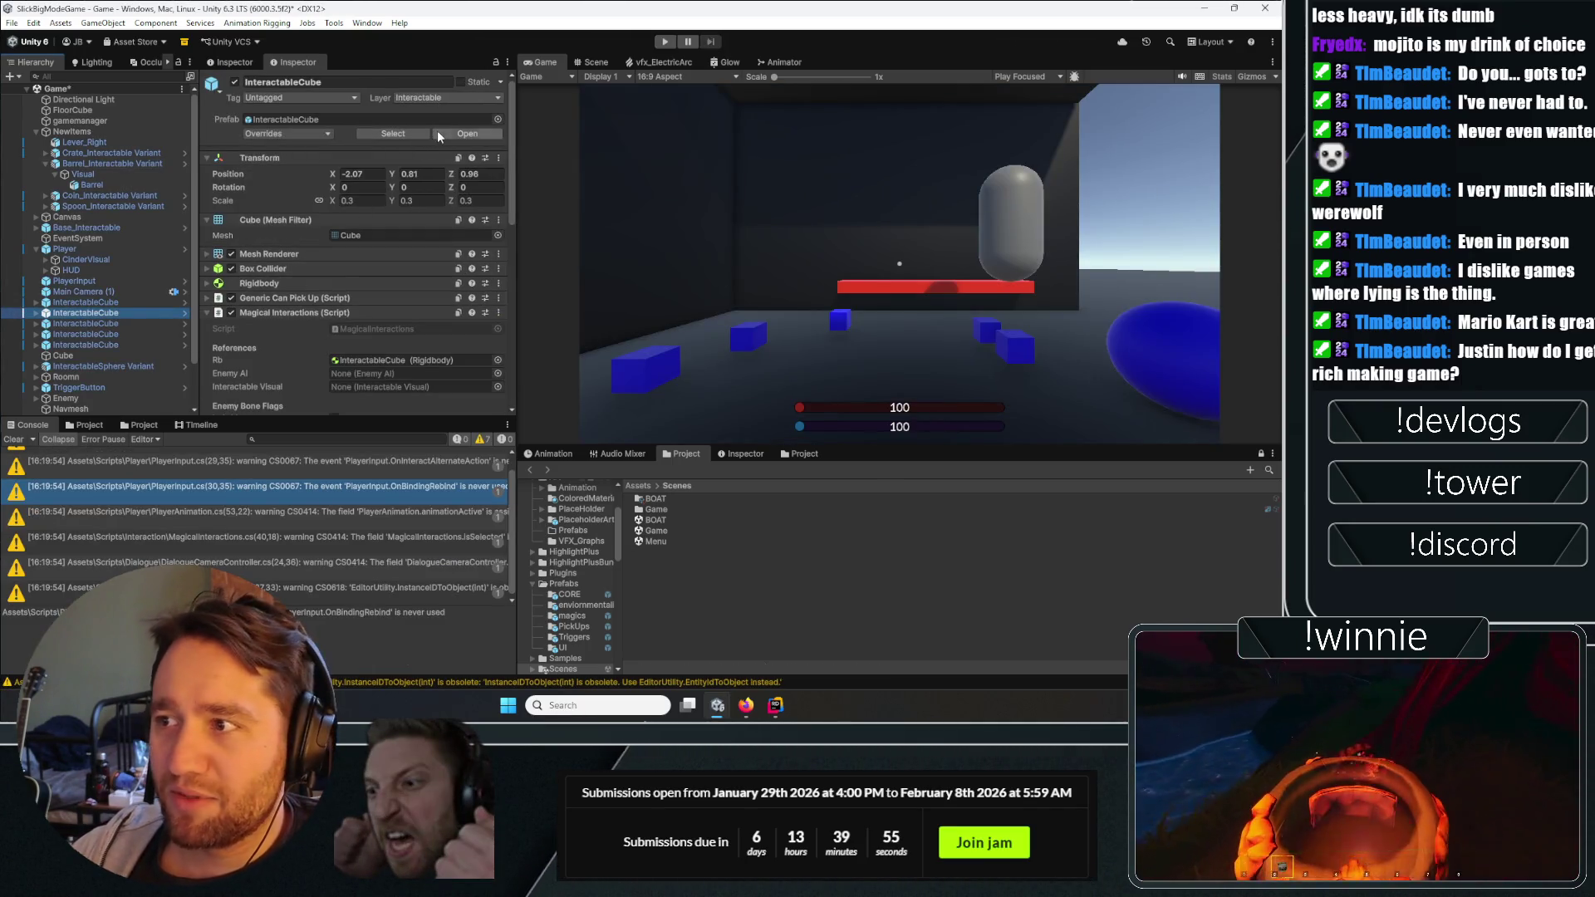
click(97, 106)
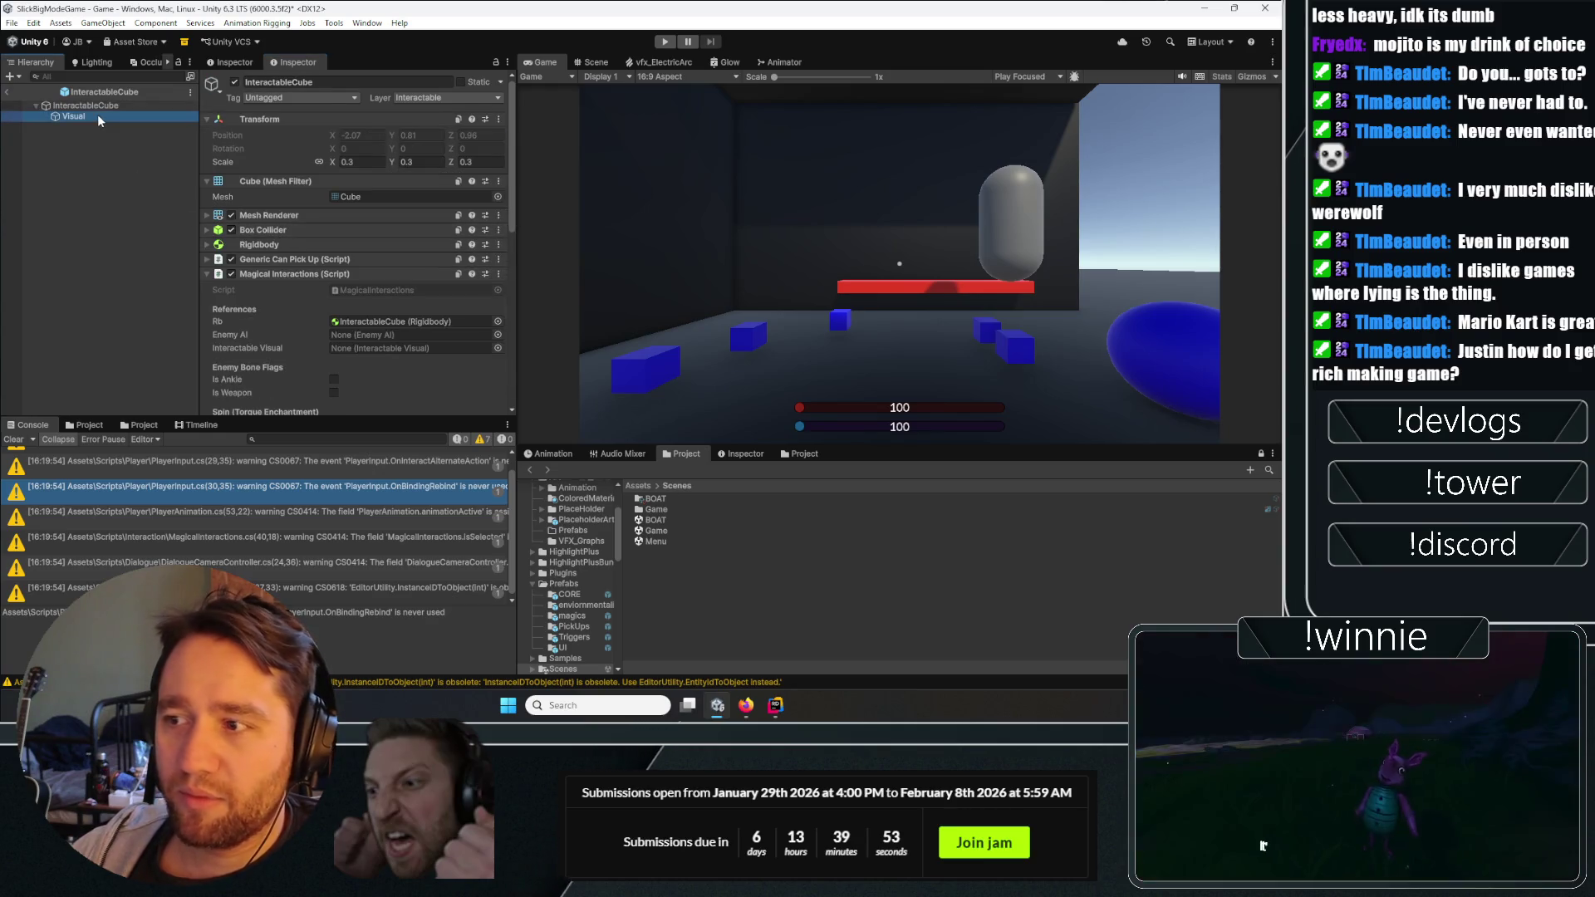
click(291, 272)
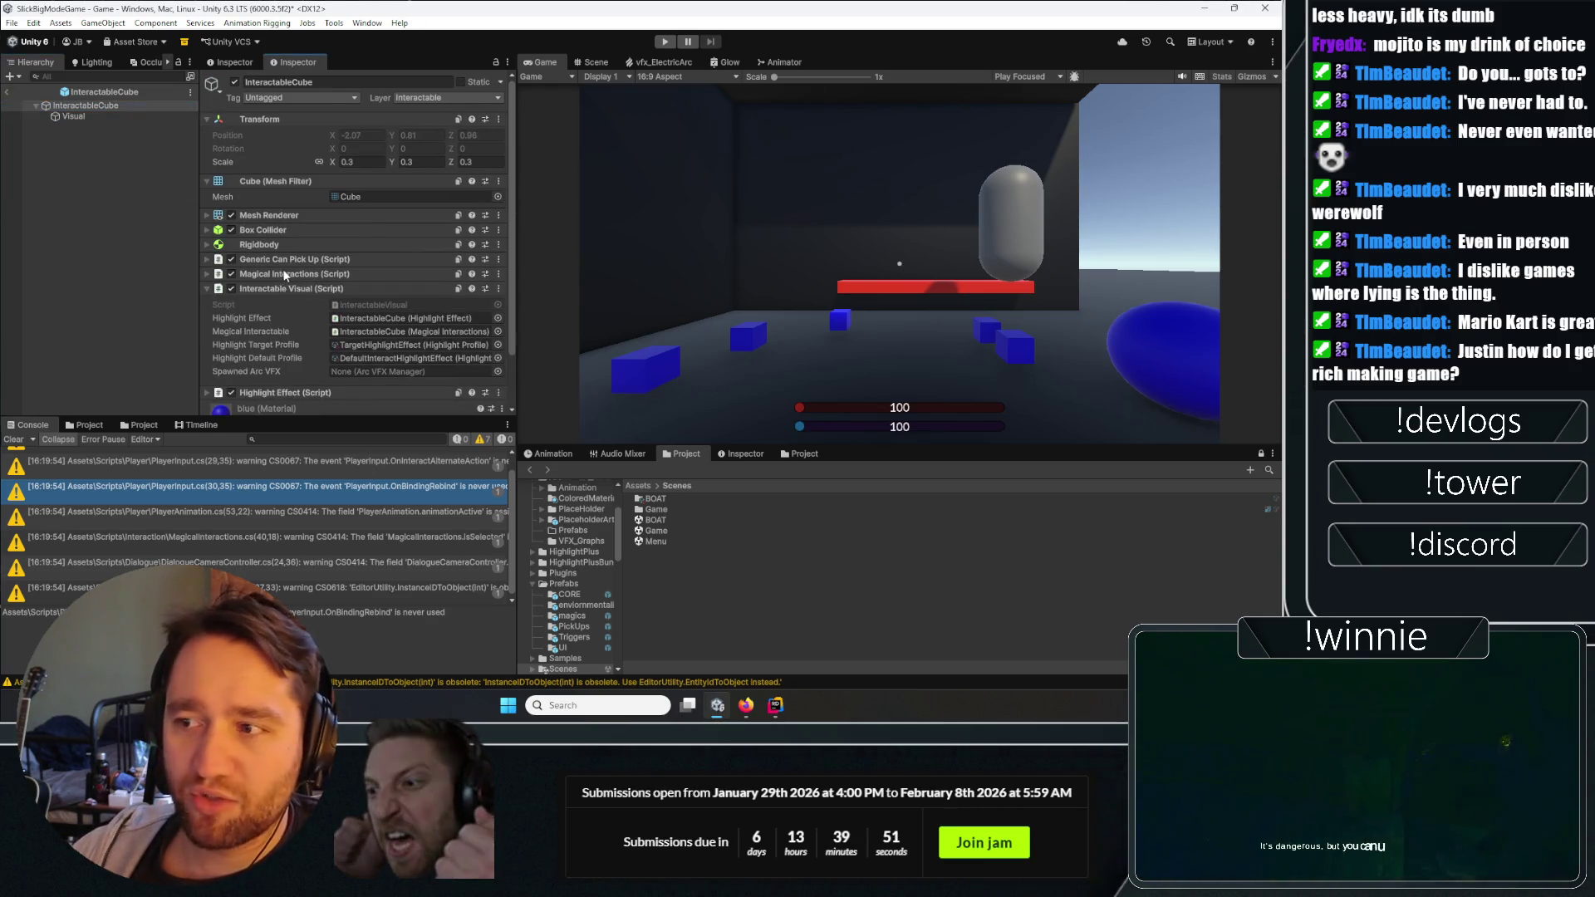
click(263, 288)
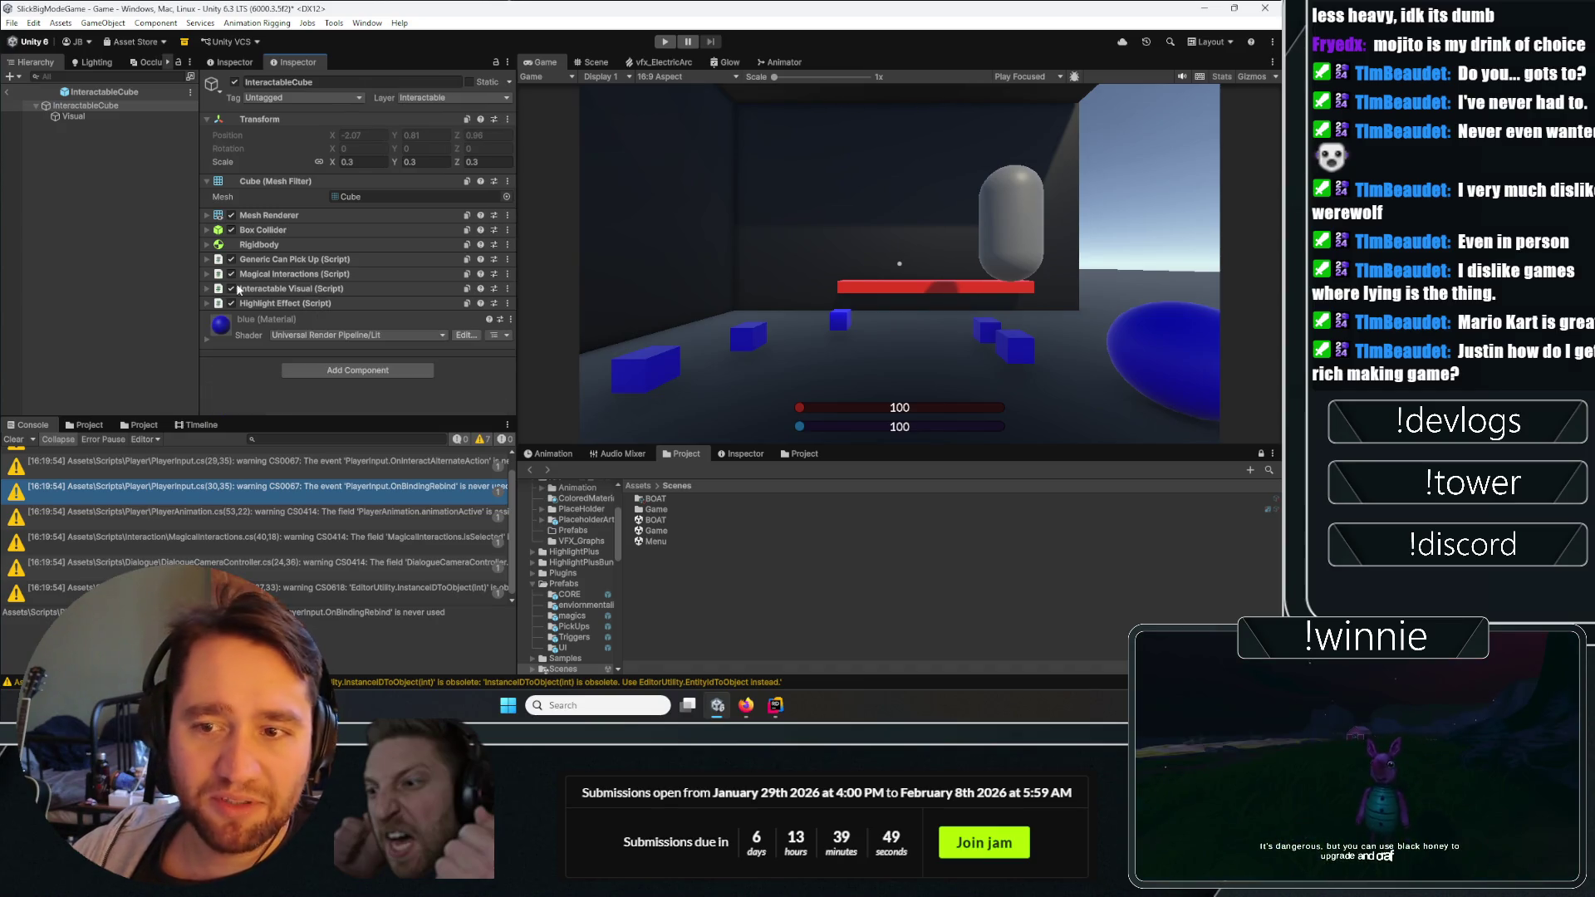
click(80, 106)
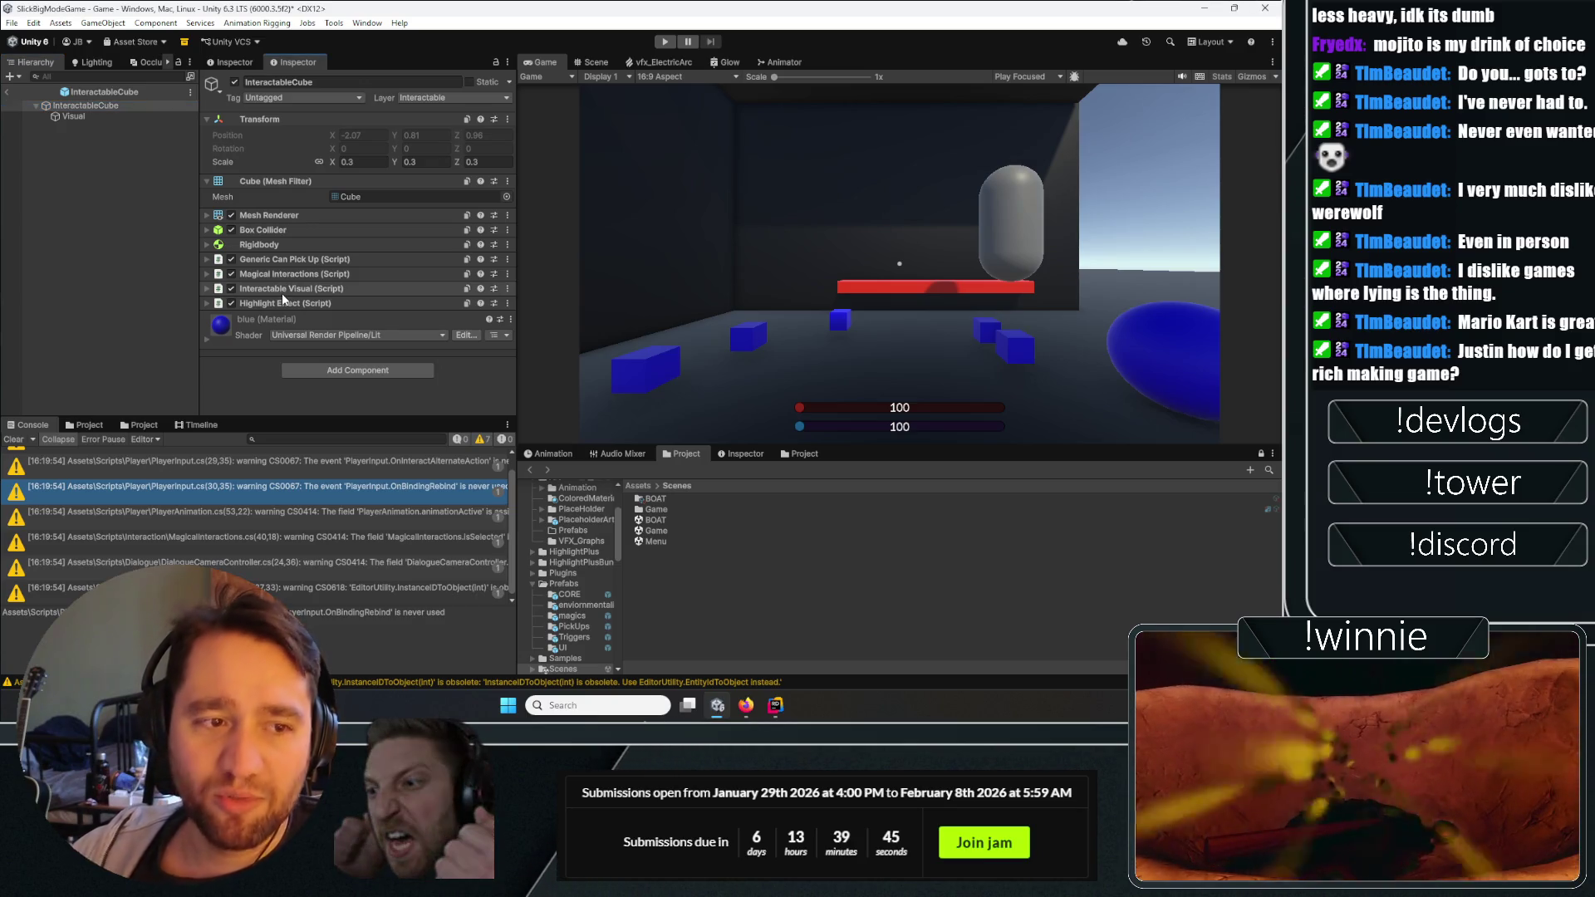
click(279, 275)
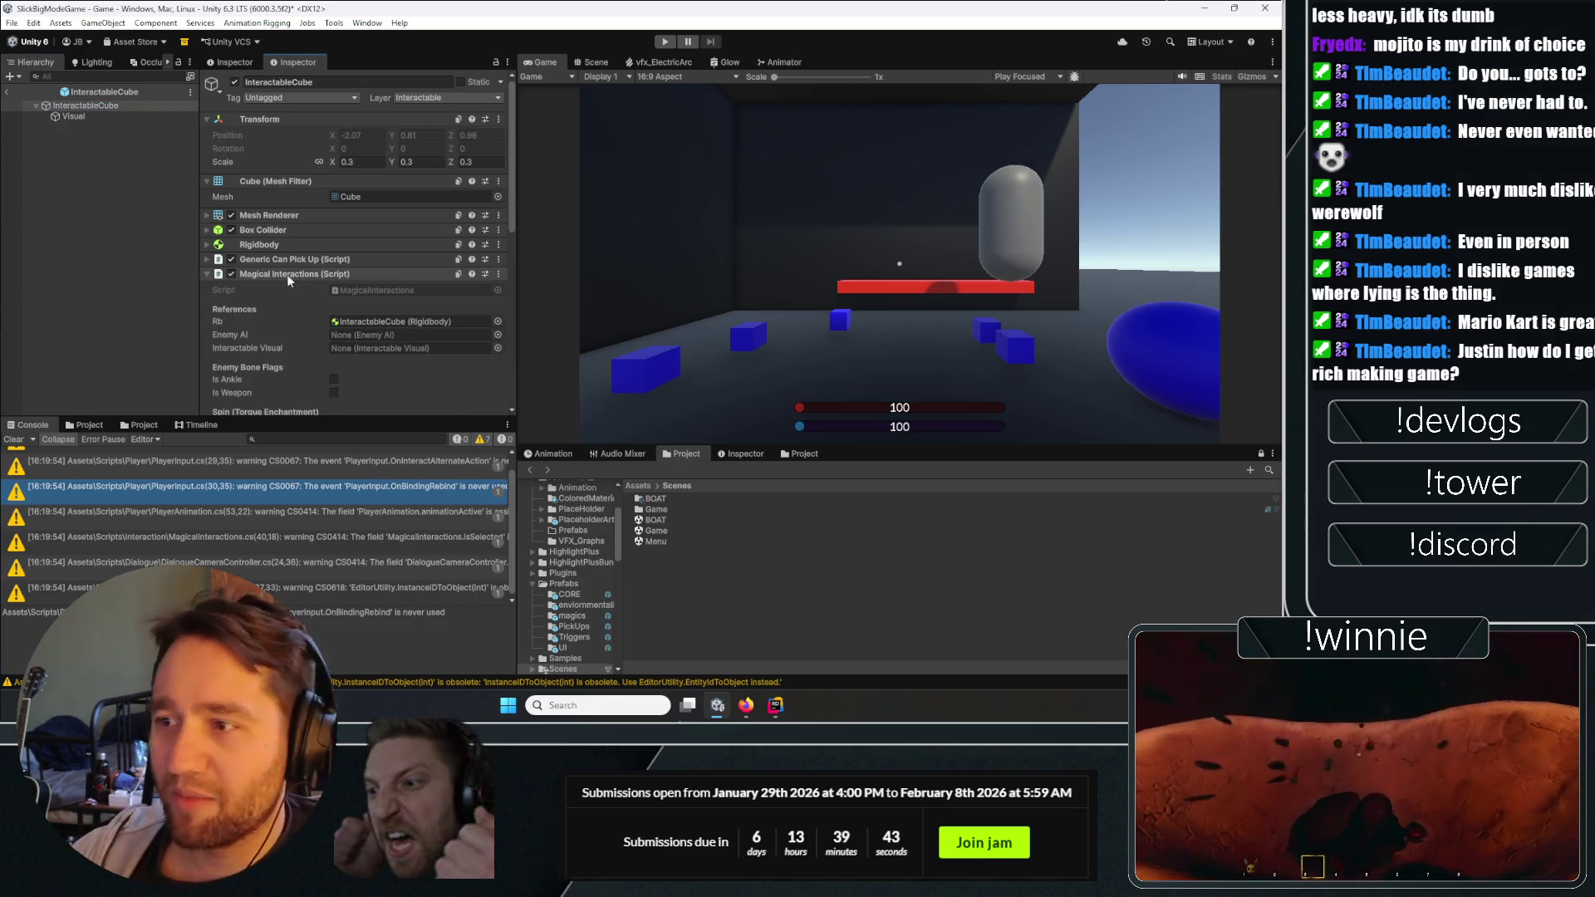
scroll(255, 274, down, 3)
scroll(251, 267, down, 3)
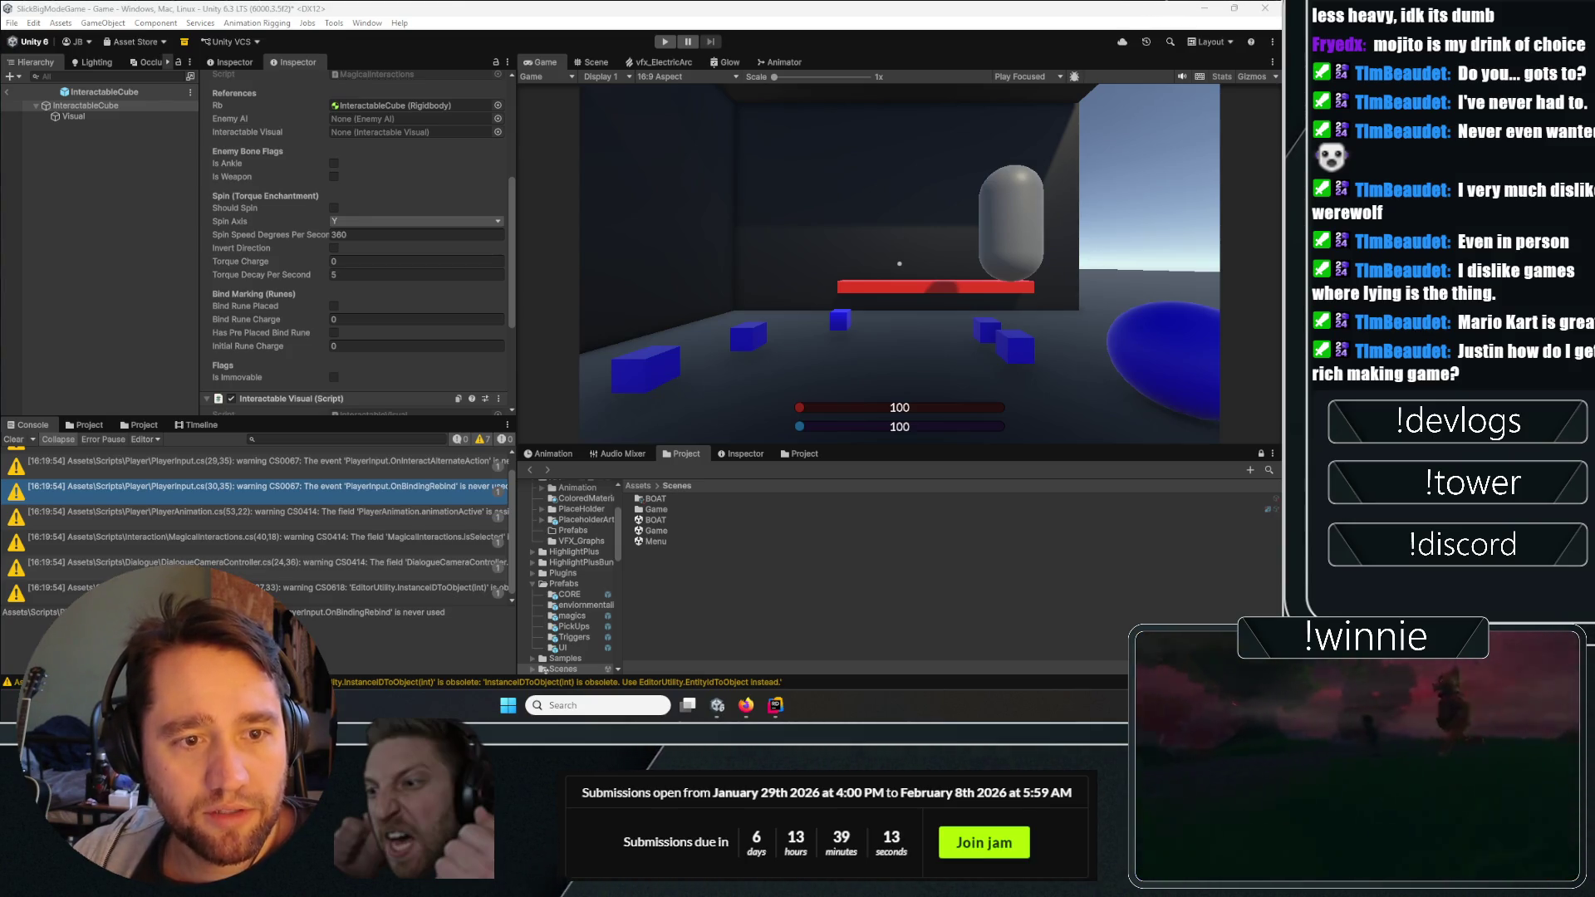
key(alt+Tab)
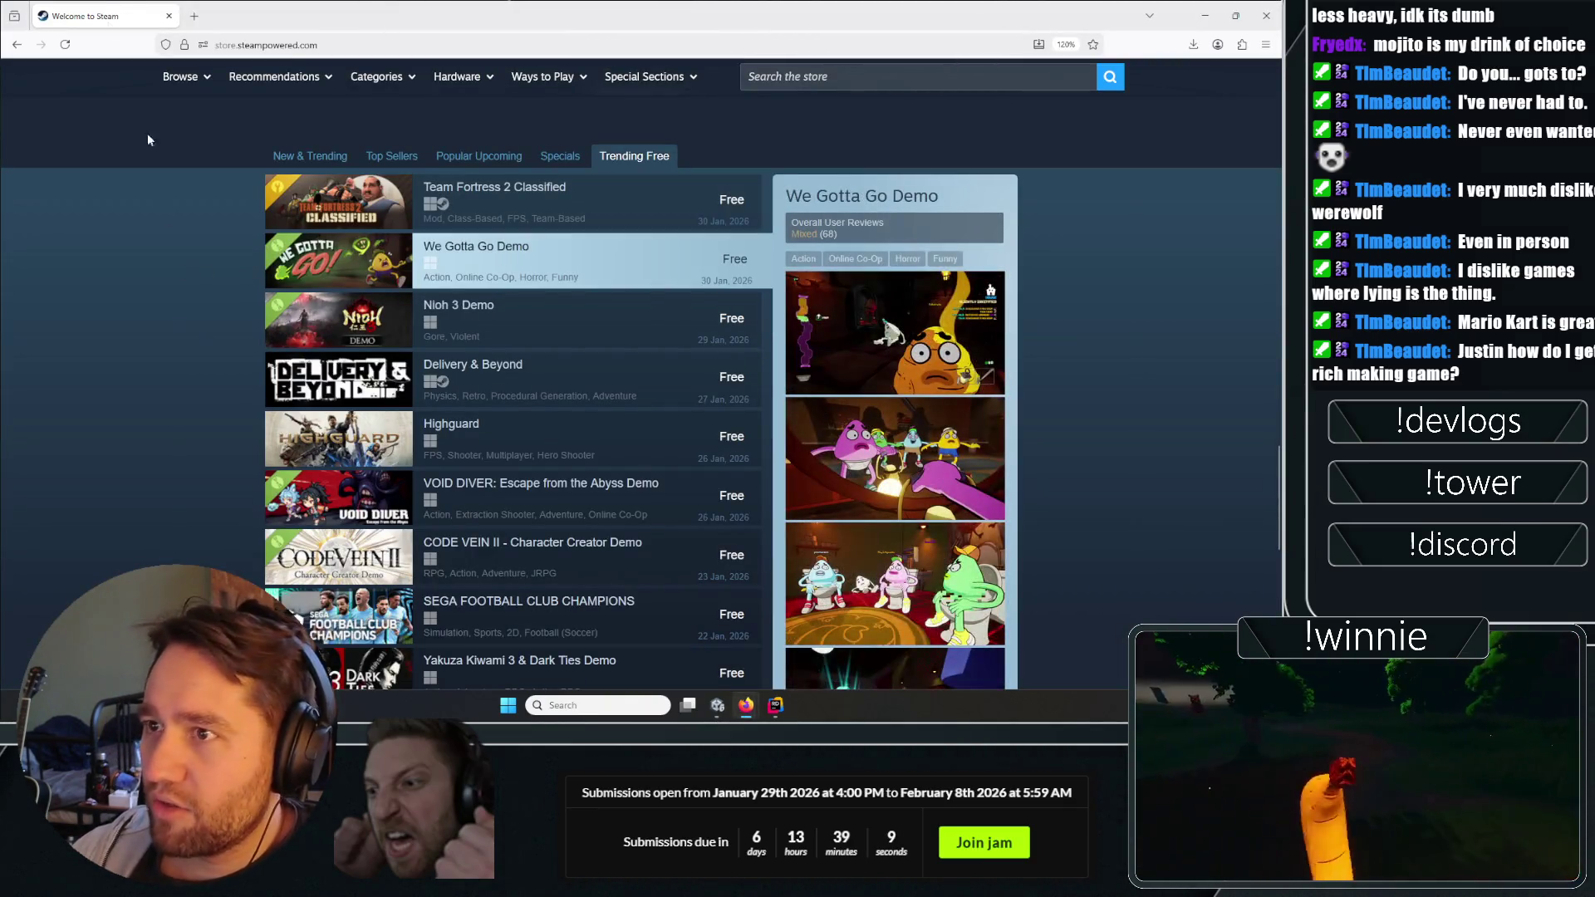
From the Trending Free list, open Free Demos, We Gotta Go Demo and Beetleball Demo in new tabs.
click(654, 155)
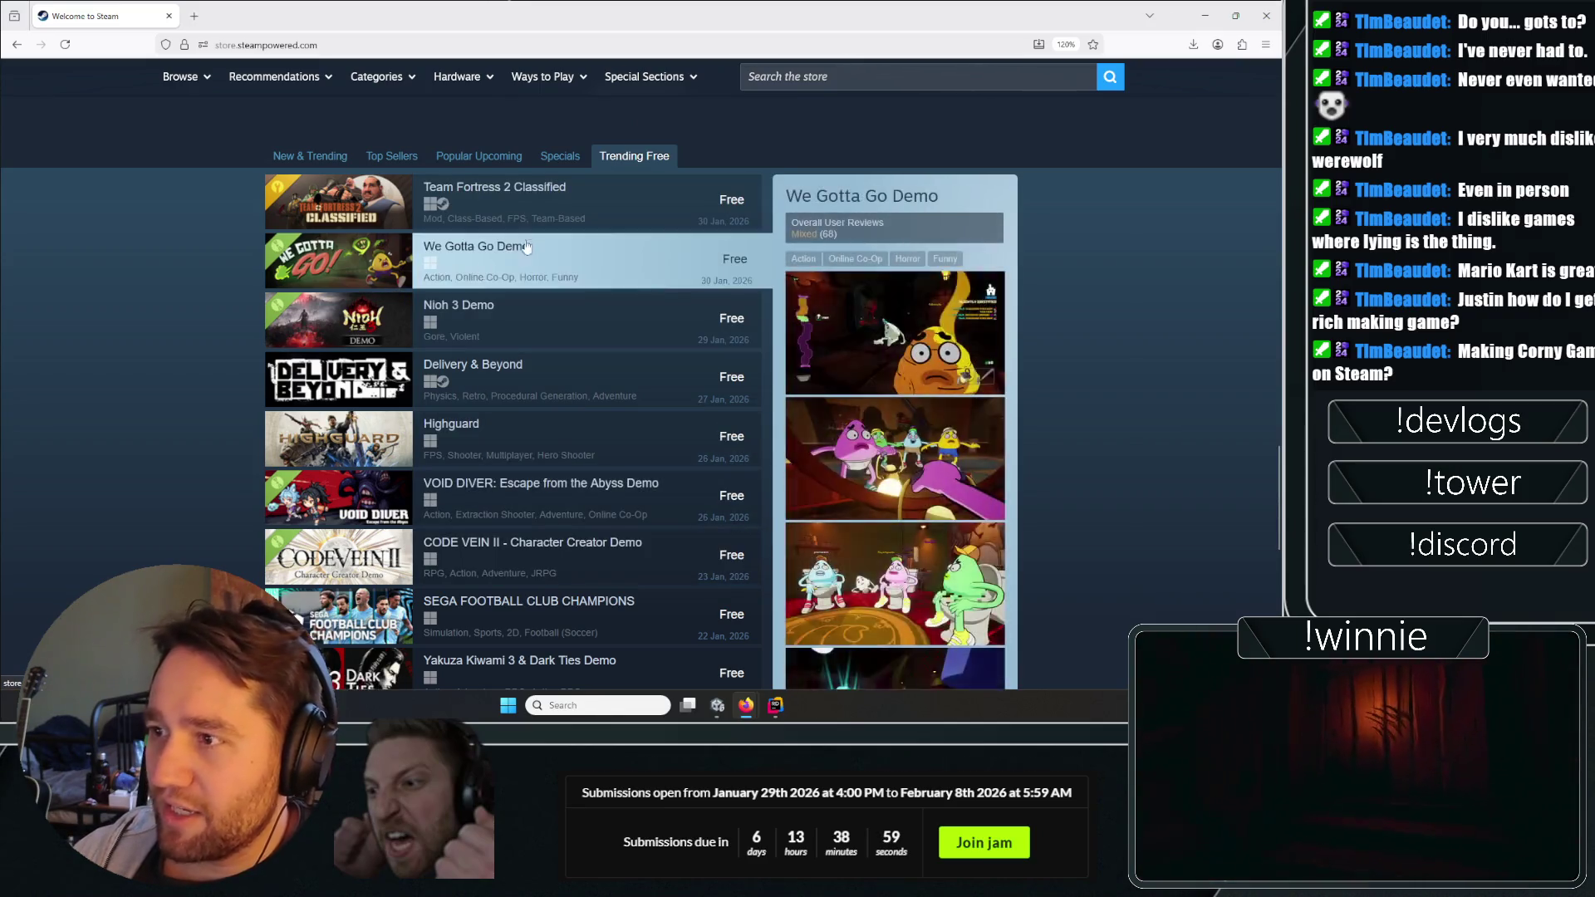
scroll(195, 327, down, 3)
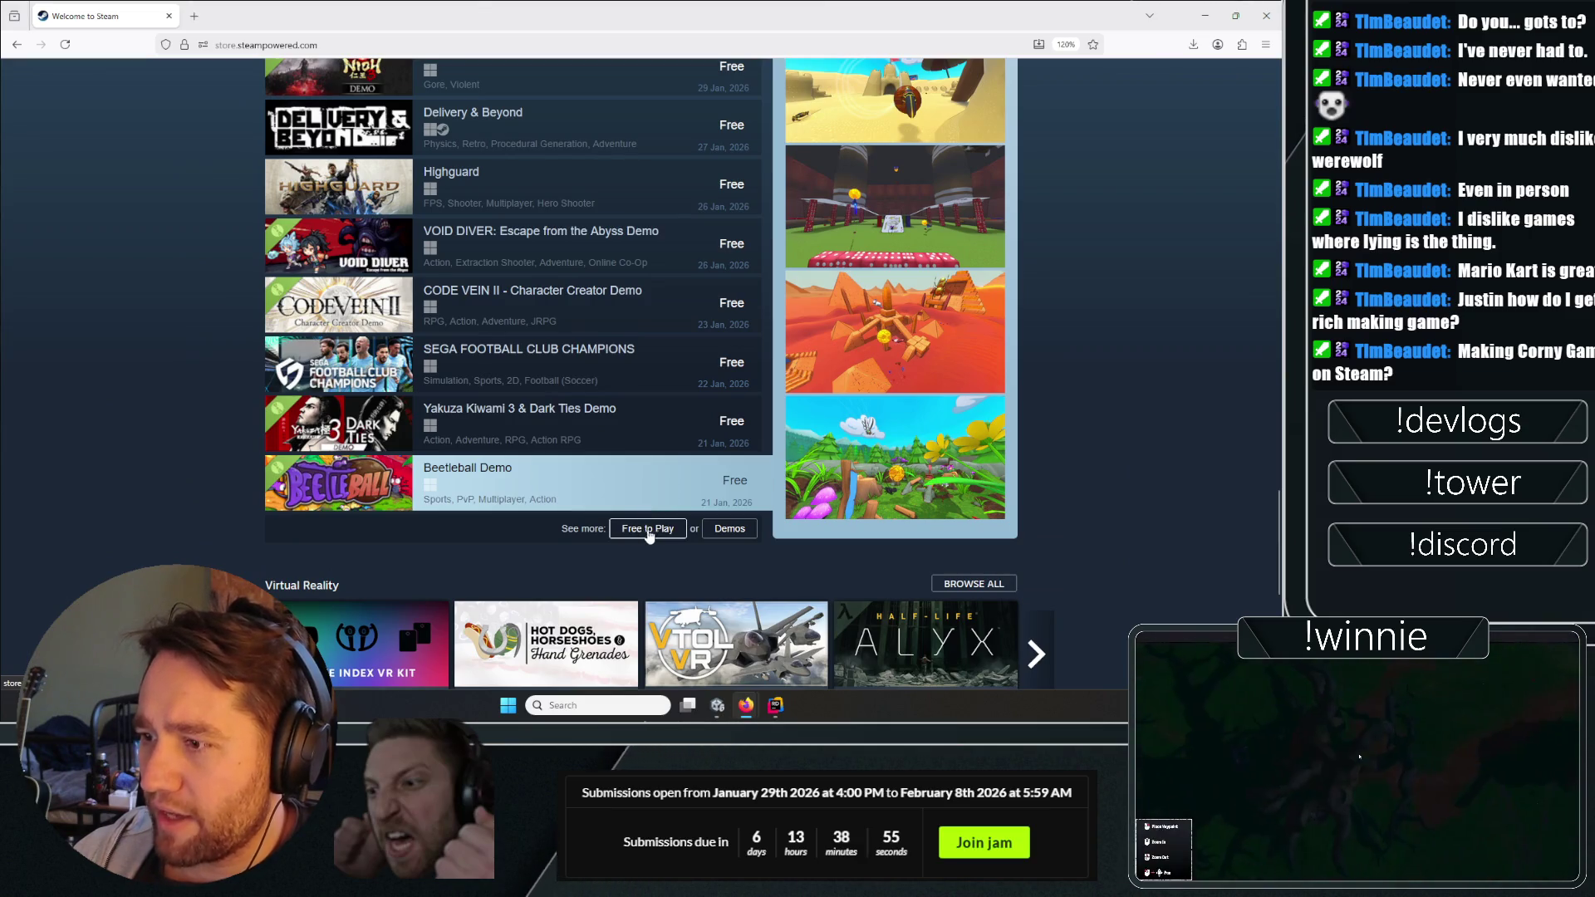
click(779, 190)
scroll(242, 286, up, 2)
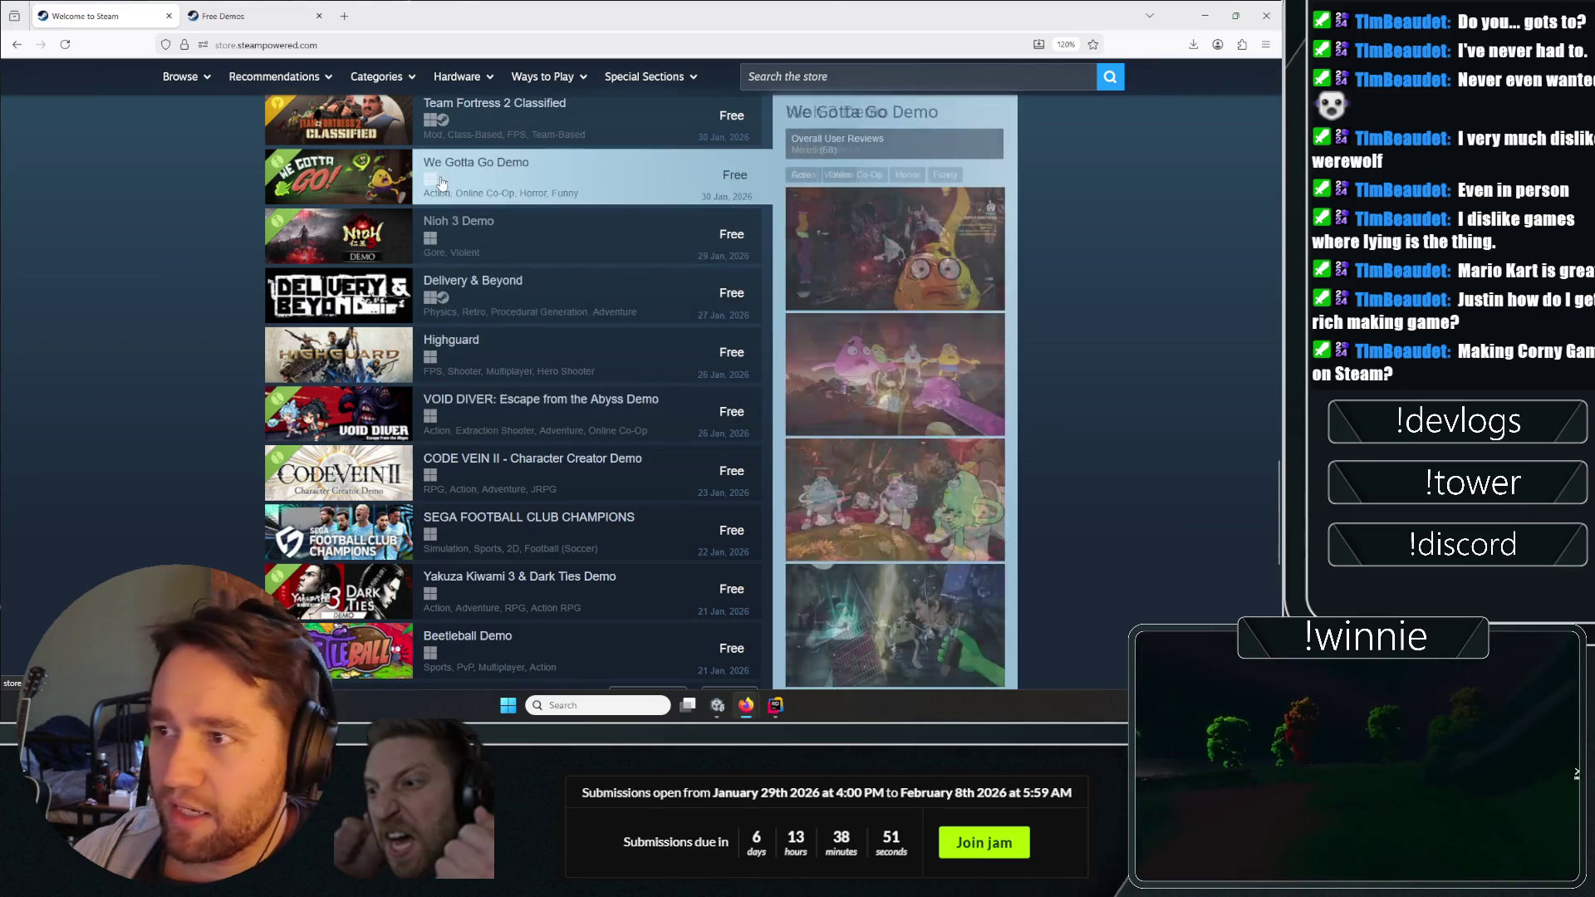
scroll(463, 172, up, 1)
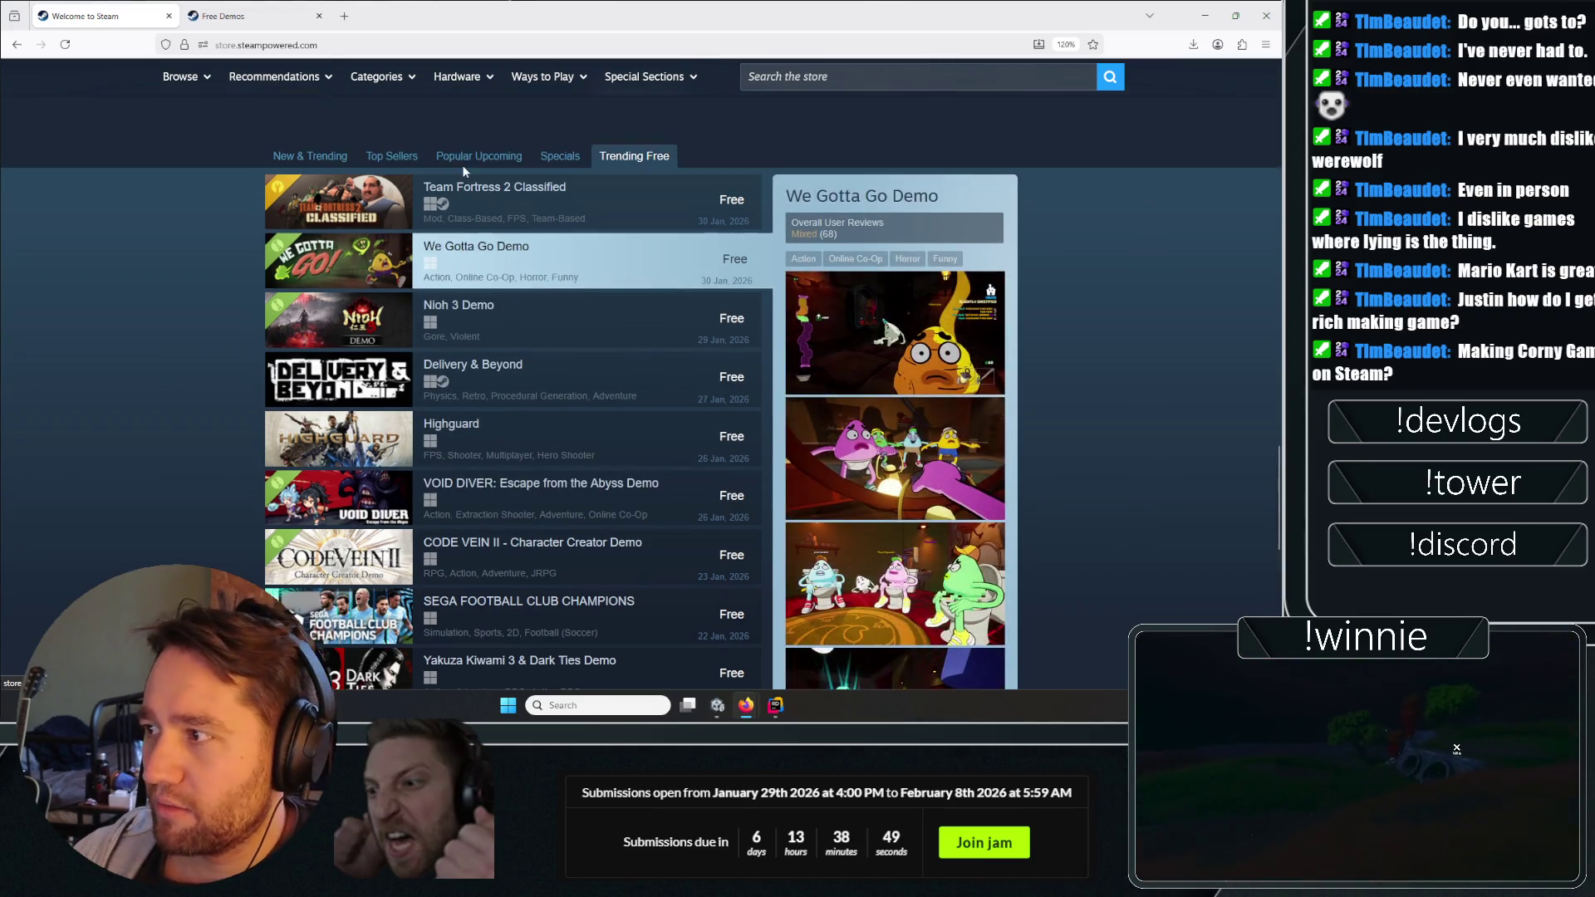
right_click(463, 253)
click(498, 267)
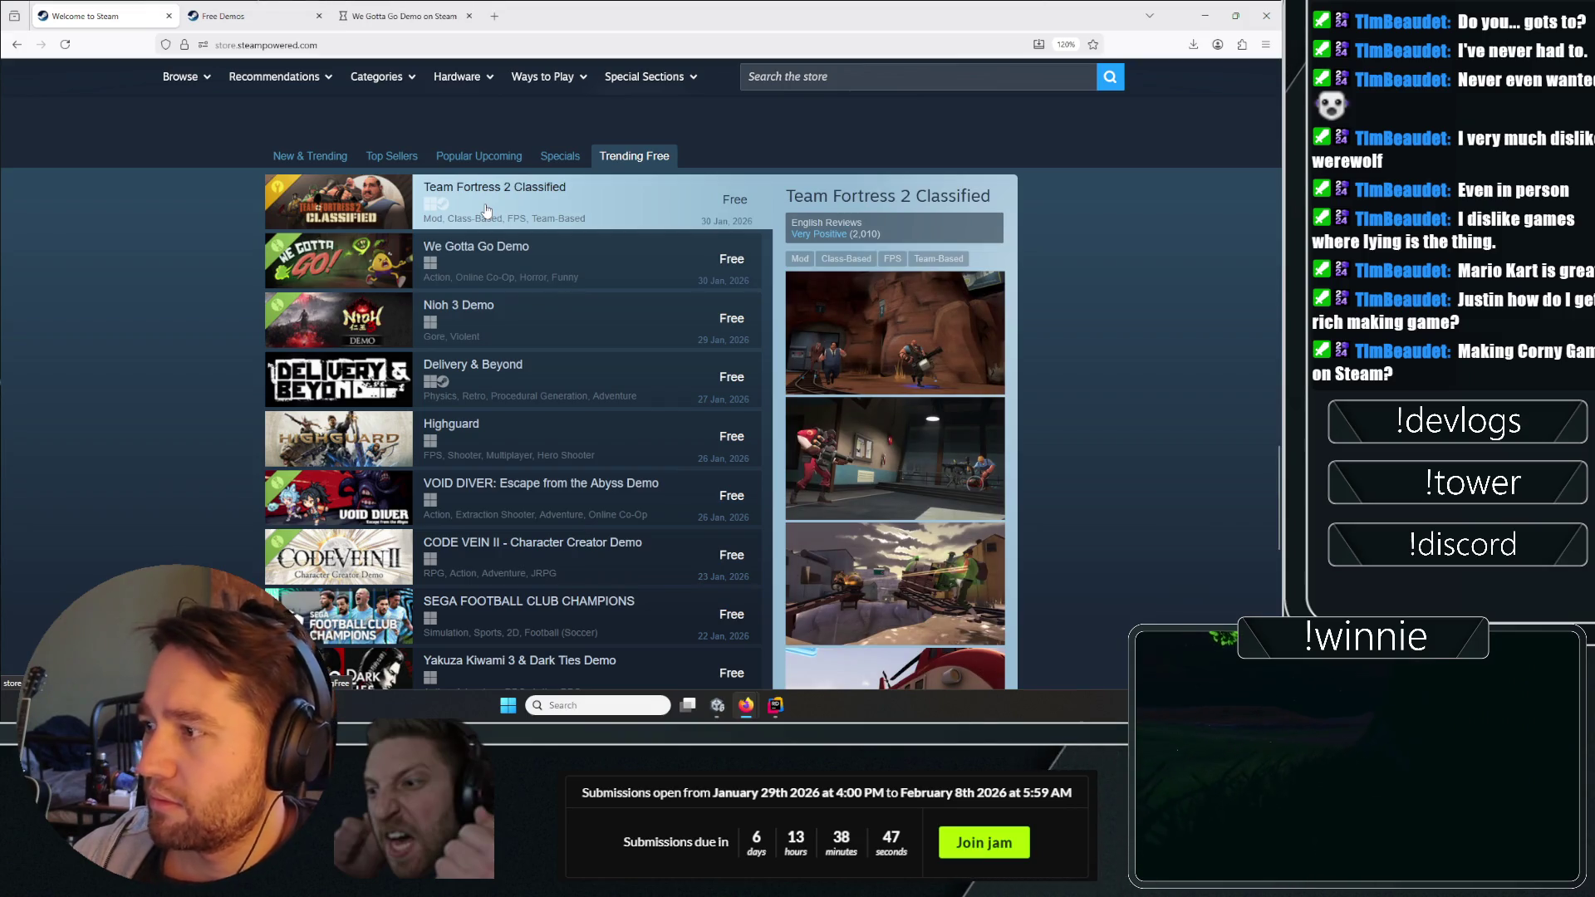
scroll(399, 245, down, 3)
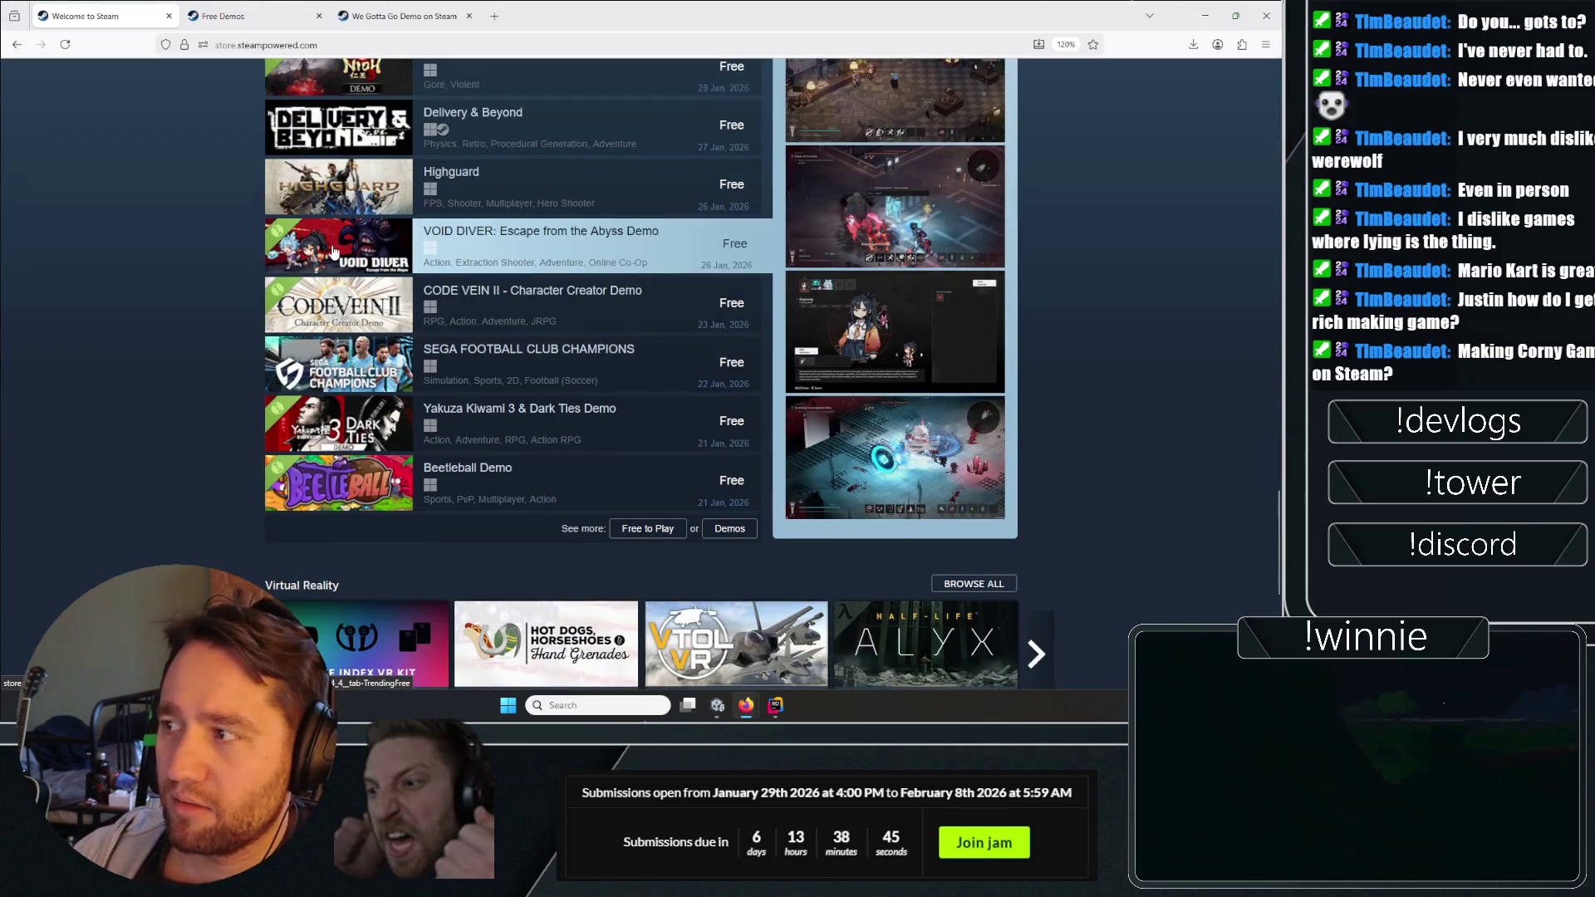
right_click(371, 492)
click(424, 38)
Browse the We Gotta Go Demo store page screenshots through to the sixth one.
click(253, 16)
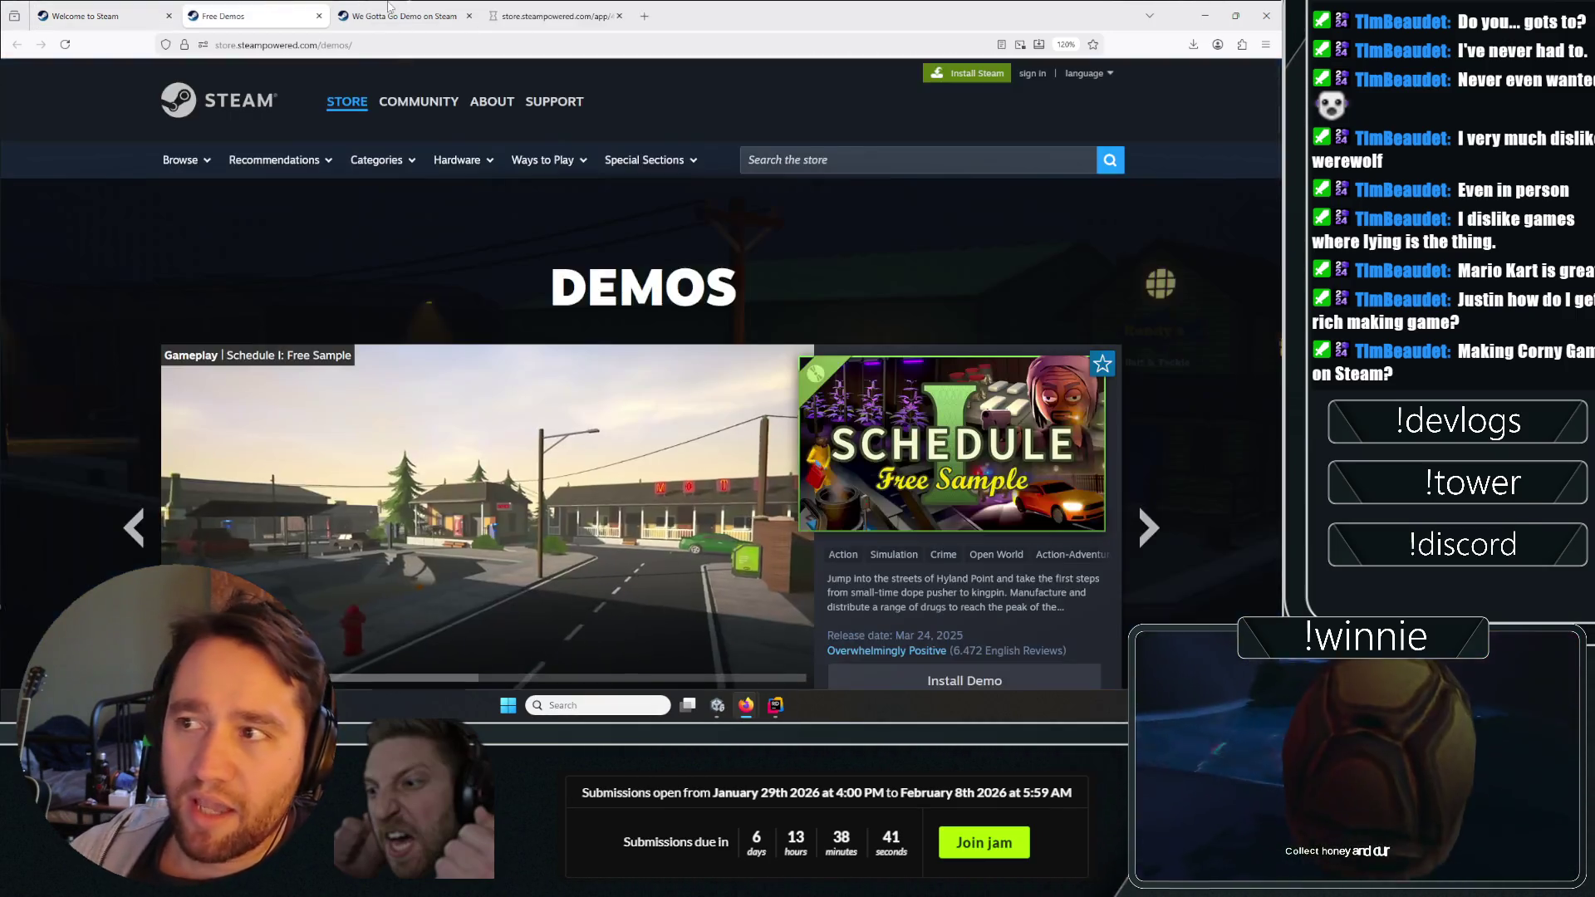
click(386, 10)
scroll(432, 424, down, 2)
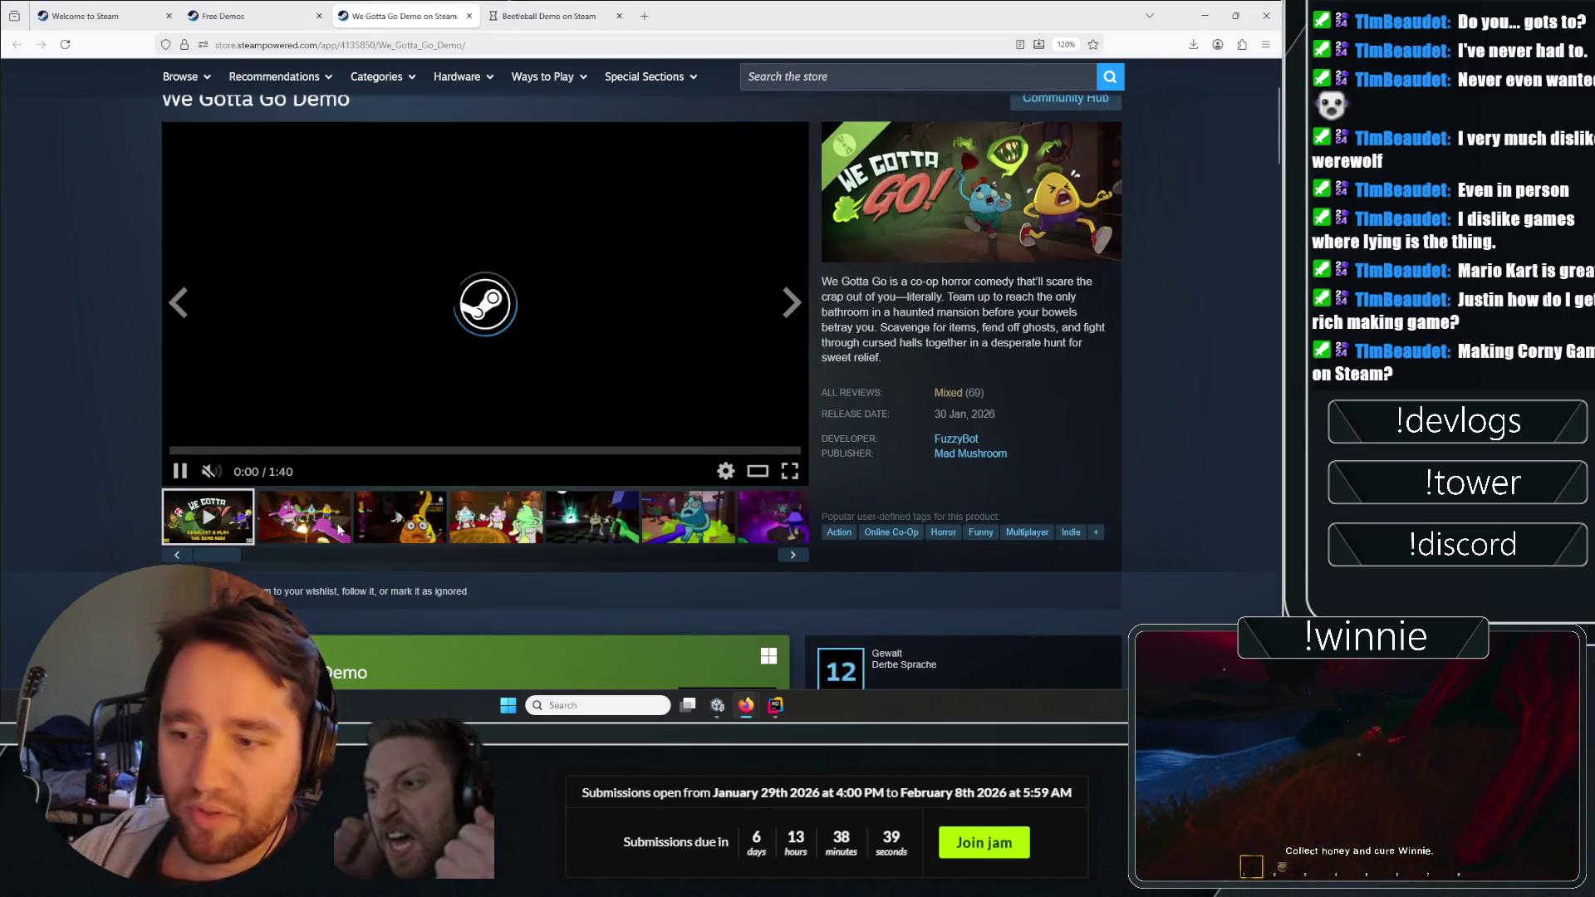
click(340, 527)
click(501, 531)
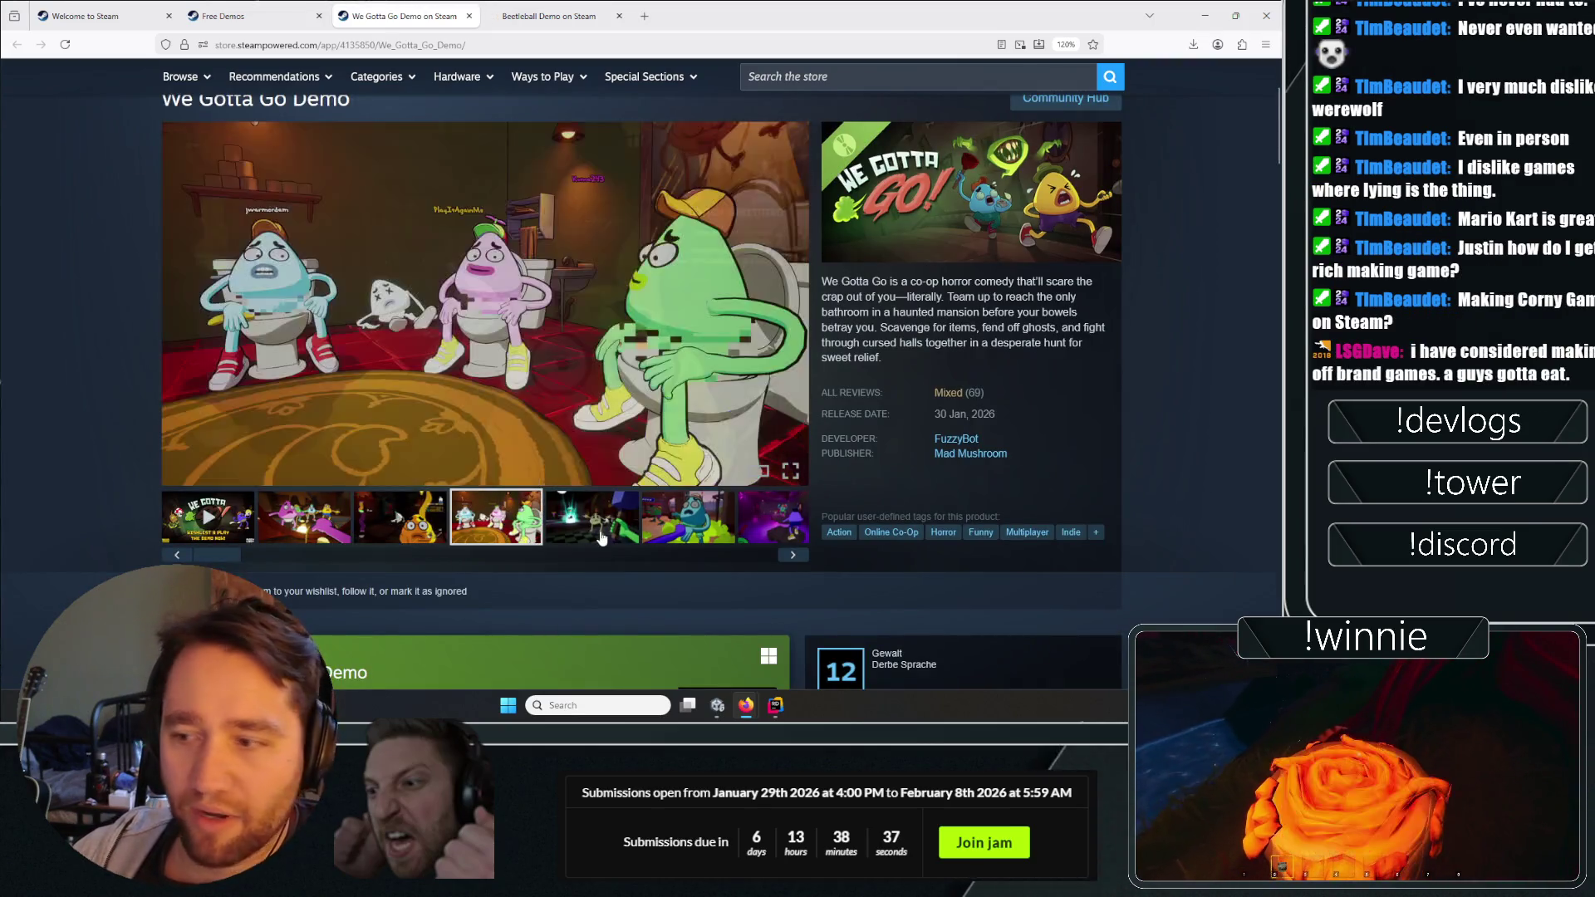
click(592, 519)
click(681, 521)
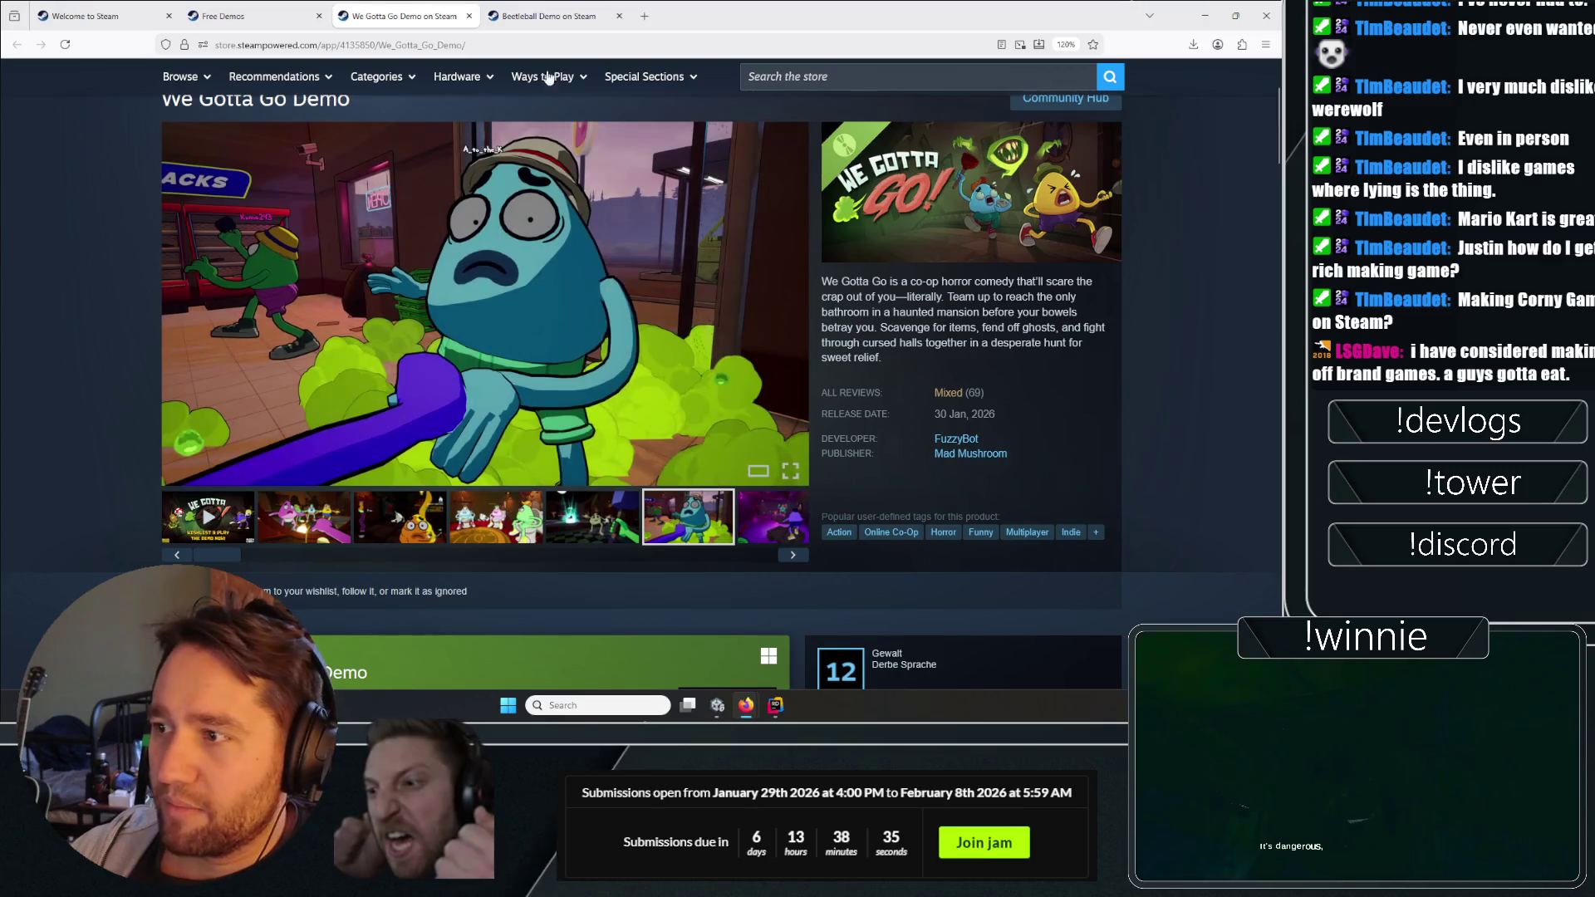
View Beetleball's dice-arena screenshot and settle on the Beetleball Demo tab.
key(ctrl+Tab)
scroll(344, 336, down, 3)
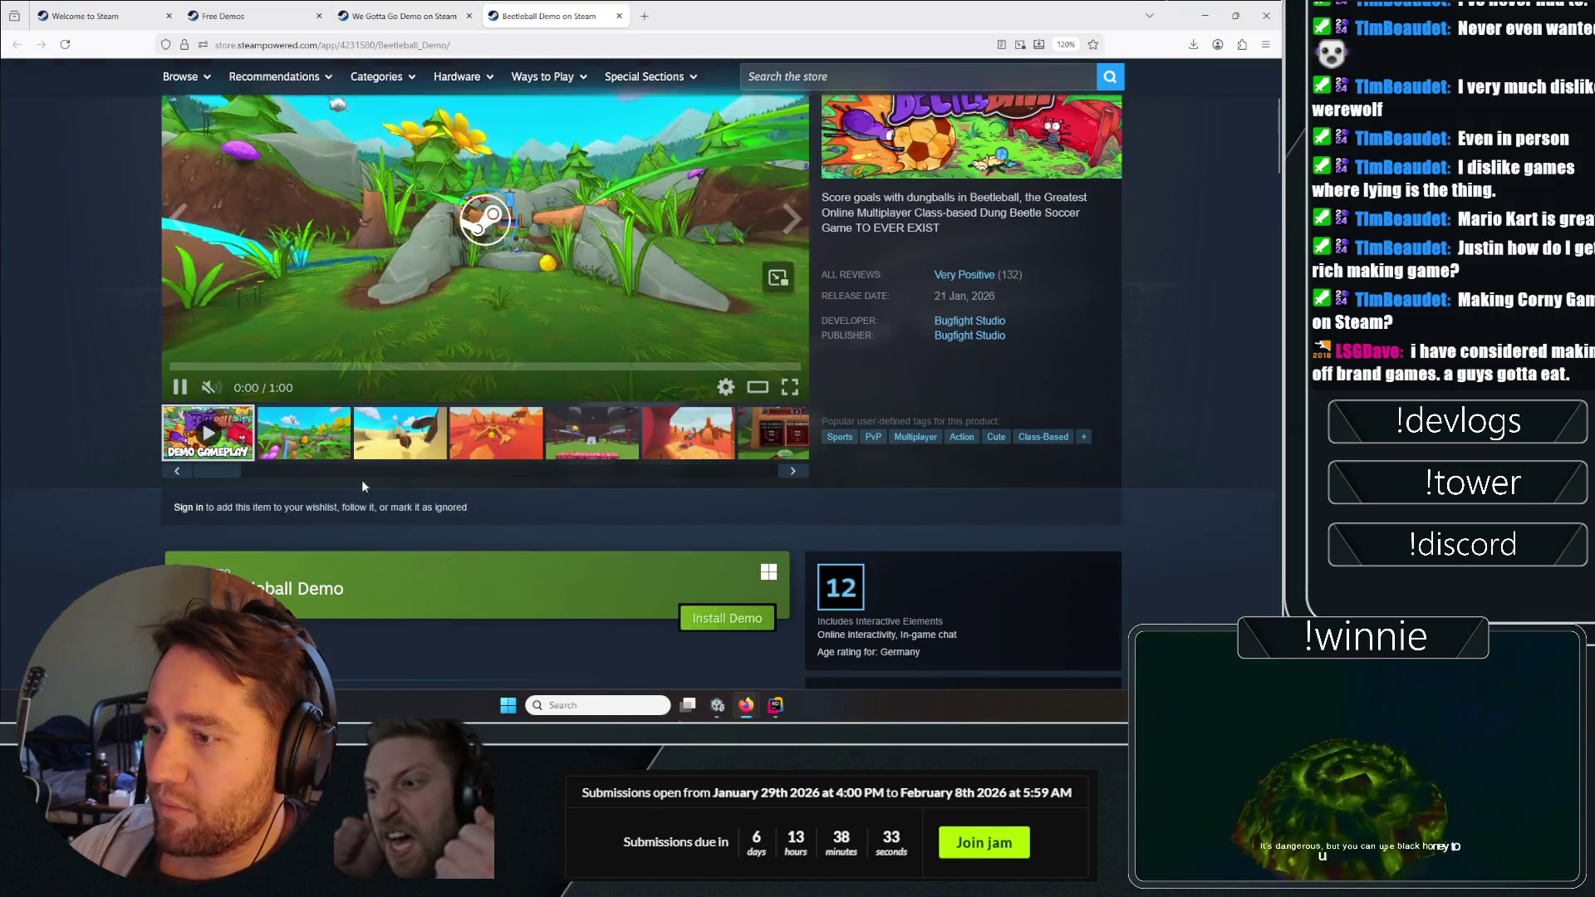
click(587, 430)
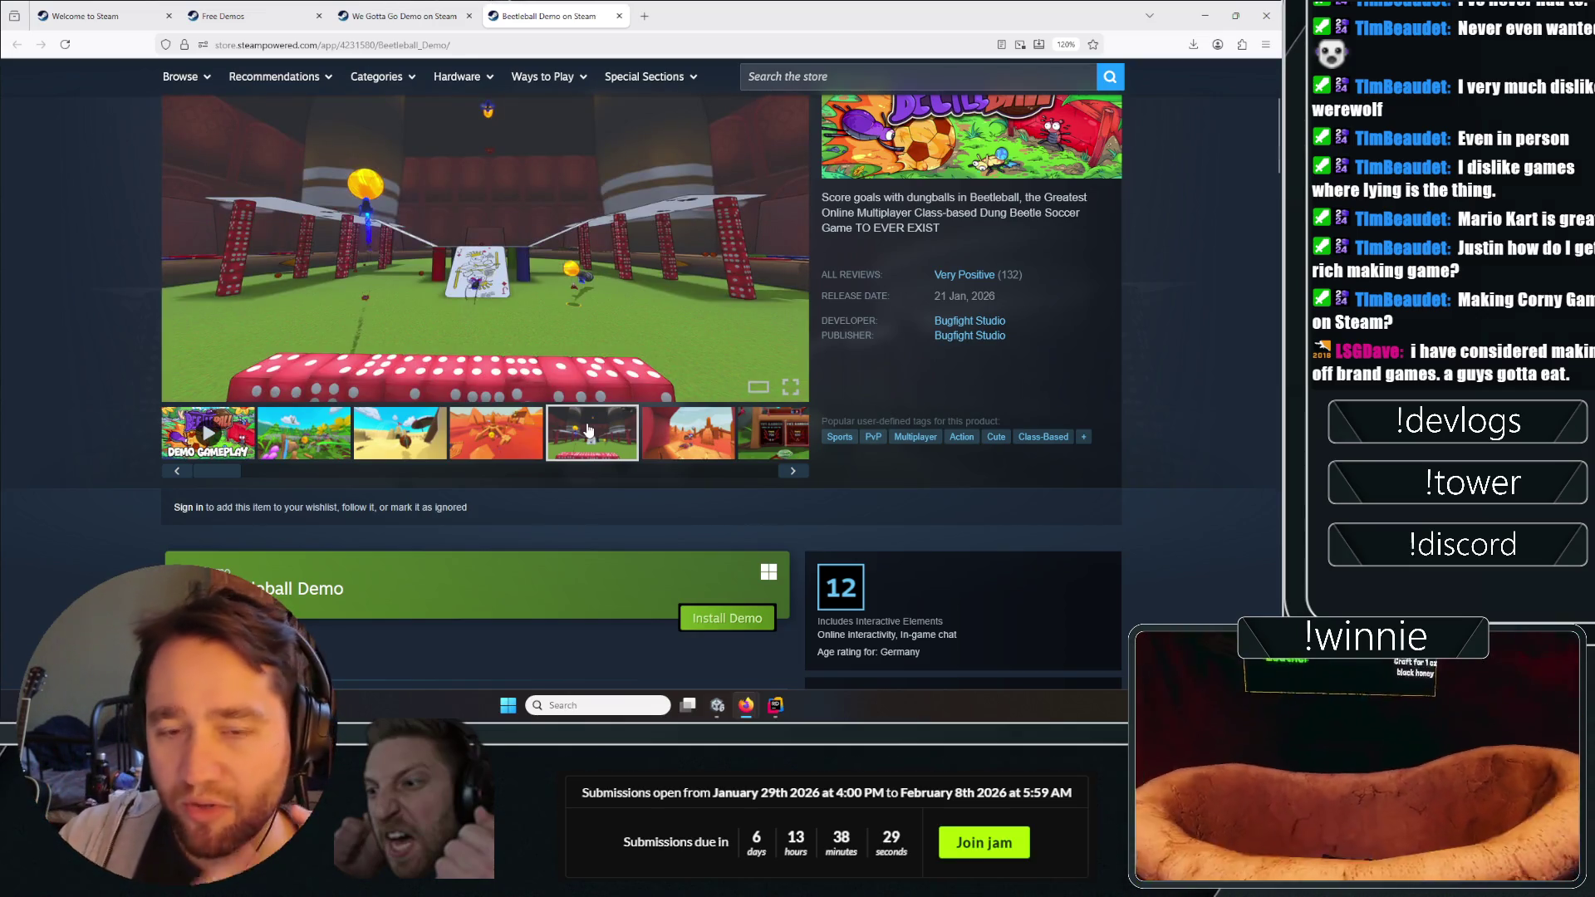
click(273, 7)
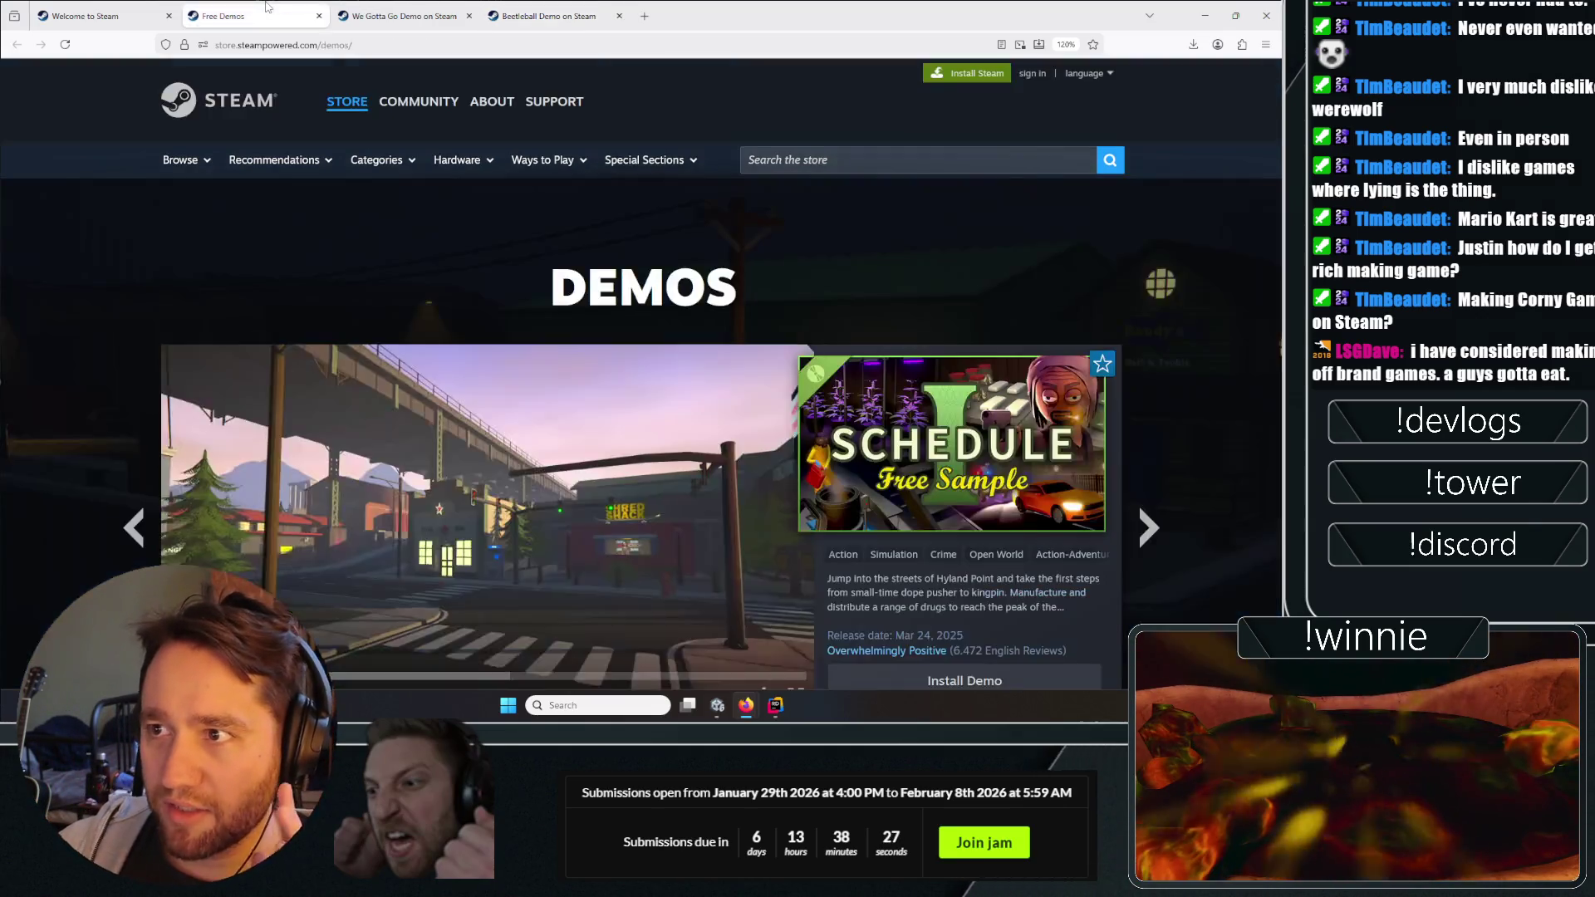
click(512, 8)
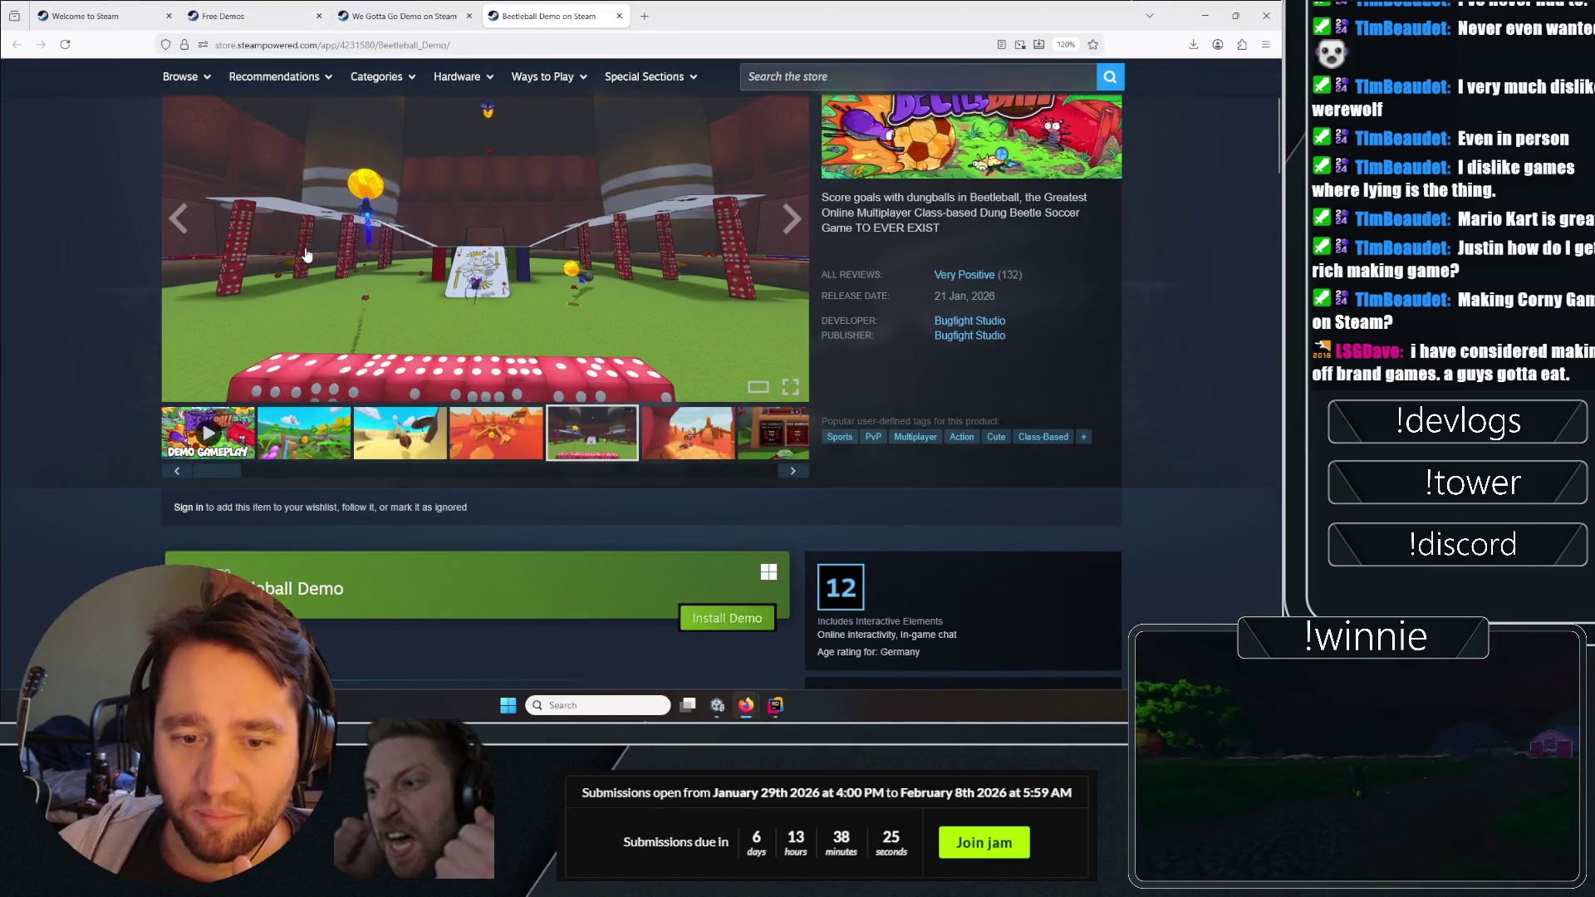
scroll(306, 255, down, 3)
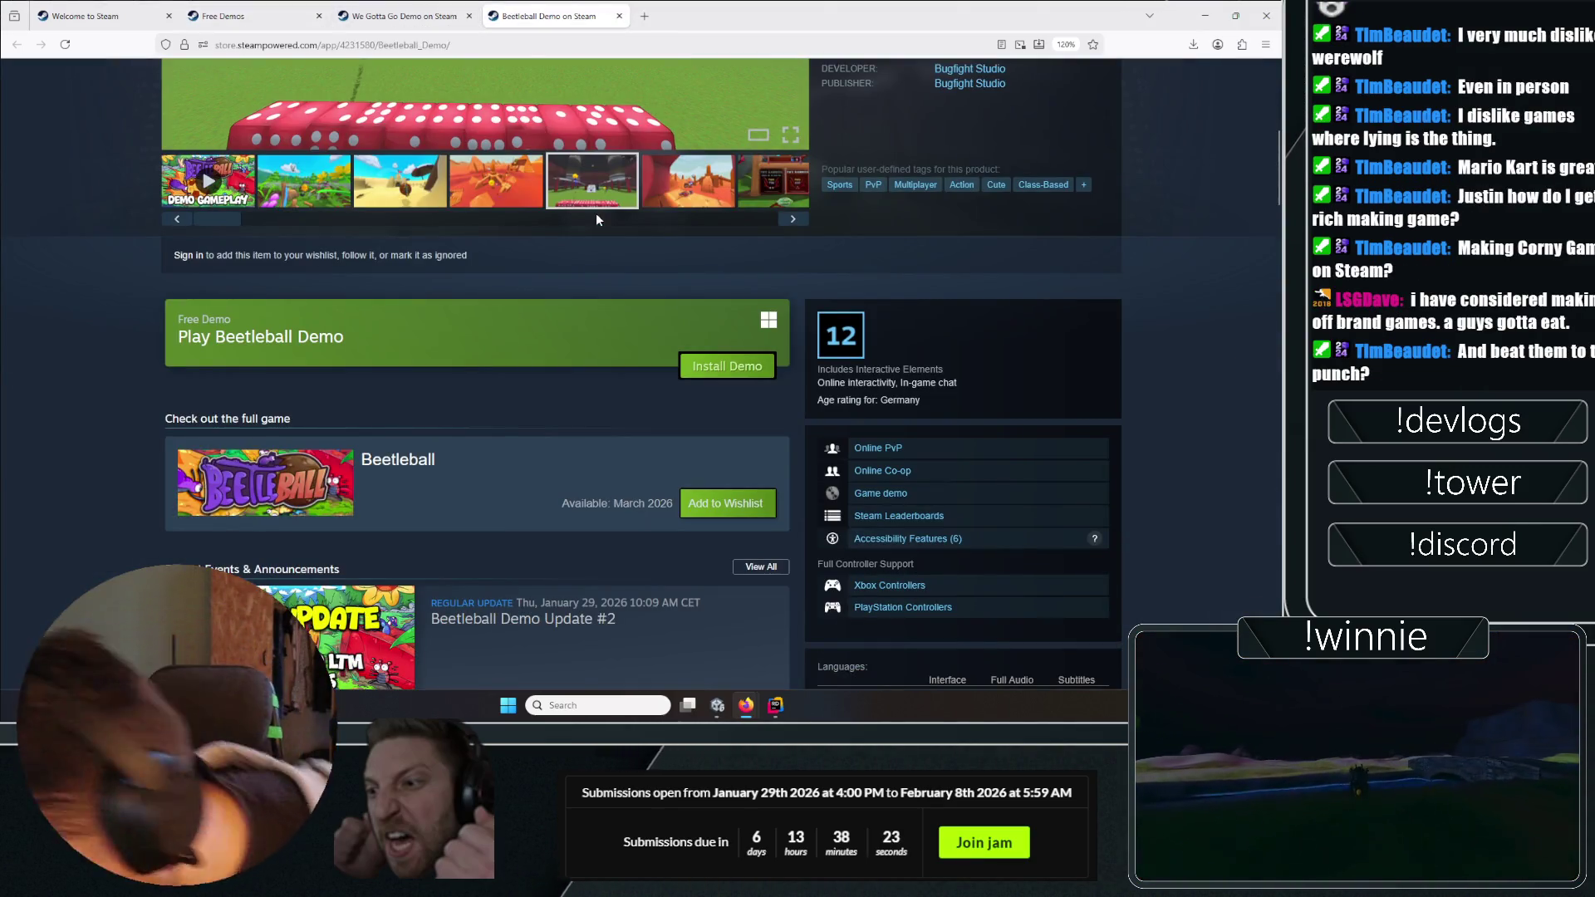
scroll(249, 366, up, 4)
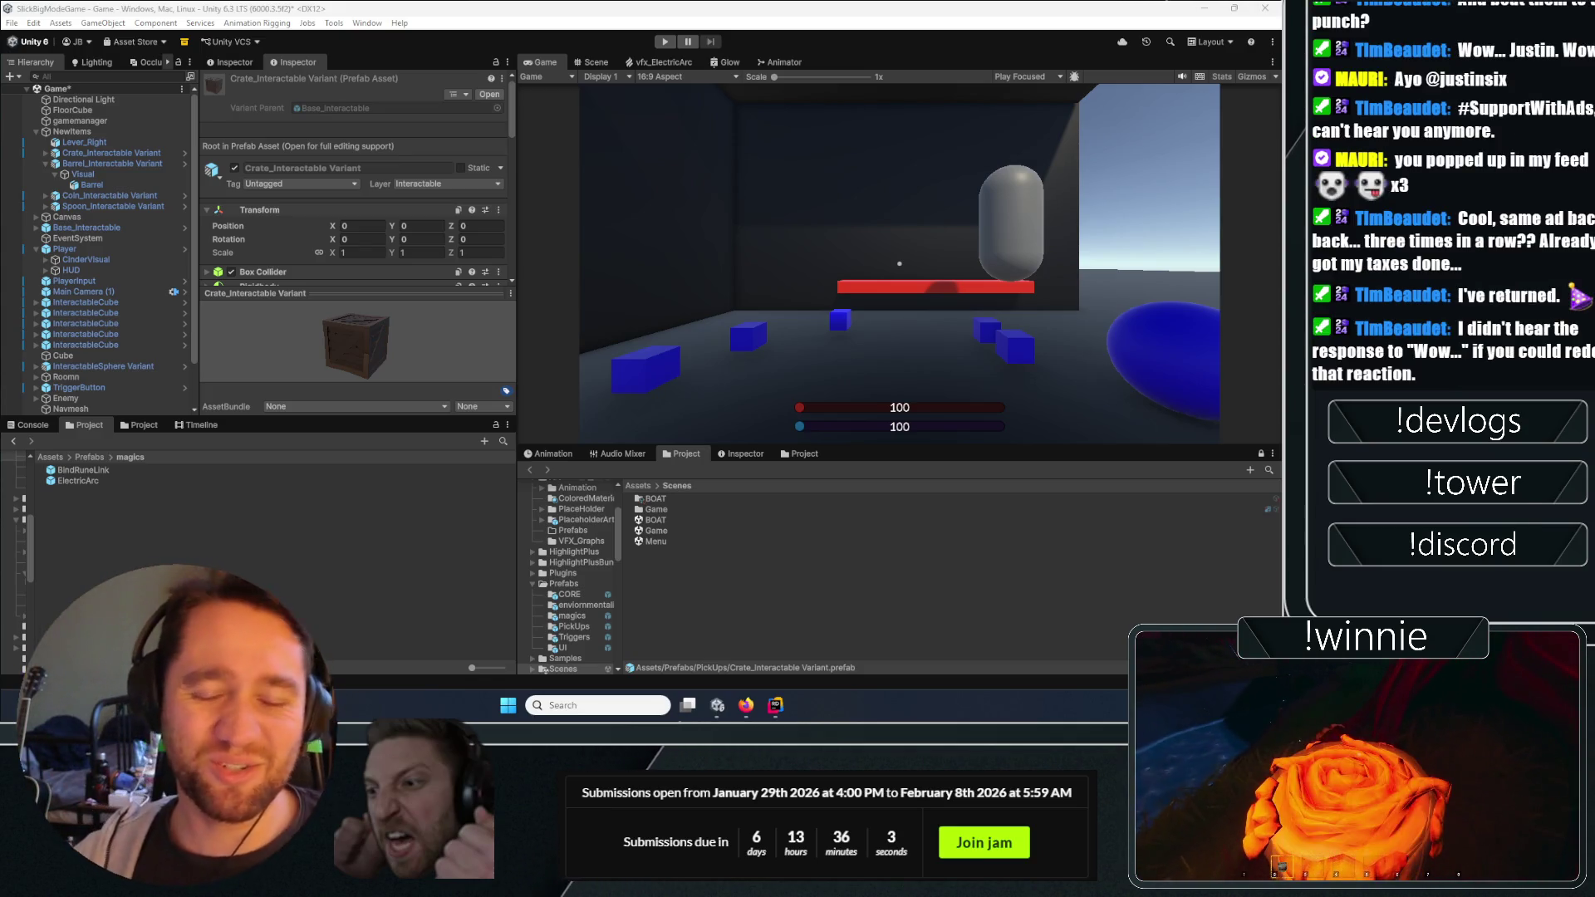
Deselect the Crate prefab in the Project panel and switch to the Google Drive browser window.
click(671, 641)
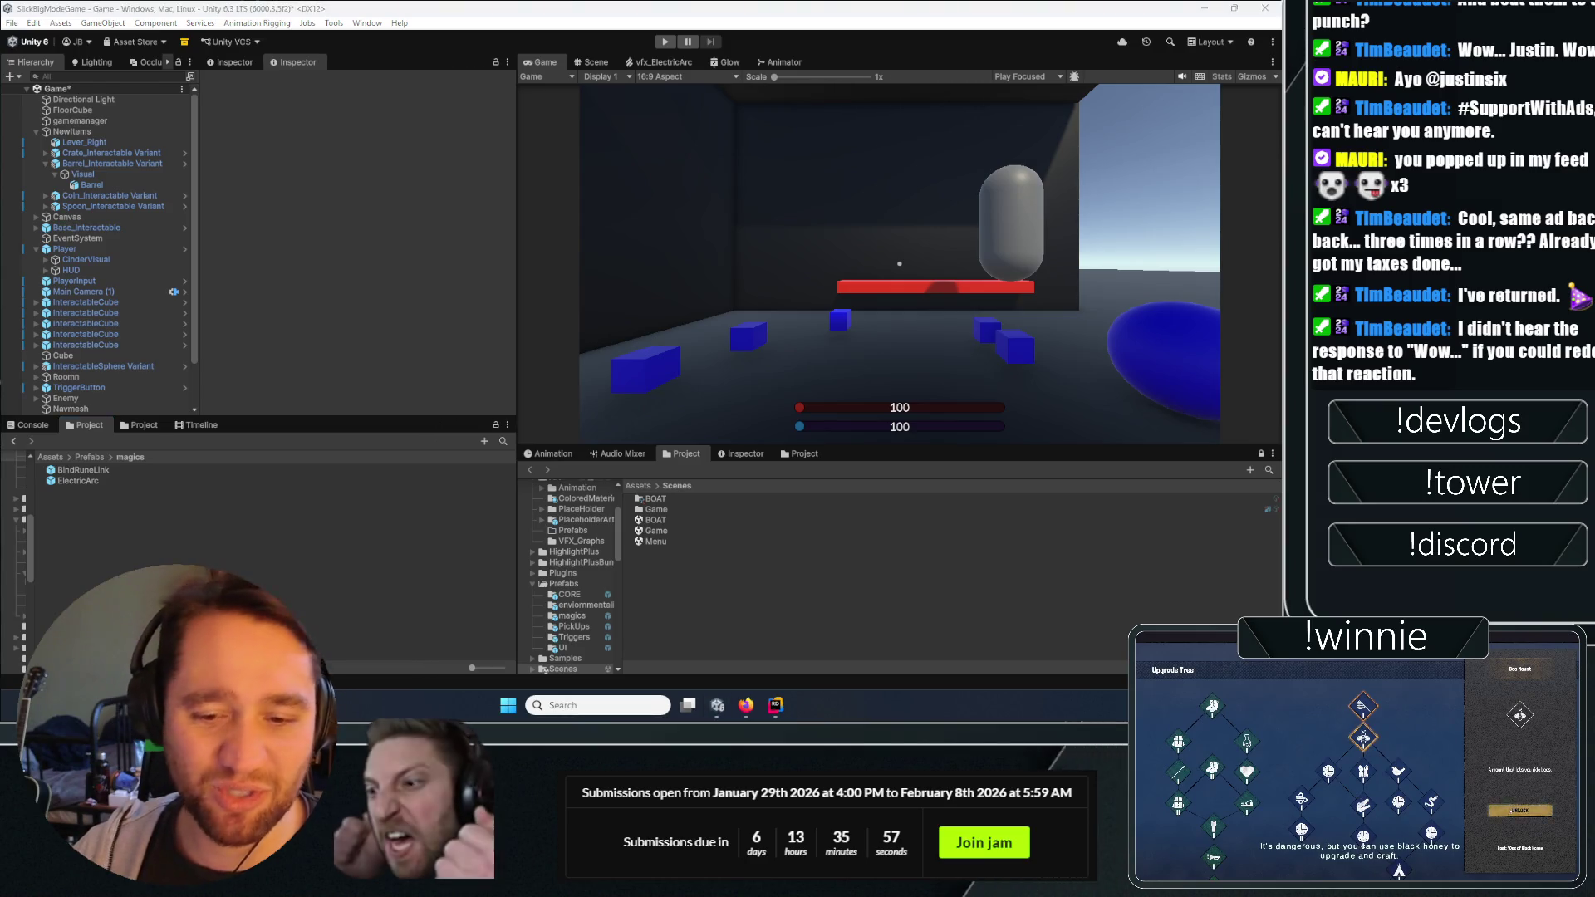
key(alt+Tab)
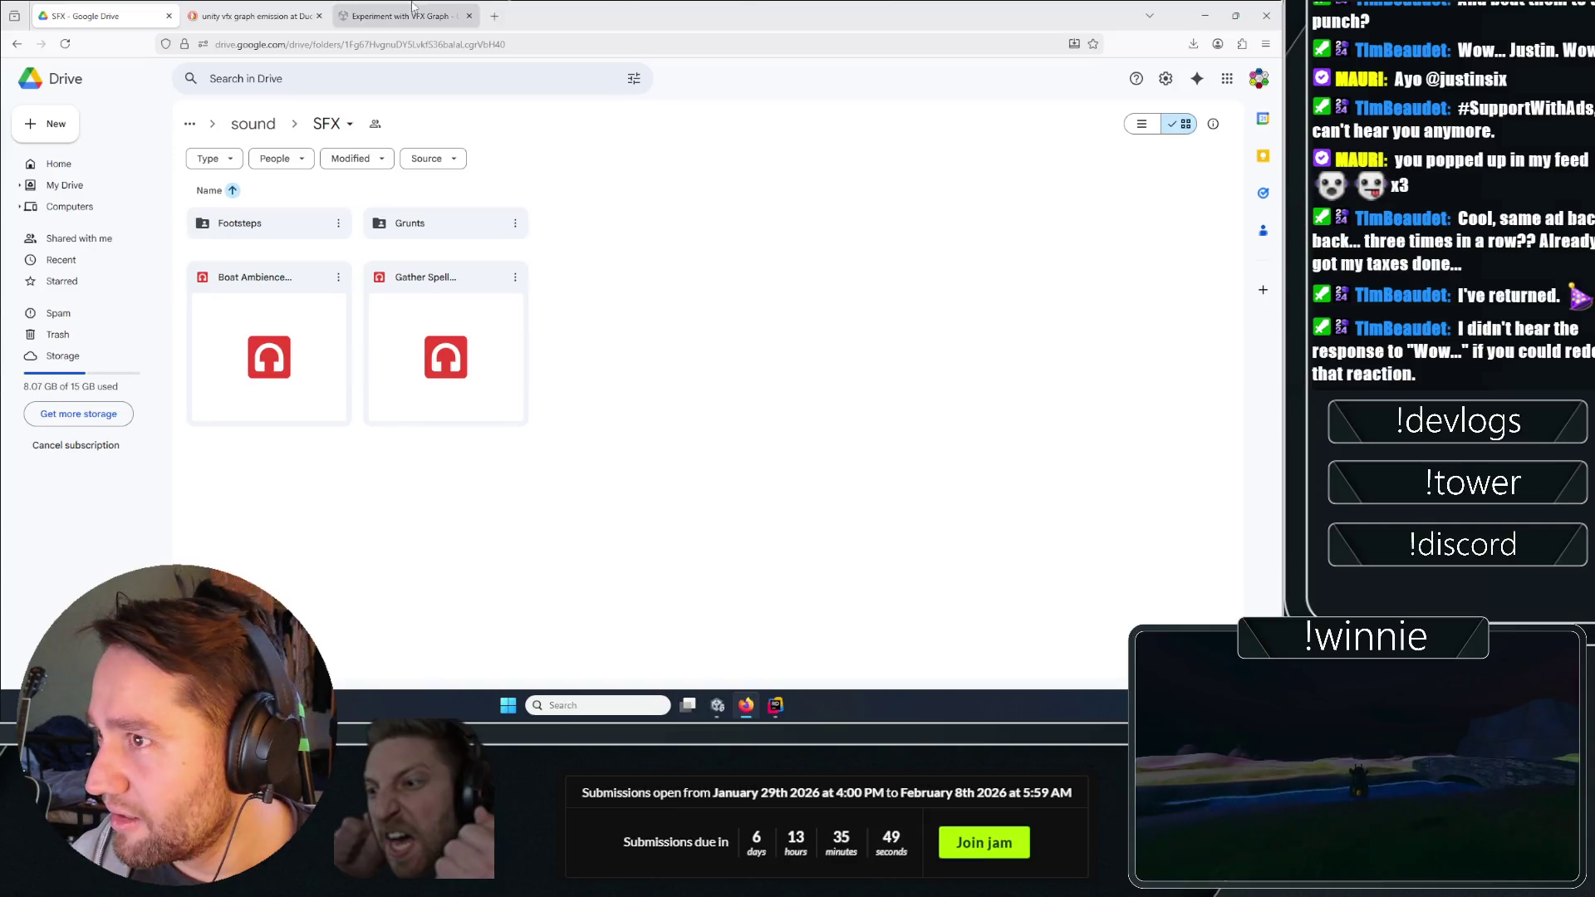
Load the Steam store homepage in a new tab using the 'steam' address suggestion.
click(747, 708)
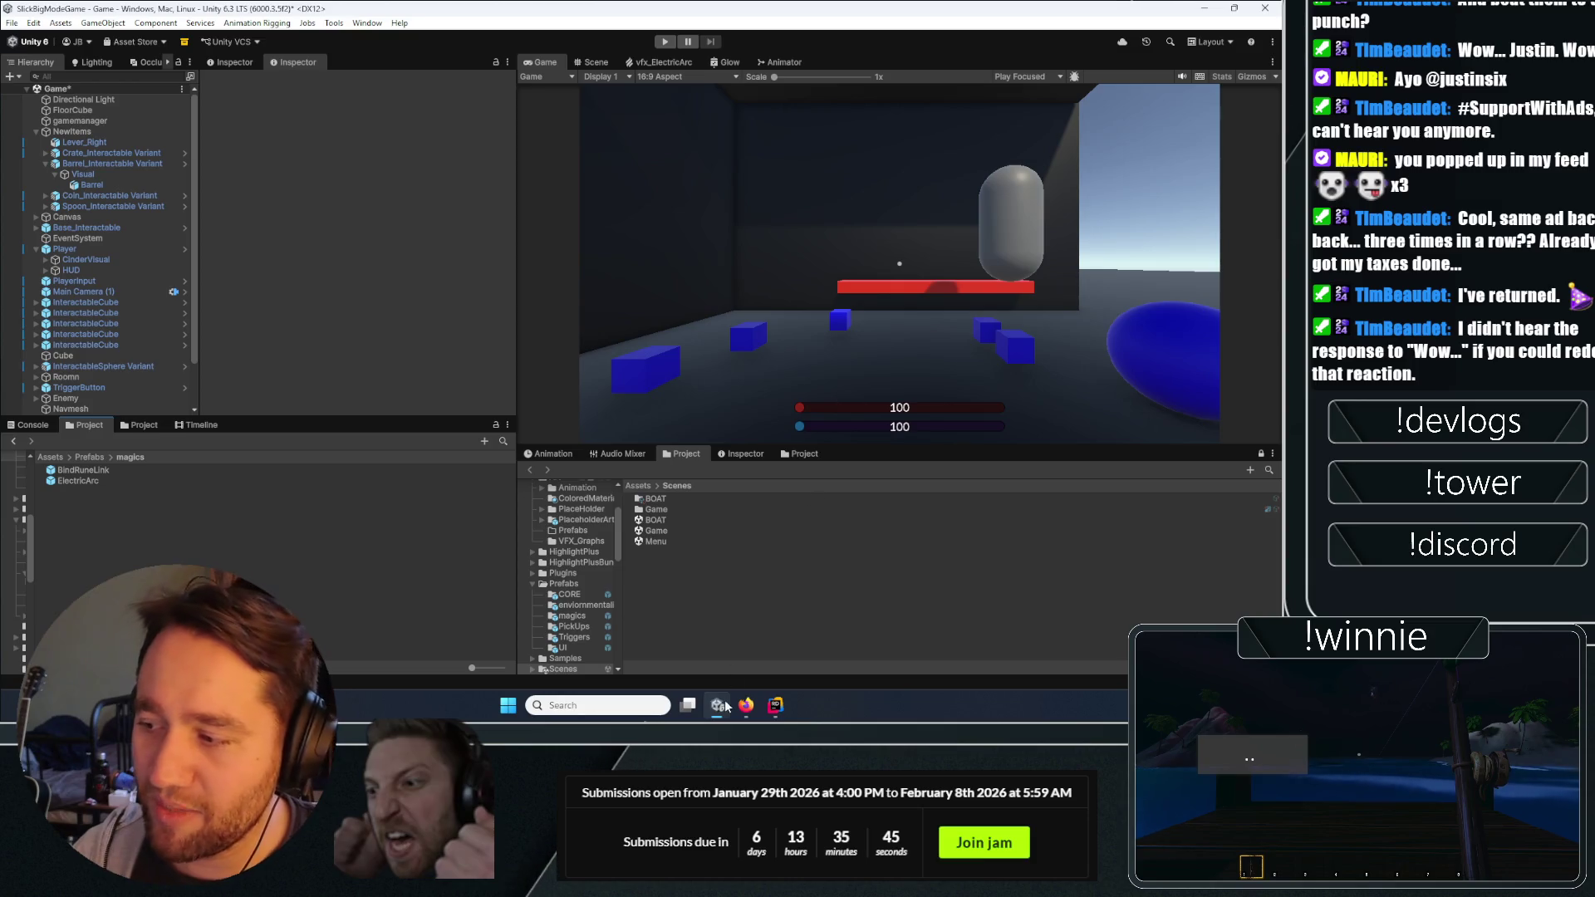
key(alt+Tab)
click(495, 16)
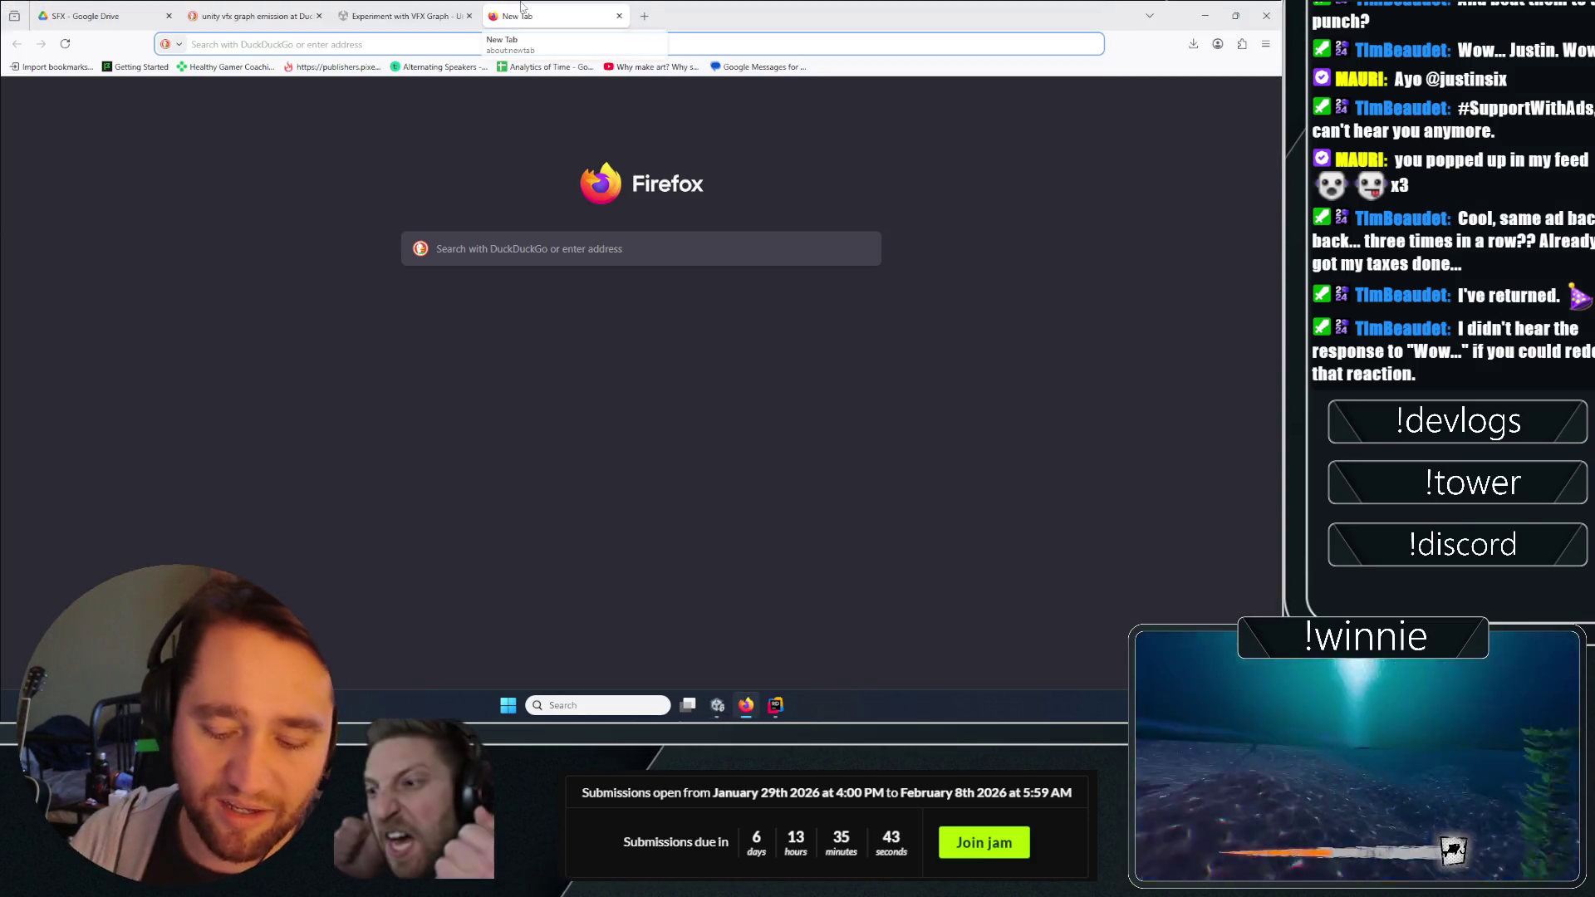
text(steamdb.info/)
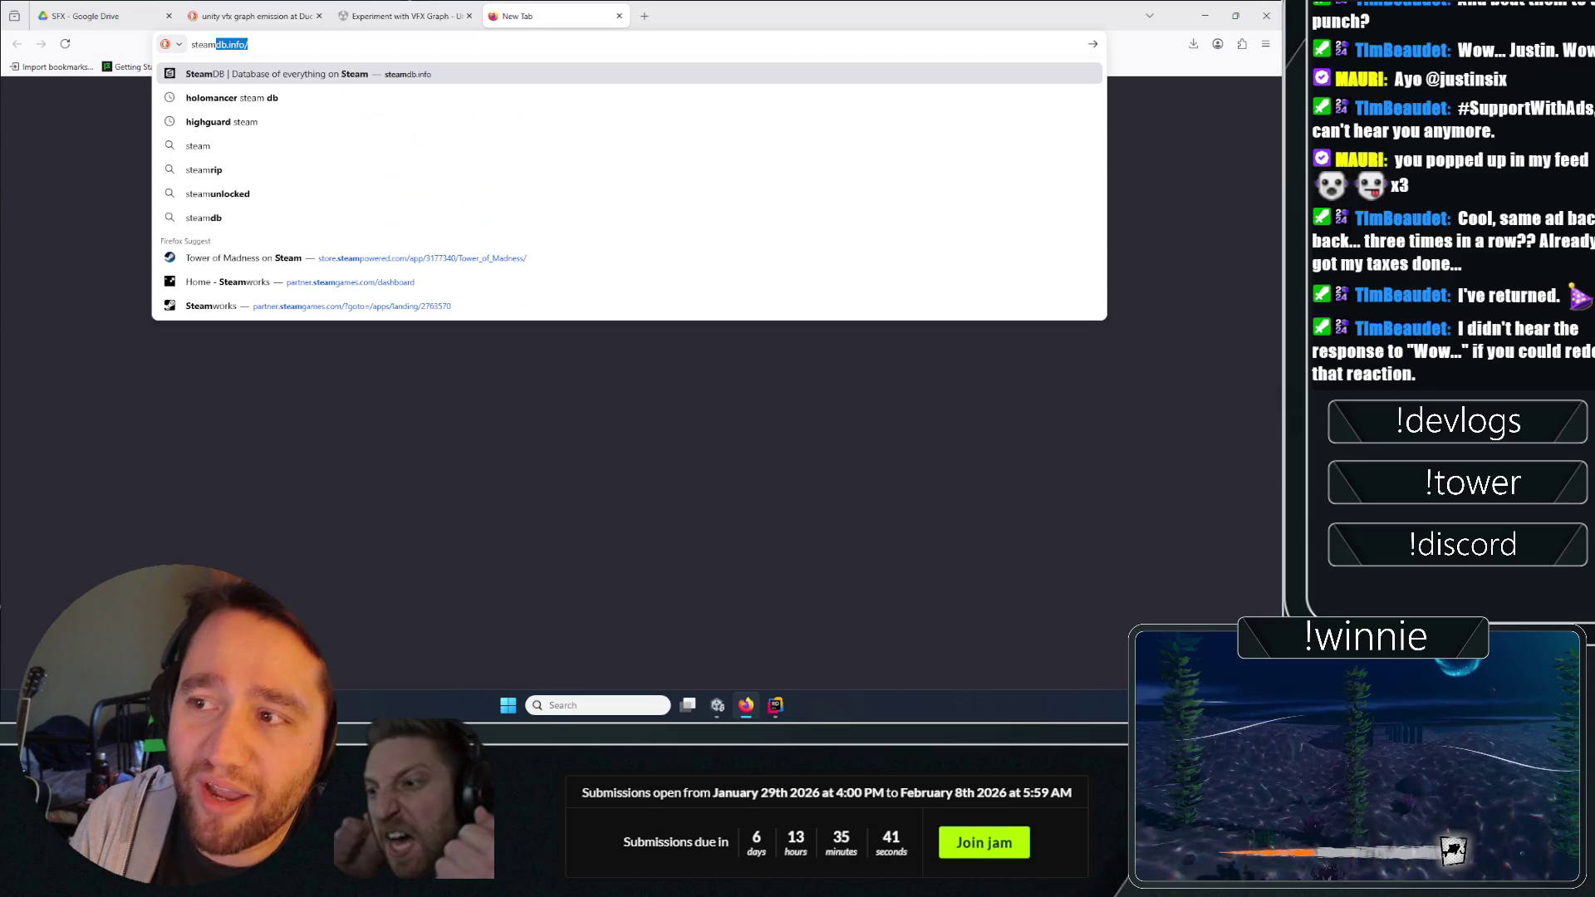
key(Down)
key(Down)
key(Down)
key(Down)
key(Down)
key(Down)
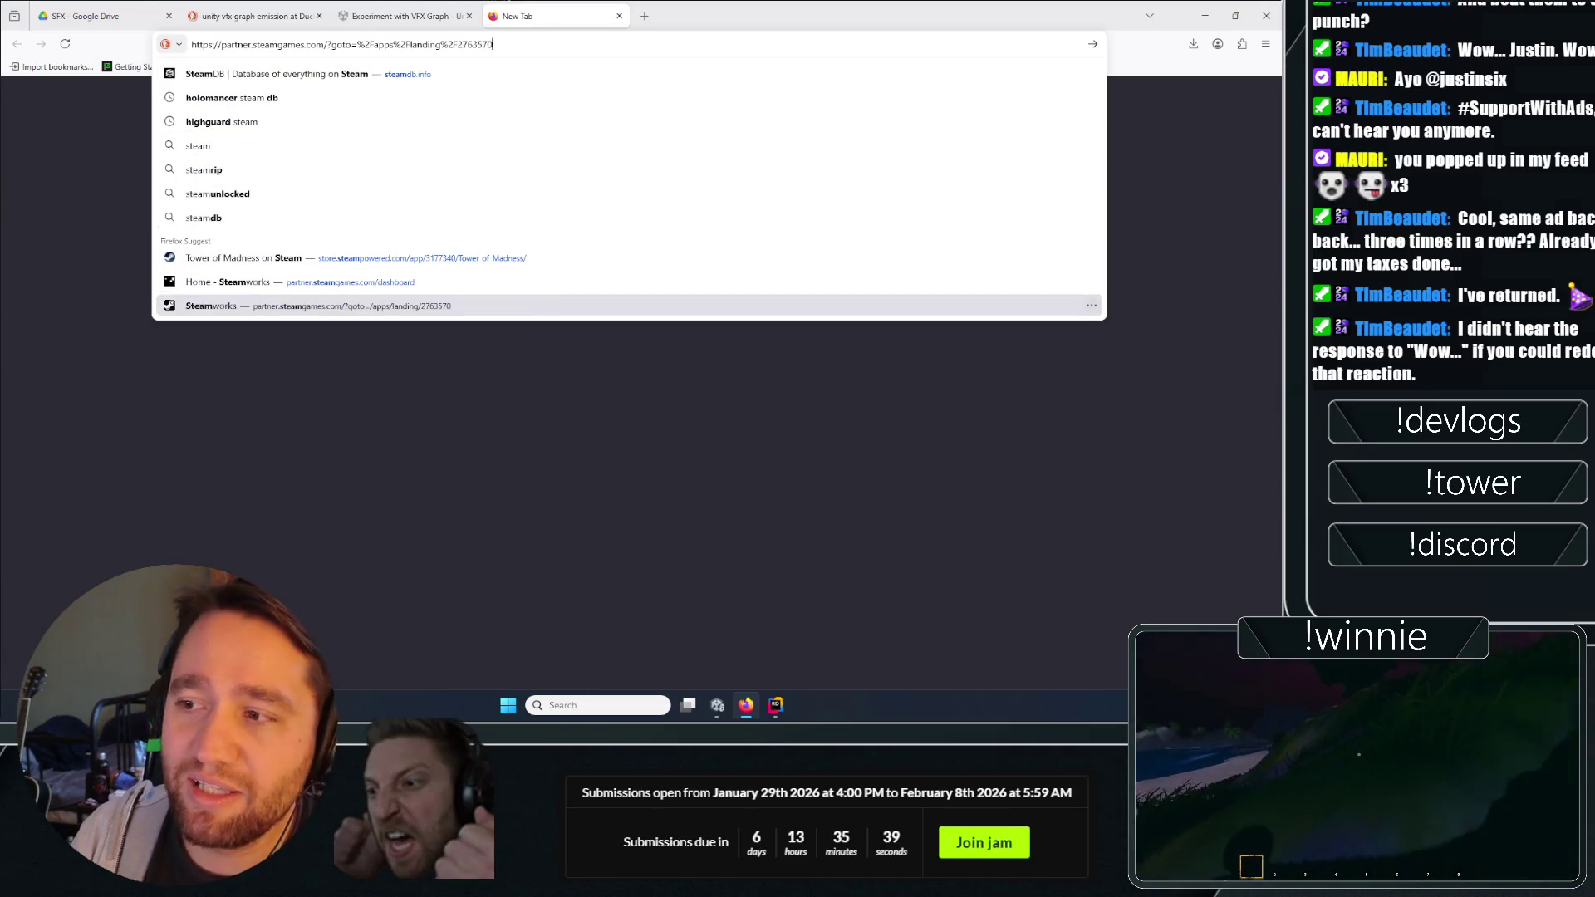
key(Up)
key(Up)
key(Return)
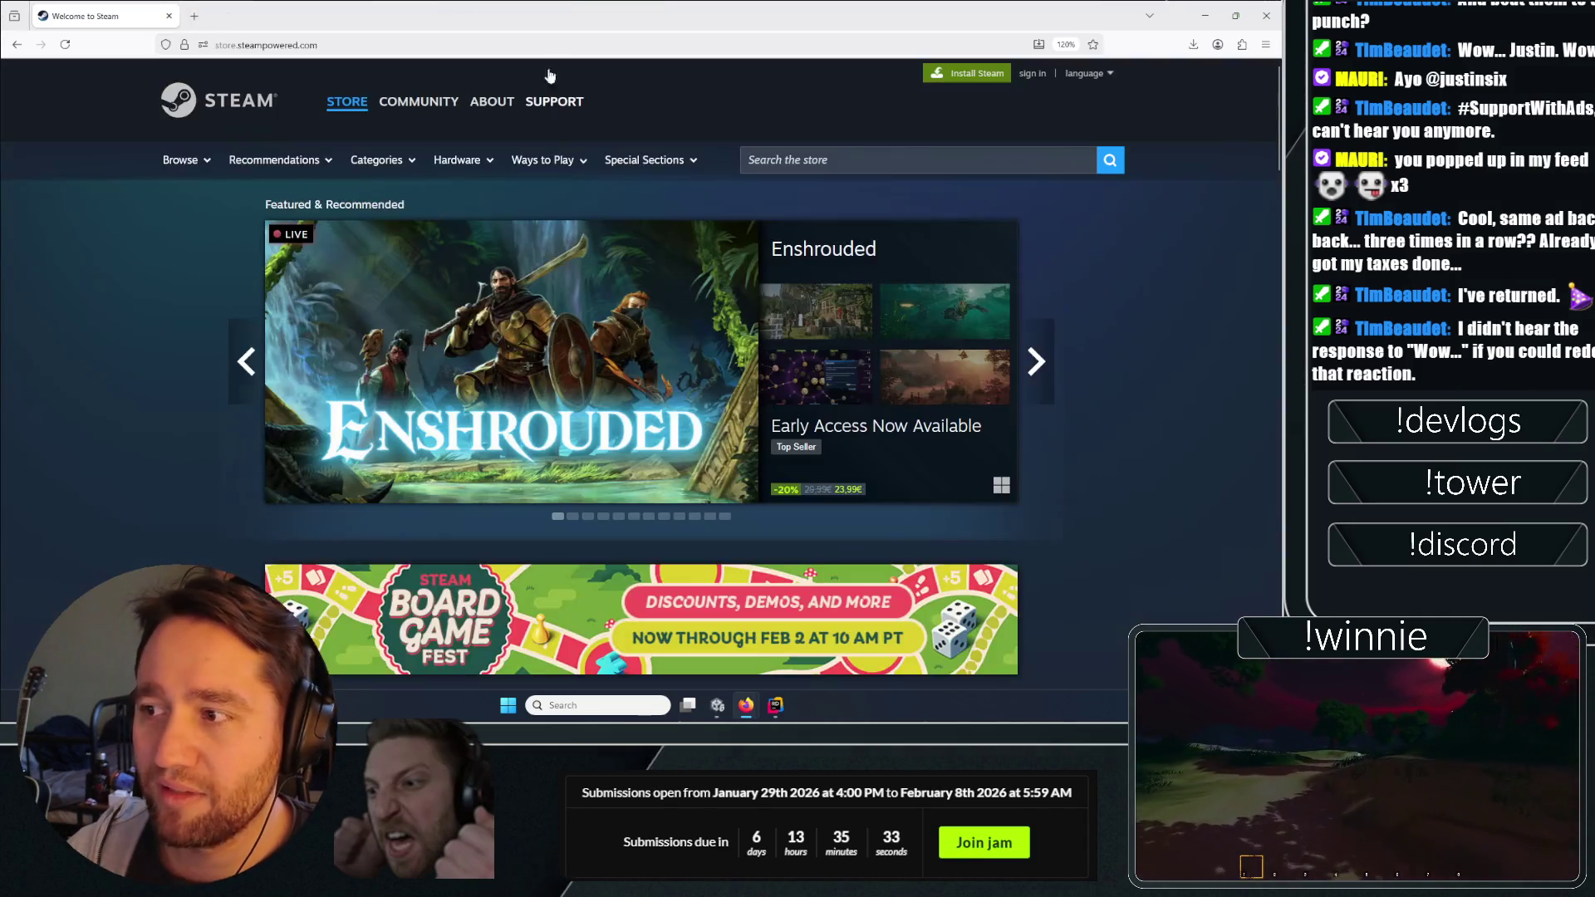
Scroll through the Trending Free games list on the Steam page.
scroll(194, 405, down, 20)
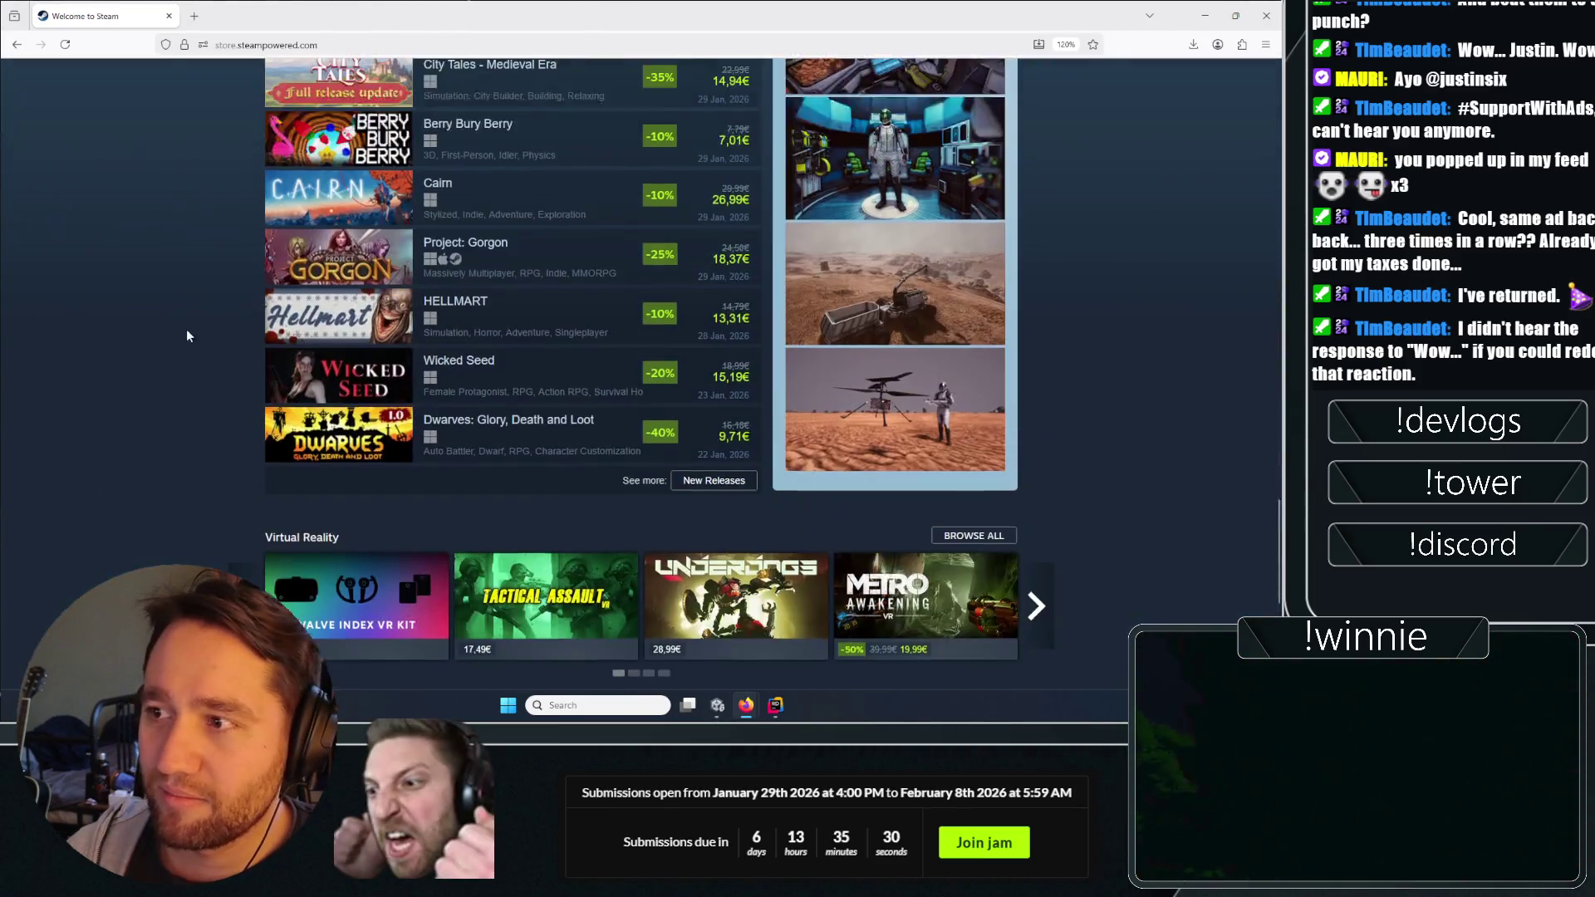
scroll(186, 329, up, 5)
click(647, 199)
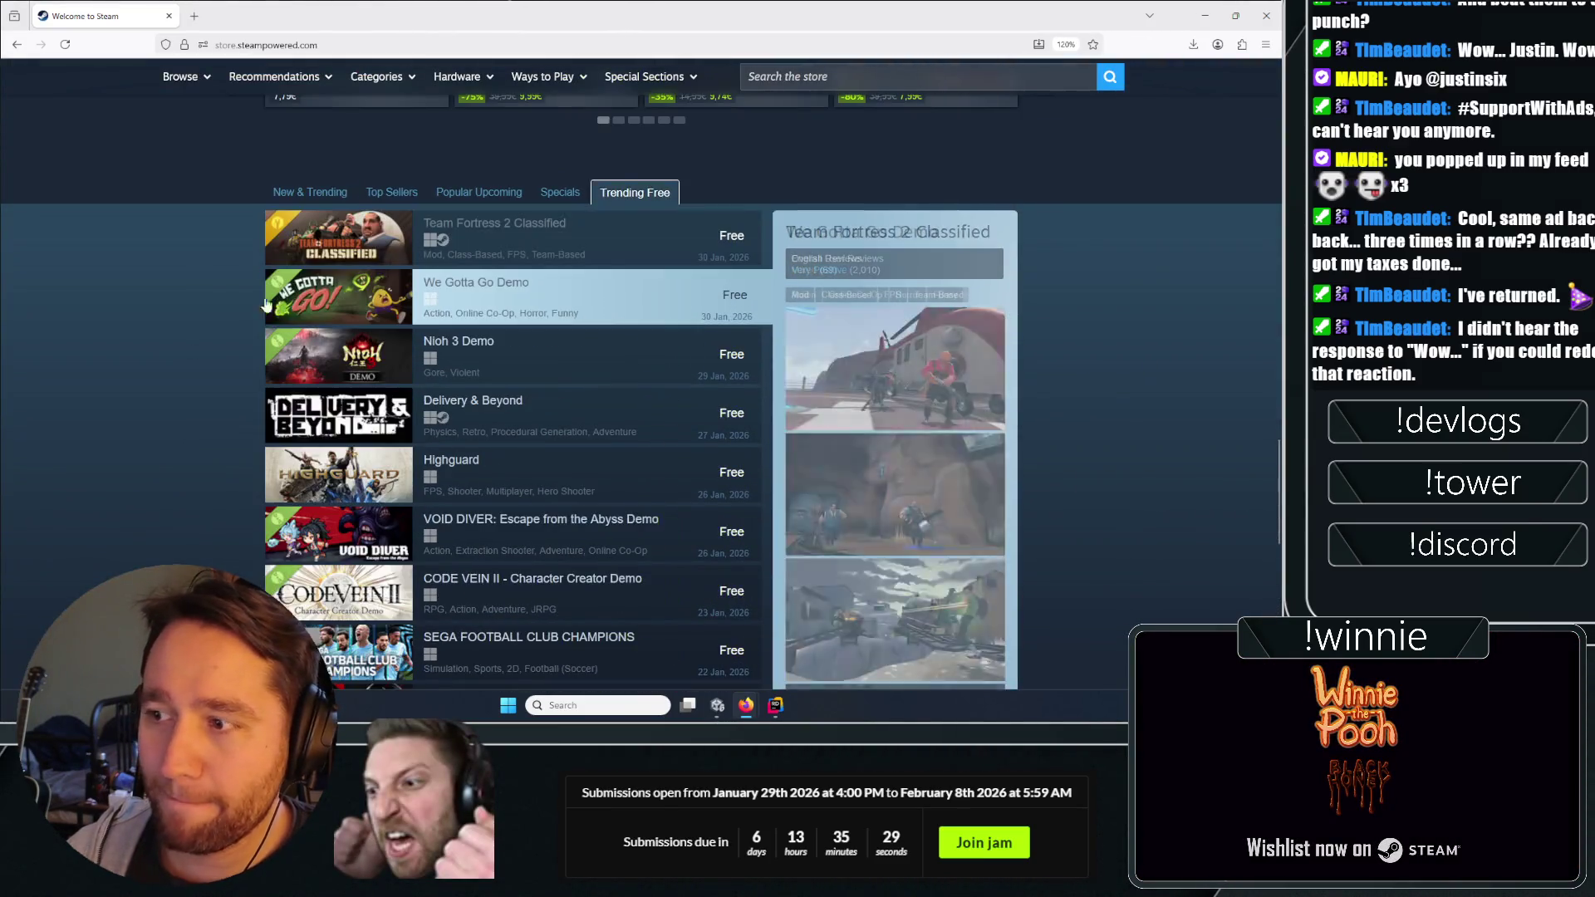
scroll(183, 278, down, 2)
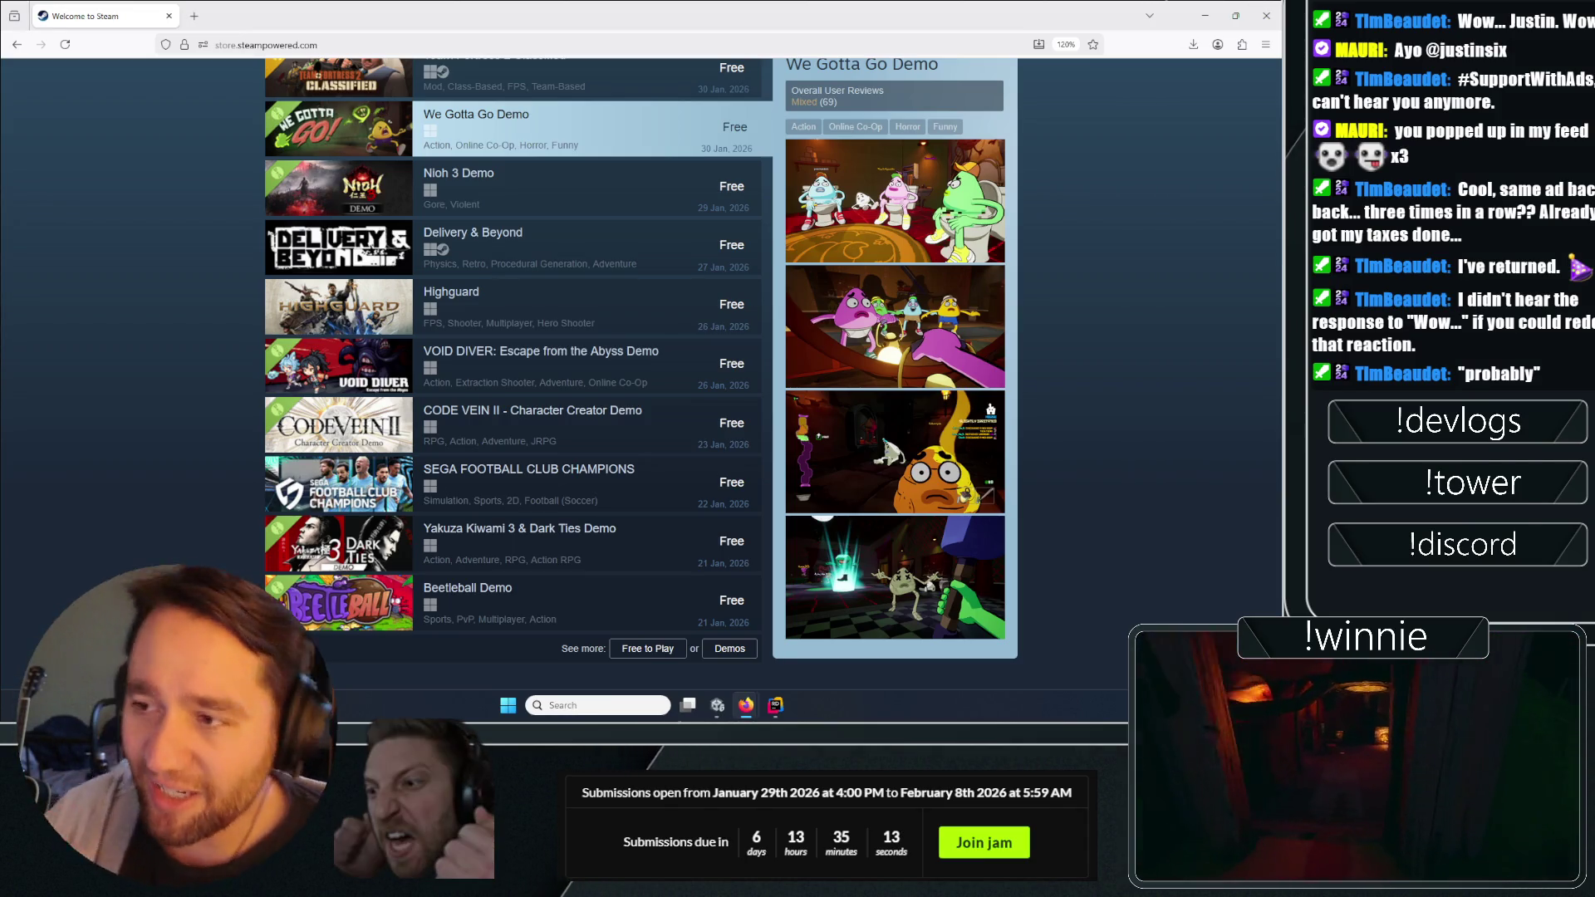
scroll(174, 352, up, 5)
scroll(246, 367, down, 3)
Open the Free to Play games page, then bring the Google Drive window forward.
scroll(214, 356, down, 3)
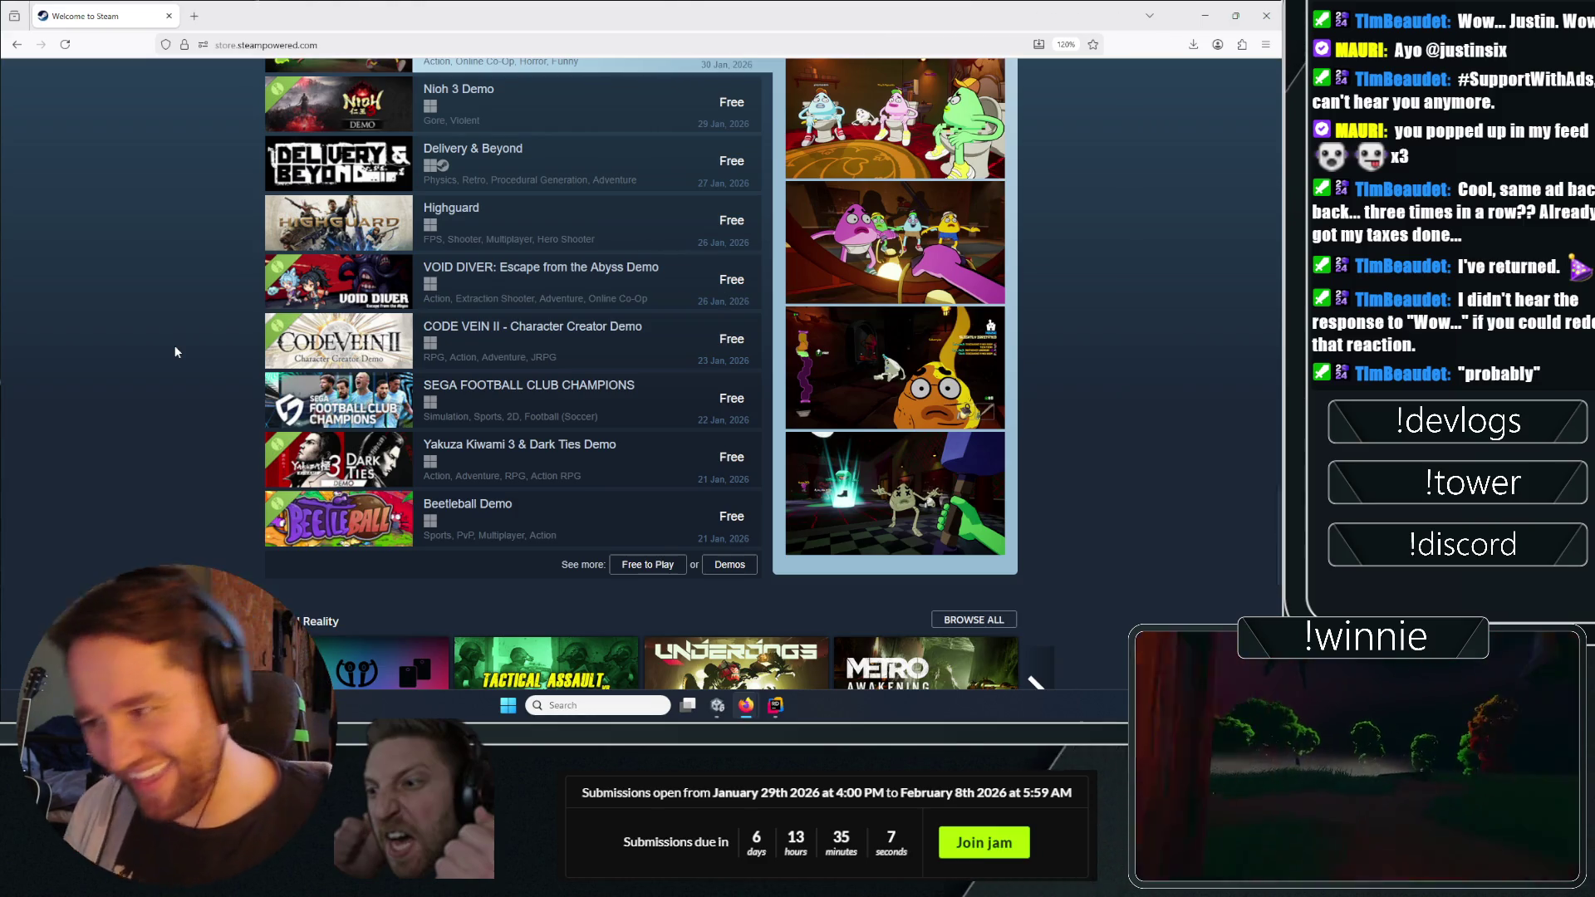
scroll(241, 408, up, 4)
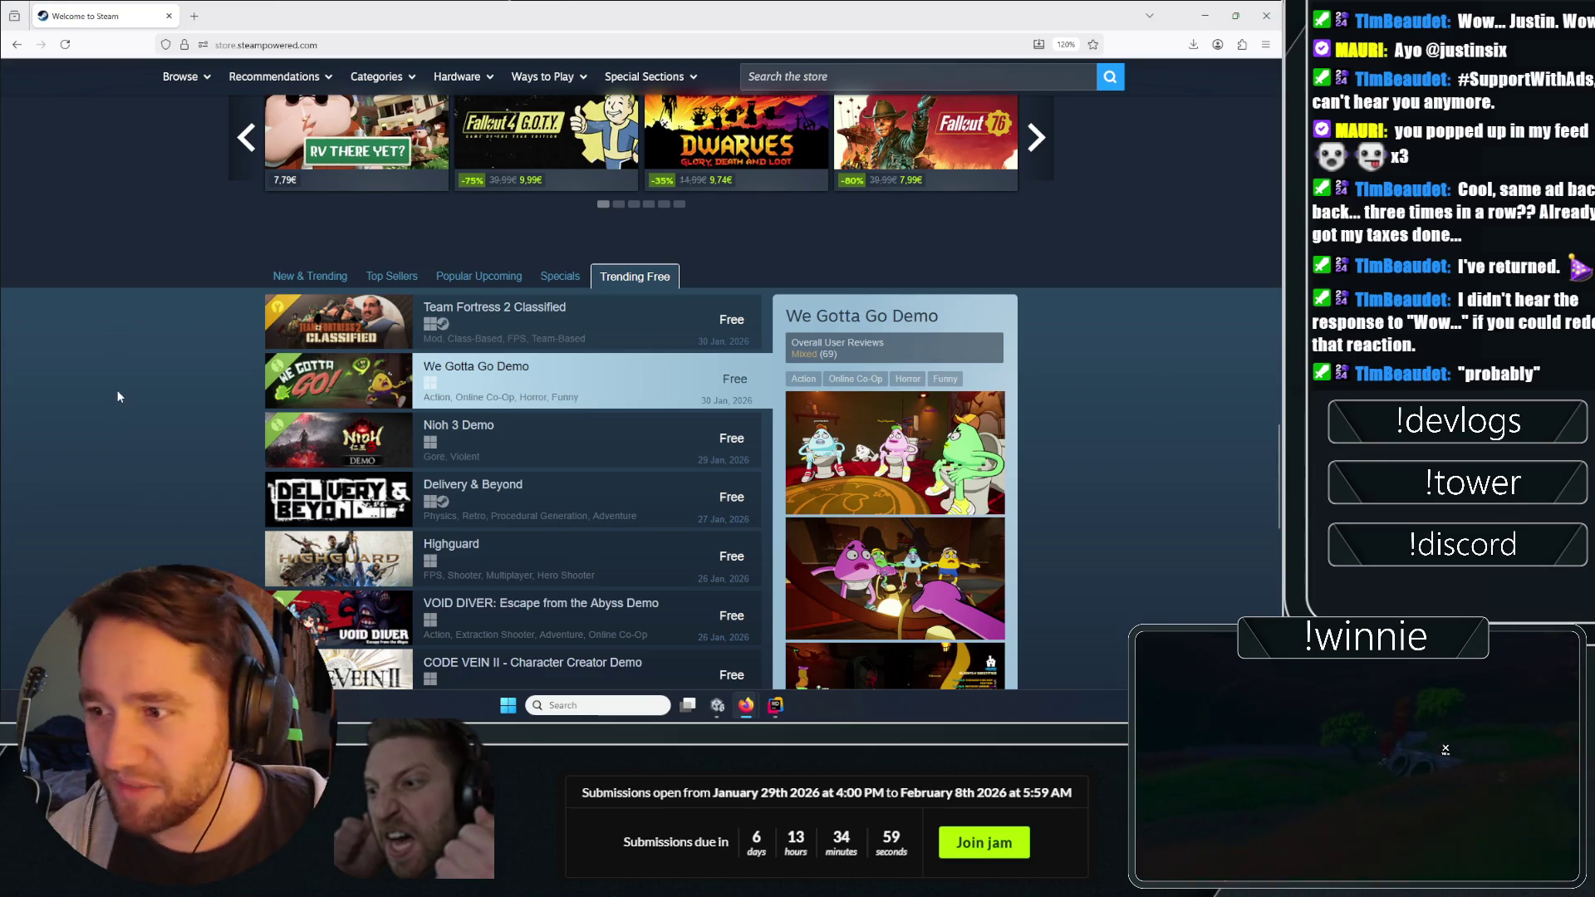
scroll(162, 371, down, 6)
click(677, 399)
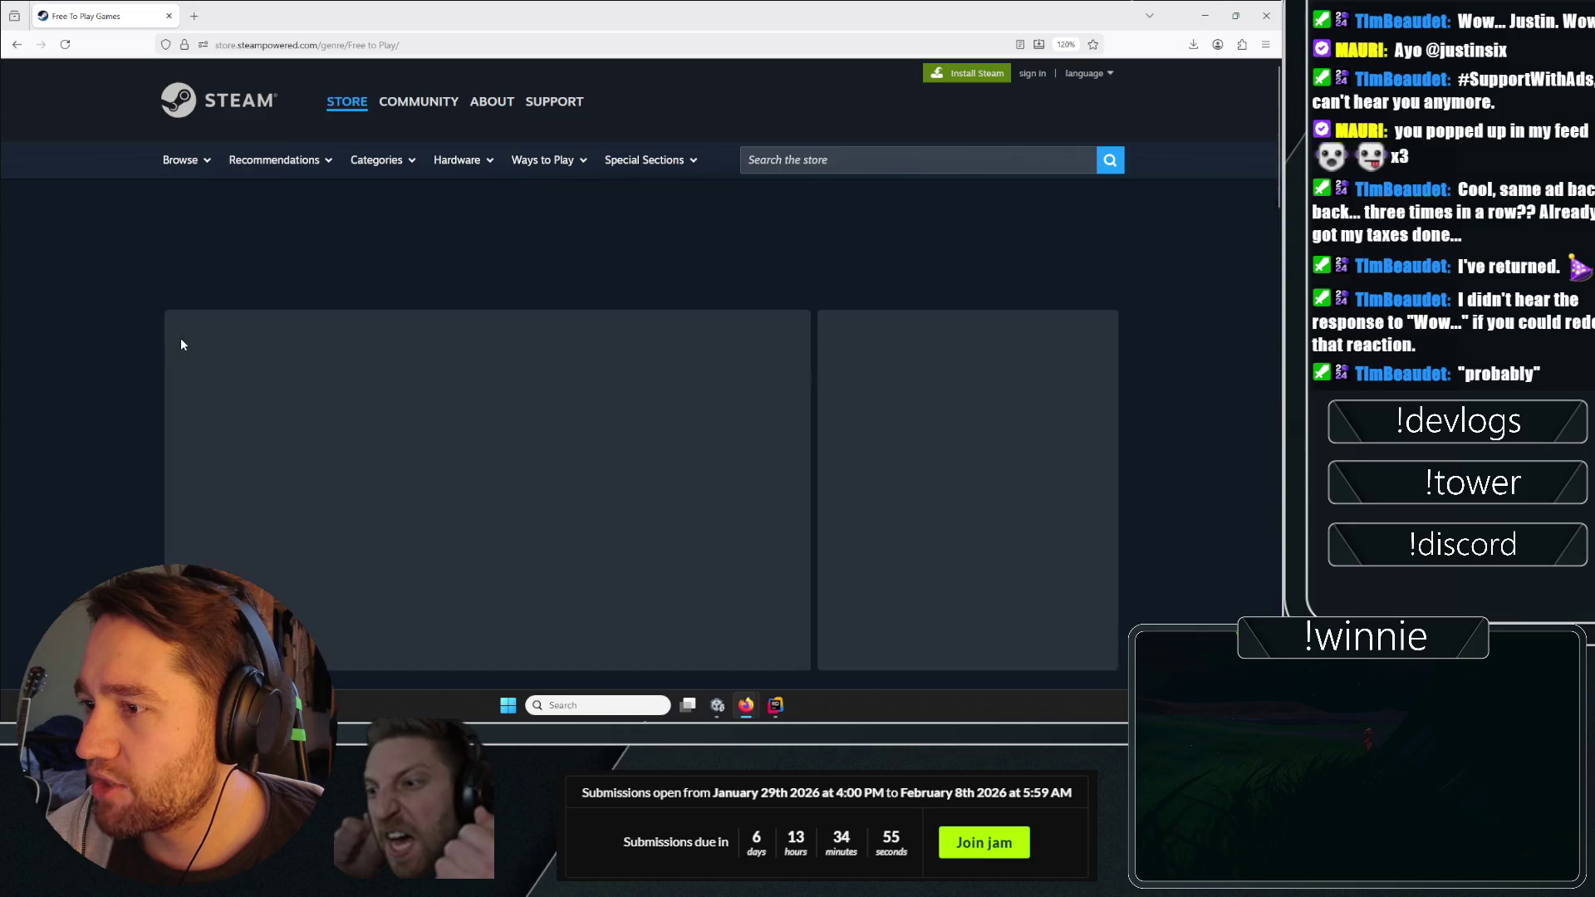
scroll(167, 320, down, 5)
key(alt+Tab)
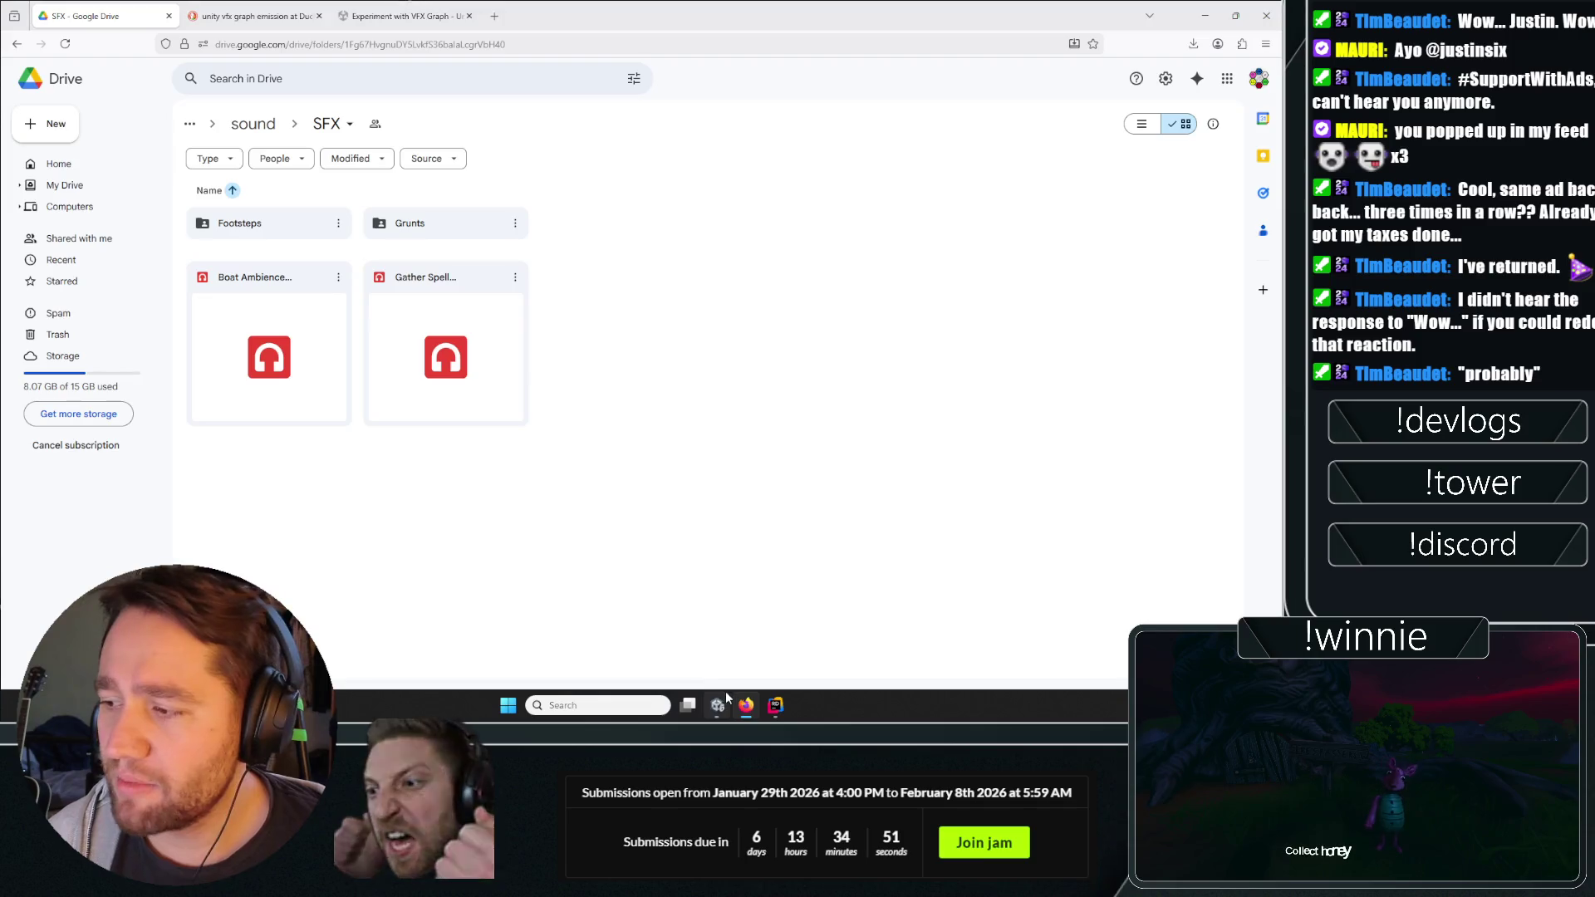
Switch from the Google Drive window back to the Unity Editor.
key(alt+Tab)
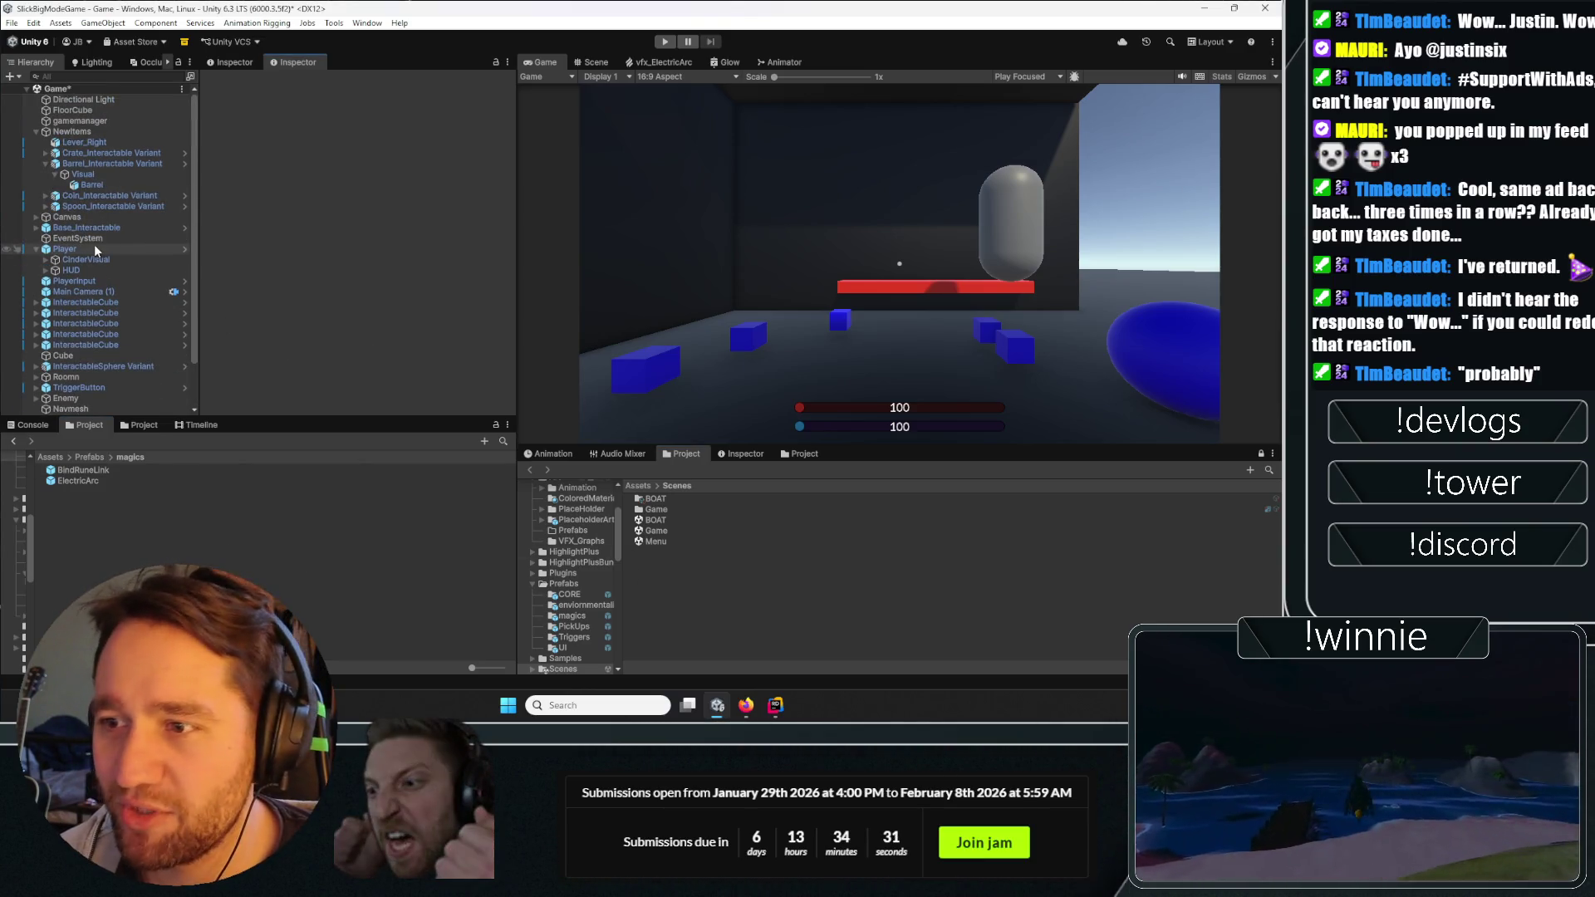
Select the Player and browse Prefabs > CORE > PickUps to the Base_Interactable prefab.
click(93, 245)
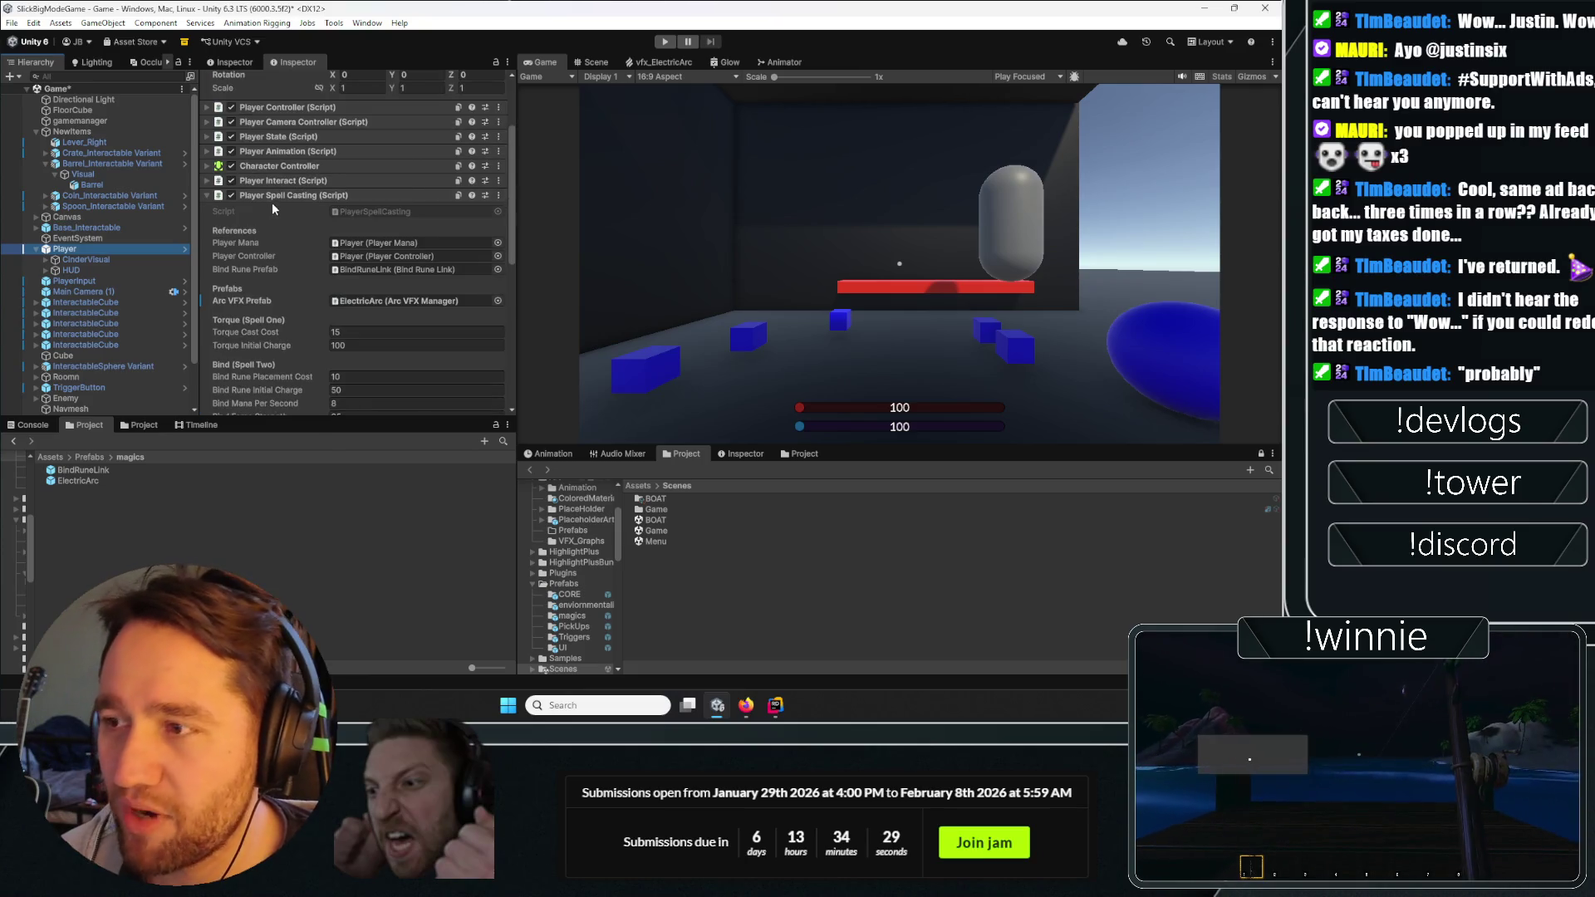
click(276, 198)
scroll(267, 242, up, 3)
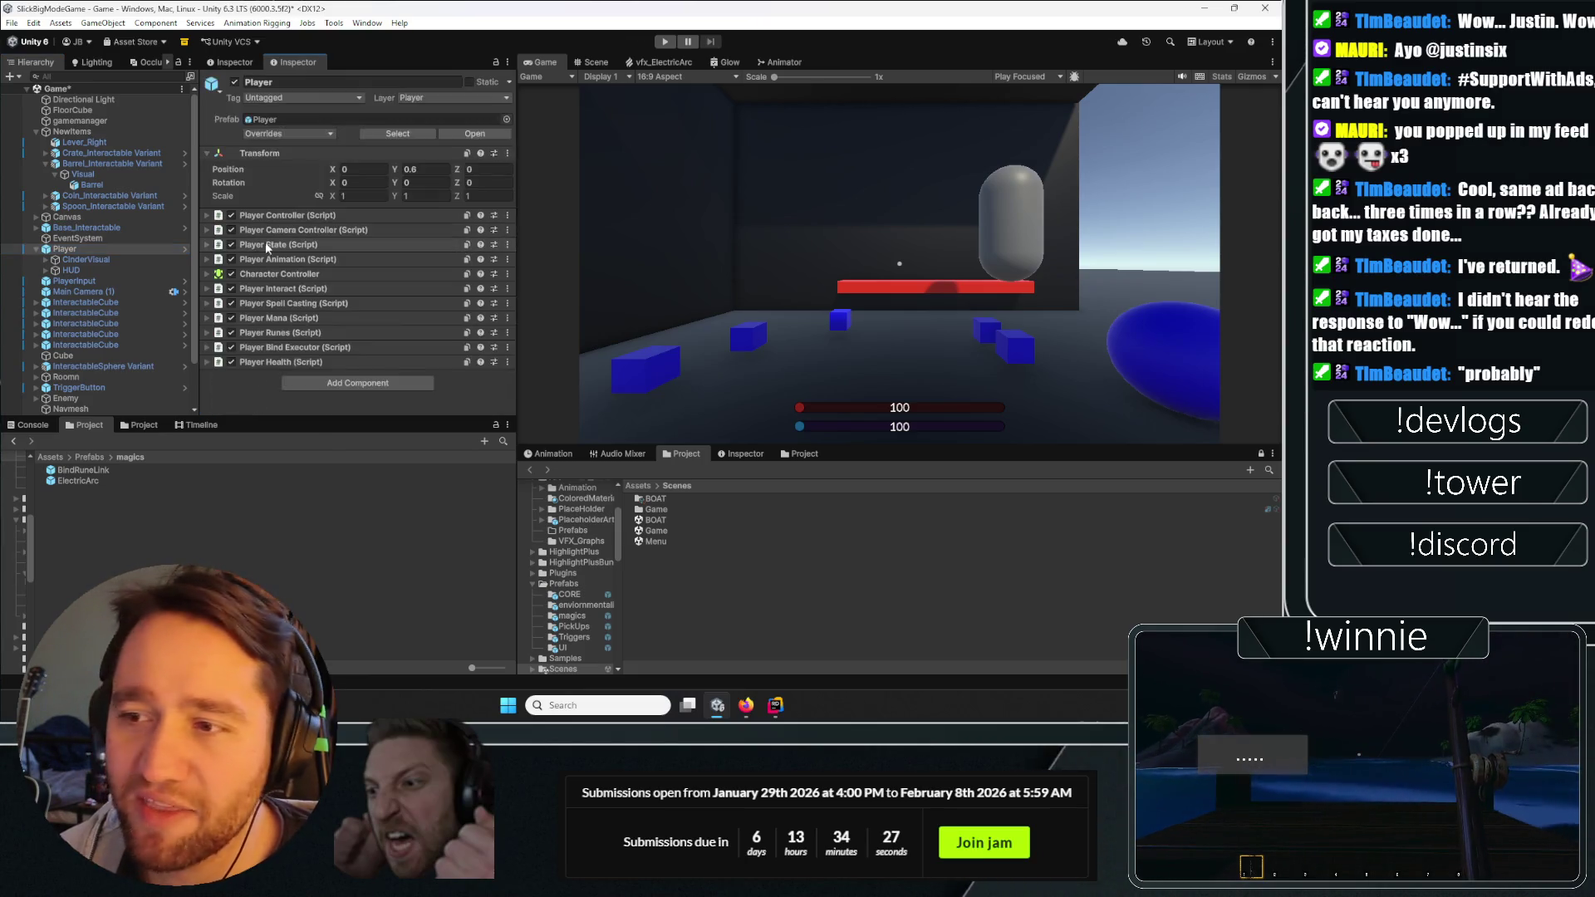
click(90, 457)
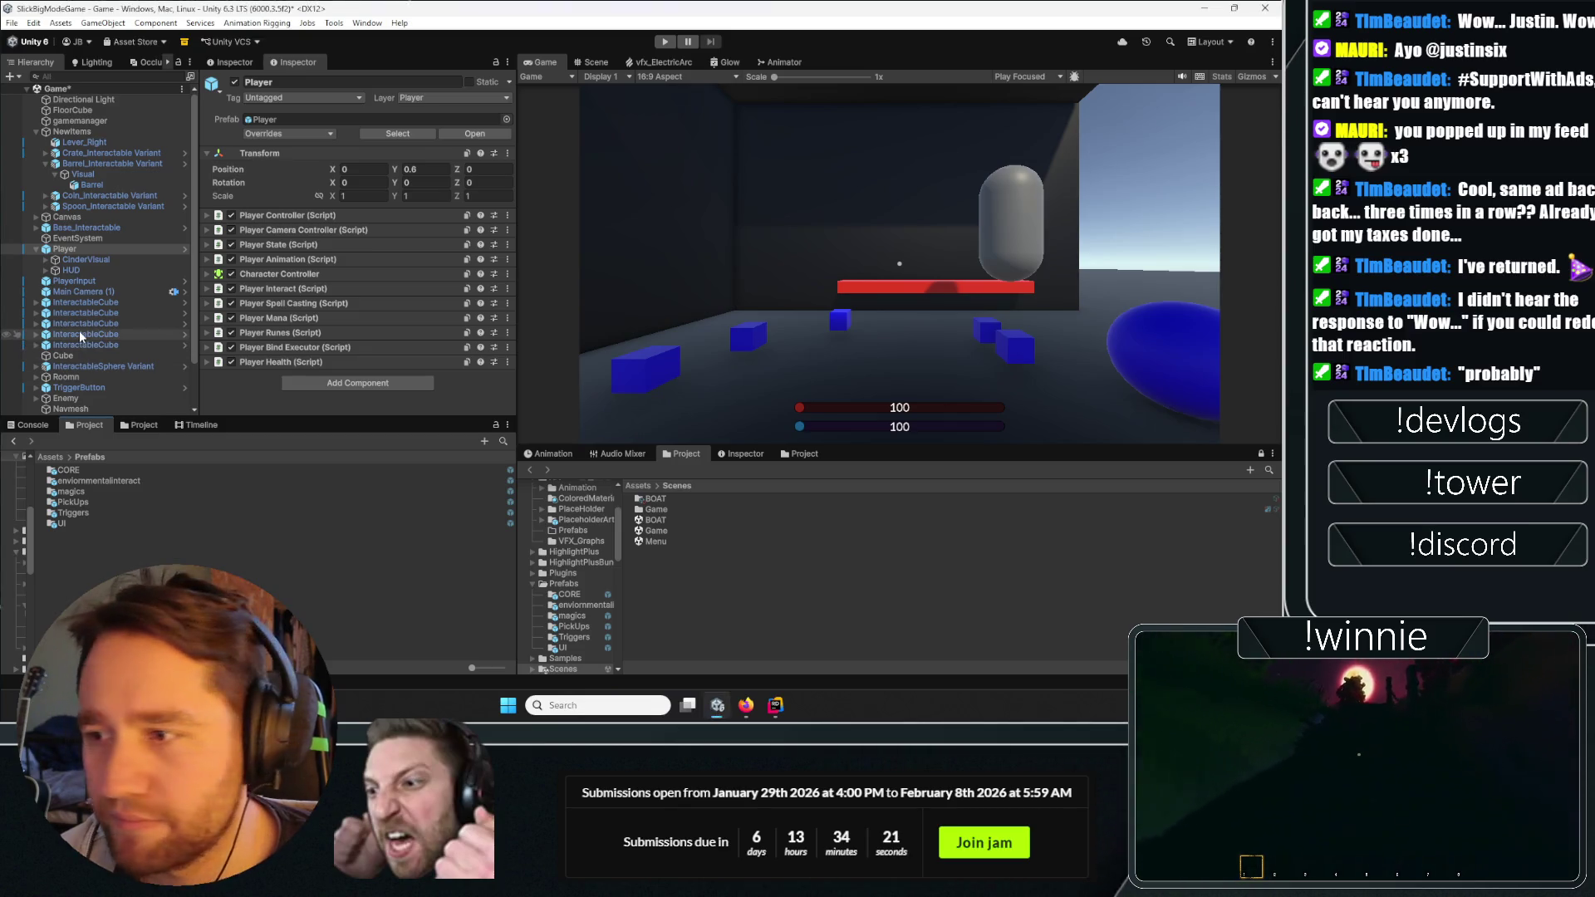
double_click(87, 482)
click(89, 457)
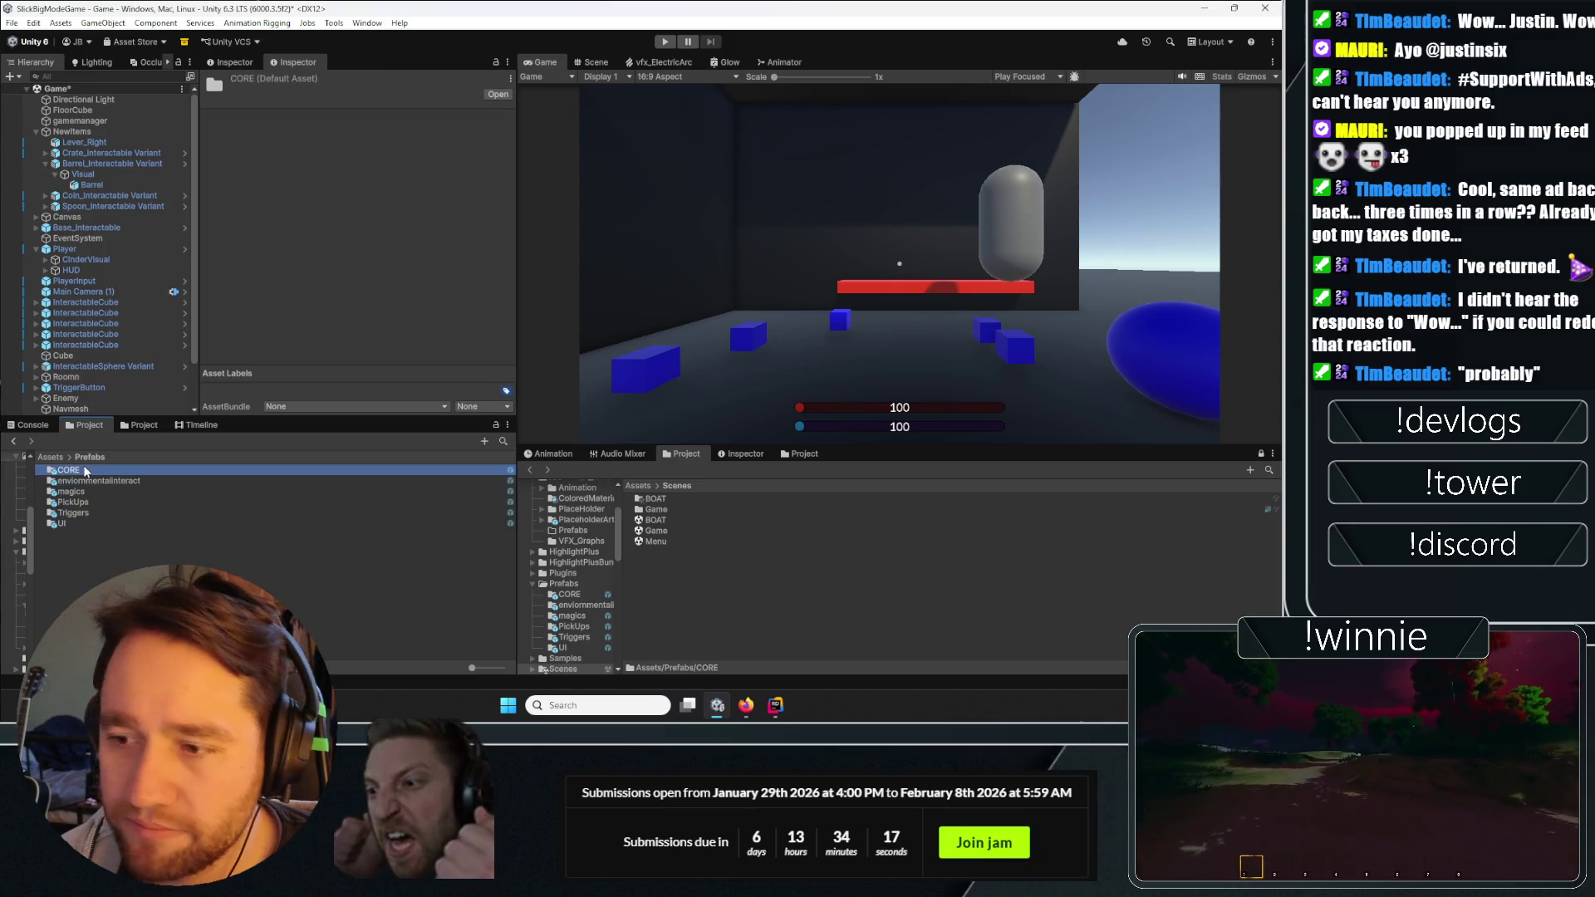
click(68, 470)
double_click(81, 502)
click(91, 472)
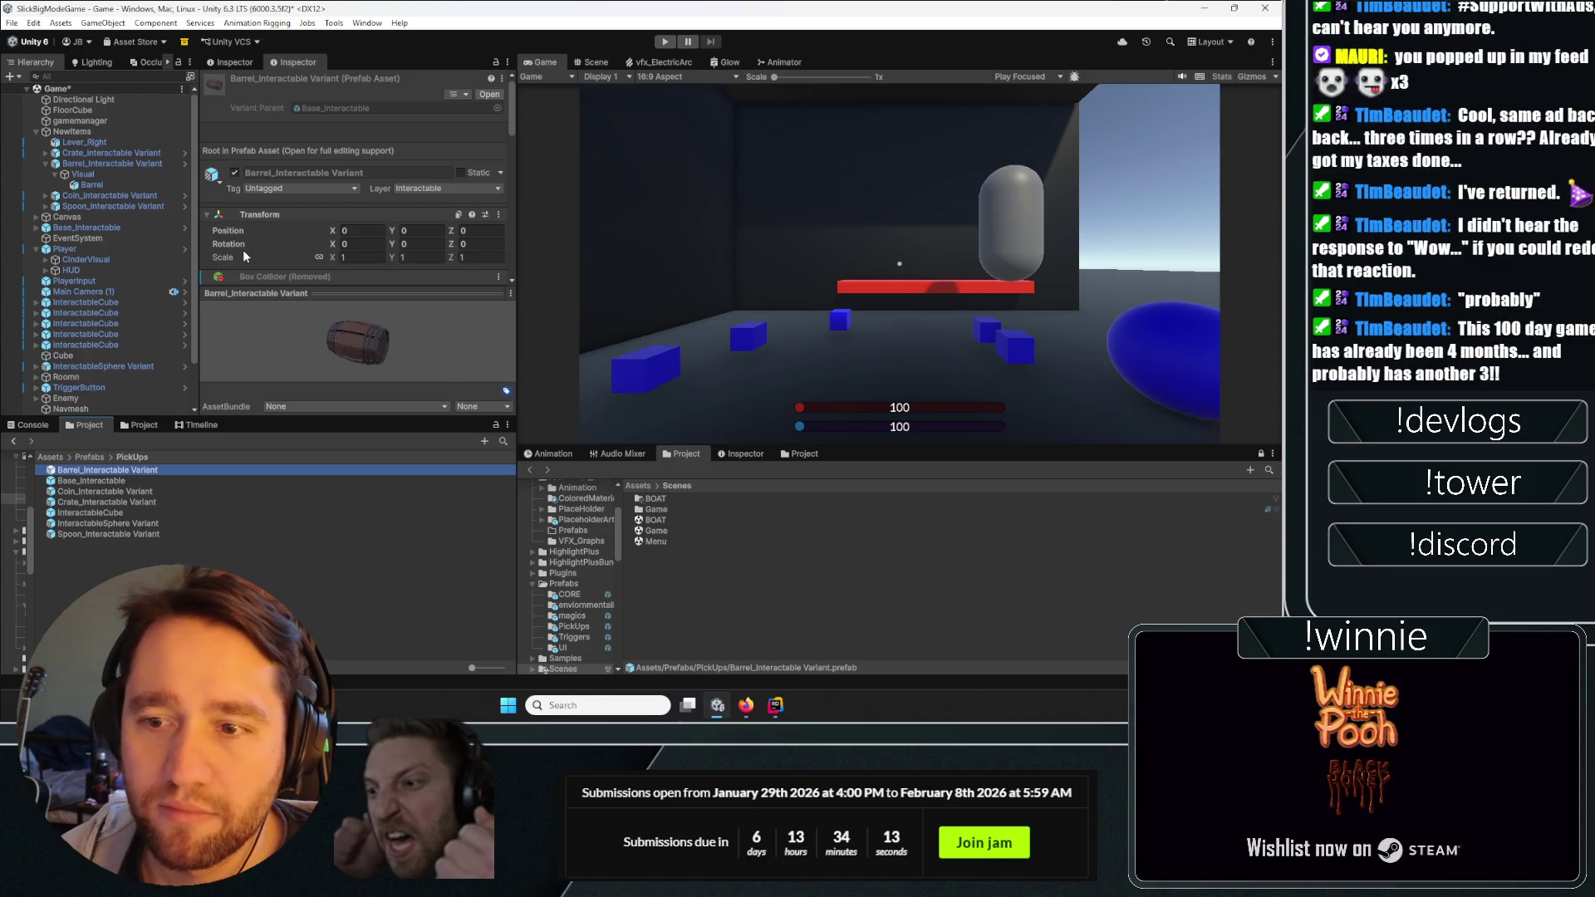
key(Down)
key(Down)
key(Down)
key(Down)
key(Up)
key(Up)
key(Up)
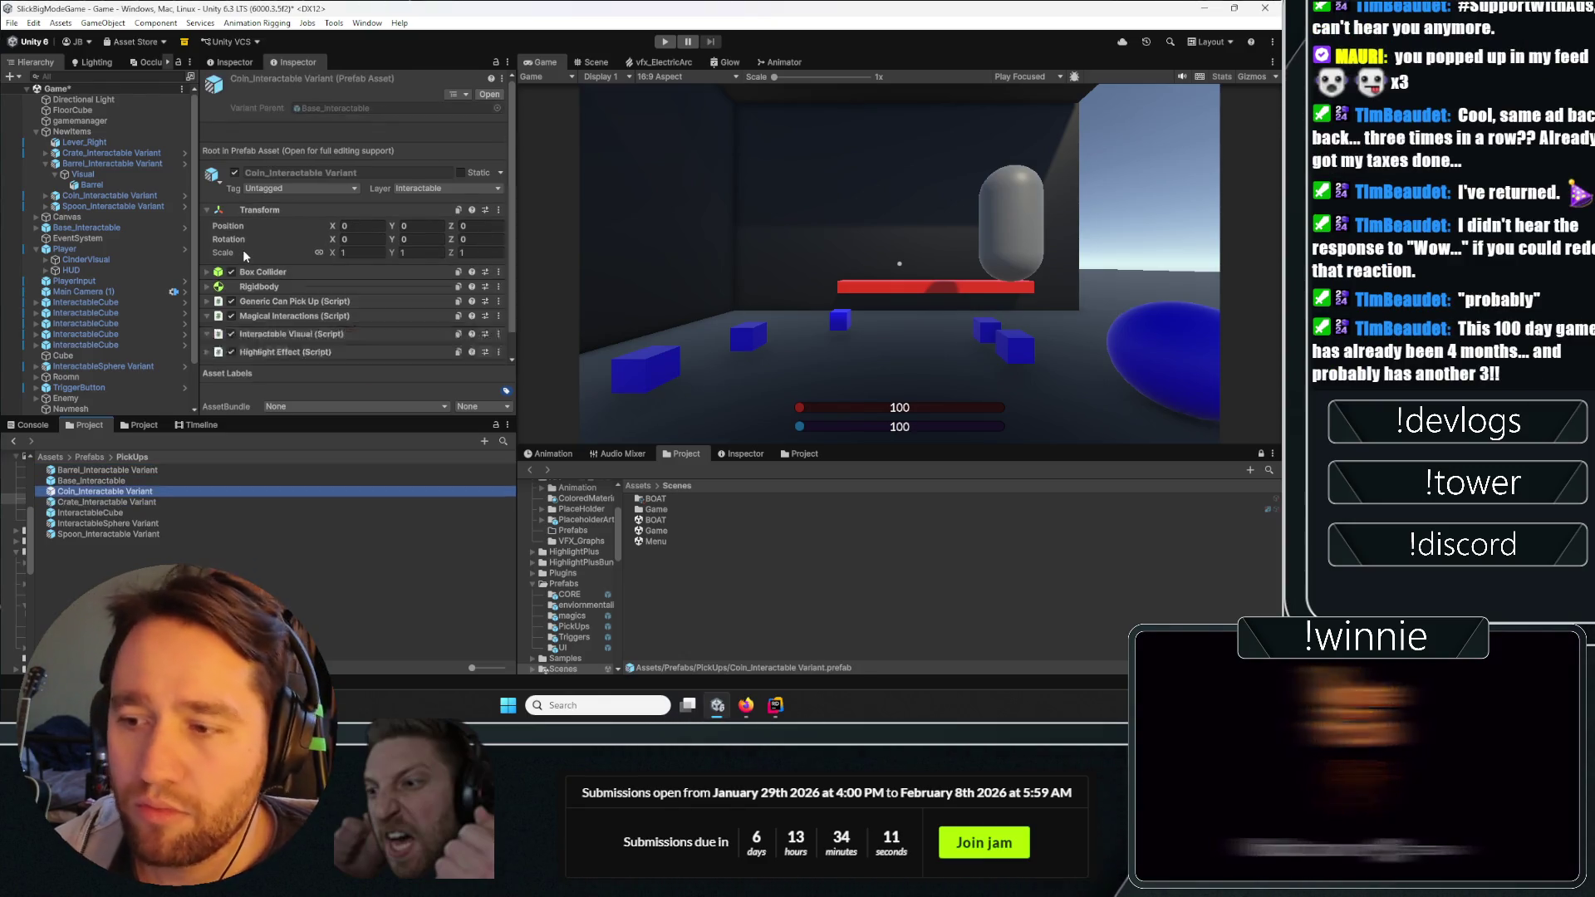
Assign Base_Interactable's Interactable Visual reference, save the prefab, and start play mode.
click(487, 94)
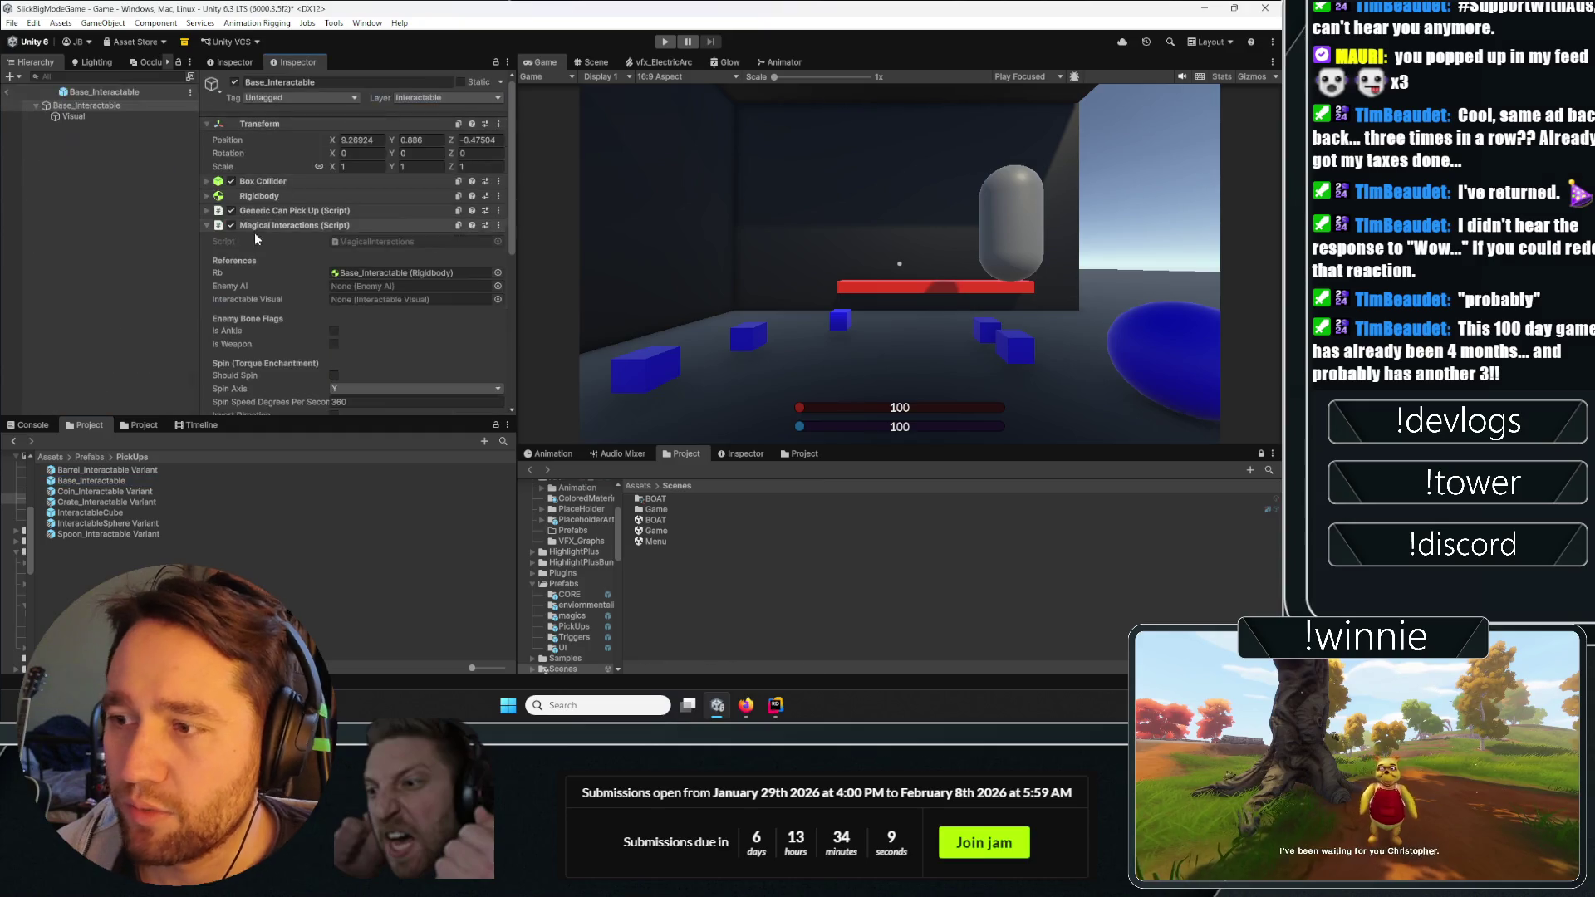
drag(272, 245, 415, 299)
key(Return)
scroll(243, 296, down, 4)
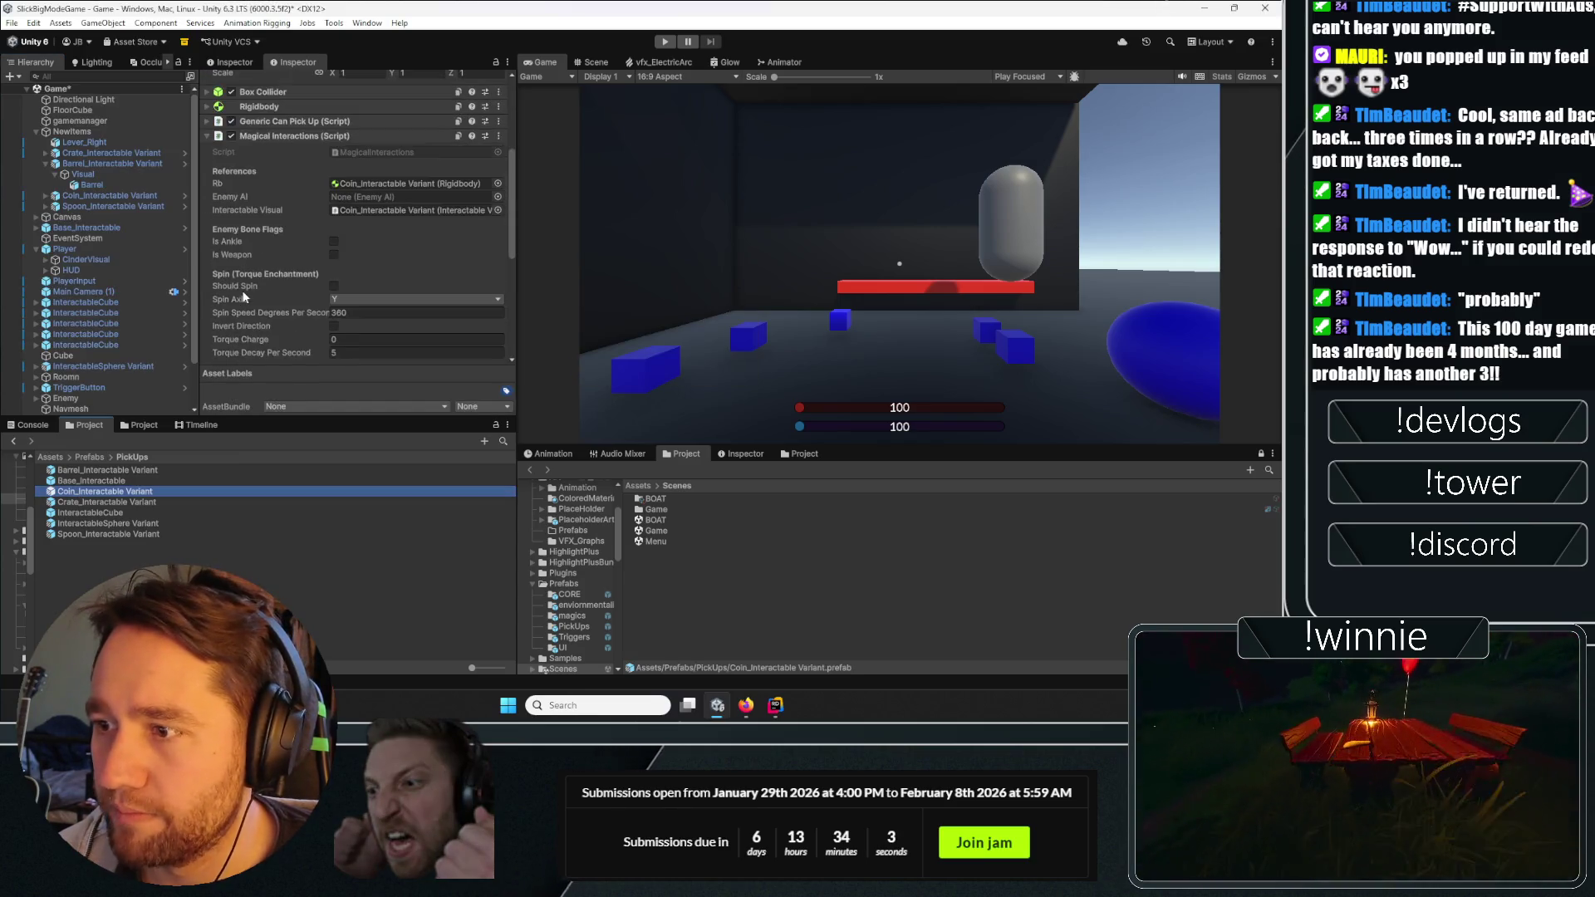
click(297, 601)
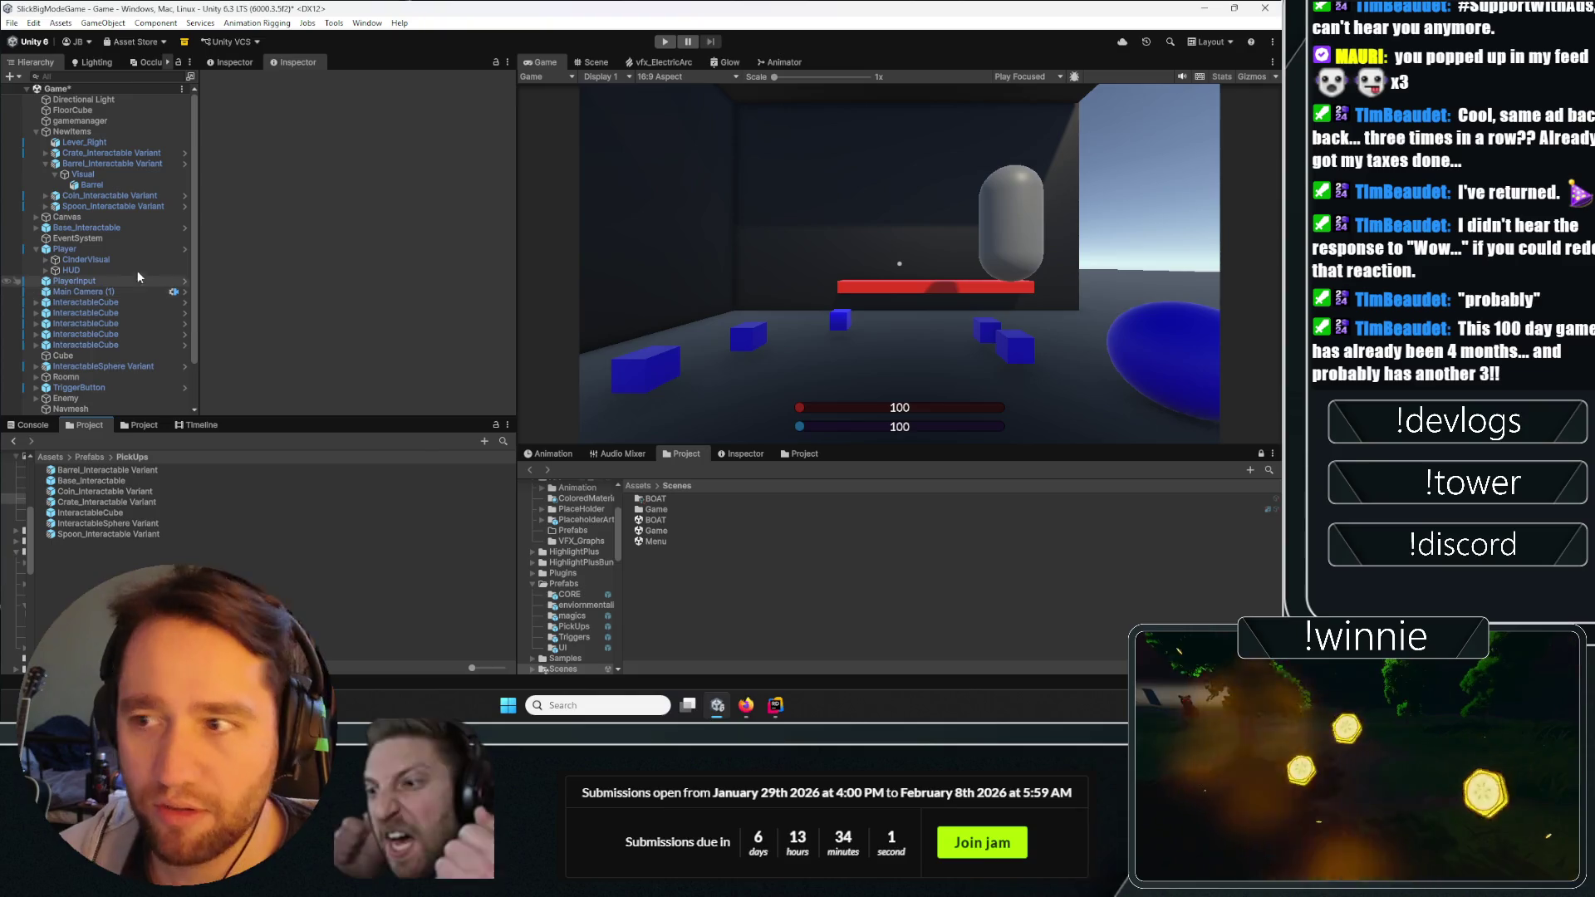
click(664, 41)
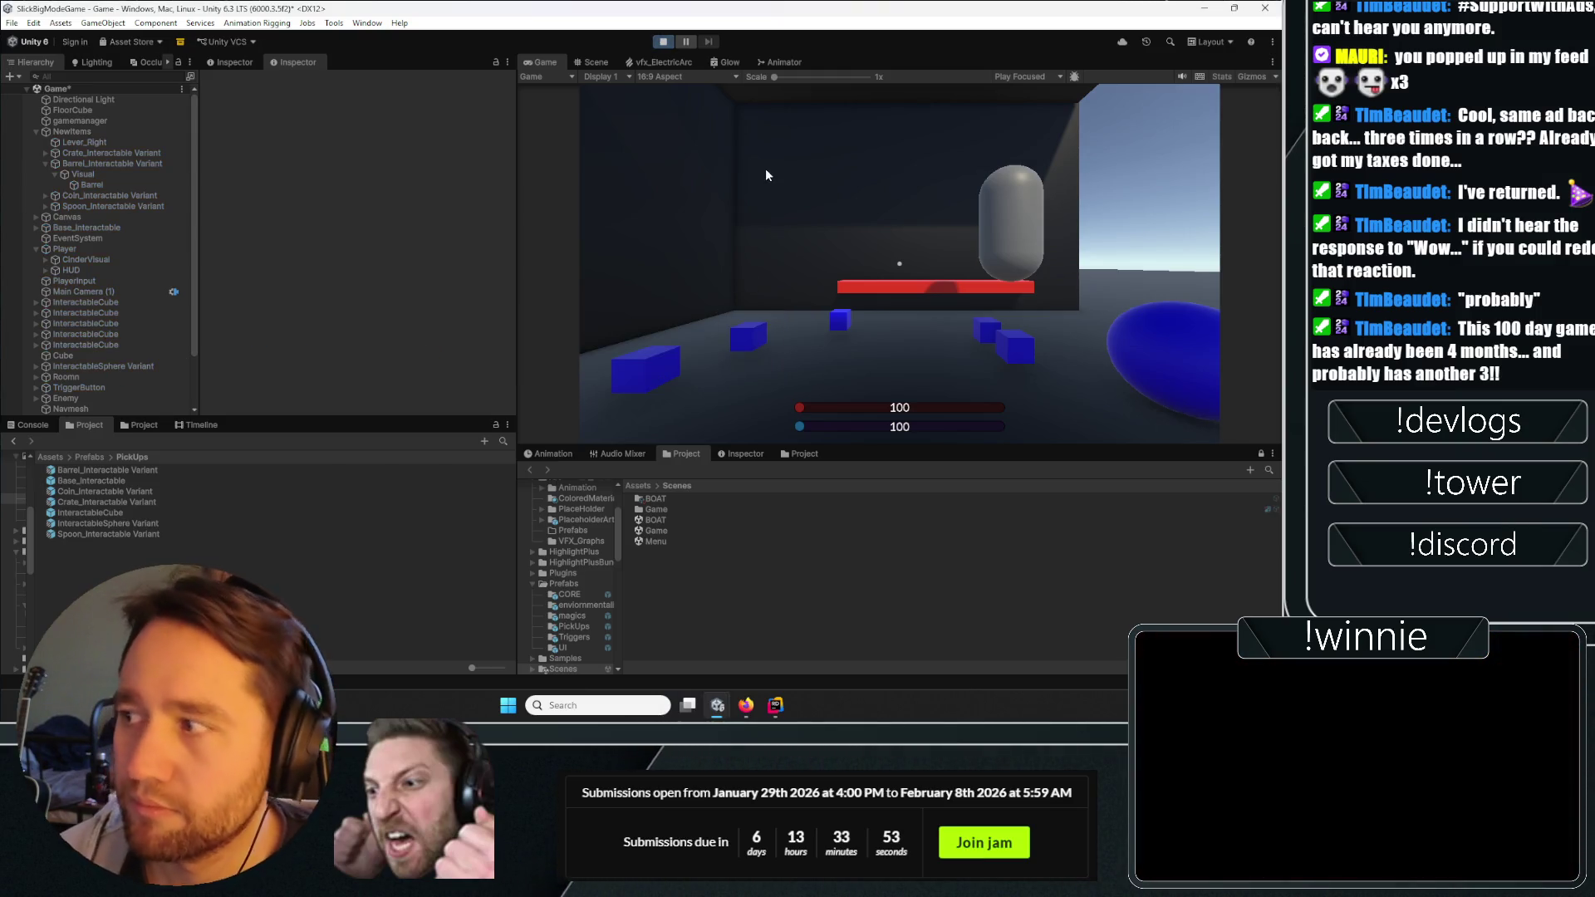
click(766, 172)
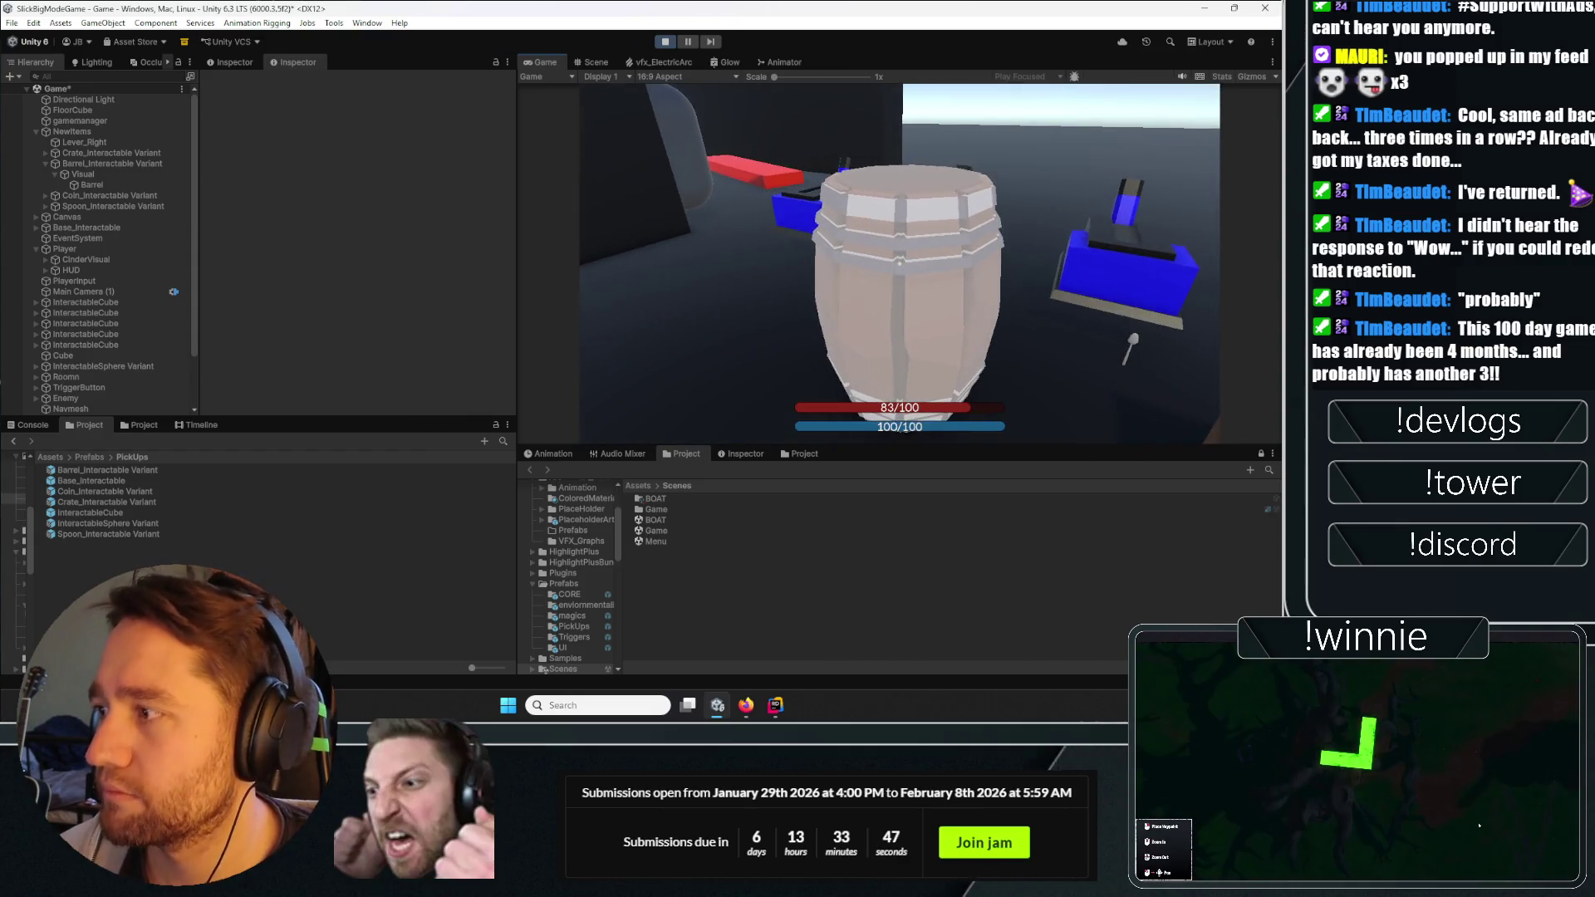
Pick up the barrel in the play test, then bring Rider's MagicalInteractions.cs forward.
click(899, 263)
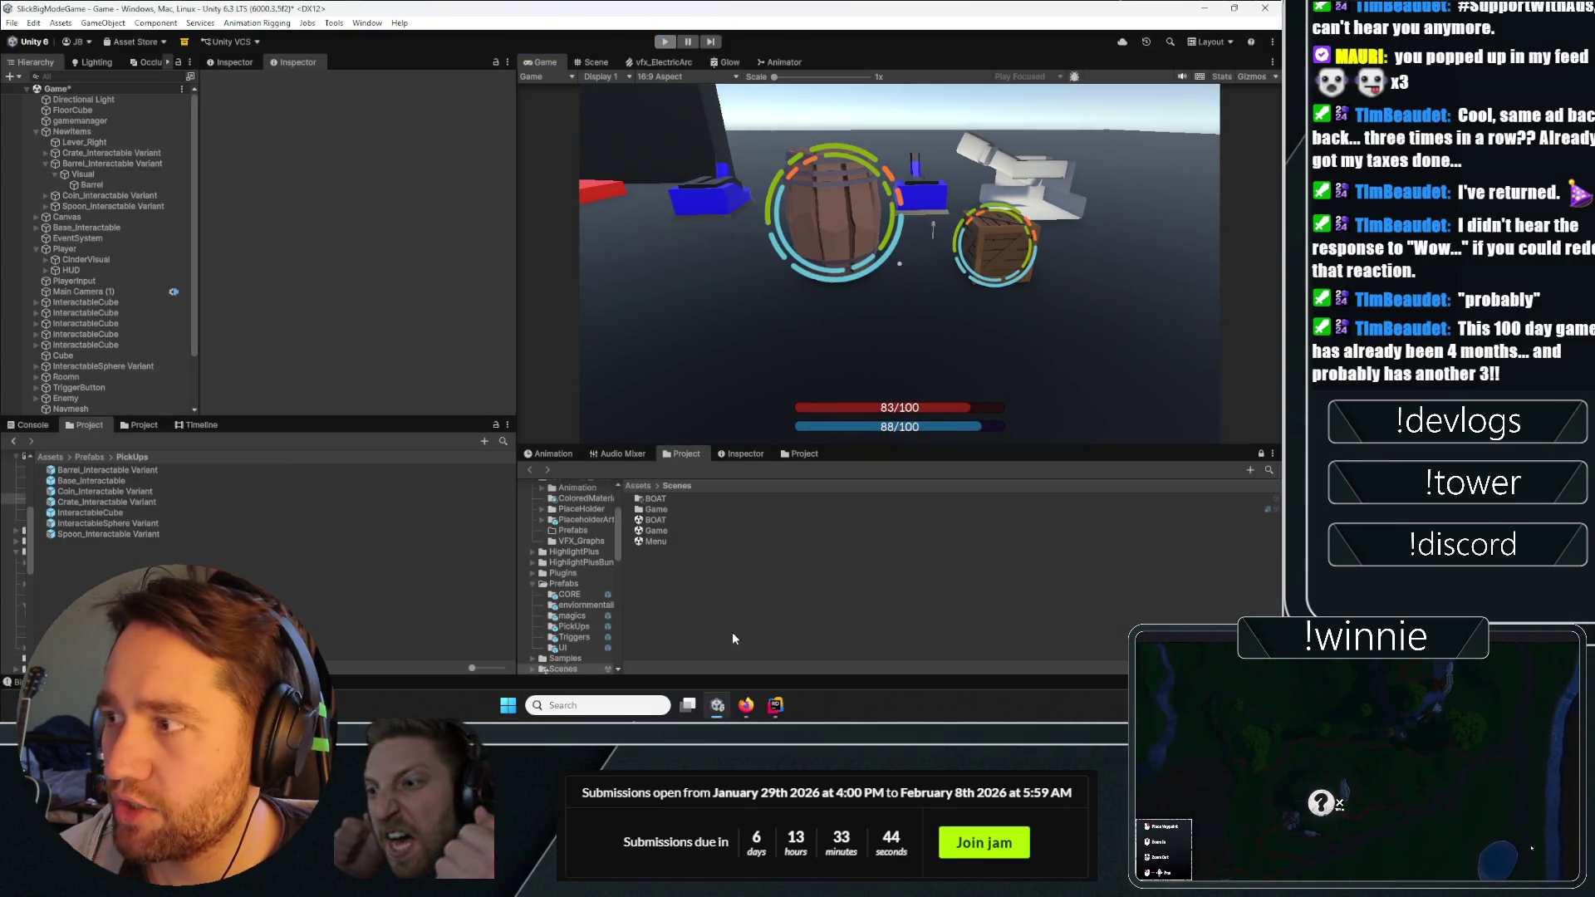
click(775, 705)
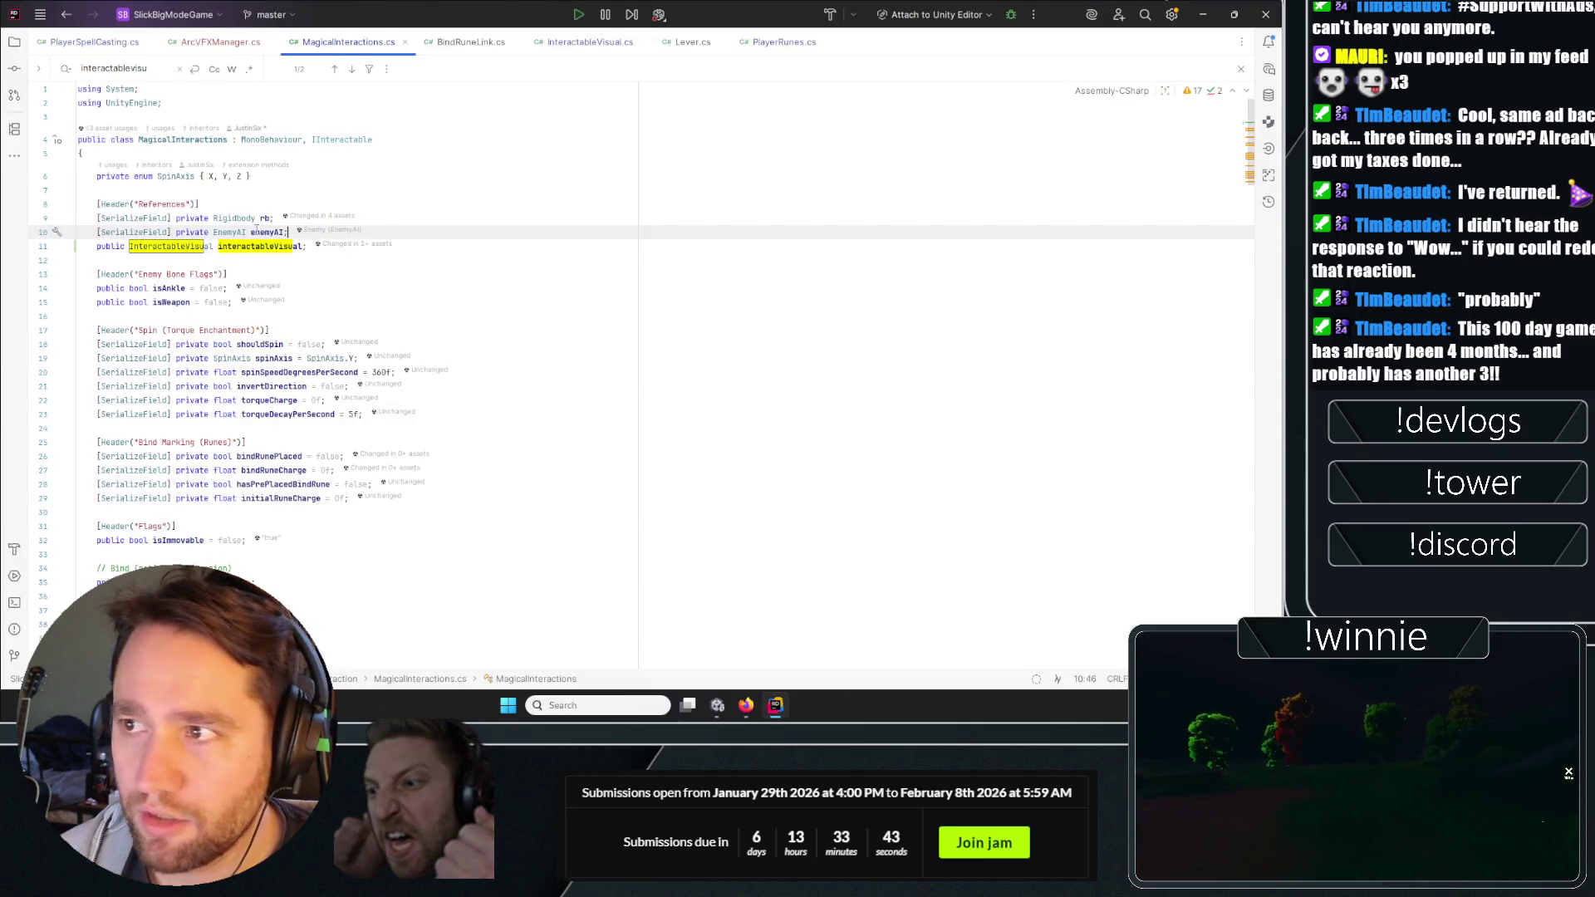
Review the interactableVisual field and ArcVFXManager.cs, then go back to PlayerSpellCasting.cs line 173.
click(251, 246)
click(204, 43)
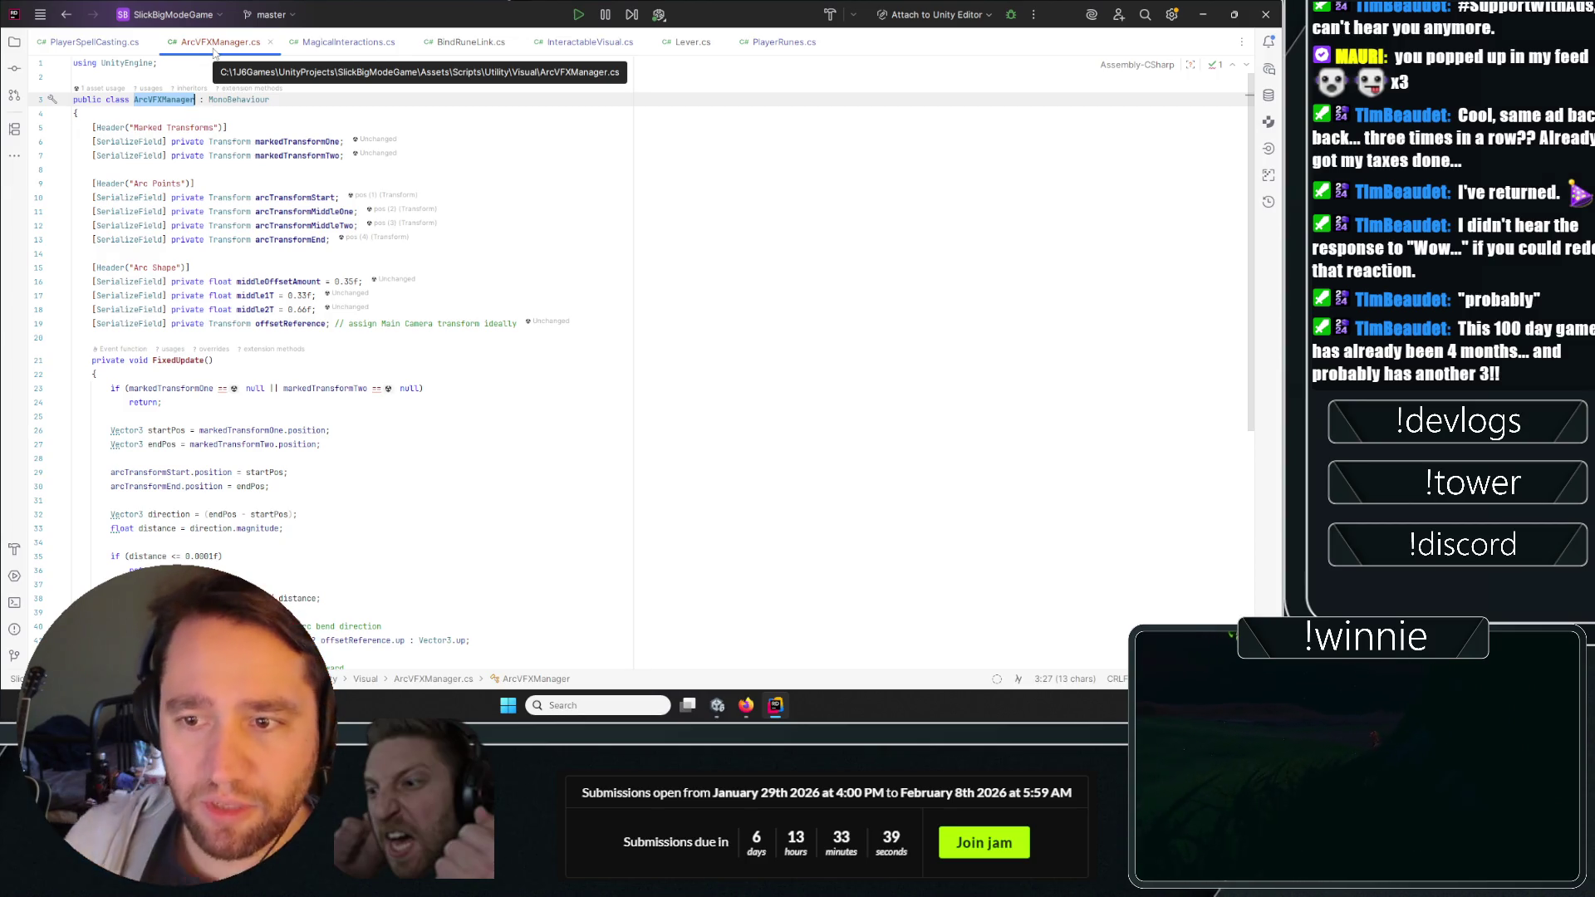
click(345, 41)
click(353, 192)
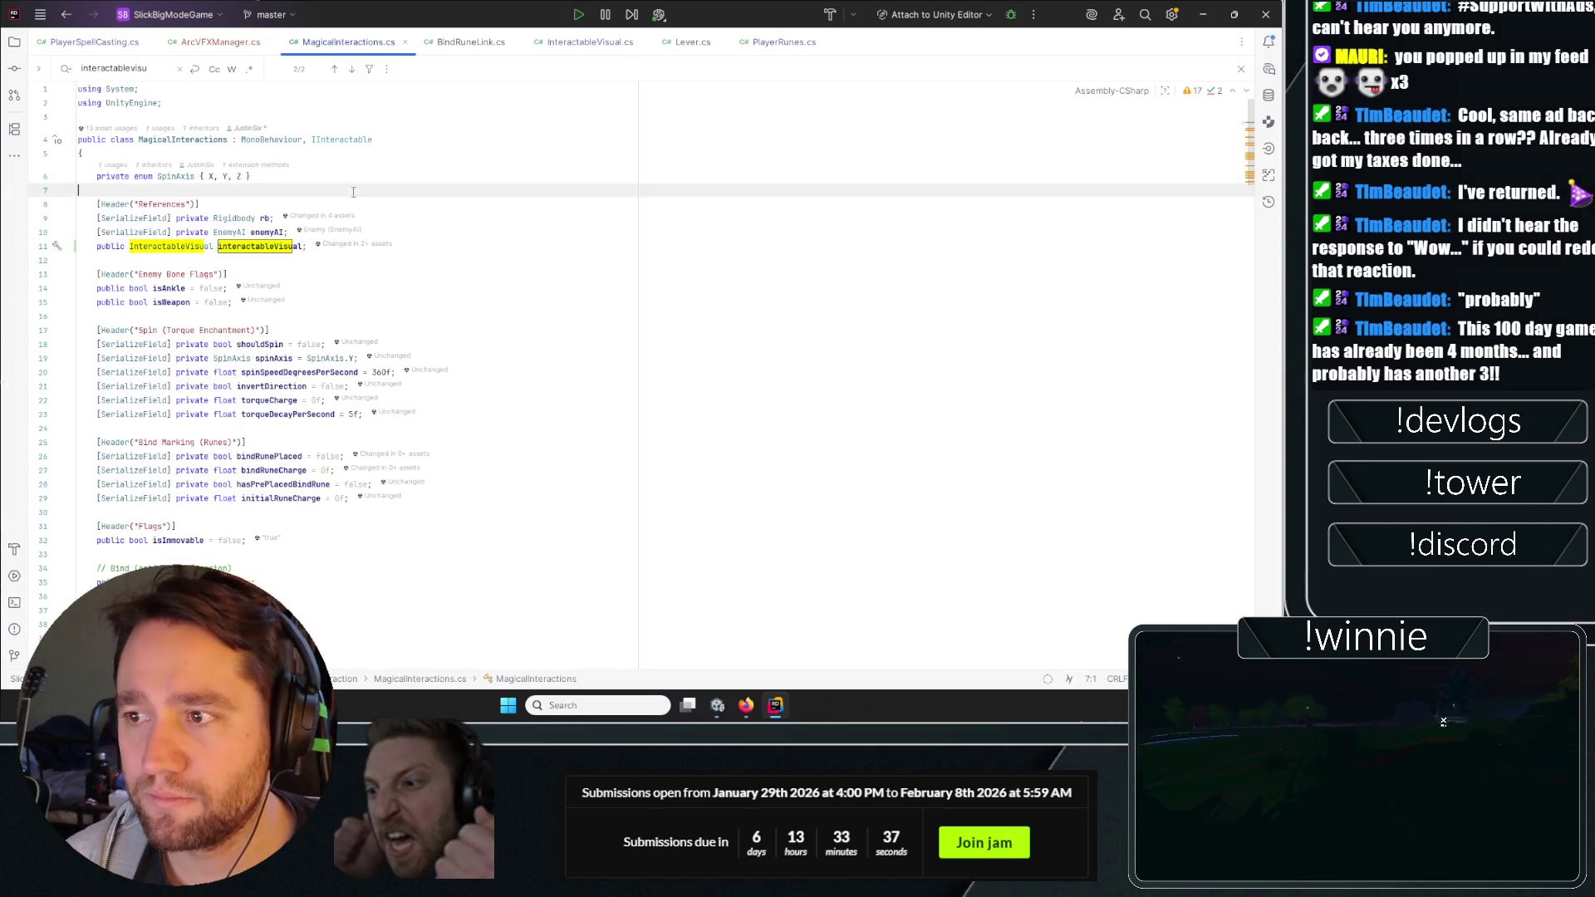
click(205, 43)
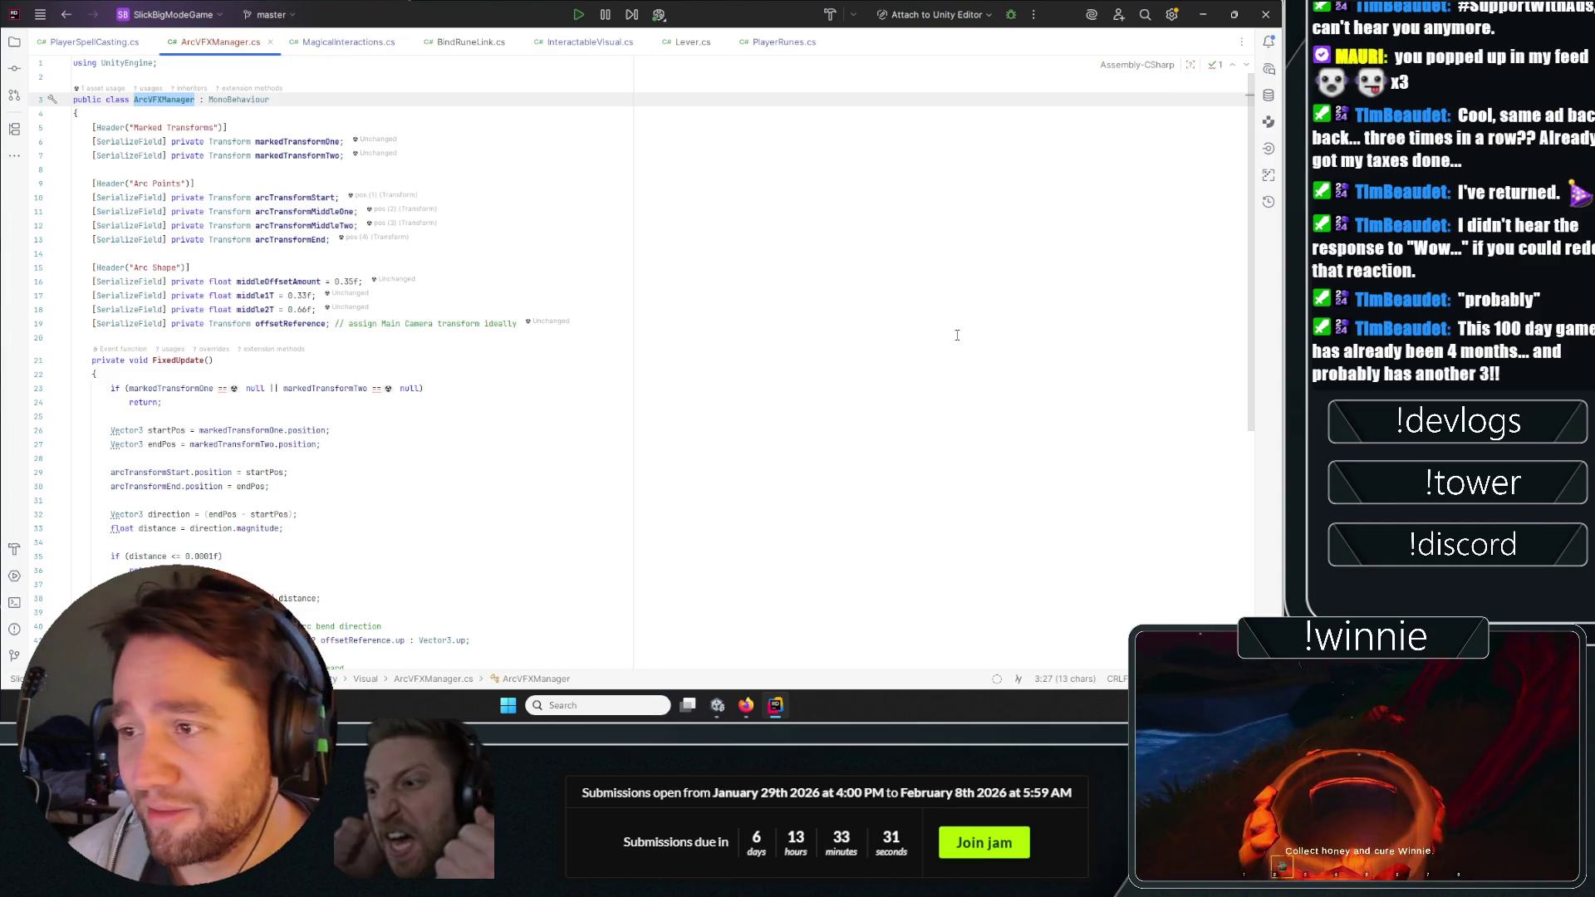
scroll(913, 332, down, 3)
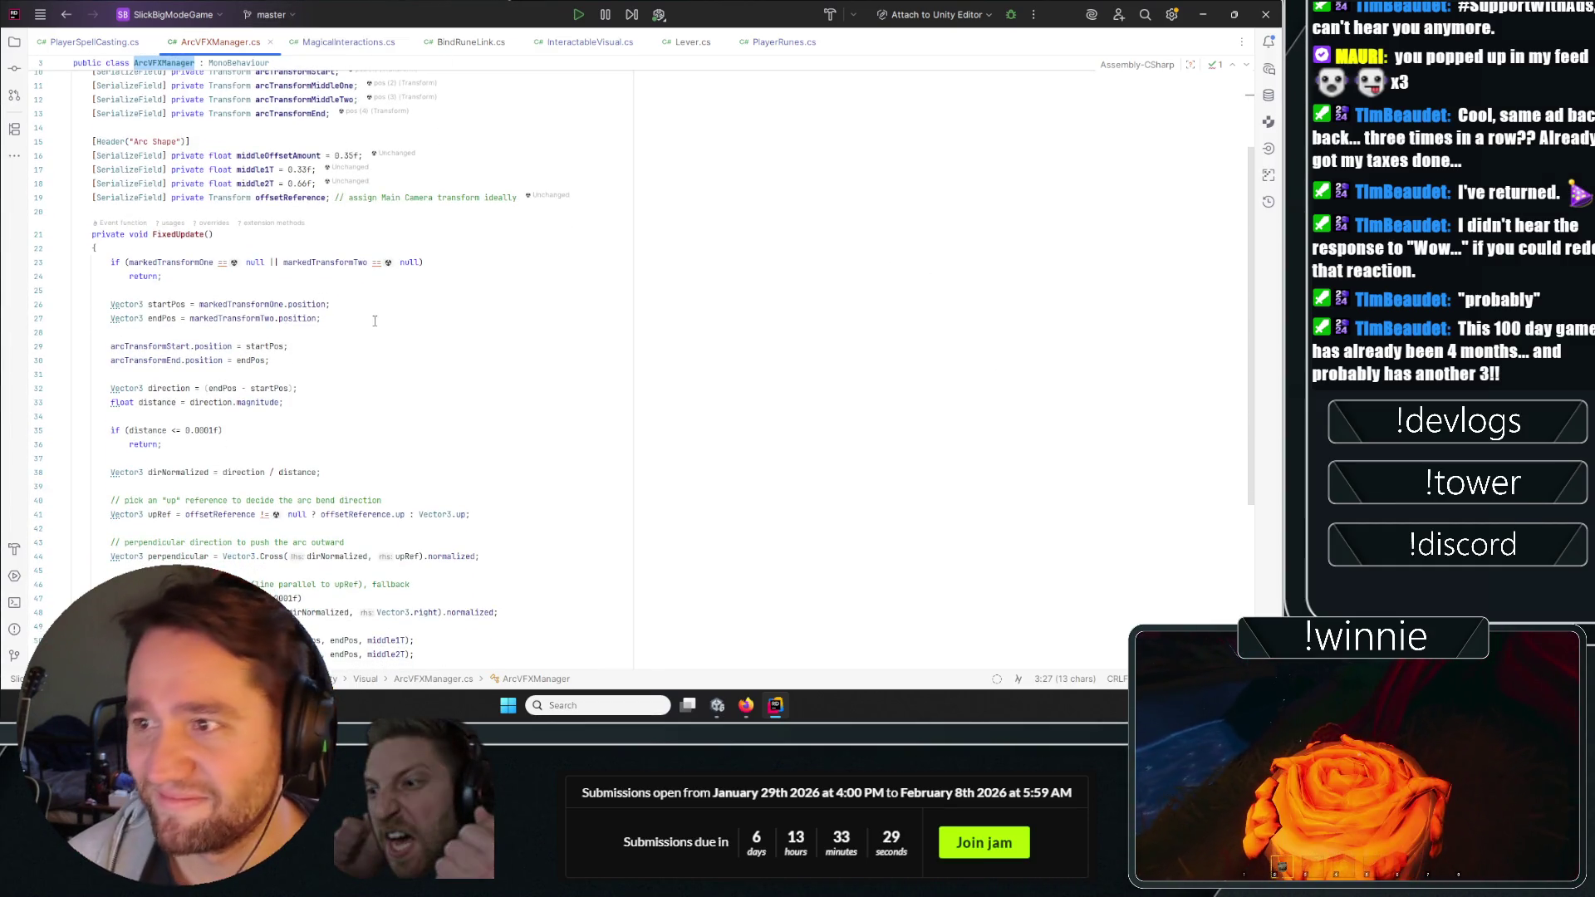
scroll(375, 320, up, 3)
click(474, 127)
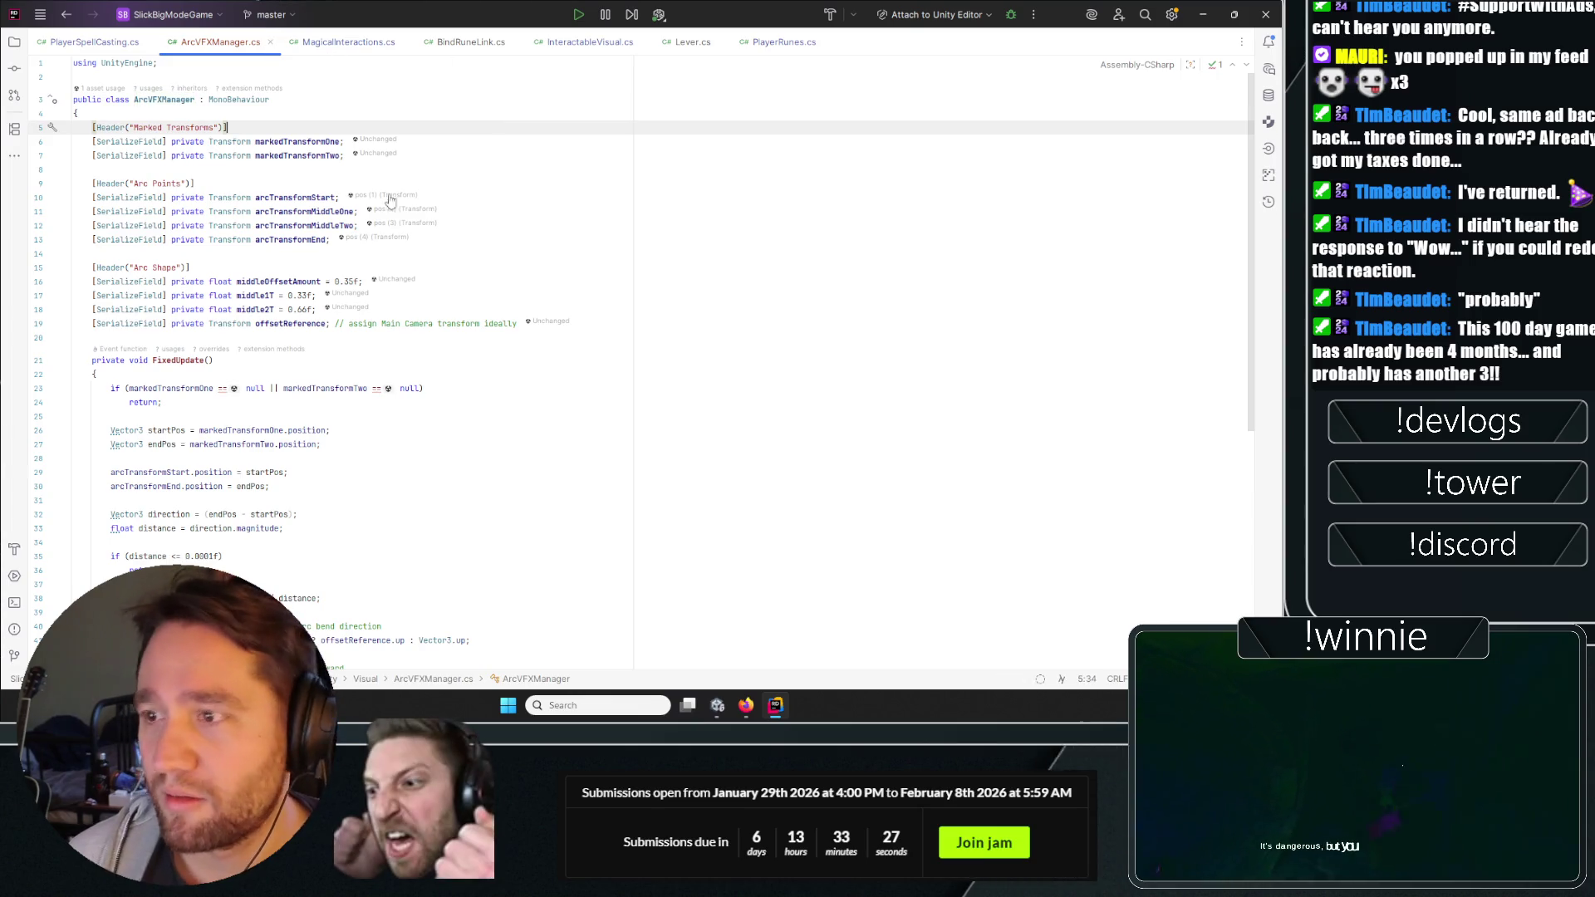
scroll(375, 286, down, 6)
scroll(375, 286, up, 3)
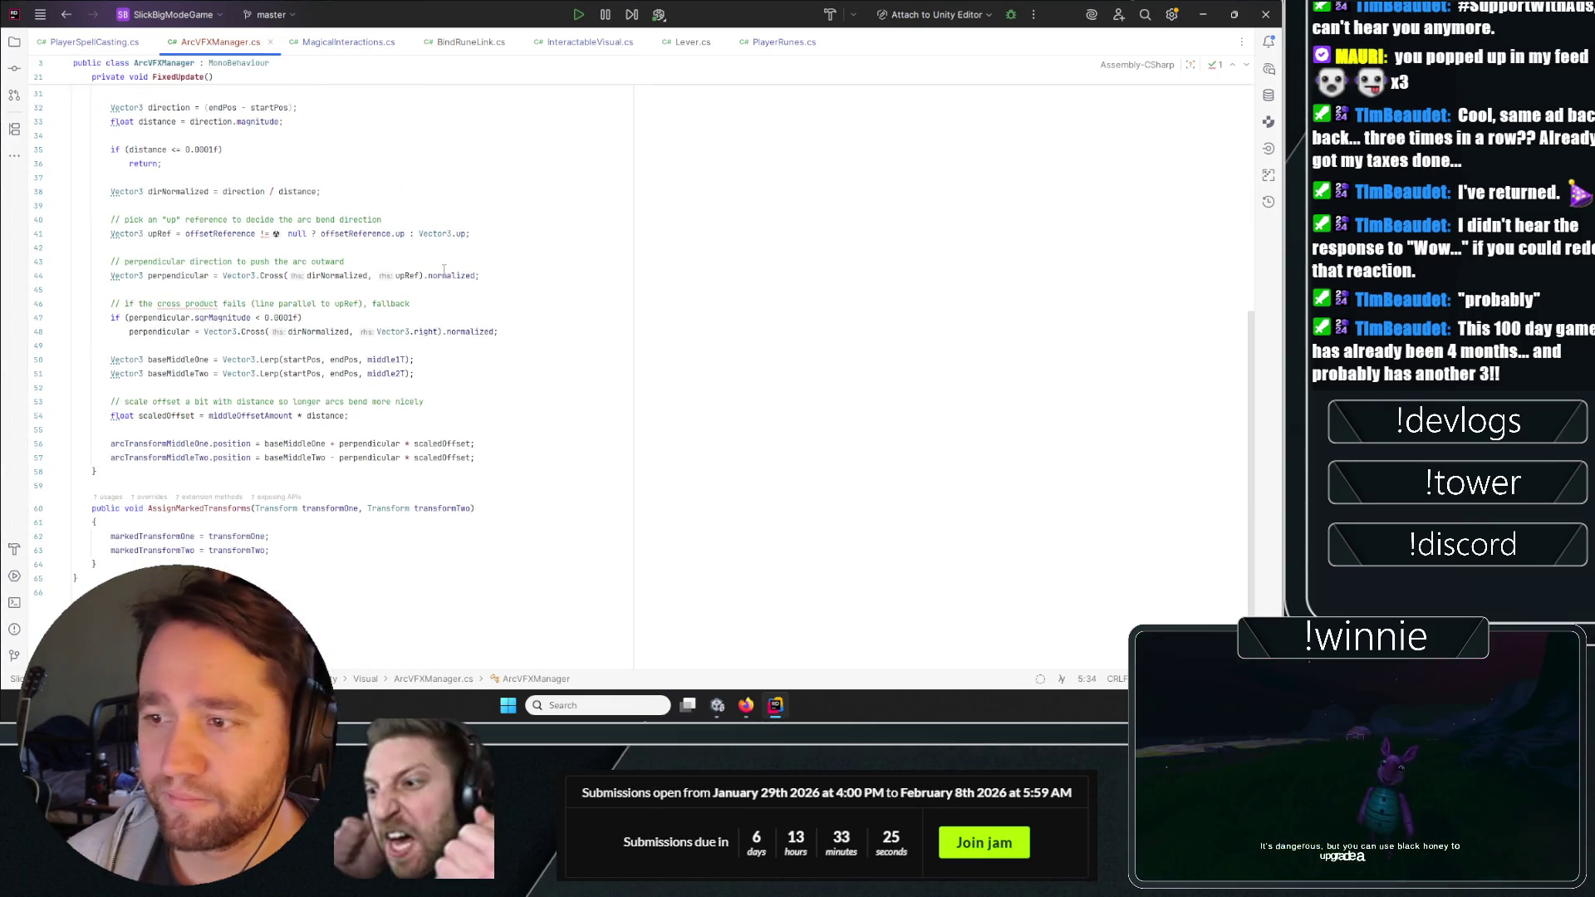
key(alt+Left)
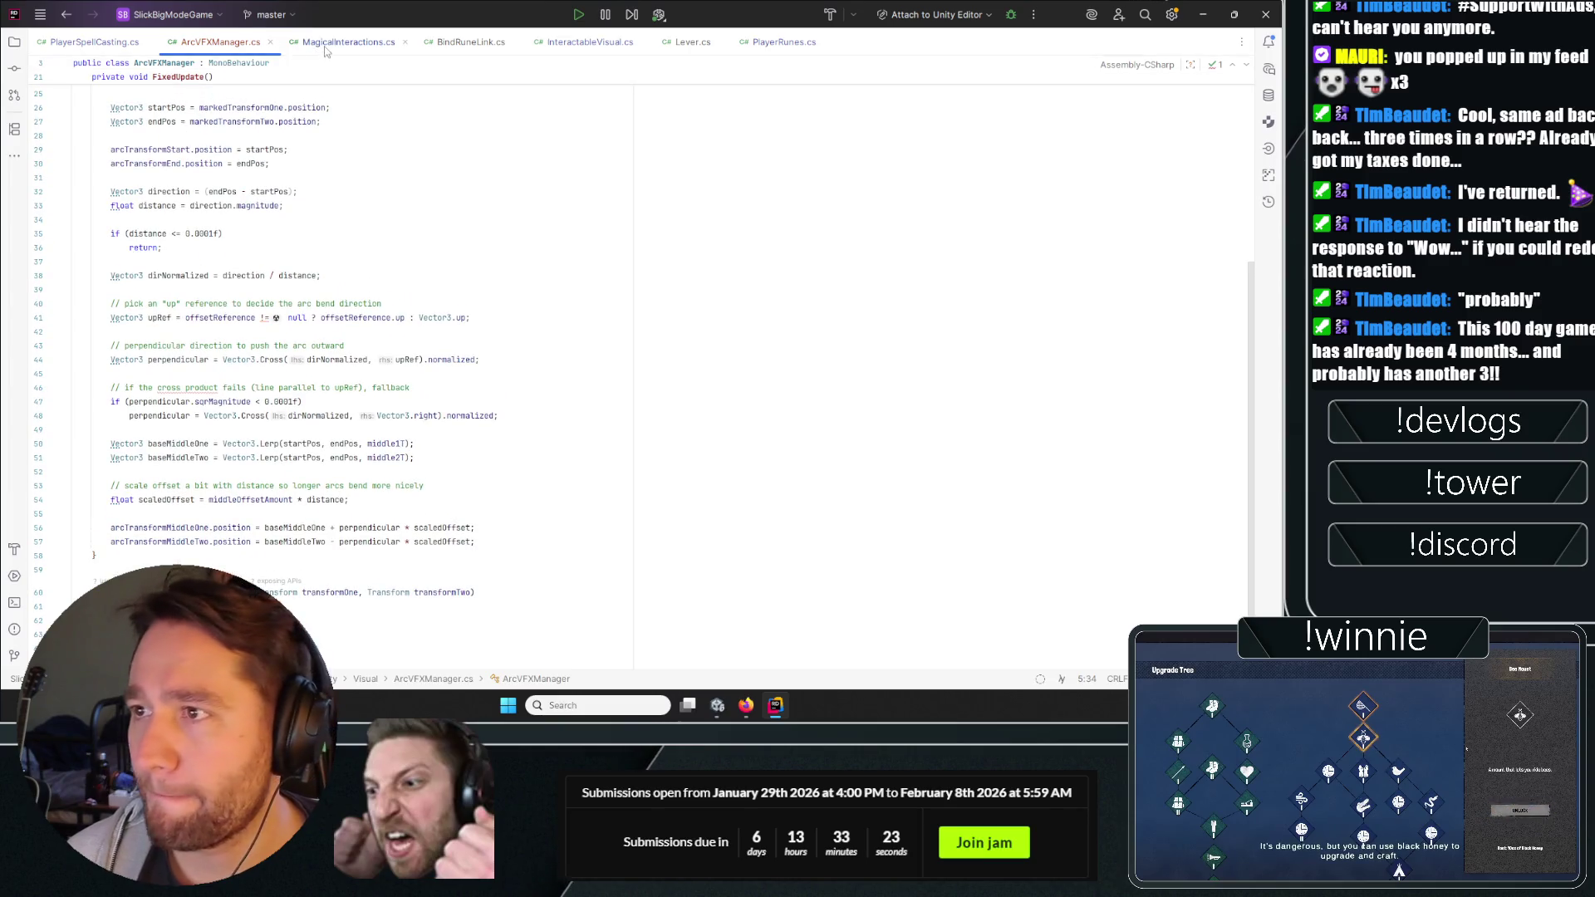
key(alt+Left)
key(alt+Left)
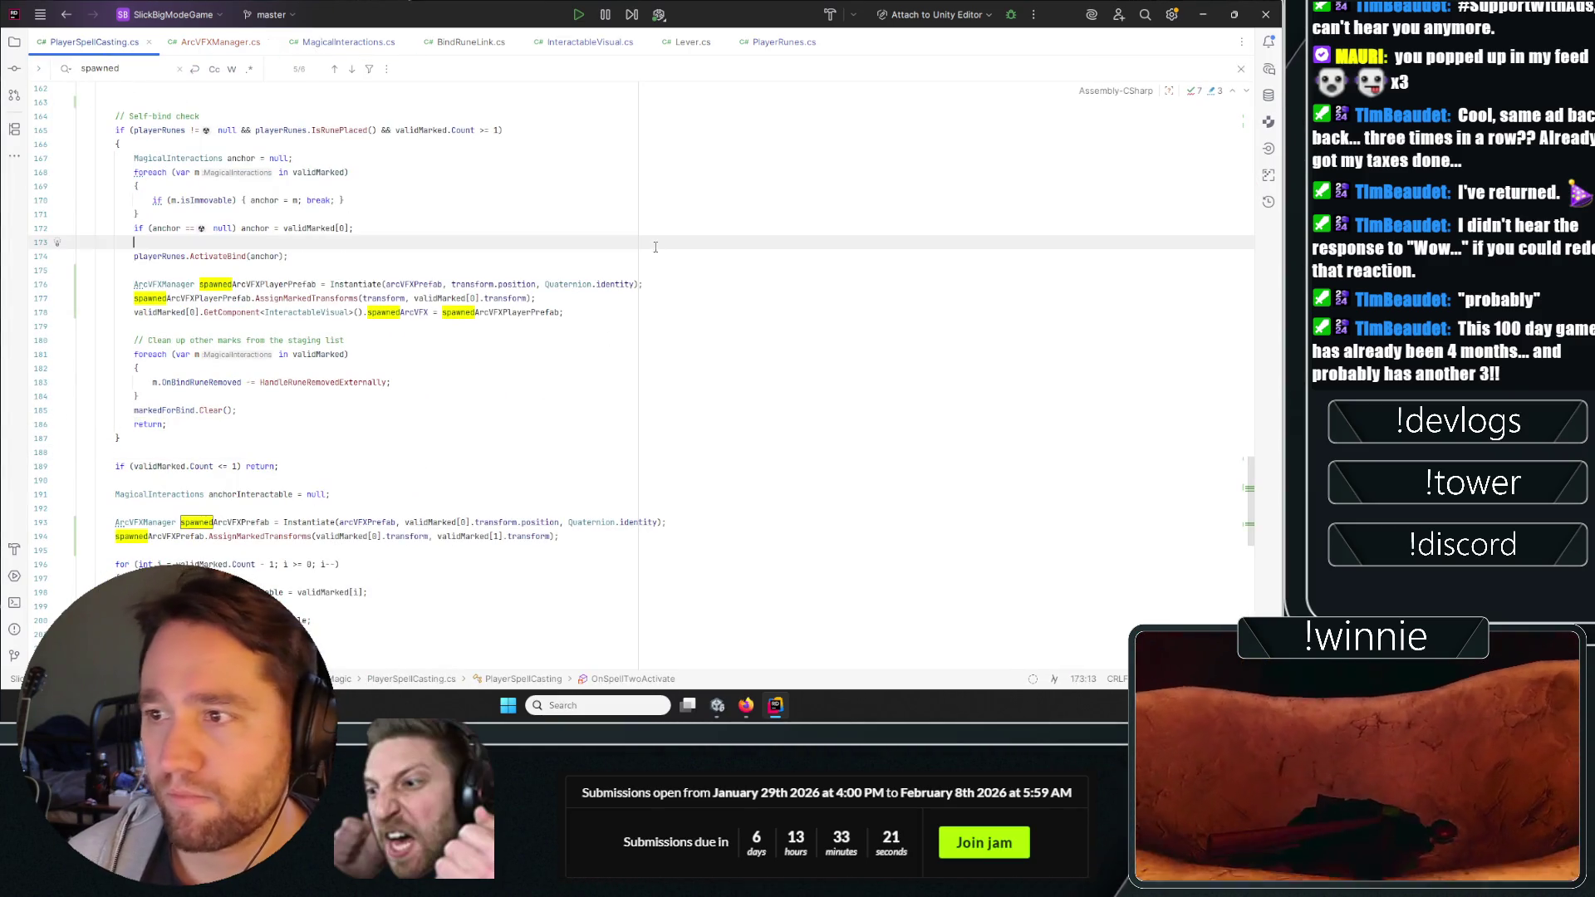
key(alt+Left)
key(alt+Left)
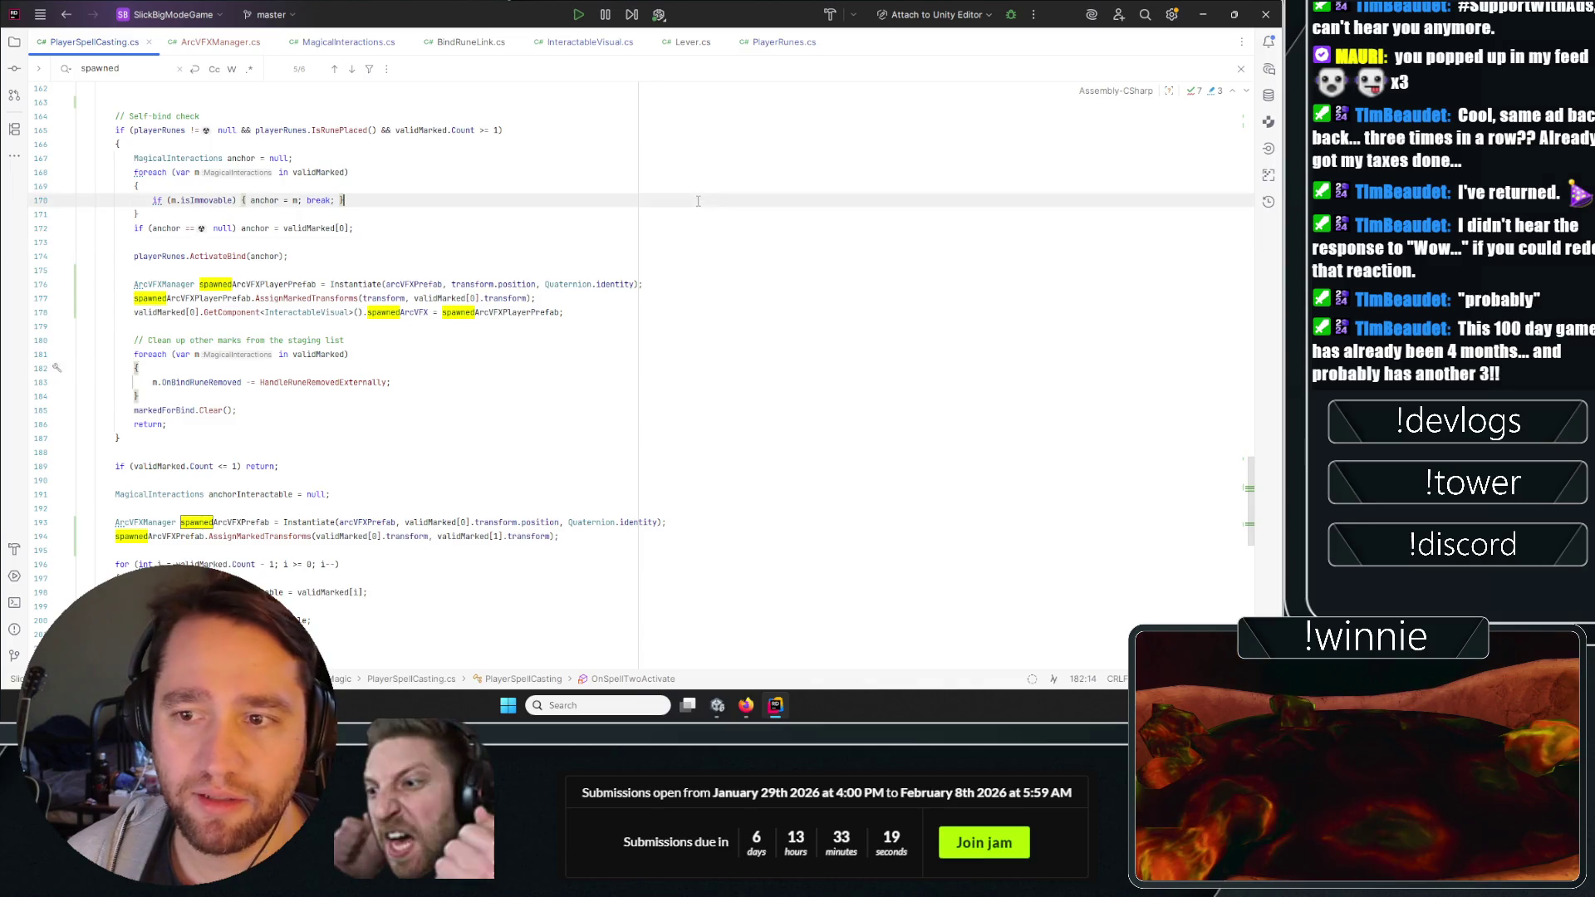
click(724, 310)
key(Up)
key(Up)
key(Down)
key(Down)
key(Up)
key(Up)
key(Down)
key(Down)
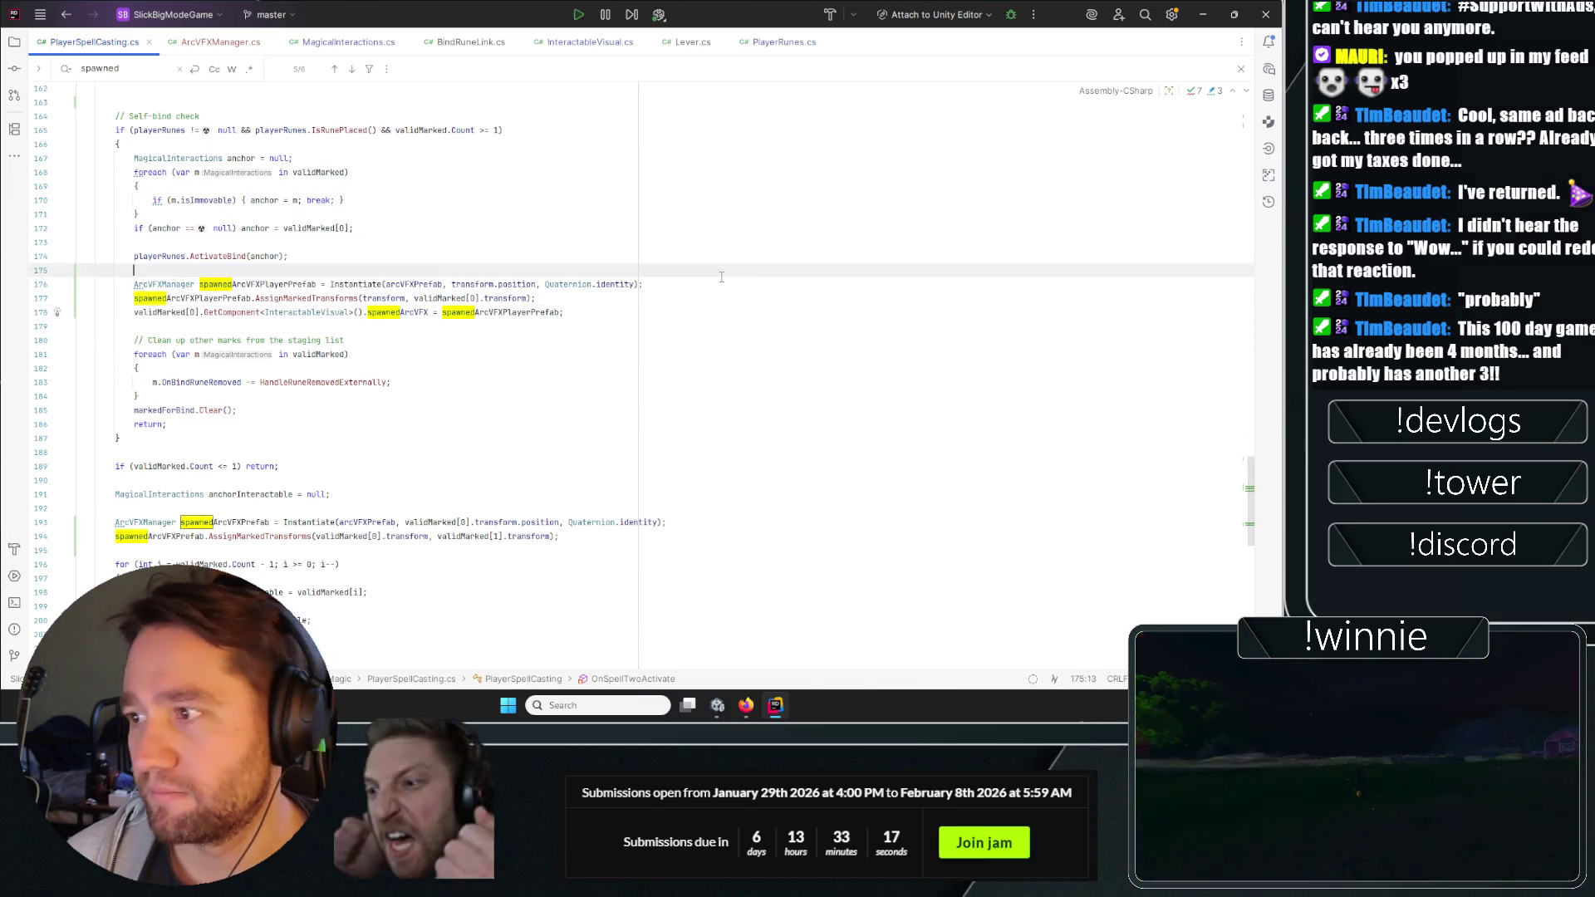
key(Up)
key(Up)
key(Down)
key(Up)
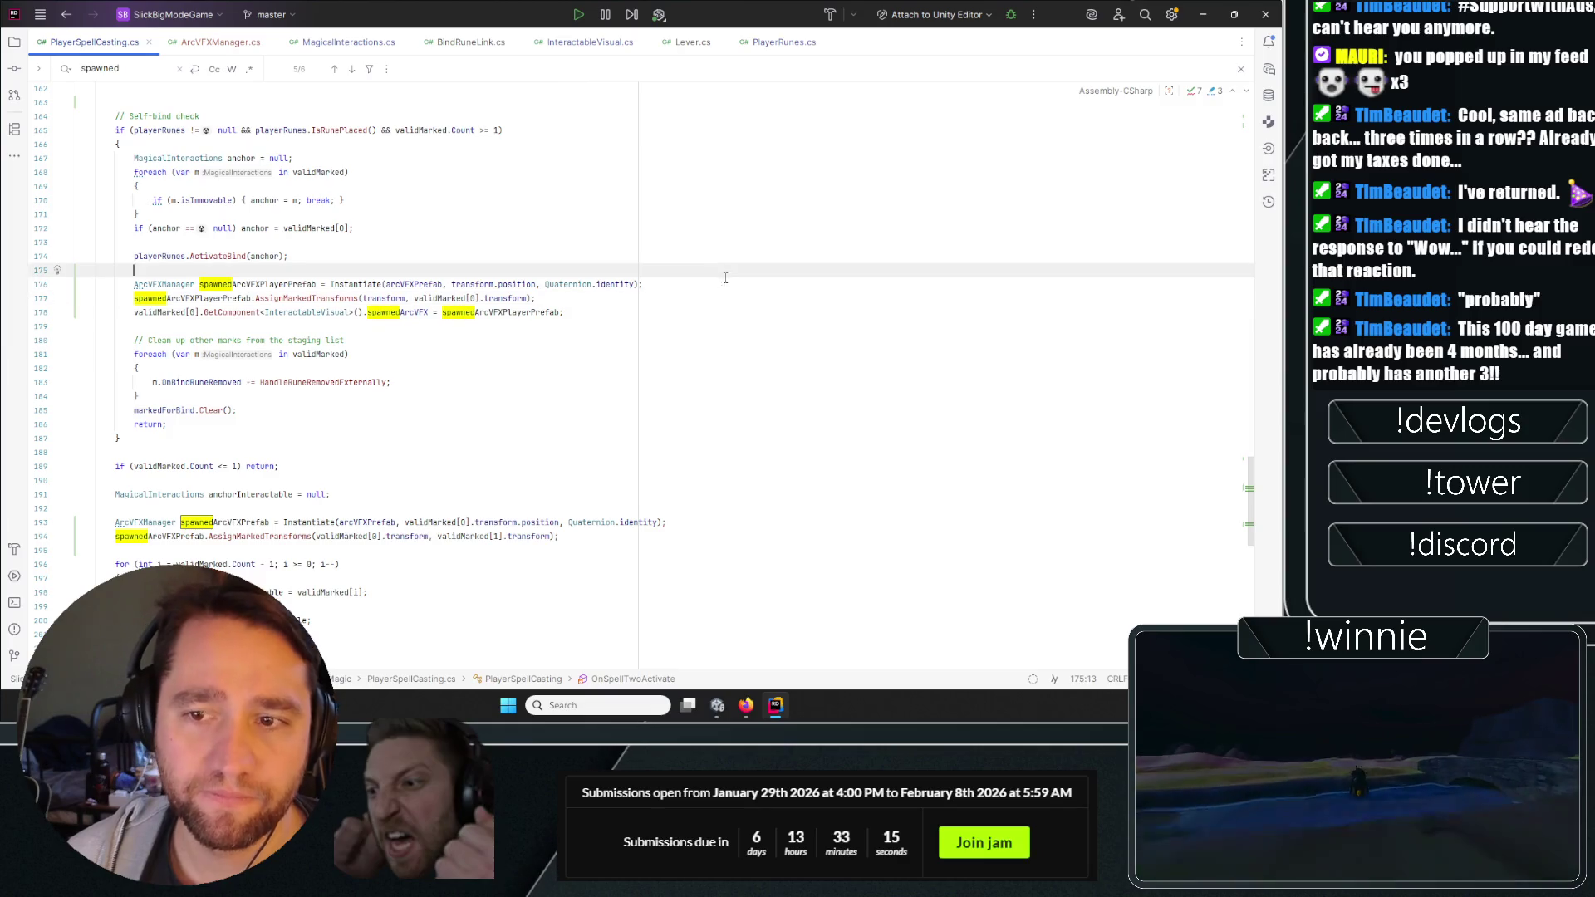
click(590, 342)
key(alt+Tab)
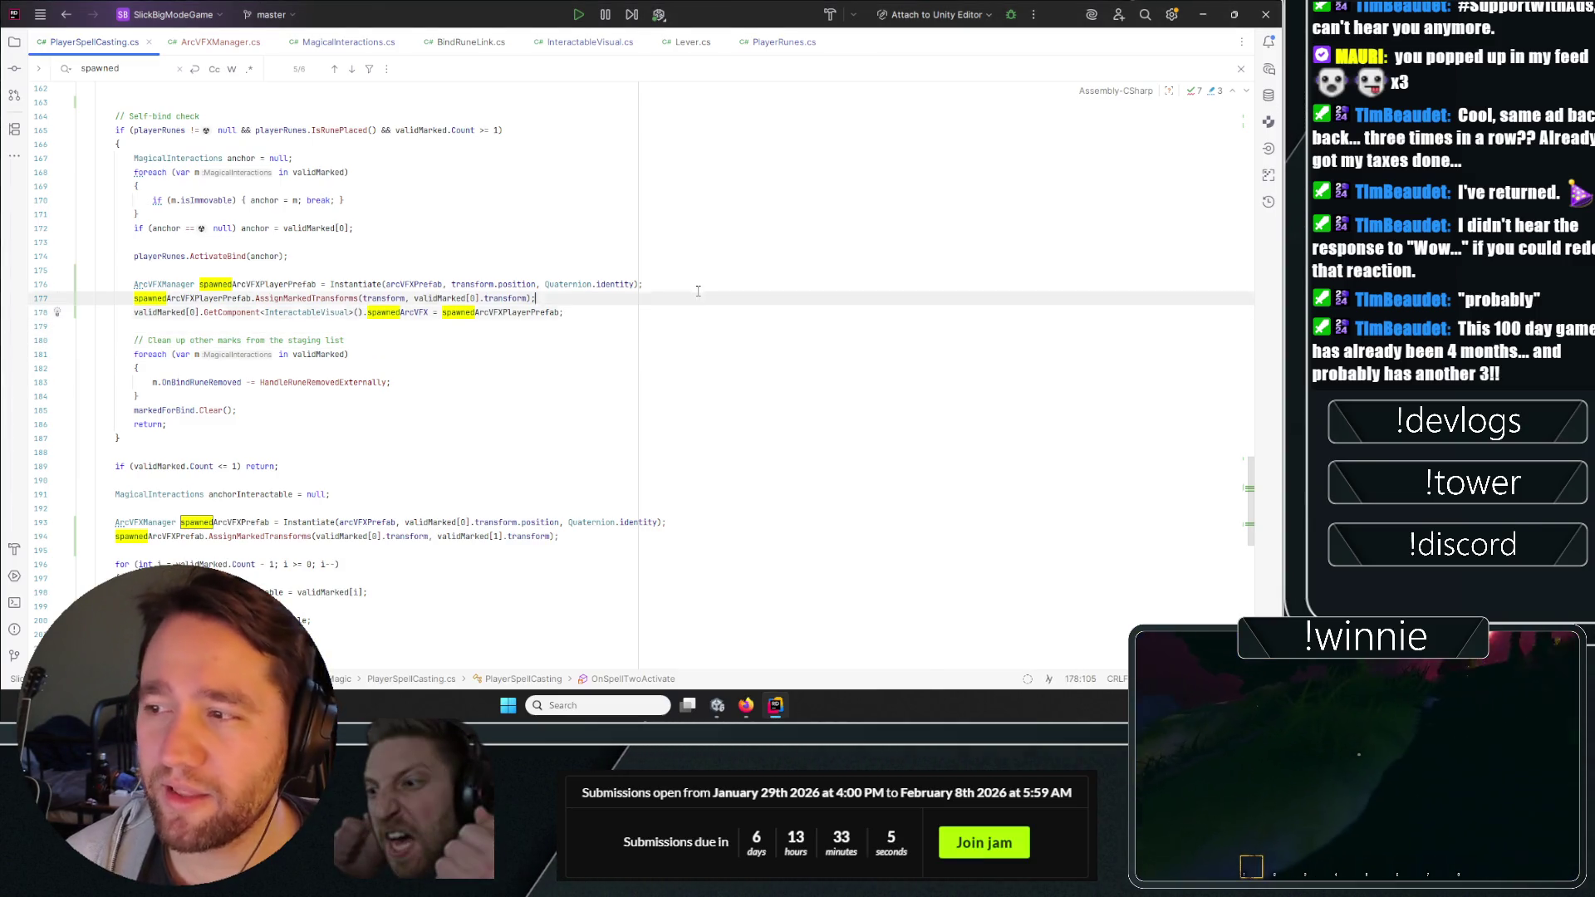
click(675, 285)
click(683, 295)
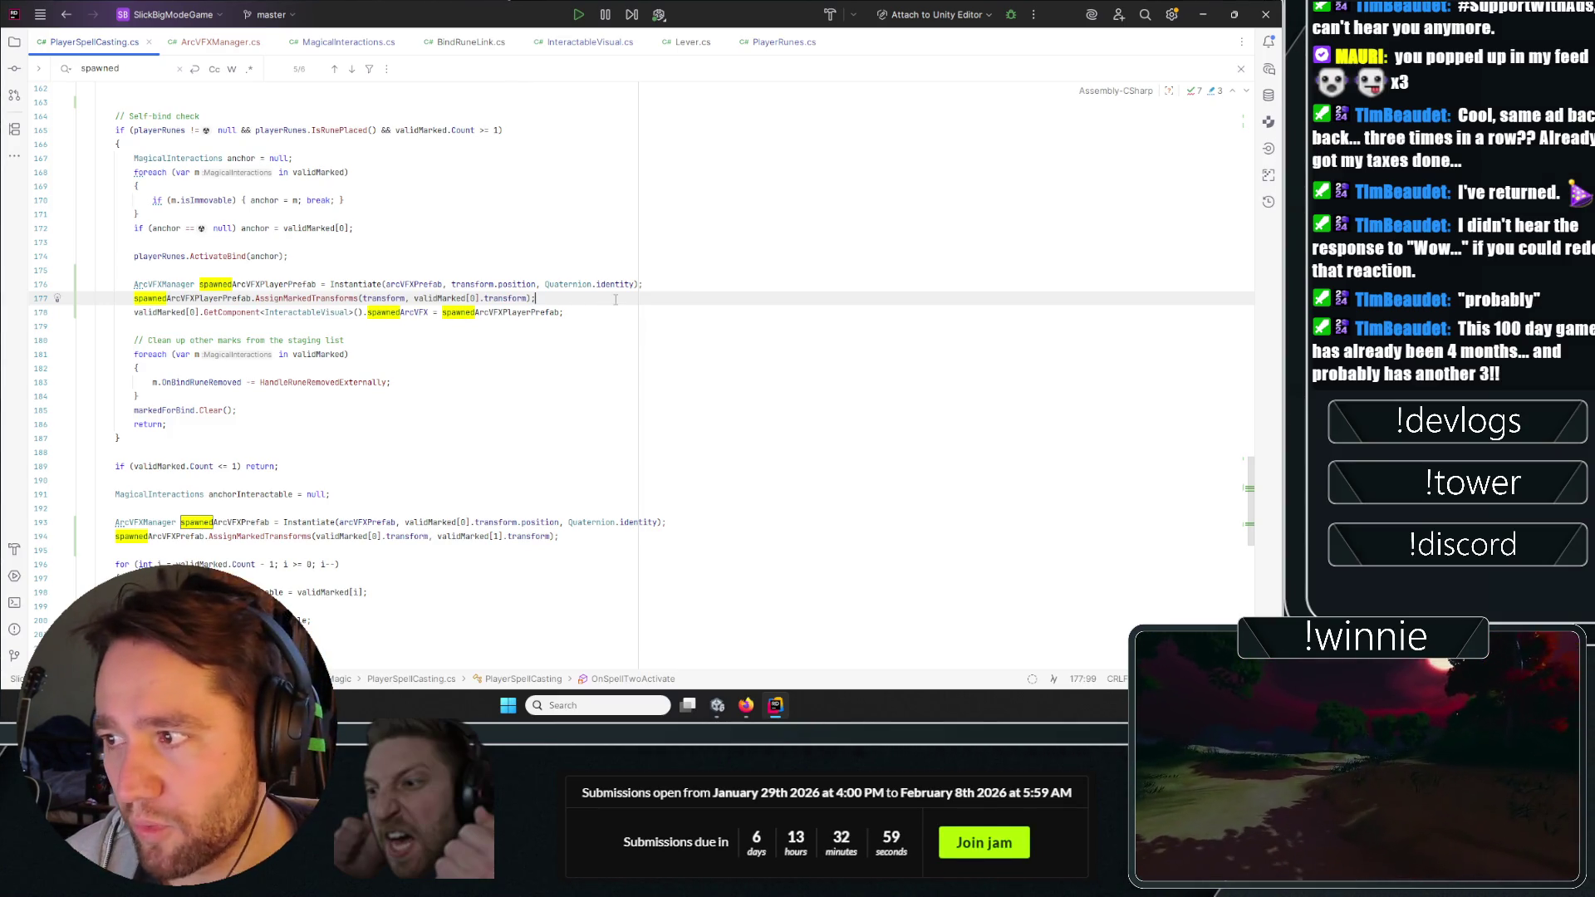
scroll(504, 463, down, 1)
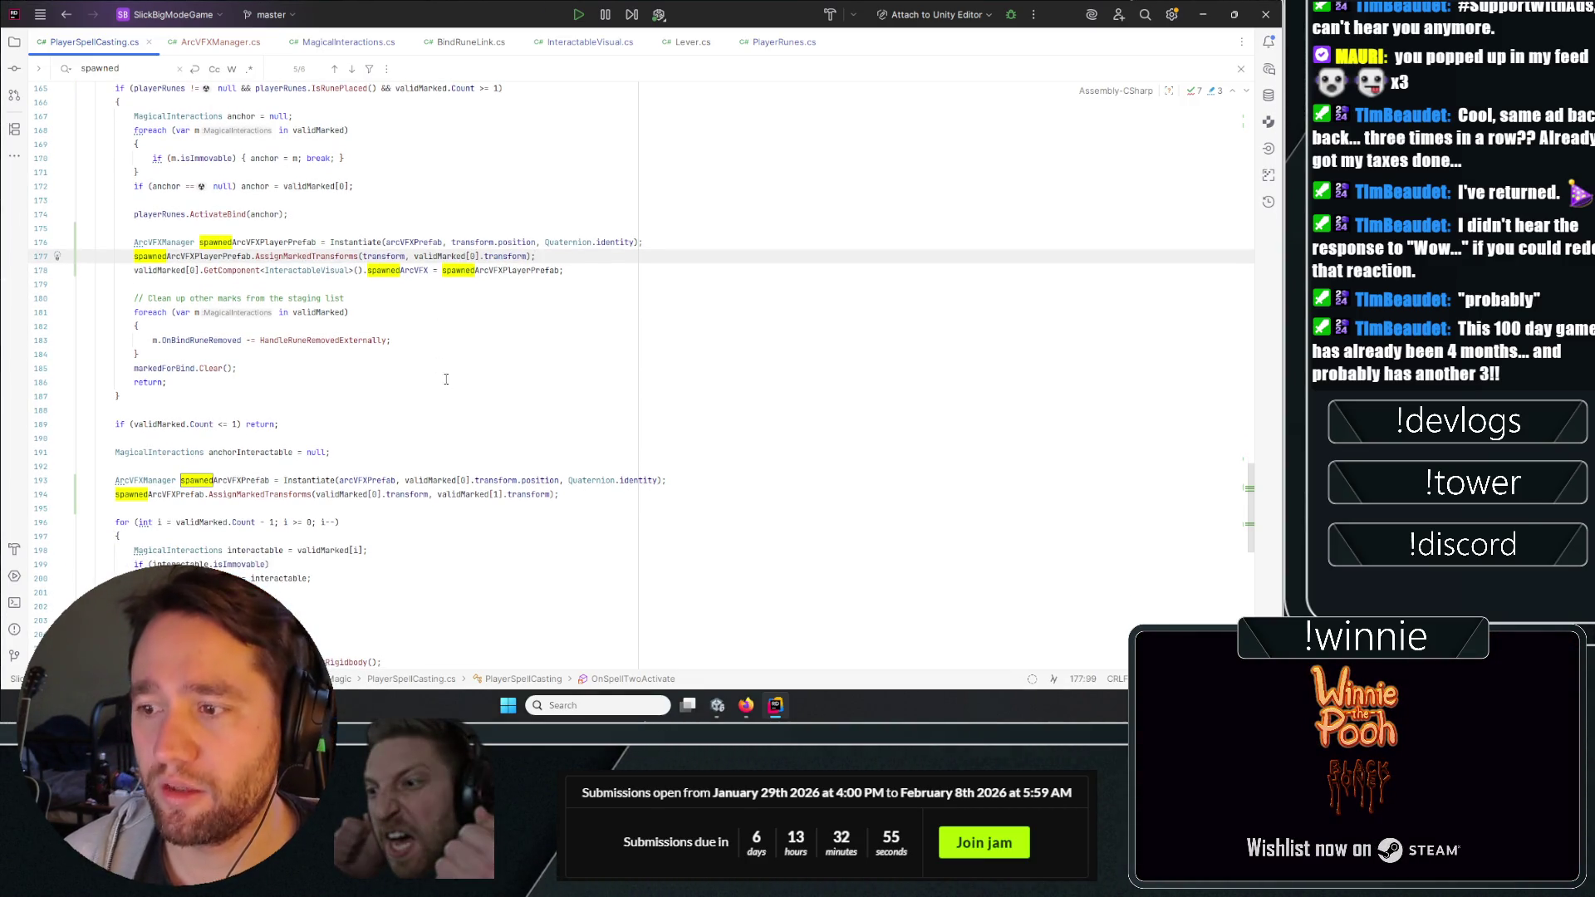
scroll(448, 383, down, 5)
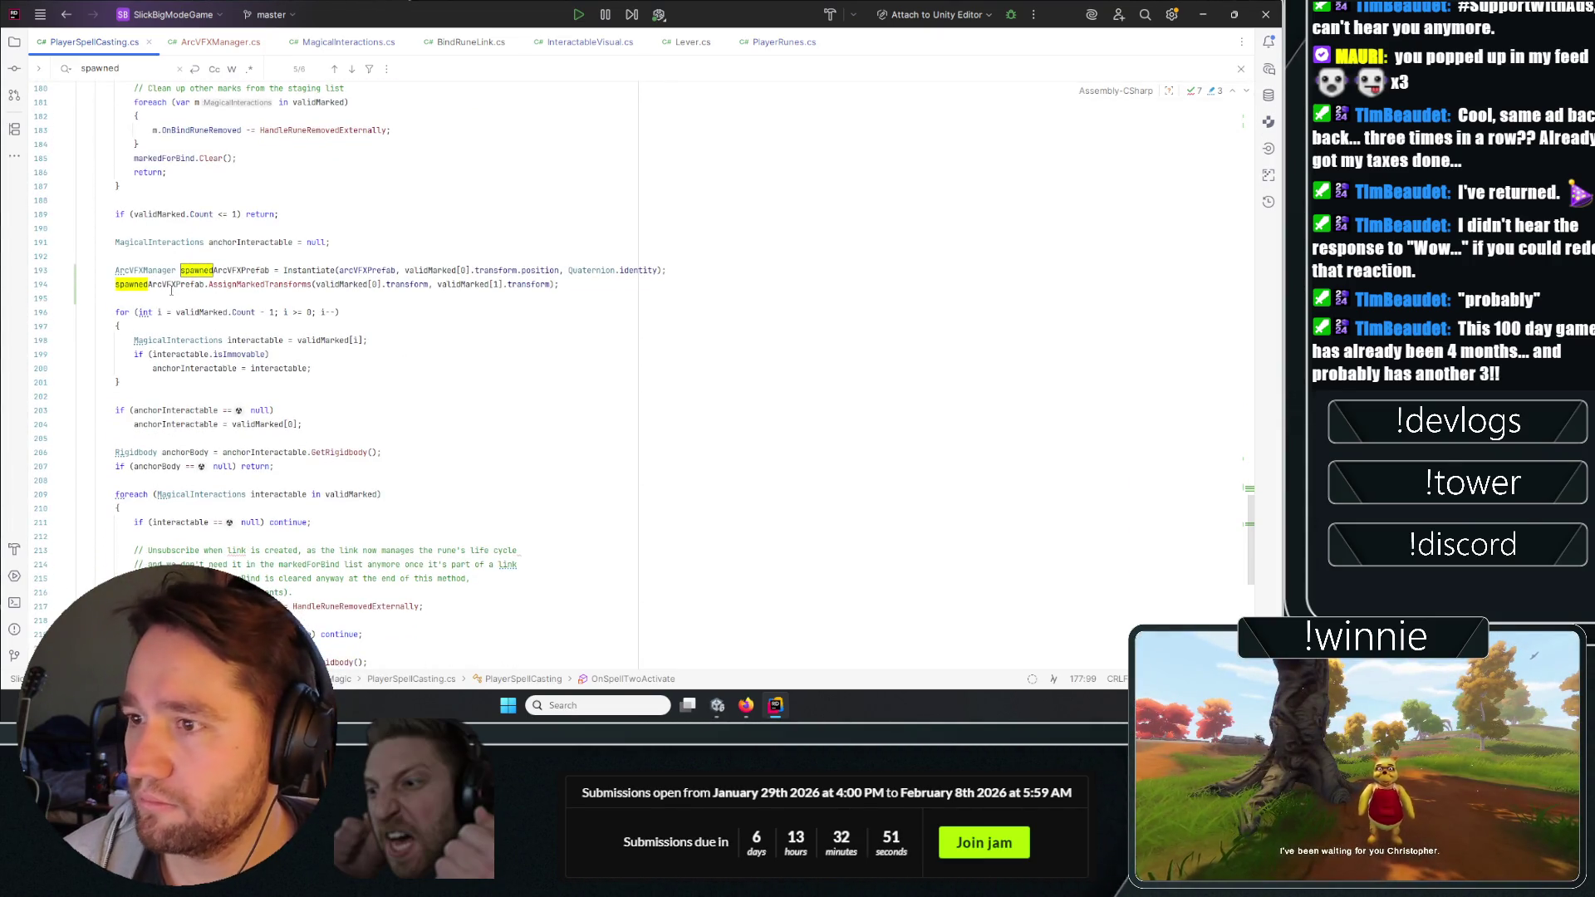
click(311, 270)
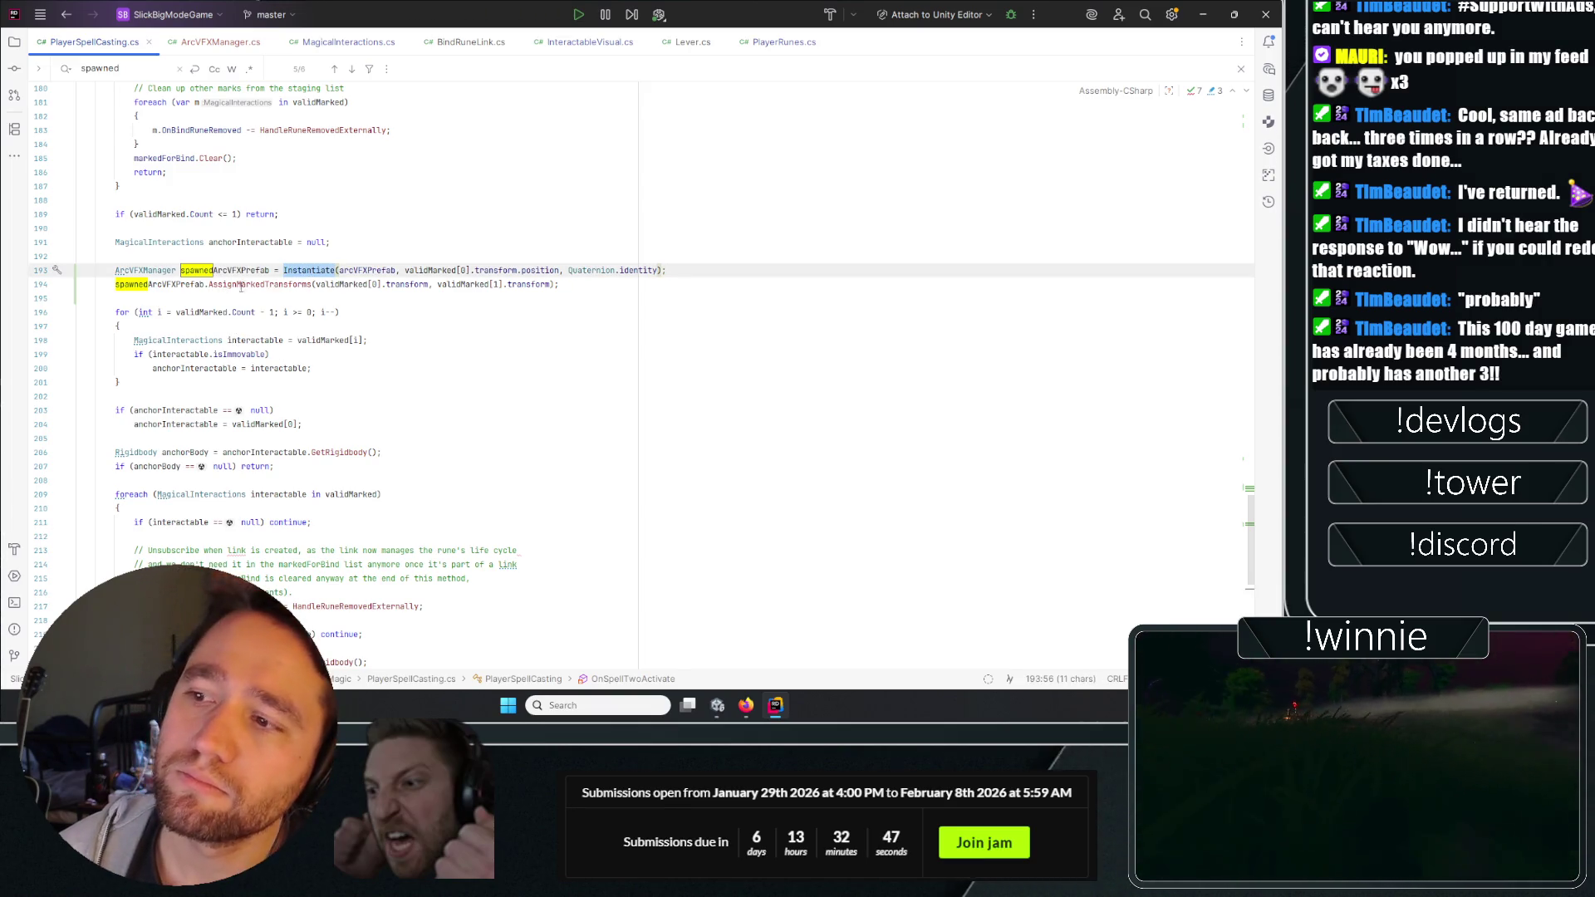
click(264, 285)
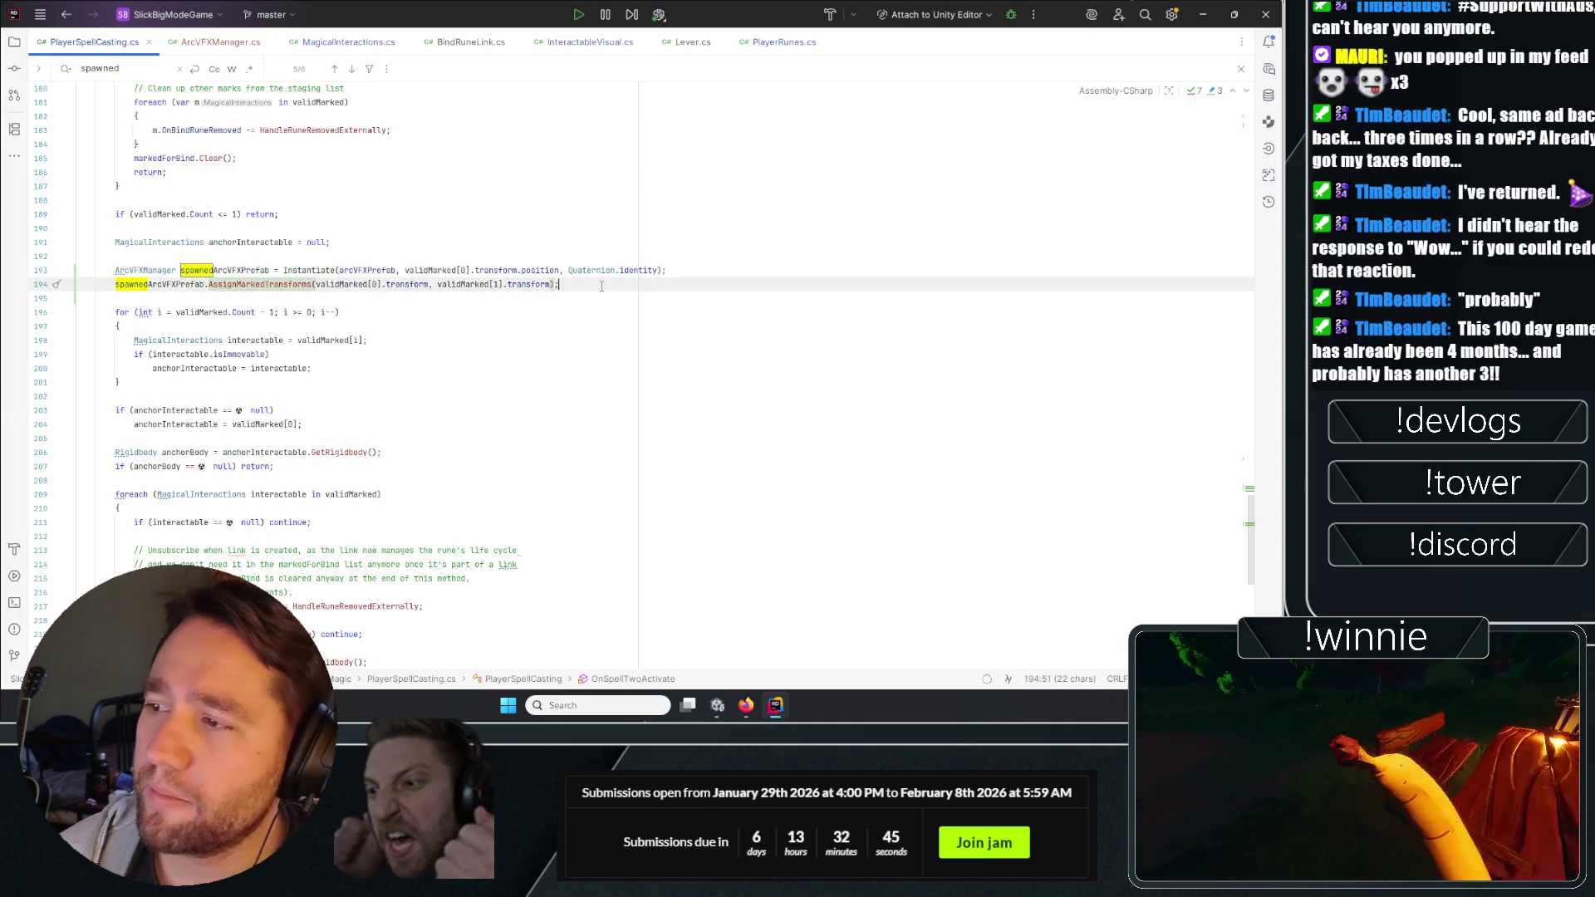
key(End)
key(Return)
text(interactableVisual)
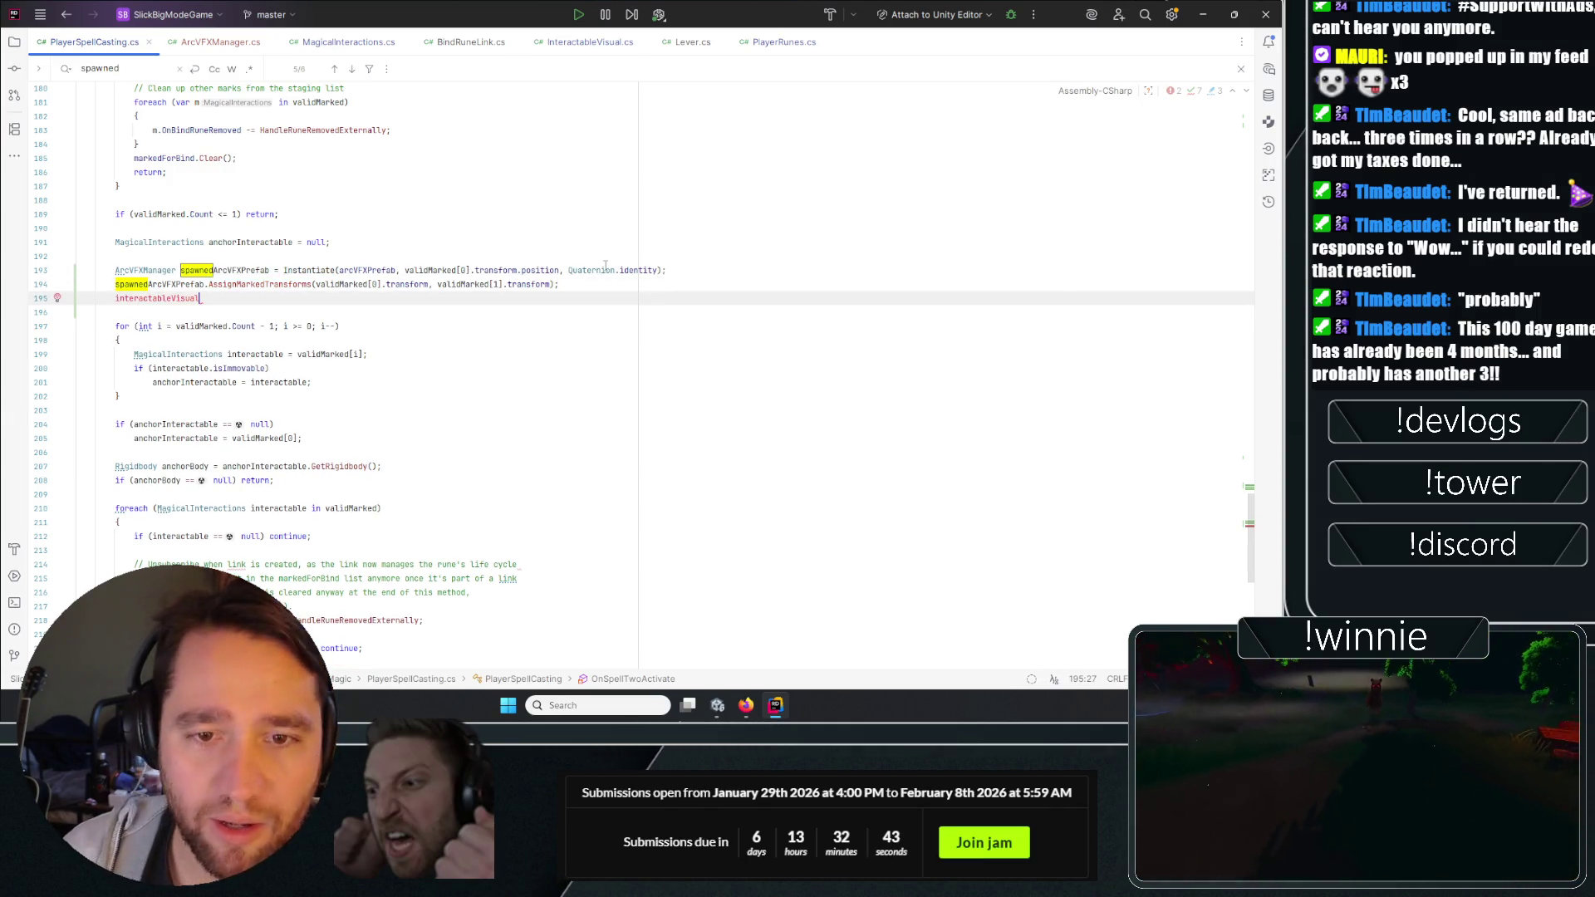
key(ctrl+BackSpace)
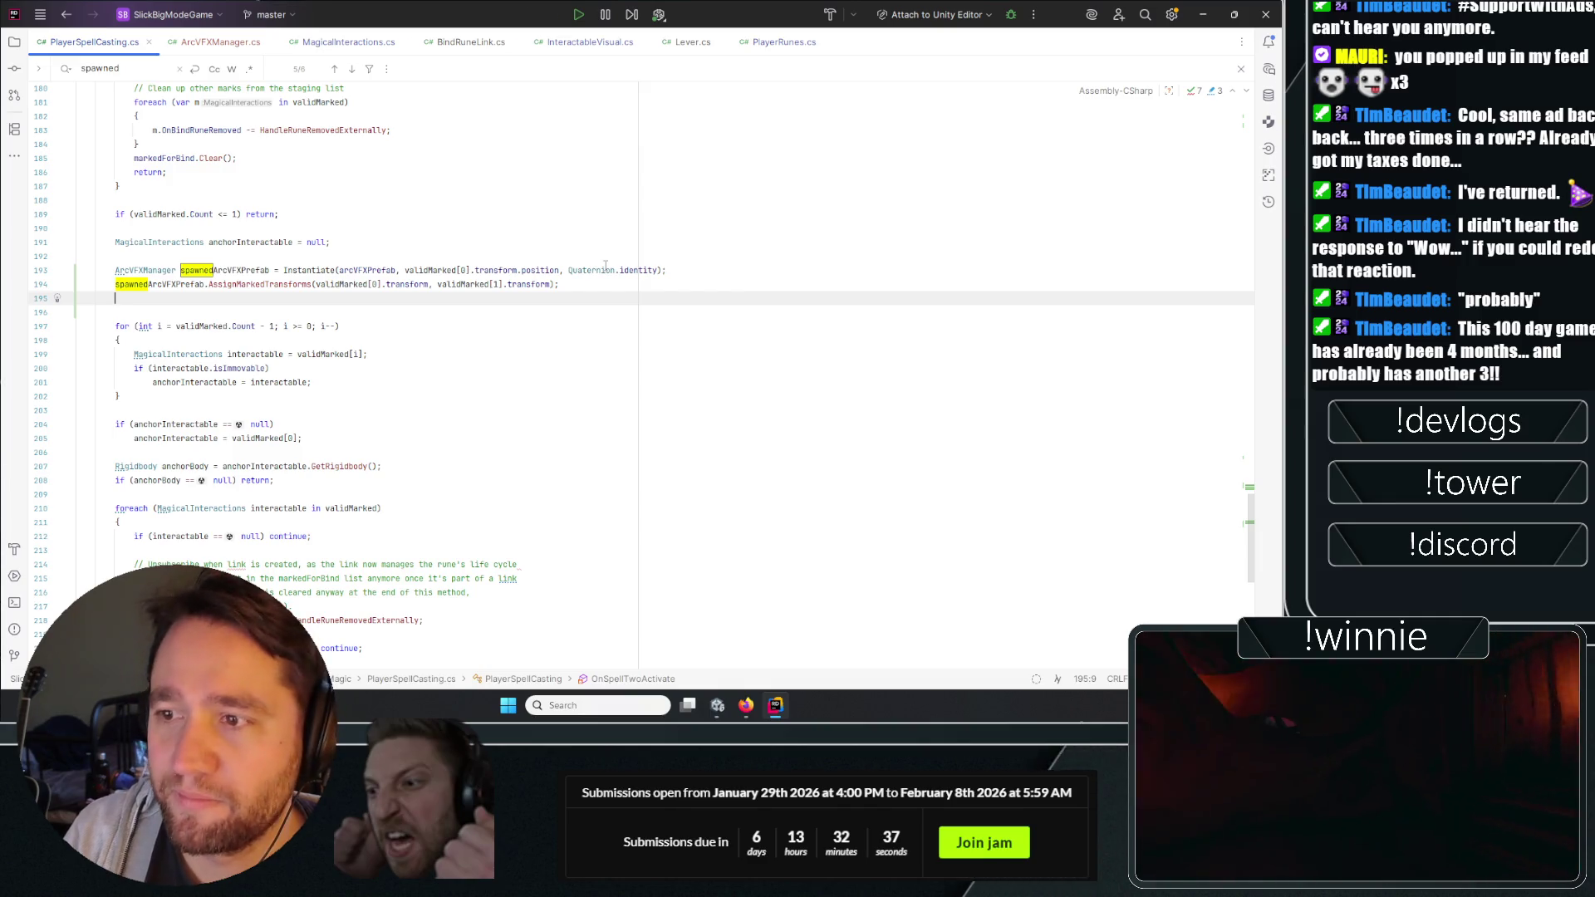
key(ctrl+z)
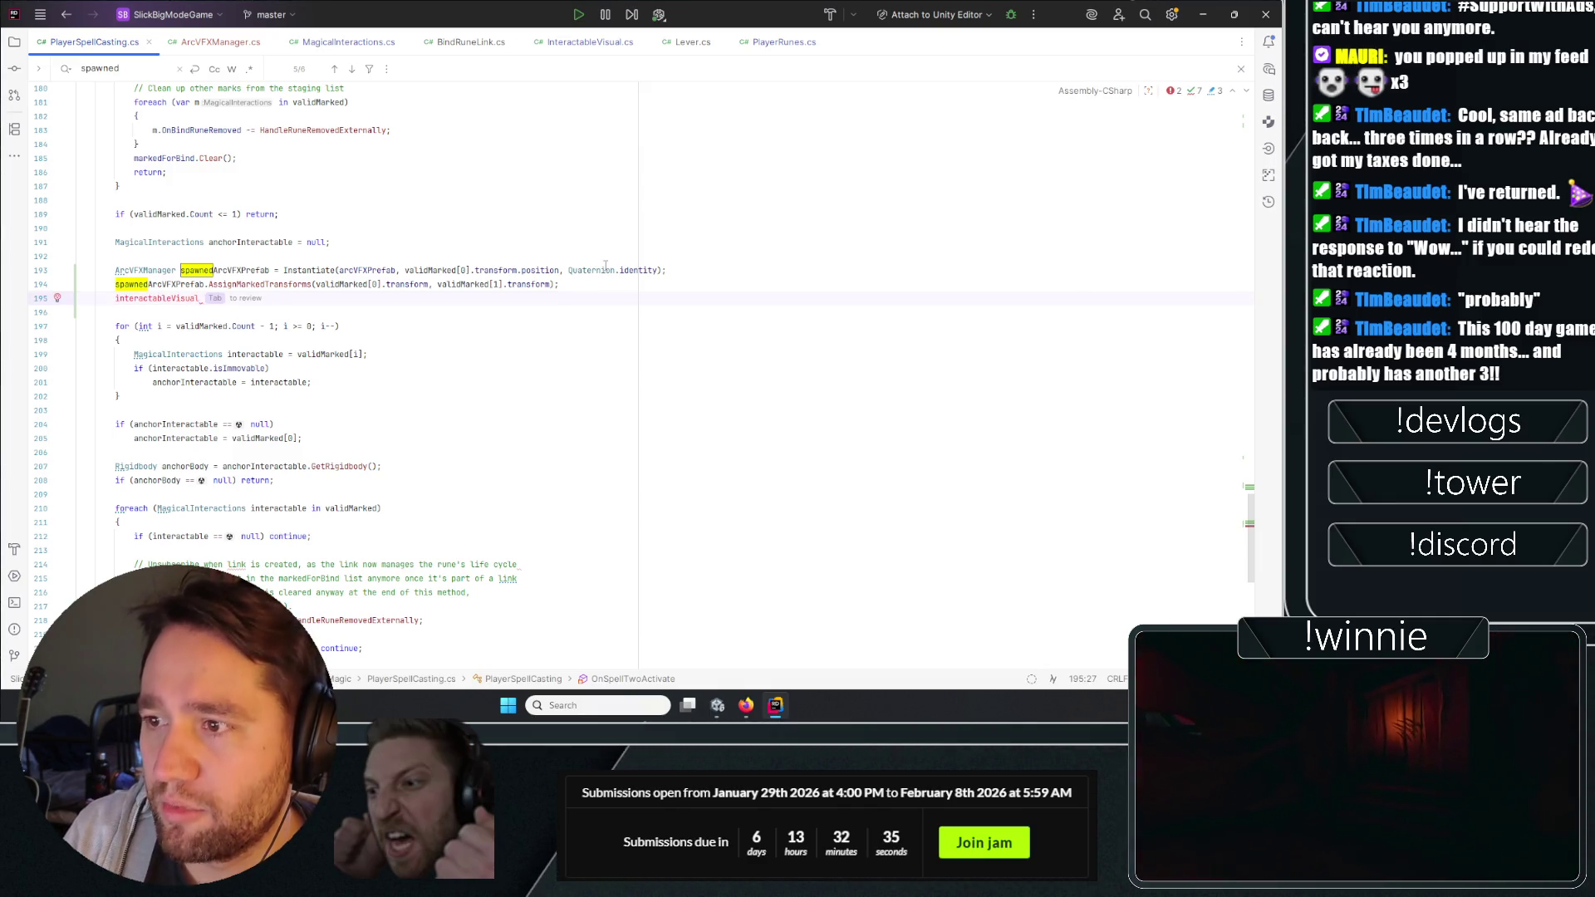
key(ctrl+BackSpace)
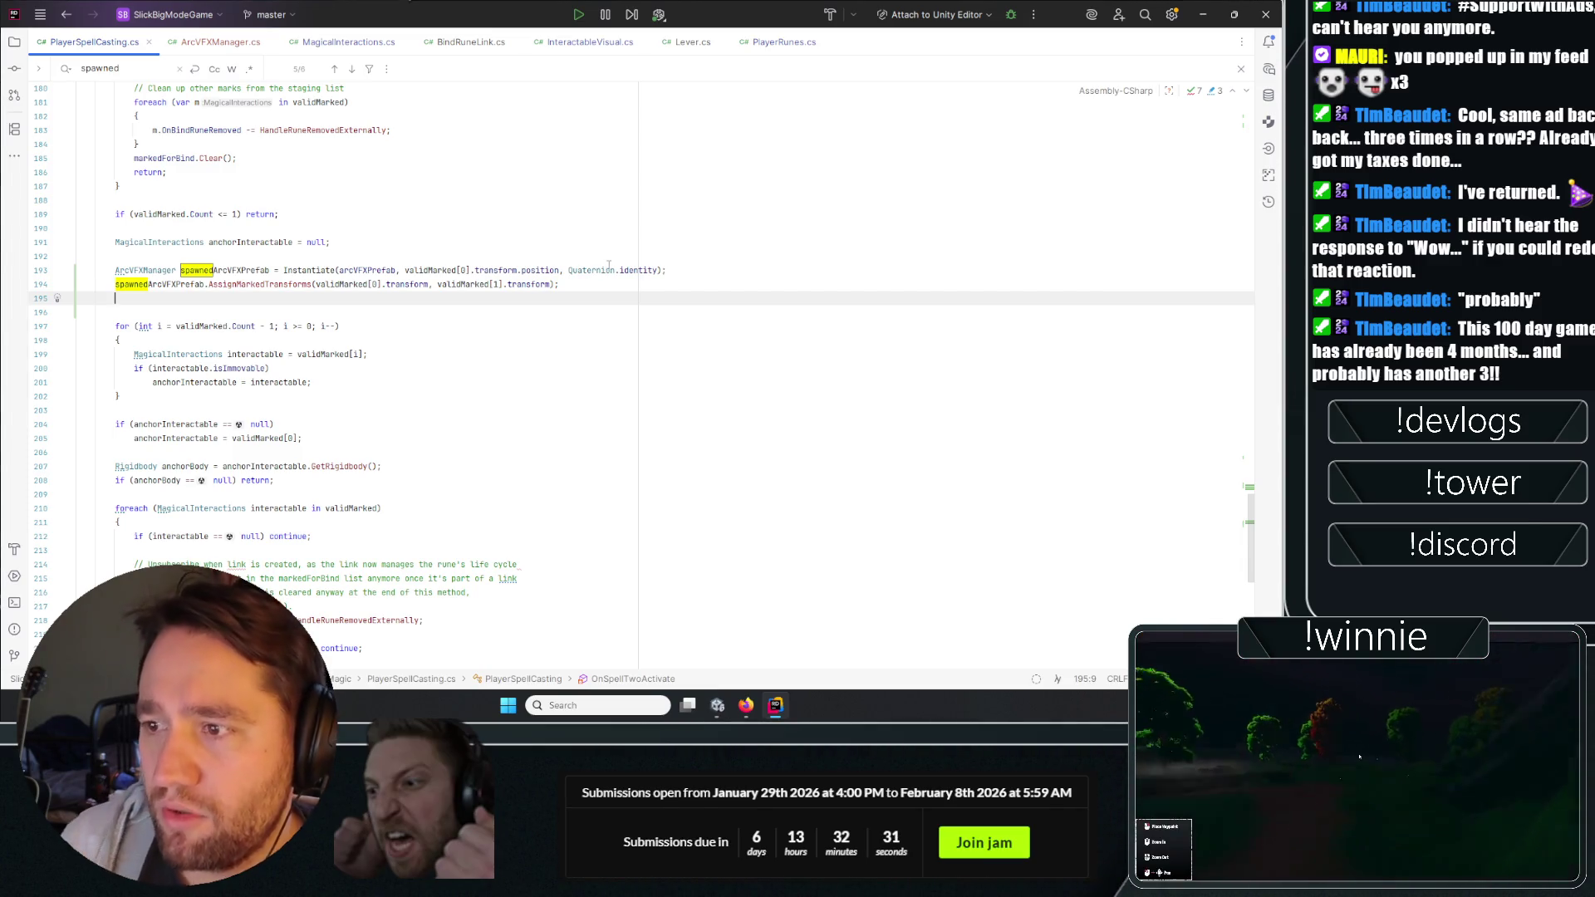
double_click(241, 270)
double_click(259, 285)
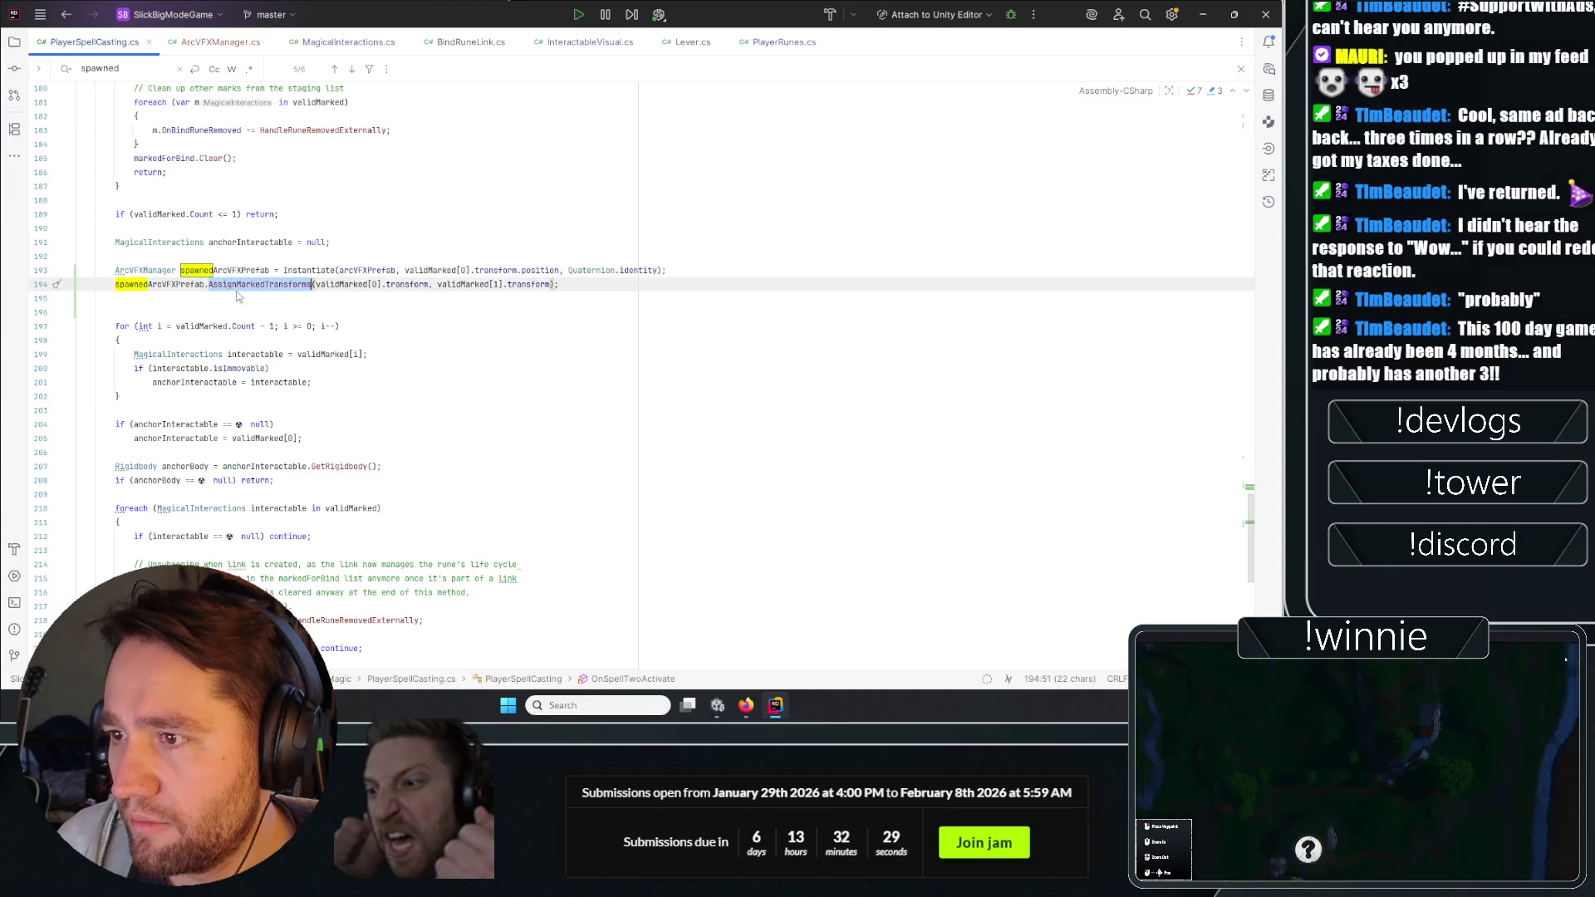
click(253, 324)
click(161, 270)
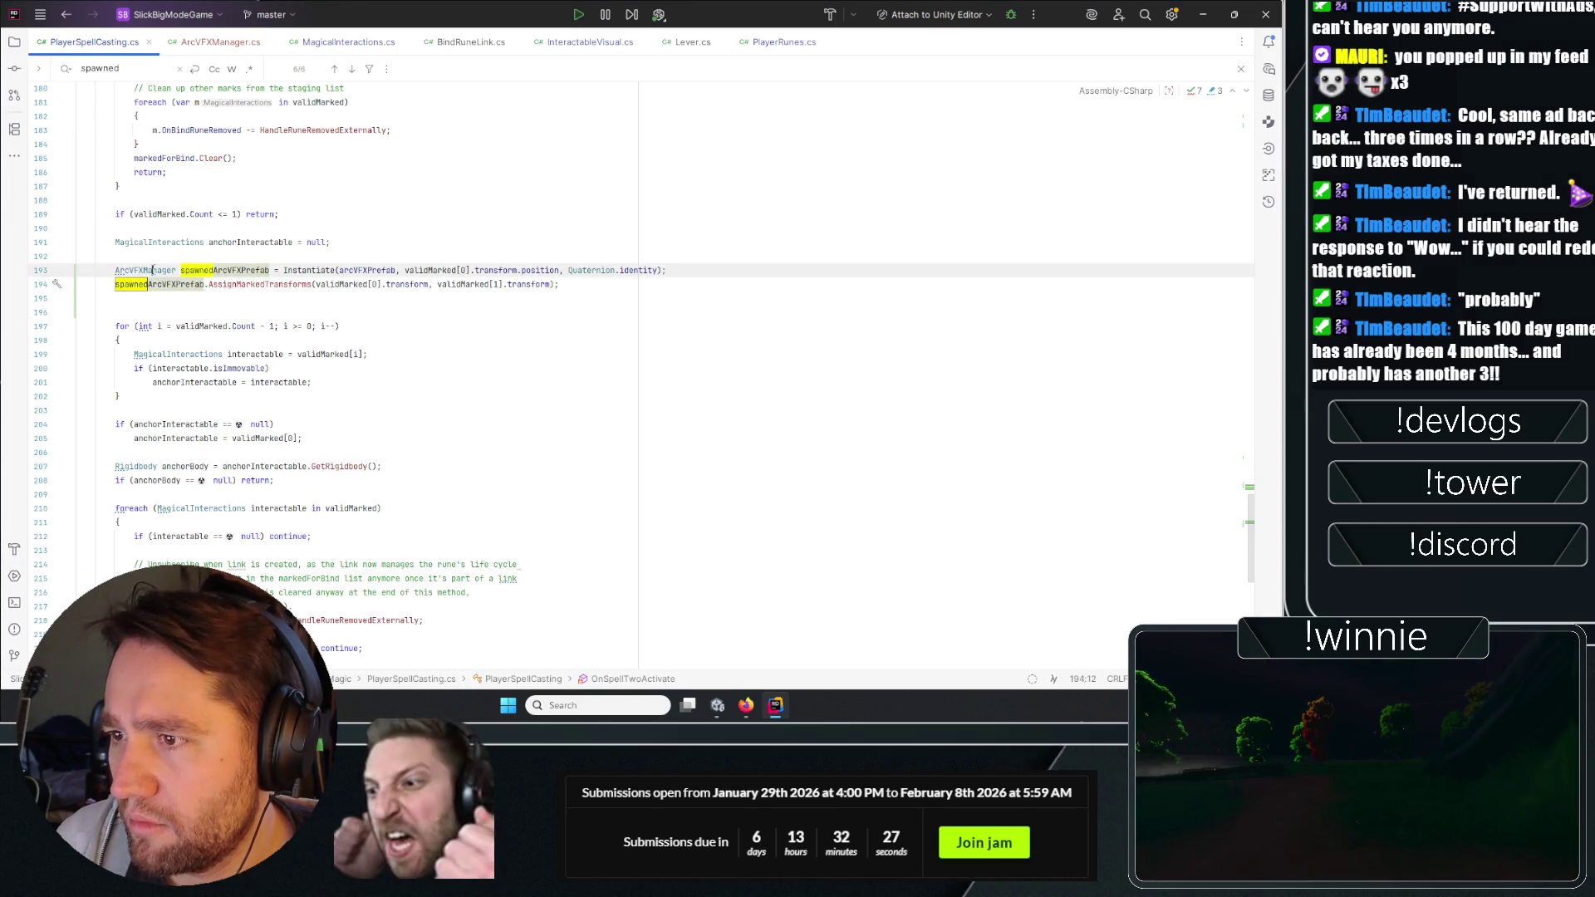
scroll(286, 339, up, 4)
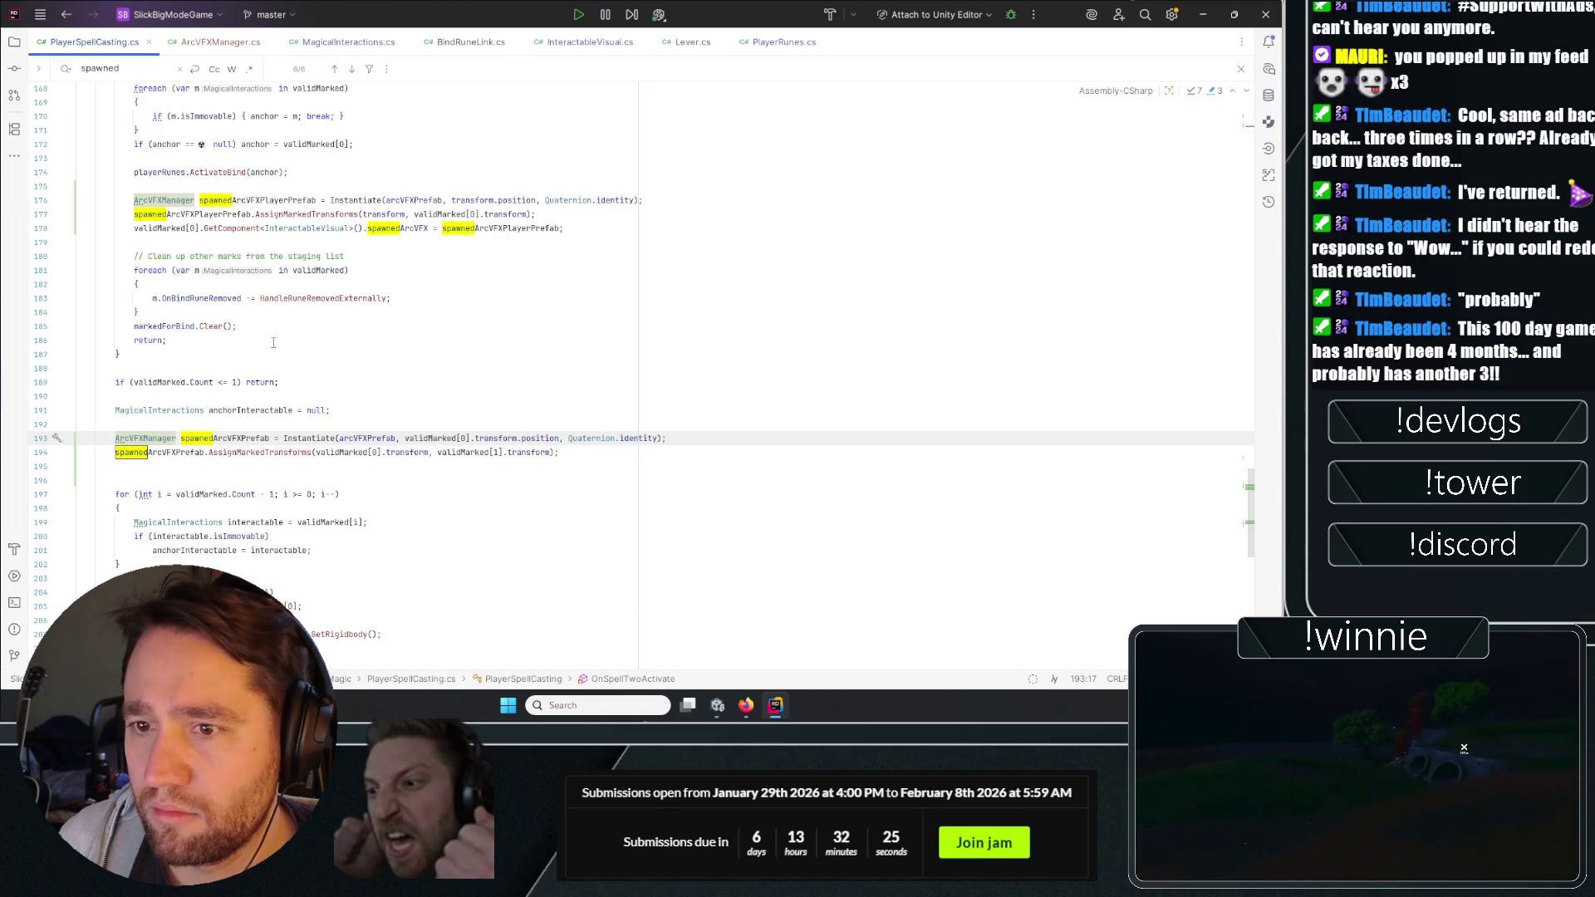
scroll(261, 330, up, 4)
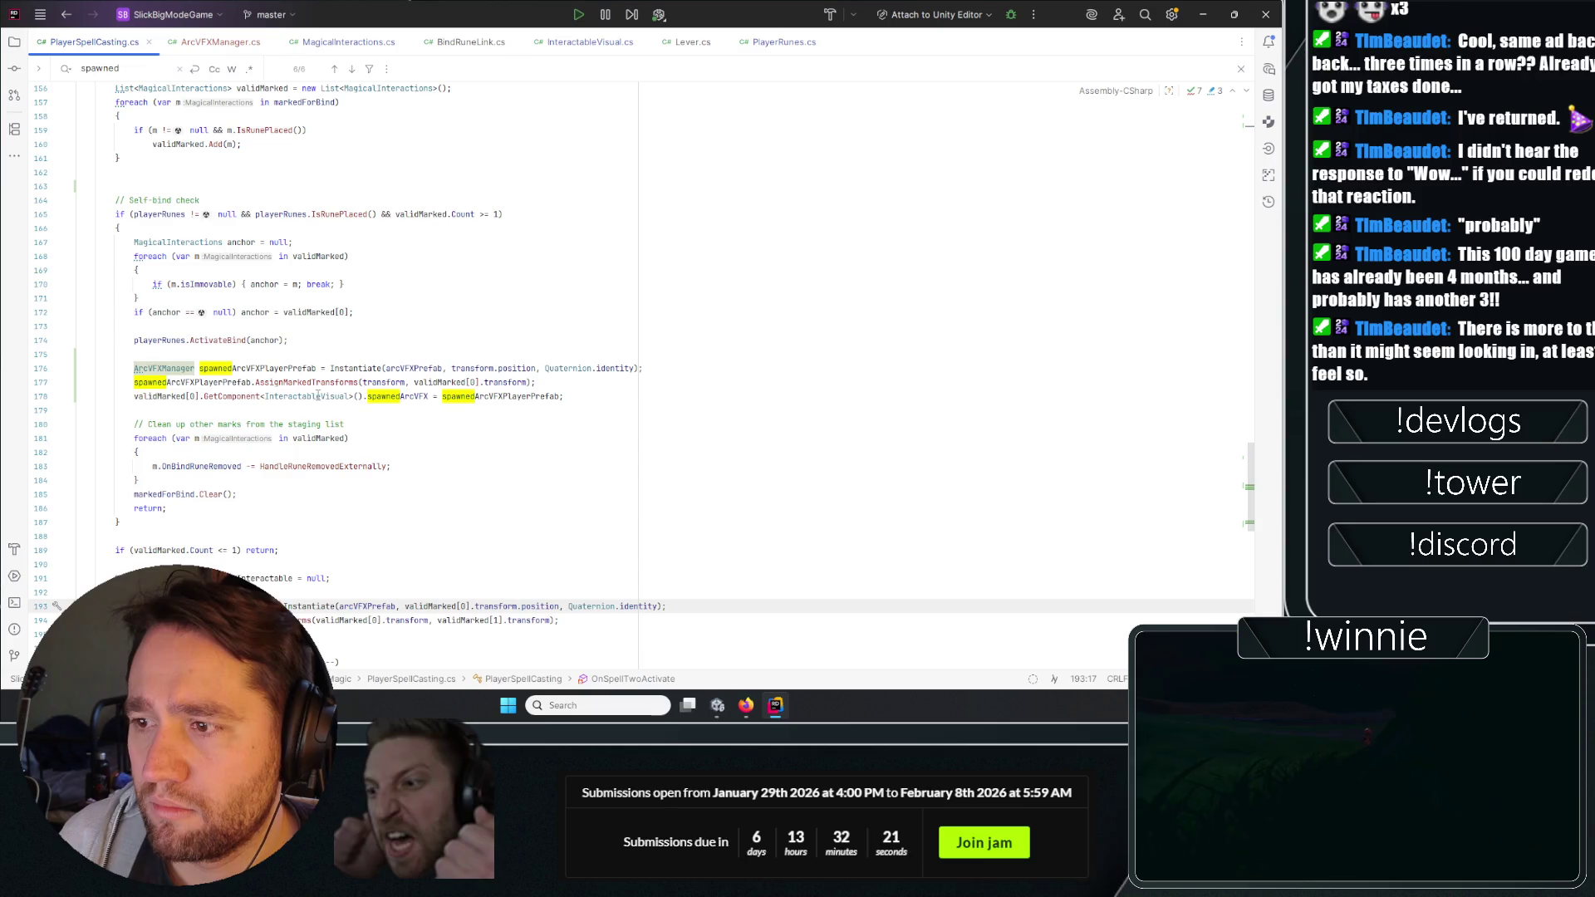
scroll(191, 472, down, 4)
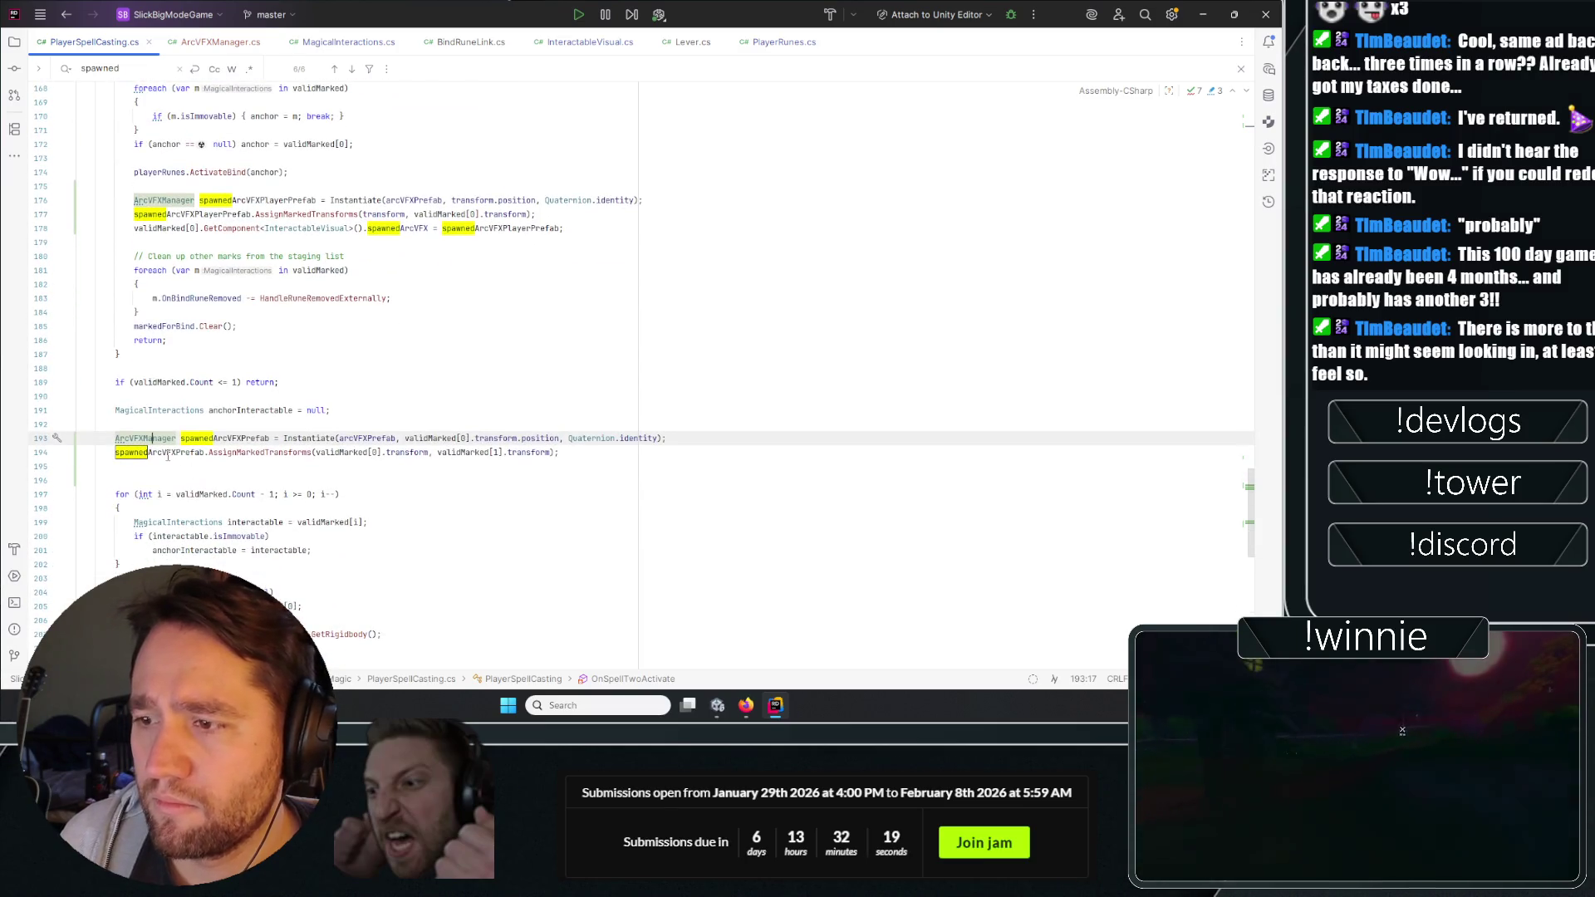
key(Down)
key(Right)
key(Right)
key(Right)
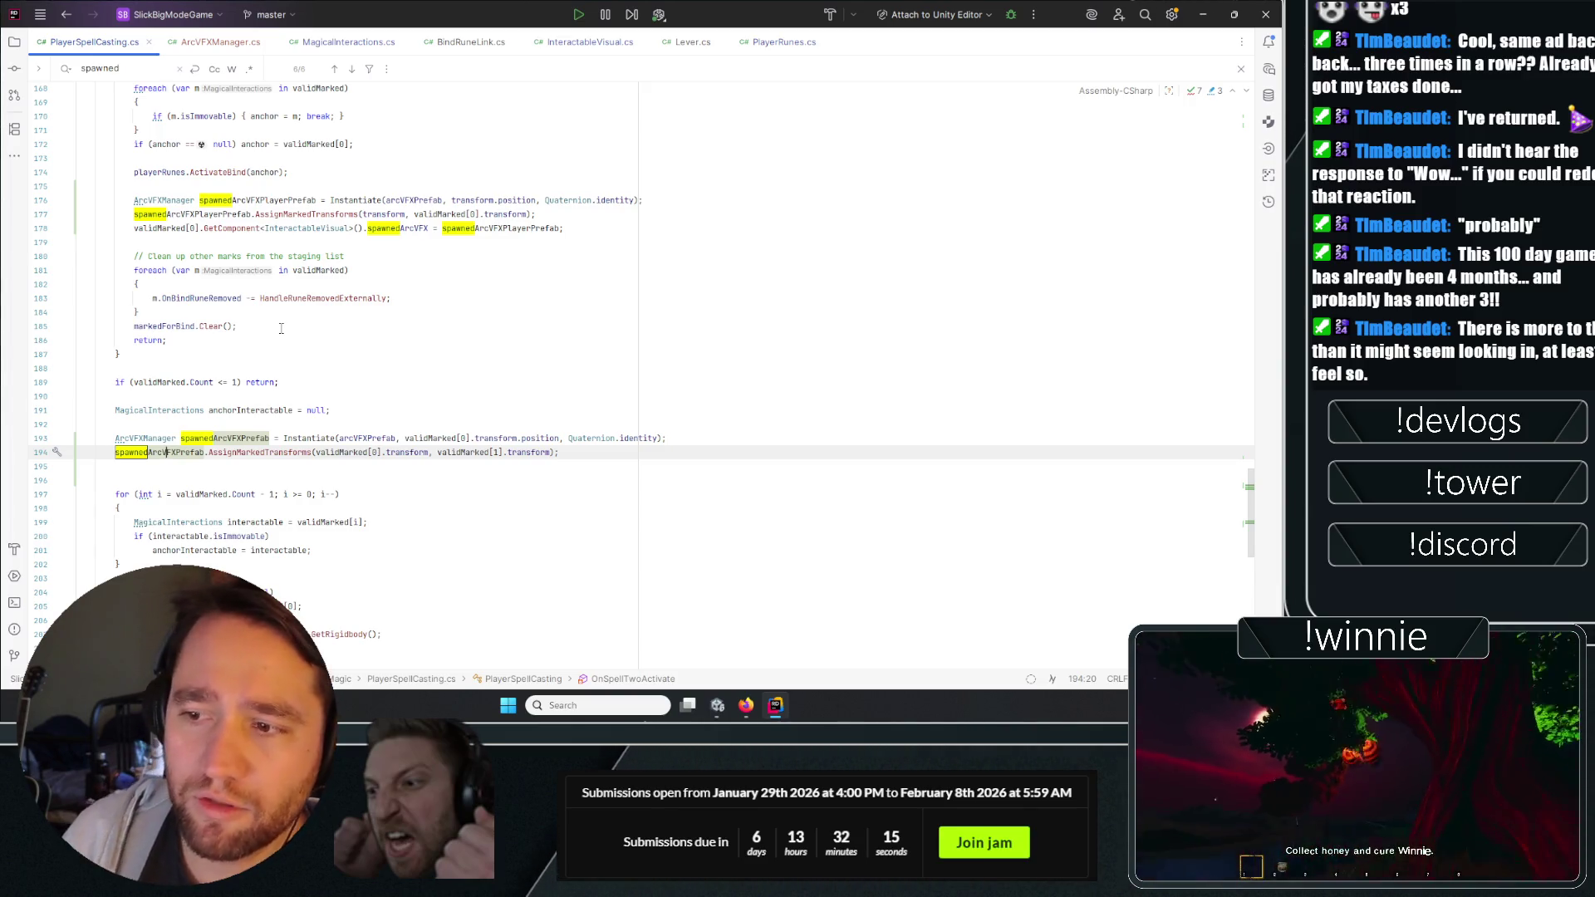
key(Down)
key(Return)
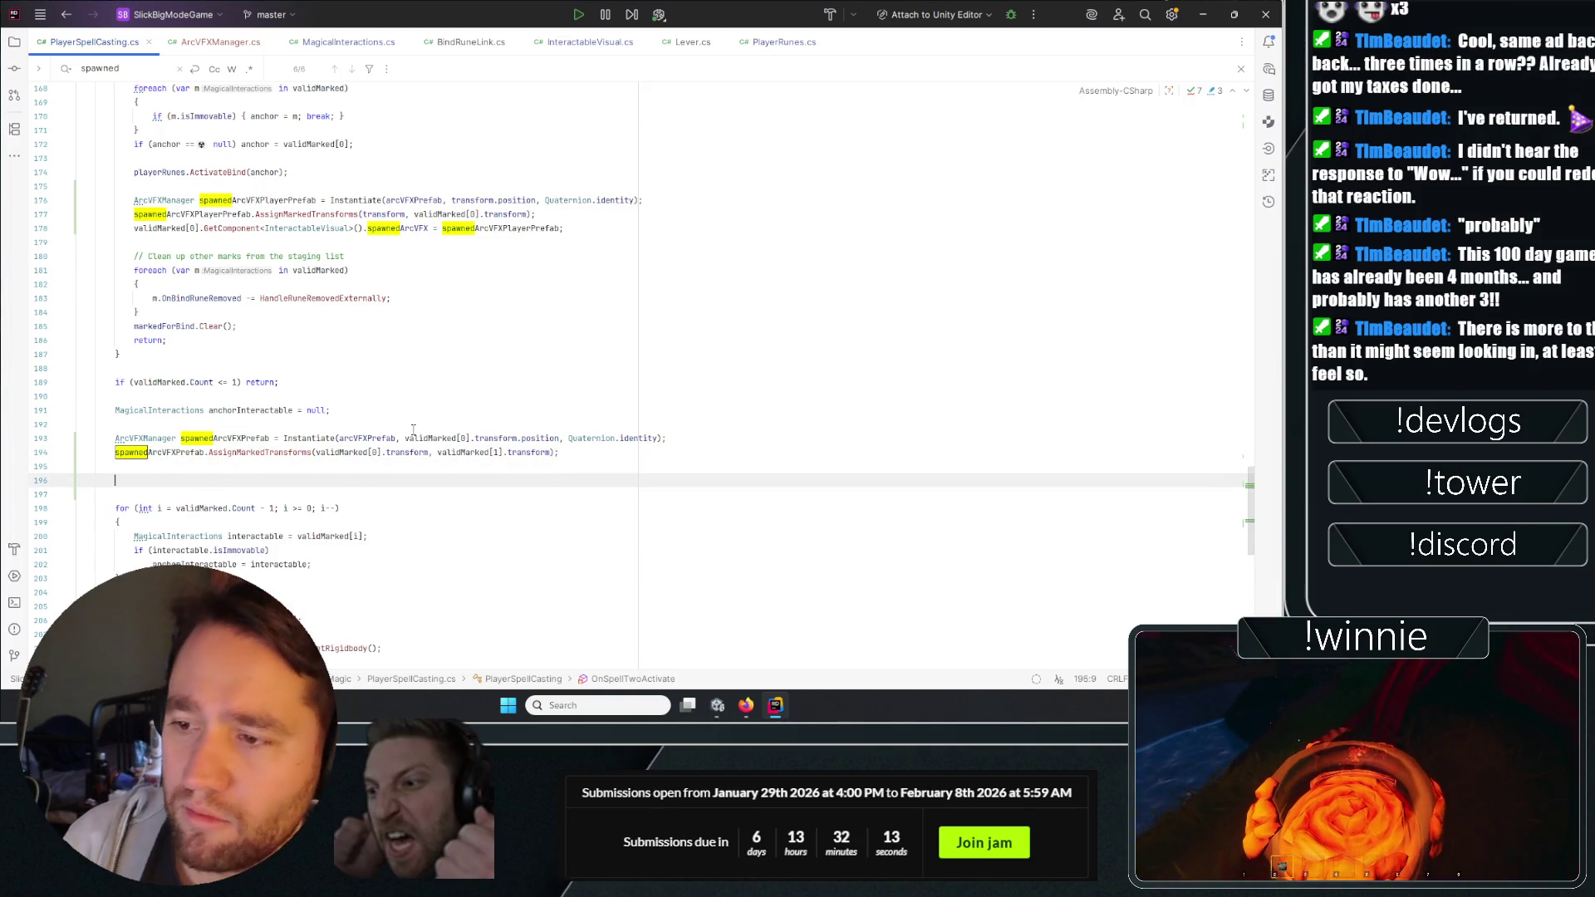
key(Up)
key(Delete)
scroll(450, 425, down, 3)
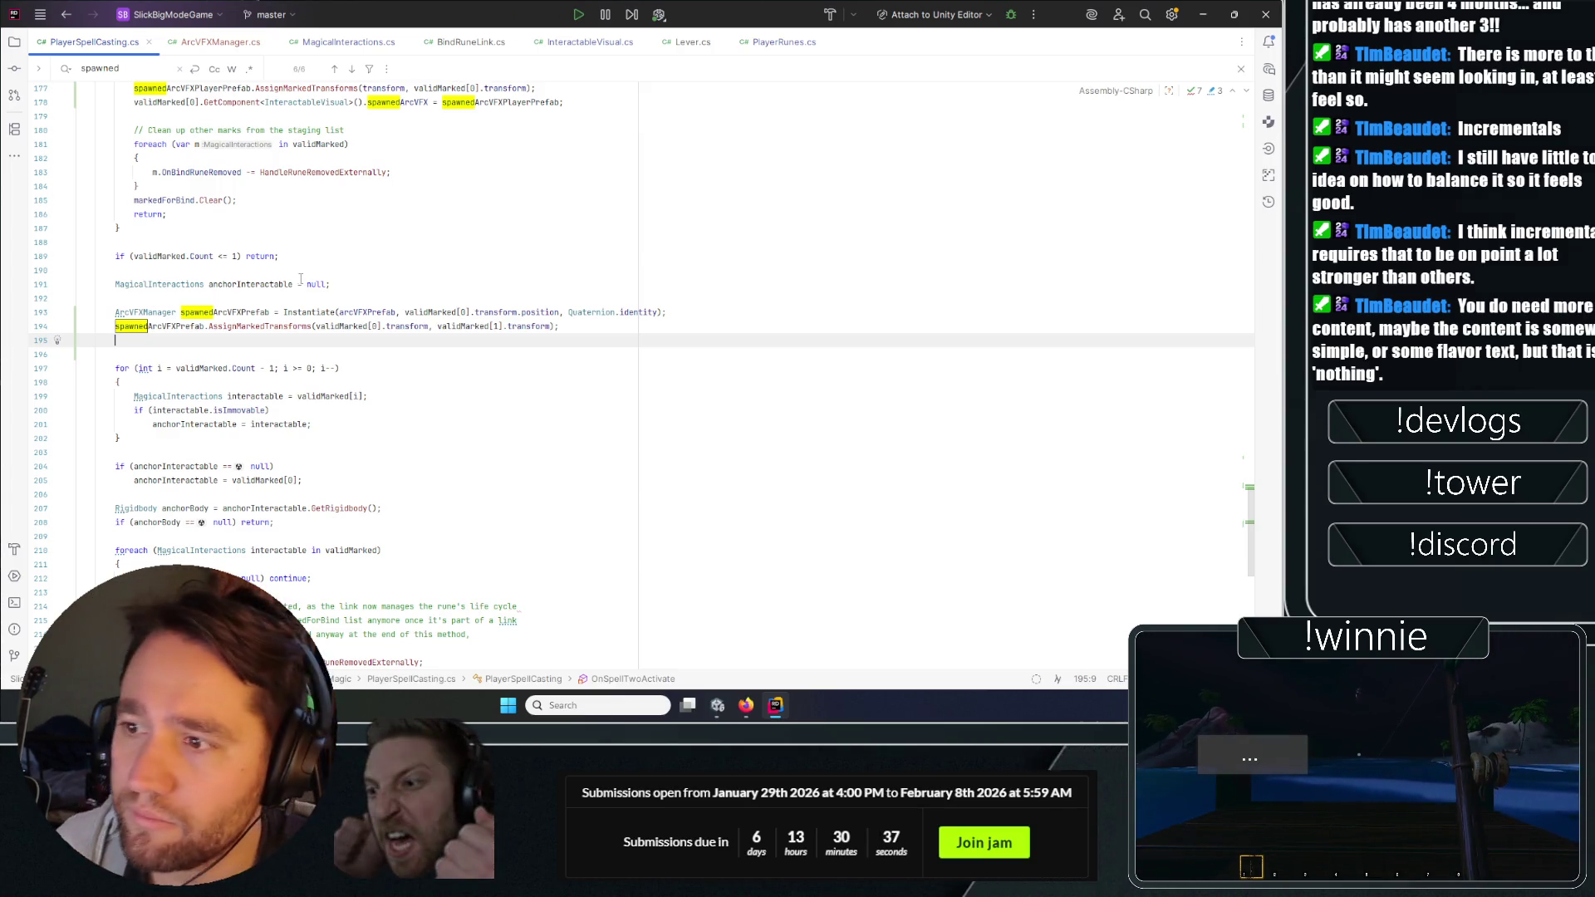
Write line 195's spawnedArcVFX assignment through validMarked[0].interactableVisual.
double_click(225, 312)
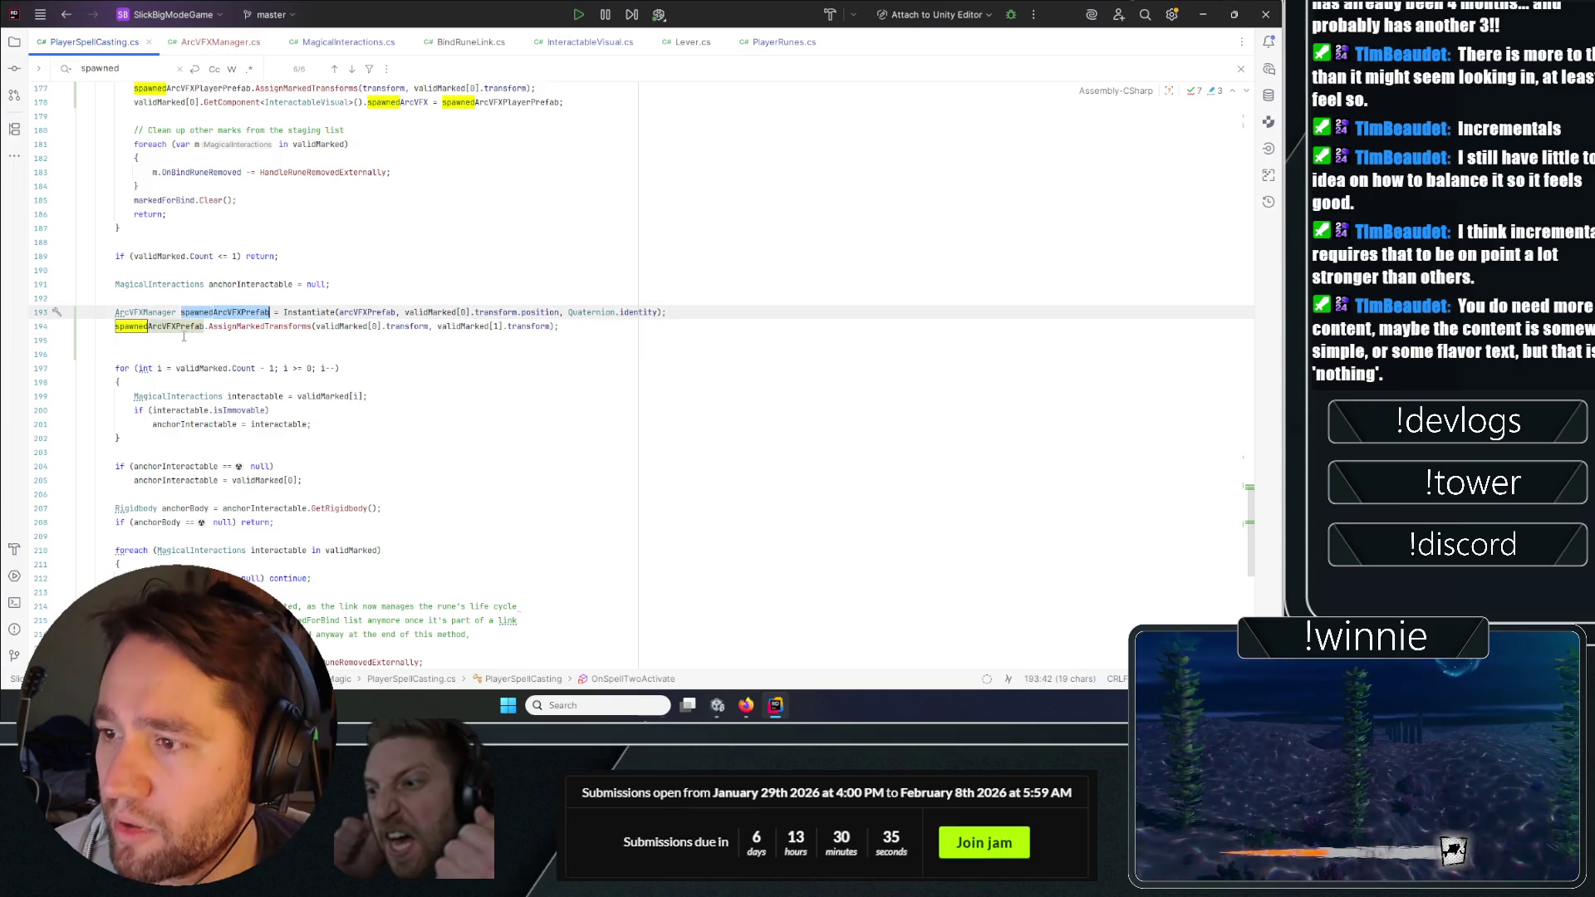
click(184, 337)
text(interactableVisual)
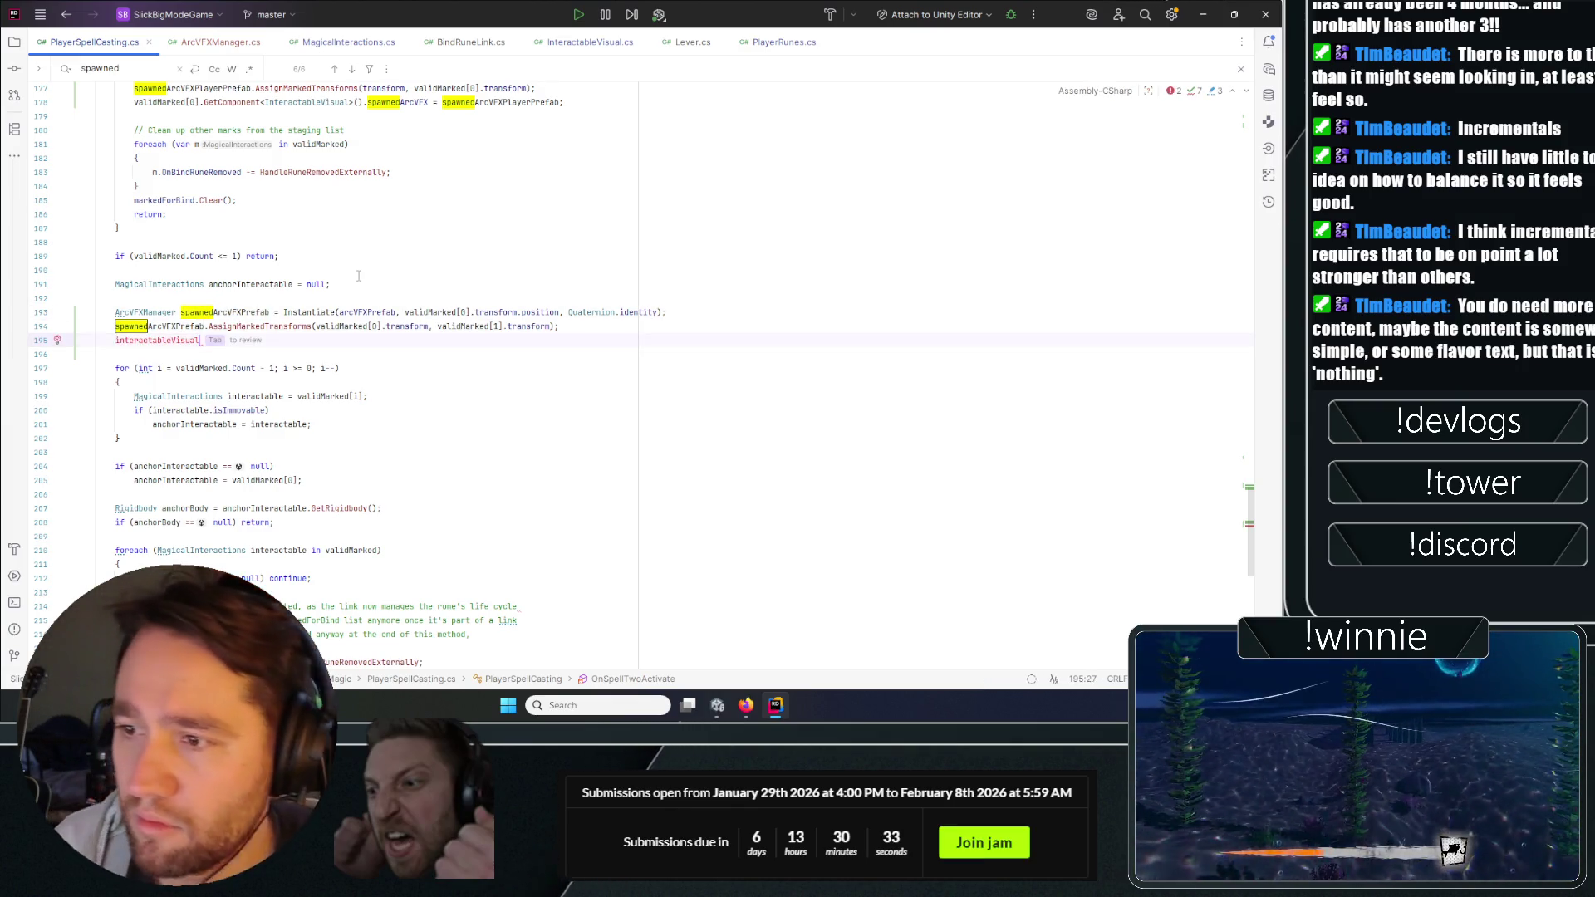
text(.)
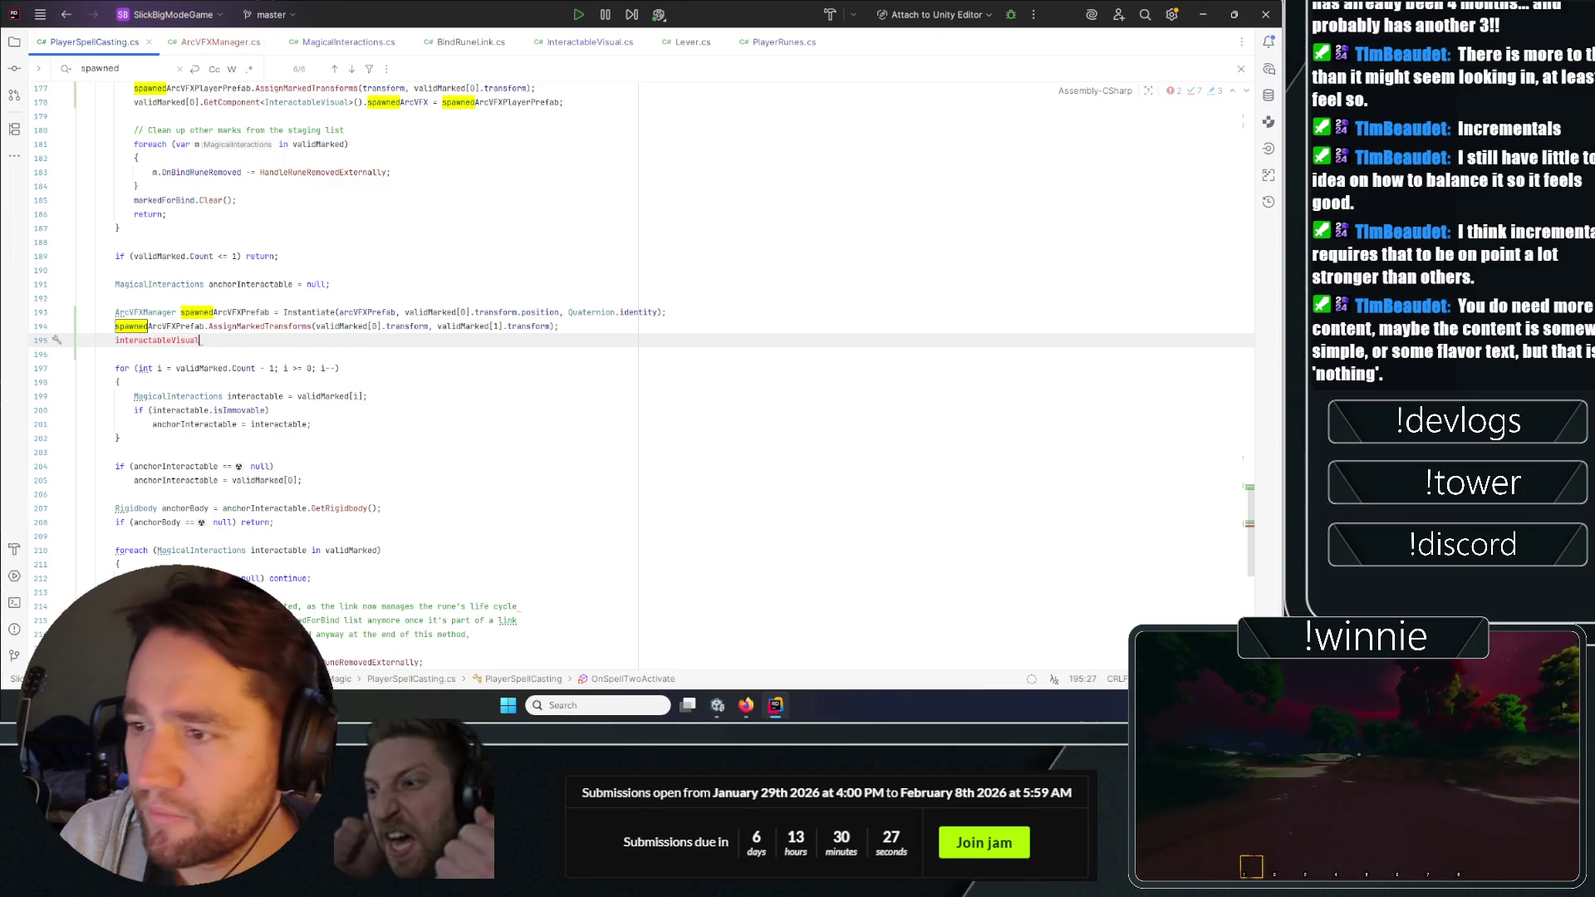
key(BackSpace)
key(BackSpace)
key(BackSpace)
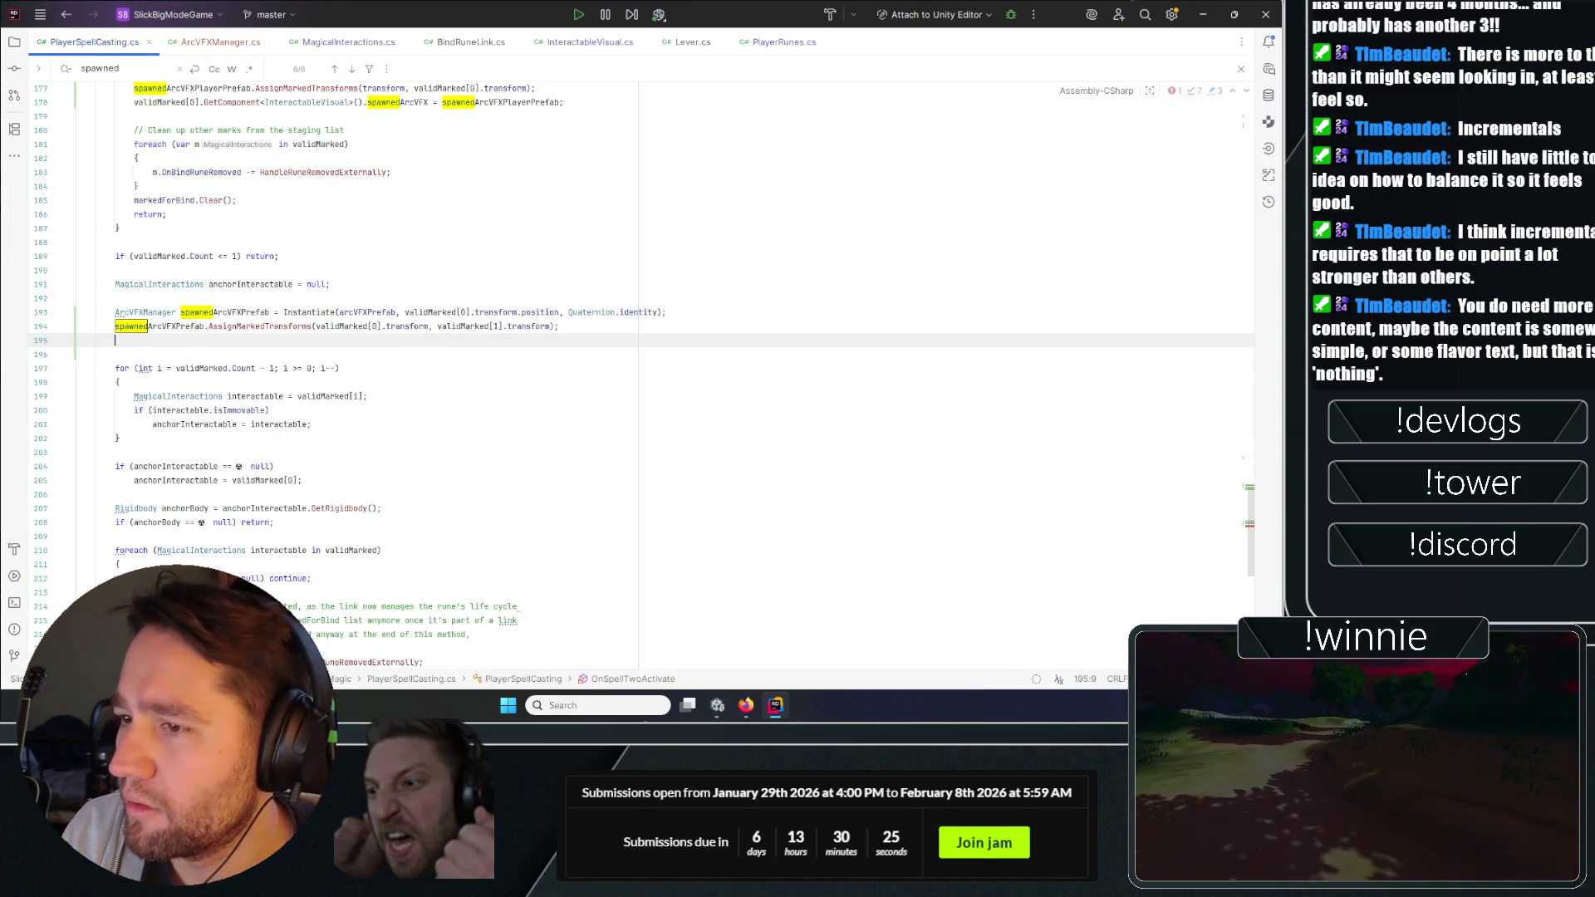
text(valid)
key(Return)
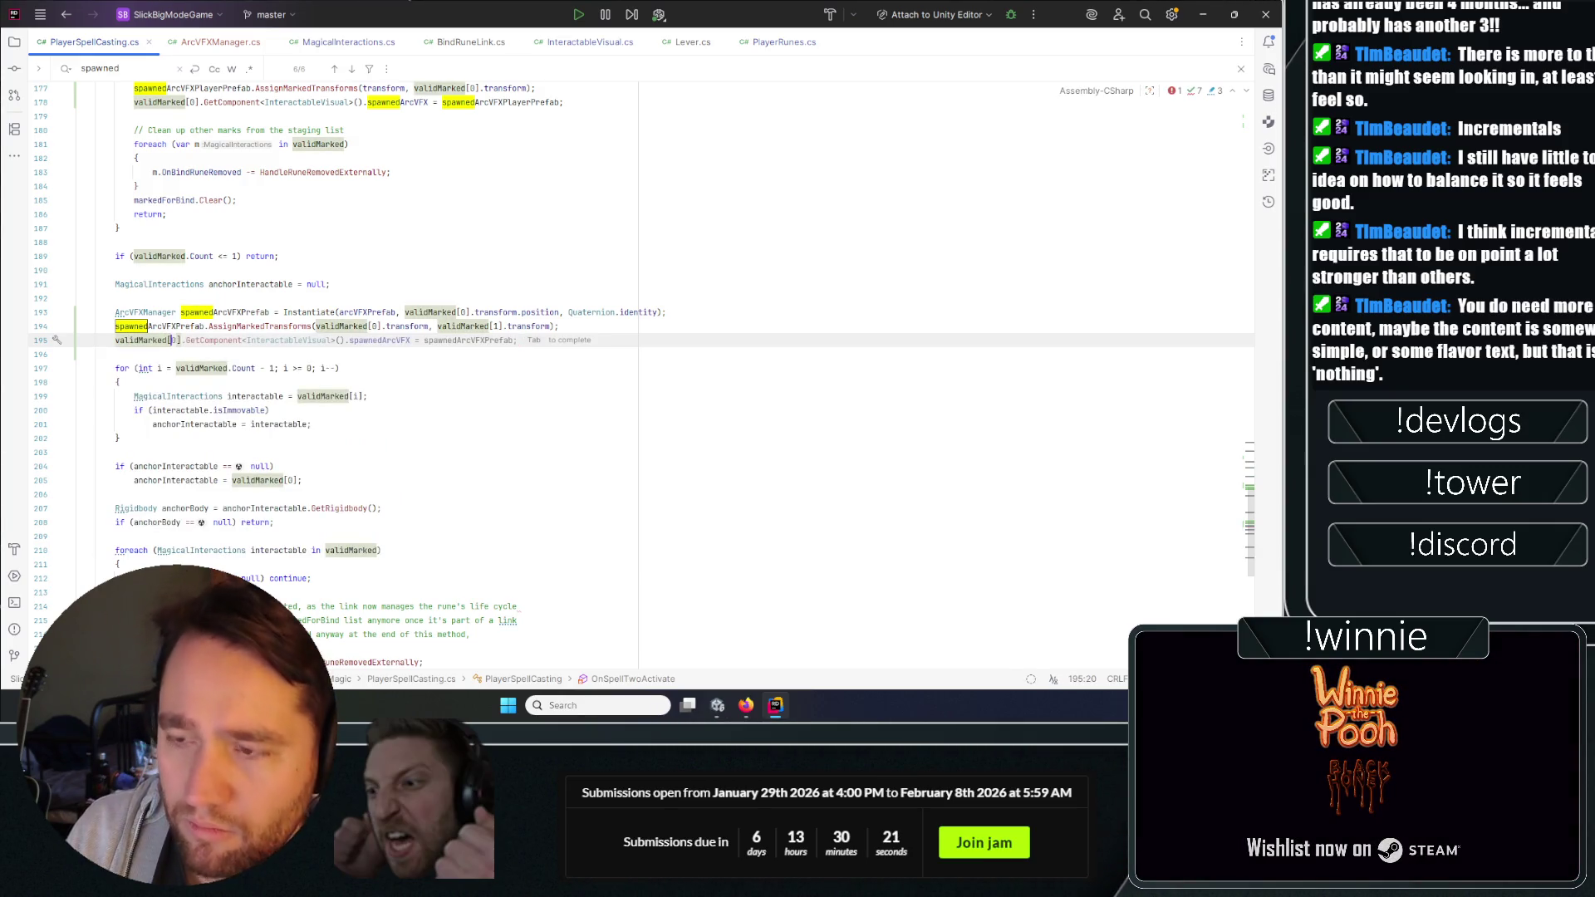
text([)
text(.interactableVisual)
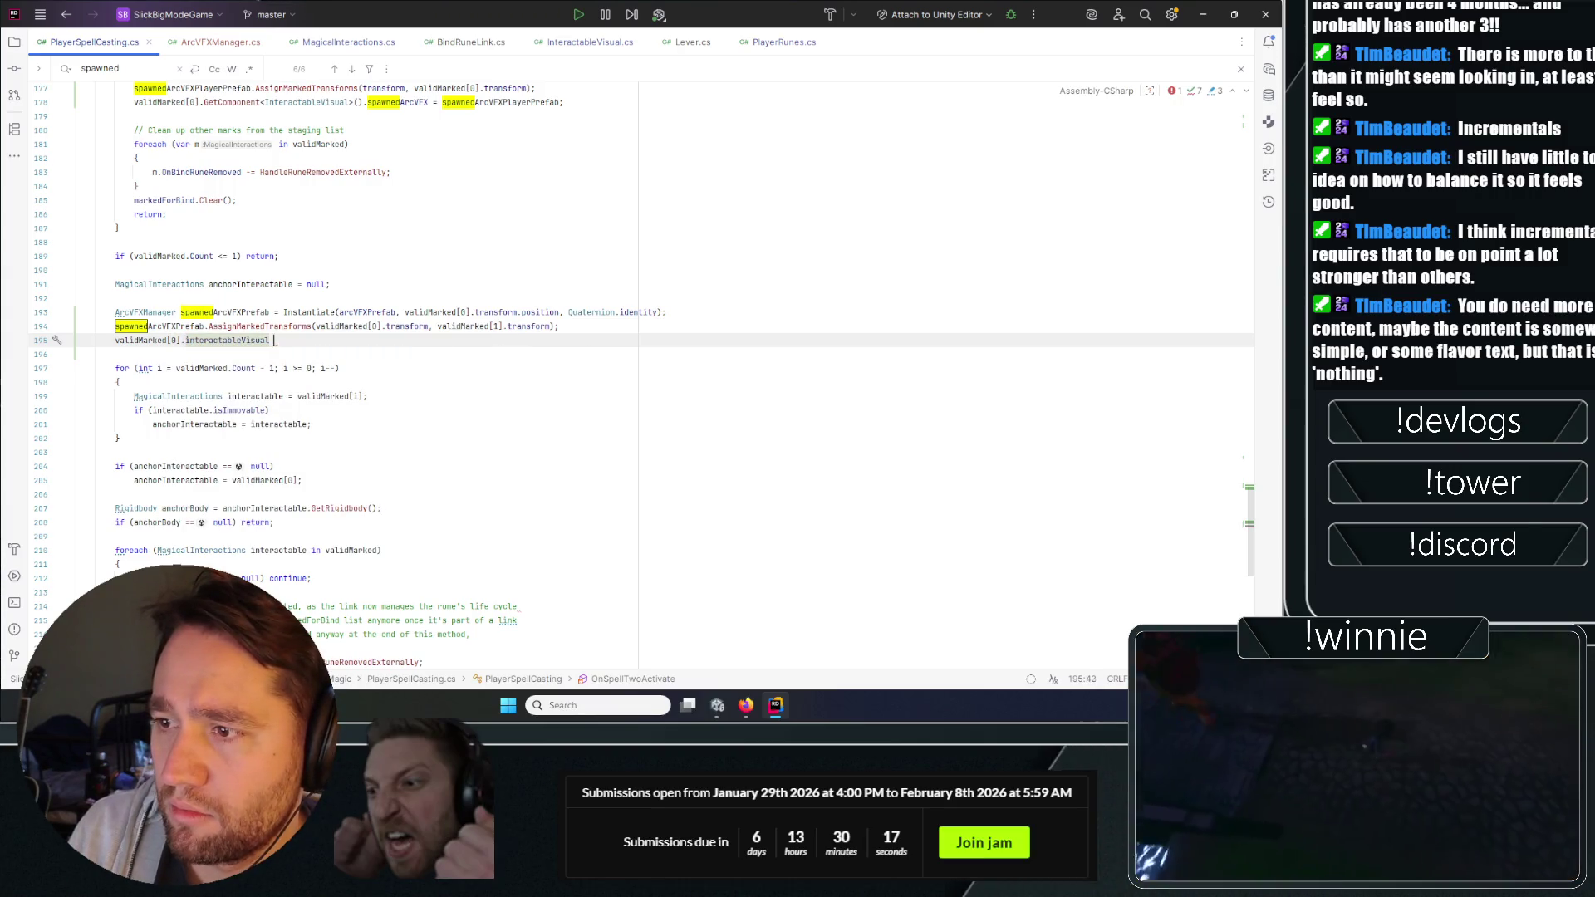
text(.)
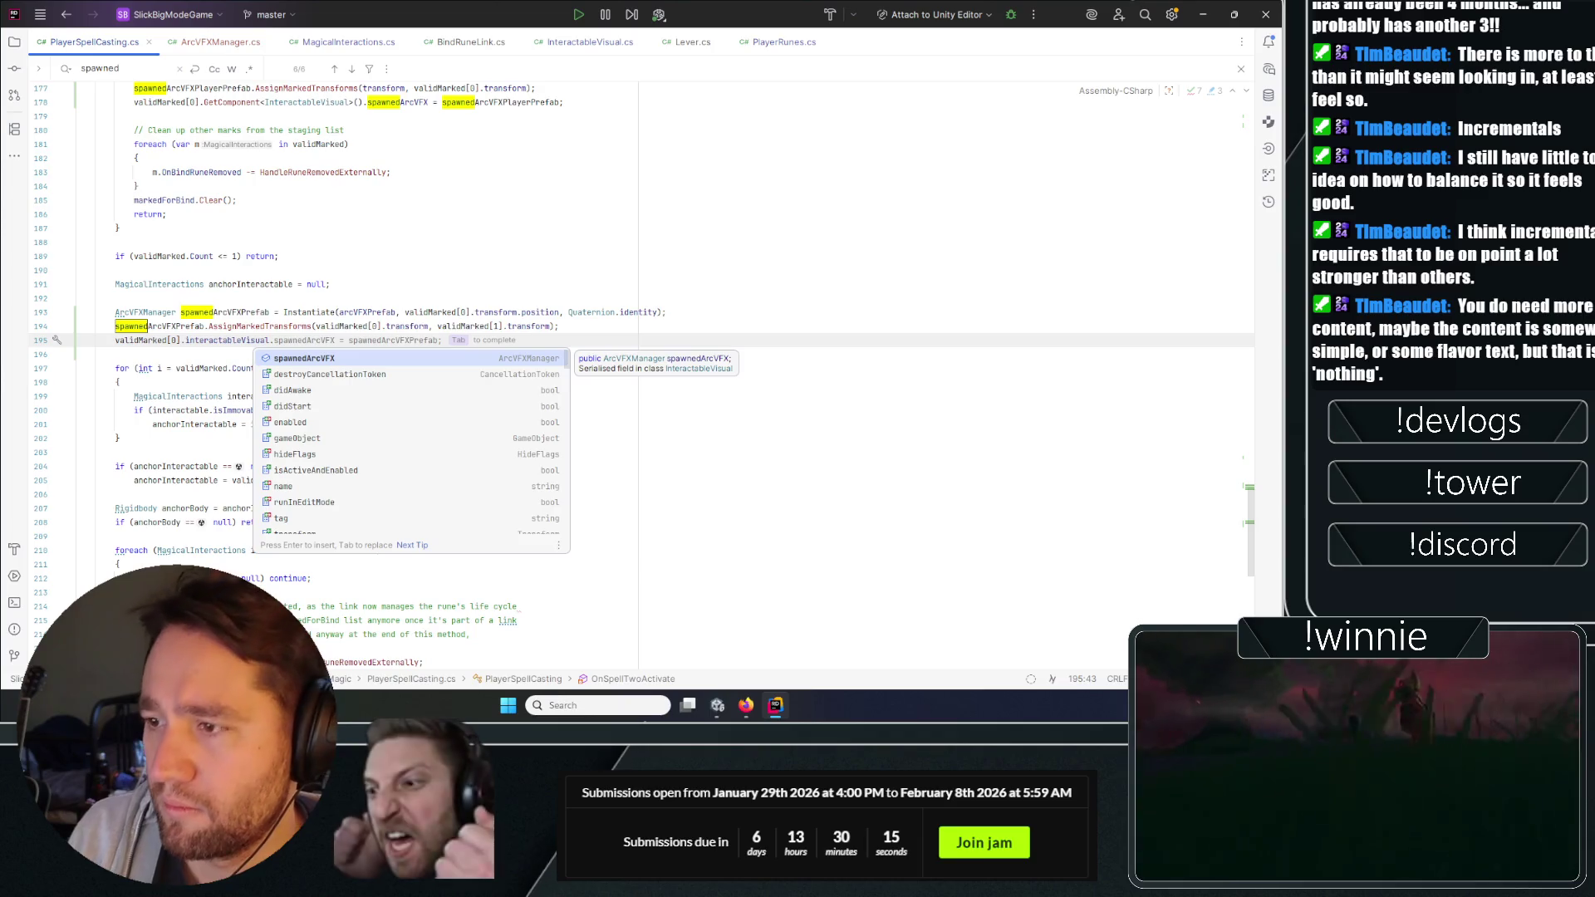
key(Tab)
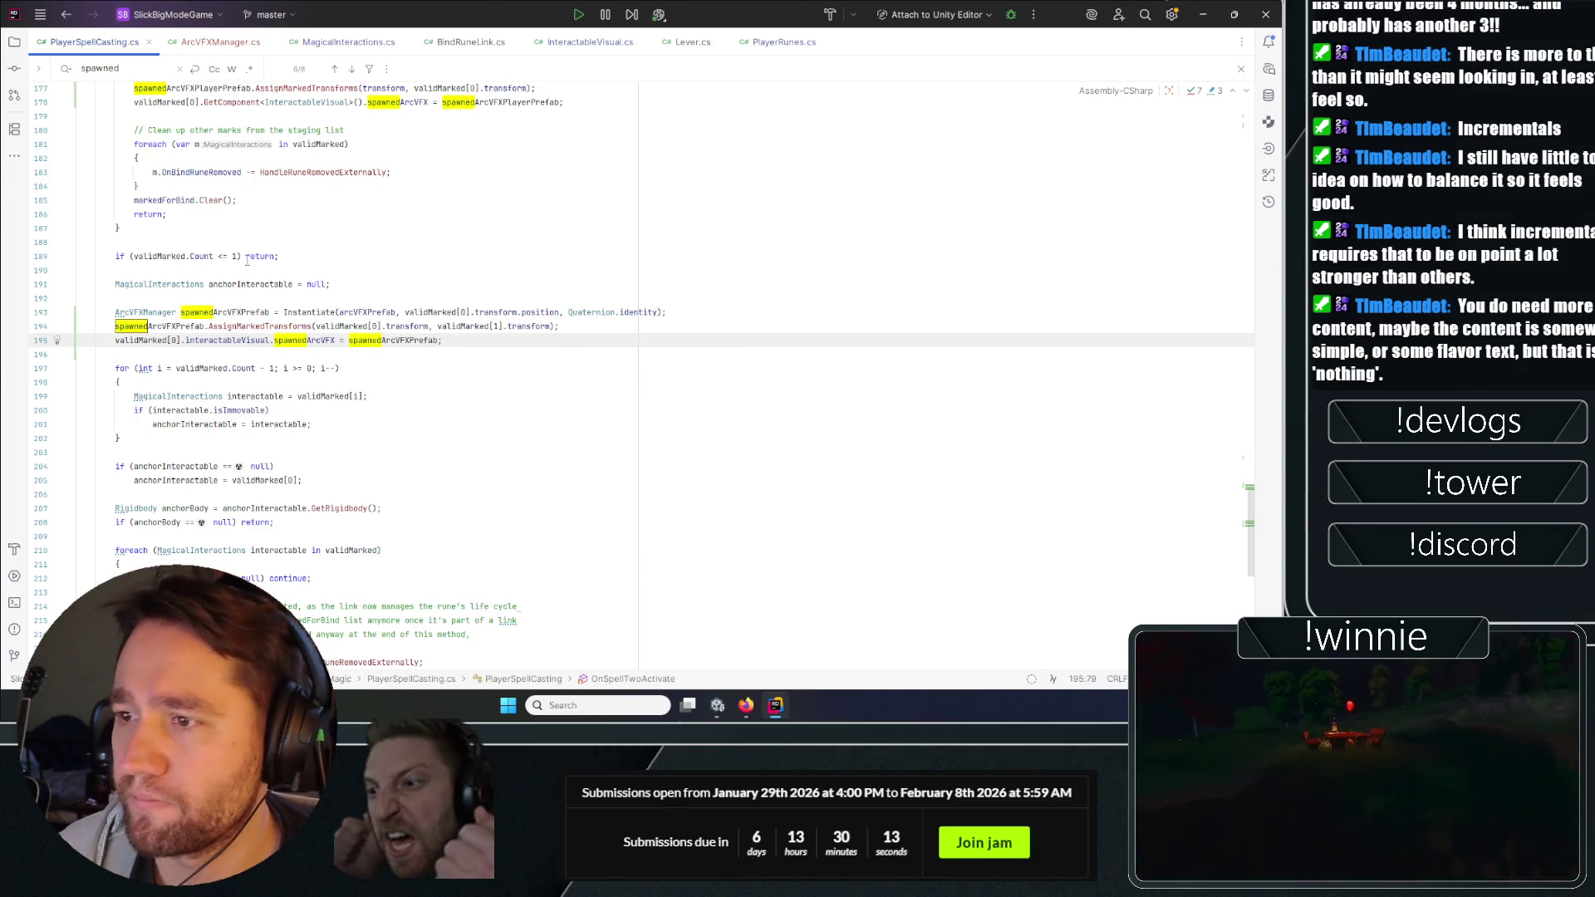
scroll(246, 260, up, 10)
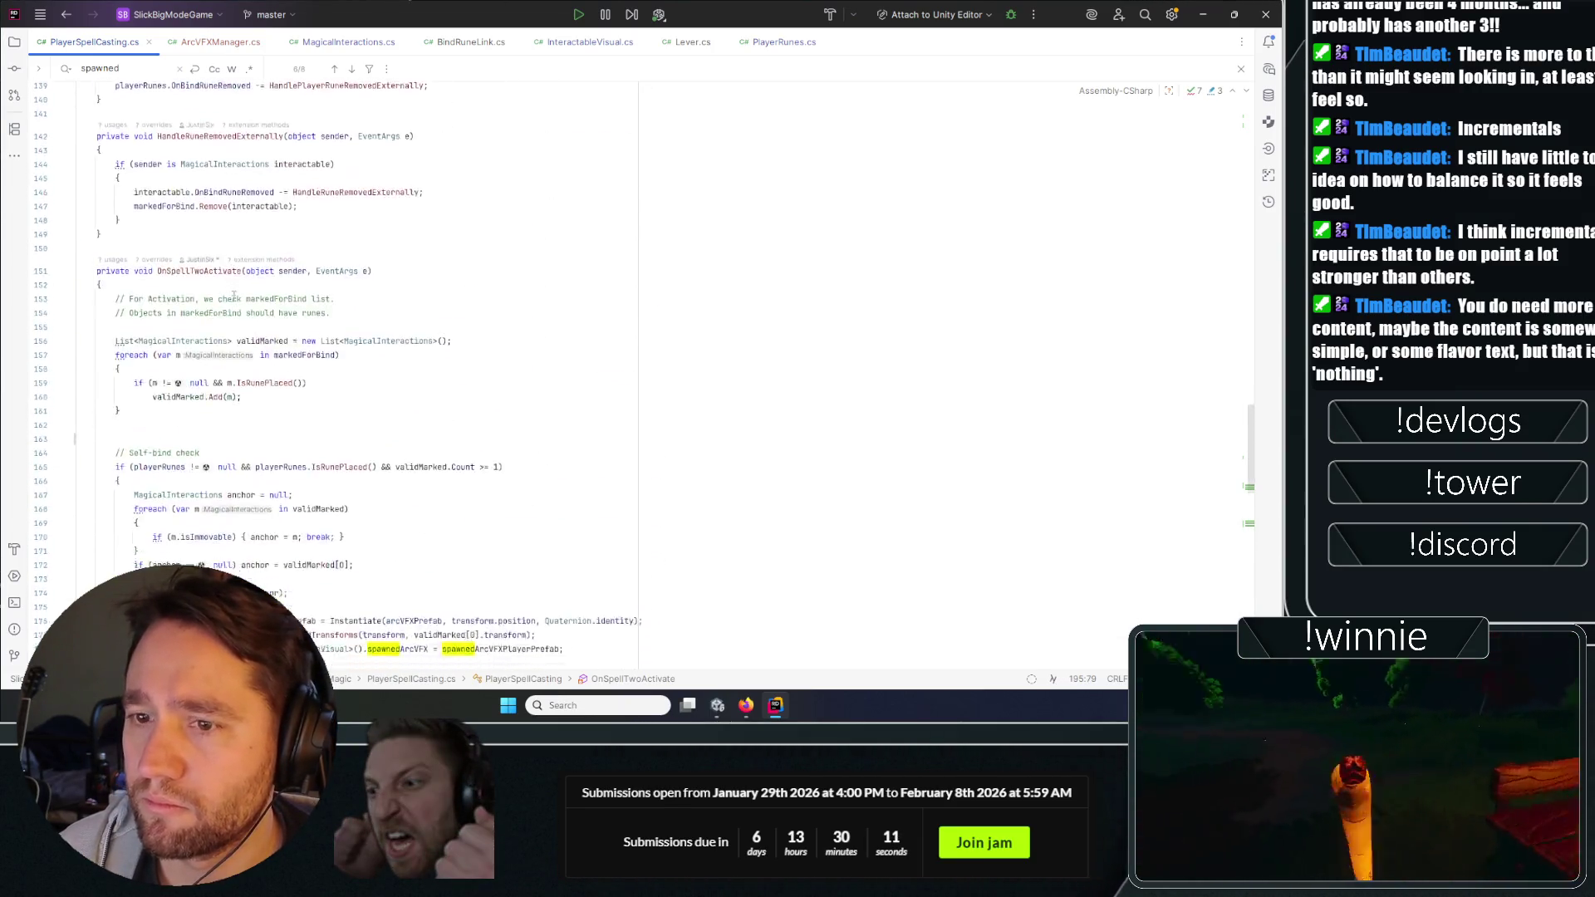
scroll(234, 295, down, 9)
Compare the spawnedArcVFXPlayer naming in PlayerRunes.cs with line 178 of PlayerSpellCasting.cs.
click(234, 312)
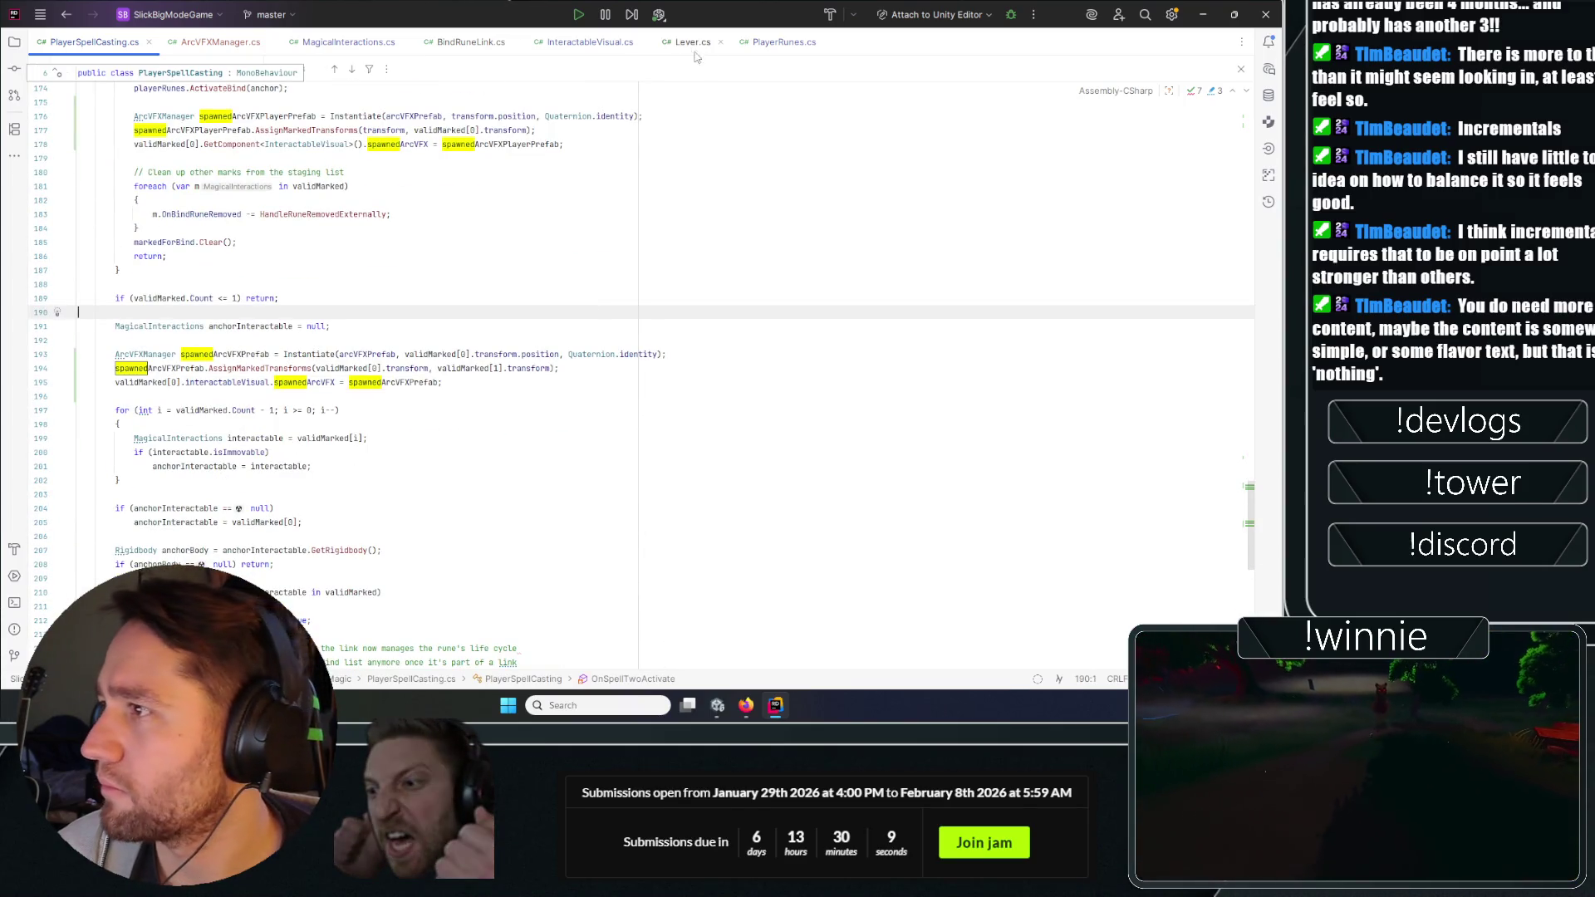
click(781, 42)
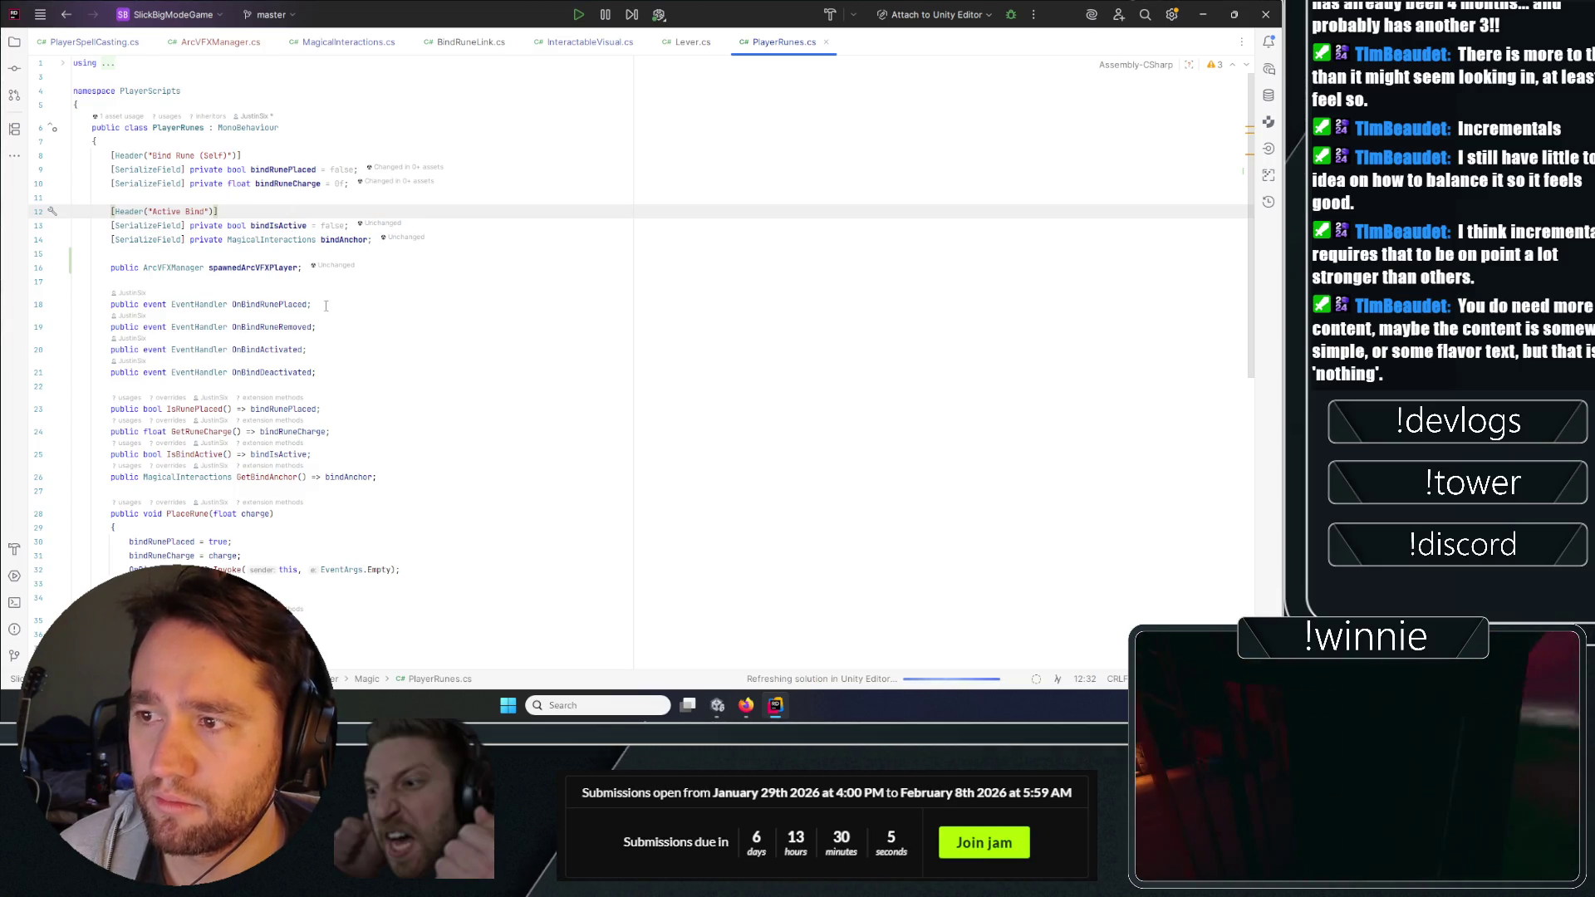
double_click(247, 268)
click(124, 42)
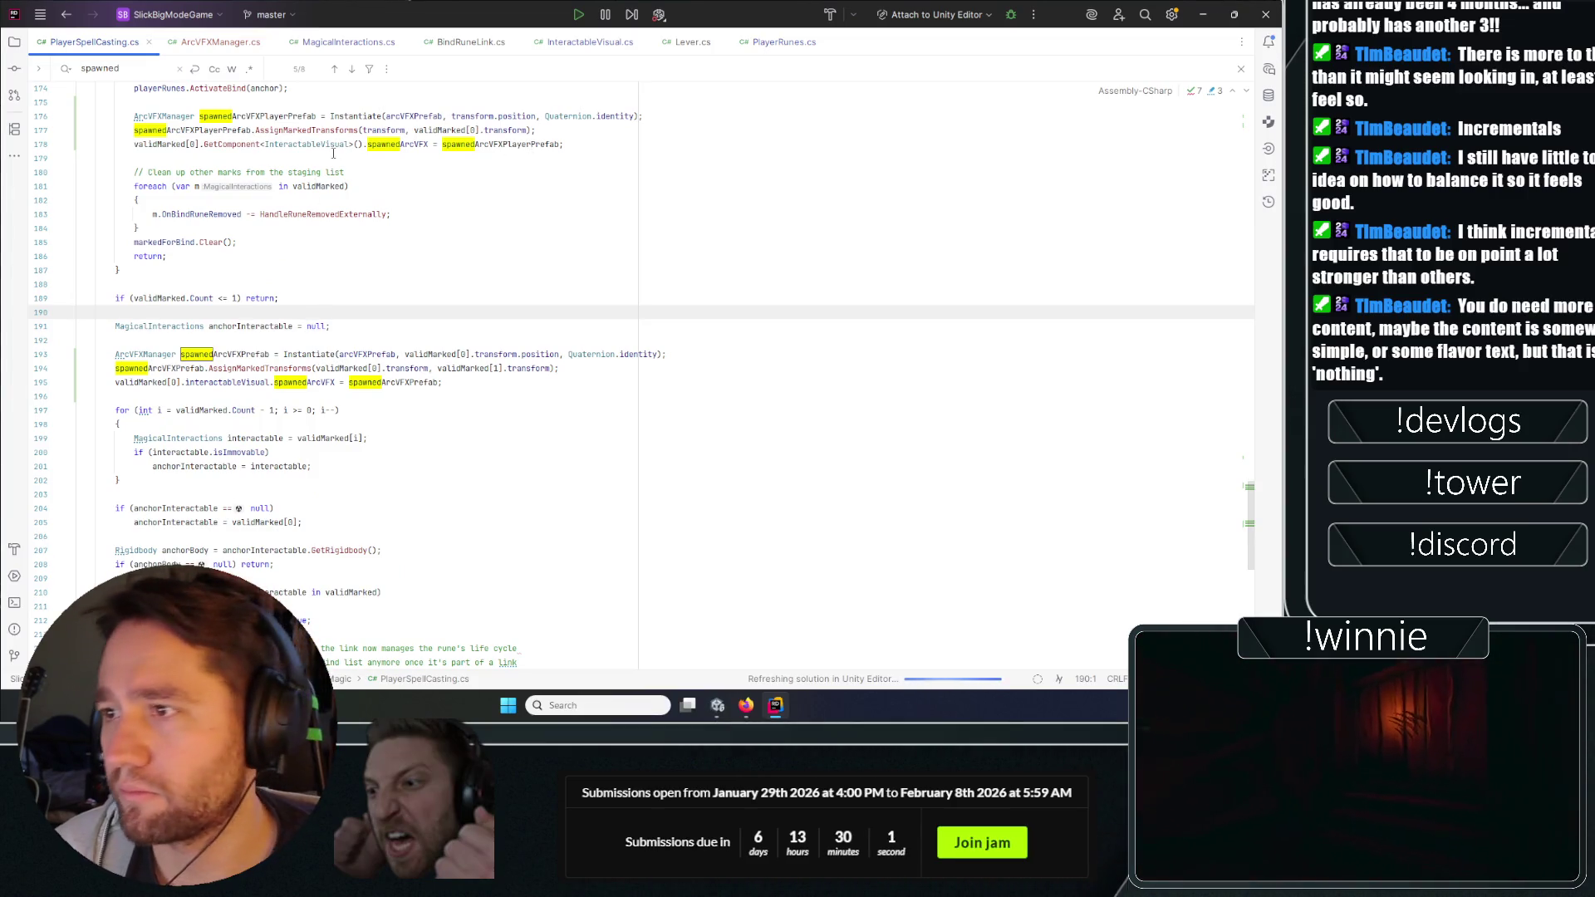
double_click(501, 146)
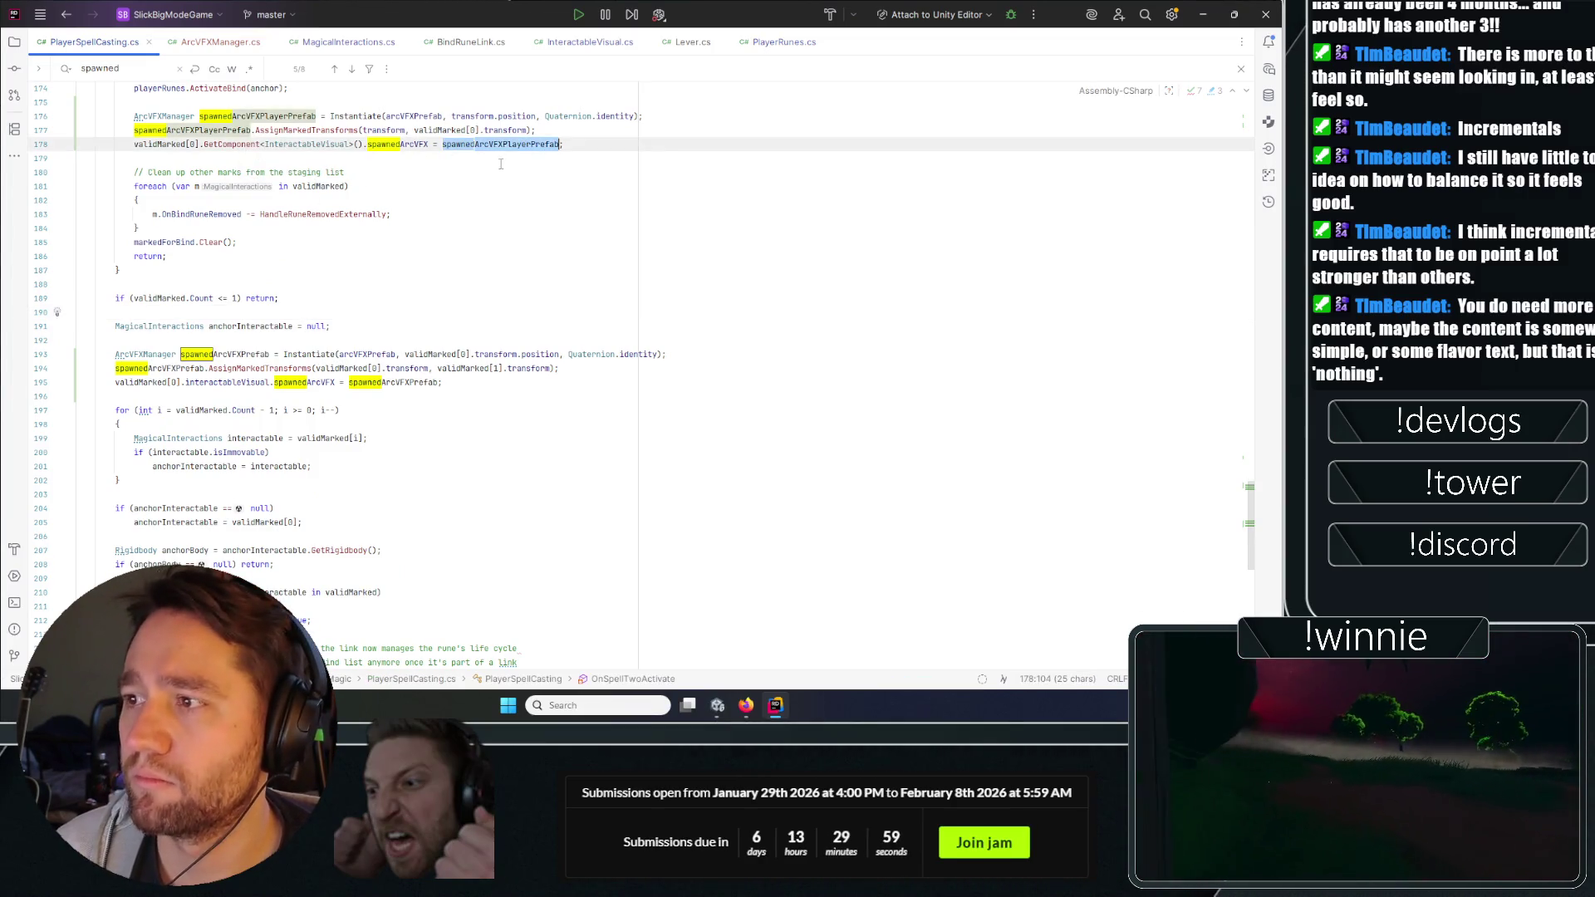
click(489, 145)
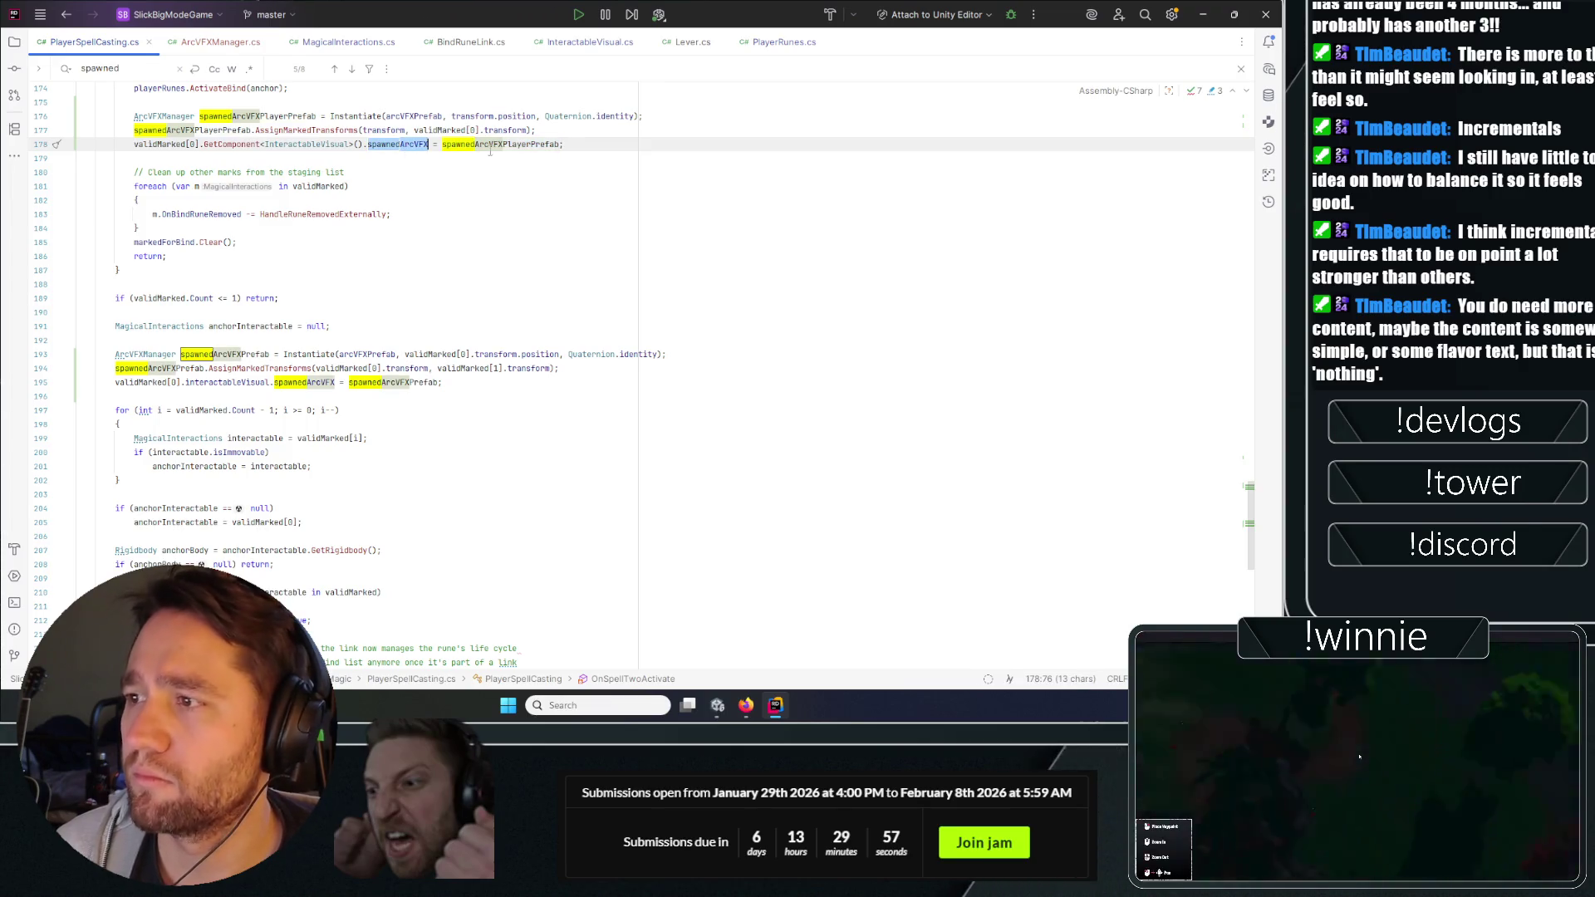
scroll(472, 320, up, 6)
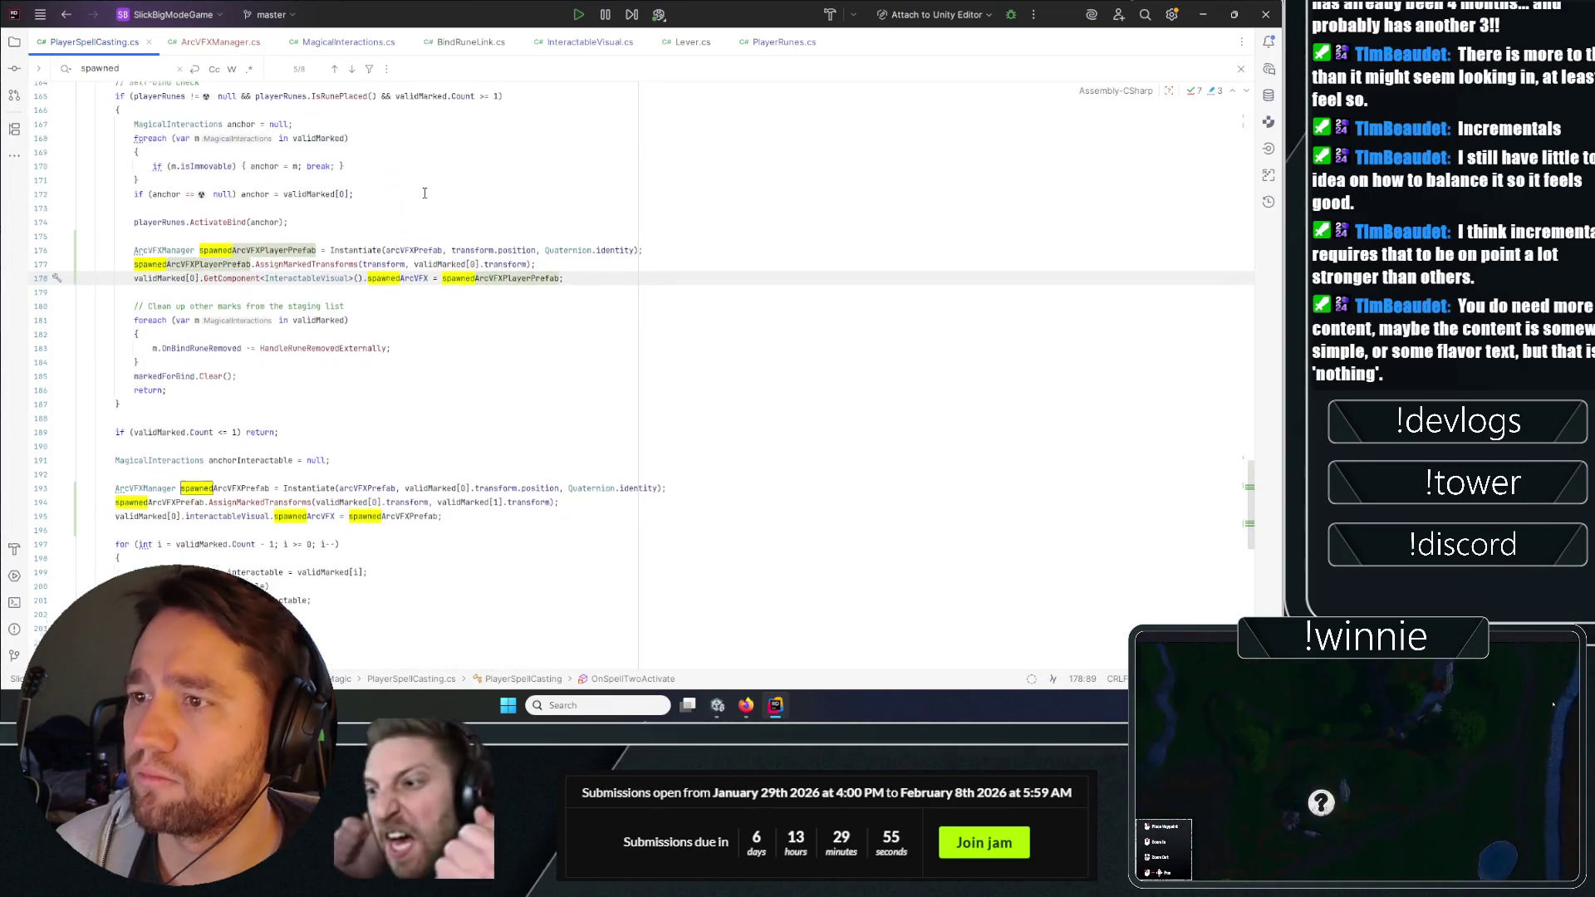
scroll(464, 292, down, 3)
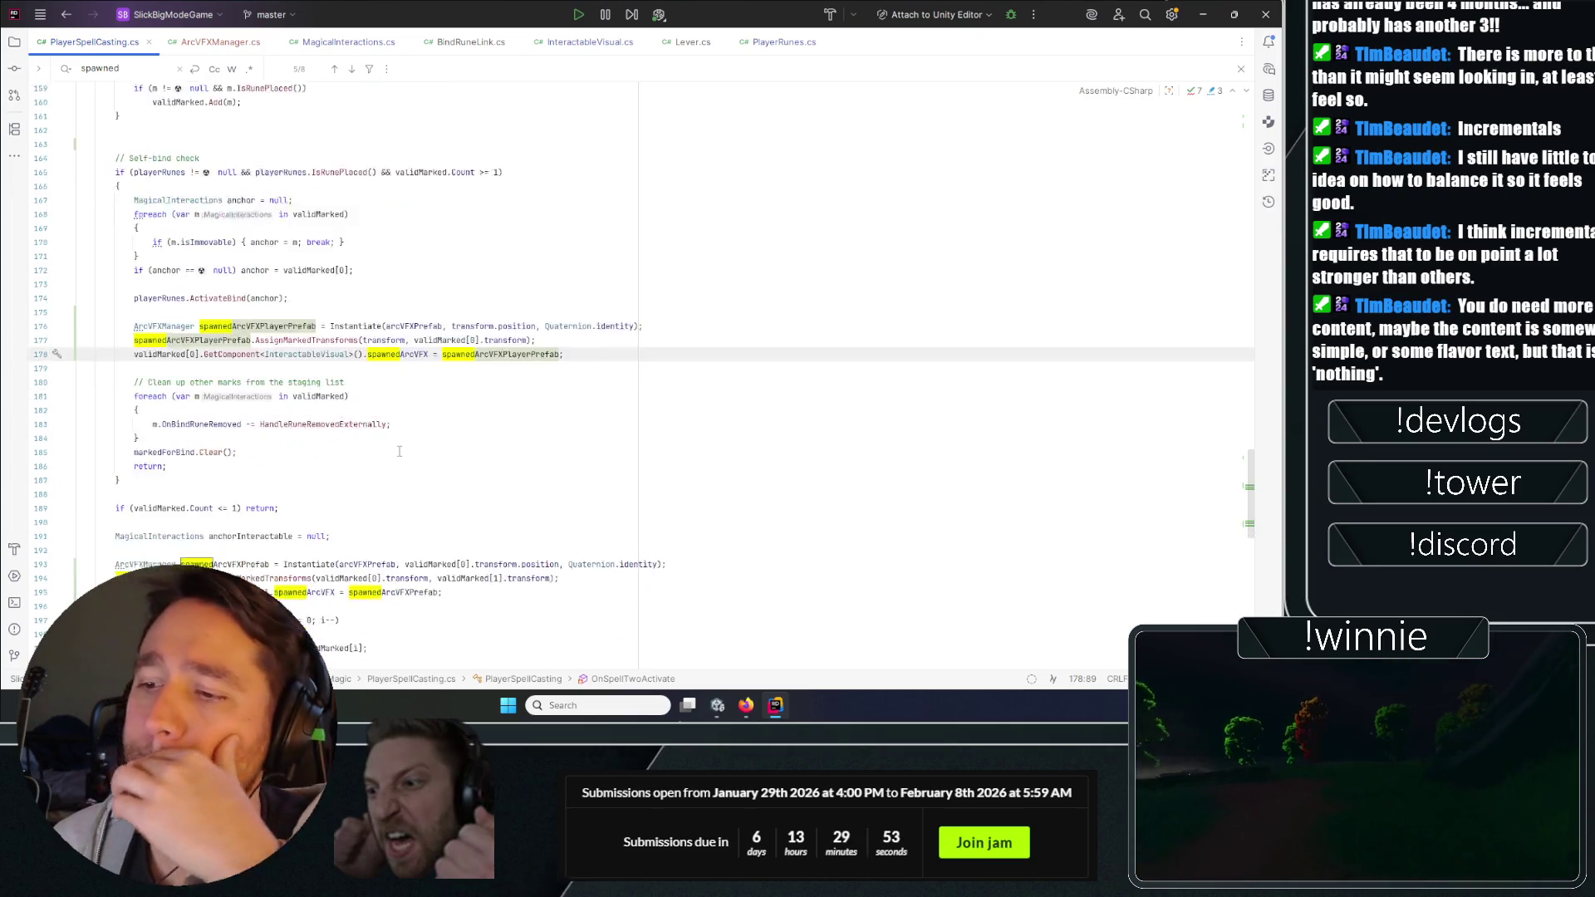
Paste line 195's interactableVisual assignment over line 178's GetComponent call and remove the duplicate '='.
click(433, 508)
shift+click(111, 509)
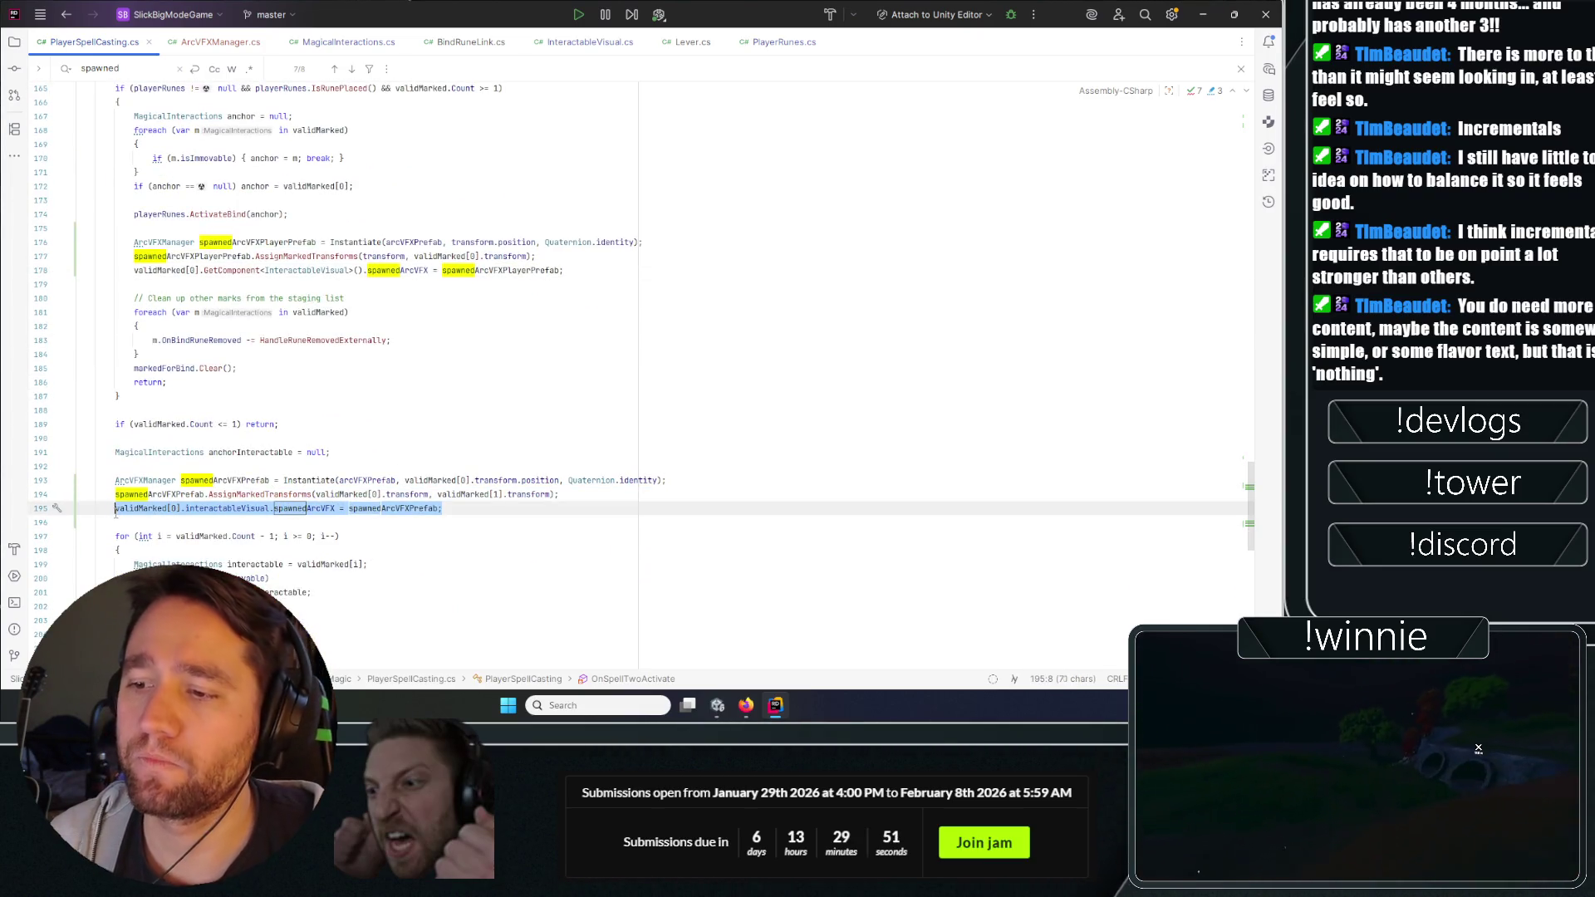
click(426, 271)
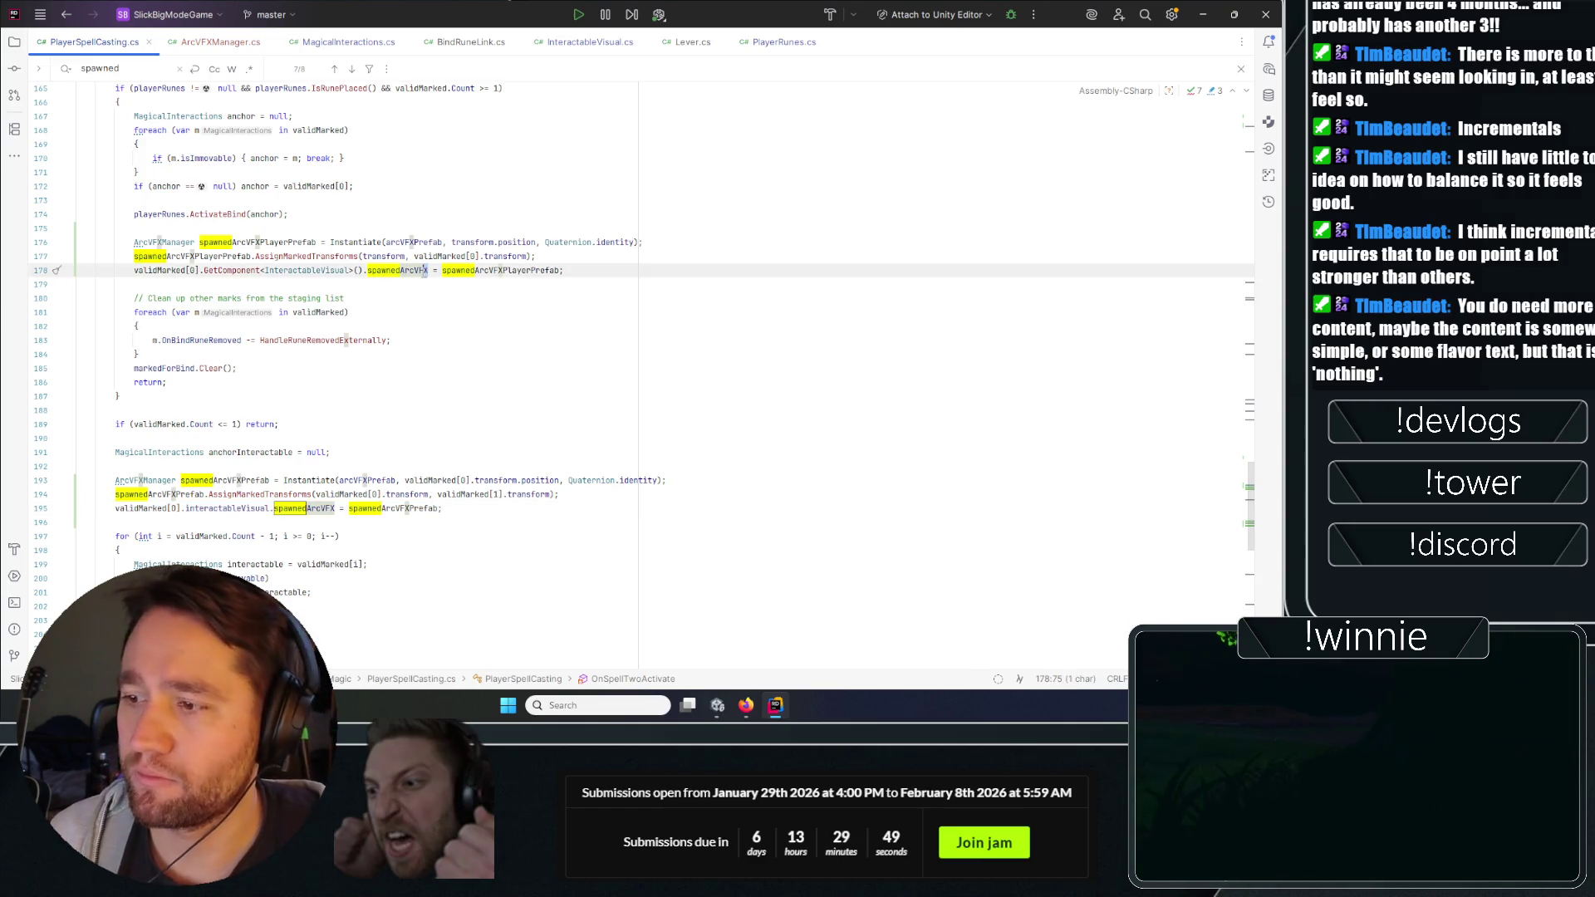
click(339, 508)
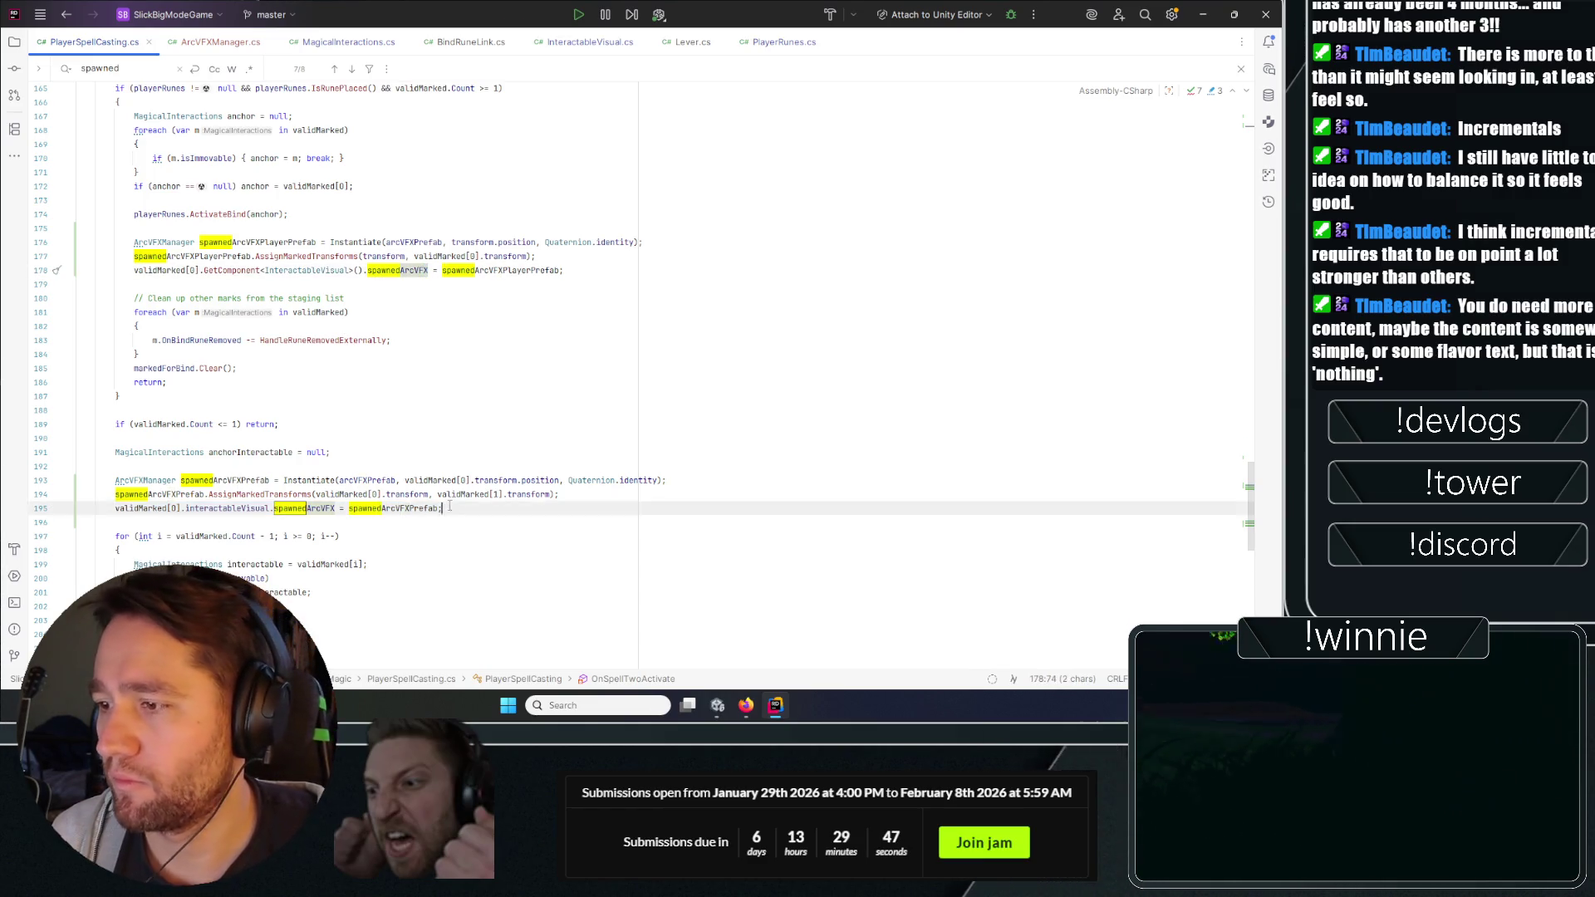
click(339, 535)
click(340, 509)
shift+click(118, 508)
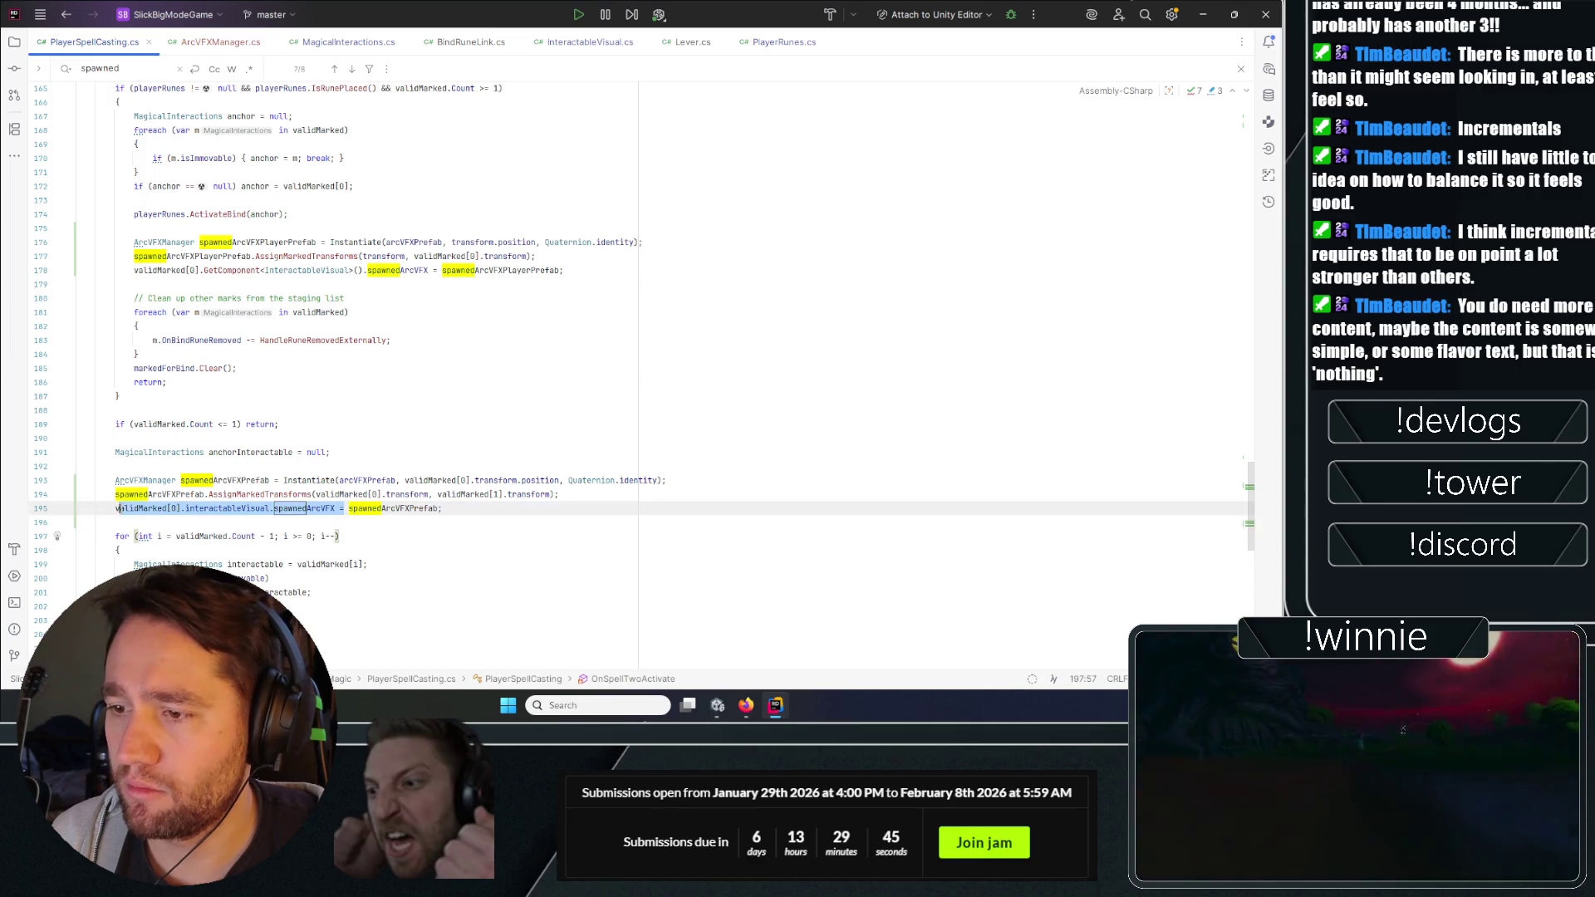
key(ctrl+c)
drag(428, 271, 134, 271)
key(ctrl+v)
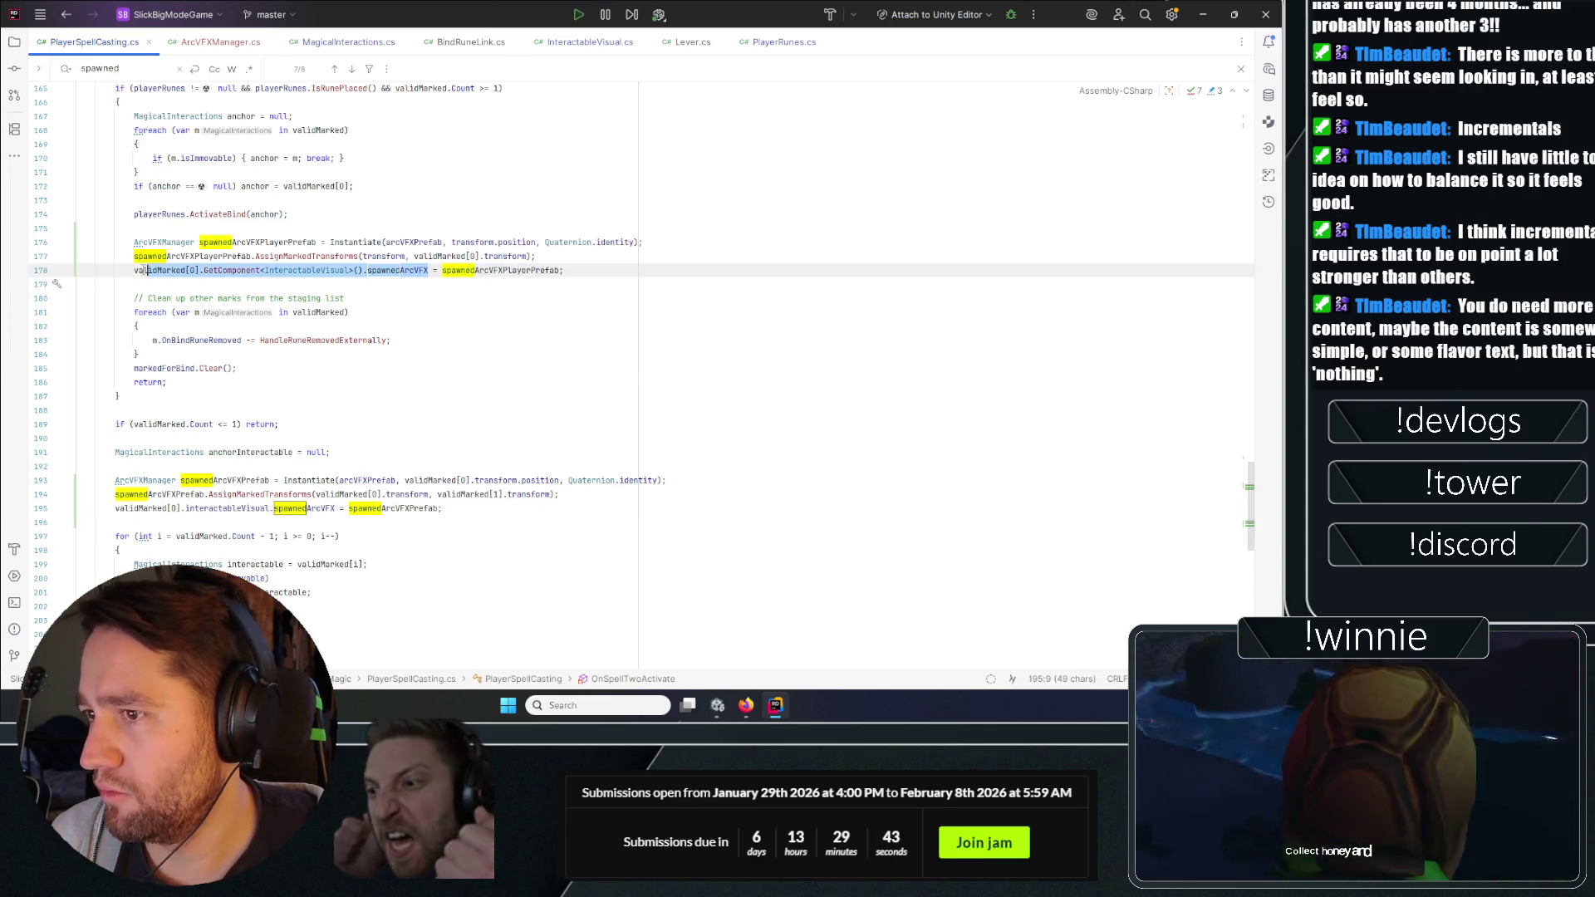
key(BackSpace)
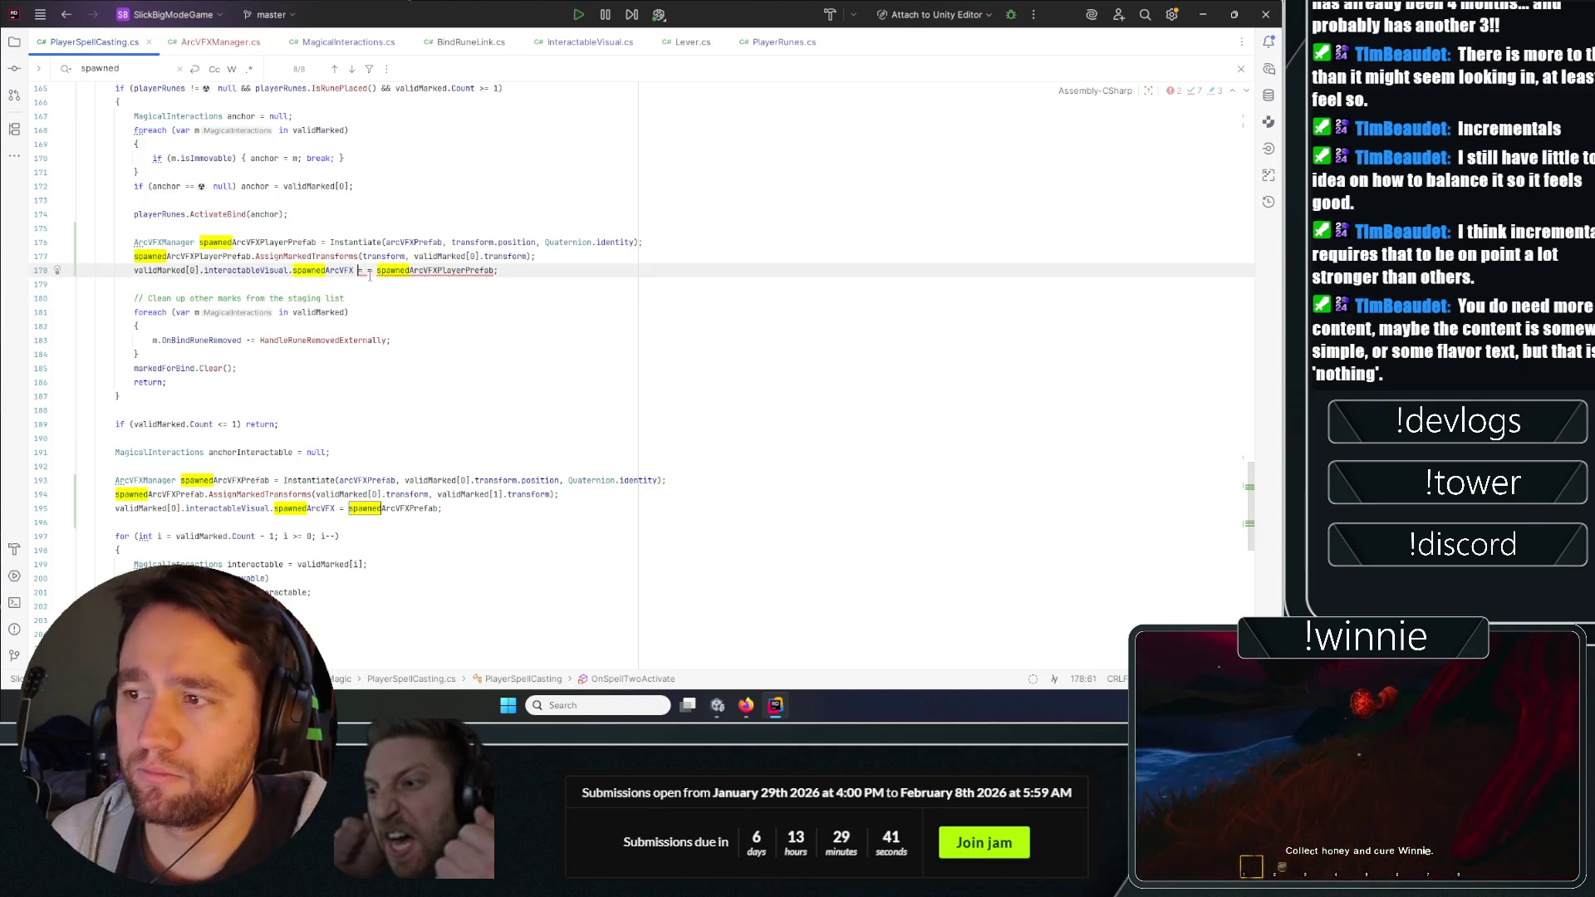
key(BackSpace)
key(Down)
key(Down)
key(Down)
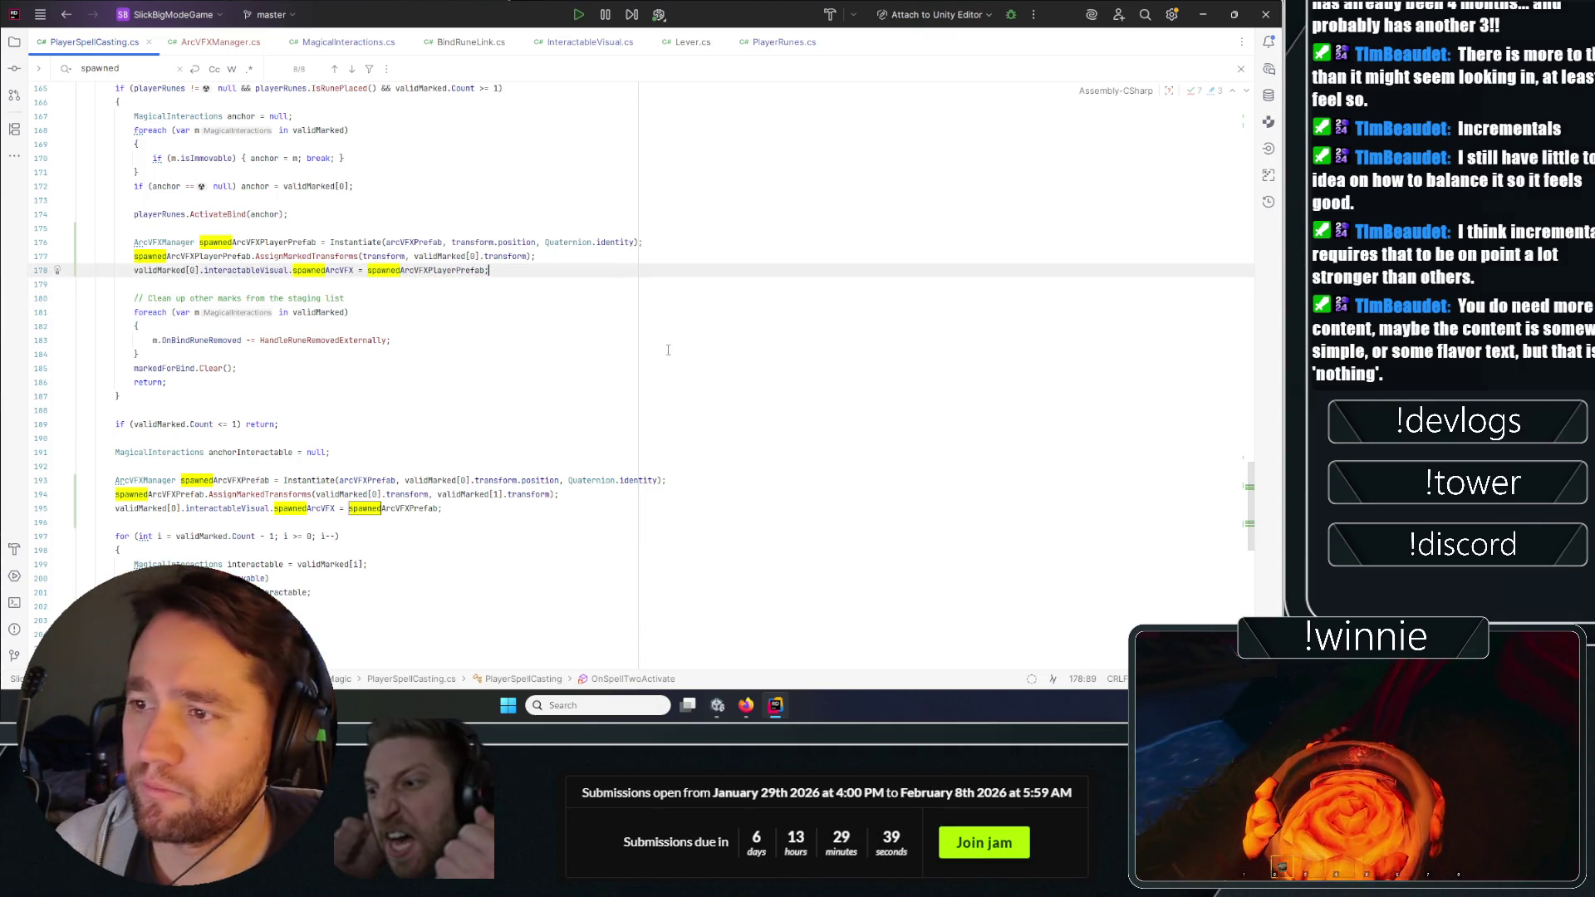
click(1202, 14)
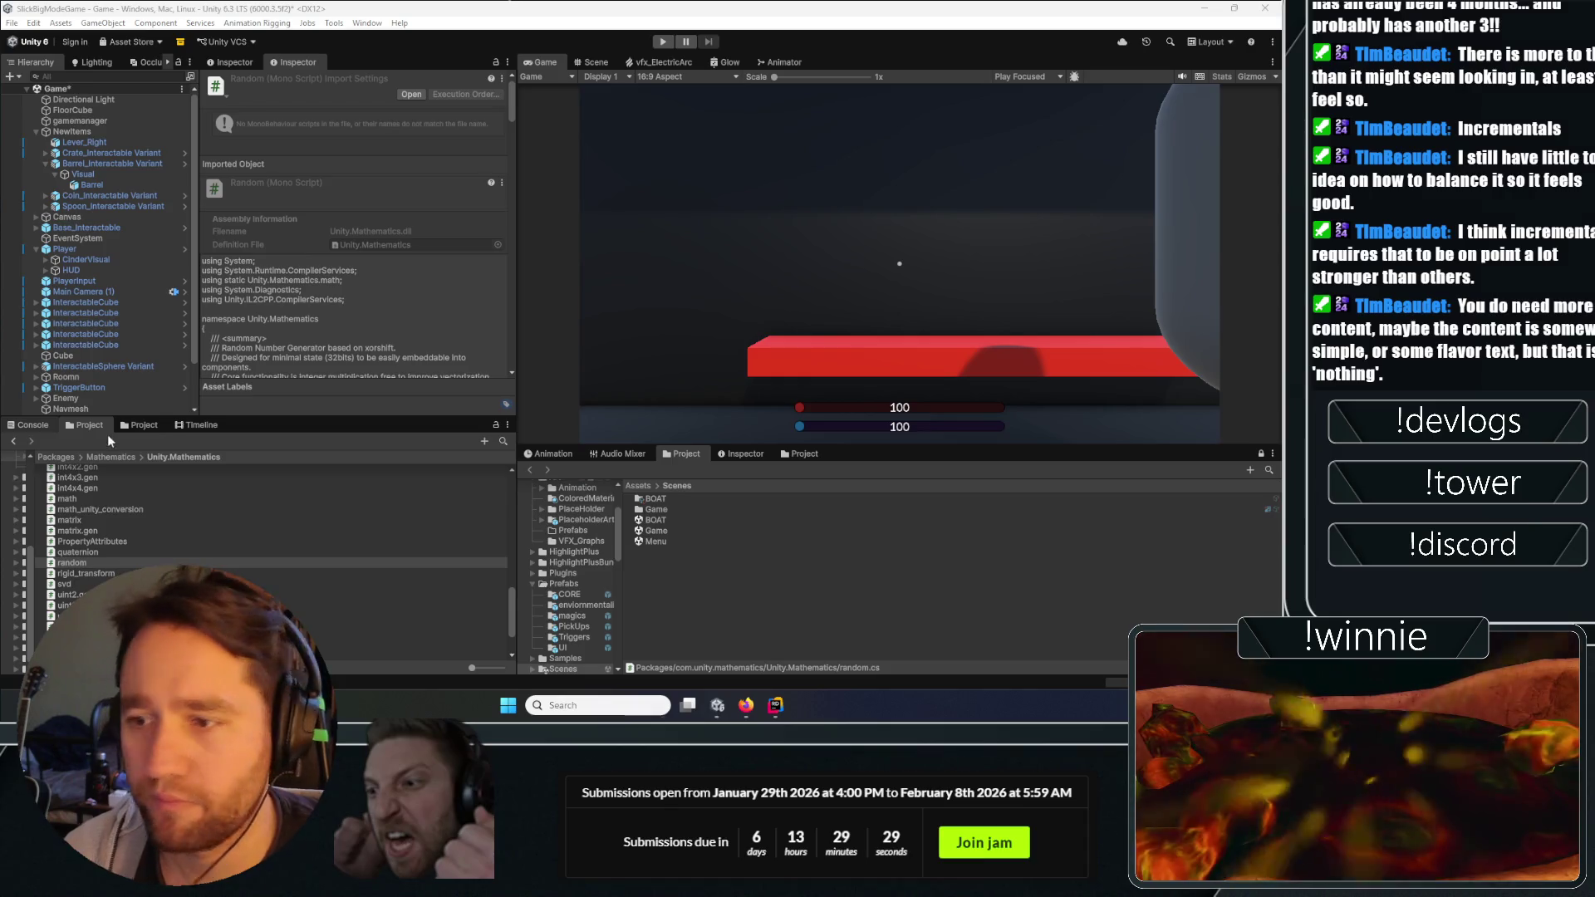
Clear the compiler warnings in the Console and press Play to run the game.
click(48, 424)
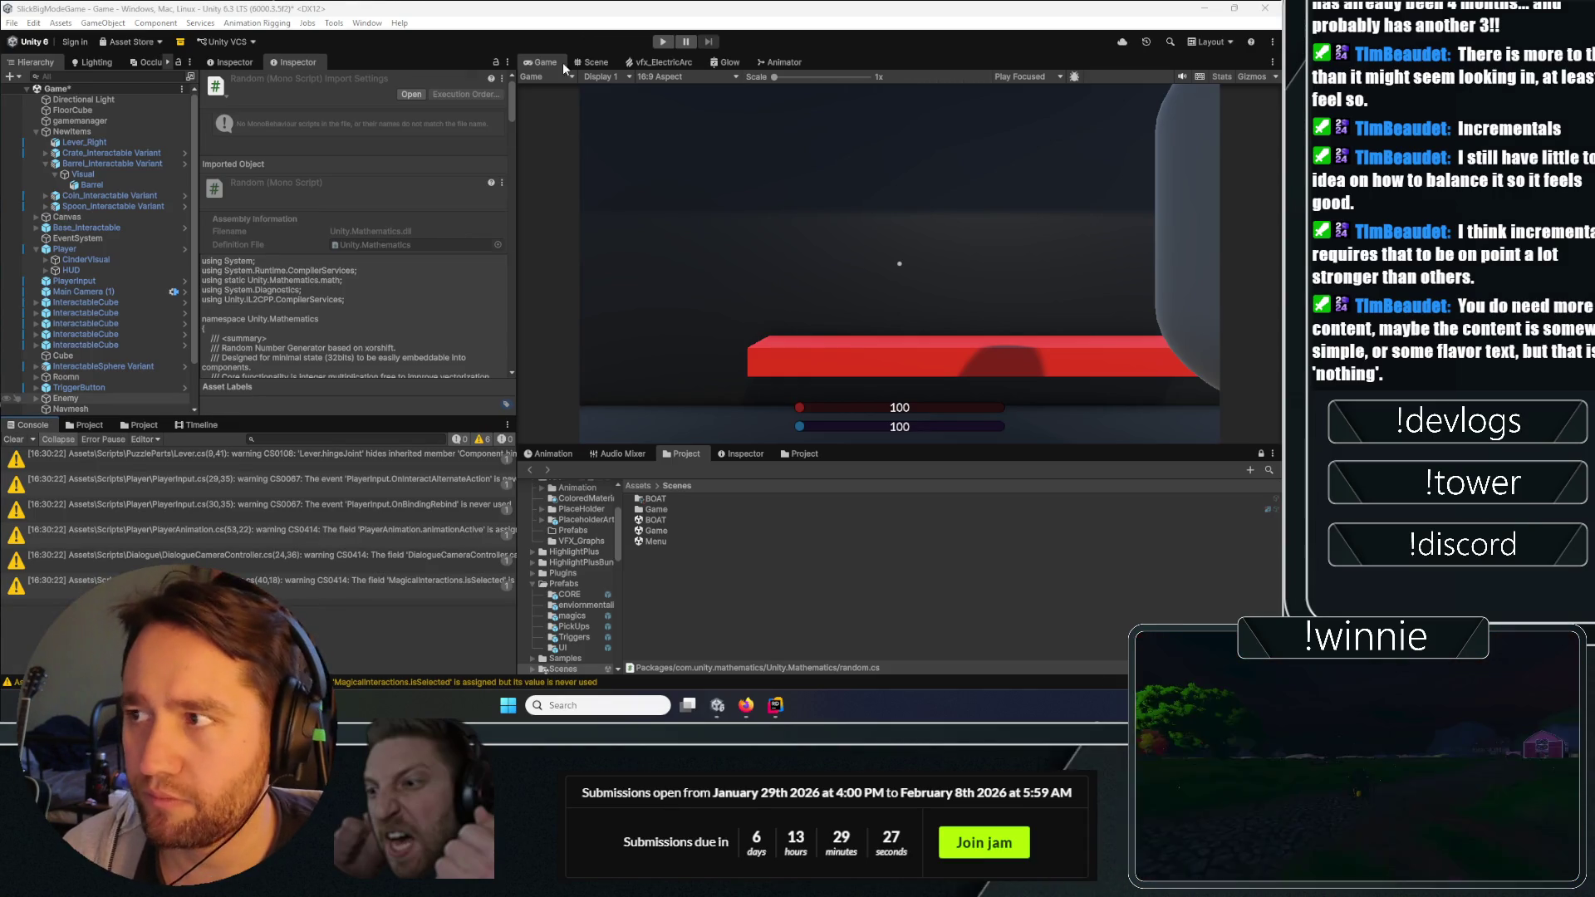
click(11, 440)
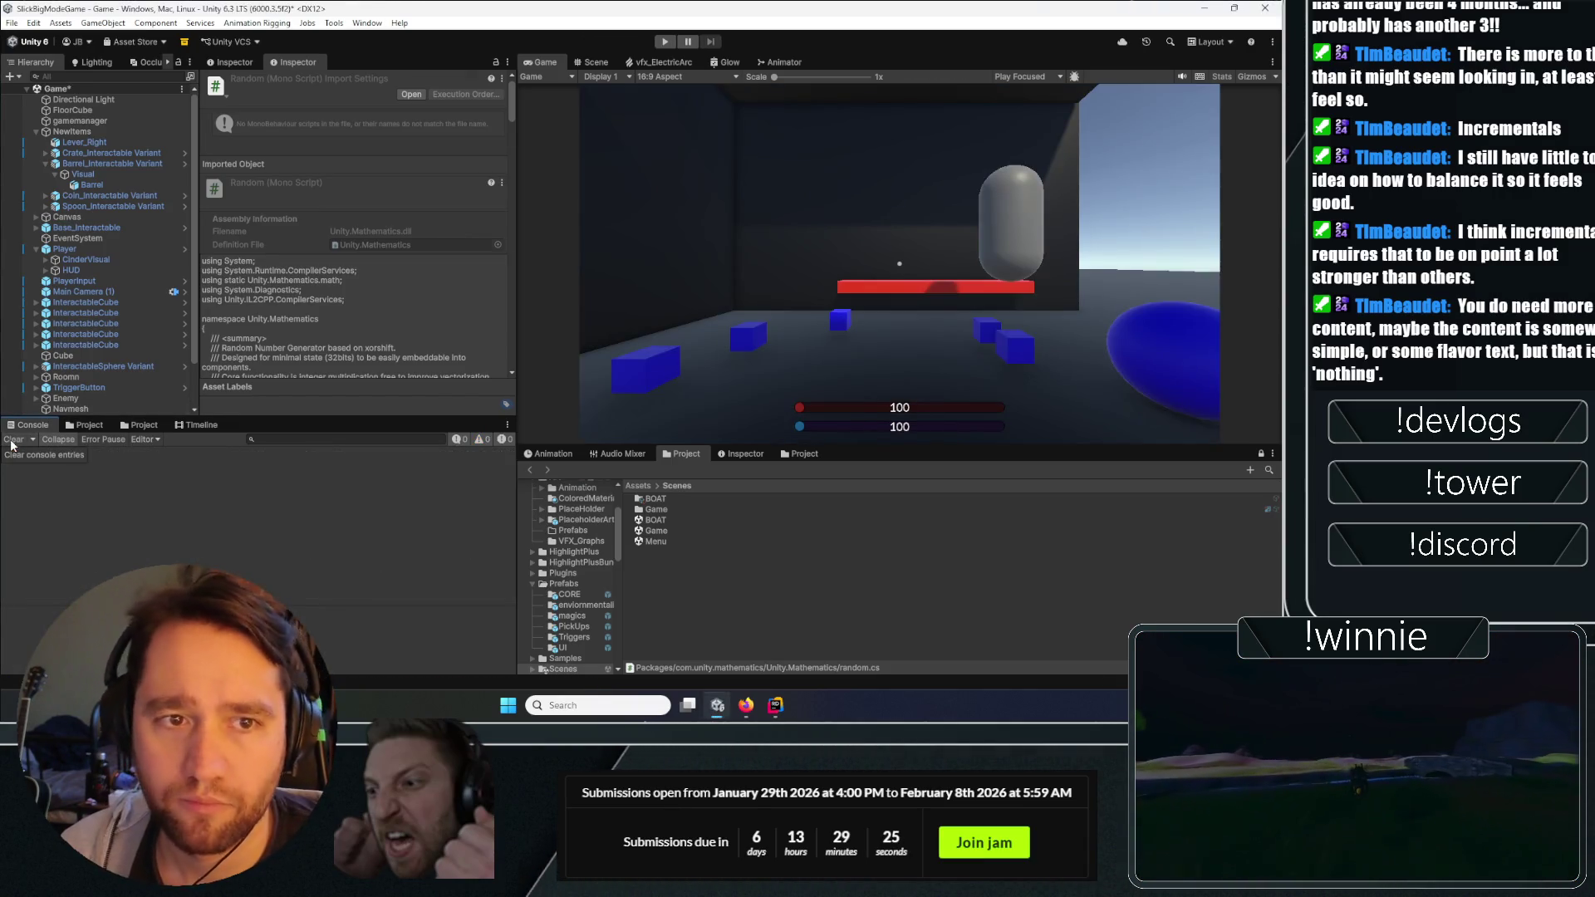
click(664, 42)
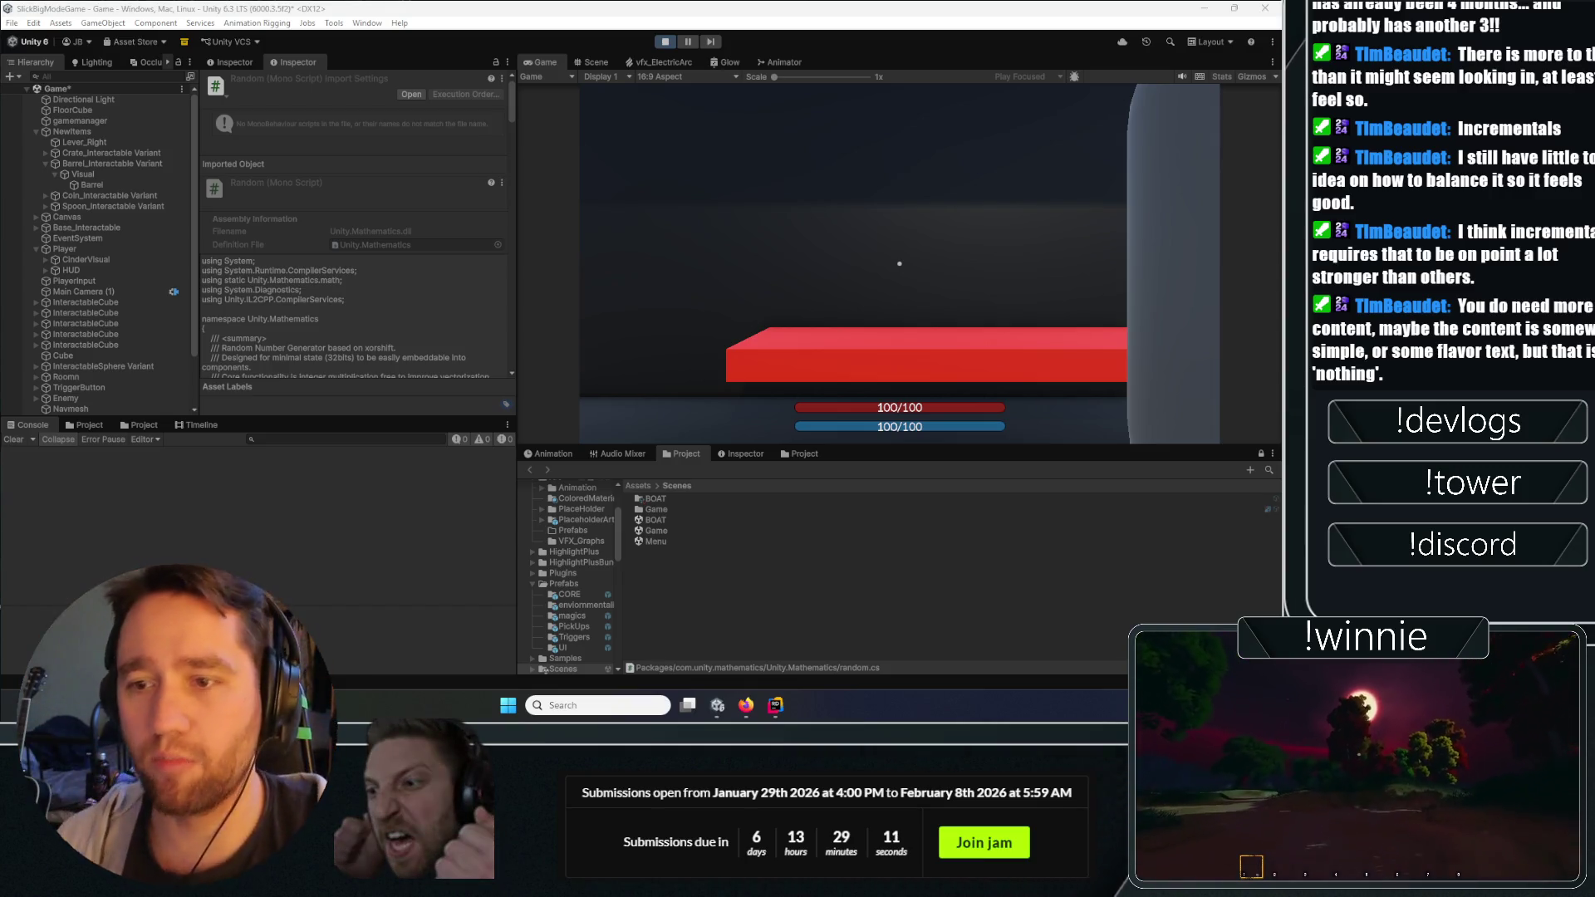
In the running game, cast and remove bind runes on the barrel and crate.
click(665, 199)
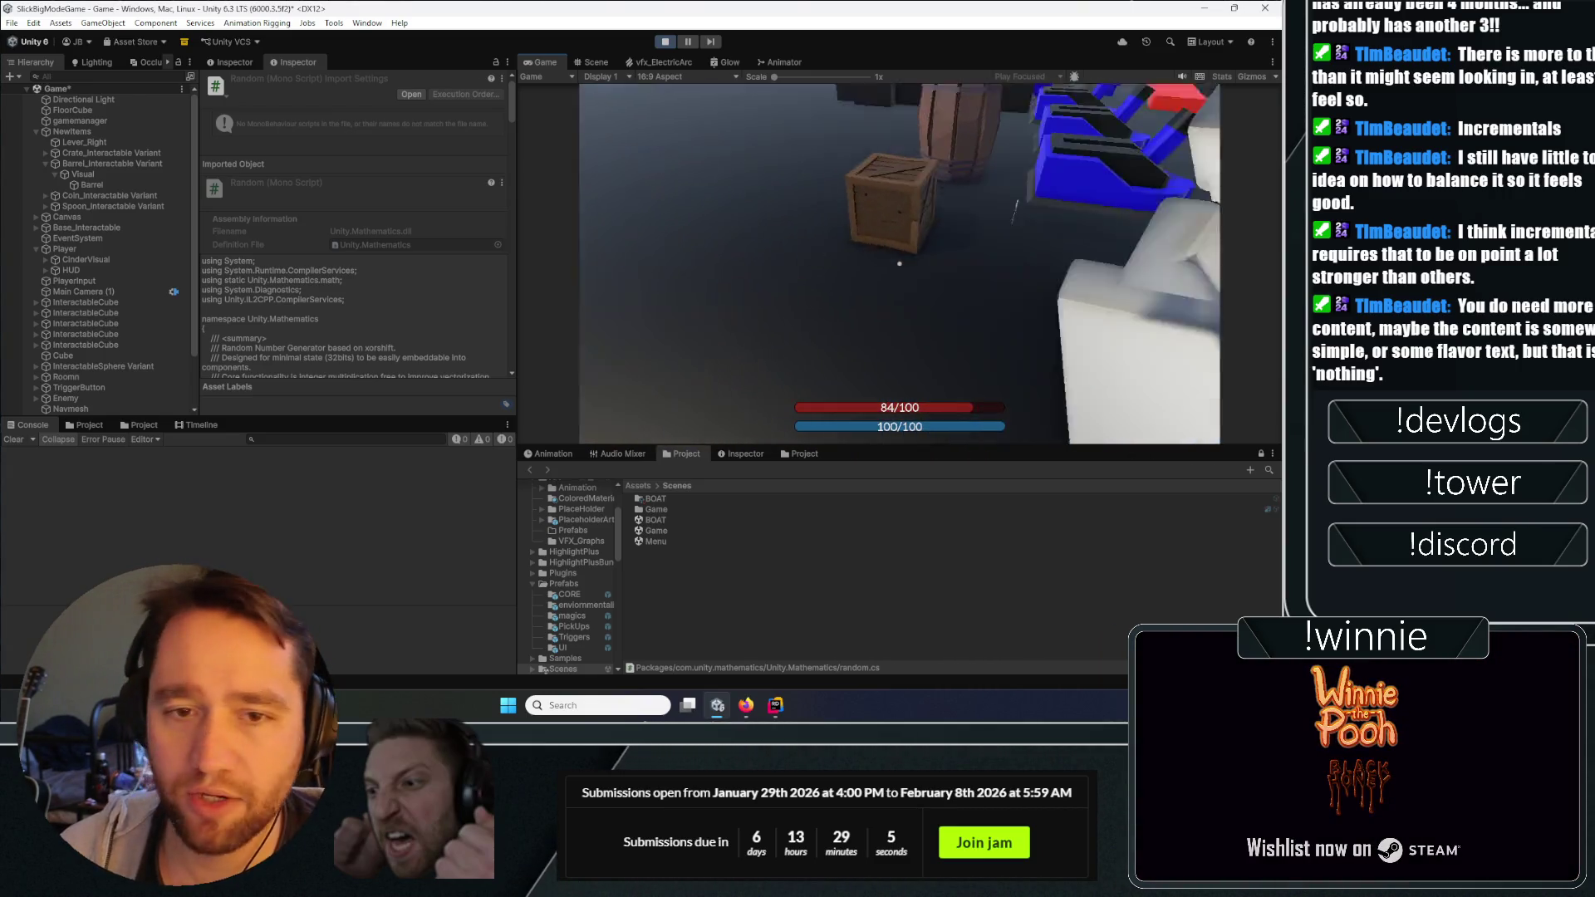
click(899, 263)
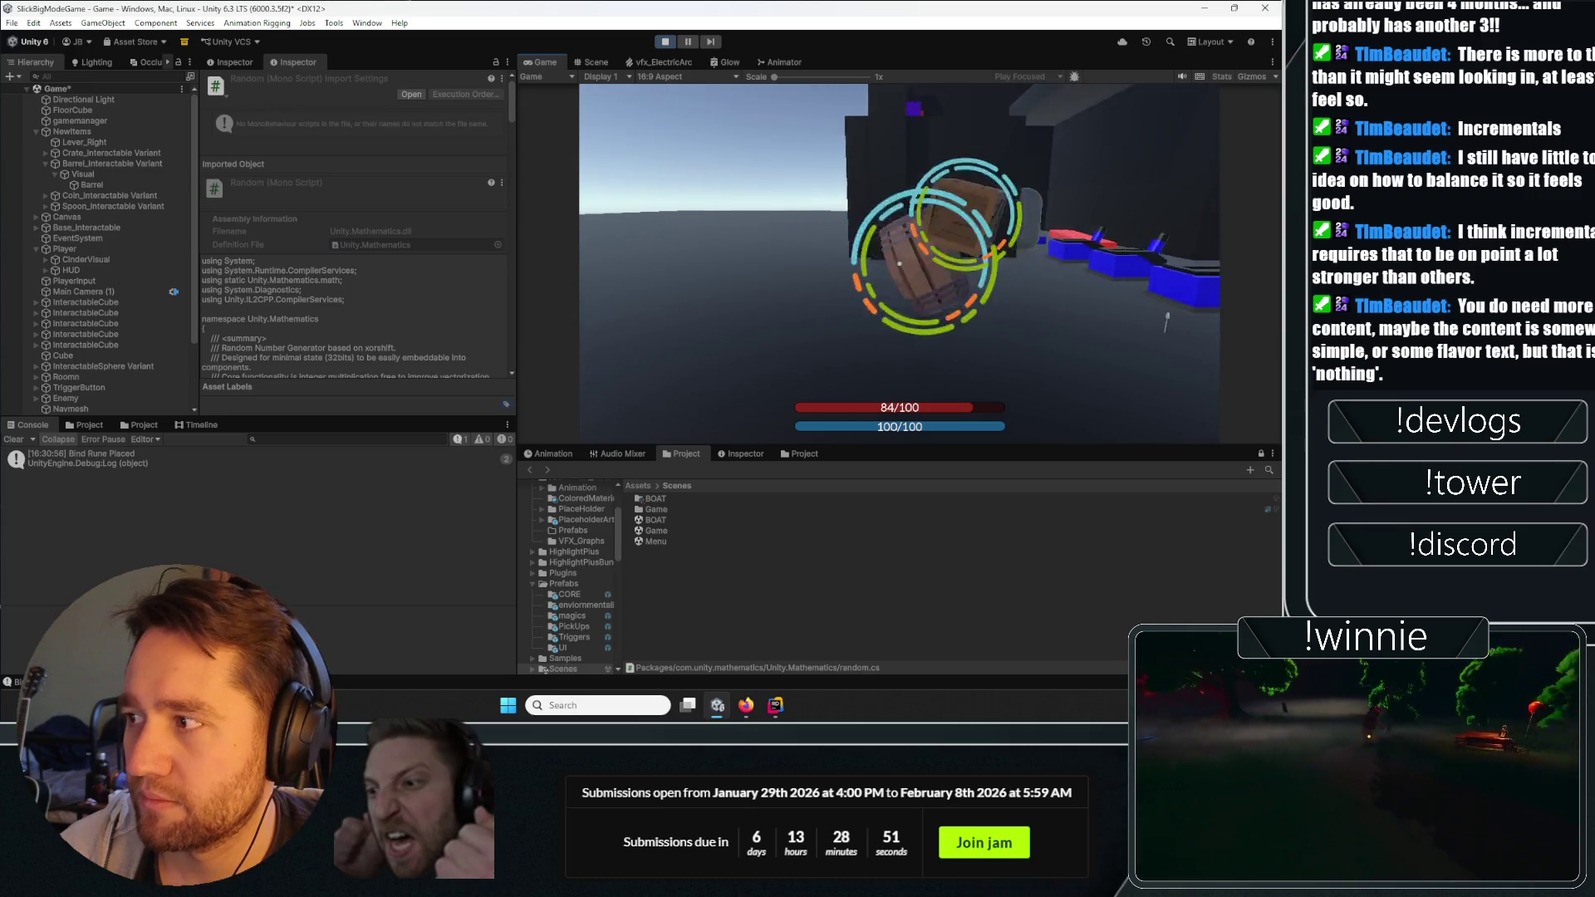
click(899, 263)
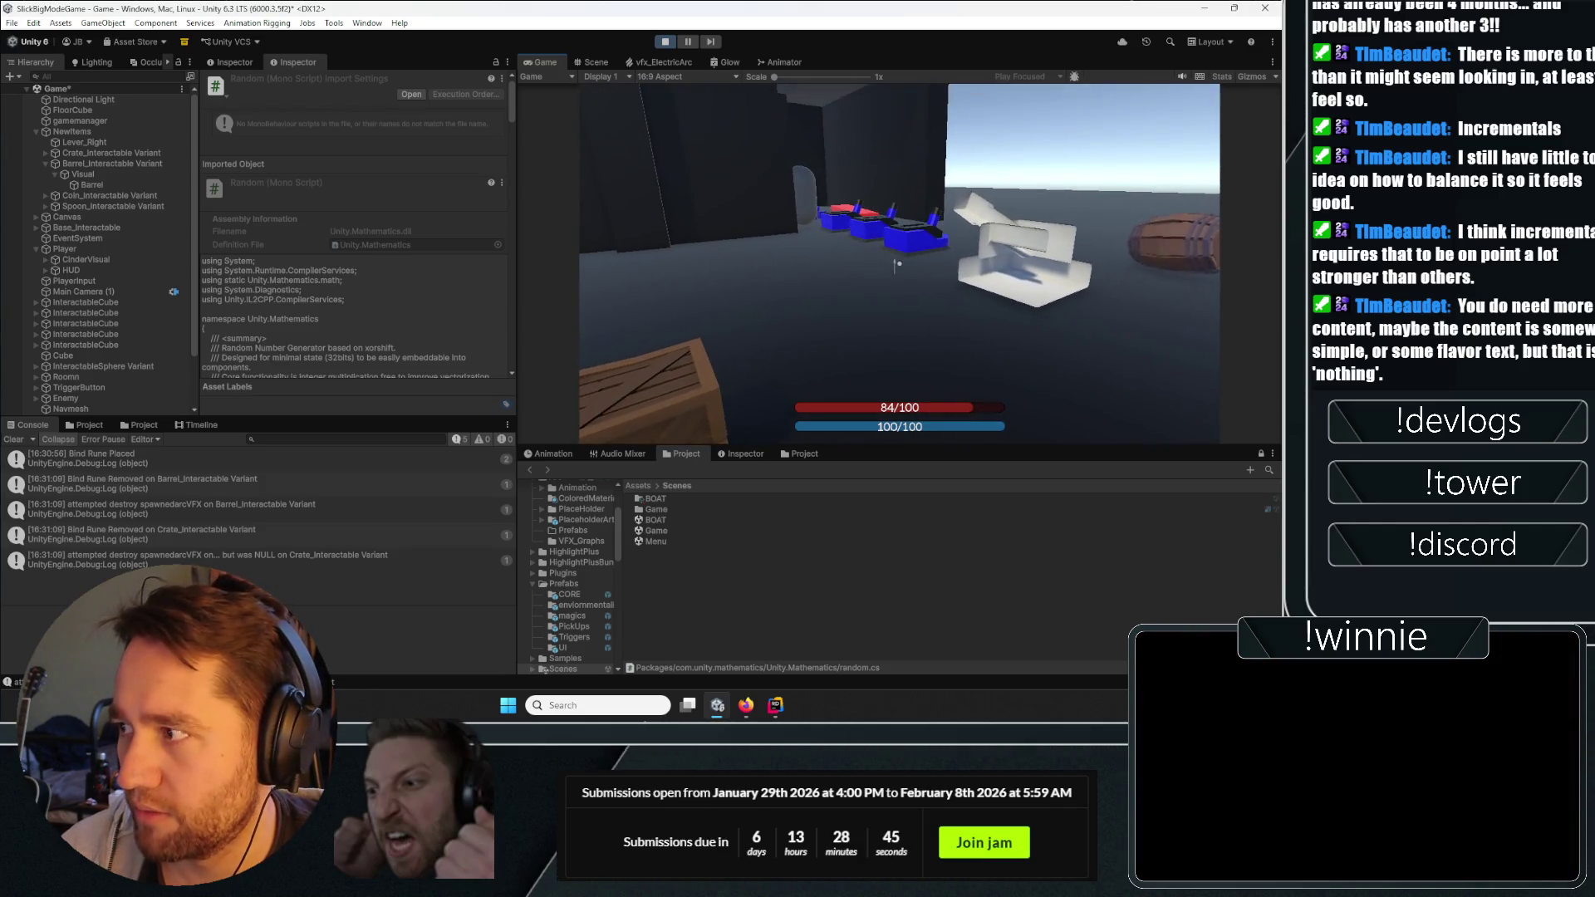
click(898, 263)
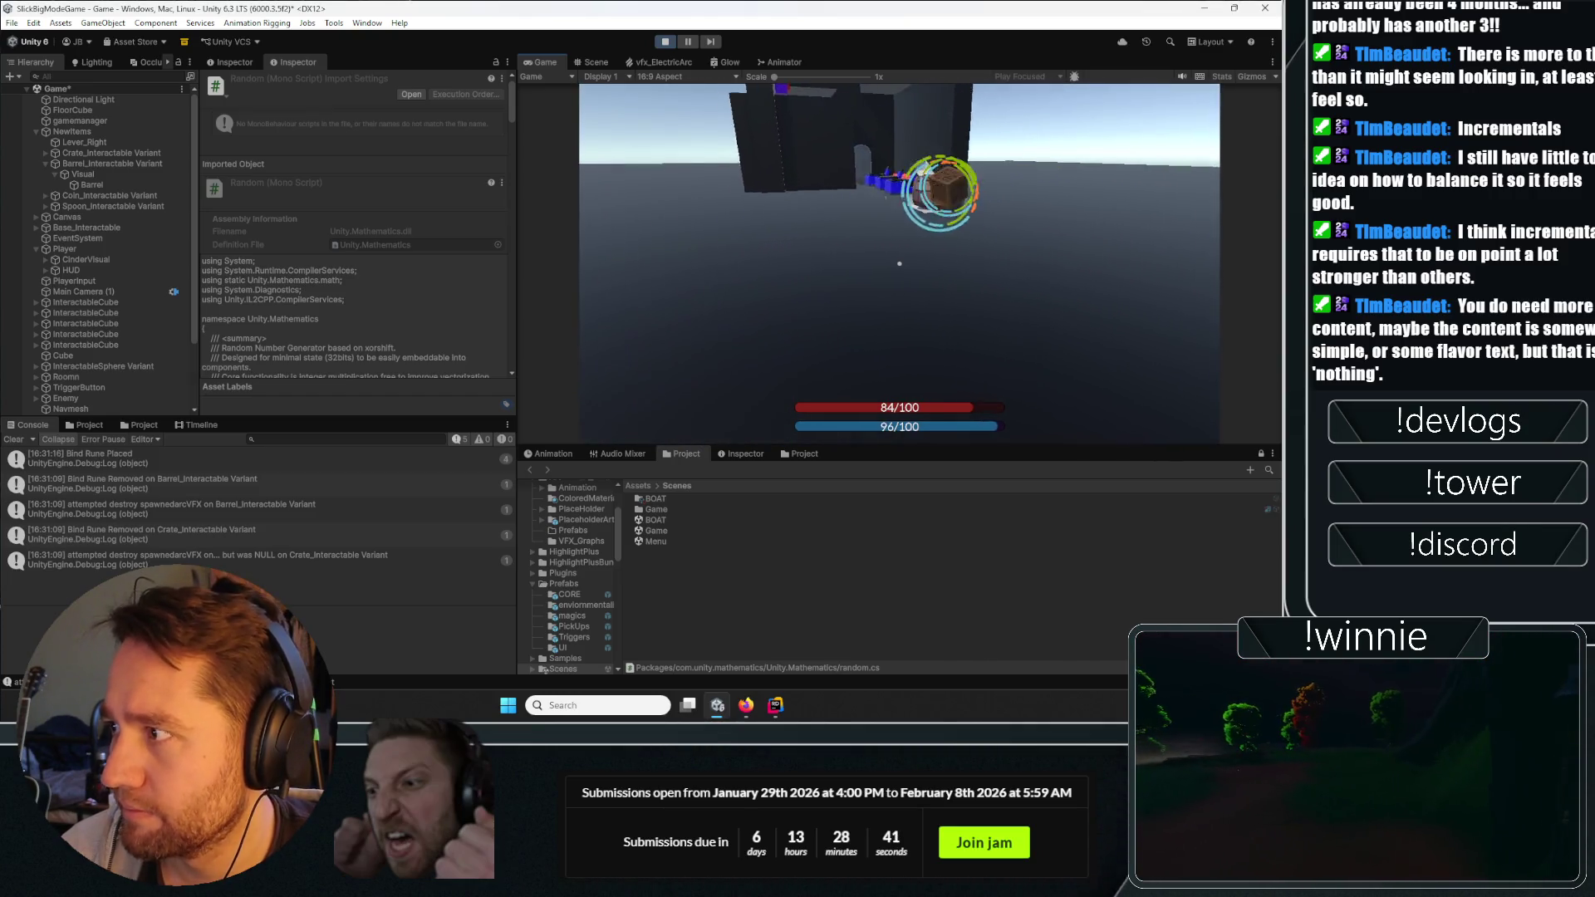
click(898, 263)
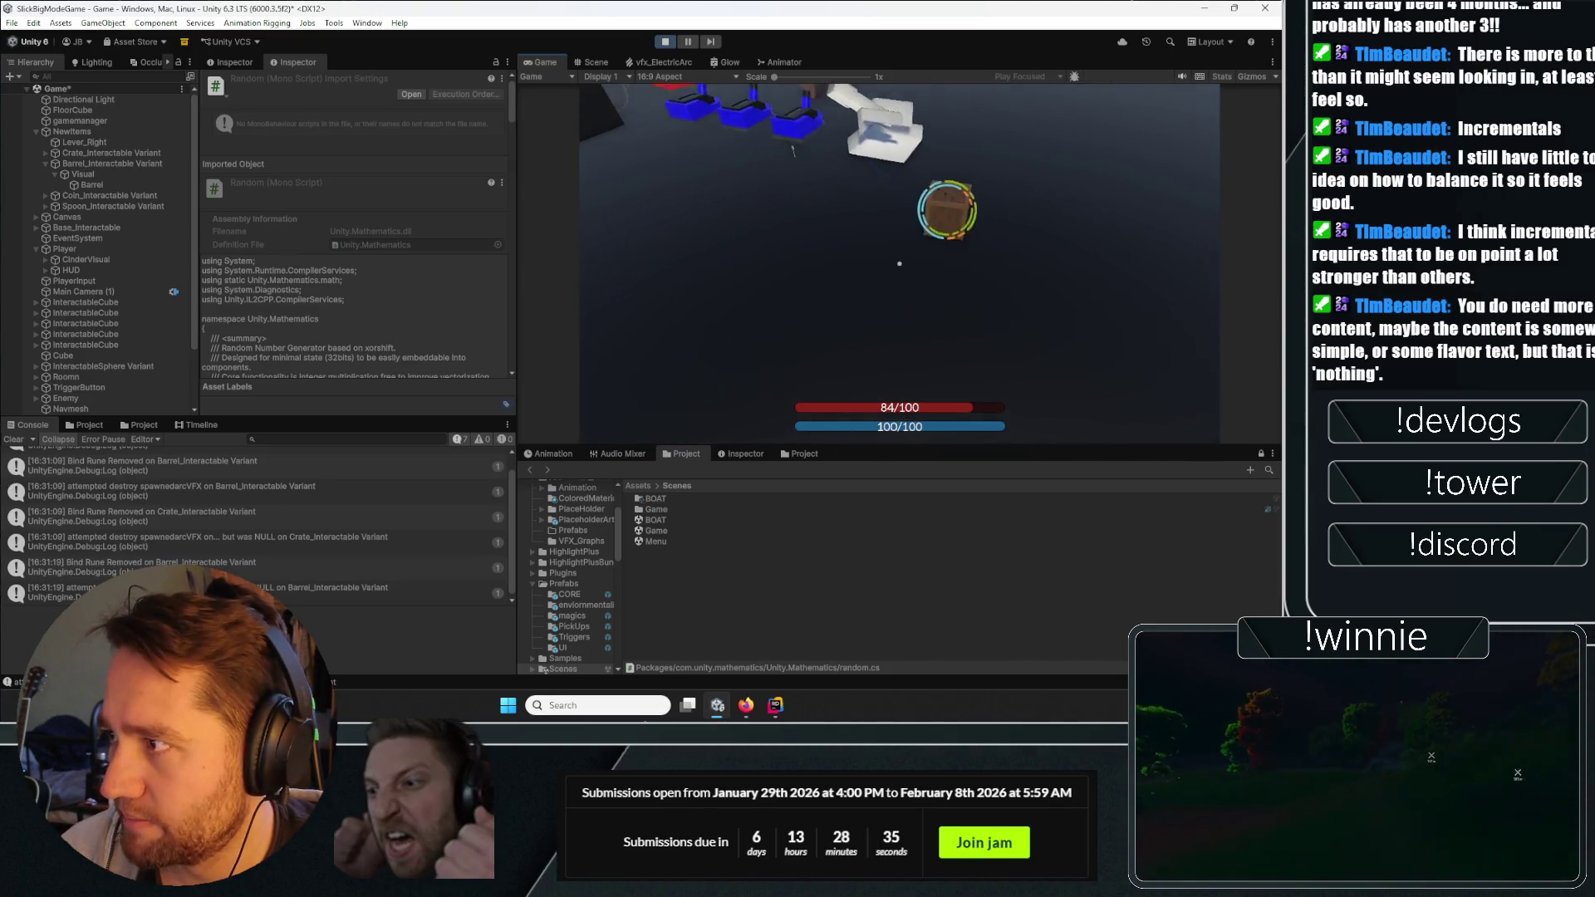
Pick up the crate, destroy the barrel, place another bind rune, and stop Play mode.
click(899, 263)
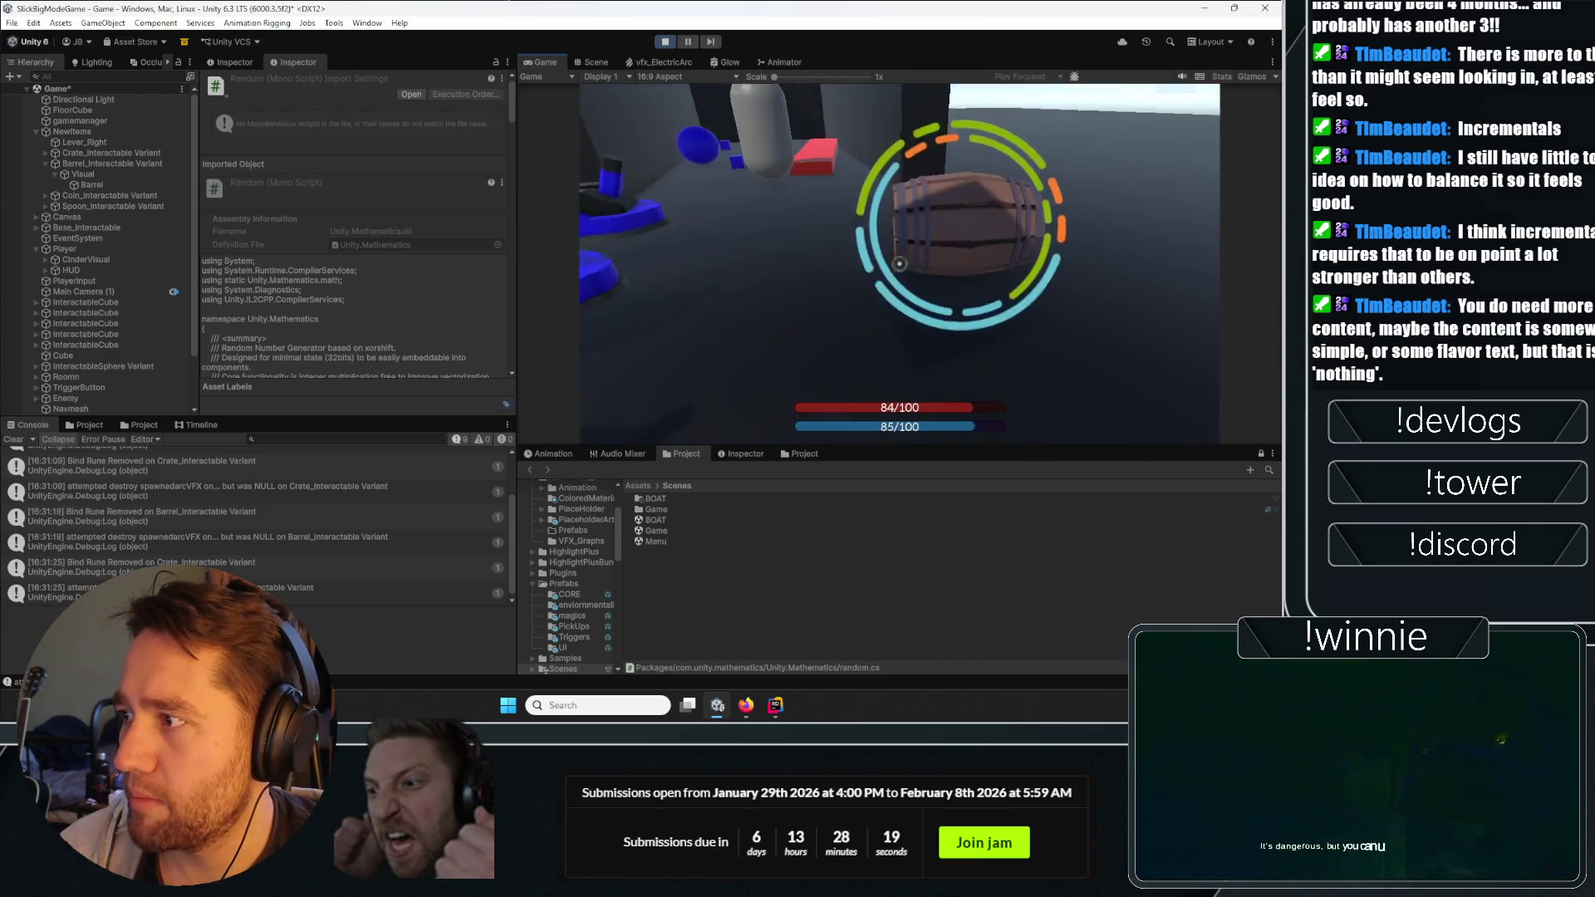
click(898, 263)
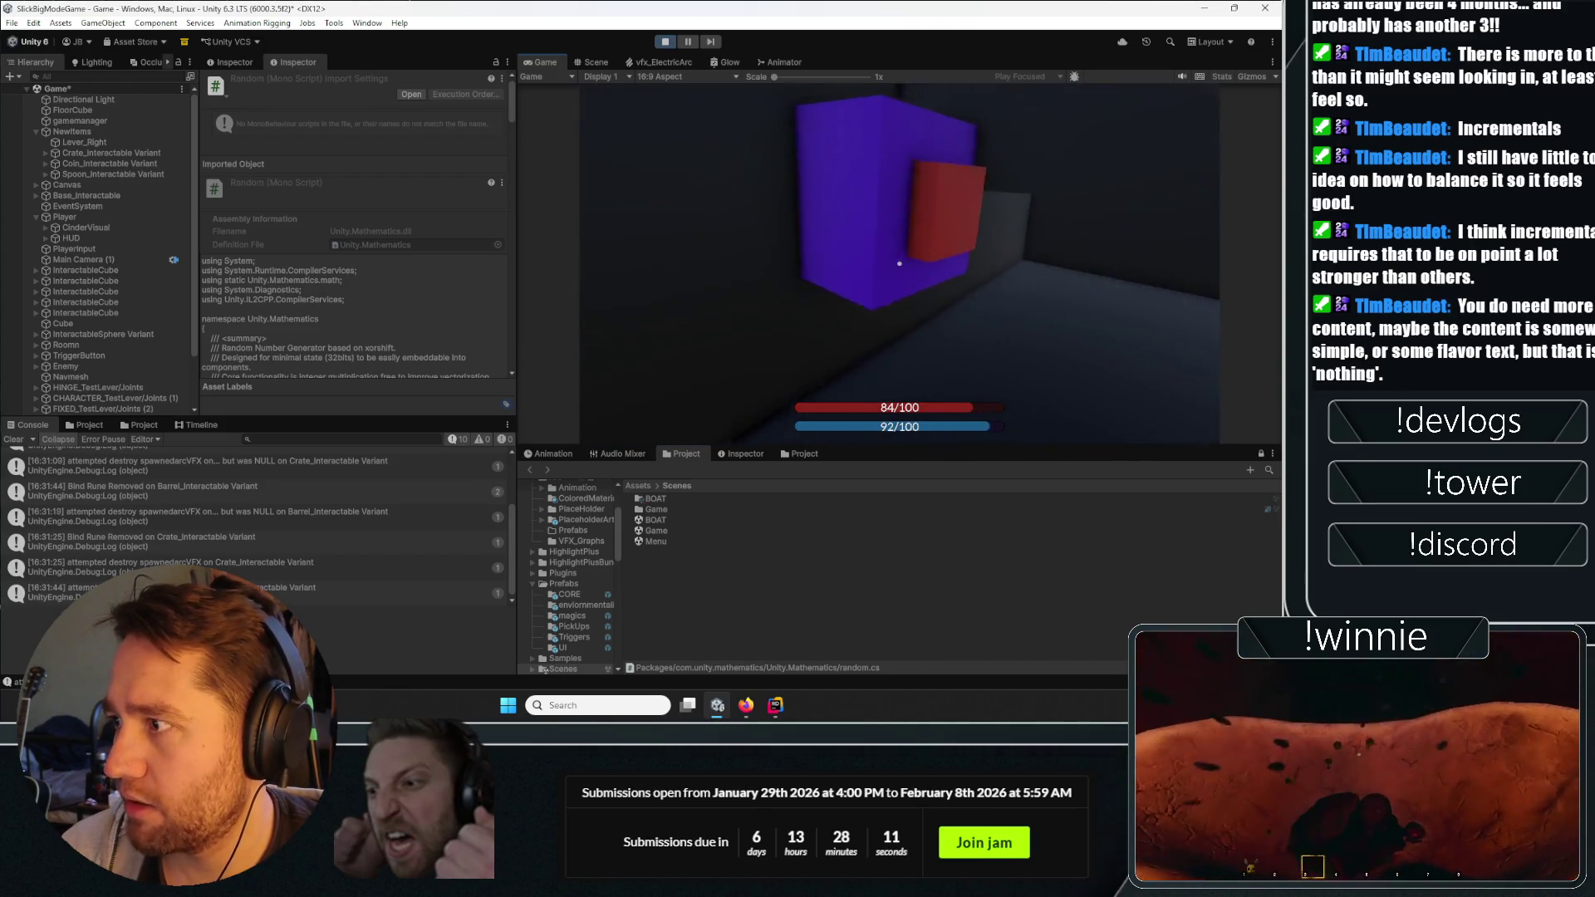
click(899, 263)
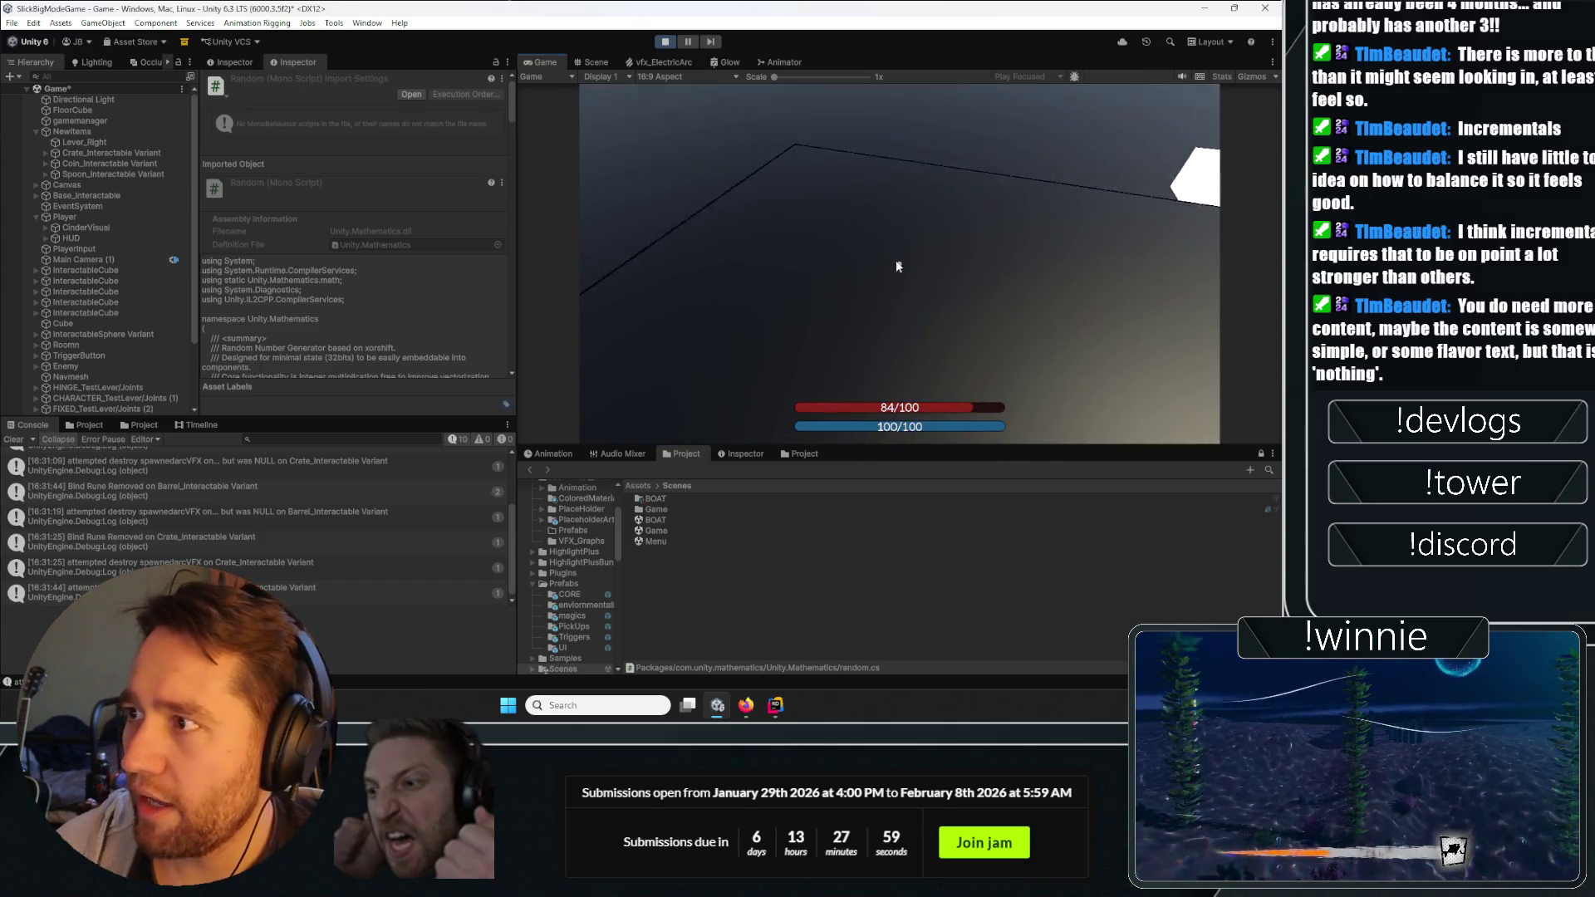
click(665, 46)
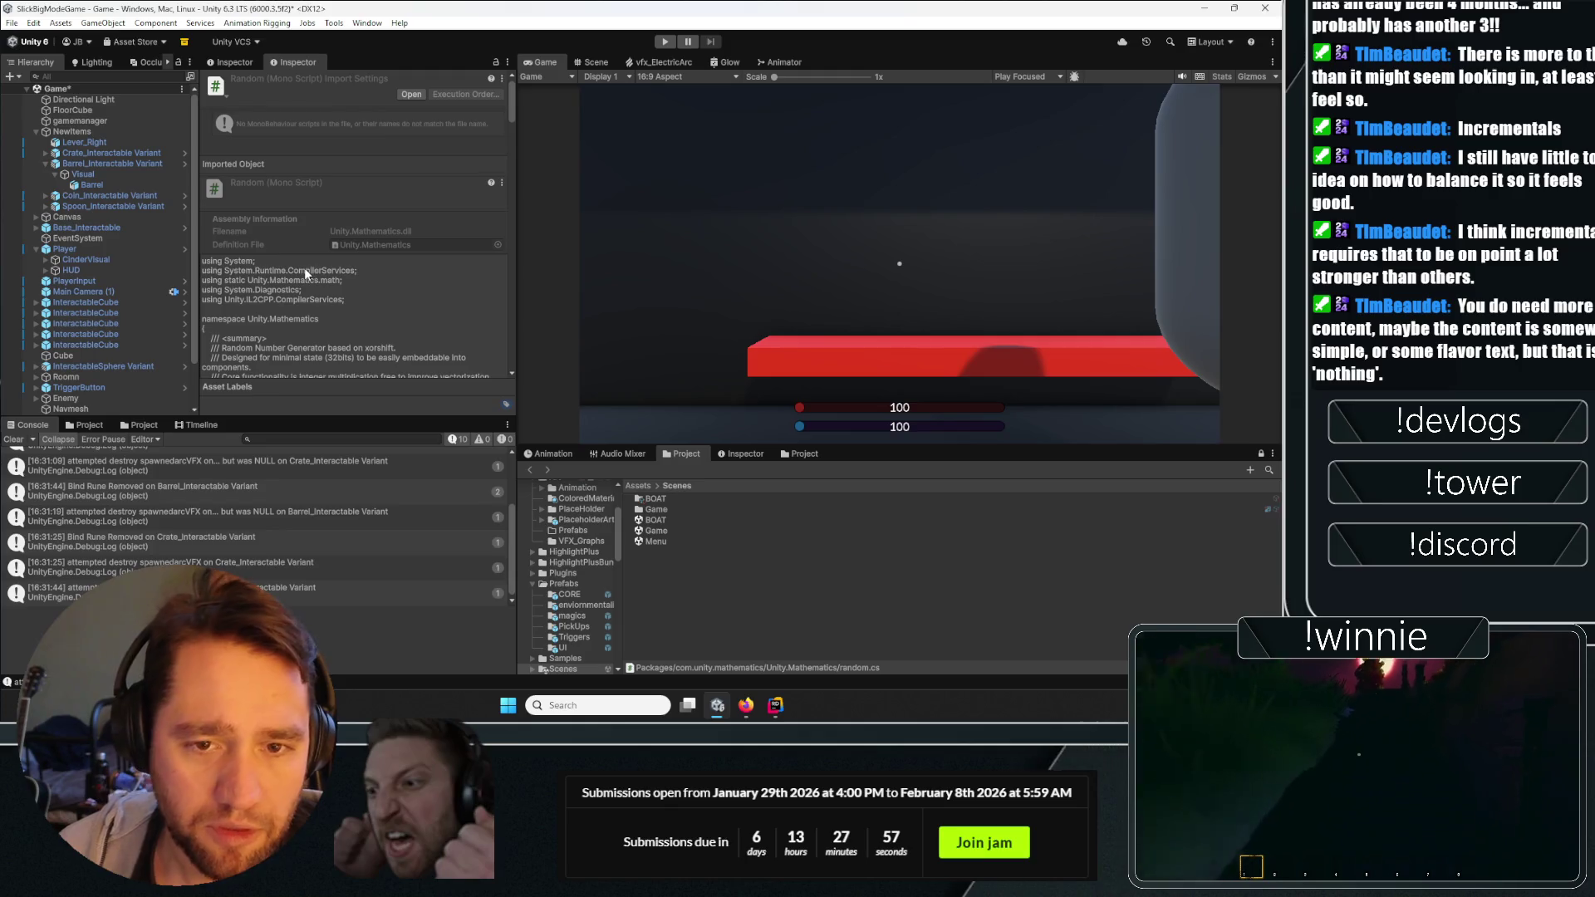
Clear the Console and open the BOAT scene from the Scenes folder.
click(15, 439)
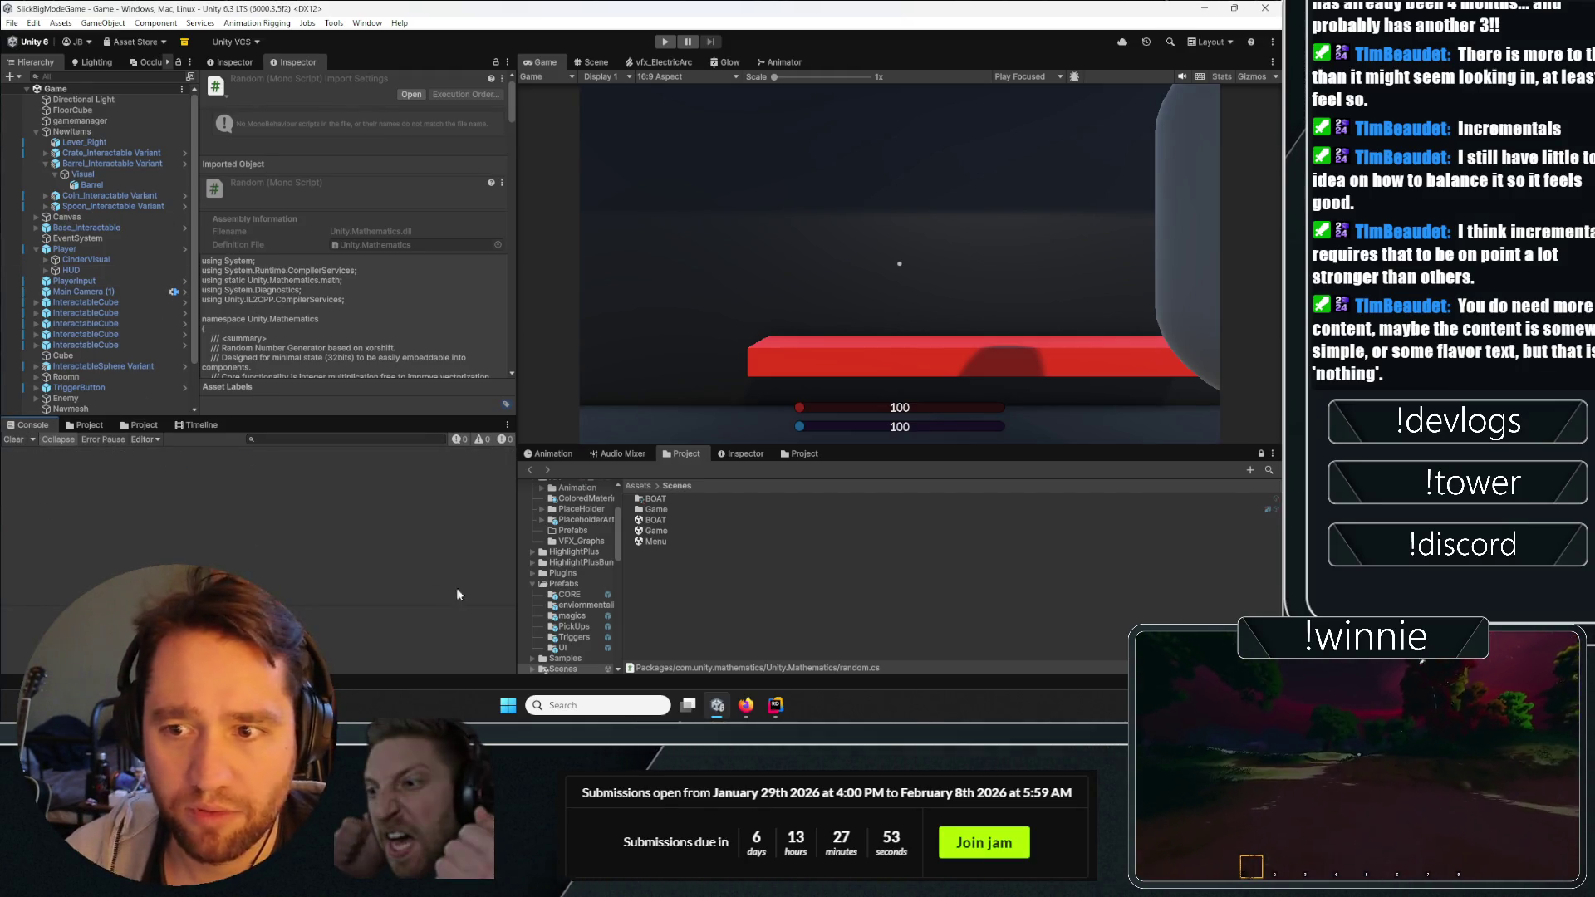
click(859, 580)
double_click(655, 520)
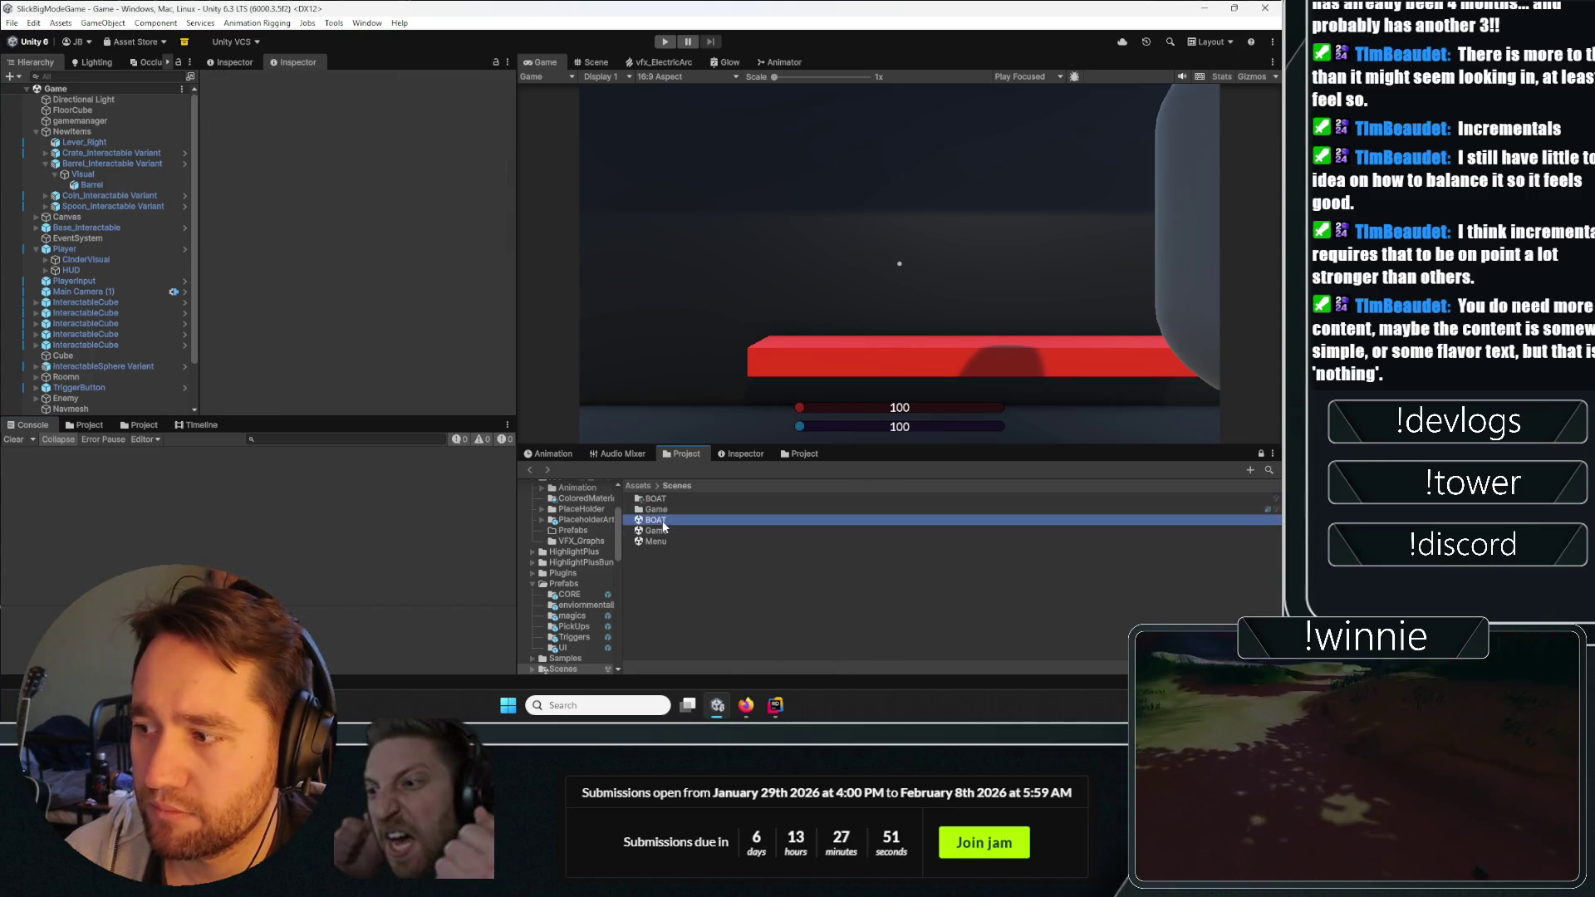
Reopen the Game scene from its asset options.
click(136, 323)
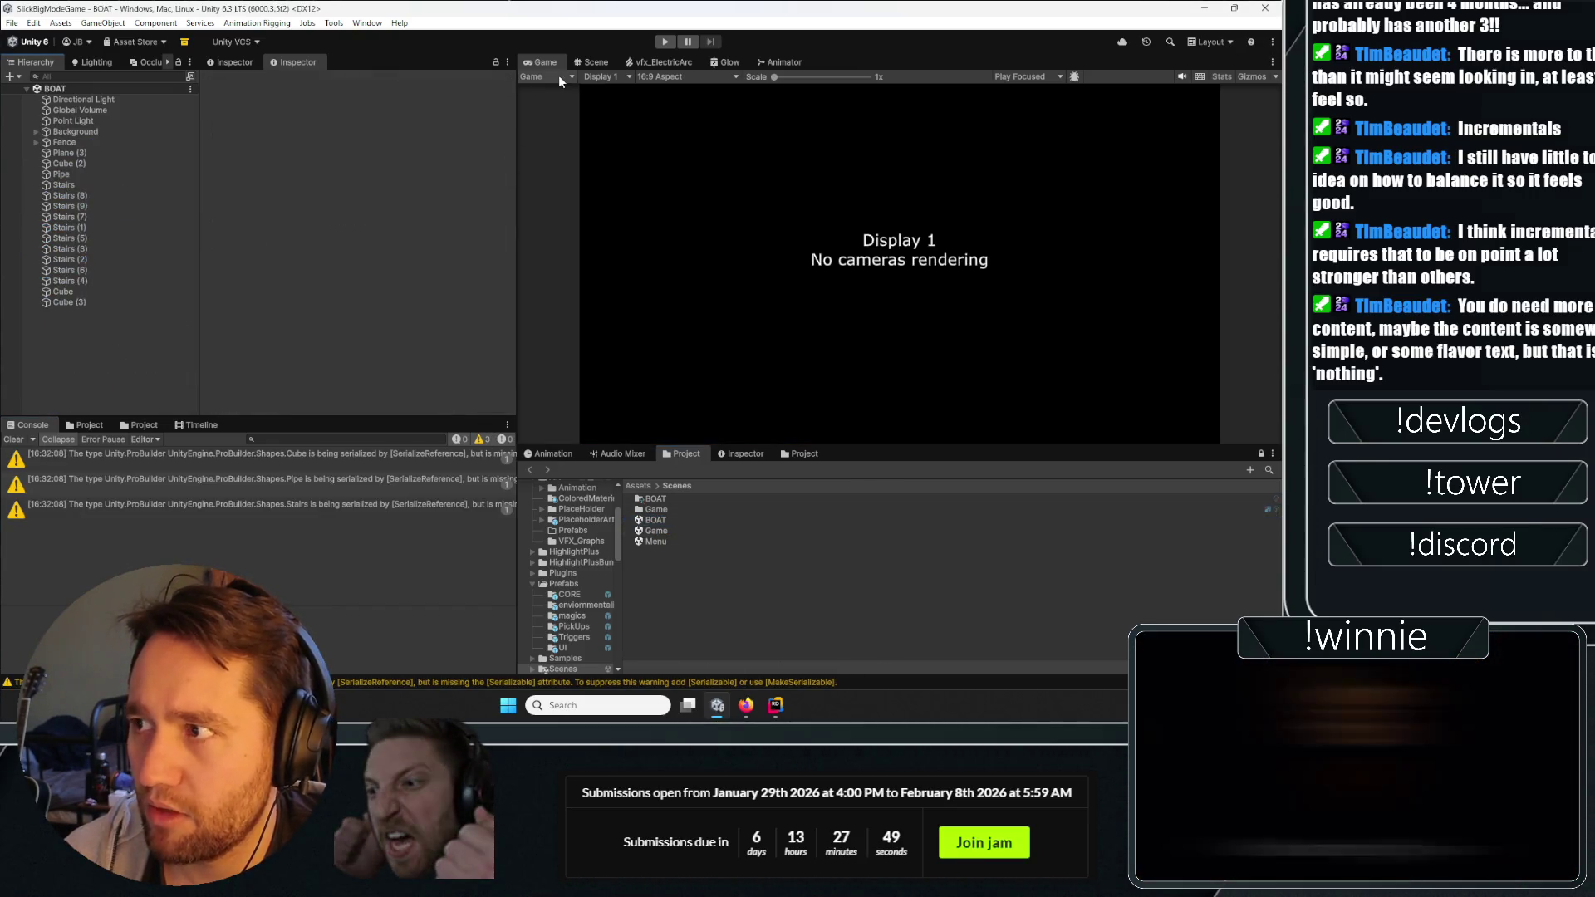
right_click(651, 530)
click(654, 551)
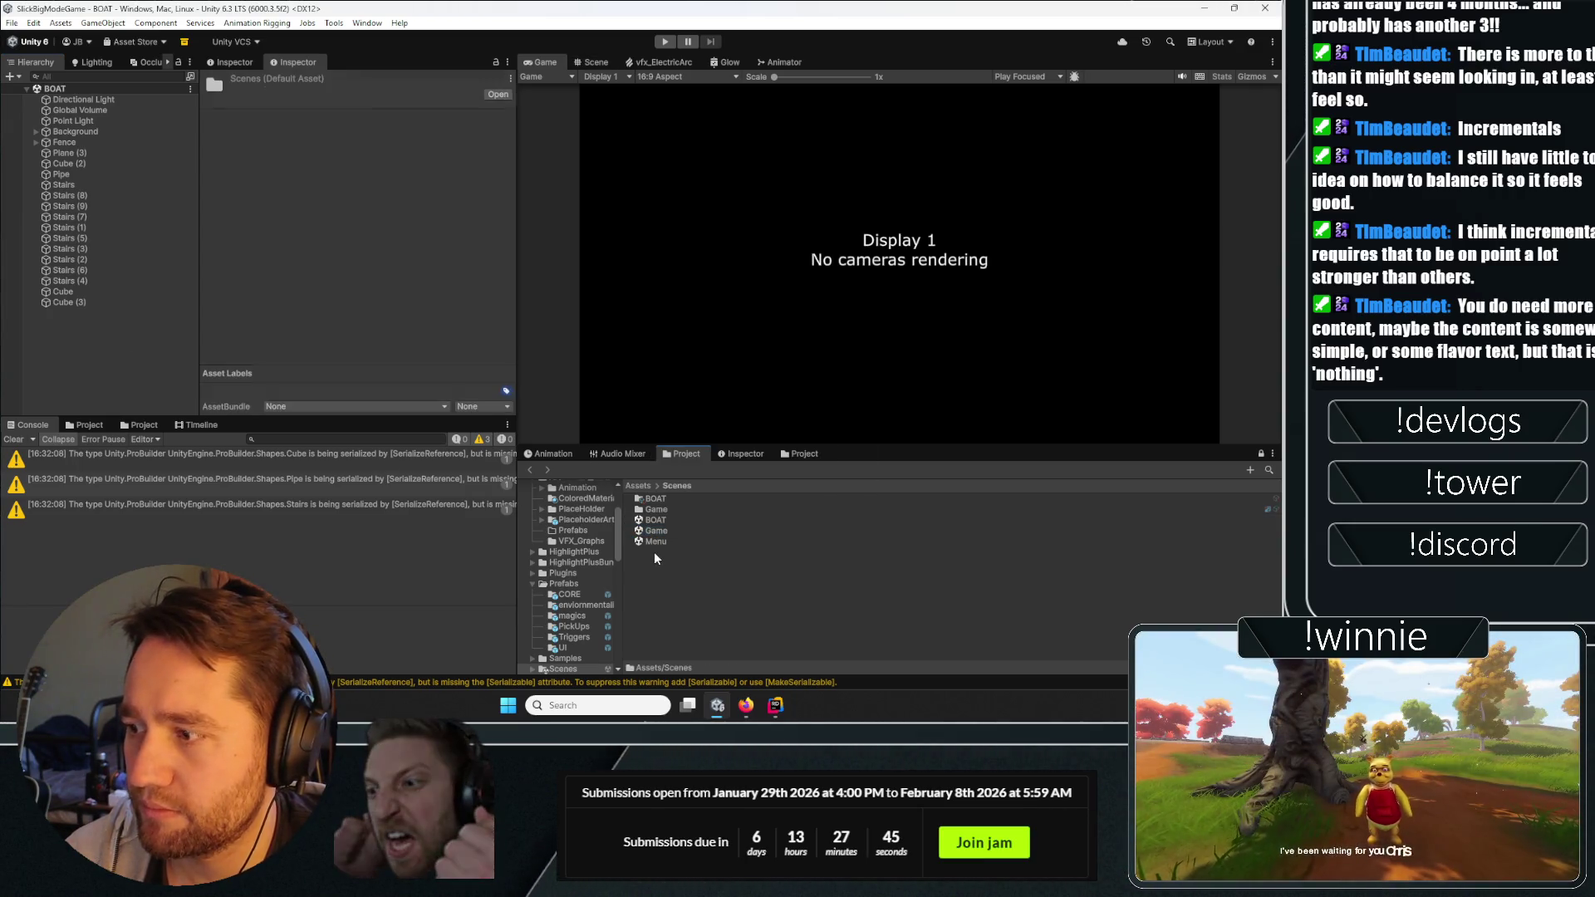
right_click(655, 552)
click(662, 536)
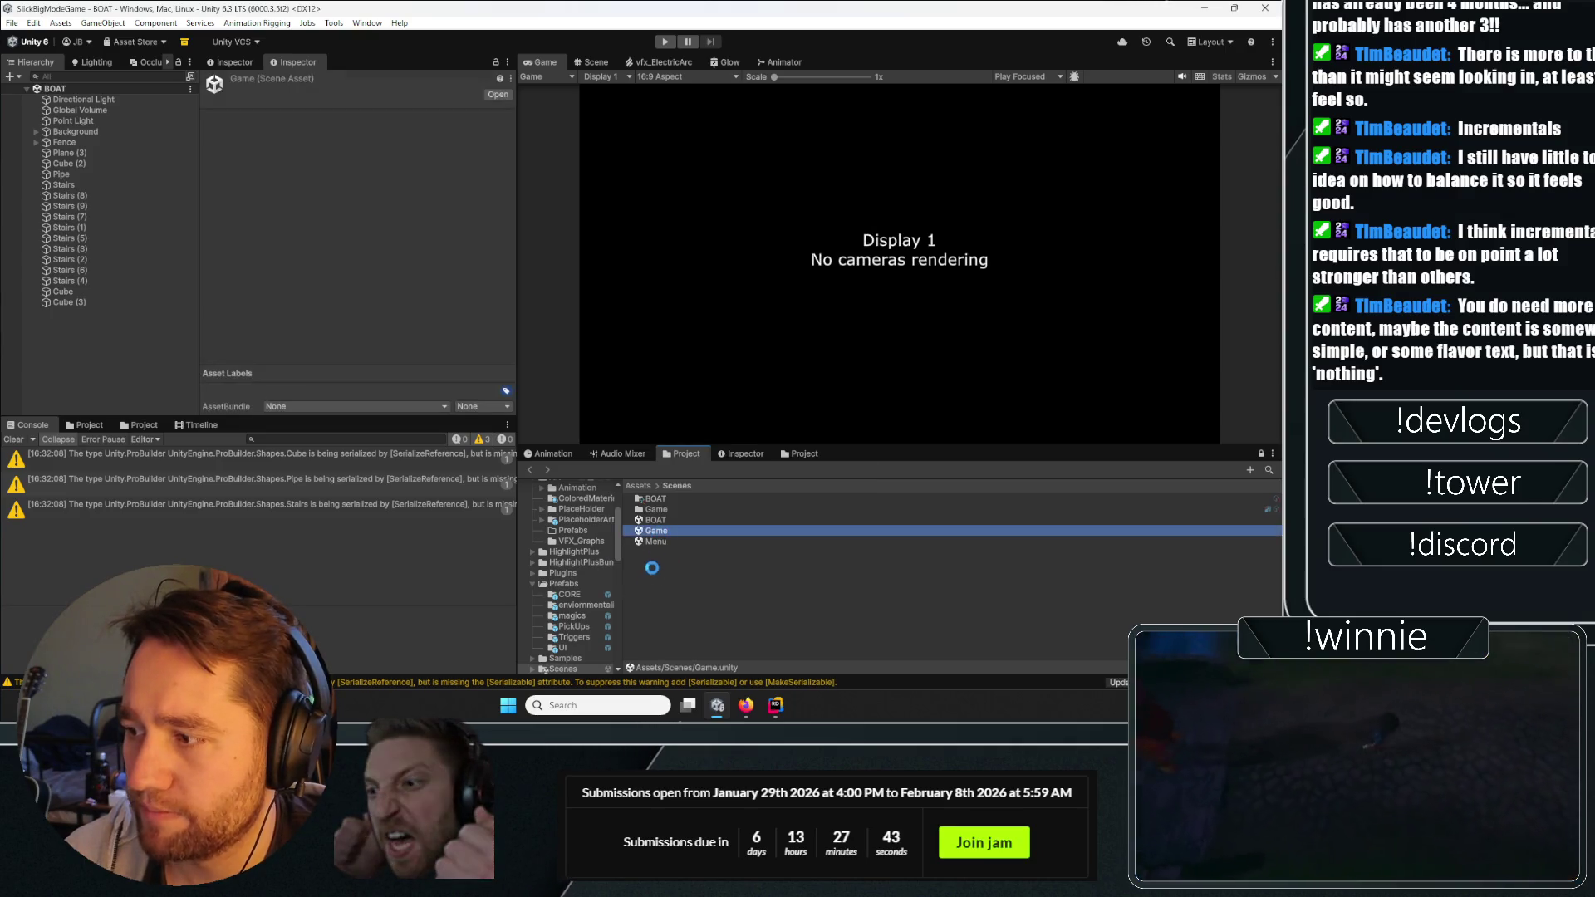
Create a new scene asset in Scenes named BoatGameplay.
right_click(671, 570)
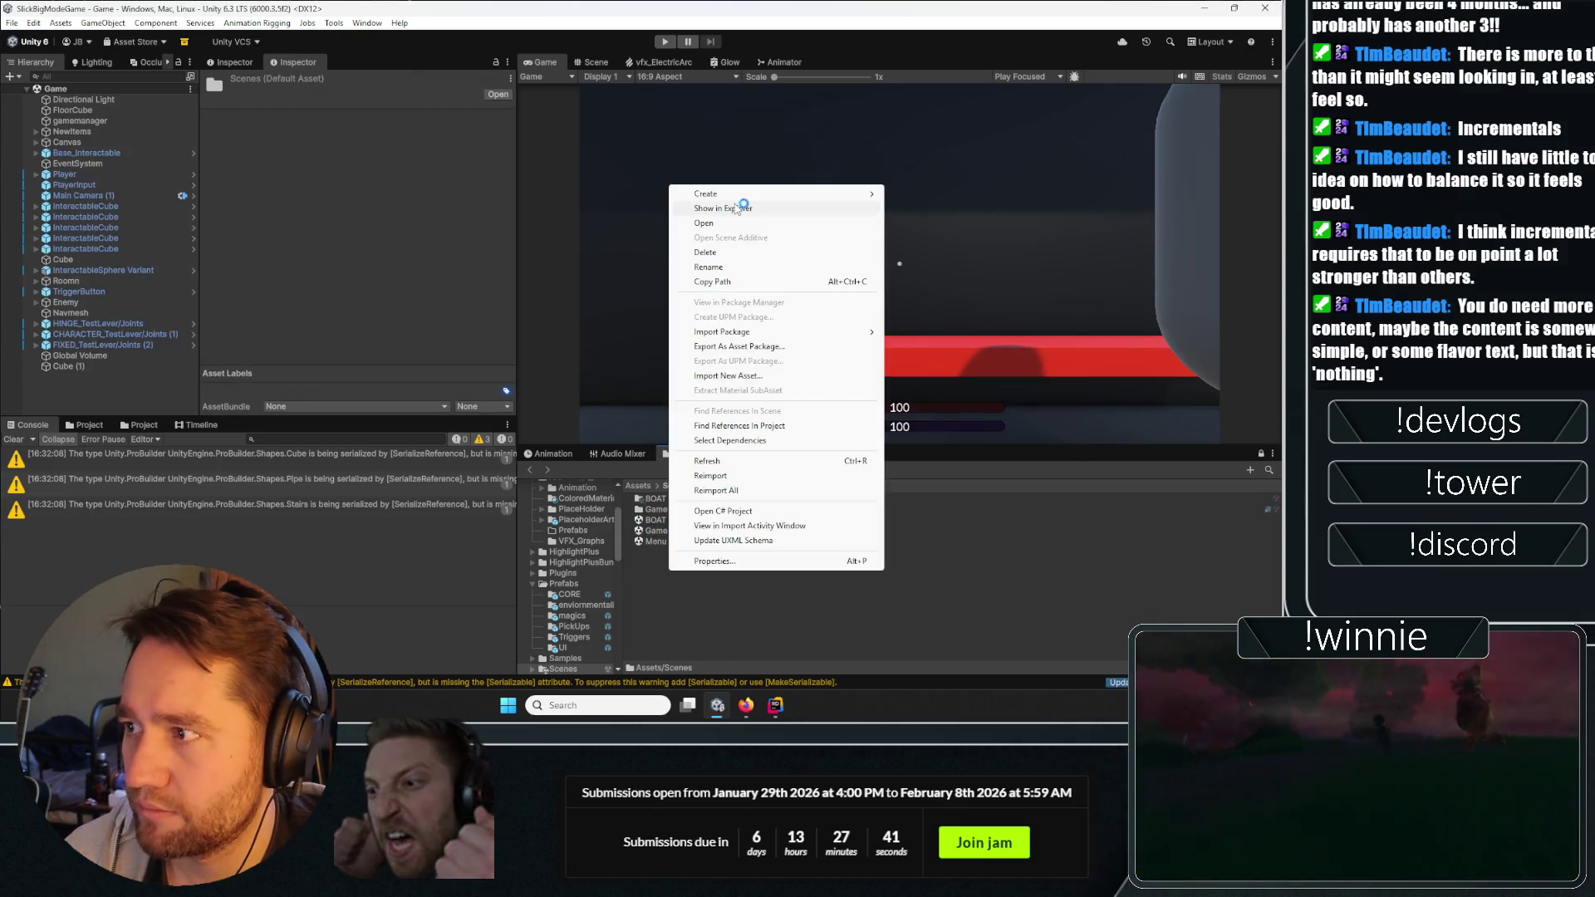
mouse_move(723, 195)
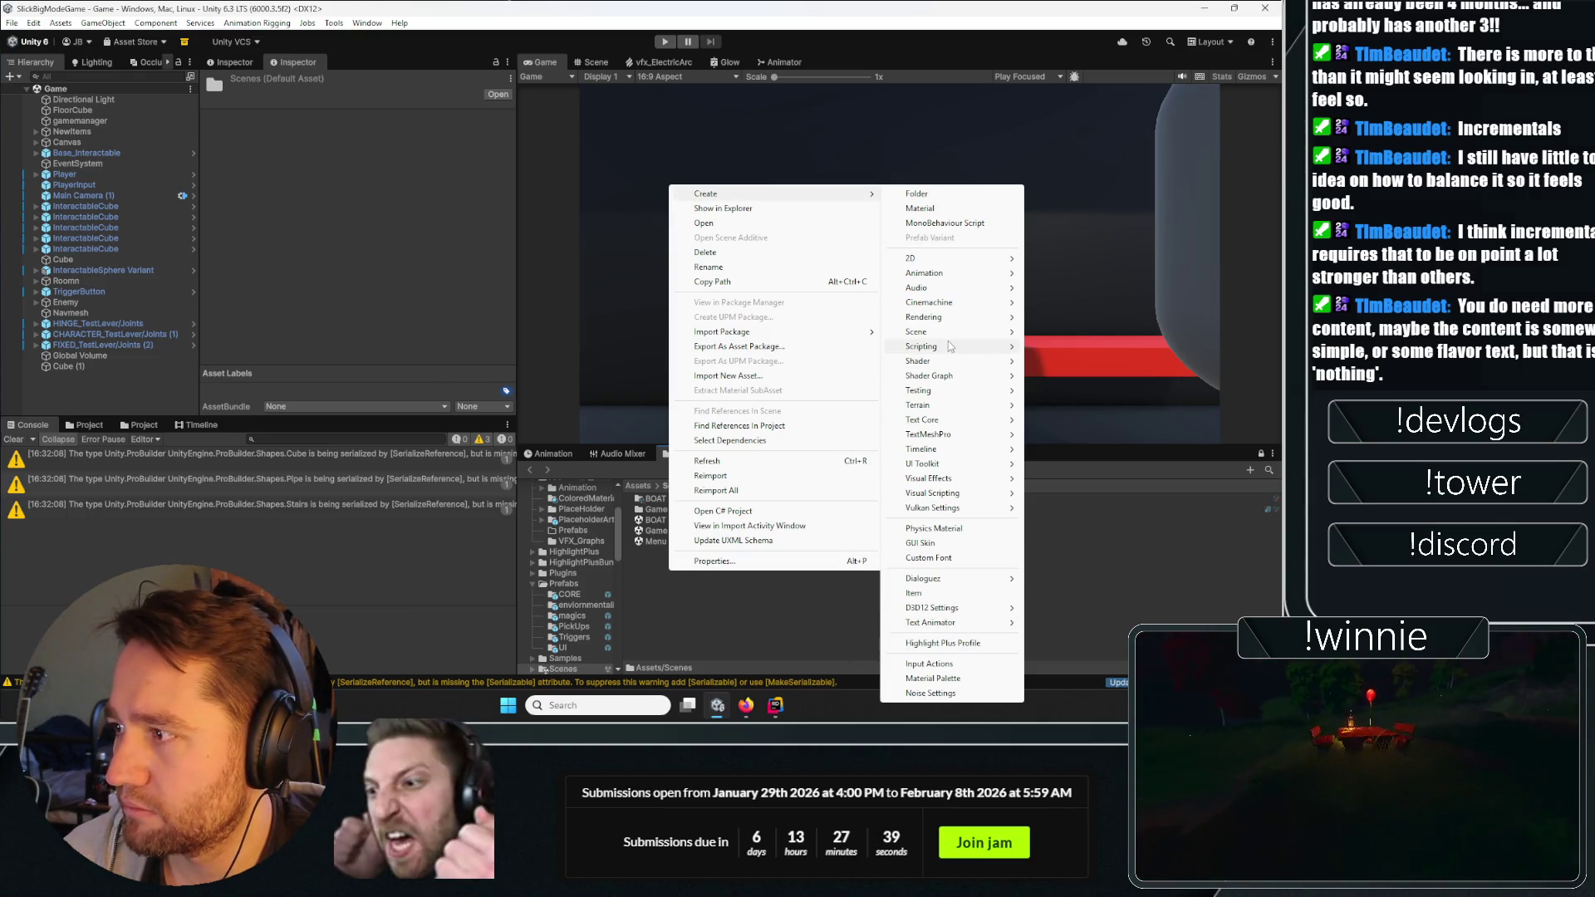
mouse_move(923, 331)
click(1072, 331)
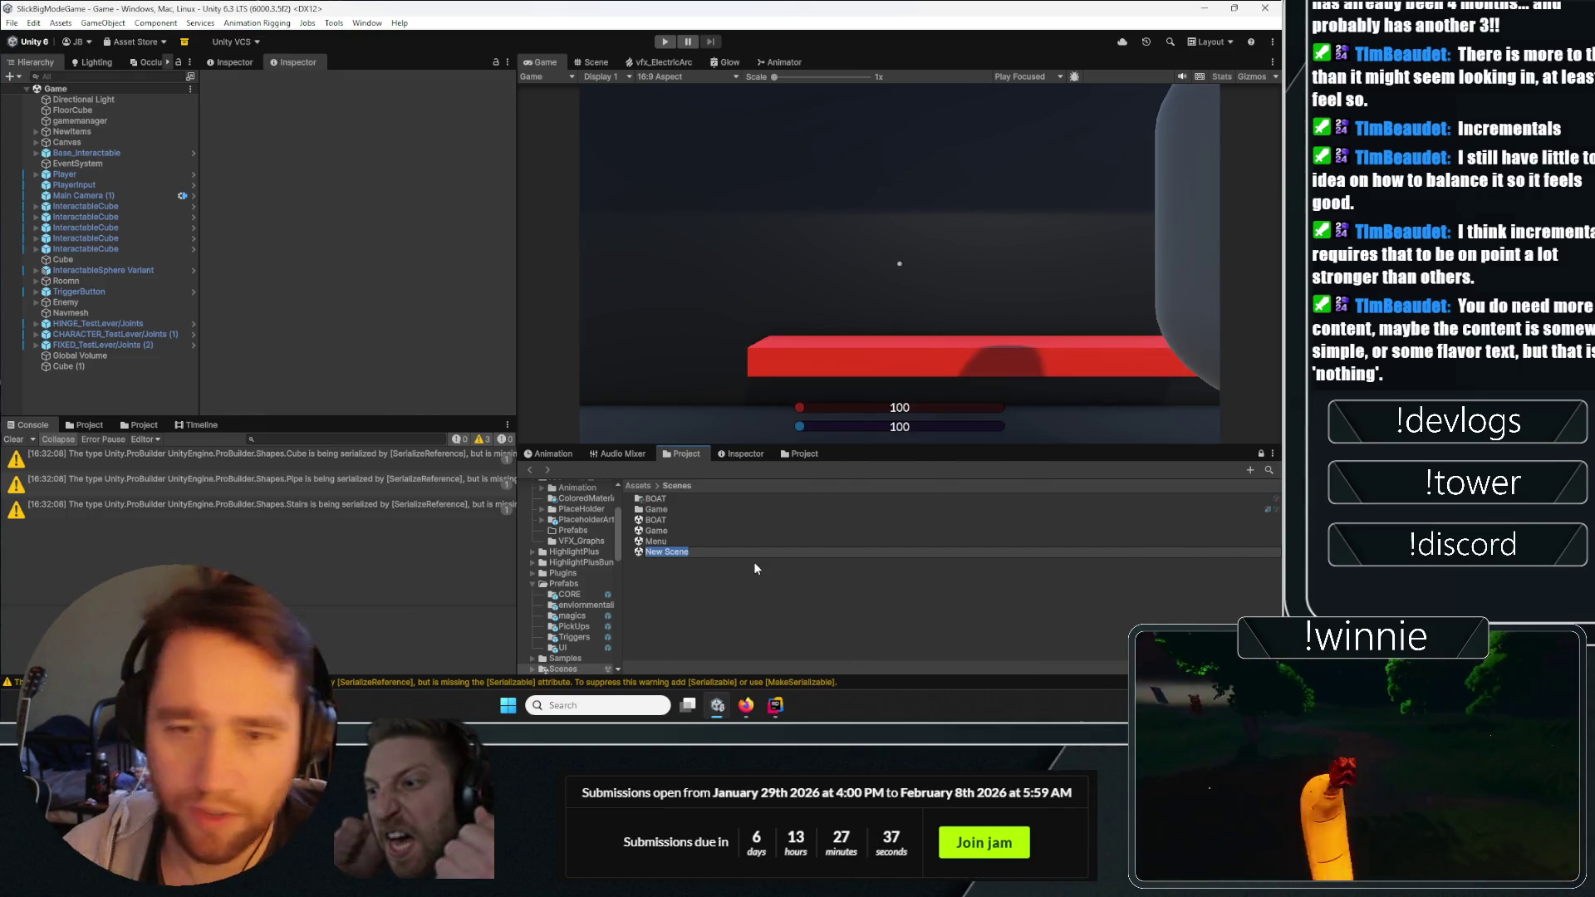
text(Gamnep)
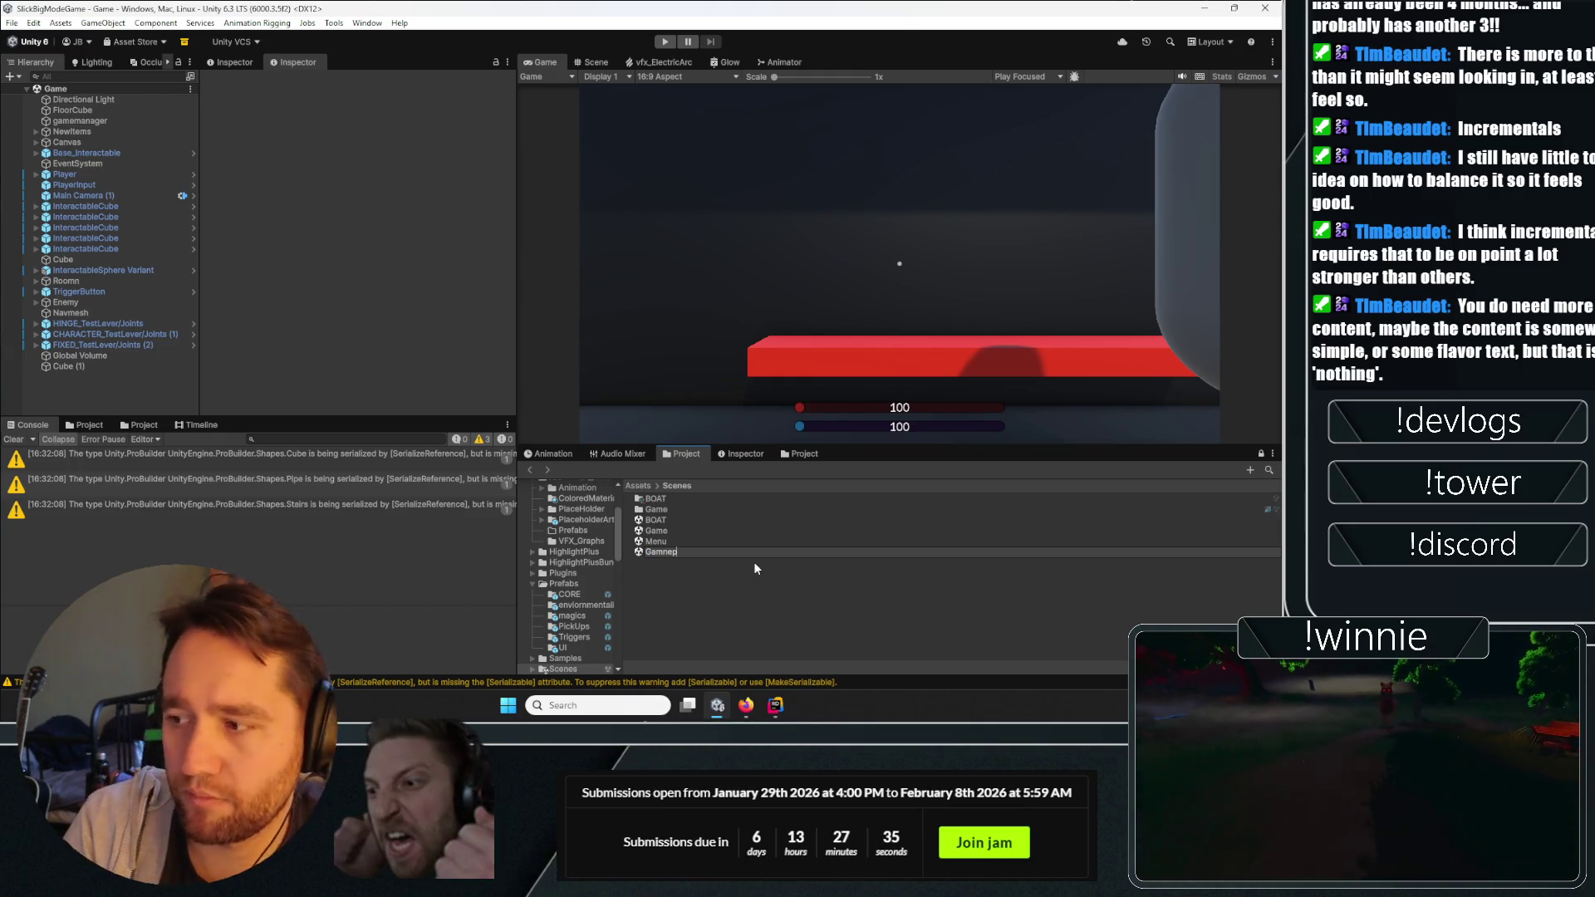
key(BackSpace)
key(BackSpace)
key(BackSpace)
text(BoatG)
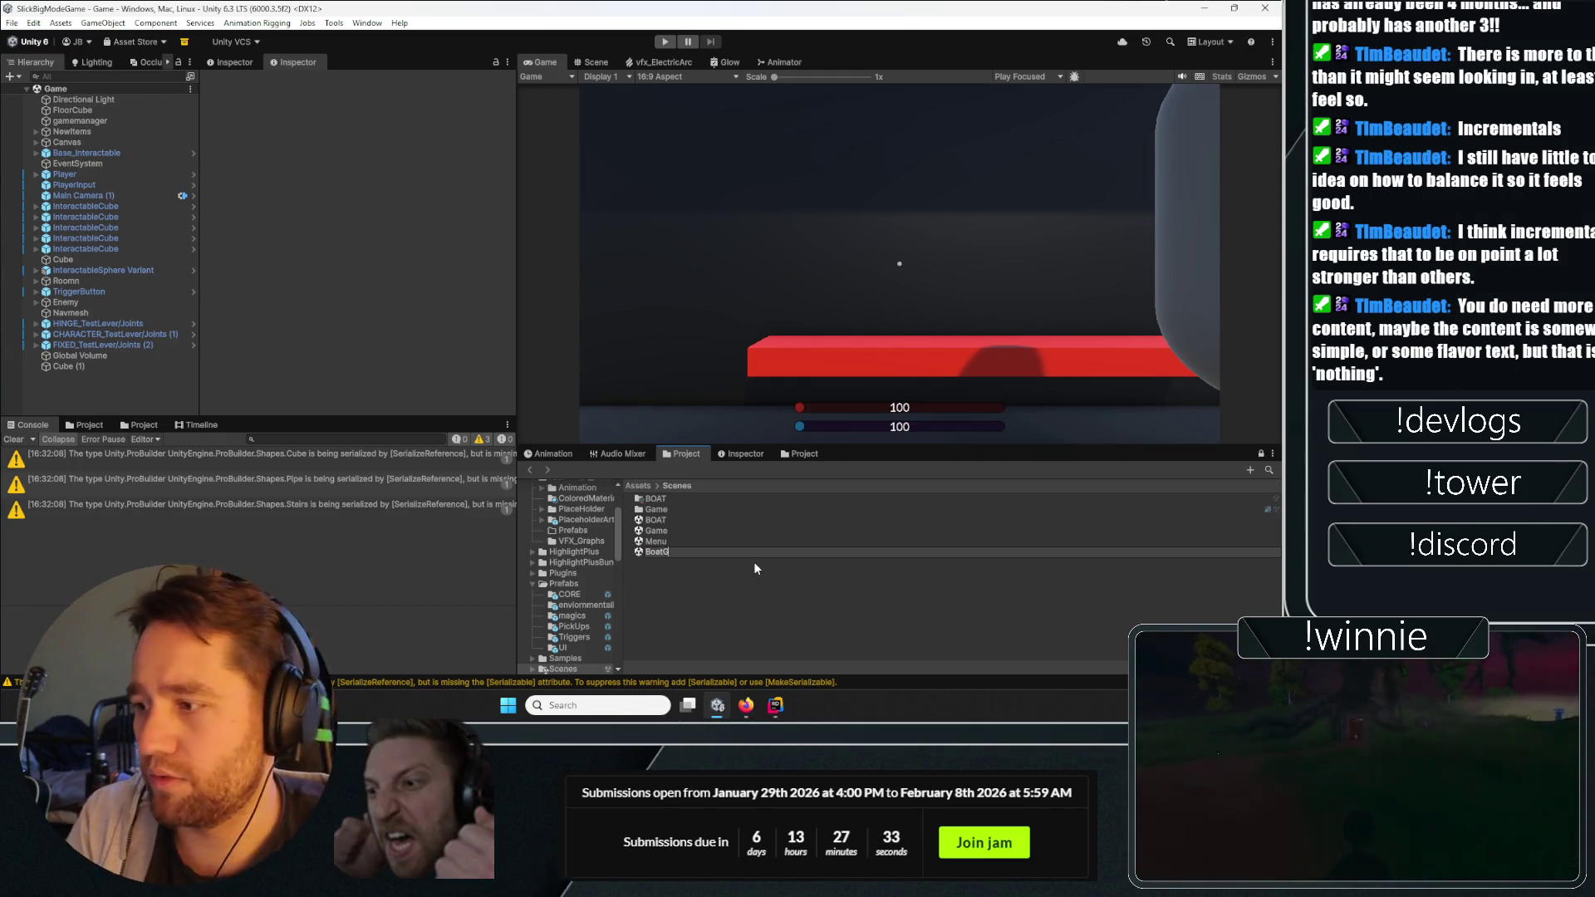
text(ameplay)
key(Return)
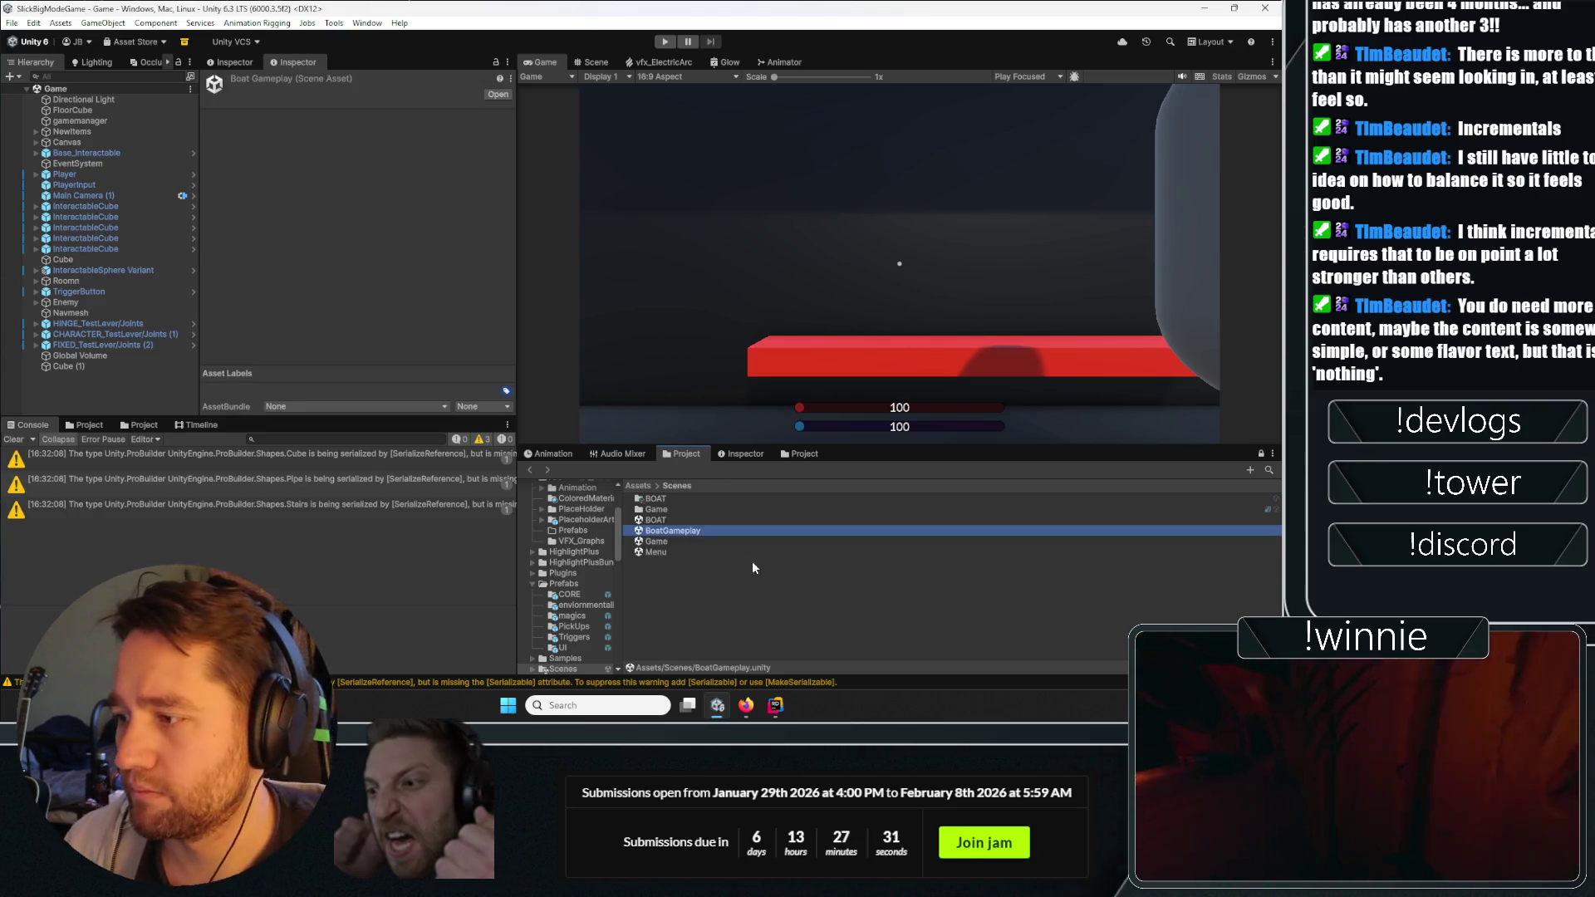
Load BoatGameplay additively and delete its default Main Camera and Directional Light.
right_click(665, 532)
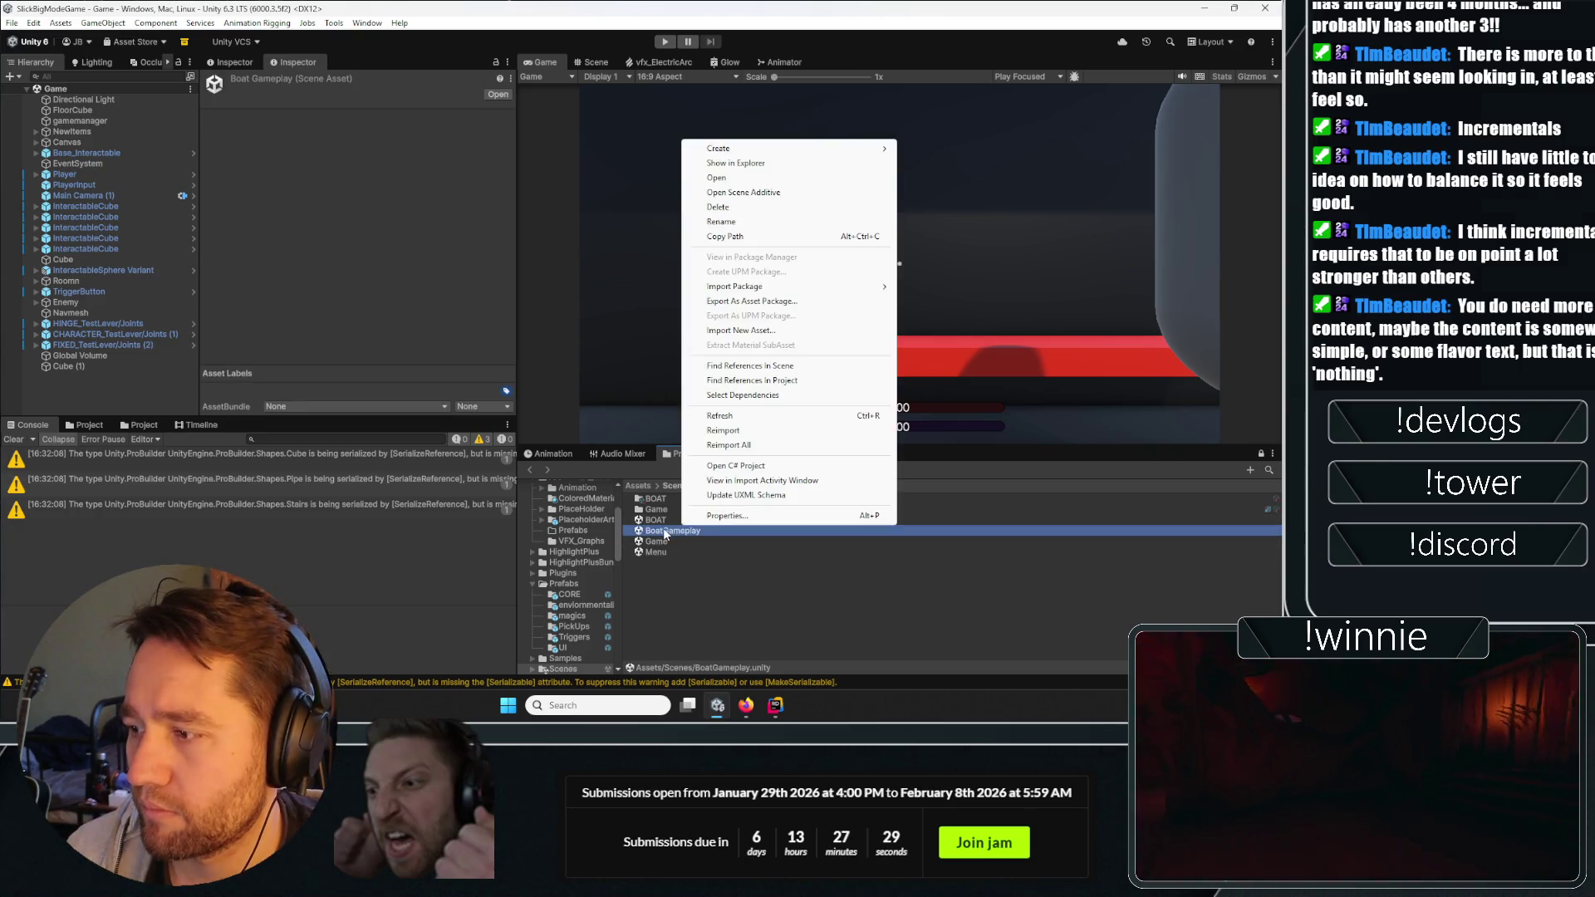
click(744, 192)
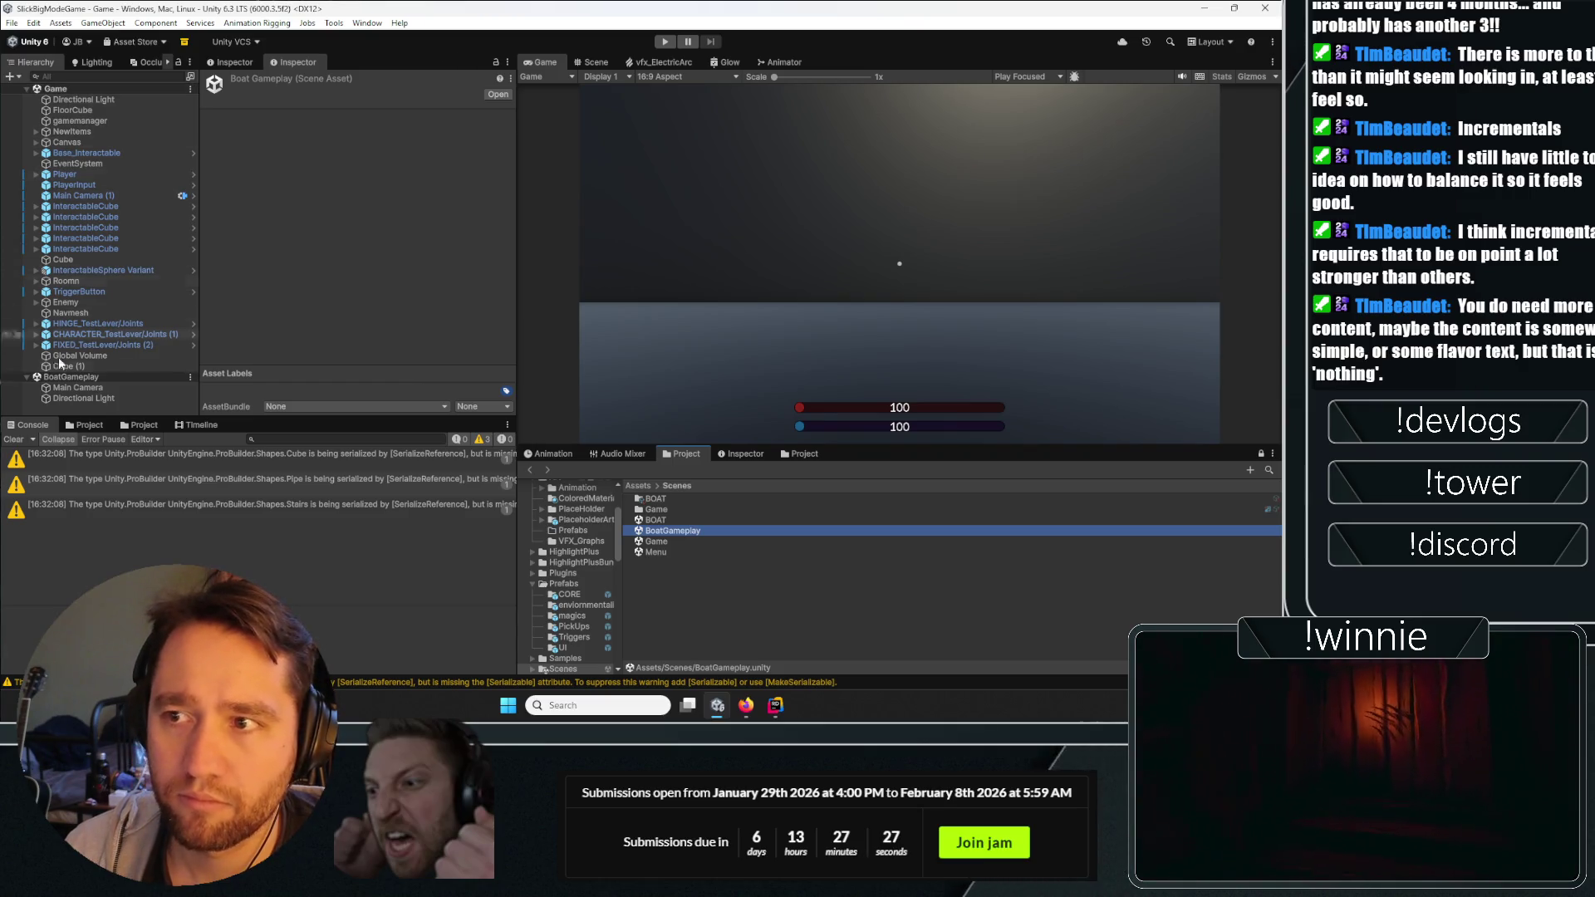
click(78, 388)
key(Delete)
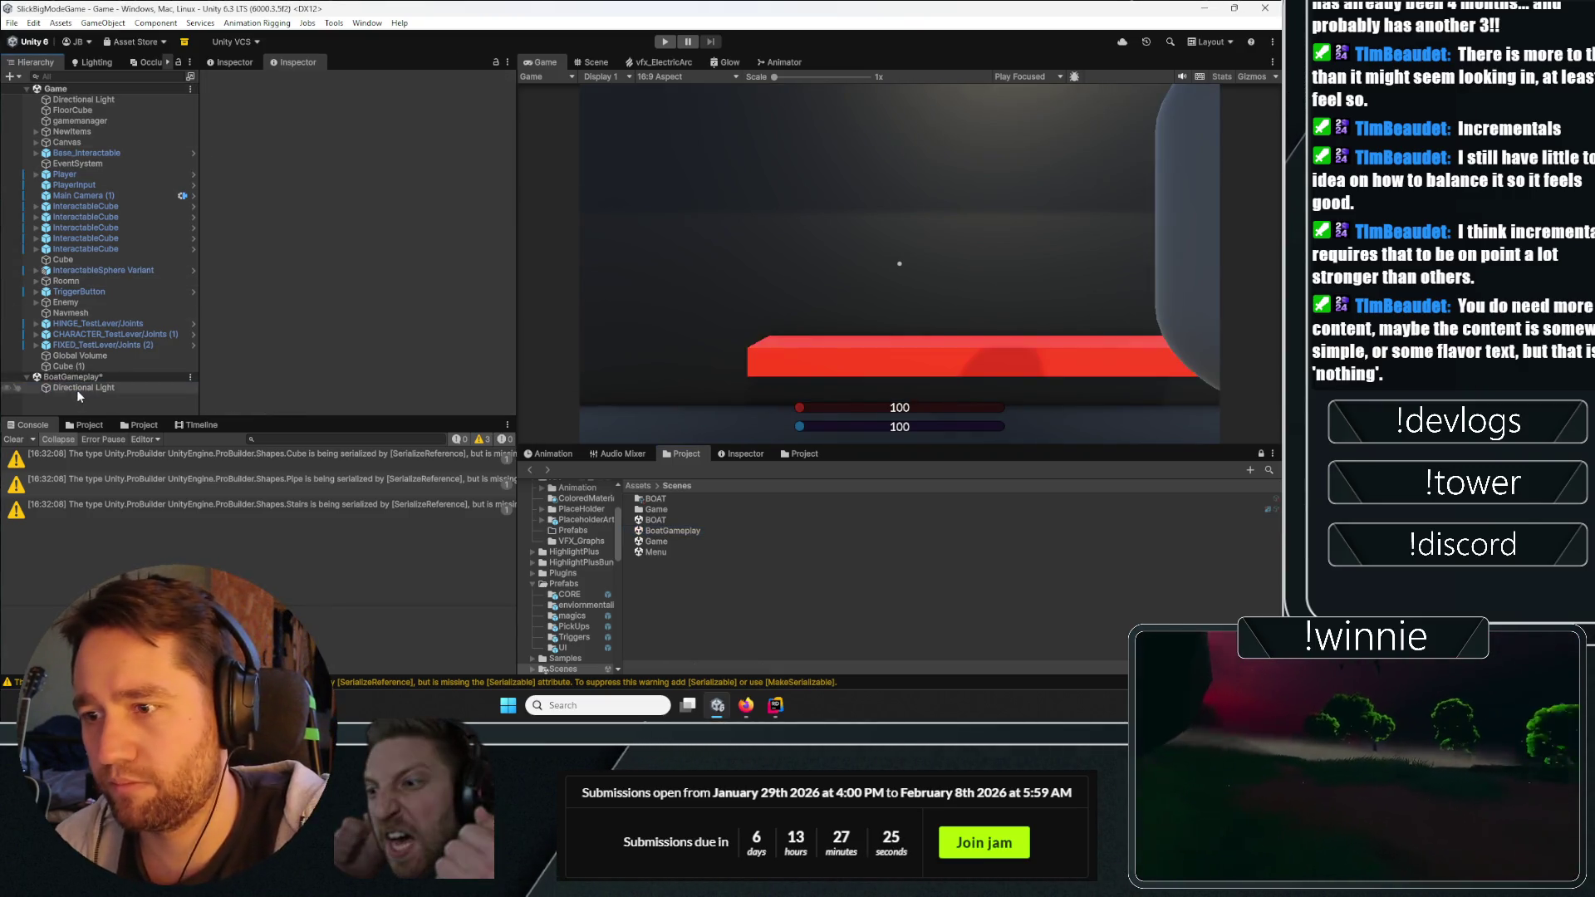
click(78, 388)
key(Delete)
click(87, 195)
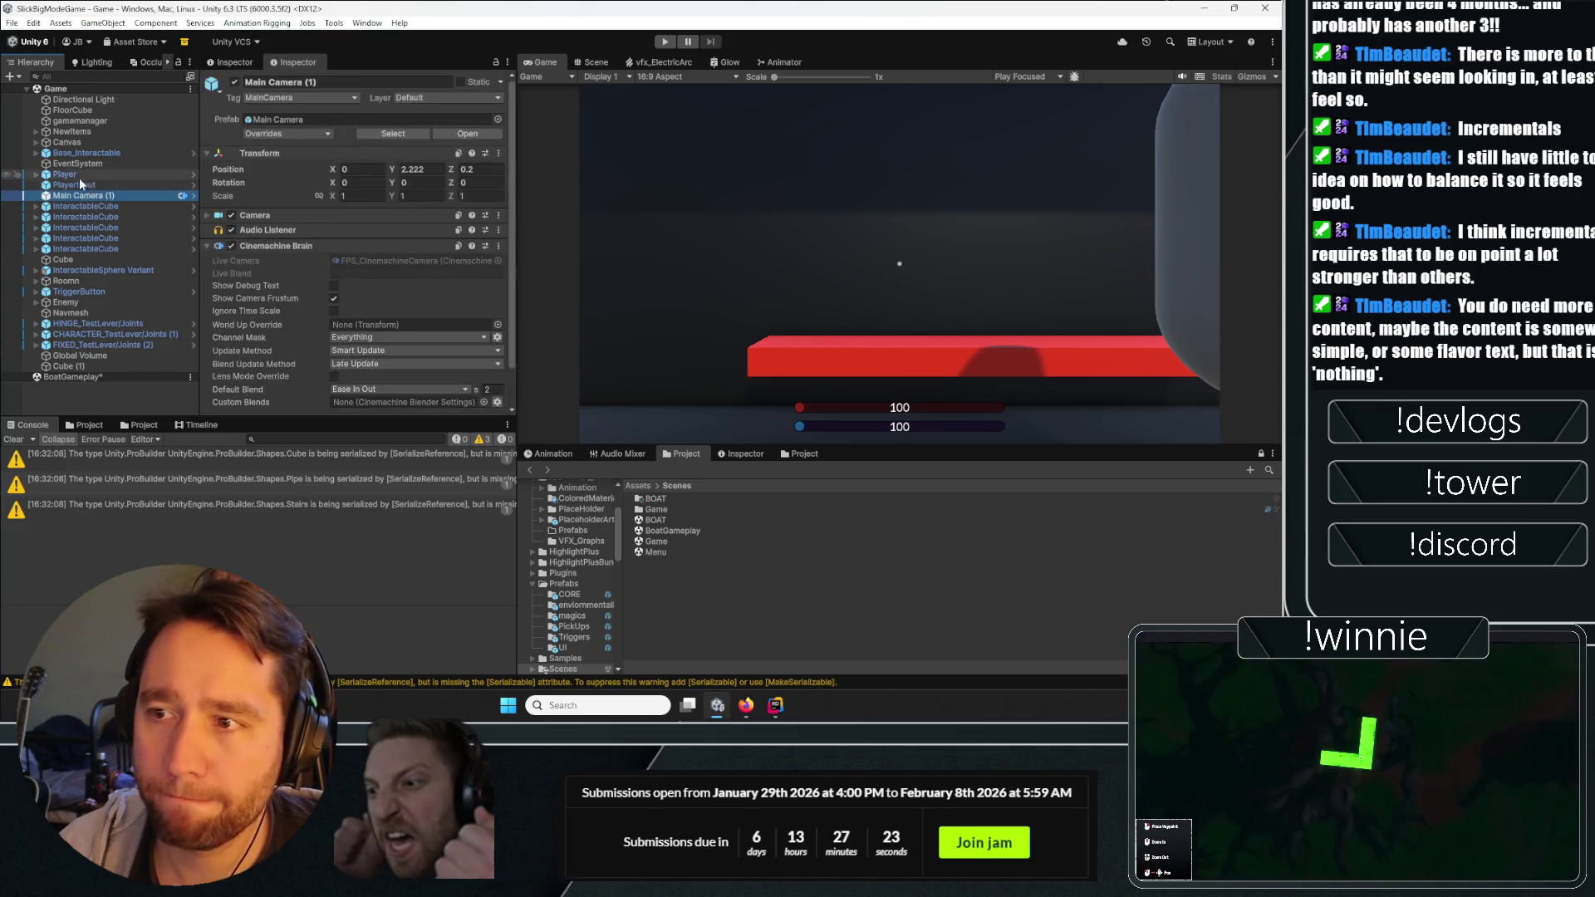
Copy Player, Main Camera (1) and PlayerInput from Game into BoatGameplay.
ctrl+click(65, 175)
key(ctrl+c)
click(72, 376)
key(ctrl+v)
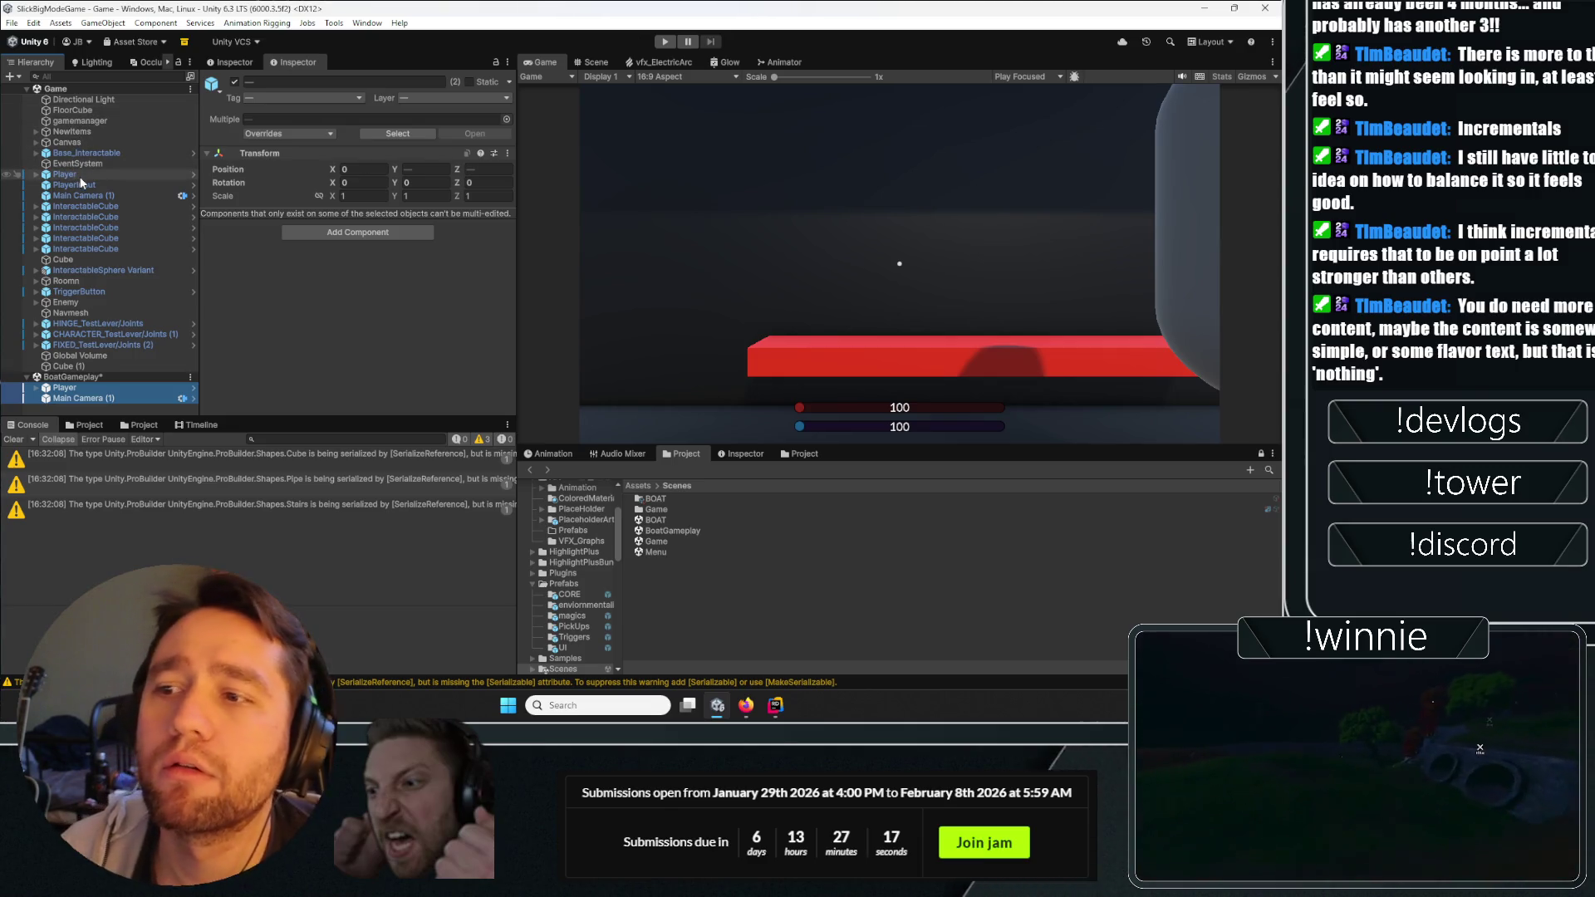
click(77, 184)
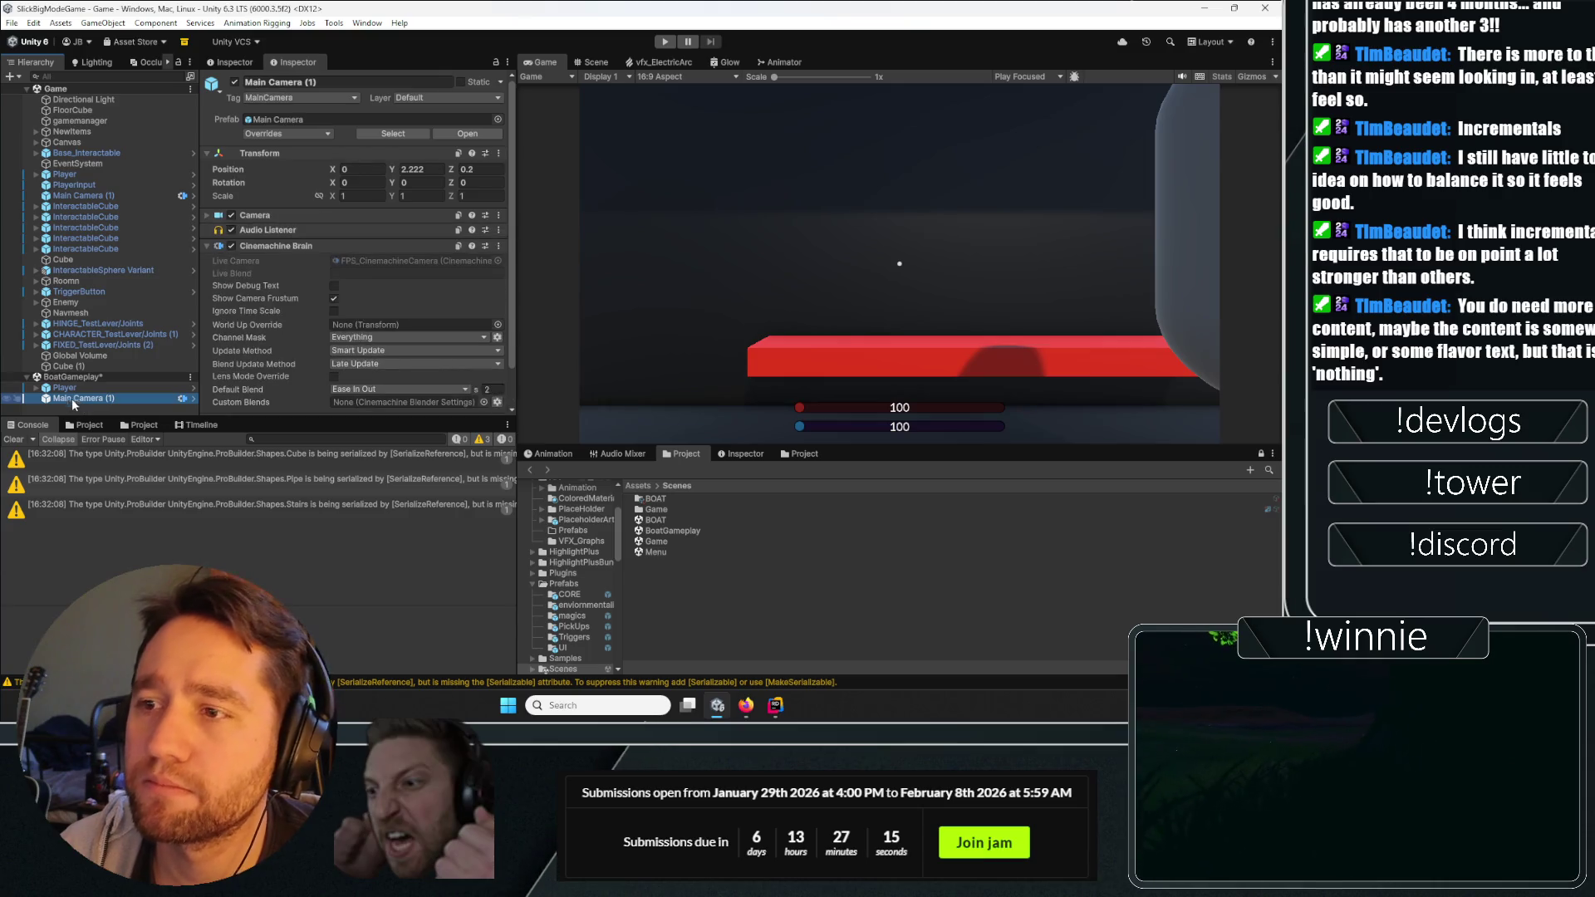
key(ctrl+c)
key(ctrl+v)
Copy gamemanager into BoatGameplay and move it to the top of the scene.
click(94, 121)
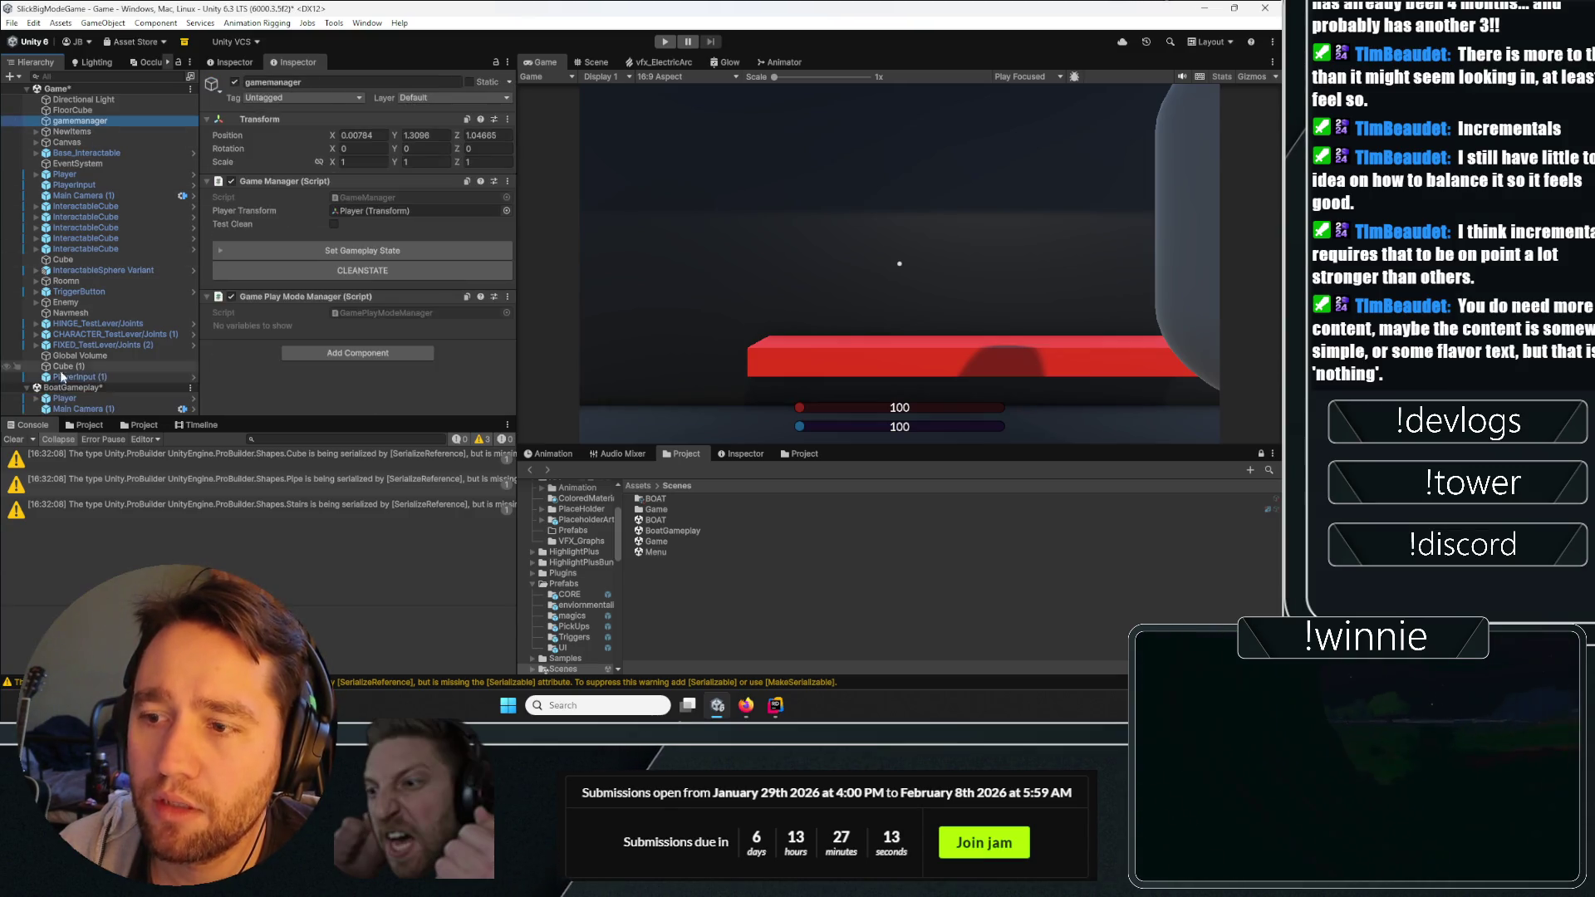
key(ctrl+c)
key(ctrl+v)
drag(75, 409, 71, 382)
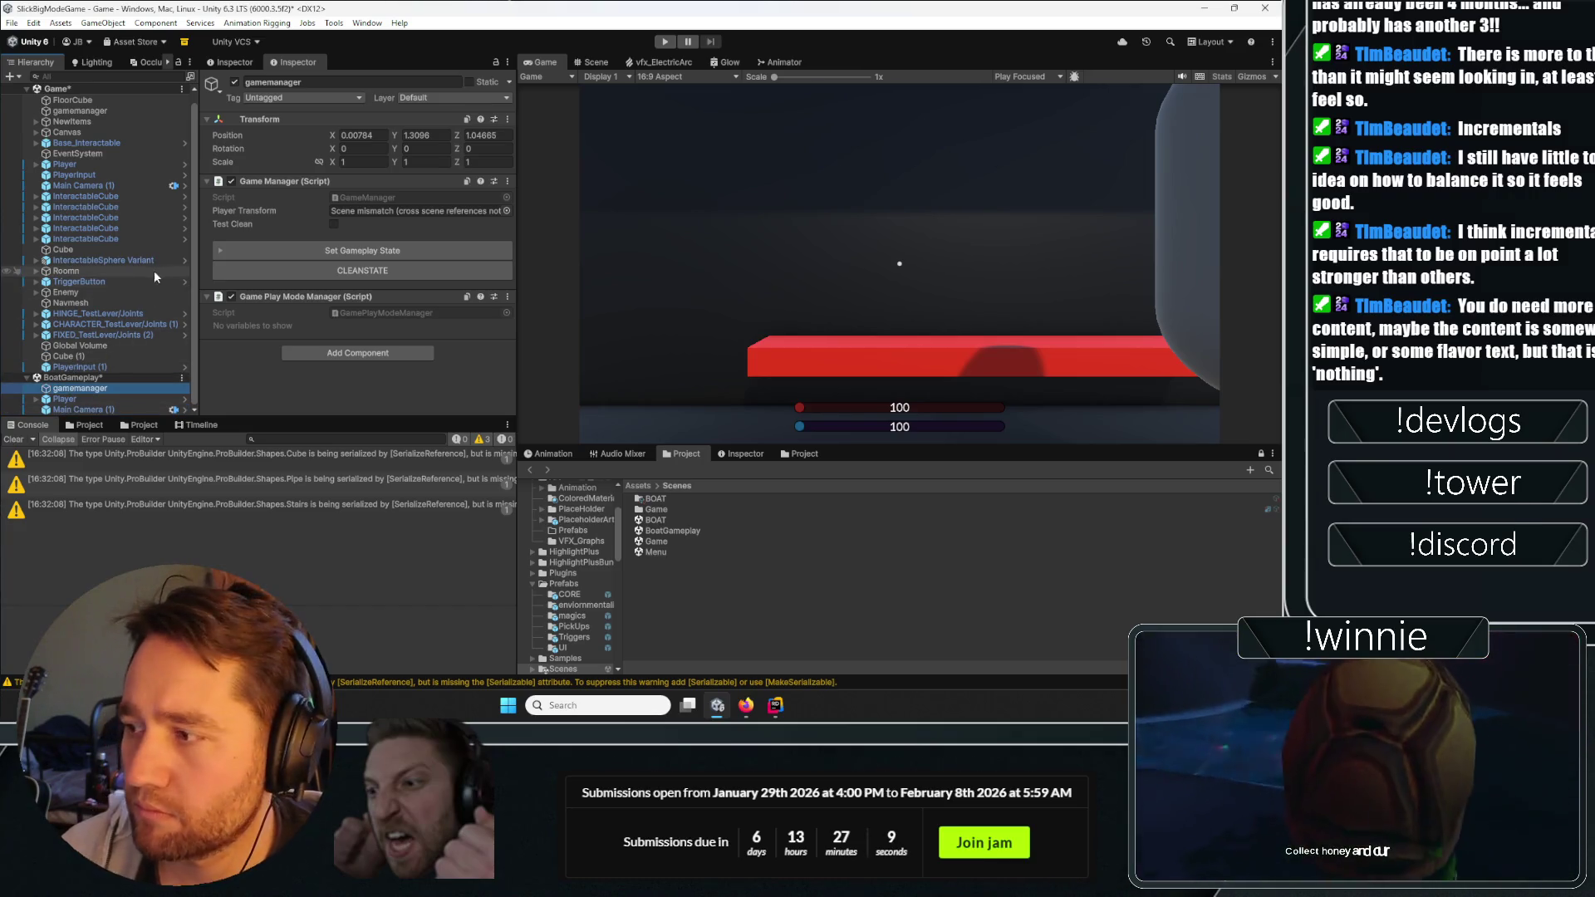
Move PlayerInput (1) into BoatGameplay and load the BOAT scene additively.
right_click(696, 521)
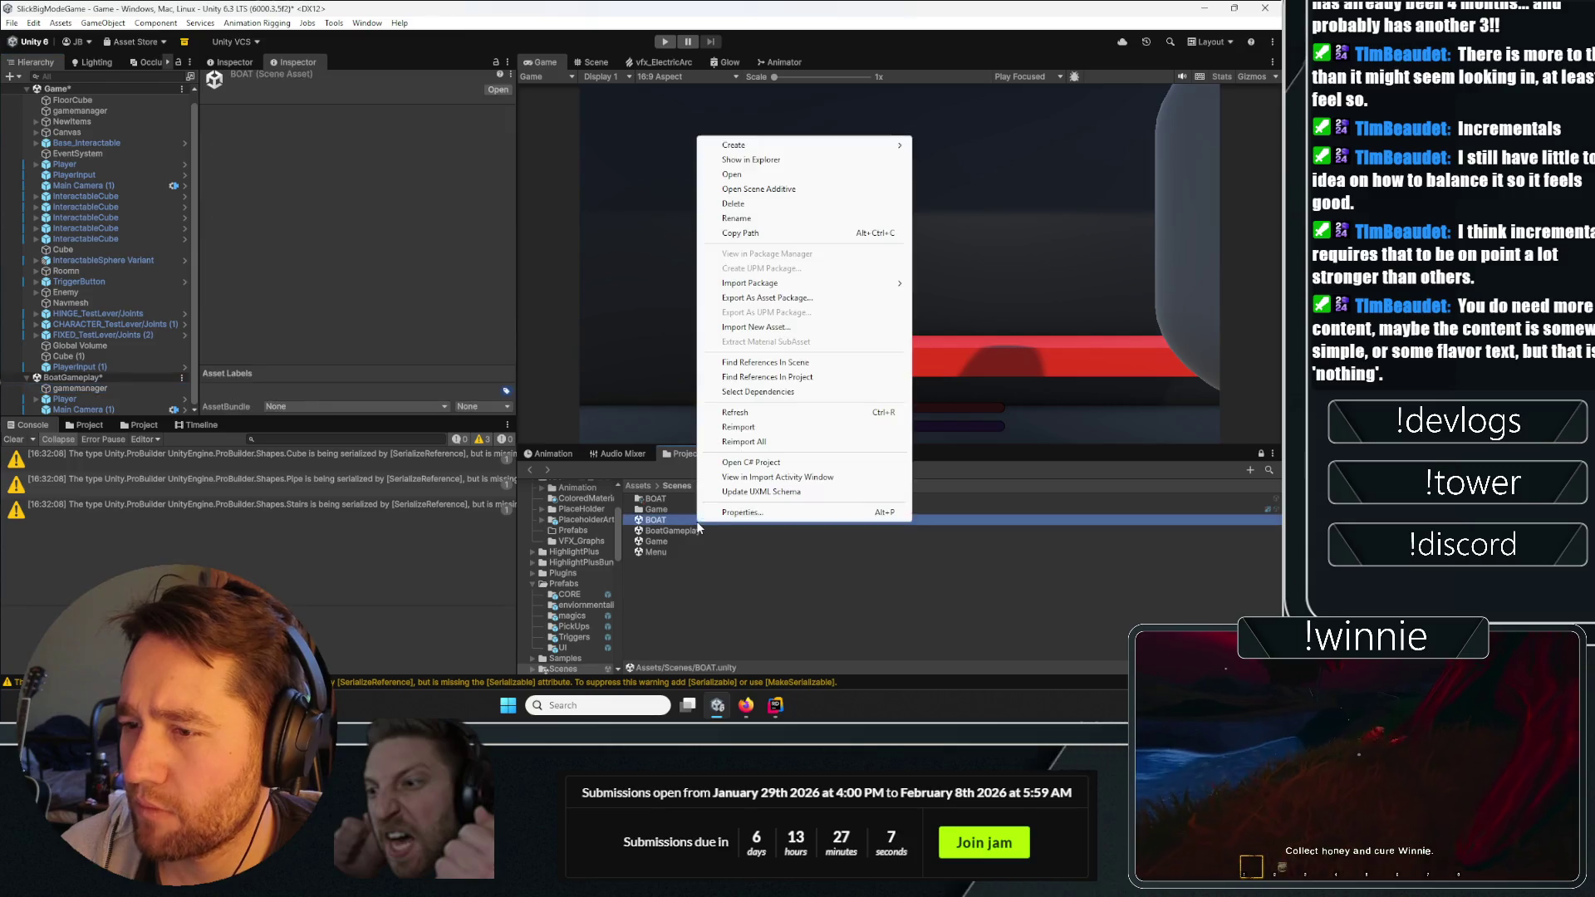
click(78, 389)
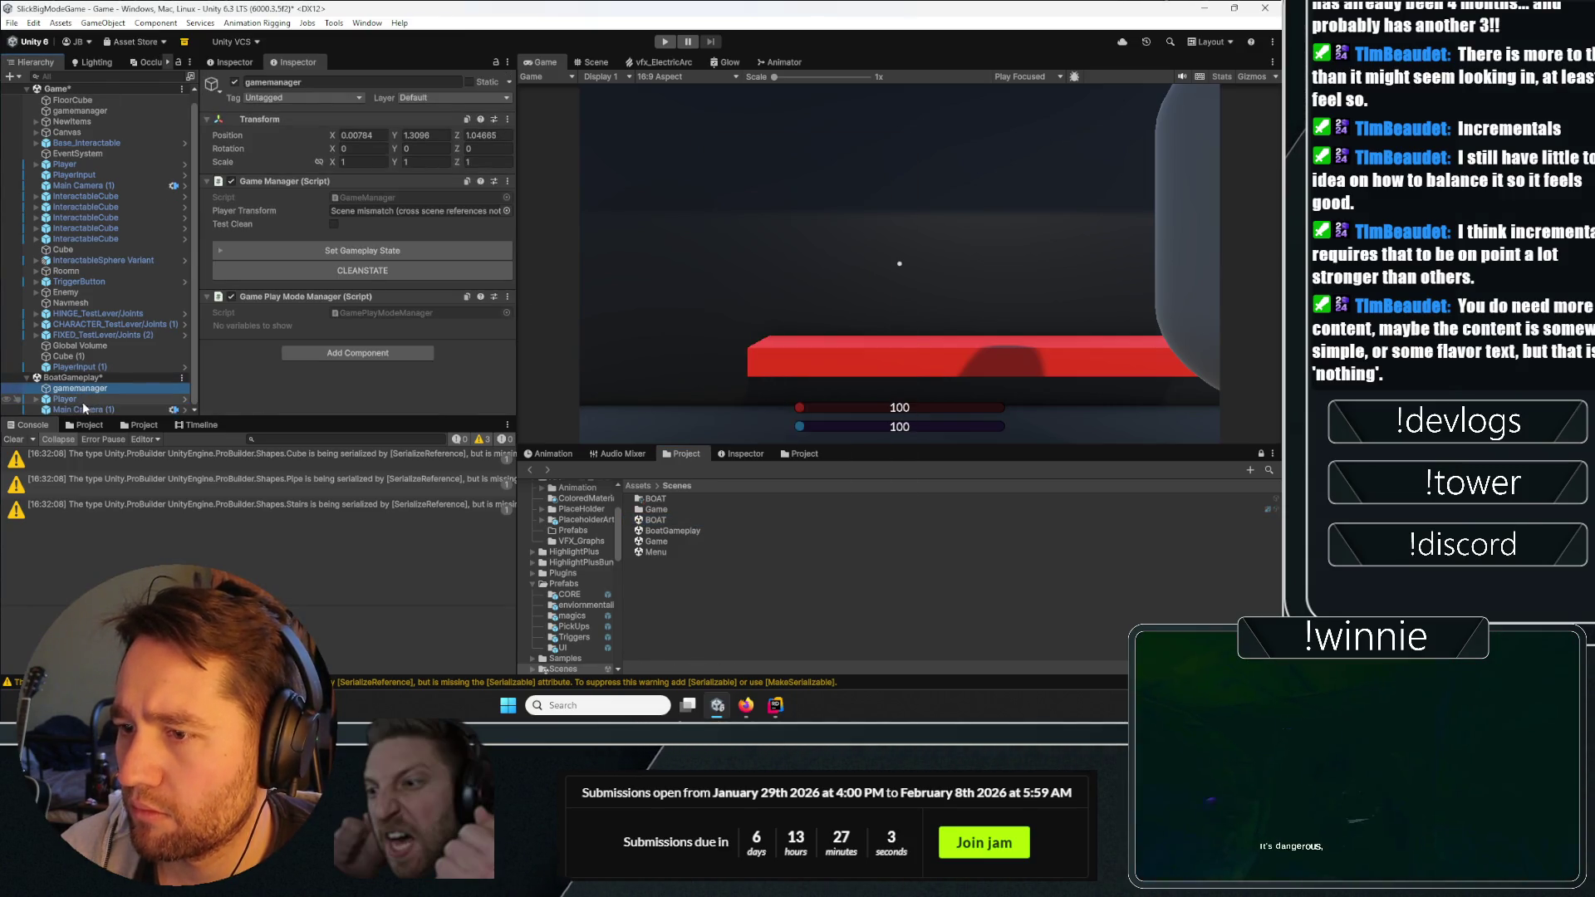
click(92, 368)
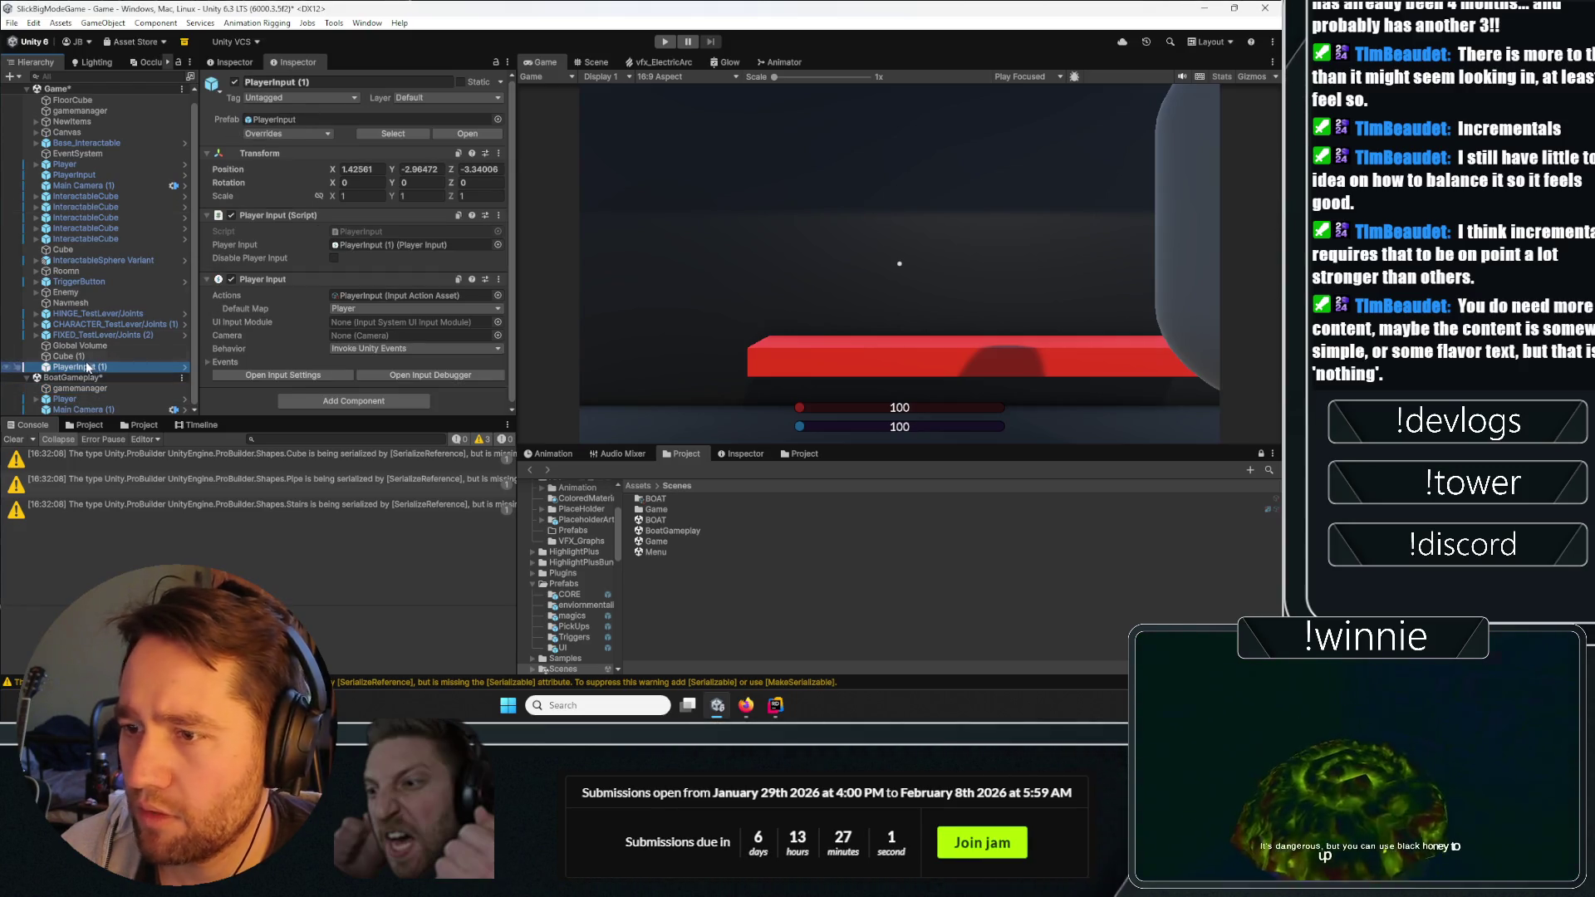
drag(65, 383, 65, 381)
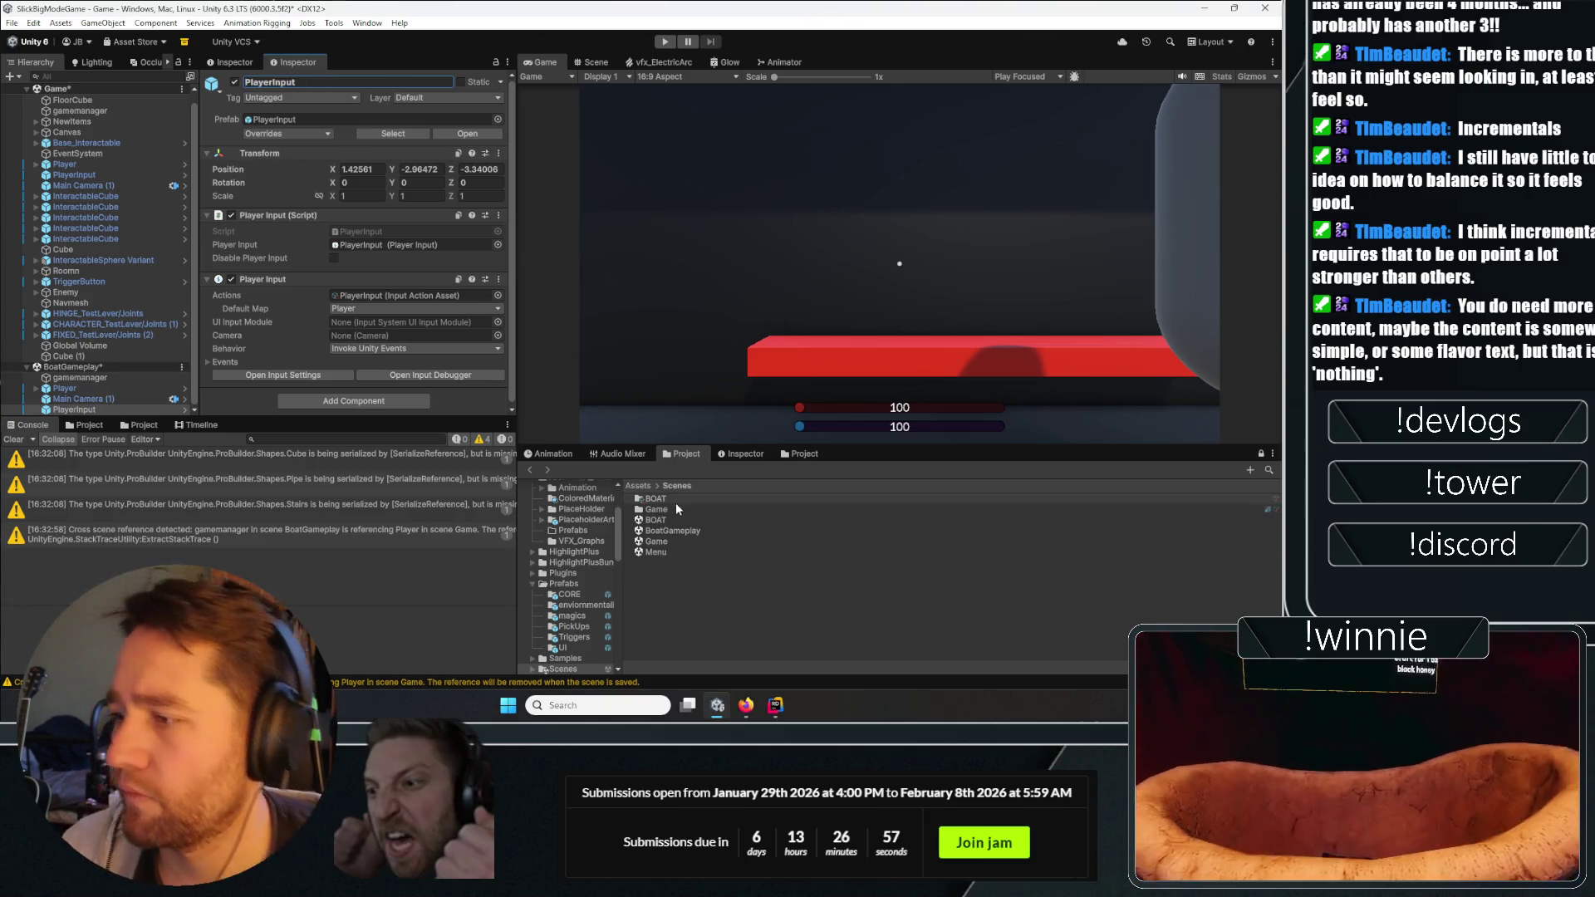
right_click(674, 518)
click(767, 186)
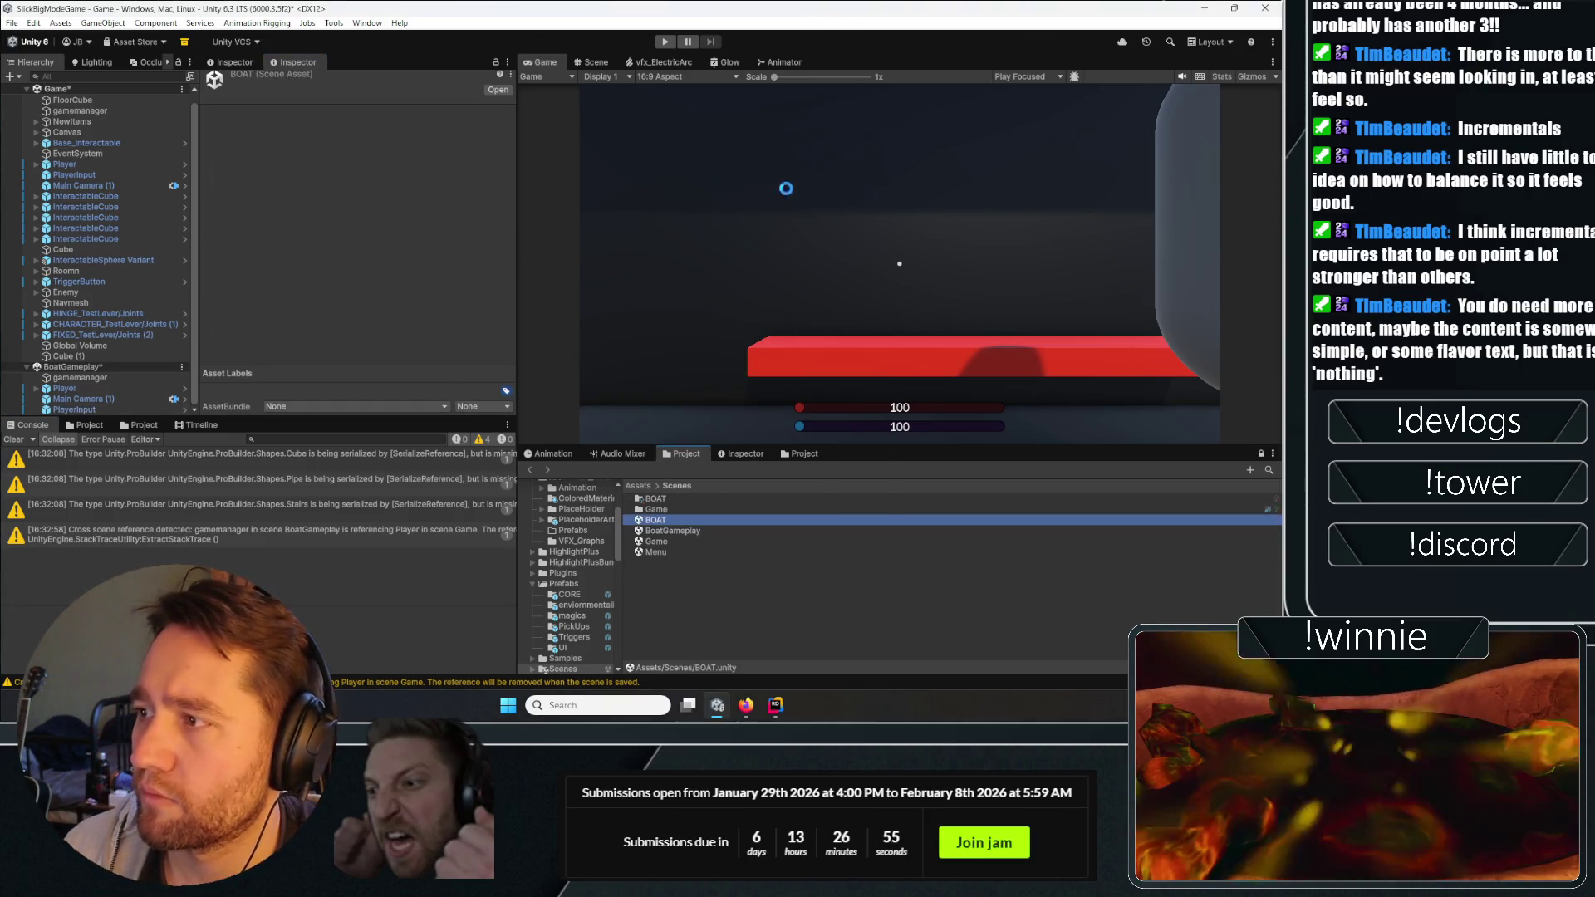
Unload the Game scene with Don't Save, then start Play mode with BoatGameplay and BOAT.
click(181, 88)
click(249, 176)
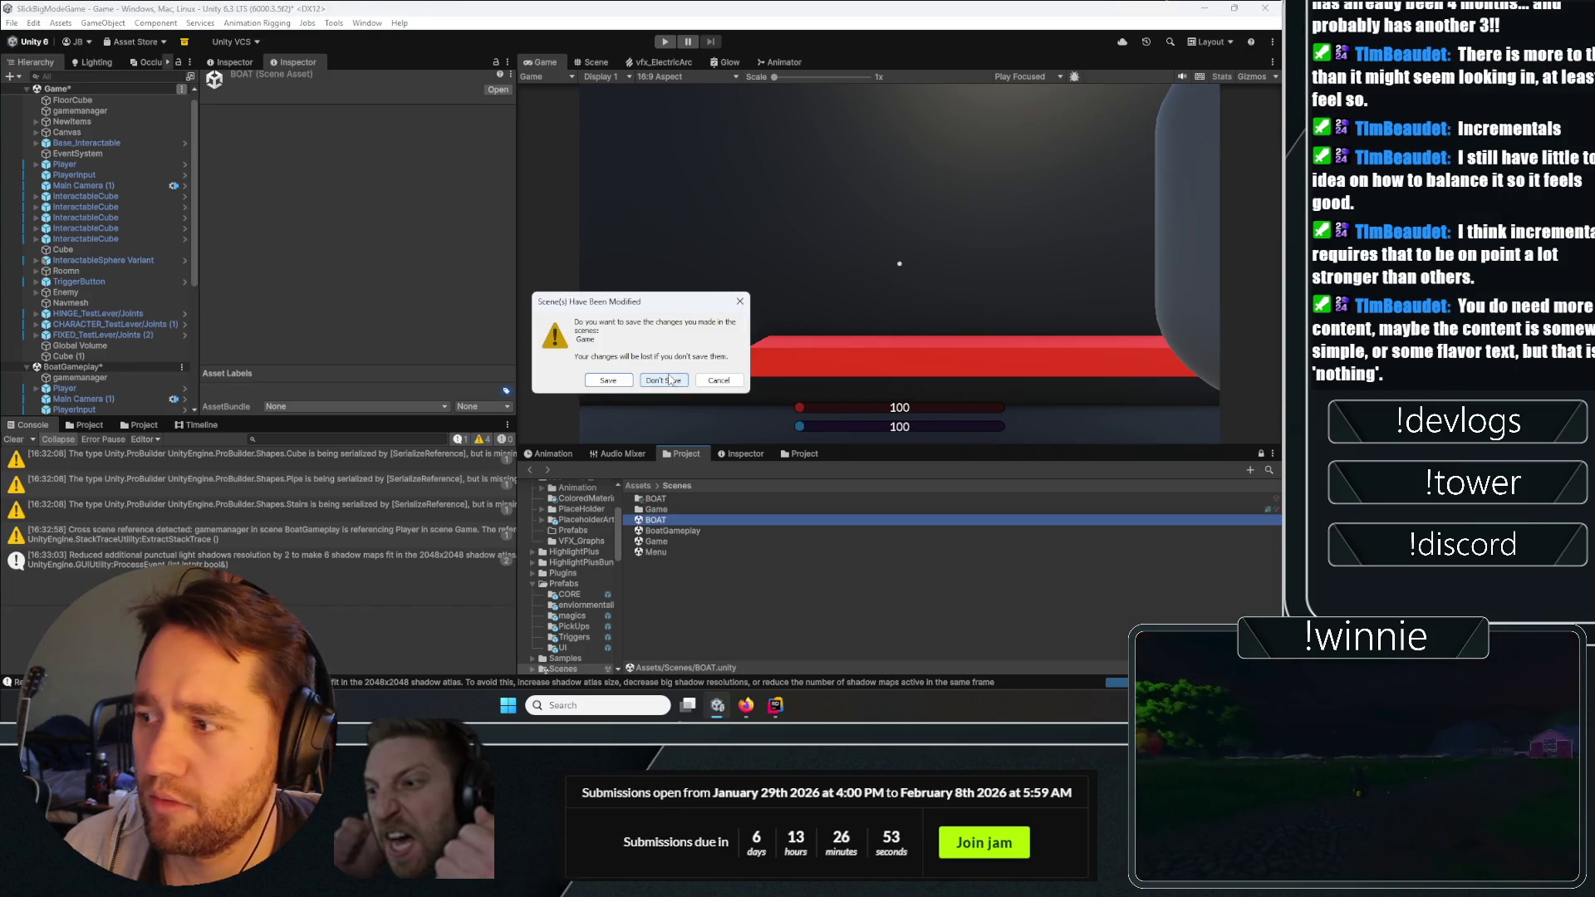
click(609, 380)
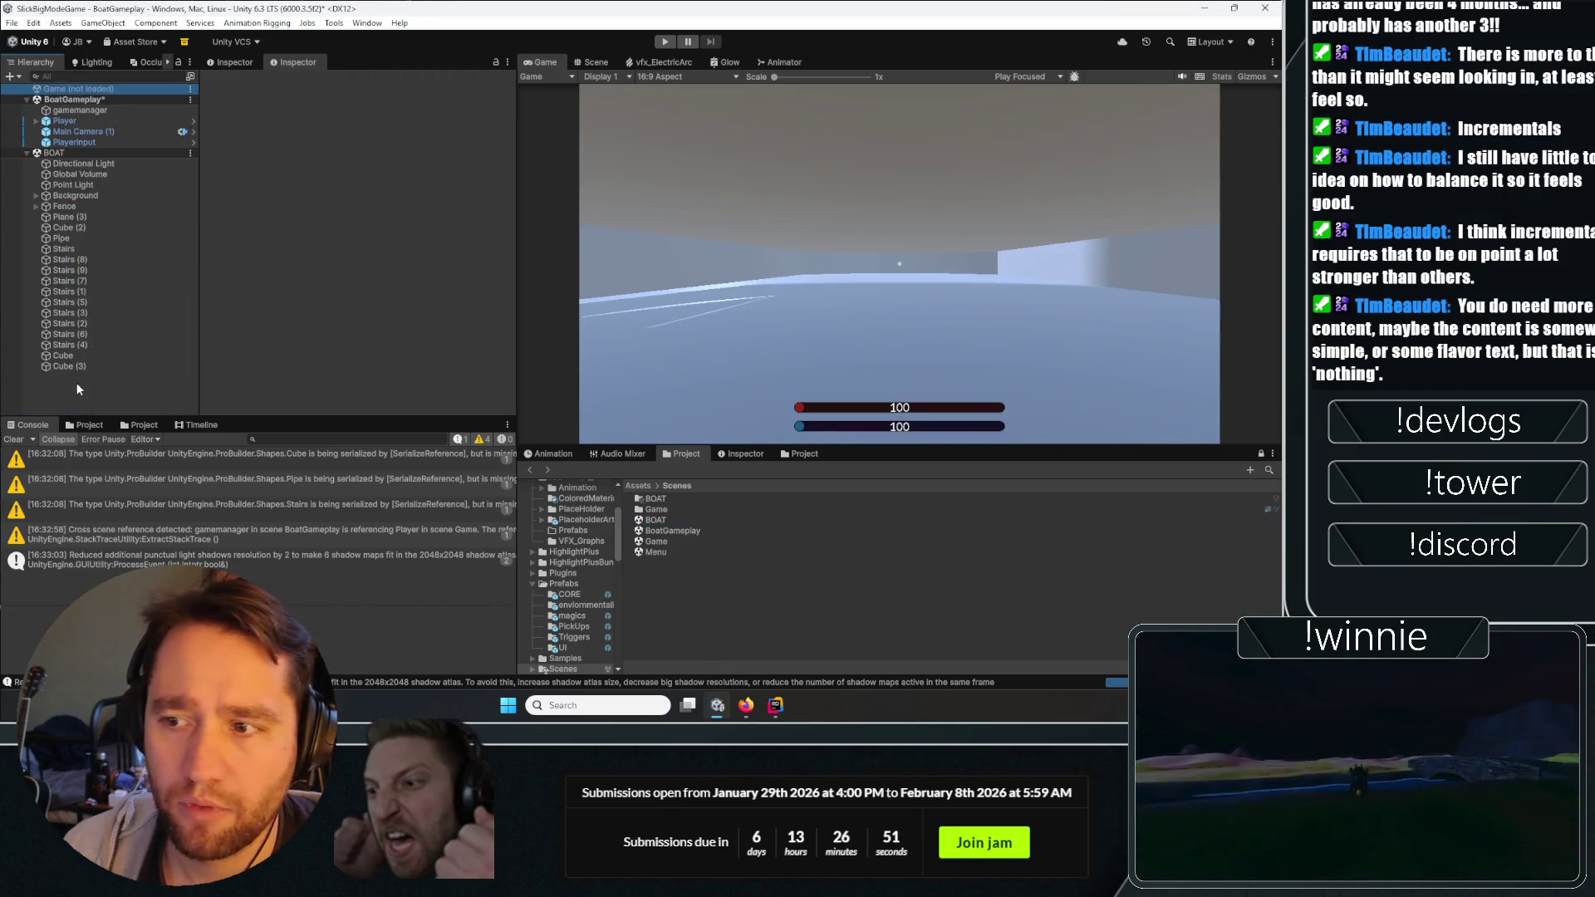
click(665, 41)
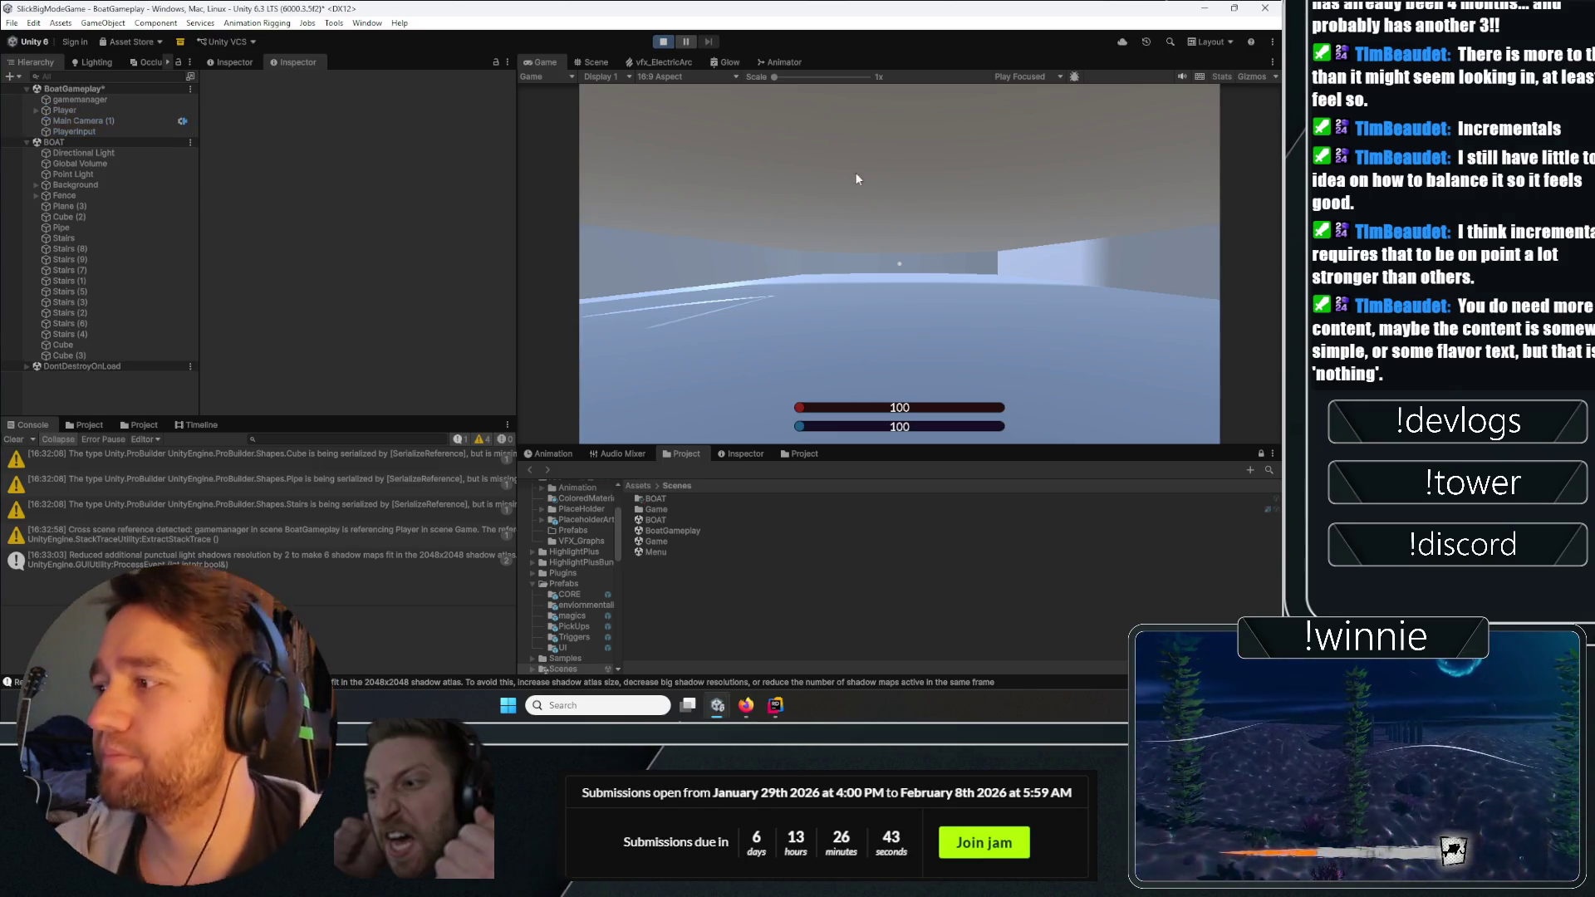
Walk the player up the staircase, through the upper doorway and across the snowy ground.
click(871, 227)
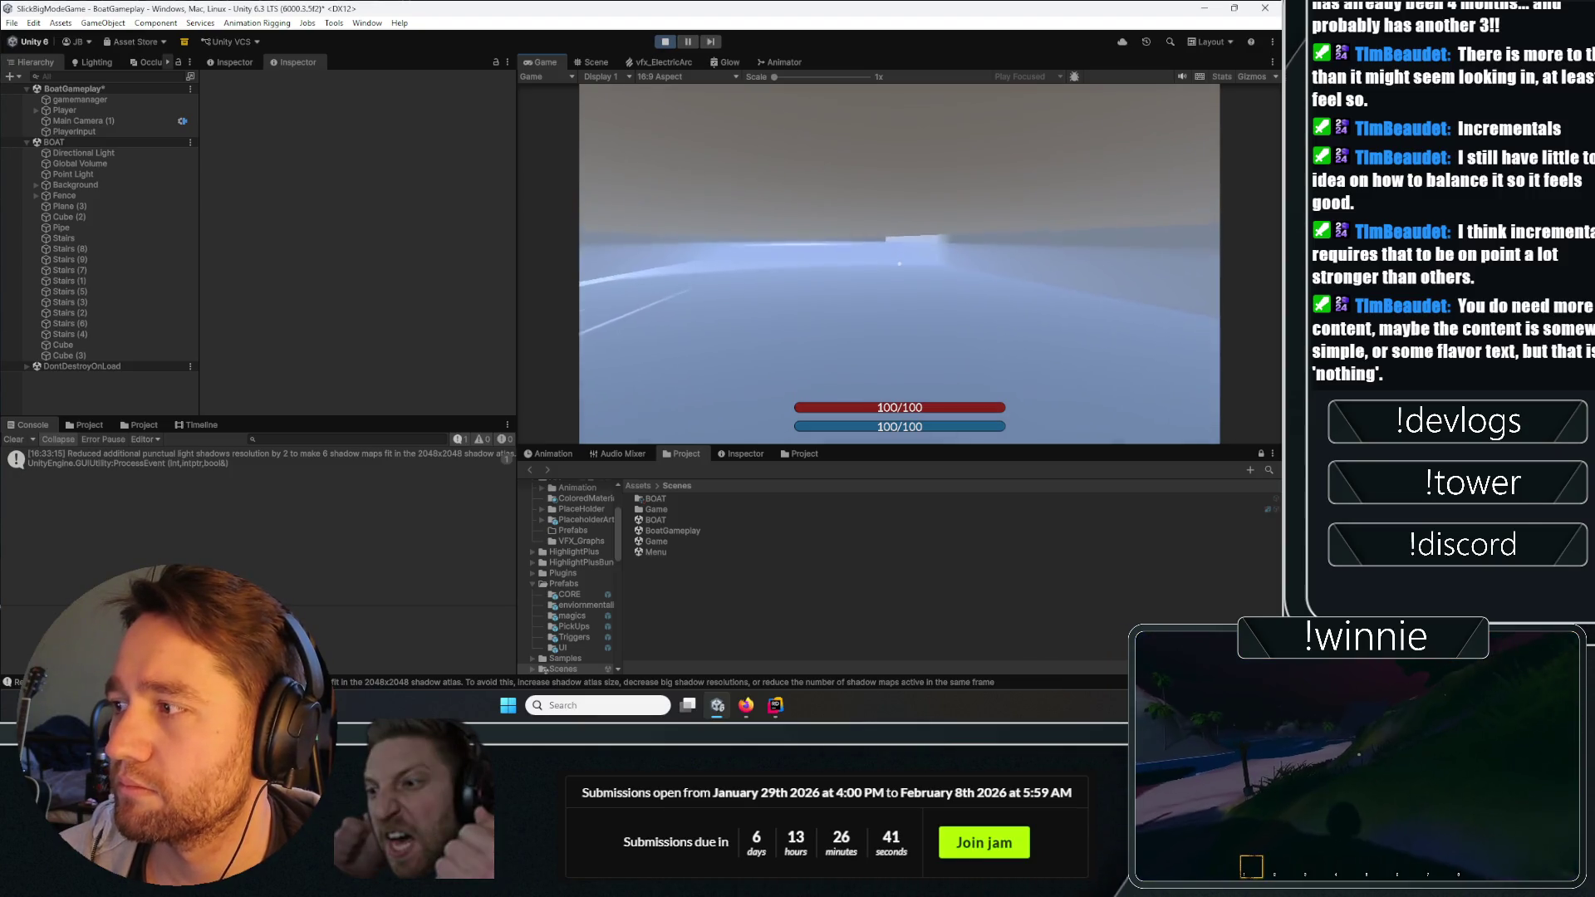
key(w)
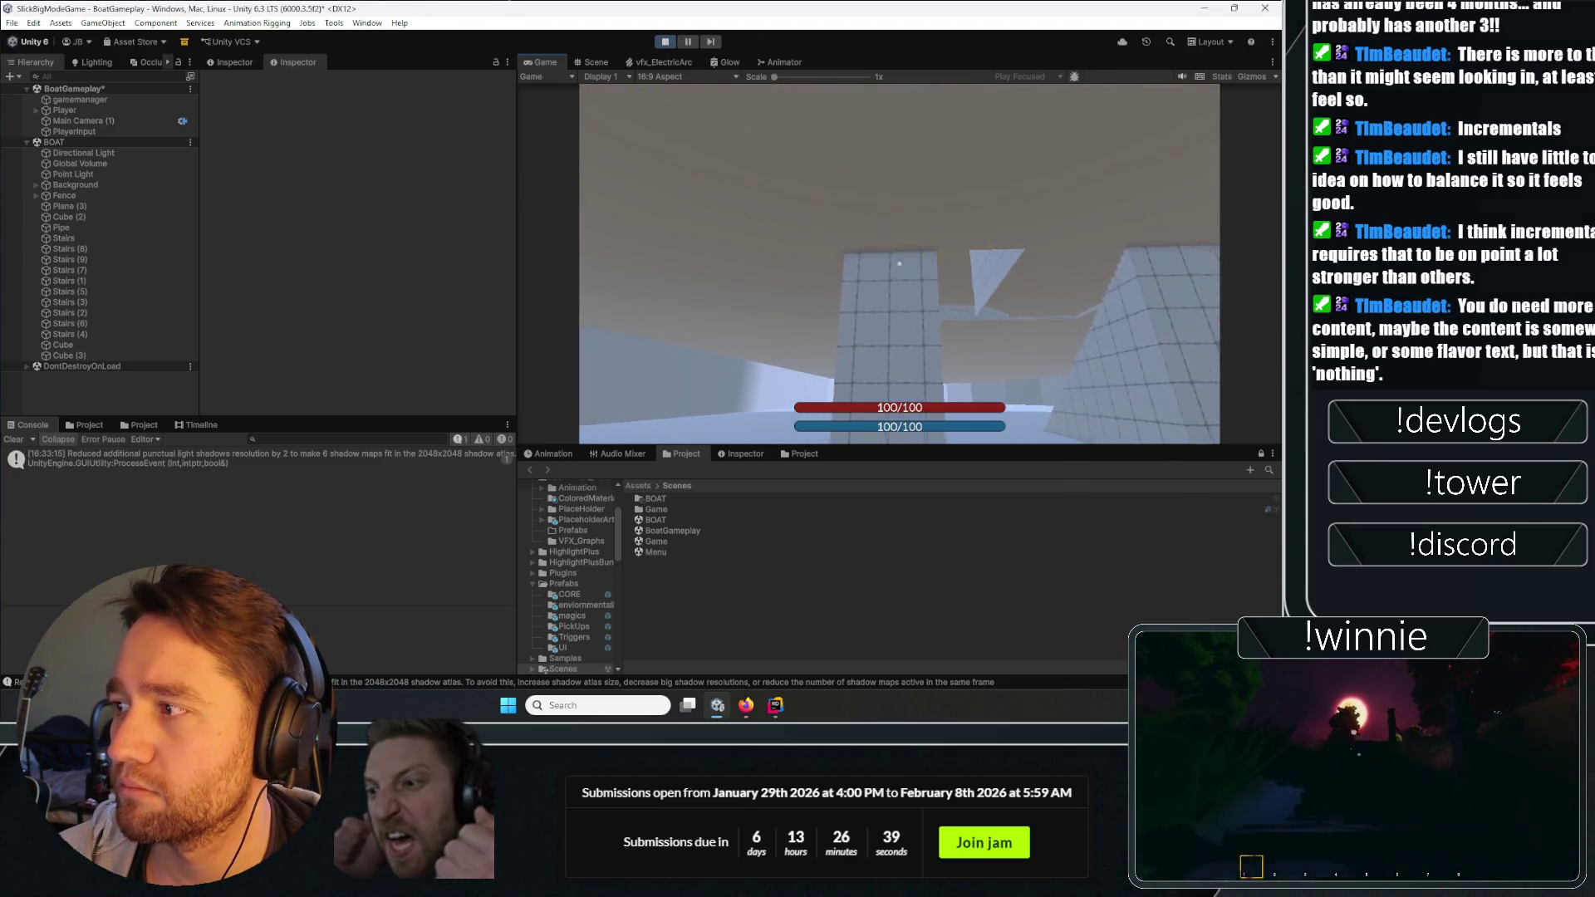
key(w)
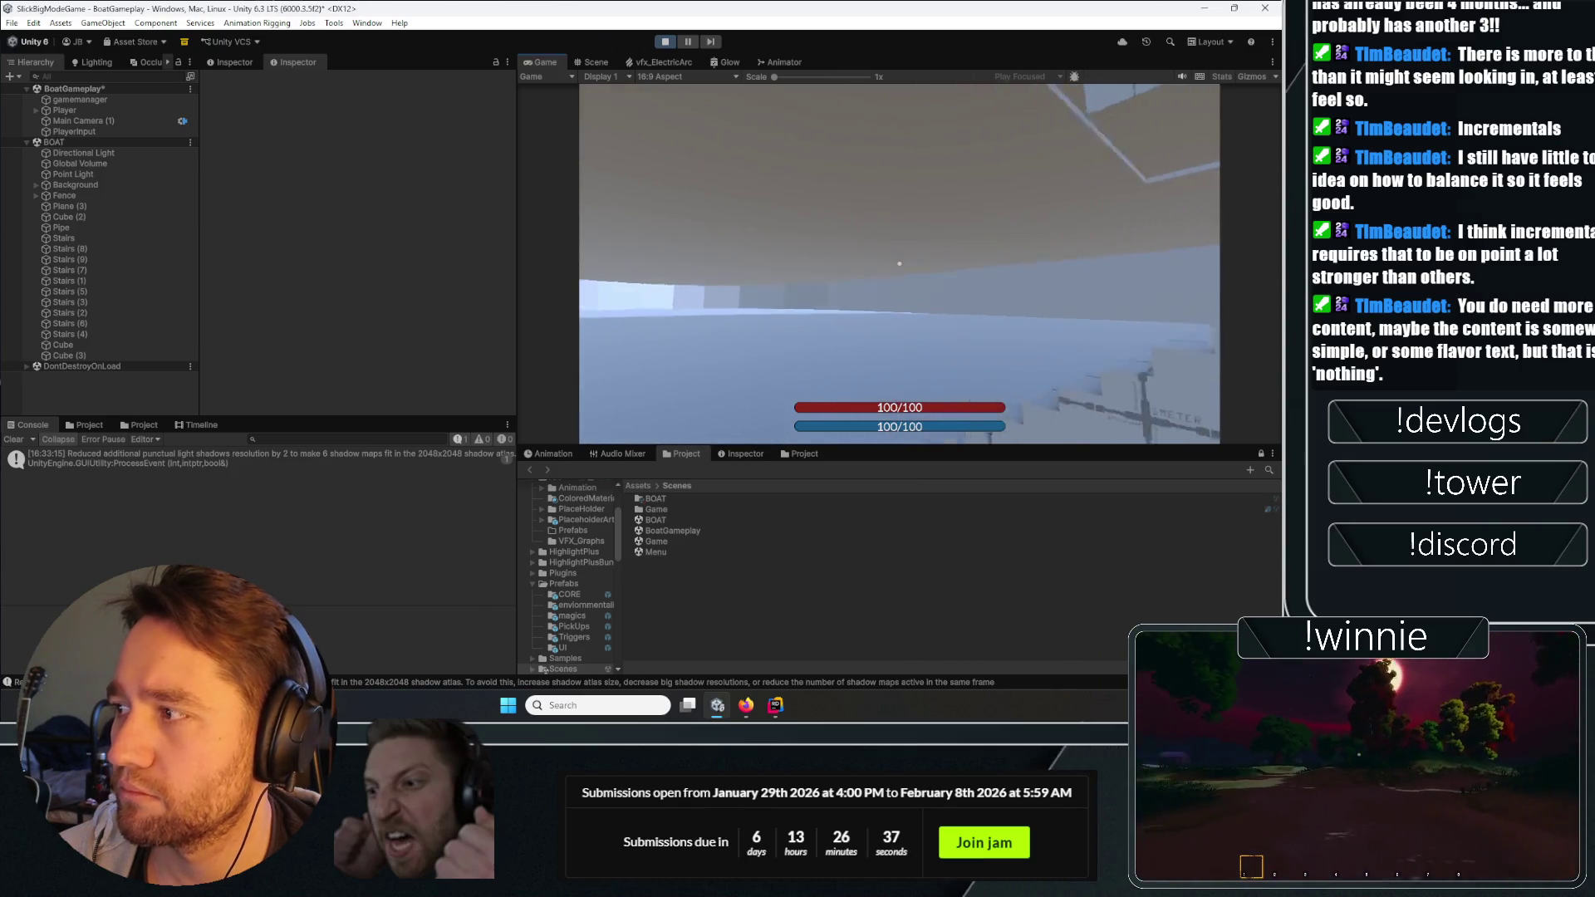
key(w)
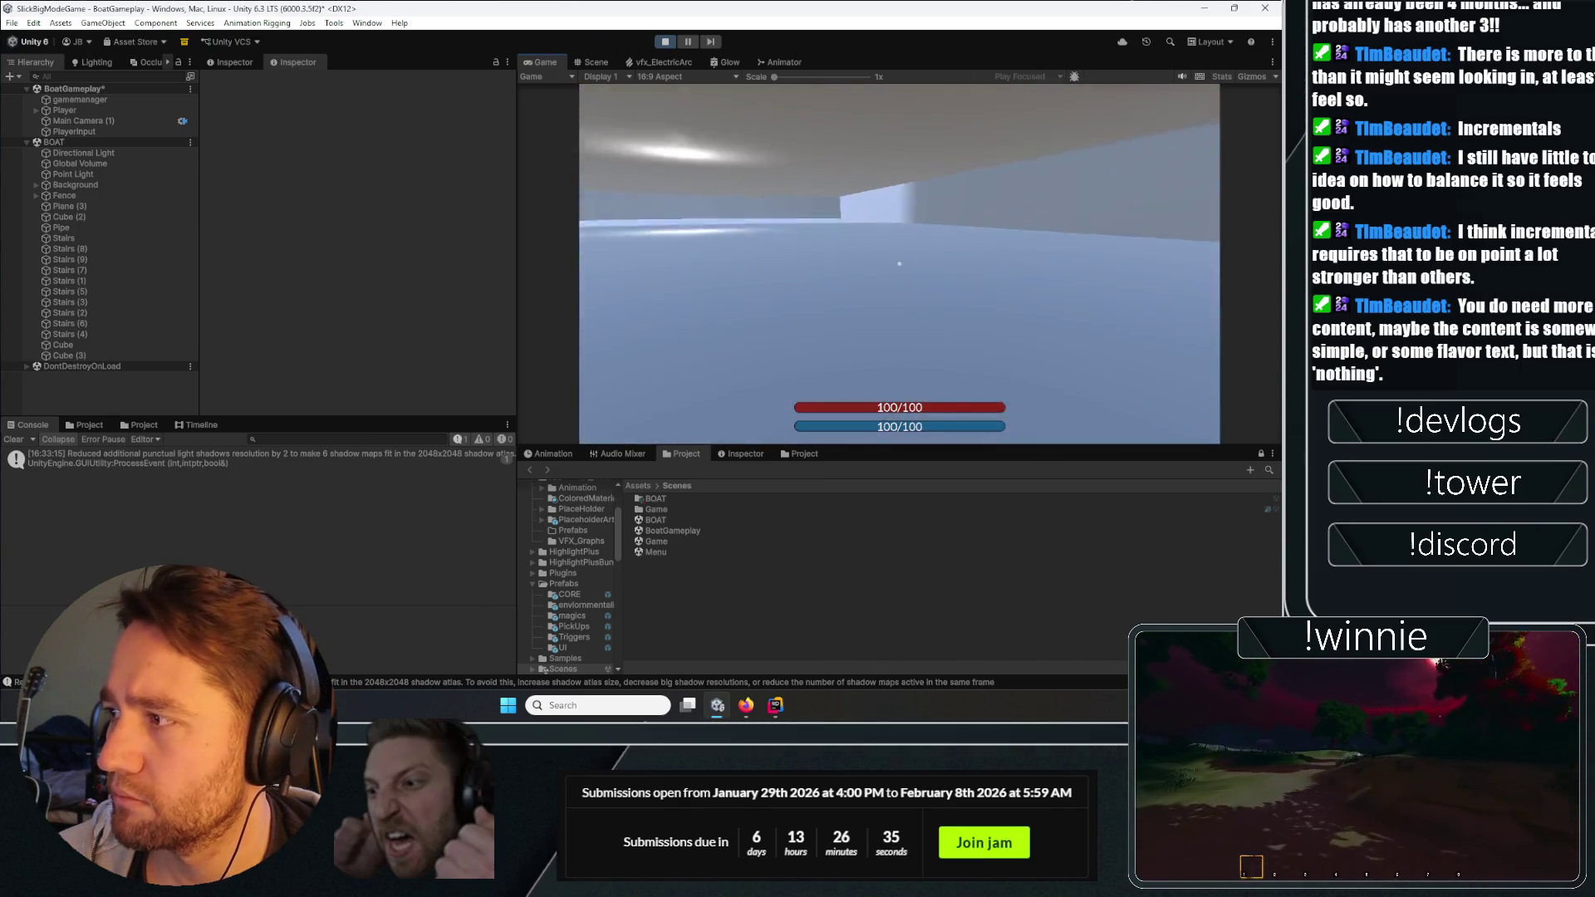
key(w)
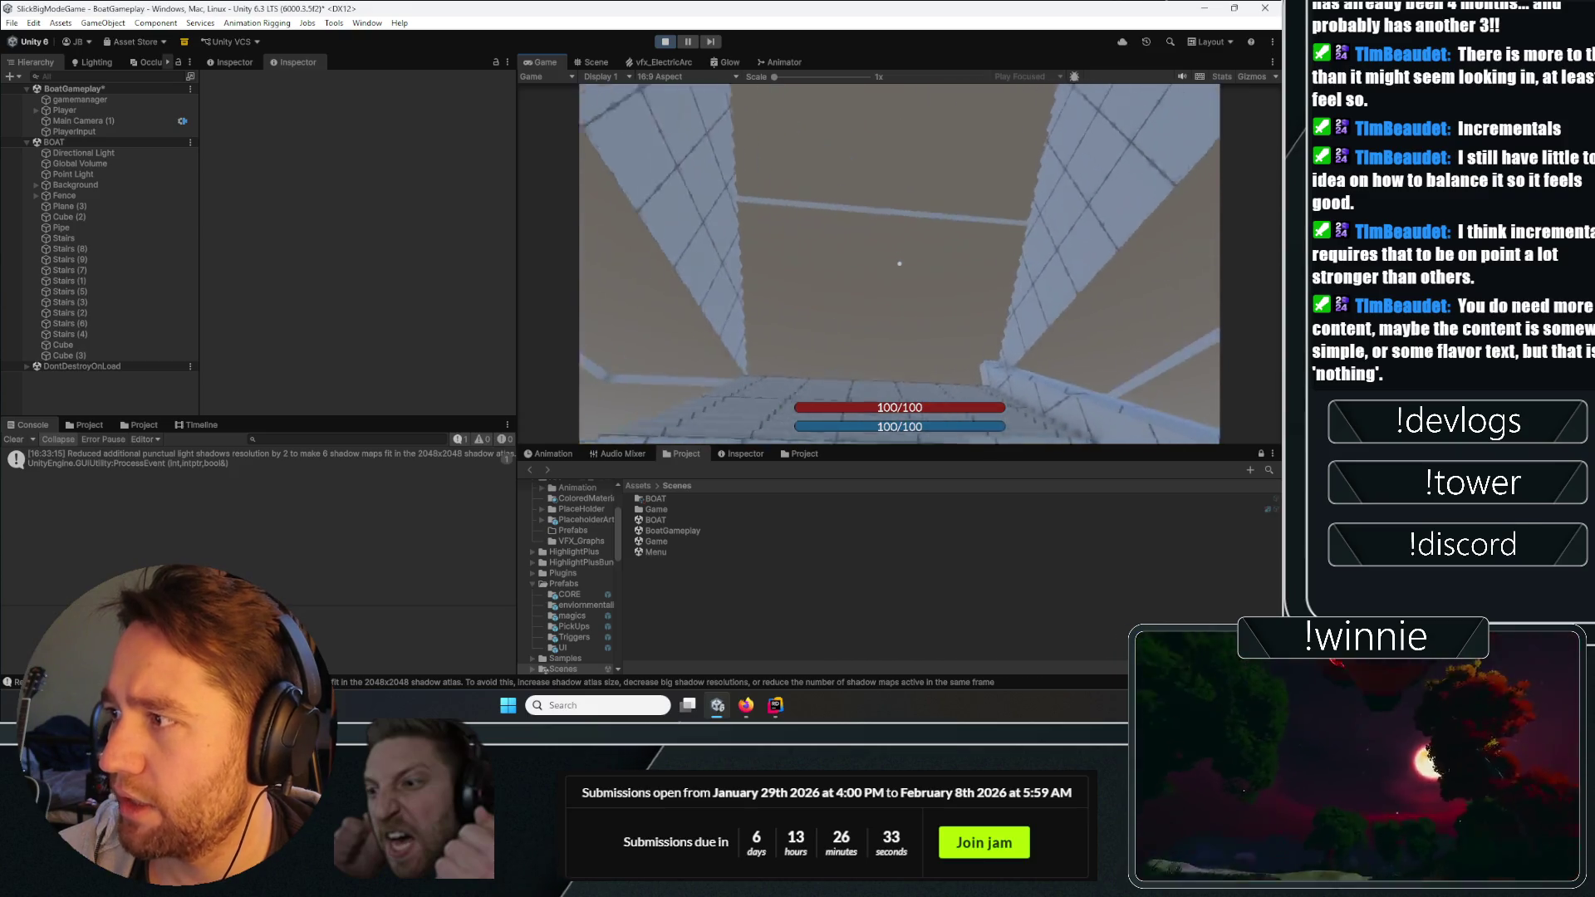
key(w)
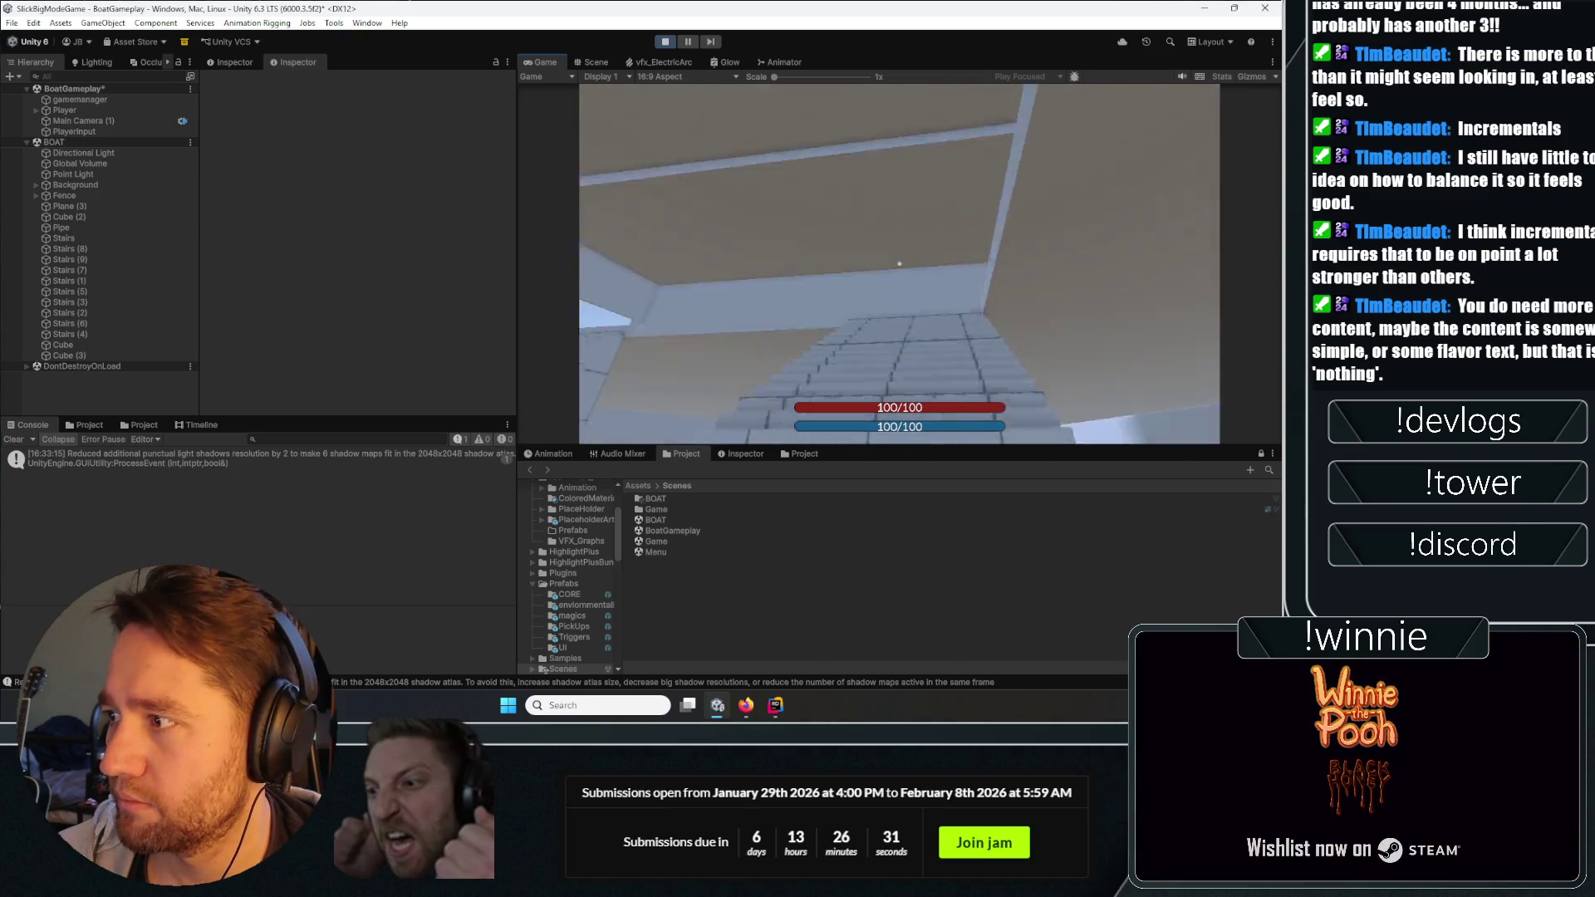
key(w)
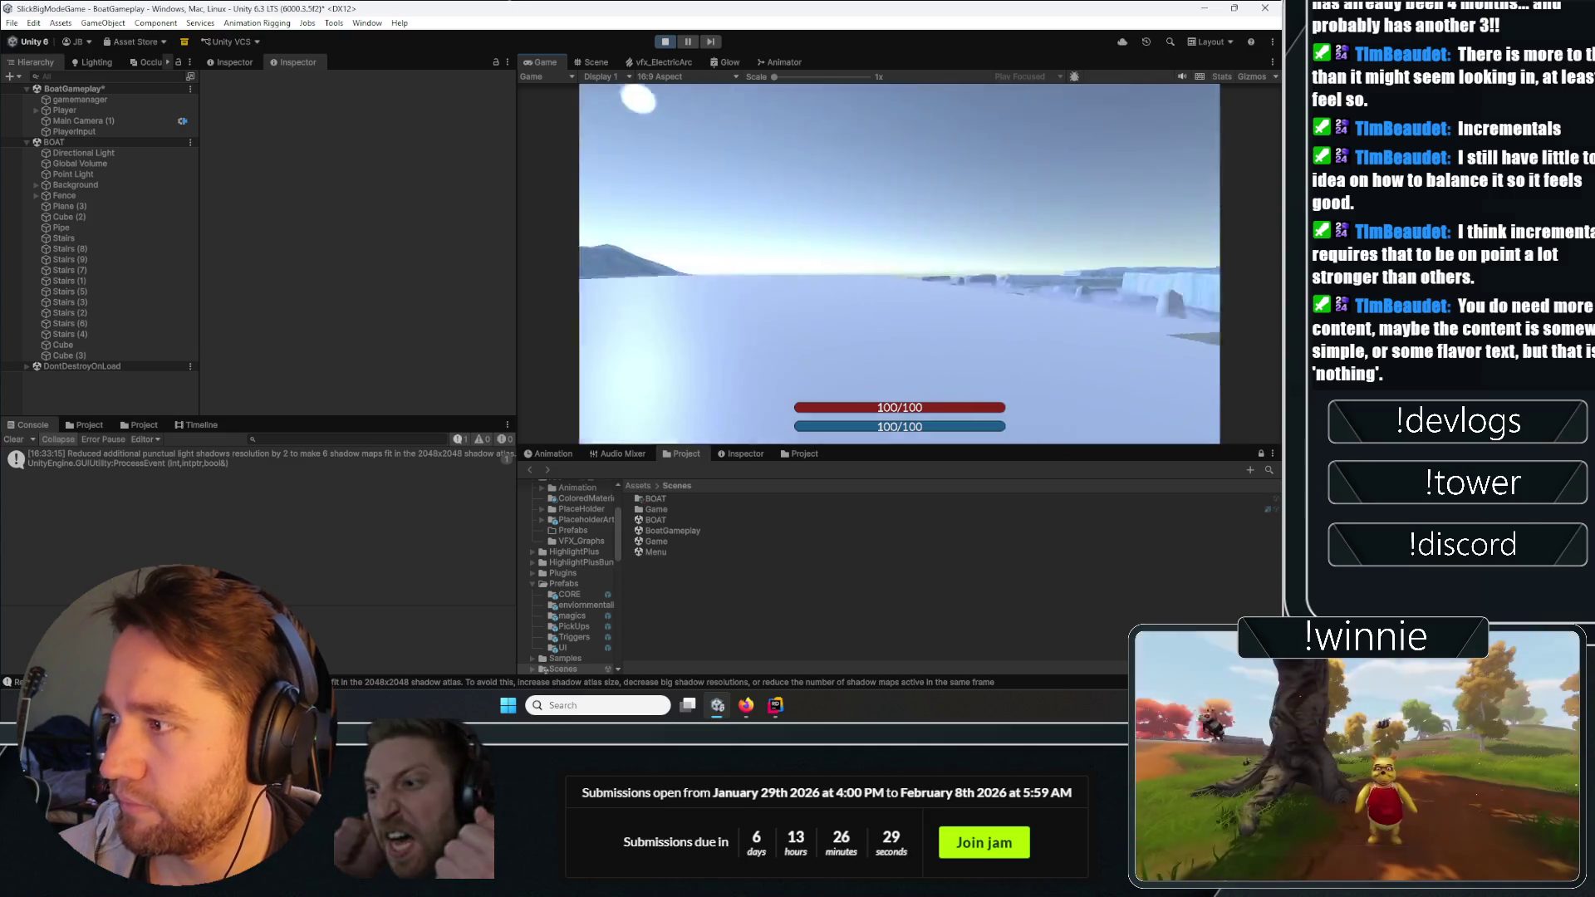
key(w)
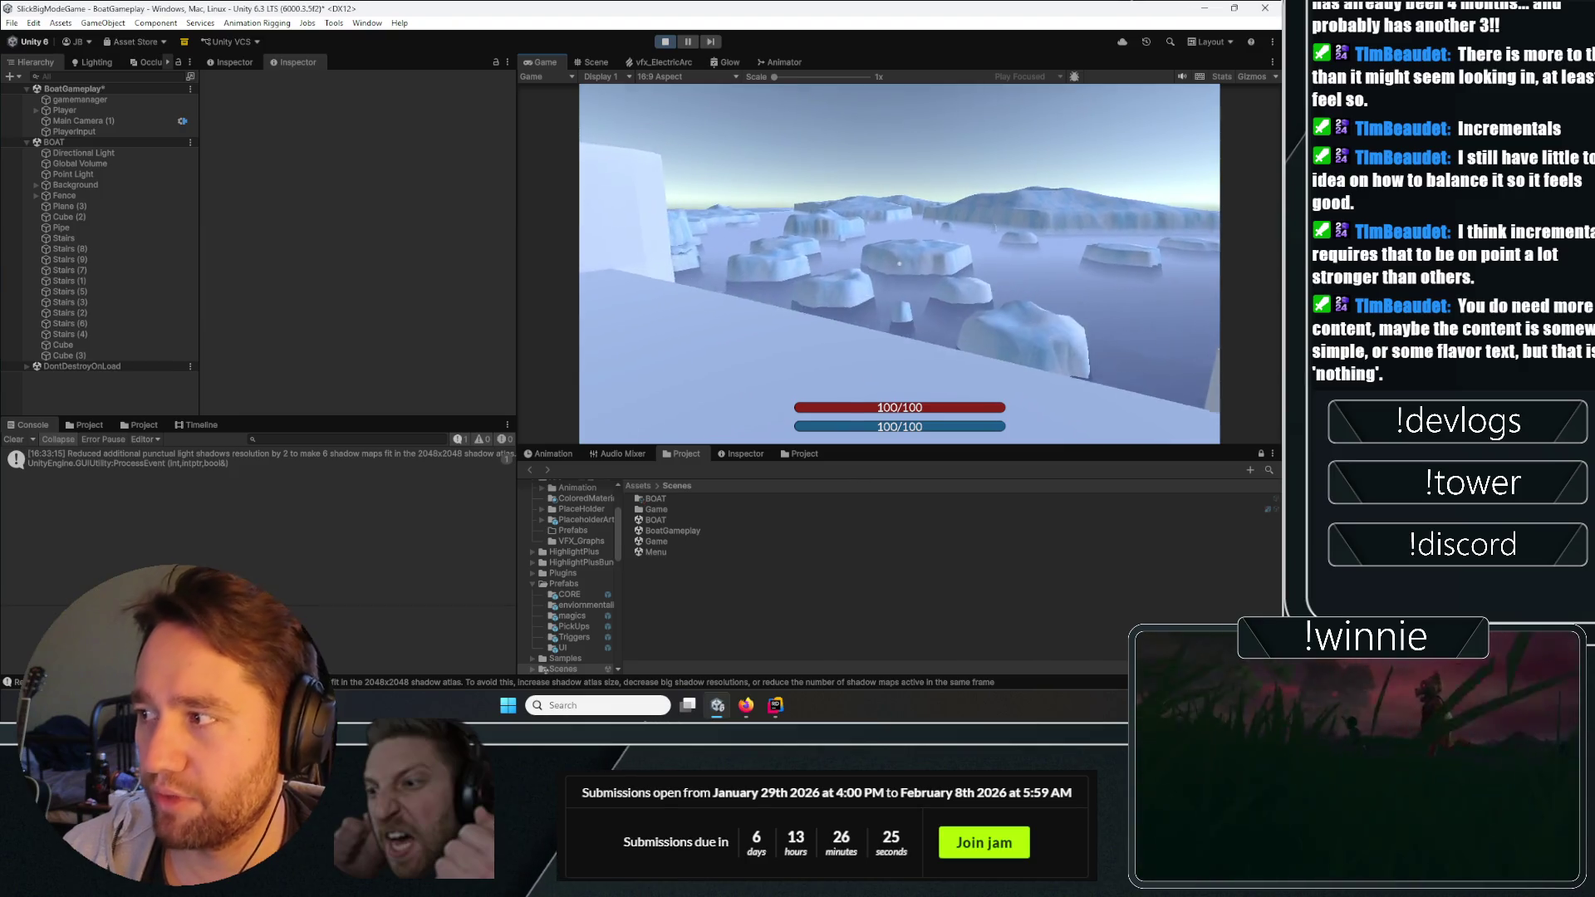
key(w)
key(w)
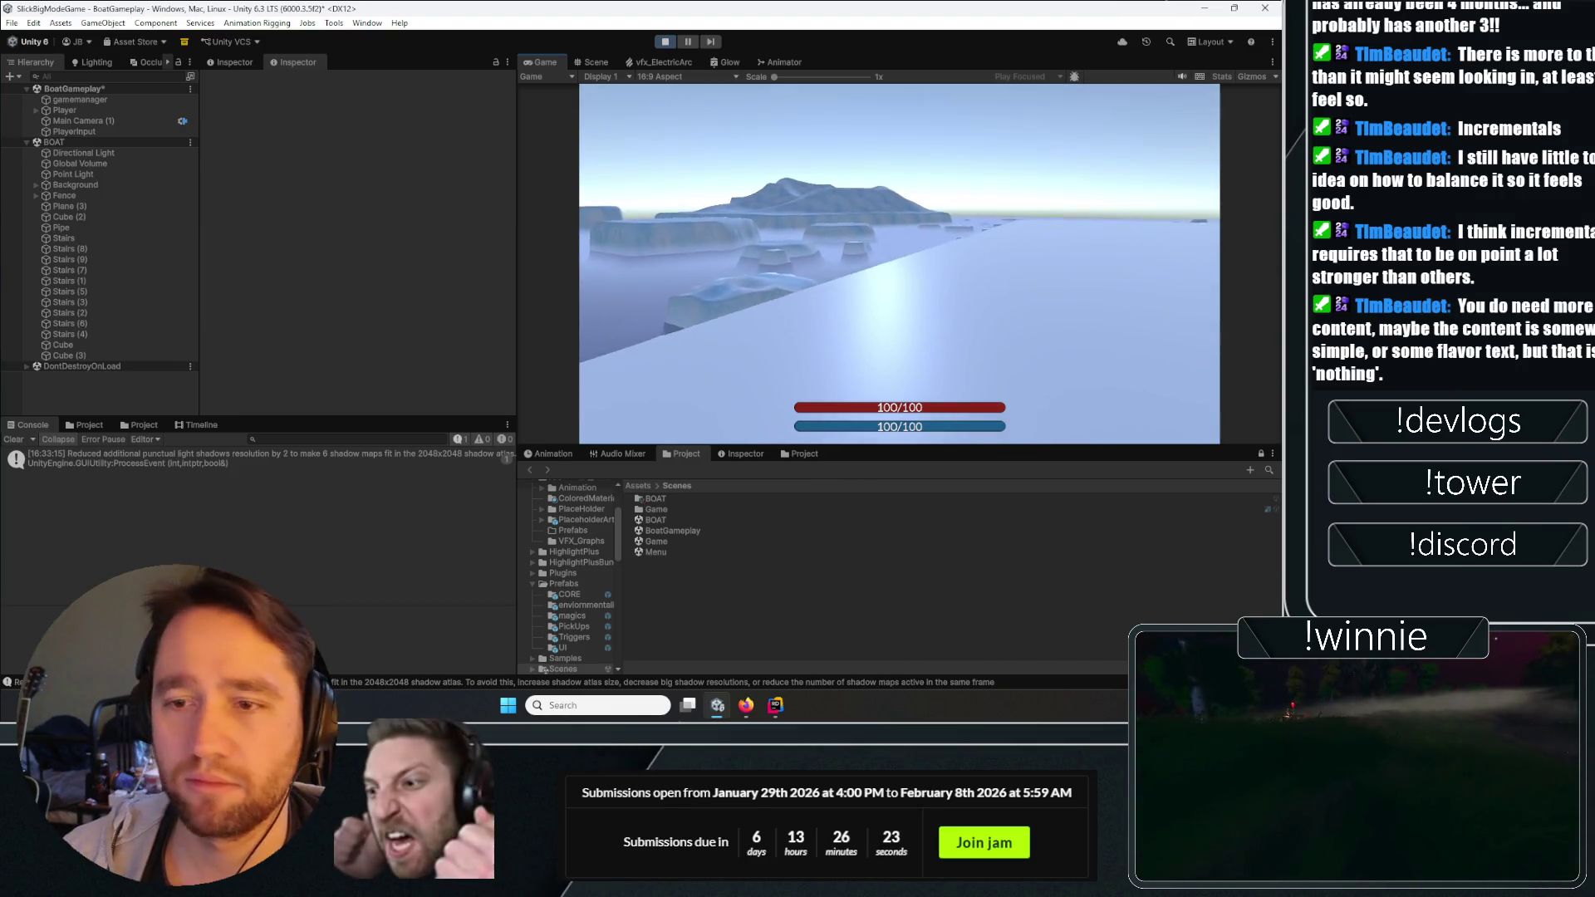
key(w)
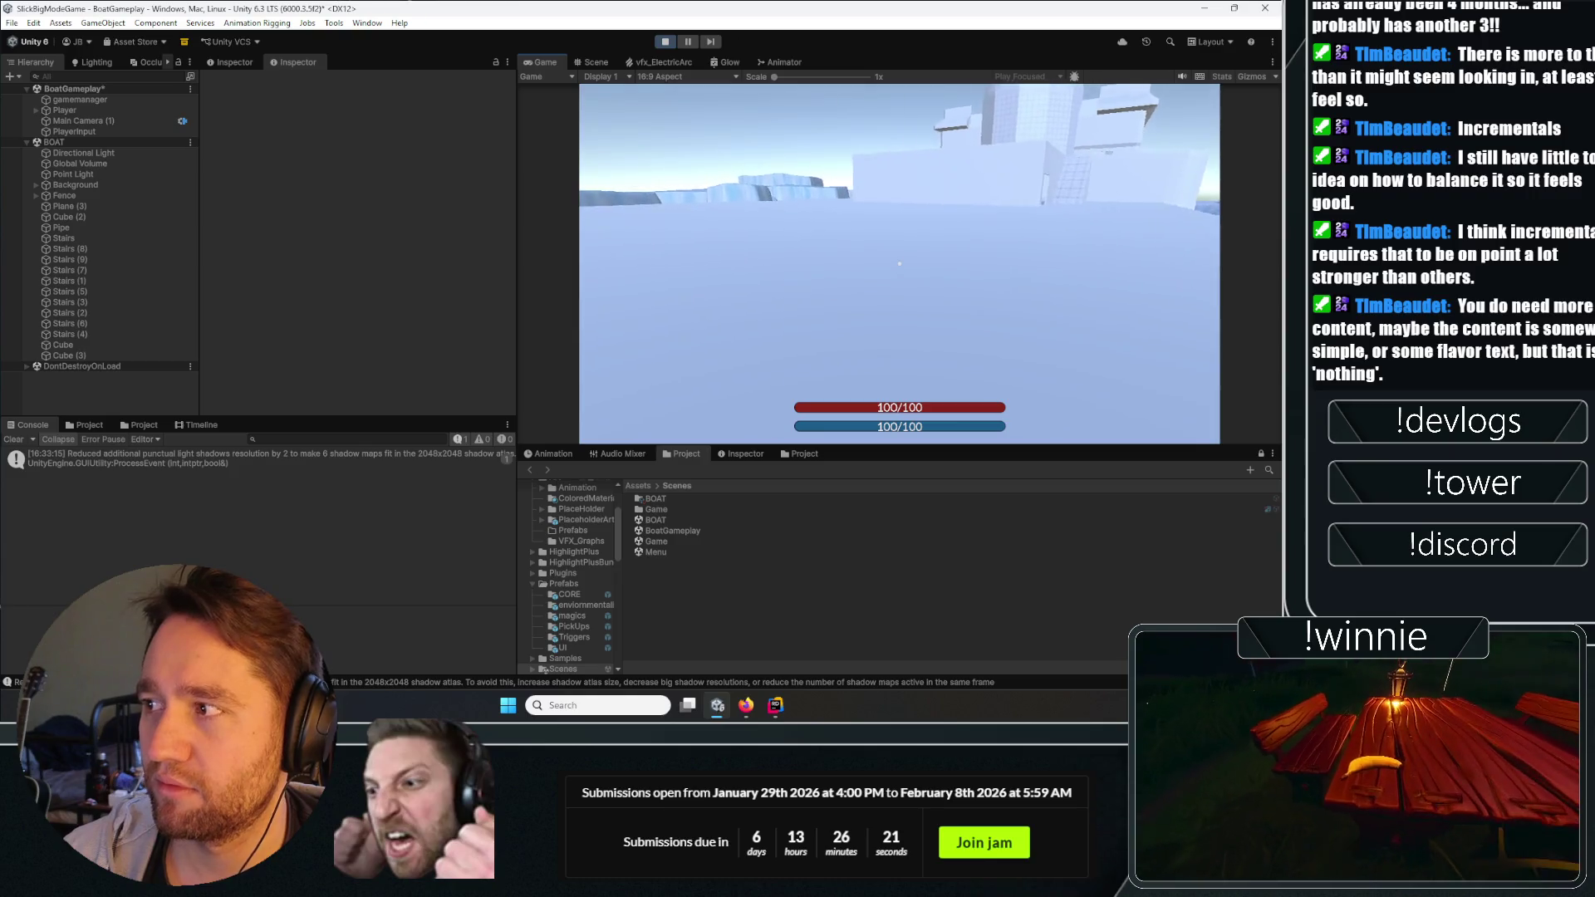
key(w)
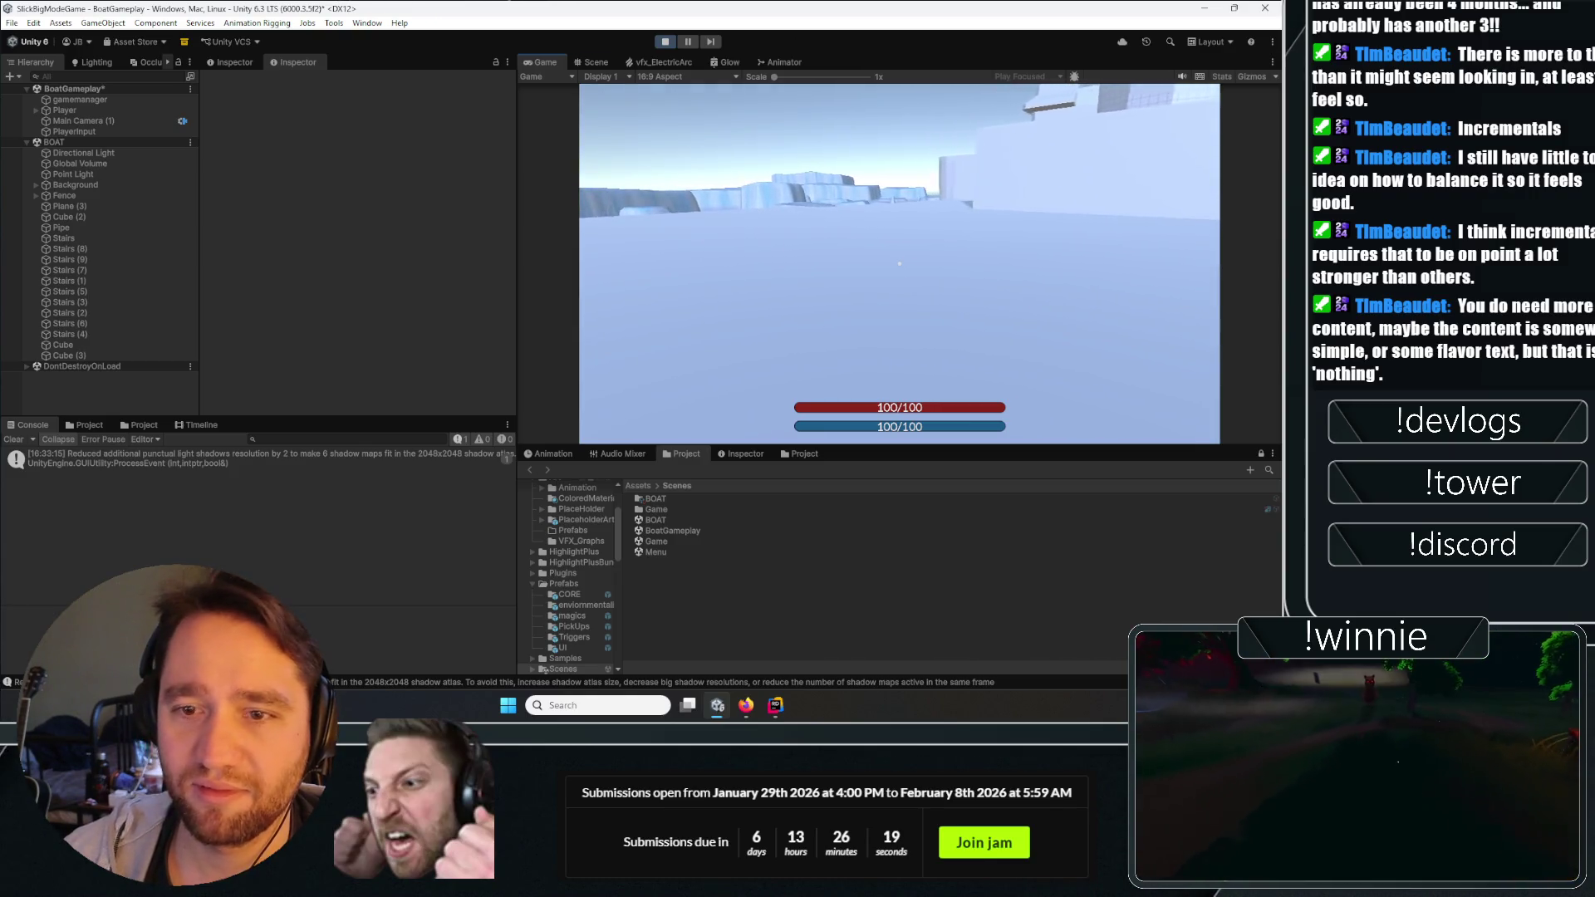
key(w)
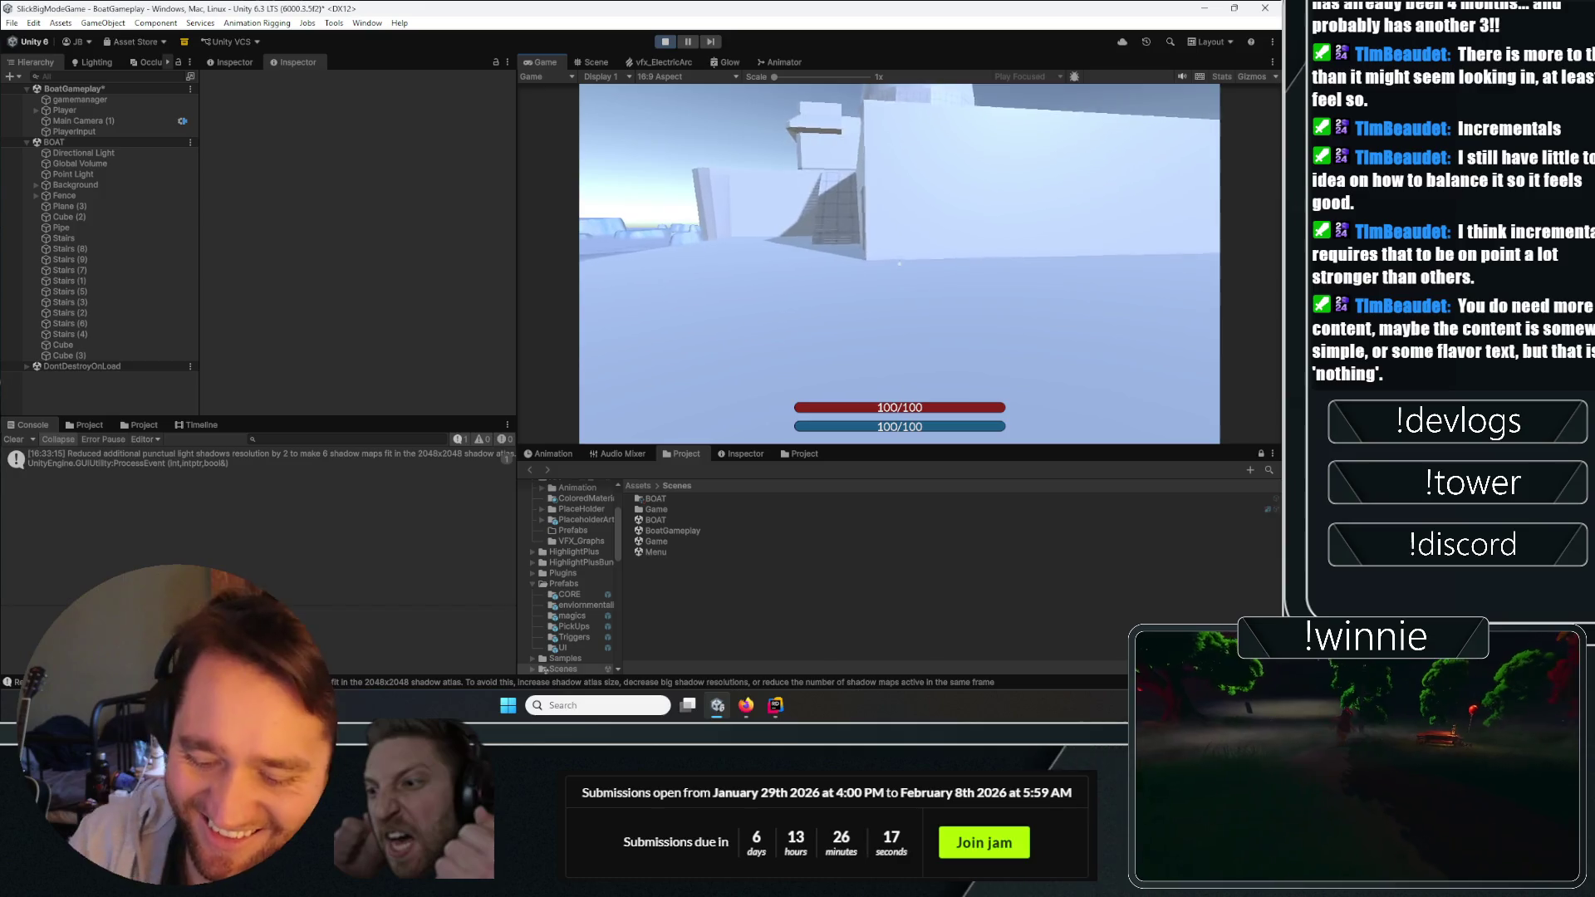
key(w)
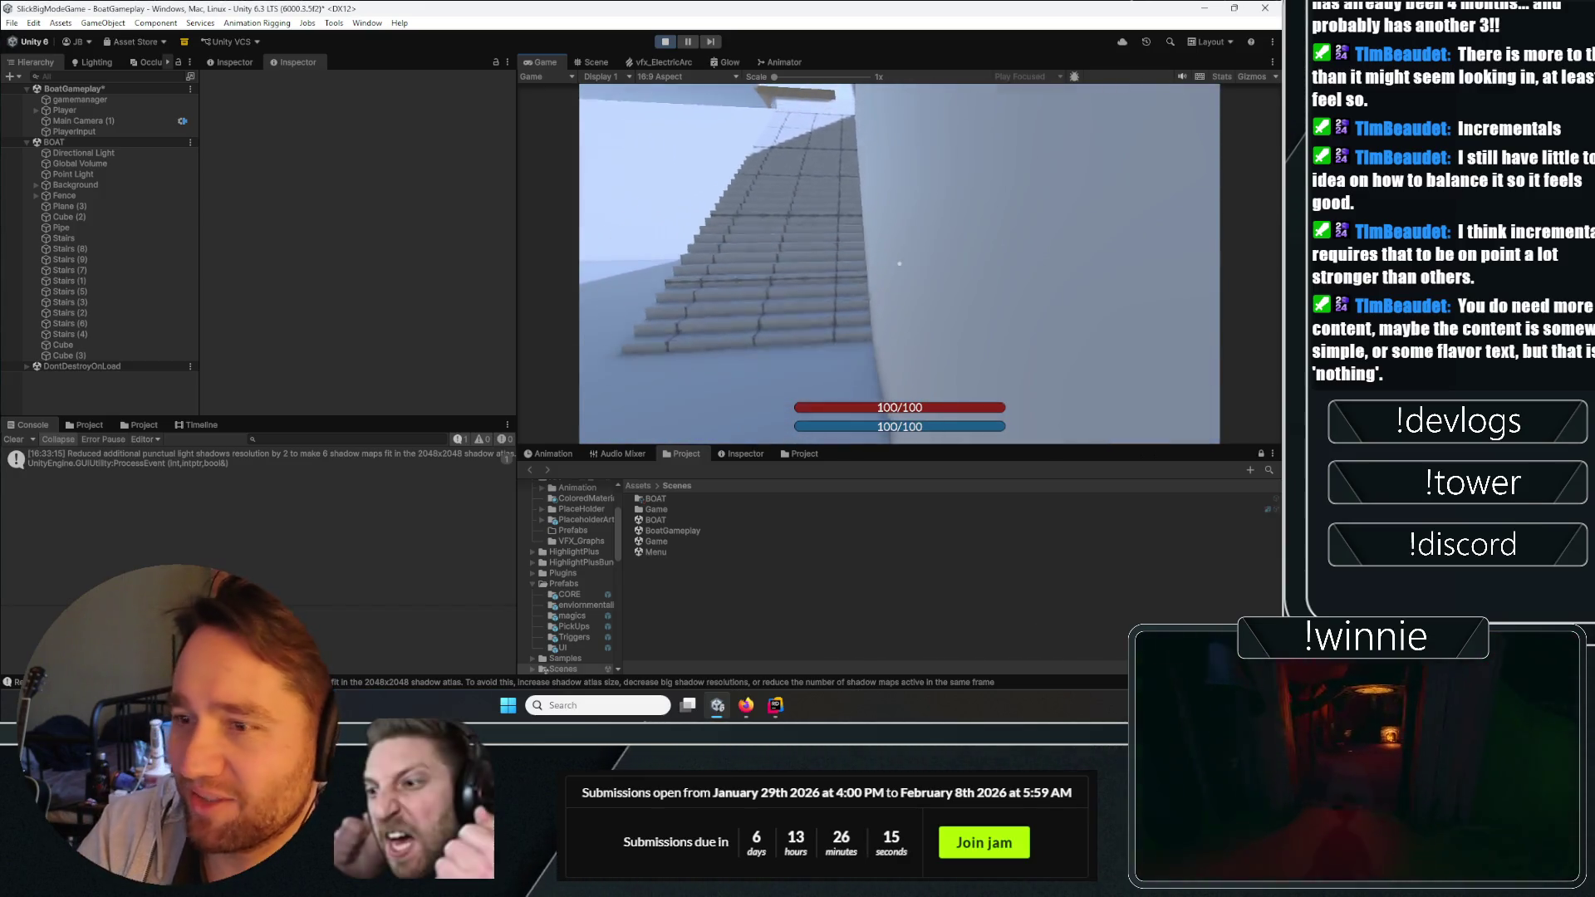
key(w)
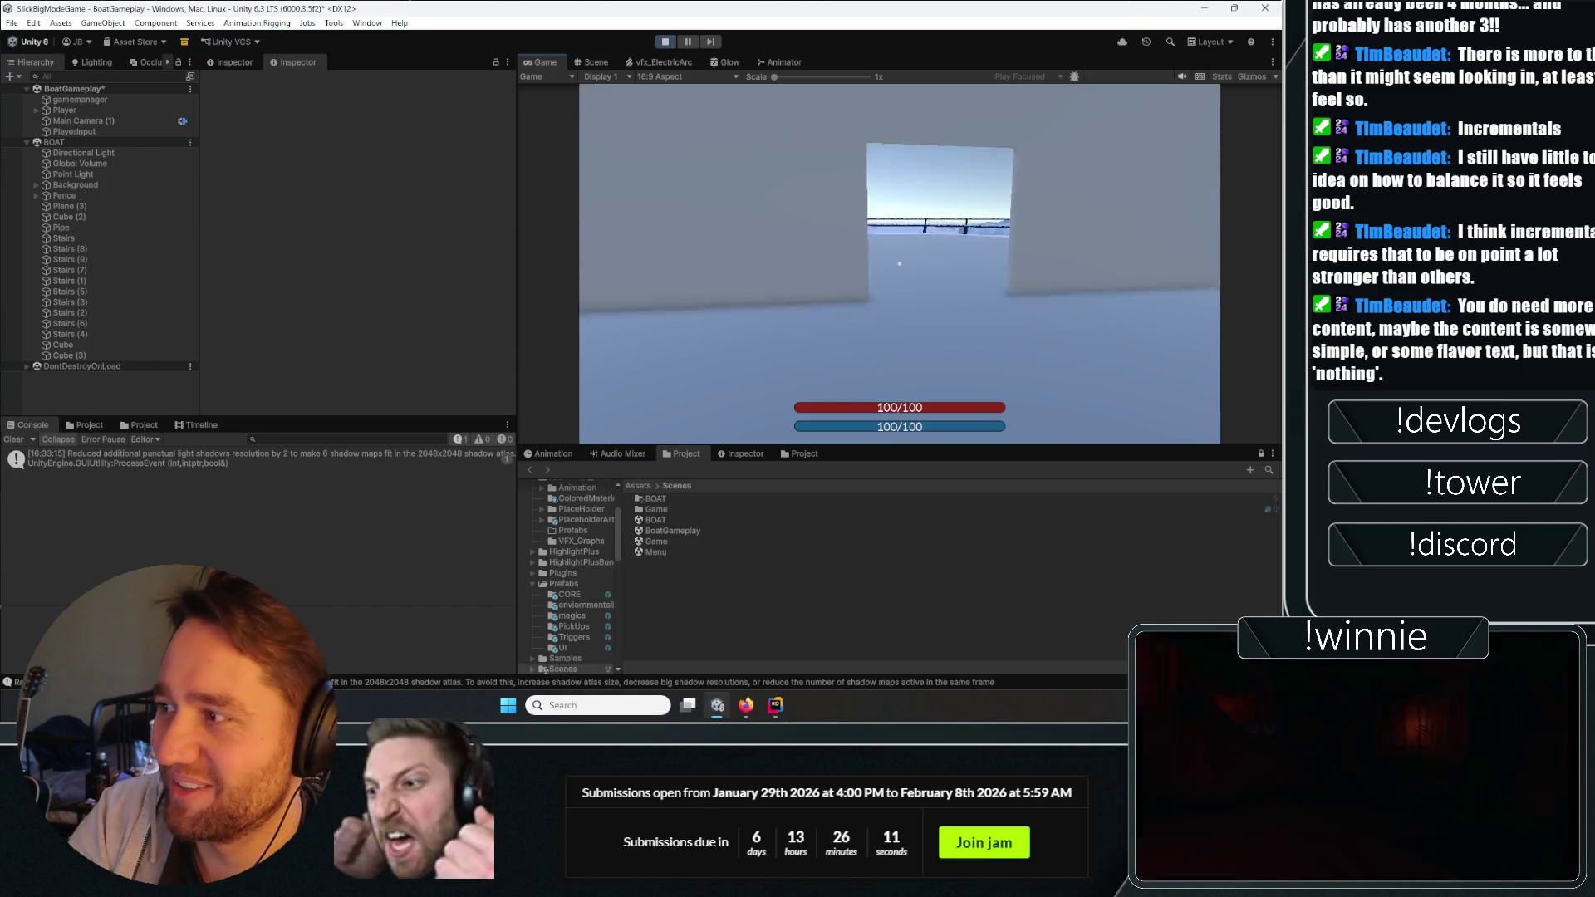
Walk back past the stairs, curved walls, 1METER structure and tower, then stop Play mode.
key(s)
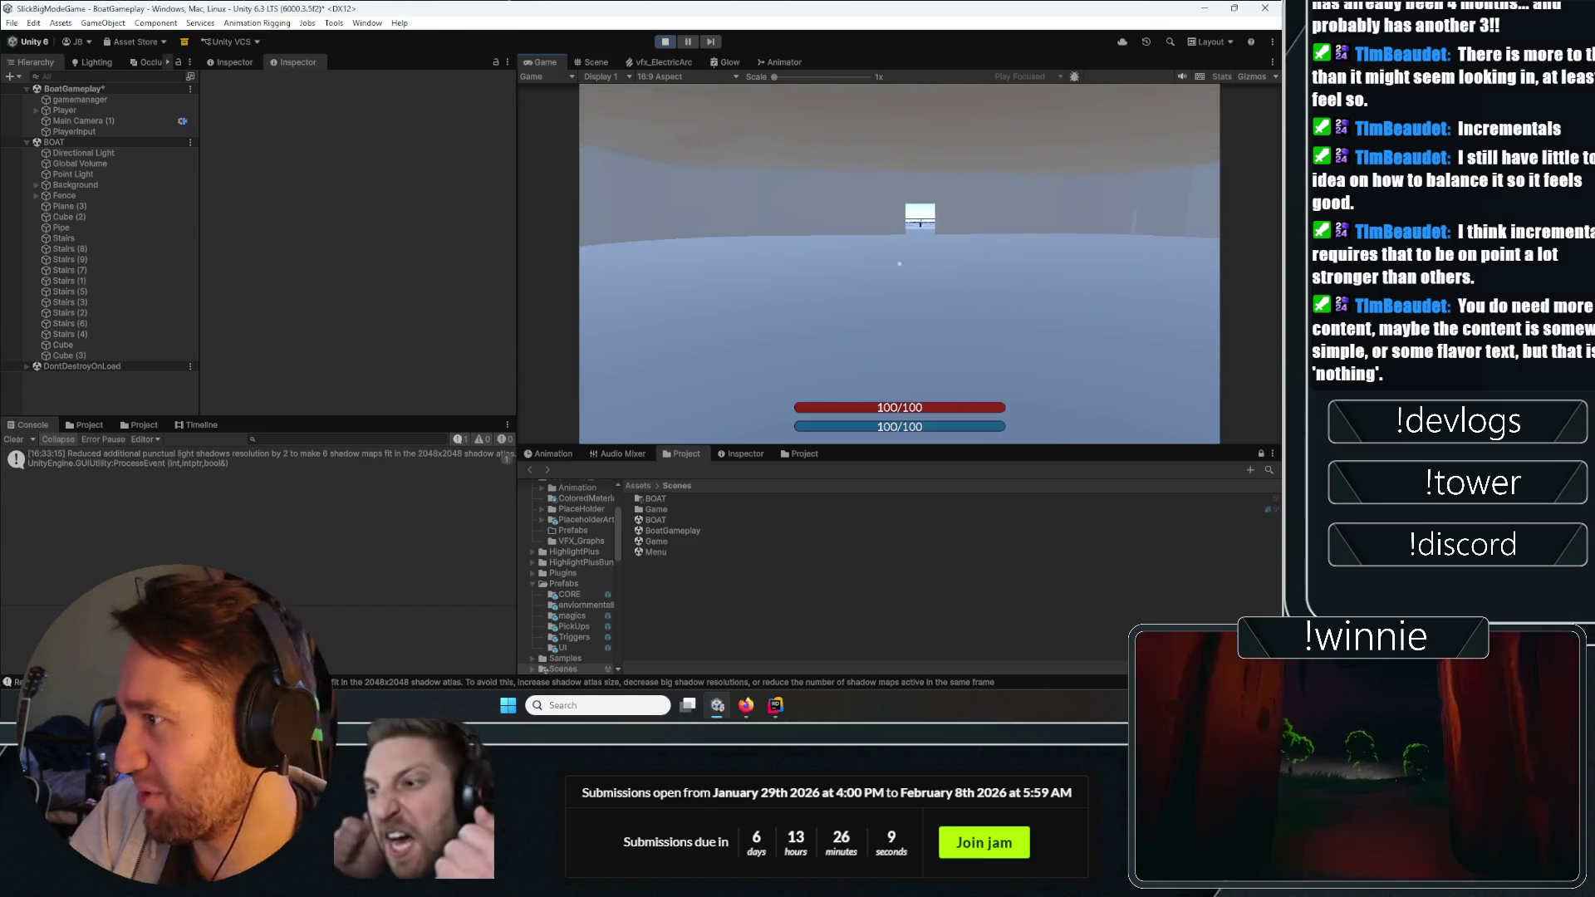
key(w)
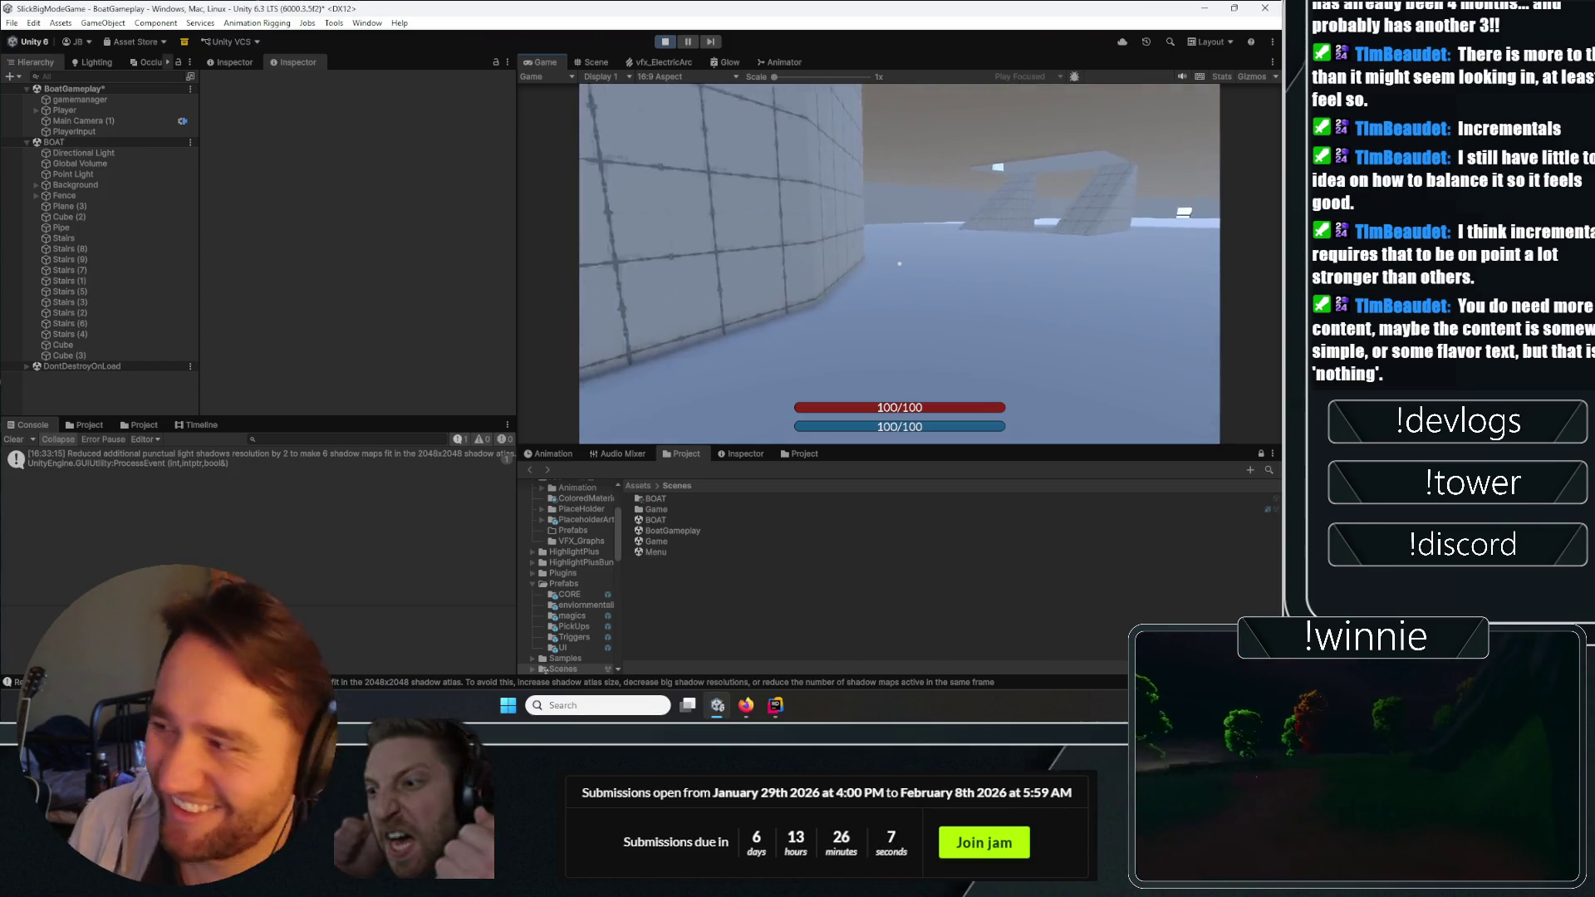
key(w)
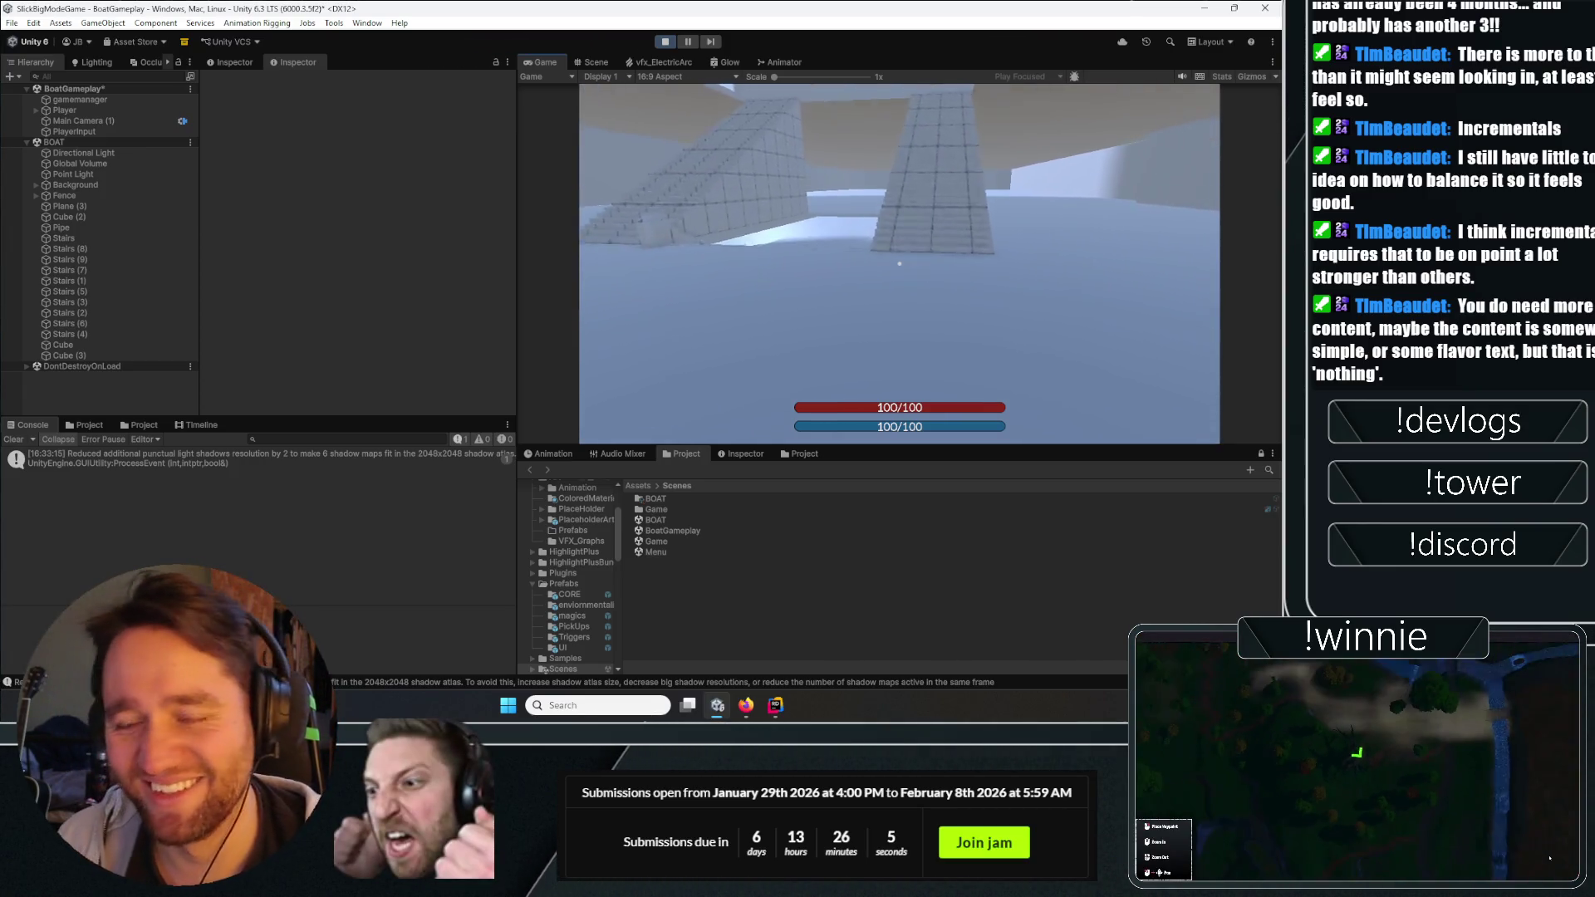
key(w)
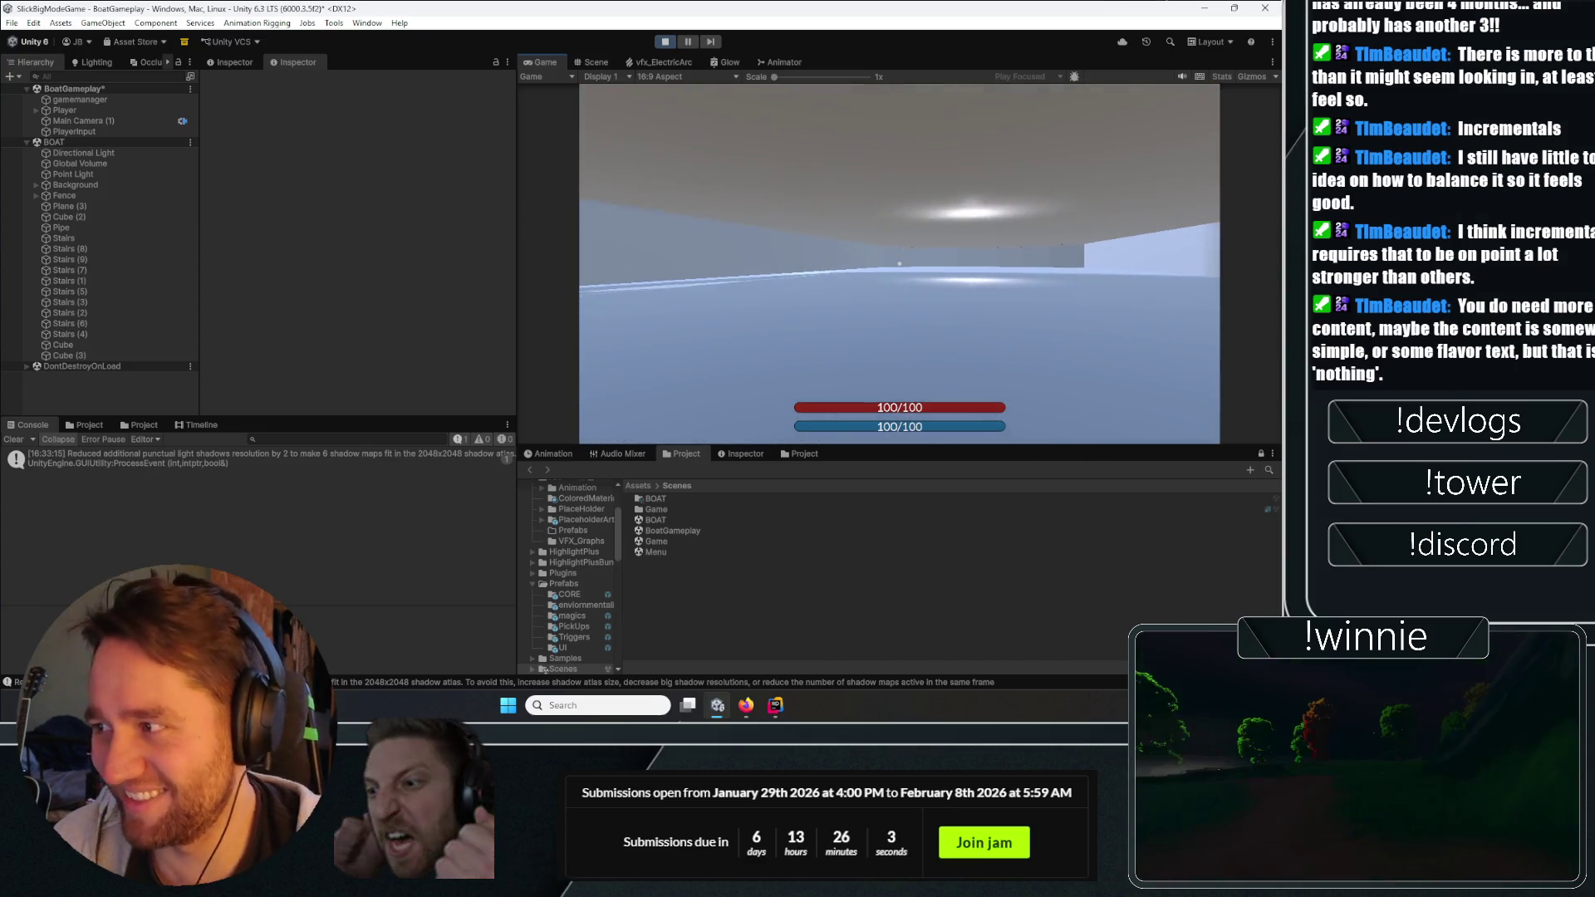
key(w)
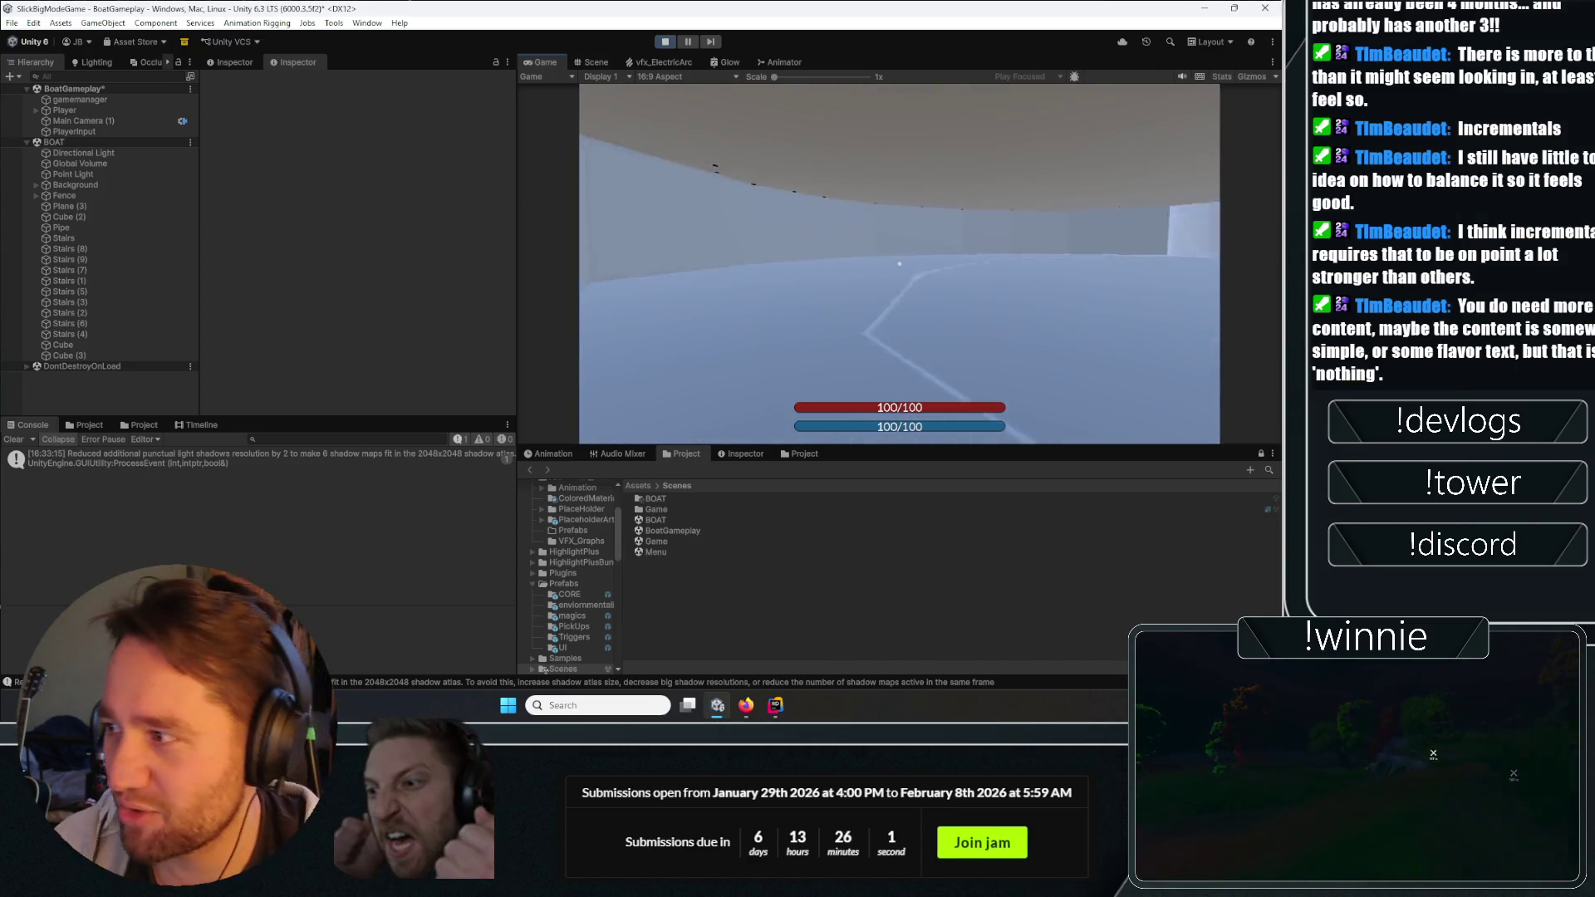
key(w)
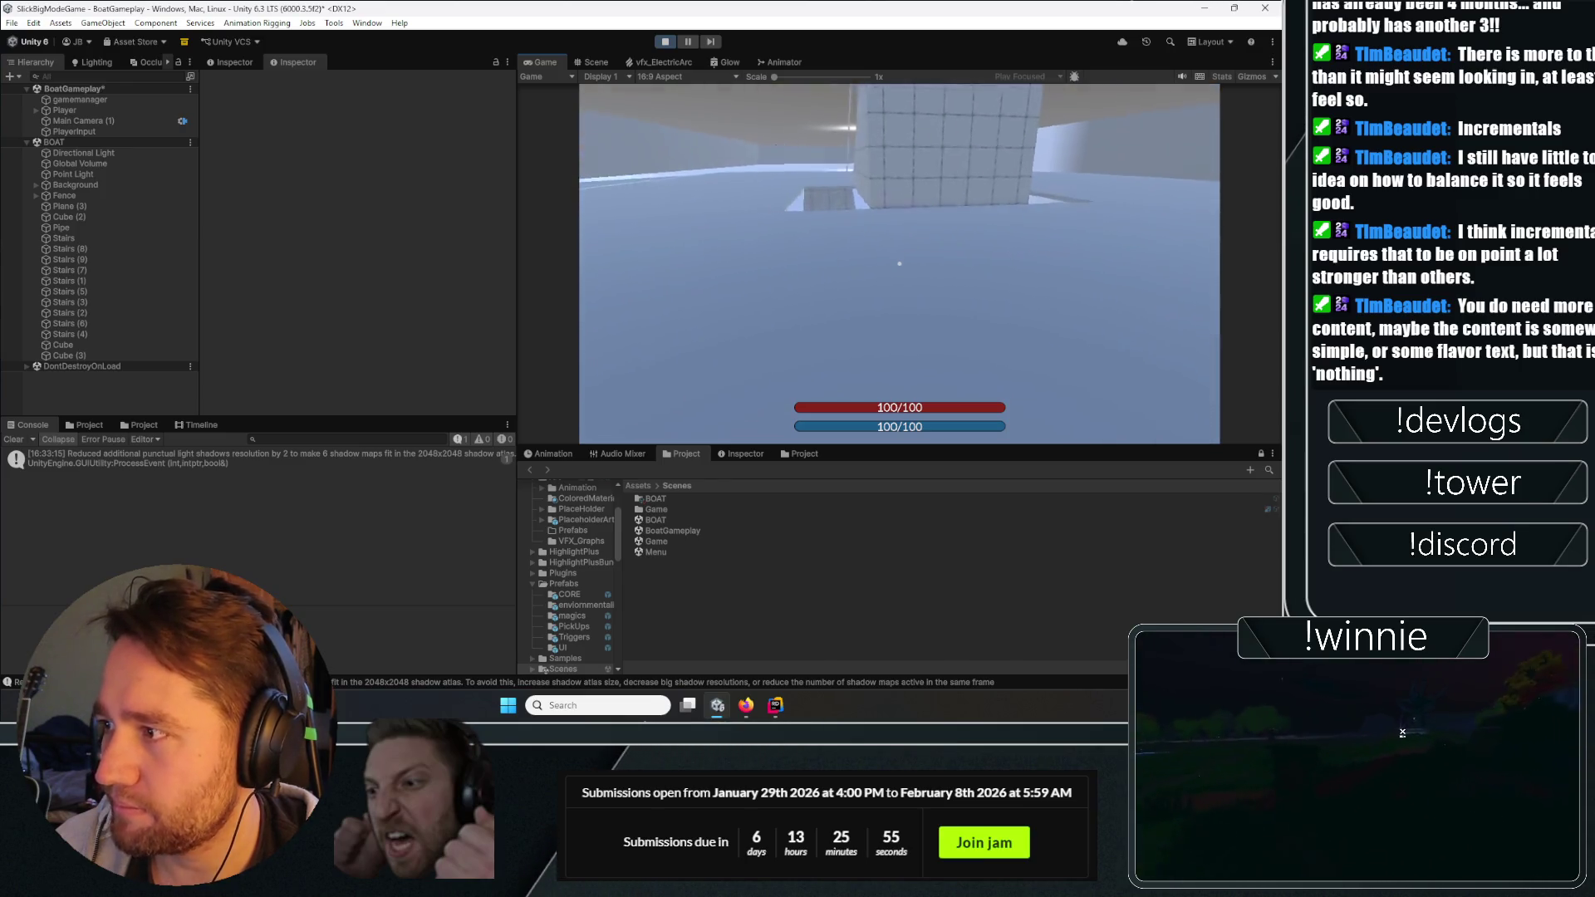
key(w)
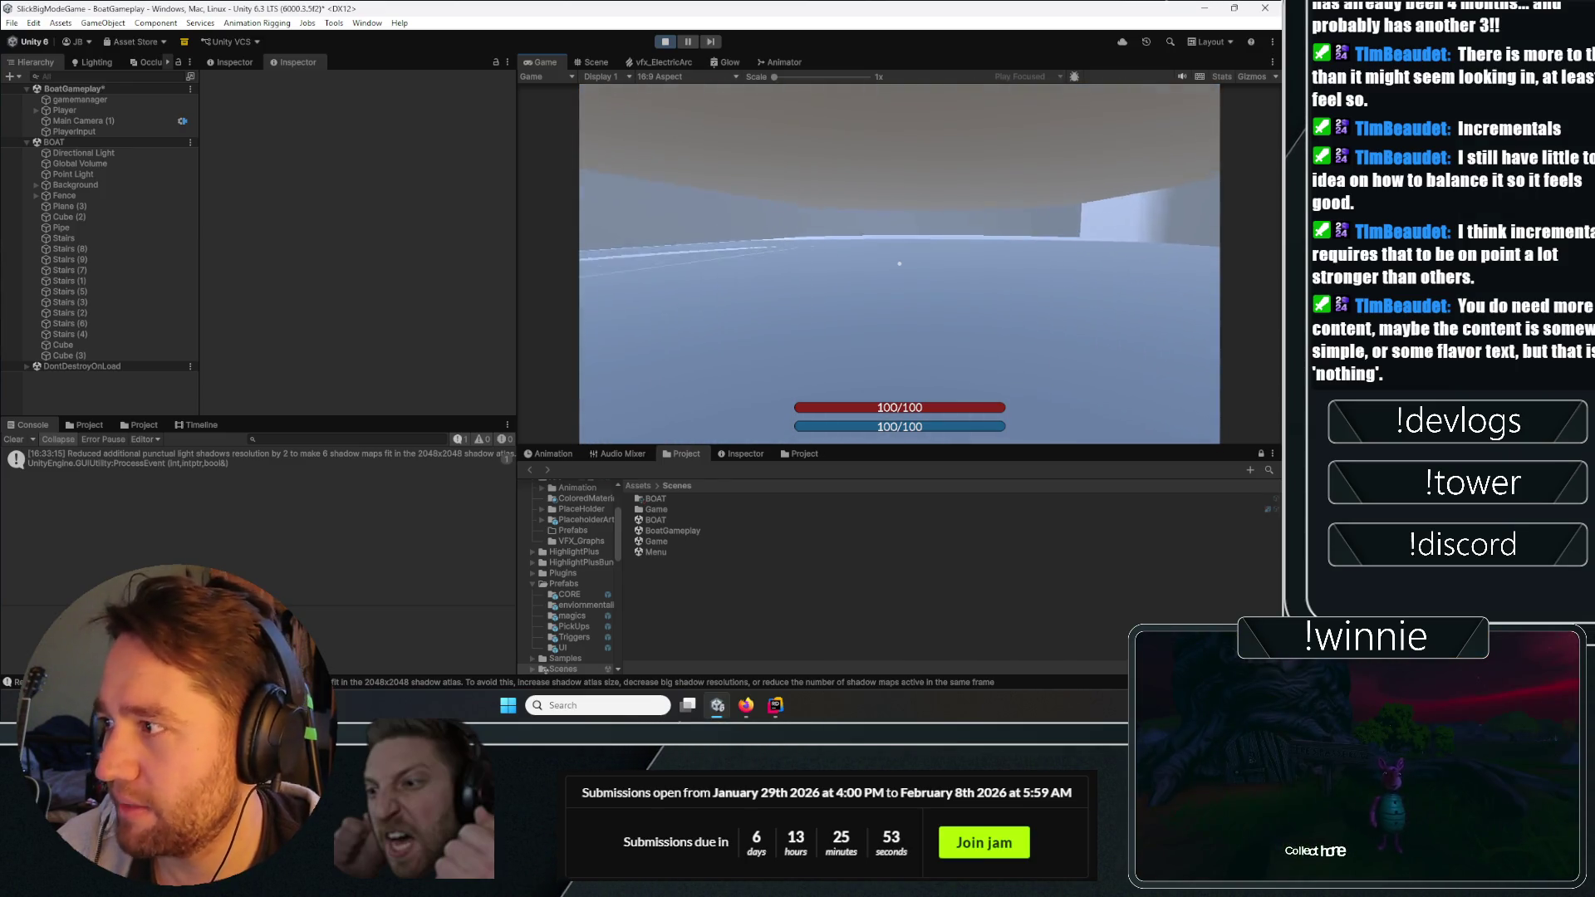
key(w)
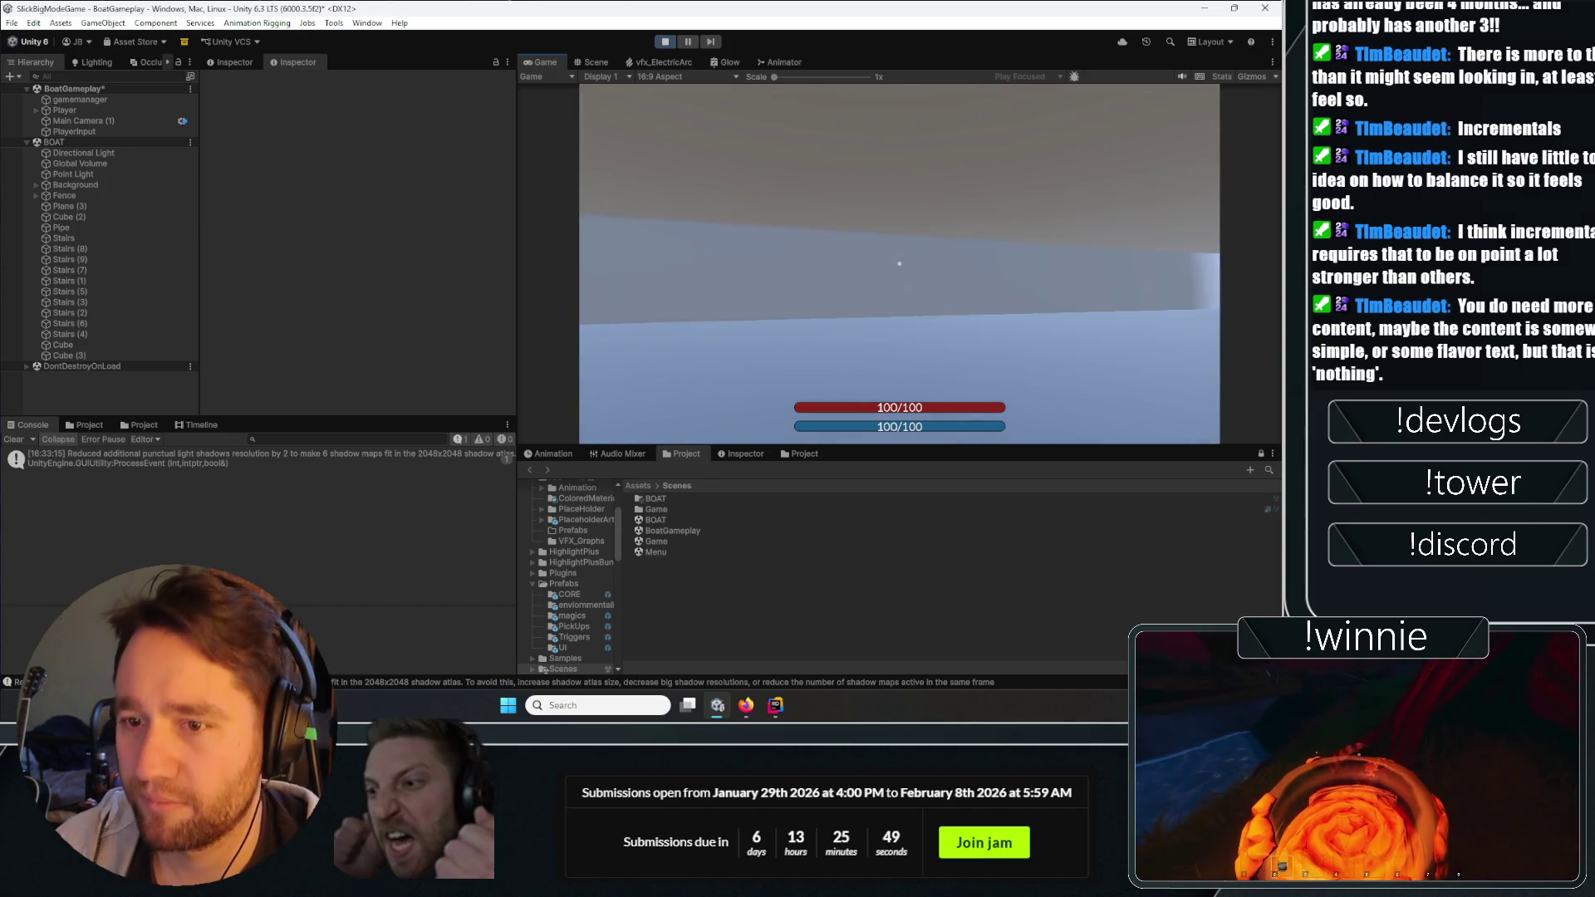
key(w)
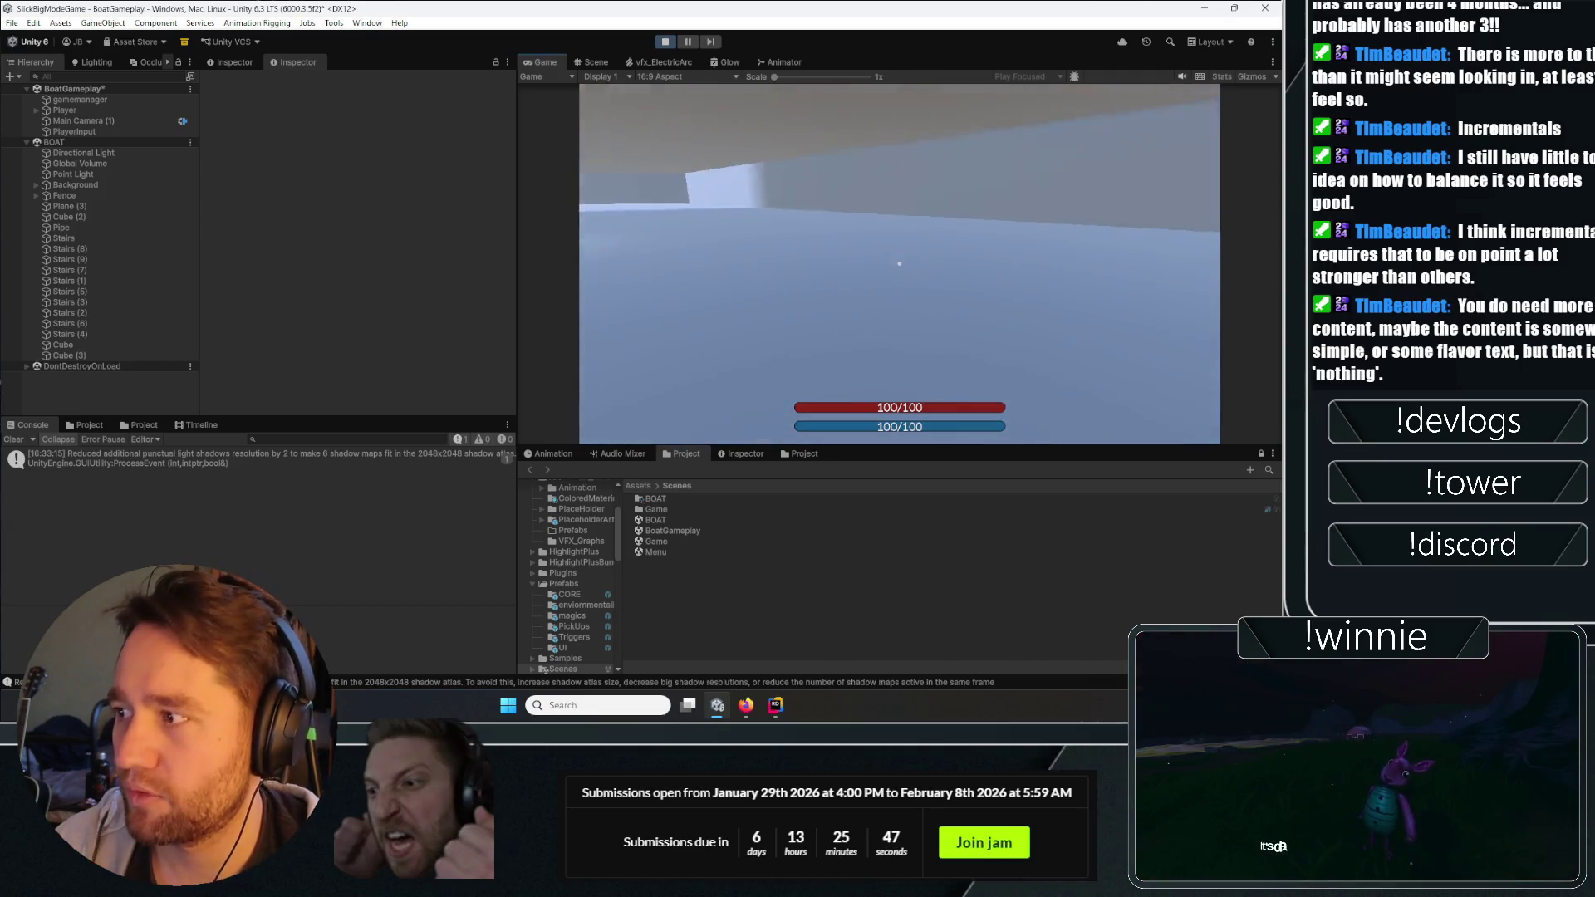
key(w)
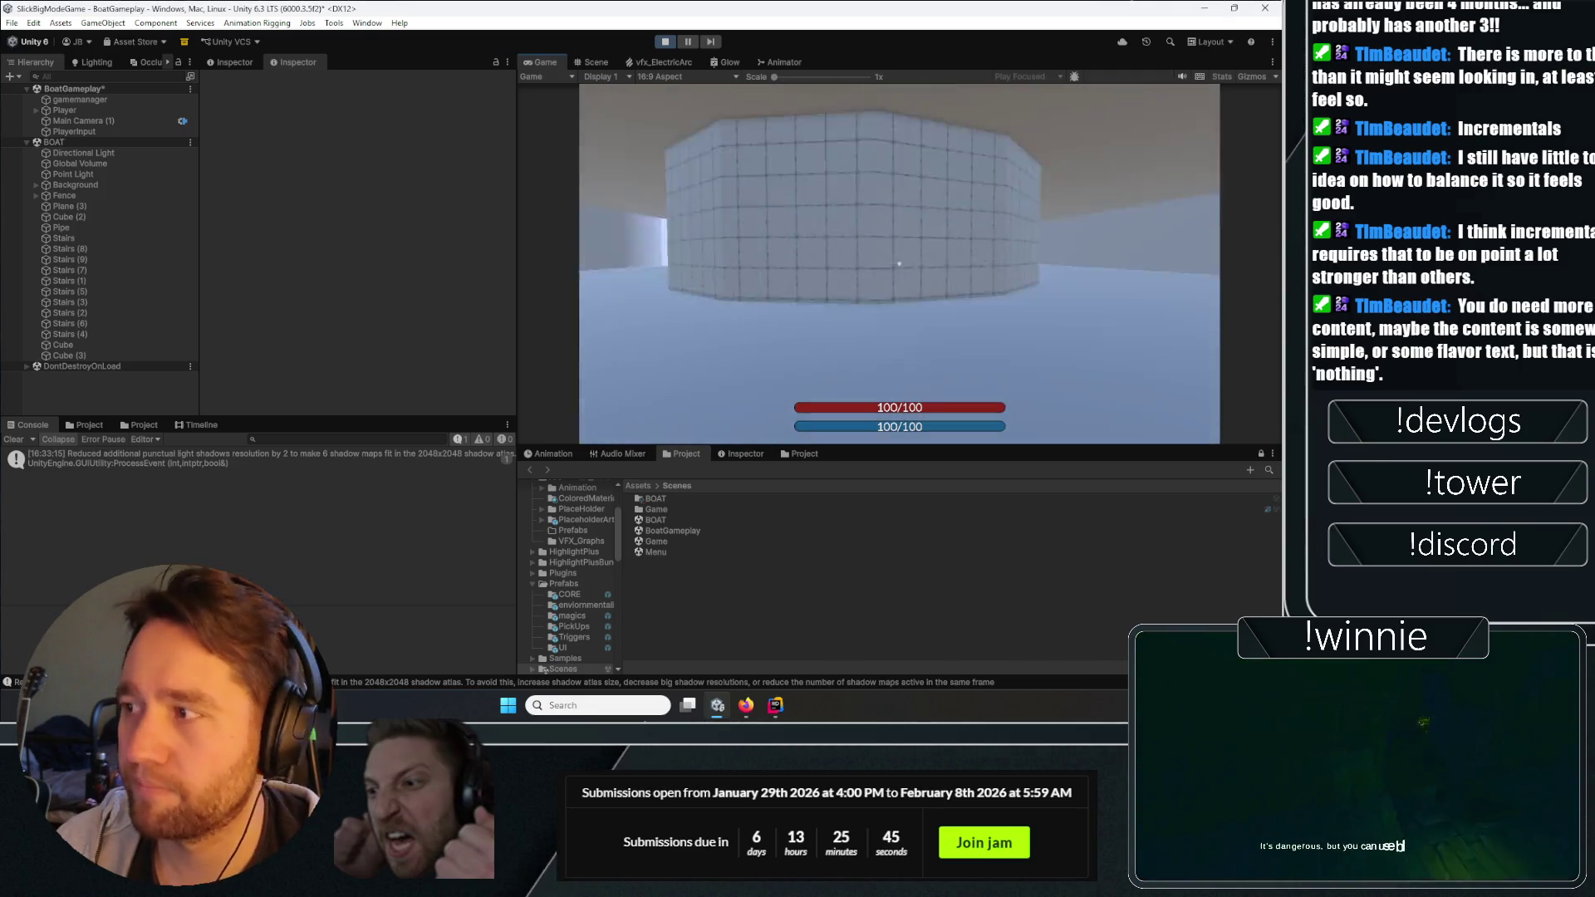
key(w)
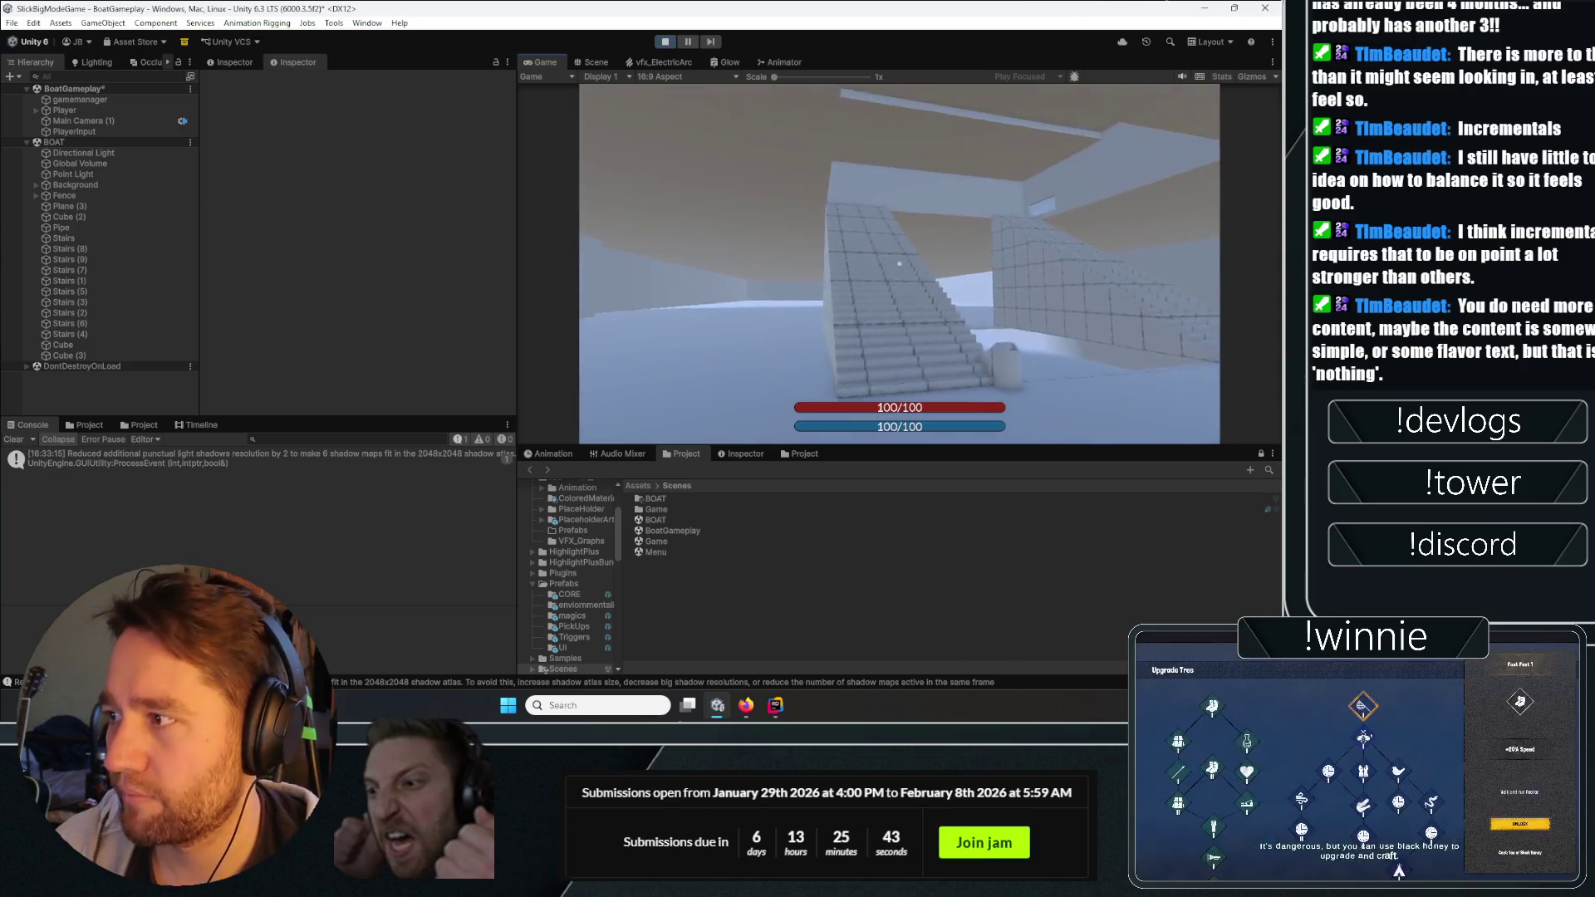
key(w)
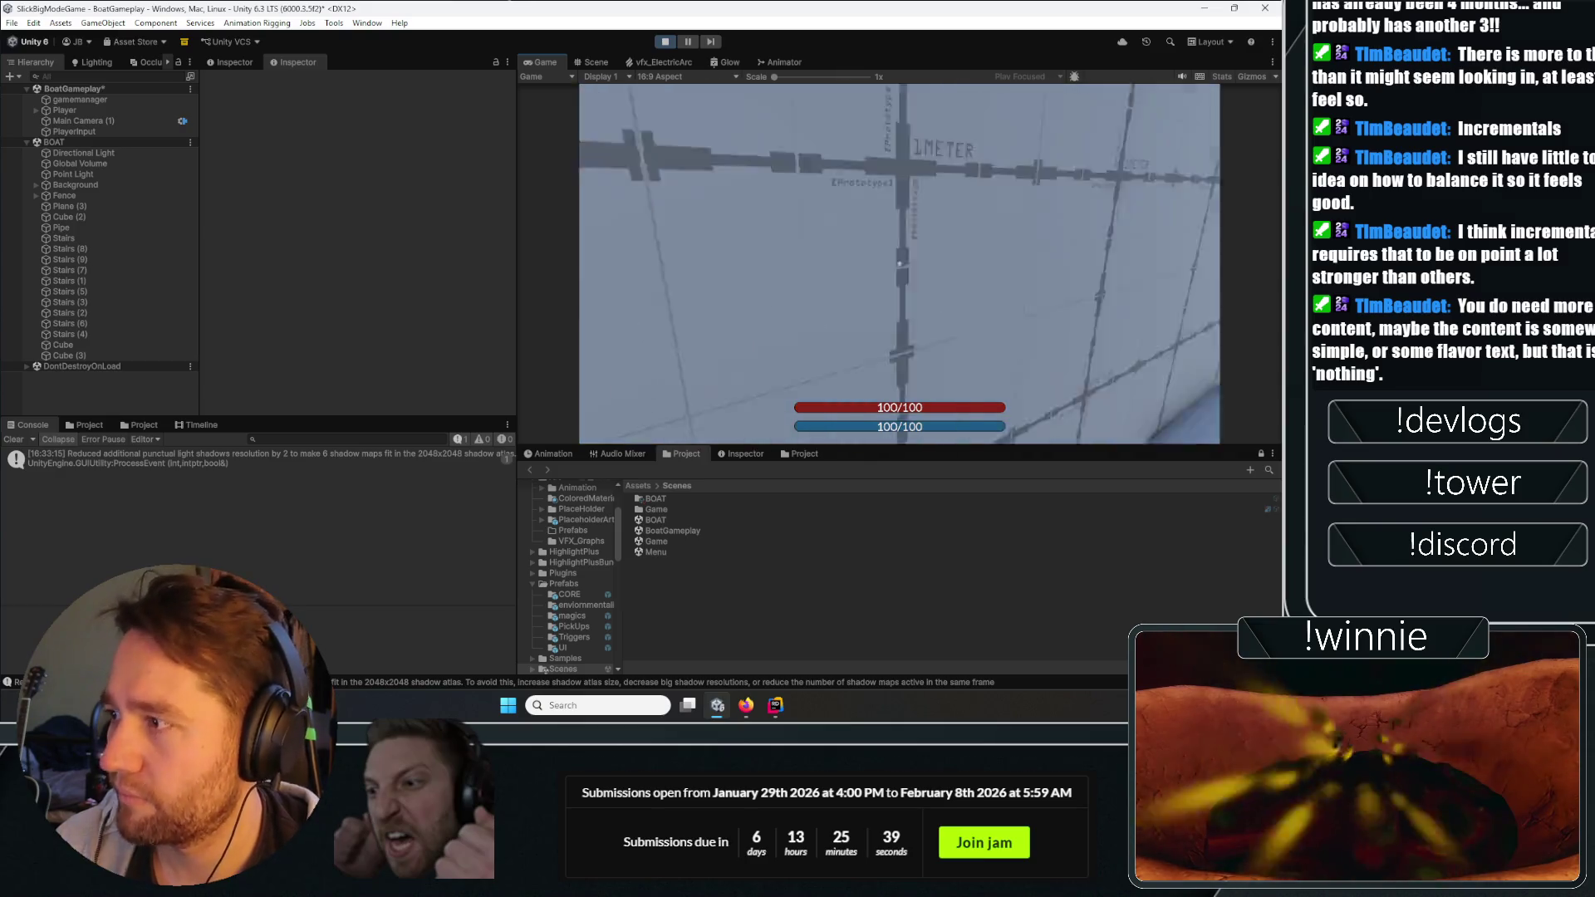
key(w)
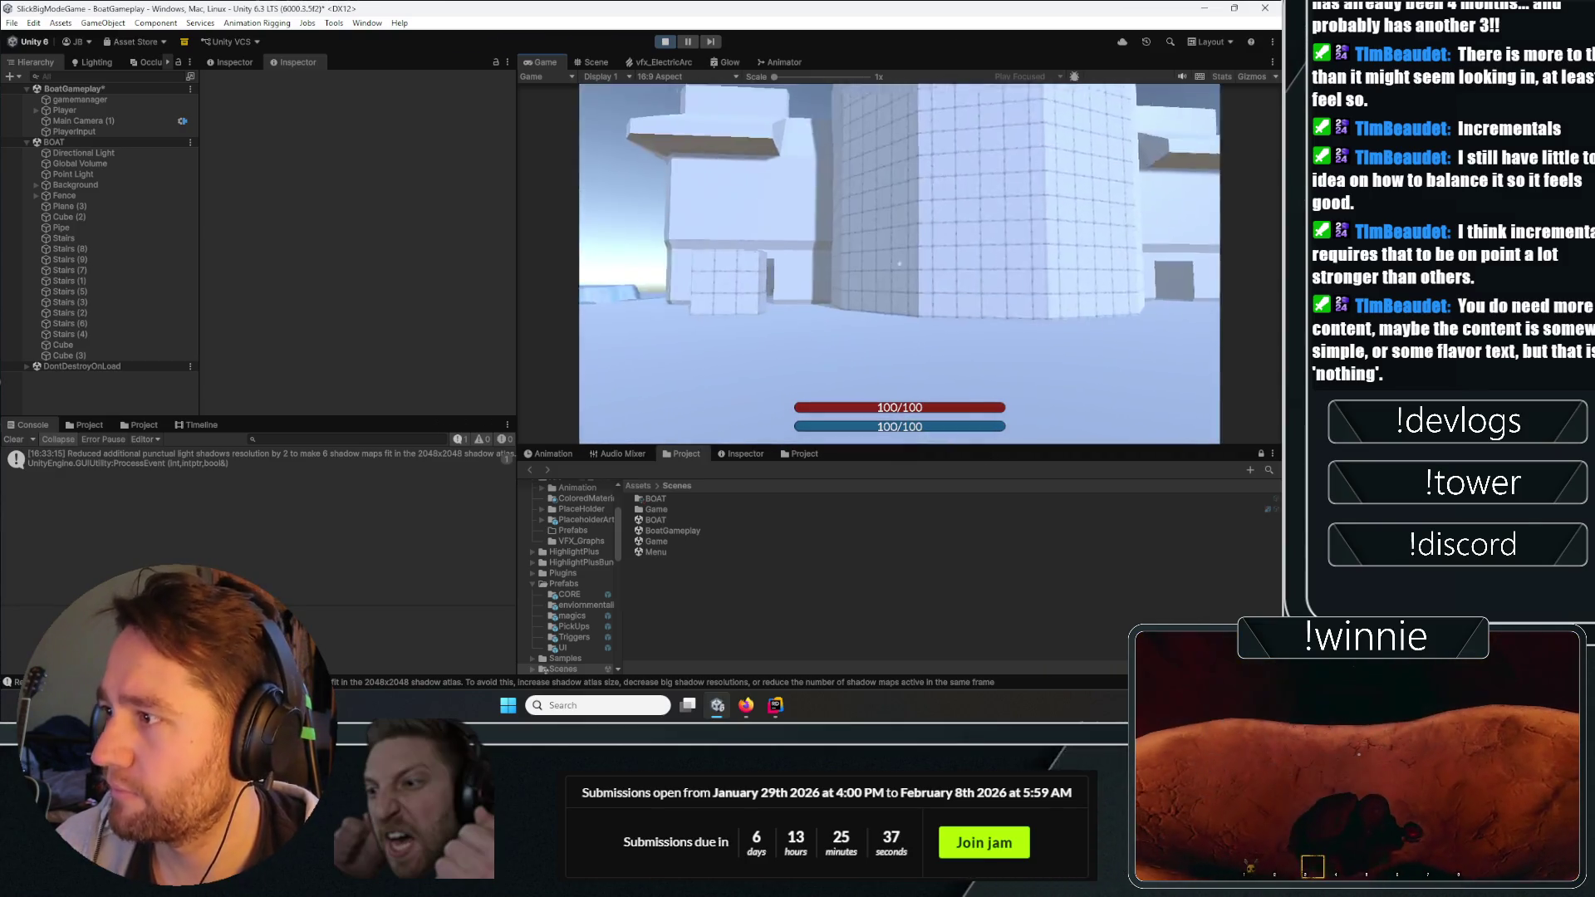
key(w)
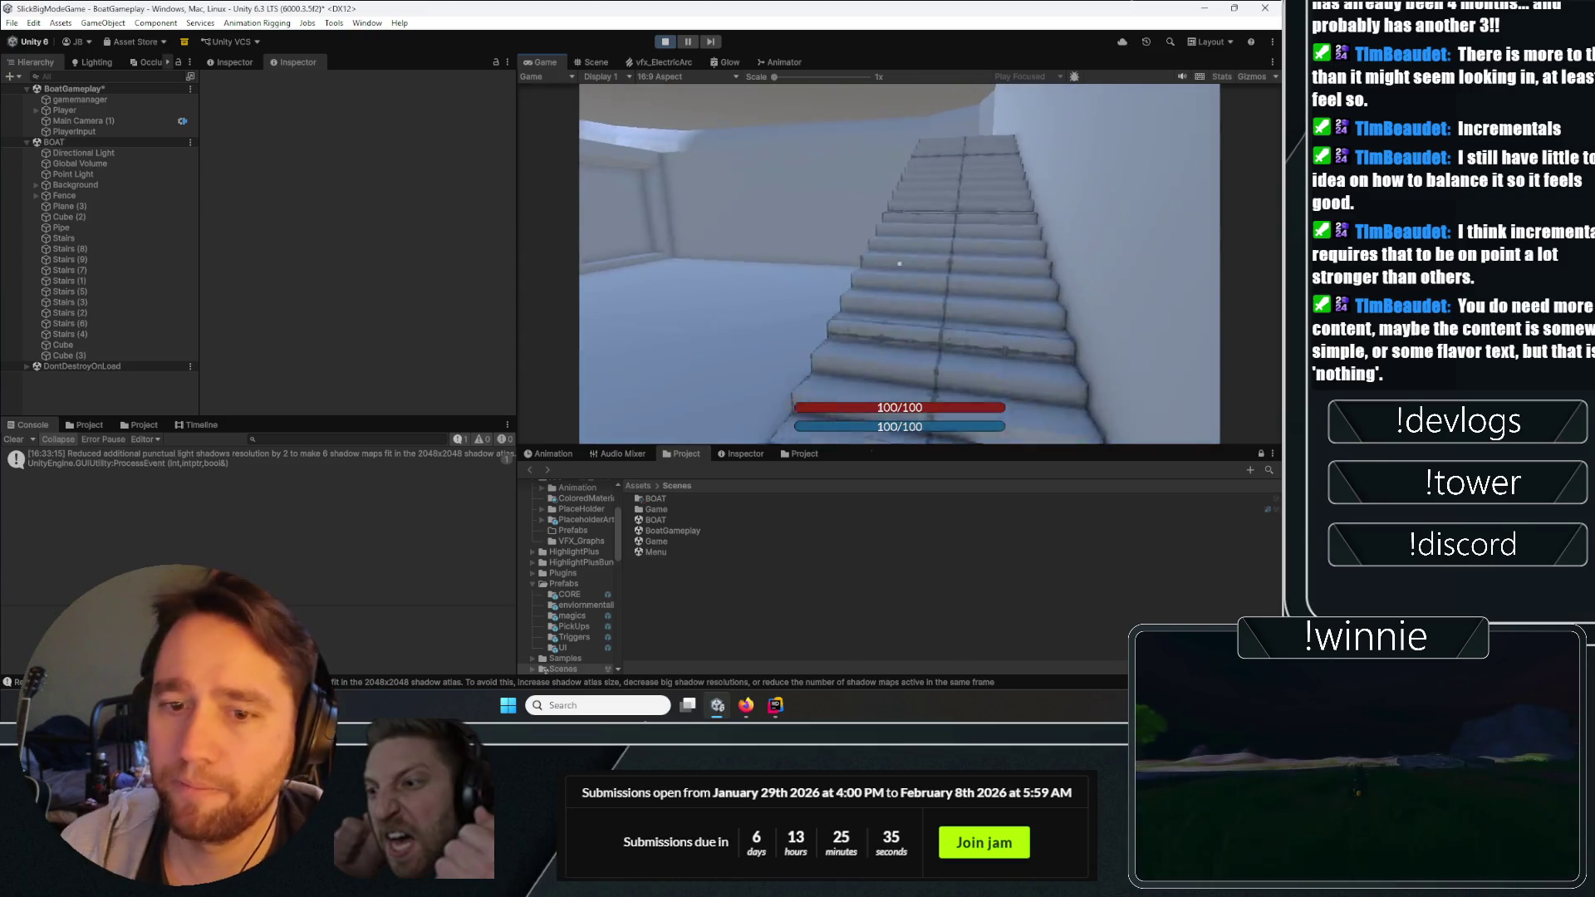
key(w)
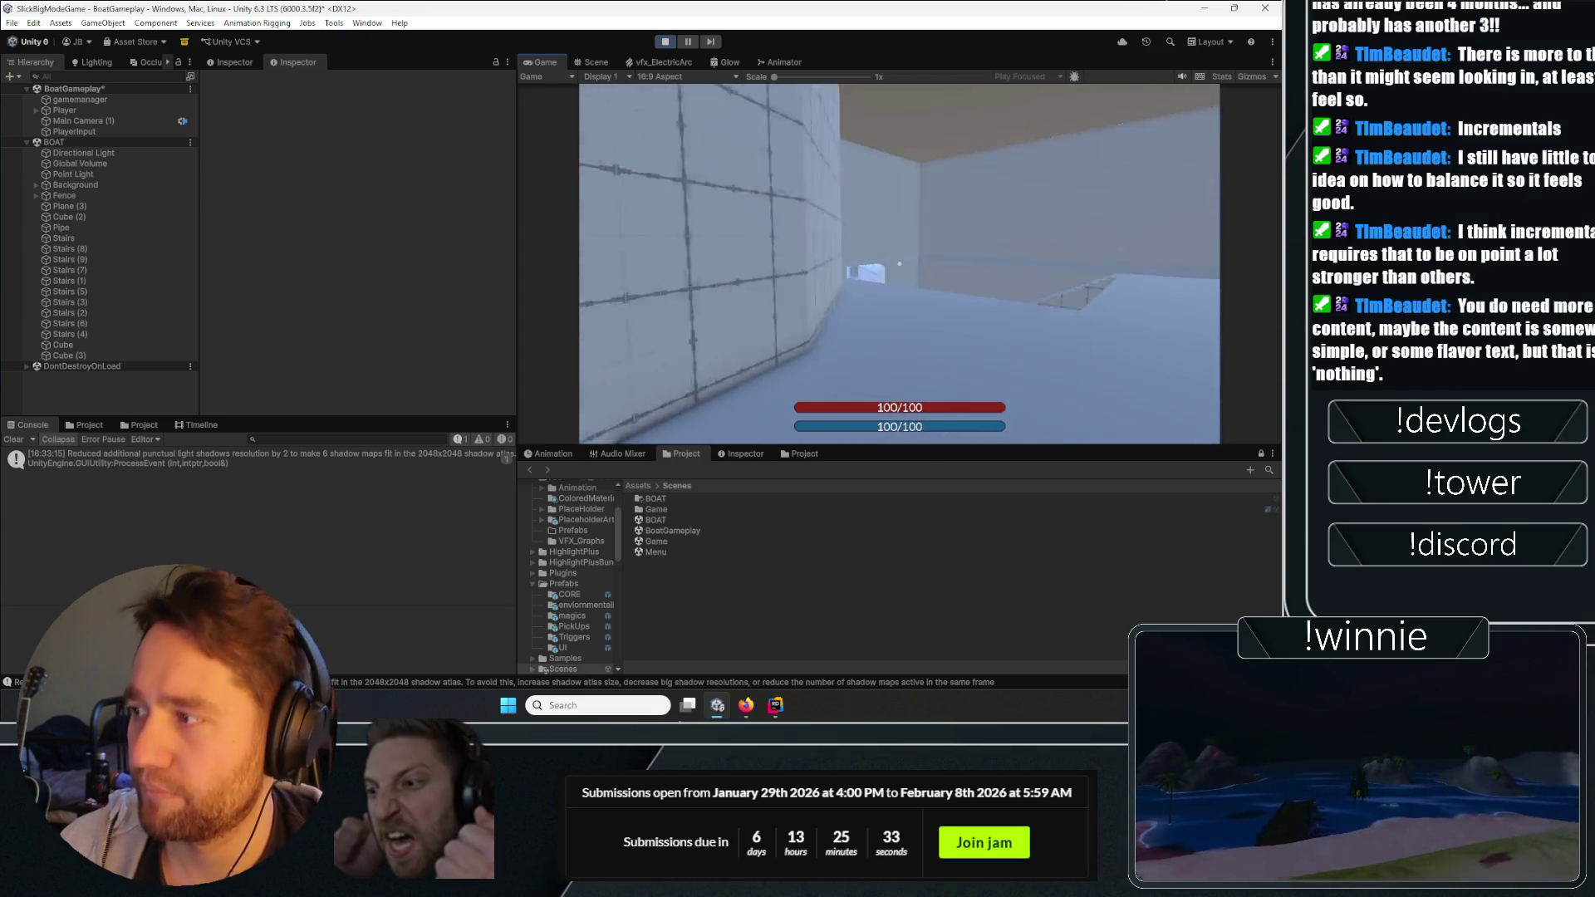
key(w)
key(w)
key(w)
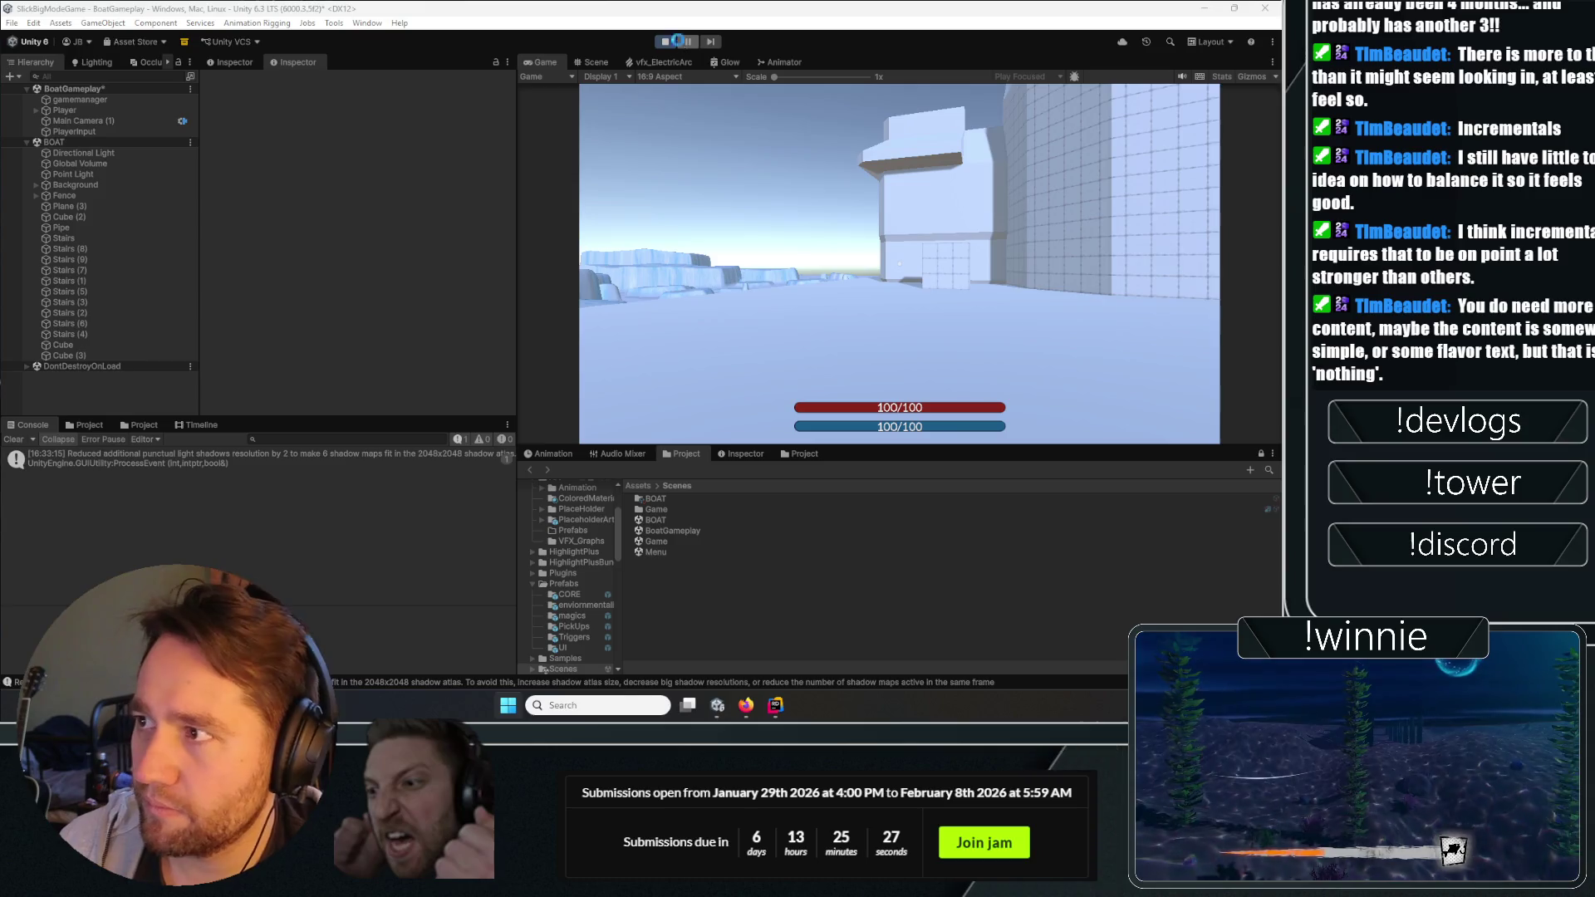
click(665, 42)
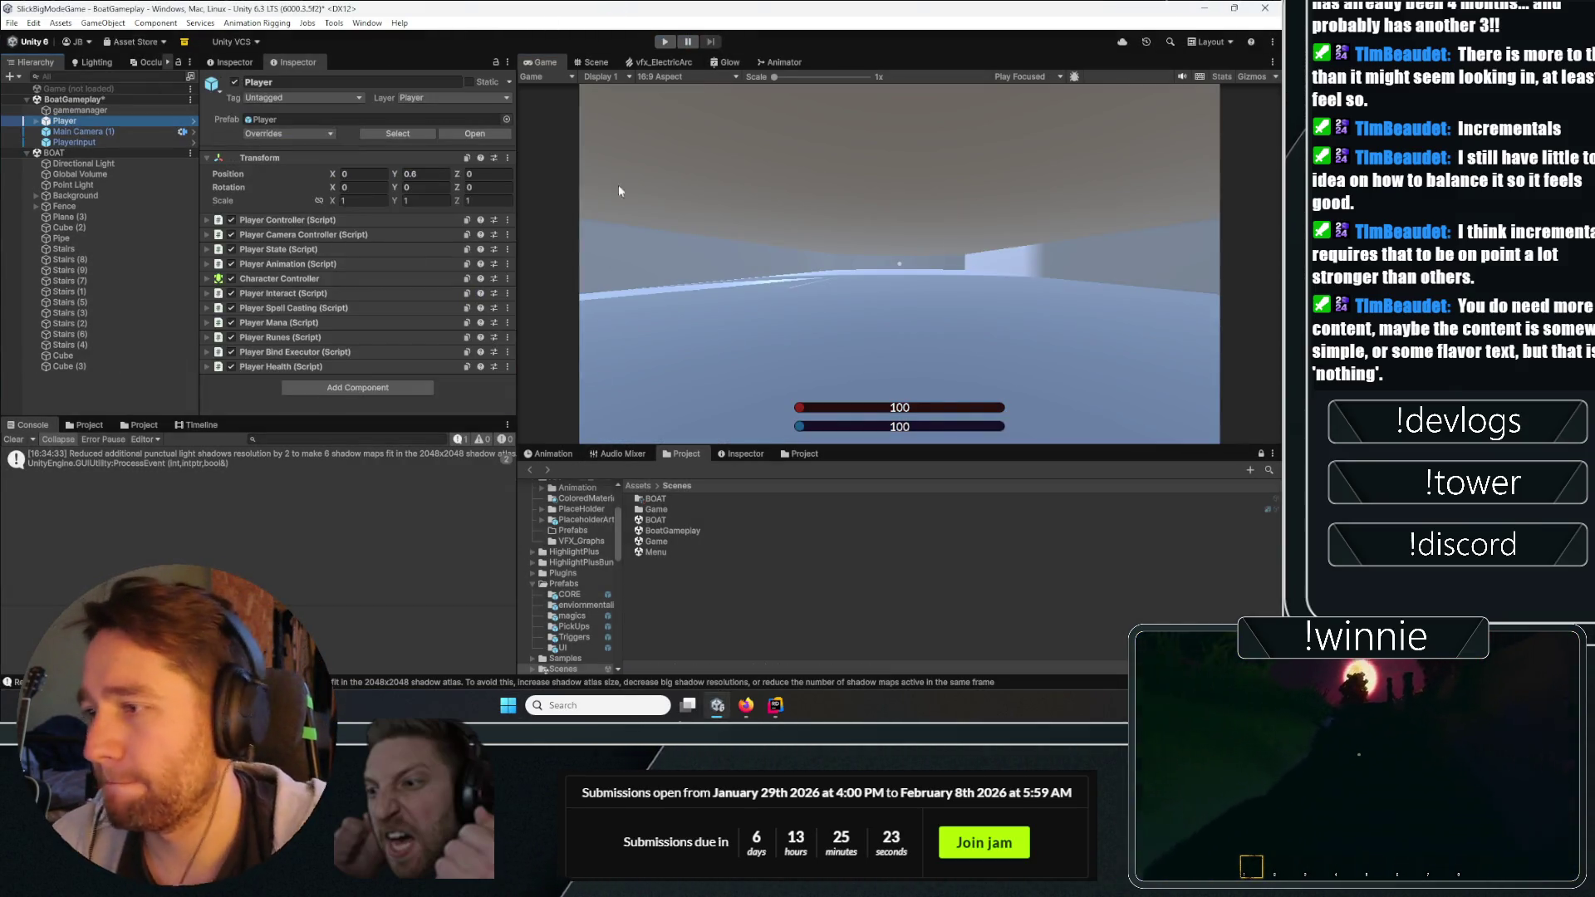
Switch to the Scene view and frame the Player capsule beside the boat.
click(598, 62)
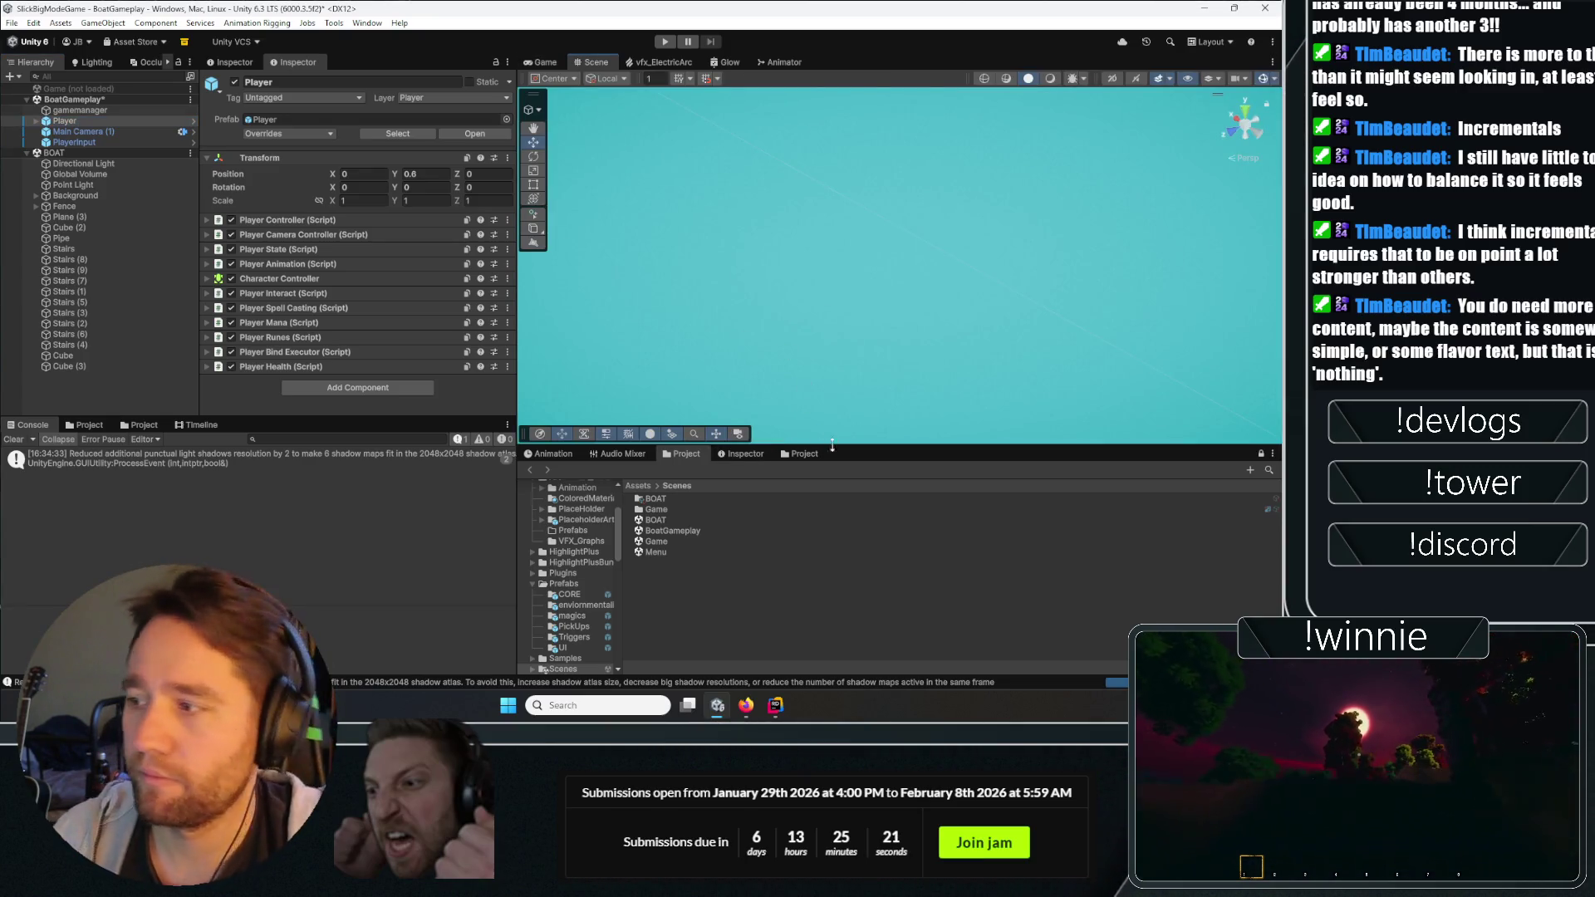
drag(833, 447, 833, 505)
mouse_move(864, 283)
mouse_down()
mouse_move(740, 170)
mouse_move(899, 200)
mouse_move(808, 220)
mouse_move(903, 163)
mouse_move(931, 107)
mouse_up()
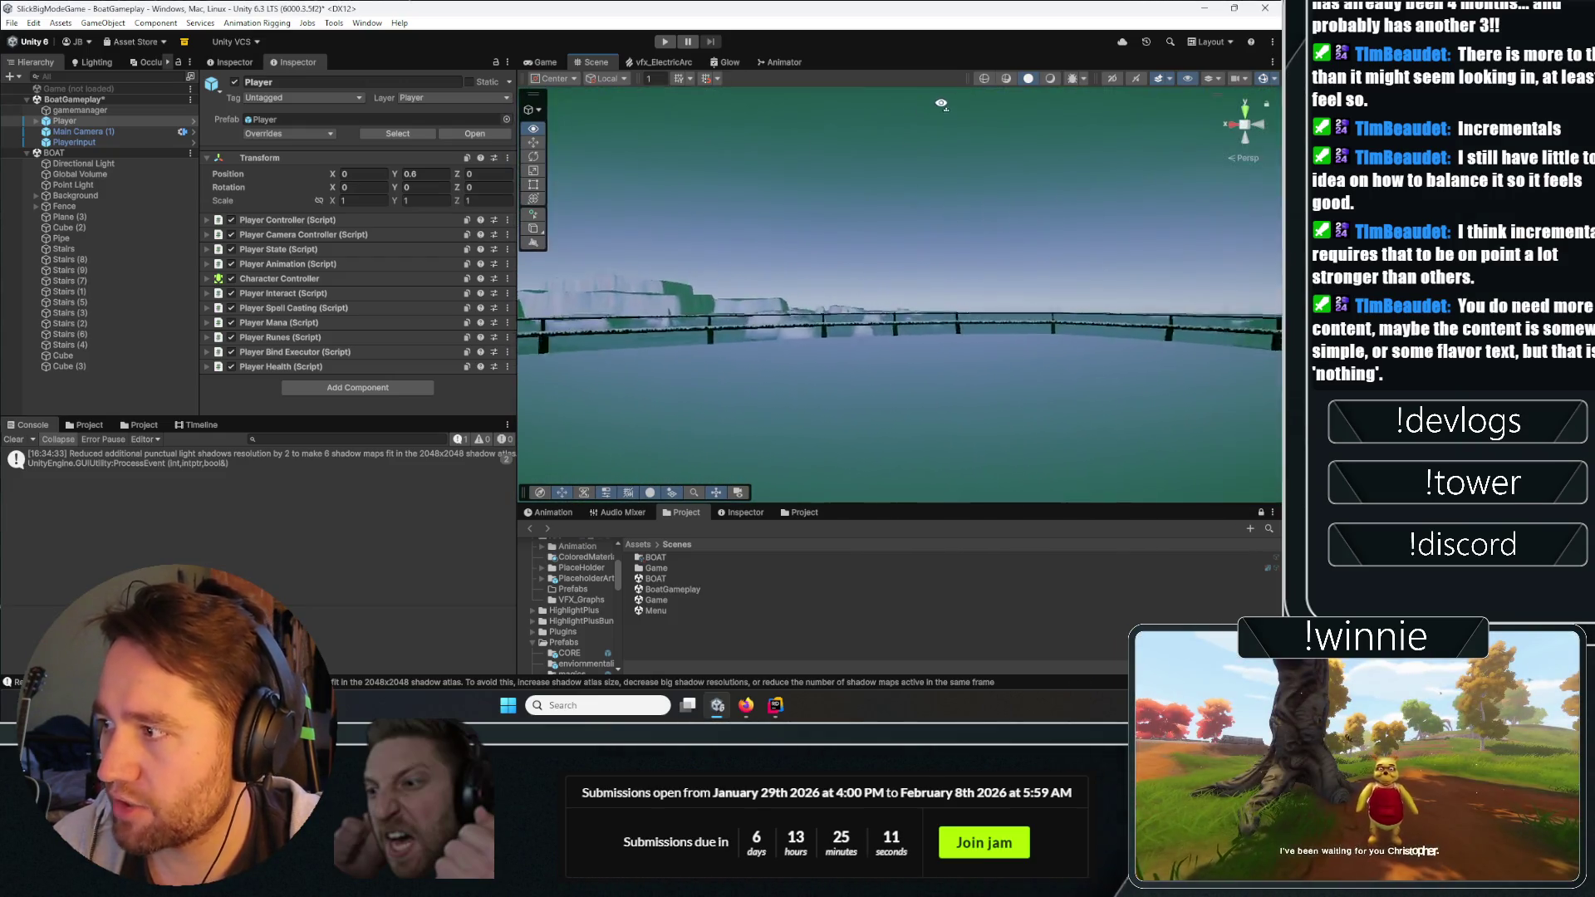
key(f)
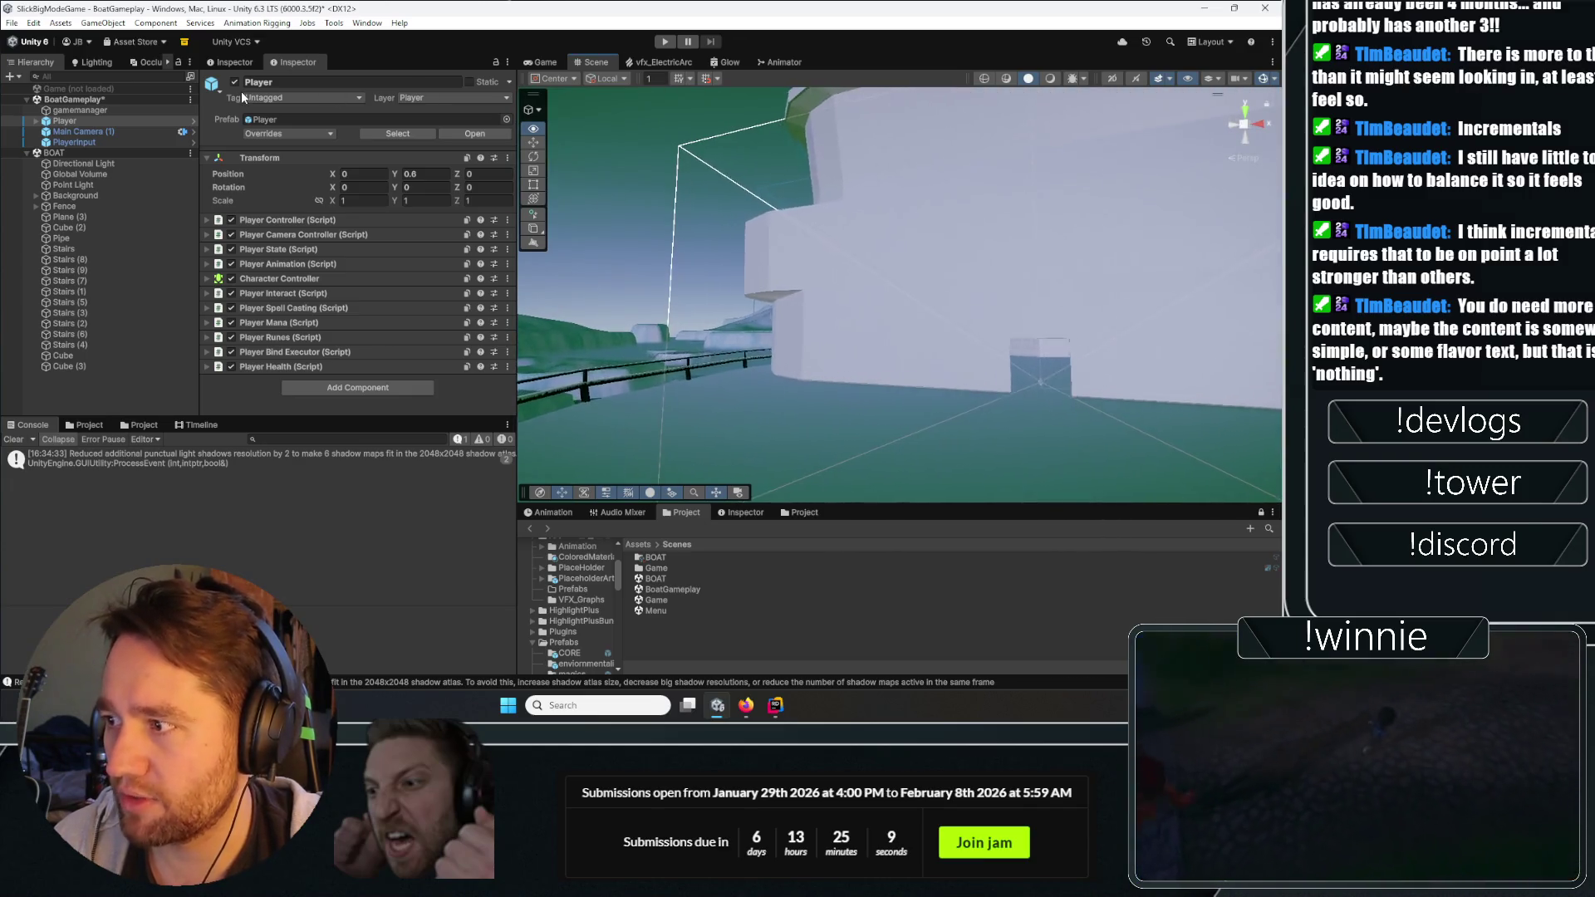
drag(822, 150, 852, 138)
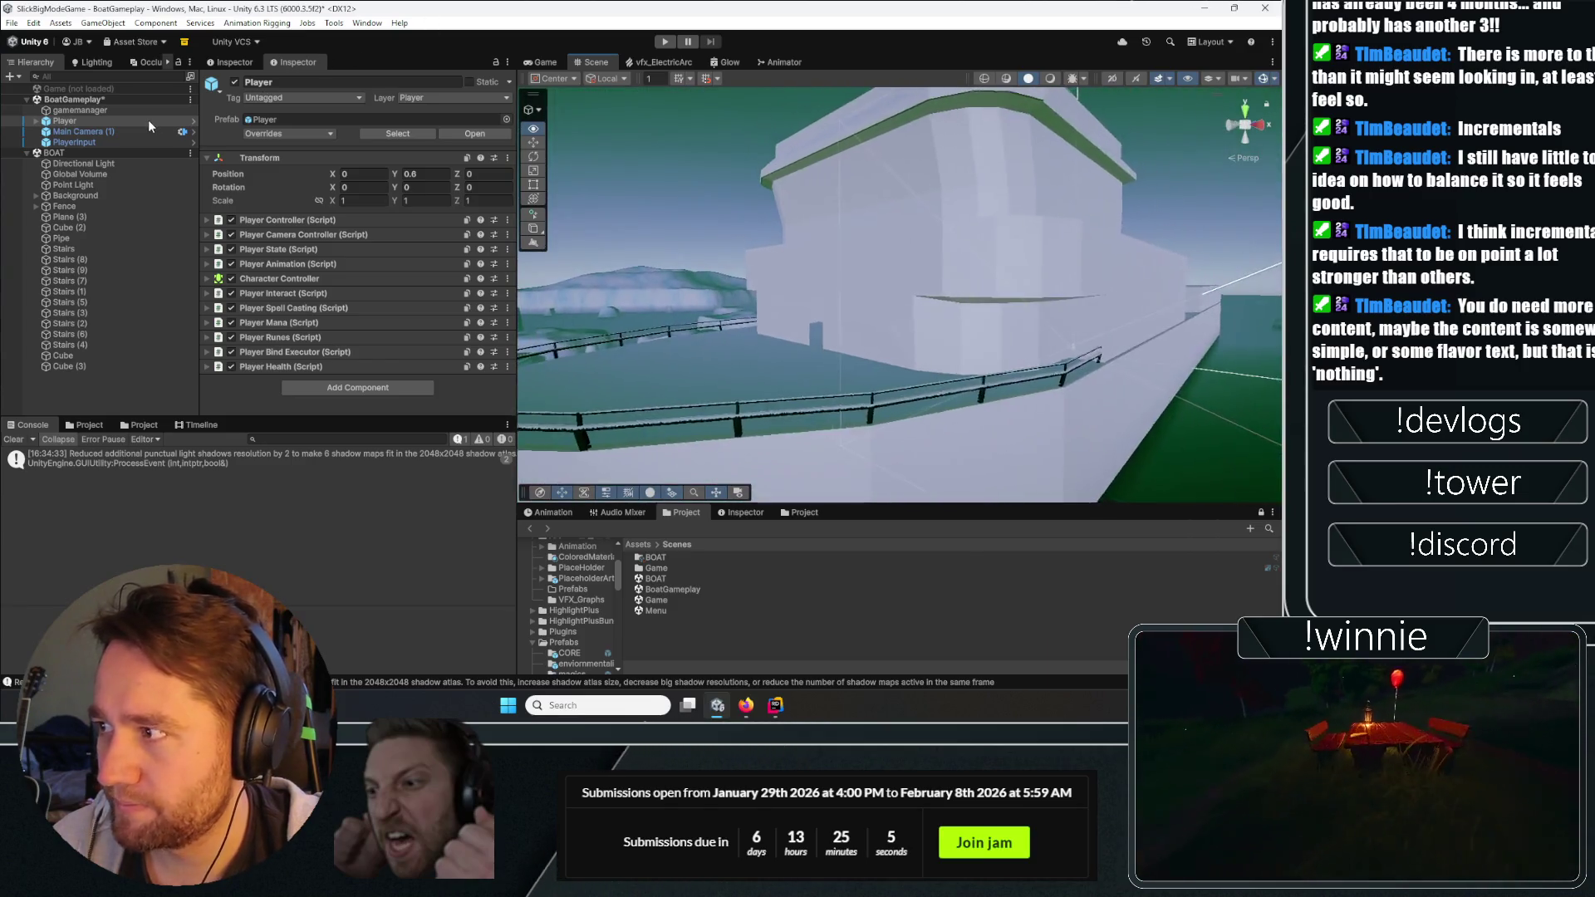
key(f)
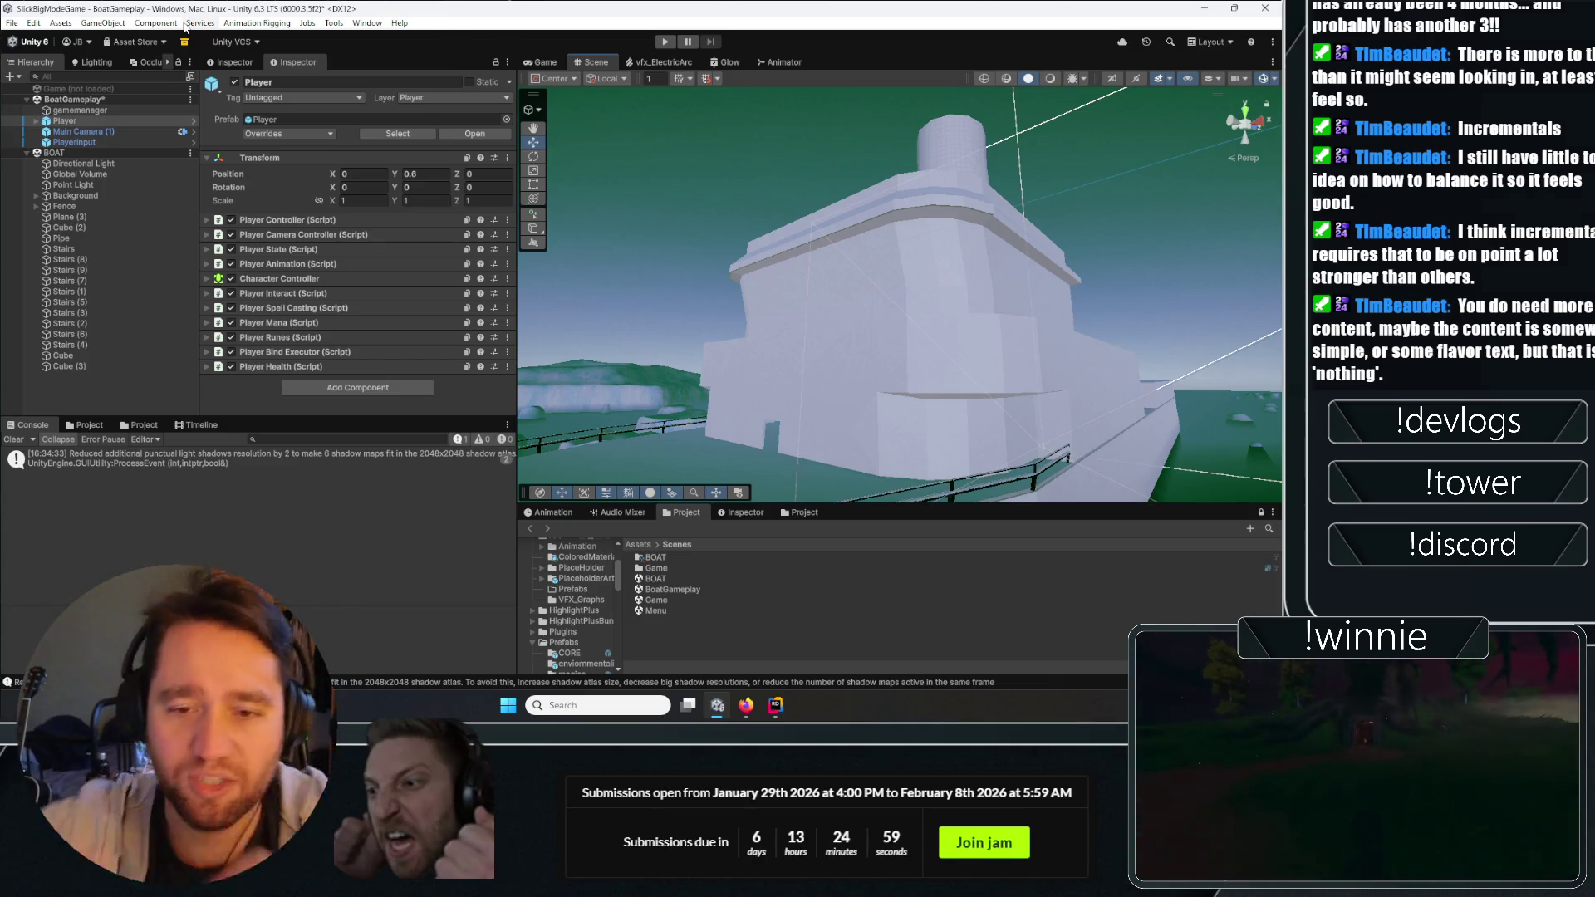
double_click(87, 122)
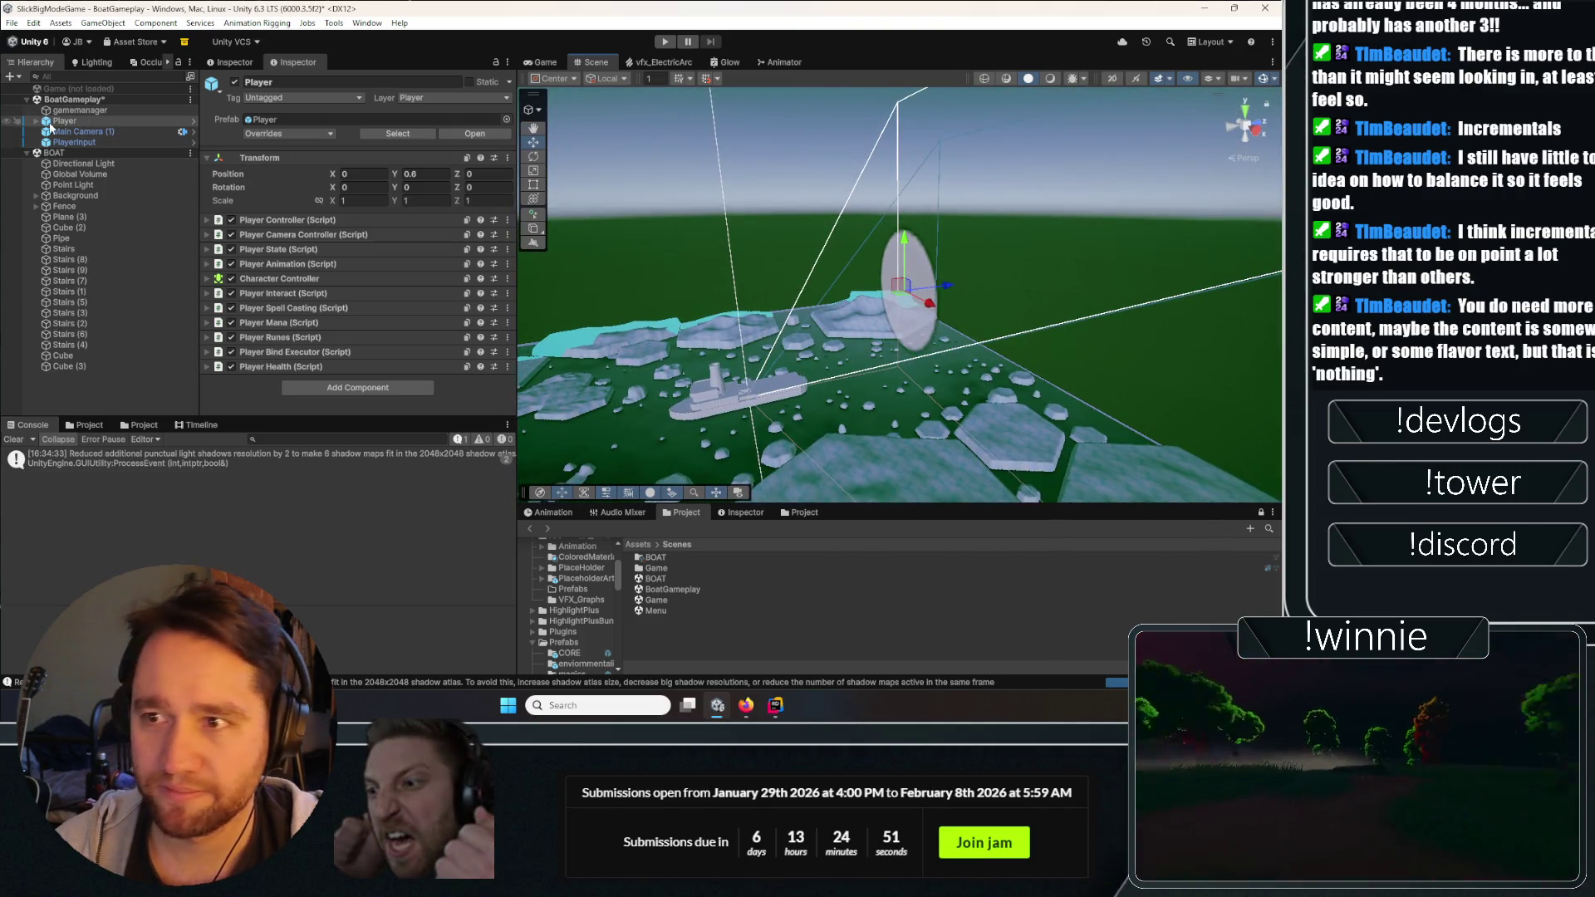
click(566, 79)
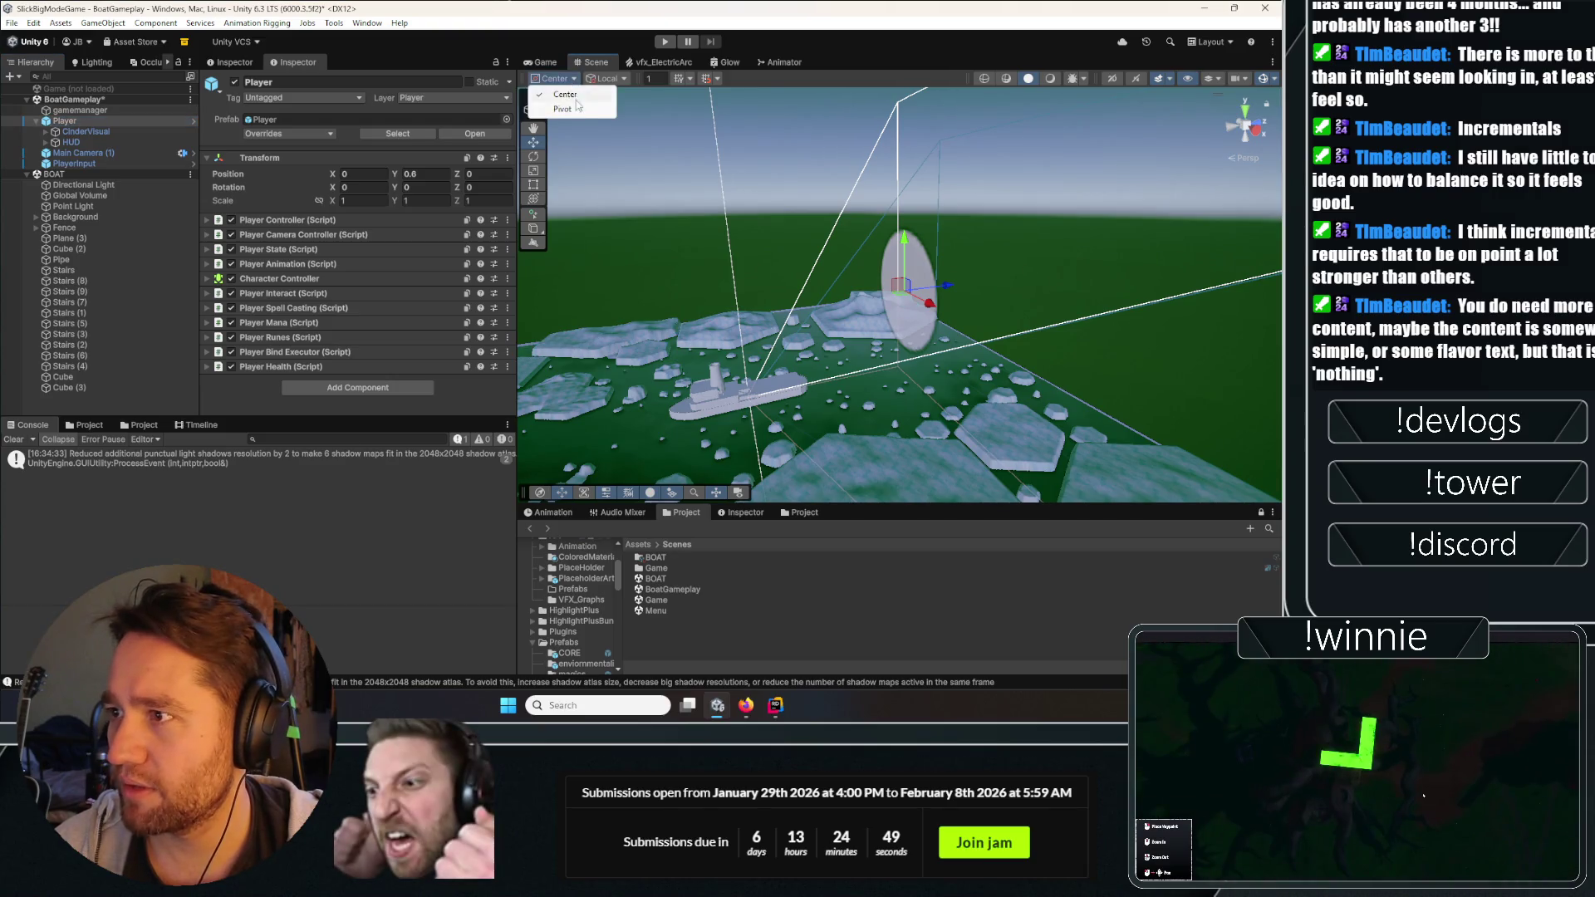
Raise the Player onto the boat at position -0.24, 13.09, -87.65.
mouse_move(788, 251)
mouse_down()
mouse_move(912, 313)
mouse_move(1039, 289)
mouse_move(846, 426)
mouse_move(889, 427)
mouse_move(864, 381)
mouse_move(970, 219)
mouse_move(831, 274)
mouse_move(582, 258)
mouse_move(603, 277)
mouse_move(939, 347)
mouse_up()
mouse_move(877, 394)
mouse_down()
mouse_move(874, 252)
mouse_move(870, 318)
mouse_up()
scroll(870, 318, down, 10)
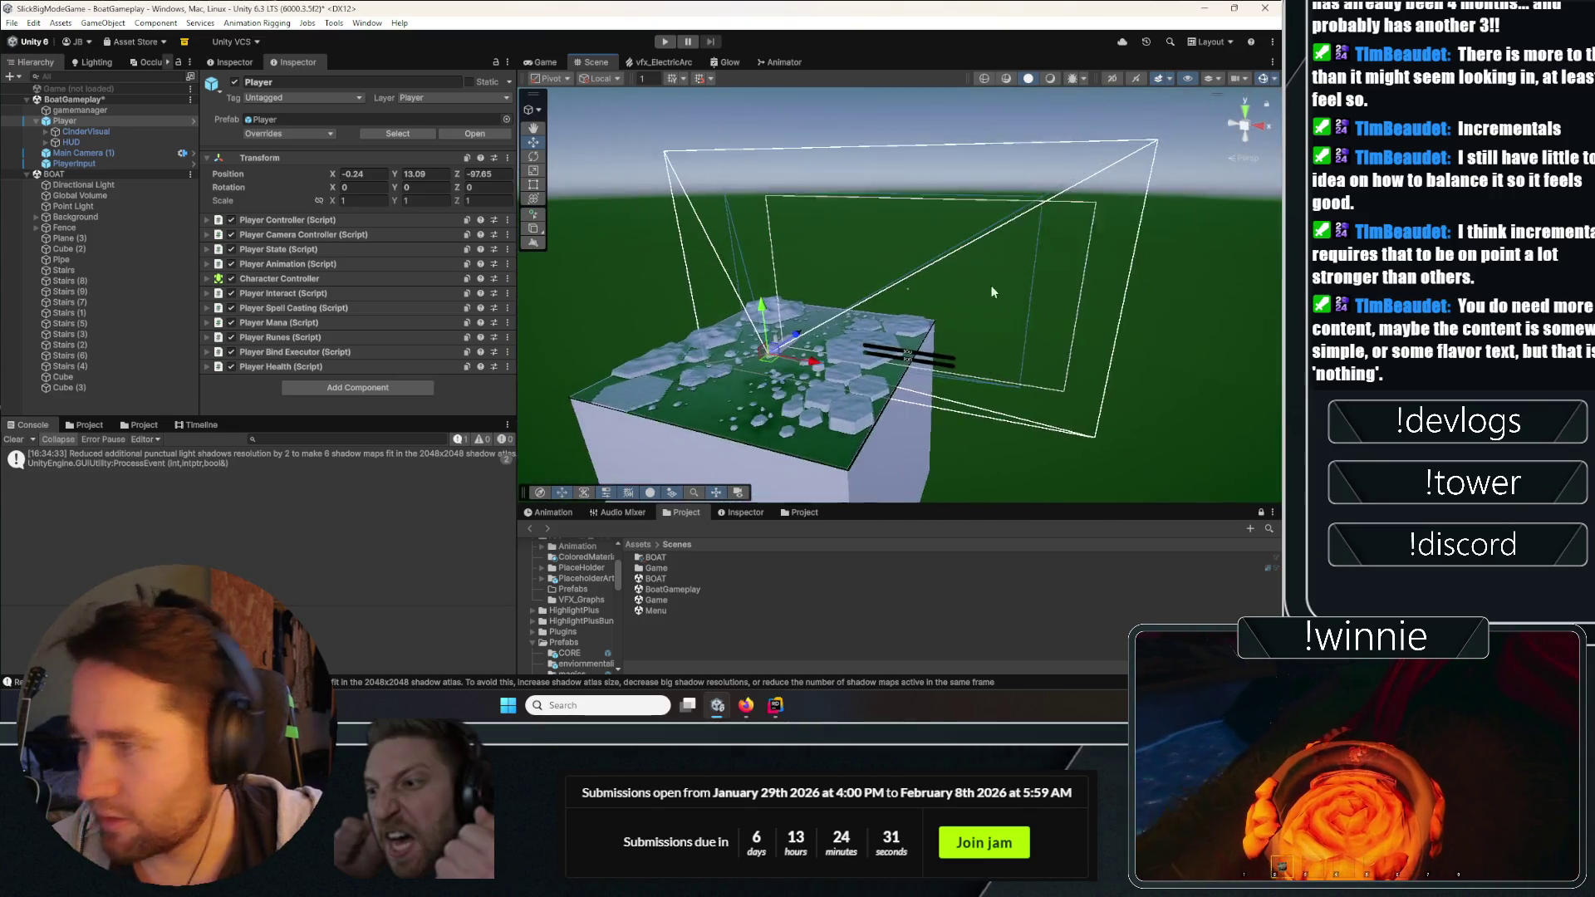
Browse the Project window's Assets to the Prefabs folder.
click(90, 424)
click(55, 457)
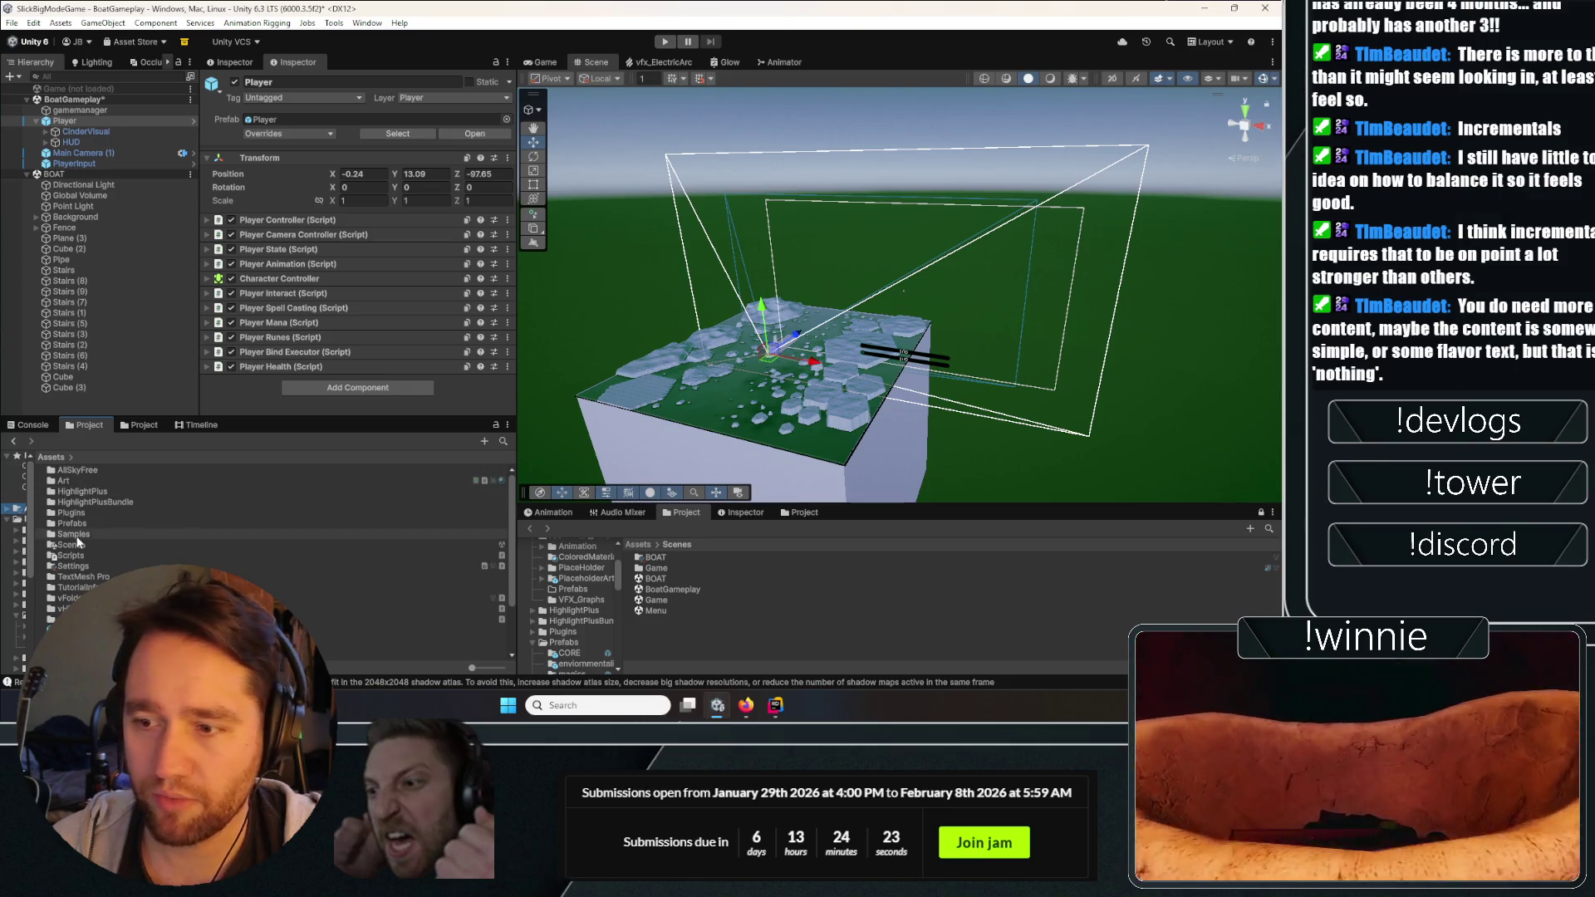
double_click(71, 524)
Open the PickUps folder and create an empty GameObject named Items in BoatGameplay.
double_click(73, 503)
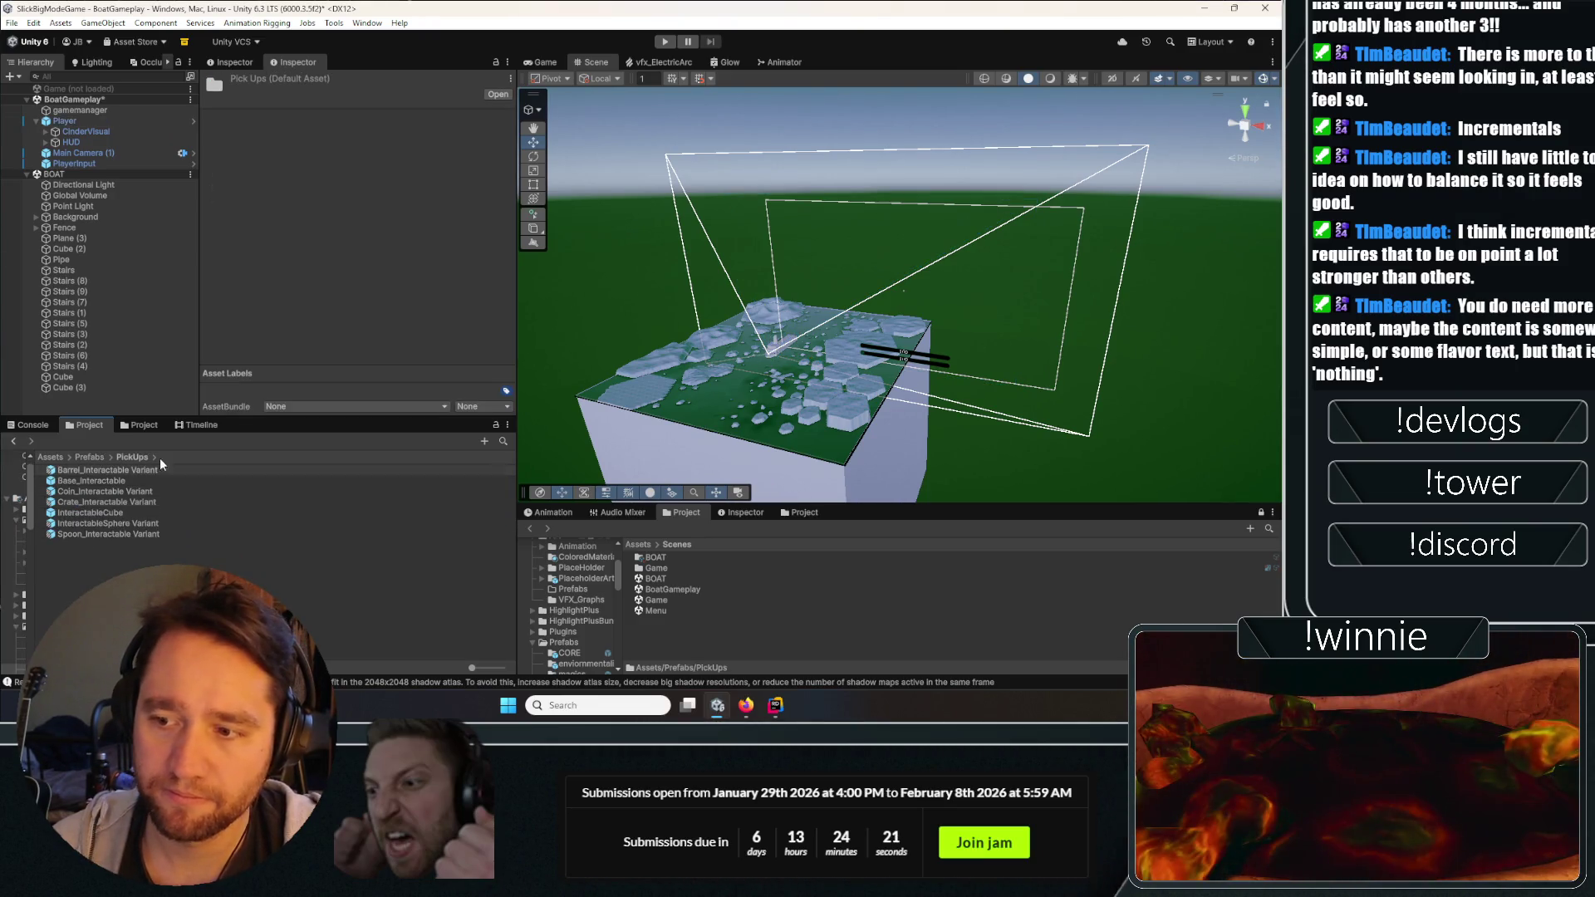
click(77, 128)
right_click(77, 101)
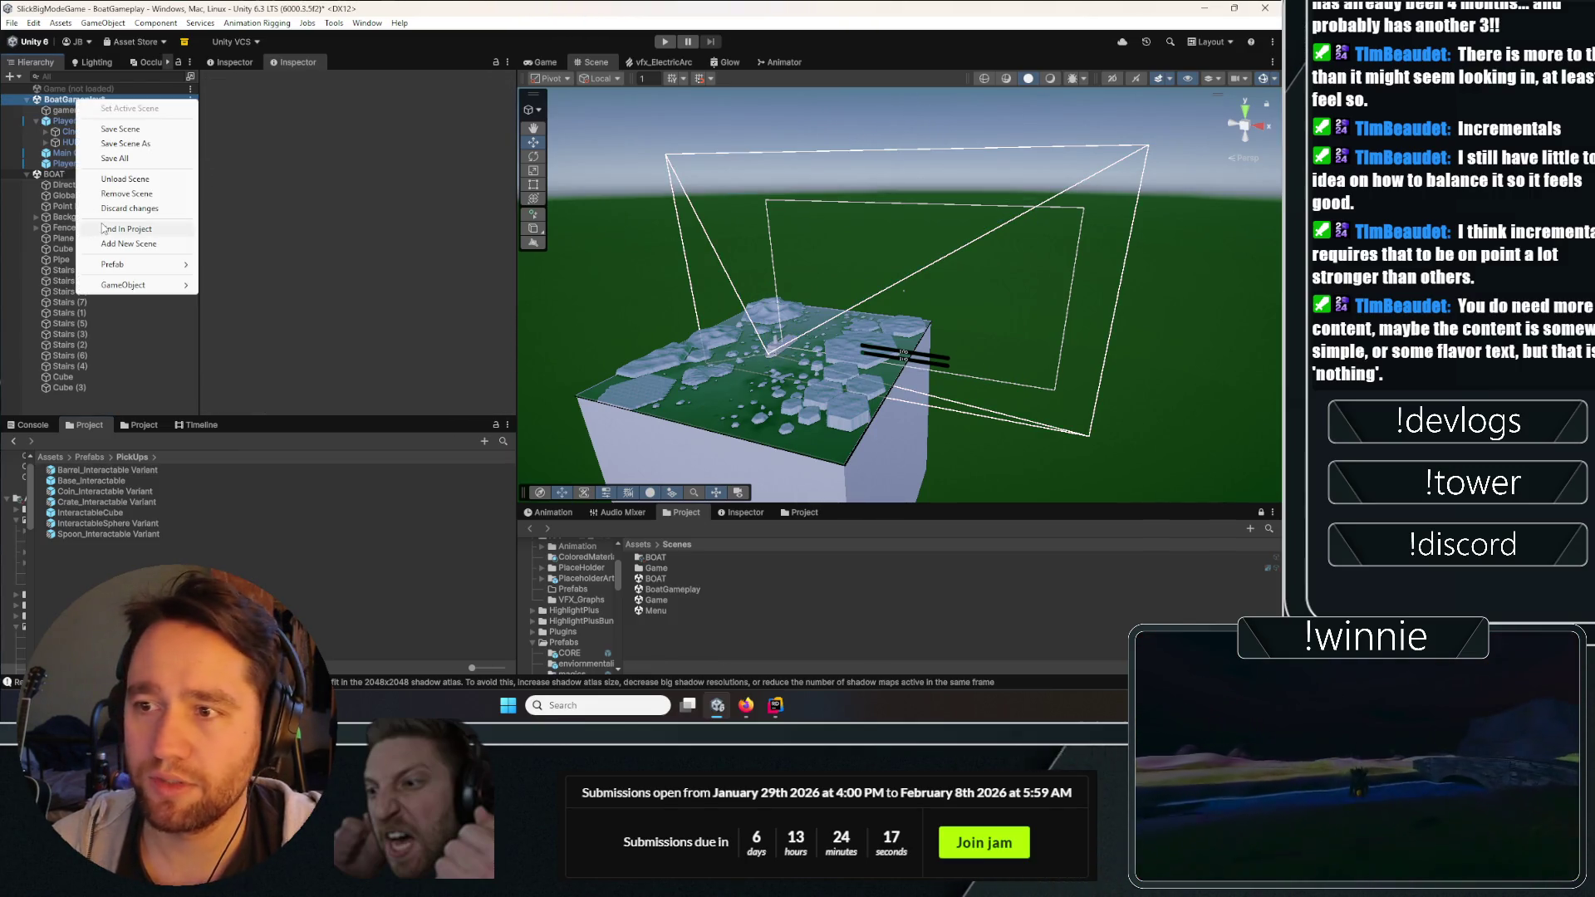
click(233, 132)
right_click(77, 101)
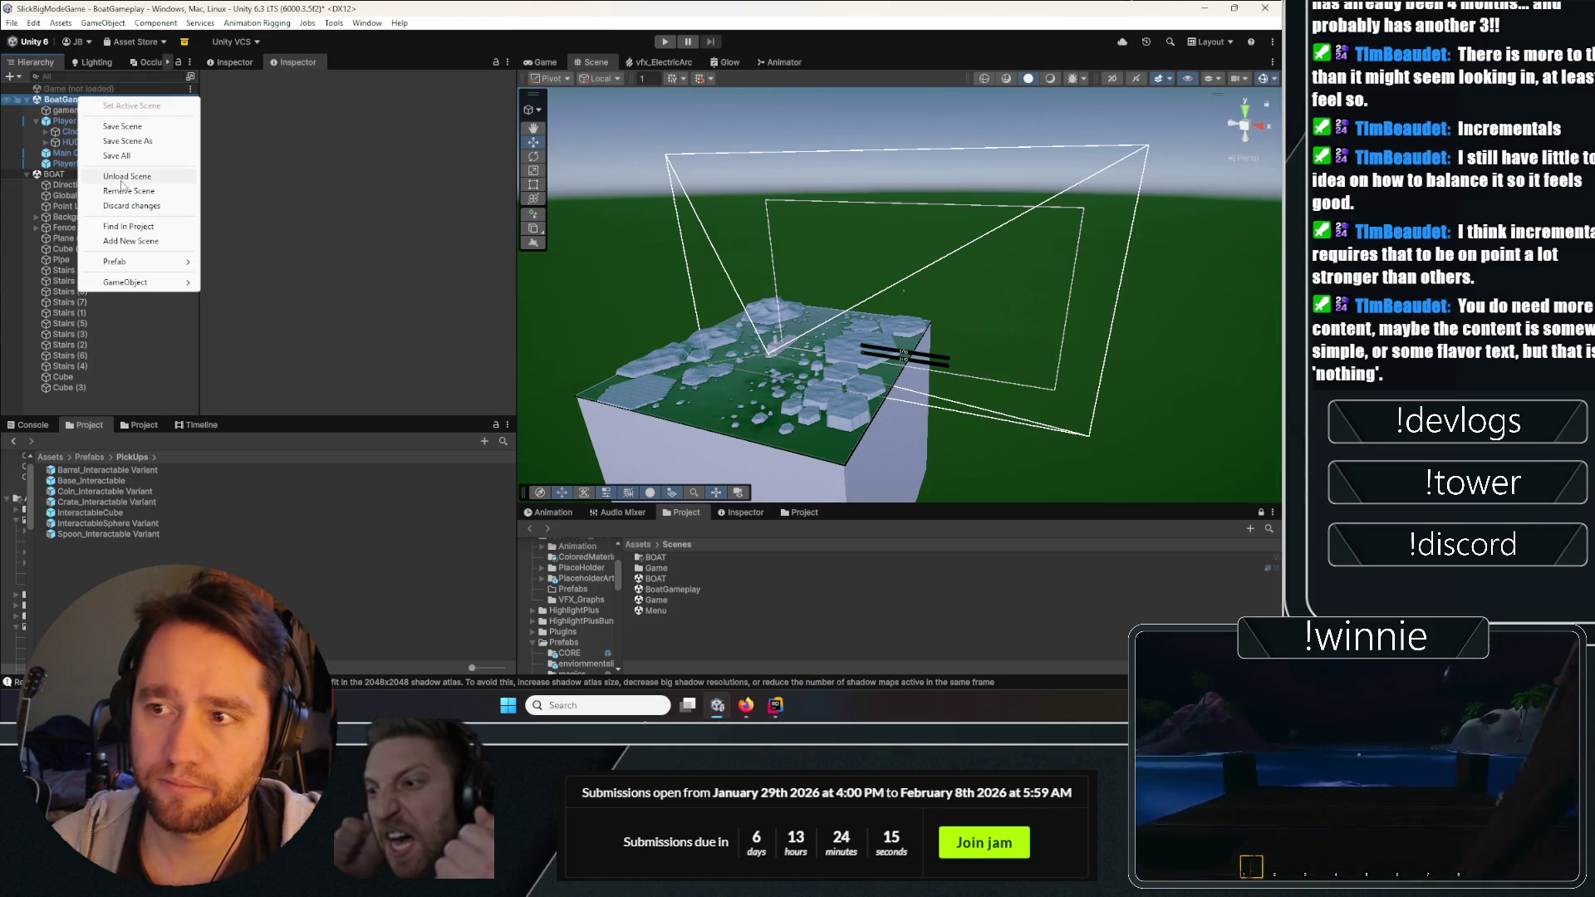
mouse_move(129, 282)
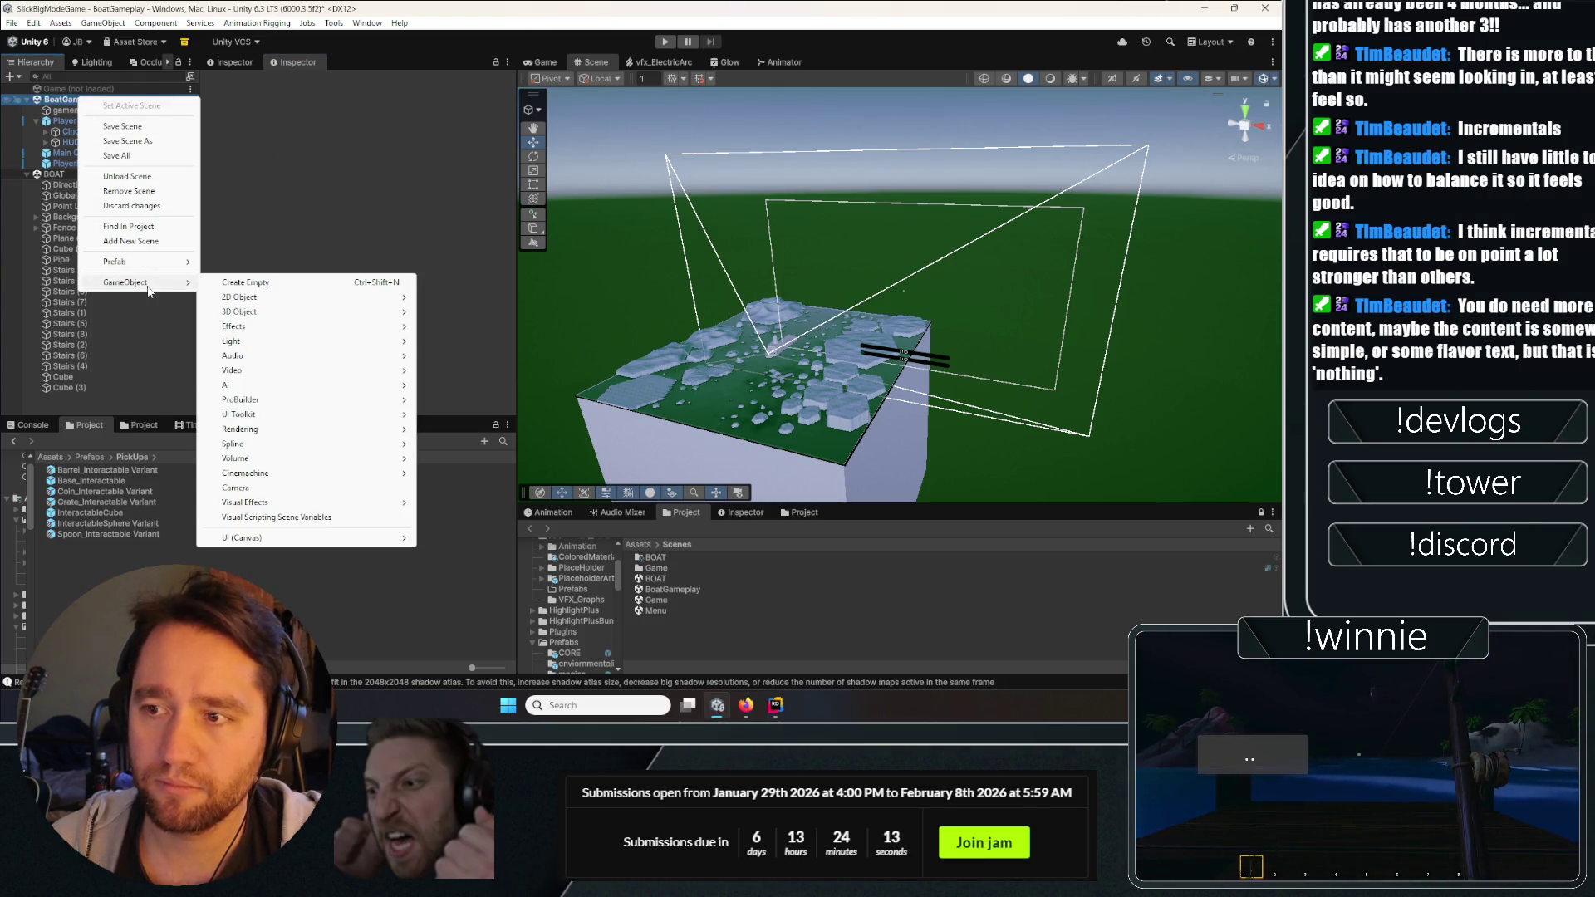
click(315, 282)
text(Items)
key(Return)
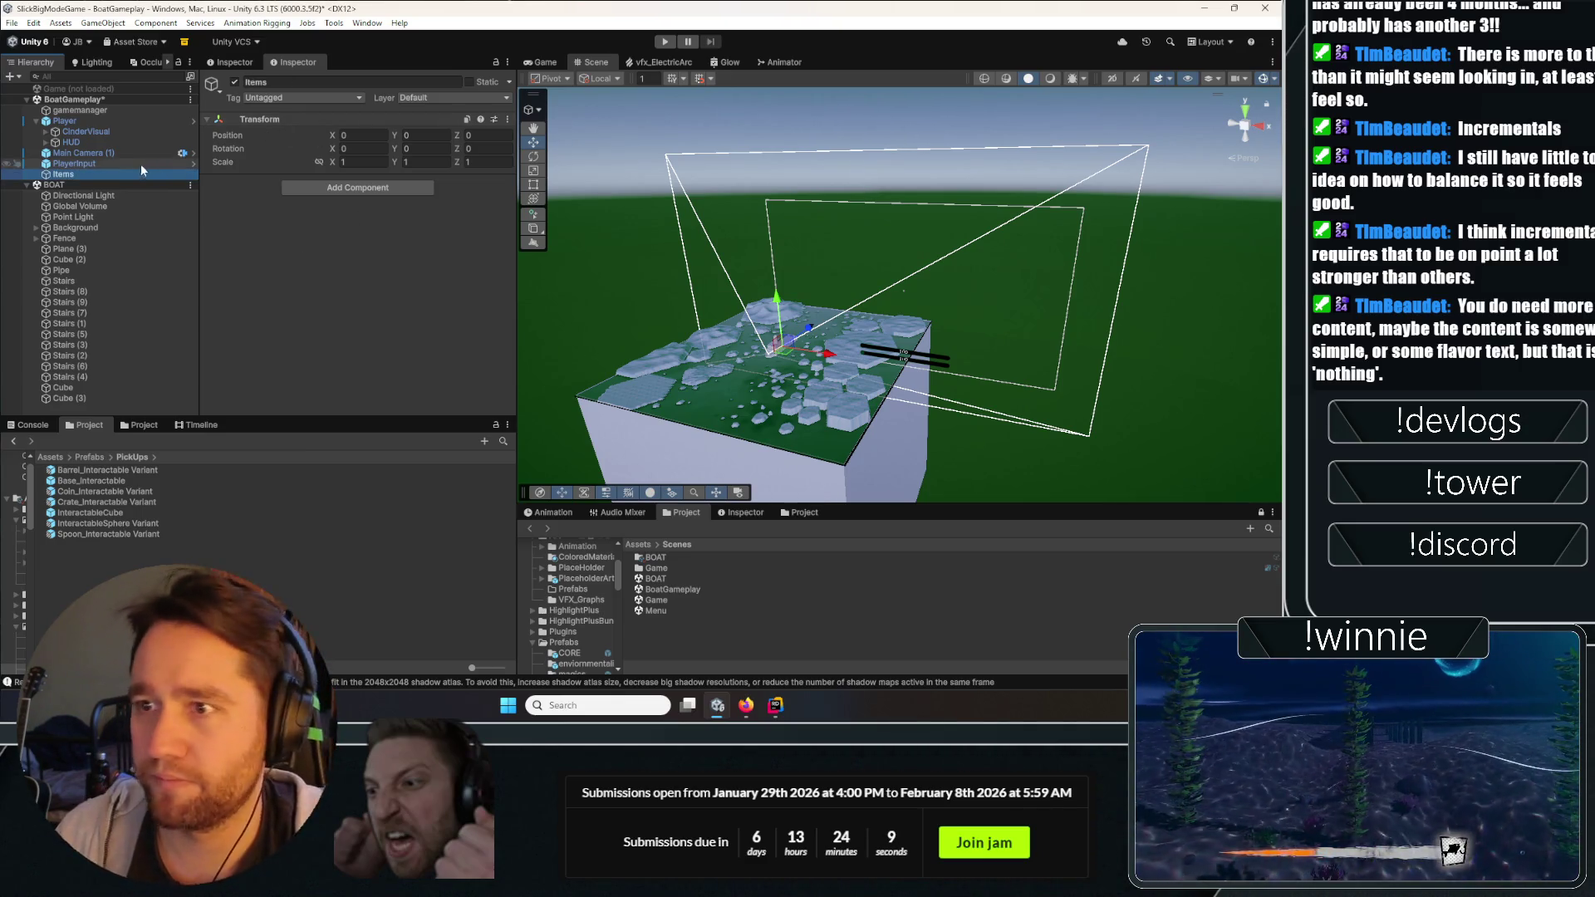
Set Items as the default parent and refocus the view on the Player.
right_click(131, 174)
click(186, 297)
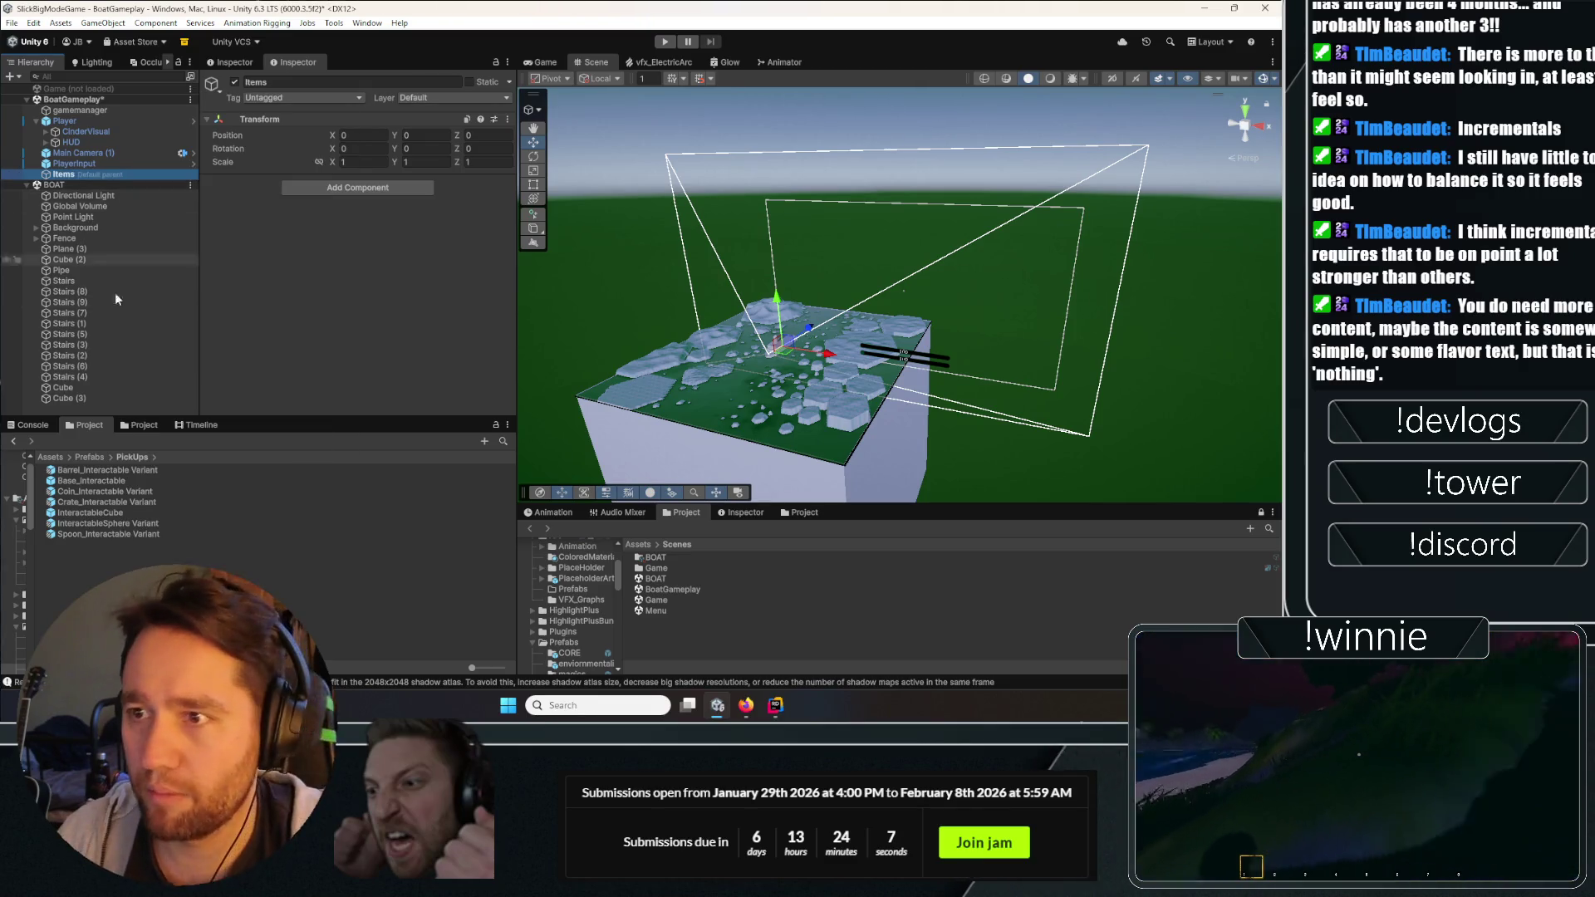
drag(731, 341, 757, 335)
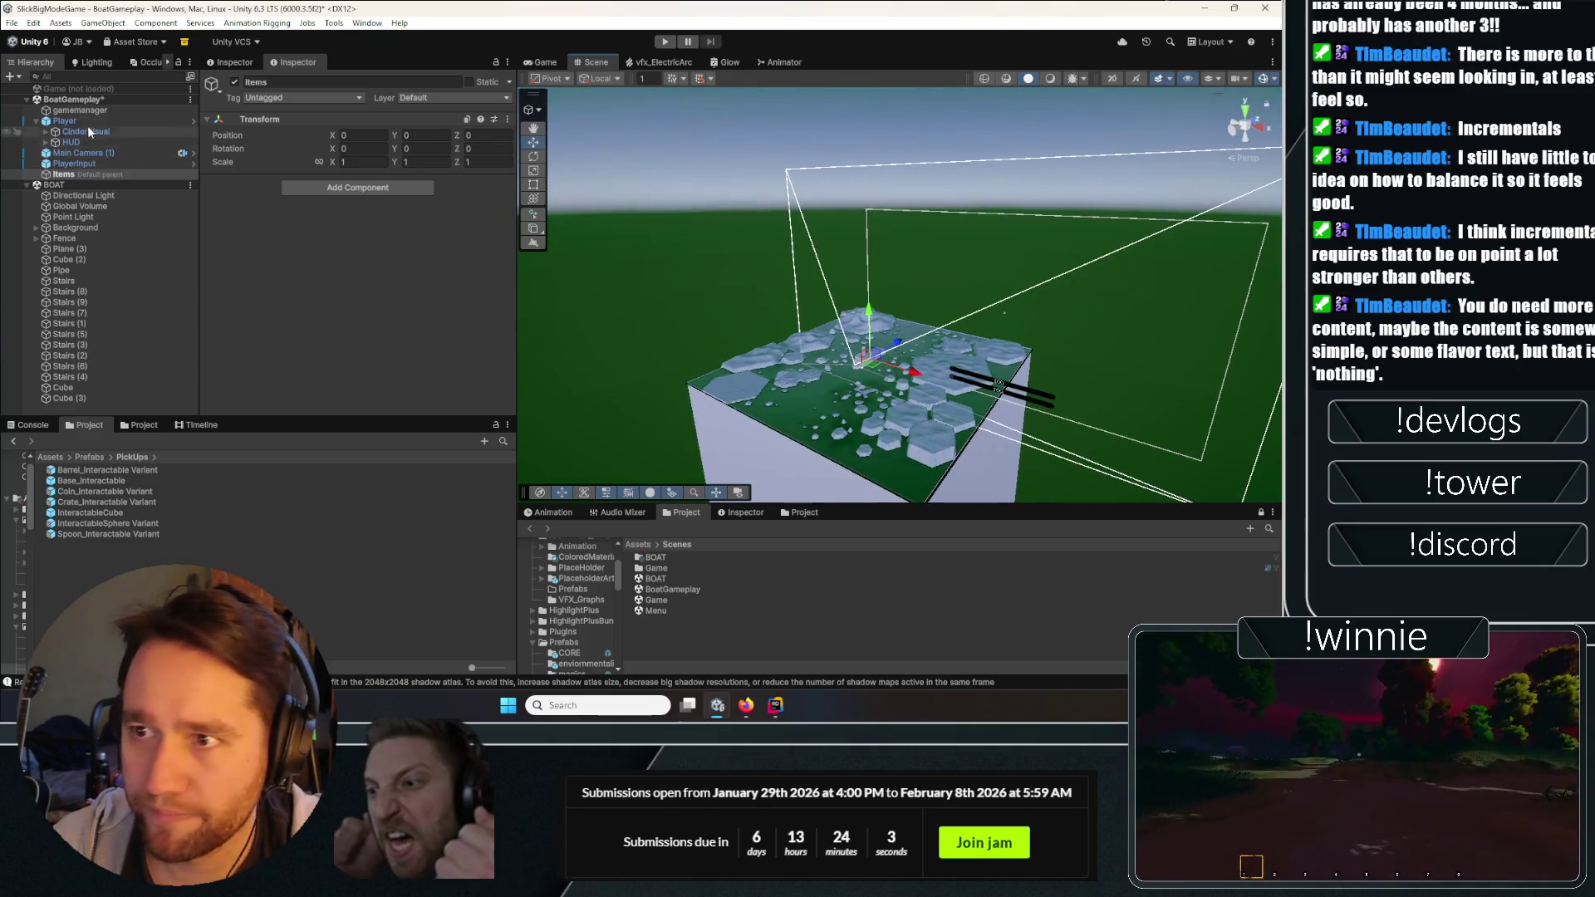
double_click(66, 121)
Place a barrel pickup beside the Player on the boat, deleting the extra barrel.
key(f)
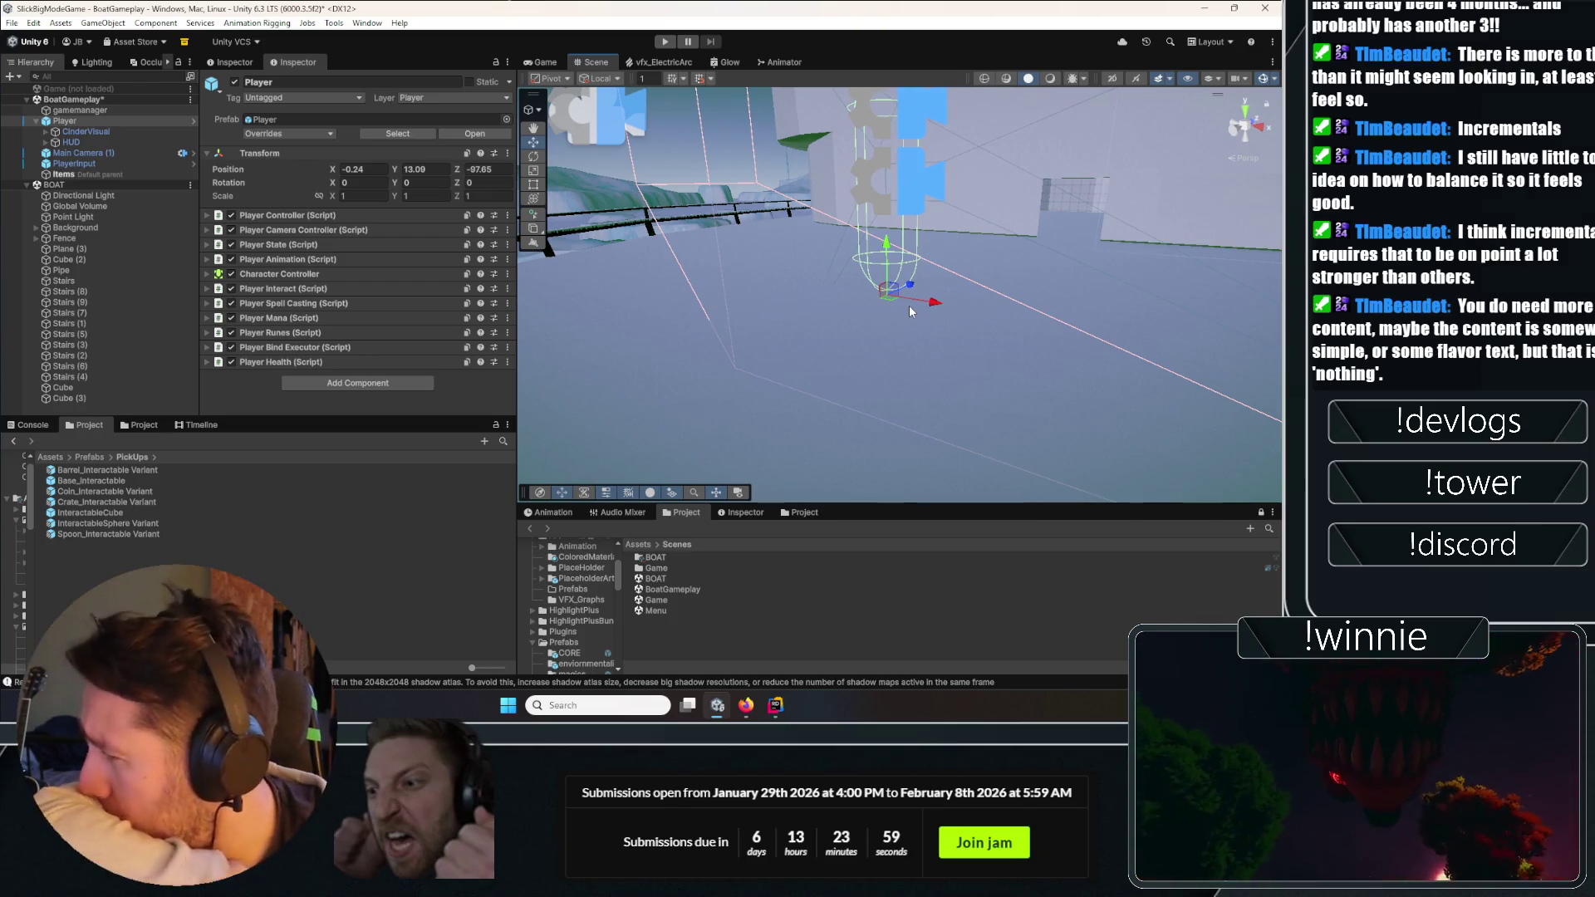
drag(910, 312, 831, 316)
mouse_move(105, 472)
mouse_down()
mouse_move(1038, 345)
mouse_move(1020, 345)
mouse_up()
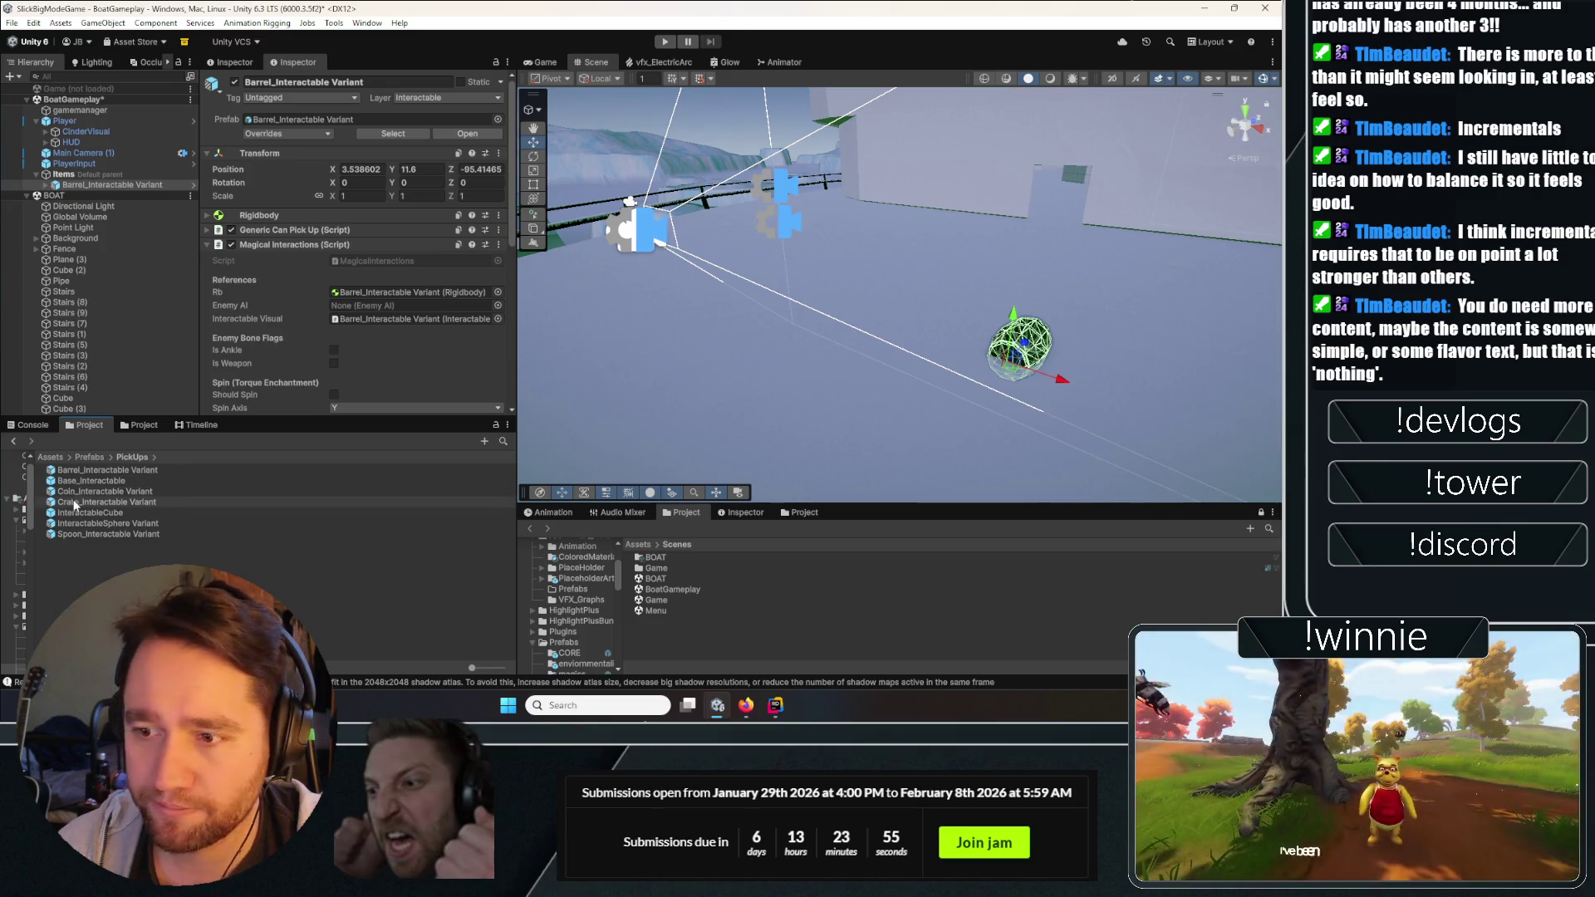
click(91, 470)
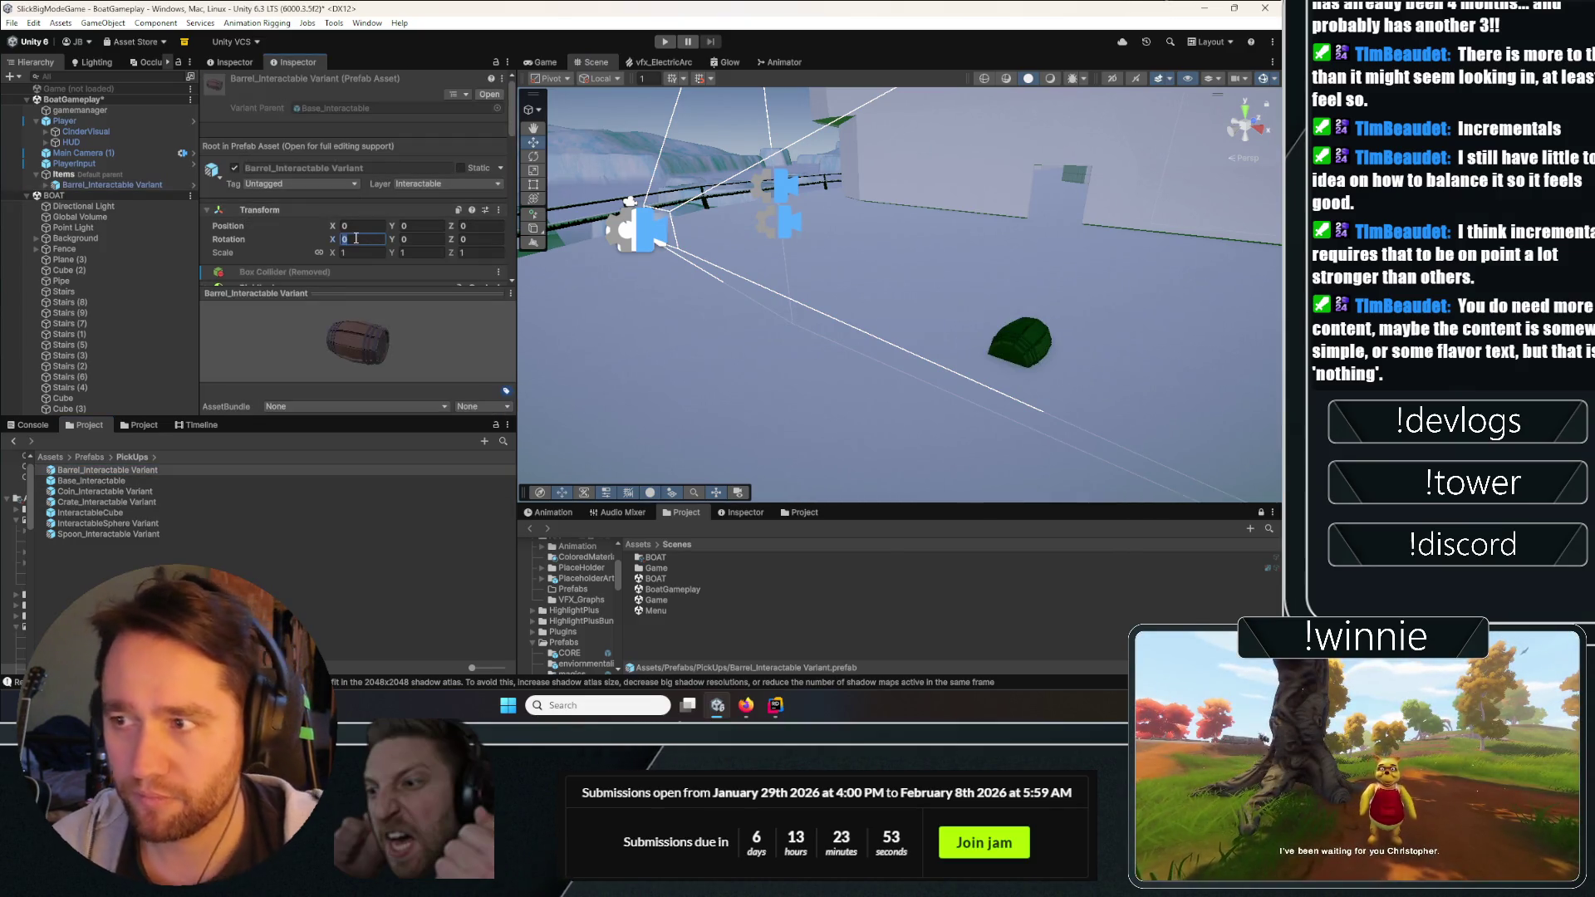
click(816, 339)
drag(817, 339, 806, 318)
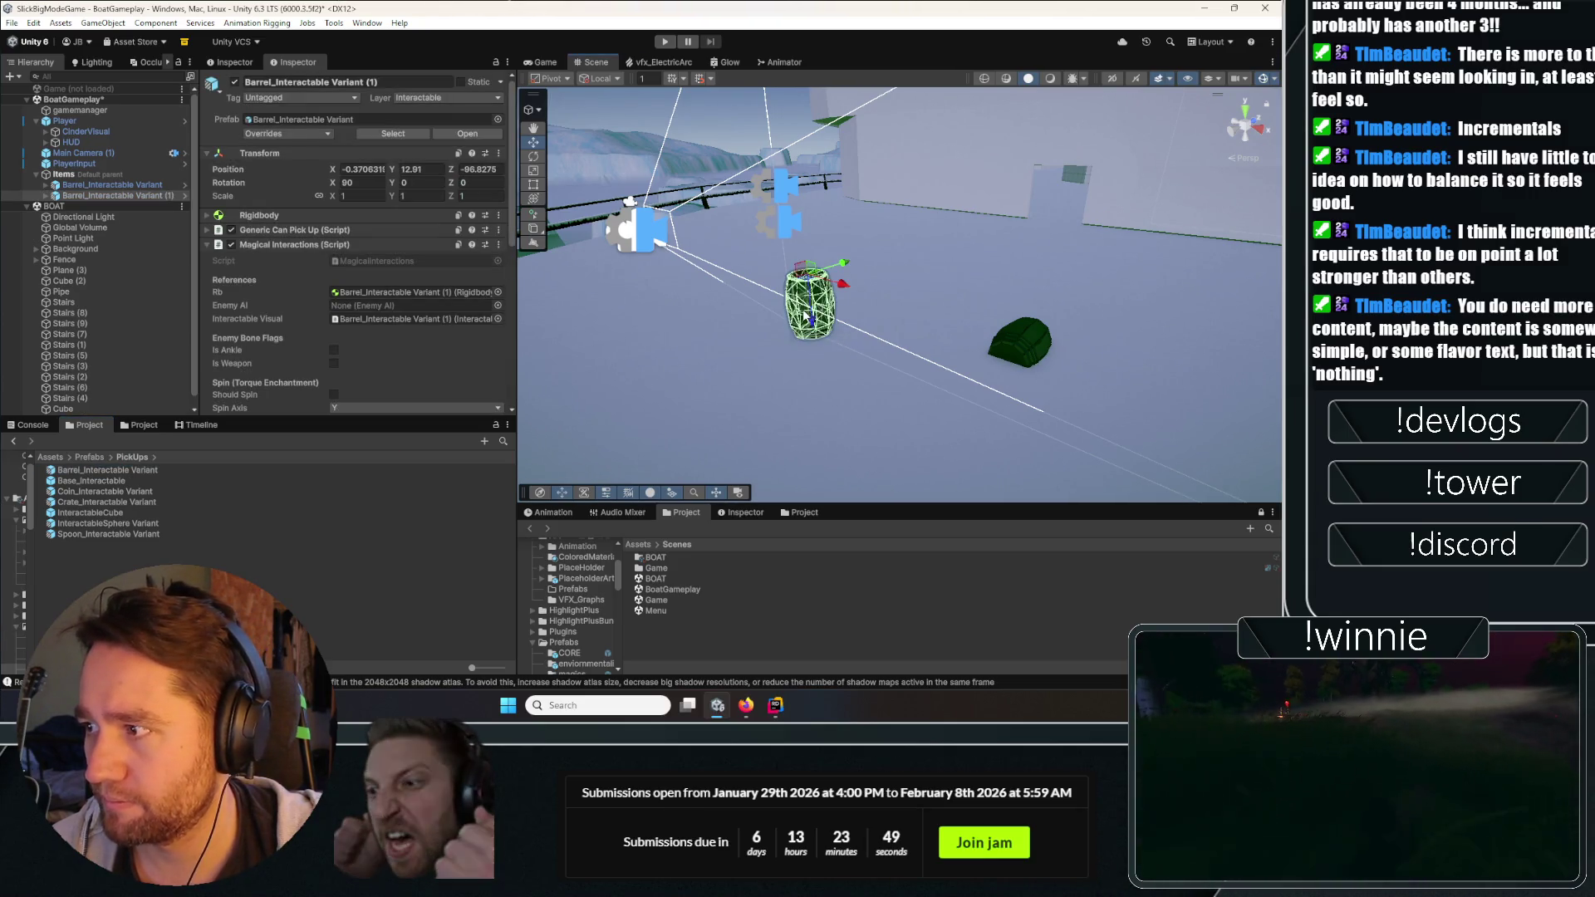
key(Delete)
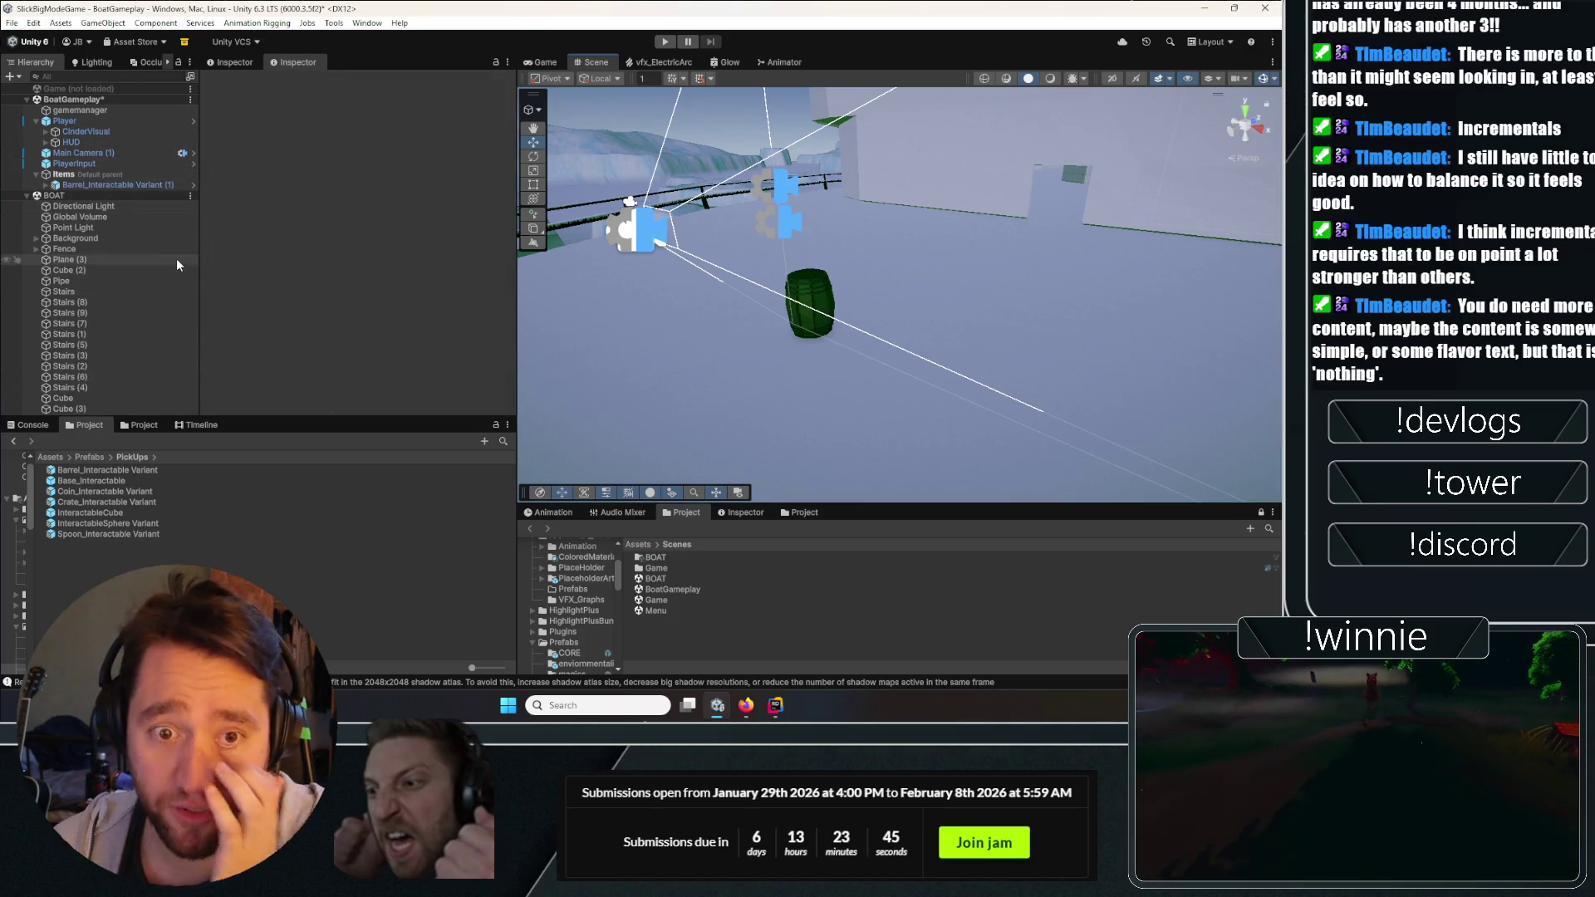
Place crate and spoon pickups on the deck, then start Play mode in the Game view.
mouse_move(113, 501)
mouse_down()
mouse_move(1011, 418)
mouse_move(972, 357)
mouse_up()
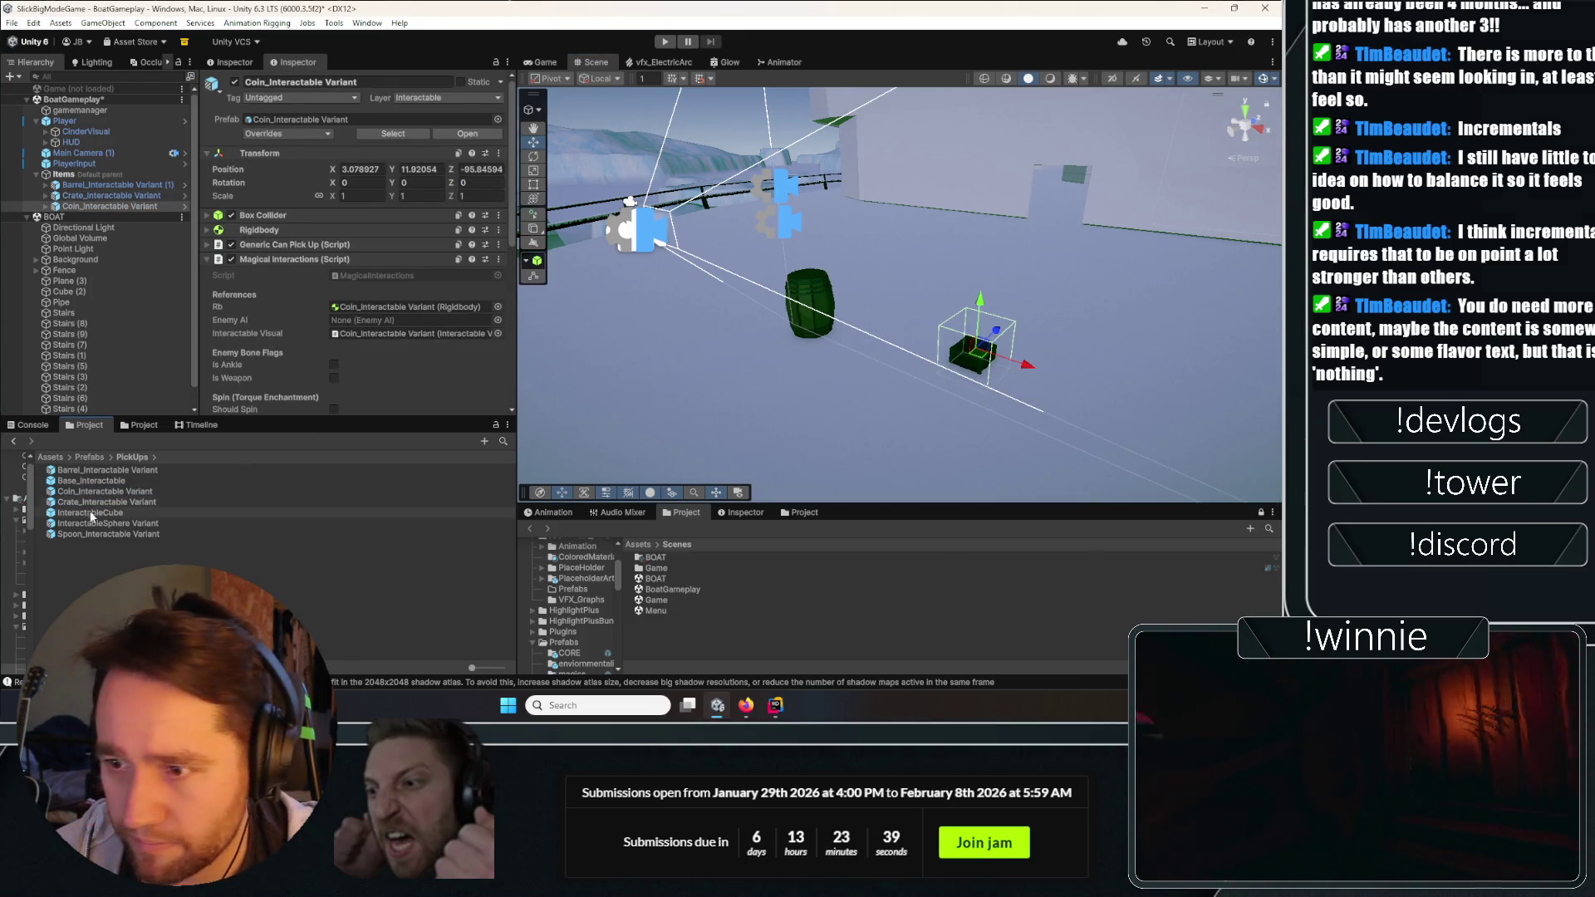
click(102, 524)
click(100, 534)
drag(98, 531, 972, 352)
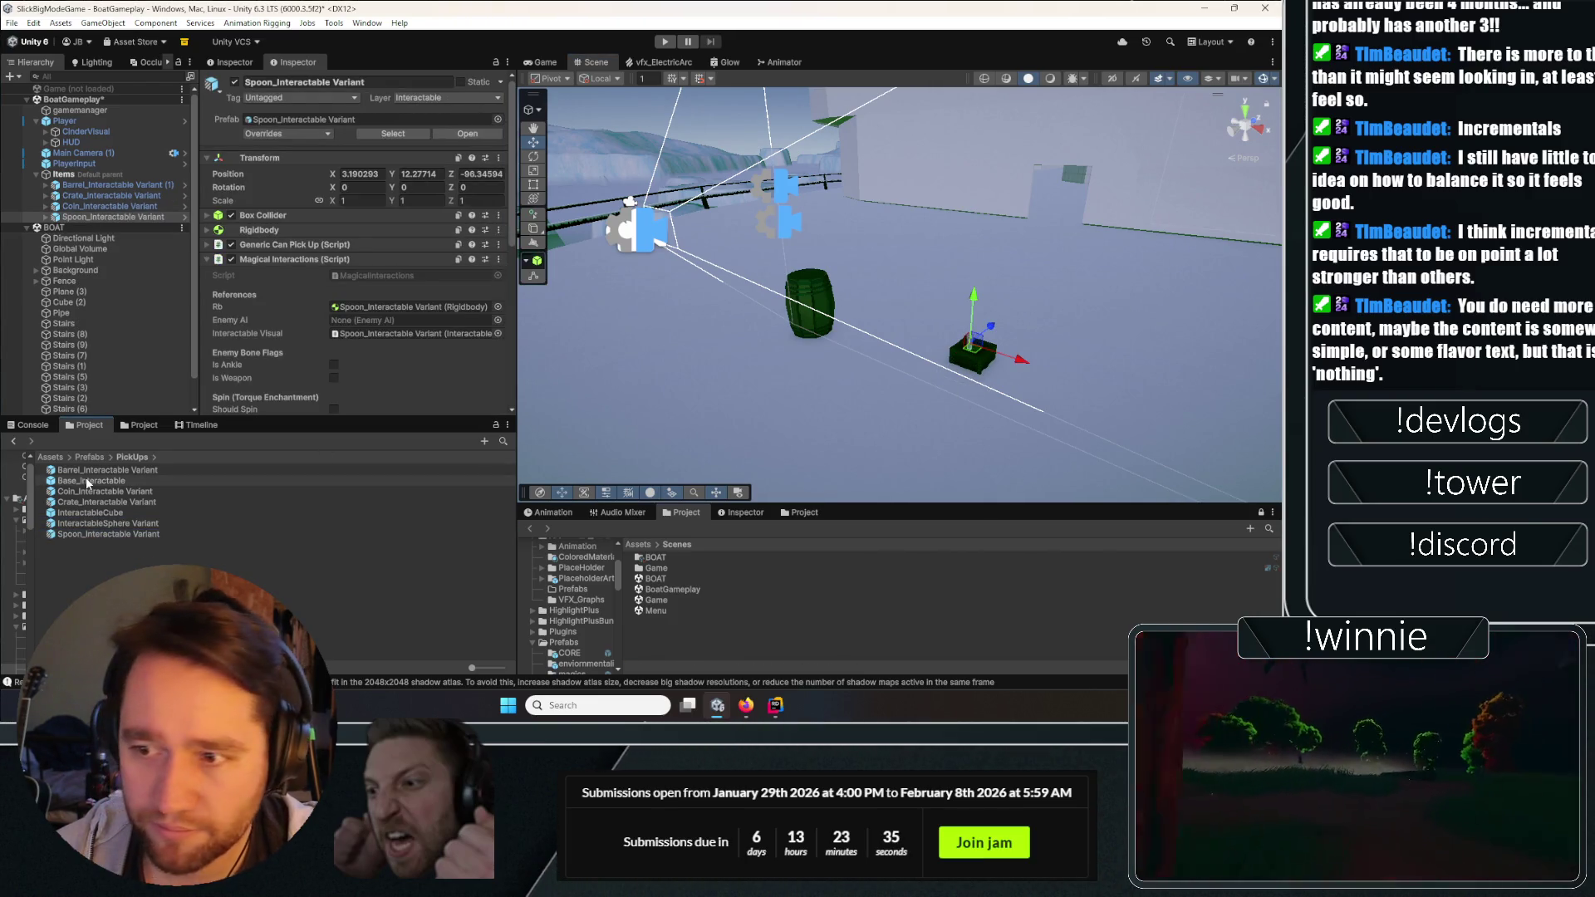
click(545, 62)
key(ctrl+p)
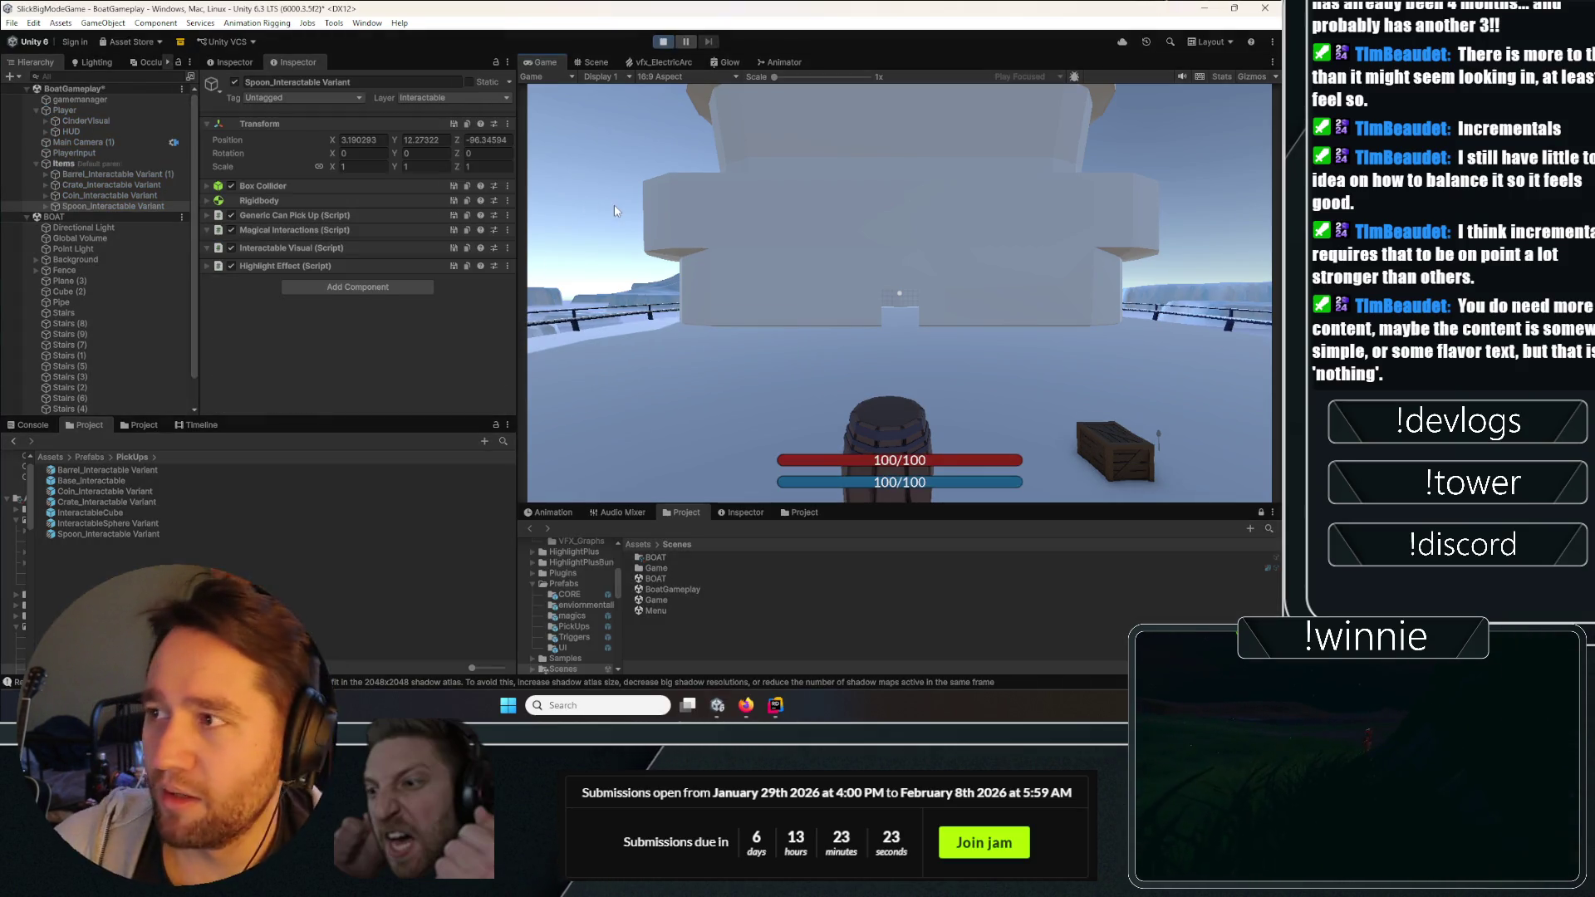
In the running game, walk along the boat deck past the barrel to the crate.
click(786, 197)
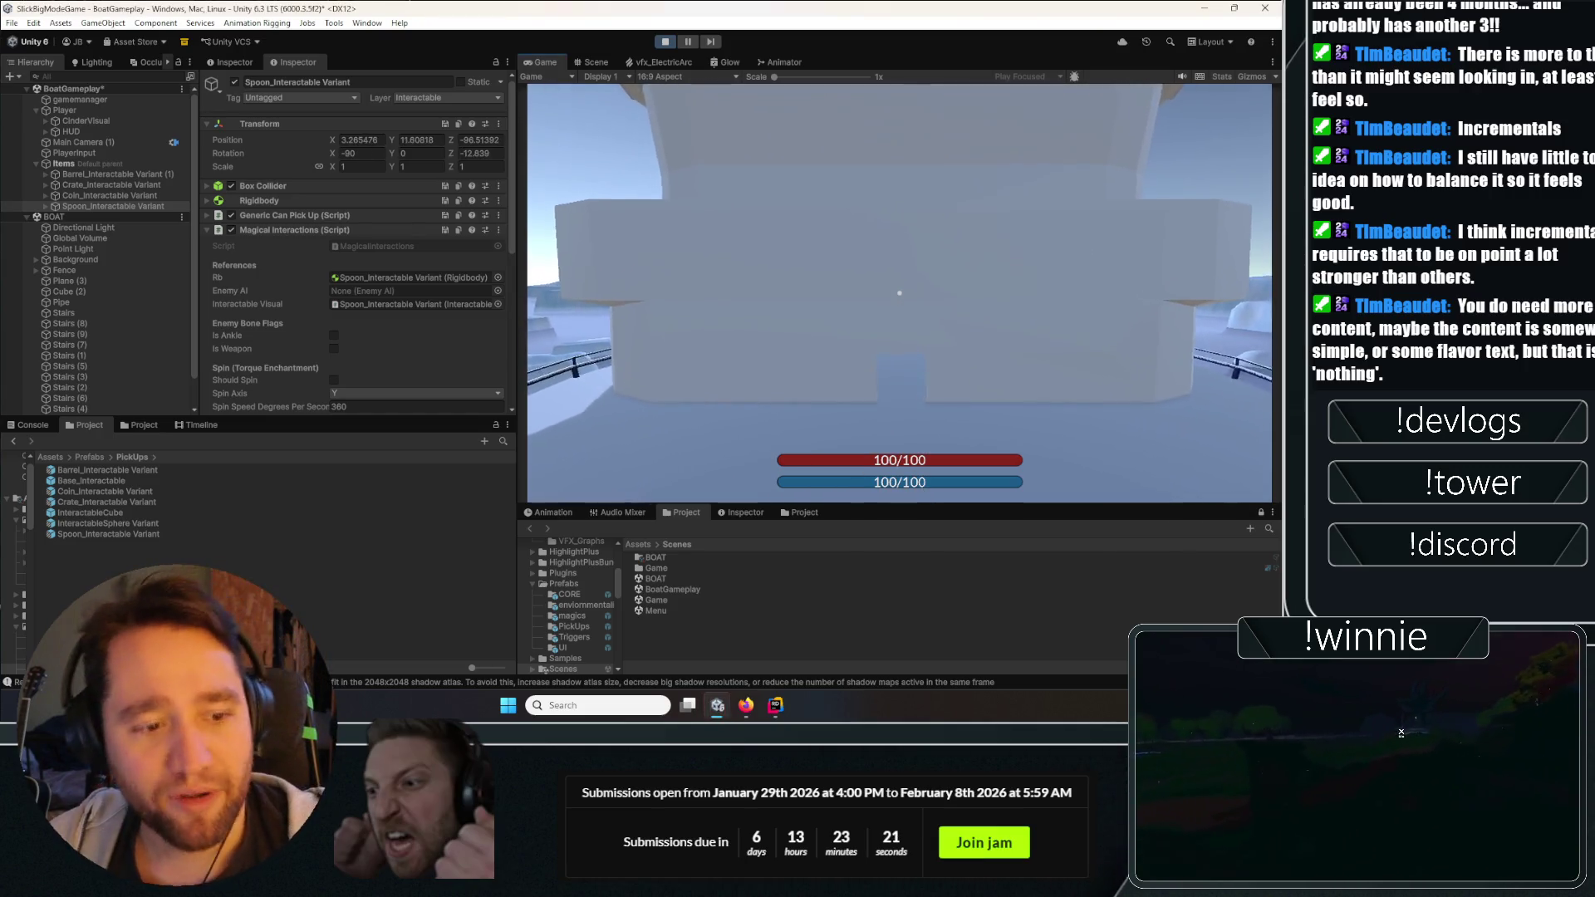
key(Escape)
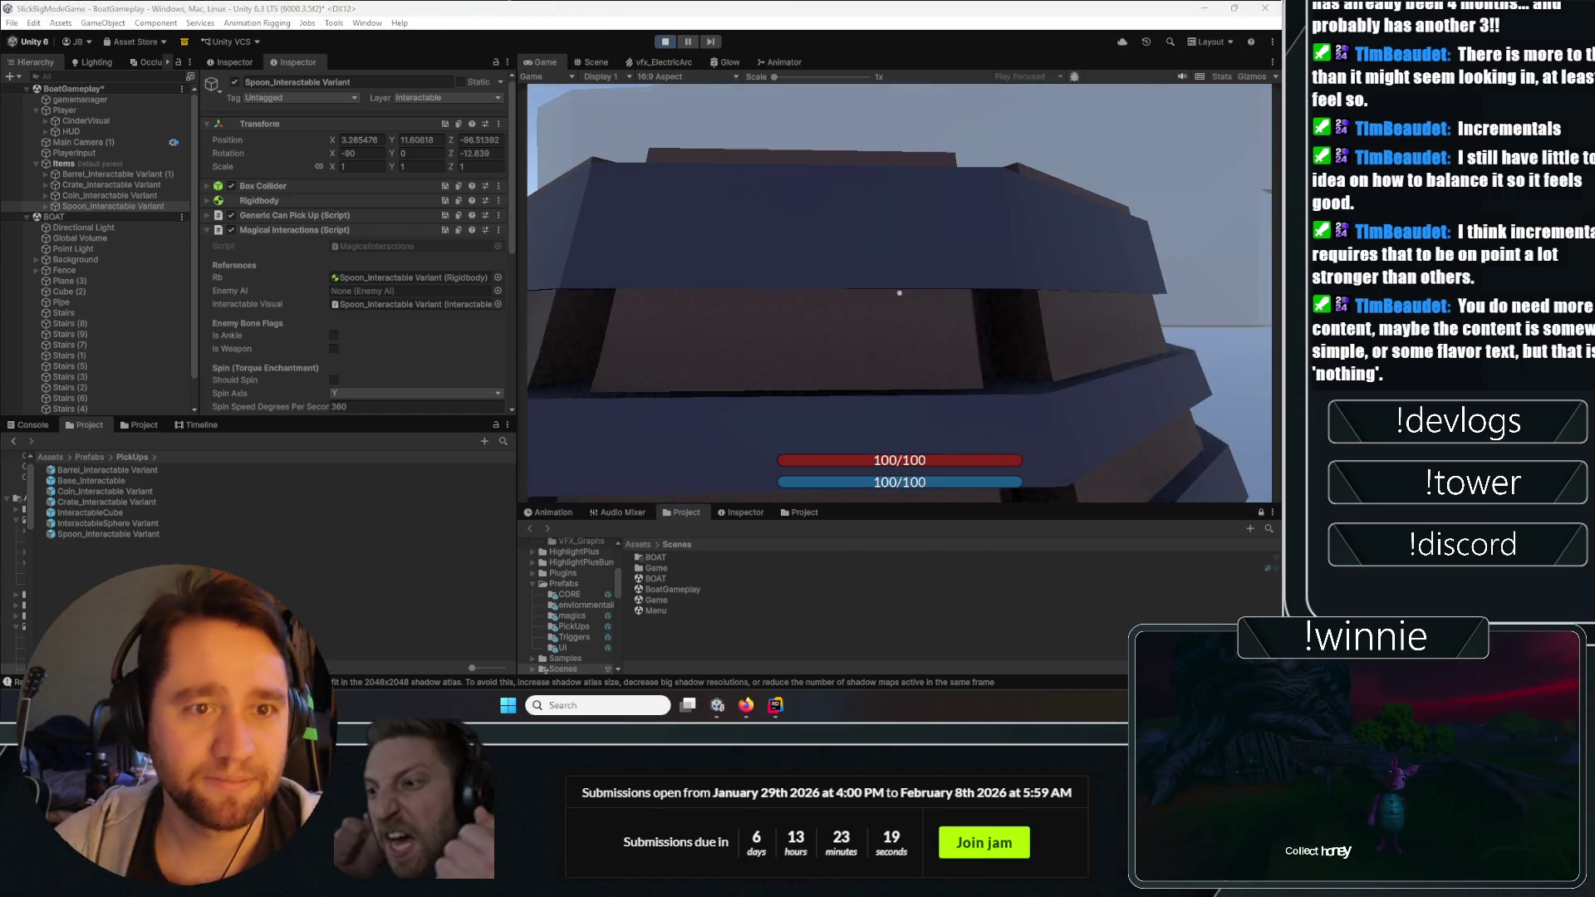
click(899, 293)
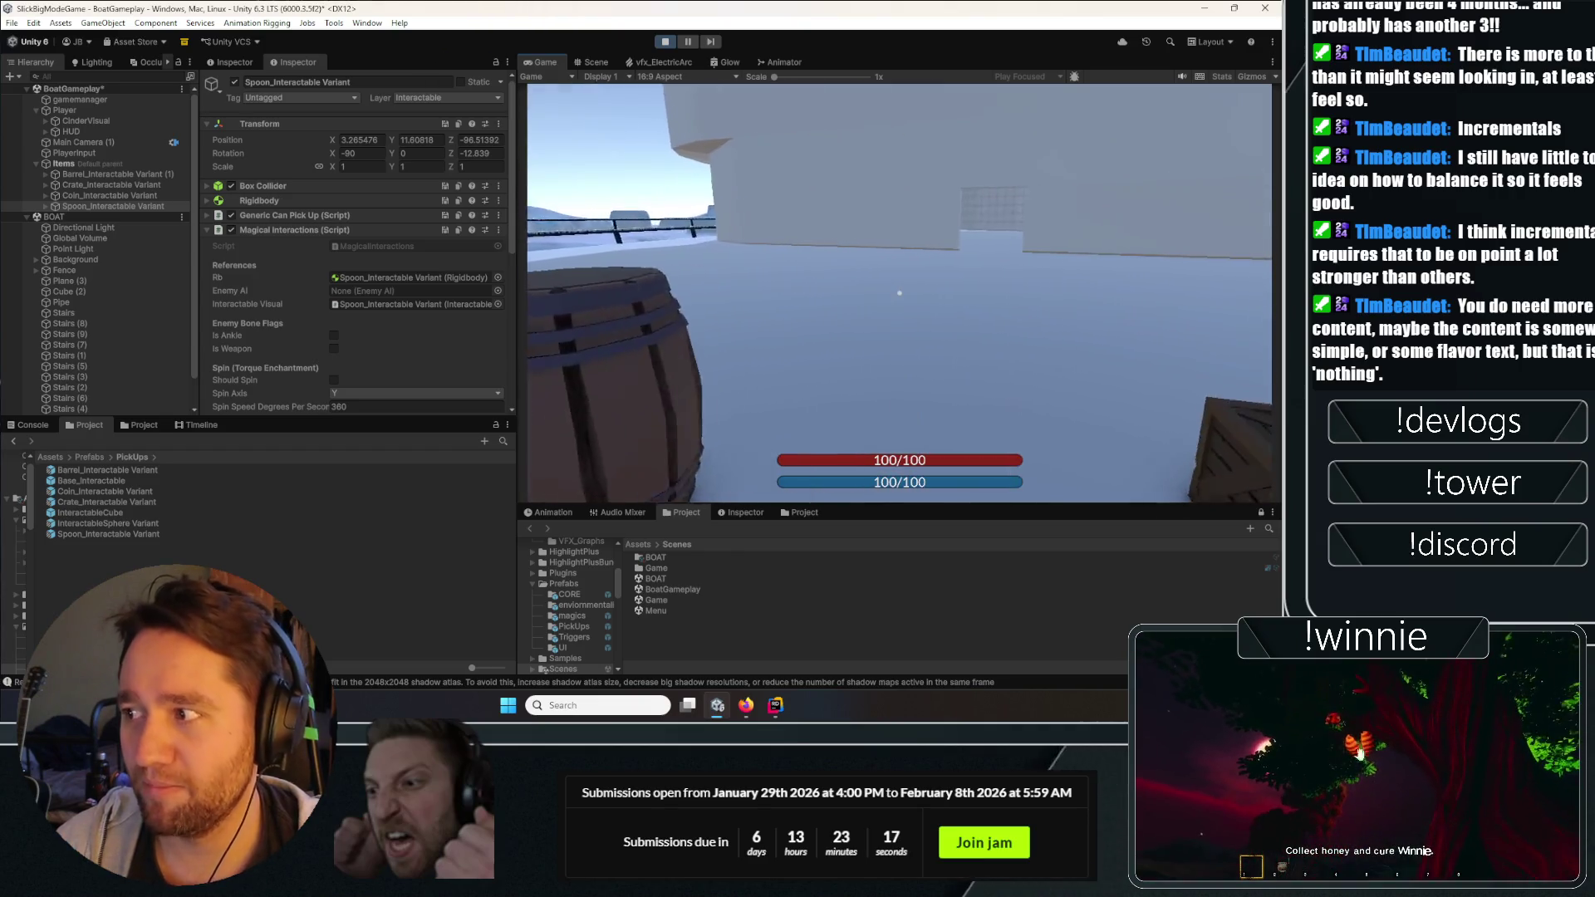
key(w)
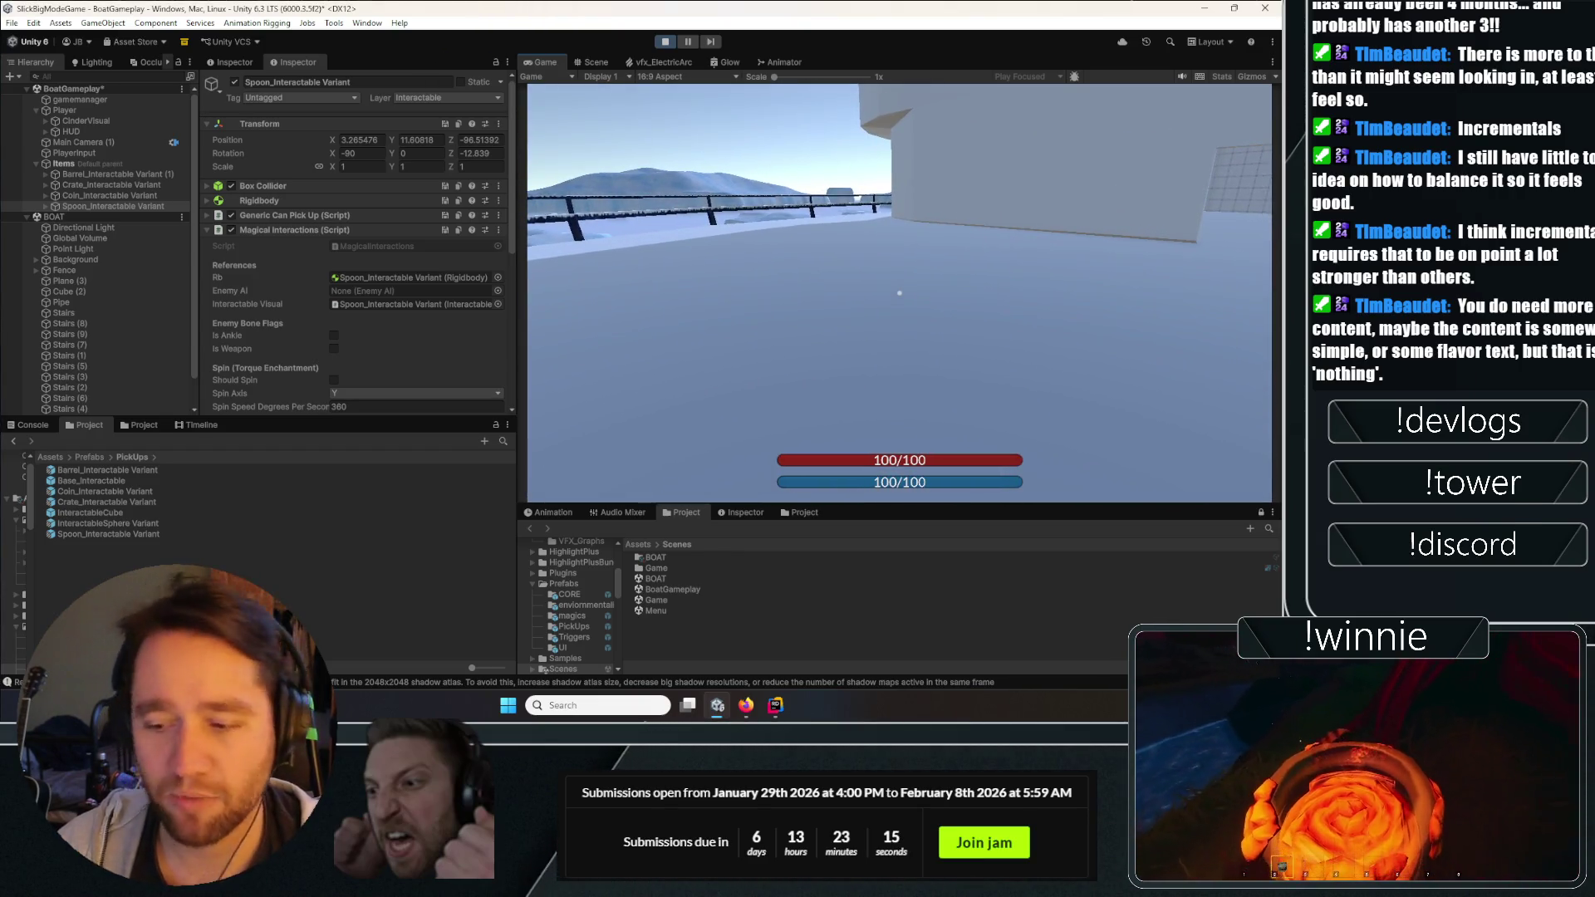
key(w)
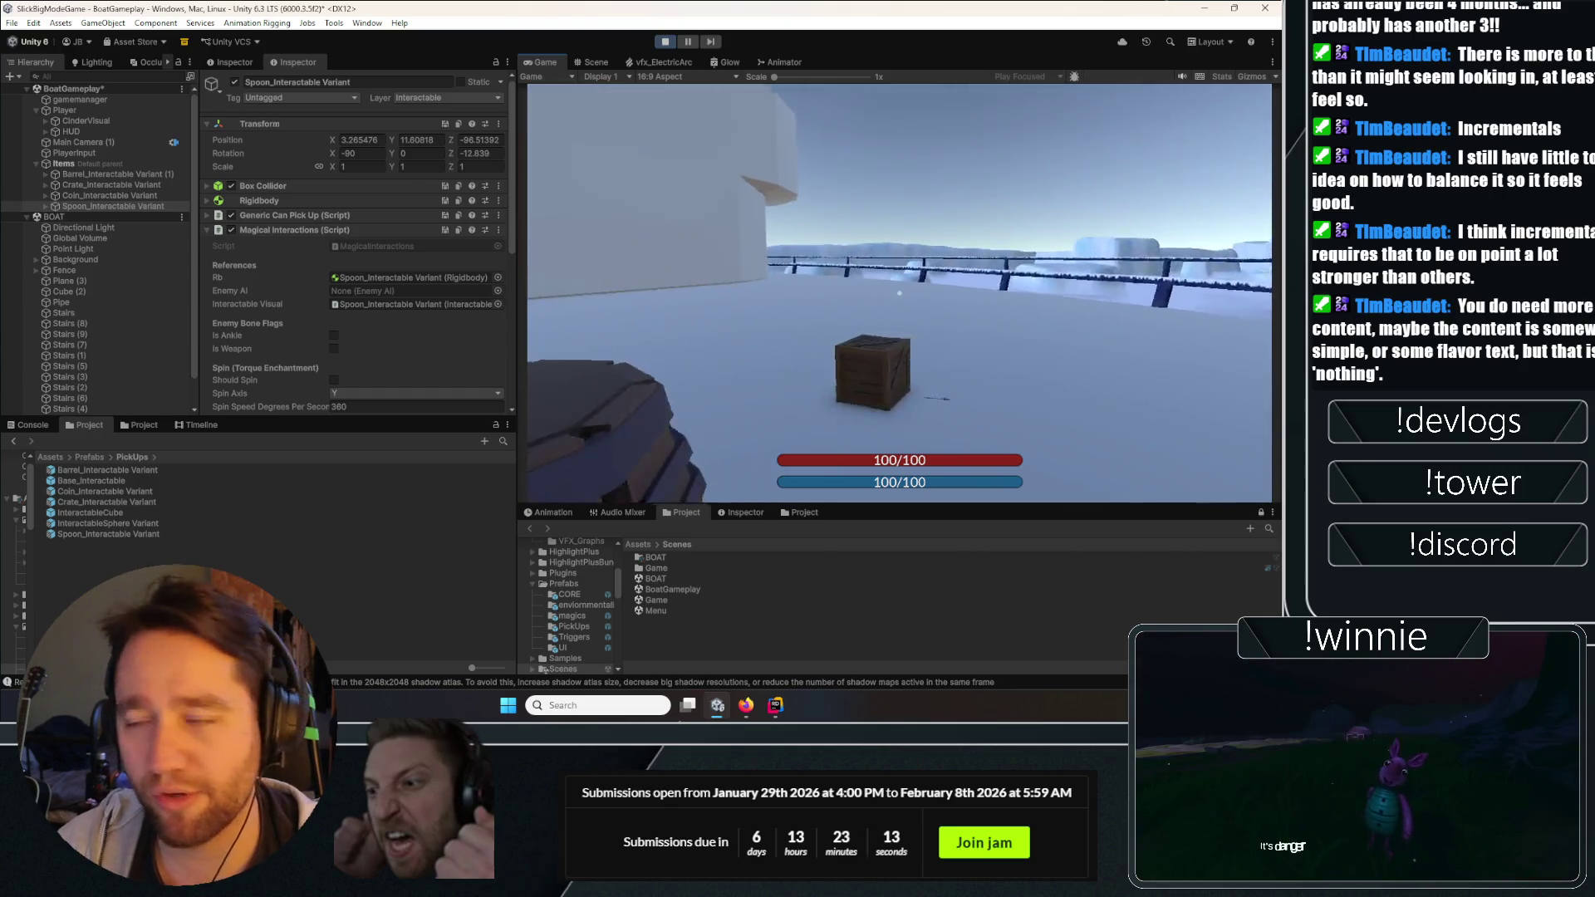
key(w)
Repeatedly lift the crate with magic and drop it on the deck.
click(899, 293)
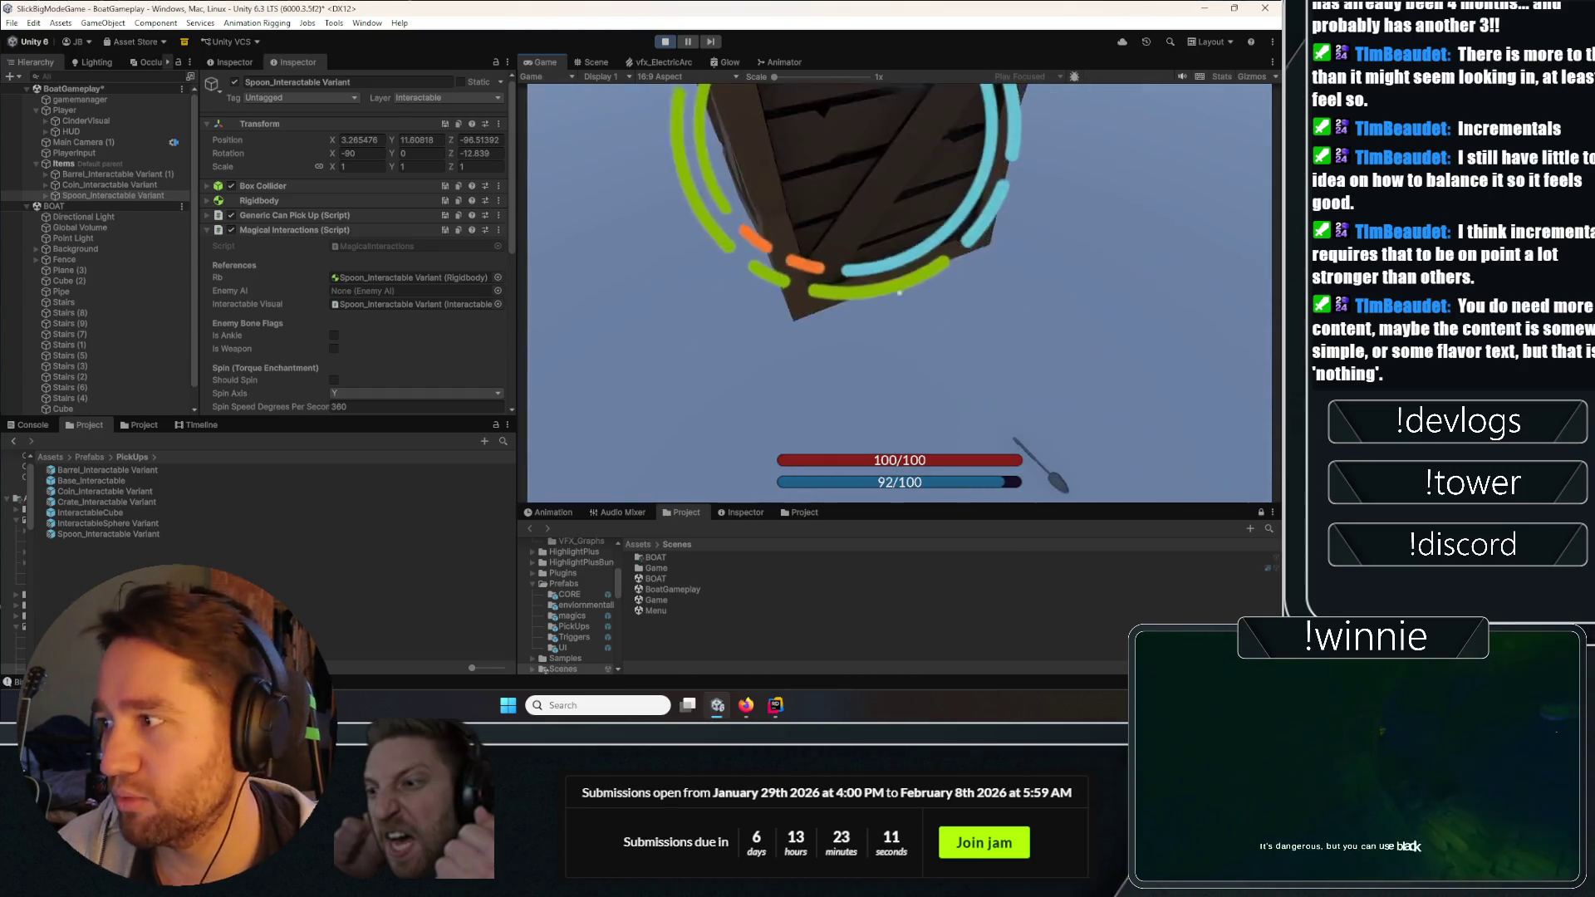
click(899, 292)
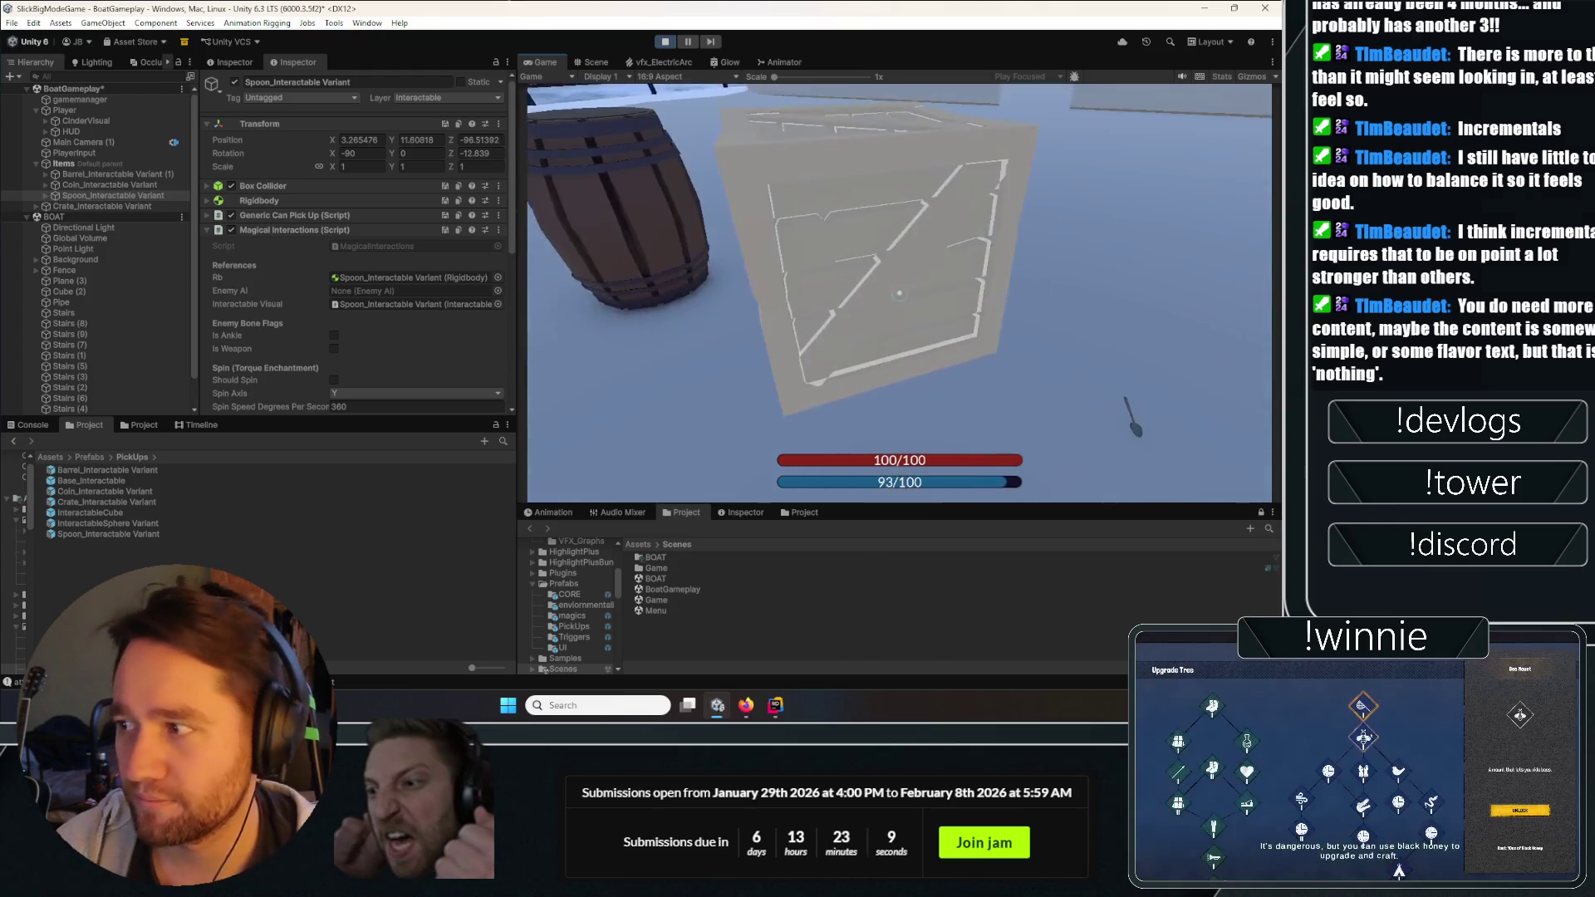
key(w)
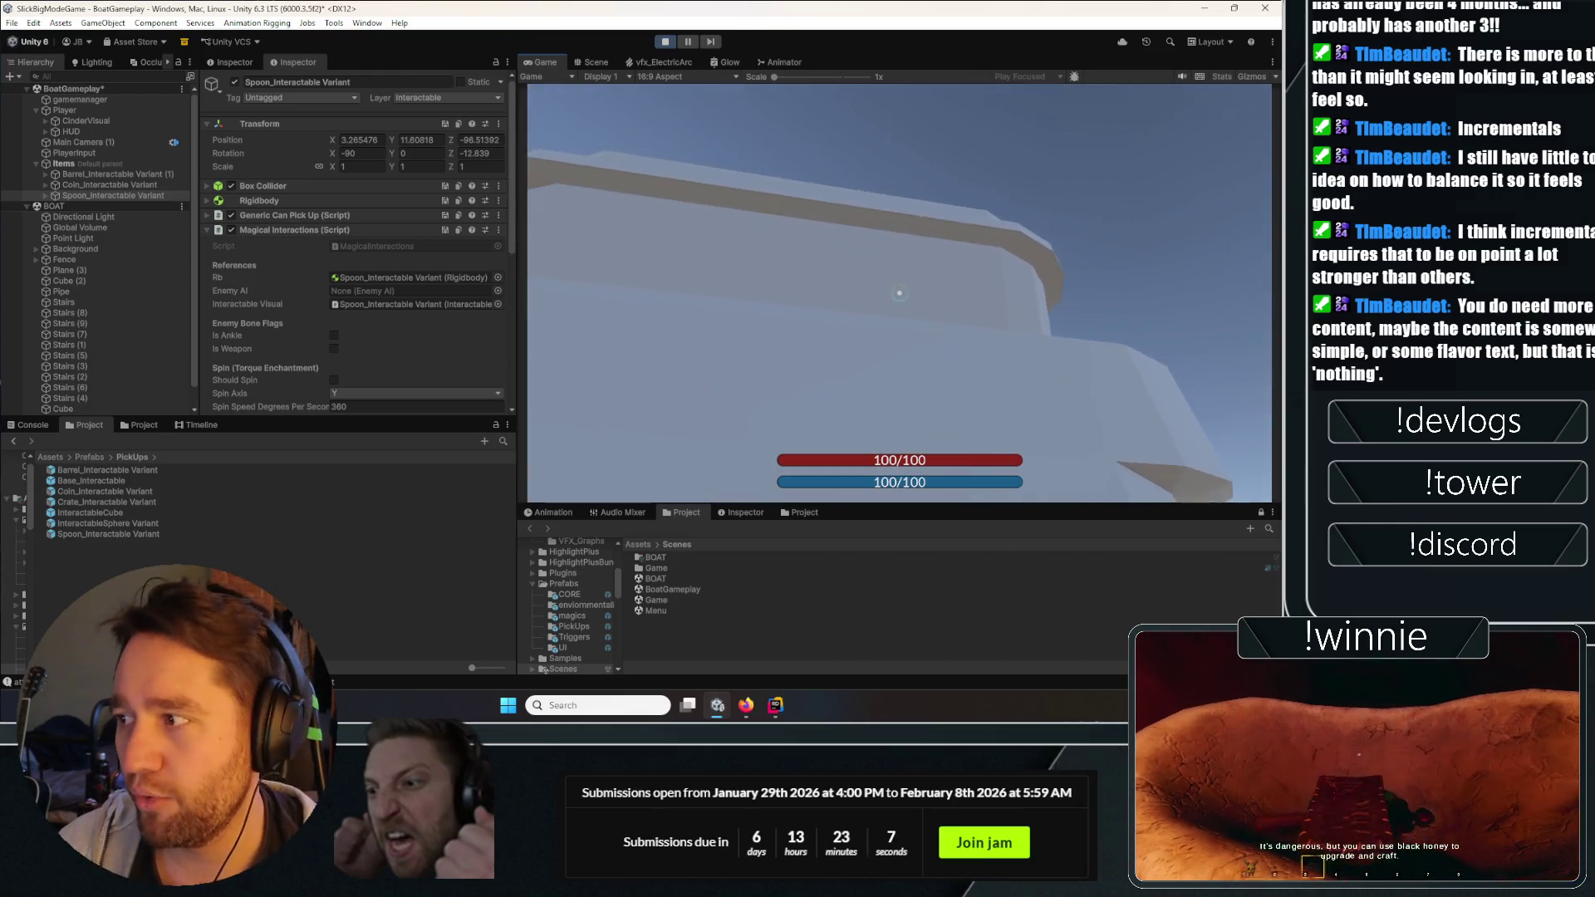
click(899, 293)
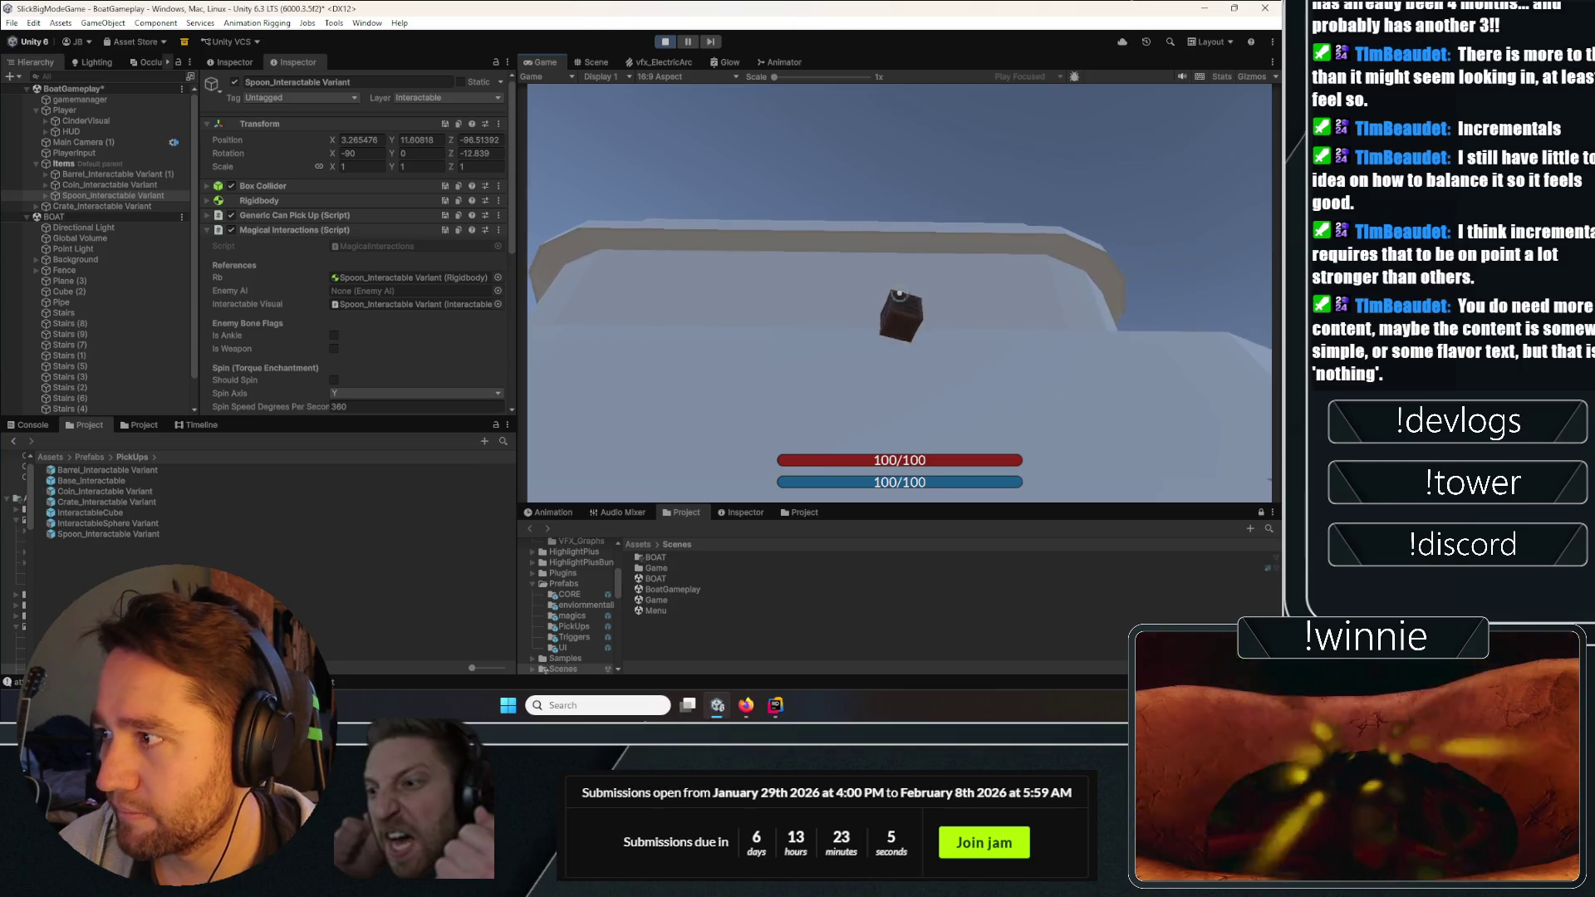
key(w)
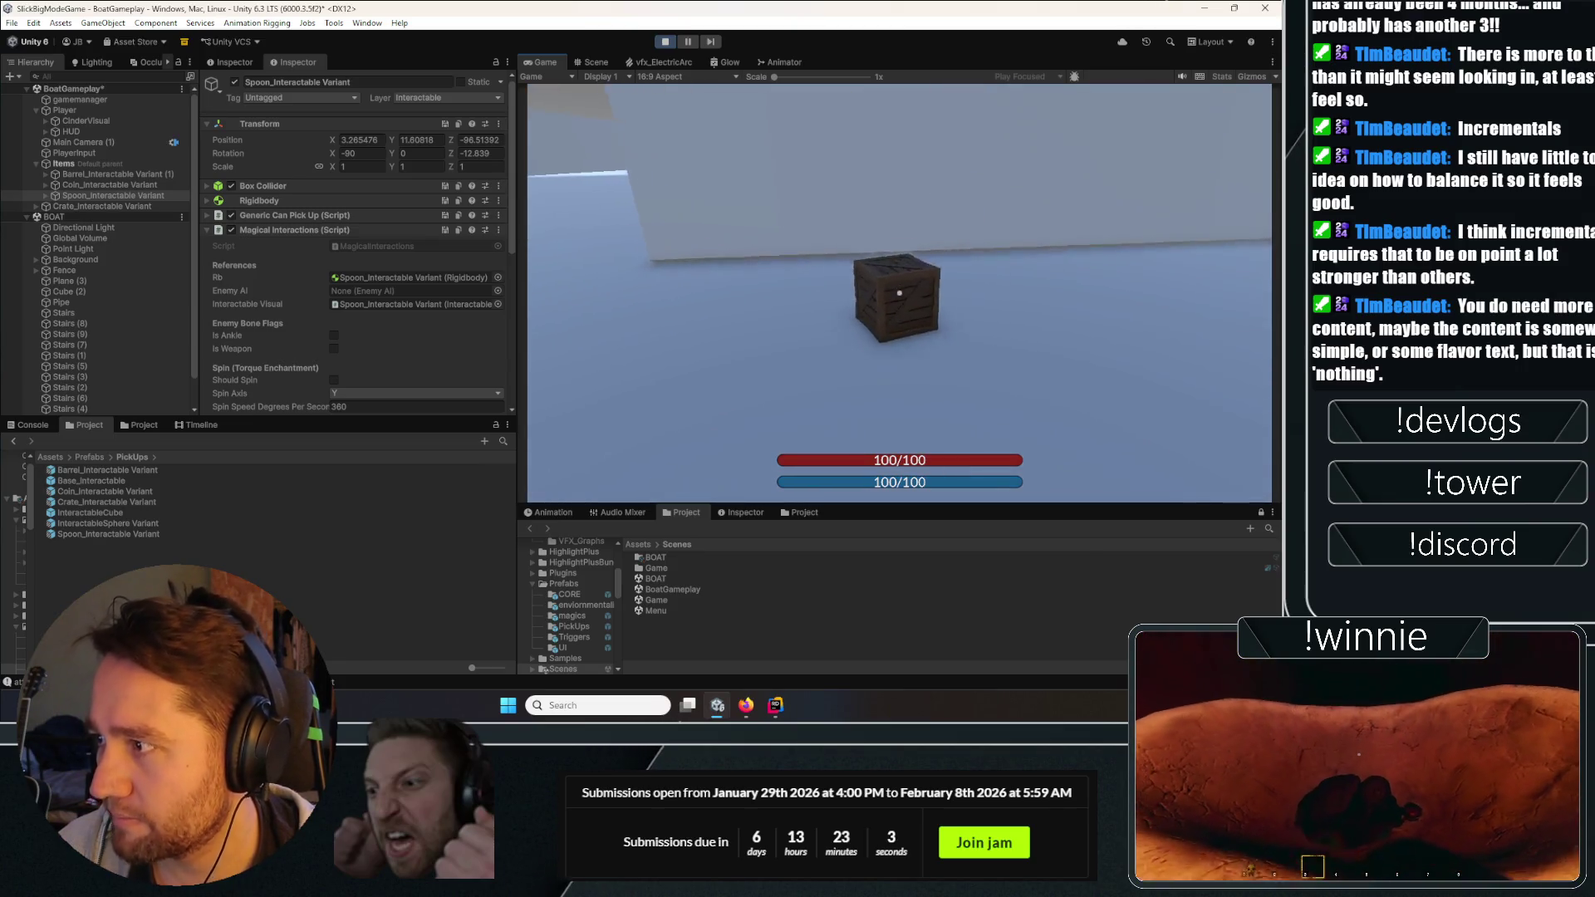
click(899, 292)
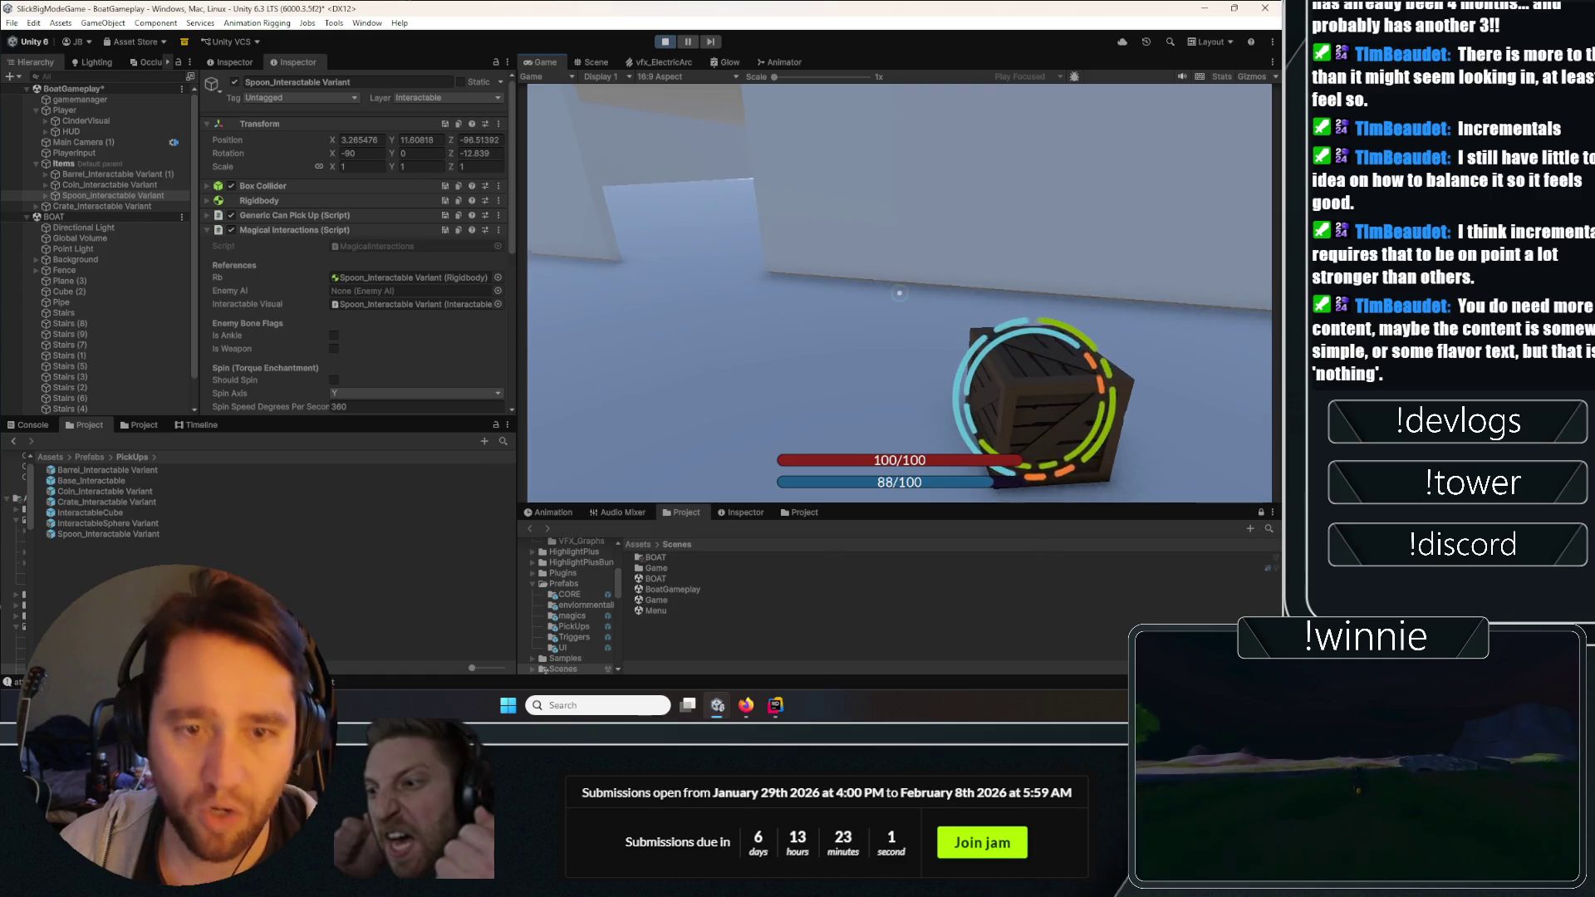
click(899, 292)
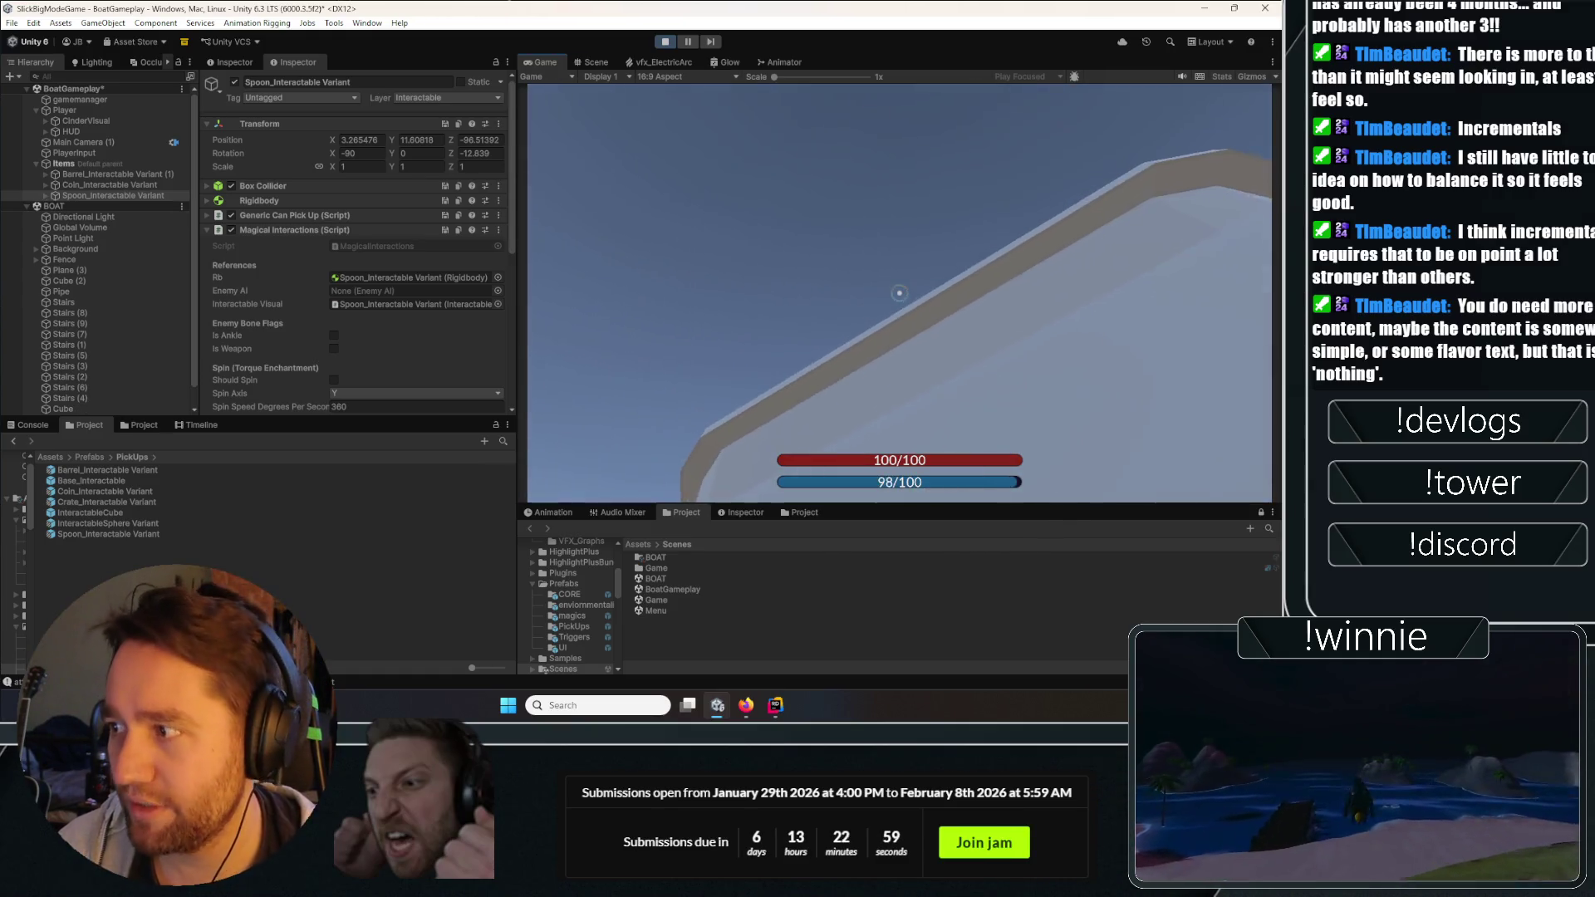
click(899, 292)
click(899, 293)
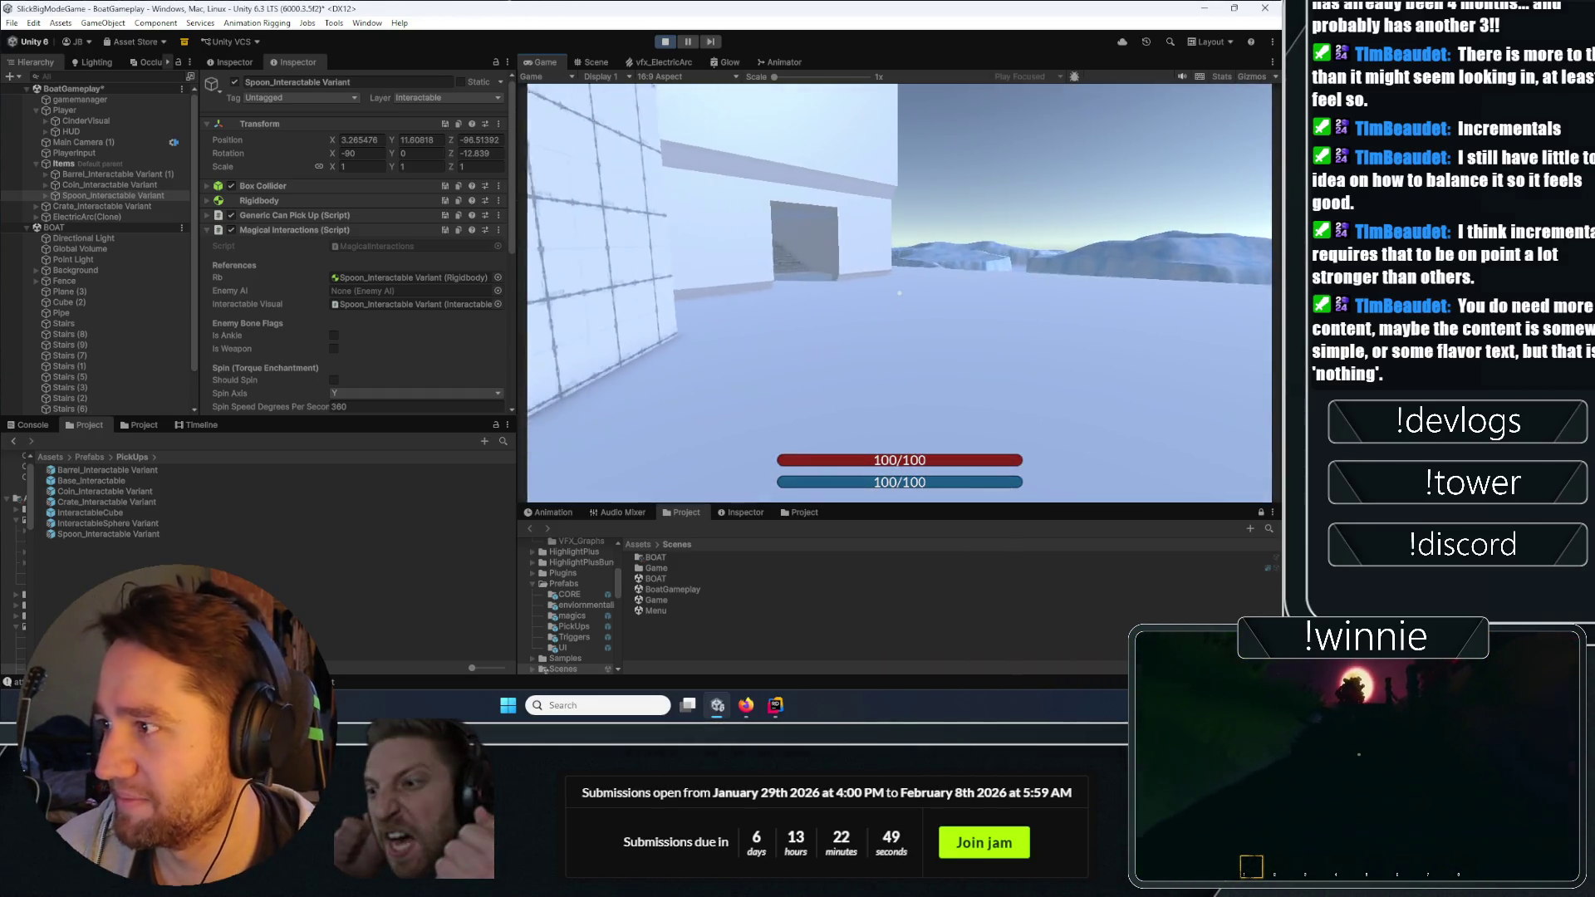
Stop play mode, move the vfx_ElectricArc graph window aside, and restart play in the Game view.
click(667, 42)
mouse_move(356, 16)
mouse_down()
mouse_move(792, 174)
mouse_move(539, 63)
mouse_up()
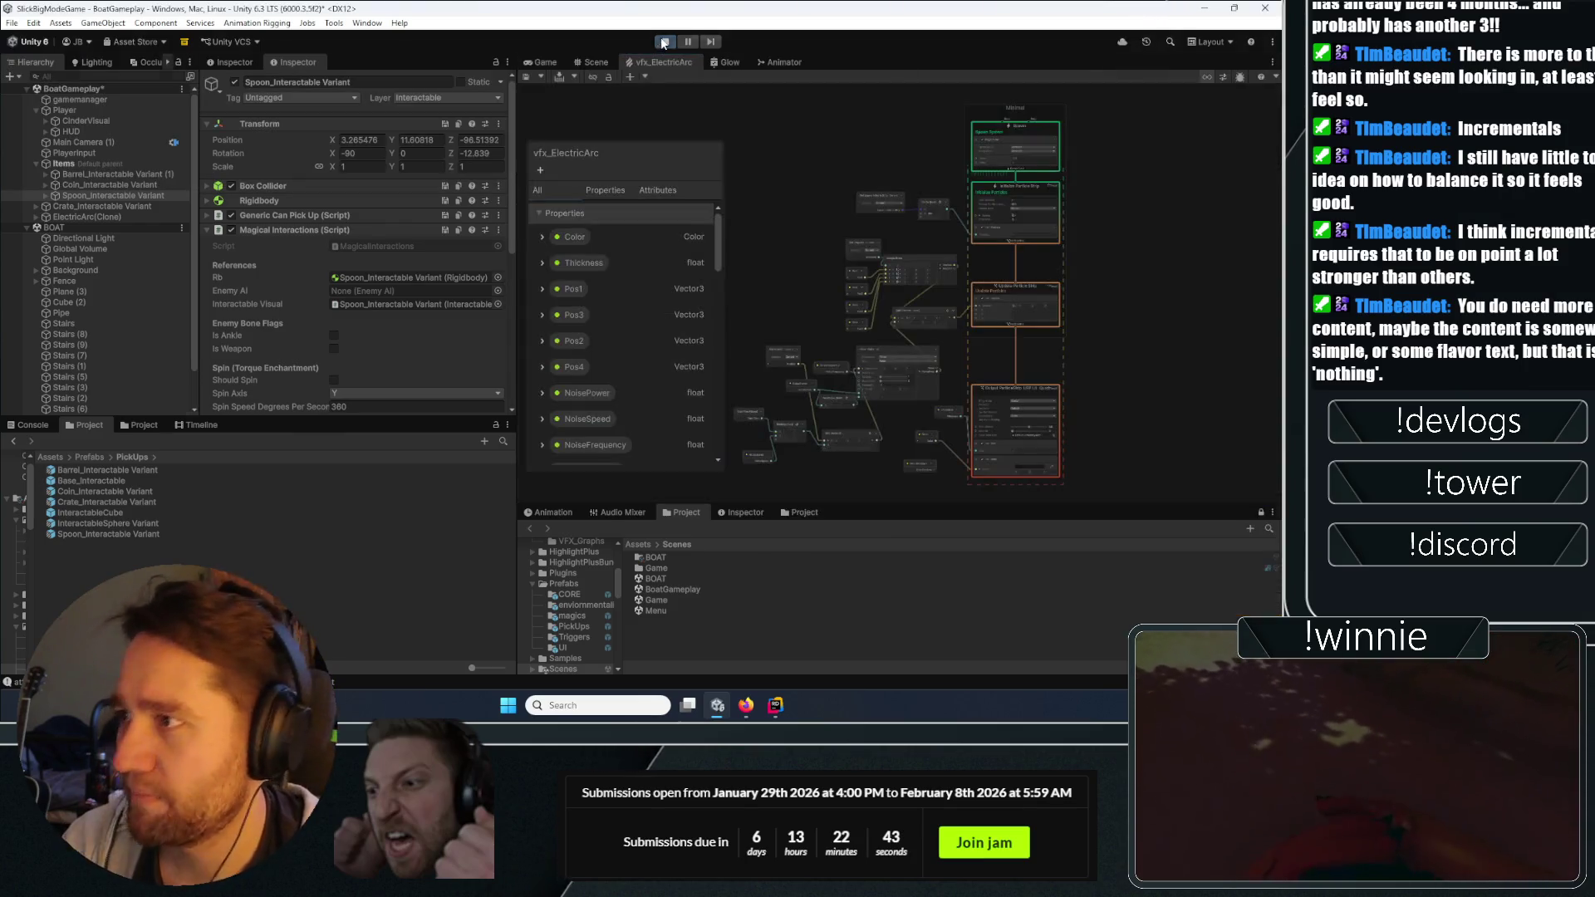
click(540, 63)
click(665, 42)
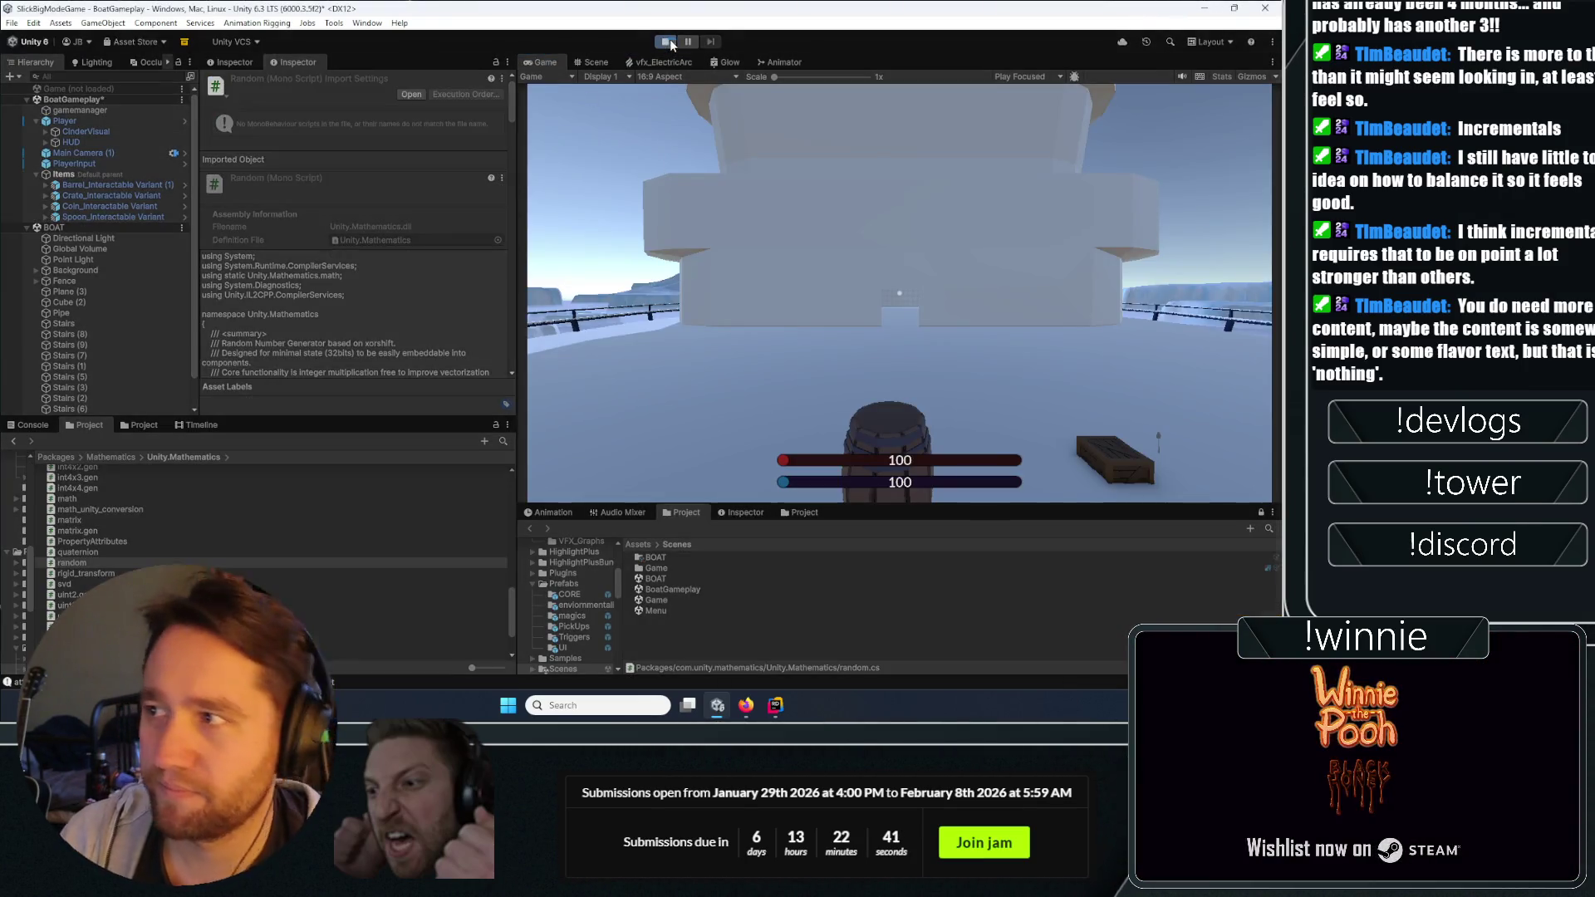
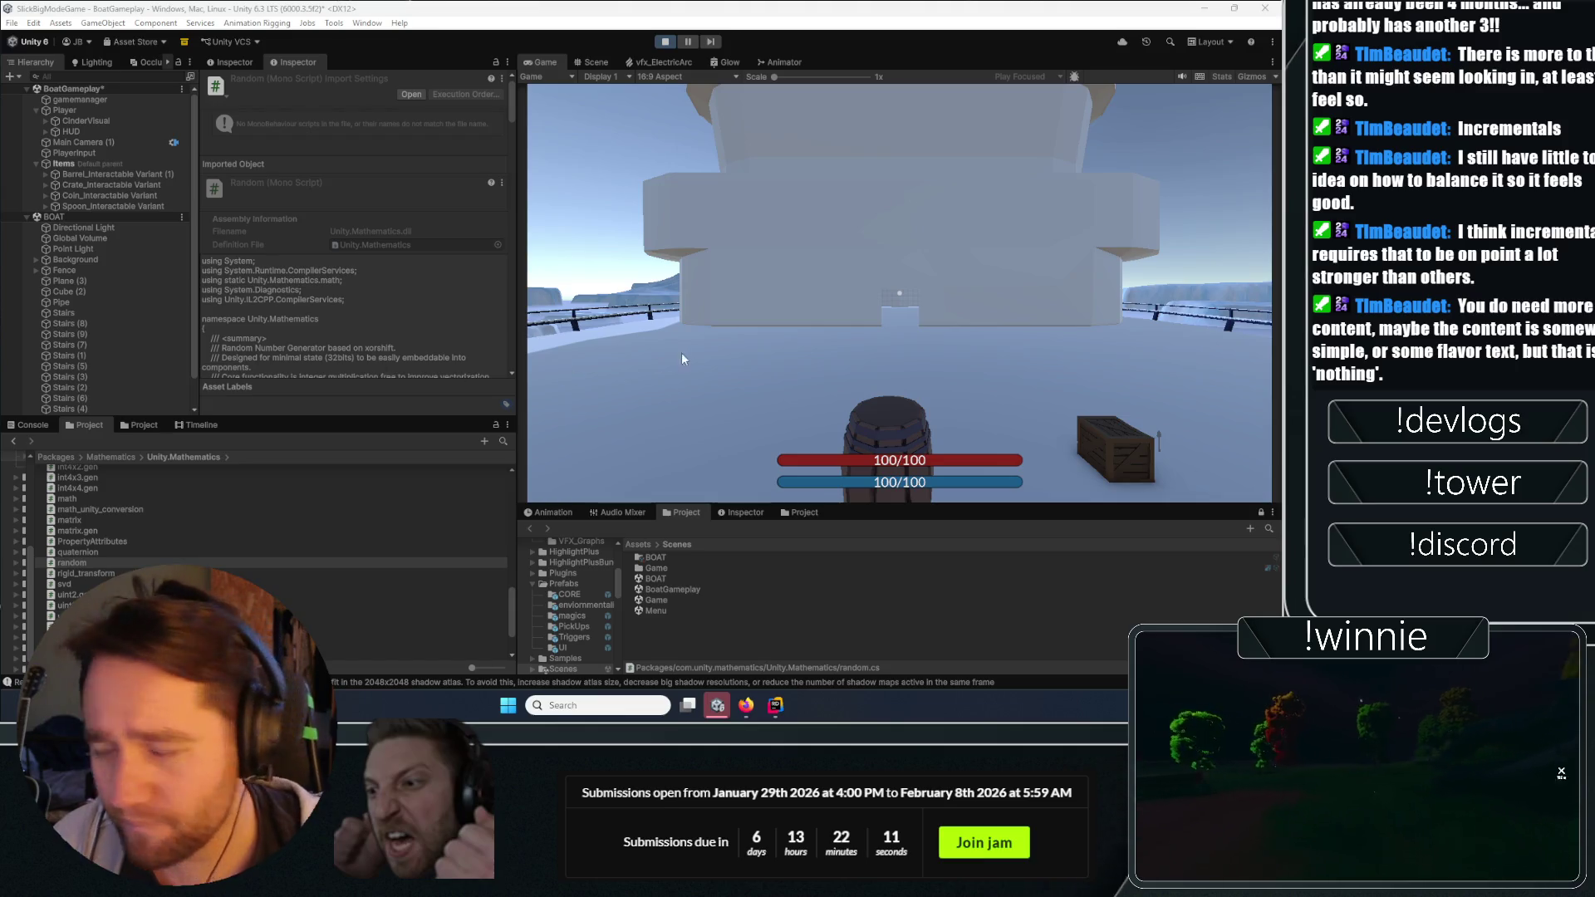
Play-test the boat deck in the Game view briefly, then exit play mode.
click(778, 270)
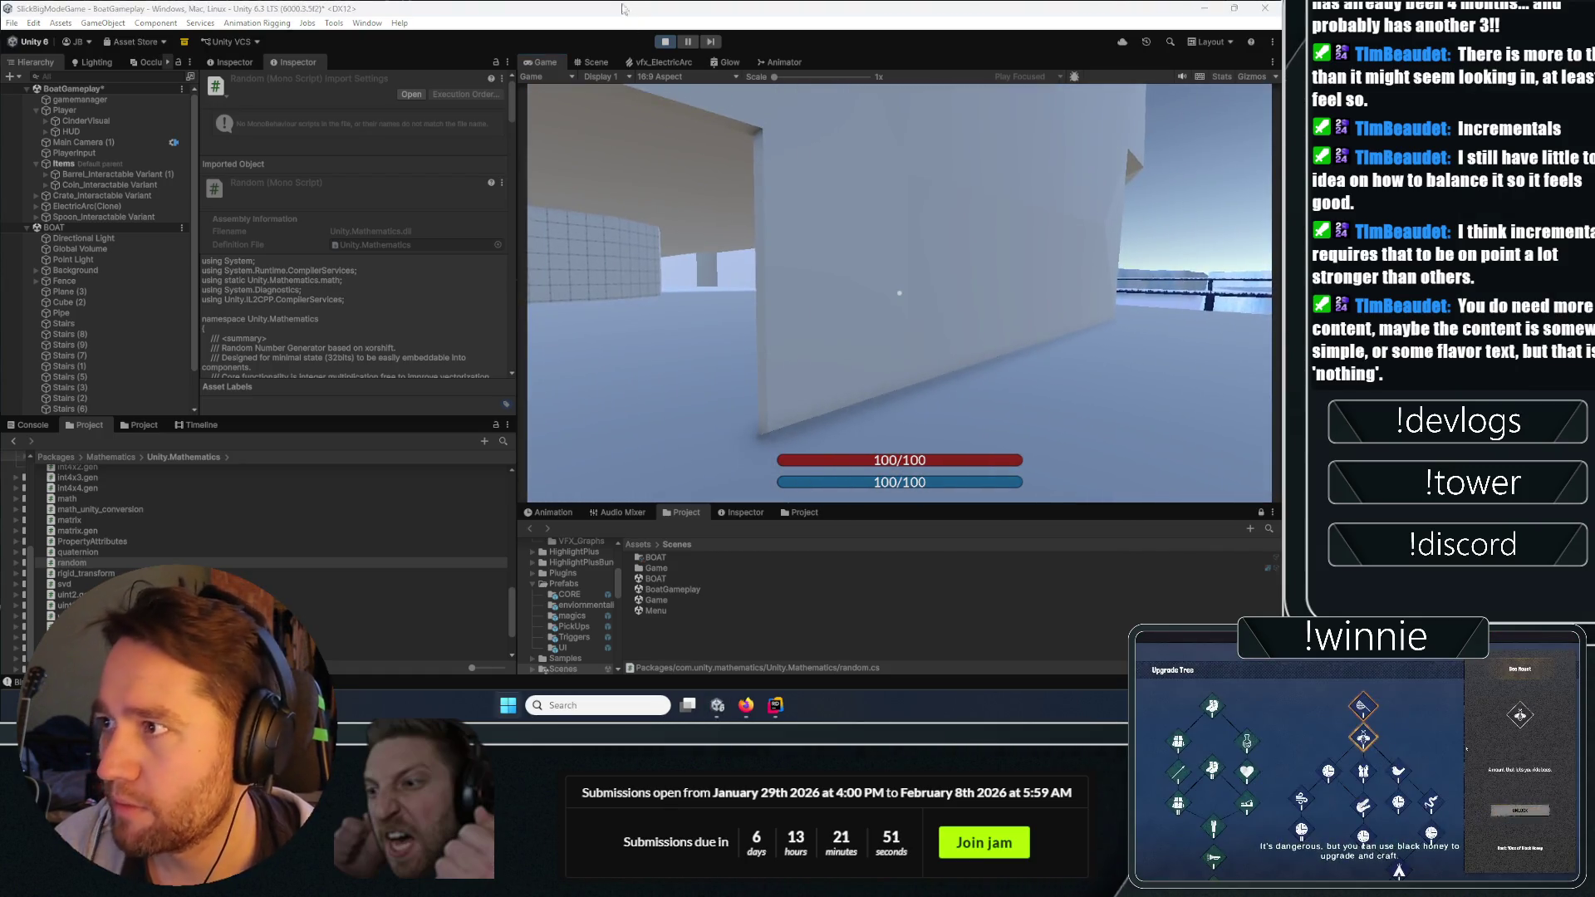
key(ctrl+p)
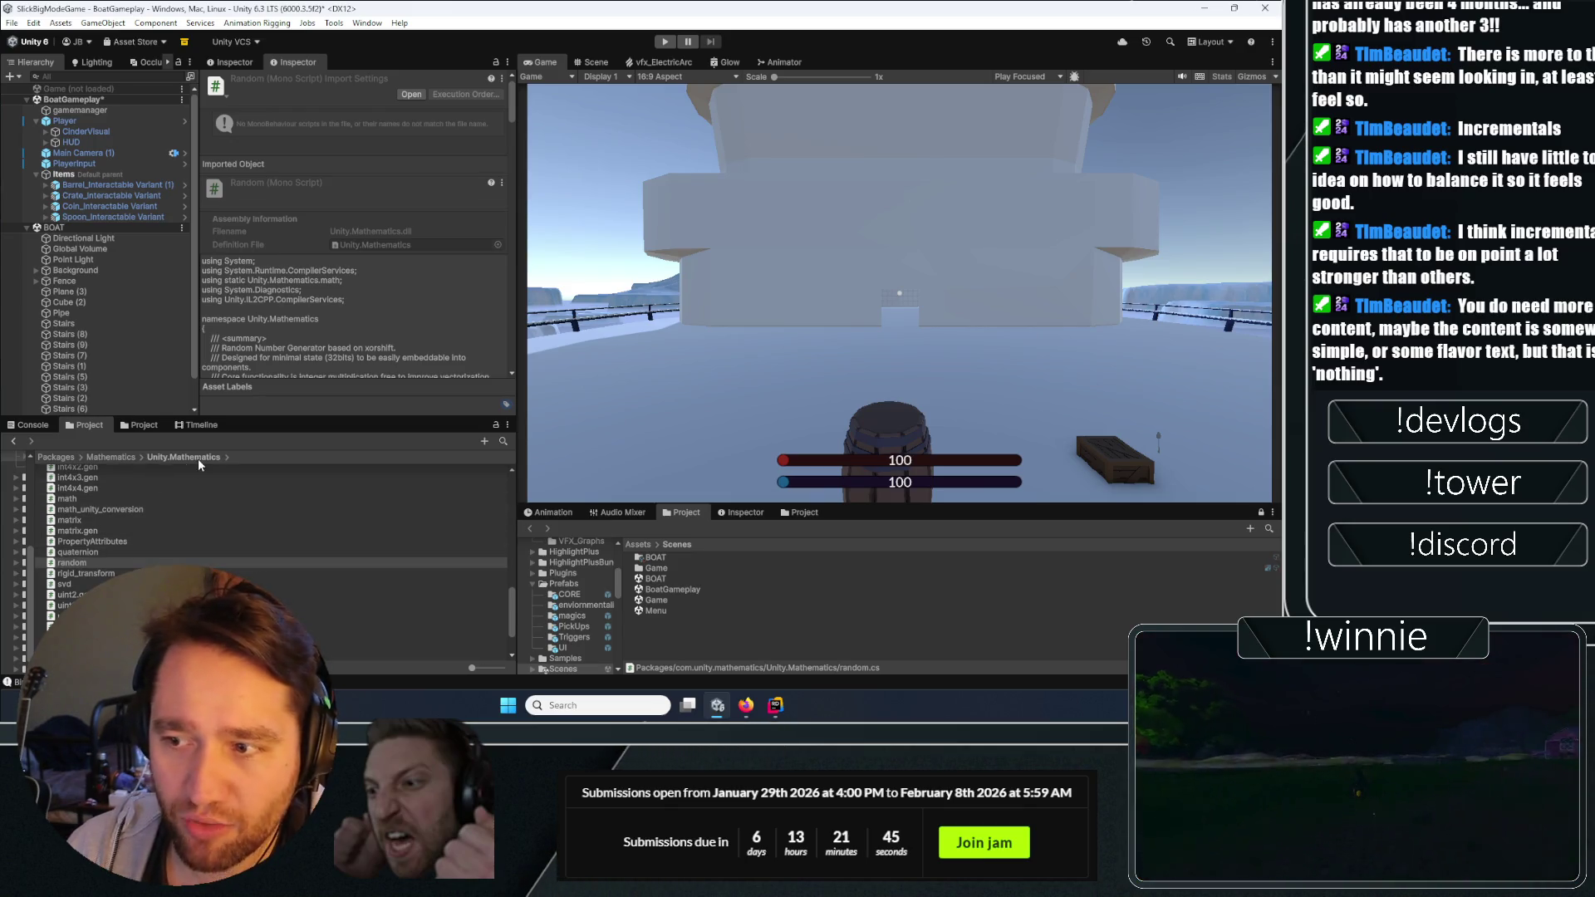
Widen the left dock and project folder tree, then open the Prefabs folder.
drag(515, 570, 646, 569)
drag(40, 499, 186, 531)
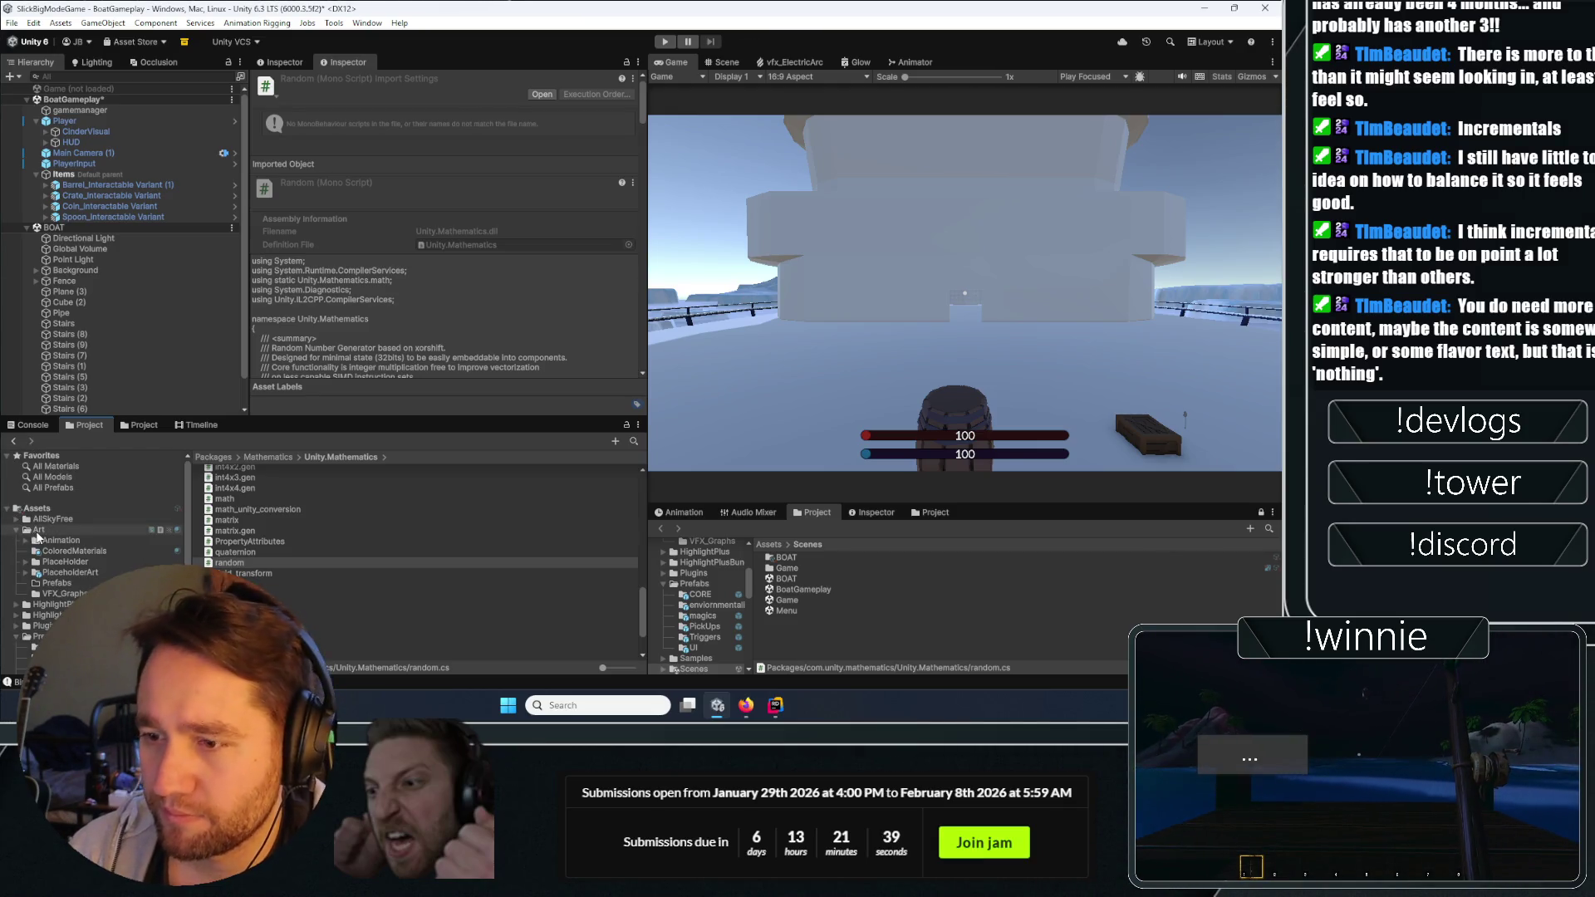
click(37, 637)
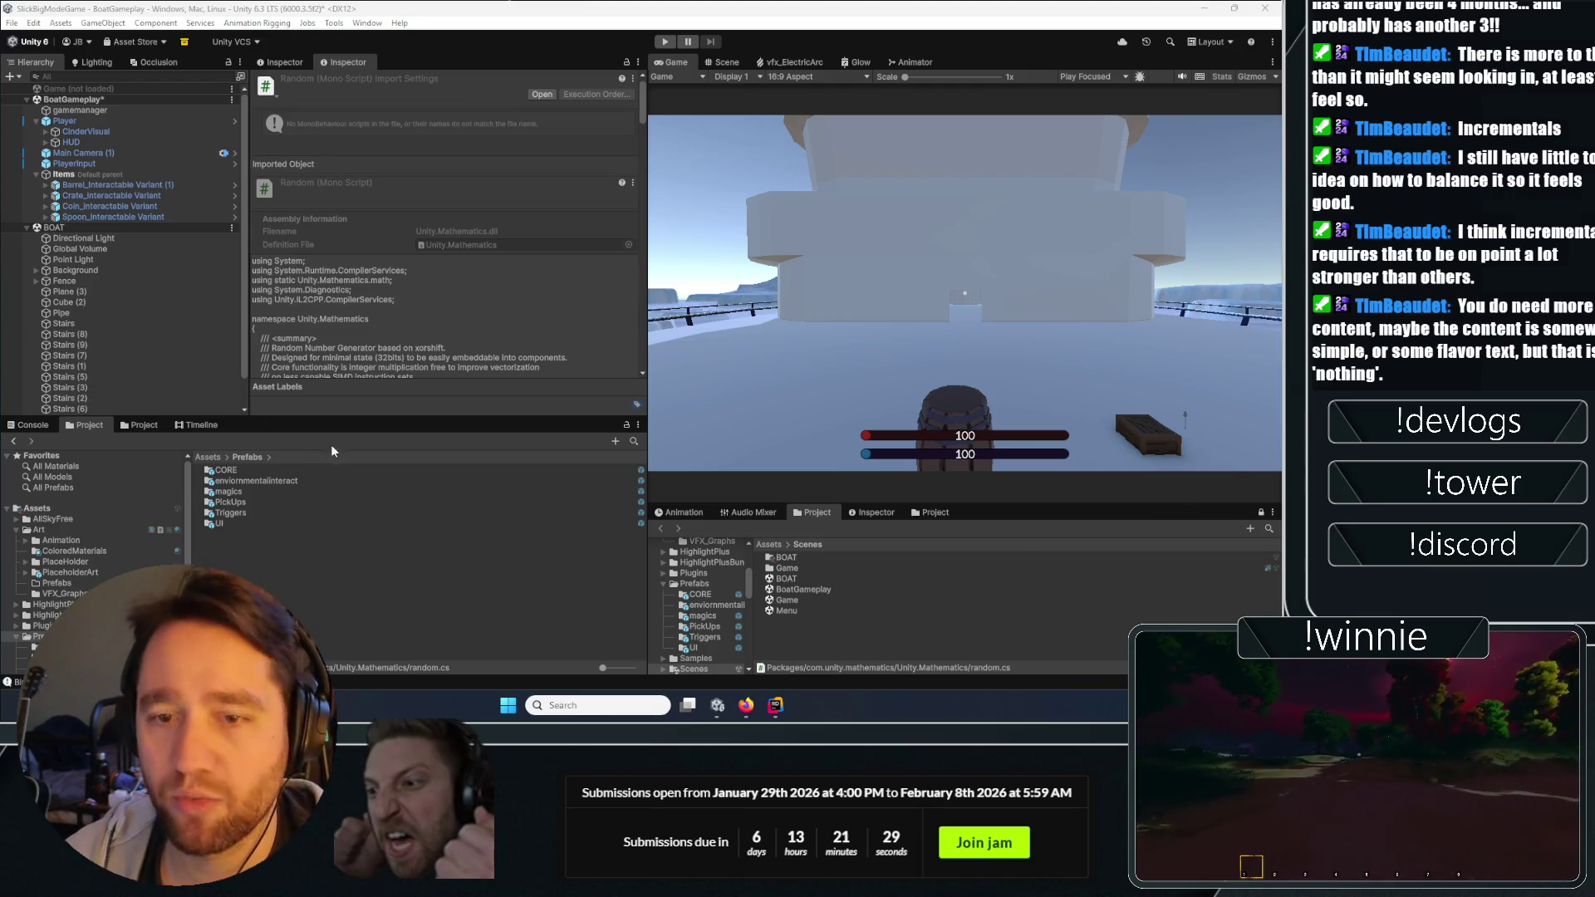
click(278, 566)
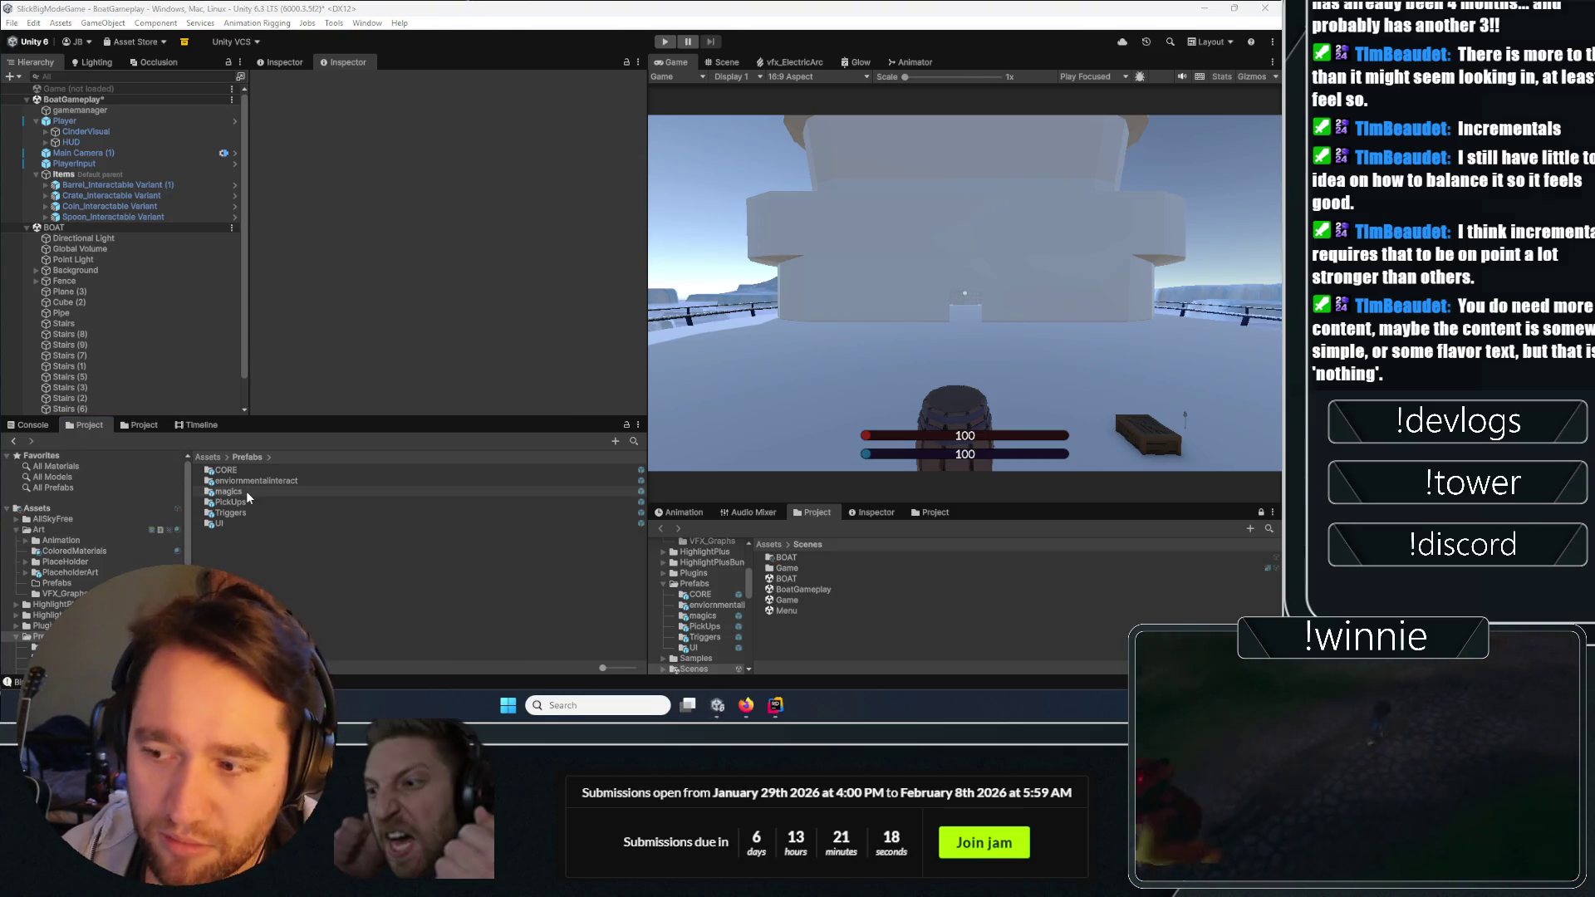
Browse into Prefabs > Triggers to show TriggerButton, then switch to the Scene view.
click(246, 492)
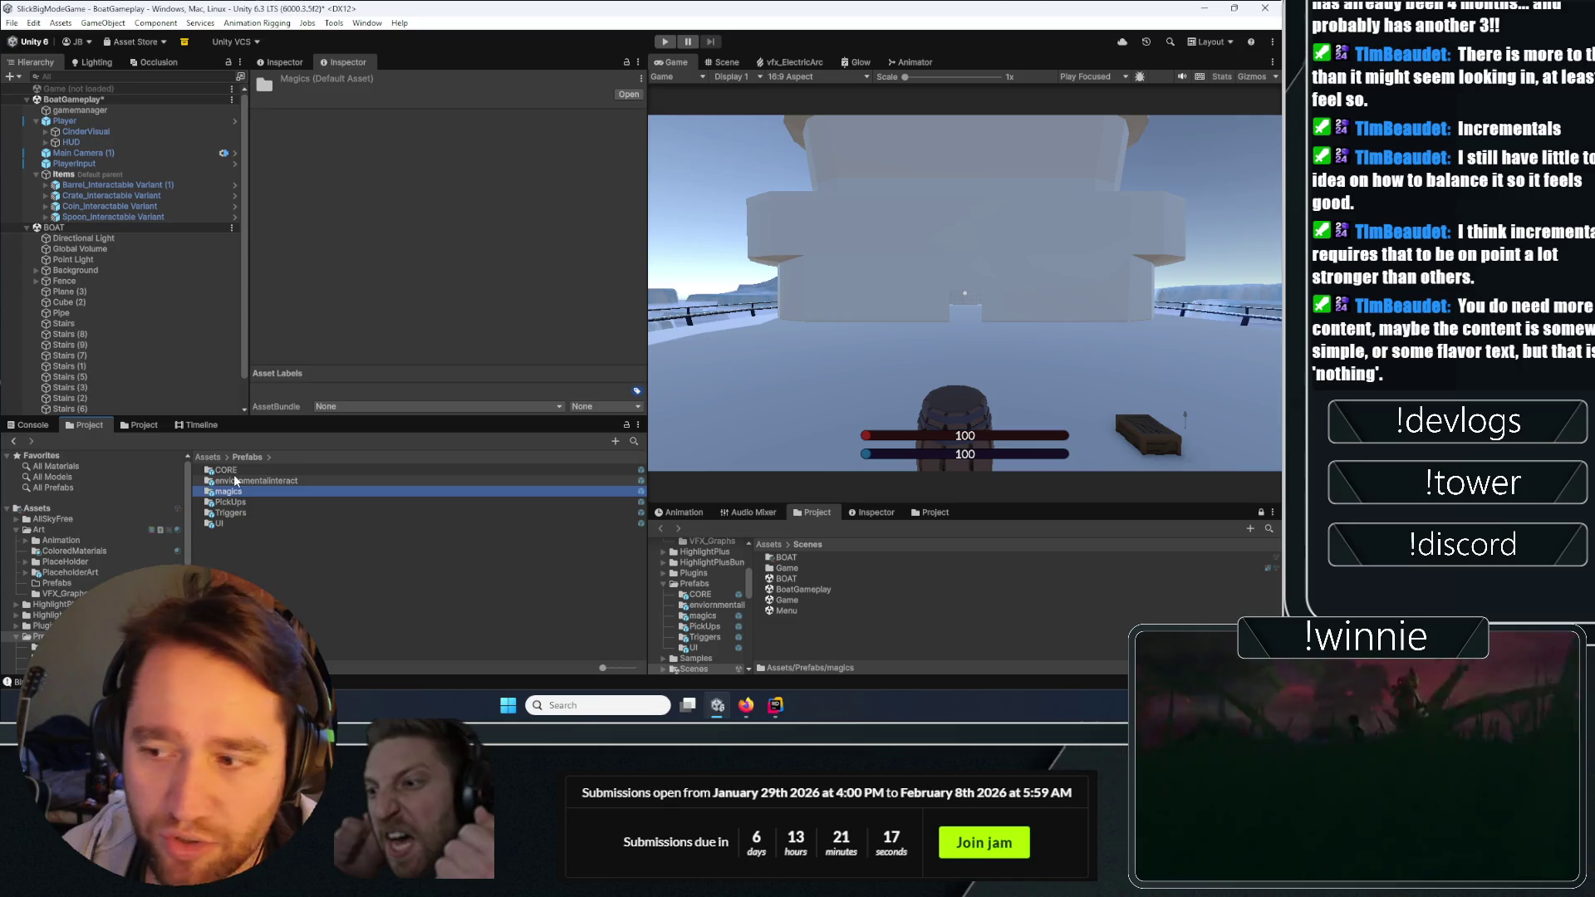
click(239, 478)
double_click(240, 491)
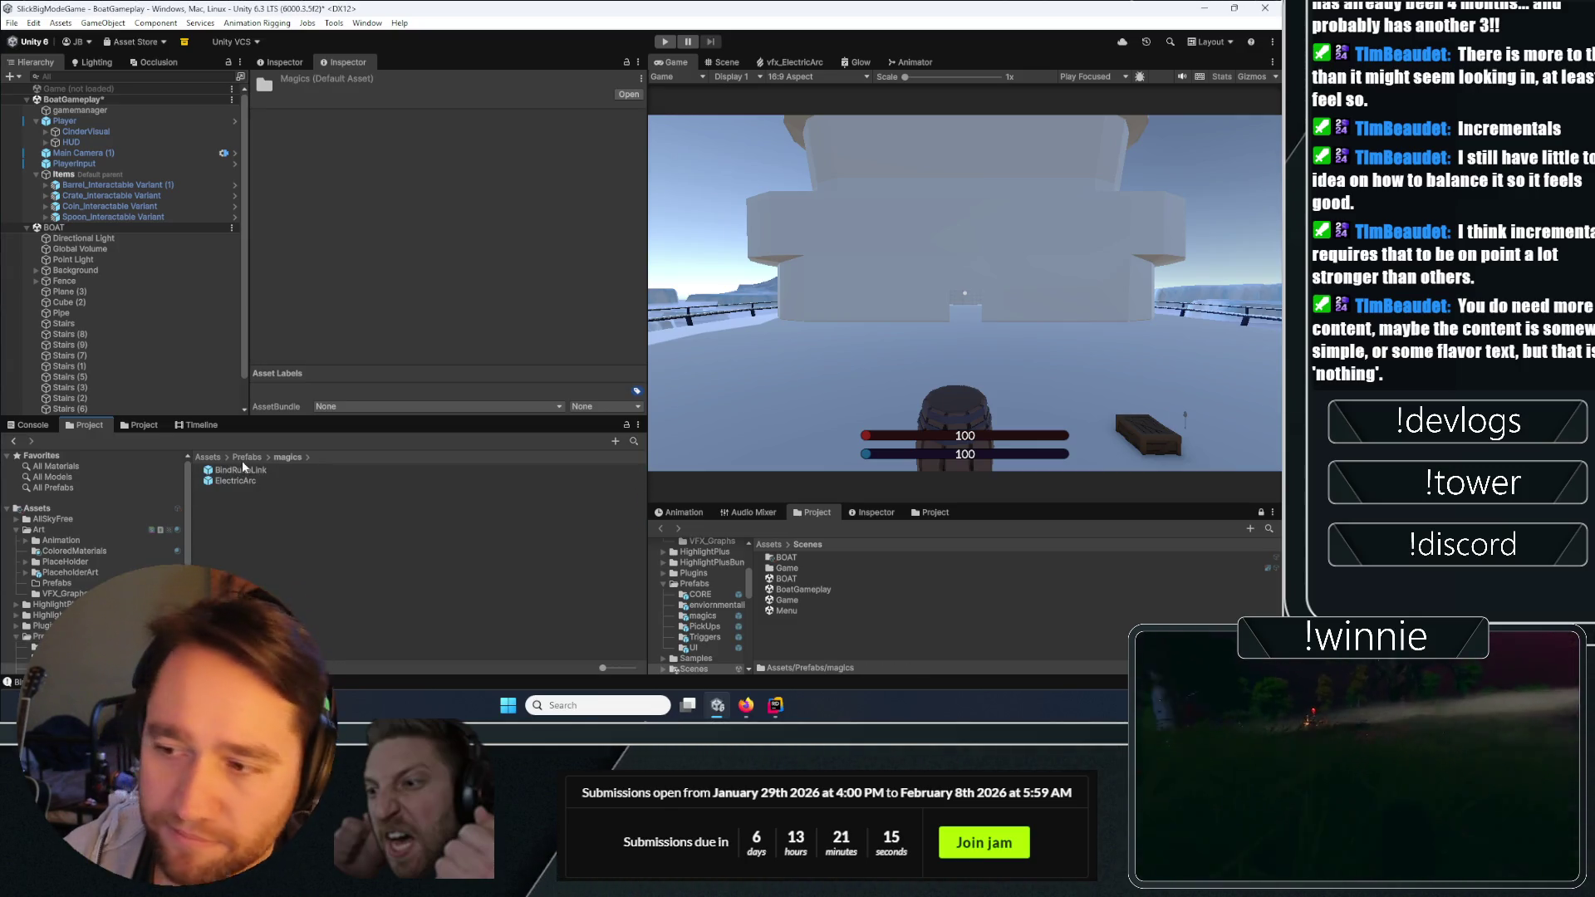
click(230, 513)
double_click(230, 513)
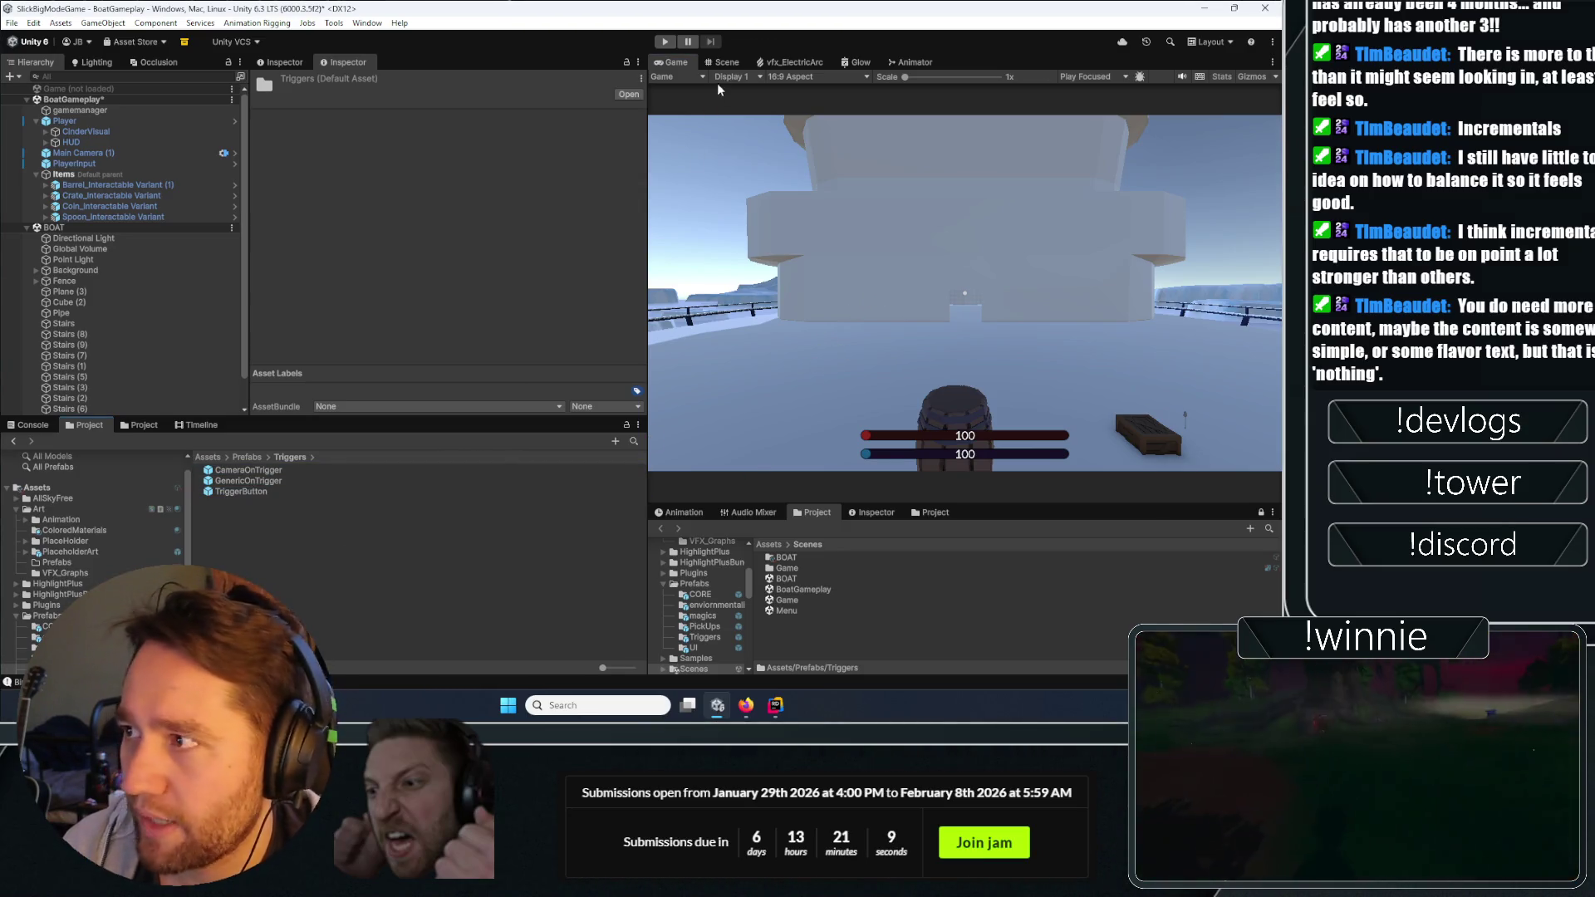
click(725, 62)
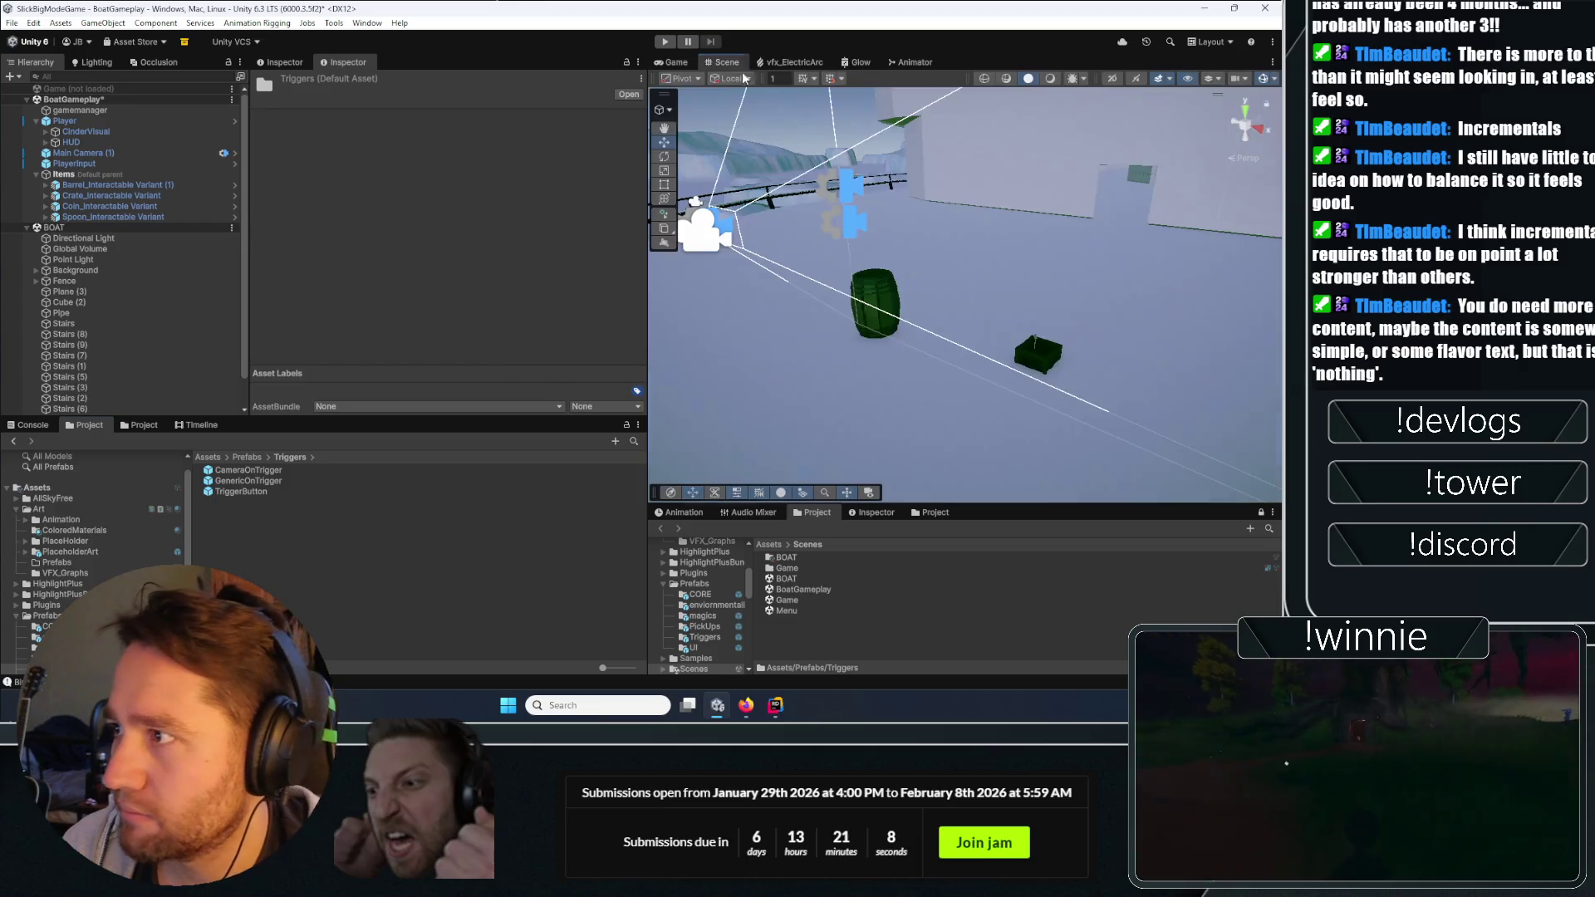
Create an empty 'Triggers' object in BoatGameplay and move it out of the Items group.
right_click(103, 101)
mouse_move(158, 280)
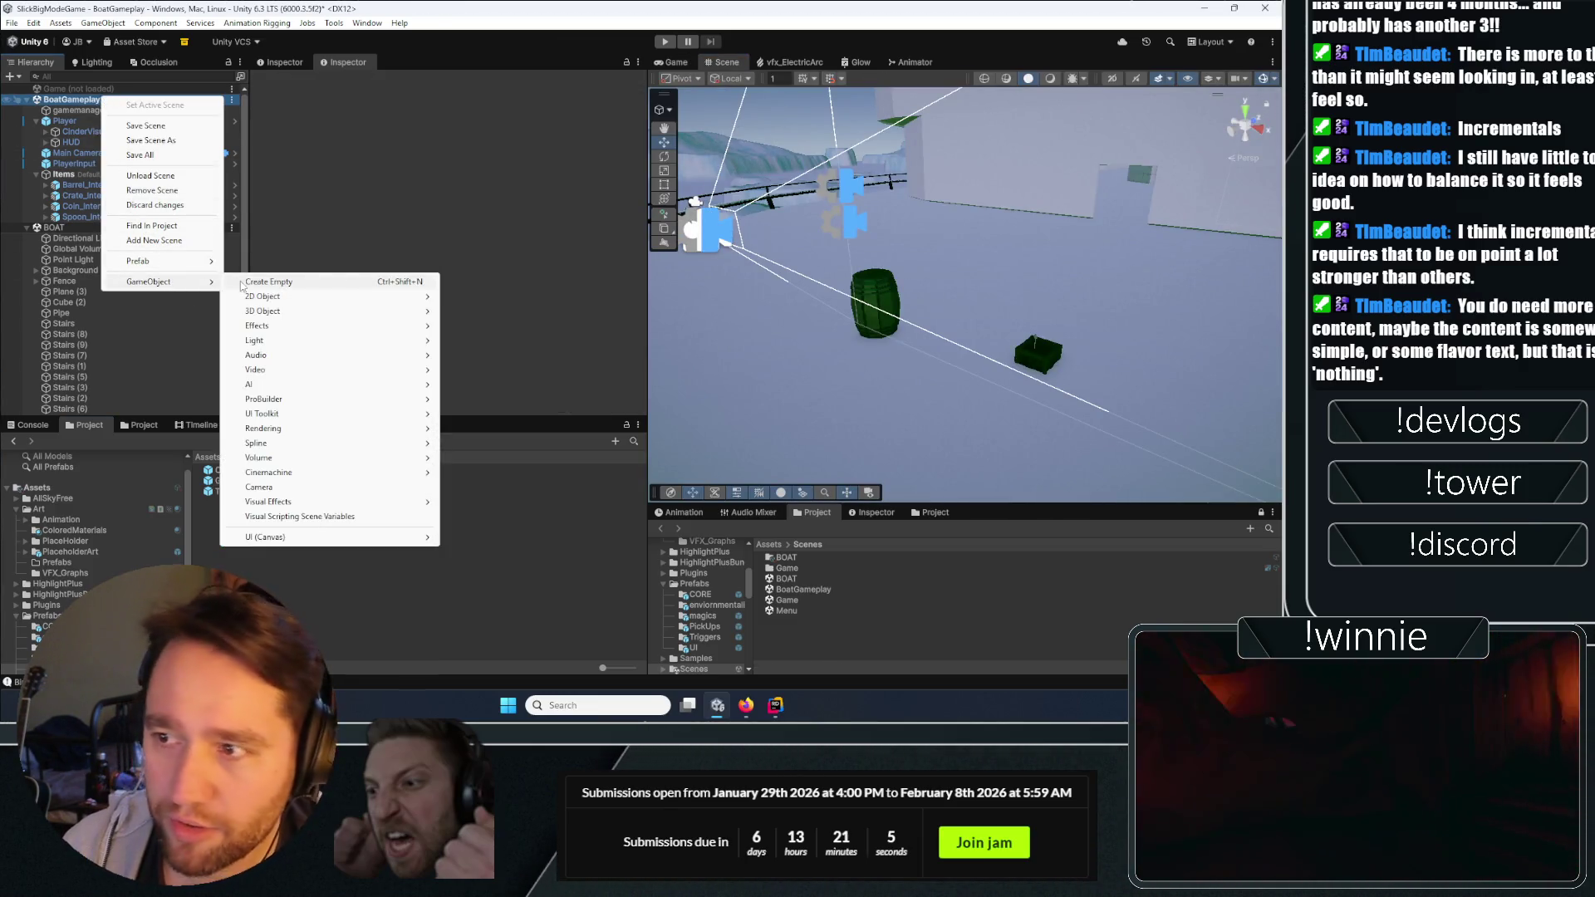
click(275, 279)
text(Triggers)
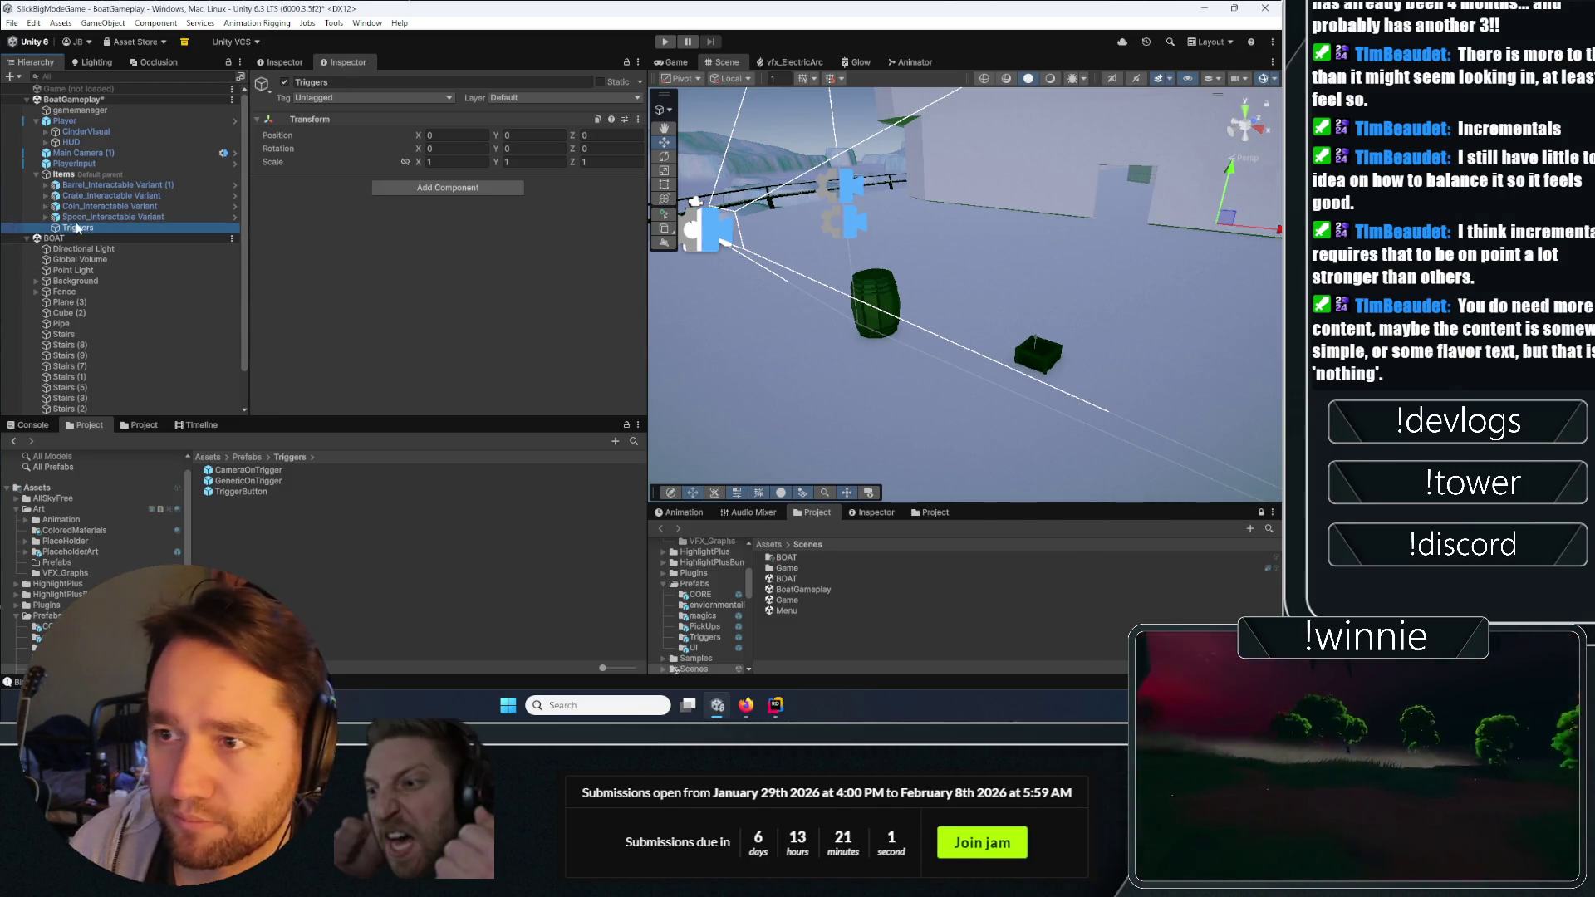
drag(58, 174, 55, 170)
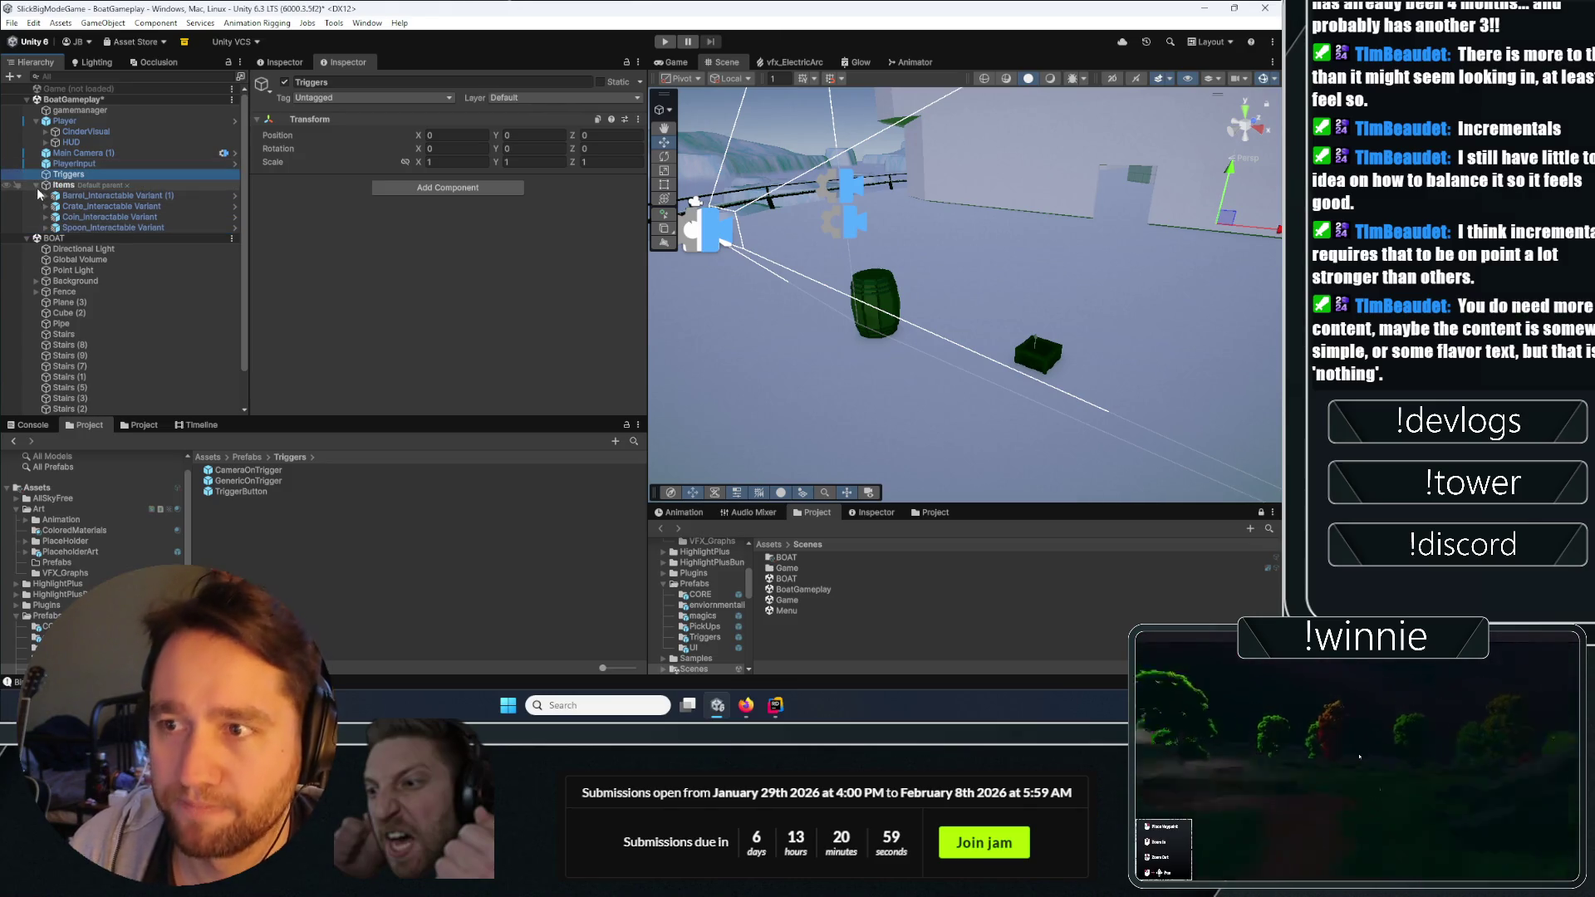
click(36, 185)
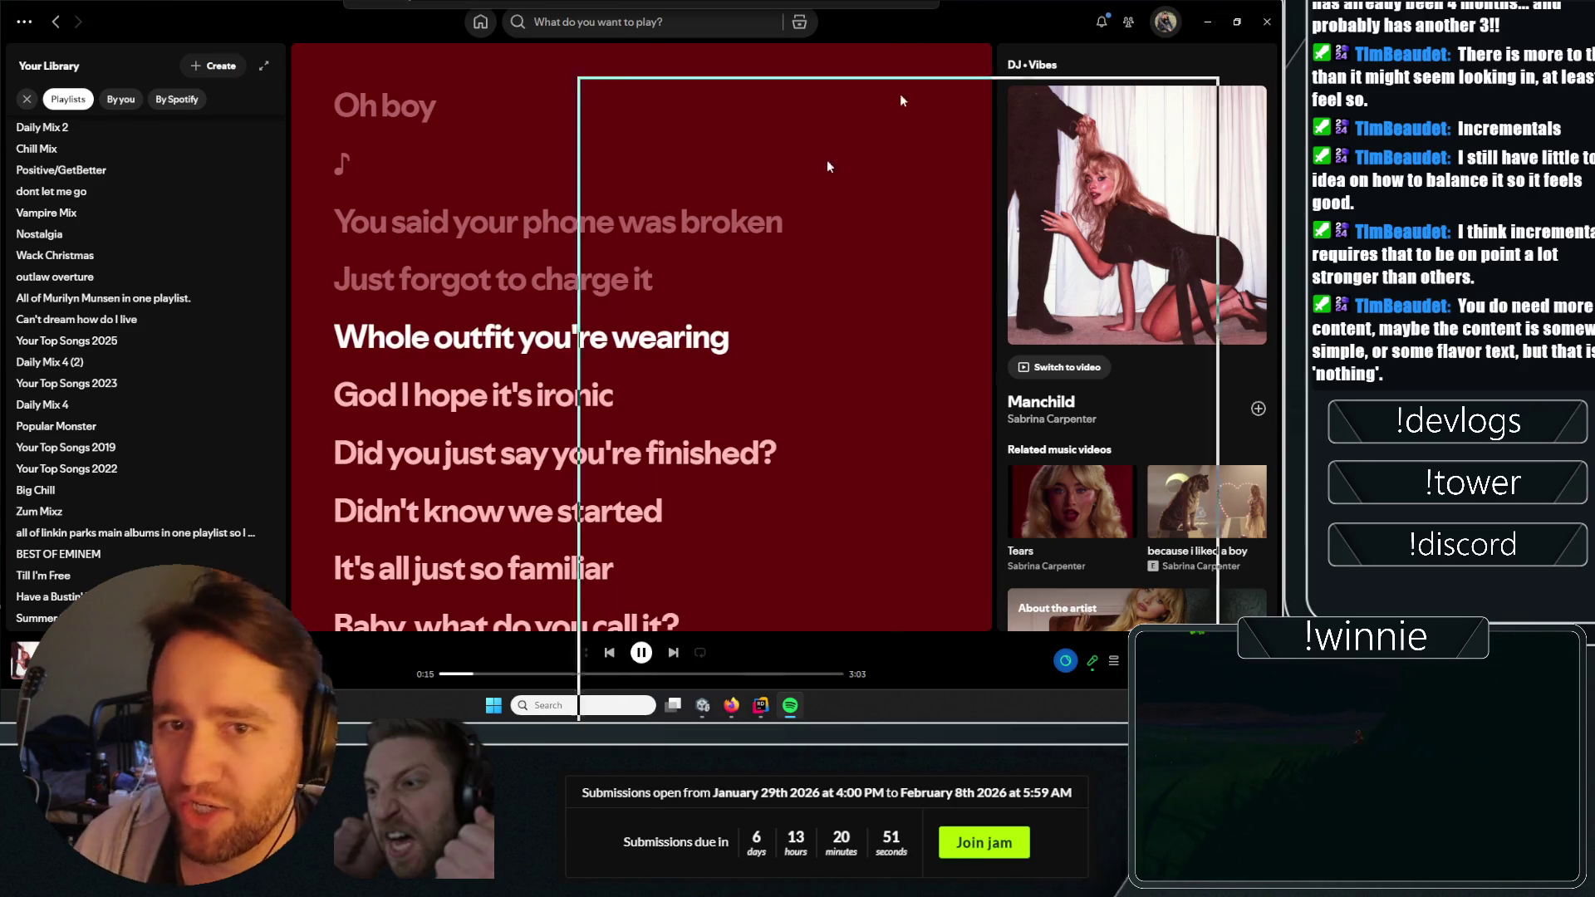
Make Triggers the default parent and drop a TriggerButton prefab into the scene.
key(alt+F4)
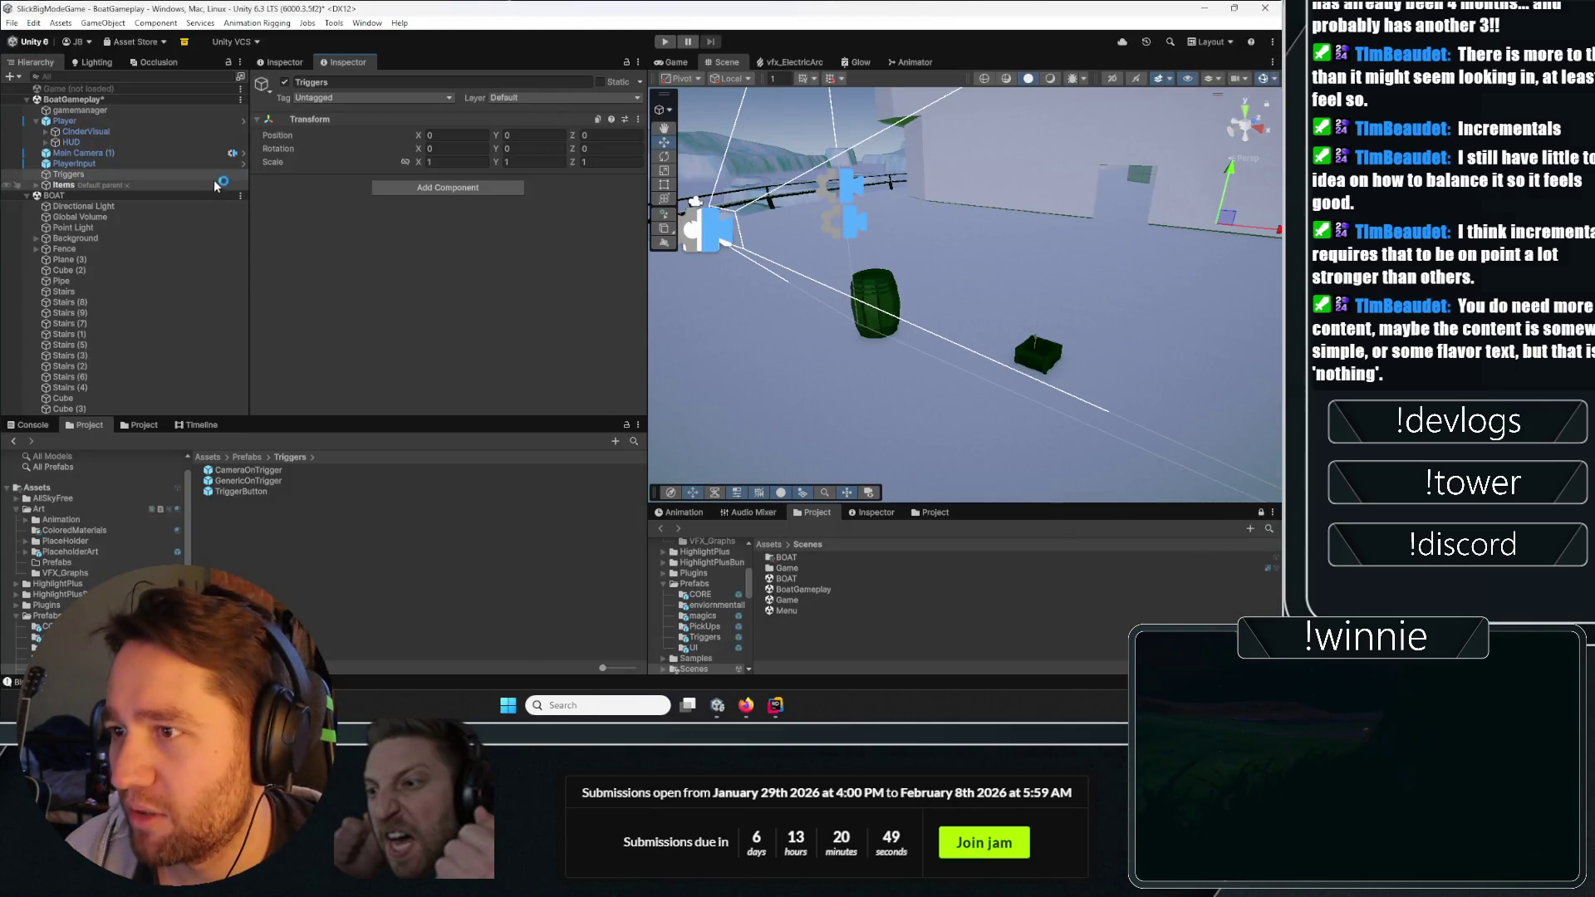
right_click(218, 174)
click(283, 296)
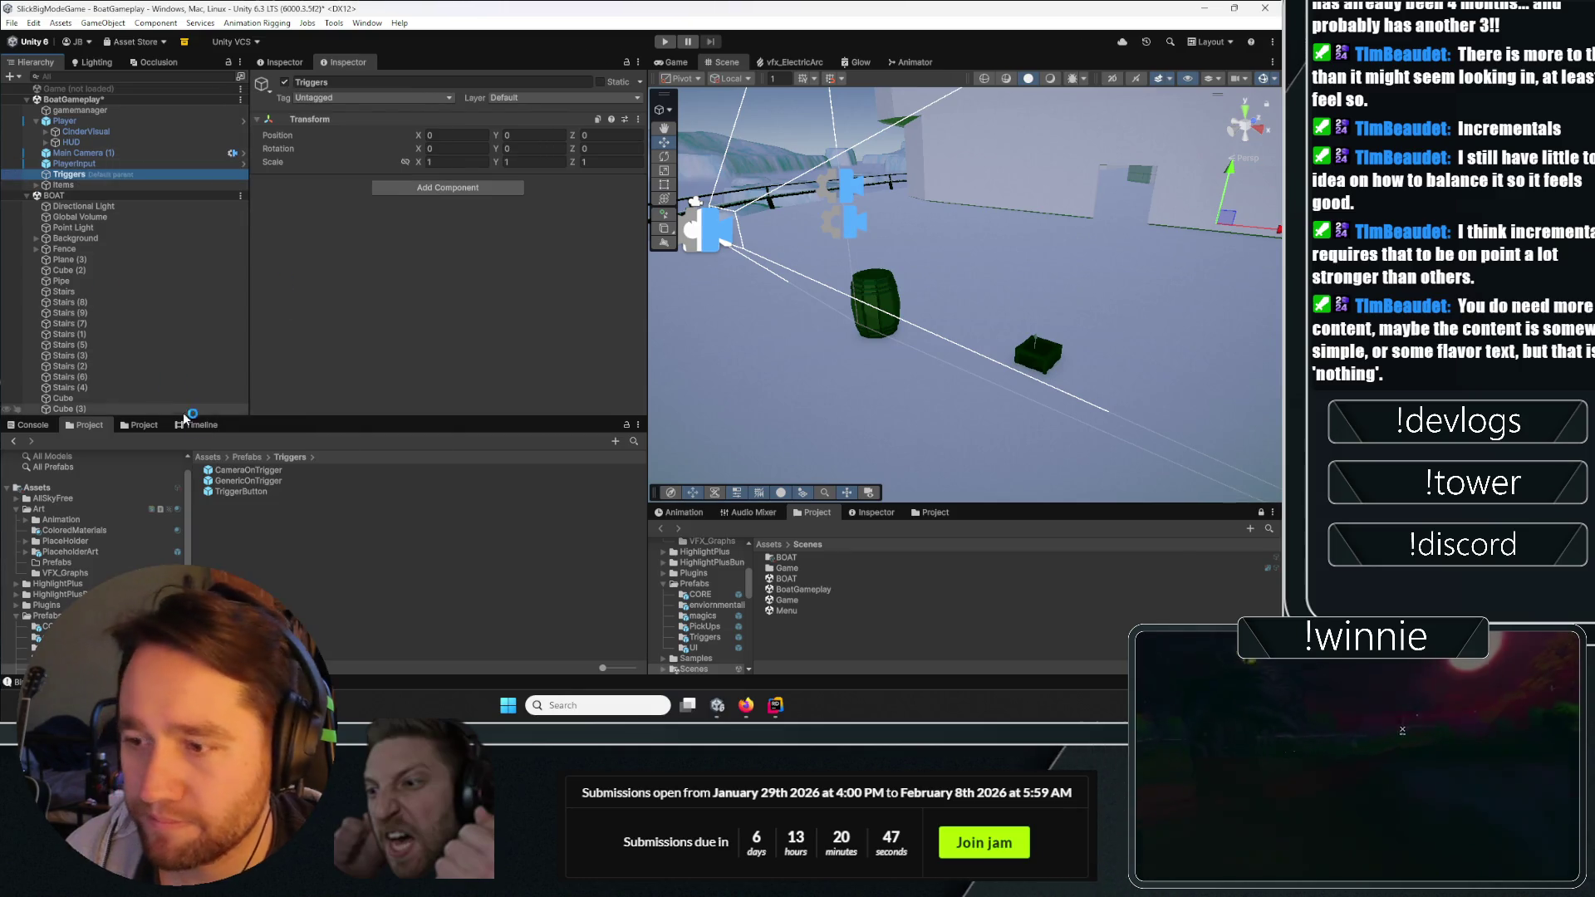
mouse_move(1071, 197)
mouse_down()
mouse_move(1115, 199)
mouse_move(1086, 341)
mouse_move(1071, 324)
mouse_up()
Frame the TriggerButton, set its X rotation to 94 and rotate it flat against the wall.
key(f)
click(441, 181)
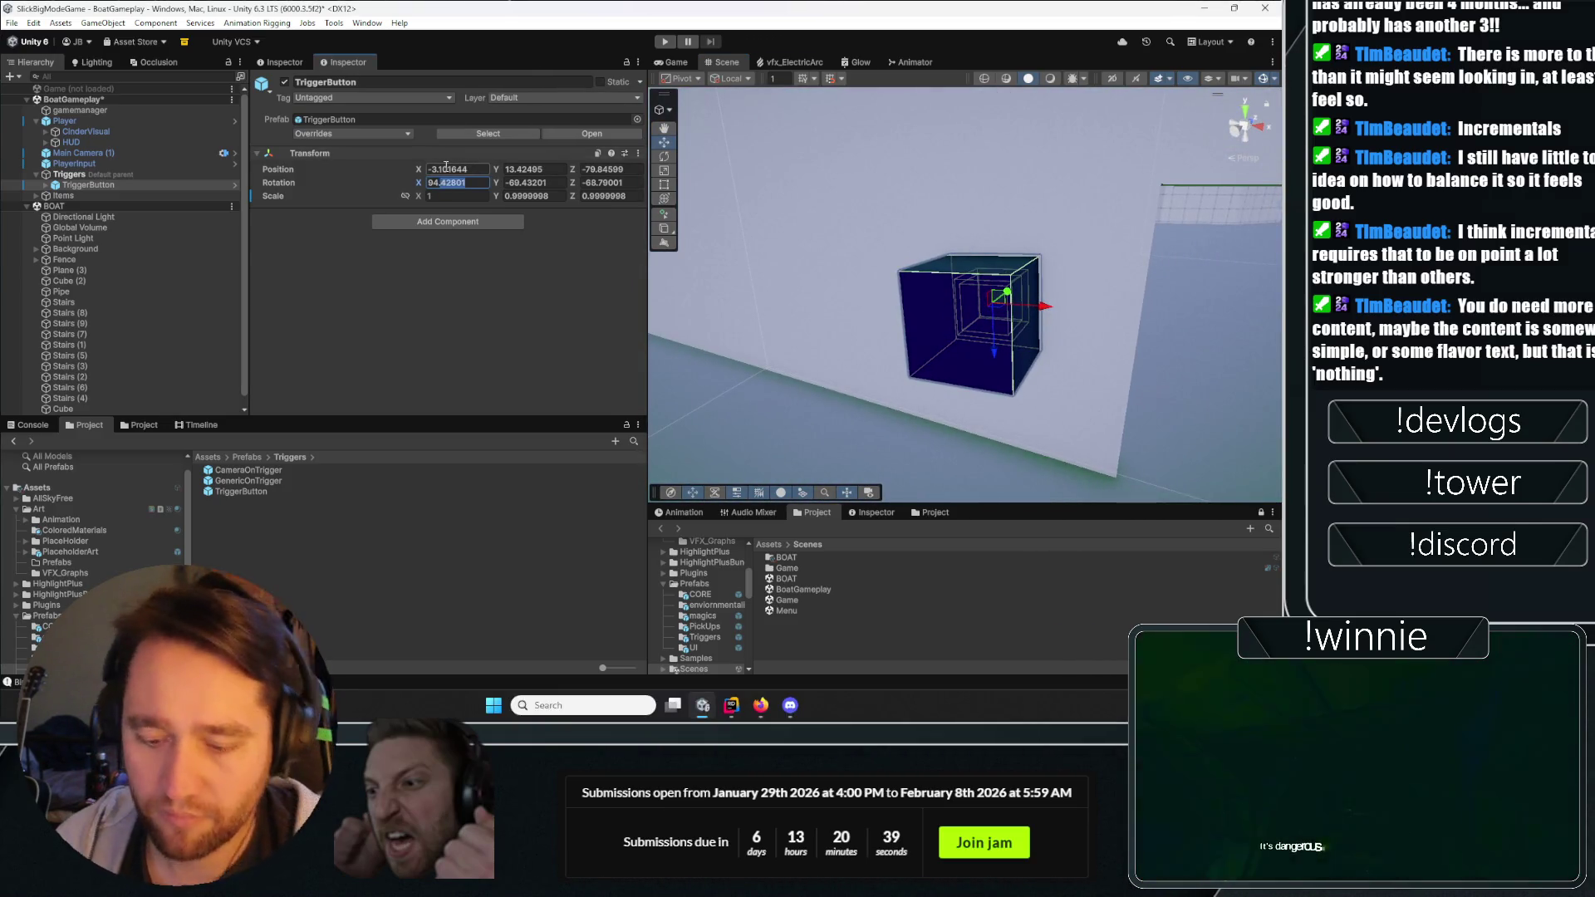
text(94)
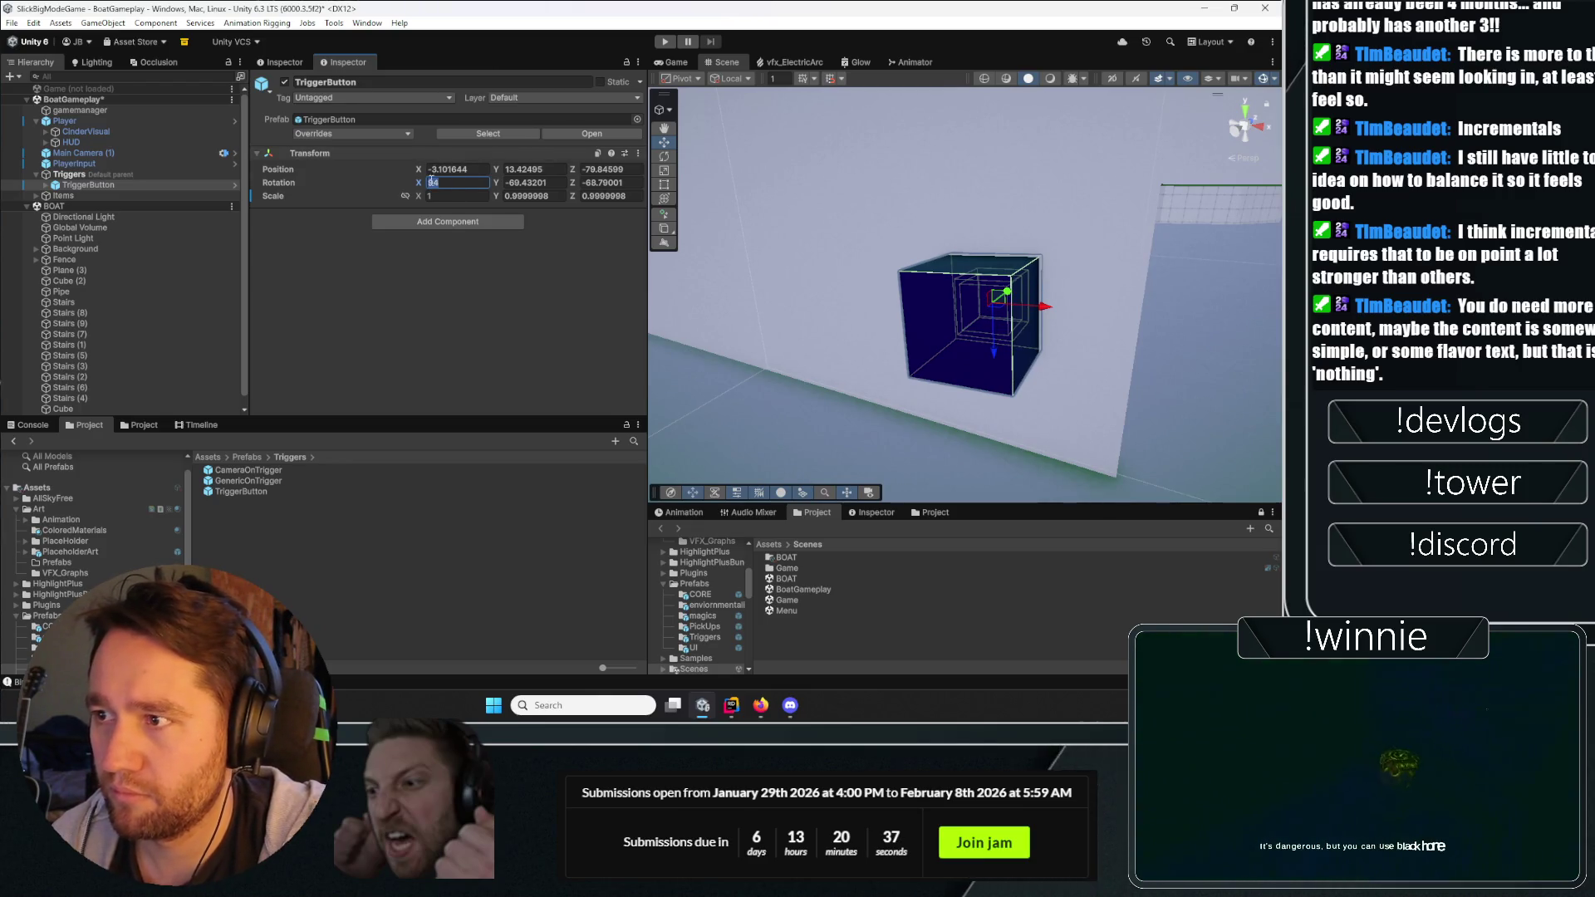
text(.00)
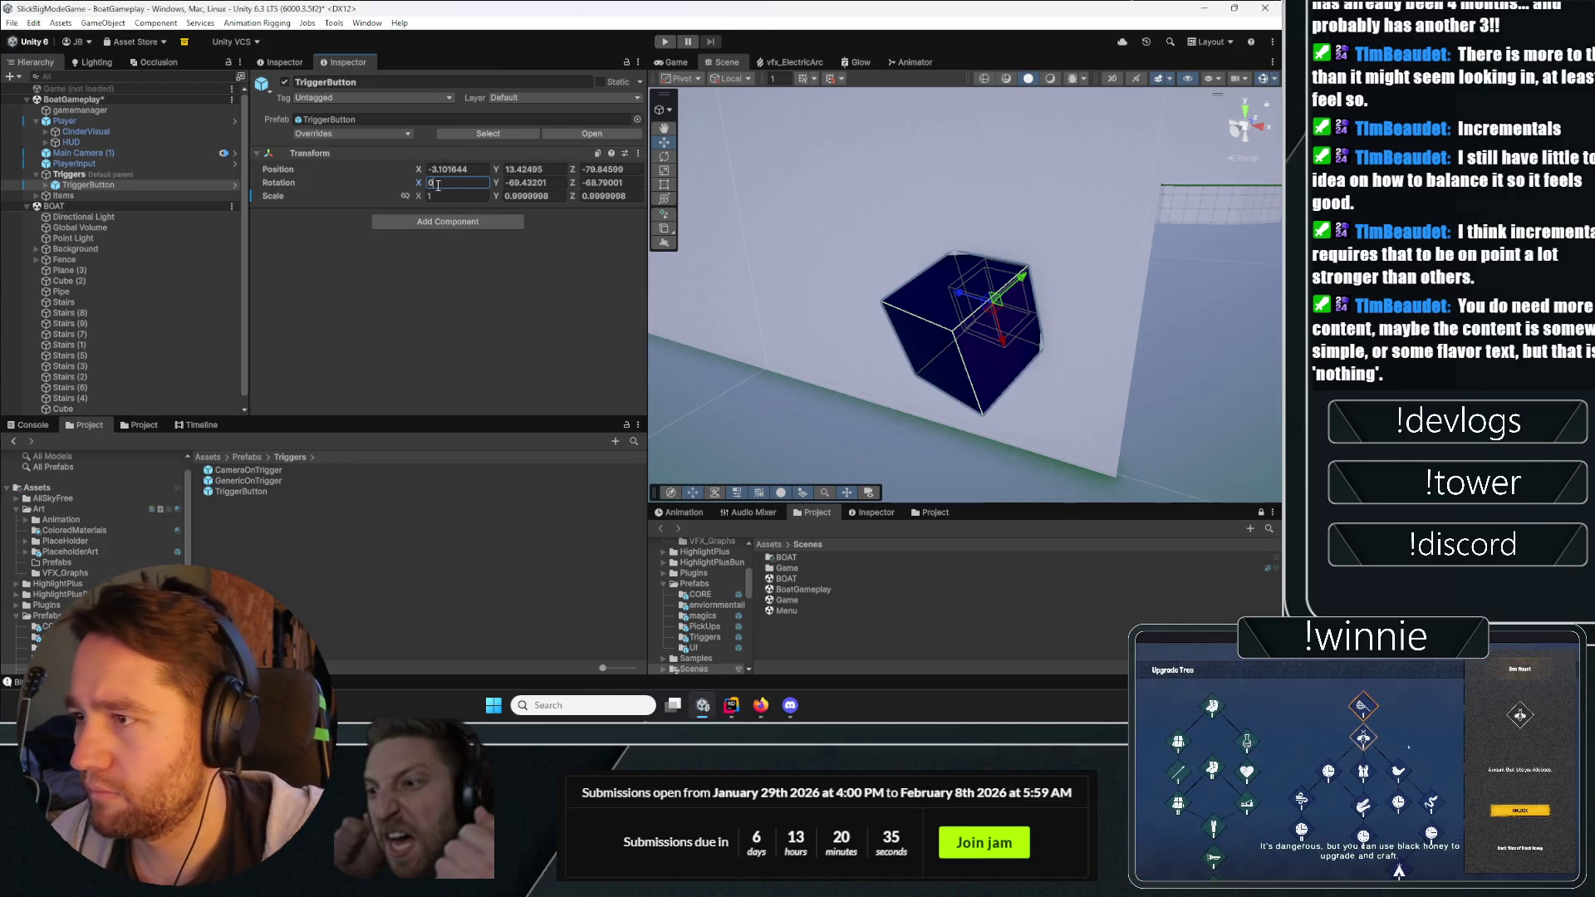
key(BackSpace)
text(94e)
mouse_move(1024, 349)
mouse_down()
mouse_move(898, 363)
mouse_move(984, 241)
mouse_move(976, 285)
mouse_move(990, 266)
mouse_up()
Deselect the TriggerButton and close the Discord window.
click(217, 546)
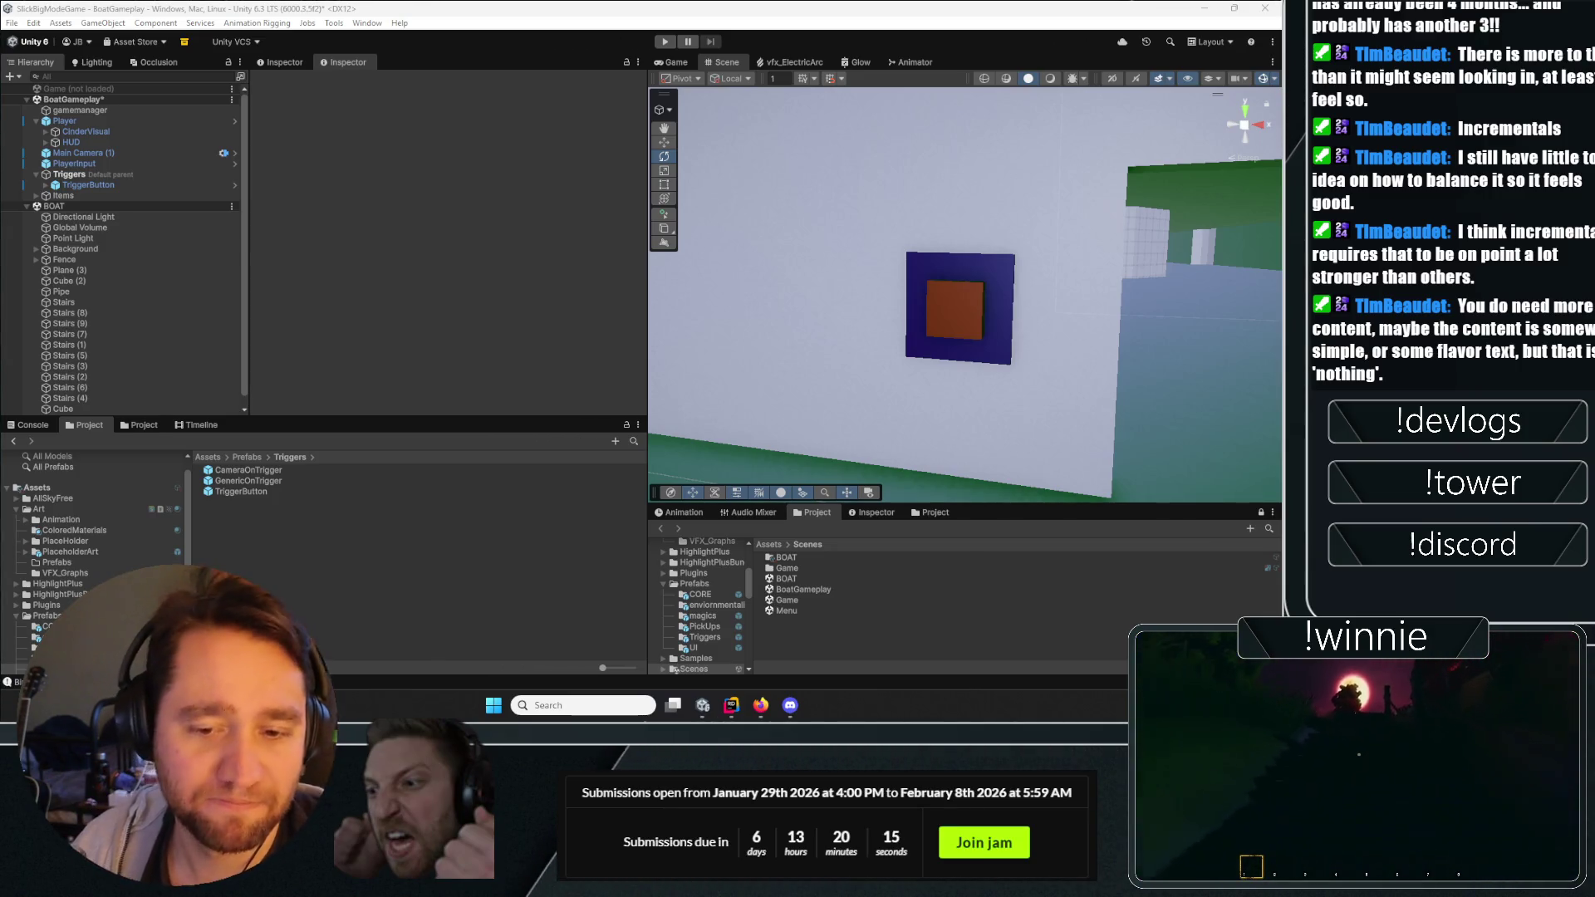
click(790, 705)
key(alt+F4)
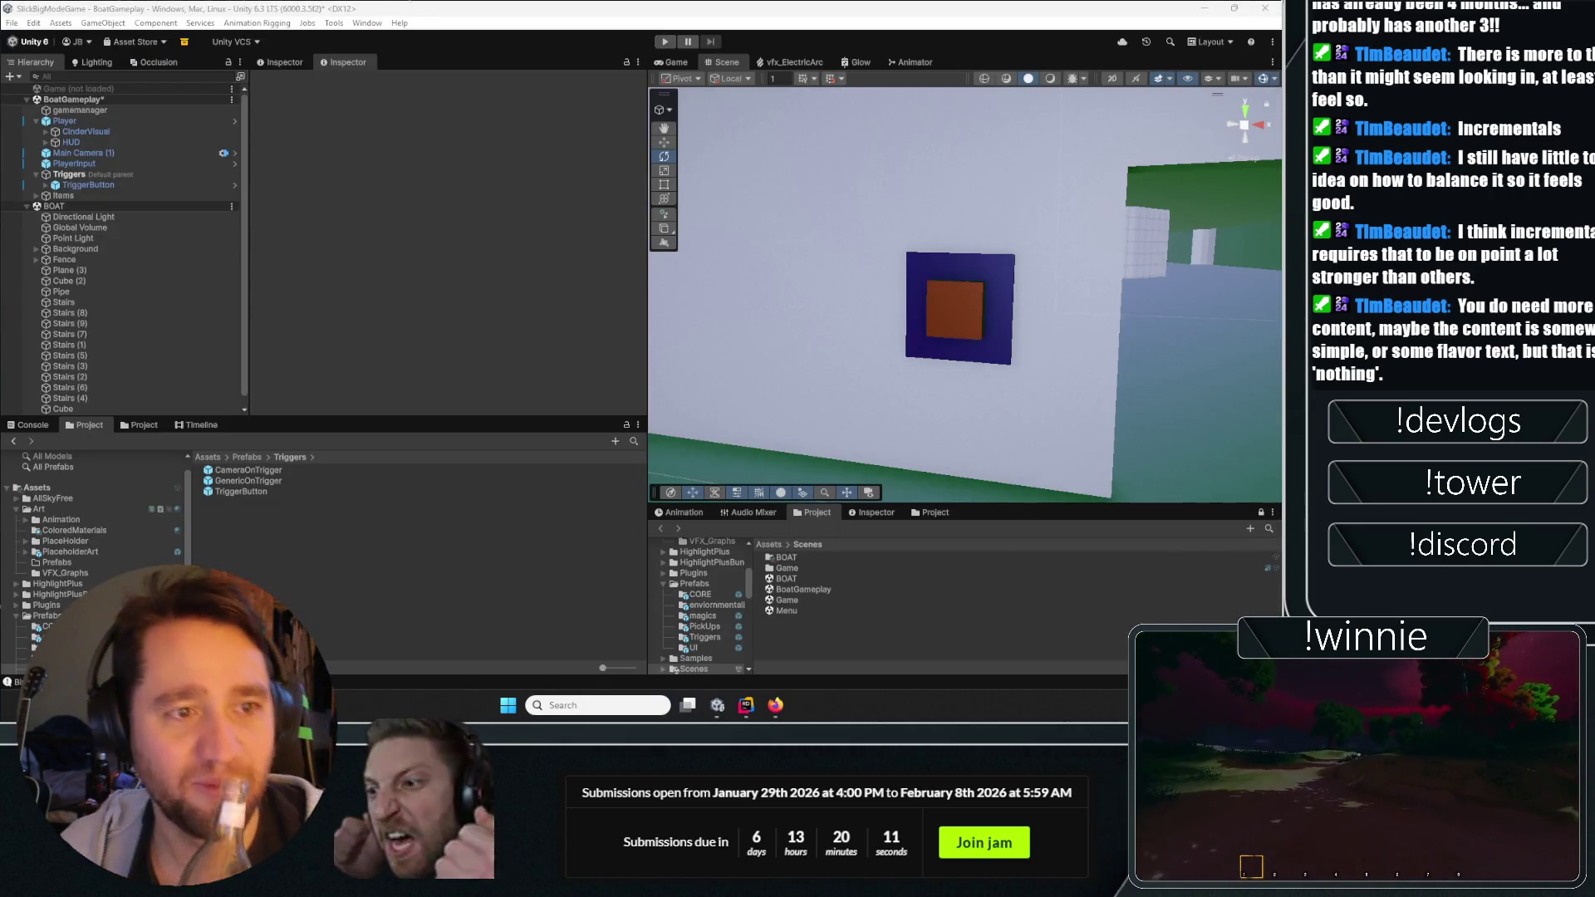